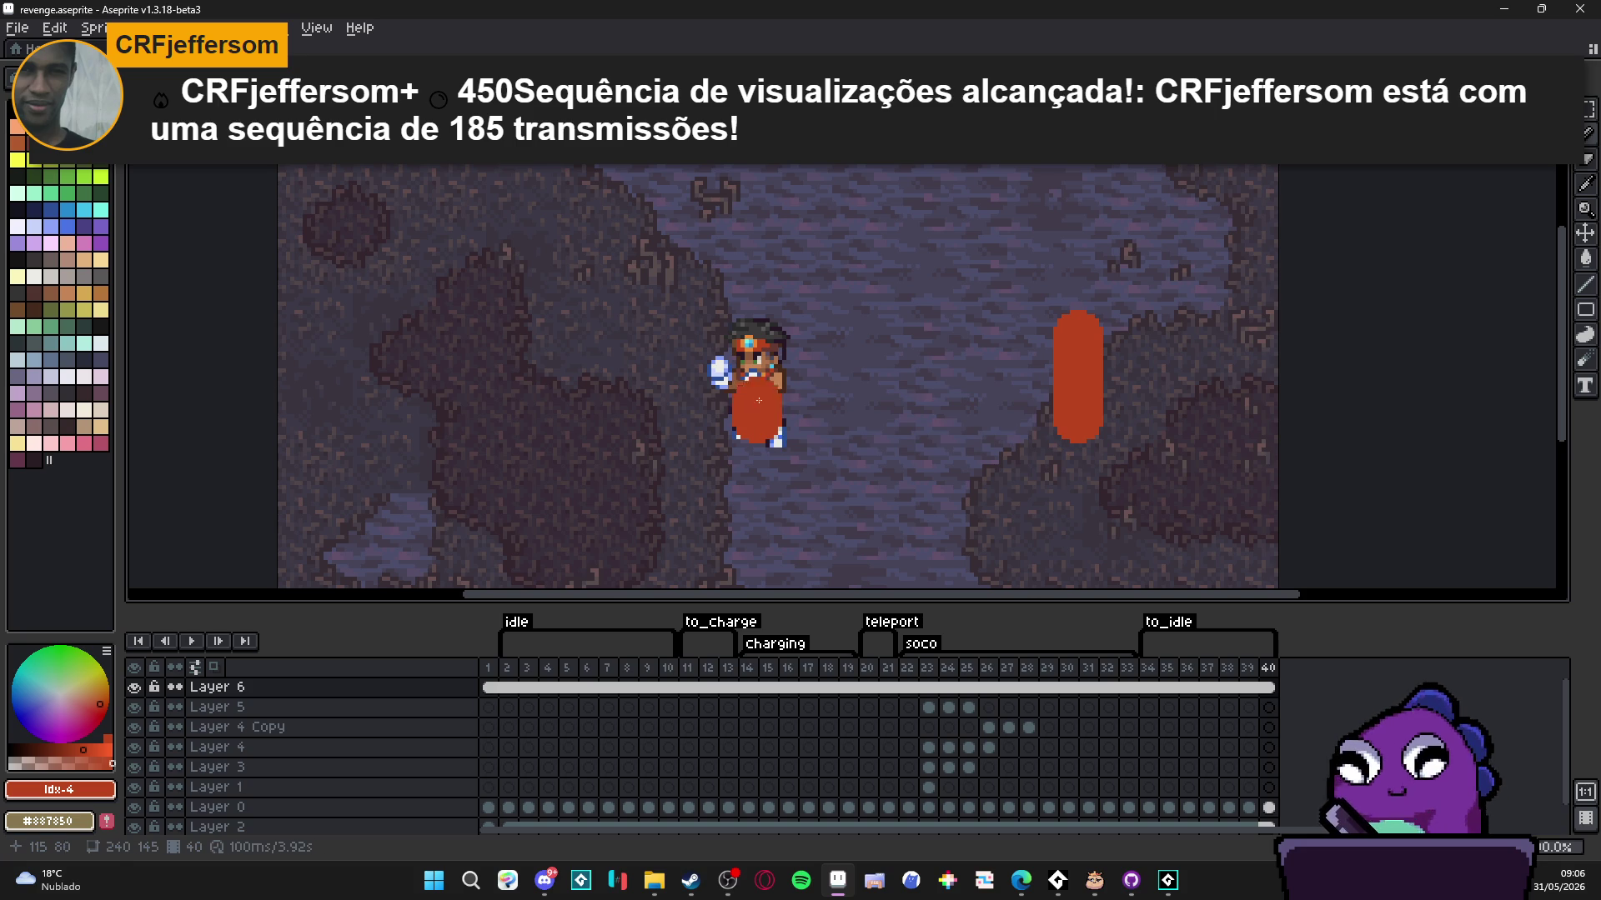
- Lower Layer 6's opacity to 23% and add a new empty Layer 7 above it
{"action": "left_click", "coordinate": [760, 346], "text": "shift"}
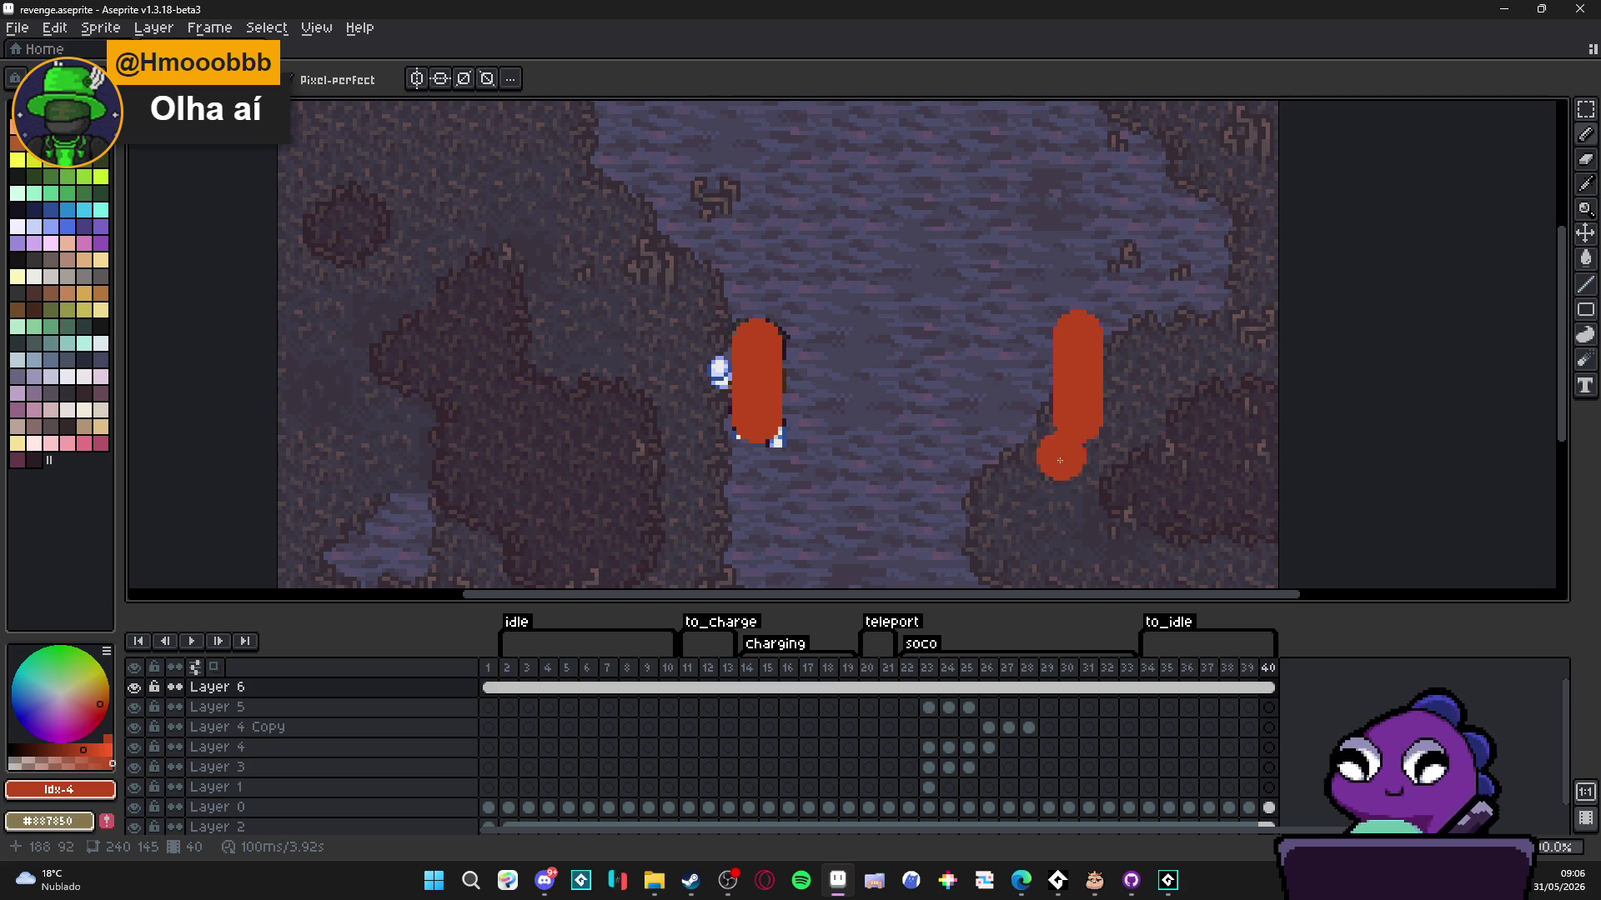
{"action": "double_click", "coordinate": [403, 688]}
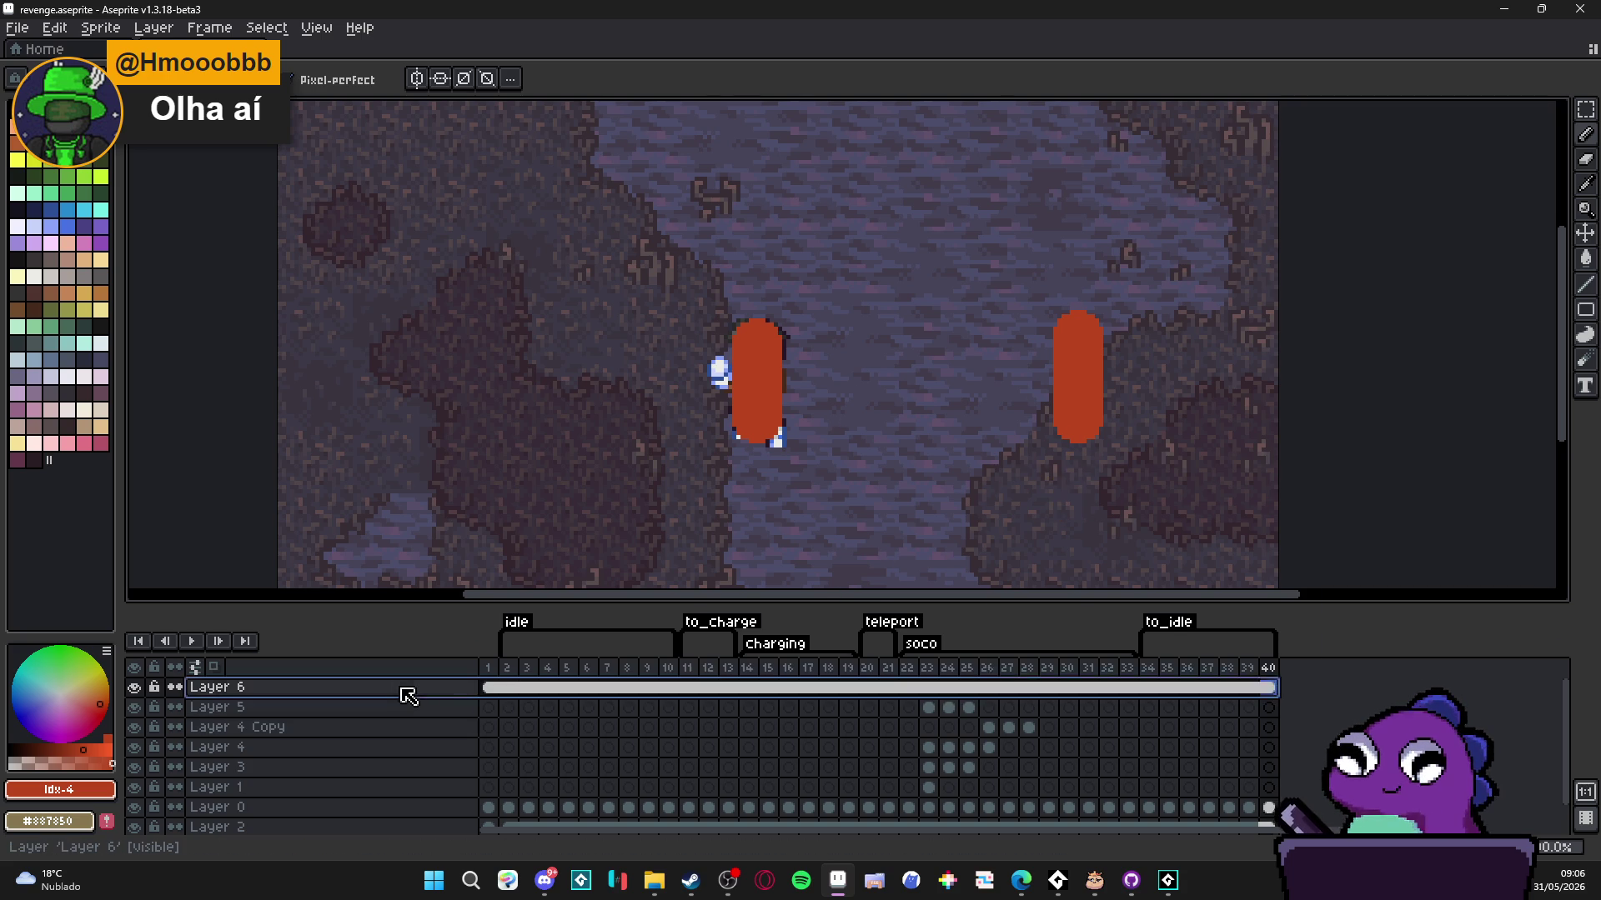
{"action": "left_click", "coordinate": [1114, 582]}
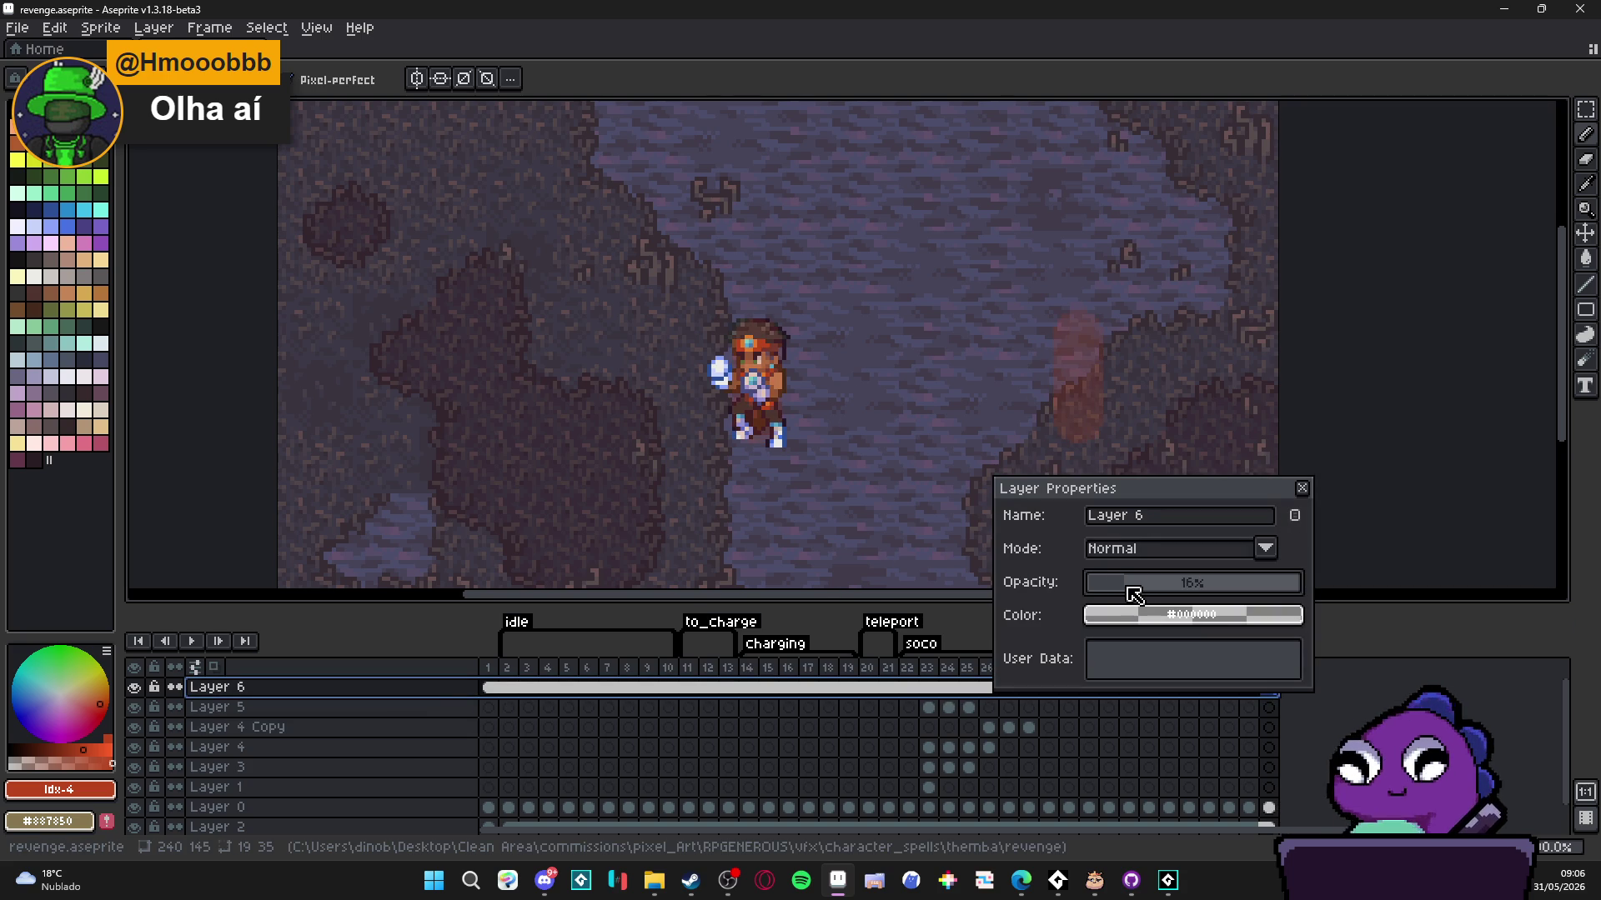
{"action": "left_click", "coordinate": [1302, 488]}
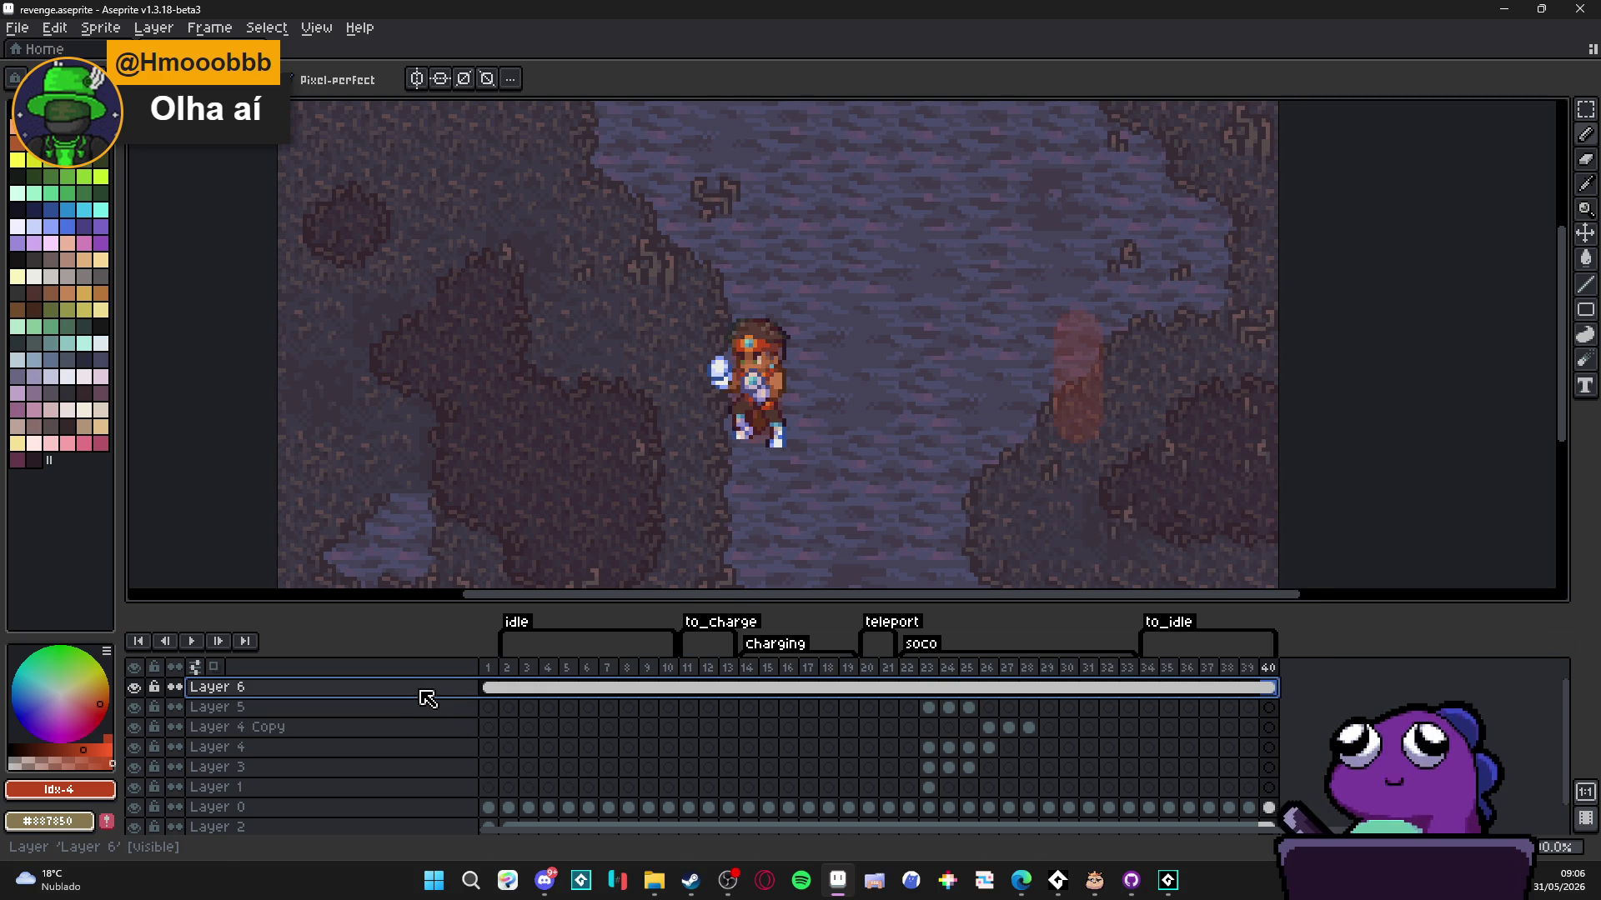
{"action": "key", "text": "shift+n"}
{"action": "left_click", "coordinate": [488, 687]}
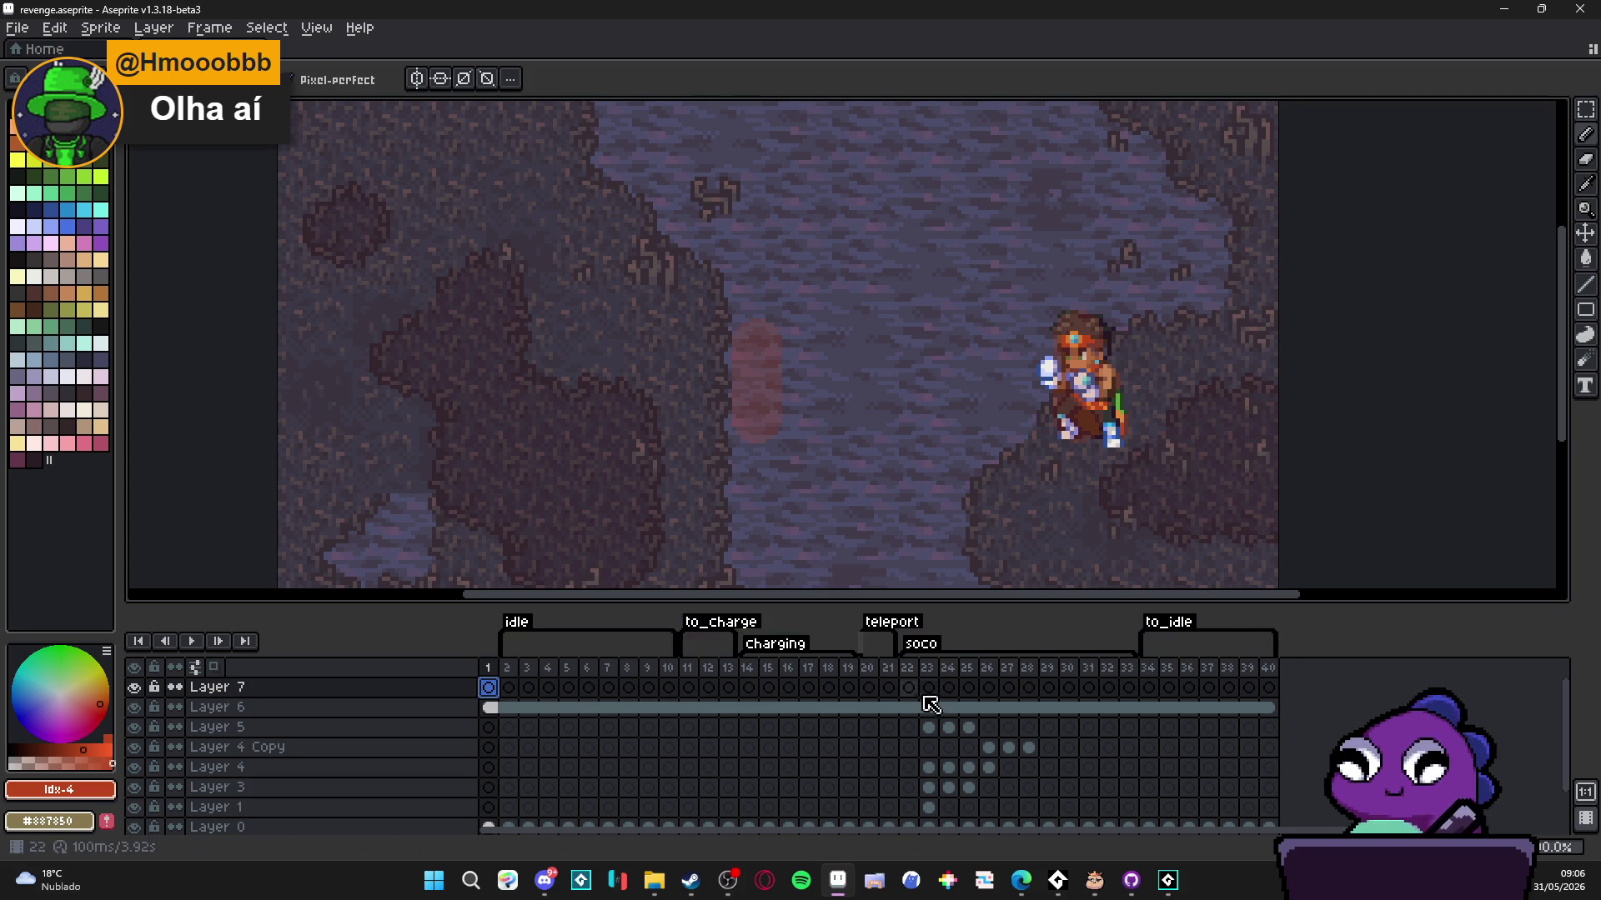
- On frame 40 of Layer 7, pick cyan from the palette as the drawing colour
{"action": "left_click", "coordinate": [1268, 688]}
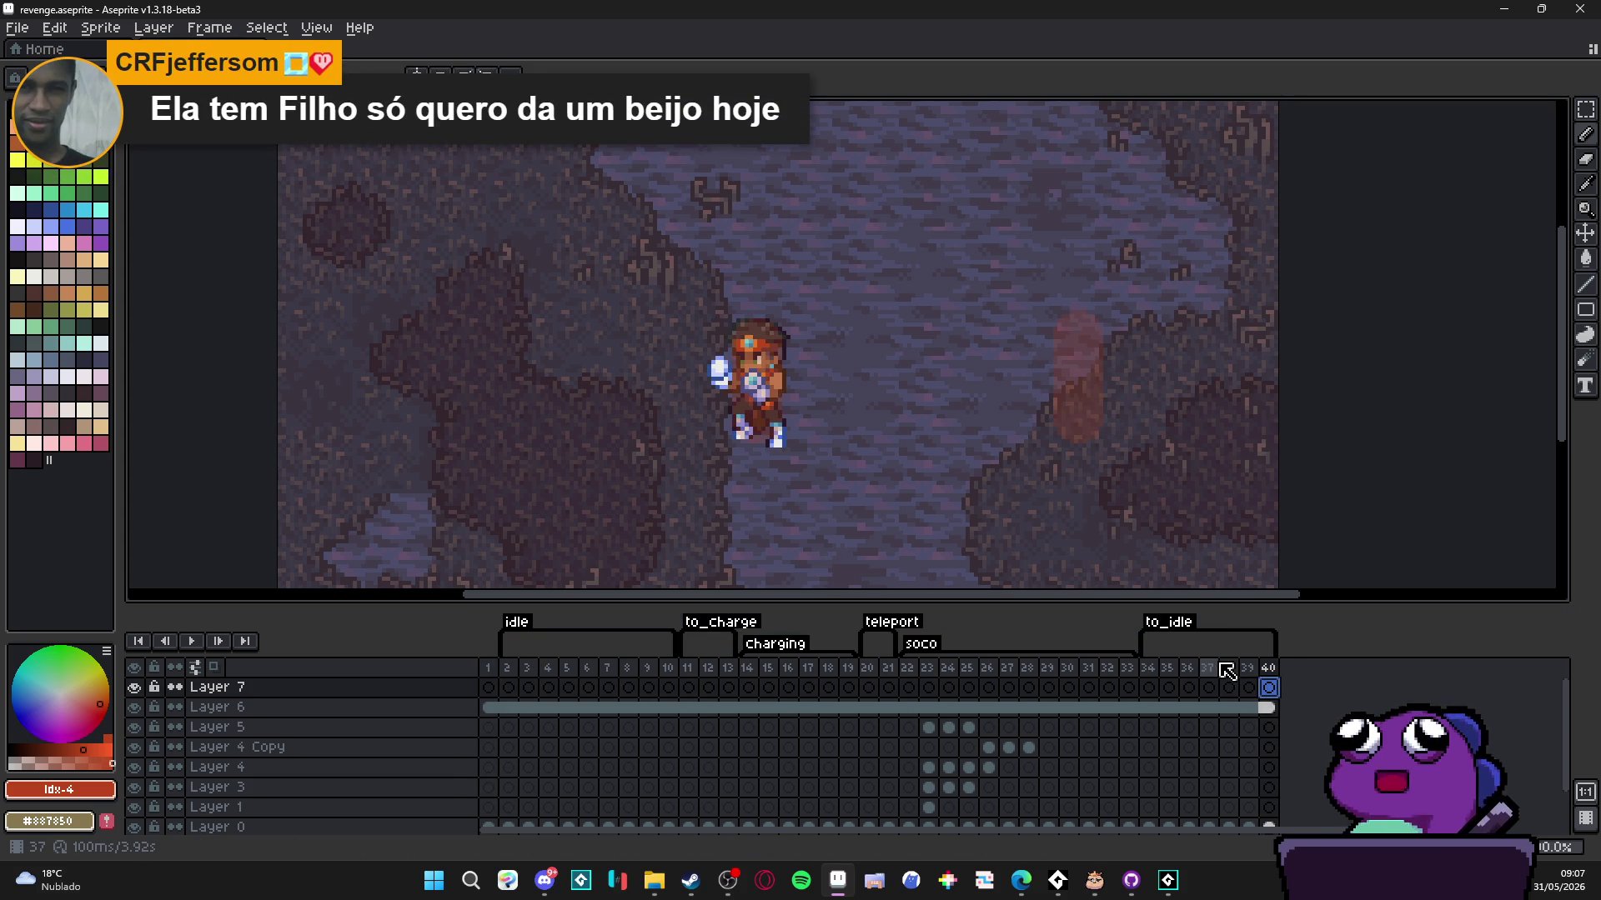
{"action": "left_click", "coordinate": [488, 688]}
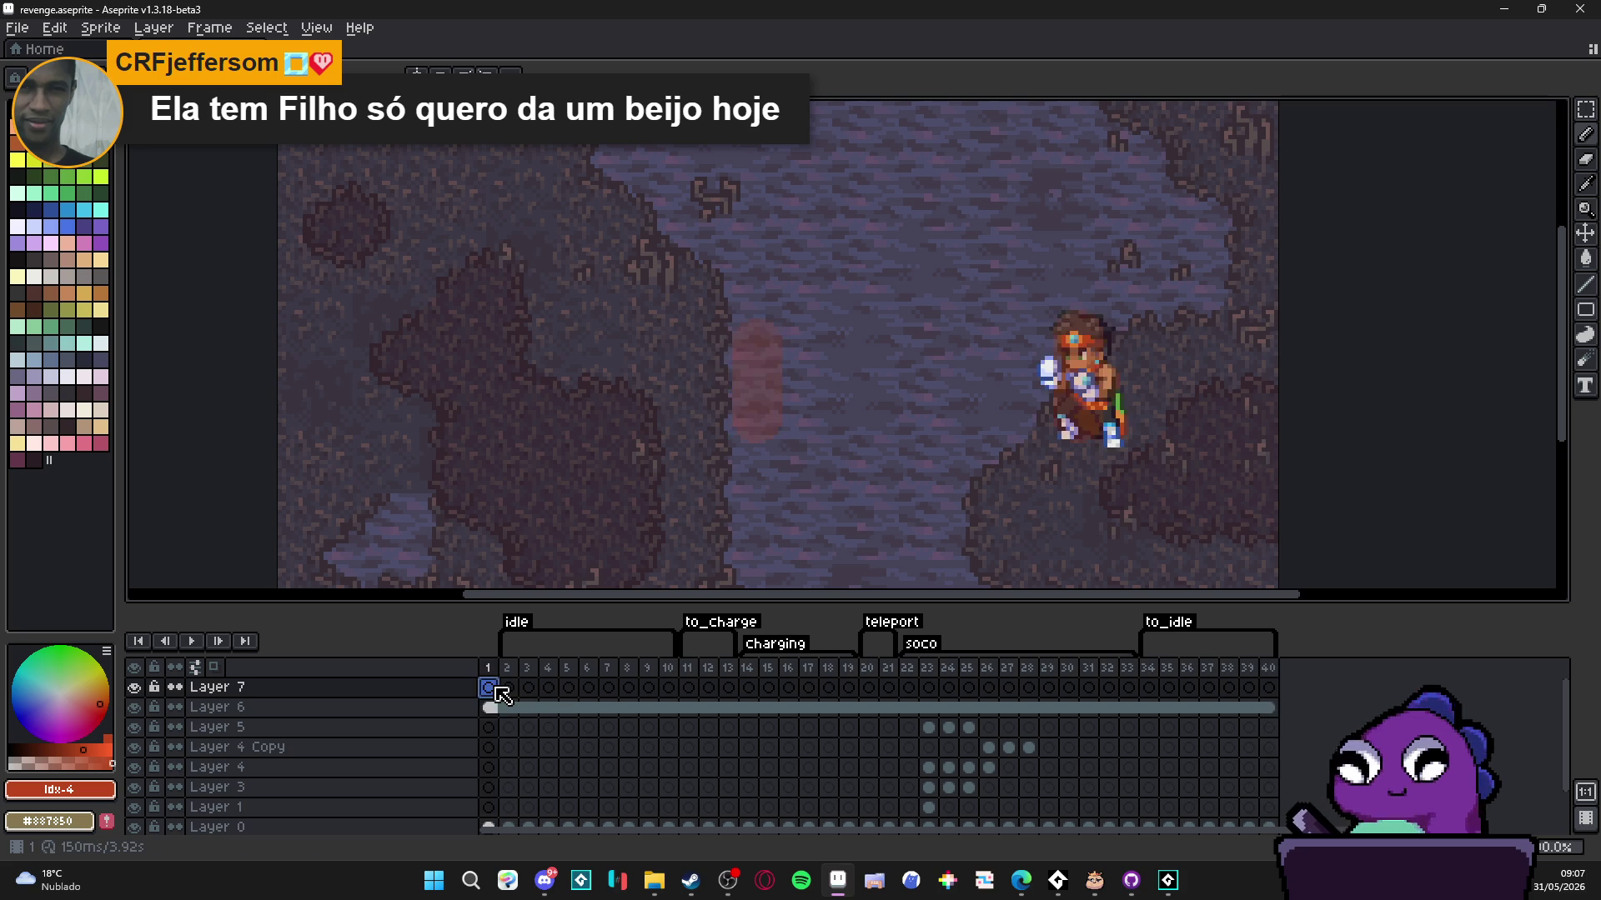
{"action": "left_click", "coordinate": [1268, 688]}
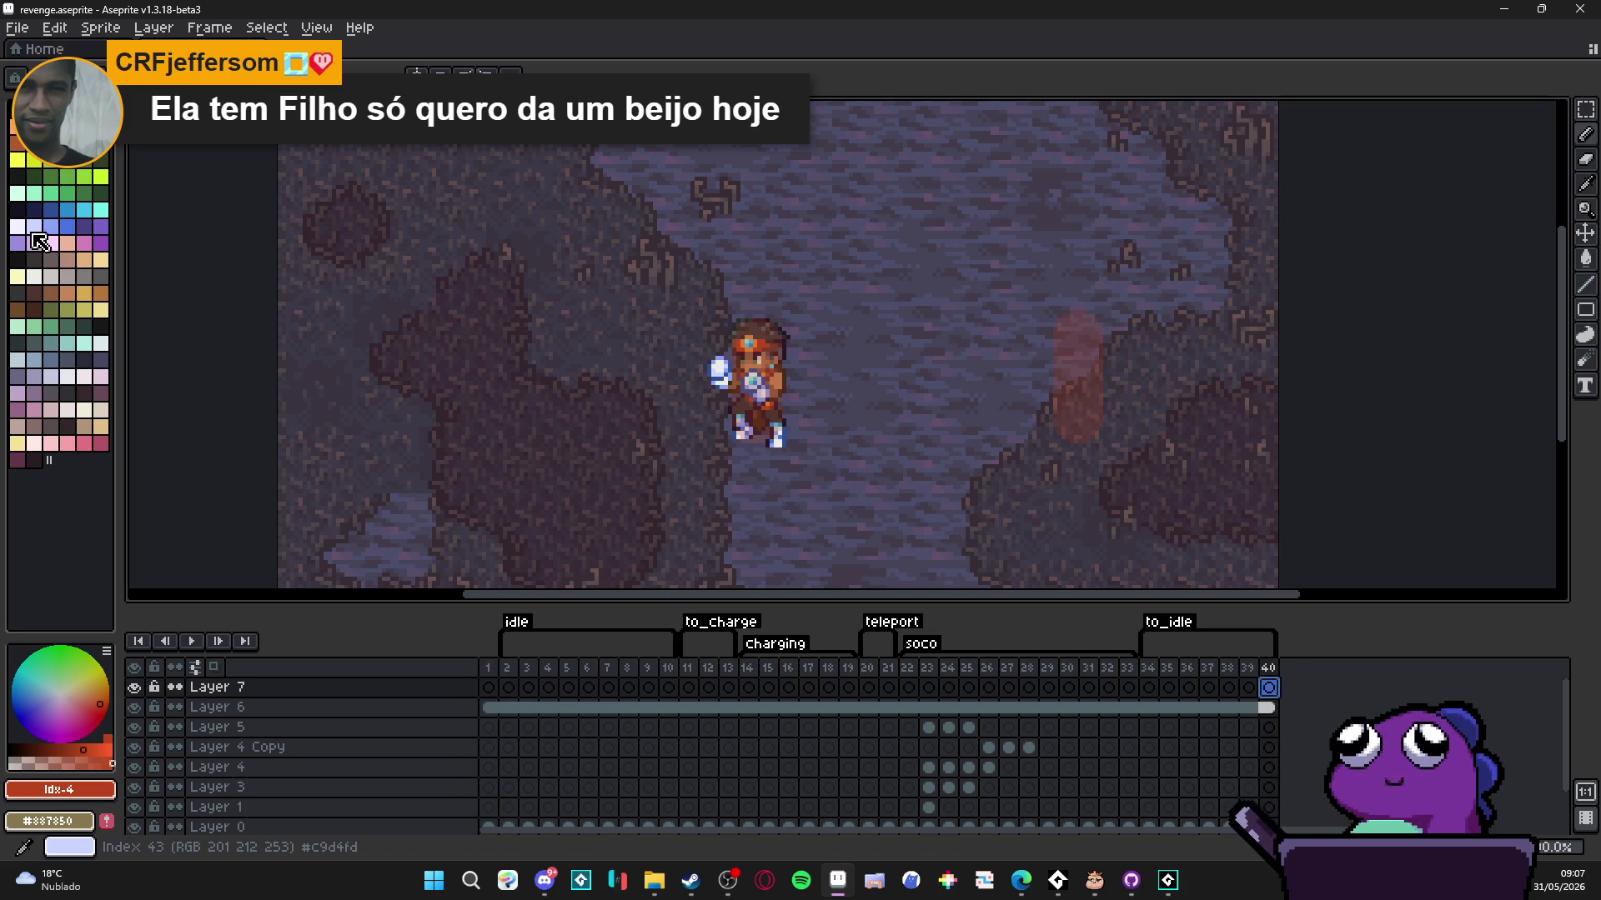
{"action": "left_click", "coordinate": [100, 210]}
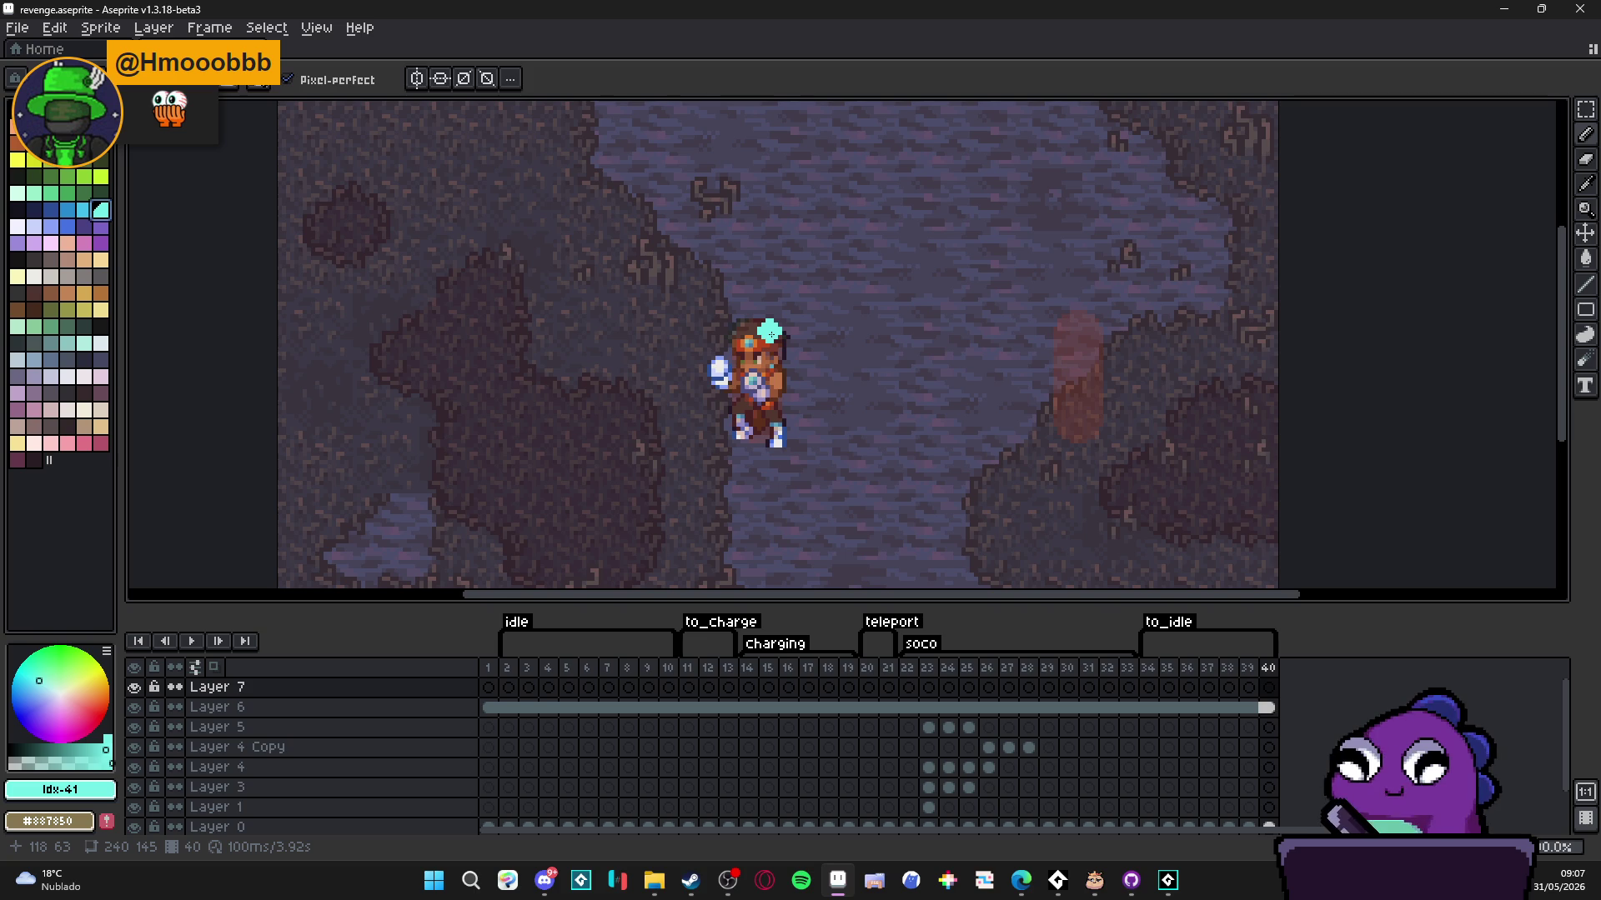
- Try a cyan line, cancel it, then marquee a rectangle from the character to the red bar
{"action": "scroll", "coordinate": [775, 343], "scroll_direction": "up", "scroll_amount": 1}
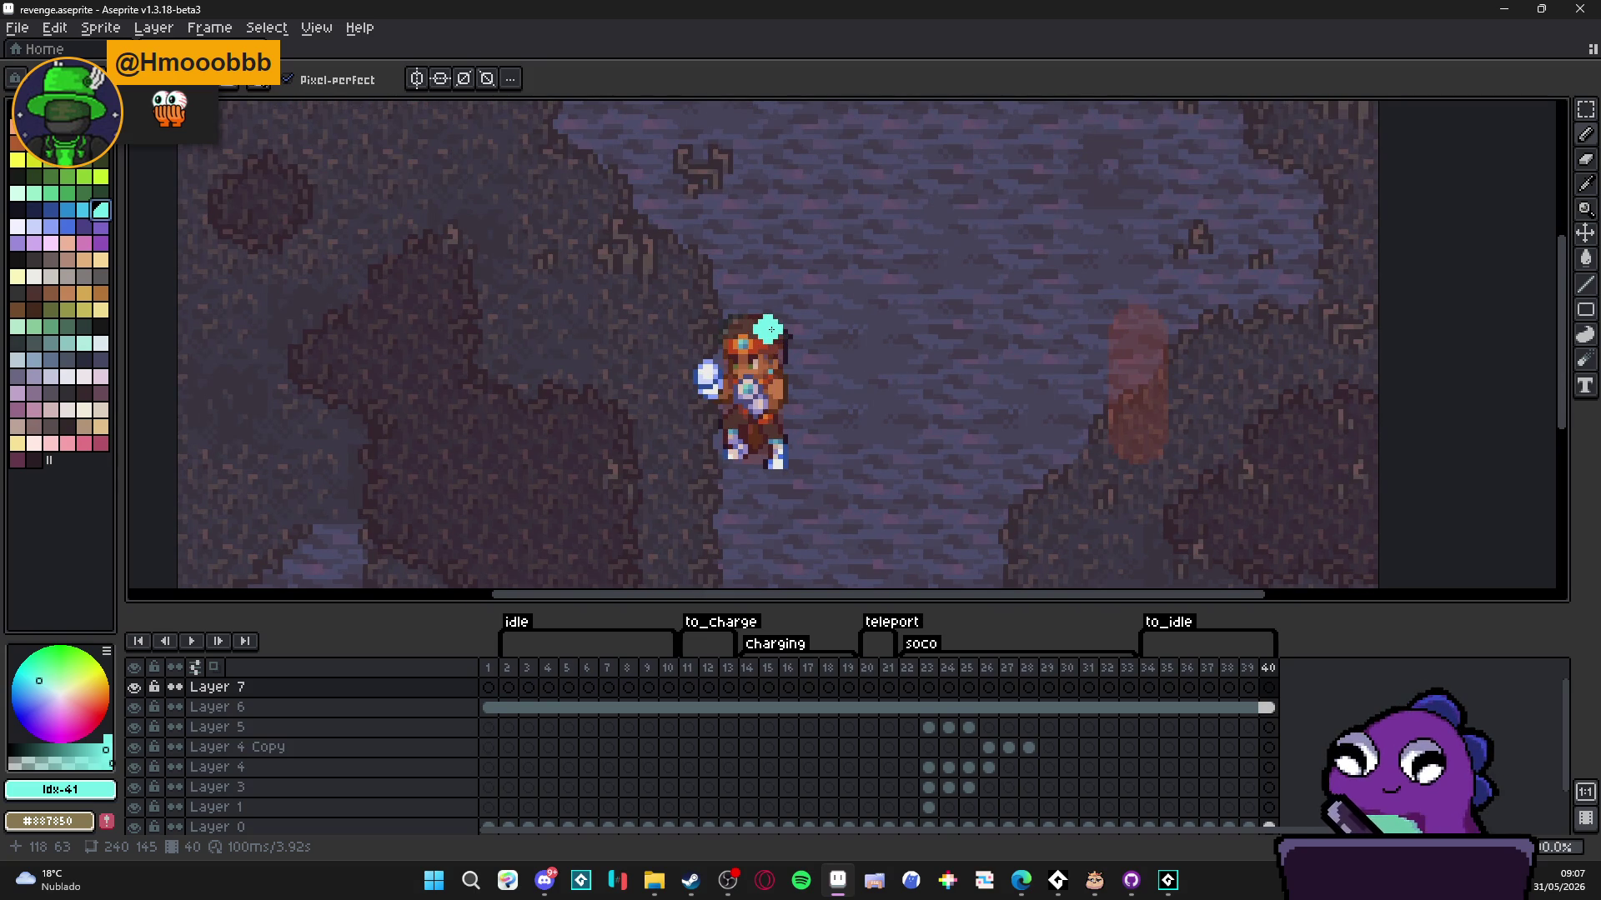
{"action": "left_click_drag", "start_coordinate": [850, 332], "coordinate": [1145, 332]}
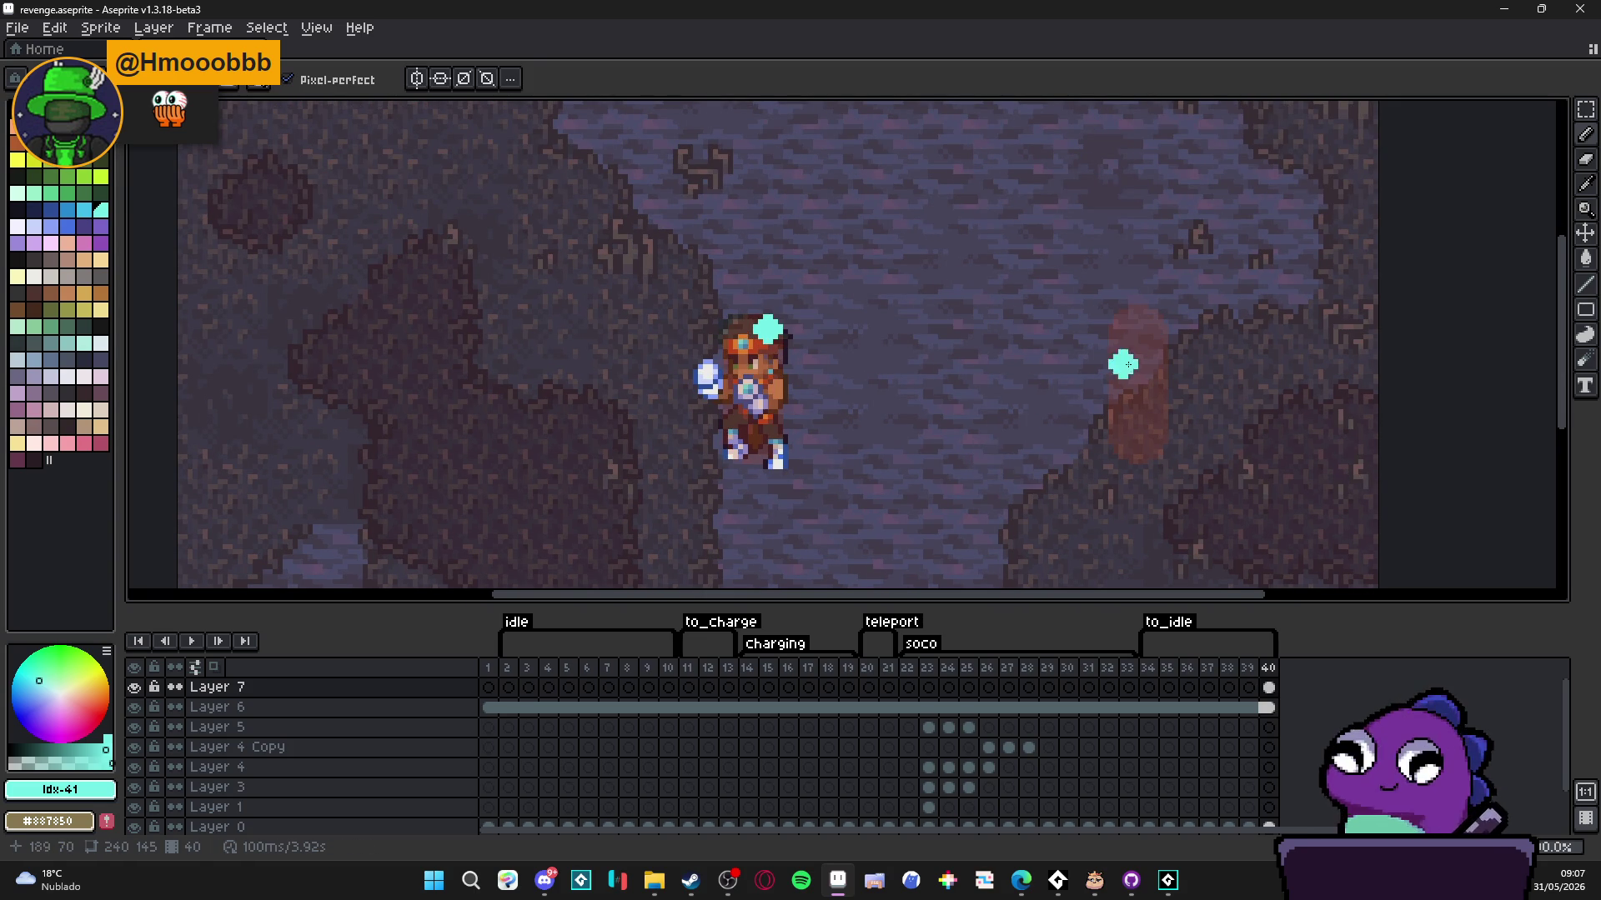
{"action": "left_click_drag", "start_coordinate": [1157, 335], "coordinate": [1154, 332]}
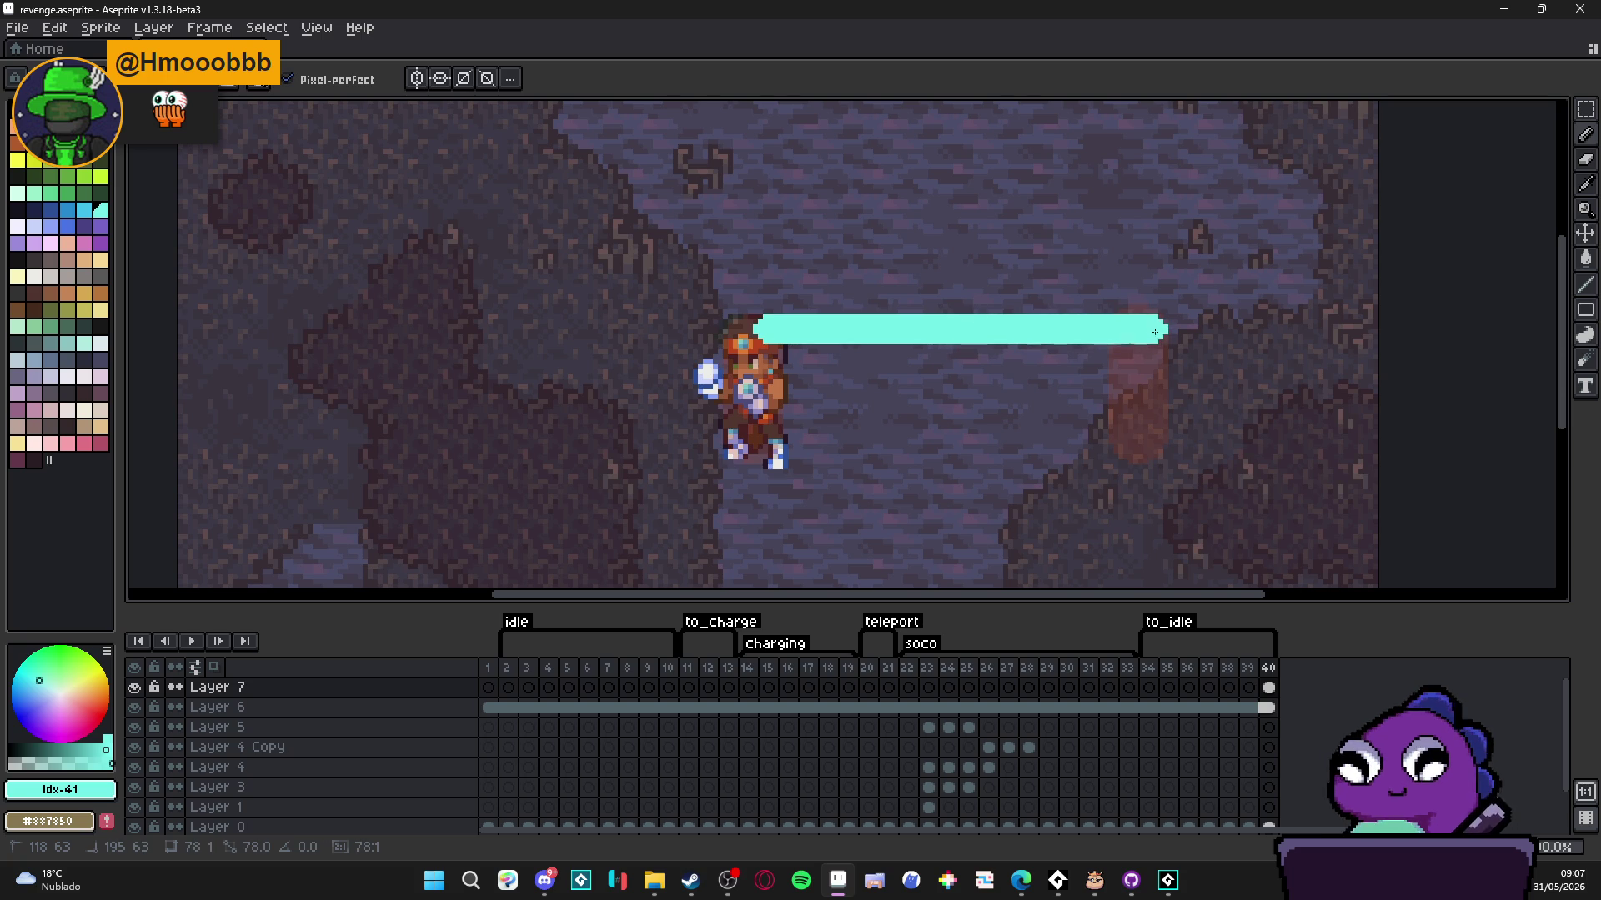
{"action": "key", "text": "Escape"}
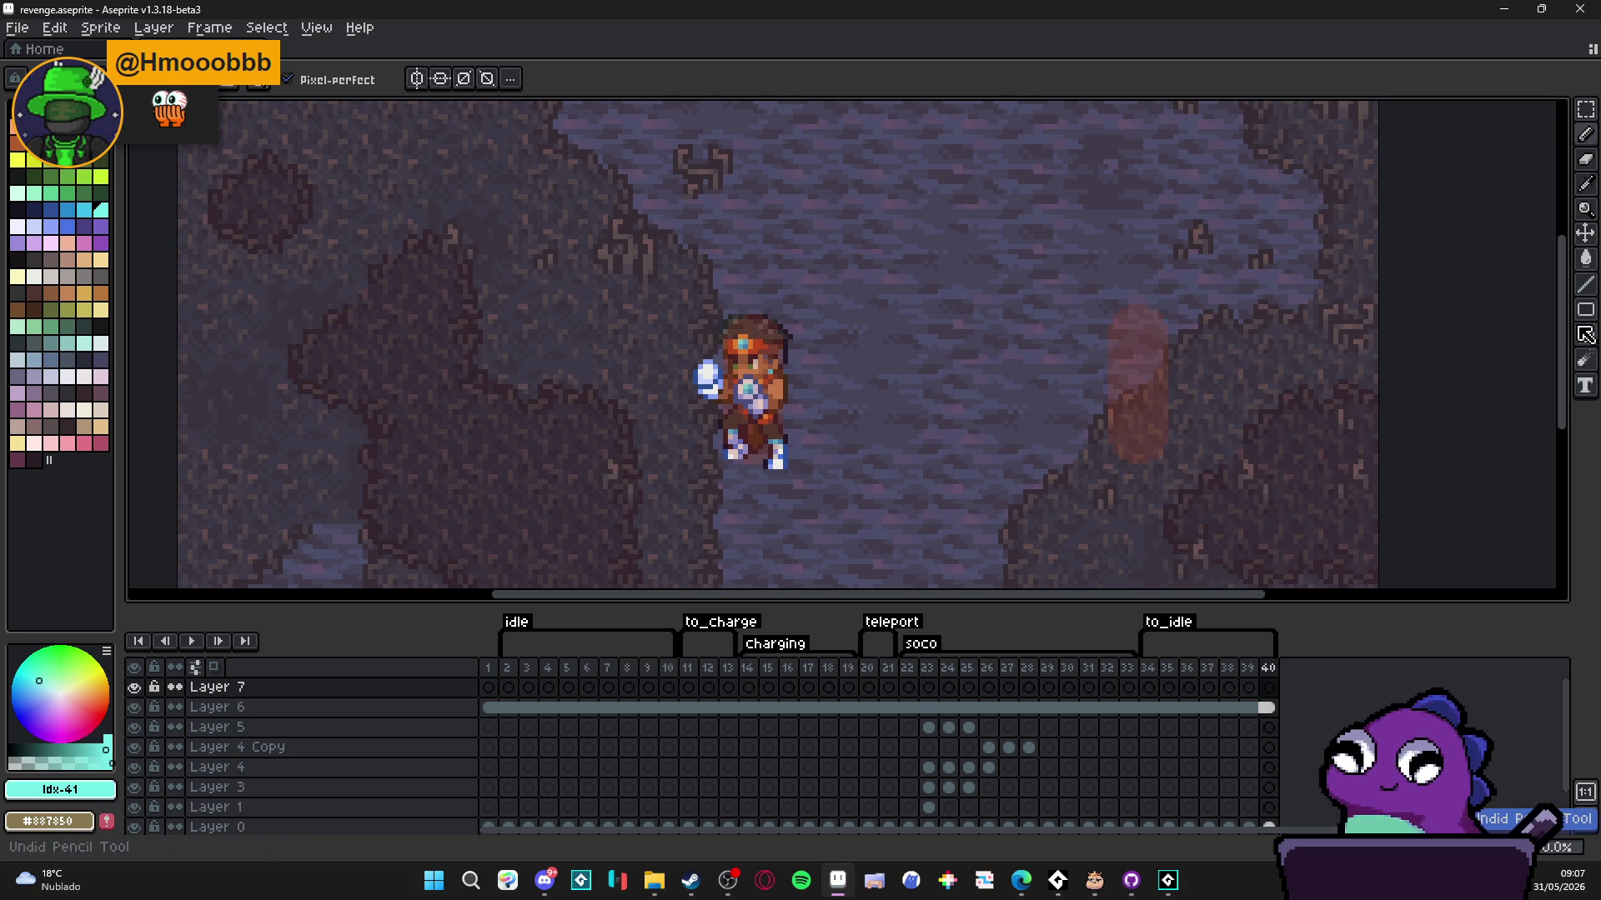
{"action": "left_click", "coordinate": [1585, 109]}
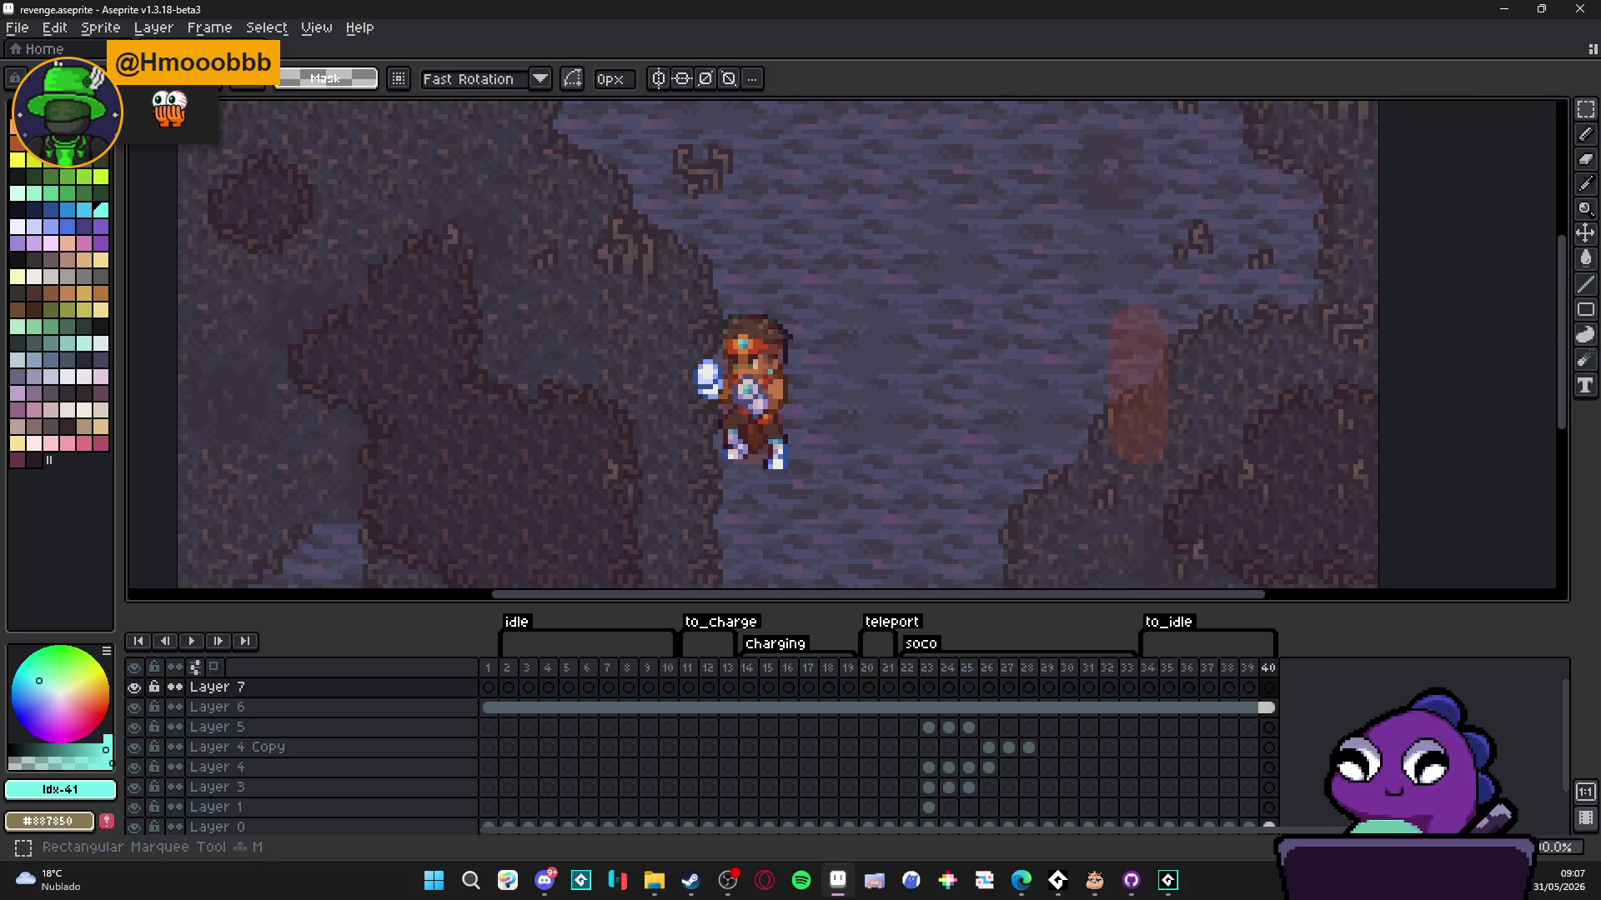
{"action": "left_click_drag", "start_coordinate": [750, 317], "coordinate": [1165, 456]}
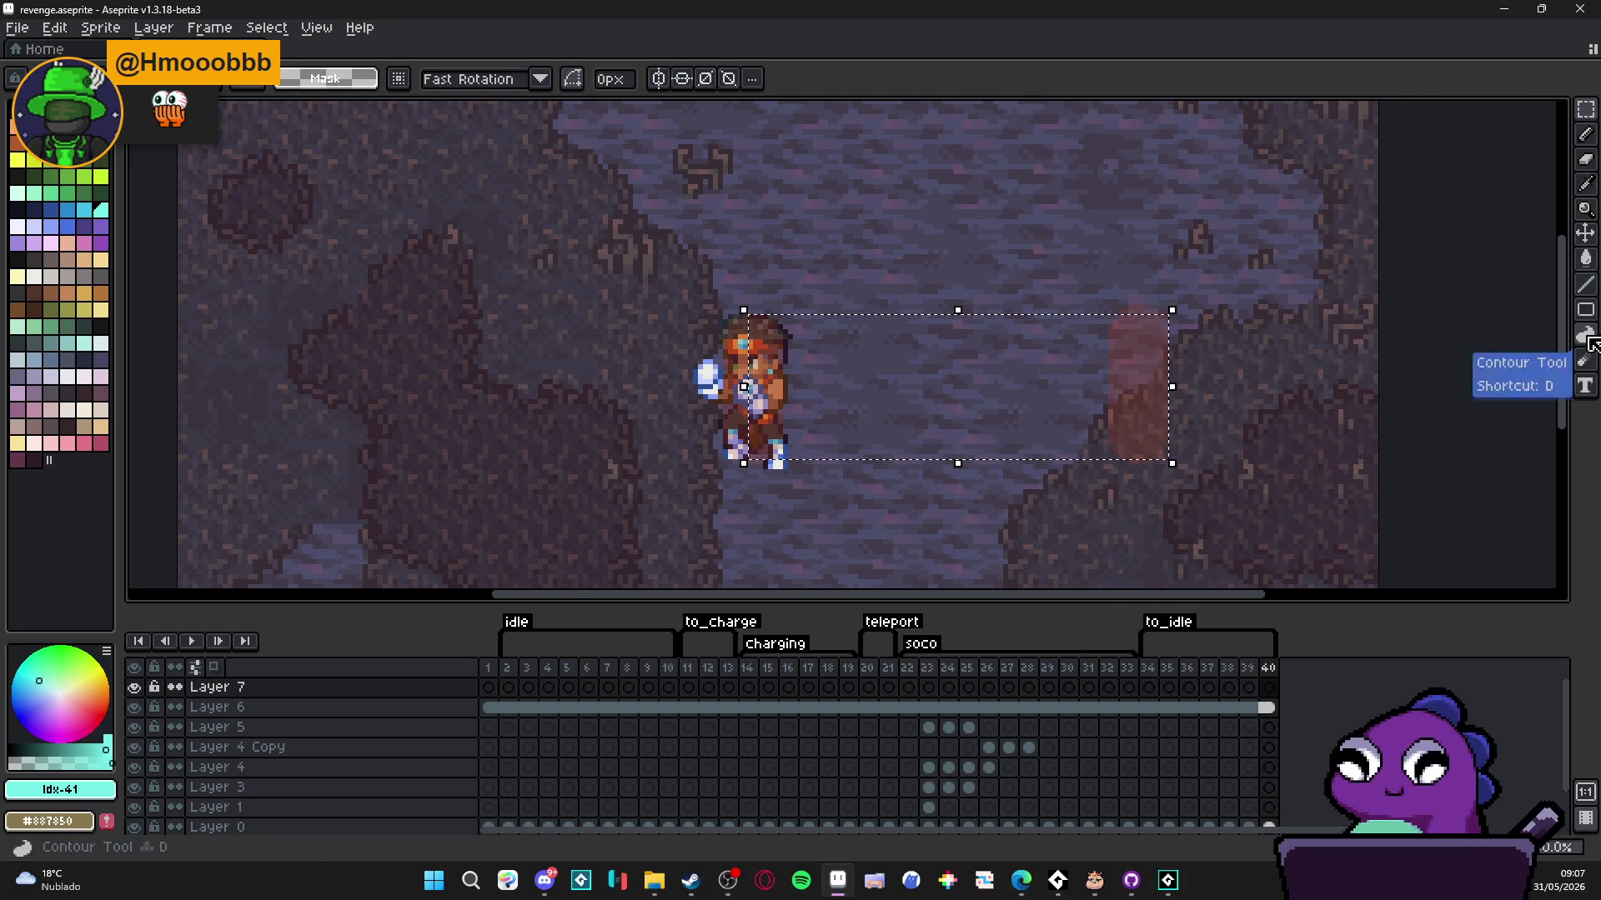
- Choose the Gradient tool from the fill tool flyout, undoing the test fills
{"action": "left_click", "coordinate": [1585, 334]}
{"action": "left_click", "coordinate": [1585, 260]}
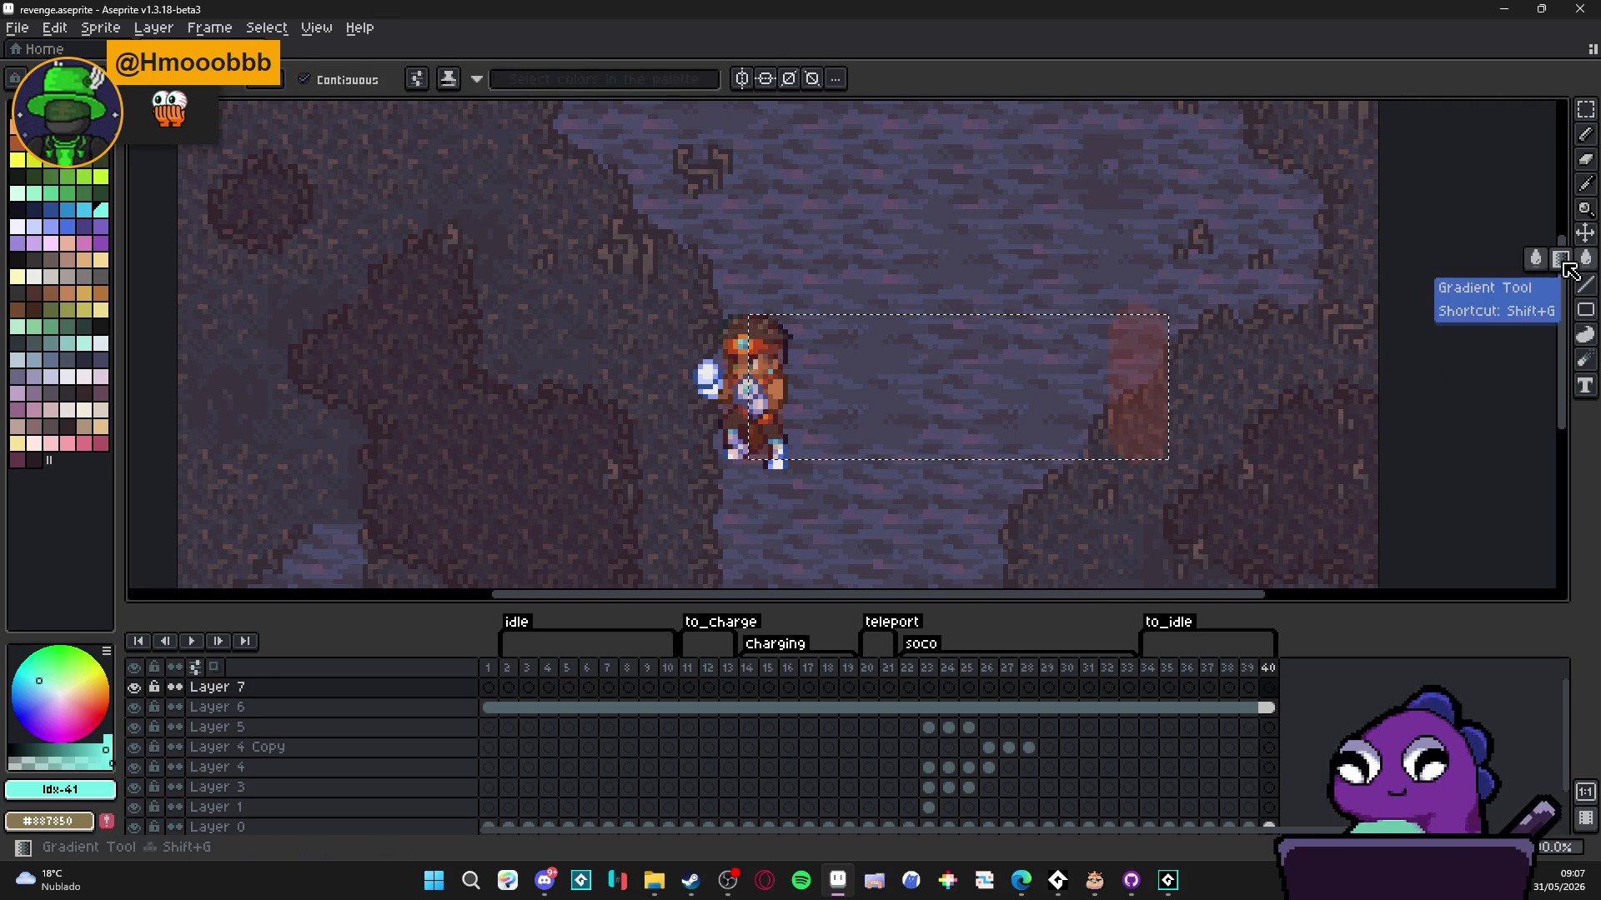
{"action": "left_click", "coordinate": [1559, 259]}
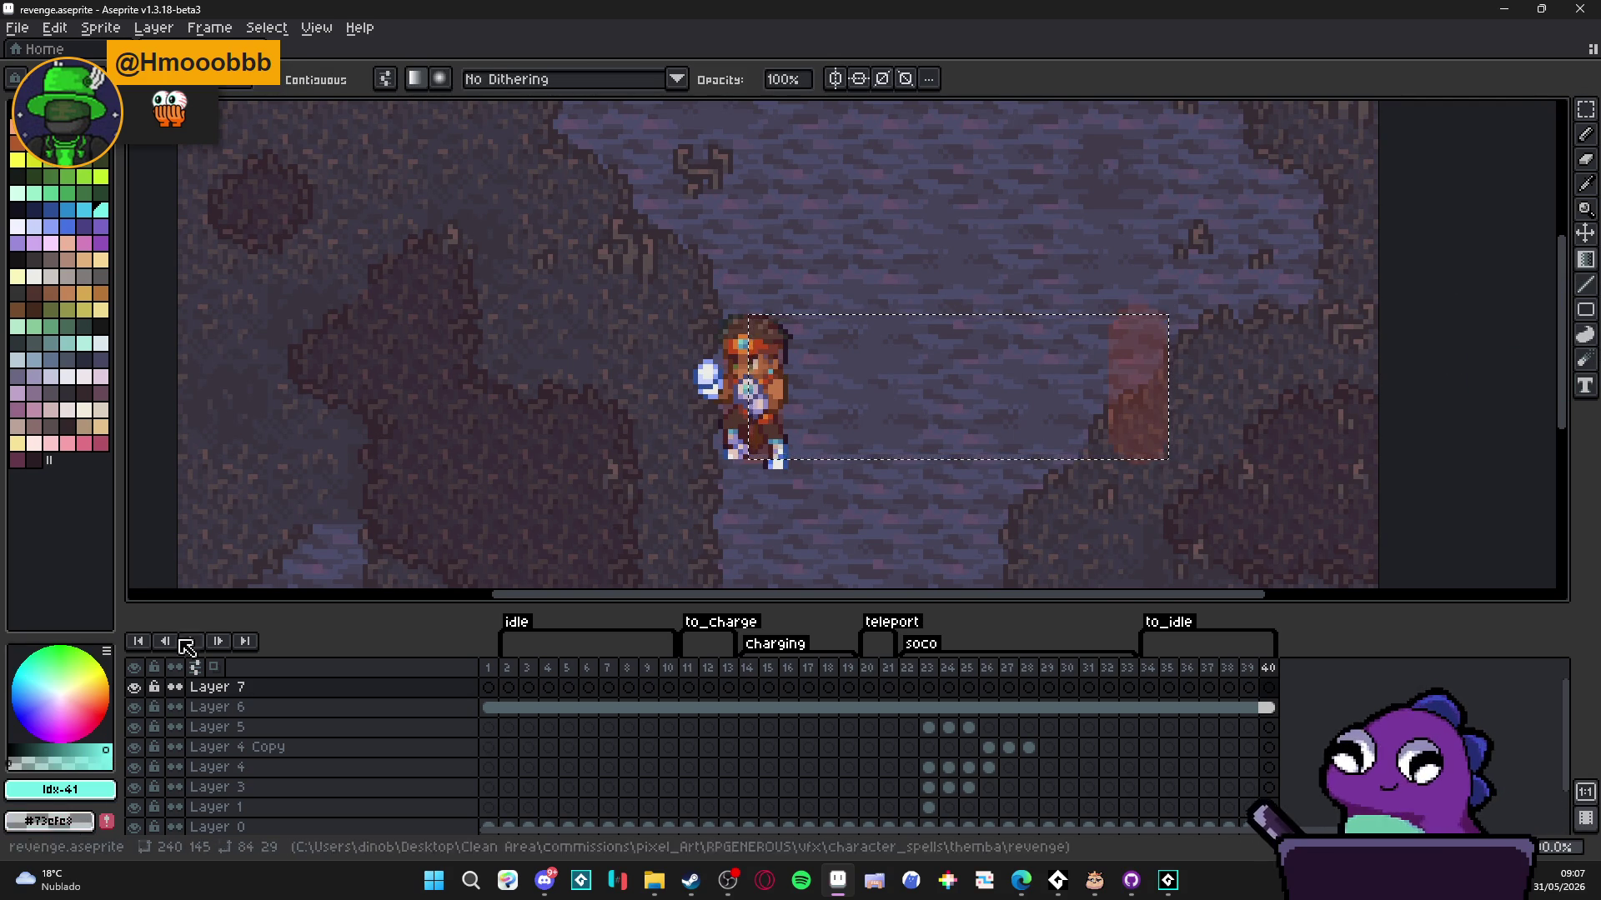
{"action": "left_click_drag", "start_coordinate": [795, 377], "coordinate": [935, 372]}
{"action": "key", "text": "ctrl+z"}
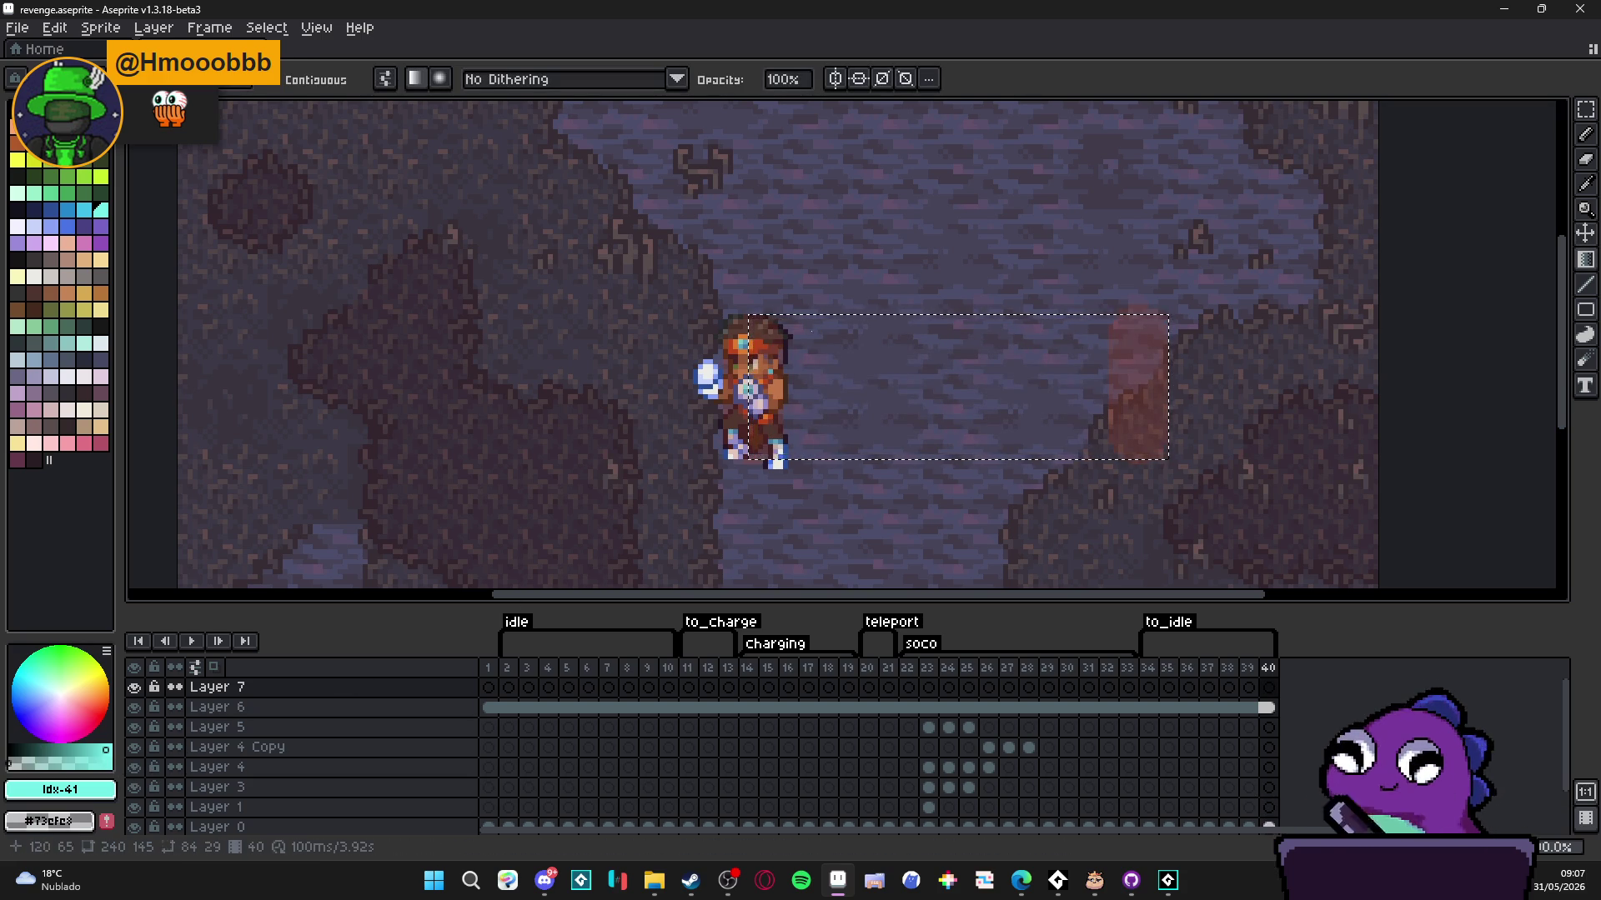
{"action": "left_click", "coordinate": [804, 391]}
{"action": "key", "text": "ctrl+z"}
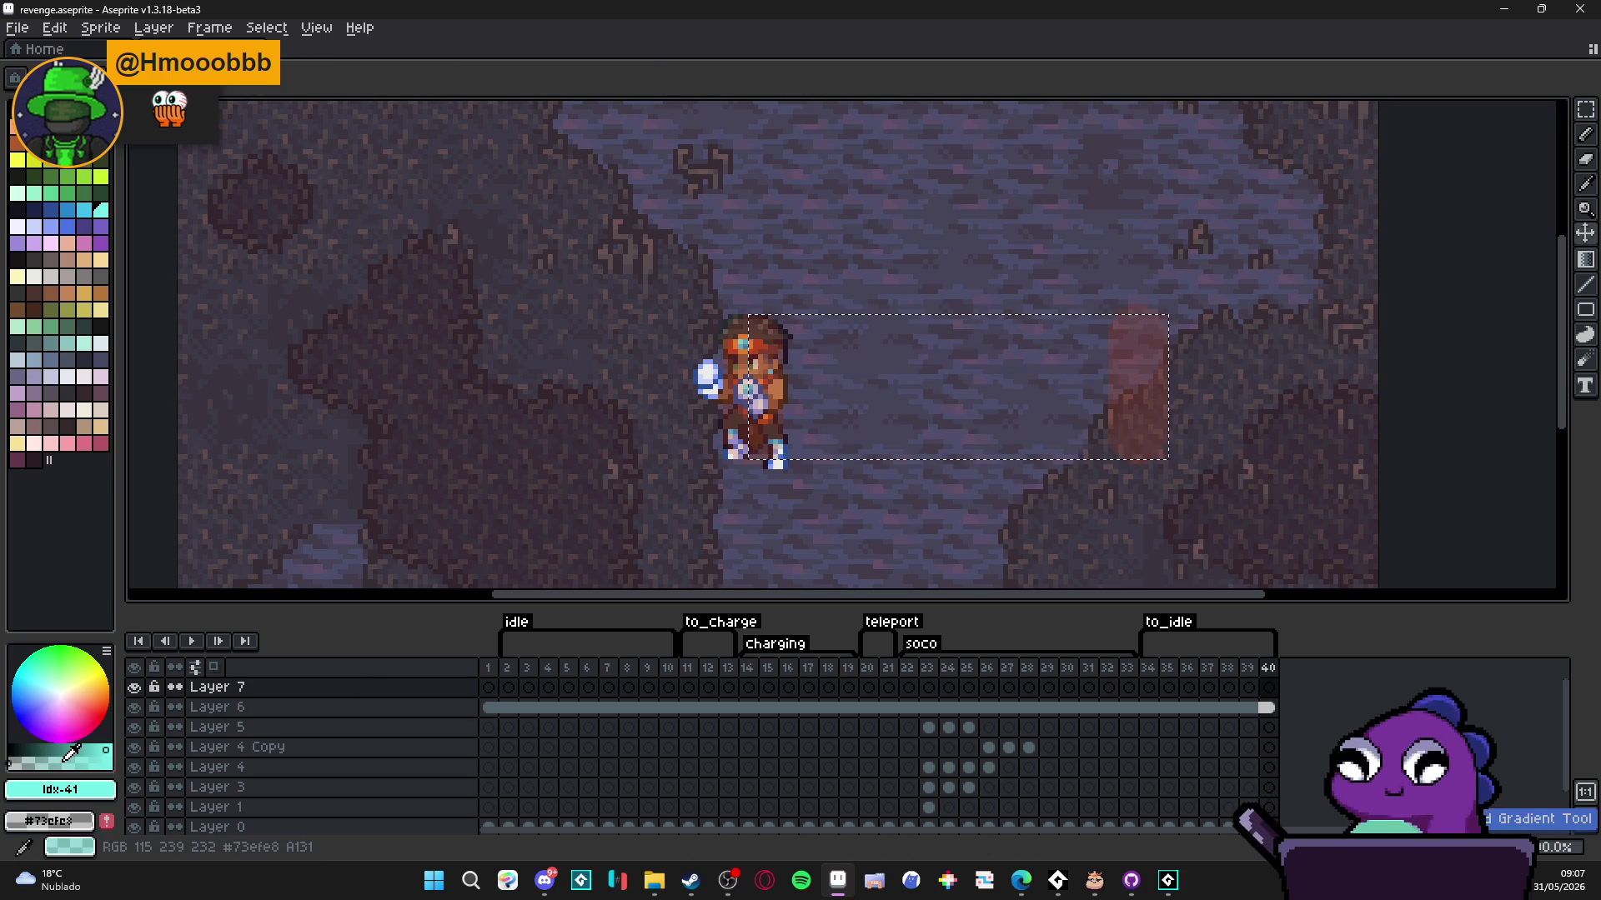
- Set the colour to #73efe8 on frame 40, undoing stray fills, with the Gradient tool active
{"action": "left_click", "coordinate": [86, 756]}
{"action": "left_click", "coordinate": [1027, 383]}
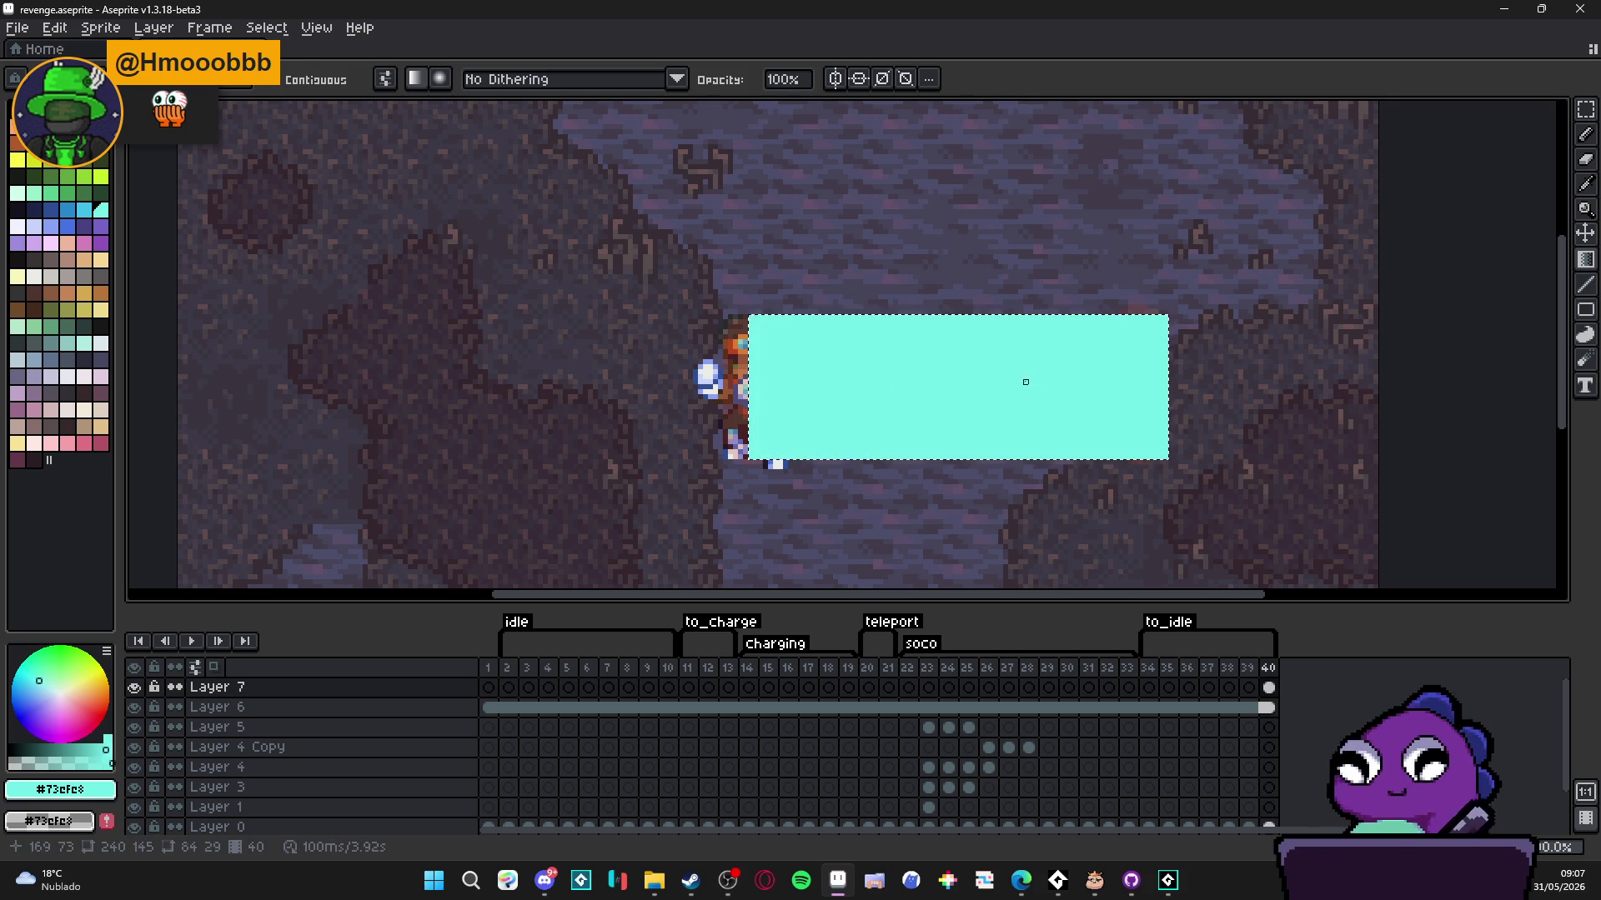
{"action": "key", "text": "ctrl+z"}
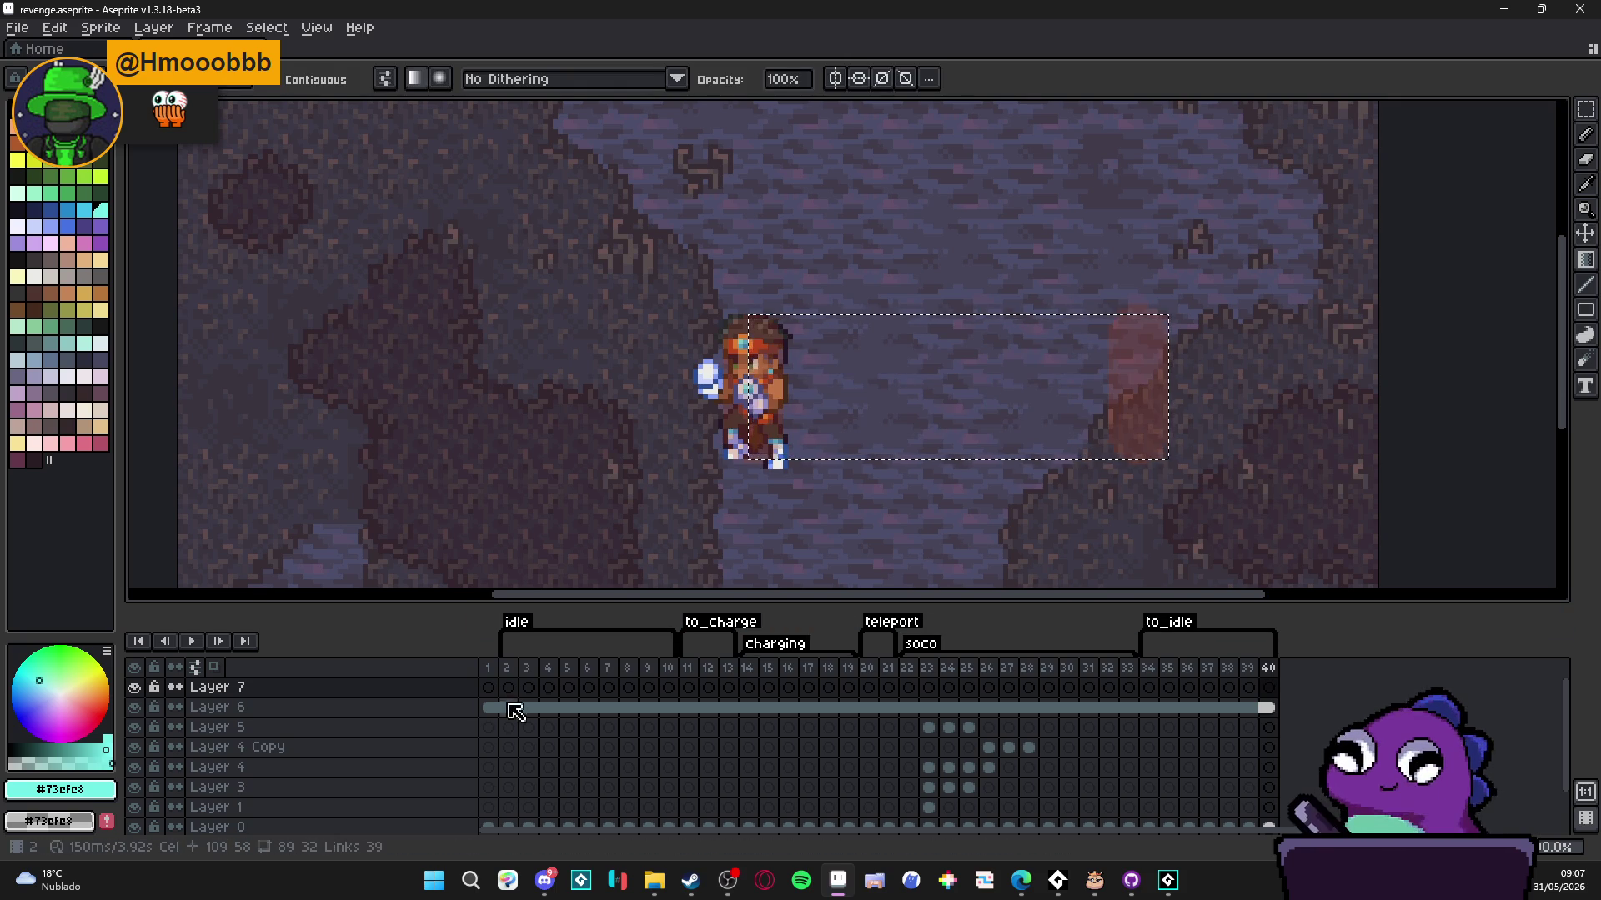
{"action": "left_click", "coordinate": [490, 688]}
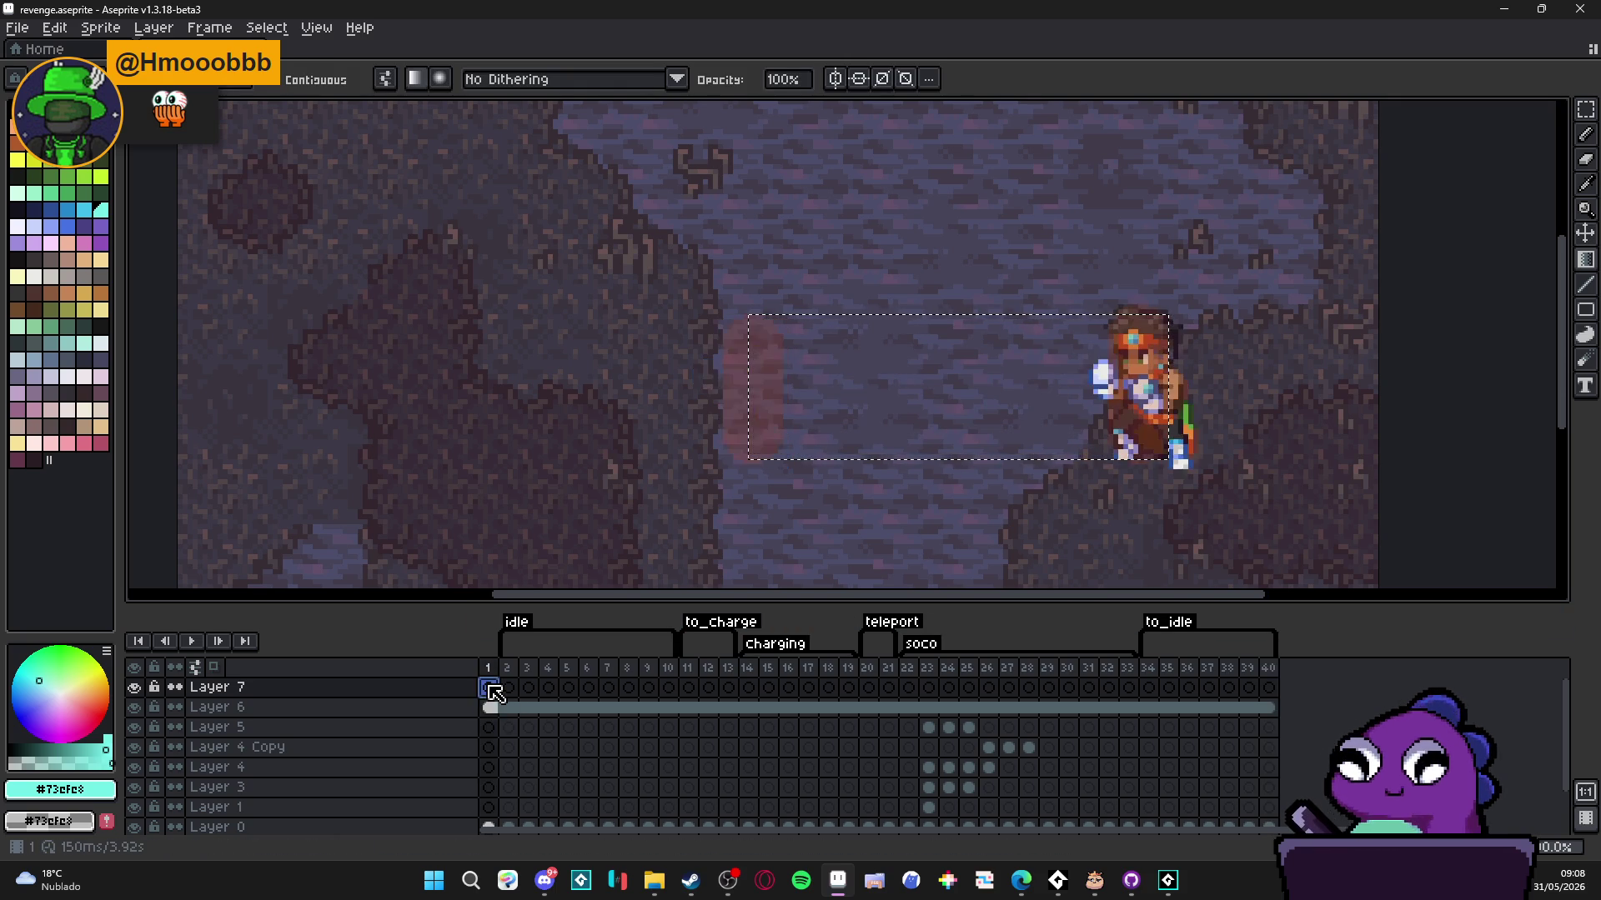
{"action": "left_click", "coordinate": [1268, 687]}
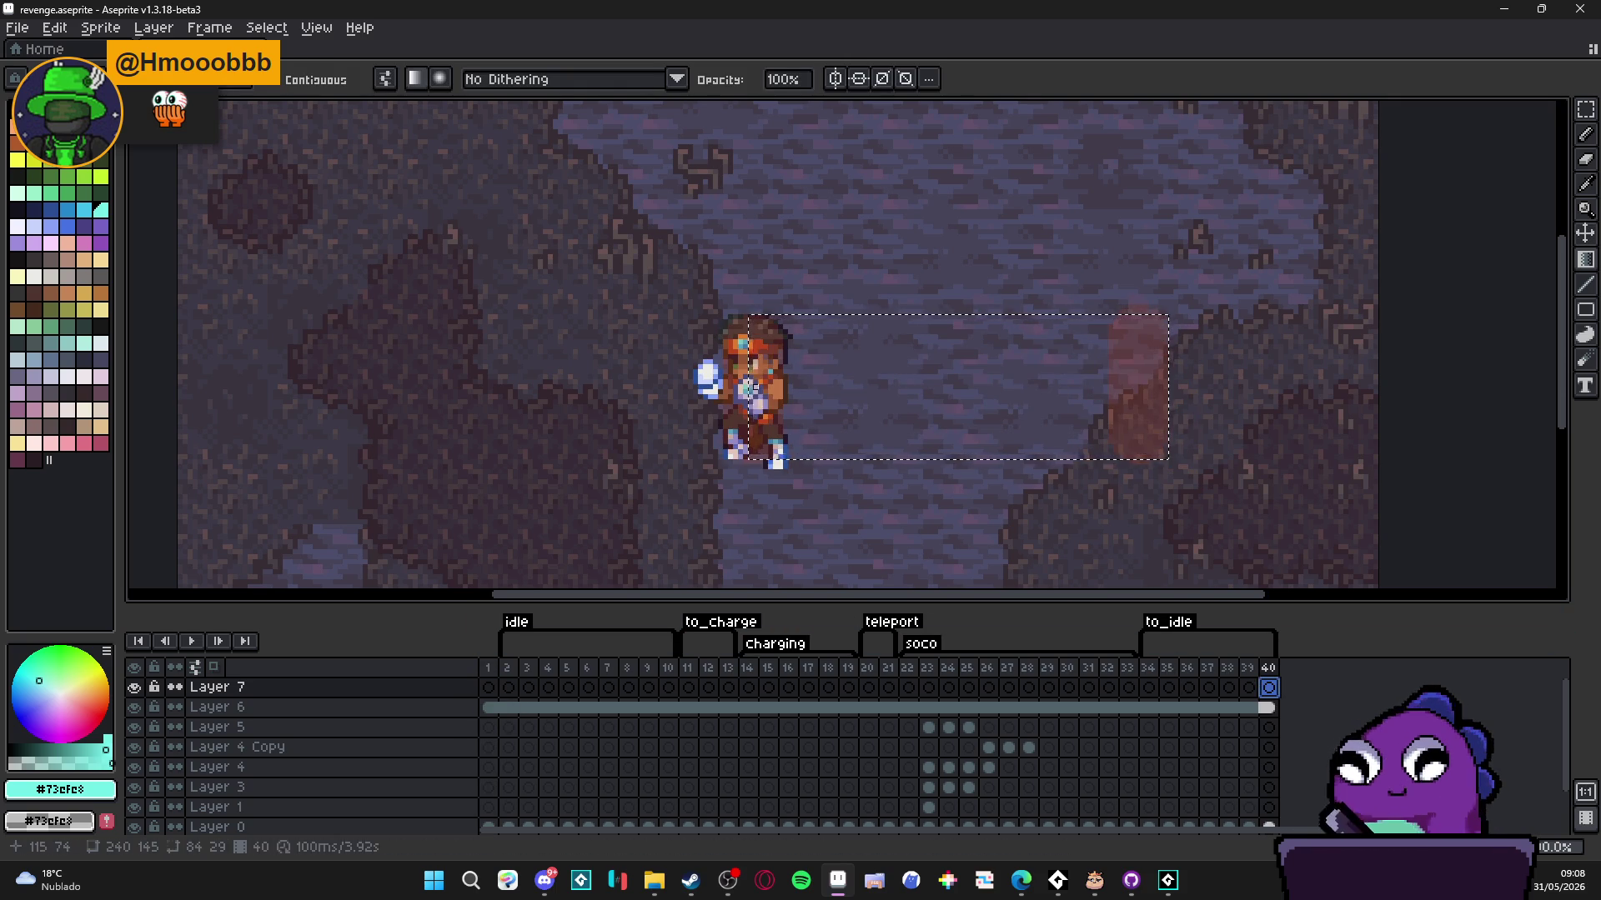
{"action": "key", "text": "Return"}
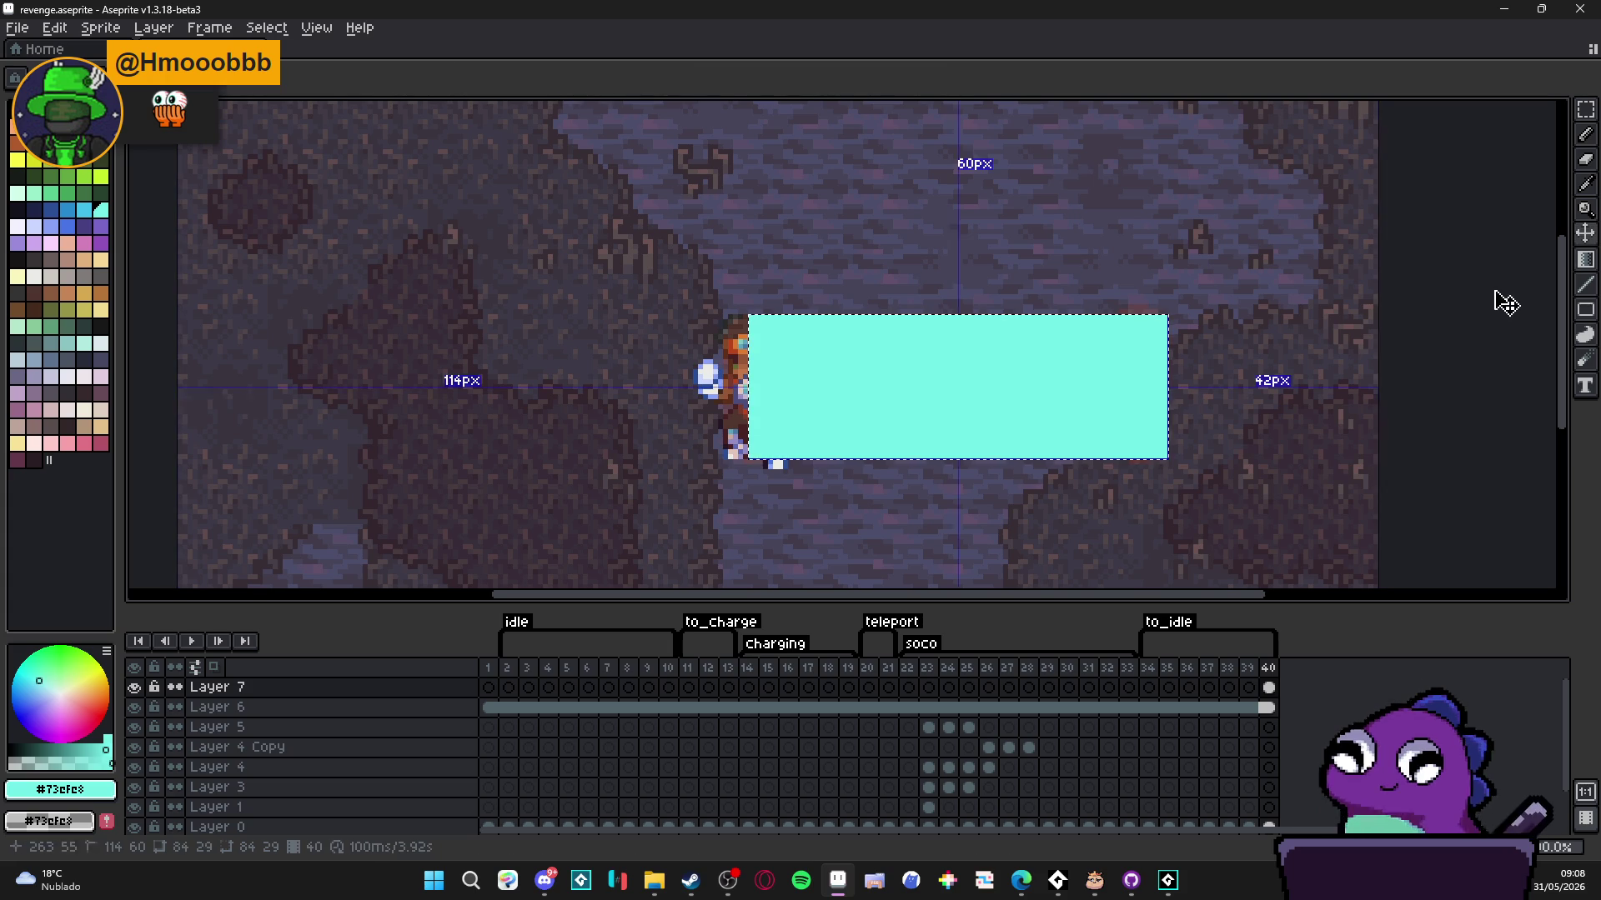
{"action": "key", "text": "ctrl+z"}
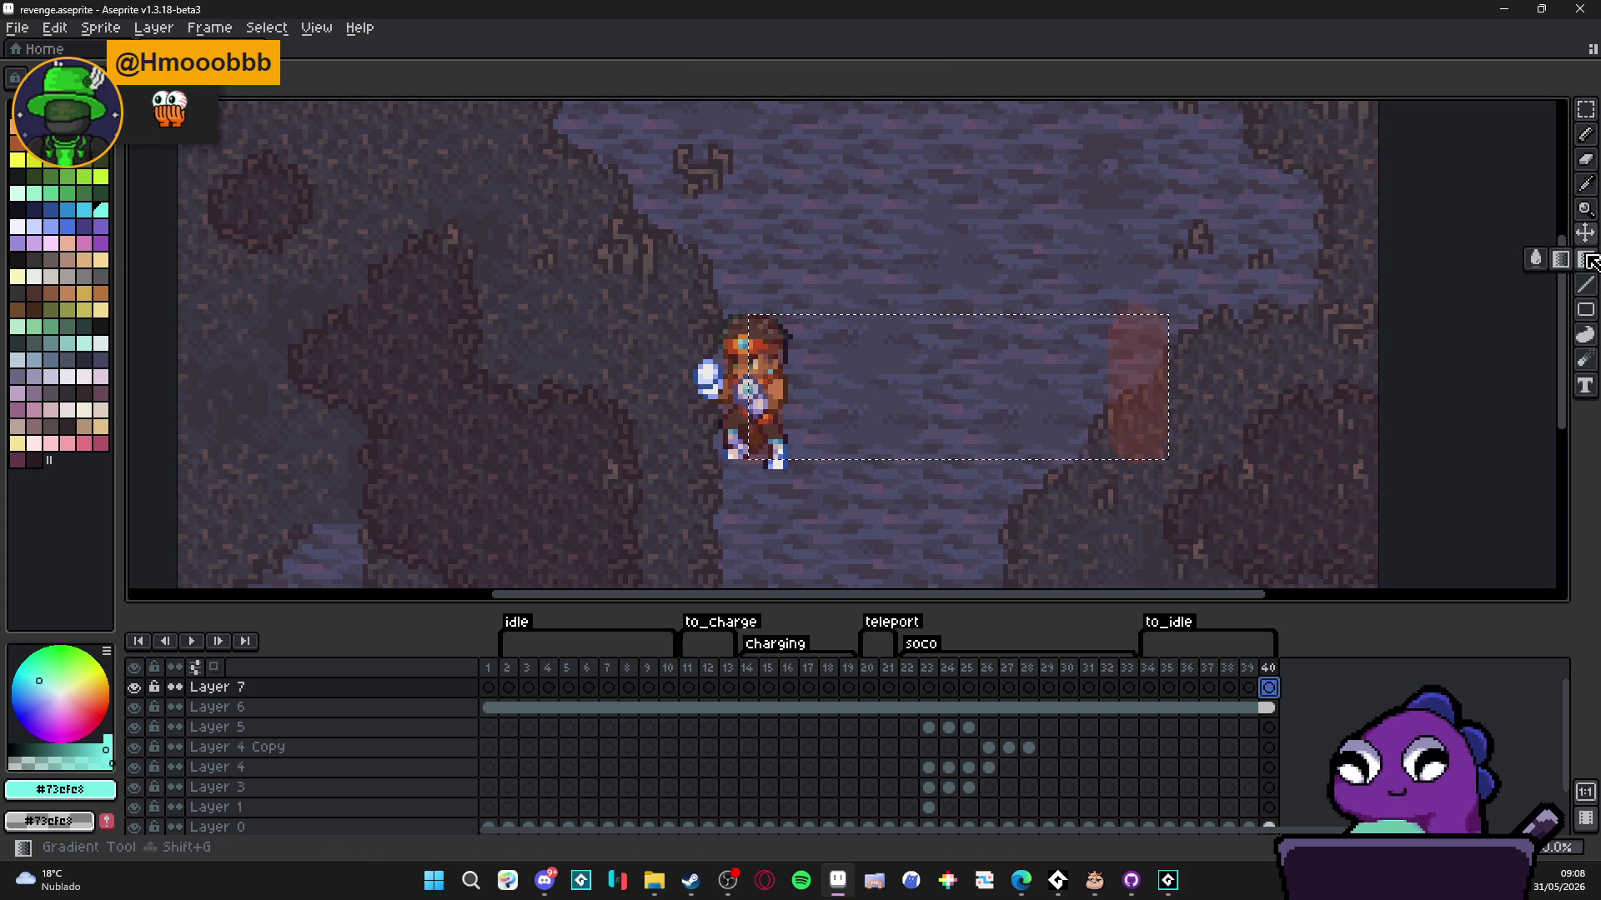
{"action": "left_click", "coordinate": [1563, 260]}
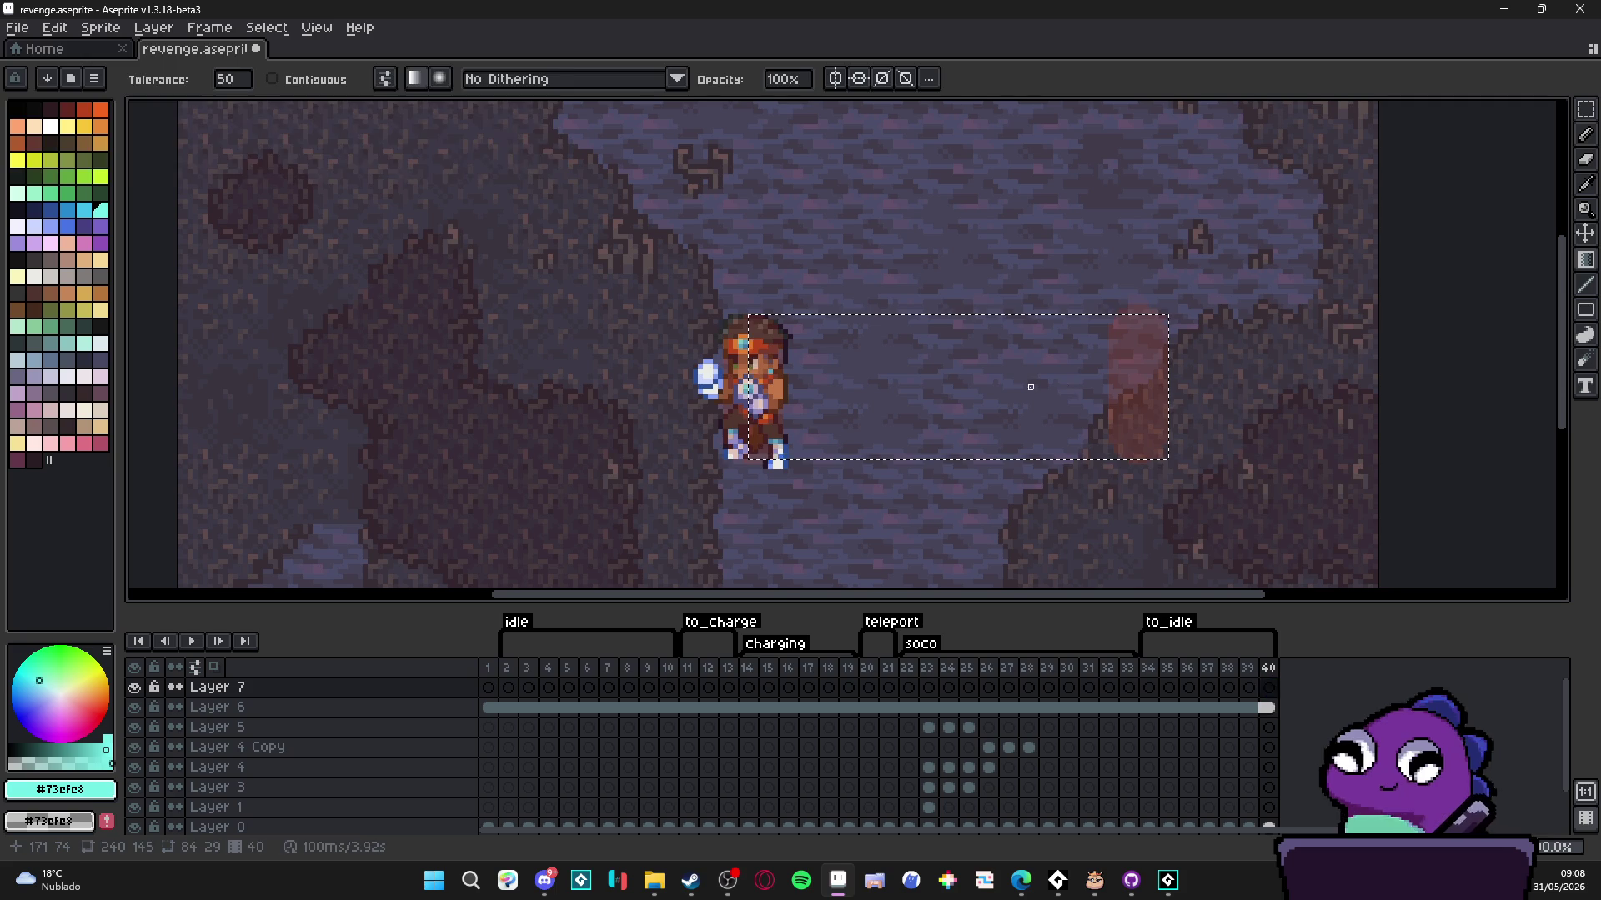
- Lay a horizontal cyan-to-transparent gradient across the selection and deselect
{"action": "scroll", "coordinate": [920, 106], "scroll_direction": "up", "scroll_amount": 1}
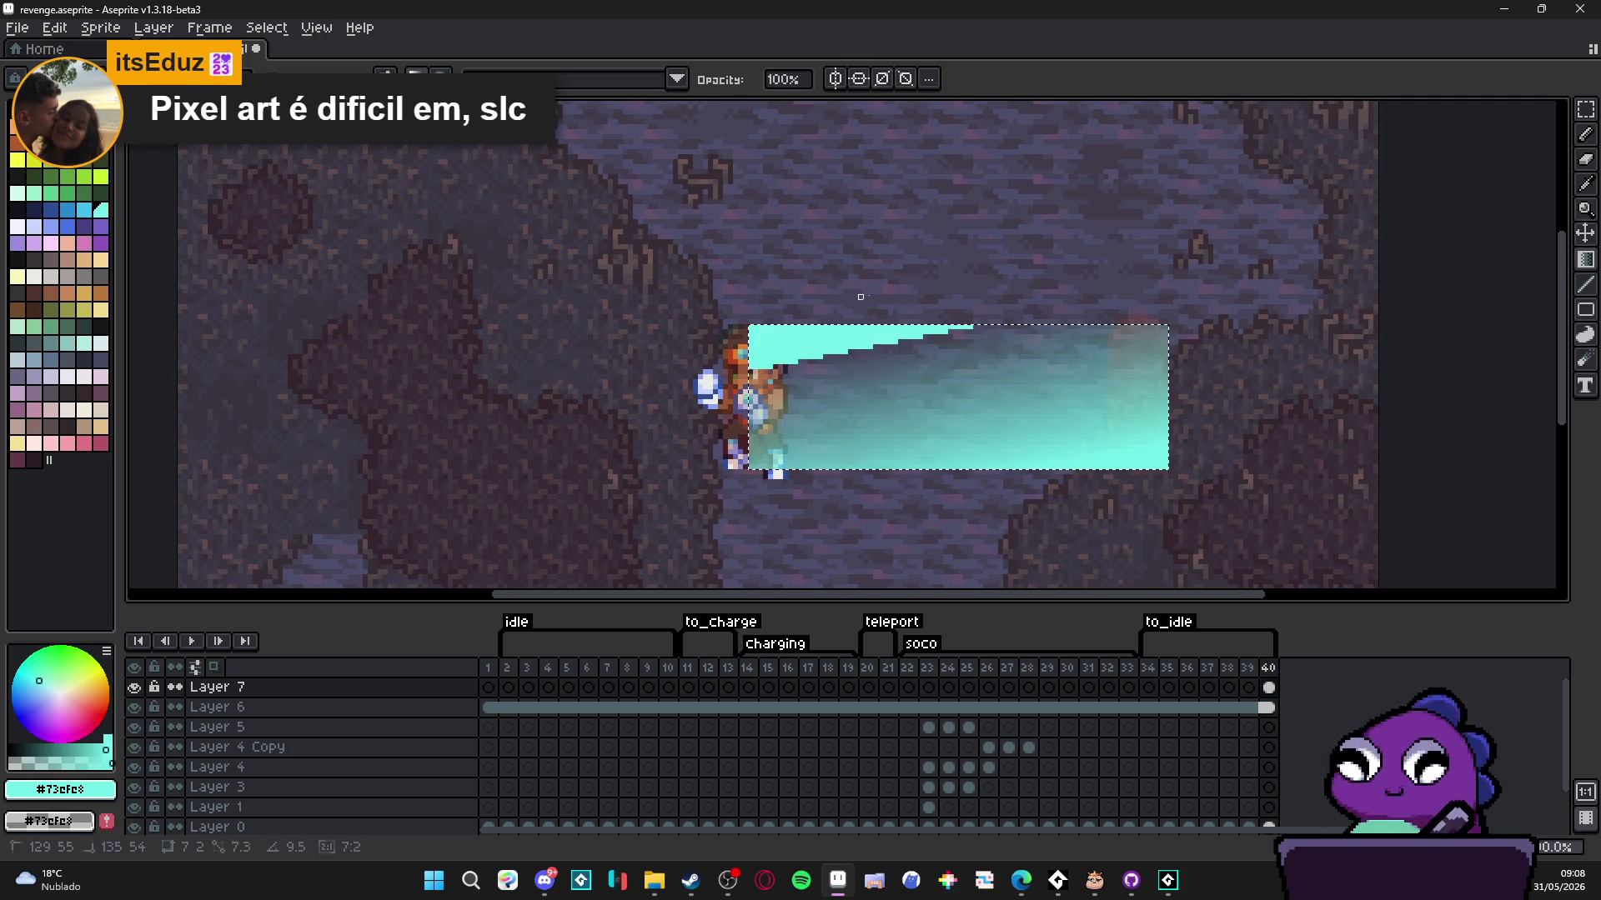
{"action": "key", "text": "ctrl+z"}
{"action": "key", "text": "ctrl+z"}
{"action": "key", "text": "ctrl+y"}
{"action": "mouse_move", "coordinate": [752, 507]}
{"action": "left_mouse_down"}
{"action": "mouse_move", "coordinate": [591, 411]}
{"action": "mouse_move", "coordinate": [587, 350]}
{"action": "left_mouse_up"}
{"action": "scroll", "coordinate": [587, 350], "scroll_direction": "down", "scroll_amount": 2}
{"action": "key", "text": "ctrl+z"}
{"action": "mouse_move", "coordinate": [442, 334]}
{"action": "left_mouse_down"}
{"action": "mouse_move", "coordinate": [469, 356]}
{"action": "mouse_move", "coordinate": [348, 381]}
{"action": "mouse_move", "coordinate": [292, 370]}
{"action": "mouse_move", "coordinate": [608, 380]}
{"action": "left_mouse_up"}
{"action": "key", "text": "ctrl+d"}
- Nudge the beam, compare it with the layer hidden, and make Layer 7 the active layer
{"action": "scroll", "coordinate": [827, 373], "scroll_direction": "up", "scroll_amount": 1}
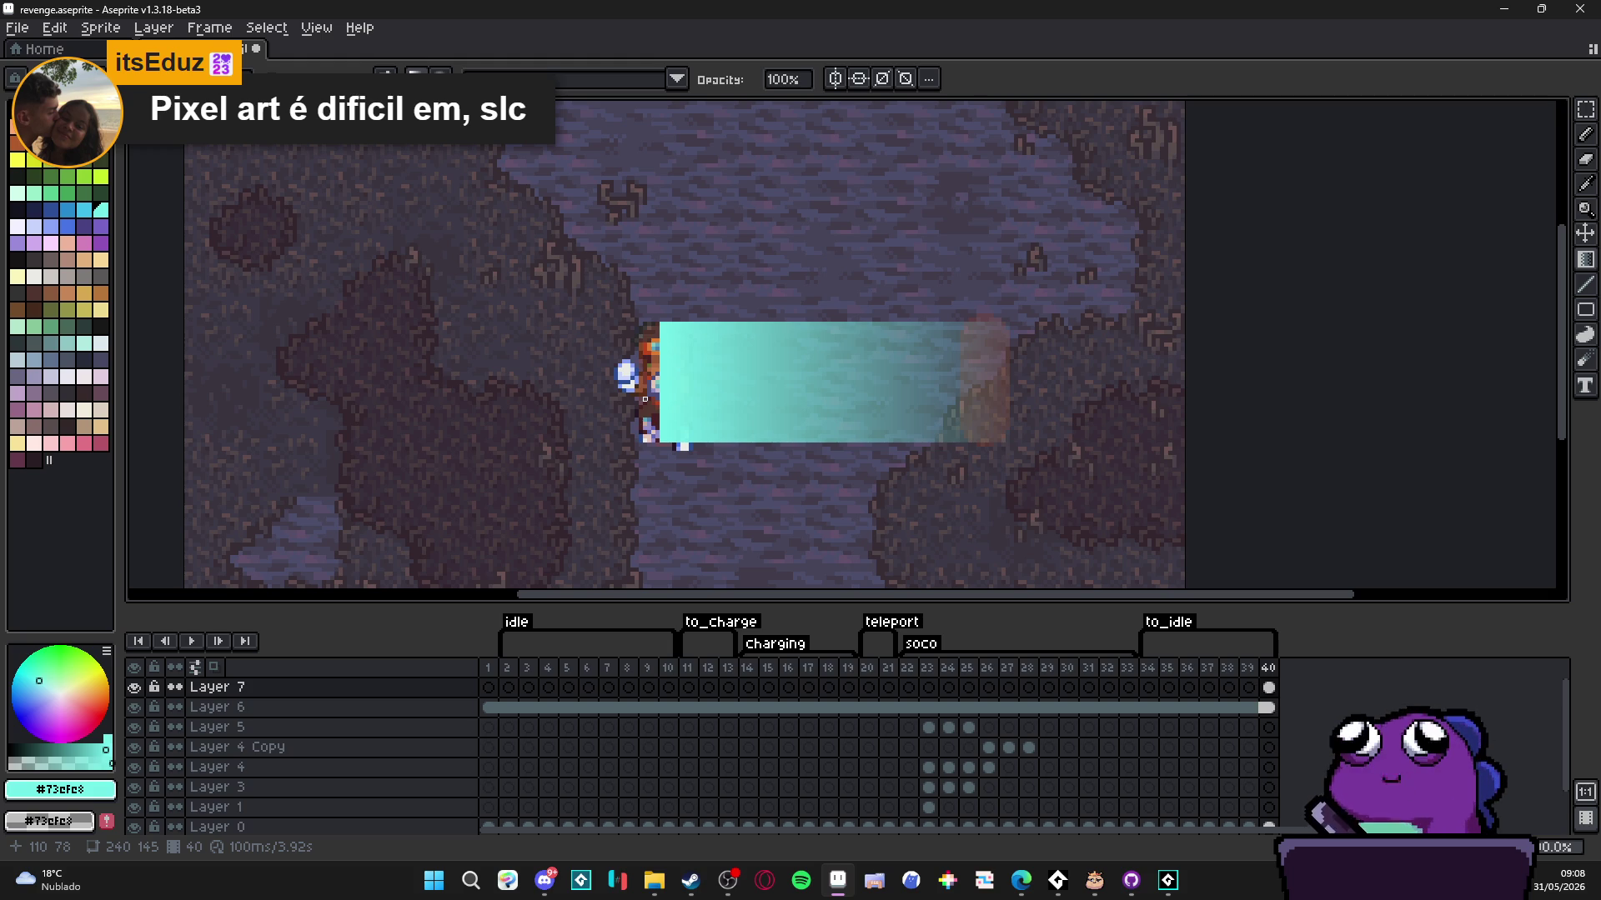
{"action": "key", "text": "ctrl"}
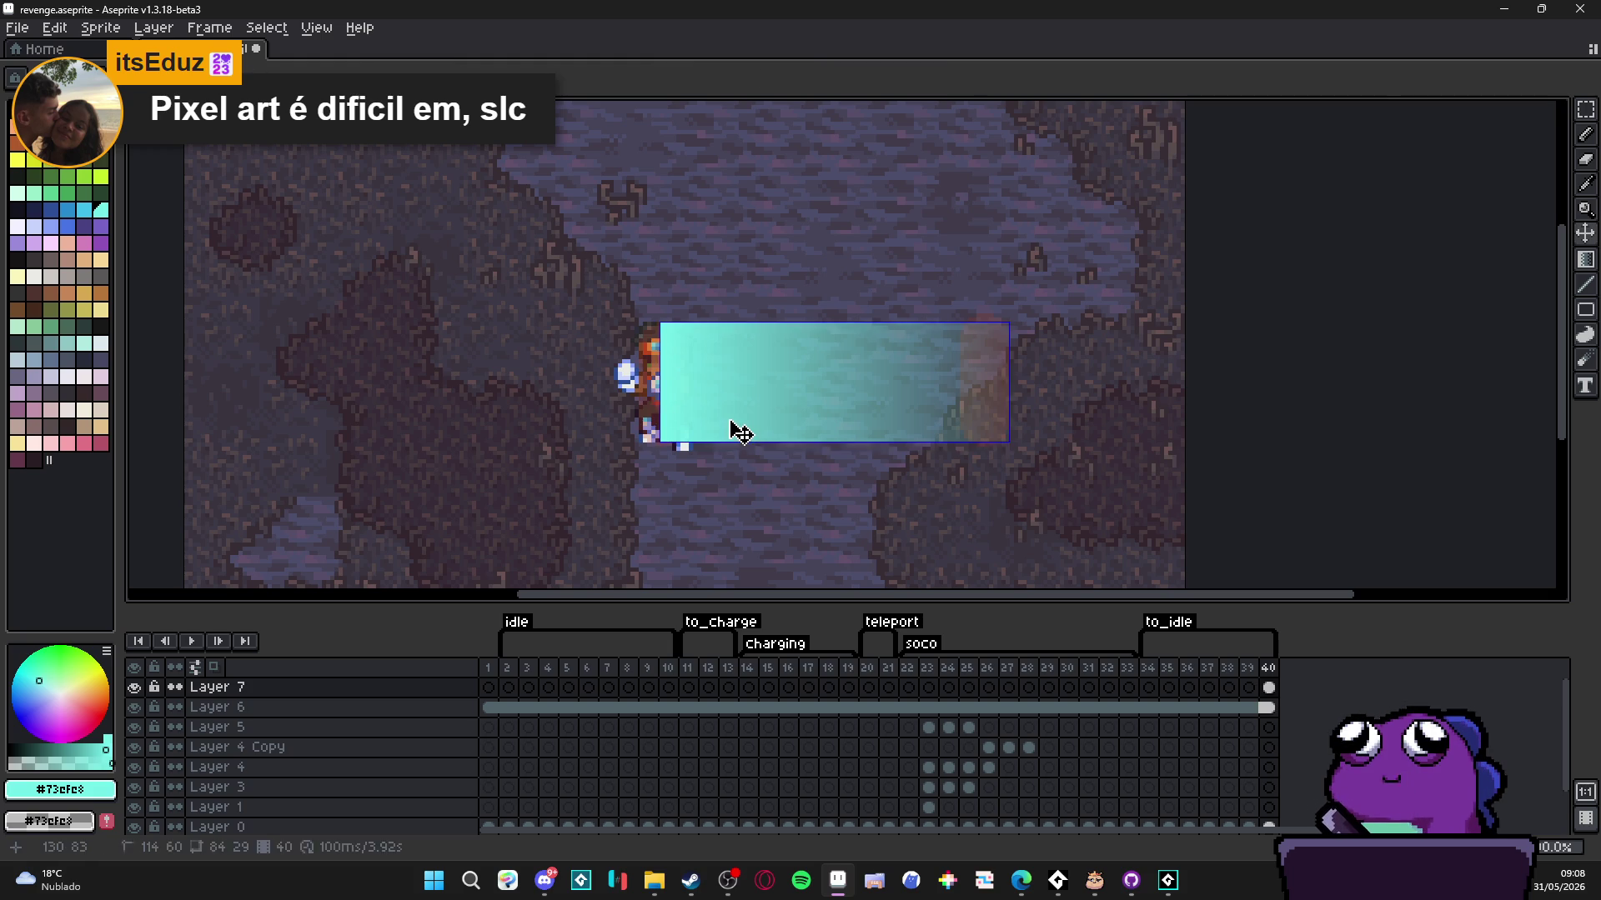
{"action": "left_click_drag", "start_coordinate": [668, 387], "coordinate": [676, 370]}
{"action": "left_click", "coordinate": [134, 687]}
{"action": "left_click", "coordinate": [134, 687]}
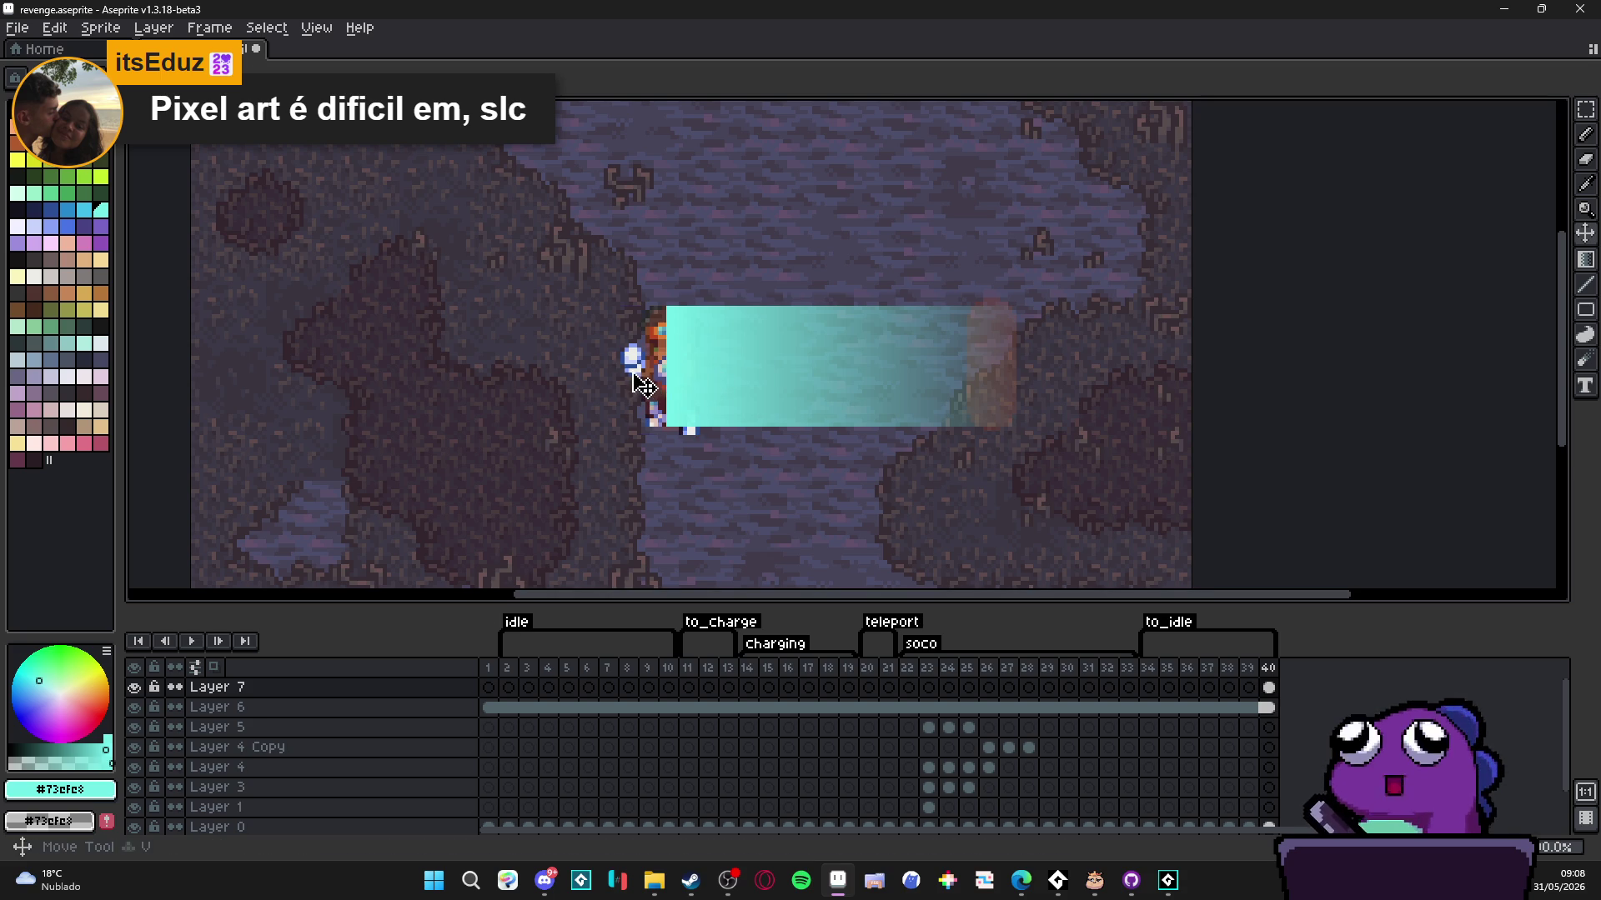
{"action": "left_click", "coordinate": [582, 443], "text": "ctrl"}
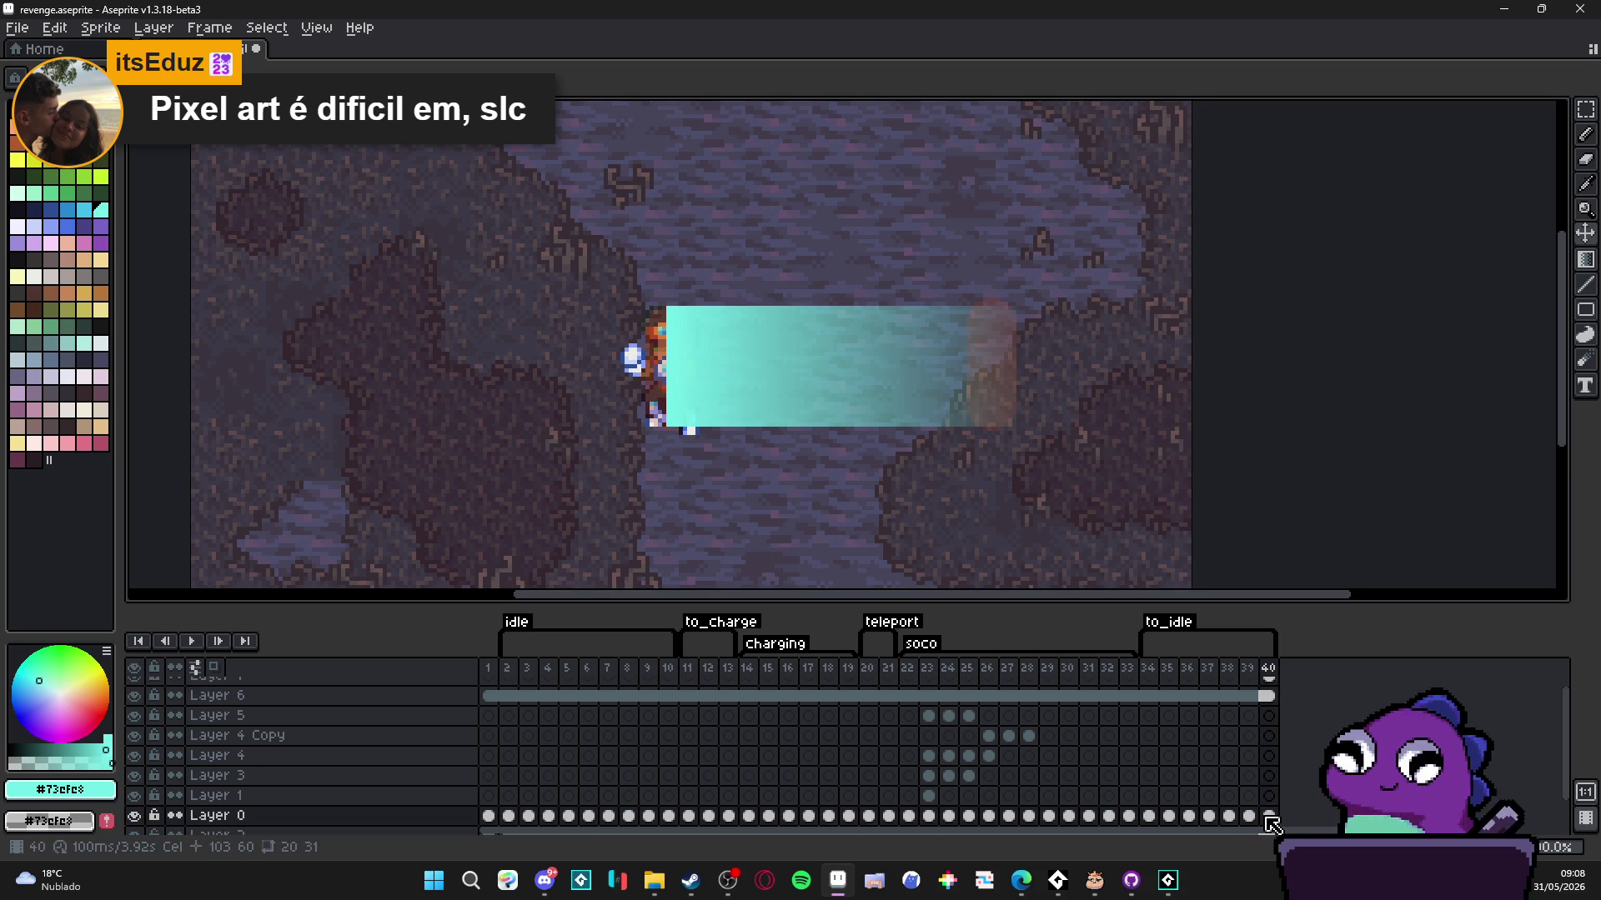
{"action": "scroll", "coordinate": [1279, 824], "scroll_direction": "up", "scroll_amount": 1}
{"action": "left_click", "coordinate": [732, 404], "text": "ctrl"}
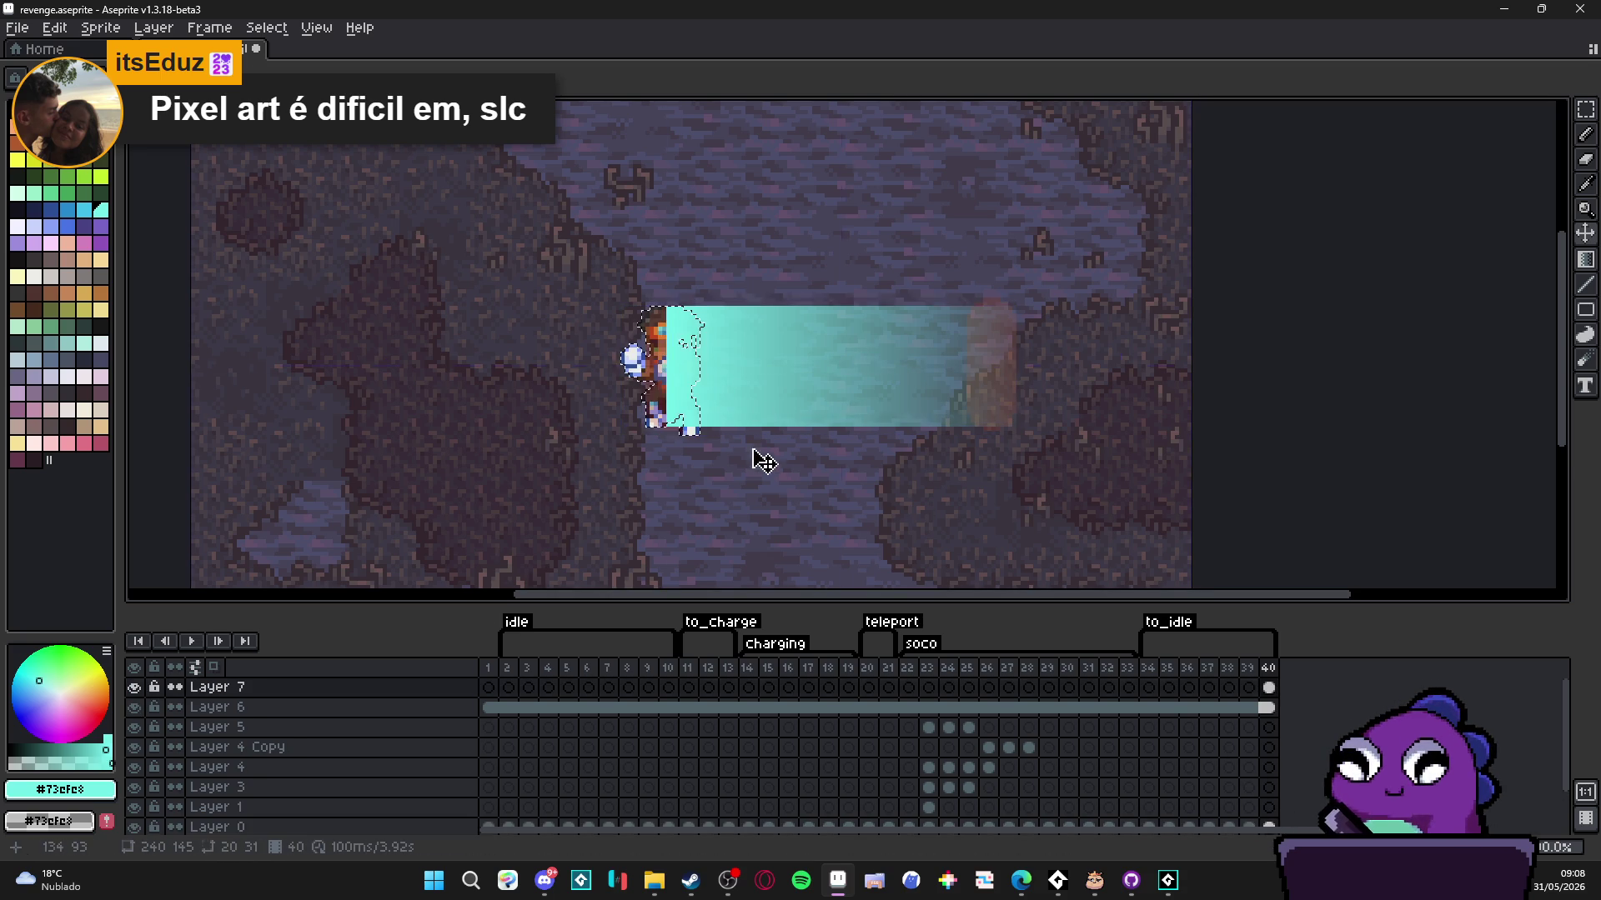
- Deselect and link Layer 7's cels across frames 1 to 40
{"action": "key", "text": "ctrl+d"}
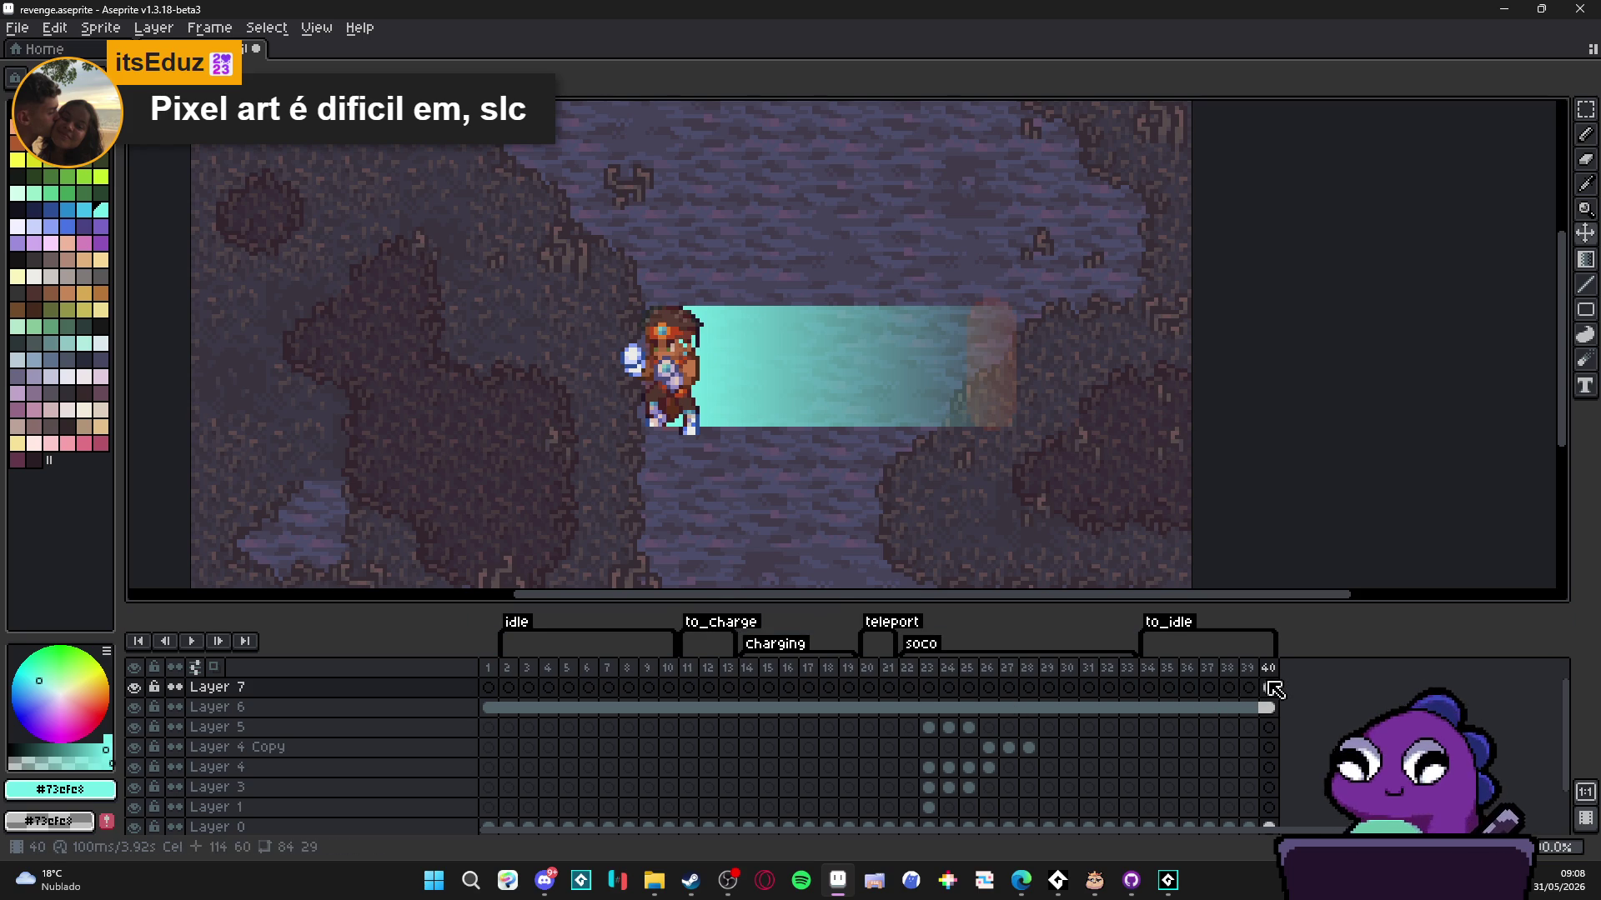
{"action": "left_click_drag", "start_coordinate": [1277, 692], "coordinate": [490, 688]}
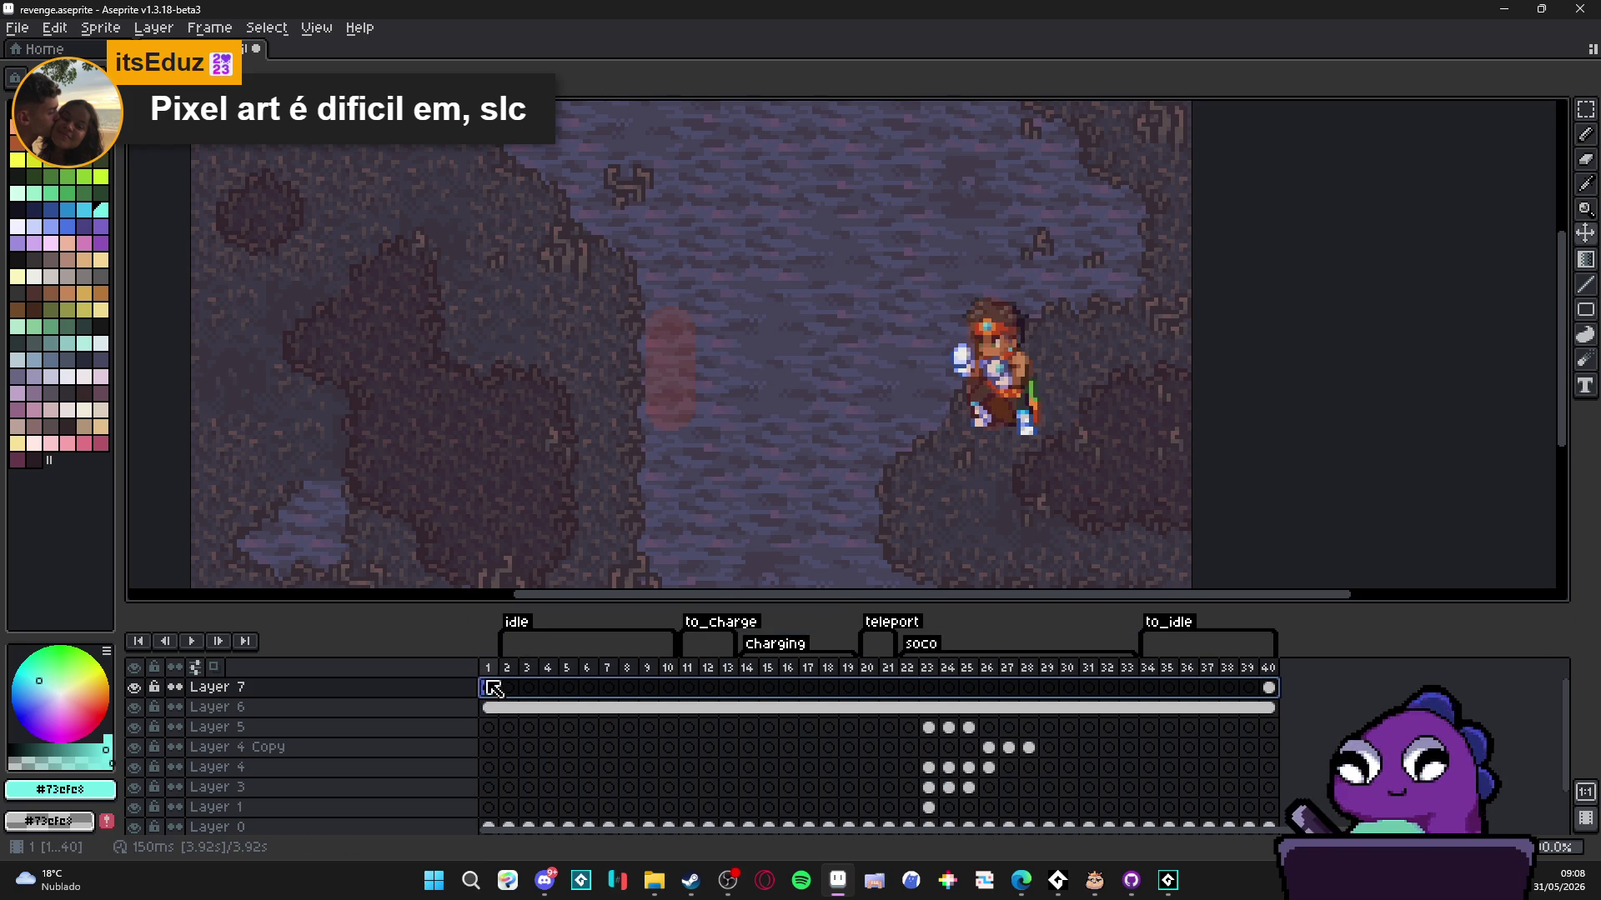
{"action": "right_click", "coordinate": [490, 689]}
{"action": "left_click", "coordinate": [559, 761]}
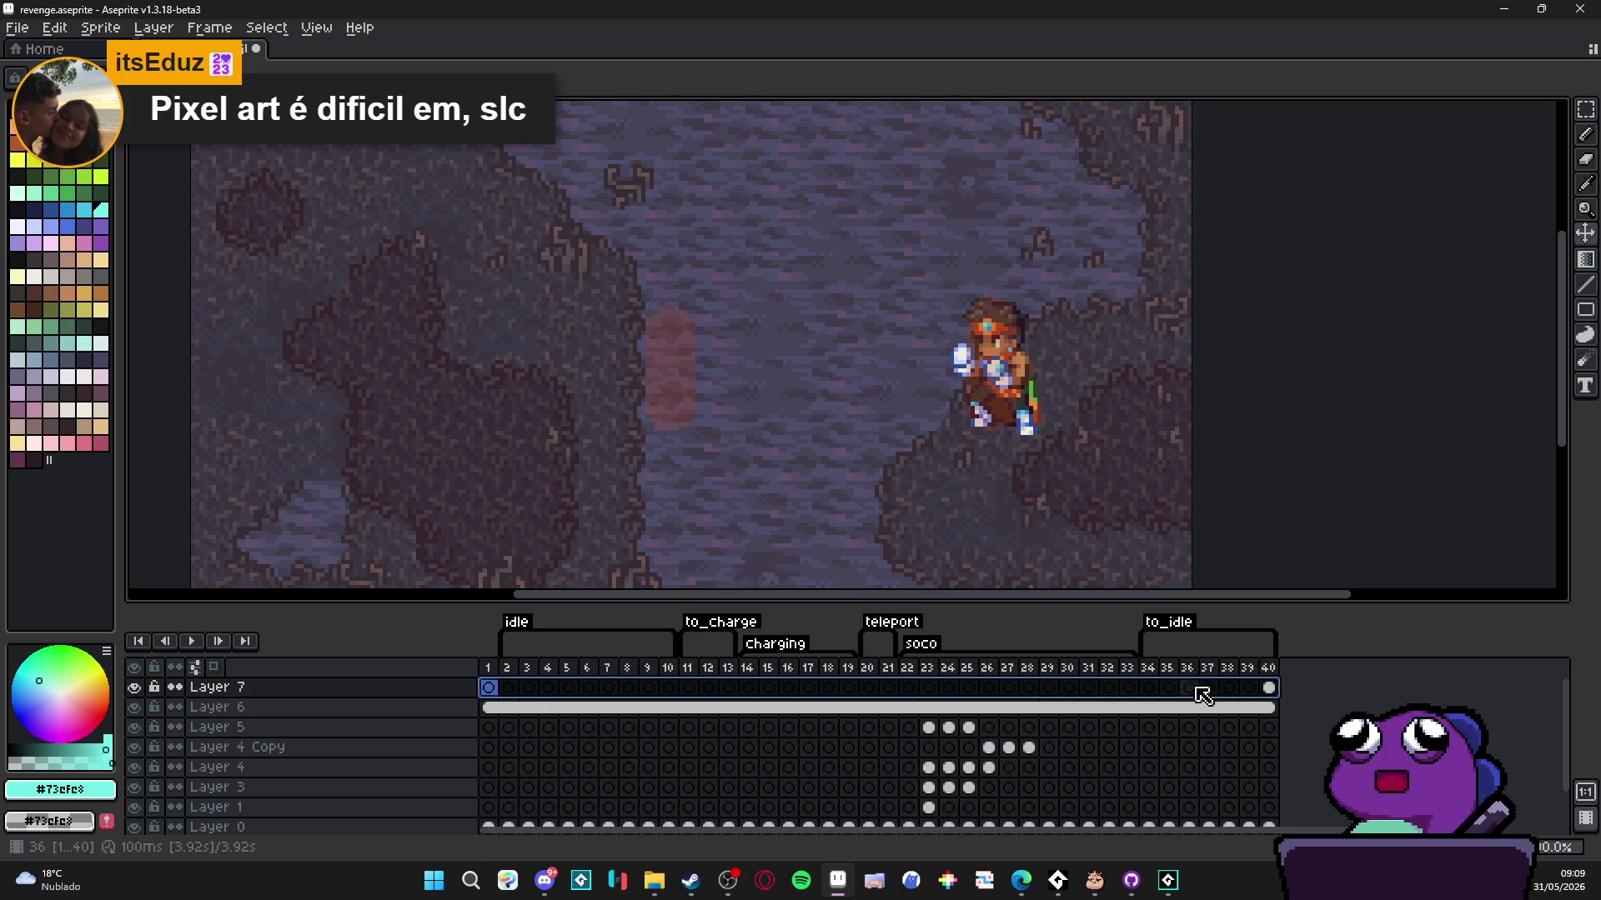
{"action": "left_click", "coordinate": [1271, 690]}
{"action": "left_click", "coordinate": [489, 688]}
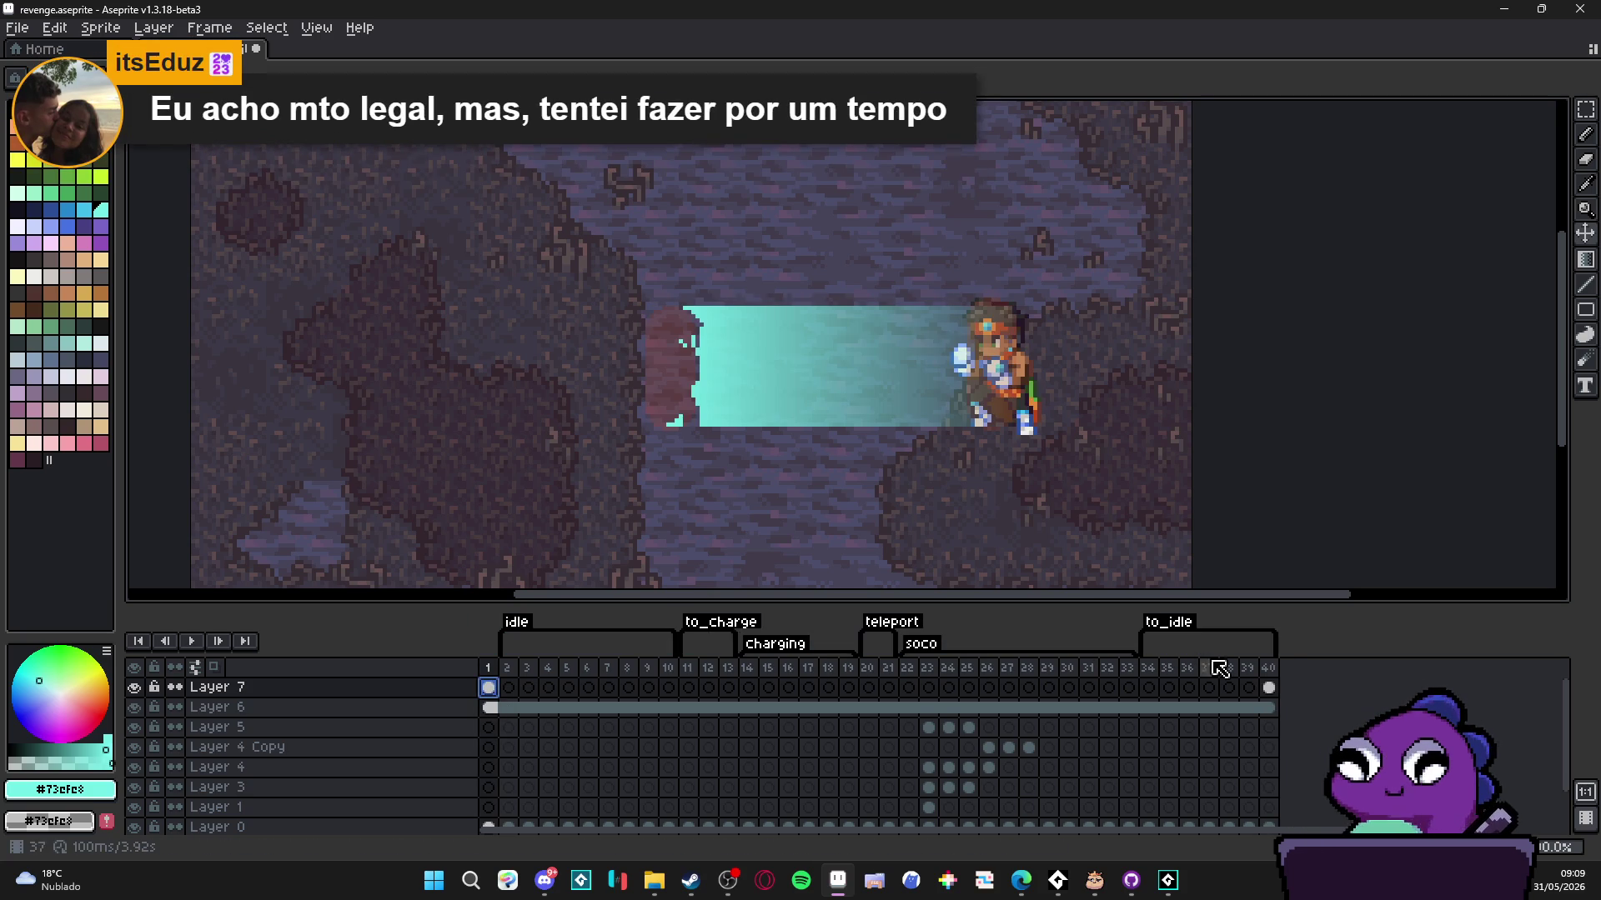
{"action": "left_click", "coordinate": [1268, 687]}
{"action": "left_click_drag", "start_coordinate": [488, 688], "coordinate": [1271, 674]}
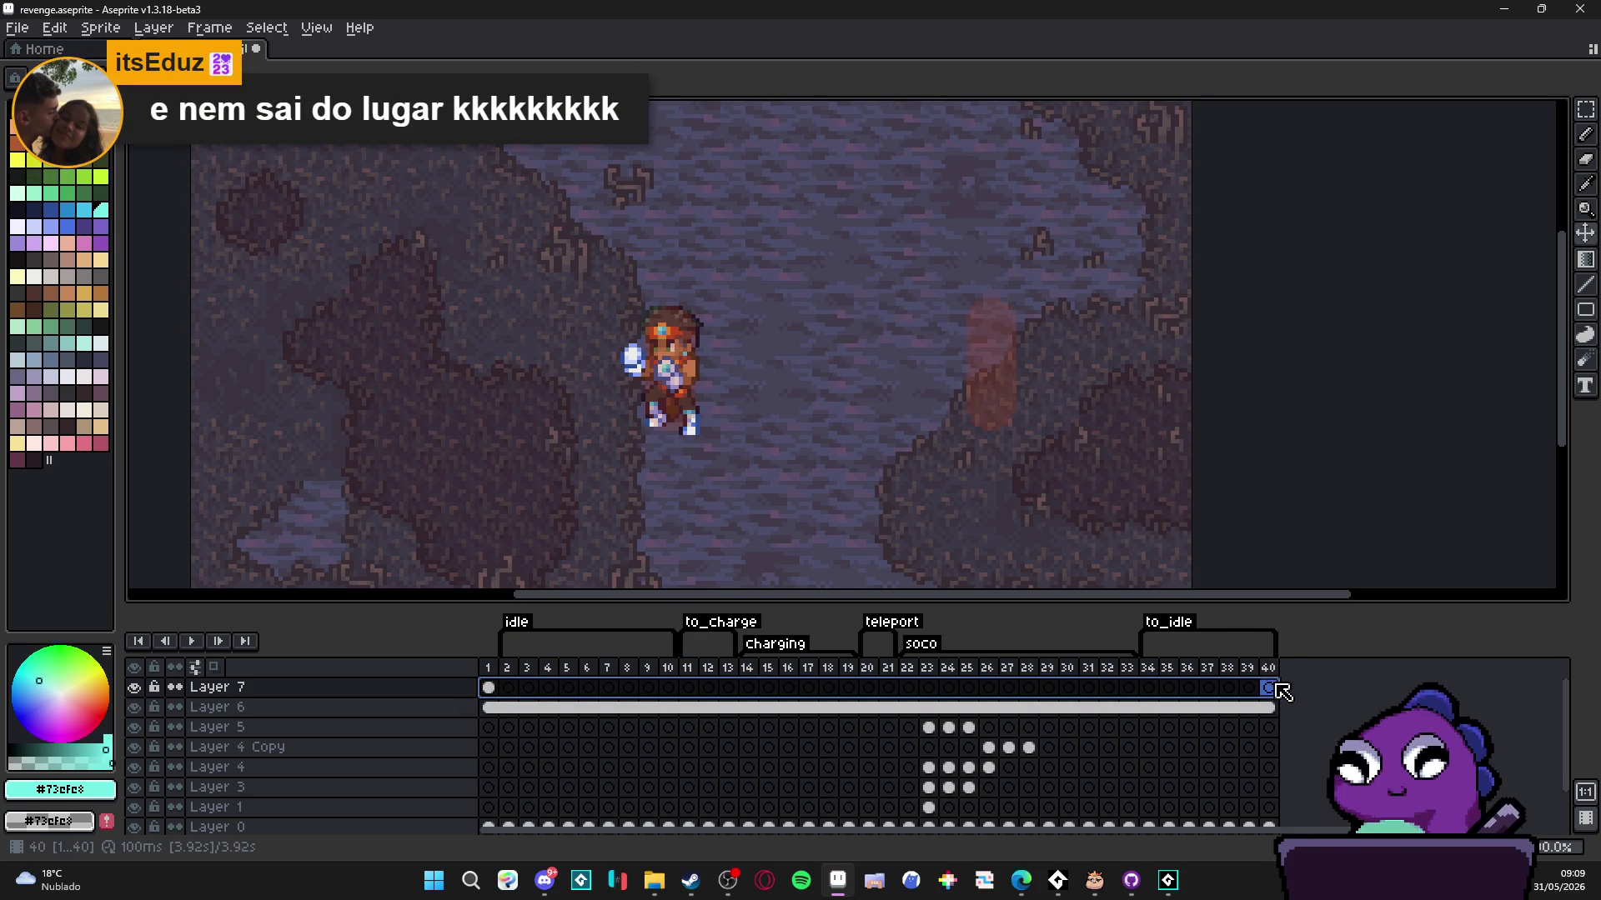
{"action": "right_click", "coordinate": [1273, 686]}
{"action": "left_click", "coordinate": [1305, 759]}
{"action": "left_click", "coordinate": [490, 687]}
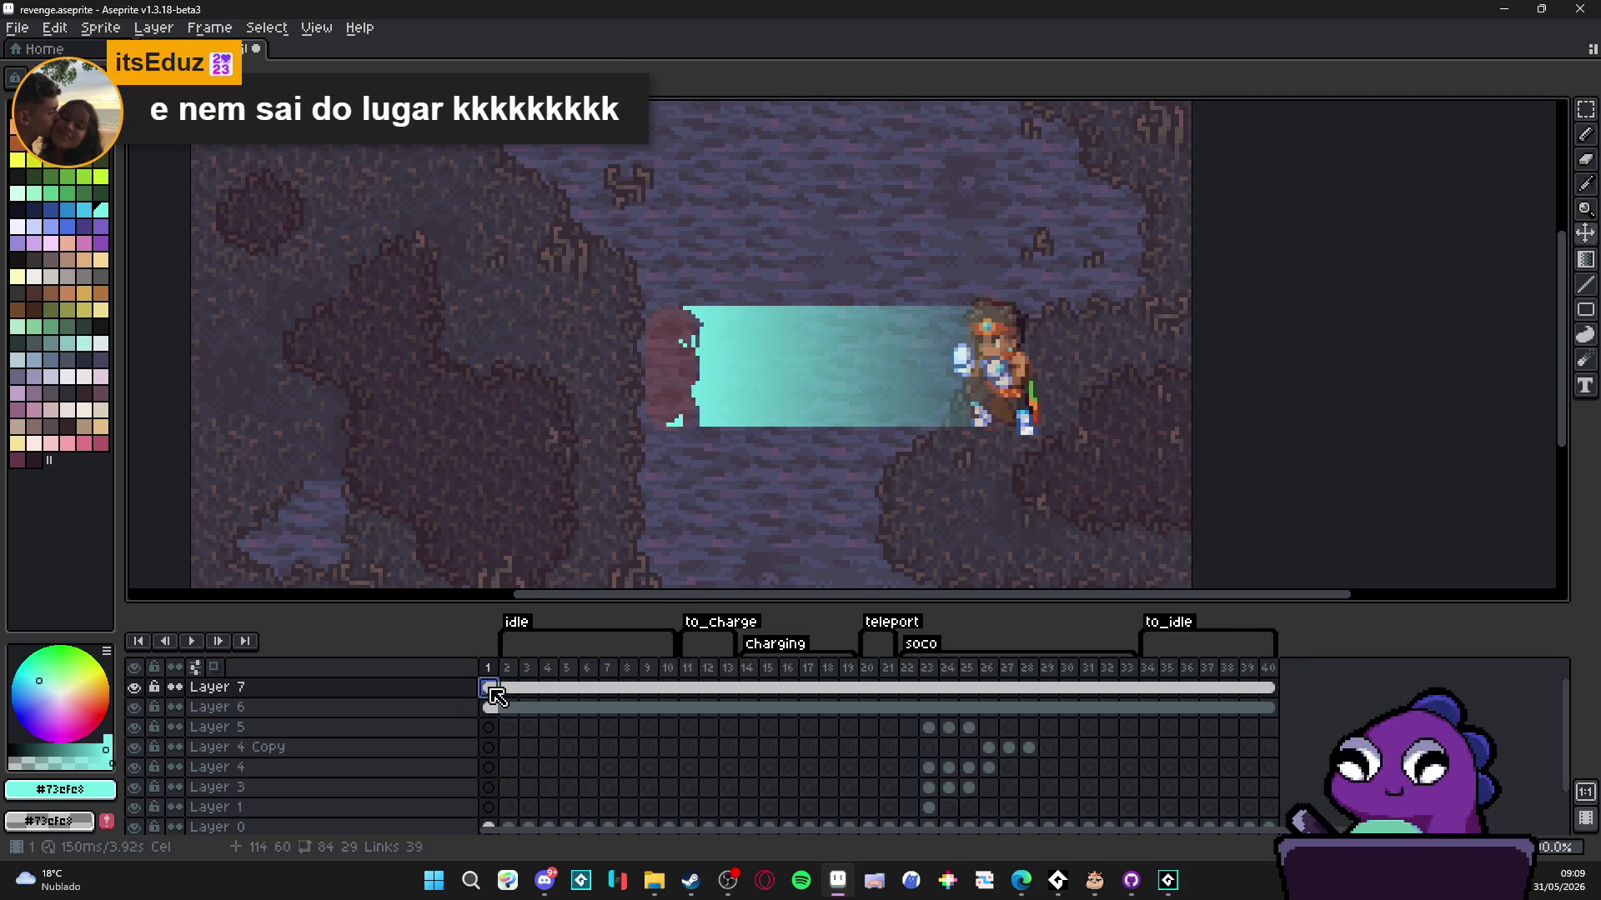
- Preview the animation, undo the cel linking, and settle on punch frame 22
{"action": "left_click", "coordinate": [189, 641]}
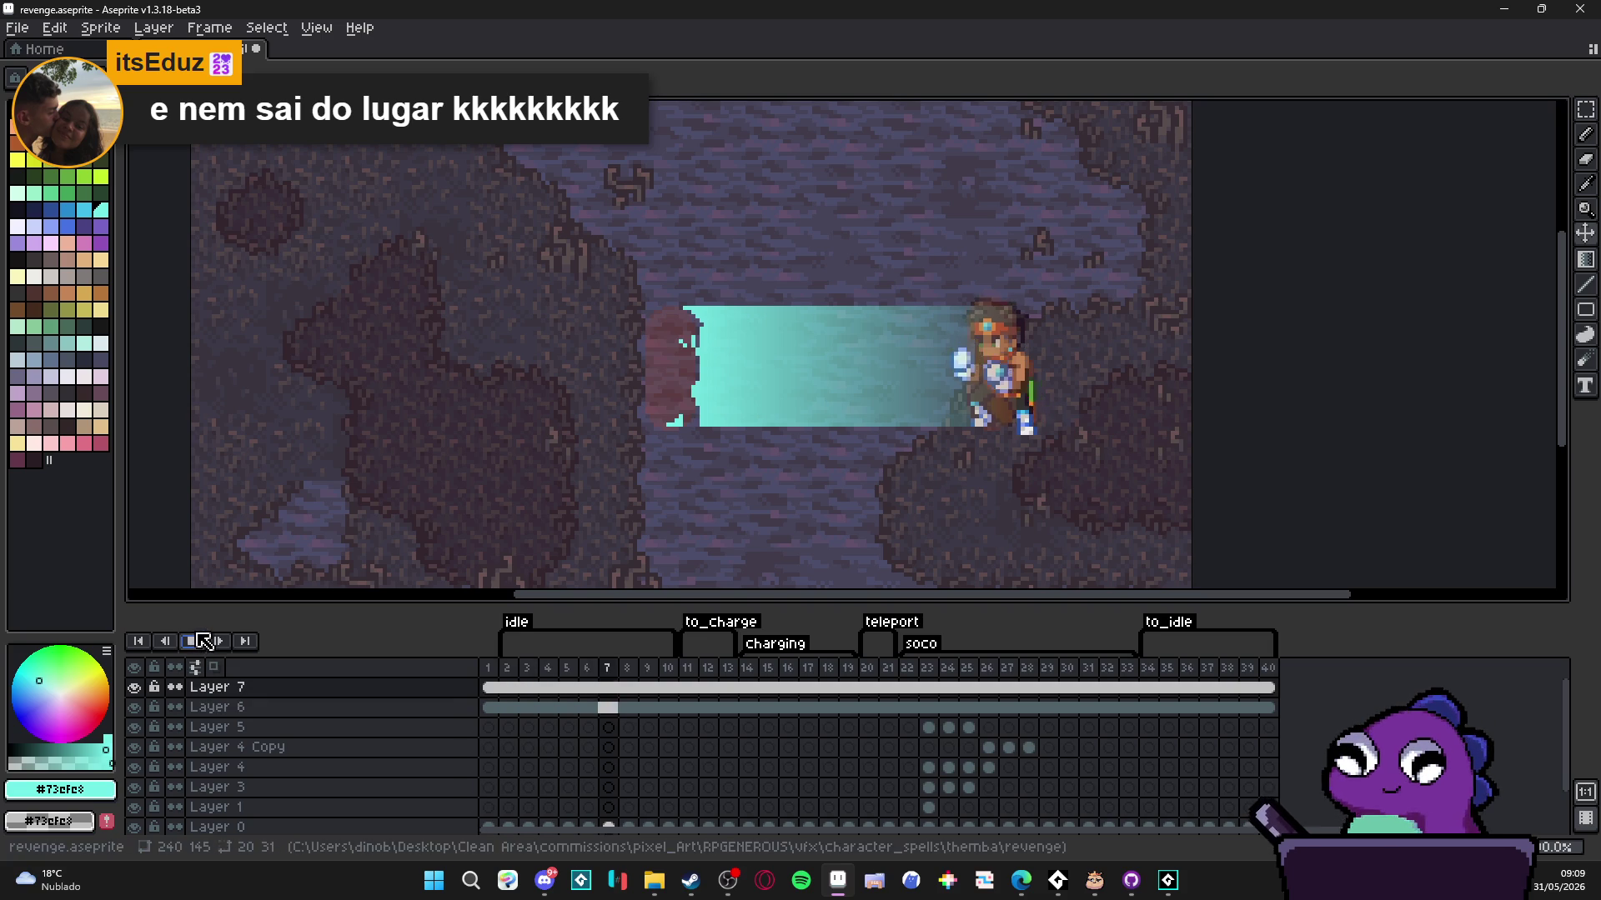
{"action": "right_click", "coordinate": [215, 640]}
{"action": "key", "text": "Escape"}
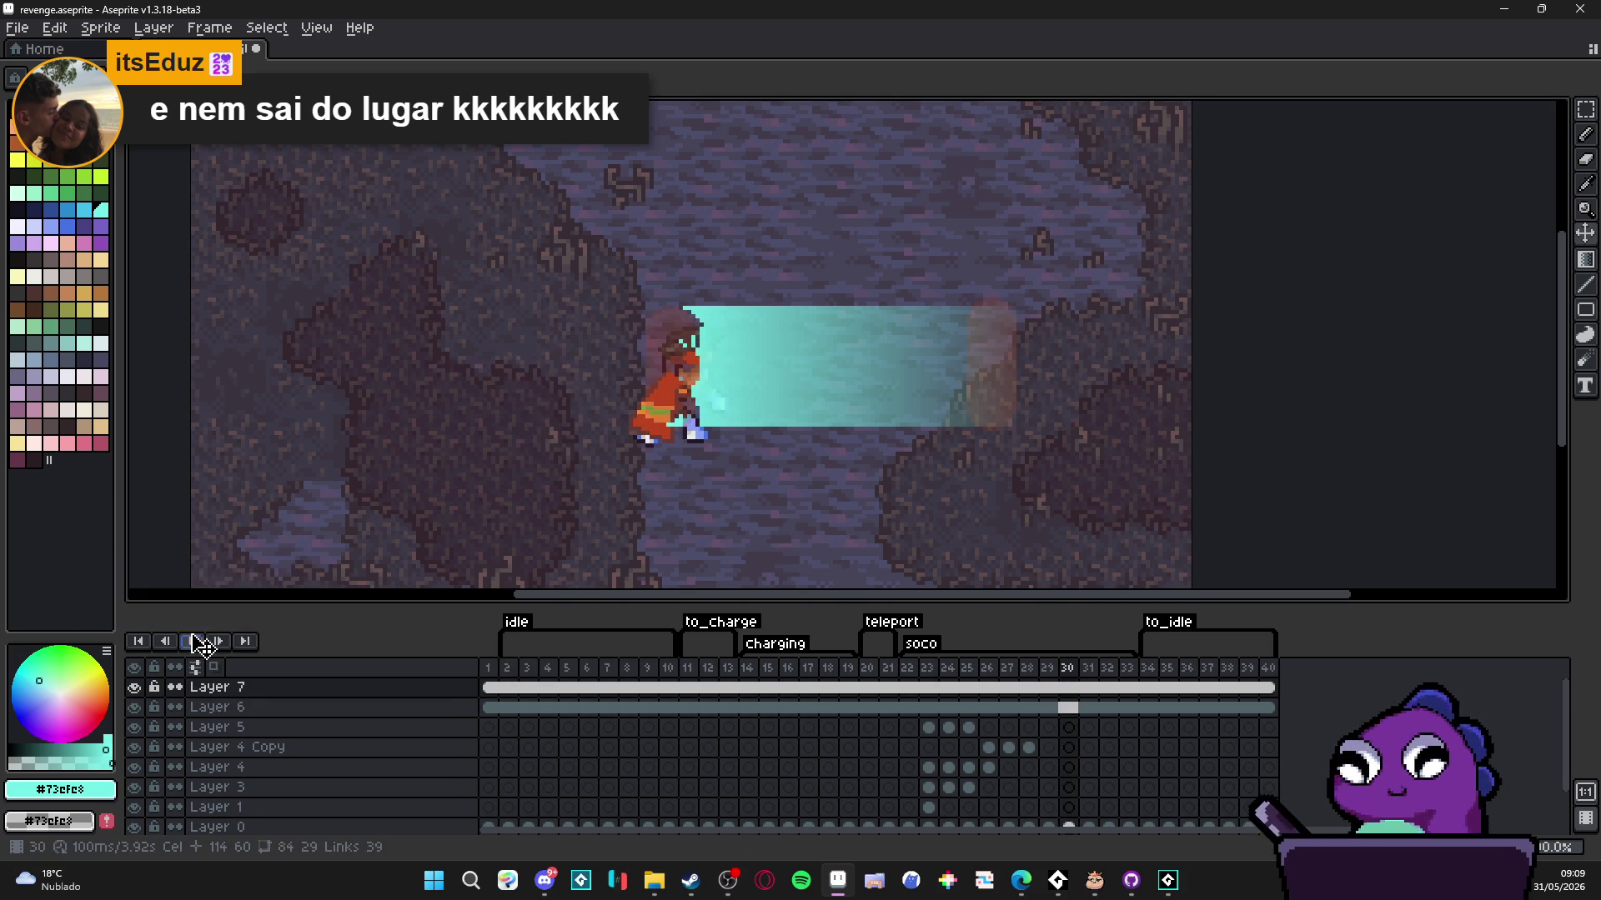
{"action": "left_click", "coordinate": [191, 640]}
{"action": "key", "text": "ctrl+z"}
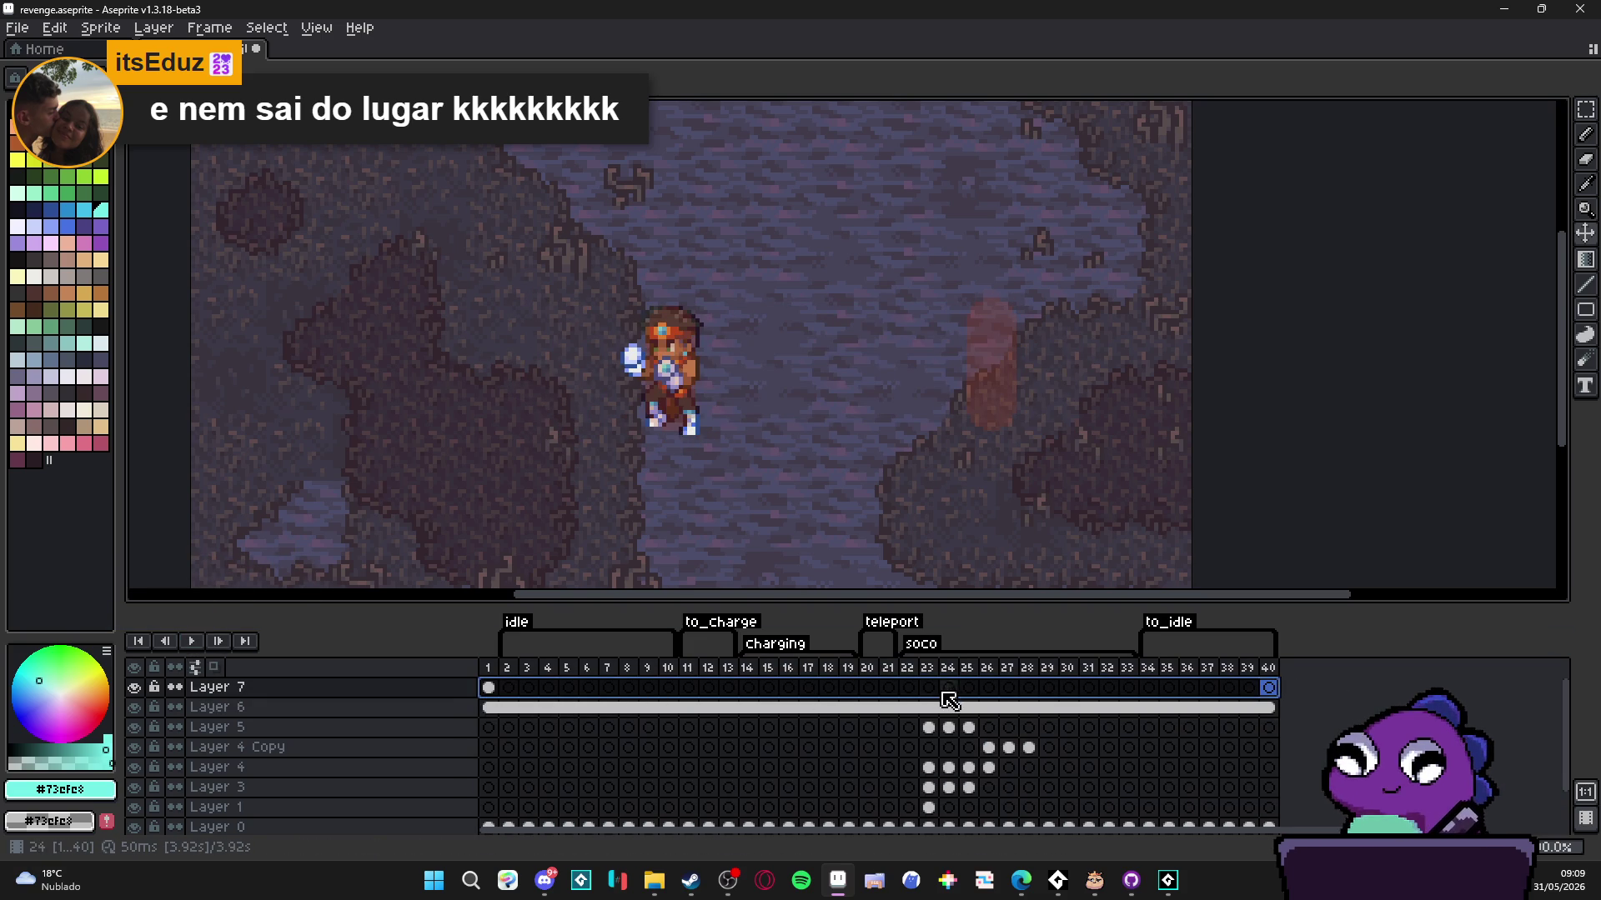
{"action": "left_click", "coordinate": [916, 688]}
{"action": "key", "text": "Return"}
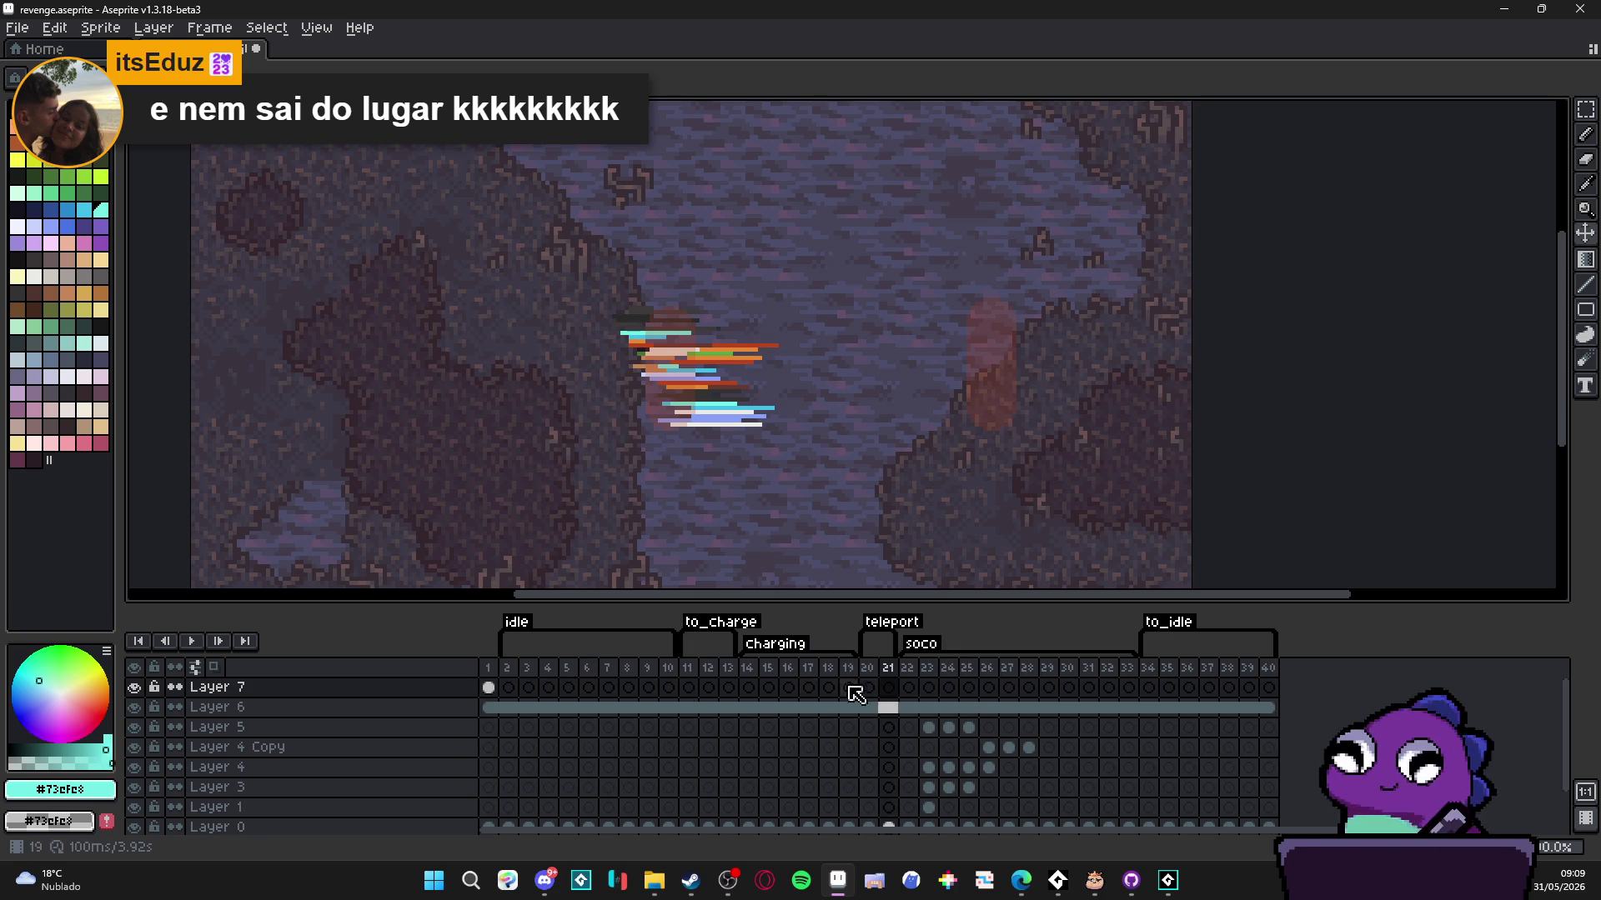
{"action": "left_click", "coordinate": [916, 690]}
{"action": "key", "text": "Home"}
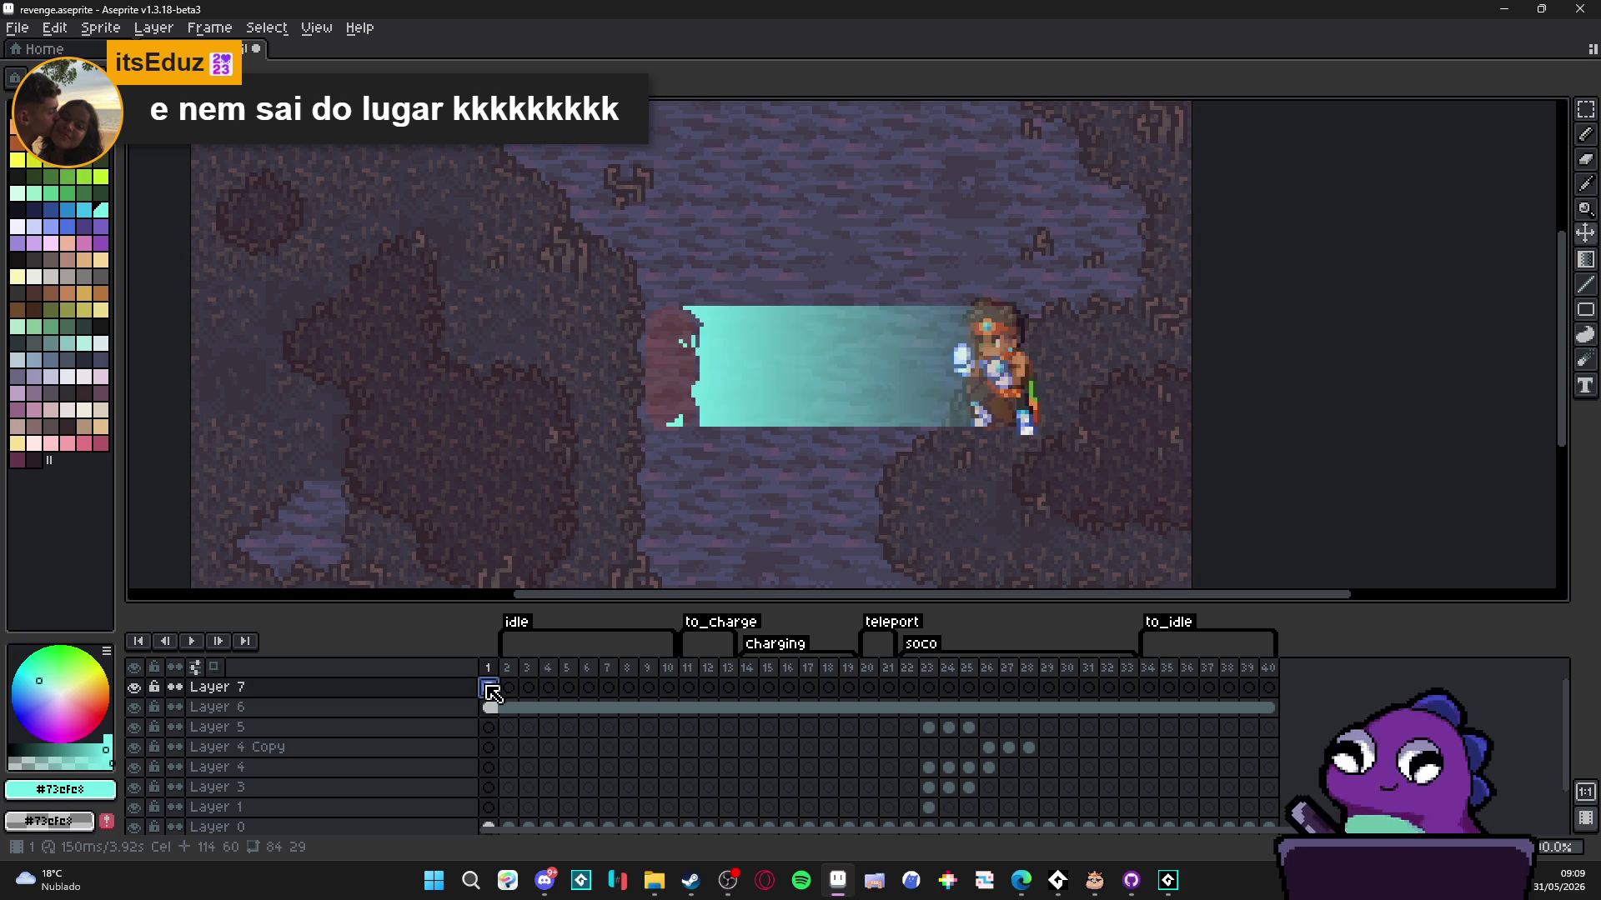
{"action": "left_click", "coordinate": [911, 691]}
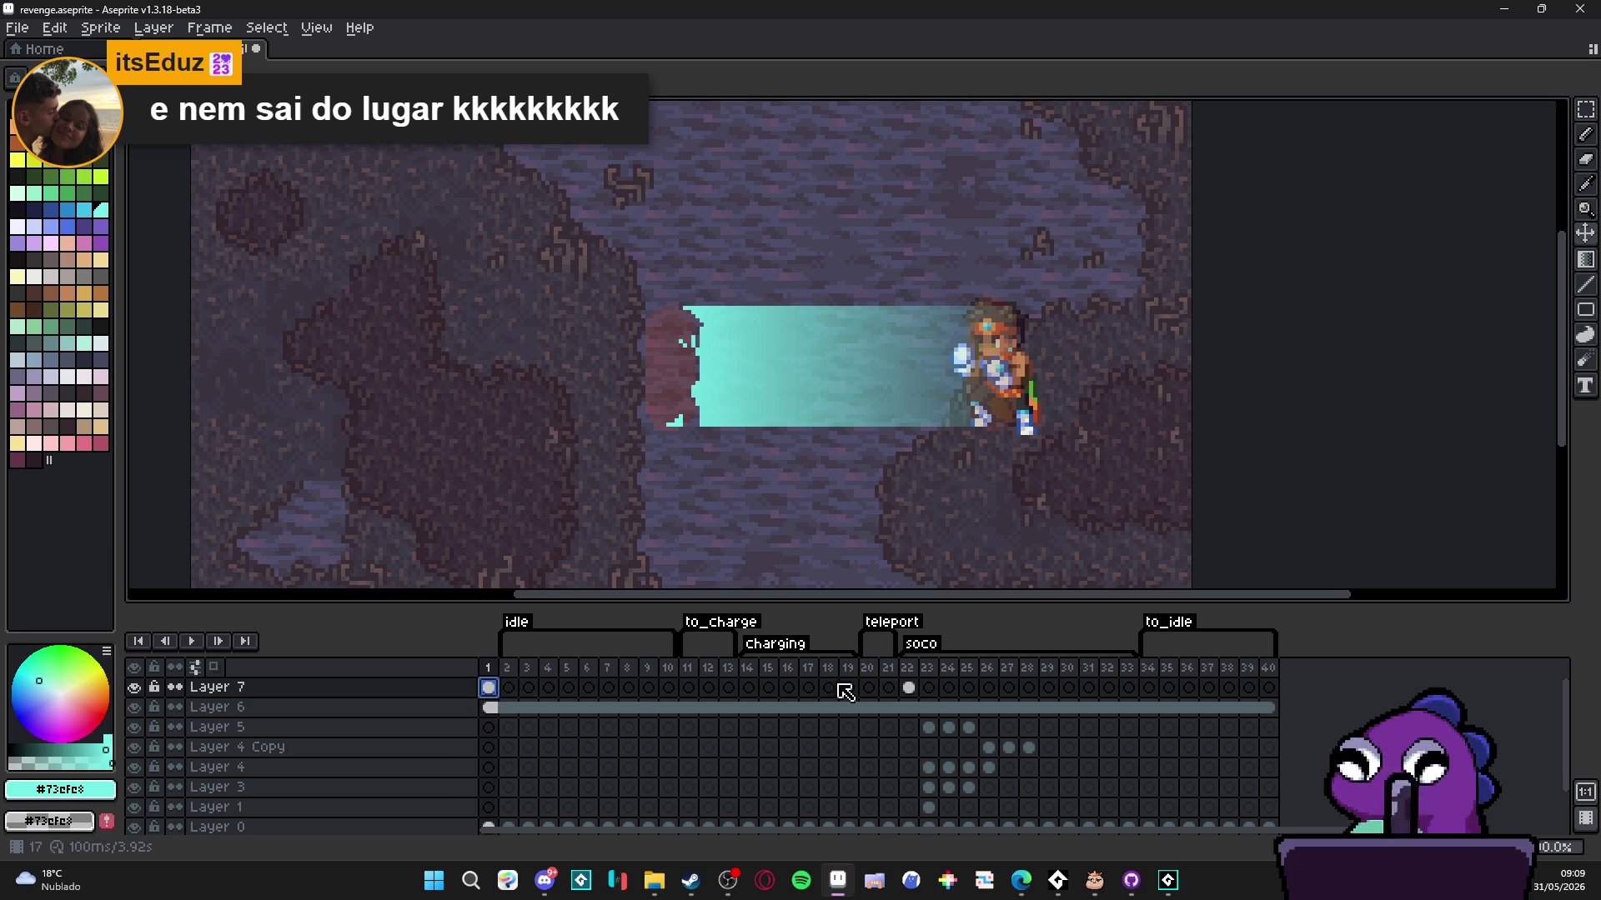
{"action": "left_click", "coordinate": [912, 690]}
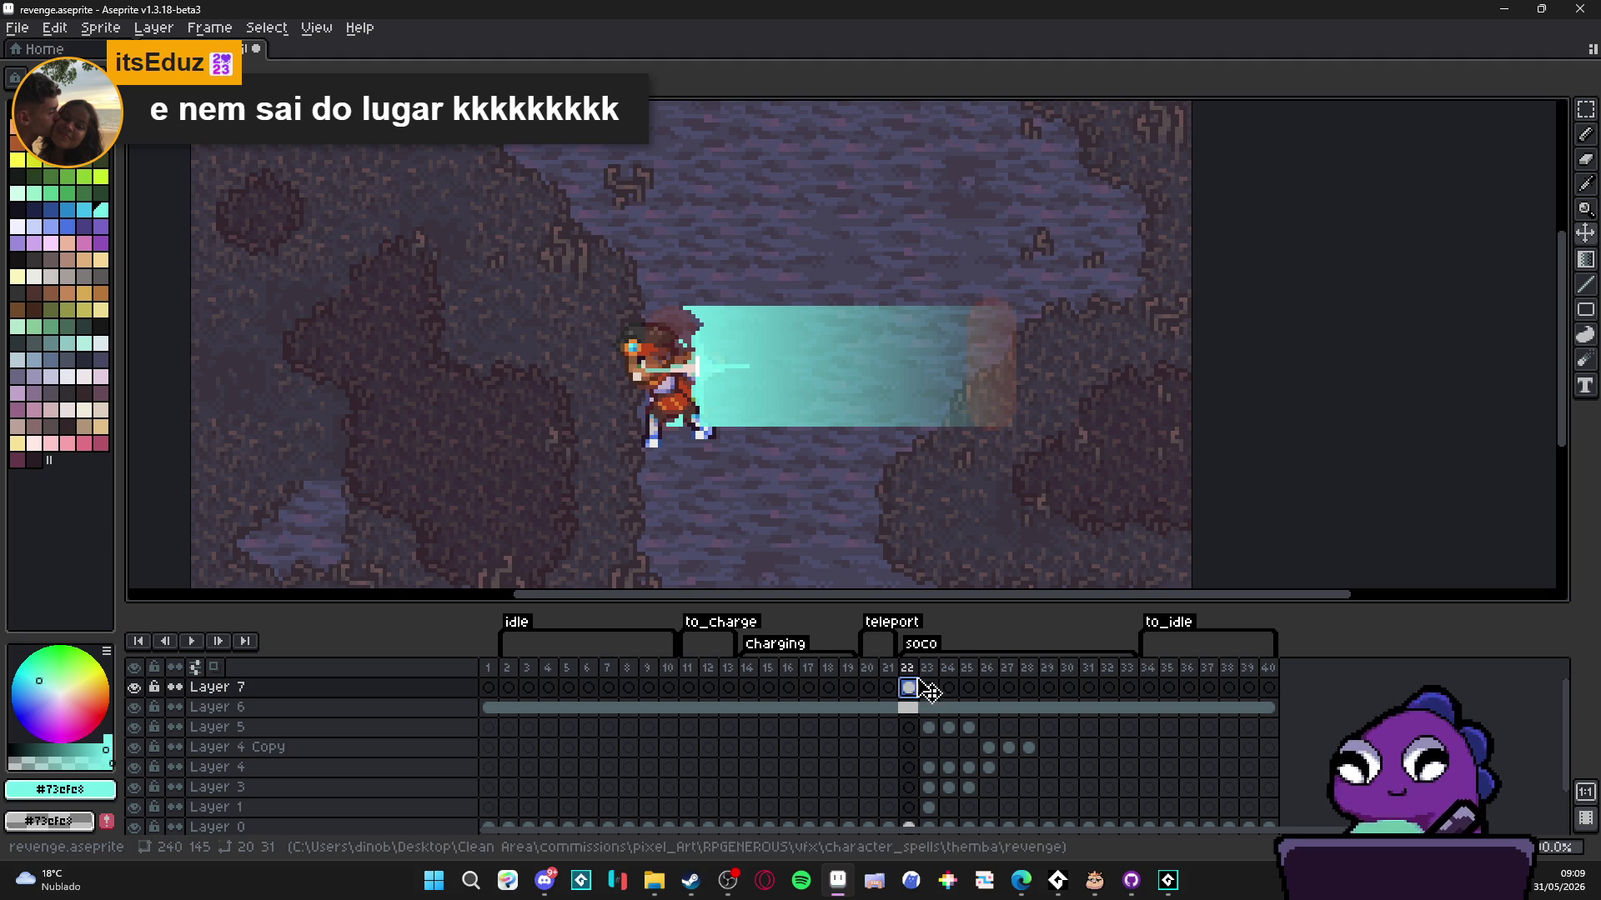
- Hide Layer 6's glow and compare frames 22 and 23 with the beam
{"action": "left_click", "coordinate": [134, 708]}
{"action": "left_click", "coordinate": [134, 708]}
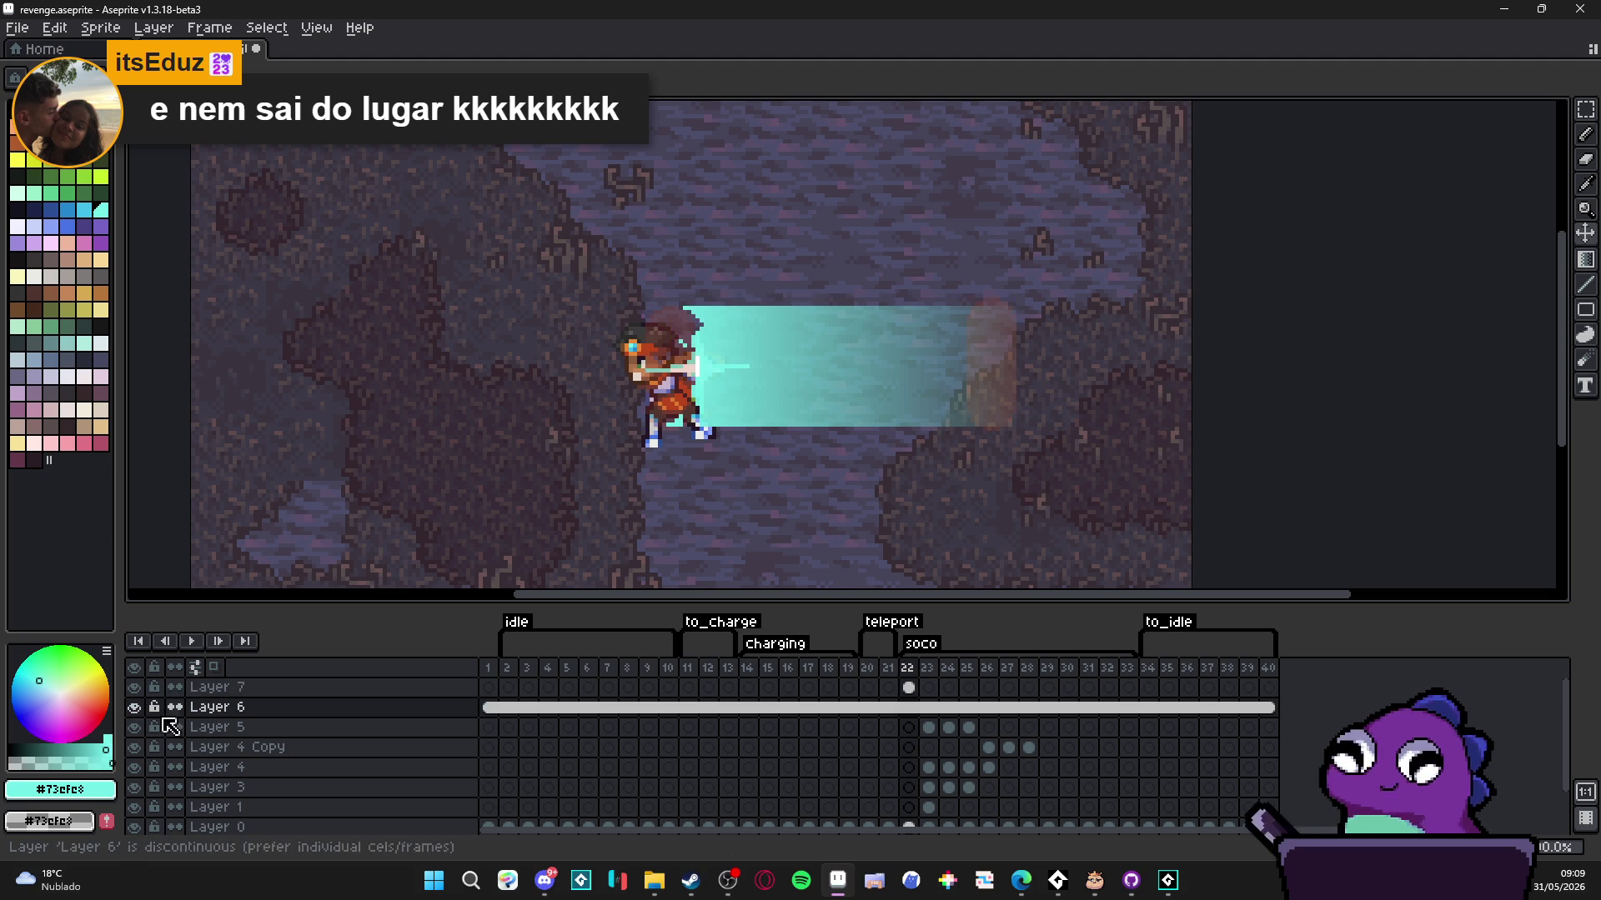
{"action": "left_click", "coordinate": [134, 708]}
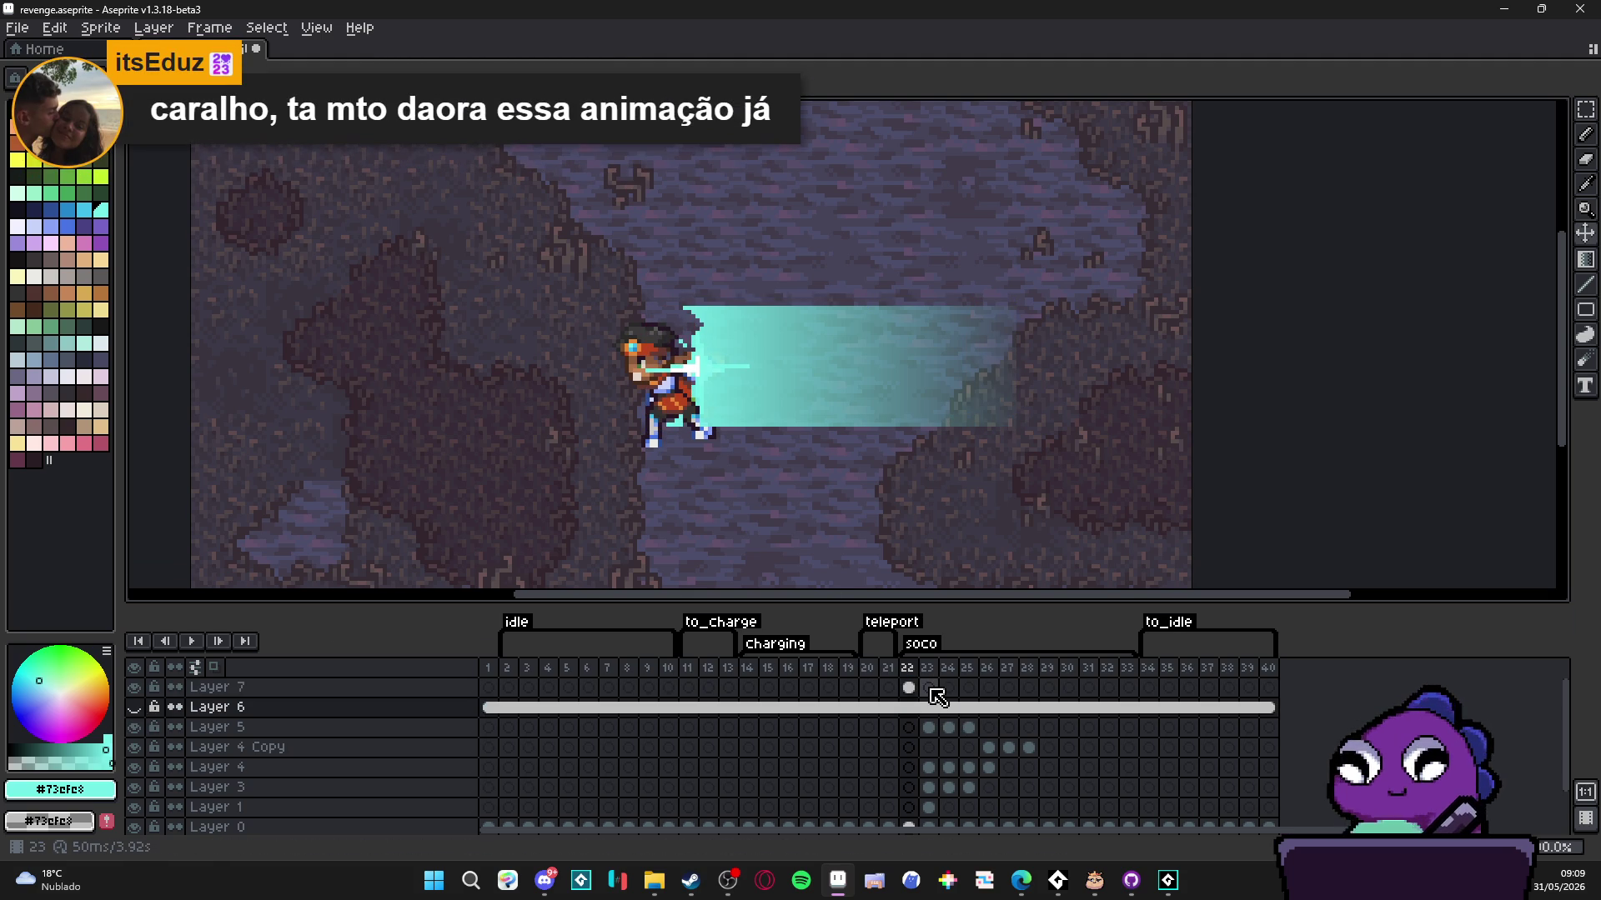
{"action": "left_click", "coordinate": [930, 689]}
{"action": "left_click", "coordinate": [908, 687]}
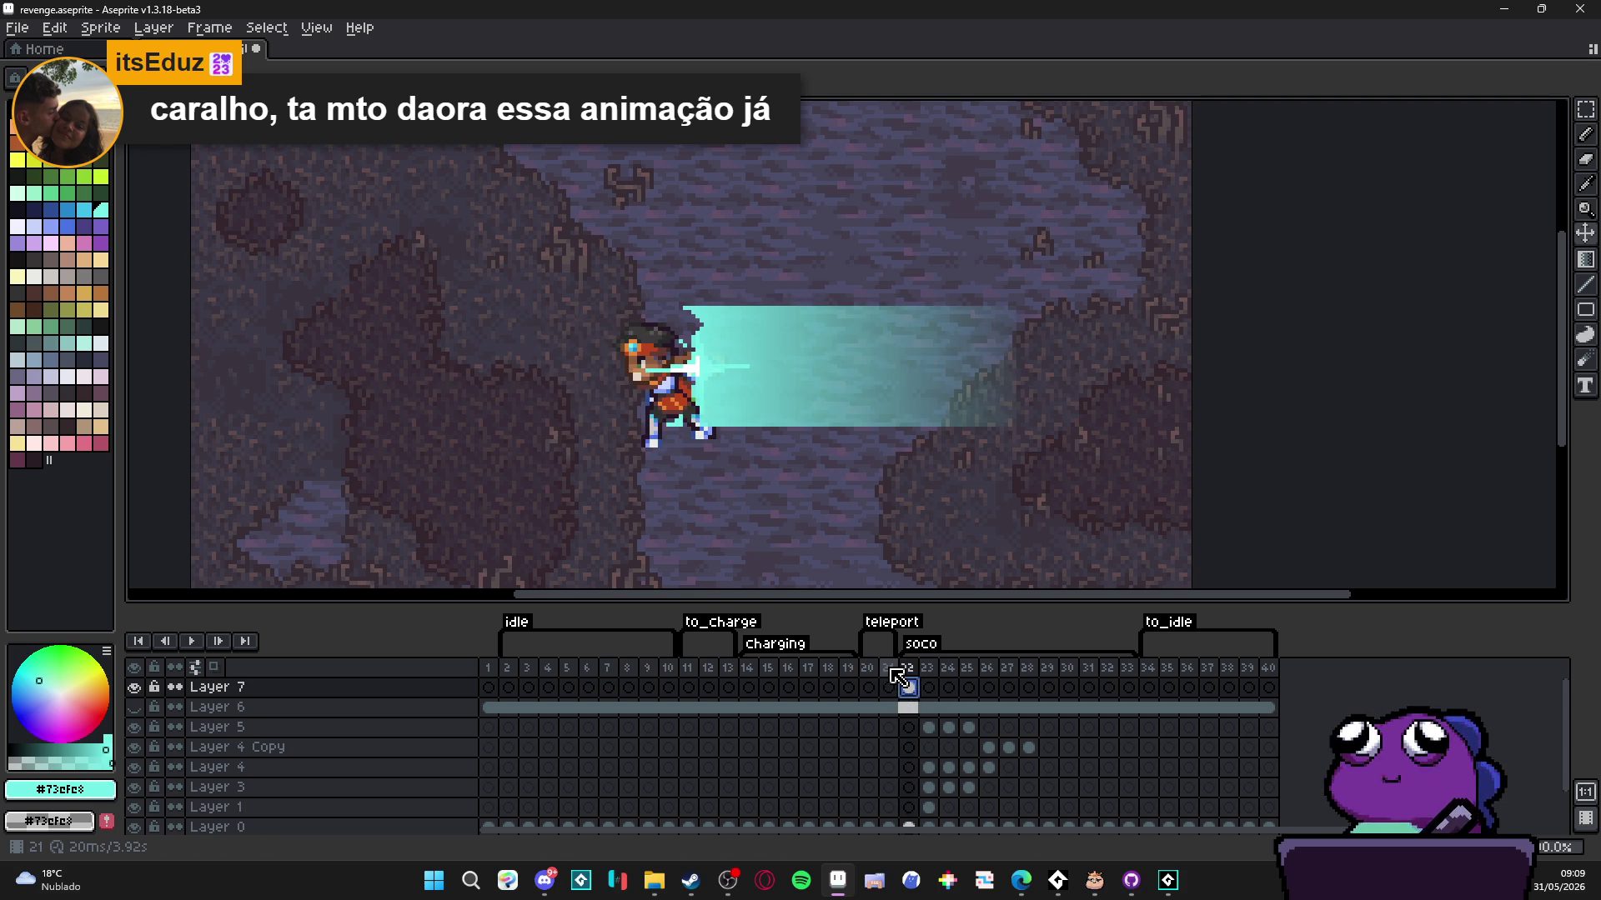
{"action": "scroll", "coordinate": [851, 475], "scroll_direction": "down", "scroll_amount": 2}
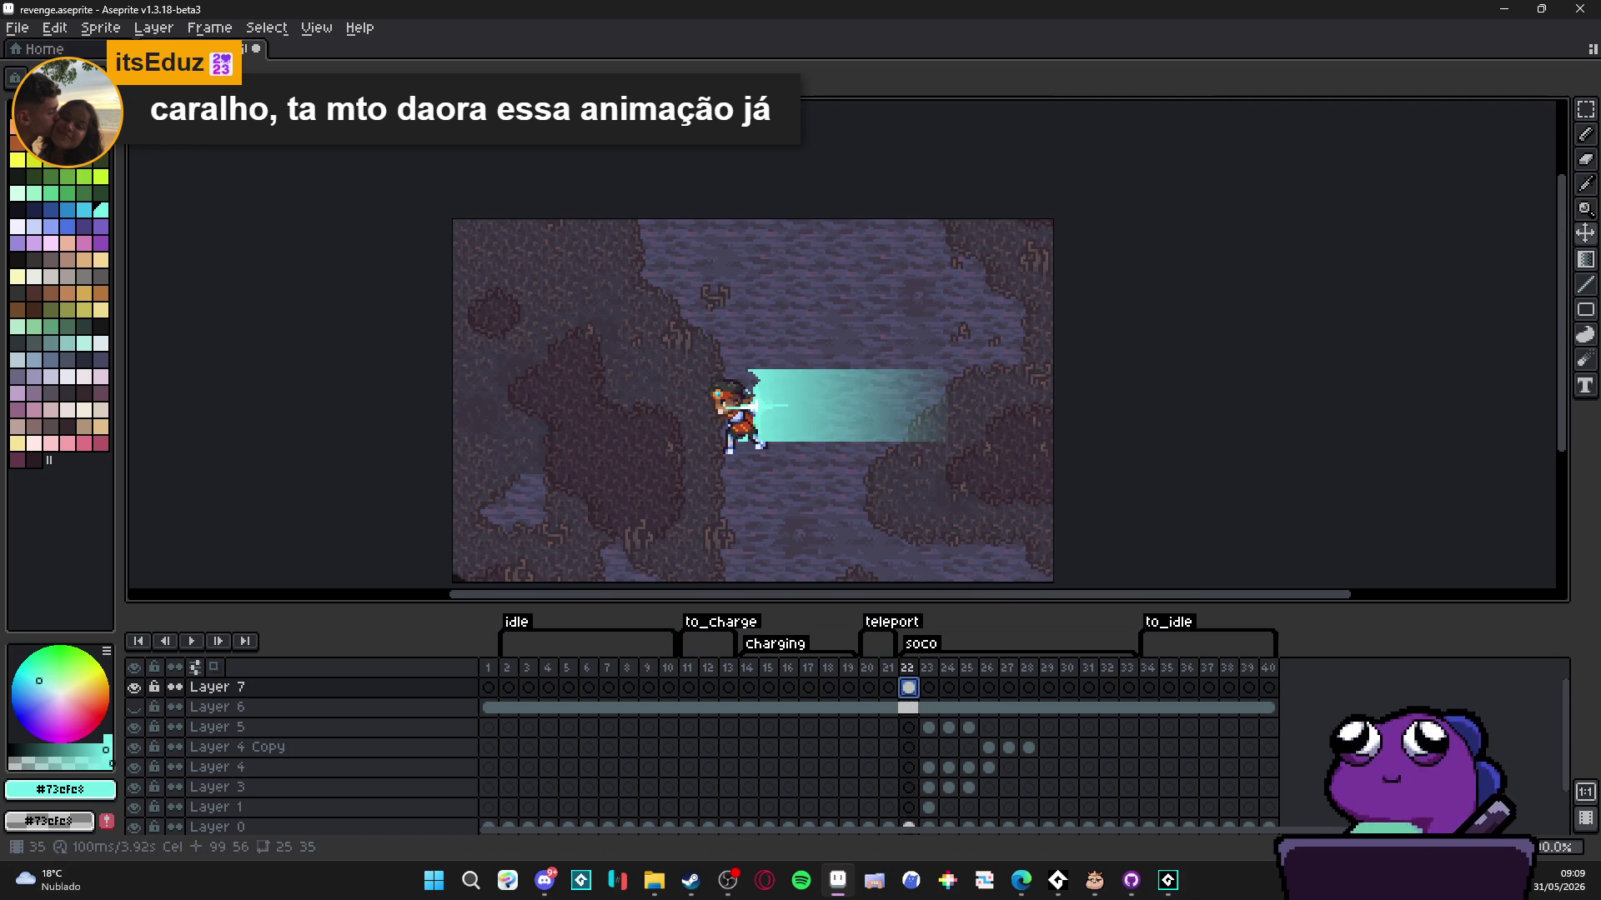
{"action": "key", "text": "alt+Tab"}
- Run the game and choose Recharge for Yara and the next two fighters
{"action": "key", "text": "F5"}
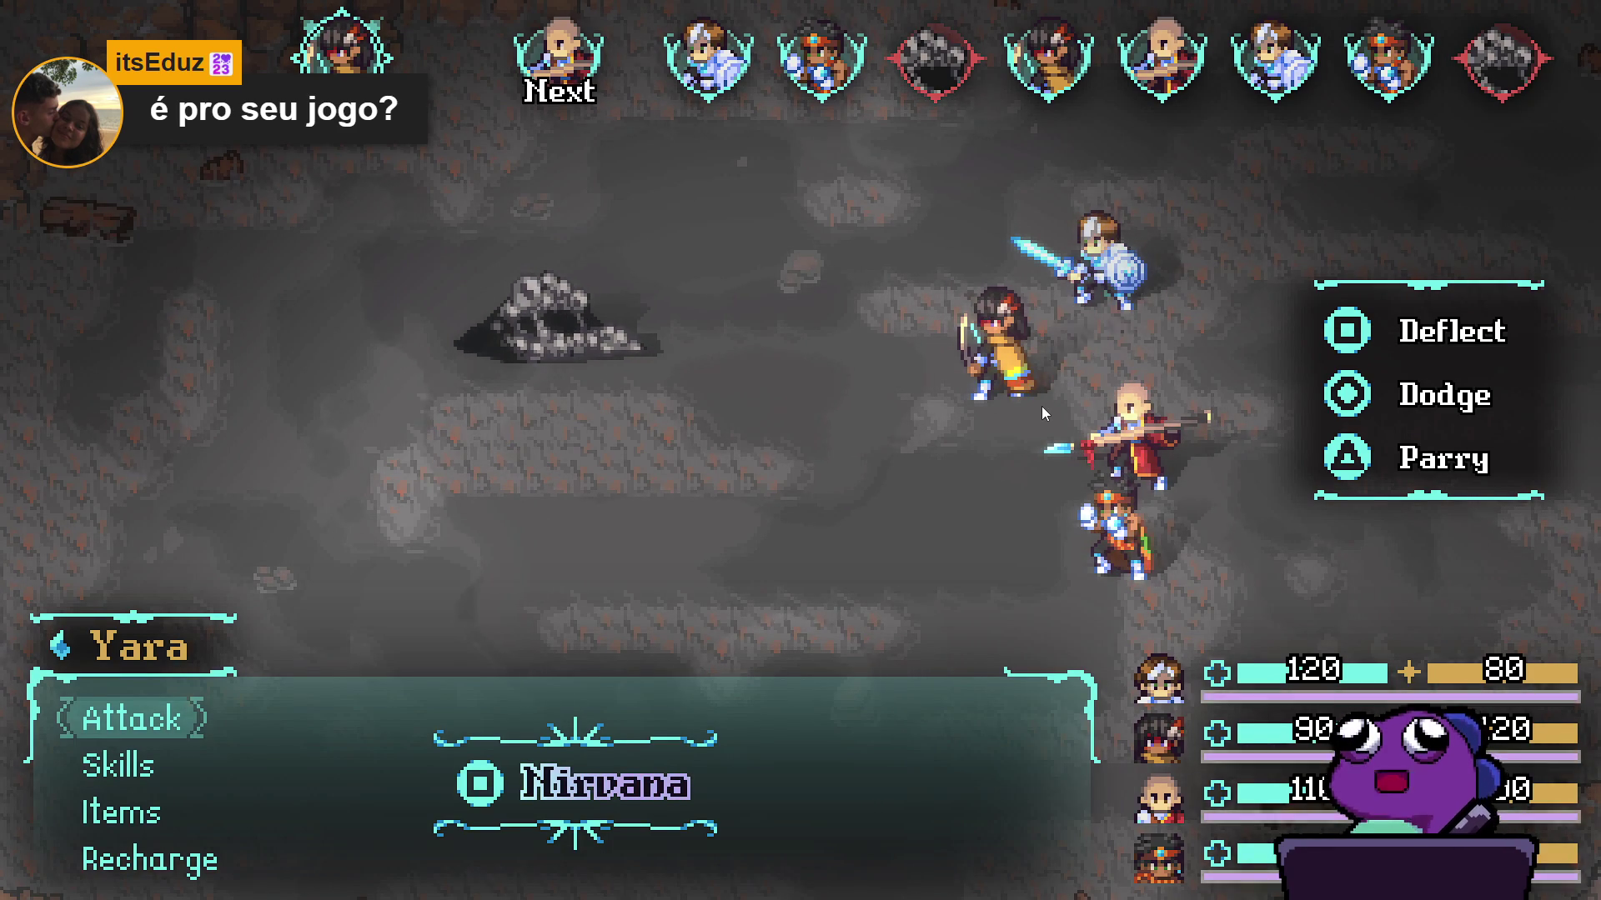
{"action": "key", "text": "Up"}
{"action": "key", "text": "Return"}
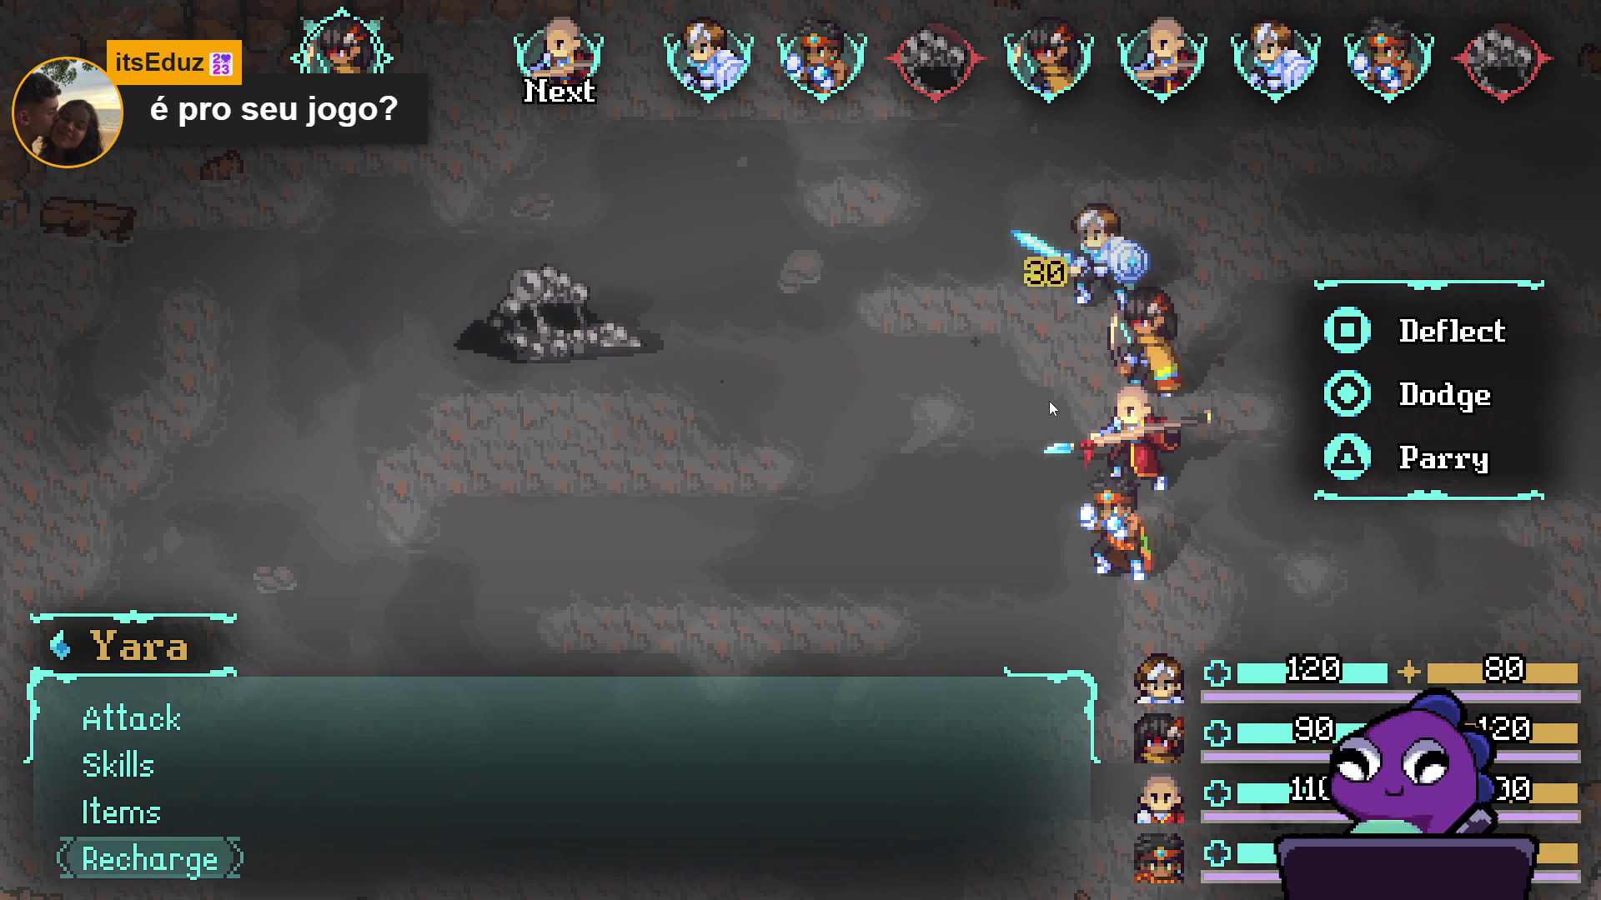
{"action": "key", "text": "Up"}
{"action": "key", "text": "Return"}
{"action": "key", "text": "Up"}
{"action": "key", "text": "Return"}
- Have Themba use Skills > Revenge on the enemy target
{"action": "key", "text": "Down"}
{"action": "key", "text": "Down"}
{"action": "key", "text": "Up"}
{"action": "key", "text": "Up"}
{"action": "key", "text": "Down"}
{"action": "key", "text": "Return"}
{"action": "key", "text": "Down"}
{"action": "key", "text": "Down"}
{"action": "key", "text": "Down"}
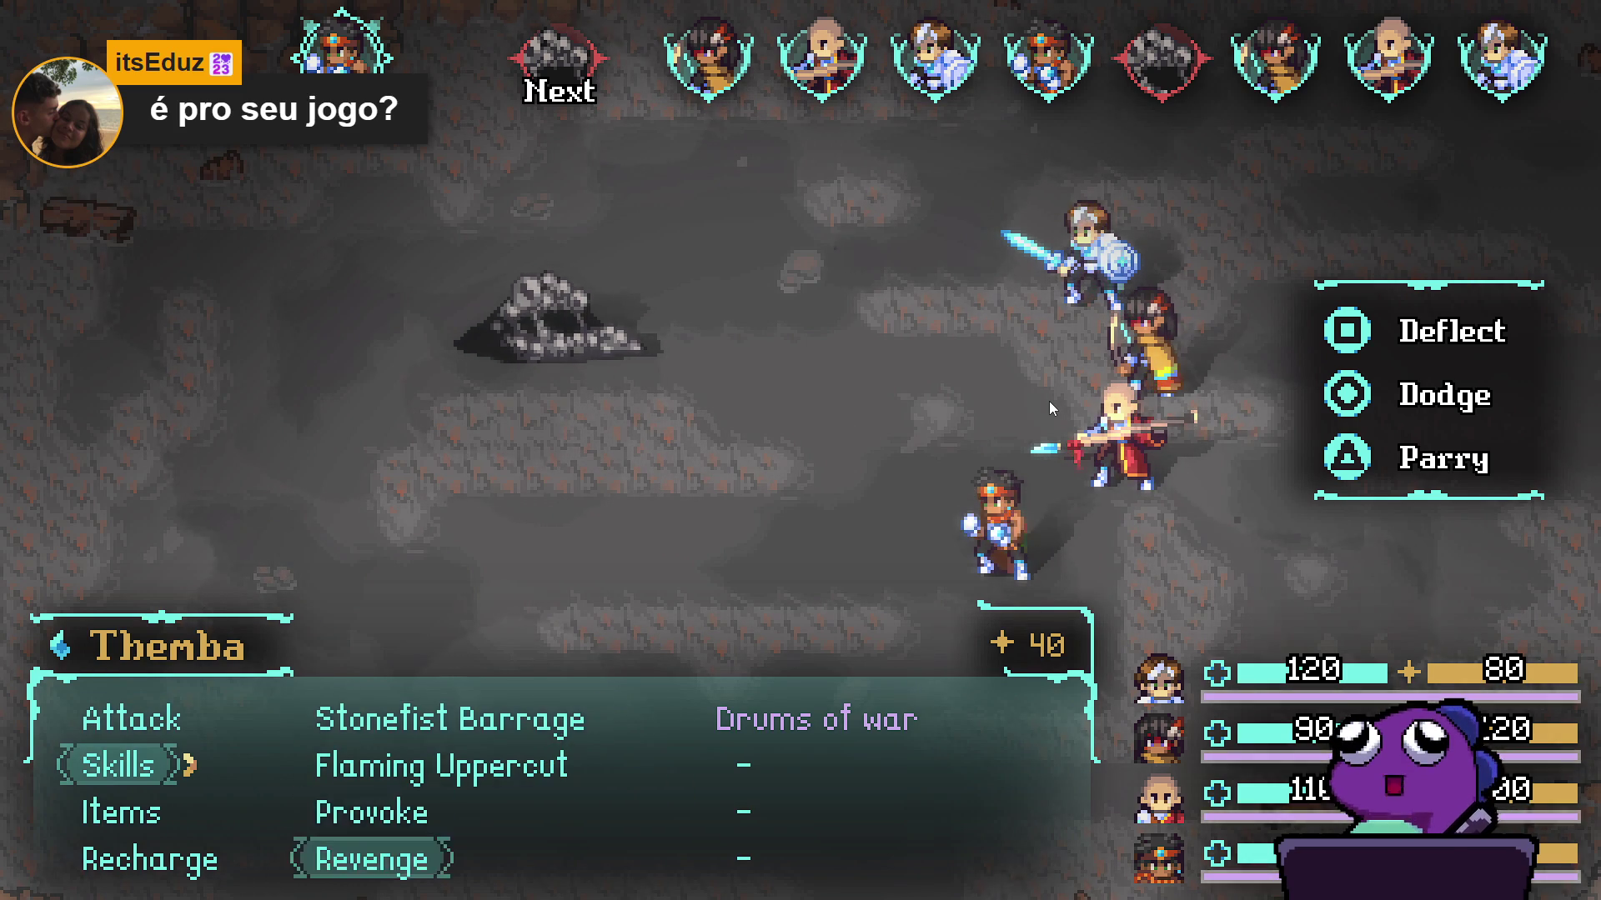
{"action": "key", "text": "Return"}
{"action": "key", "text": "Return"}
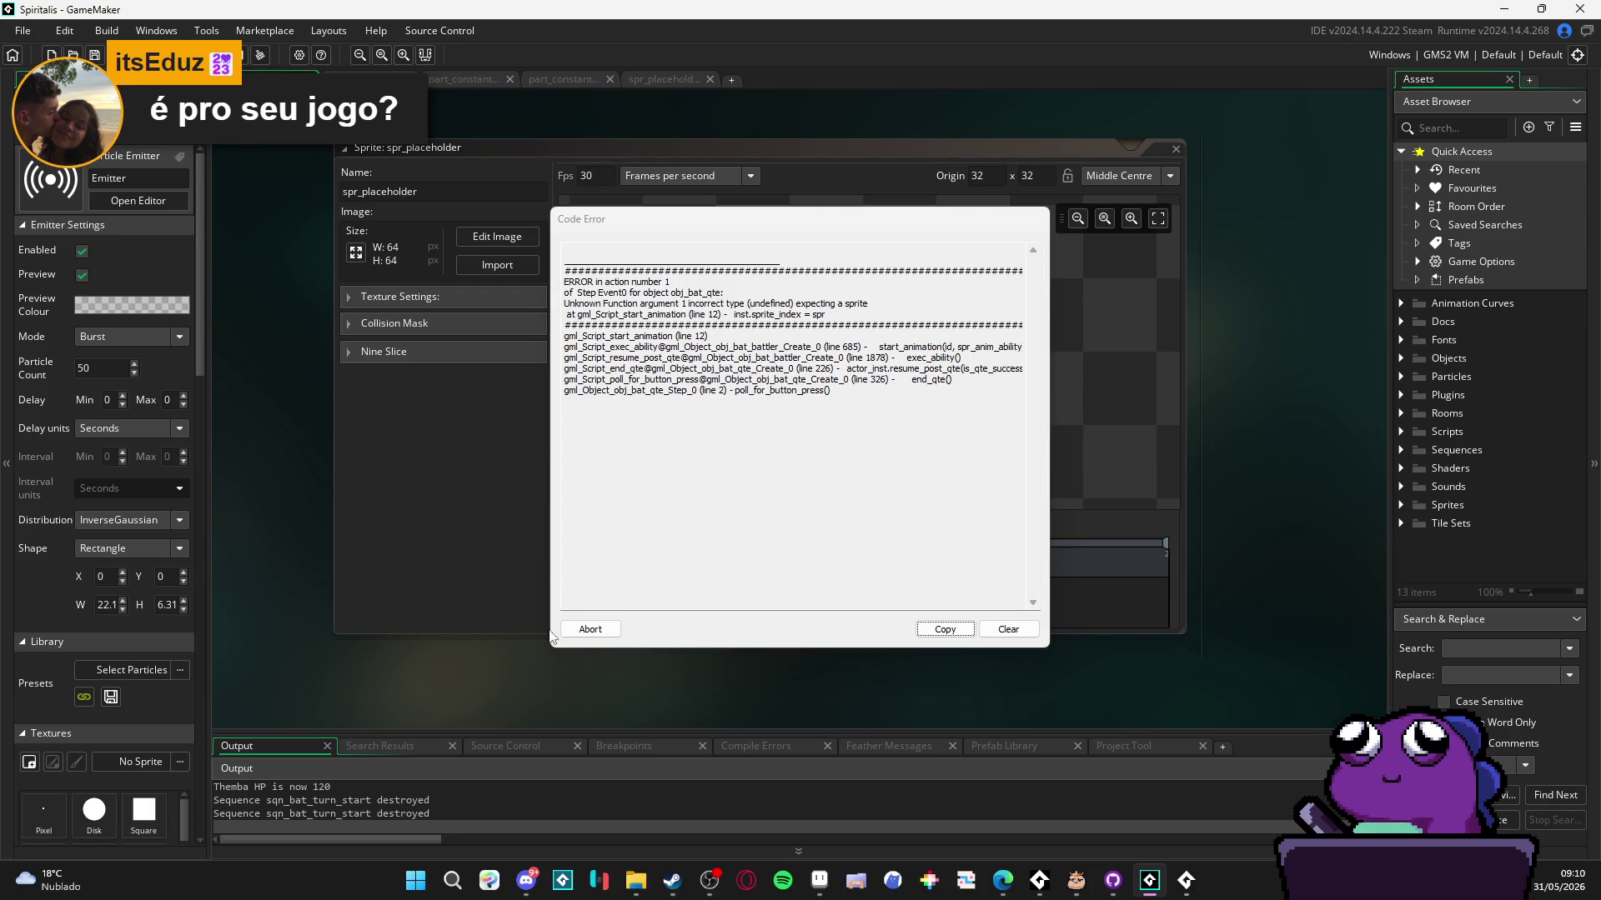
- Abort the Code Error dialog to get back to the spr_placeholder sprite editor
{"action": "left_click", "coordinate": [591, 630]}
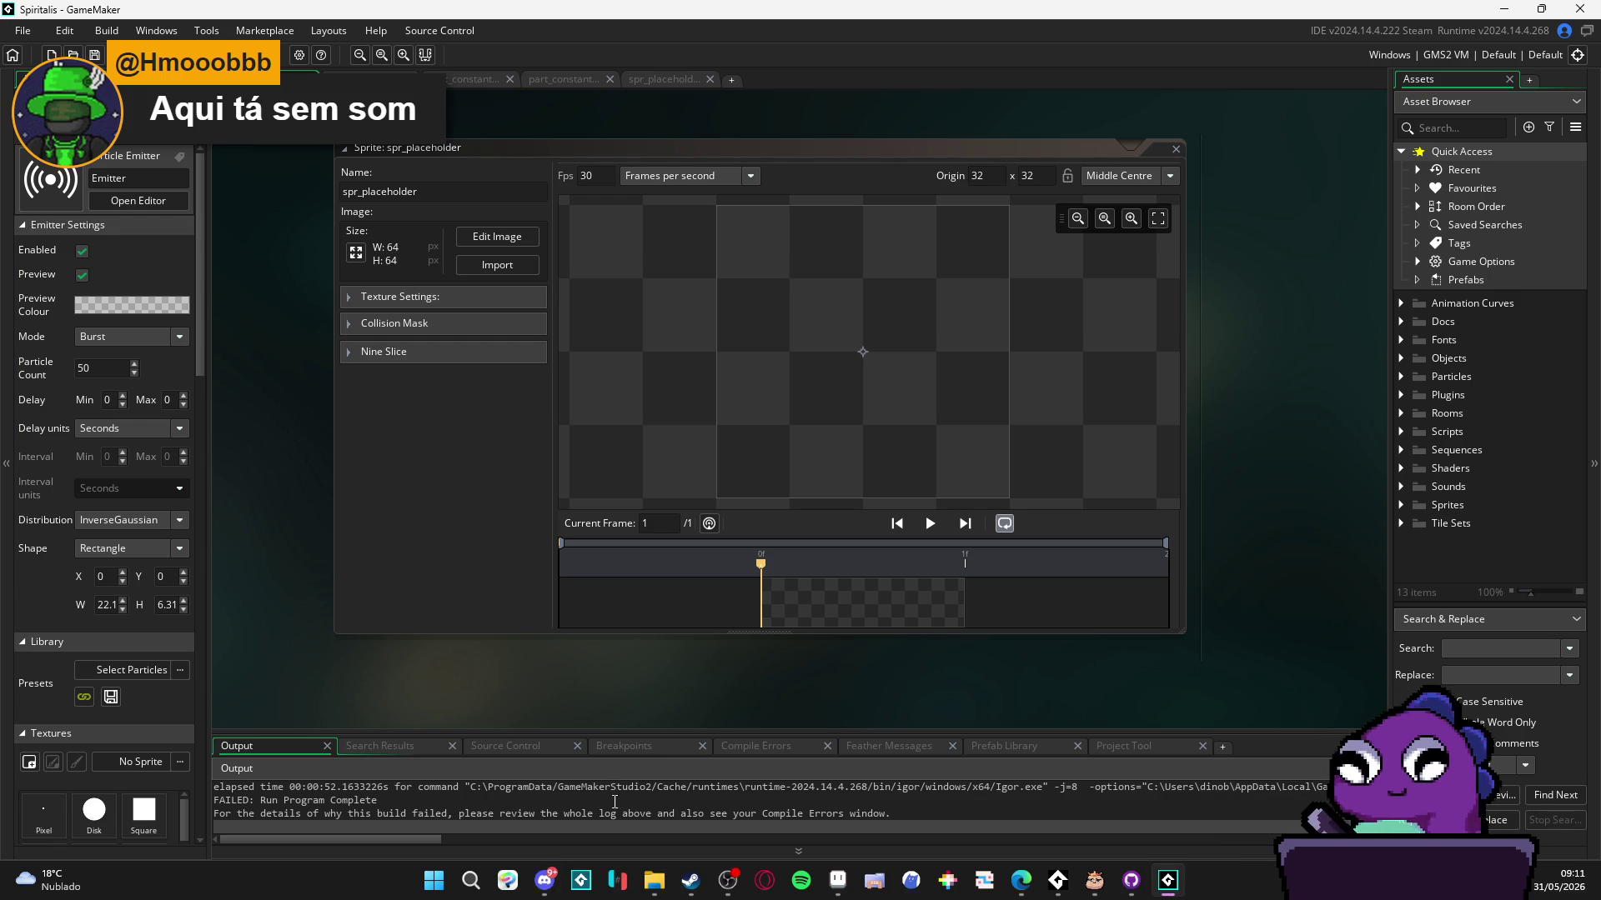
- Close revenge_vfx.gif, view revenge_ref.gif enlarged, then close Photos and return to Aseprite
{"action": "mouse_move", "coordinate": [642, 895]}
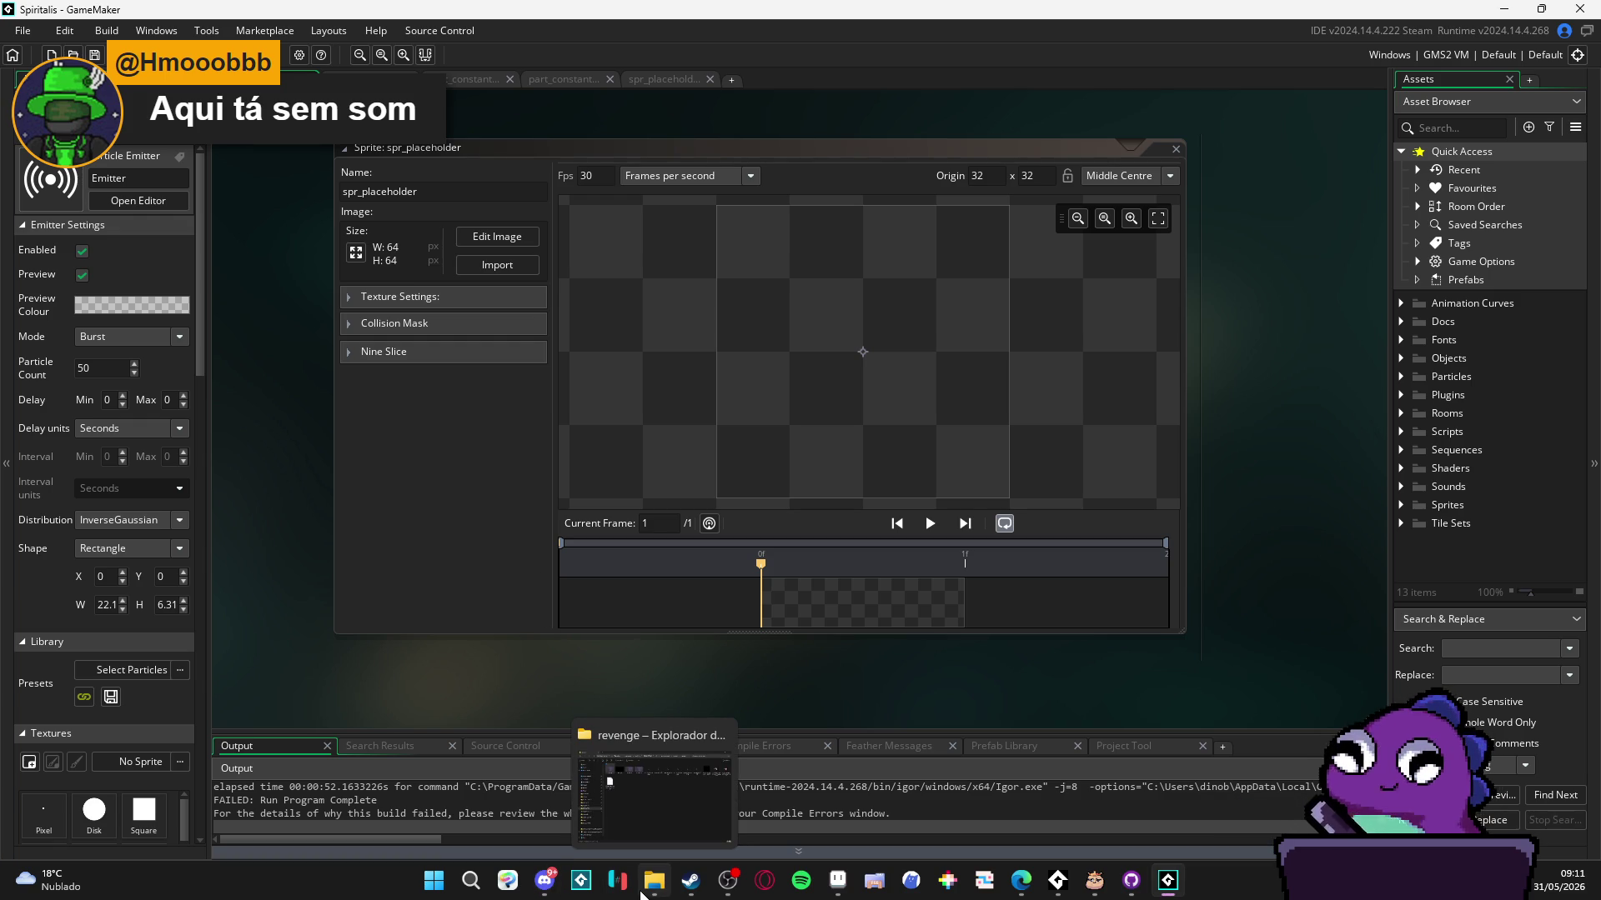
{"action": "left_click", "coordinate": [690, 880]}
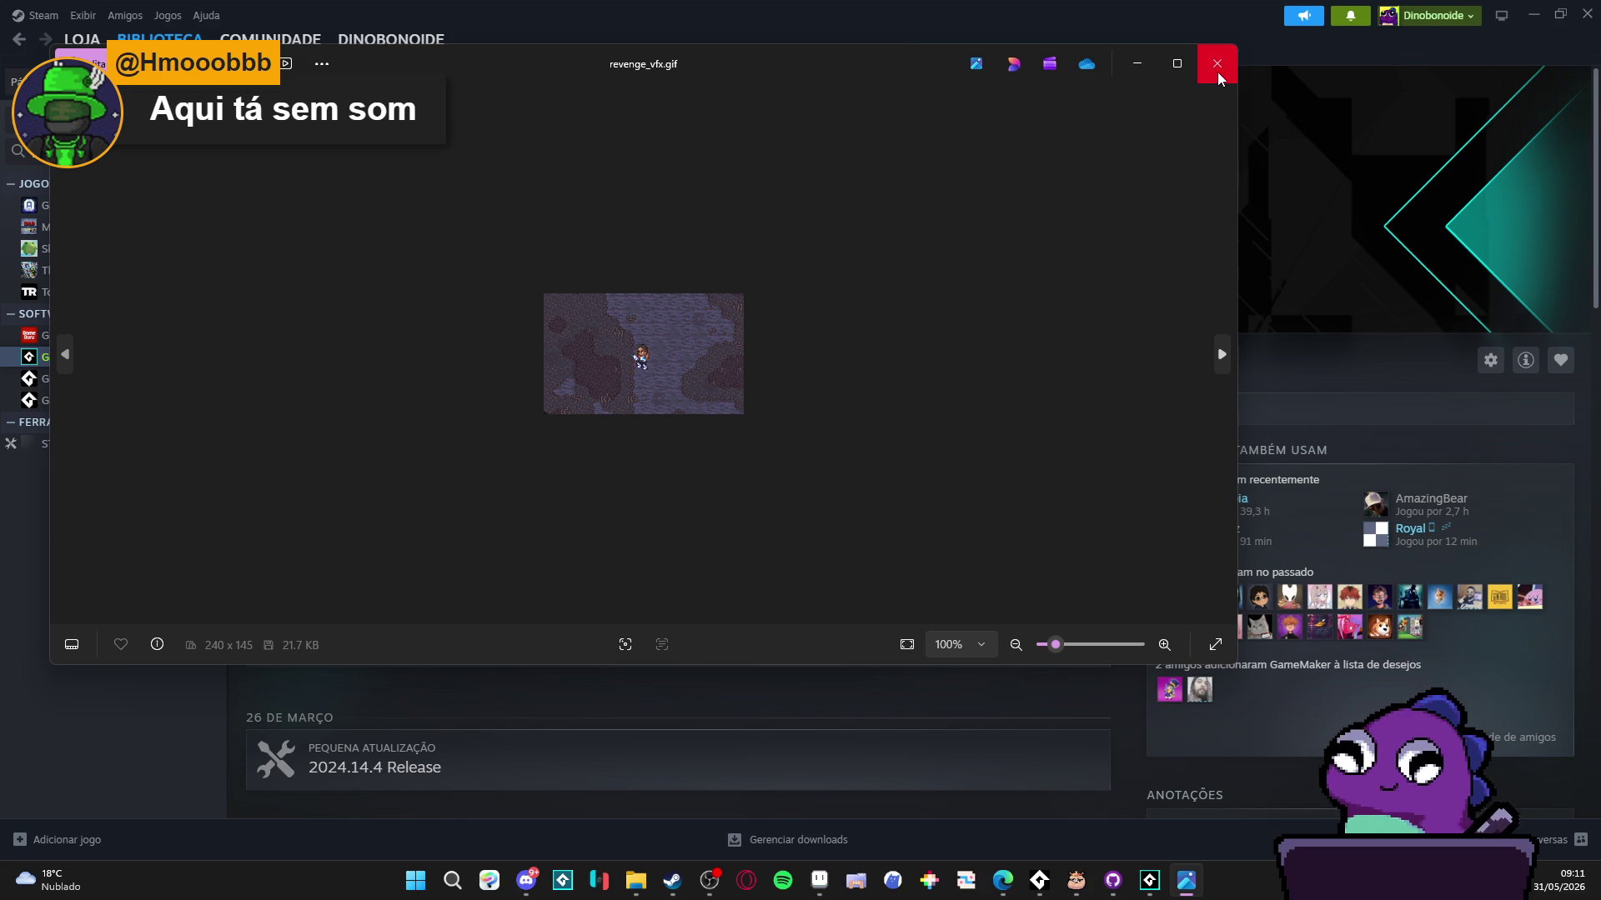
{"action": "left_click", "coordinate": [1218, 79]}
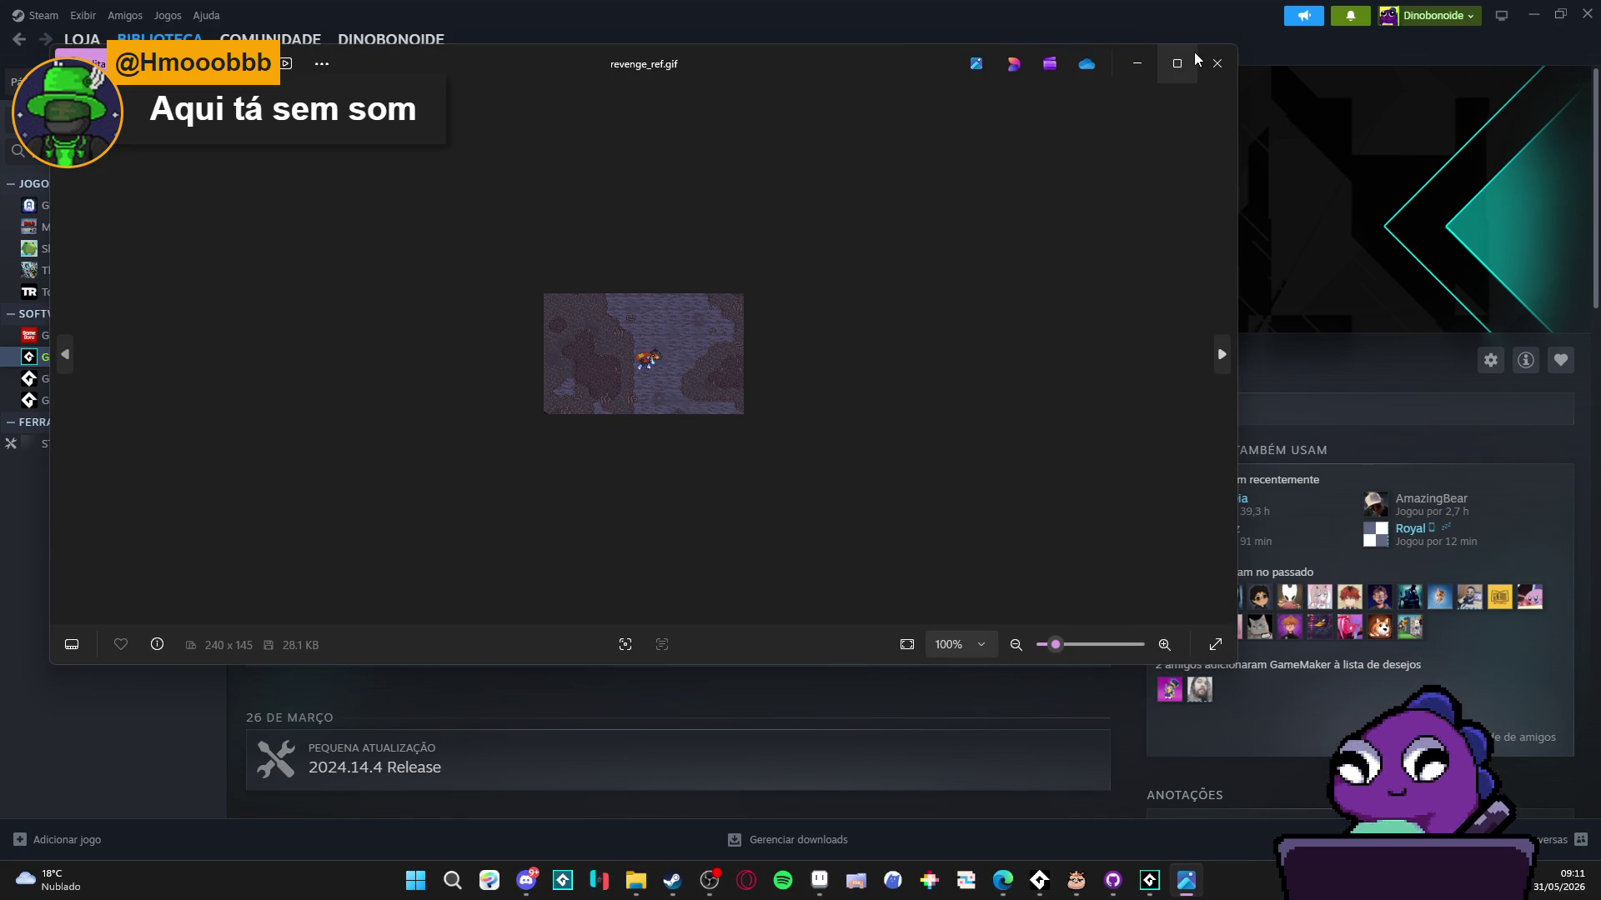
{"action": "left_click", "coordinate": [1195, 56]}
{"action": "scroll", "coordinate": [782, 438], "scroll_direction": "up", "scroll_amount": 3}
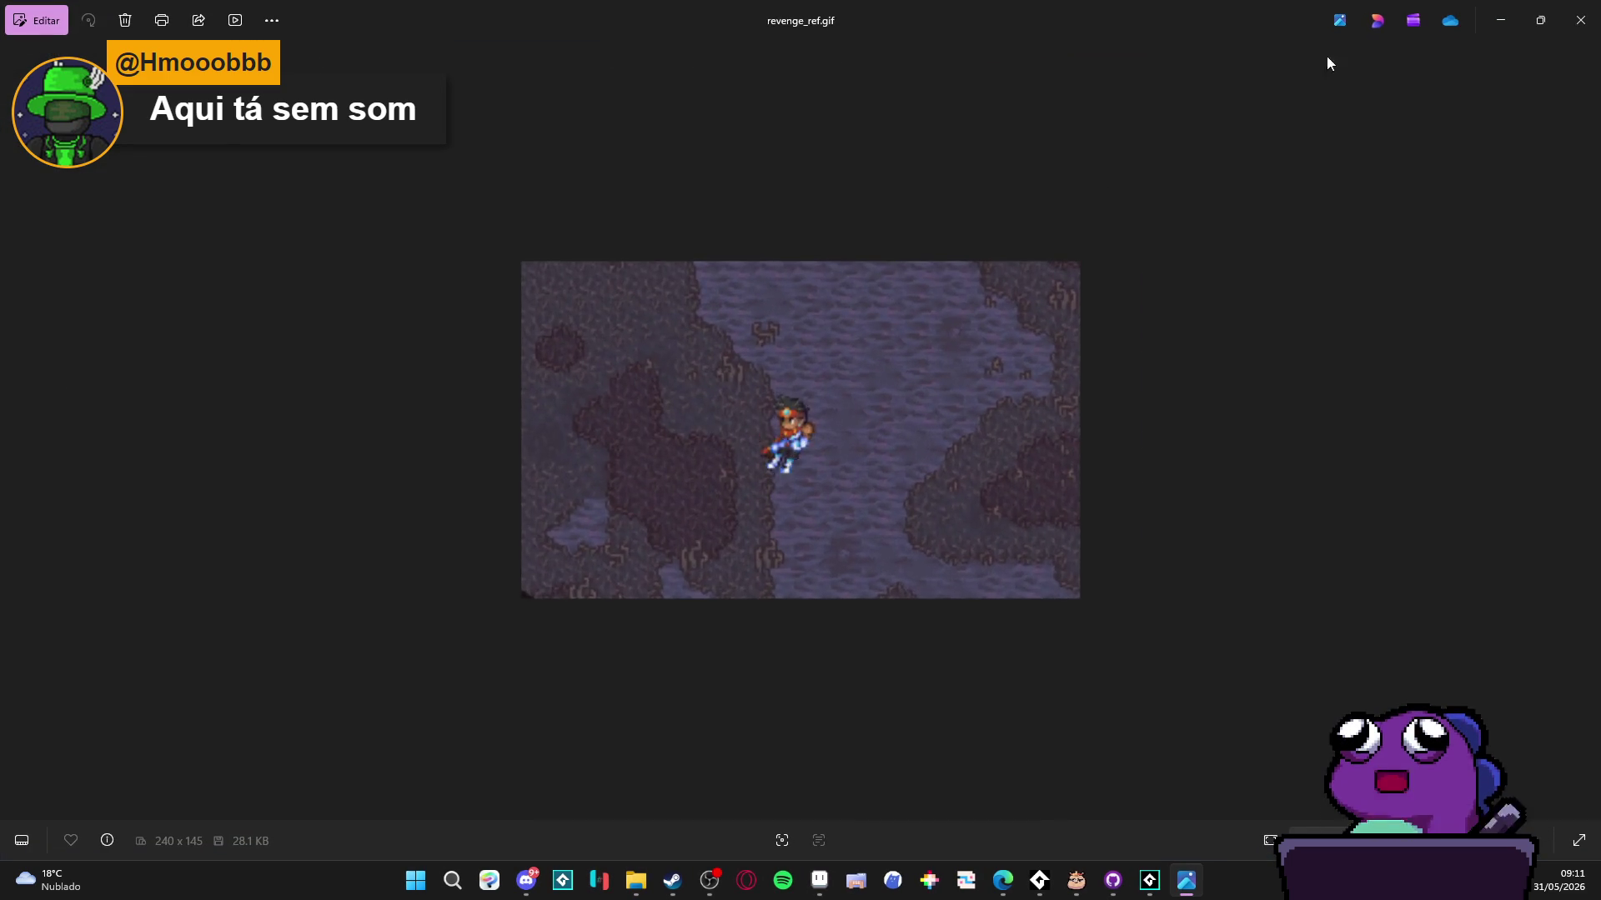
{"action": "left_click", "coordinate": [1579, 20]}
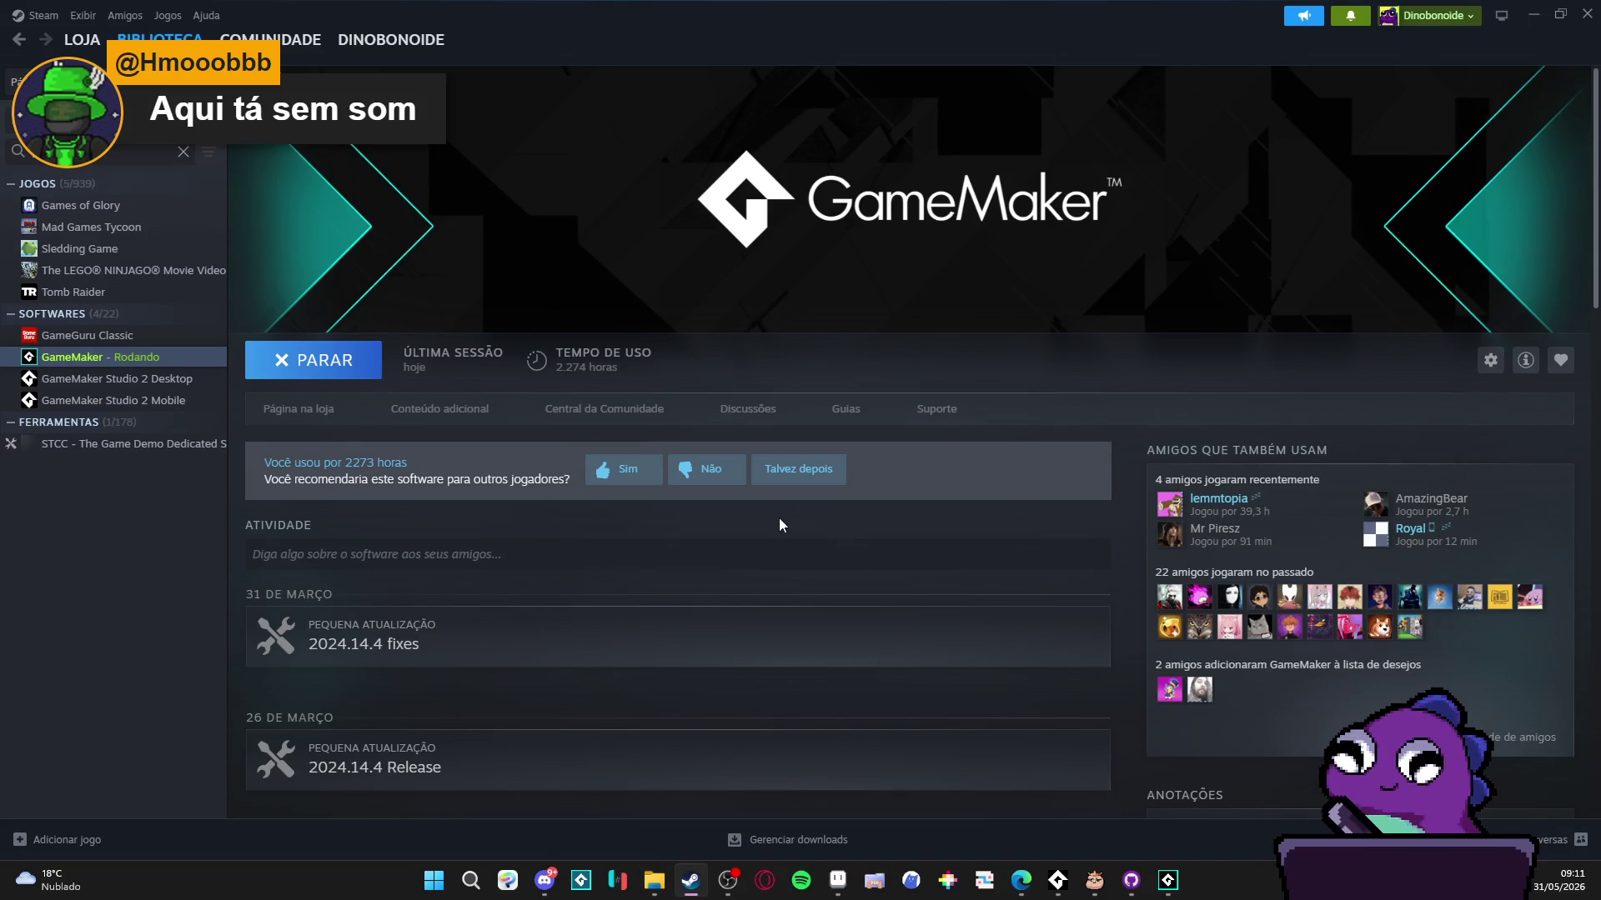
{"action": "left_click", "coordinate": [1531, 8]}
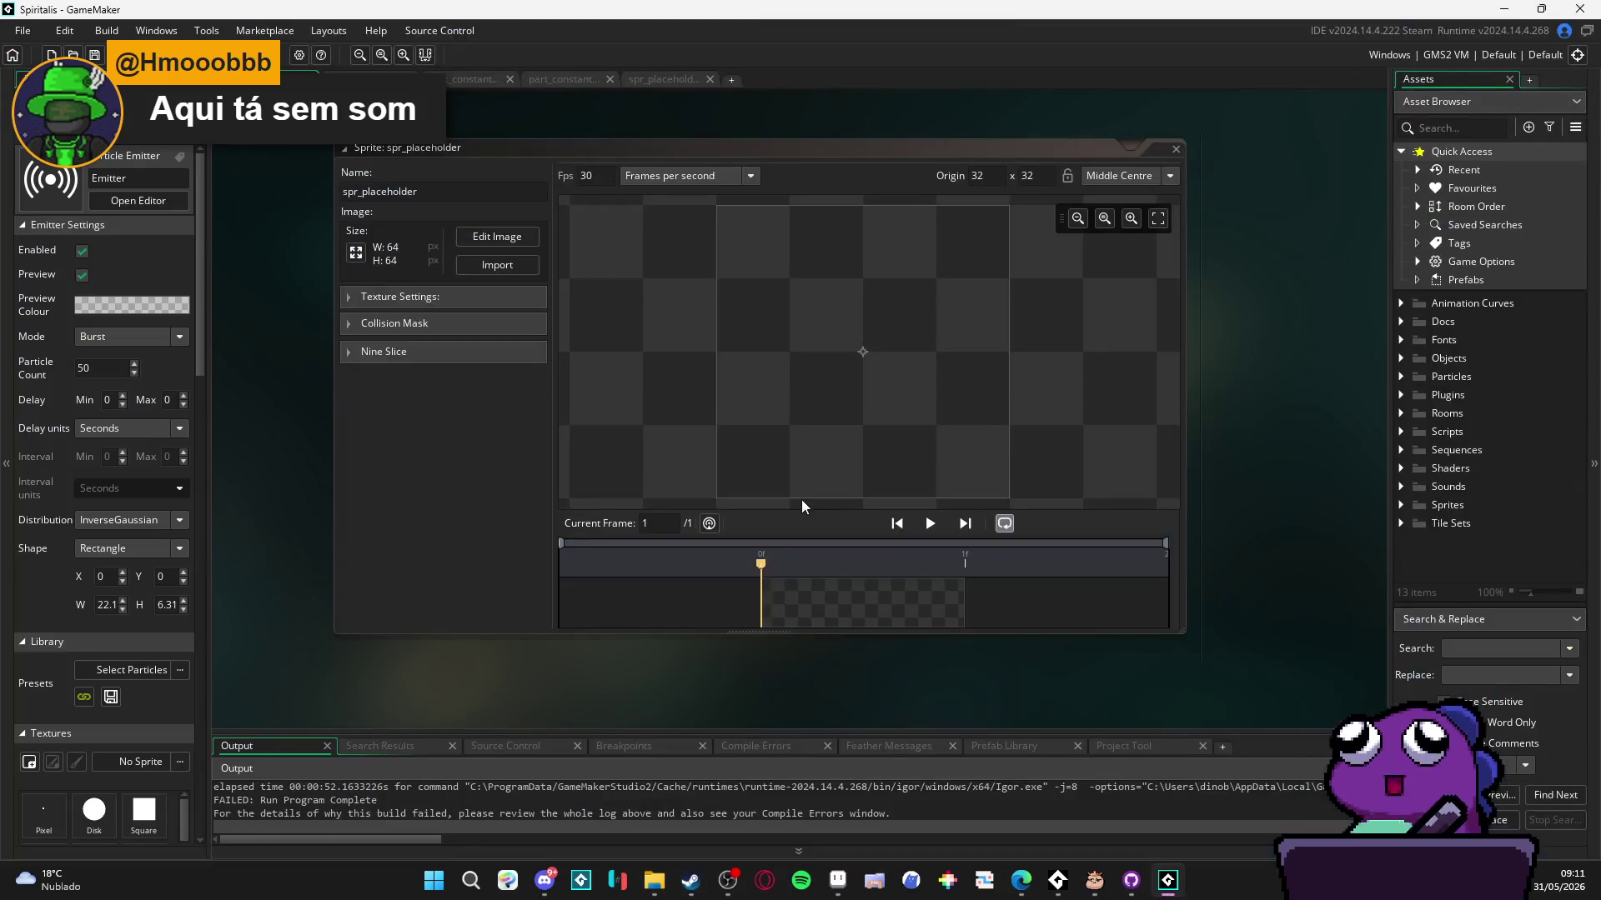
{"action": "left_click", "coordinate": [827, 885]}
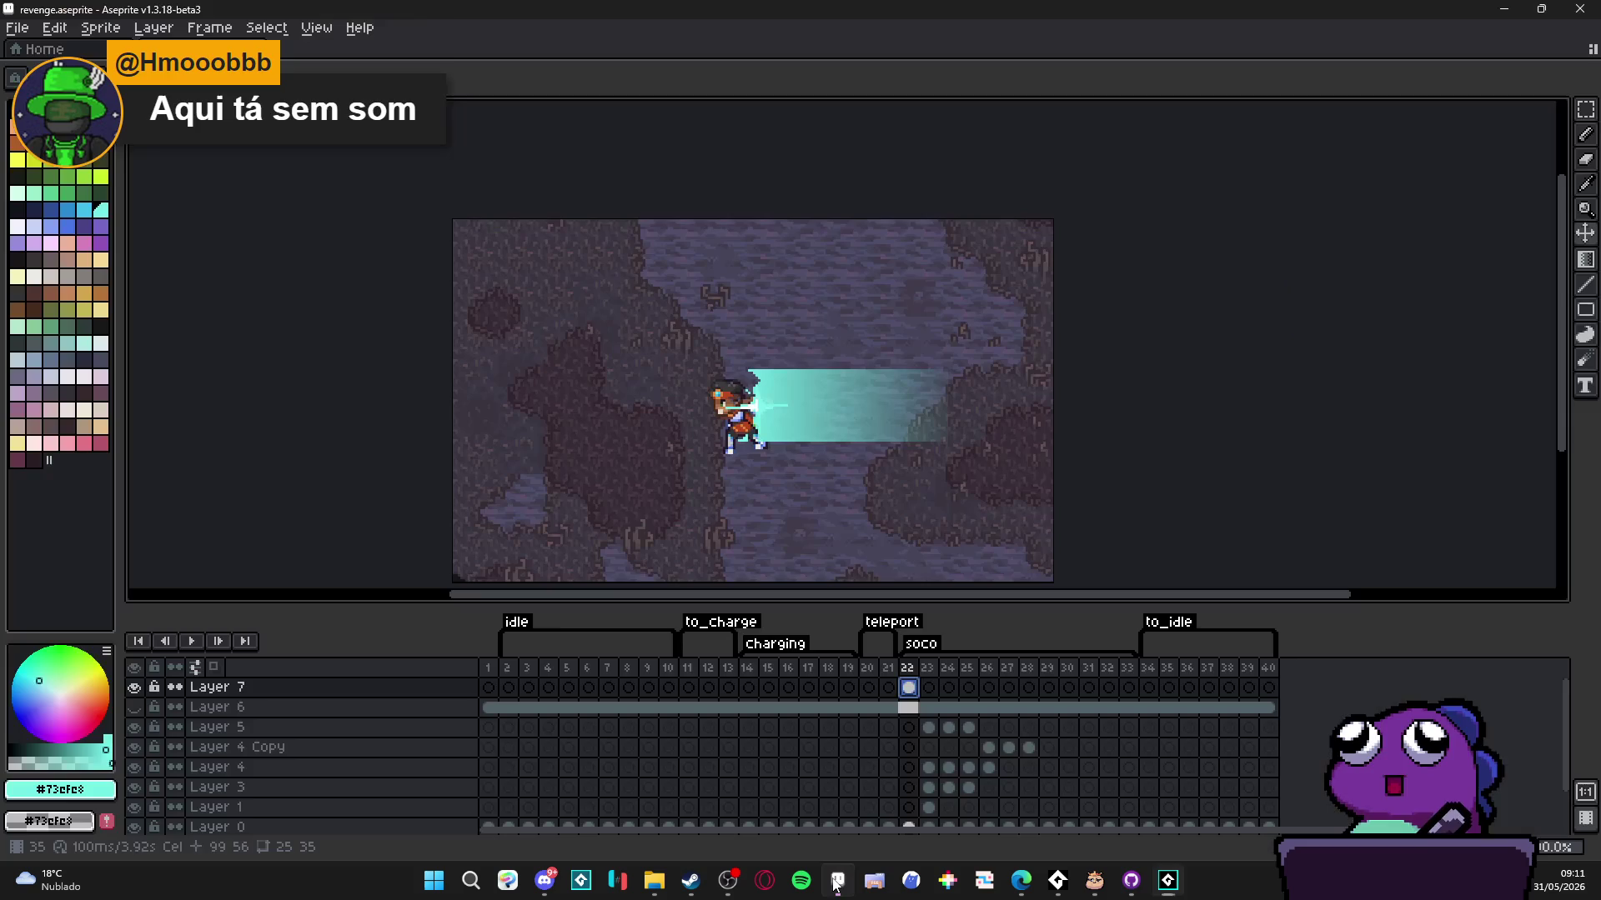
- Try moving Layer 7's frame-22 beam cel to frame 1, undo it, and view frame 40
{"action": "scroll", "coordinate": [801, 397], "scroll_direction": "up", "scroll_amount": 1}
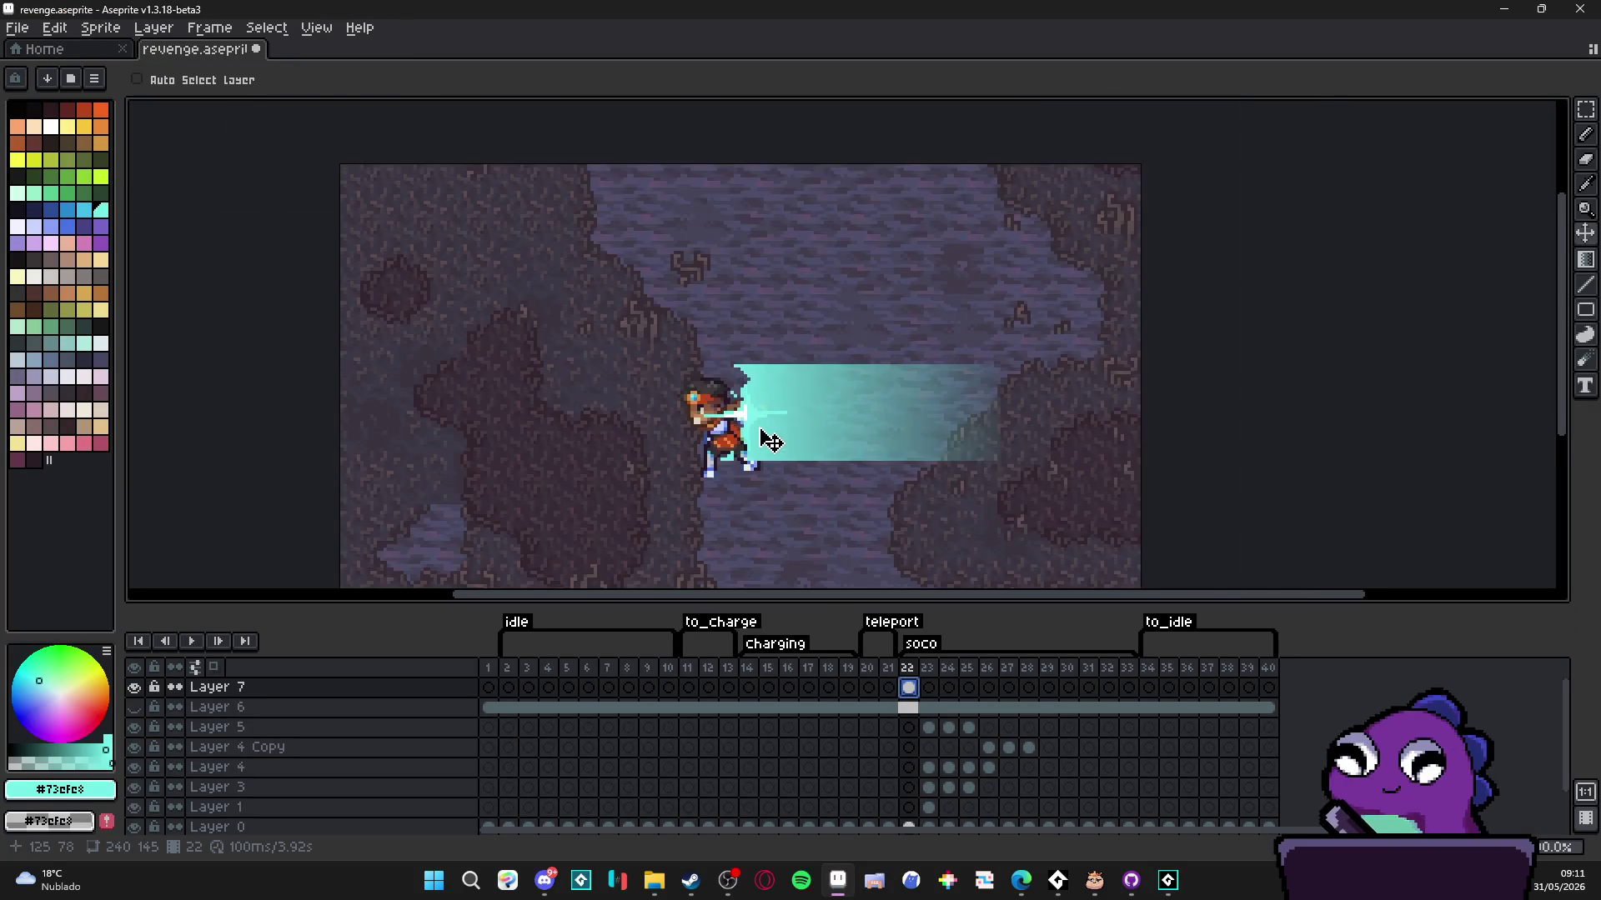
{"action": "scroll", "coordinate": [761, 439], "scroll_direction": "up", "scroll_amount": 1}
{"action": "scroll", "coordinate": [732, 463], "scroll_direction": "up", "scroll_amount": 1}
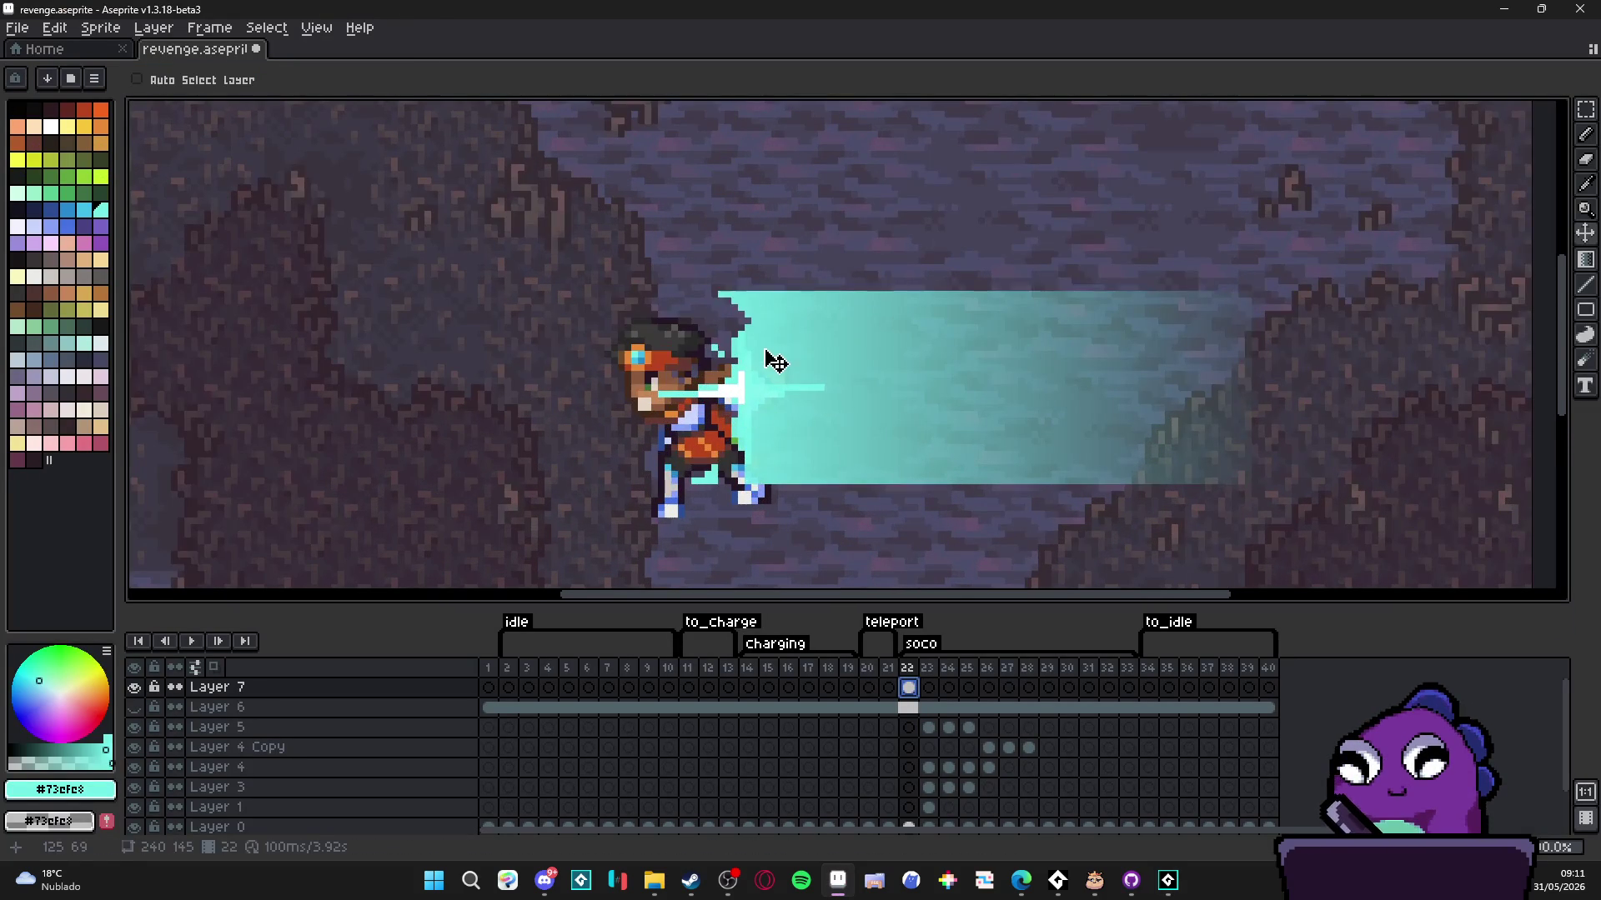
{"action": "left_click", "coordinate": [710, 465], "text": "ctrl"}
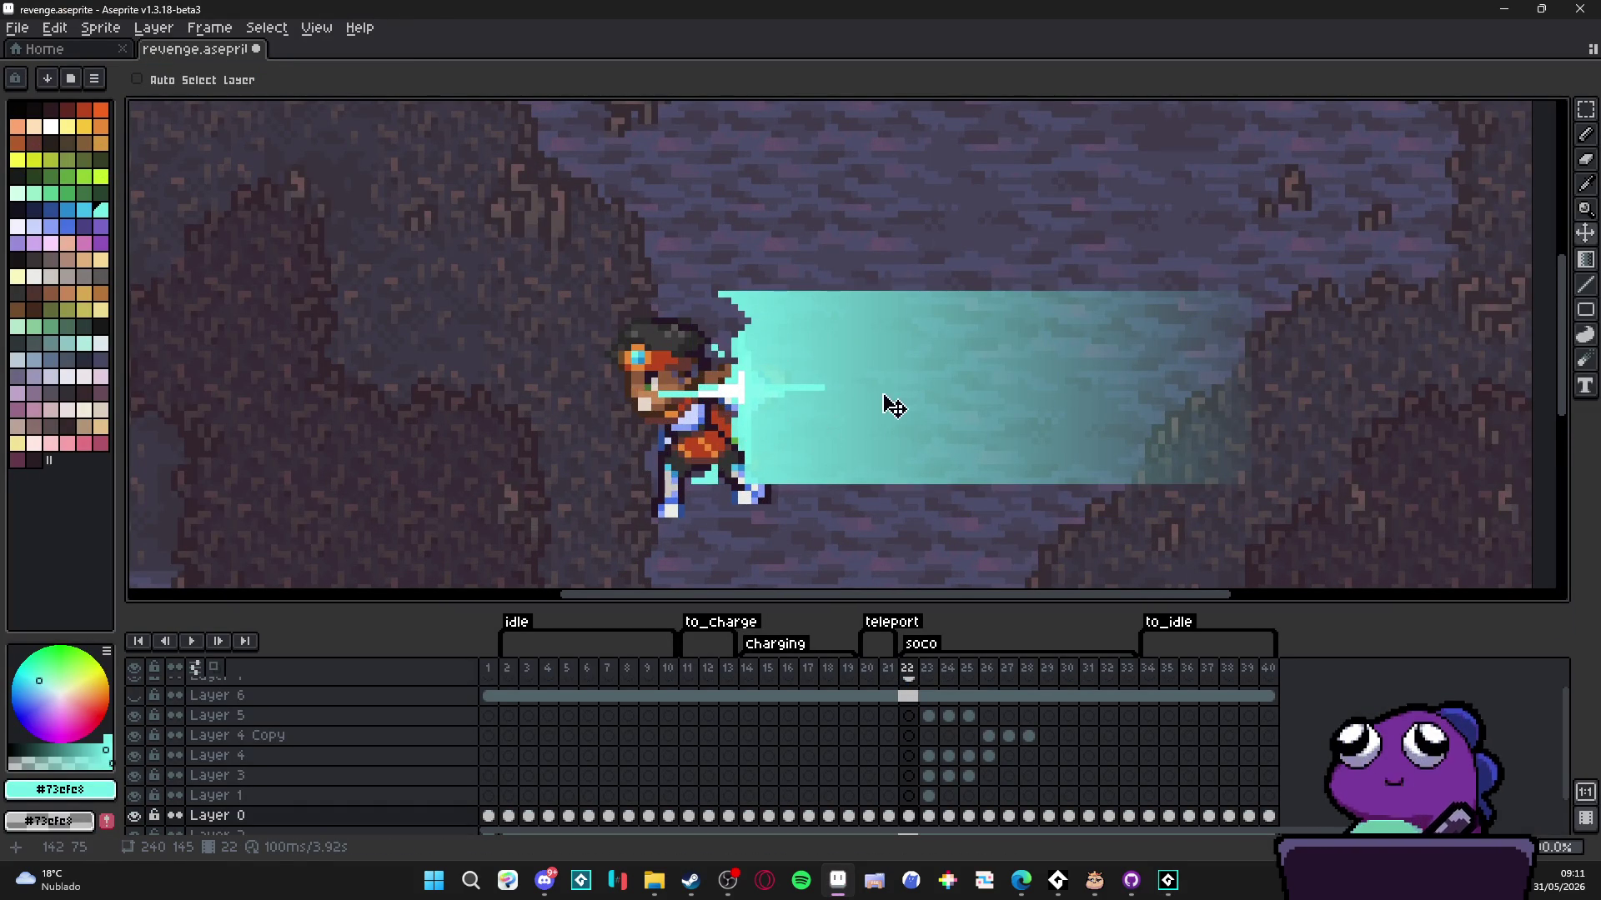
{"action": "scroll", "coordinate": [926, 416], "scroll_direction": "down", "scroll_amount": 2}
{"action": "scroll", "coordinate": [905, 467], "scroll_direction": "down", "scroll_amount": 1}
{"action": "scroll", "coordinate": [907, 725], "scroll_direction": "up", "scroll_amount": 1}
{"action": "left_click", "coordinate": [910, 690]}
{"action": "left_click_drag", "start_coordinate": [909, 687], "coordinate": [489, 687]}
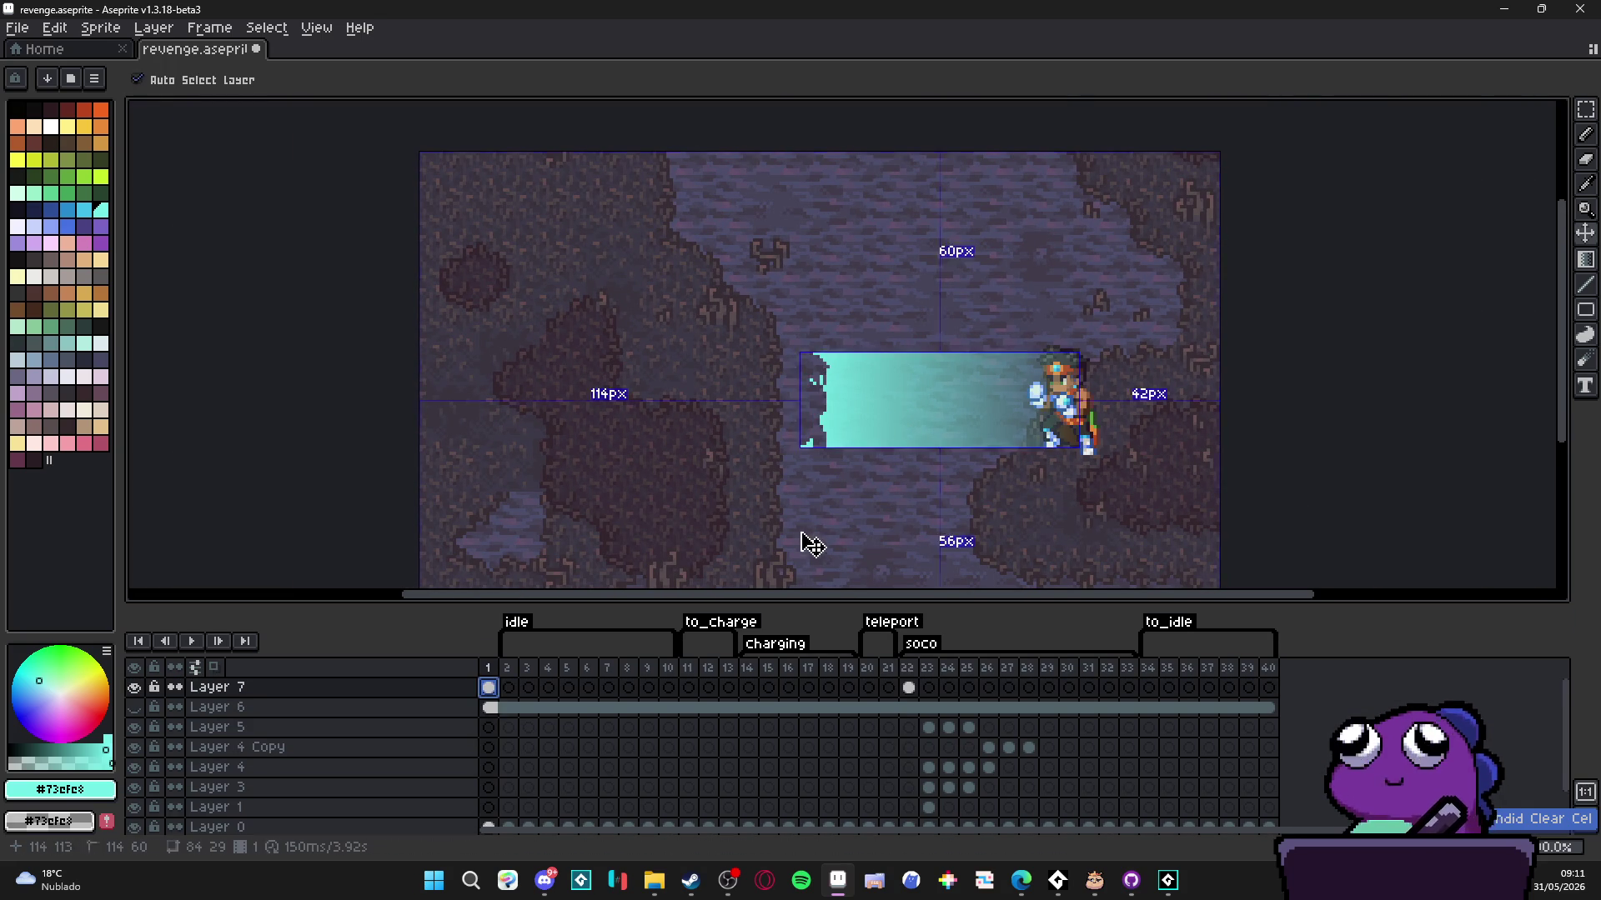
{"action": "key", "text": "ctrl+z"}
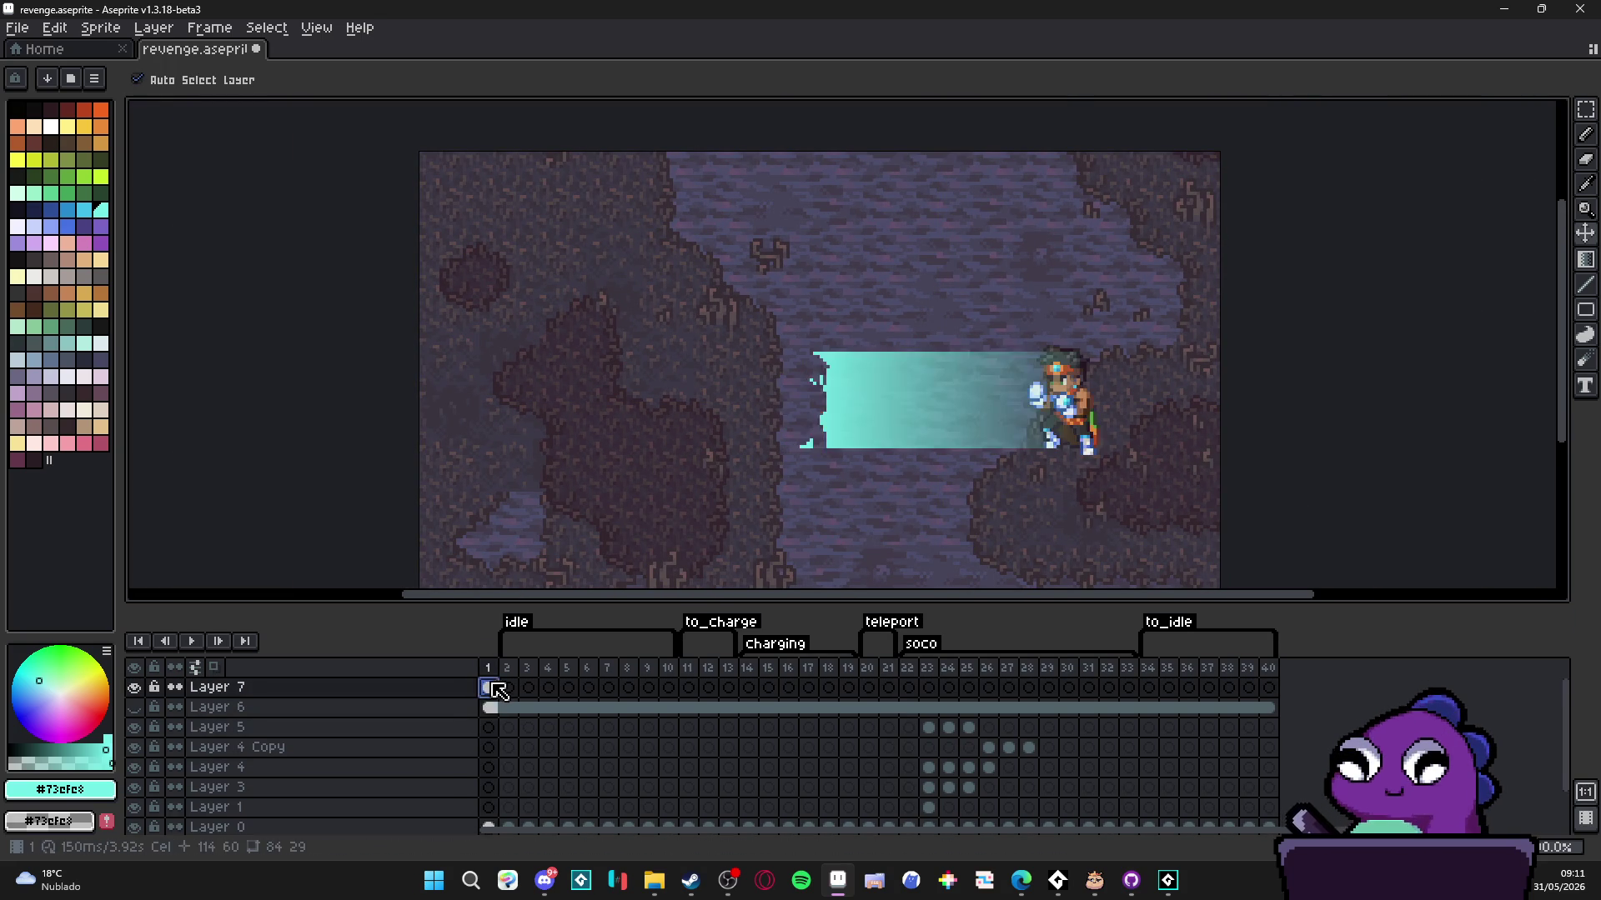
{"action": "key", "text": "Home"}
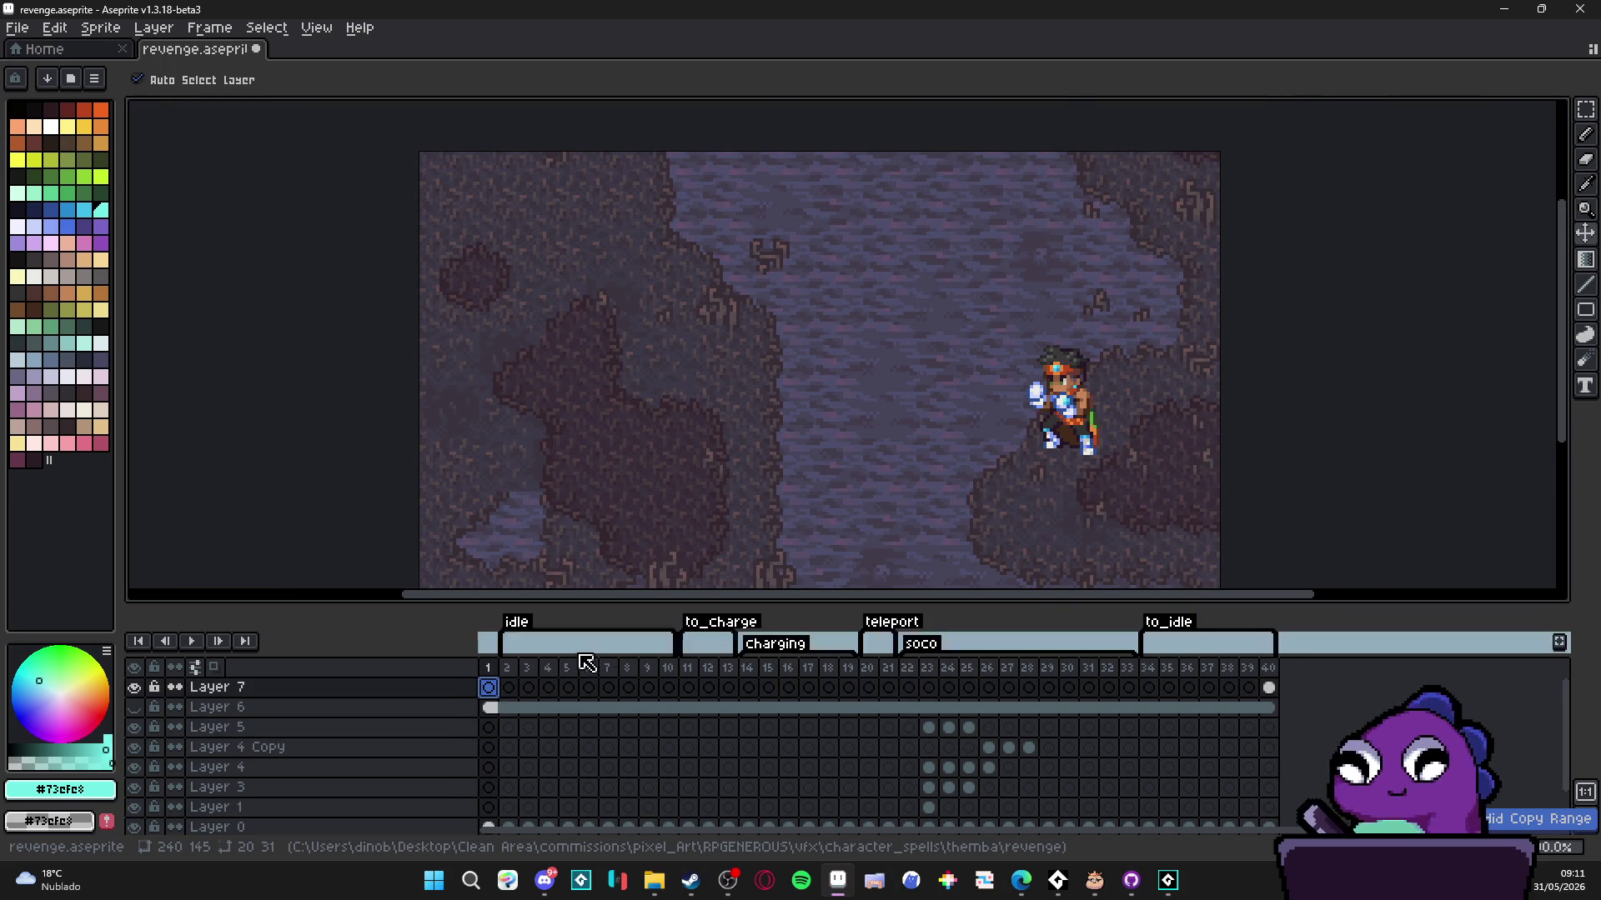
{"action": "left_click", "coordinate": [1269, 689]}
{"action": "key", "text": "ctrl+z"}
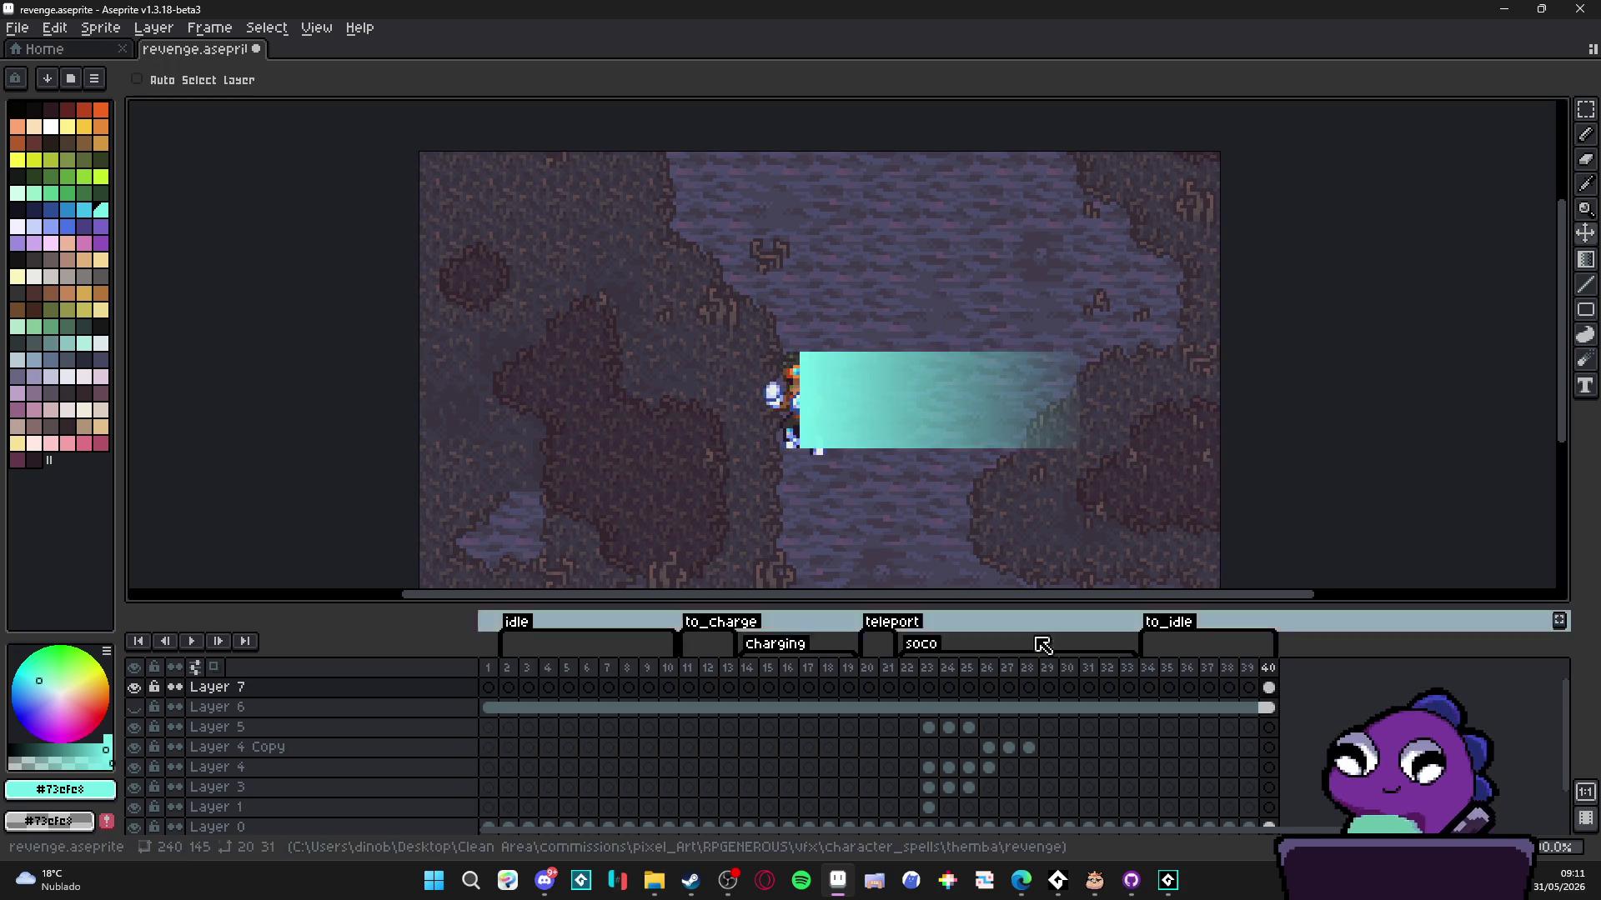
- Check frames 22–24 and place Layer 7 beam cels on frames 22 and 23
{"action": "left_click", "coordinate": [915, 668]}
{"action": "left_click", "coordinate": [931, 668]}
{"action": "key", "text": "Left"}
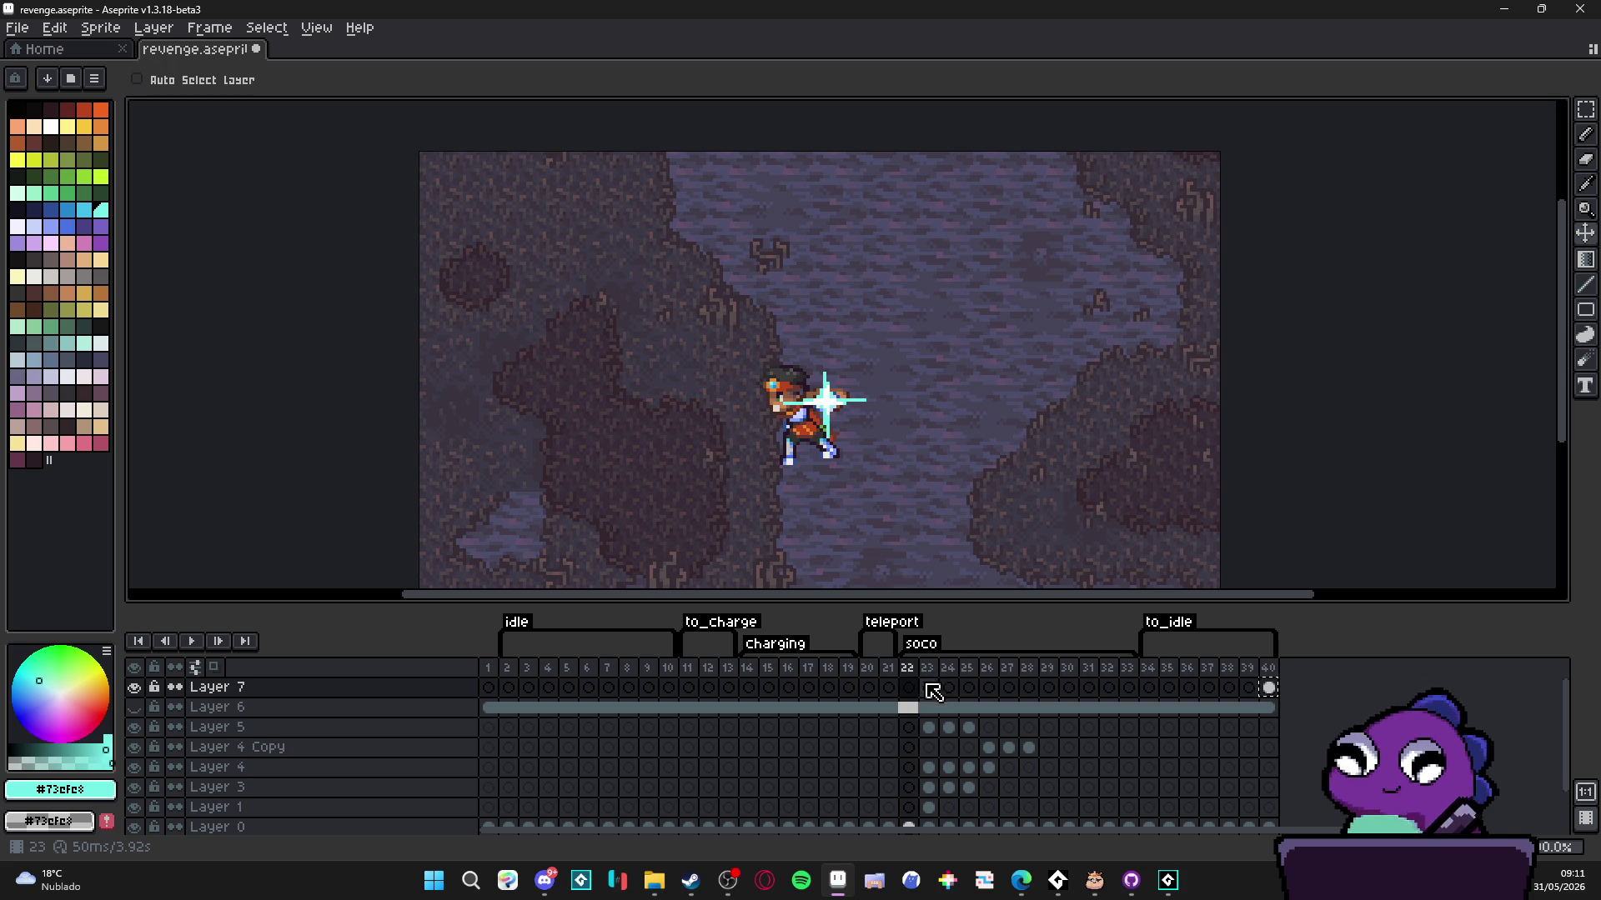
{"action": "left_click", "coordinate": [931, 689]}
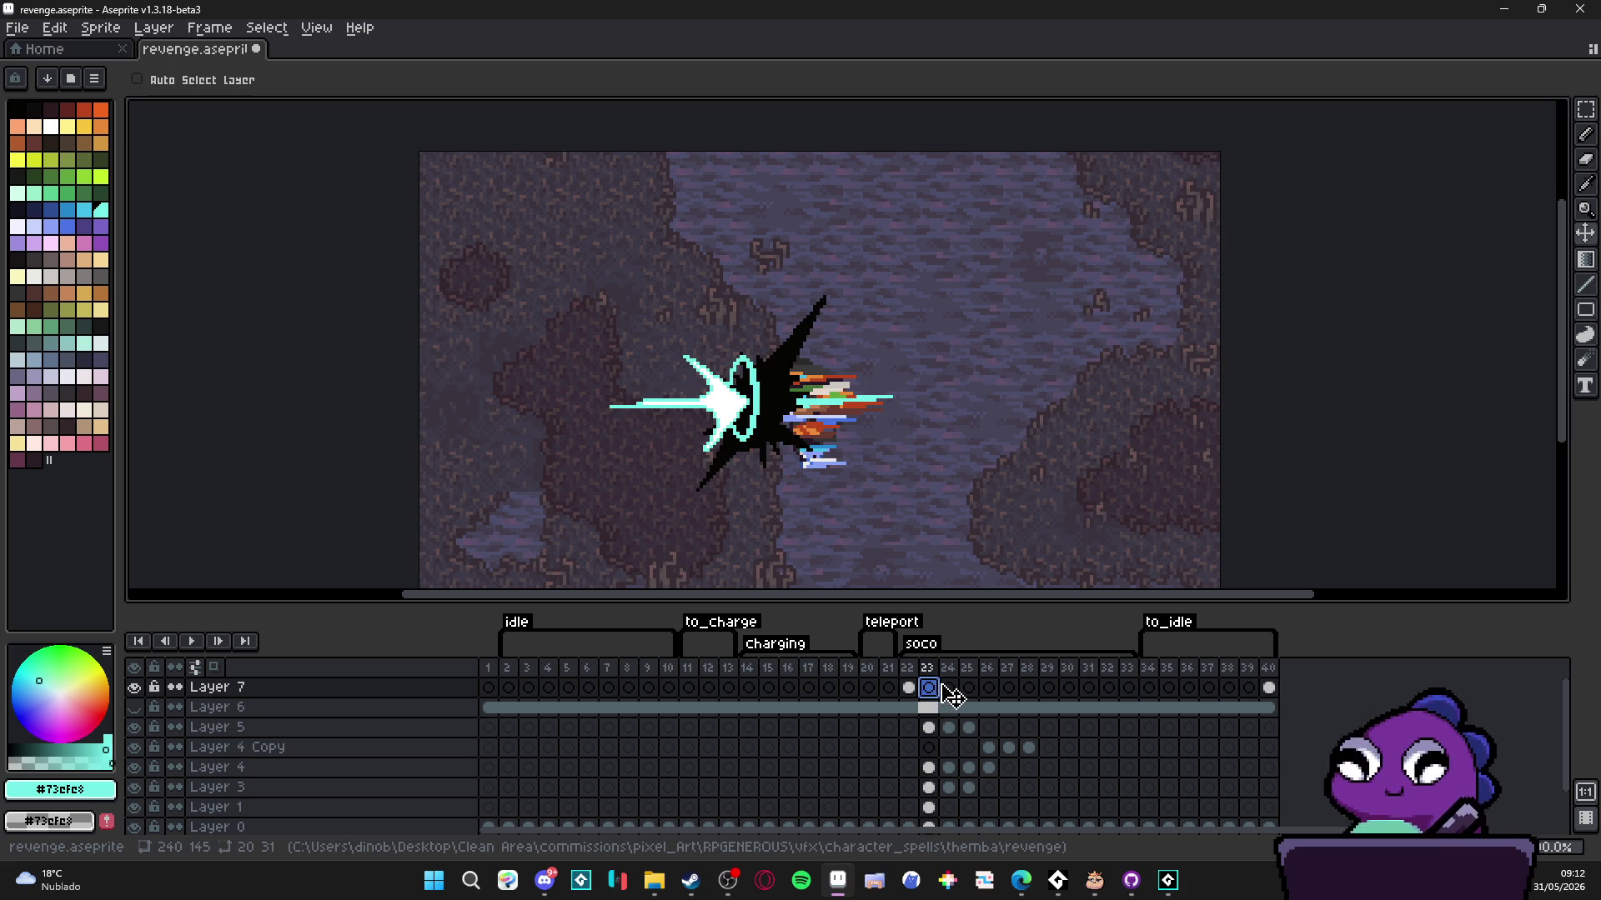
{"action": "left_click", "coordinate": [947, 689]}
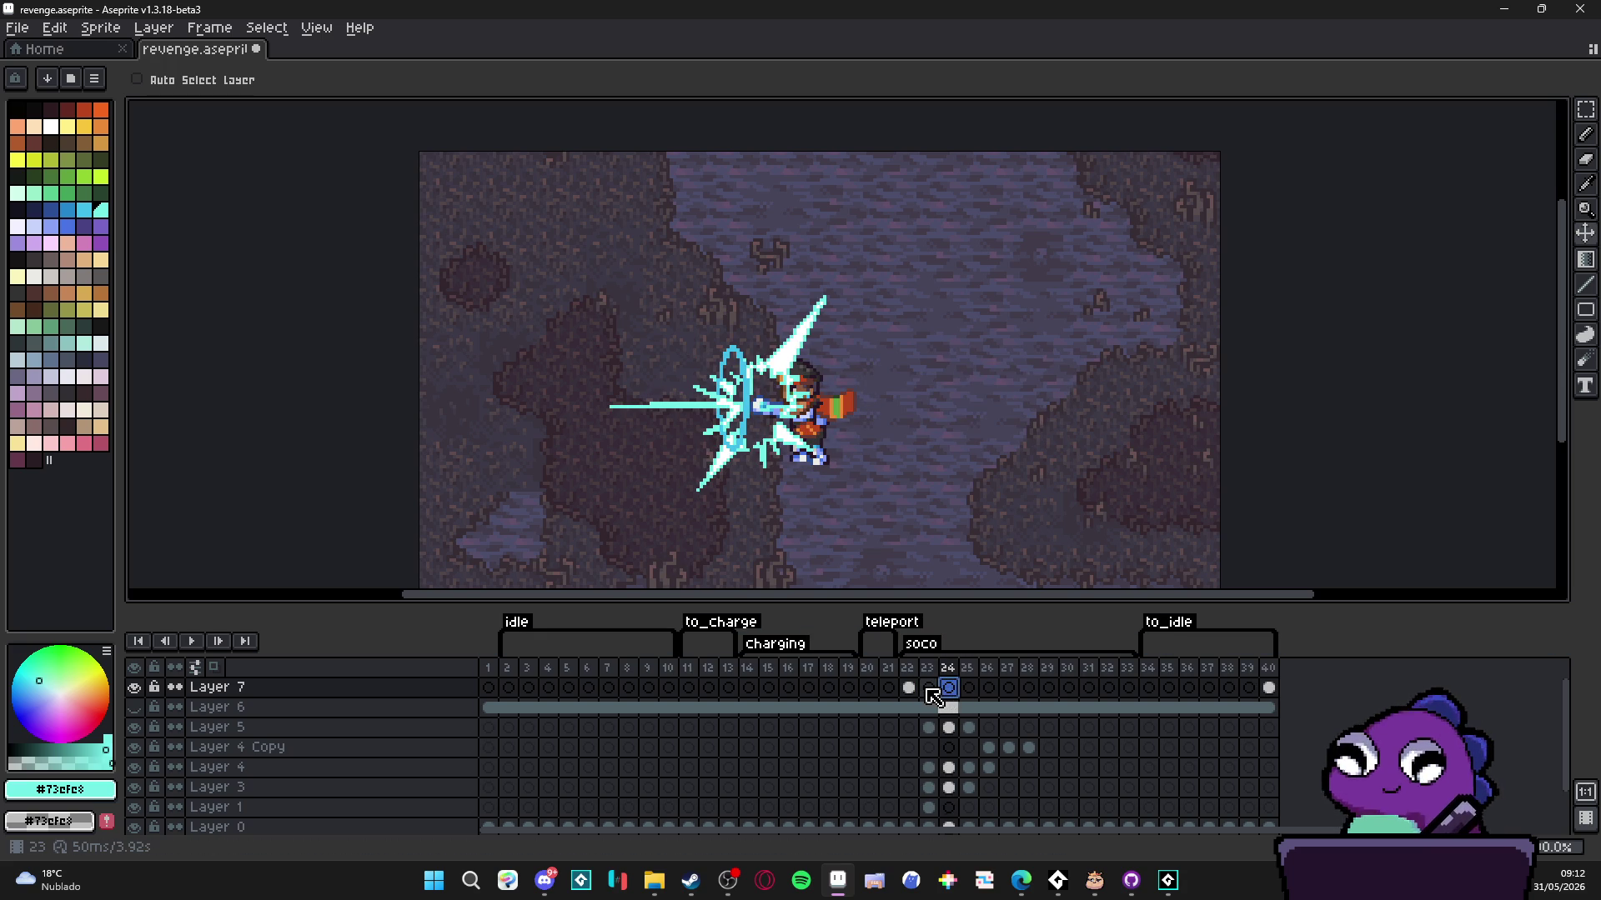
{"action": "left_click", "coordinate": [929, 689]}
{"action": "left_click_drag", "start_coordinate": [932, 696], "coordinate": [923, 715]}
{"action": "left_click", "coordinate": [910, 690]}
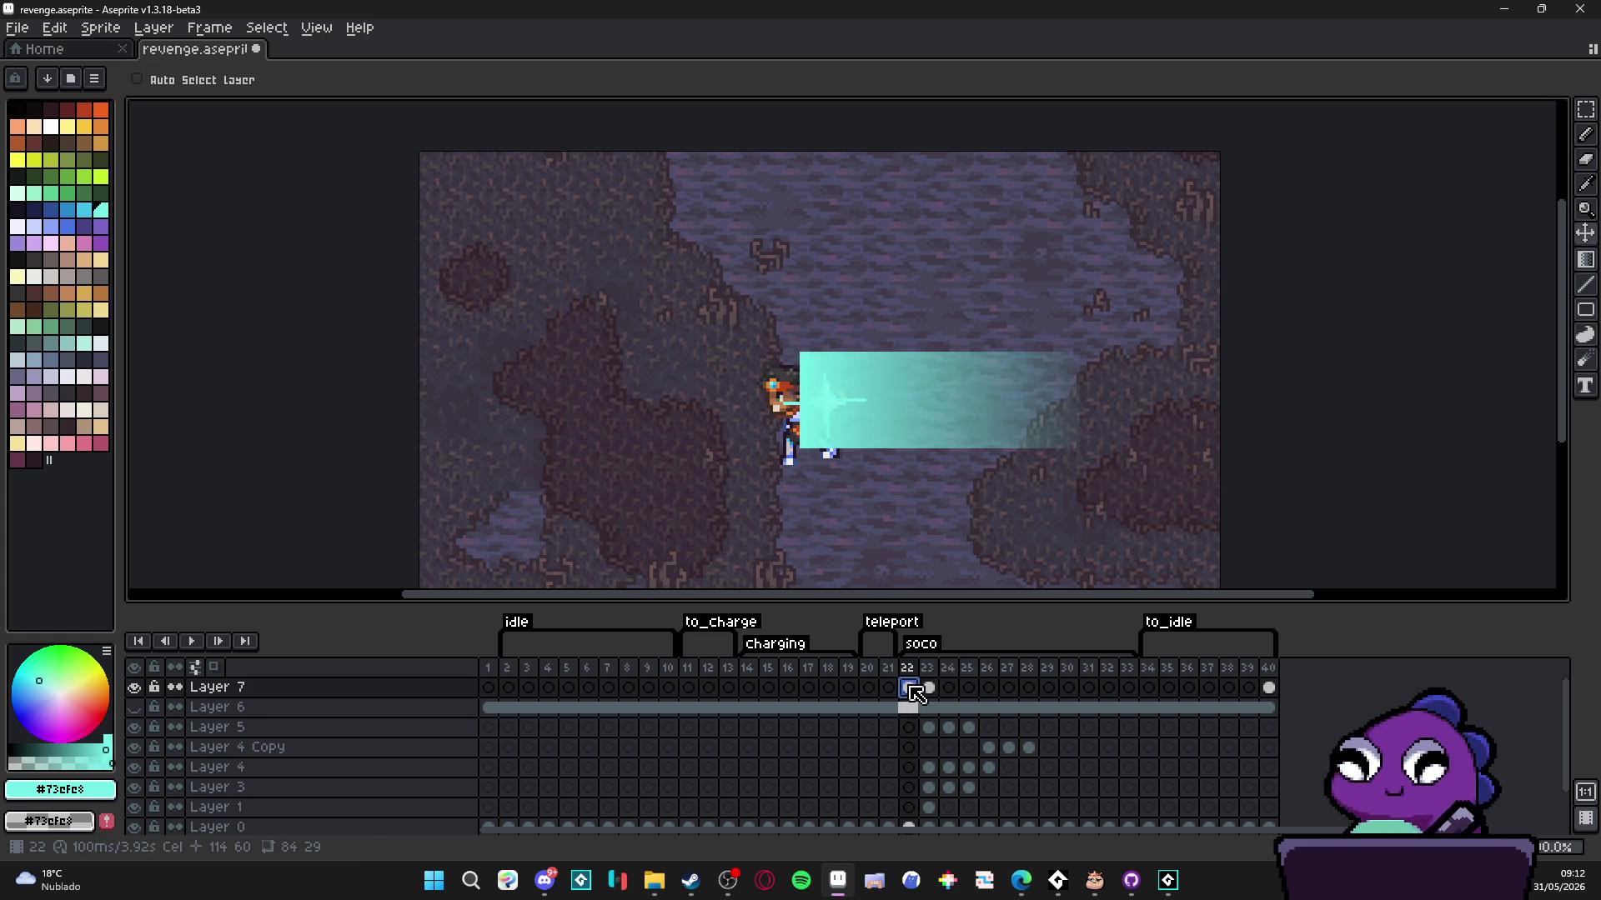
{"action": "left_click", "coordinate": [914, 694]}
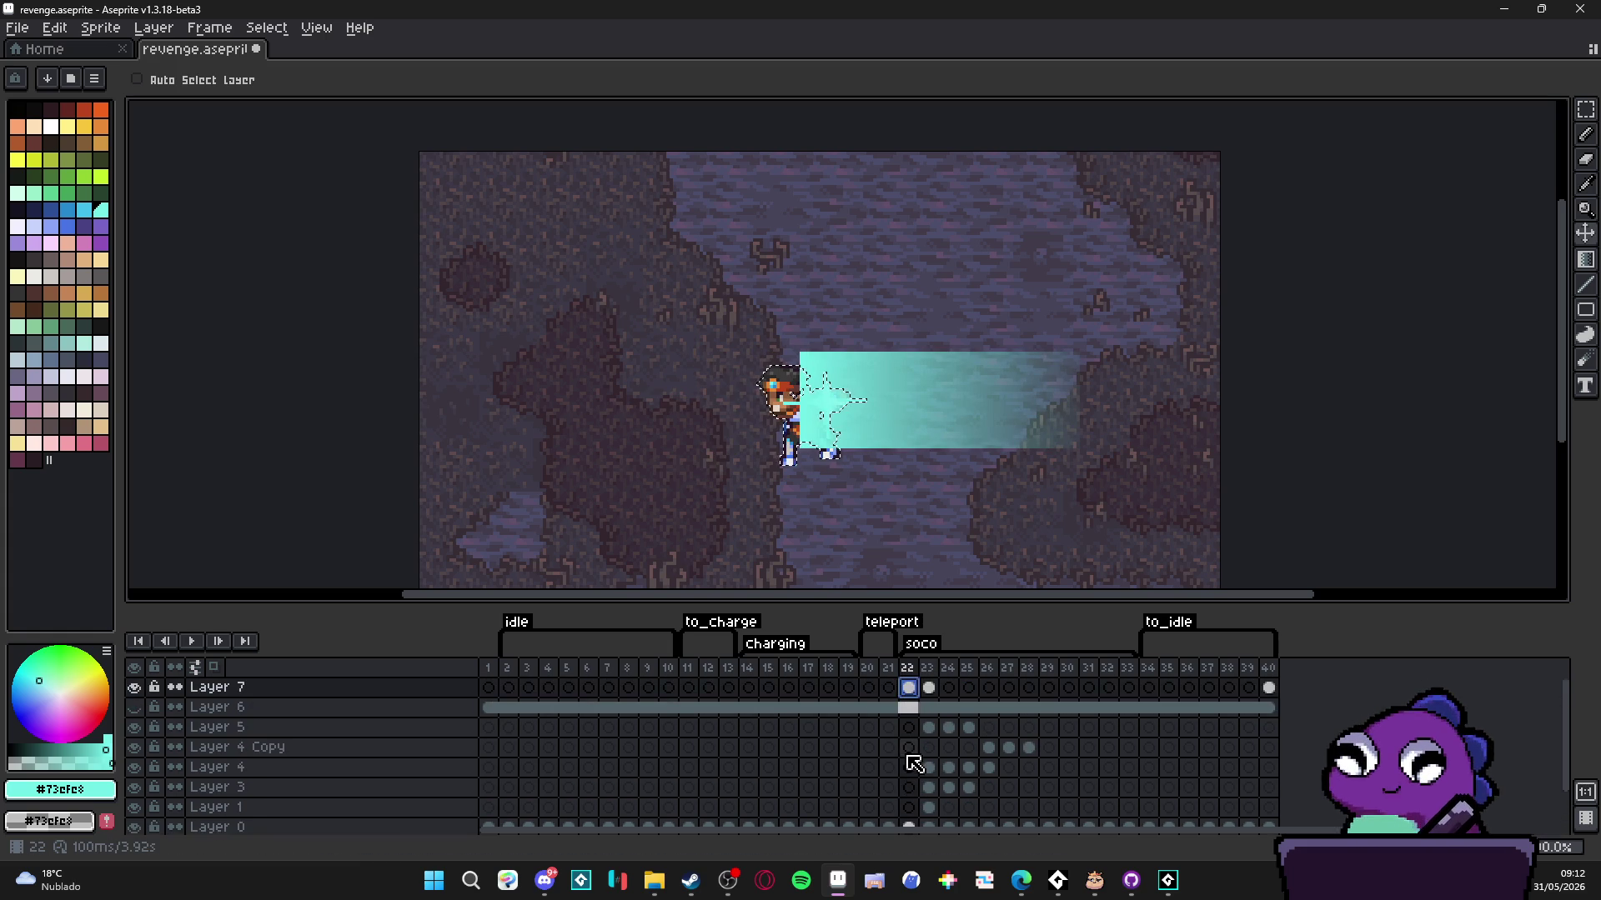
{"action": "left_click", "coordinate": [921, 699]}
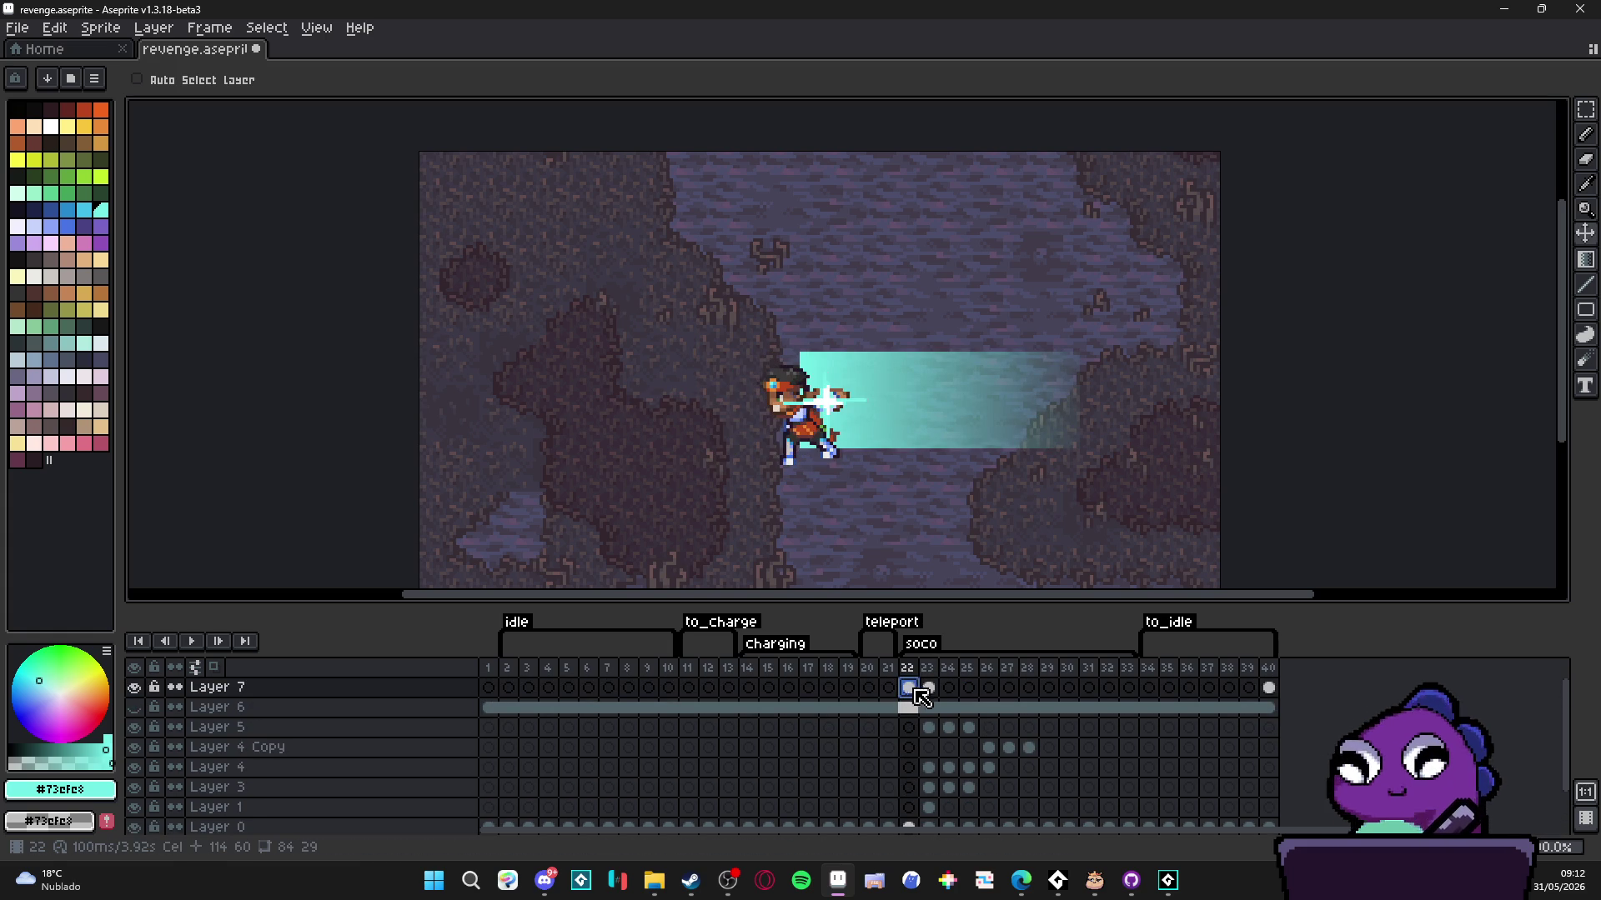
{"action": "left_click", "coordinate": [932, 694]}
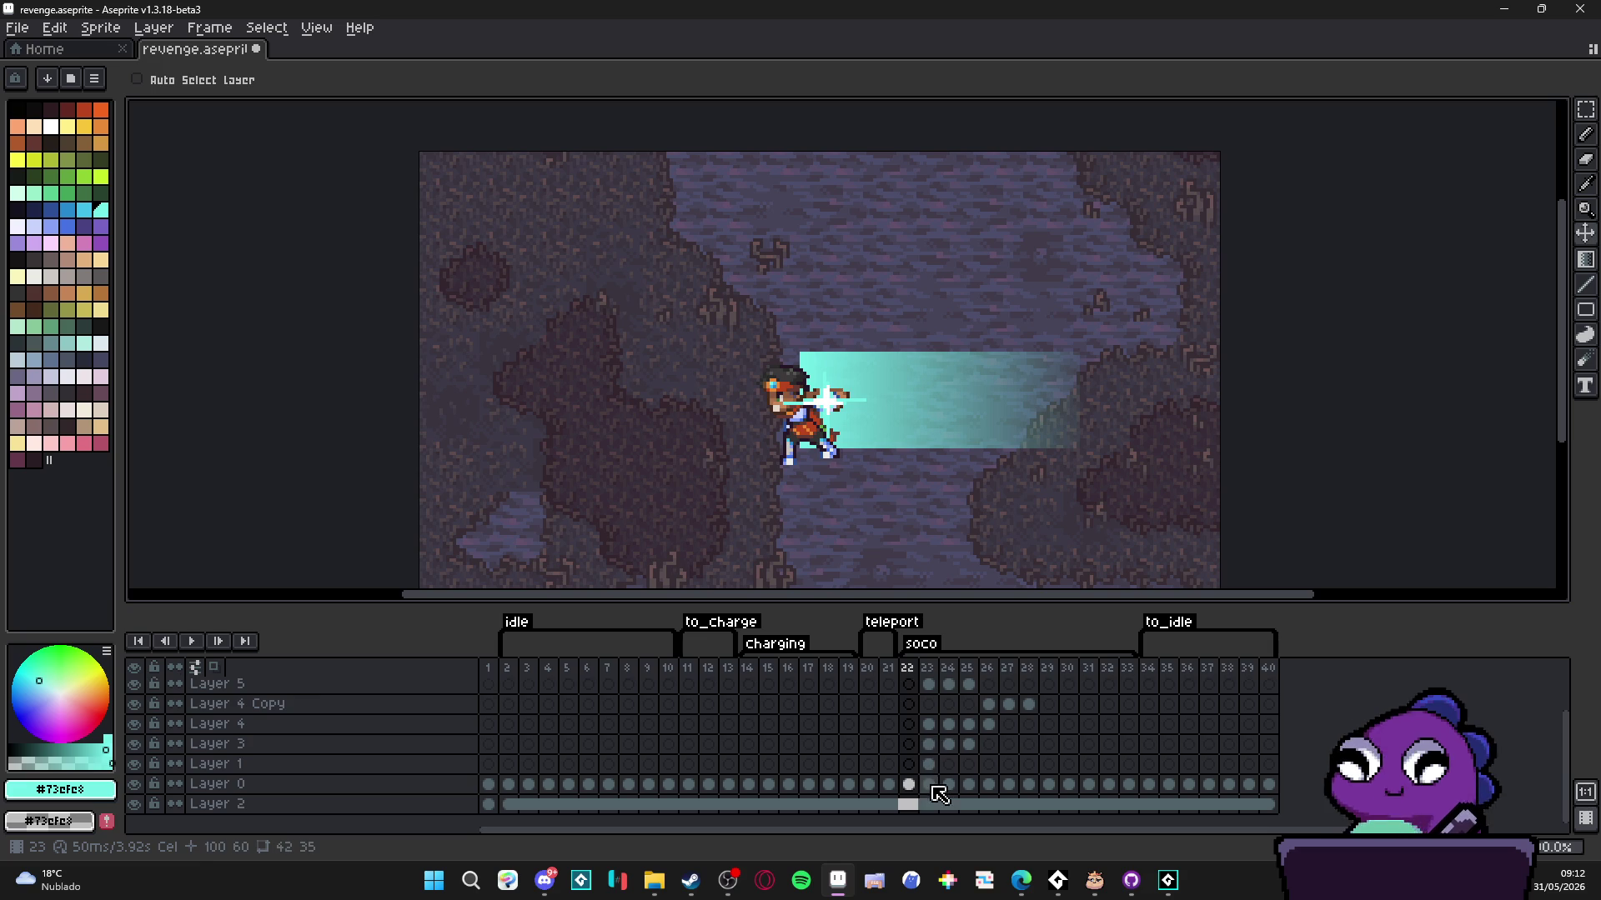
{"action": "left_click", "coordinate": [932, 690]}
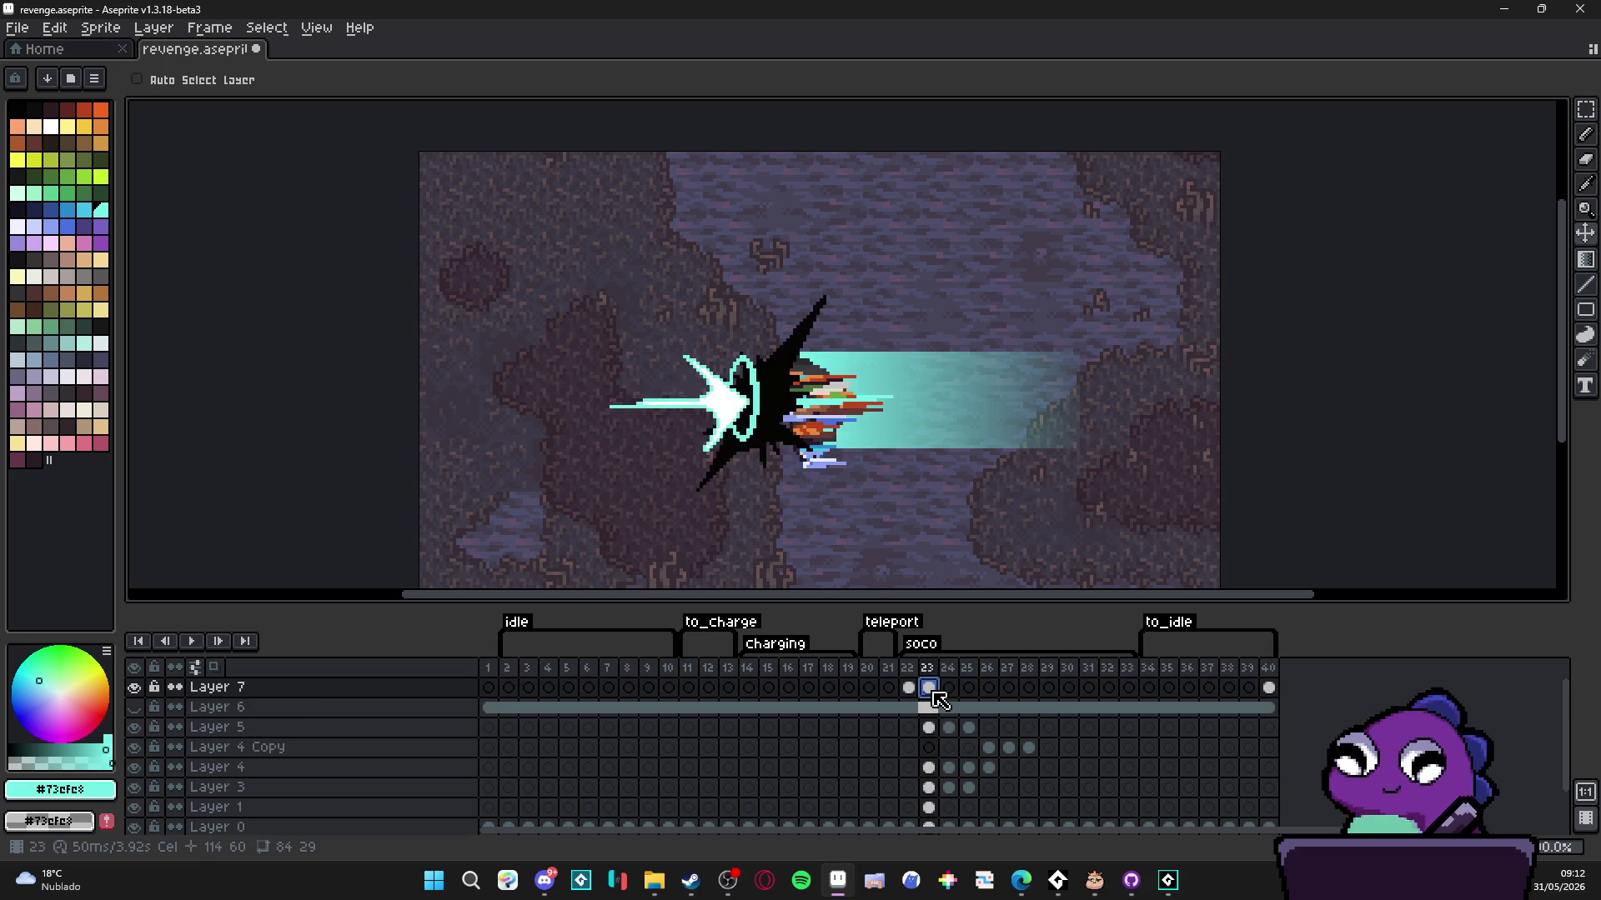
- Step through frames 20 to 24 to check the beam timing, ending on frame 1
{"action": "left_click", "coordinate": [1268, 688]}
{"action": "left_click", "coordinate": [887, 688]}
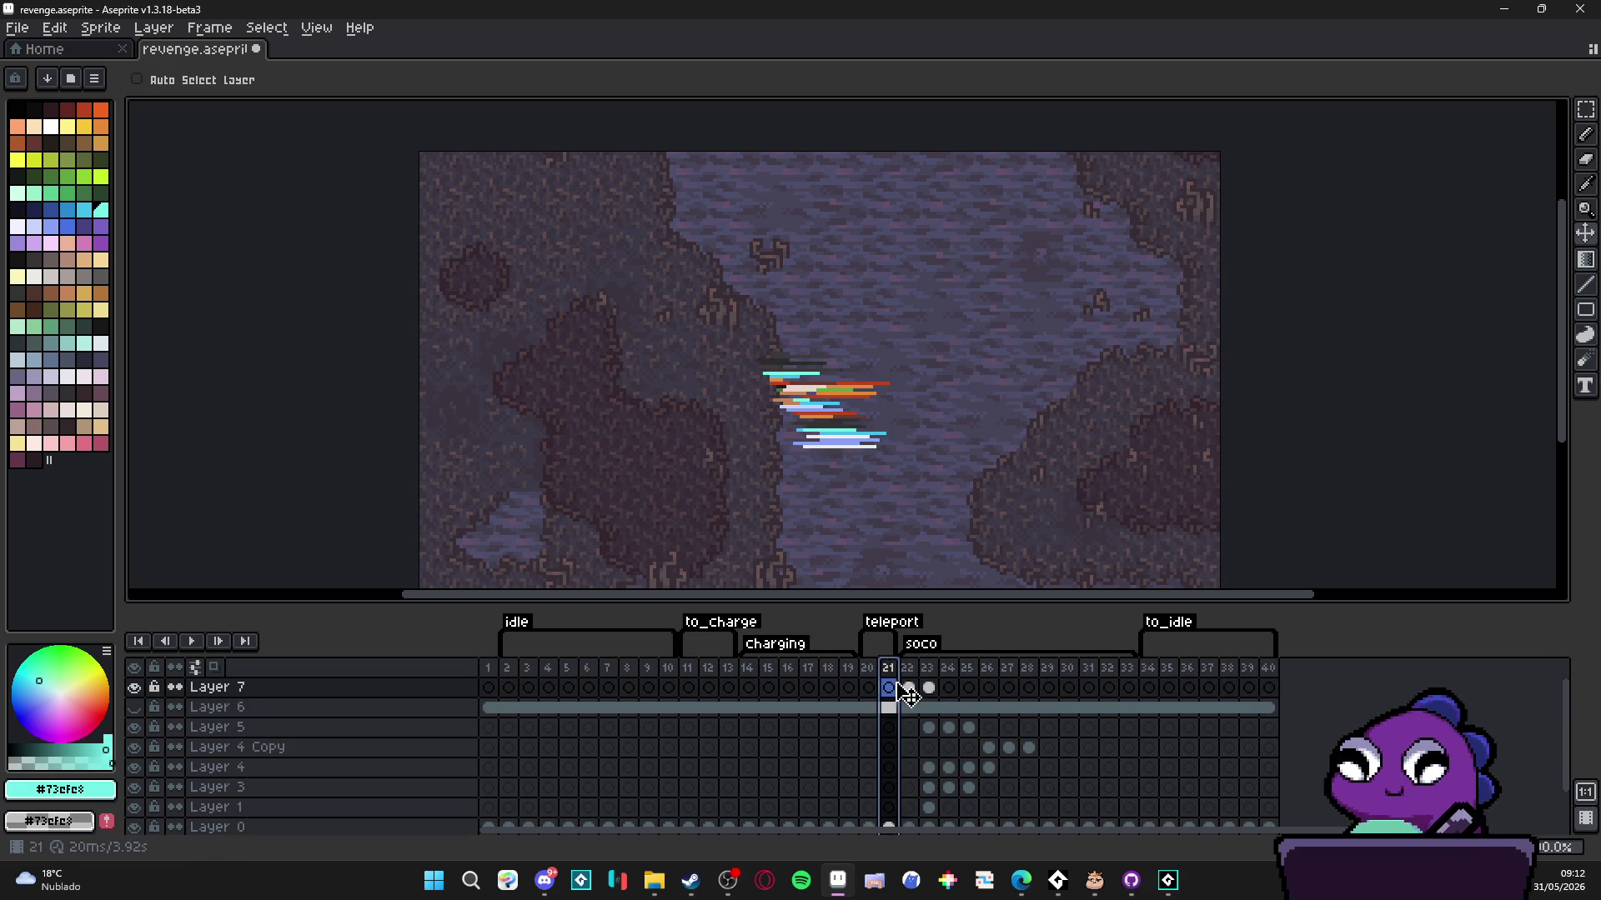
{"action": "left_click", "coordinate": [908, 688]}
{"action": "left_click", "coordinate": [929, 689]}
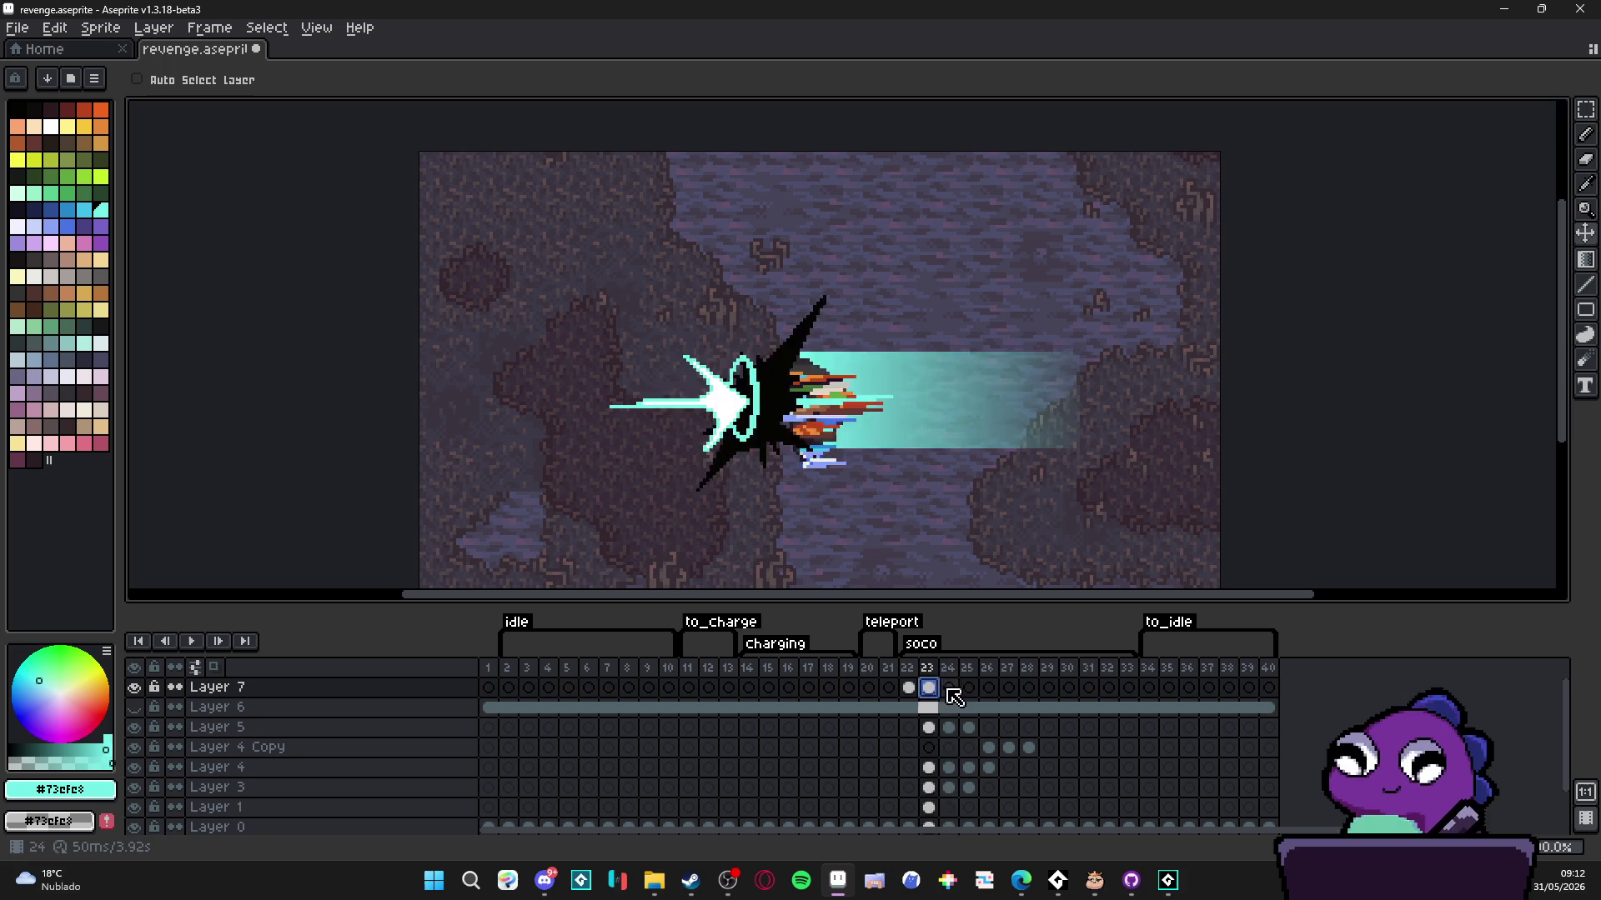
{"action": "left_click", "coordinate": [908, 687]}
{"action": "left_click", "coordinate": [868, 687]}
{"action": "left_click", "coordinate": [908, 687]}
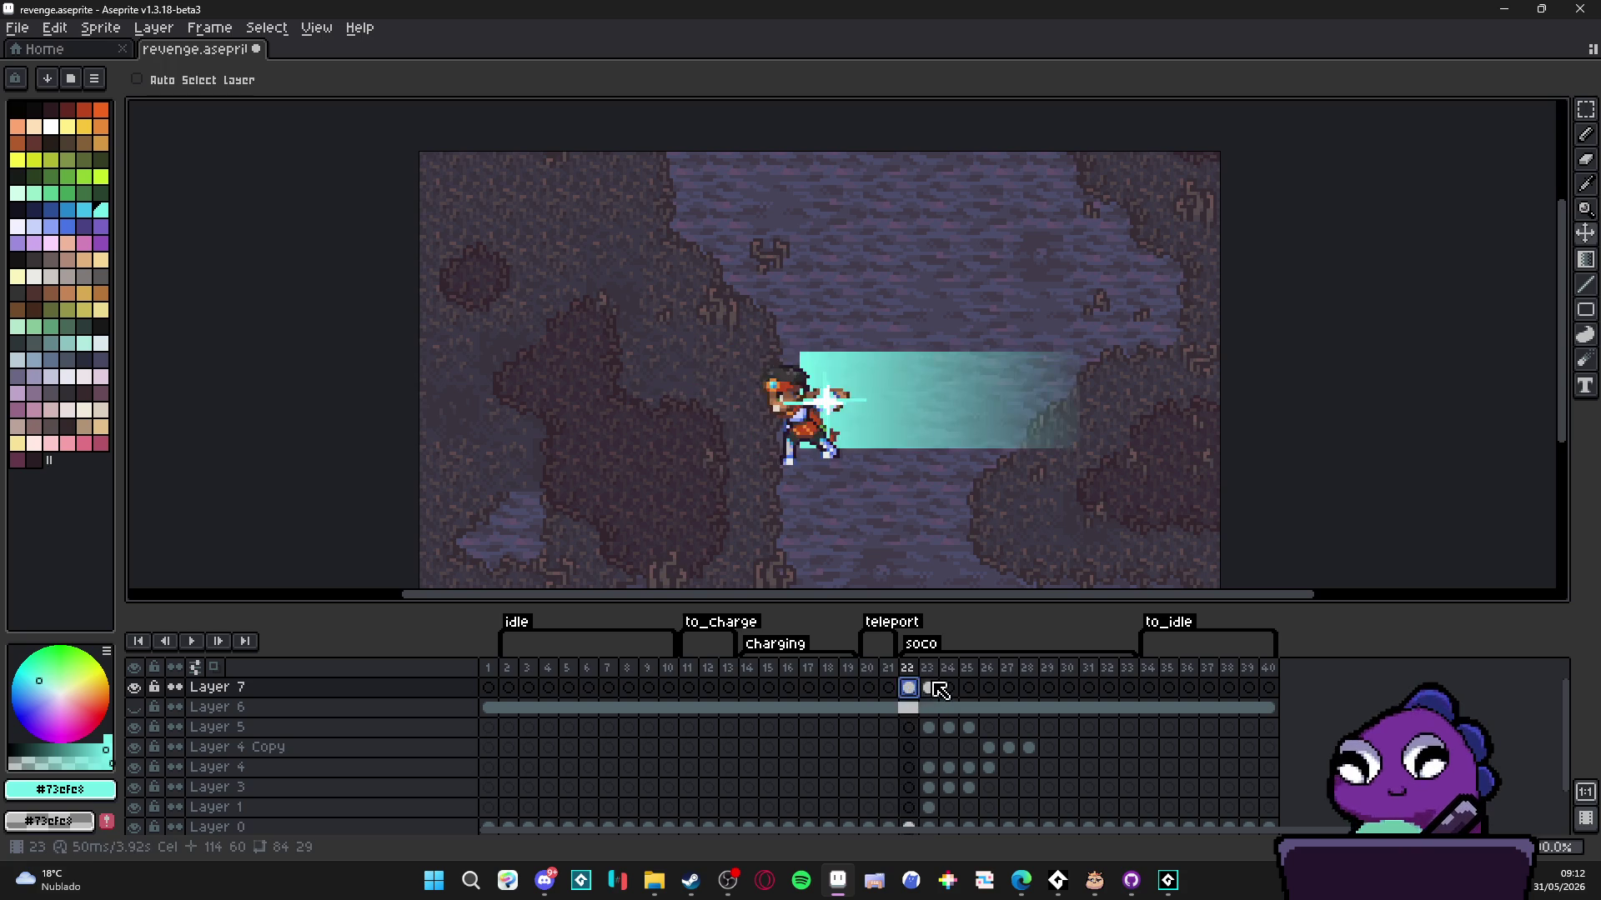
{"action": "left_click", "coordinate": [928, 687]}
{"action": "left_click", "coordinate": [949, 688]}
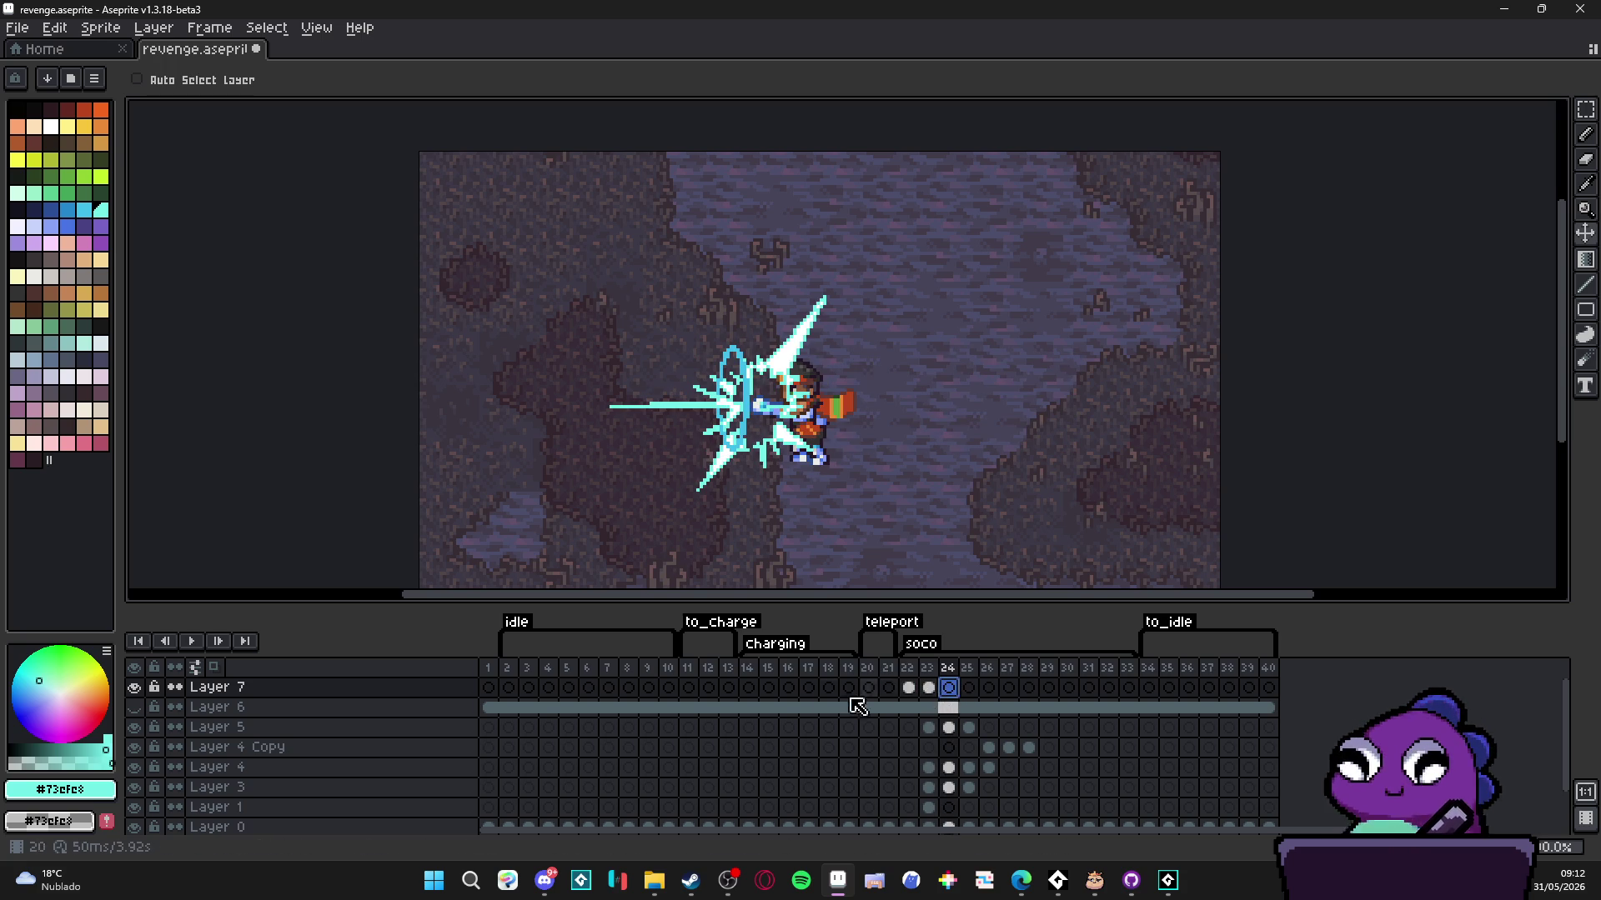
{"action": "left_click", "coordinate": [489, 690]}
- Play the animation, stop it, and bring GameMaker forward
{"action": "left_click", "coordinate": [191, 641]}
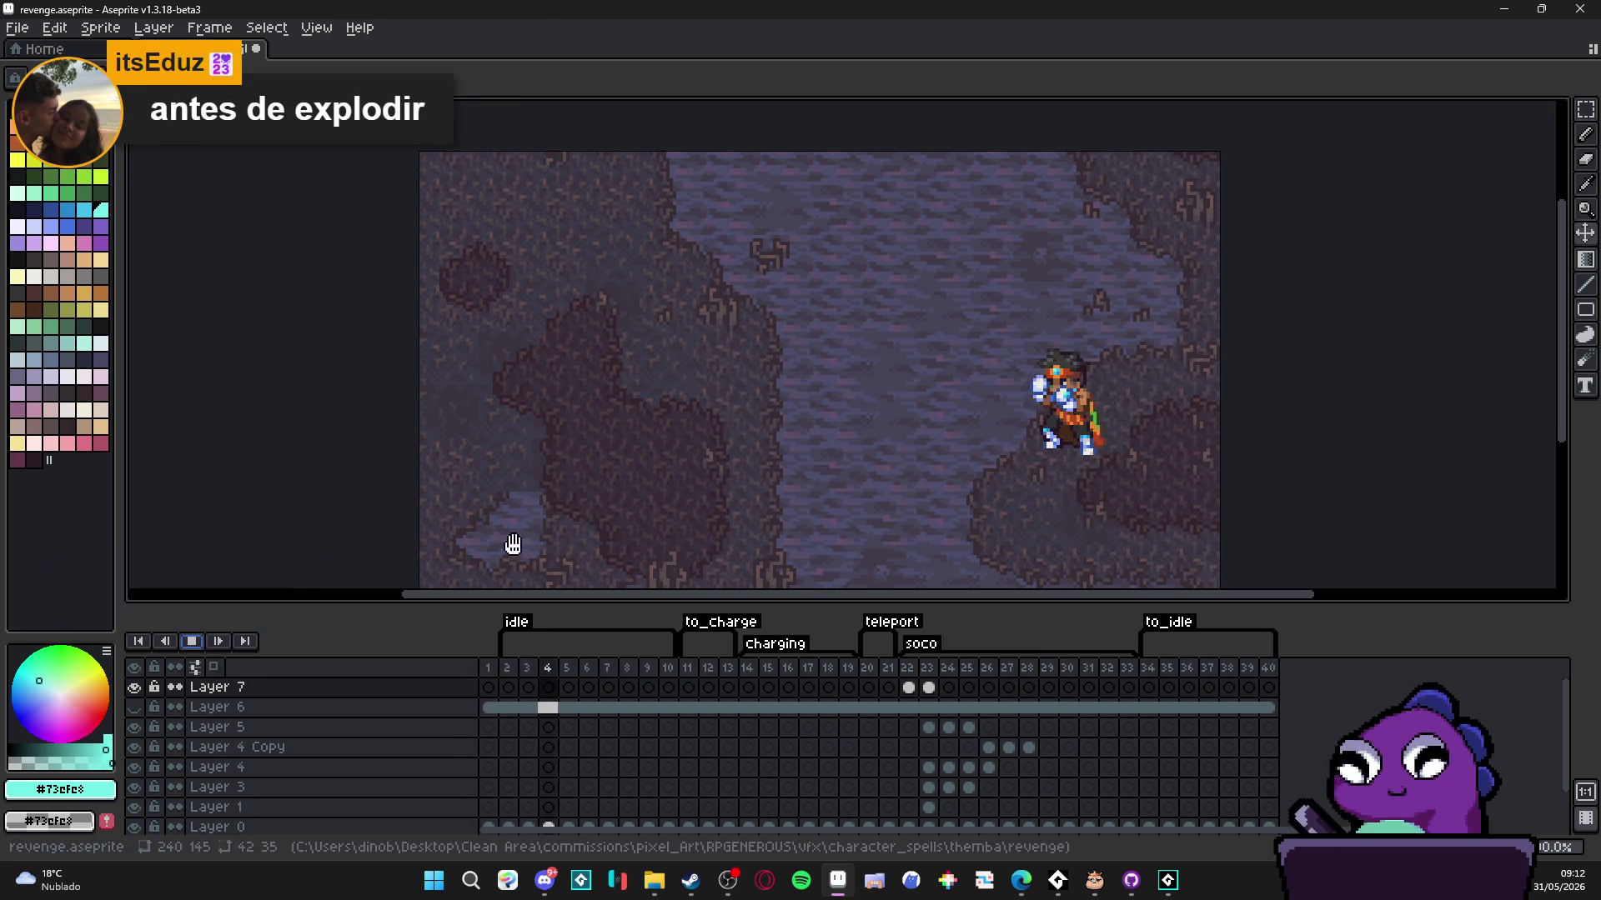
{"action": "scroll", "coordinate": [607, 529], "scroll_direction": "down", "scroll_amount": 1}
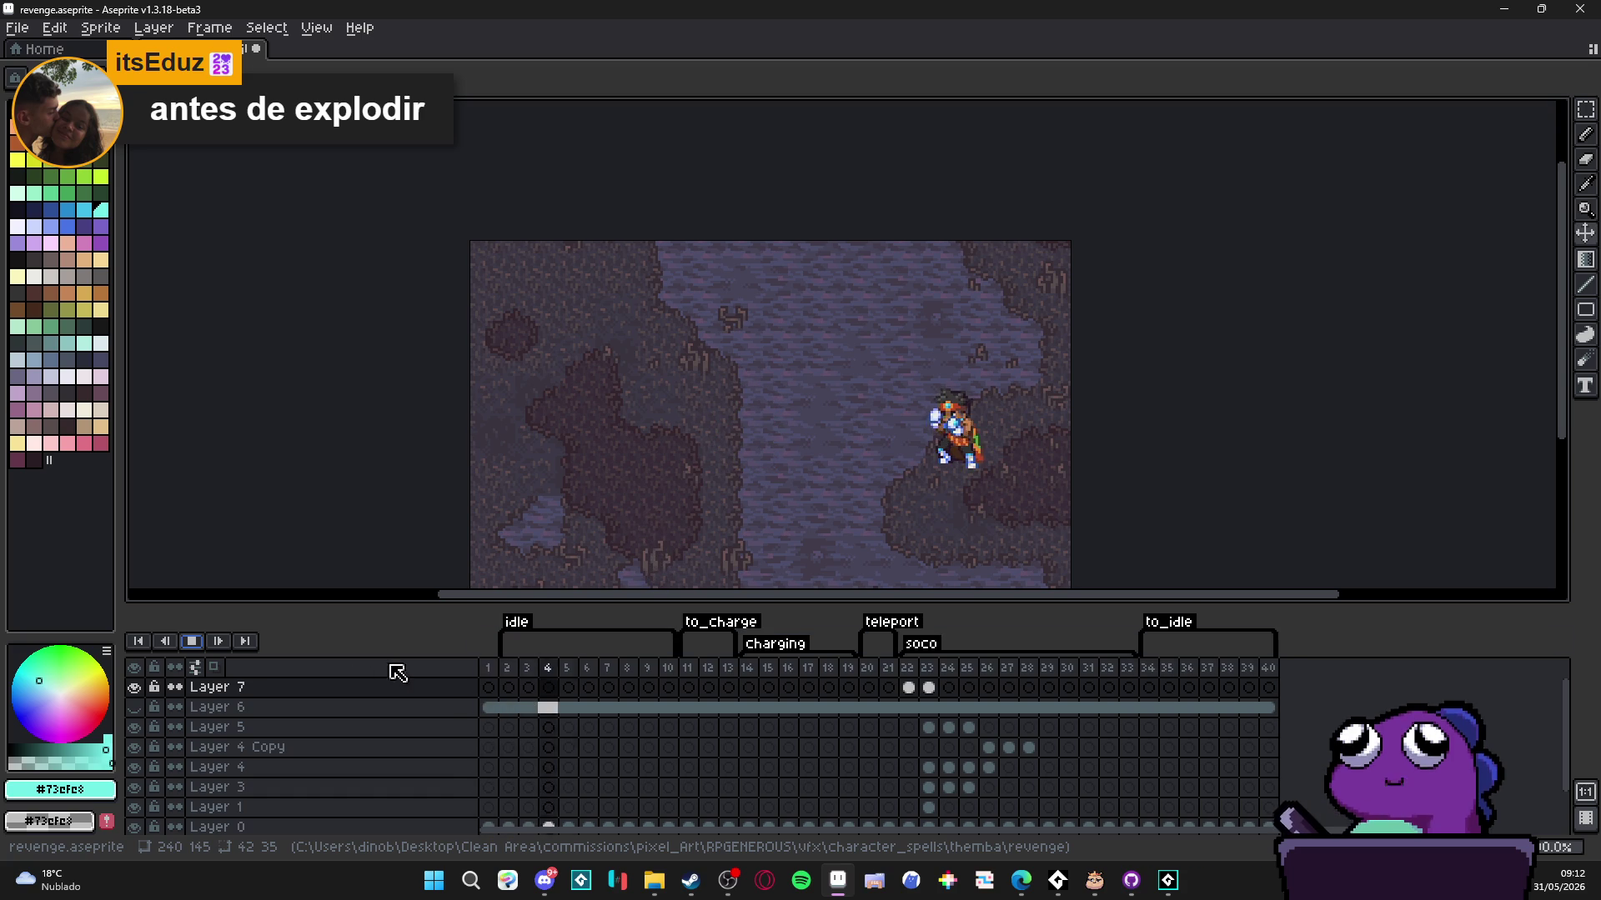
{"action": "left_click", "coordinate": [192, 642]}
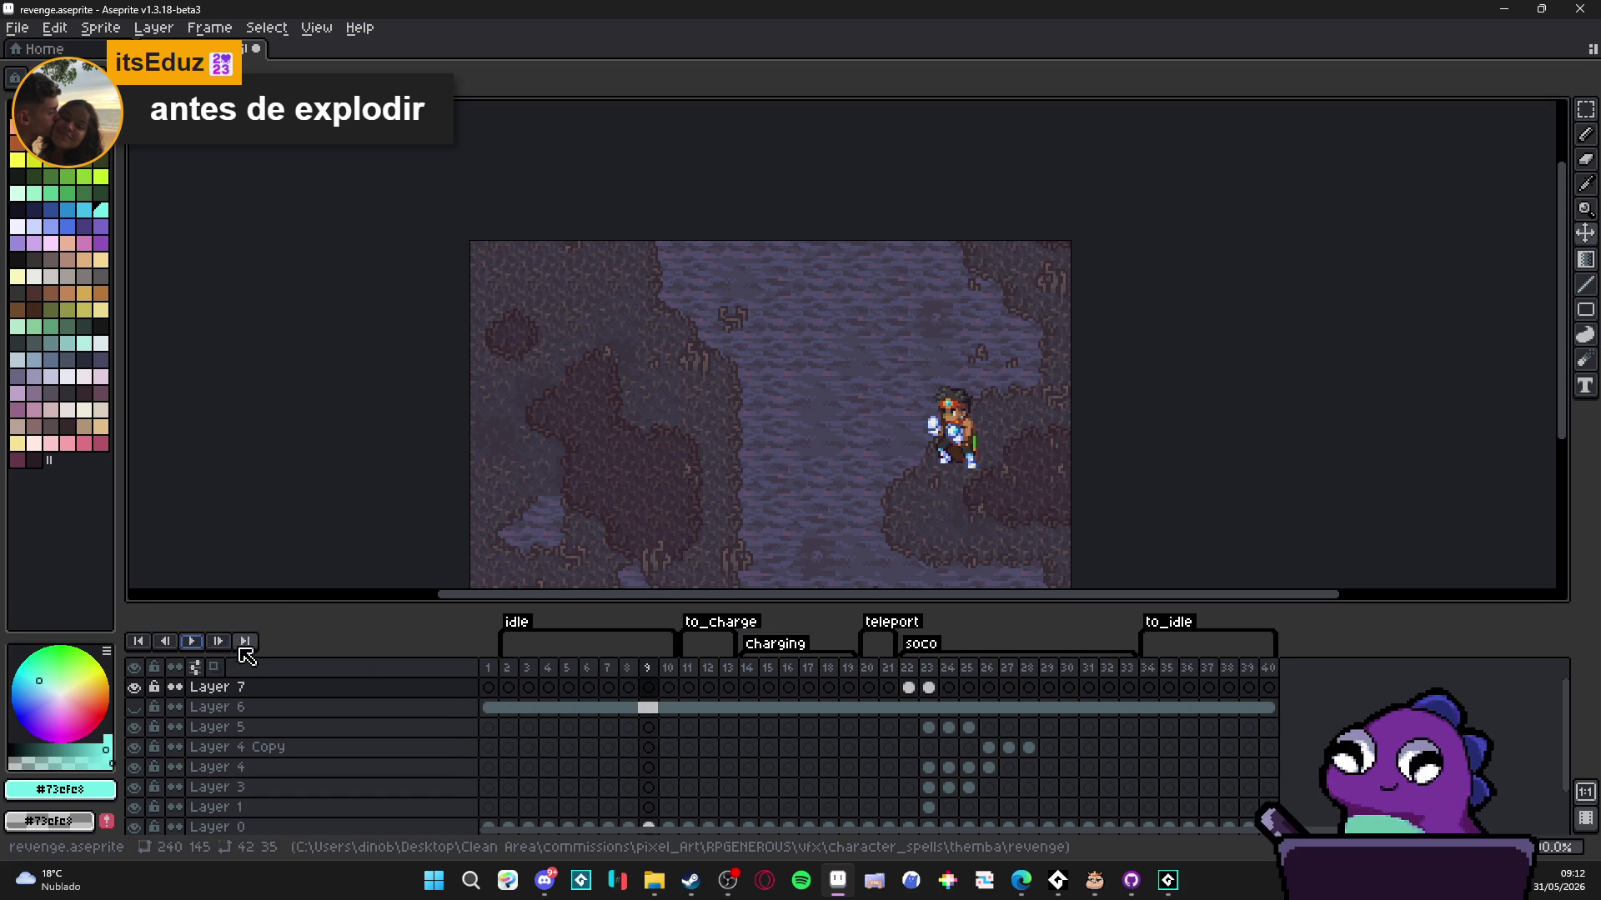
{"action": "mouse_move", "coordinate": [1159, 879]}
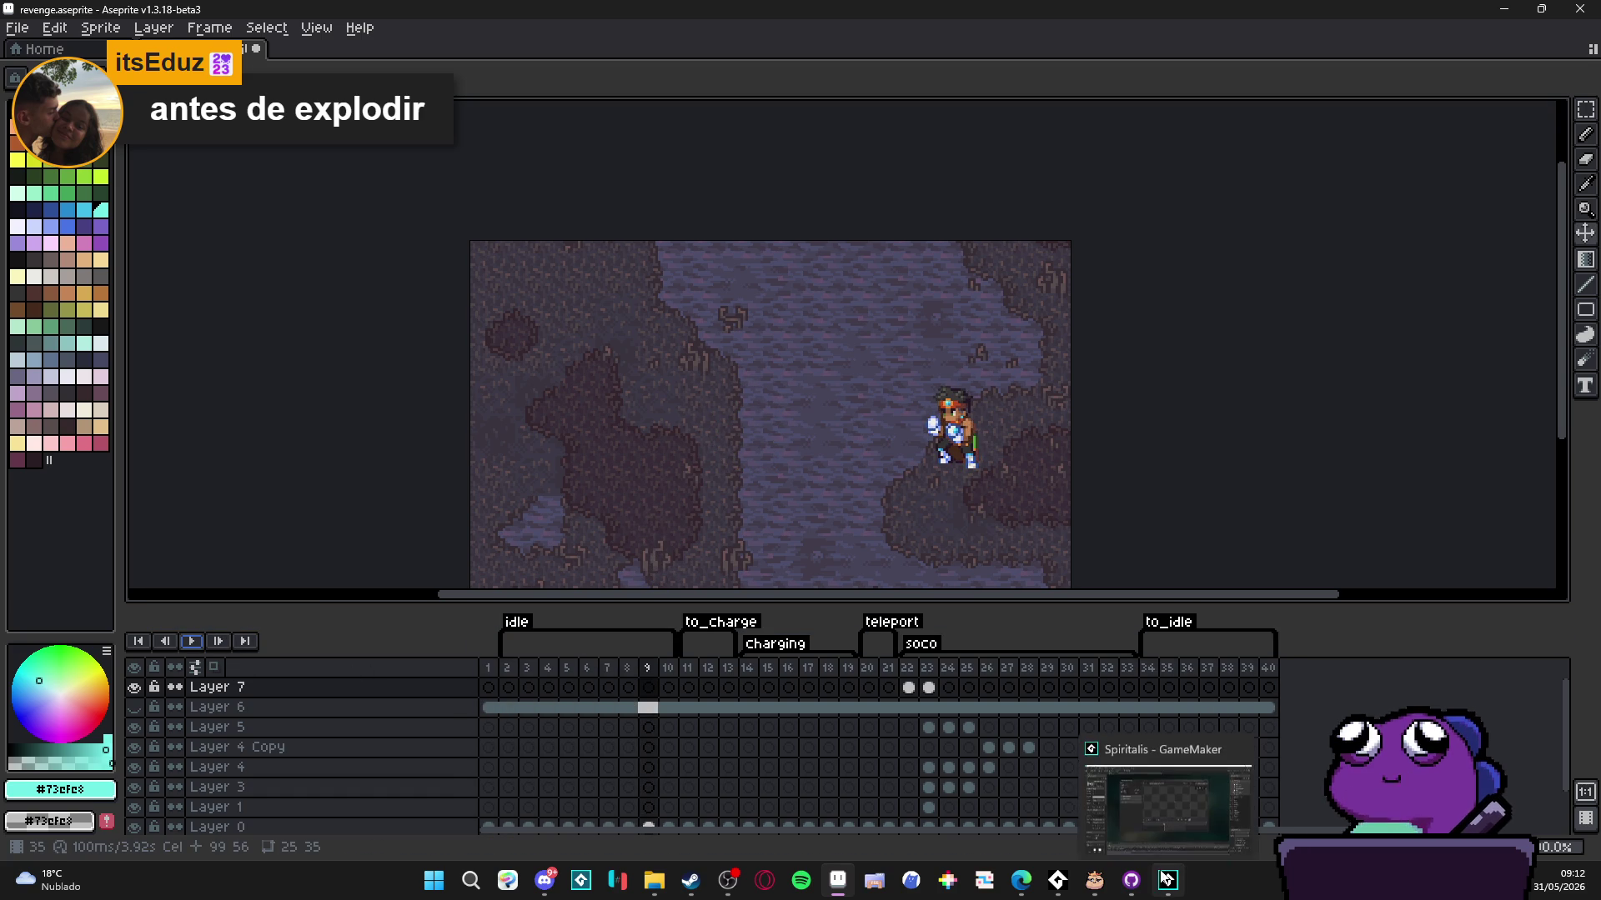
{"action": "left_click", "coordinate": [1193, 762]}
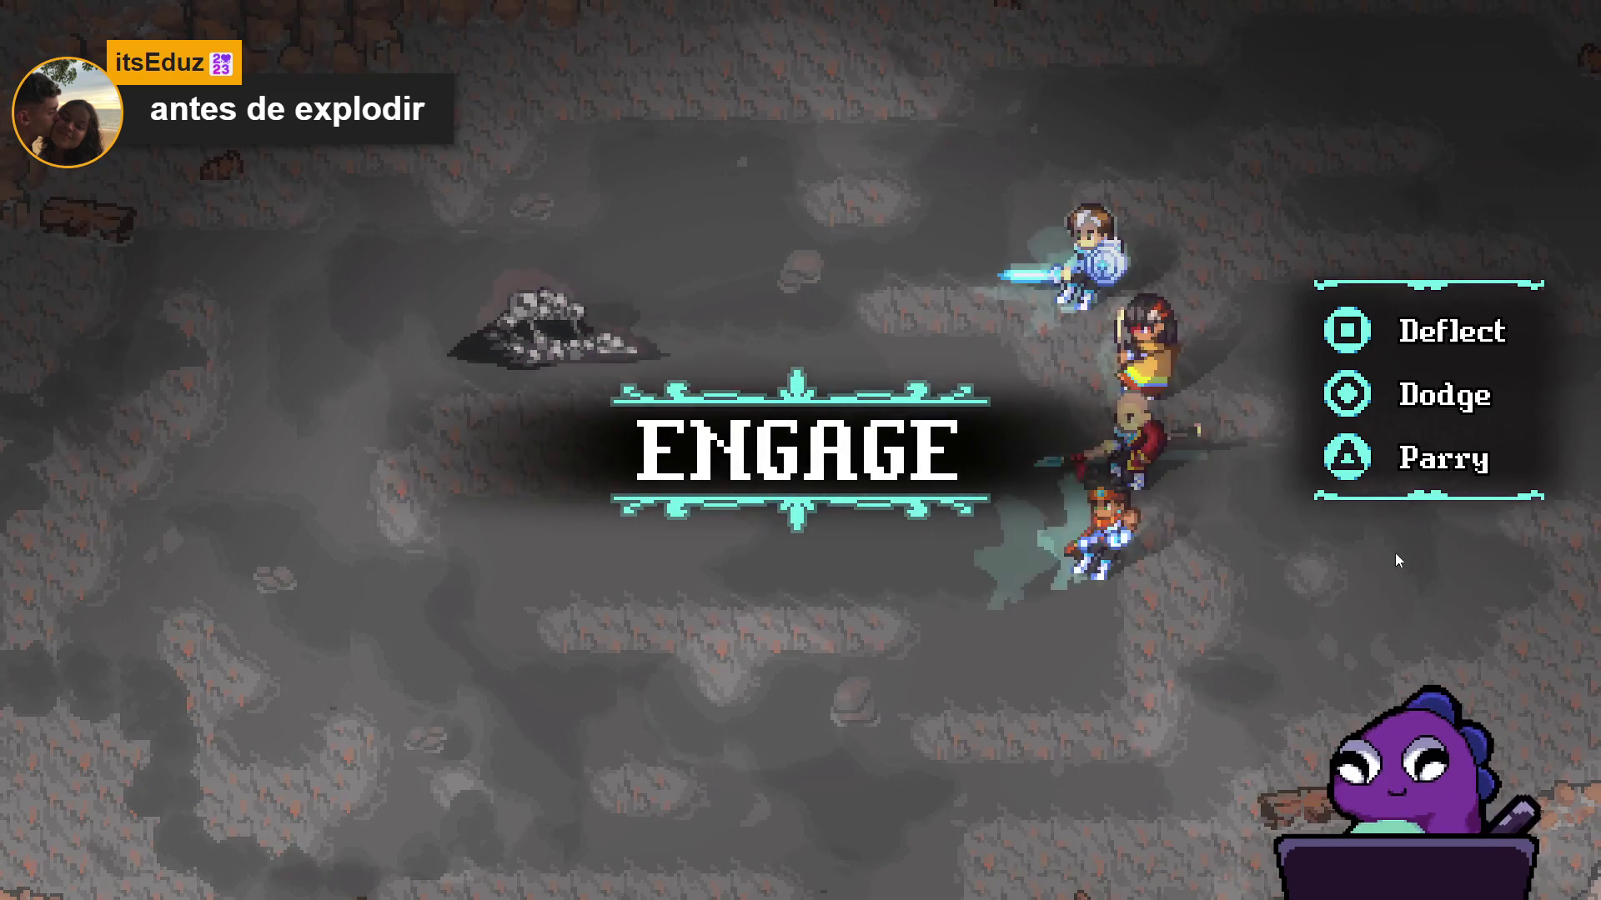
- Have Yara cast Gale arrow at the rock enemy, then pick the rock as Zhe Wu's target
{"action": "key", "text": "Down"}
{"action": "key", "text": "Down"}
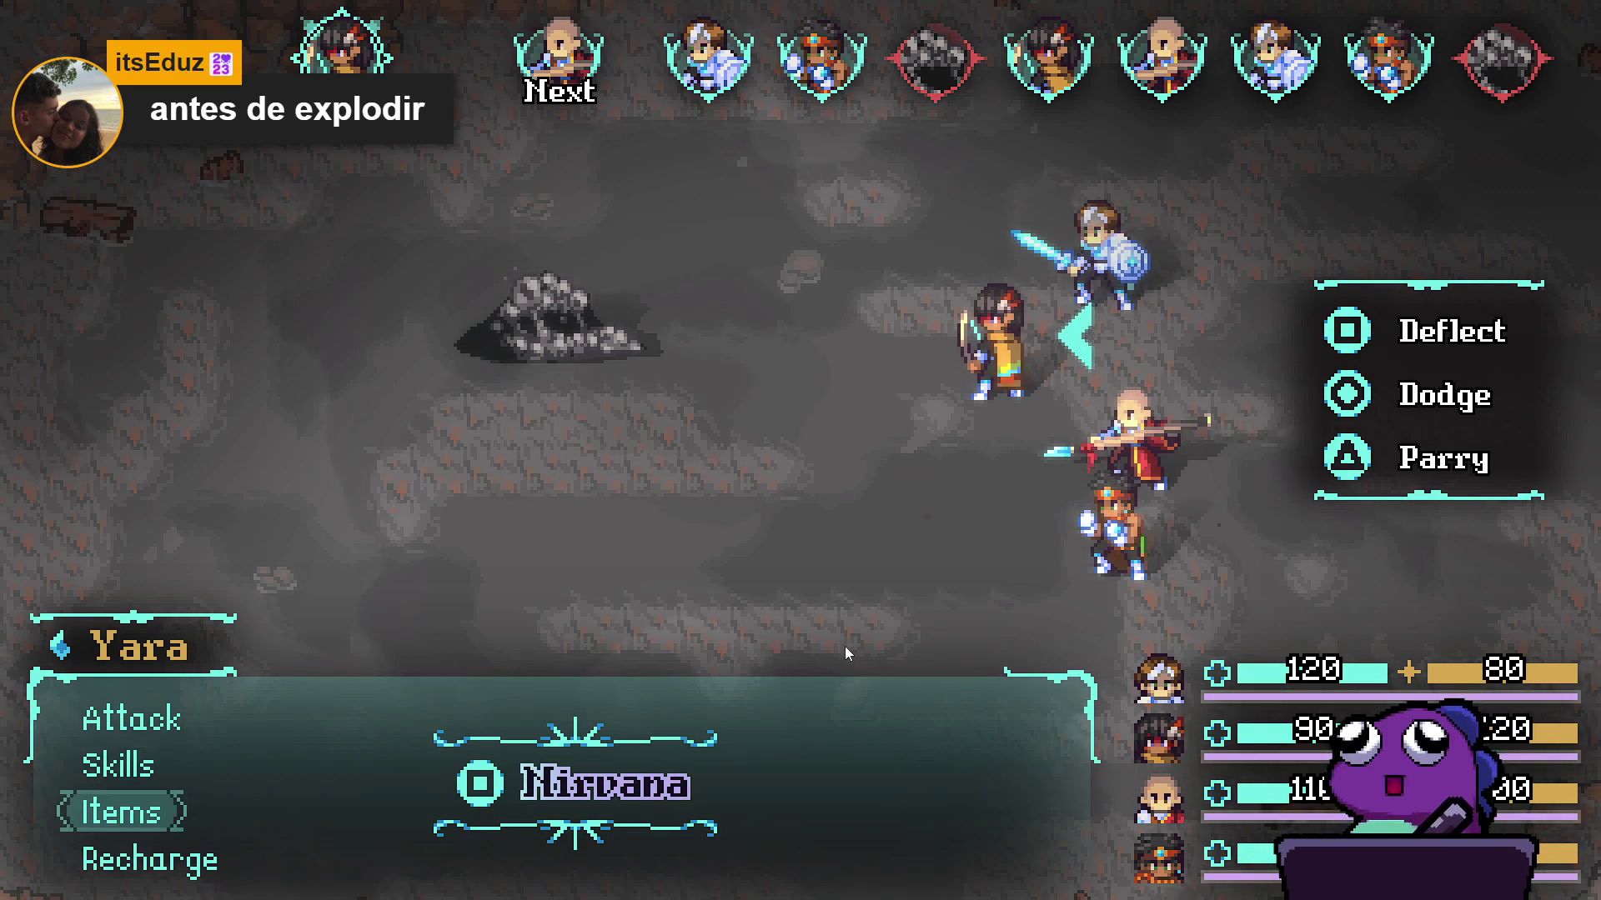
{"action": "key", "text": "Up"}
{"action": "key", "text": "Down"}
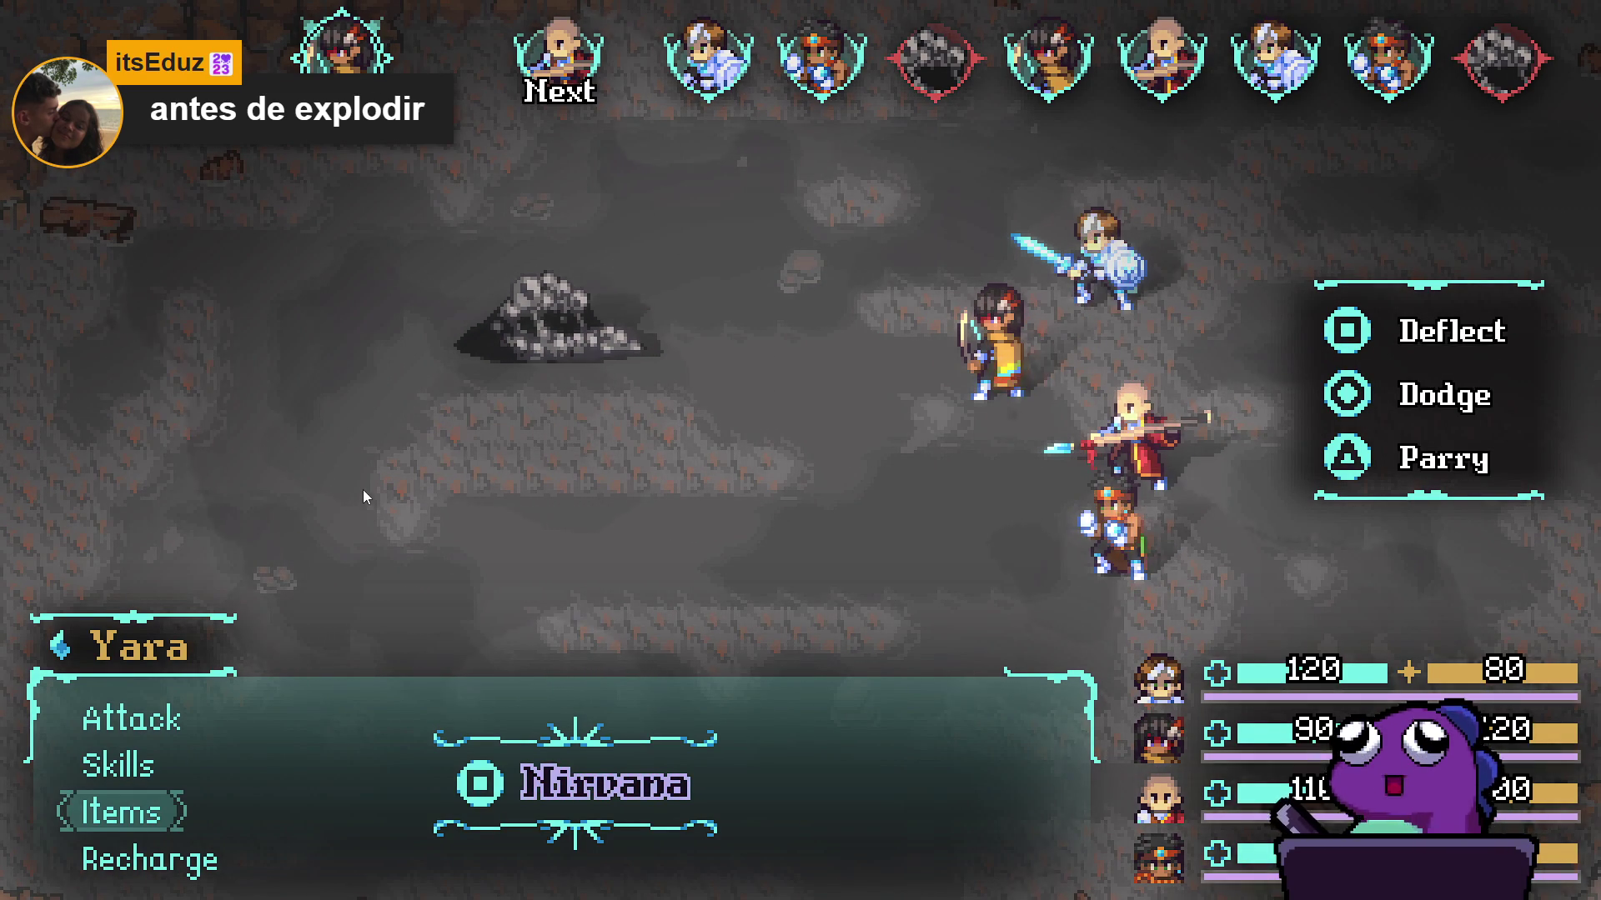
{"action": "key", "text": "Up"}
{"action": "key", "text": "Return"}
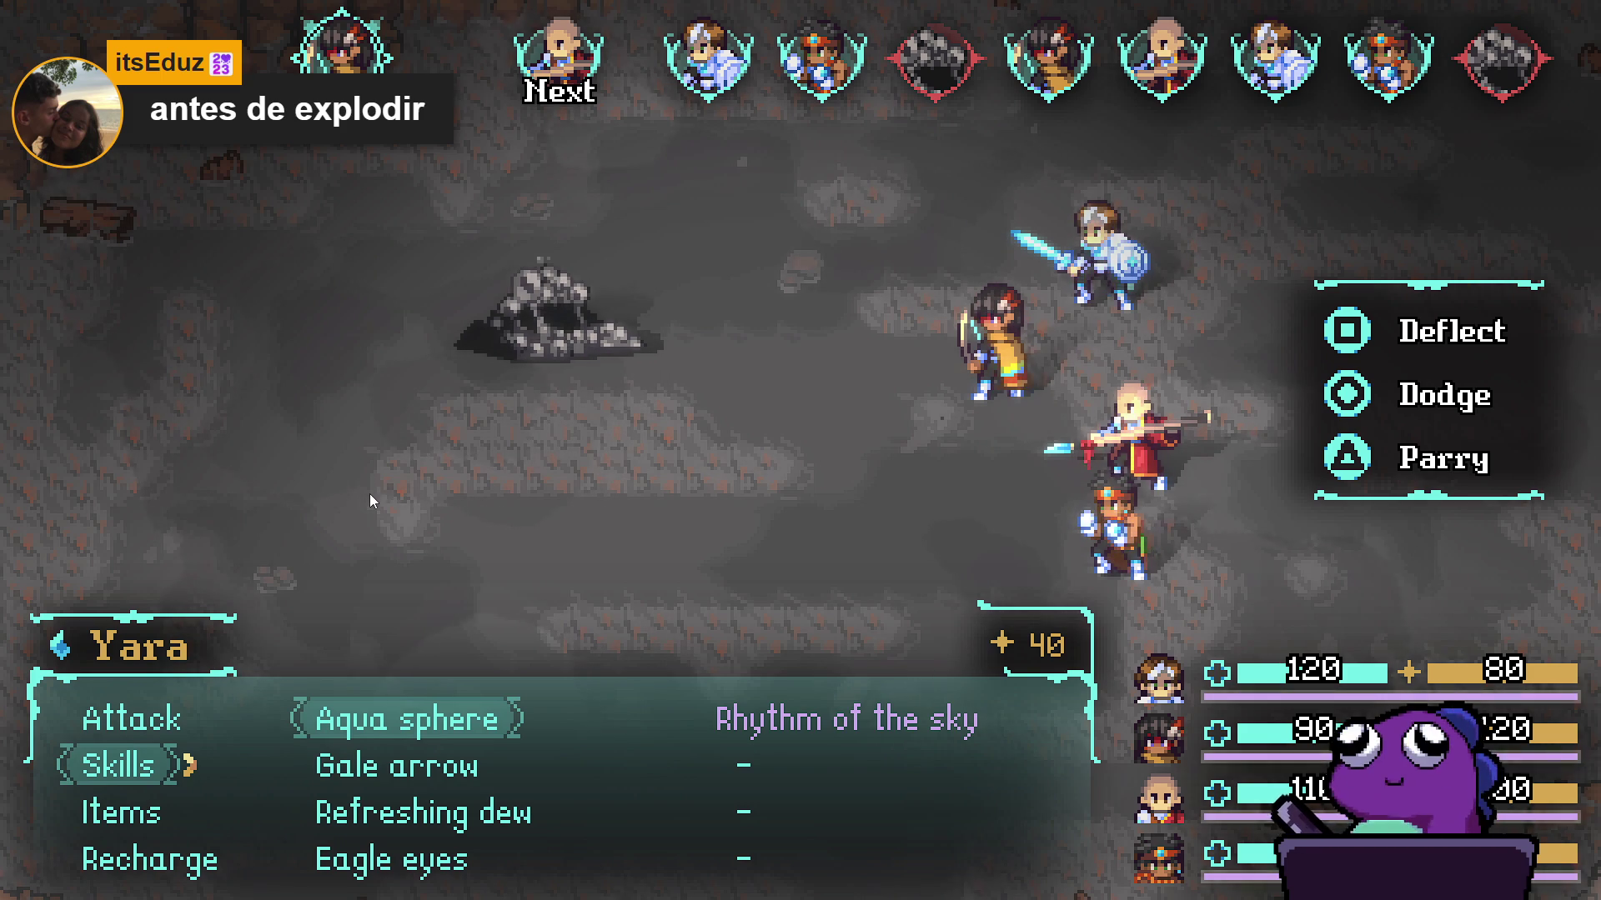
{"action": "key", "text": "Down"}
{"action": "key", "text": "Return"}
{"action": "key", "text": "Return"}
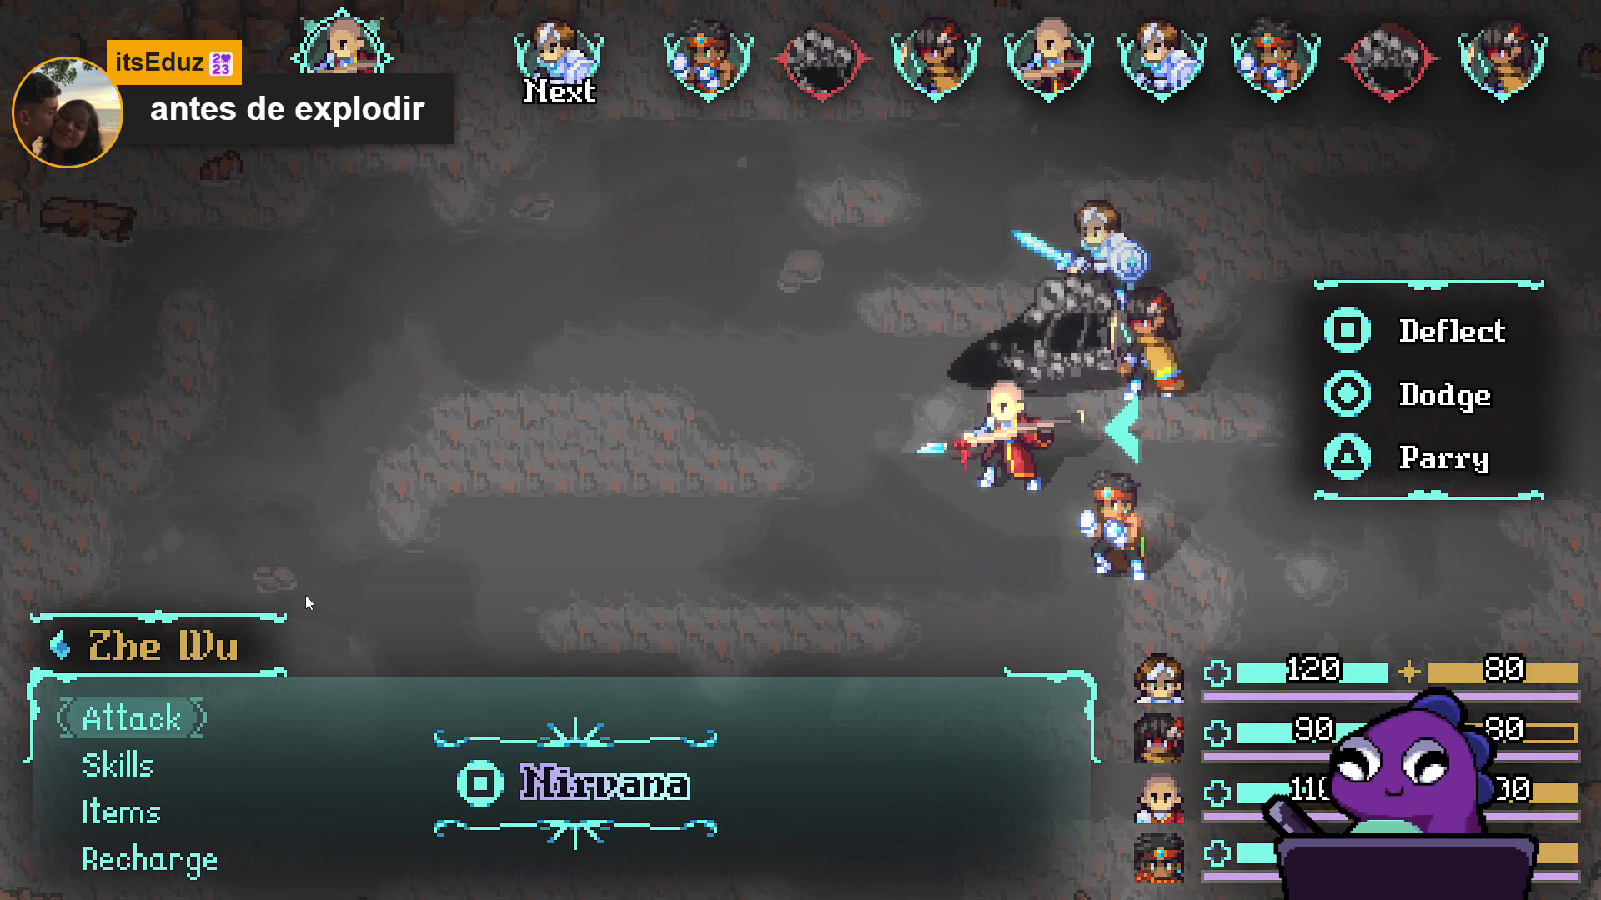
{"action": "key", "text": "Return"}
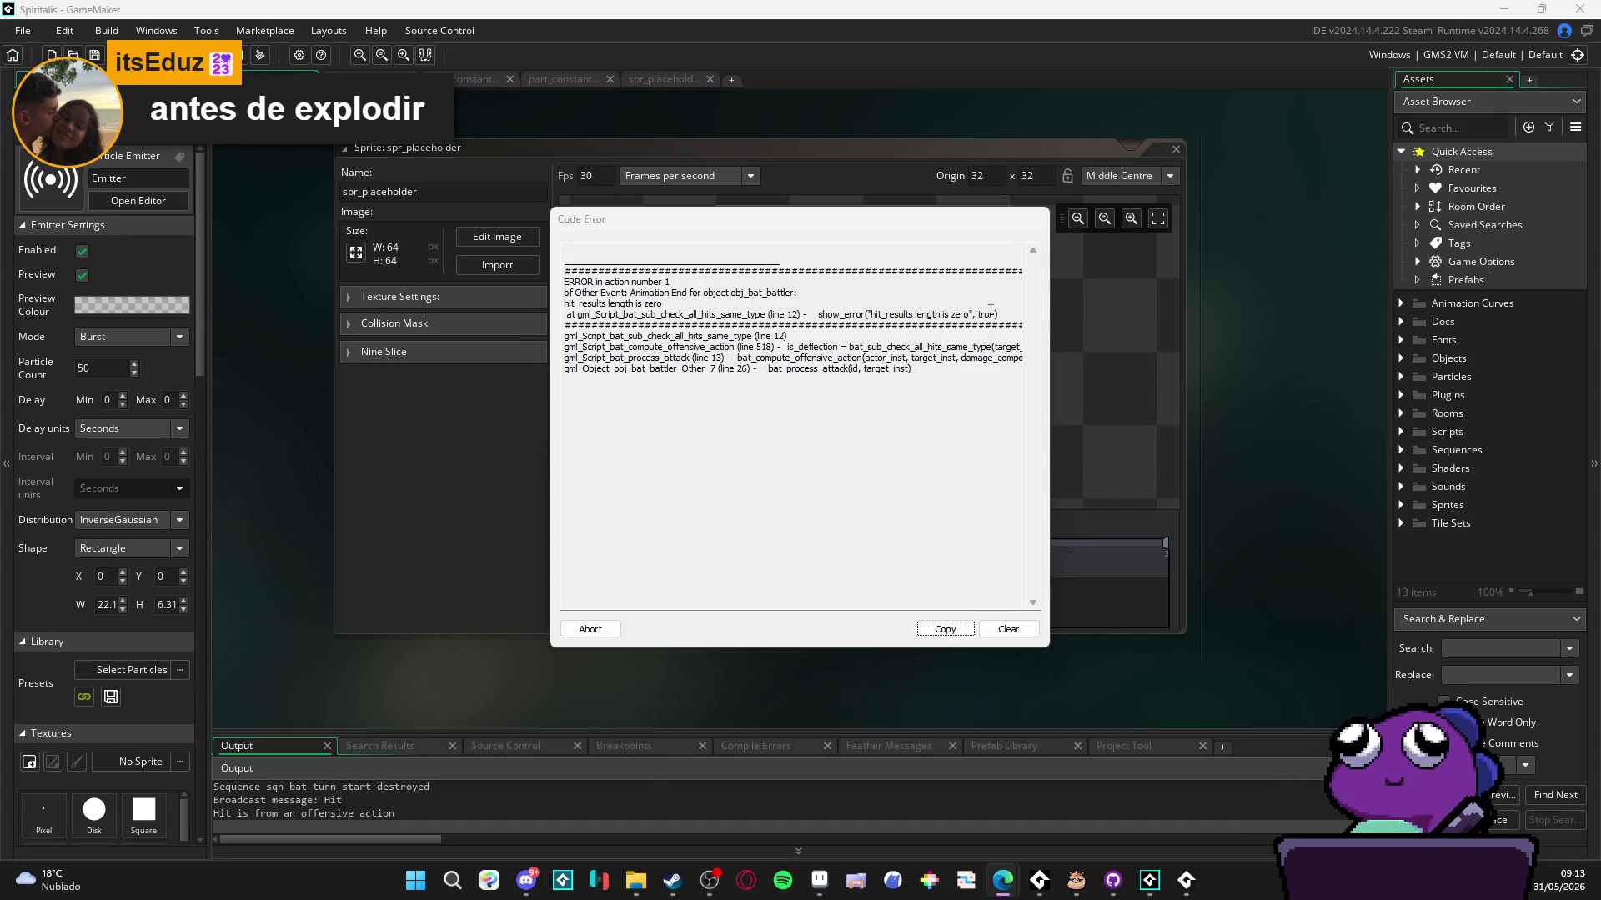
- Abort the code error and rerun the Spiritalis build from GameMaker
{"action": "left_click", "coordinate": [590, 629]}
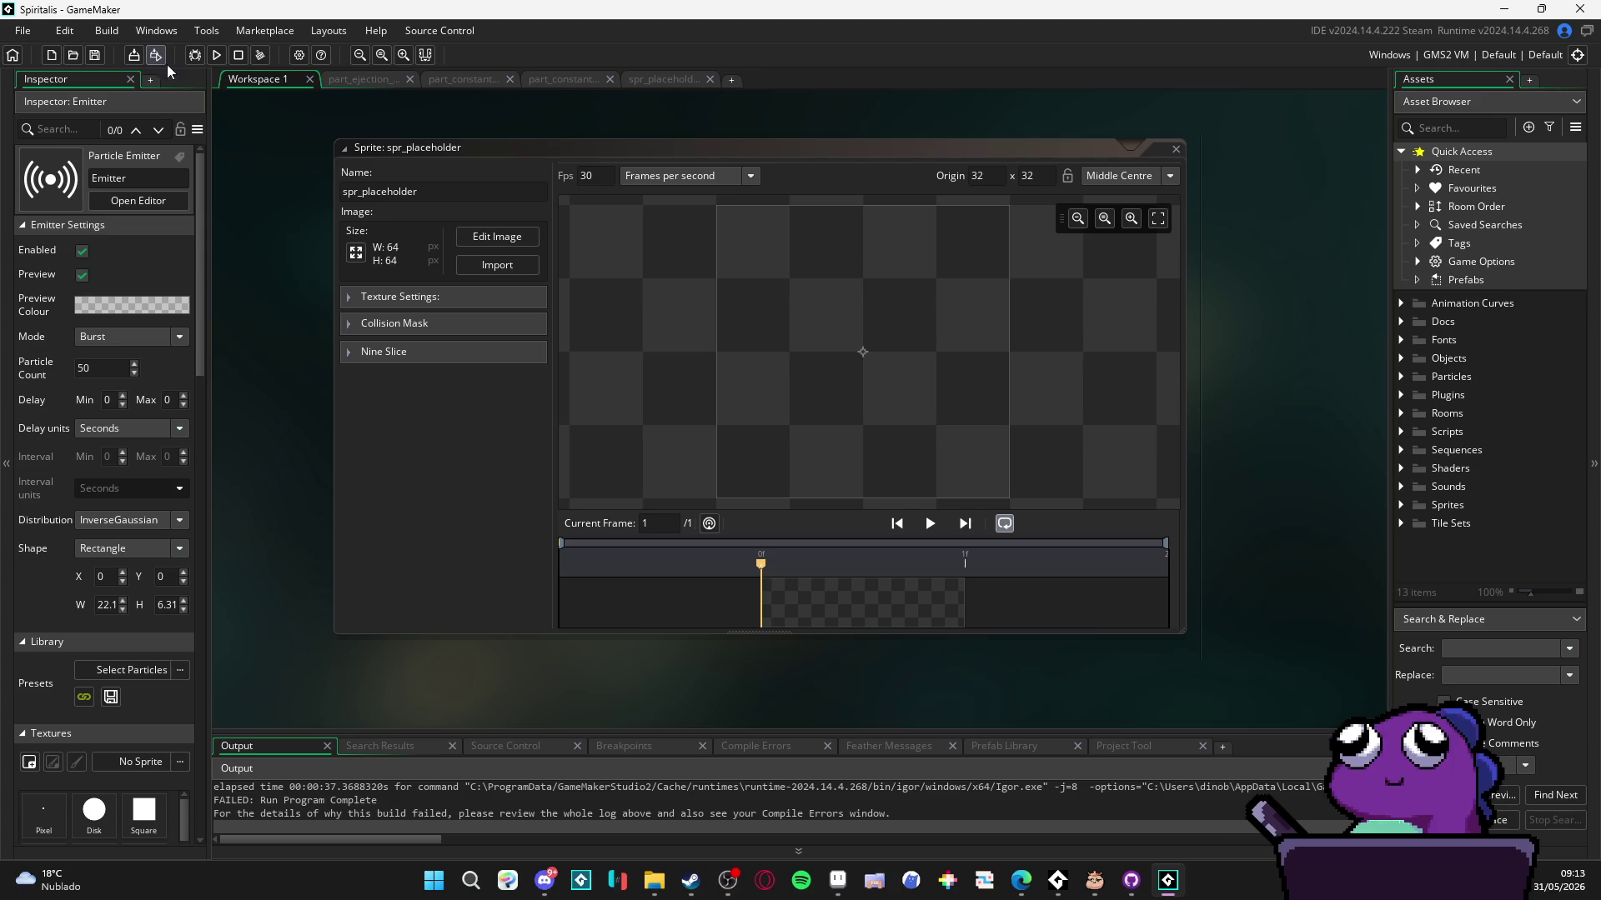
{"action": "left_click", "coordinate": [216, 55]}
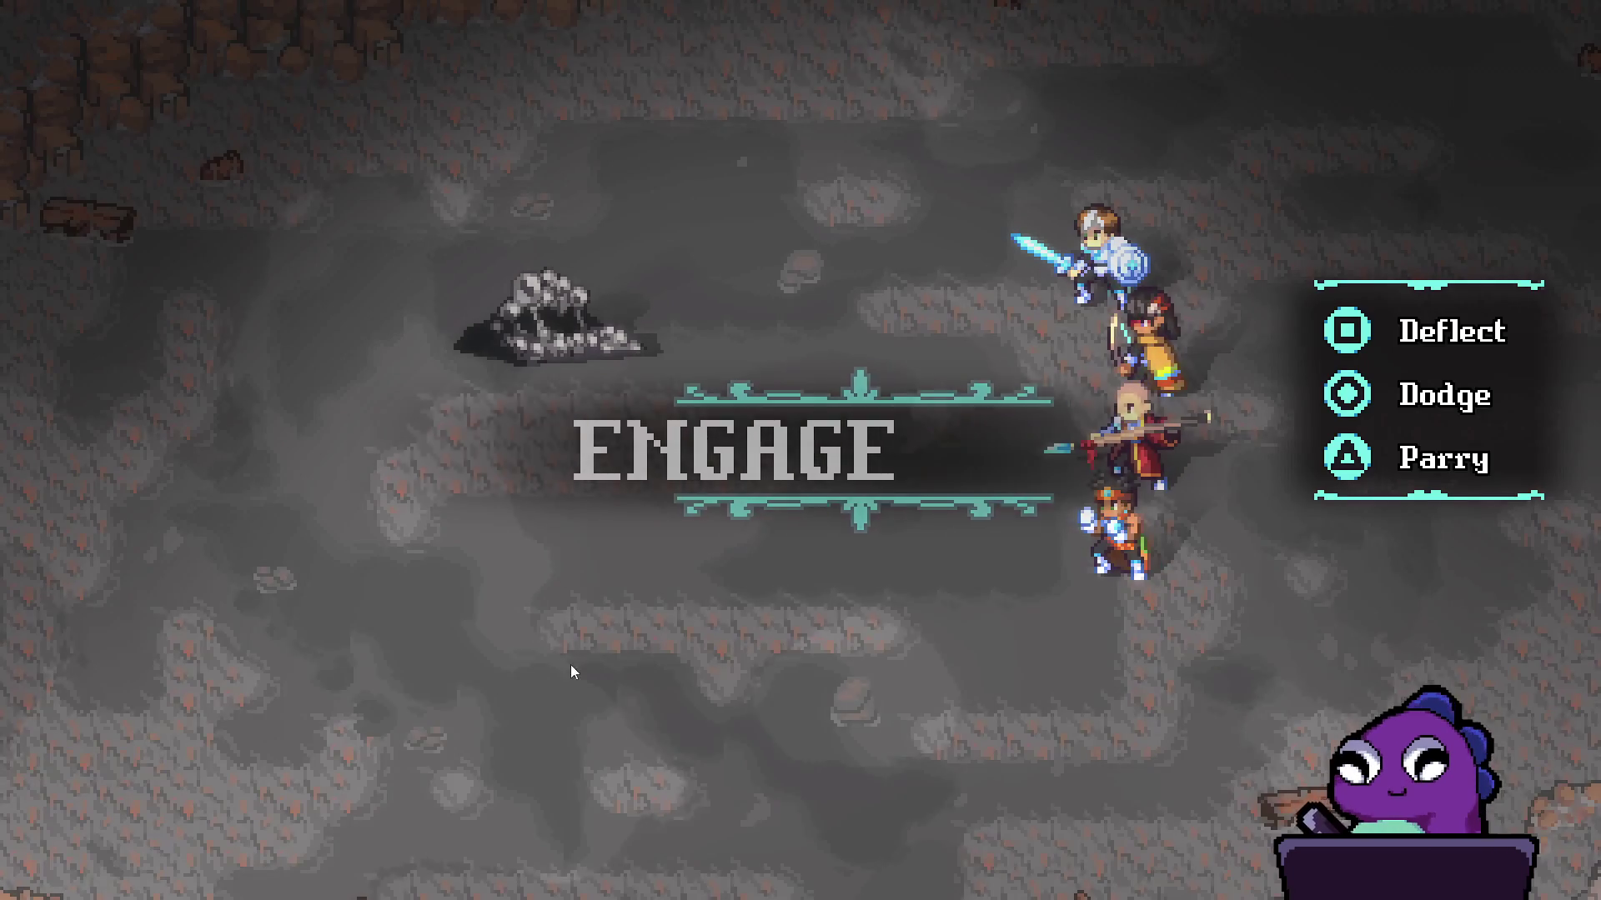
- Have Yara cast Rhythm of the sky and confirm its target
{"action": "key", "text": "Down"}
{"action": "key", "text": "Down"}
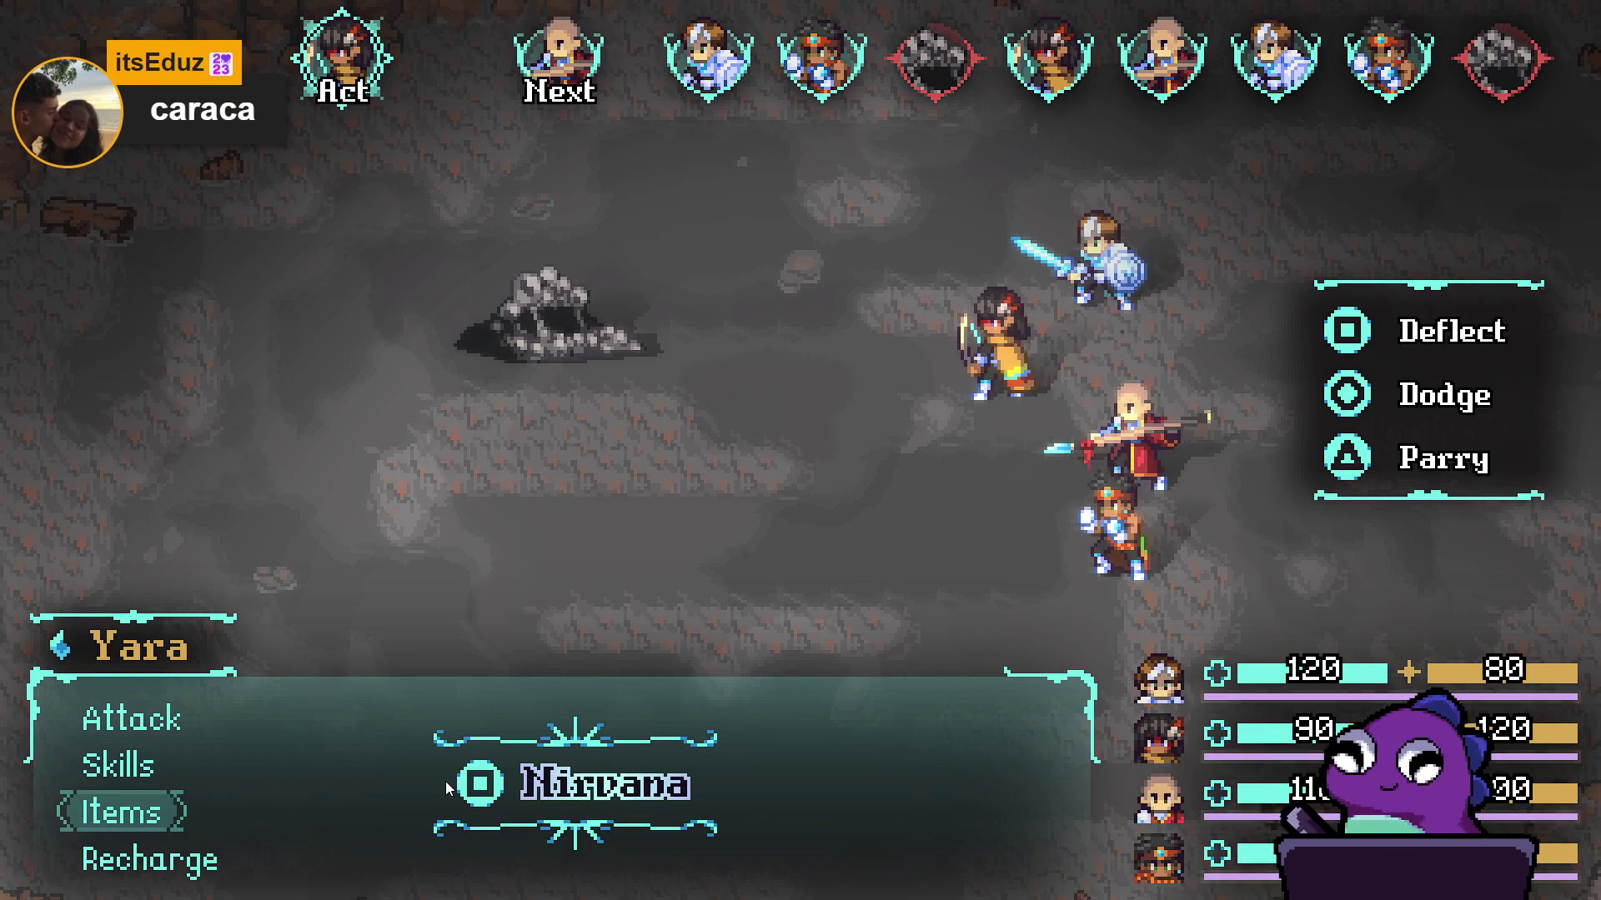
{"action": "key", "text": "Up"}
{"action": "key", "text": "c"}
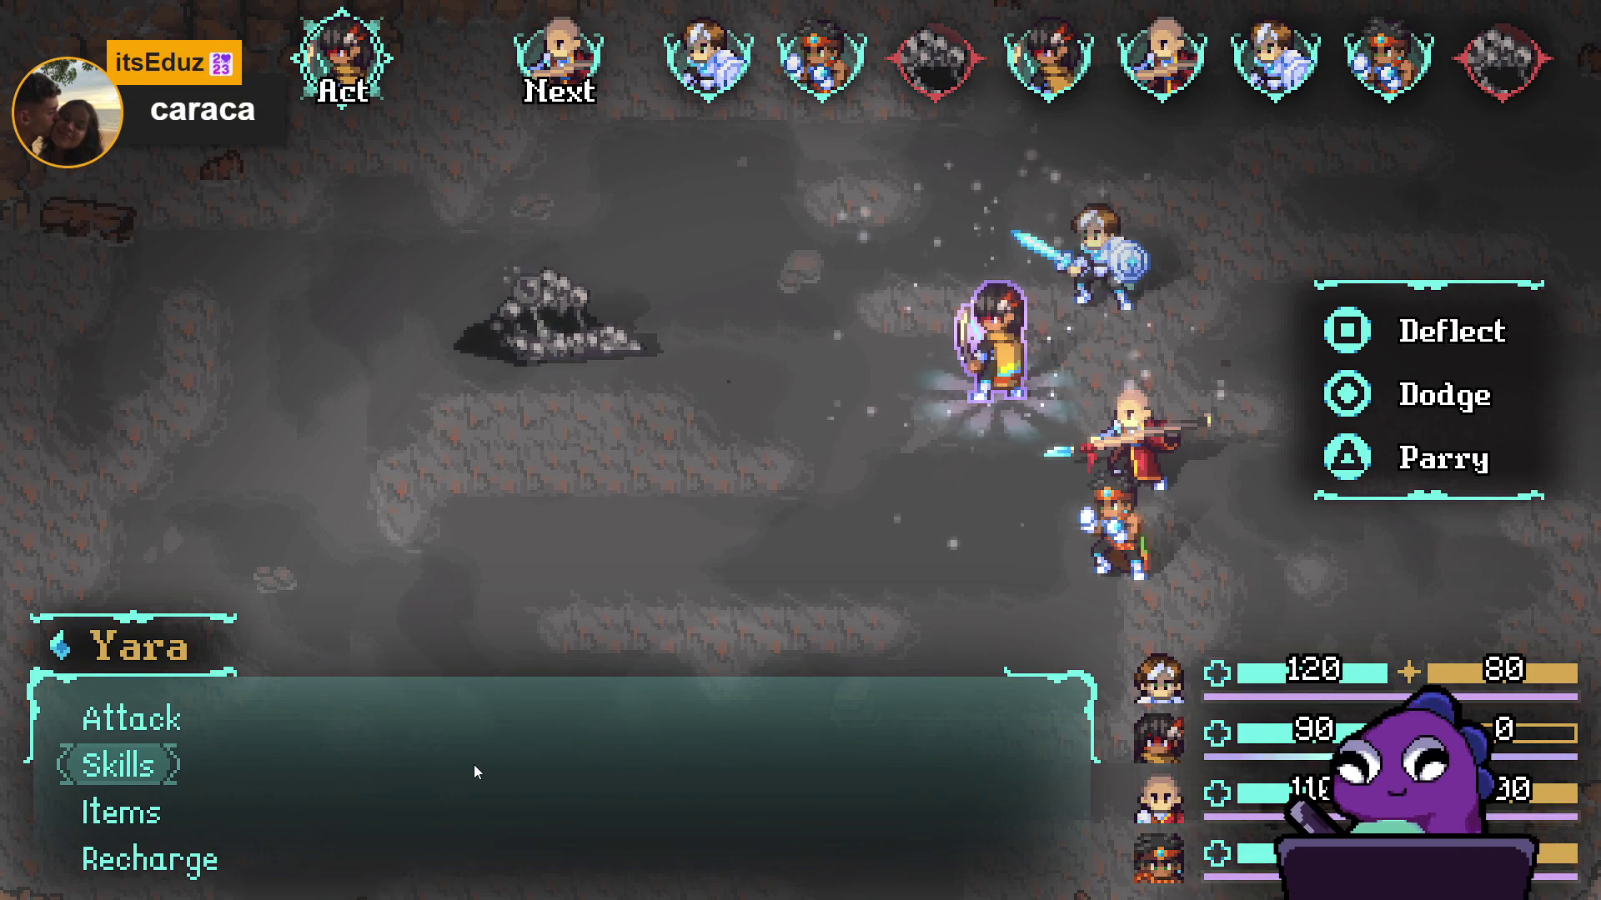
{"action": "key", "text": "Down"}
{"action": "key", "text": "Up"}
{"action": "key", "text": "Return"}
{"action": "key", "text": "Right"}
{"action": "key", "text": "Return"}
{"action": "key", "text": "Return"}
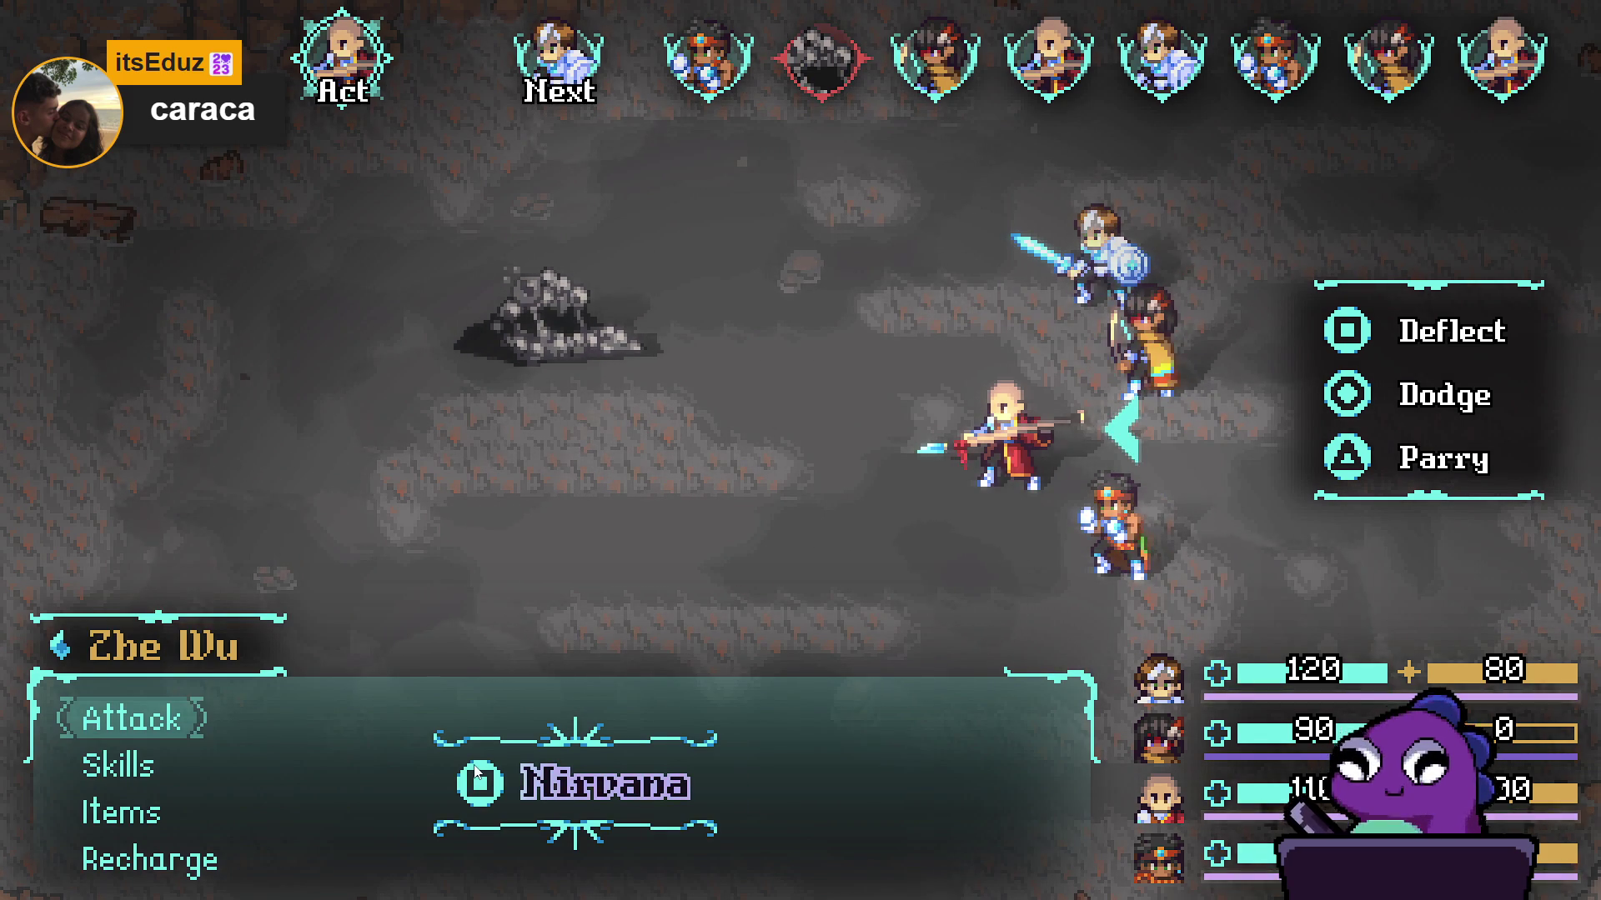
- Have Zhe Wu use Dragon assault on the Sloth Blob
{"action": "key", "text": "Down"}
{"action": "key", "text": "Return"}
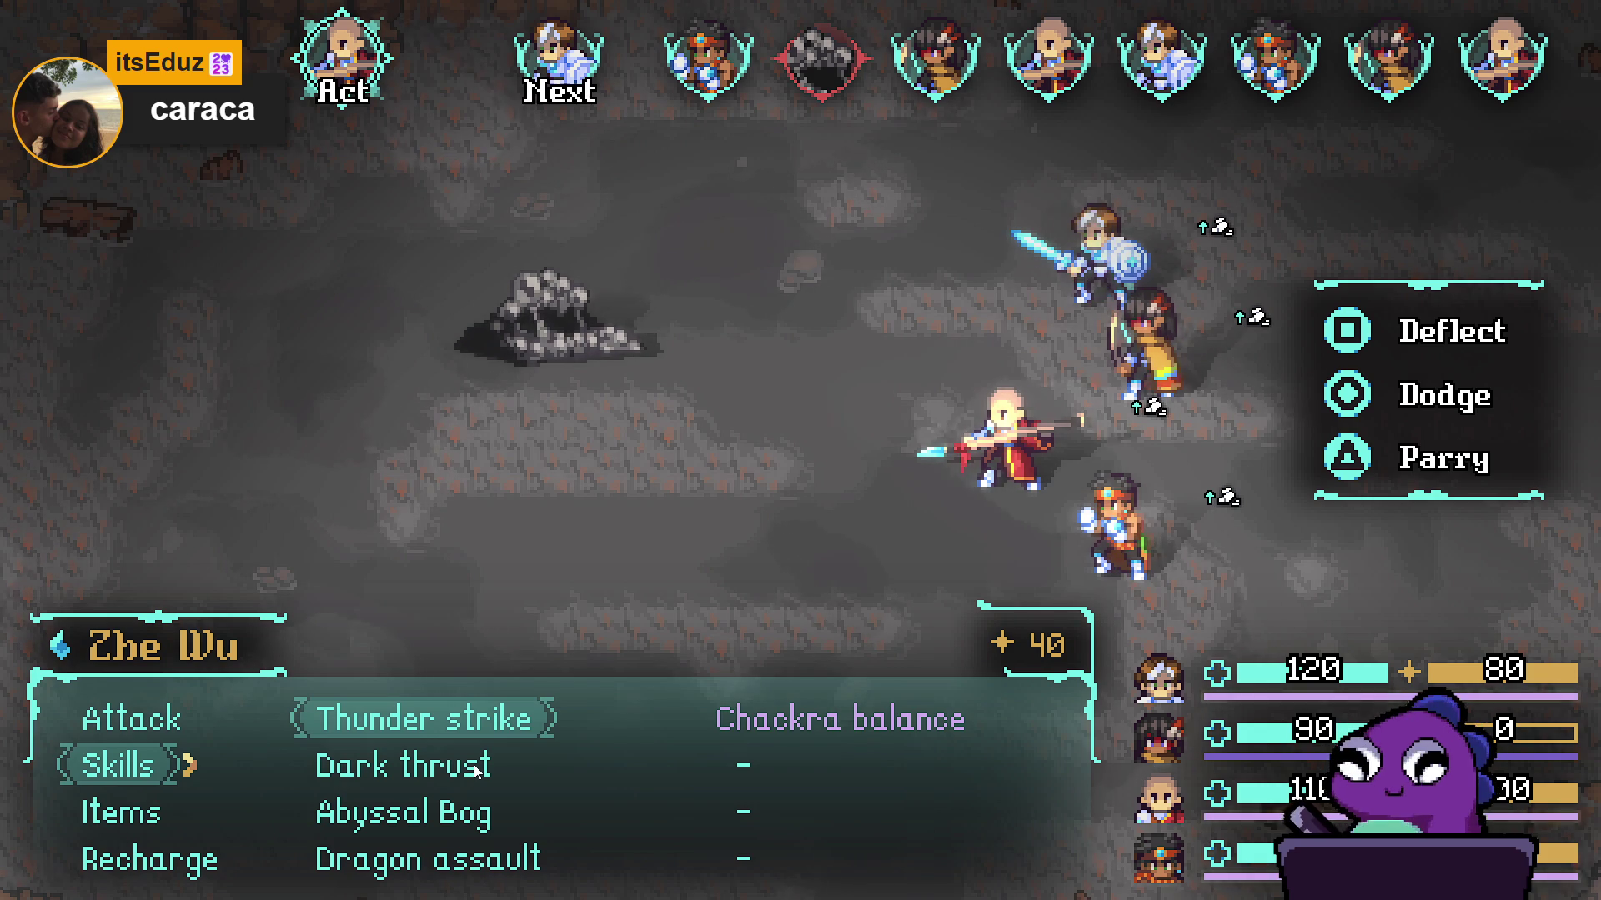
{"action": "key", "text": "Down"}
{"action": "key", "text": "Down"}
{"action": "key", "text": "Down"}
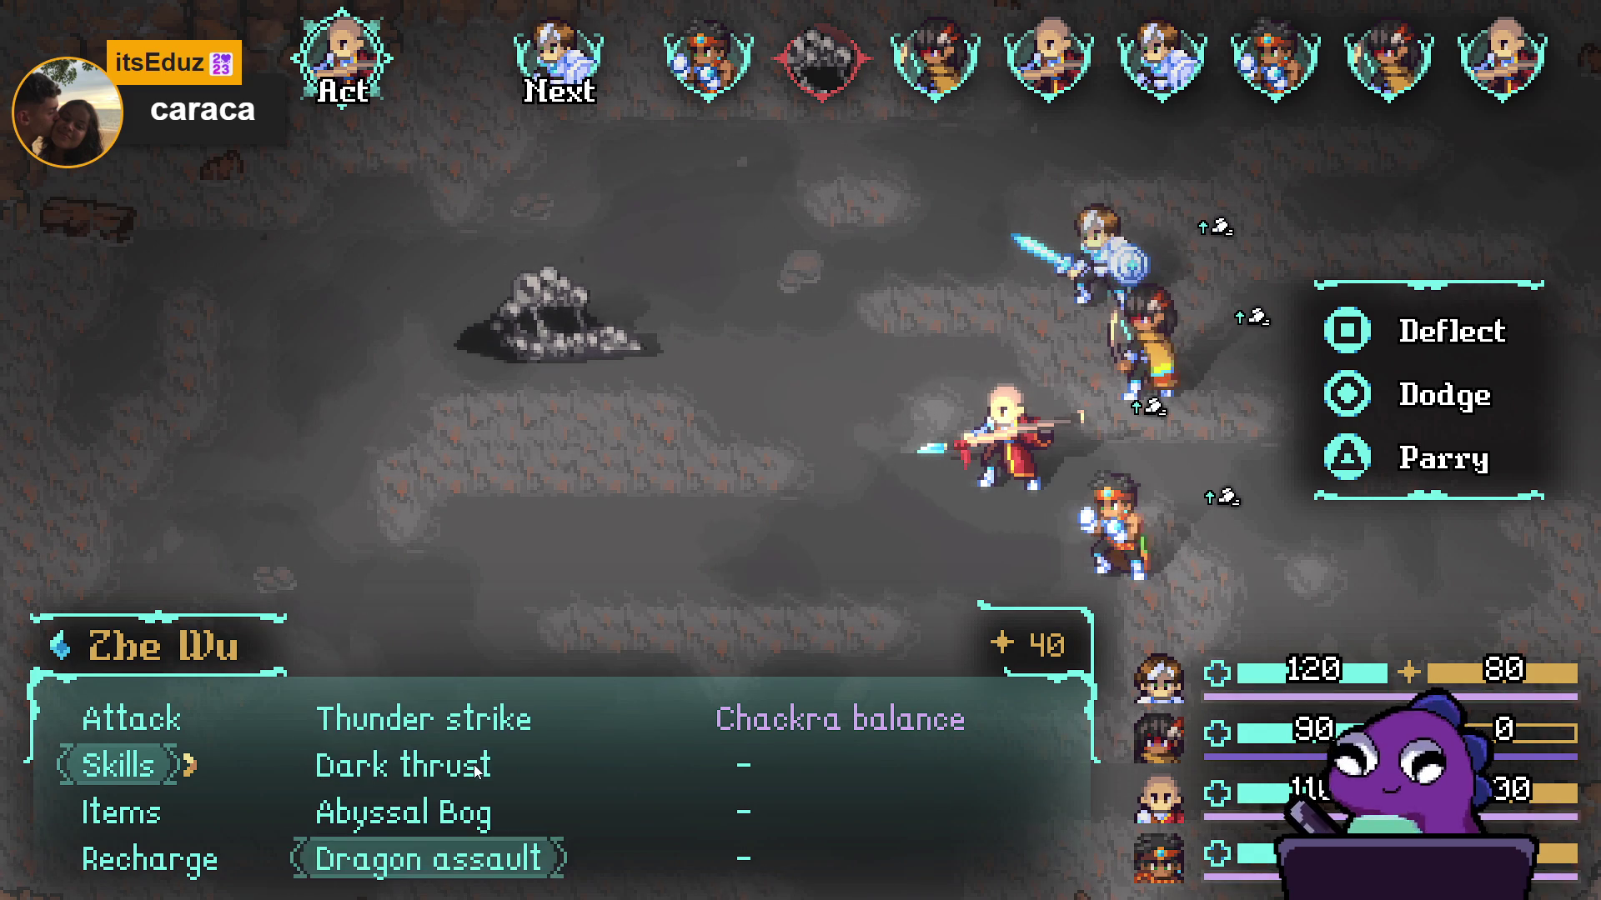
{"action": "key", "text": "Return"}
{"action": "key", "text": "Return"}
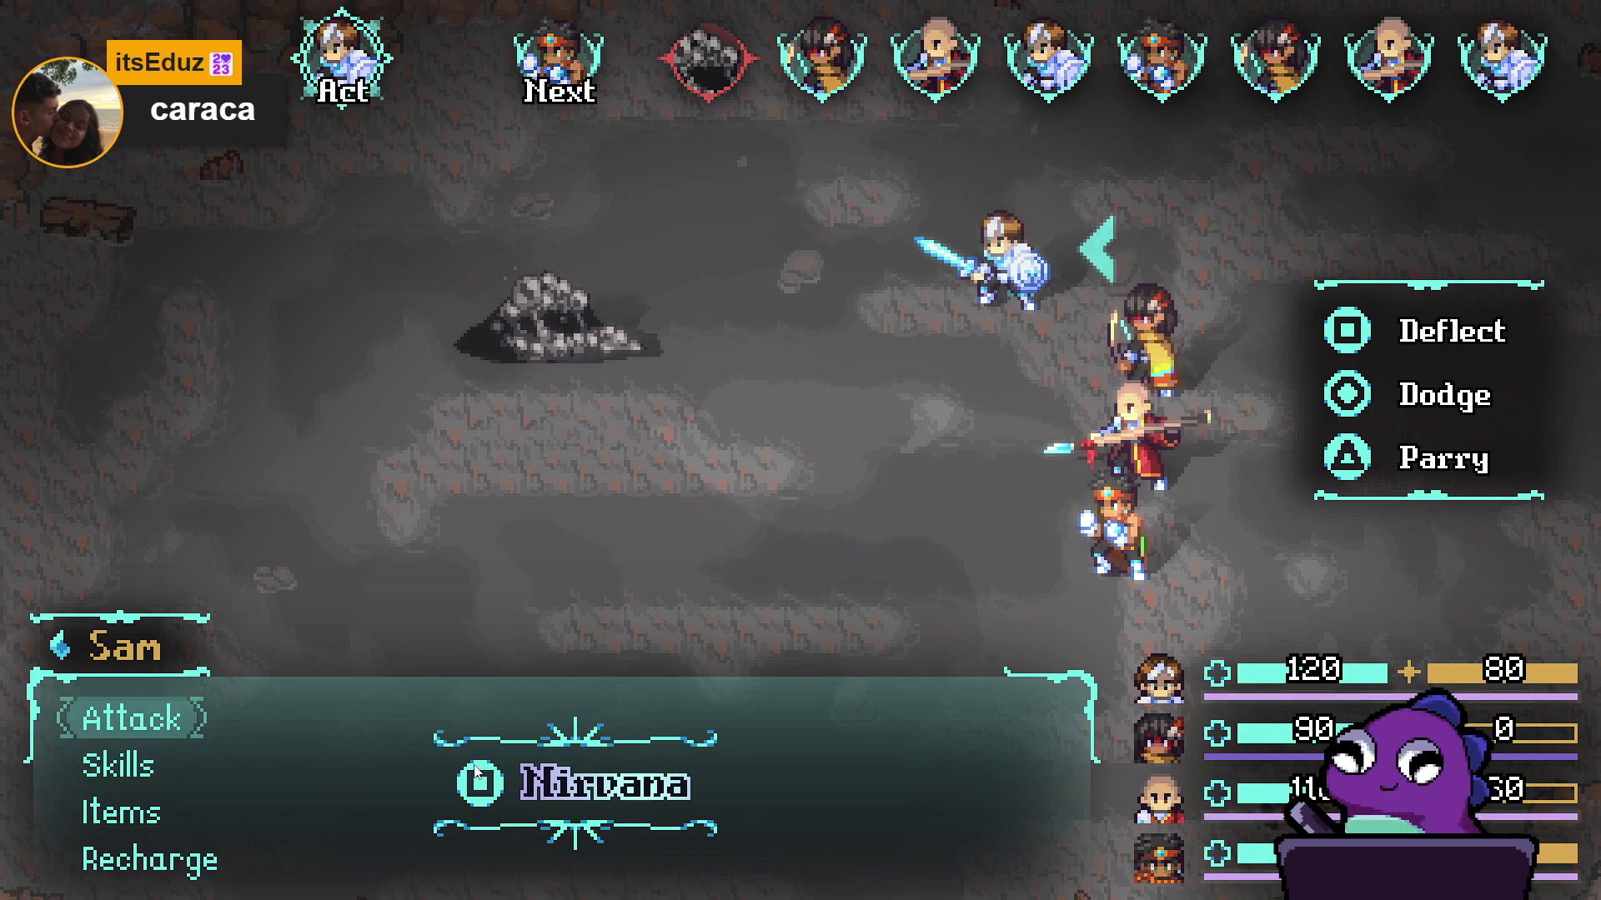
- Have Sam use Cryoslash and Themba use Stonefist Barrage on the Sloth Blob
{"action": "key", "text": "Down"}
{"action": "key", "text": "Return"}
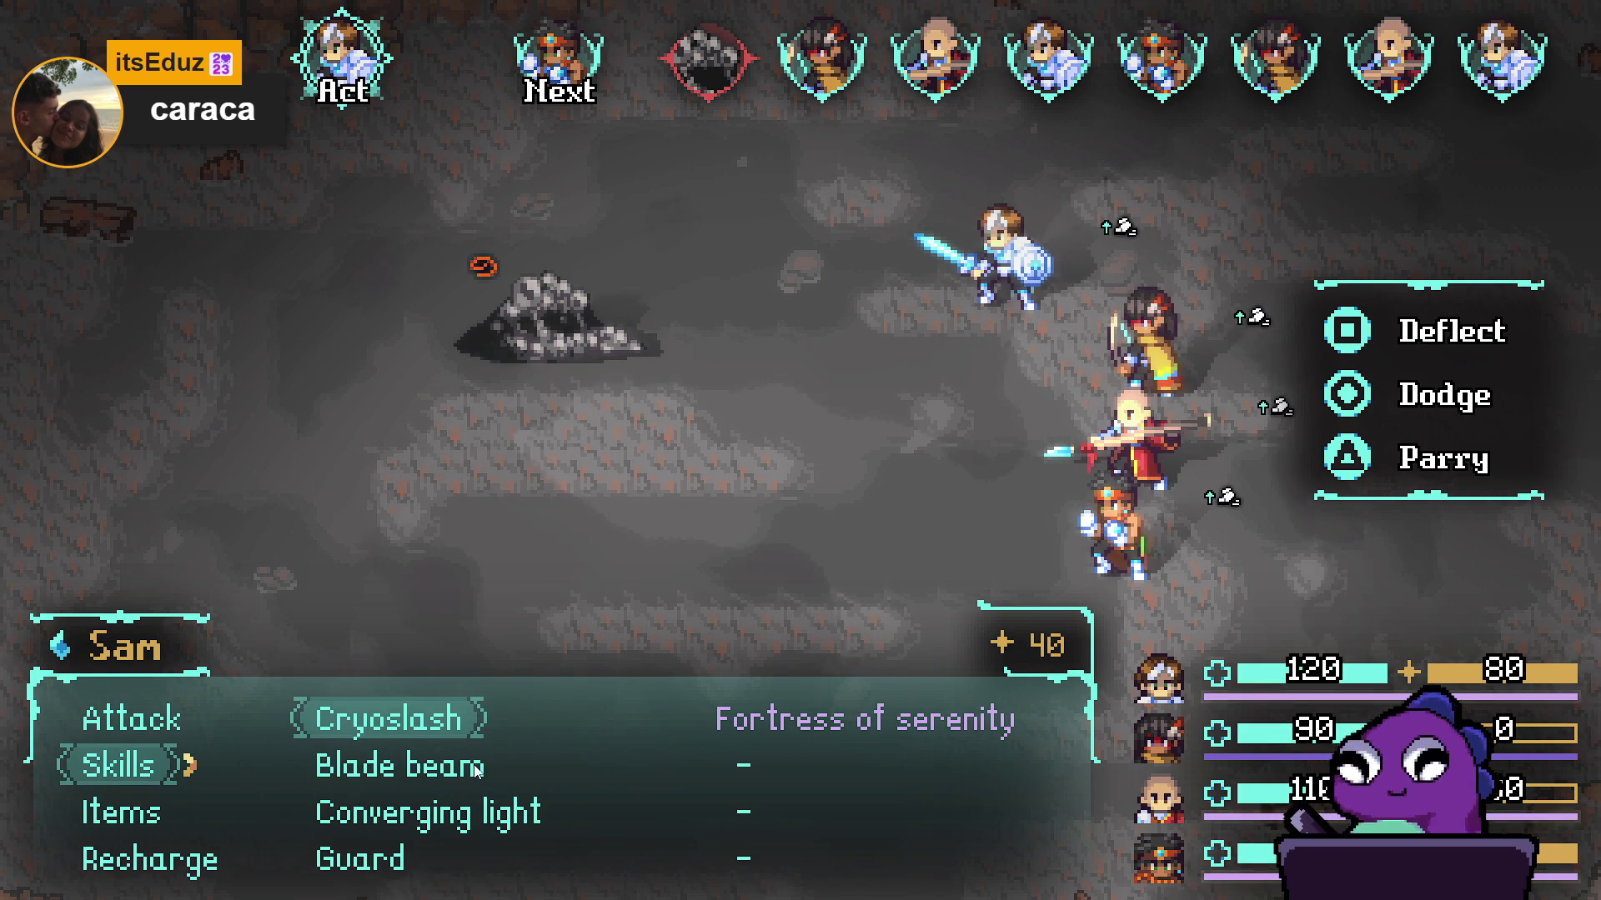
{"action": "key", "text": "Return"}
{"action": "key", "text": "Return"}
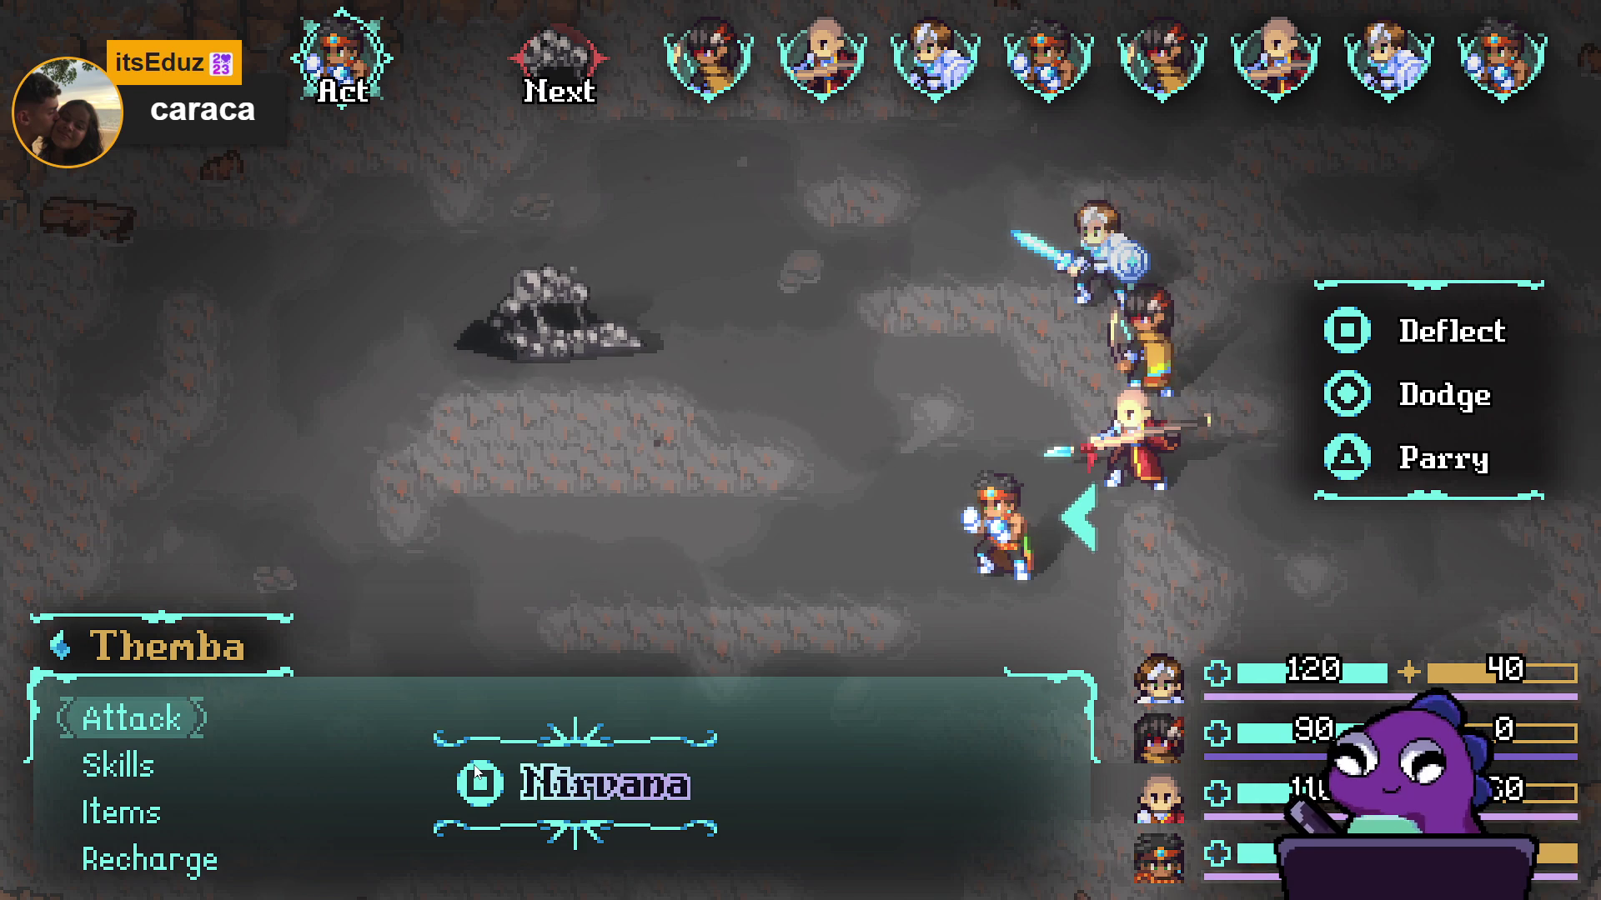
{"action": "key", "text": "Down"}
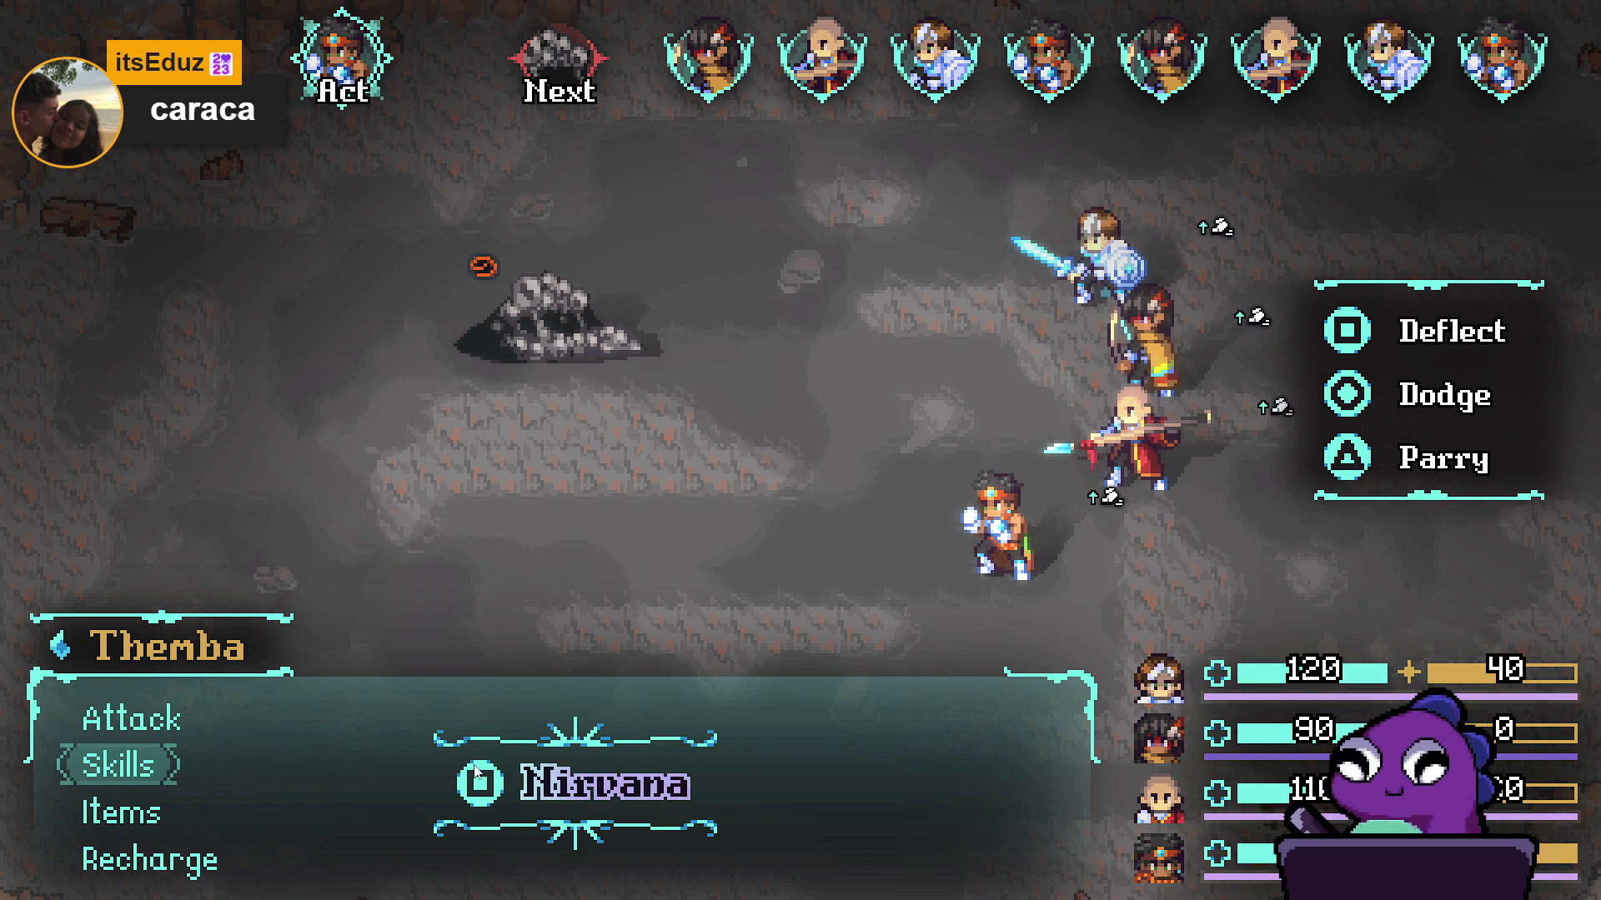
{"action": "key", "text": "Return"}
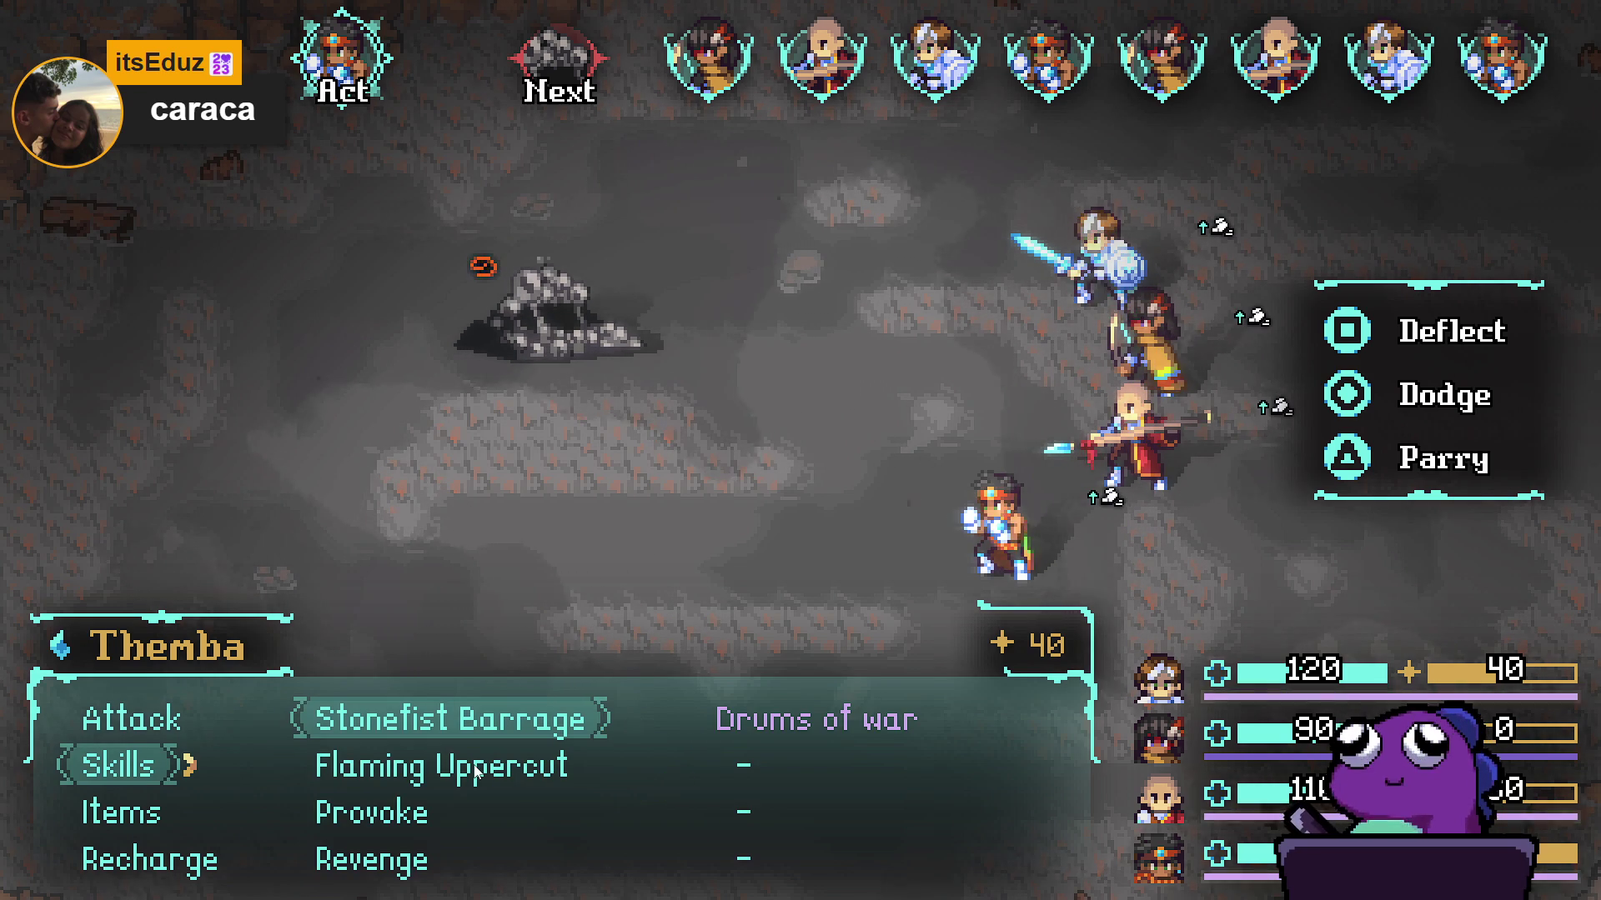
{"action": "key", "text": "Return"}
{"action": "key", "text": "Return"}
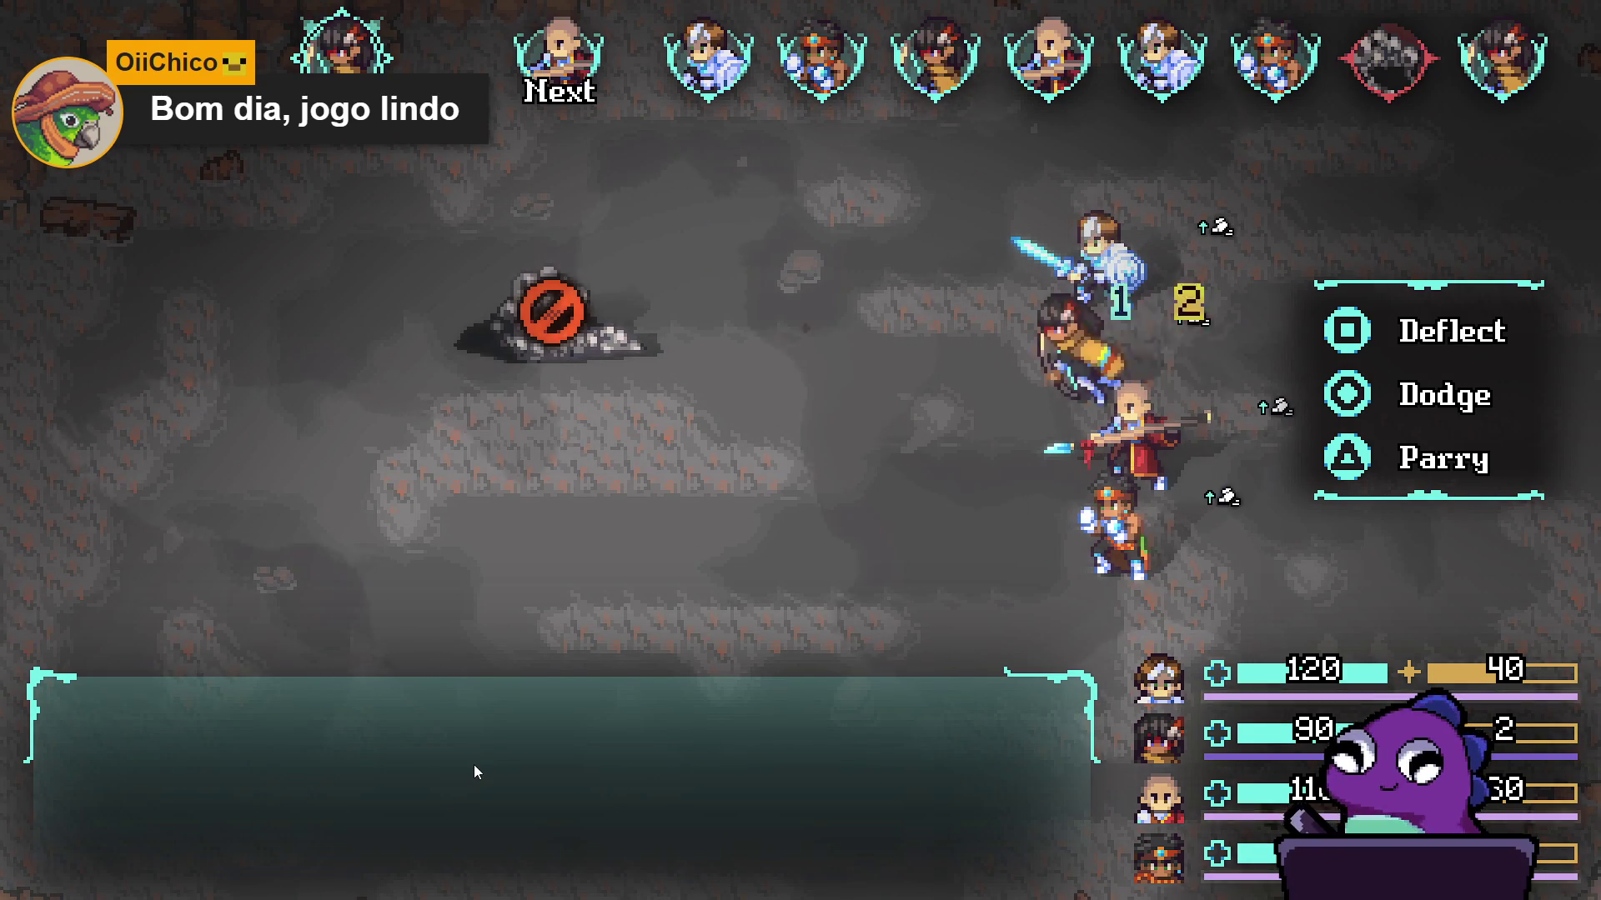
- Have Yara recharge her energy and aim Zhe Wu's Thunder strike at the Sloth Blob
{"action": "key", "text": "Down"}
{"action": "key", "text": "Return"}
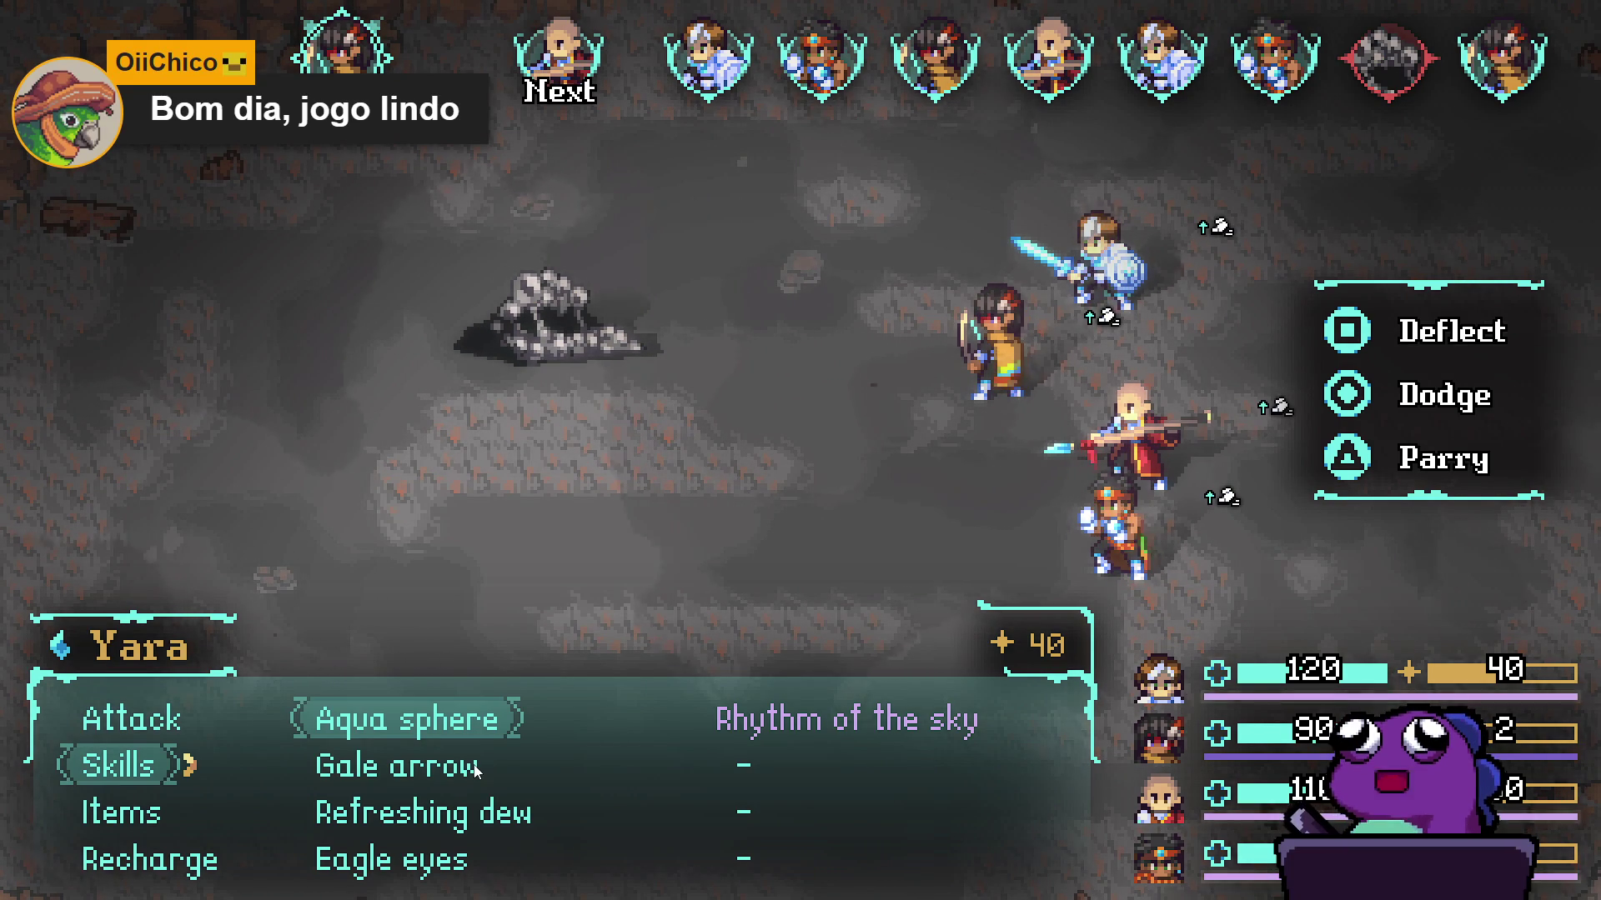
{"action": "key", "text": "Escape"}
{"action": "key", "text": "Down"}
{"action": "key", "text": "Down"}
{"action": "key", "text": "Return"}
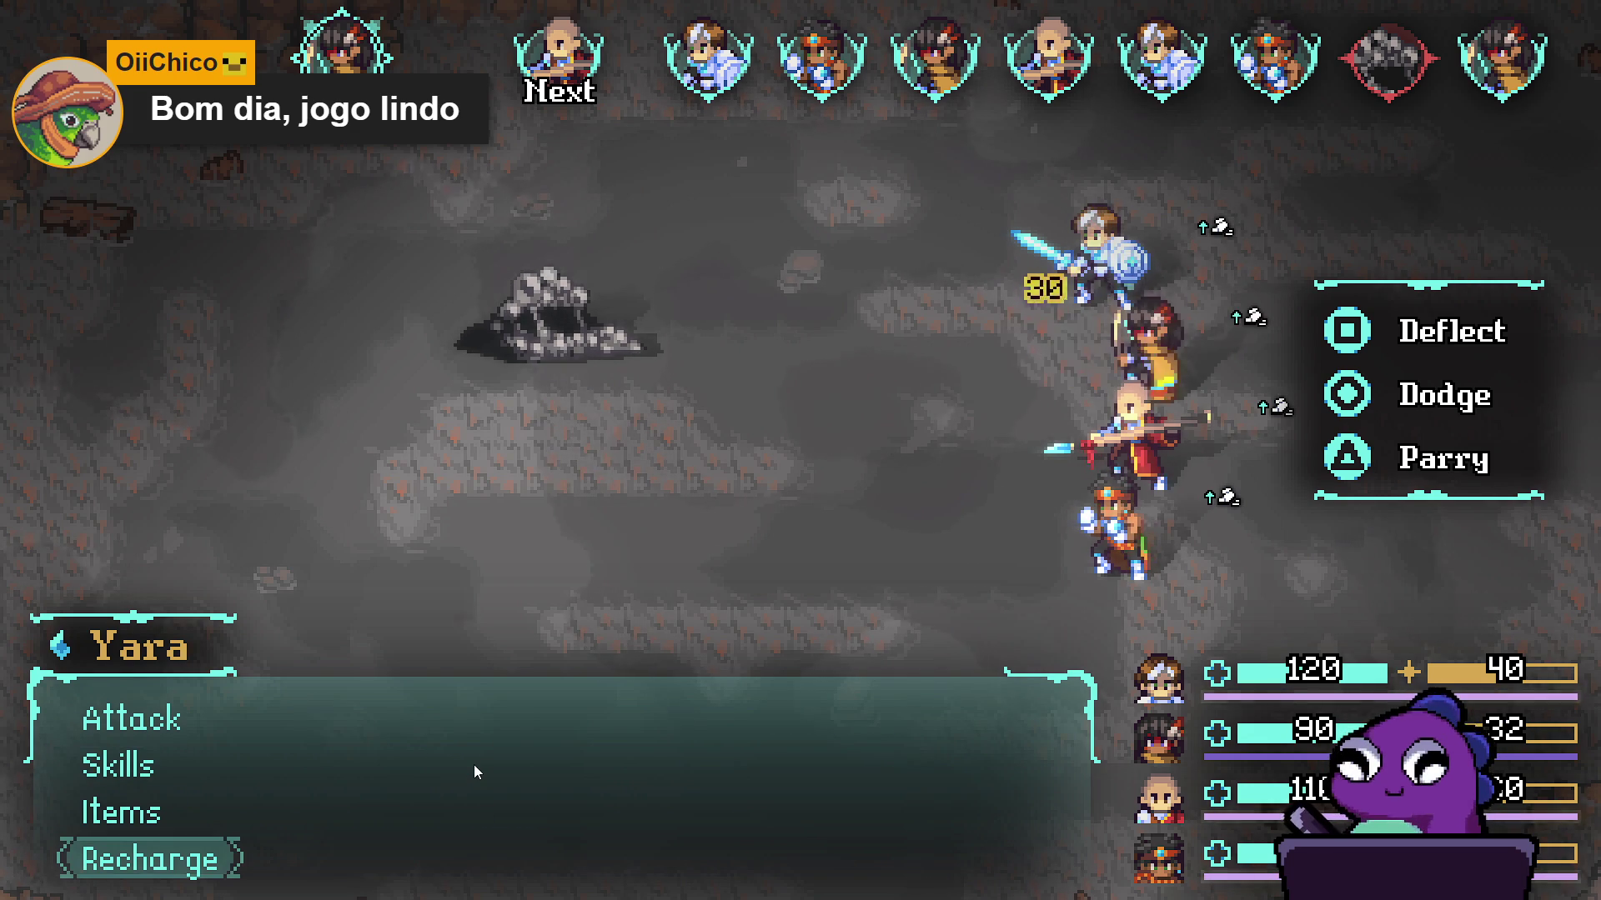
{"action": "key", "text": "Down"}
{"action": "key", "text": "Return"}
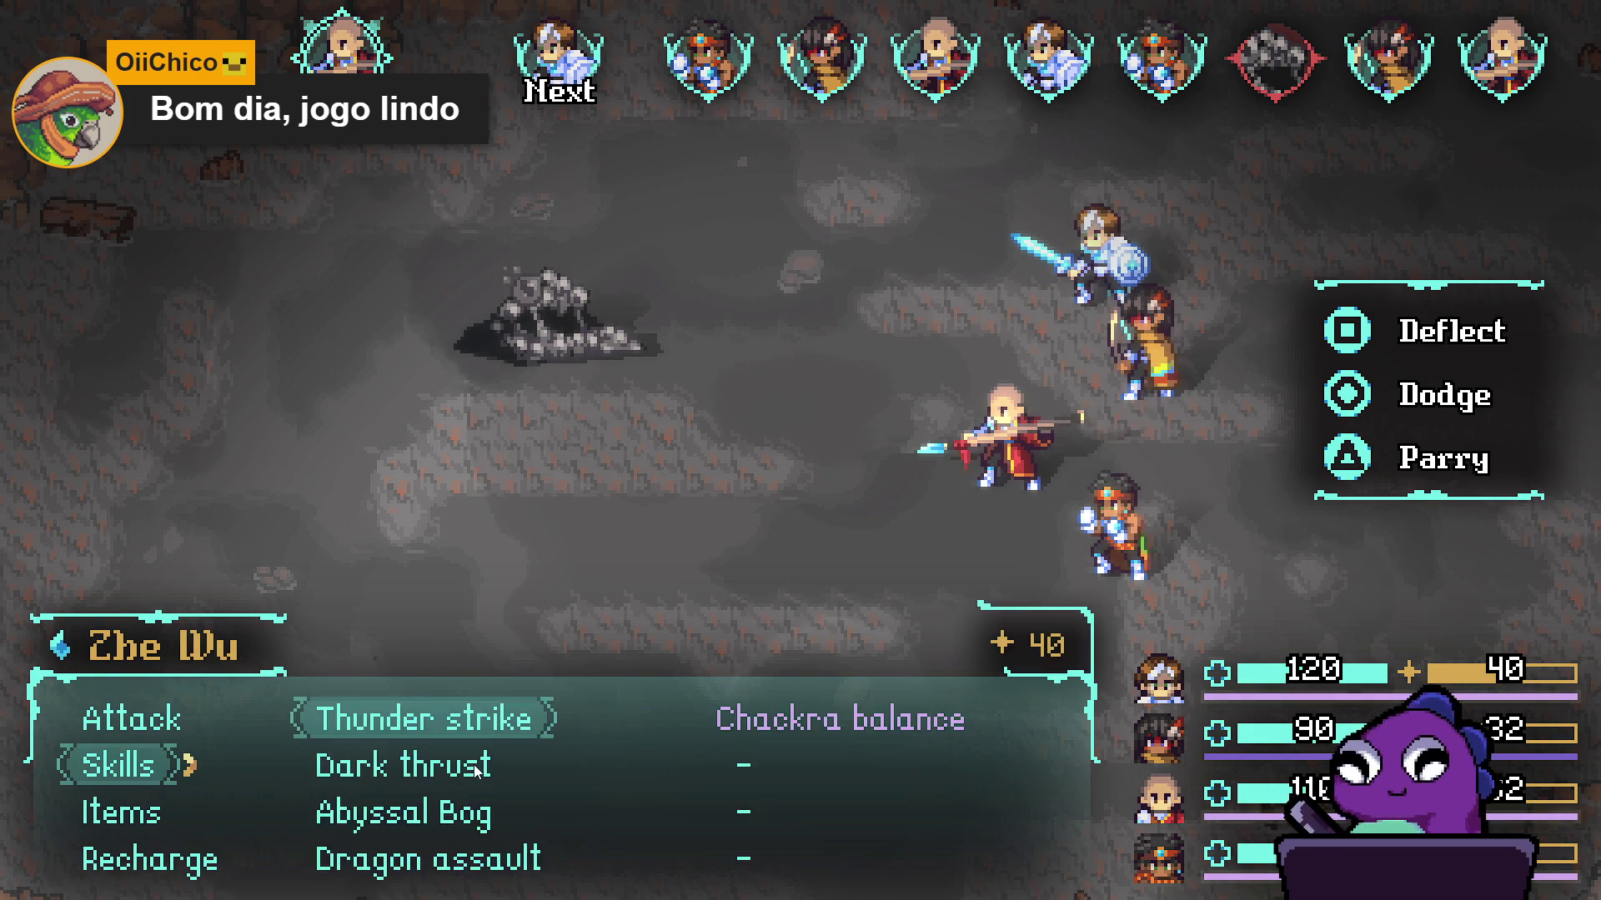
{"action": "key", "text": "Return"}
{"action": "key", "text": "Return"}
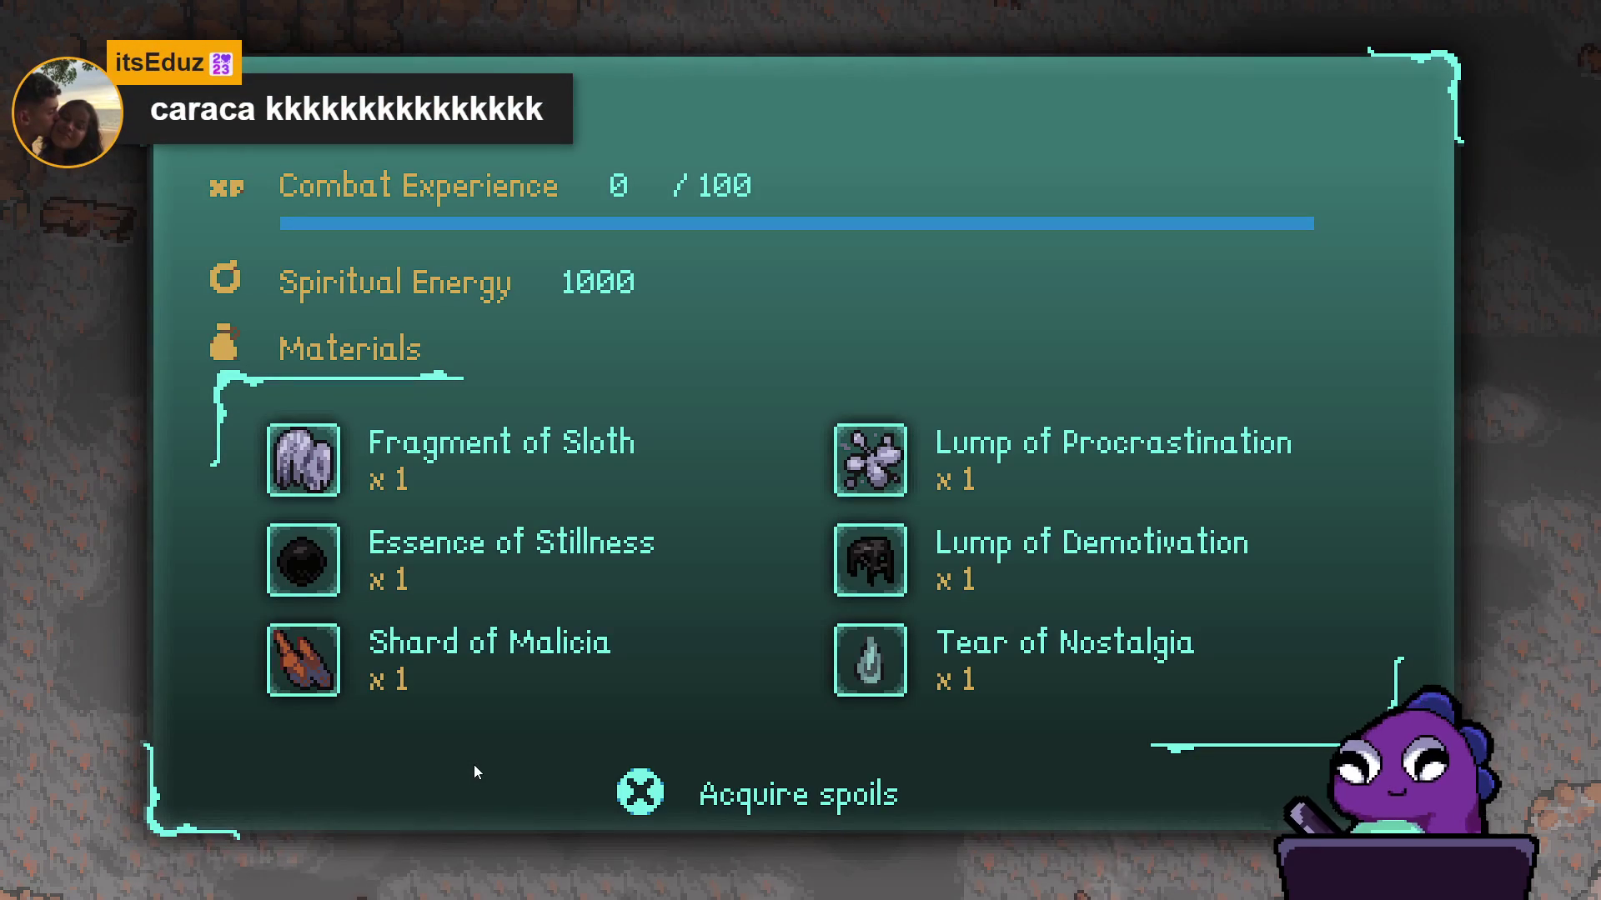
- Acquire the battle spoils, close the rewards panel, and bring the game window back
{"action": "key", "text": "Return"}
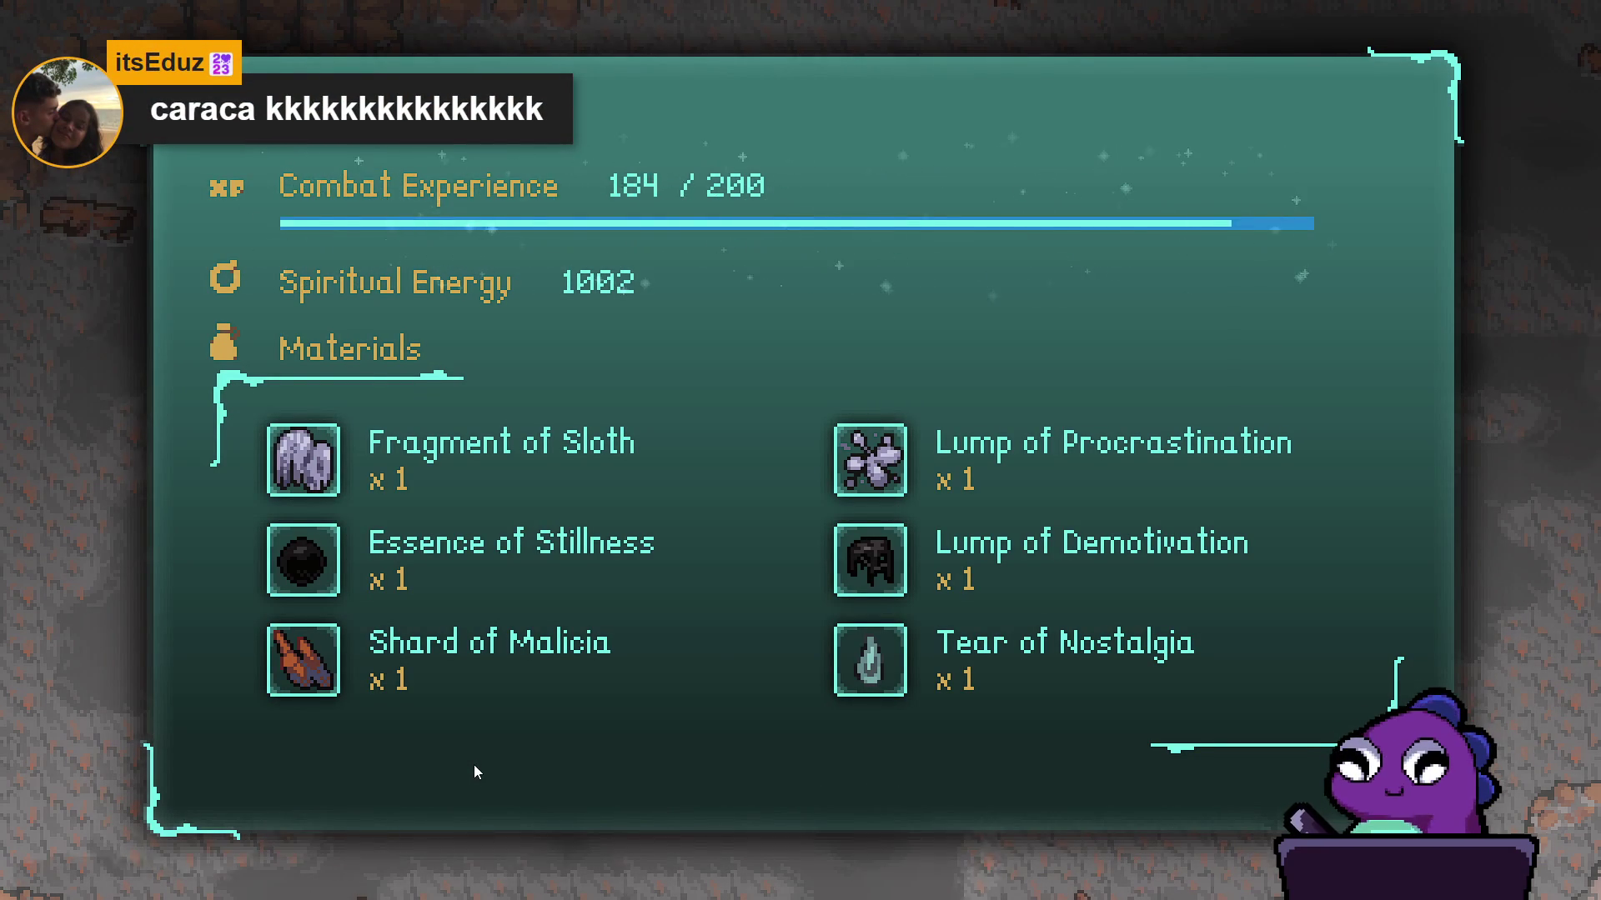
{"action": "key", "text": "Return"}
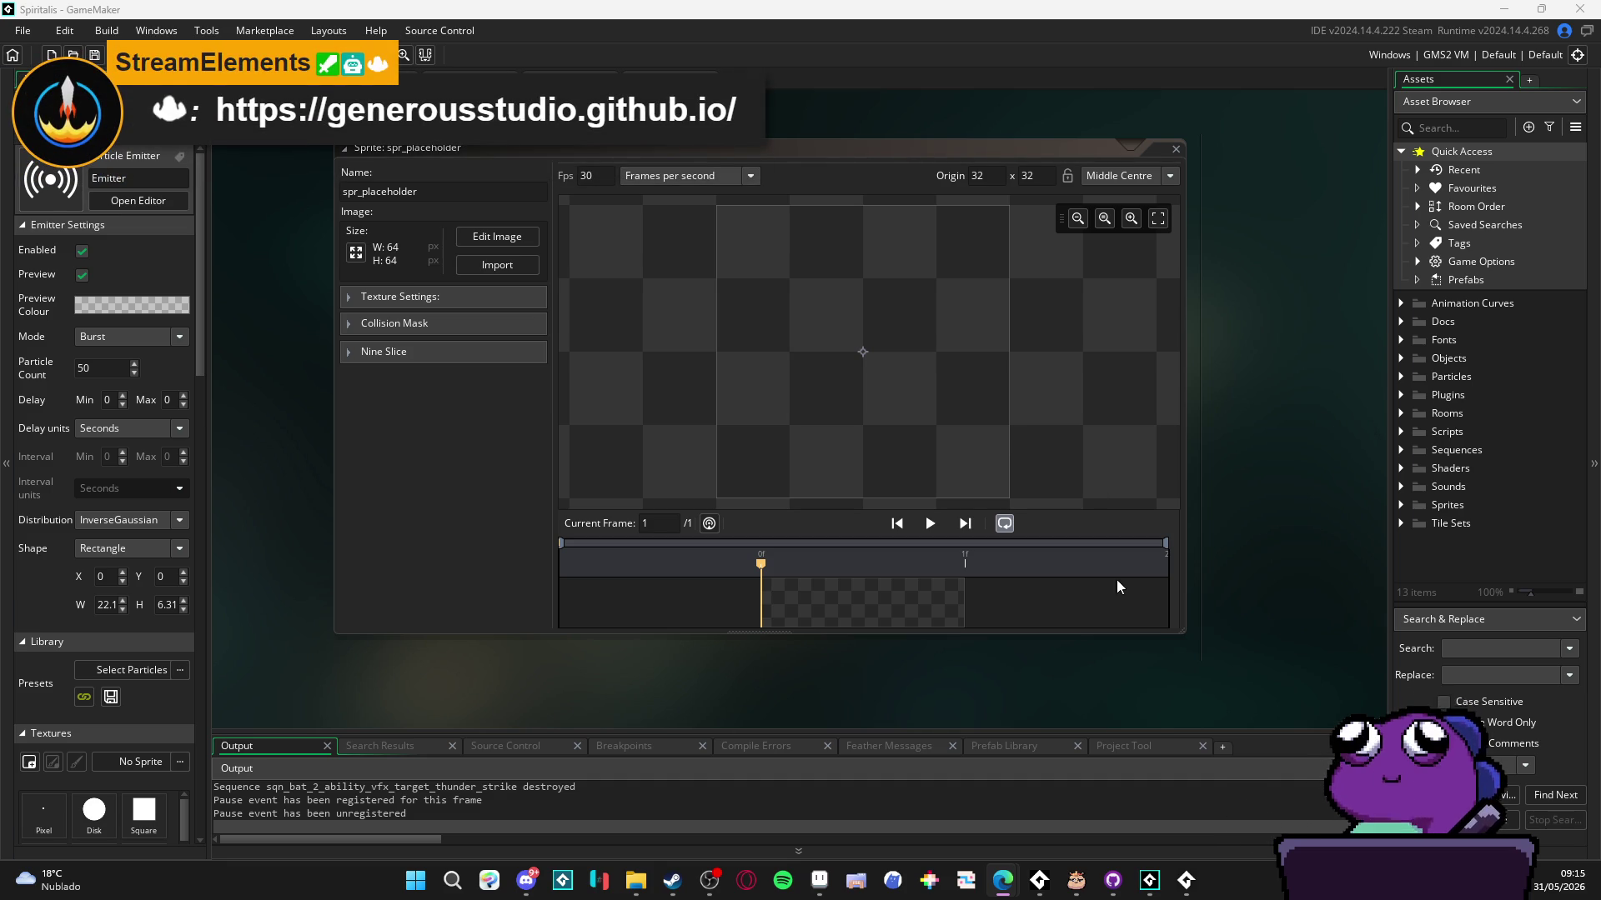
{"action": "left_click", "coordinate": [1185, 879]}
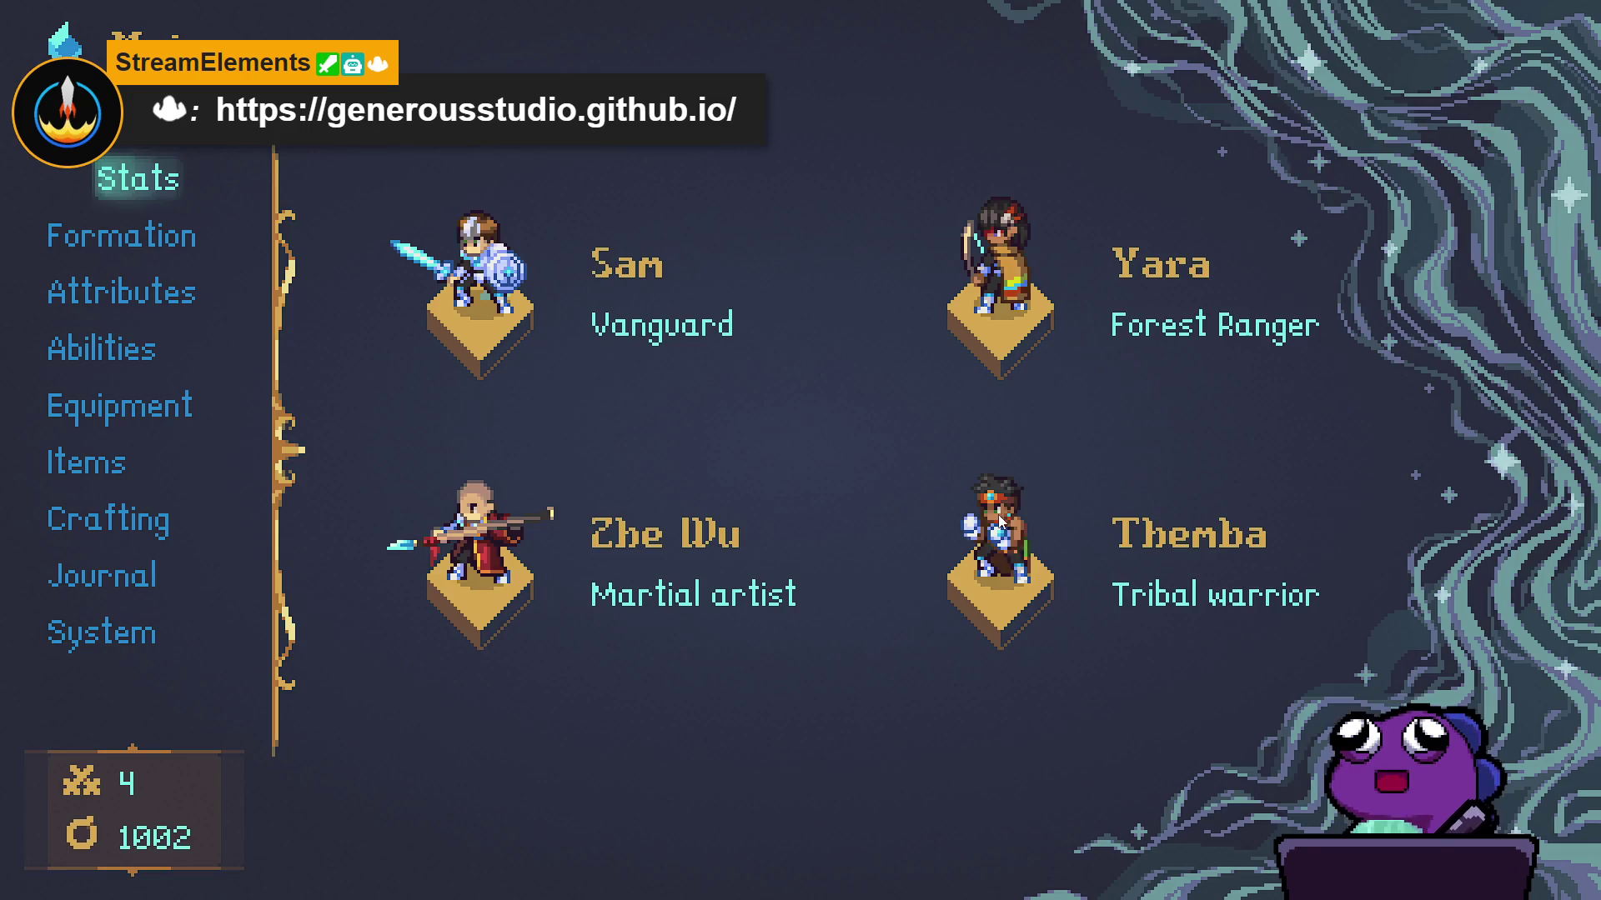
- Read through the descriptions on Sam's Stats page, then close it
{"action": "key", "text": "Return"}
{"action": "key", "text": "Down"}
{"action": "key", "text": "Down"}
{"action": "key", "text": "Up"}
{"action": "key", "text": "Down"}
{"action": "key", "text": "Down"}
{"action": "key", "text": "Right"}
{"action": "key", "text": "Down"}
{"action": "key", "text": "Left"}
{"action": "key", "text": "Left"}
{"action": "key", "text": "Left"}
{"action": "key", "text": "Down"}
{"action": "key", "text": "Down"}
{"action": "key", "text": "Down"}
{"action": "key", "text": "Right"}
{"action": "key", "text": "Down"}
{"action": "key", "text": "Left"}
{"action": "key", "text": "Down"}
{"action": "key", "text": "Right"}
{"action": "key", "text": "Right"}
{"action": "key", "text": "Down"}
{"action": "key", "text": "Left"}
{"action": "key", "text": "Escape"}
{"action": "key", "text": "Escape"}
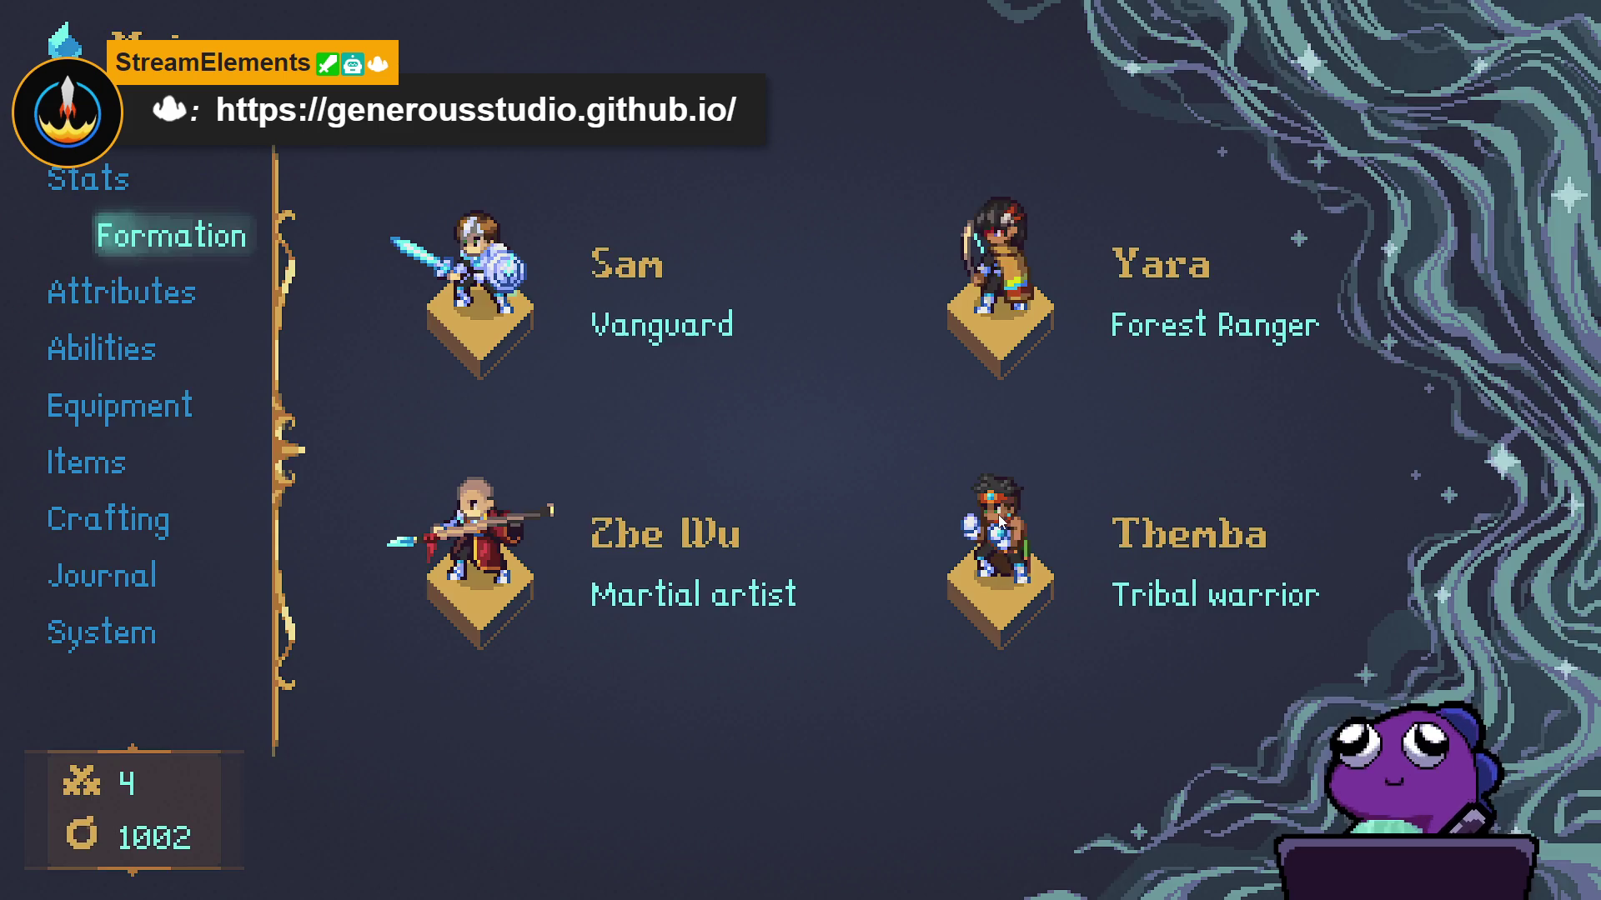
- Look over Sam's Attributes page and return to the party screen
{"action": "key", "text": "Down"}
{"action": "key", "text": "Return"}
{"action": "key", "text": "Down"}
{"action": "key", "text": "Up"}
{"action": "key", "text": "Down"}
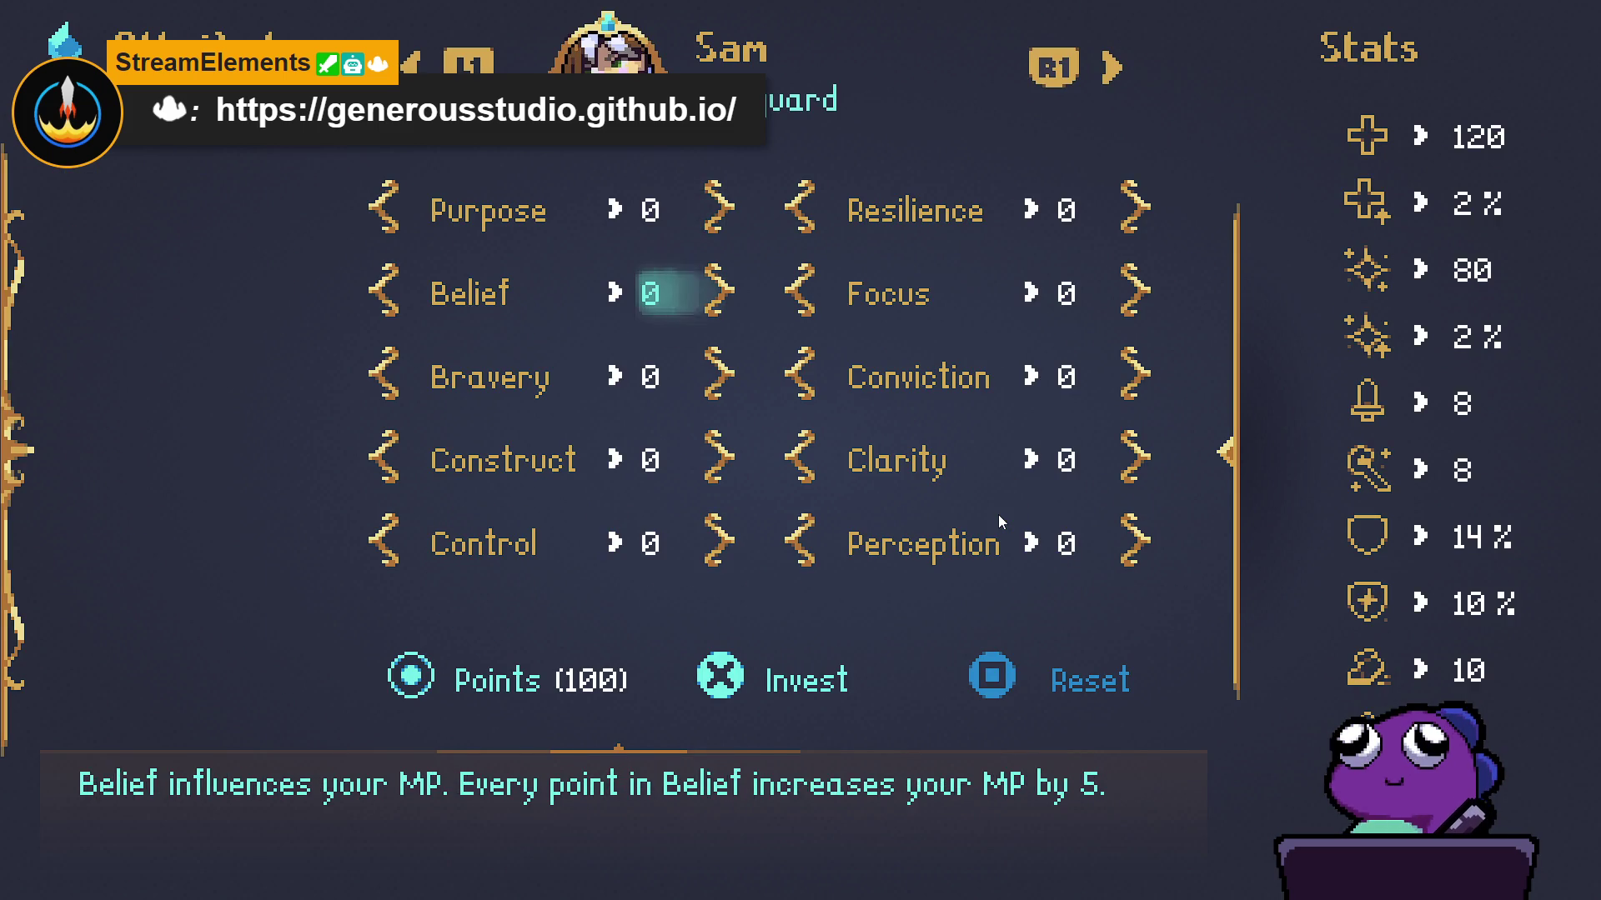
{"action": "key", "text": "Right"}
{"action": "key", "text": "Down"}
{"action": "key", "text": "Down"}
{"action": "key", "text": "Left"}
{"action": "key", "text": "Down"}
{"action": "key", "text": "Down"}
{"action": "key", "text": "Right"}
{"action": "key", "text": "Down"}
- Compare Sam's active and passive abilities on the Abilities page
{"action": "key", "text": "Down"}
{"action": "key", "text": "Escape"}
{"action": "key", "text": "Down"}
{"action": "key", "text": "Return"}
{"action": "key", "text": "Down"}
{"action": "key", "text": "Down"}
{"action": "key", "text": "Up"}
{"action": "key", "text": "Up"}
{"action": "key", "text": "Right"}
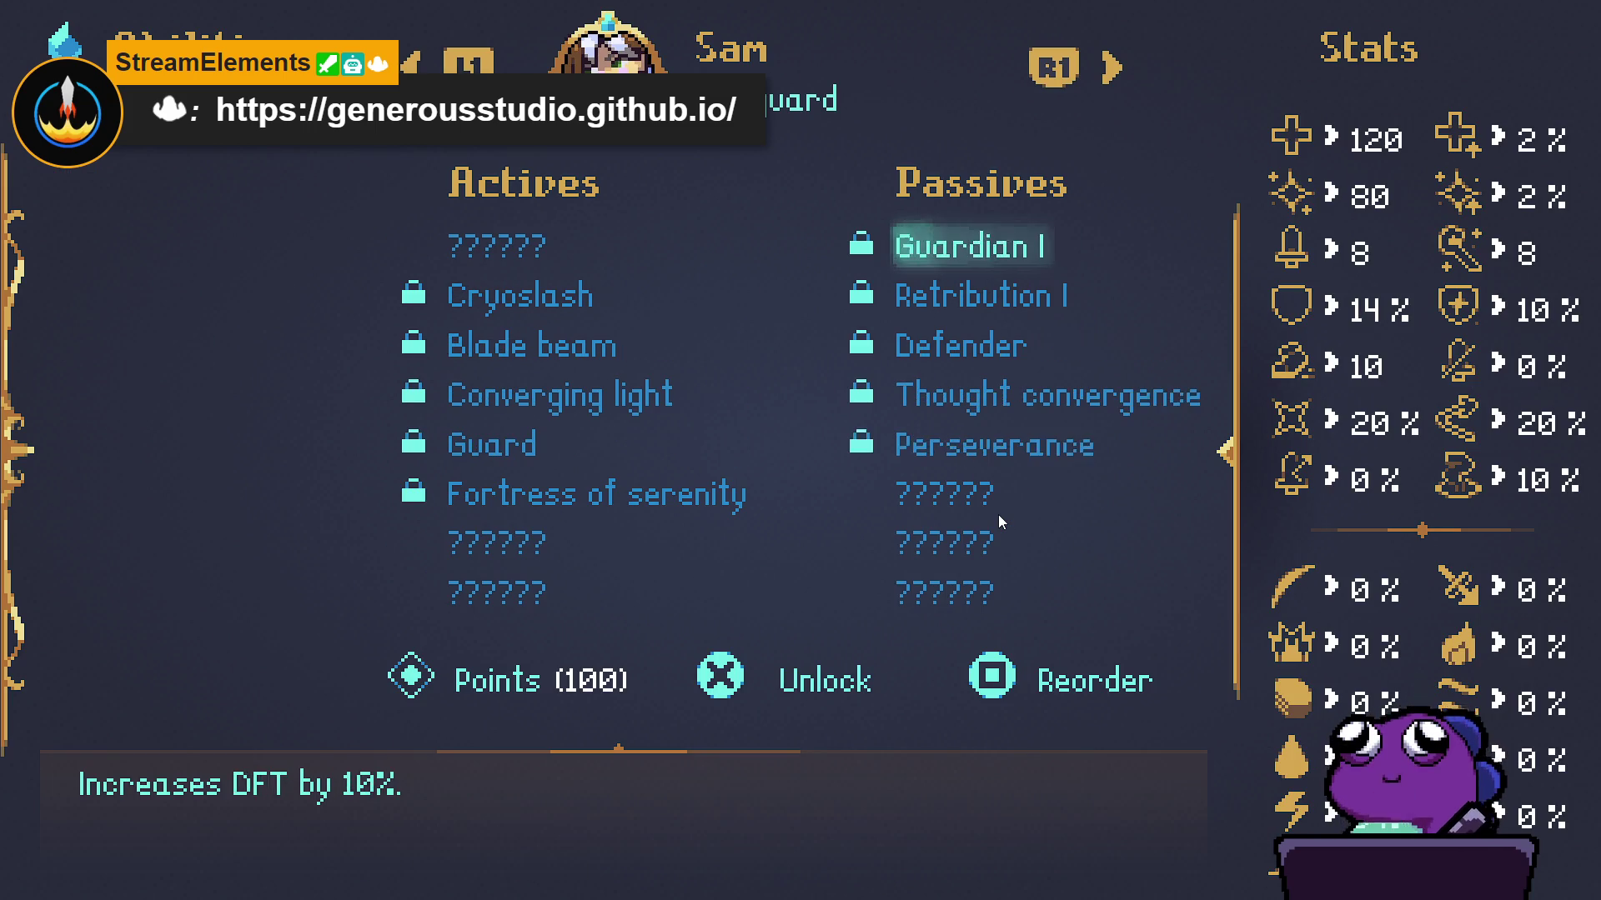
{"action": "key", "text": "Left"}
{"action": "key", "text": "Right"}
{"action": "key", "text": "Left"}
- Inspect Sam's equipment slots and see what can fill the empty slot
{"action": "key", "text": "Down"}
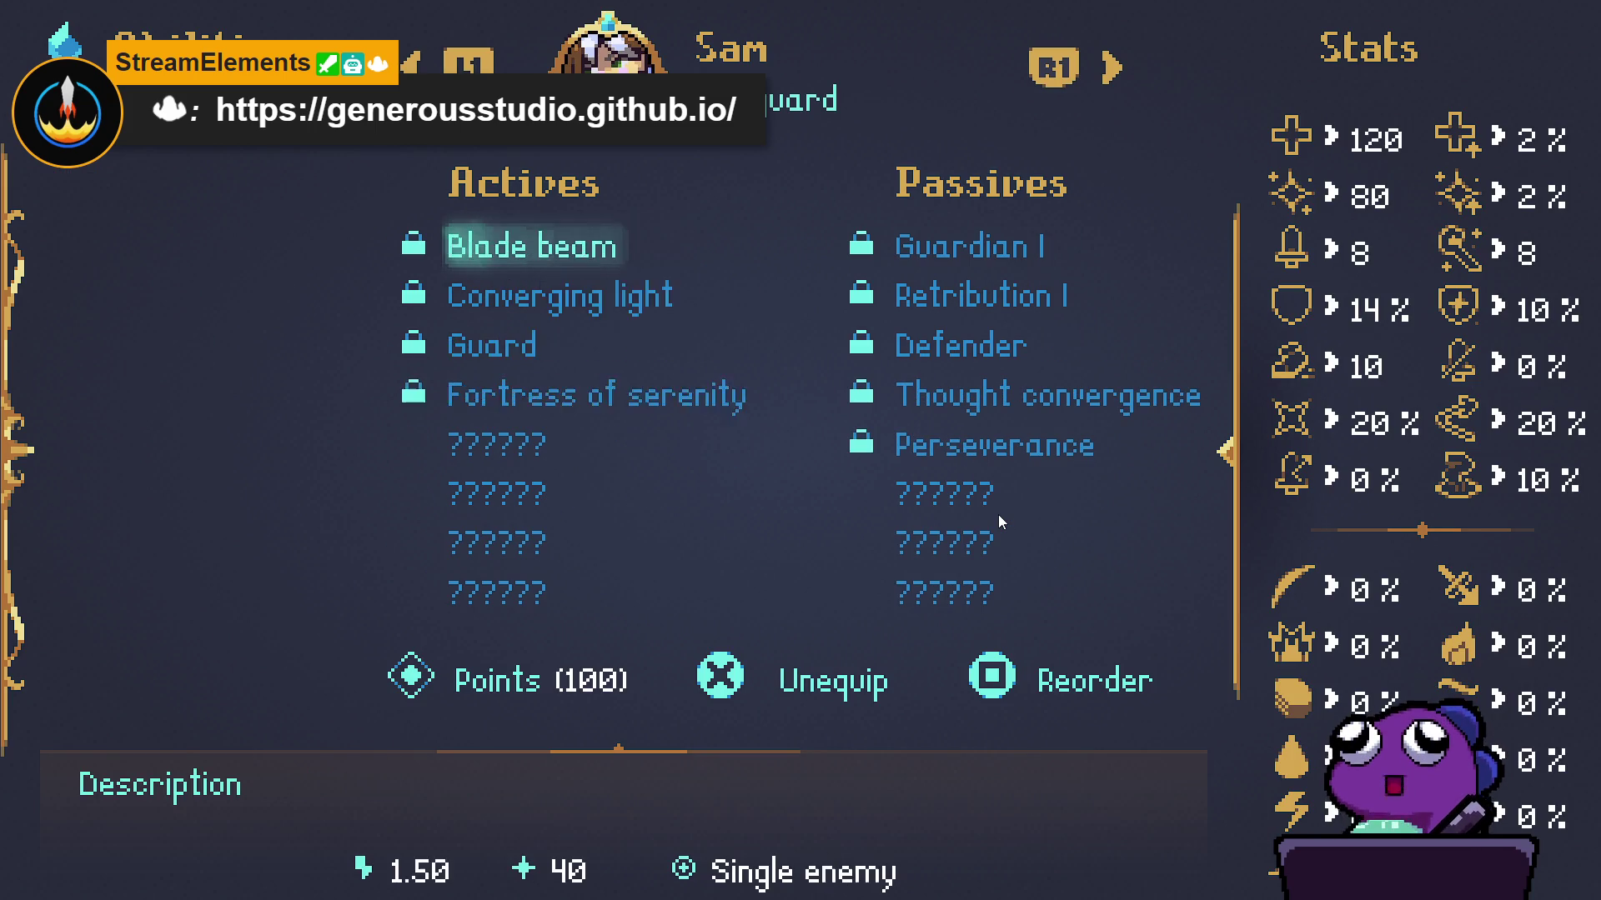
{"action": "key", "text": "Escape"}
{"action": "key", "text": "Down"}
{"action": "key", "text": "Return"}
{"action": "key", "text": "Right"}
{"action": "key", "text": "Right"}
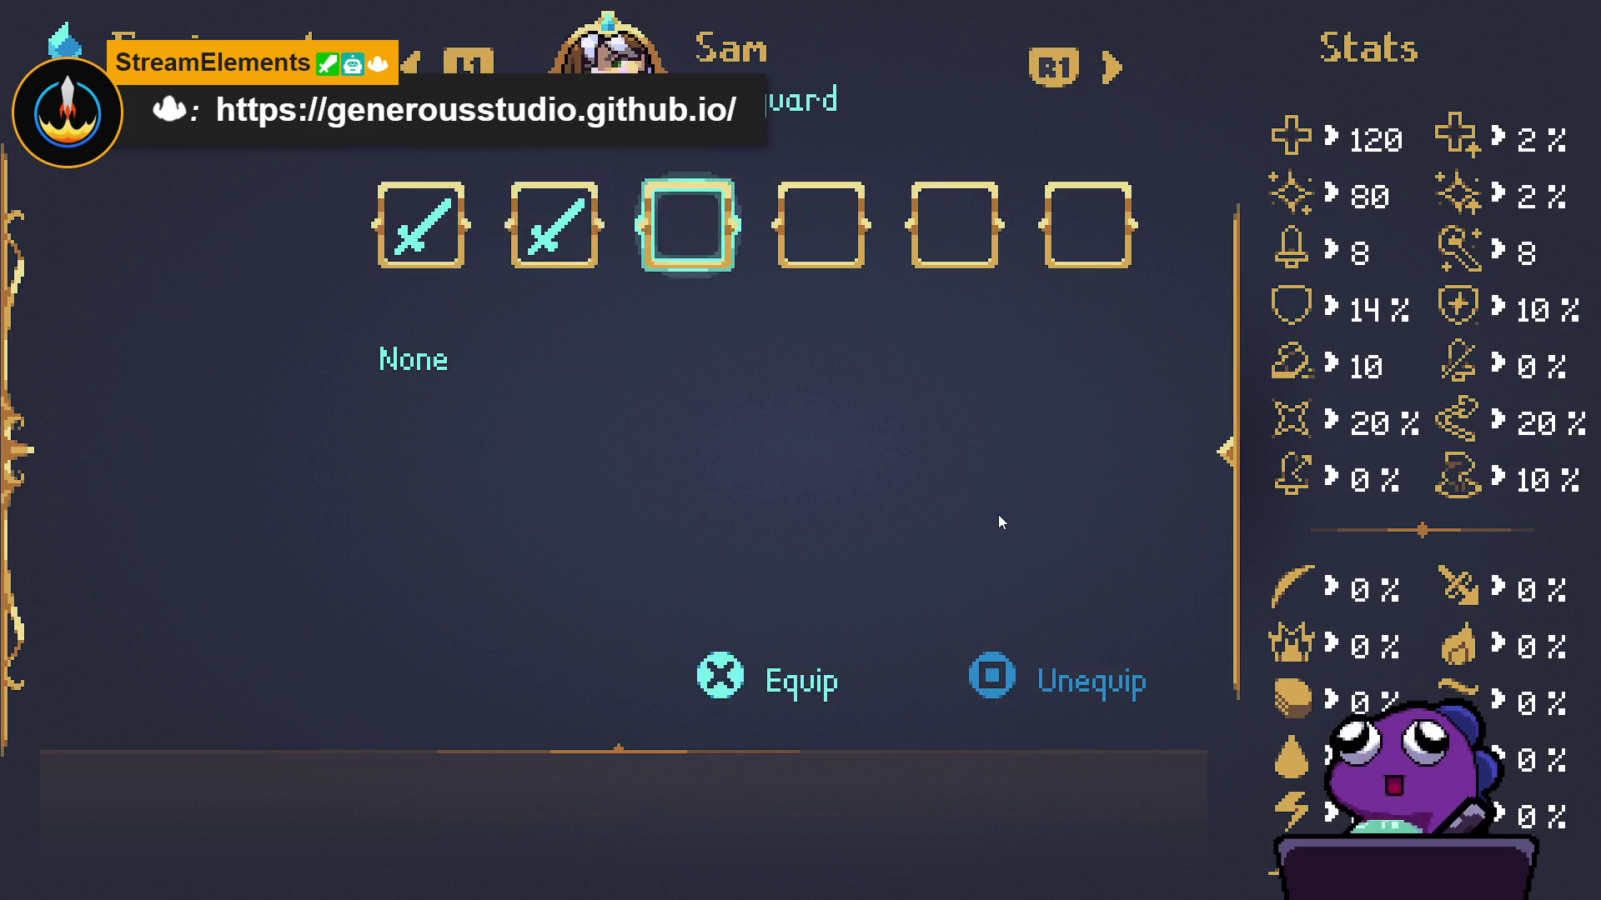
{"action": "key", "text": "Left"}
{"action": "key", "text": "Right"}
{"action": "key", "text": "Left"}
{"action": "key", "text": "Right"}
{"action": "key", "text": "Return"}
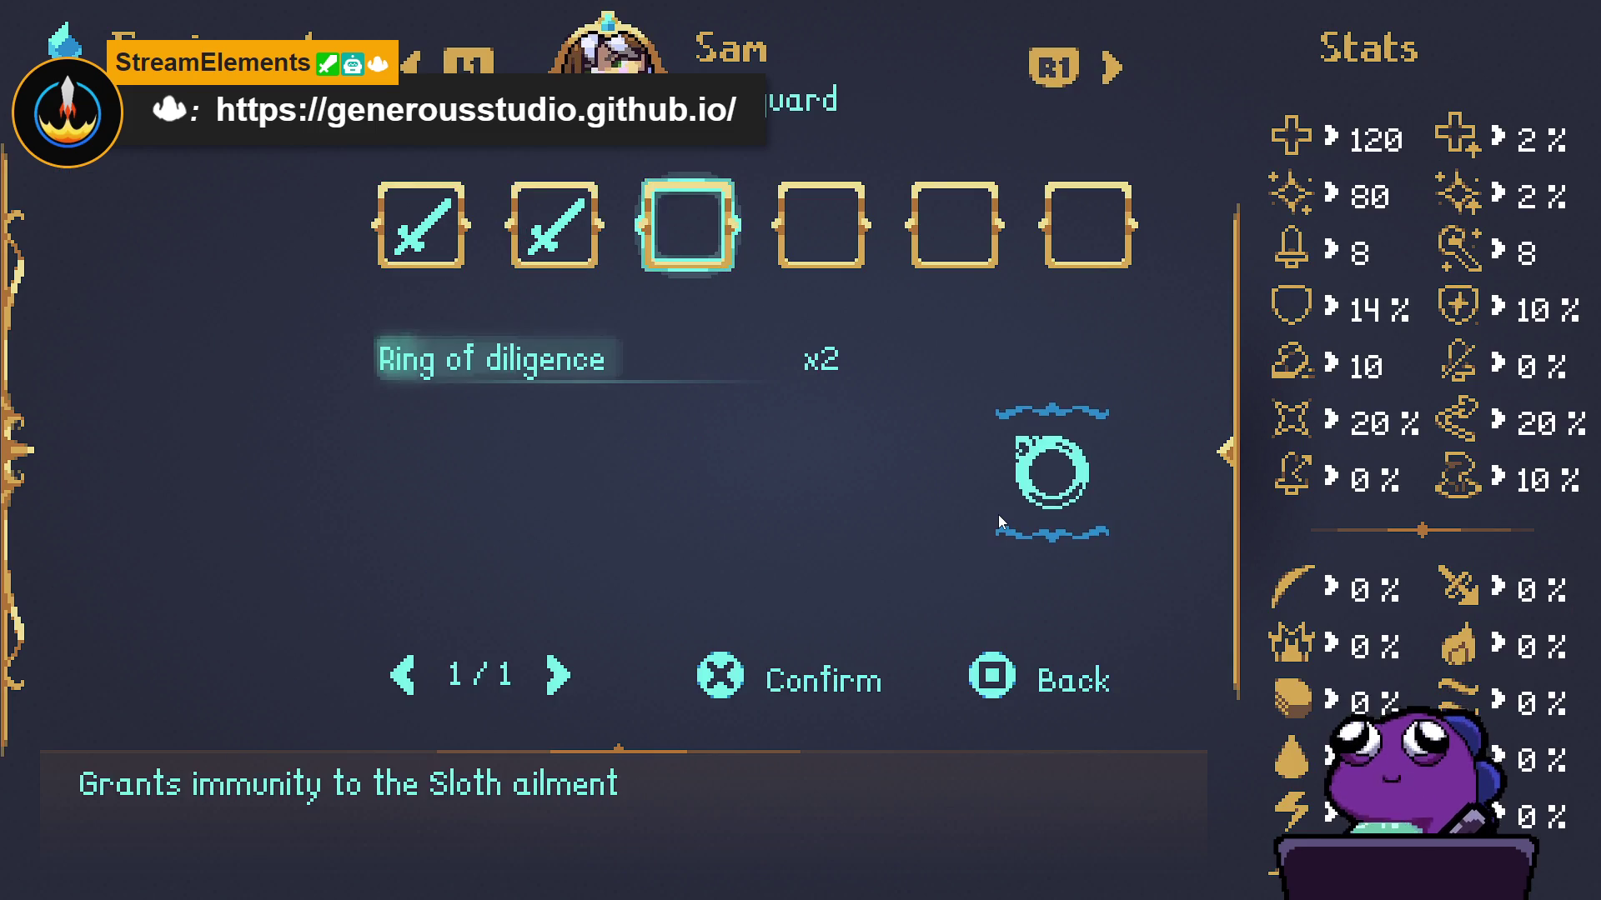
- Browse the party's inventory items, then open the Crafting screen
{"action": "key", "text": "Escape"}
{"action": "key", "text": "Escape"}
{"action": "key", "text": "Down"}
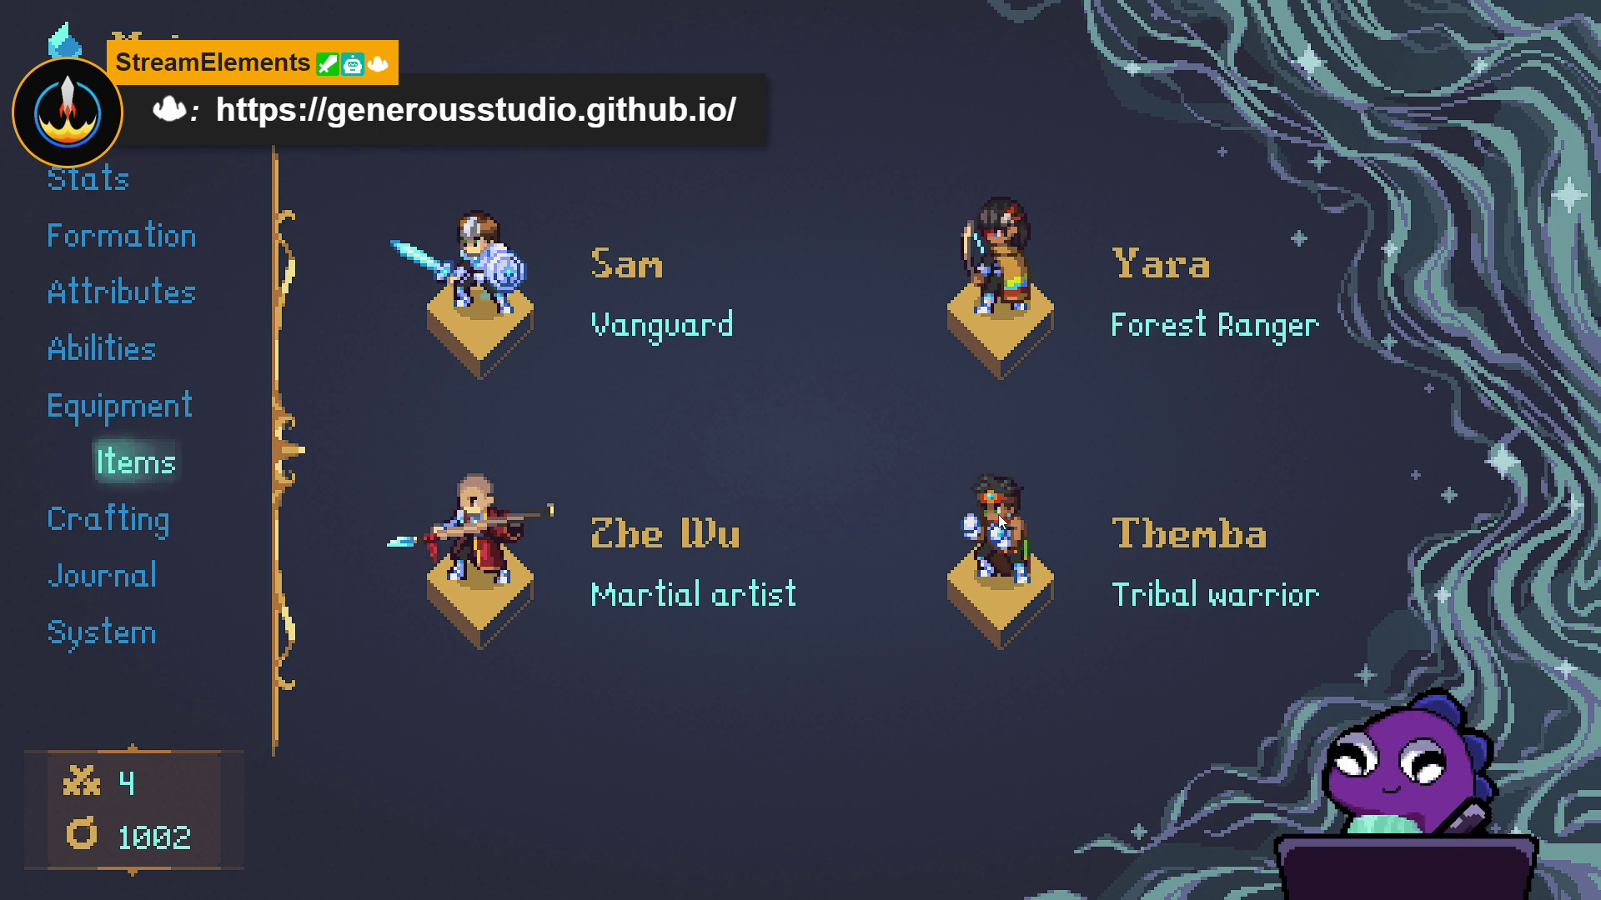
{"action": "key", "text": "Return"}
{"action": "key", "text": "Down"}
{"action": "key", "text": "Down"}
{"action": "key", "text": "Up"}
{"action": "key", "text": "Down"}
{"action": "key", "text": "Down"}
{"action": "key", "text": "Up"}
{"action": "key", "text": "Up"}
{"action": "key", "text": "Down"}
{"action": "key", "text": "Down"}
{"action": "key", "text": "Escape"}
{"action": "key", "text": "Down"}
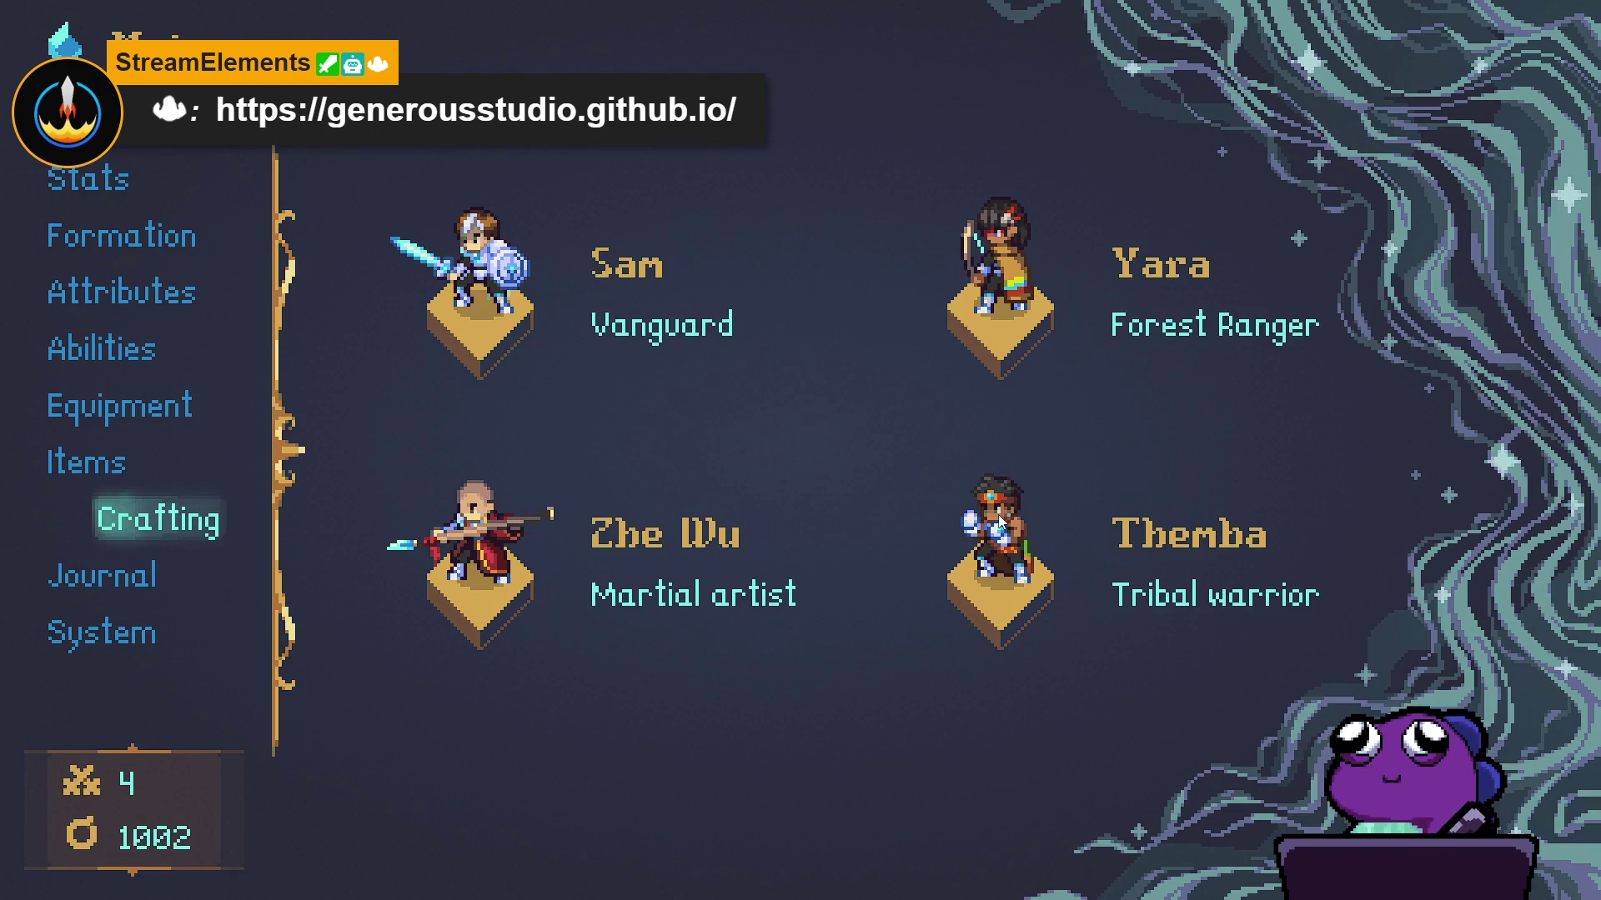
{"action": "key", "text": "Return"}
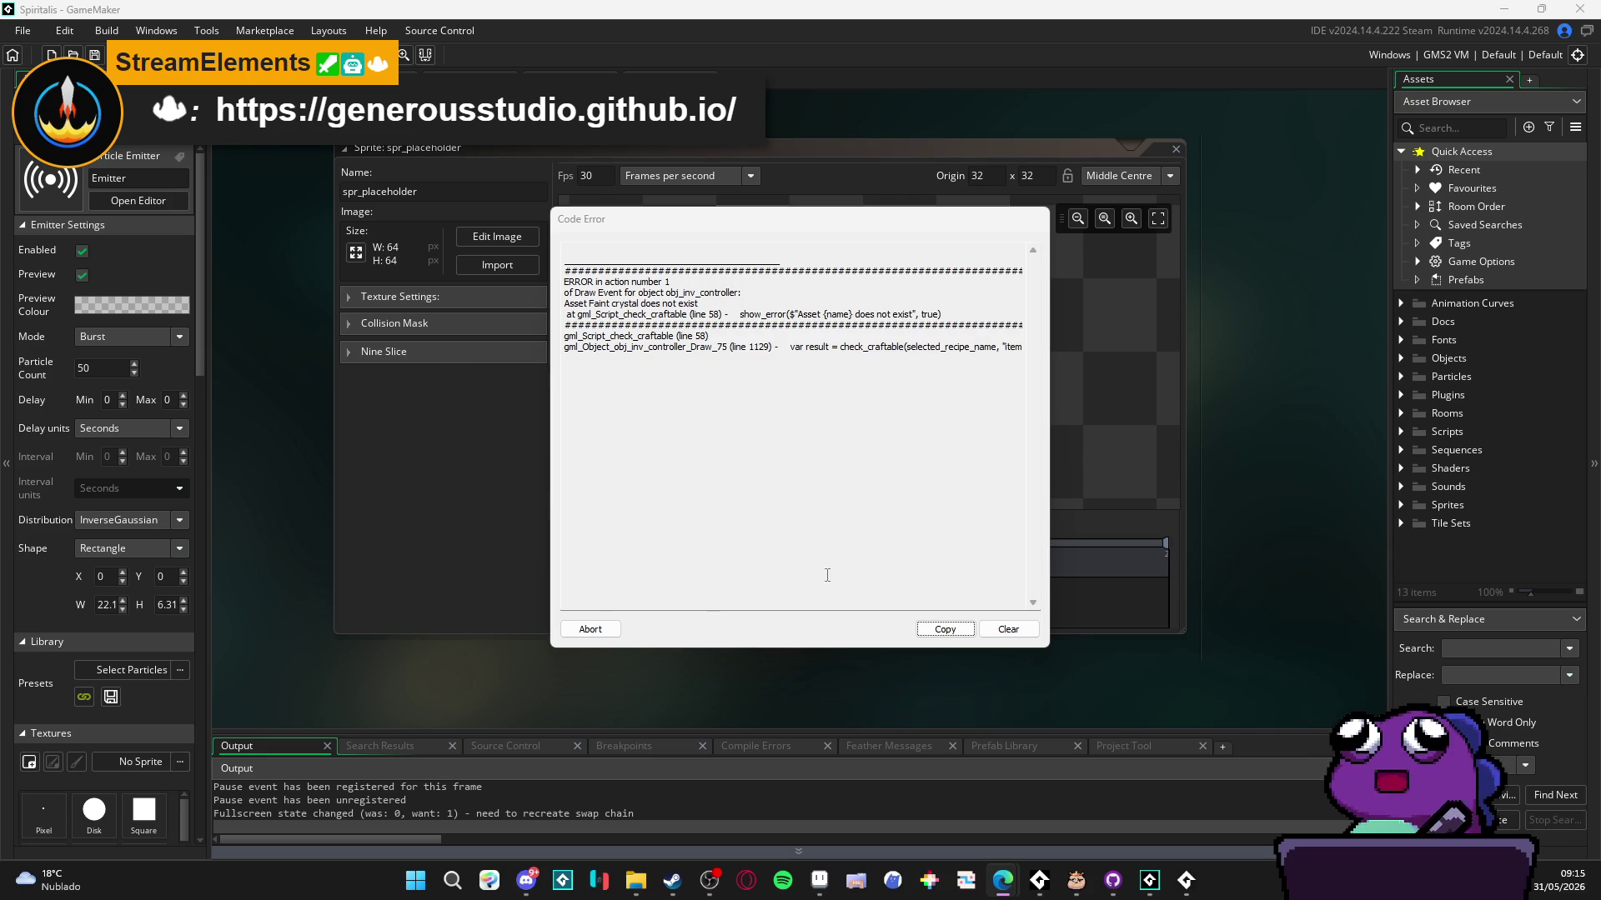
- Dismiss the code error, relaunch the game, set system volume to 40, and open the party menu
{"action": "left_click", "coordinate": [598, 631]}
{"action": "left_click", "coordinate": [480, 537]}
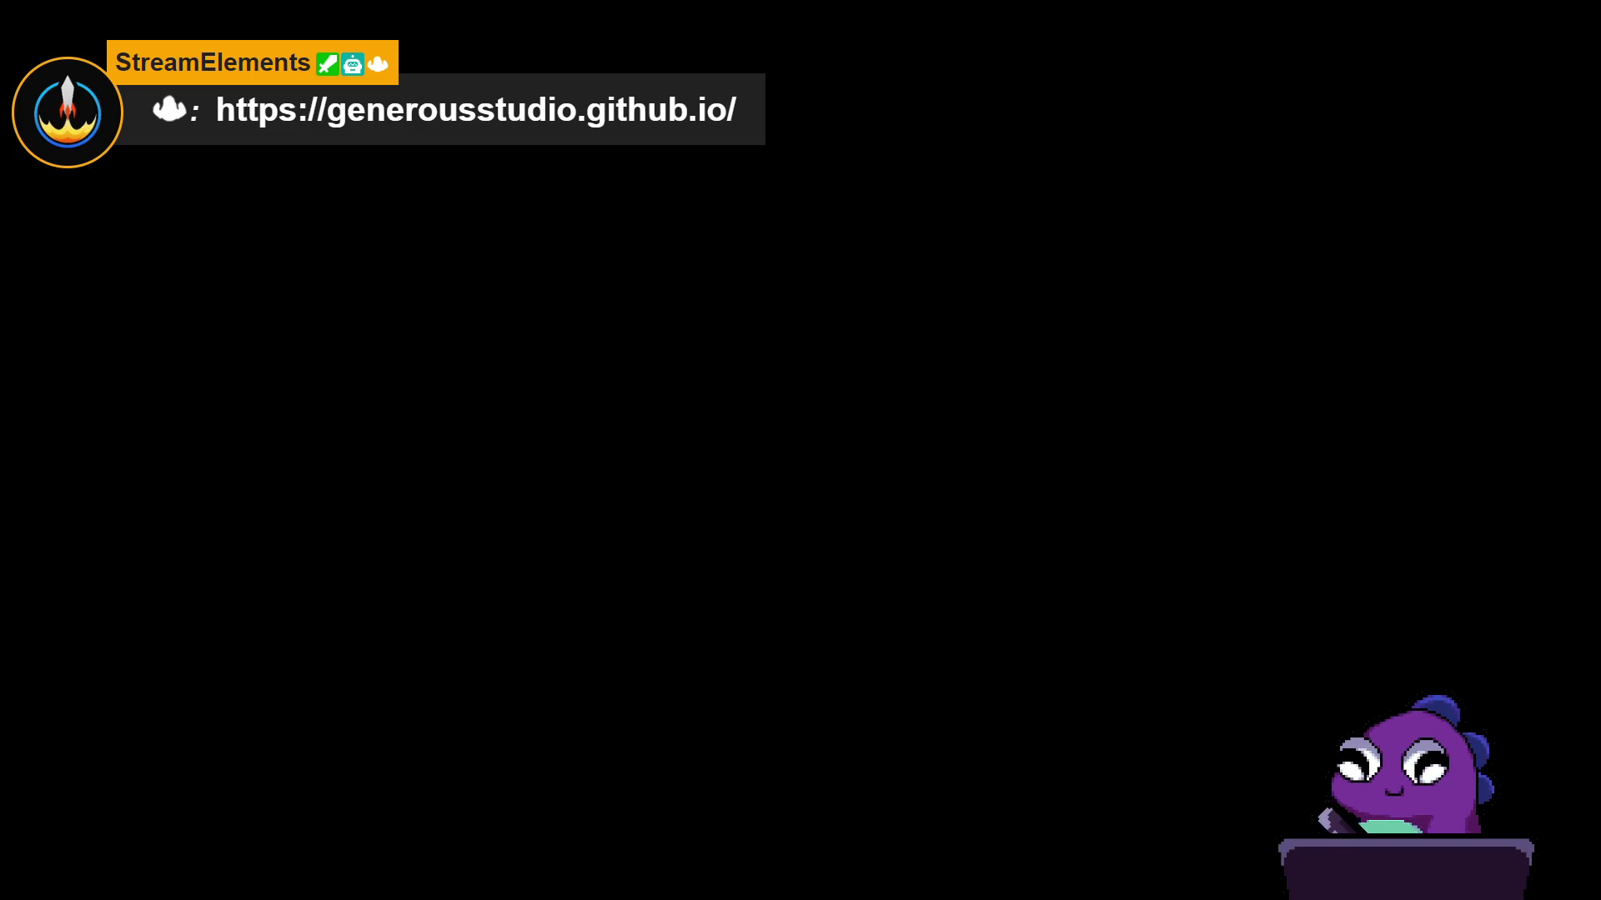
{"action": "key", "text": "XF86AudioLowerVolume"}
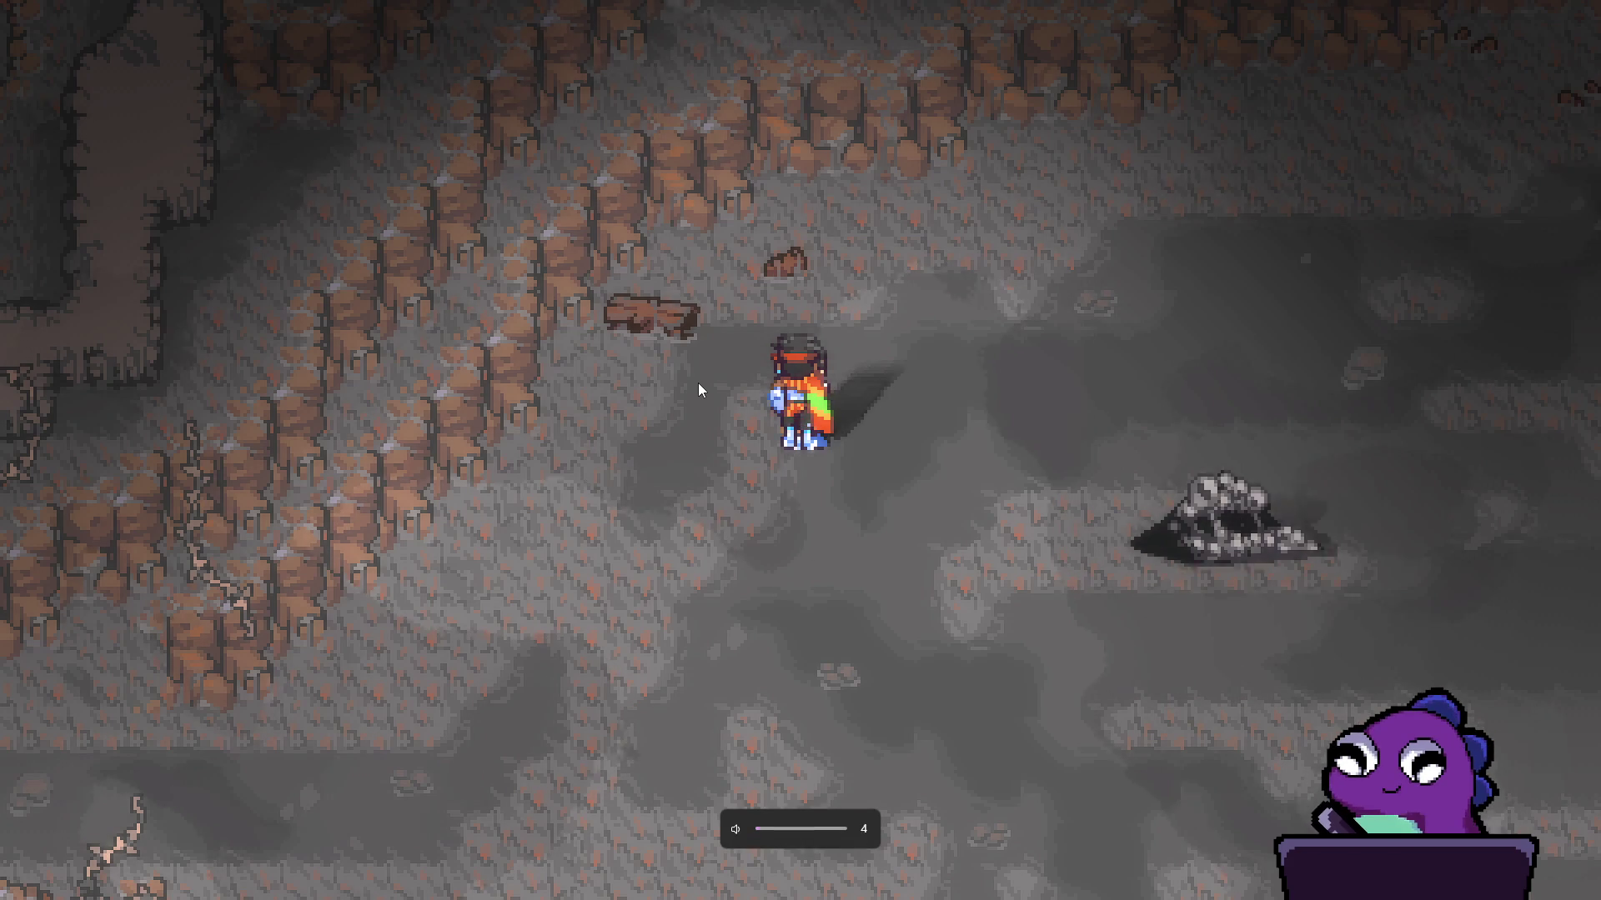
{"action": "key", "text": "XF86AudioRaiseVolume"}
{"action": "key", "text": "XF86AudioRaiseVolume"}
{"action": "key", "text": "XF86AudioRaiseVolume"}
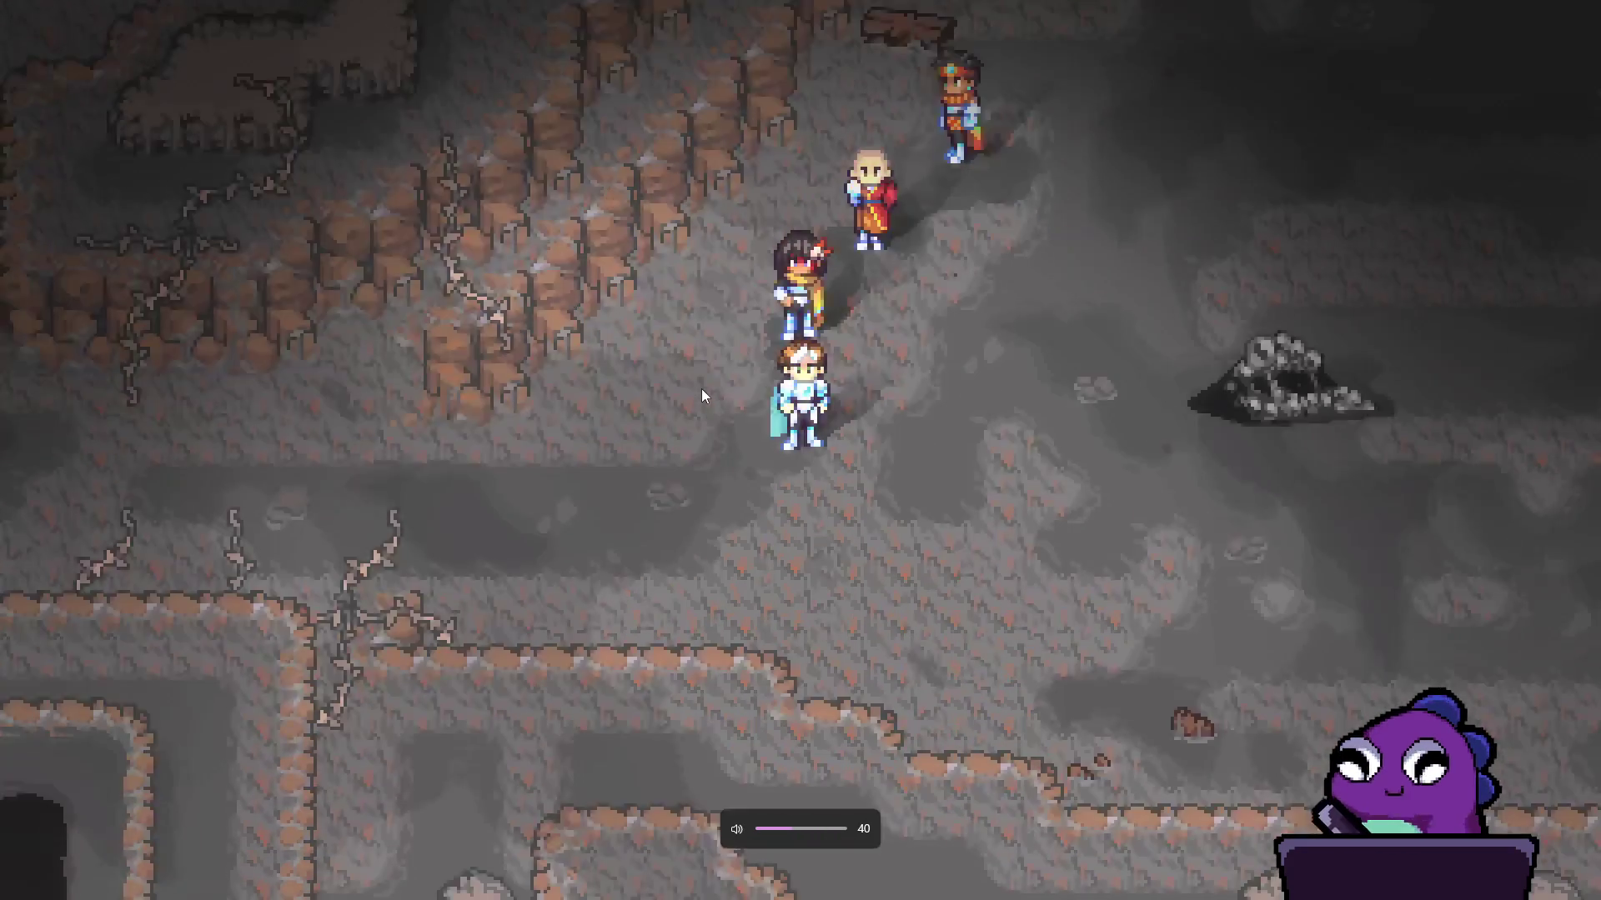
{"action": "key", "text": "Escape"}
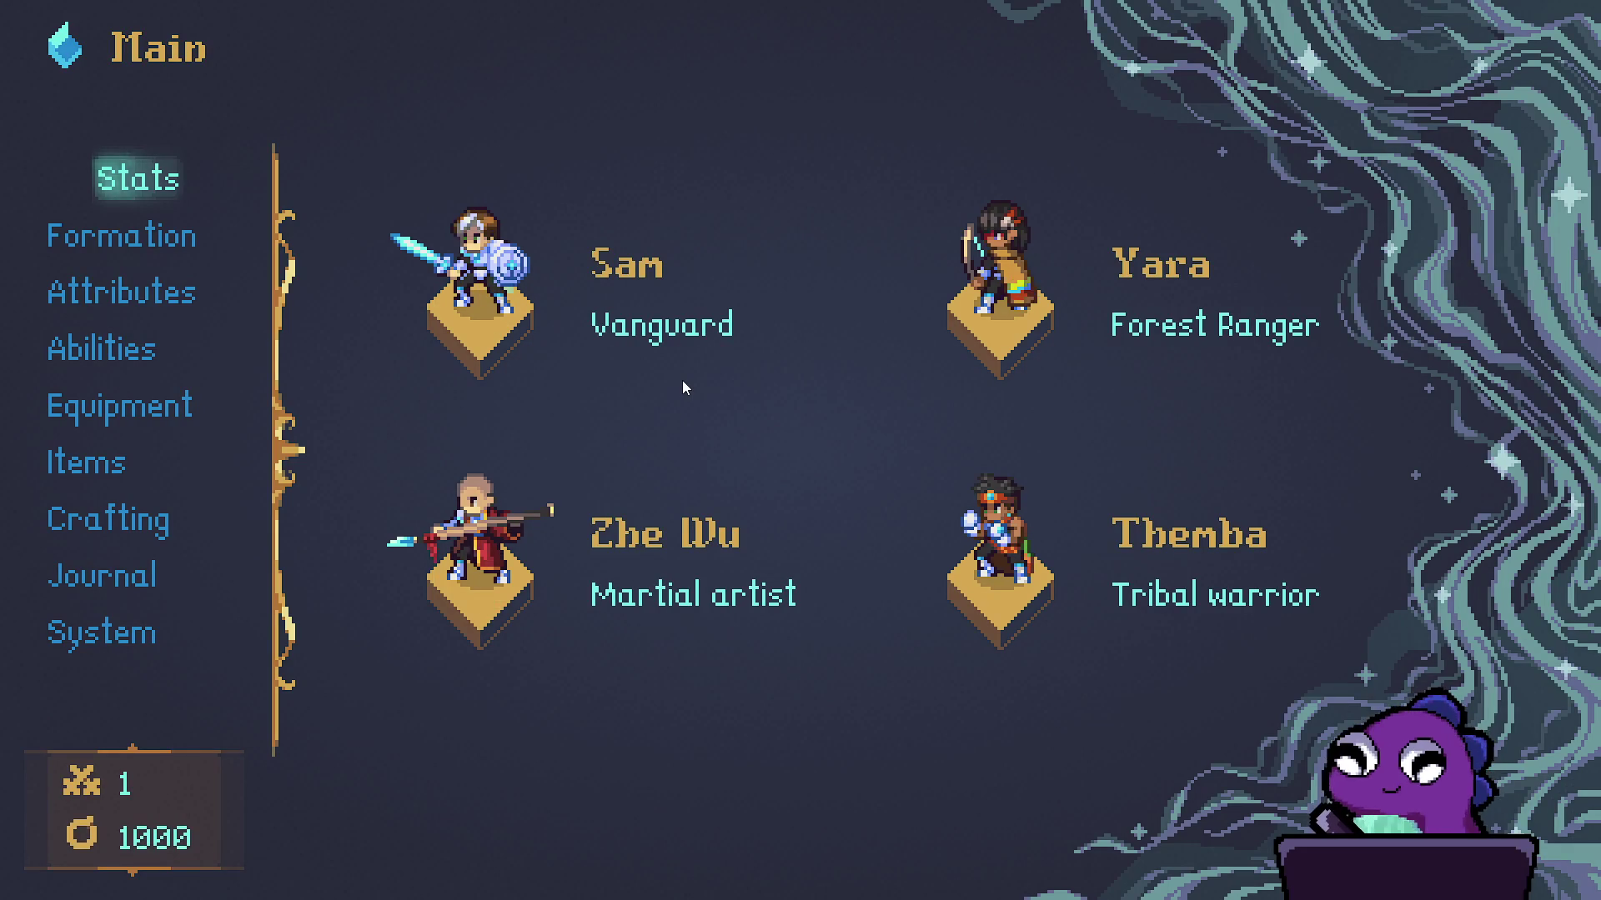
- Raise the volume to 48 and open the System screen's Configs tab
{"action": "key", "text": "Down"}
{"action": "key", "text": "Down"}
{"action": "key", "text": "Down"}
{"action": "key", "text": "XF86AudioRaiseVolume"}
{"action": "key", "text": "XF86AudioRaiseVolume"}
{"action": "key", "text": "XF86AudioRaiseVolume"}
{"action": "key", "text": "XF86AudioRaiseVolume"}
{"action": "key", "text": "XF86AudioRaiseVolume"}
{"action": "key", "text": "XF86AudioRaiseVolume"}
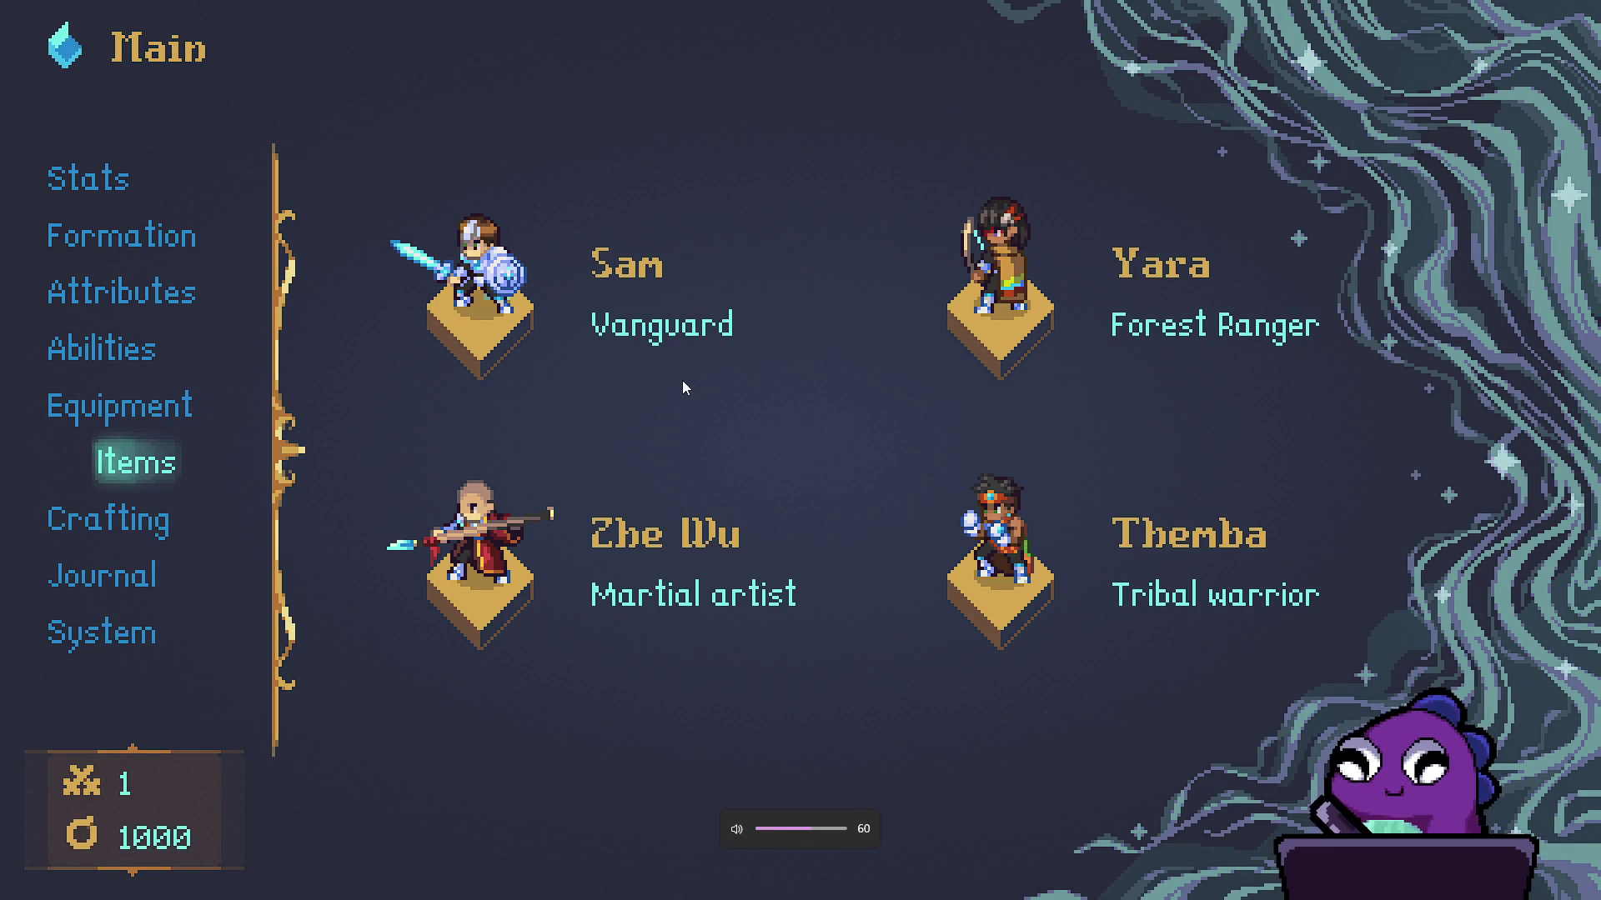
{"action": "key", "text": "Down"}
{"action": "key", "text": "Down"}
{"action": "key", "text": "Up"}
{"action": "key", "text": "Down"}
{"action": "key", "text": "Down"}
{"action": "key", "text": "Return"}
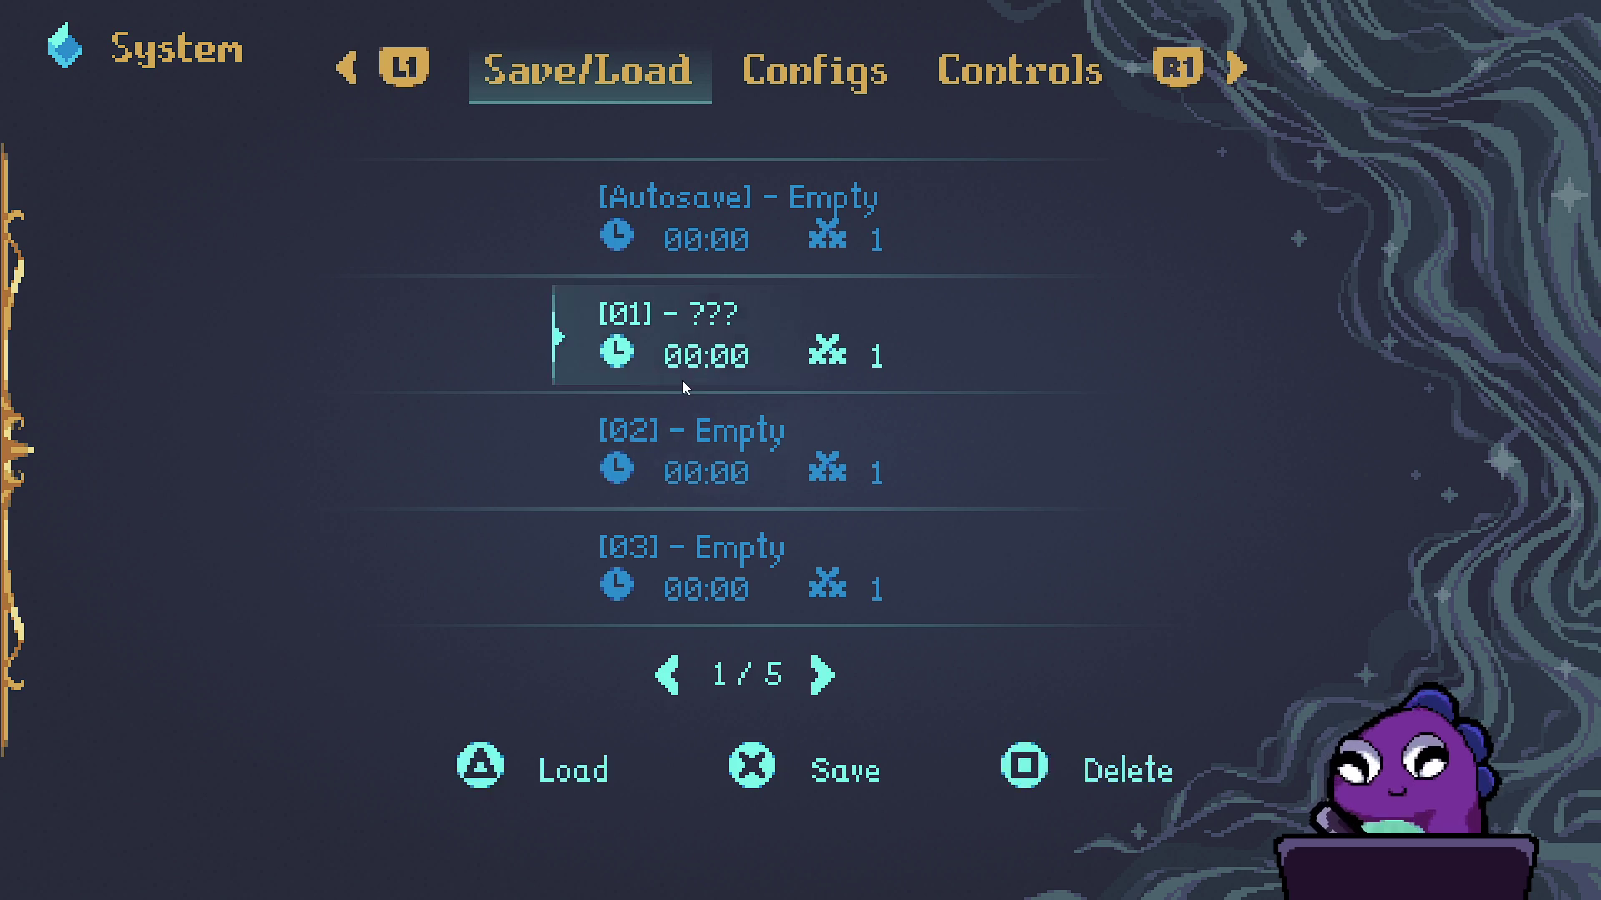
{"action": "key", "text": "e"}
{"action": "key", "text": "Down"}
- Browse the video and audio settings and peek at the controls settings
{"action": "key", "text": "Down"}
{"action": "key", "text": "Down"}
{"action": "key", "text": "Up"}
{"action": "key", "text": "Down"}
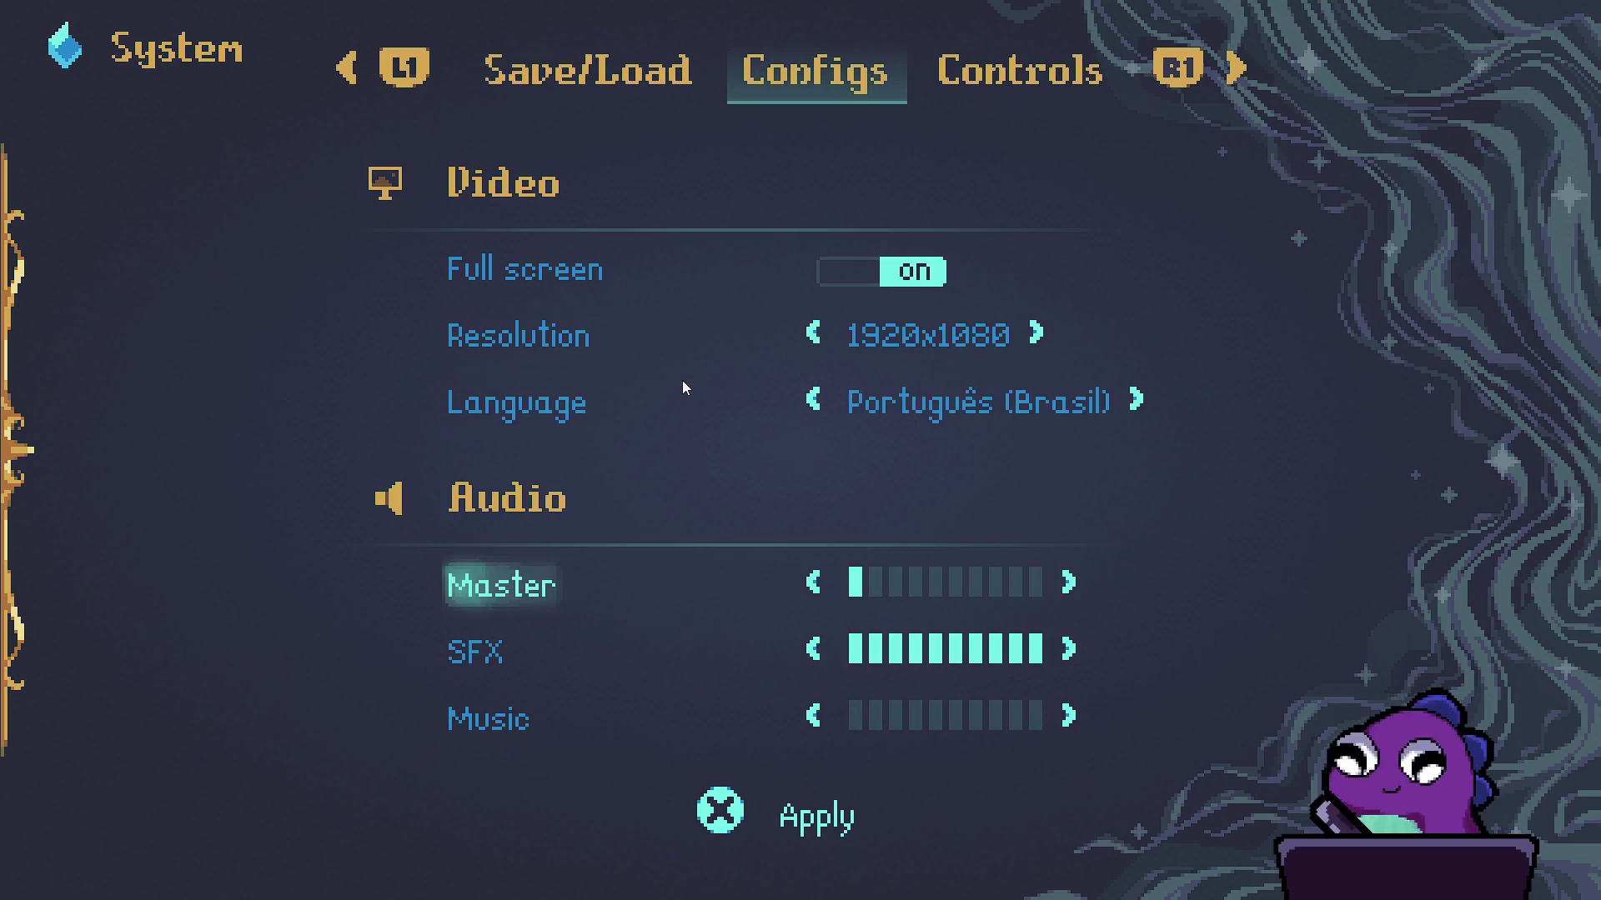
{"action": "key", "text": "Up"}
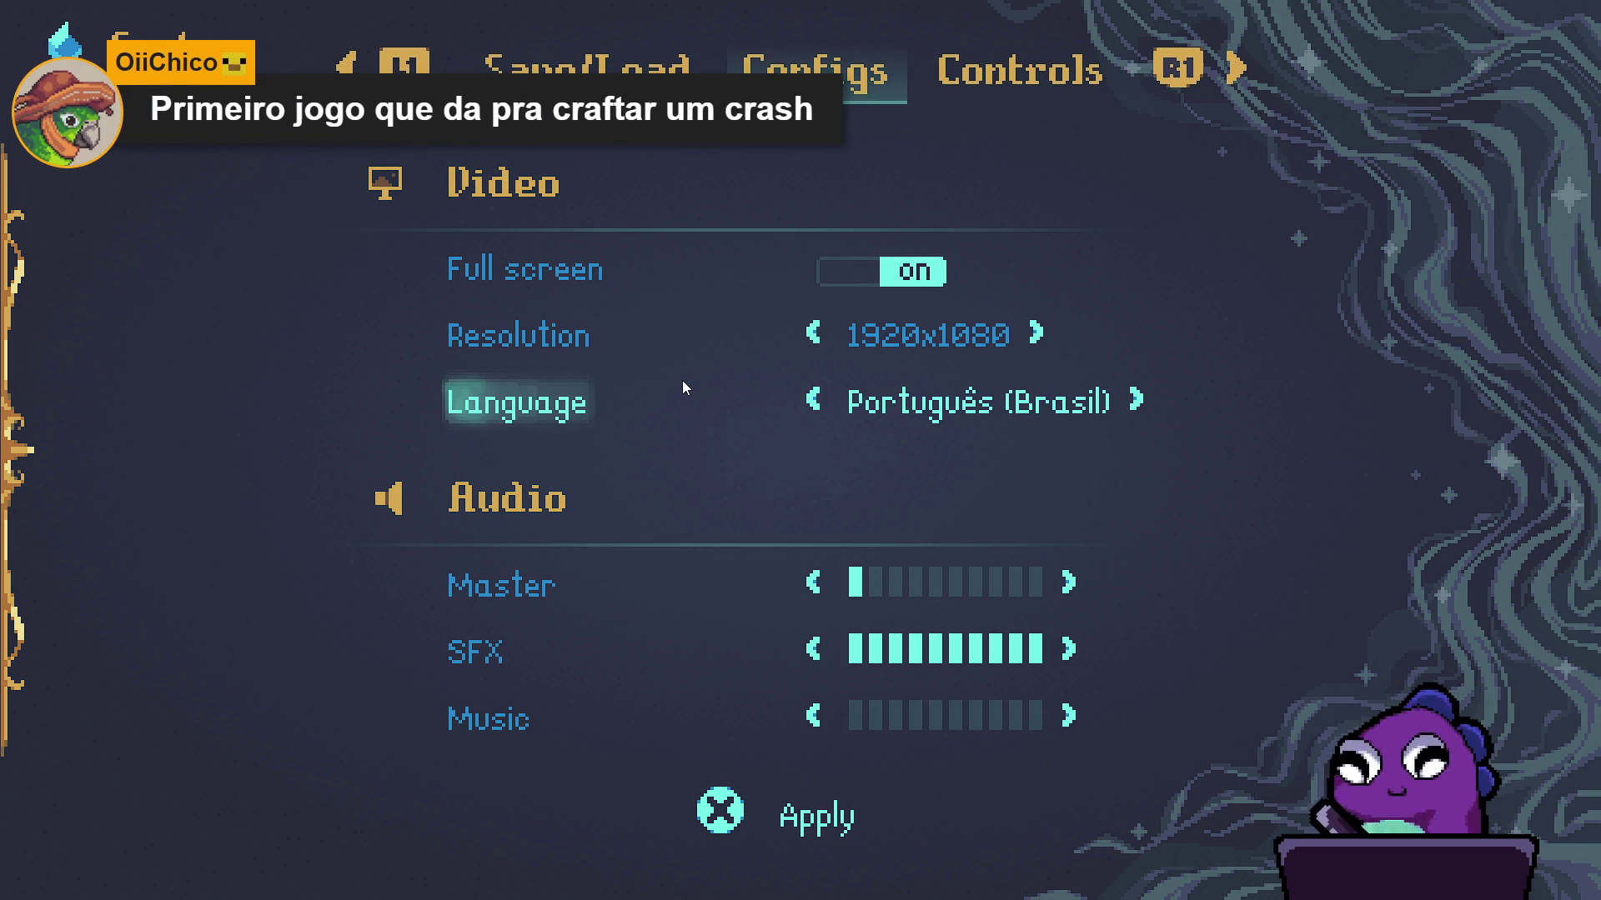
{"action": "key", "text": "Up"}
{"action": "key", "text": "e"}
{"action": "key", "text": "q"}
- Switch back to Save/Load and look through the save slots
{"action": "key", "text": "Down"}
{"action": "key", "text": "Up"}
{"action": "key", "text": "Up"}
{"action": "key", "text": "Down"}
{"action": "key", "text": "q"}
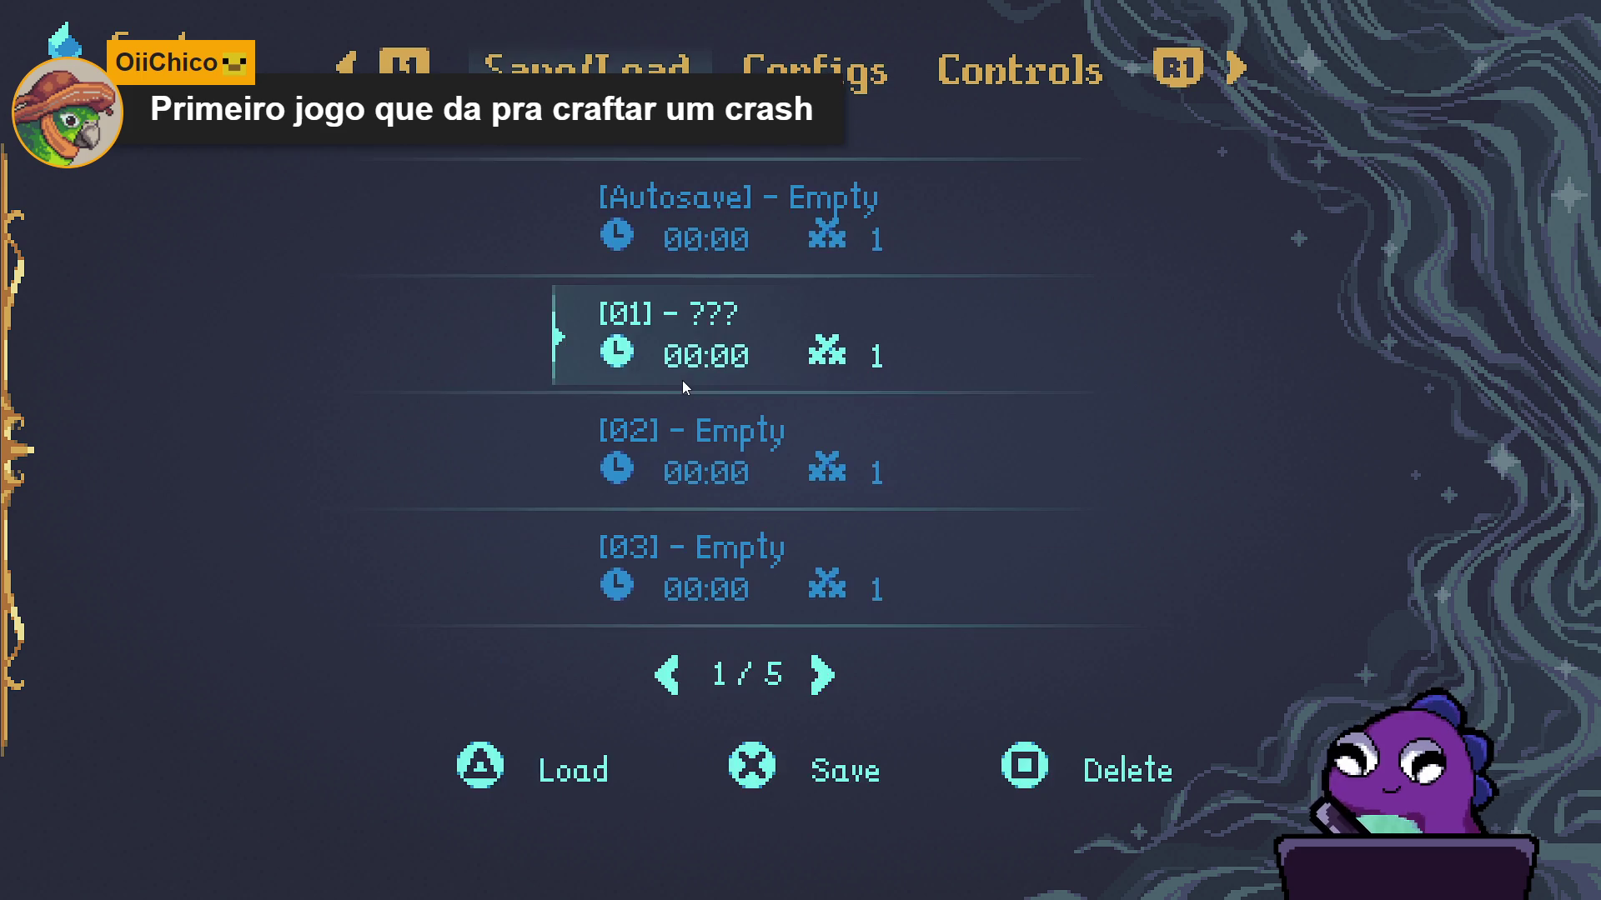
{"action": "key", "text": "Down"}
{"action": "key", "text": "Down"}
{"action": "key", "text": "Up"}
{"action": "key", "text": "Up"}
{"action": "key", "text": "Up"}
{"action": "key", "text": "Down"}
- Return to the configuration settings, then close the pause menu back to the cave
{"action": "key", "text": "Up"}
{"action": "key", "text": "e"}
{"action": "key", "text": "e"}
{"action": "key", "text": "q"}
{"action": "key", "text": "q"}
{"action": "key", "text": "Escape"}
{"action": "key", "text": "Escape"}
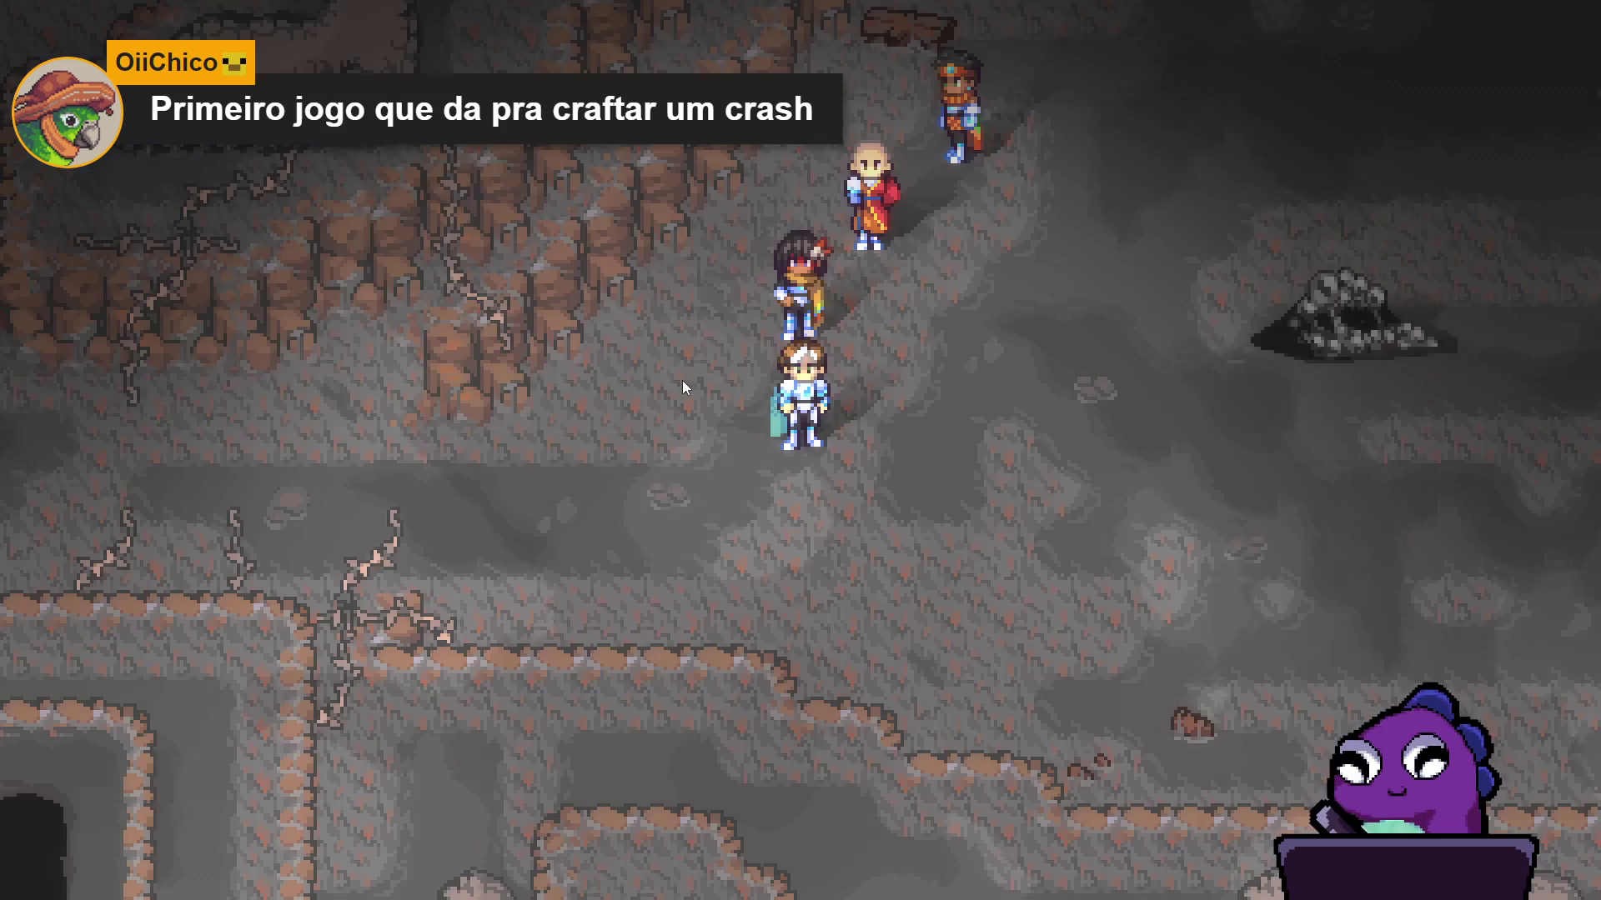
- Walk the party through the cave until a Sloth Blob encounter starts
{"action": "key", "text": "Down"}
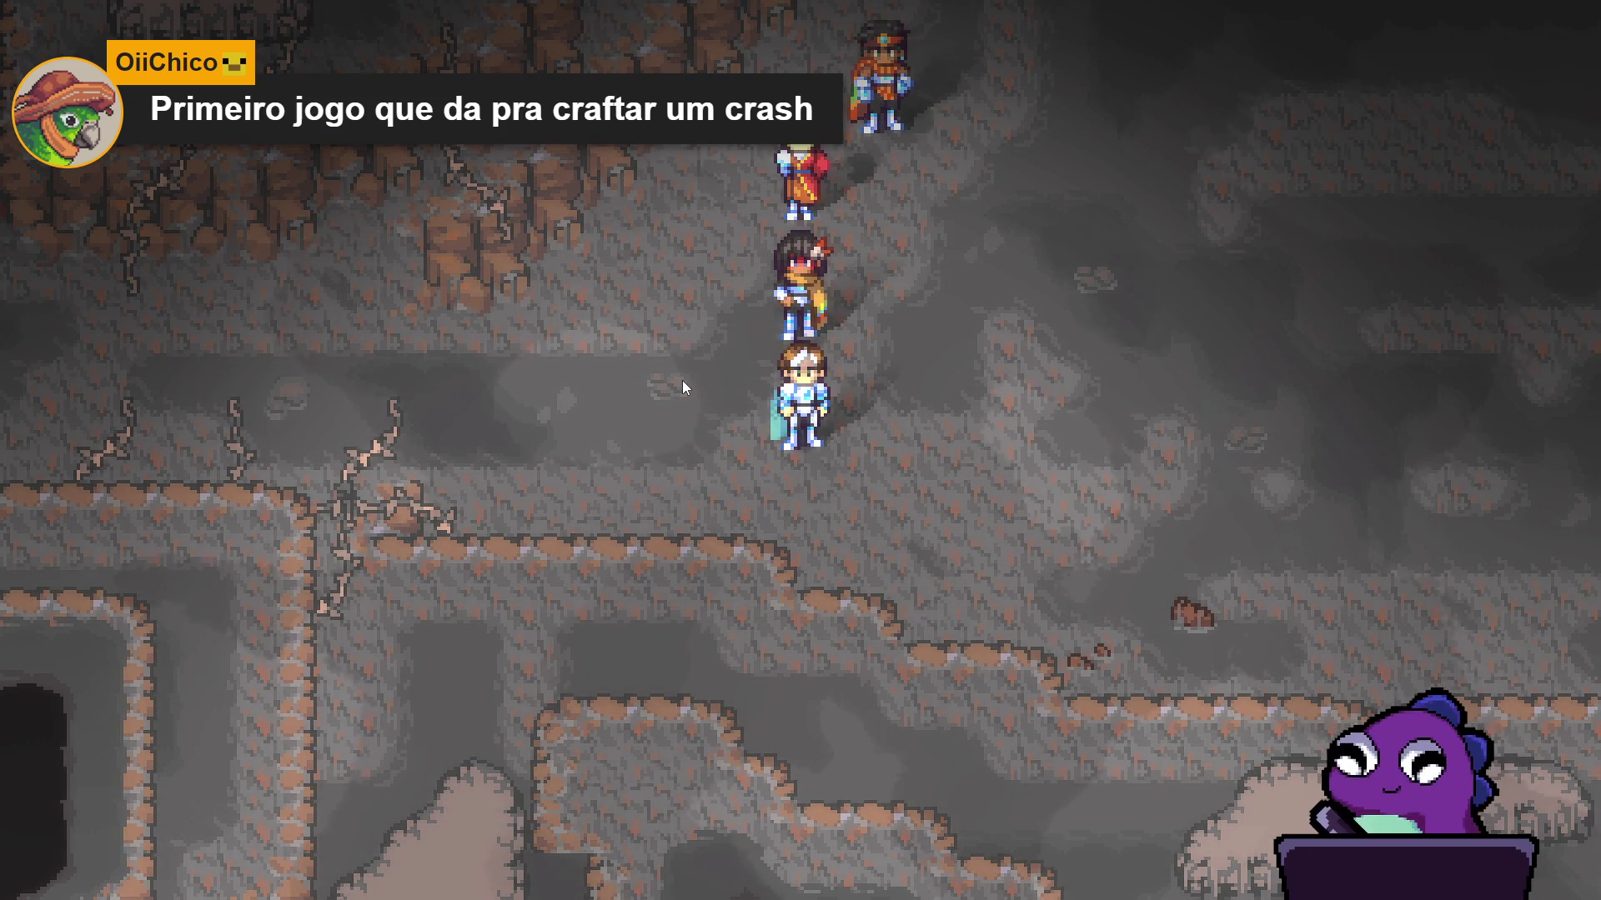
{"action": "key", "text": "Down"}
{"action": "key", "text": "Right"}
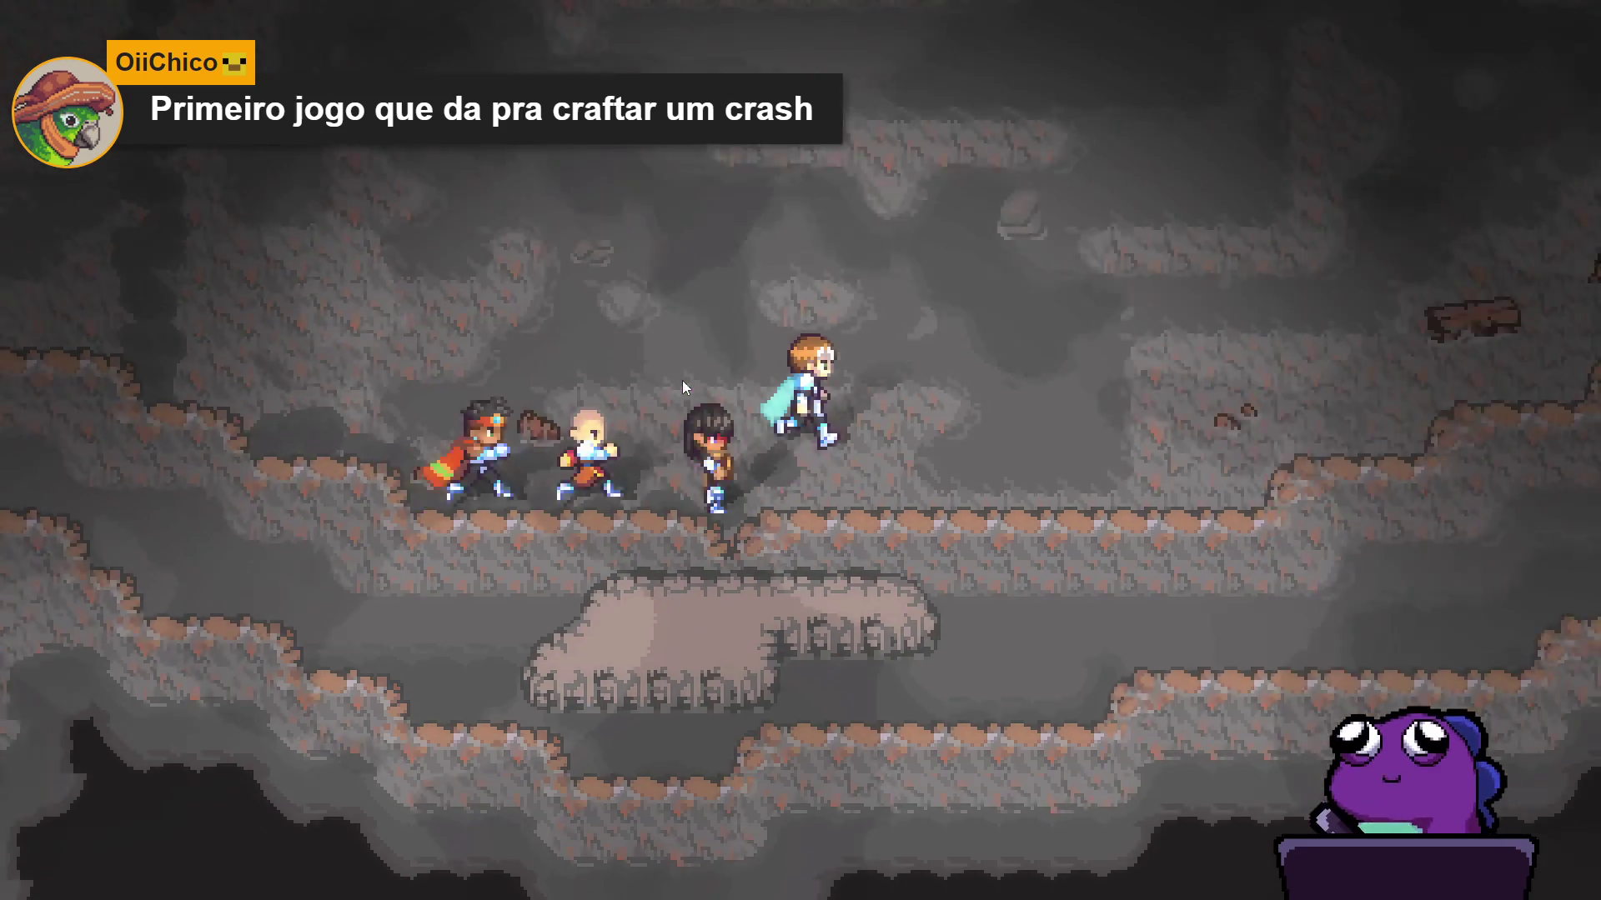
{"action": "key", "text": "Up"}
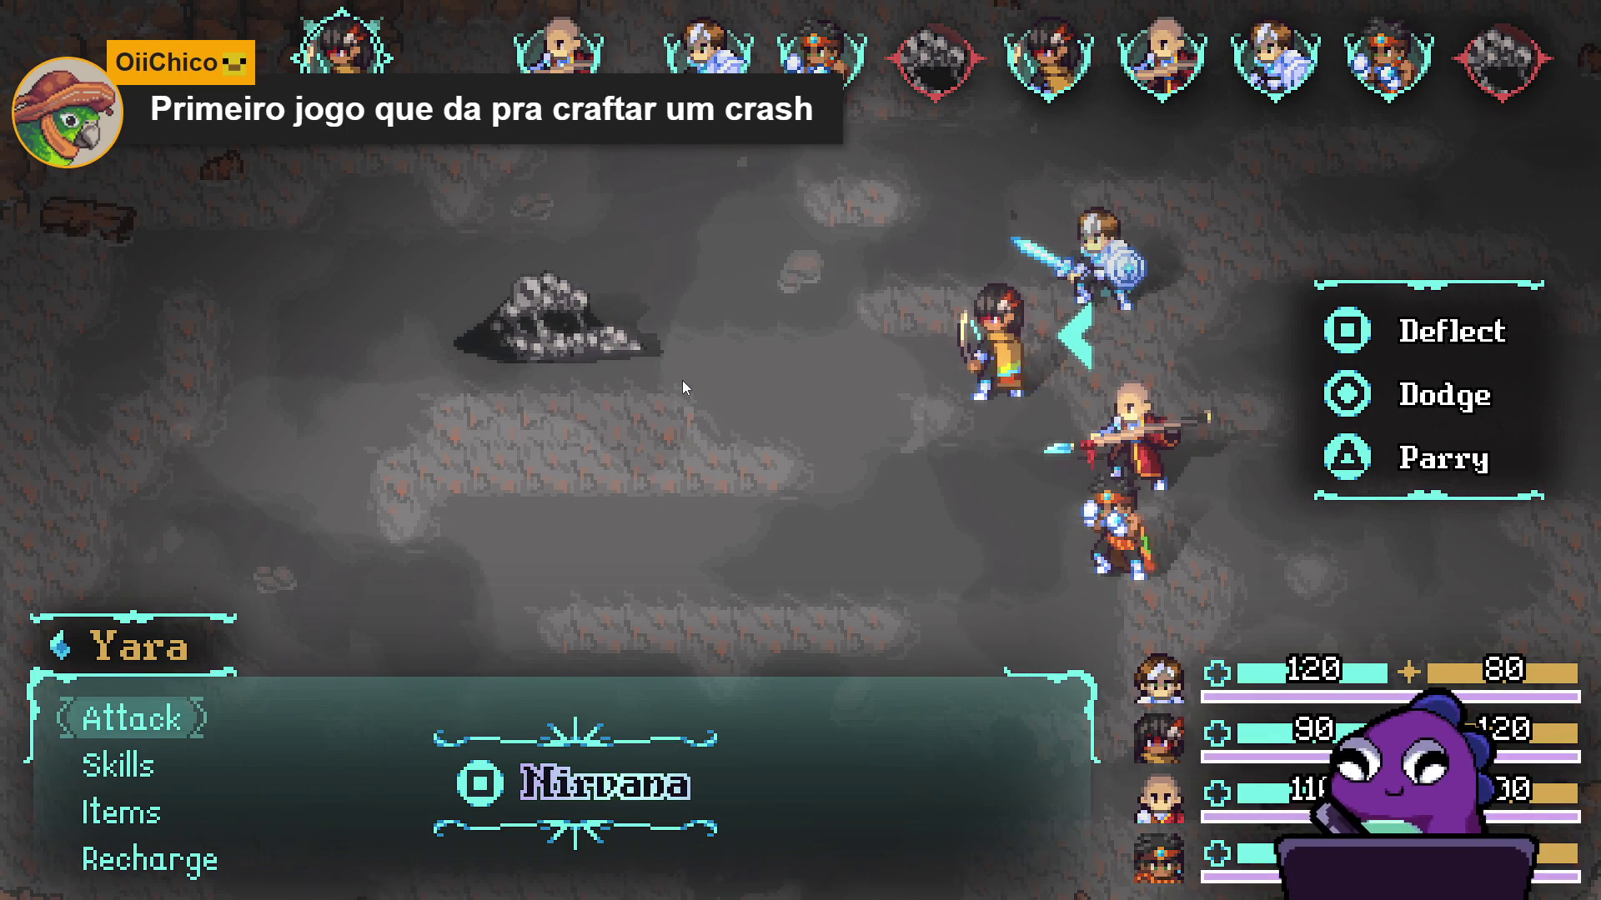
- Have Yara cast Eagle eyes on Zhe Wu
{"action": "key", "text": "Down"}
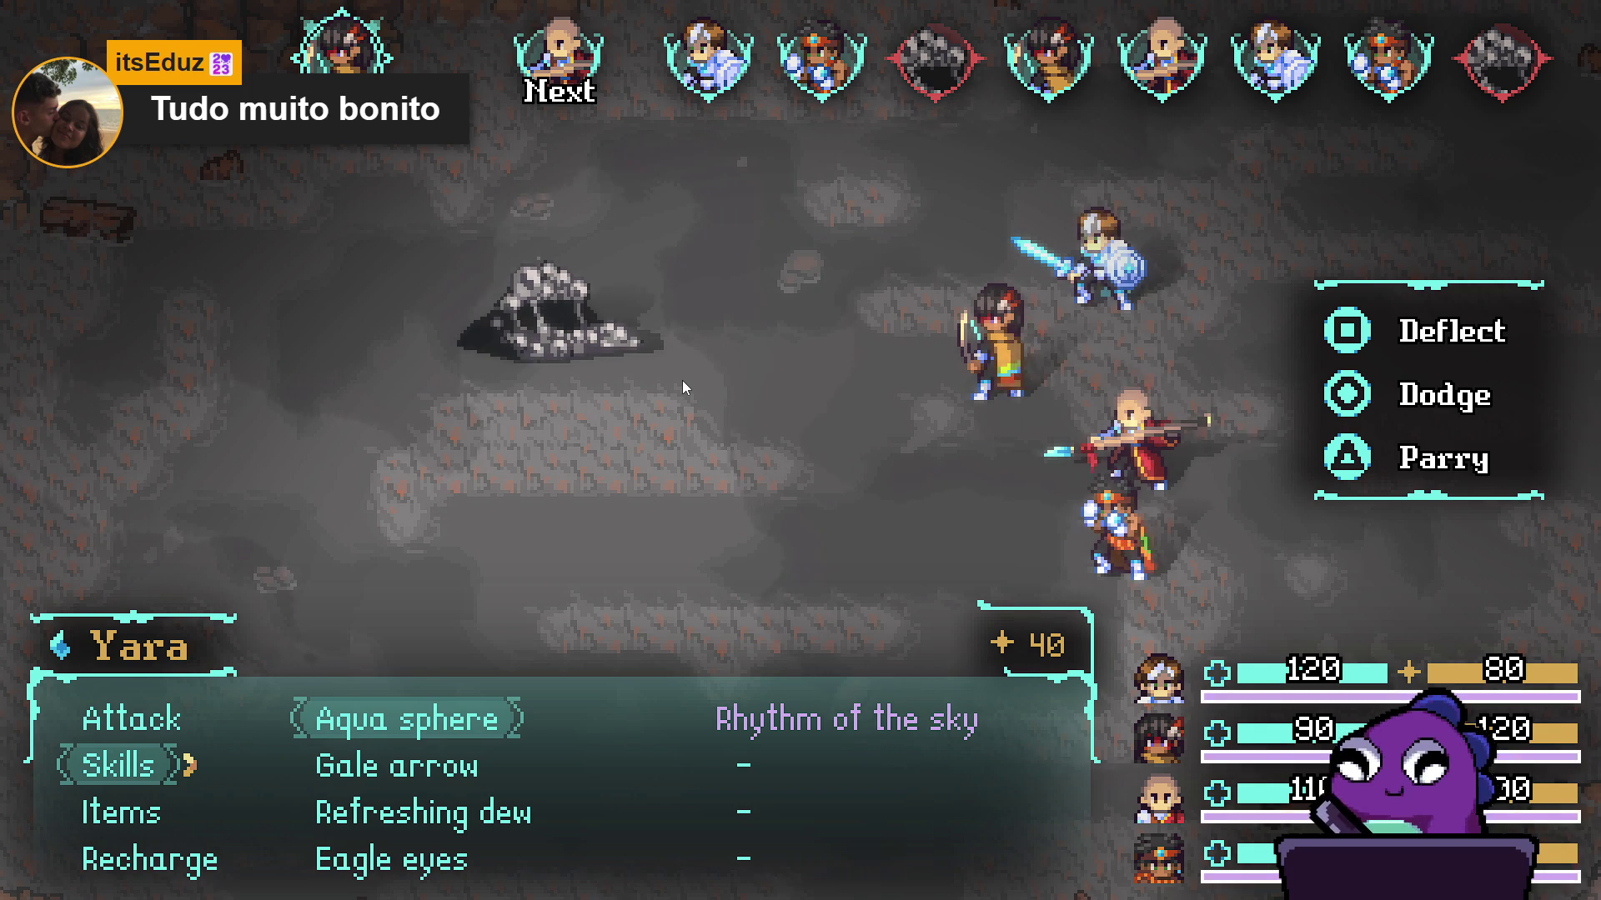
{"action": "key", "text": "Down"}
{"action": "key", "text": "Down"}
{"action": "key", "text": "Down"}
{"action": "key", "text": "Return"}
{"action": "key", "text": "Down"}
{"action": "key", "text": "Return"}
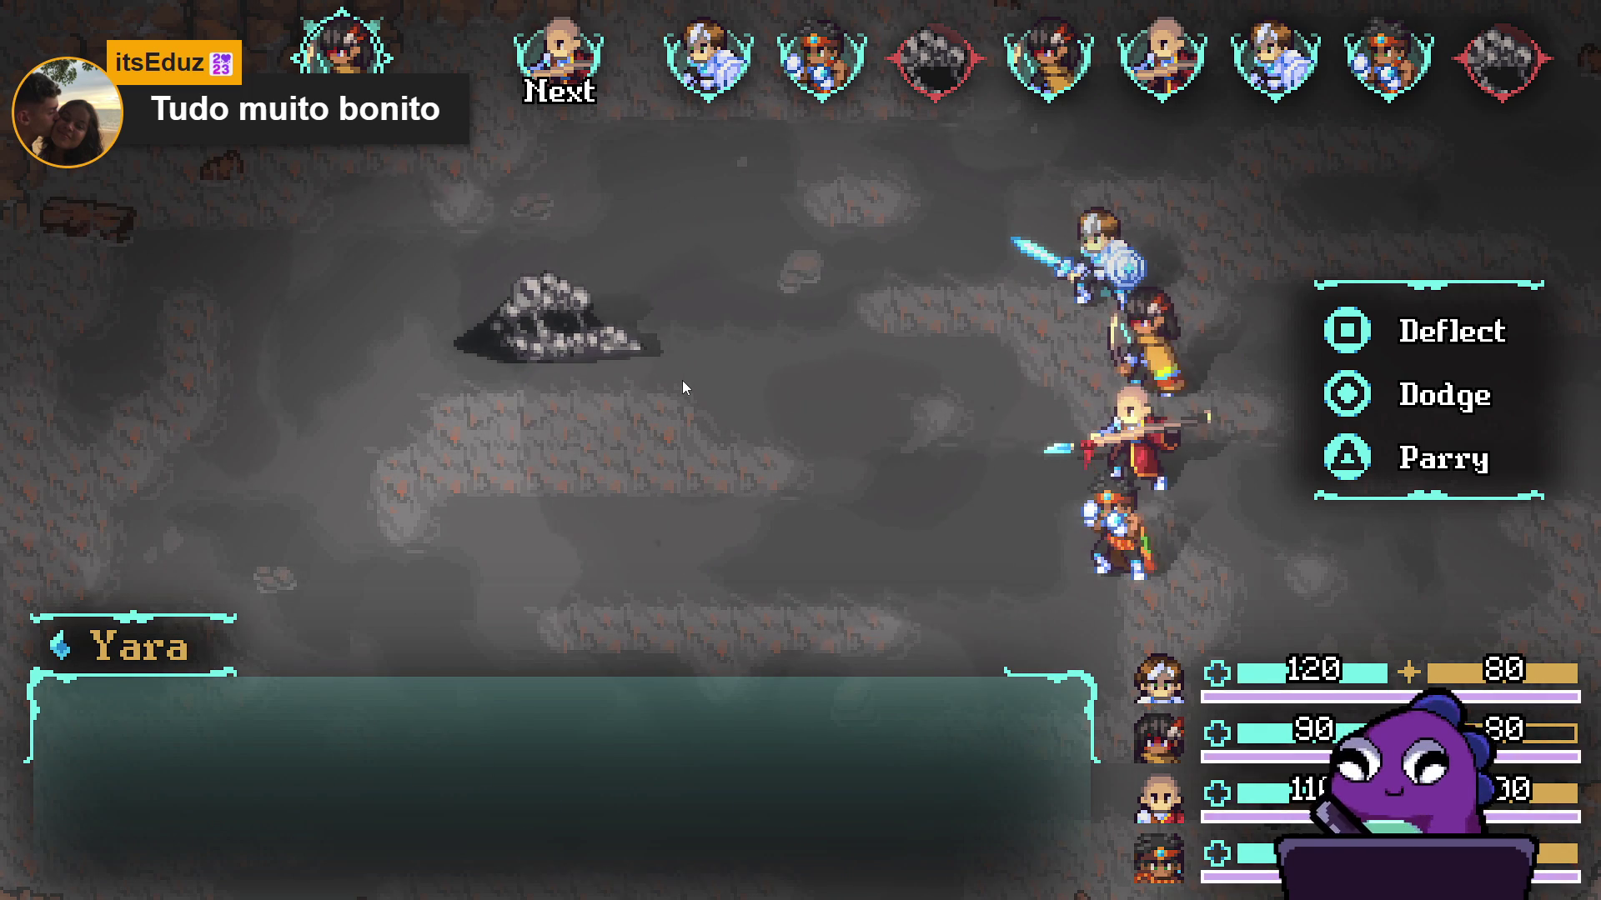
- Have Zhe Wu use Dark thrust on the Sloth Blob
{"action": "key", "text": "Down"}
{"action": "key", "text": "Return"}
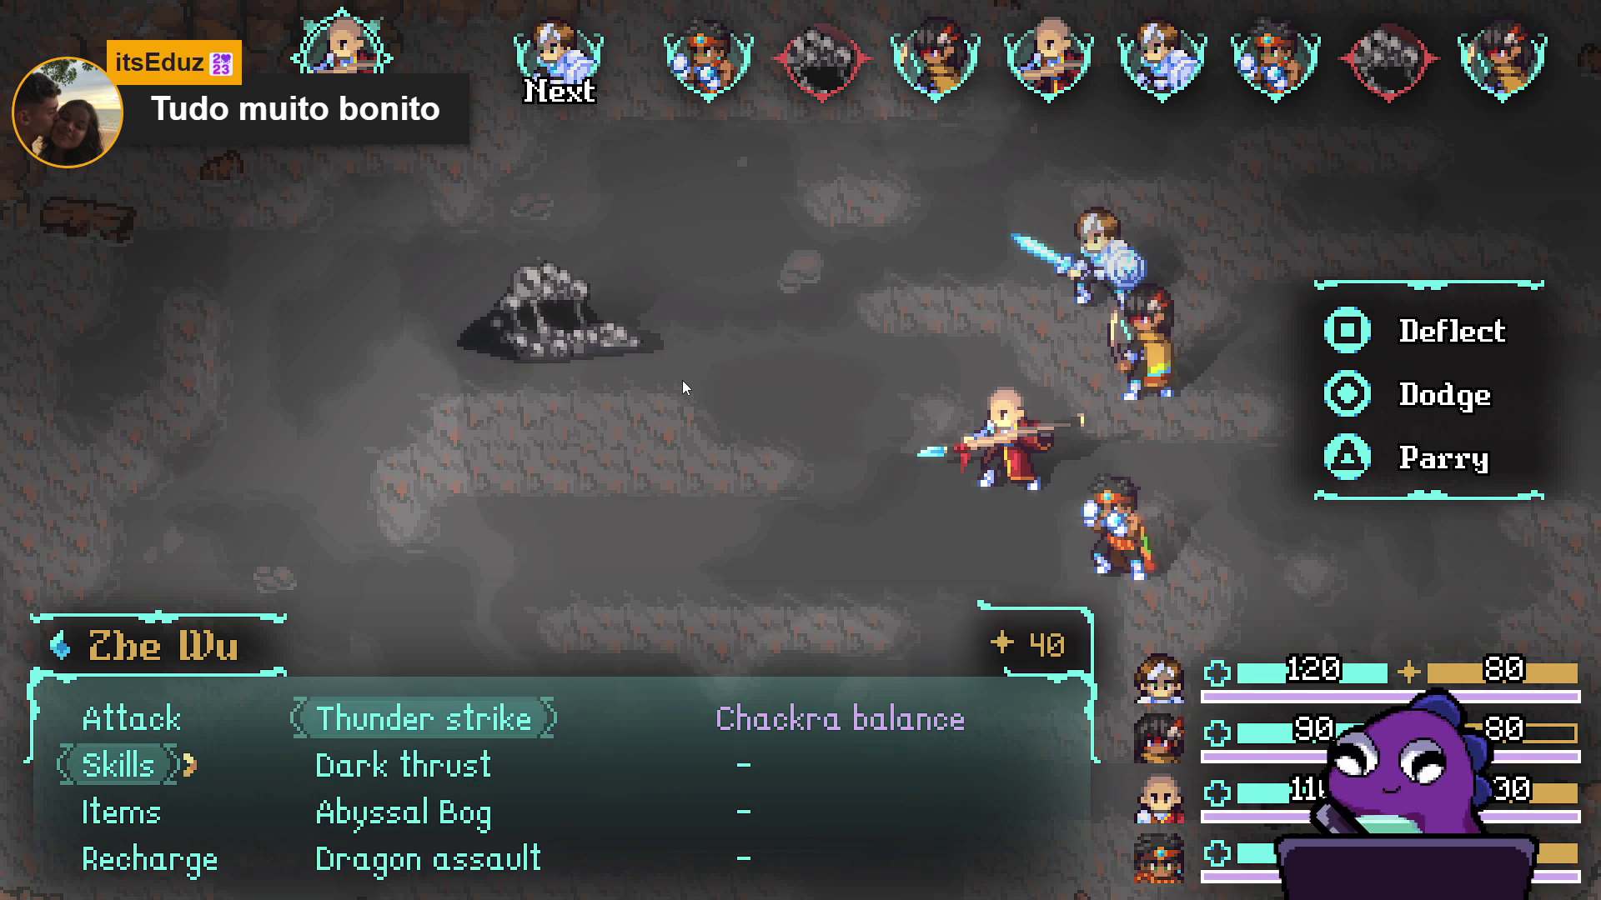
{"action": "key", "text": "Down"}
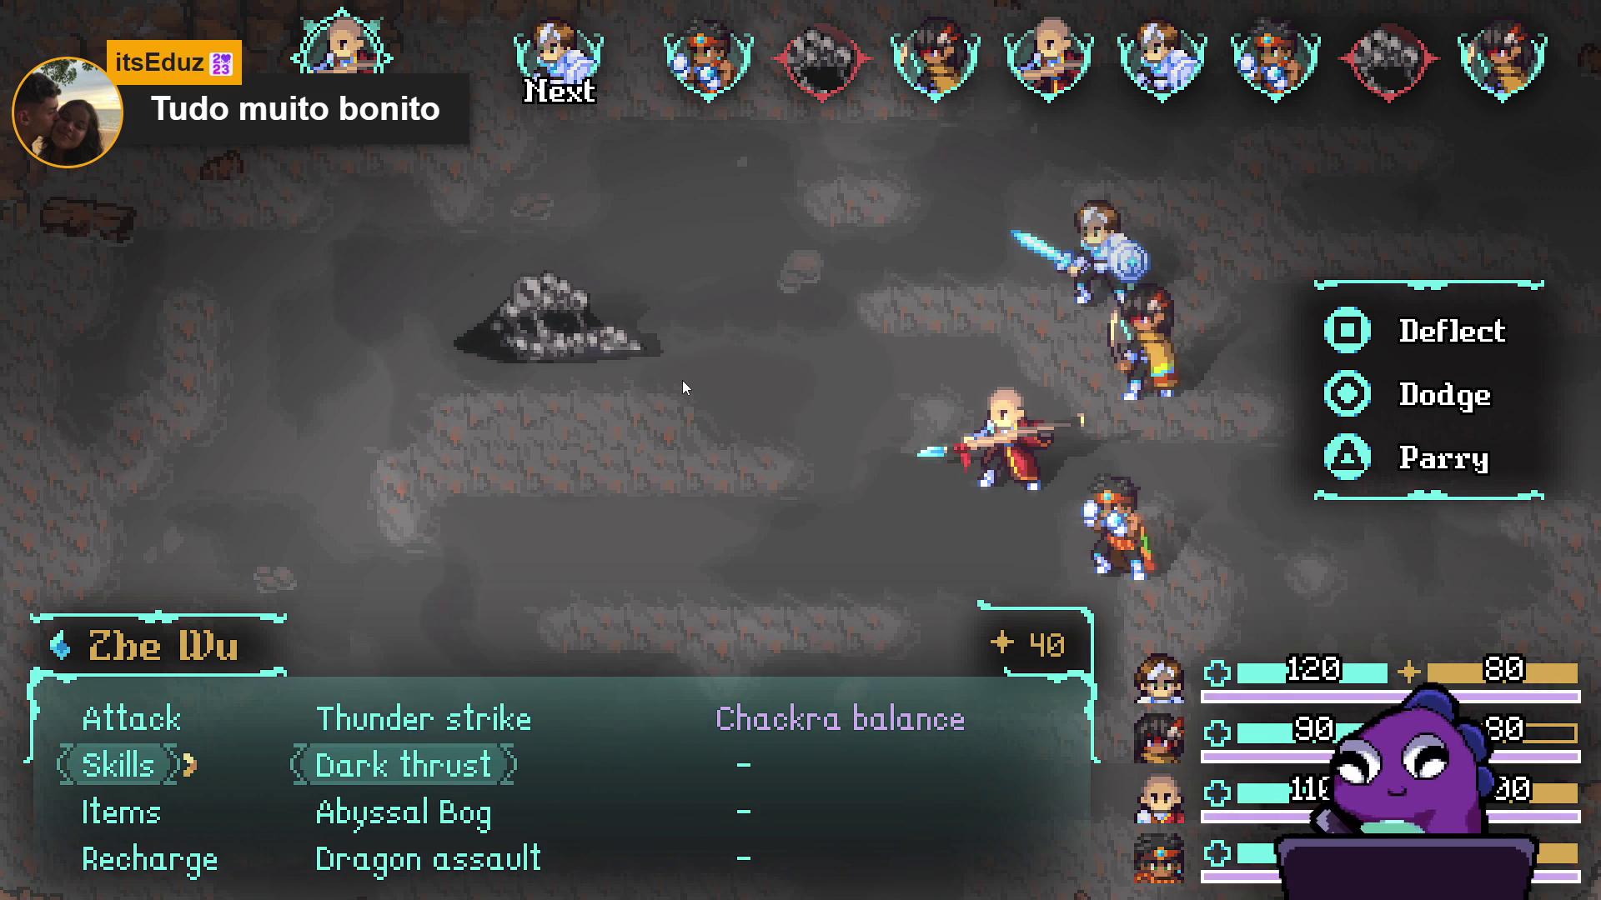
{"action": "key", "text": "Return"}
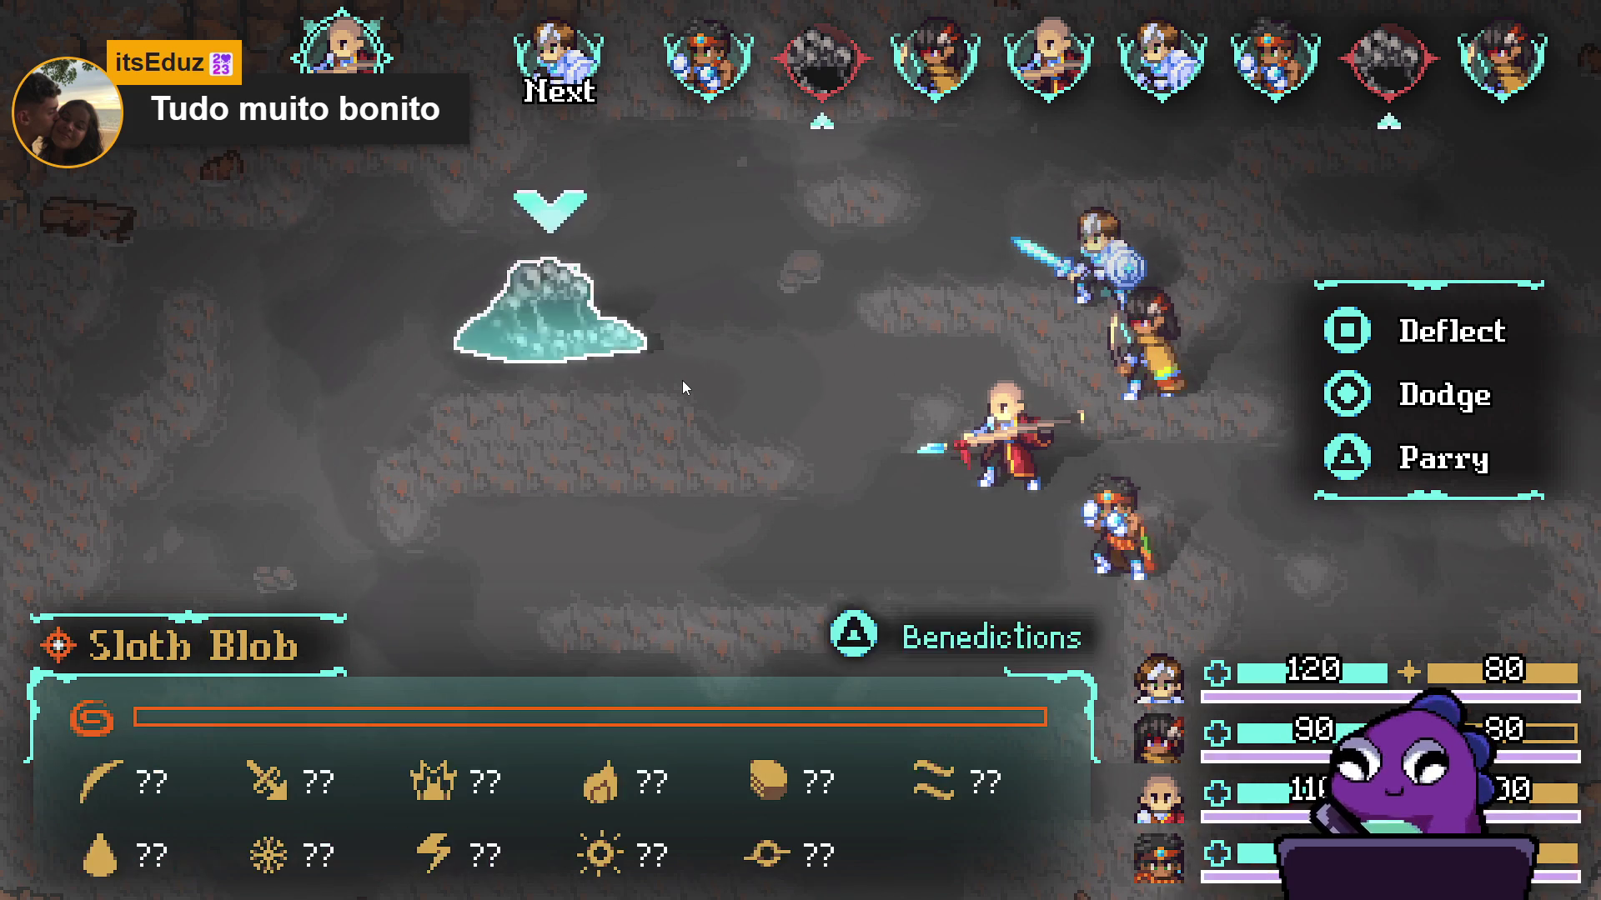
{"action": "key", "text": "Return"}
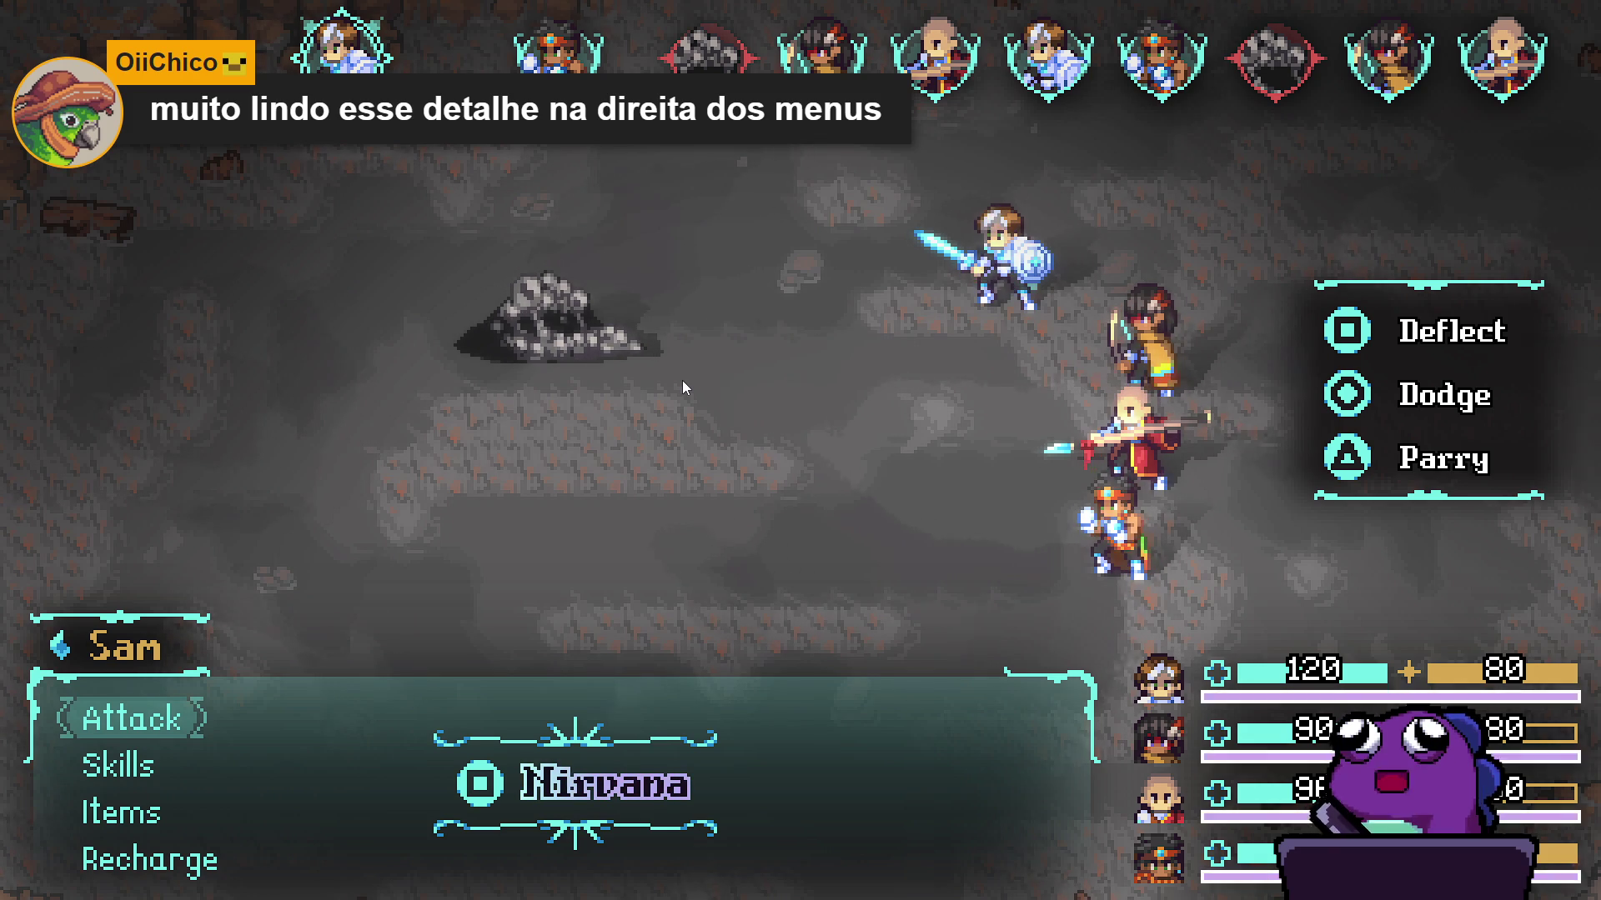
- Trigger Sam's Nirvana burst and cast Fortress of serenity on the party
{"action": "key", "text": "x"}
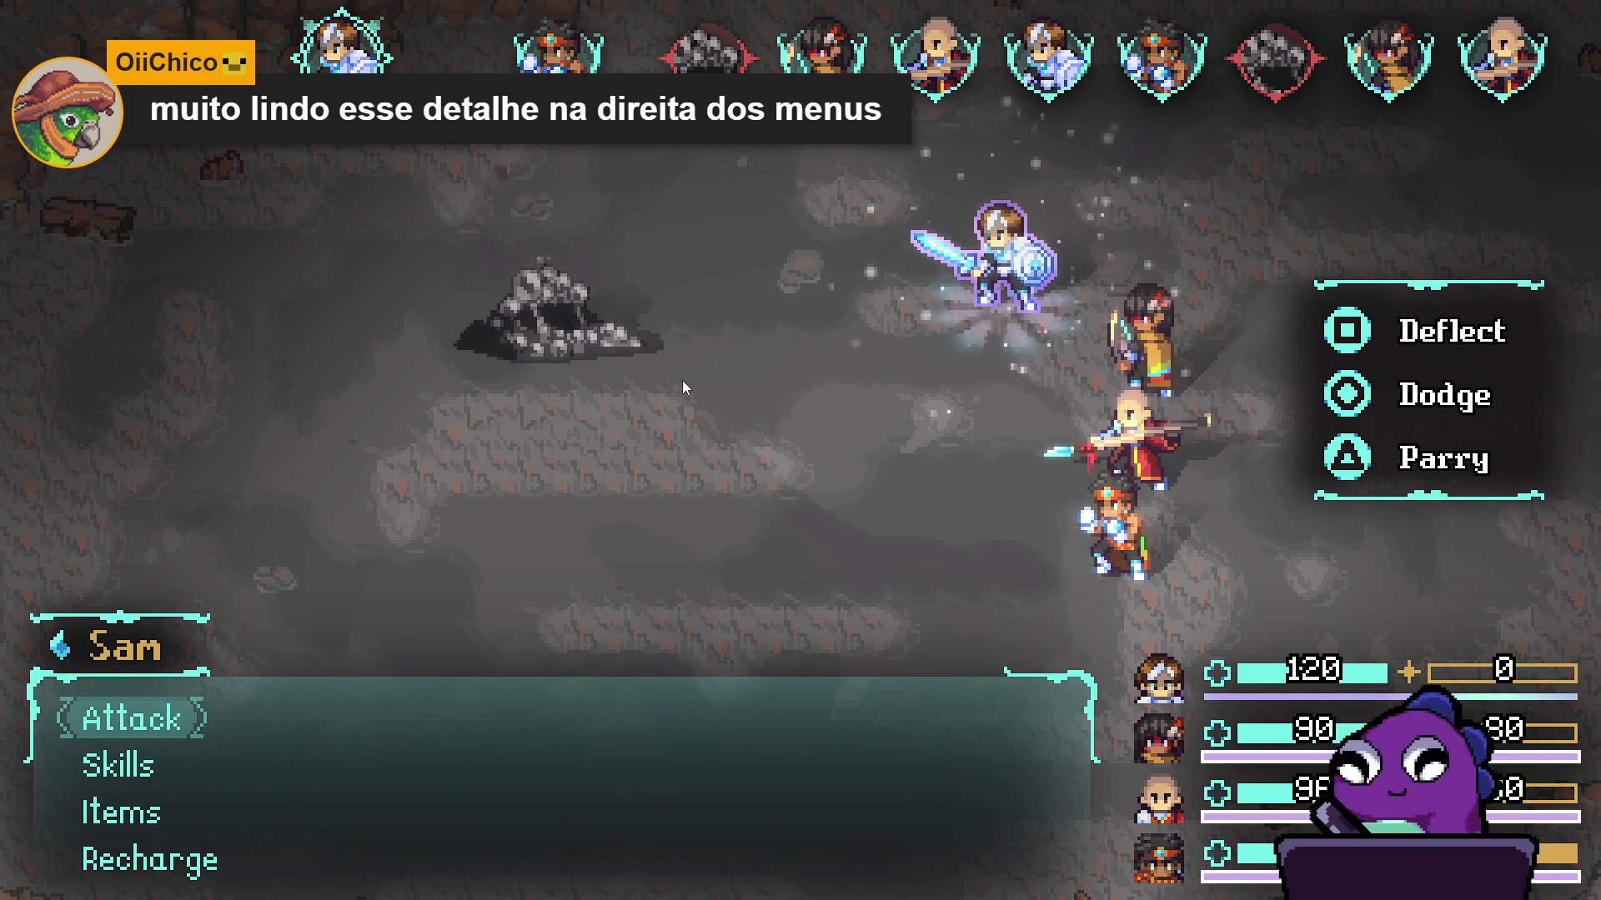
{"action": "key", "text": "Down"}
{"action": "key", "text": "Down"}
{"action": "key", "text": "Up"}
{"action": "key", "text": "Return"}
{"action": "key", "text": "Right"}
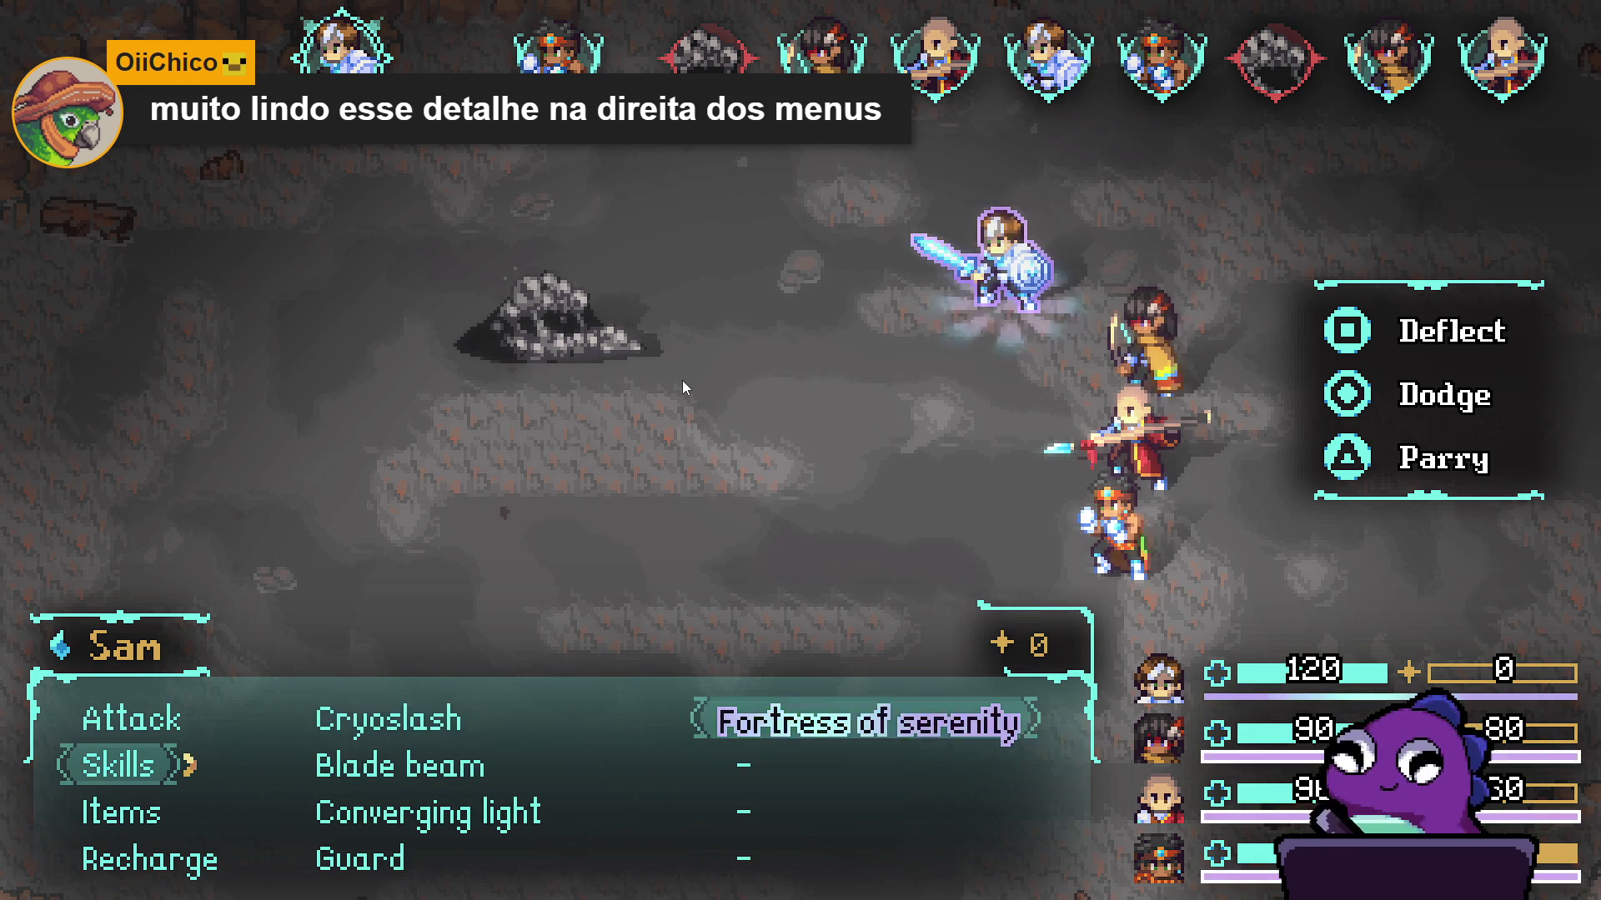
{"action": "key", "text": "Return"}
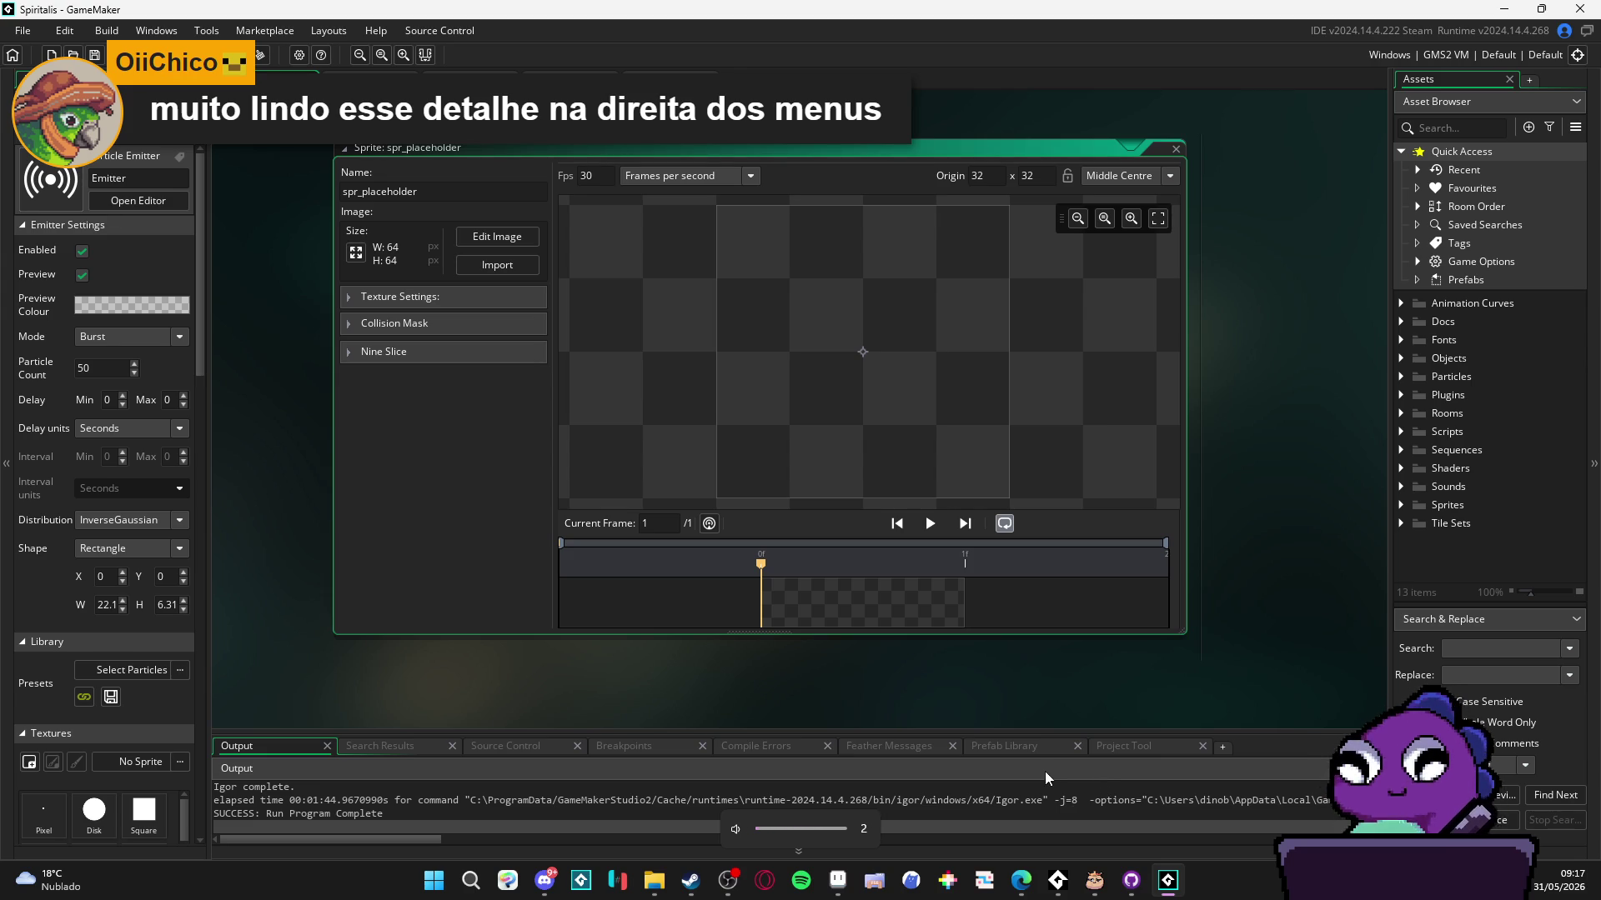
- Mute the system sound and return to the Aseprite animation
{"action": "key", "text": "XF86AudioLowerVolume"}
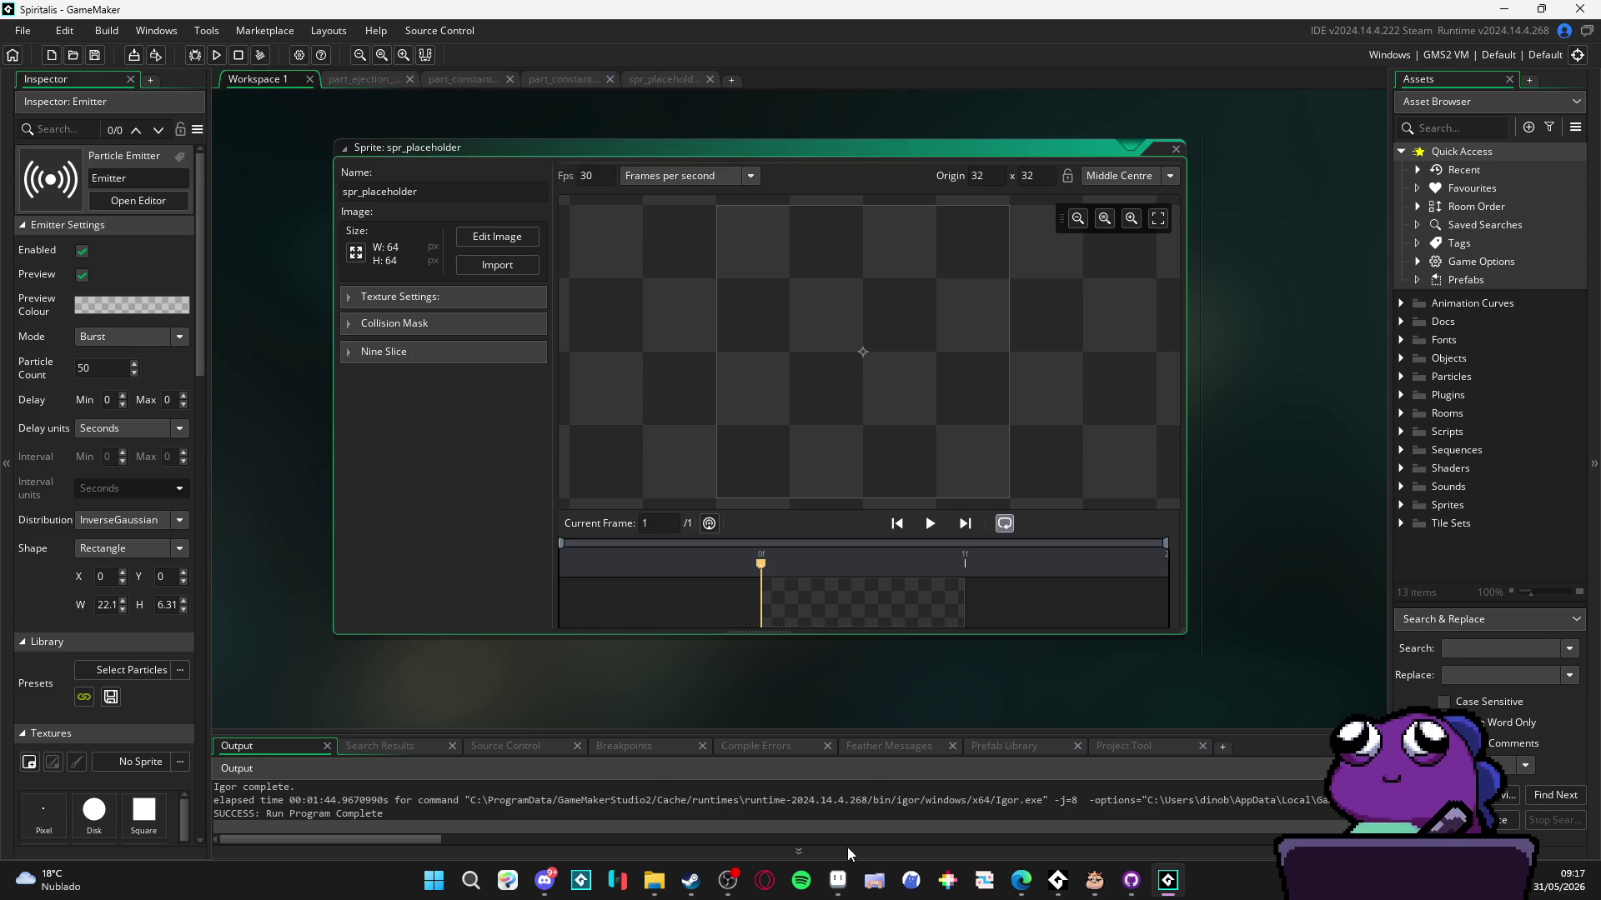
{"action": "key", "text": "alt+Tab"}
{"action": "scroll", "coordinate": [845, 472], "scroll_direction": "down", "scroll_amount": 2}
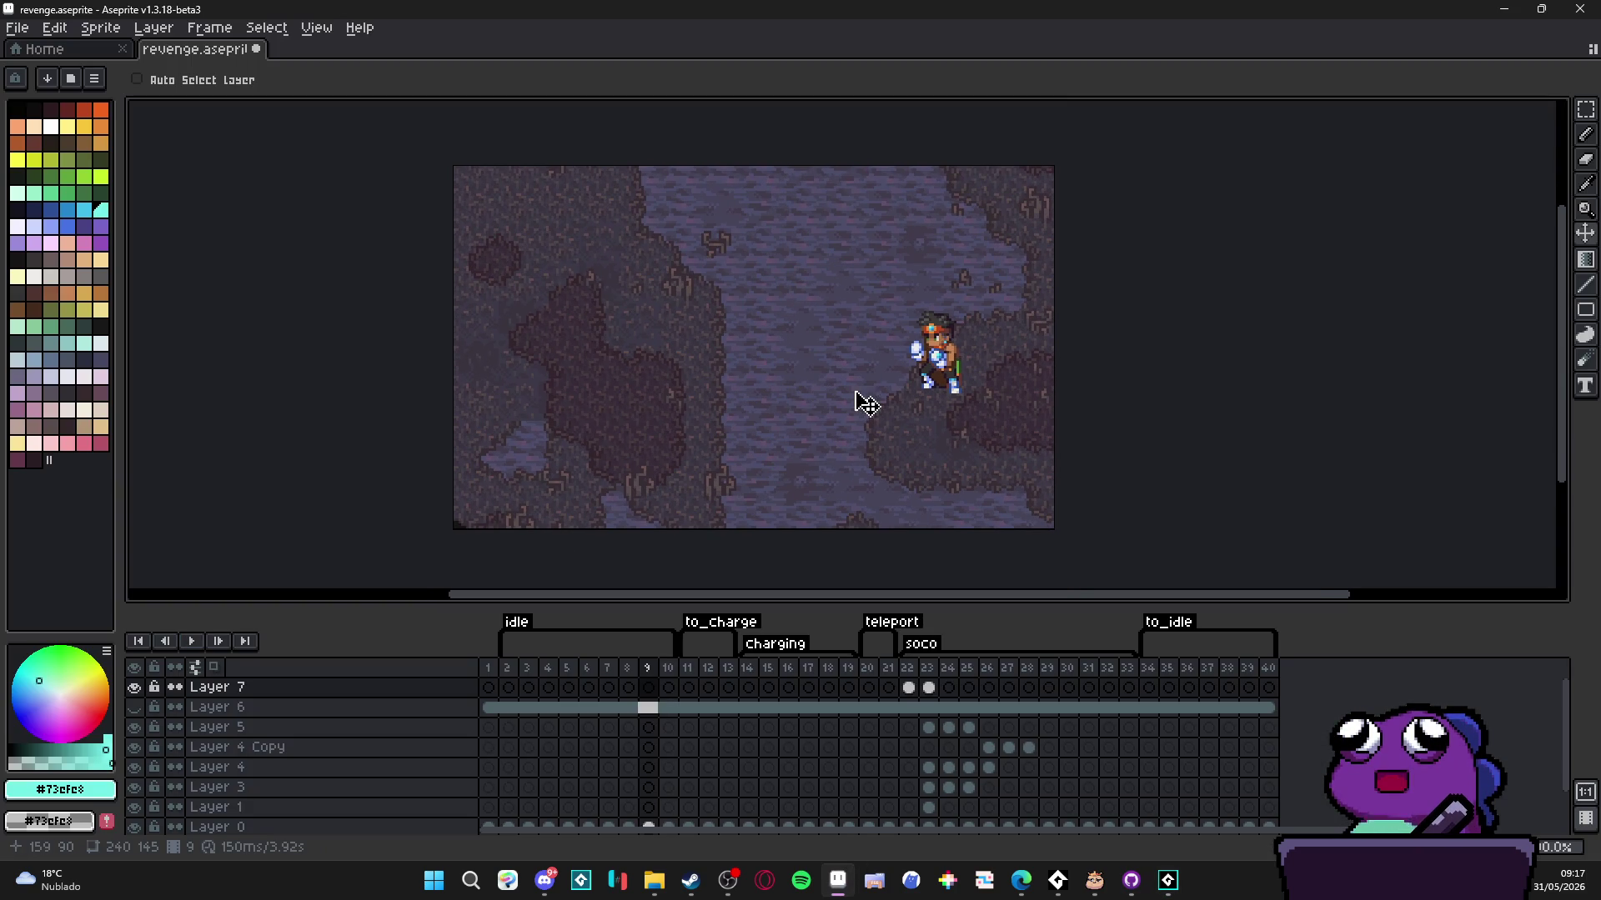
- Delete the two teleport frames, 20 and 21, from the timeline
{"action": "left_click", "coordinate": [905, 685]}
{"action": "left_click", "coordinate": [927, 673]}
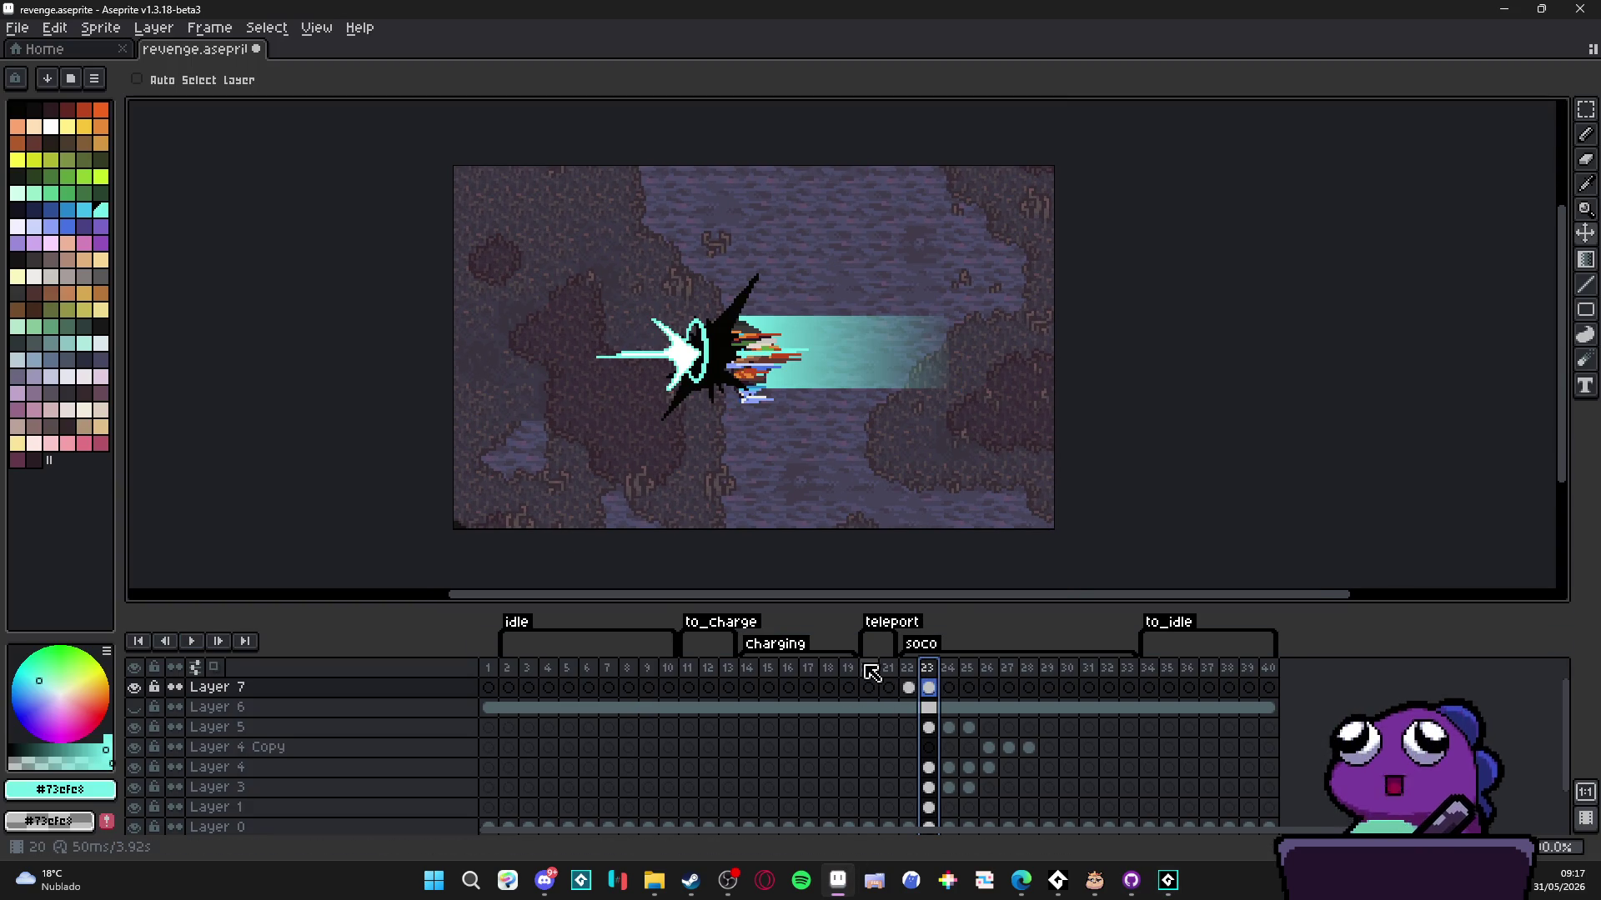
{"action": "left_click_drag", "start_coordinate": [870, 673], "coordinate": [891, 671]}
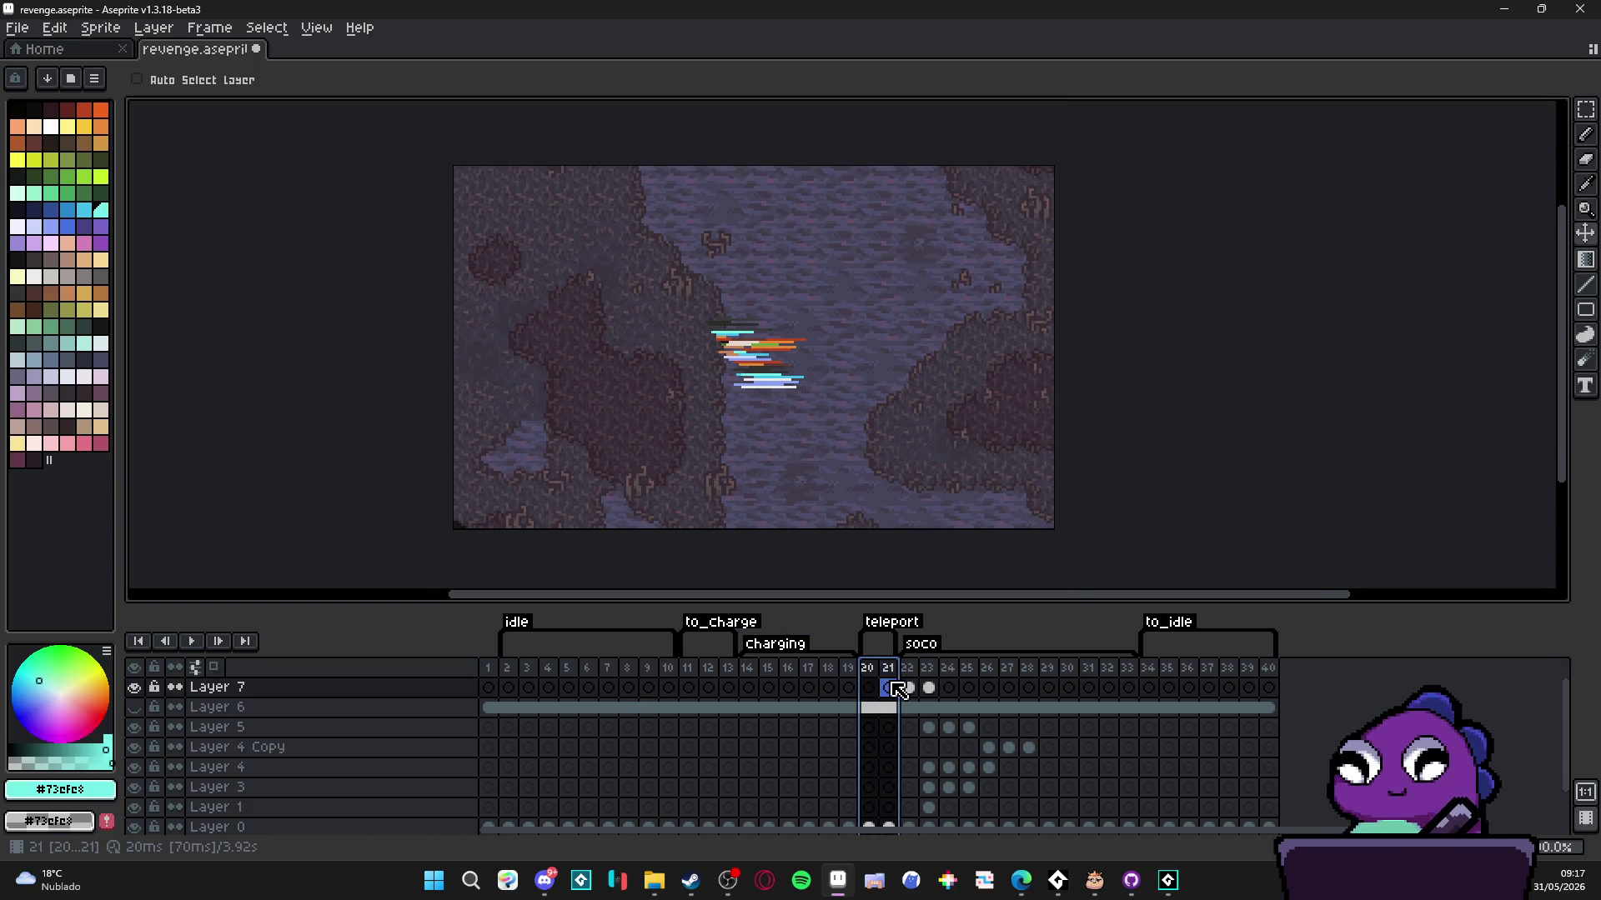
{"action": "key", "text": "alt+Delete"}
- Play the animation from the first frame and stop on the beam frame
{"action": "left_click", "coordinate": [889, 669]}
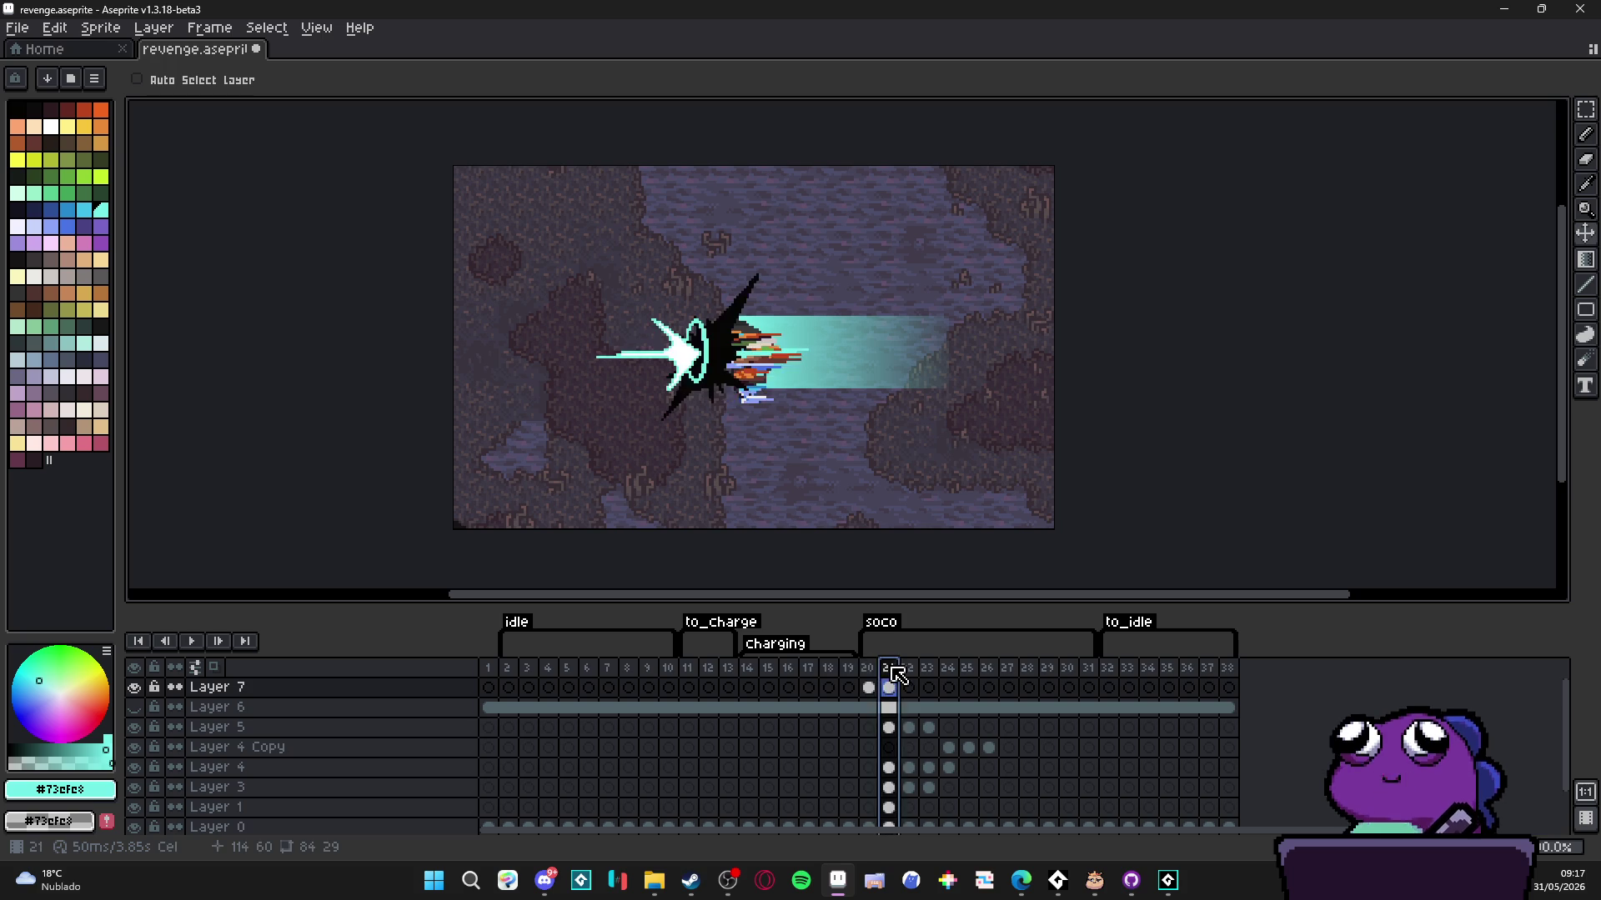
{"action": "left_click", "coordinate": [908, 669]}
{"action": "left_click", "coordinate": [869, 671]}
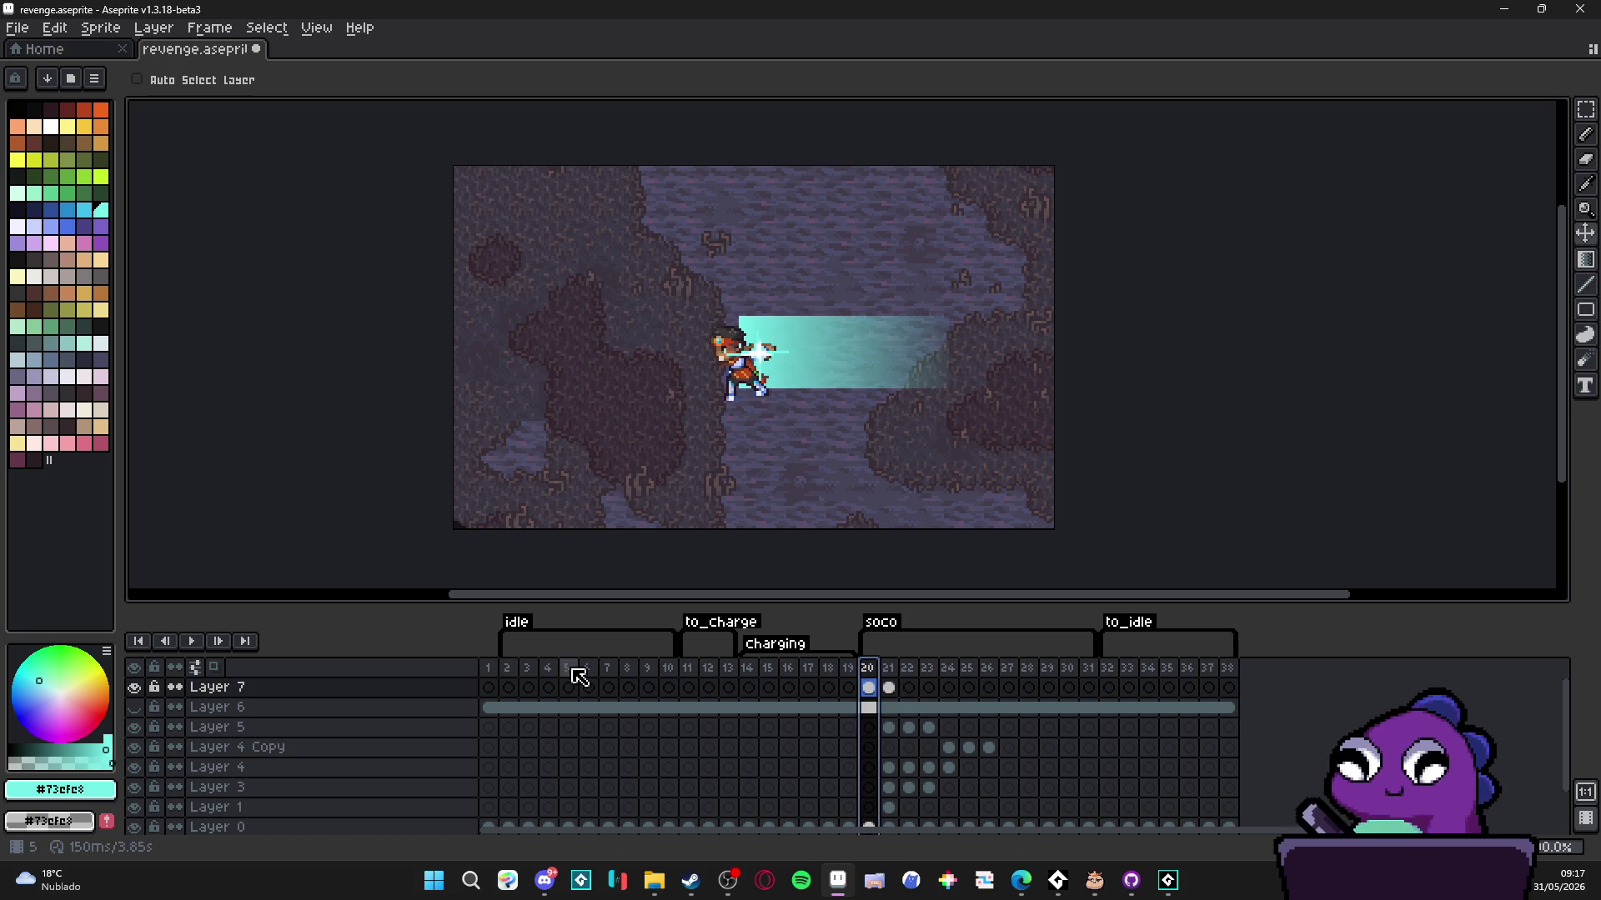
{"action": "left_click", "coordinate": [492, 670]}
{"action": "left_click", "coordinate": [190, 641]}
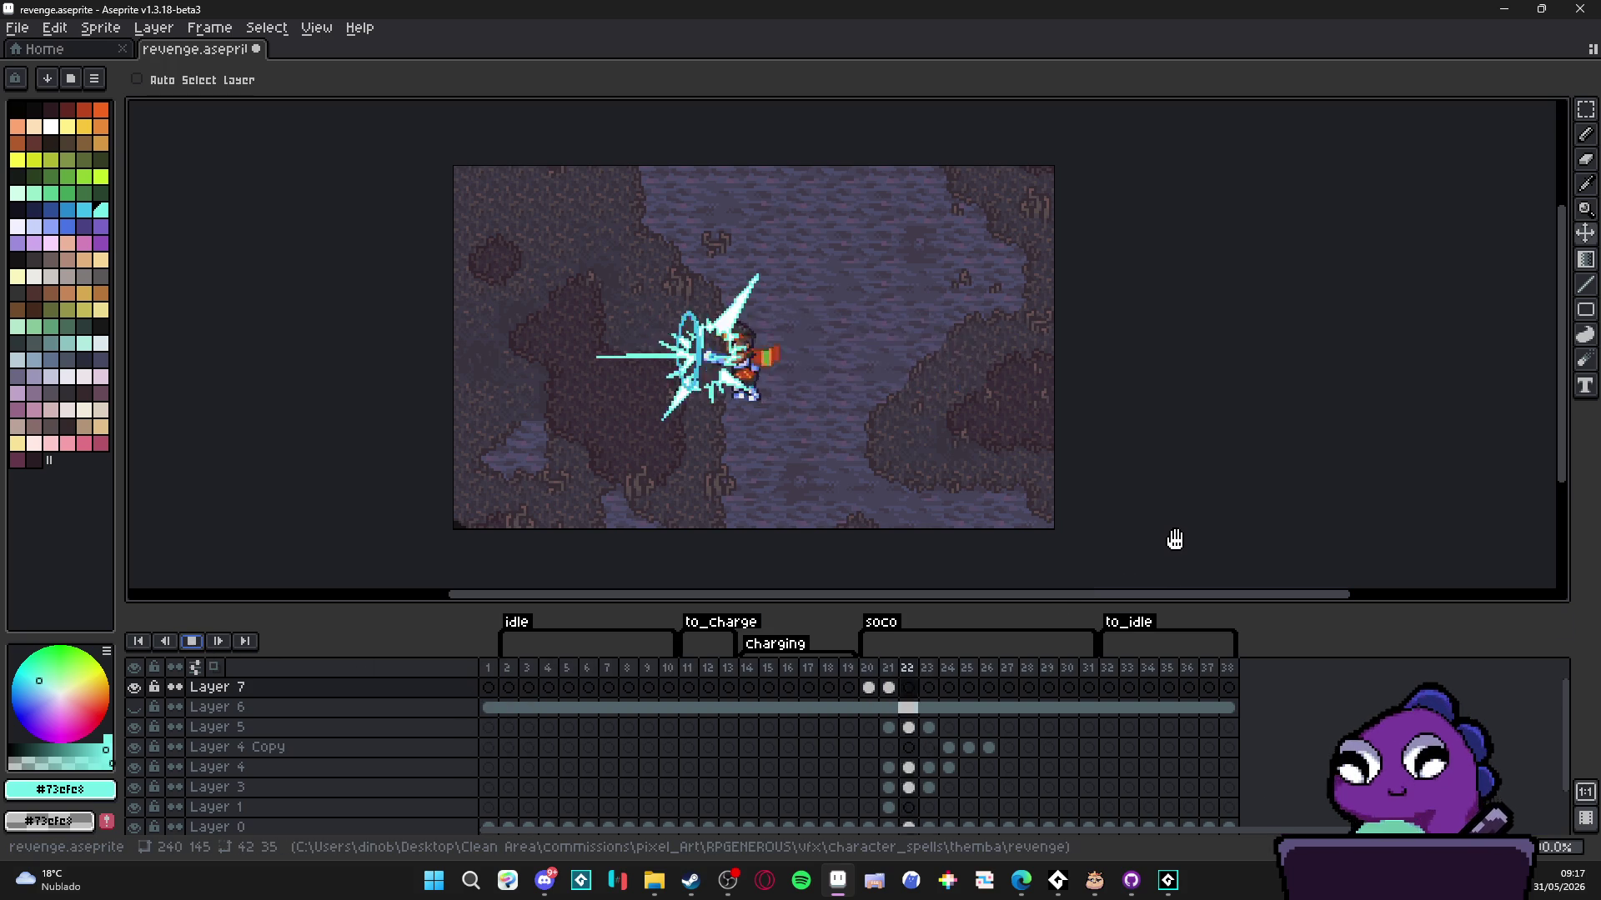
{"action": "left_click", "coordinate": [868, 685]}
- Flip between beam frame 20 and impact frame 21 to compare them
{"action": "left_click", "coordinate": [942, 672]}
{"action": "left_click", "coordinate": [890, 685]}
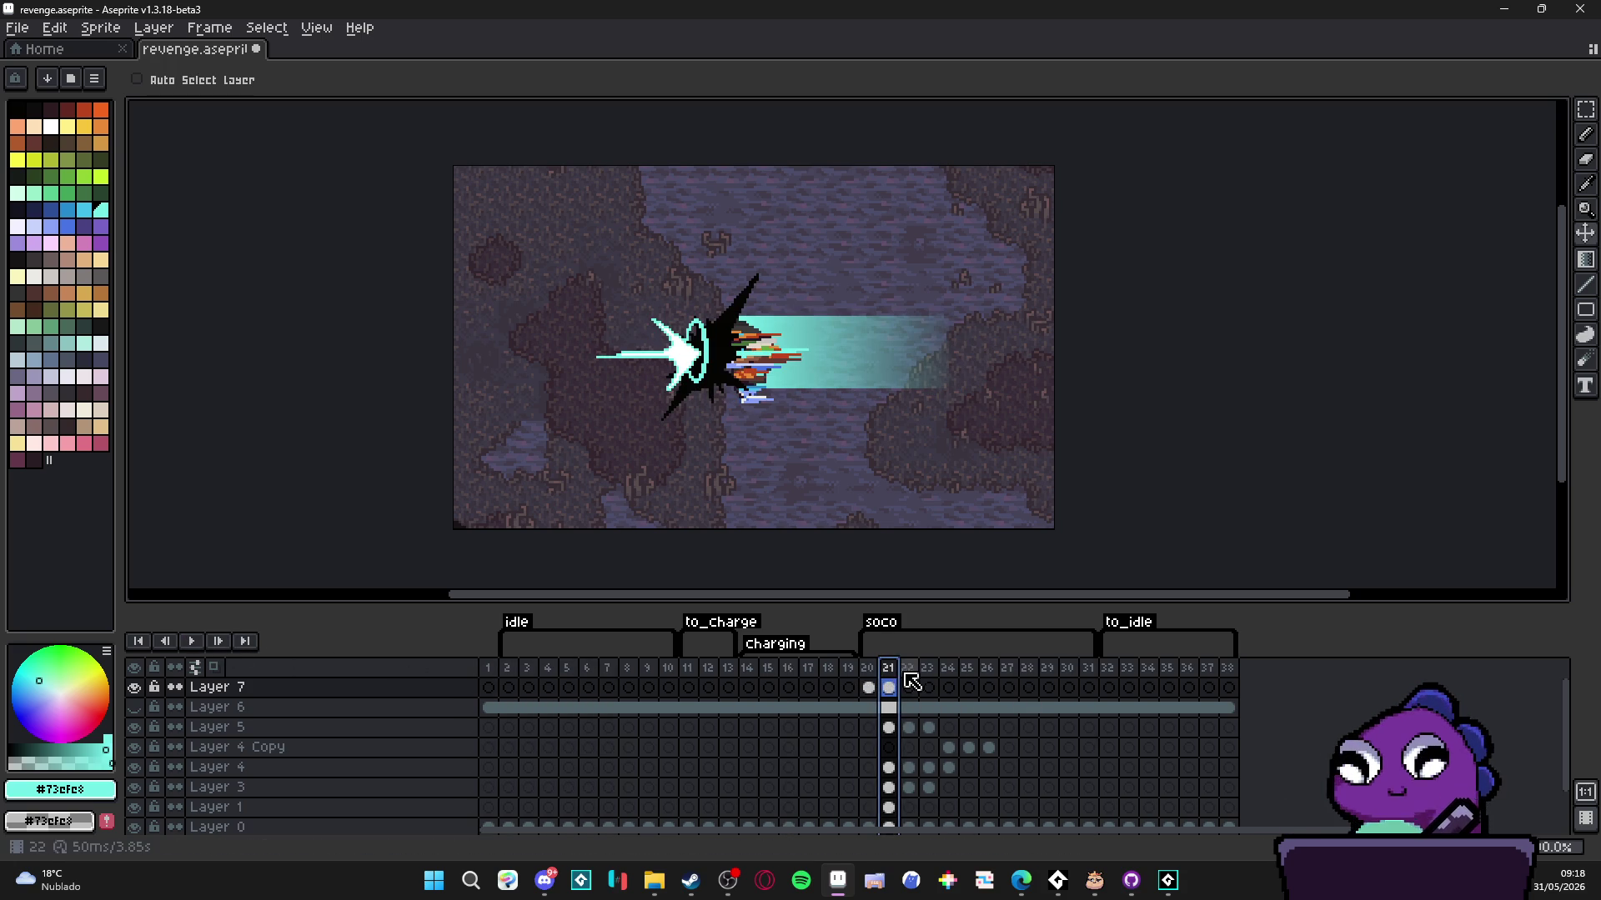
{"action": "left_click", "coordinate": [870, 669]}
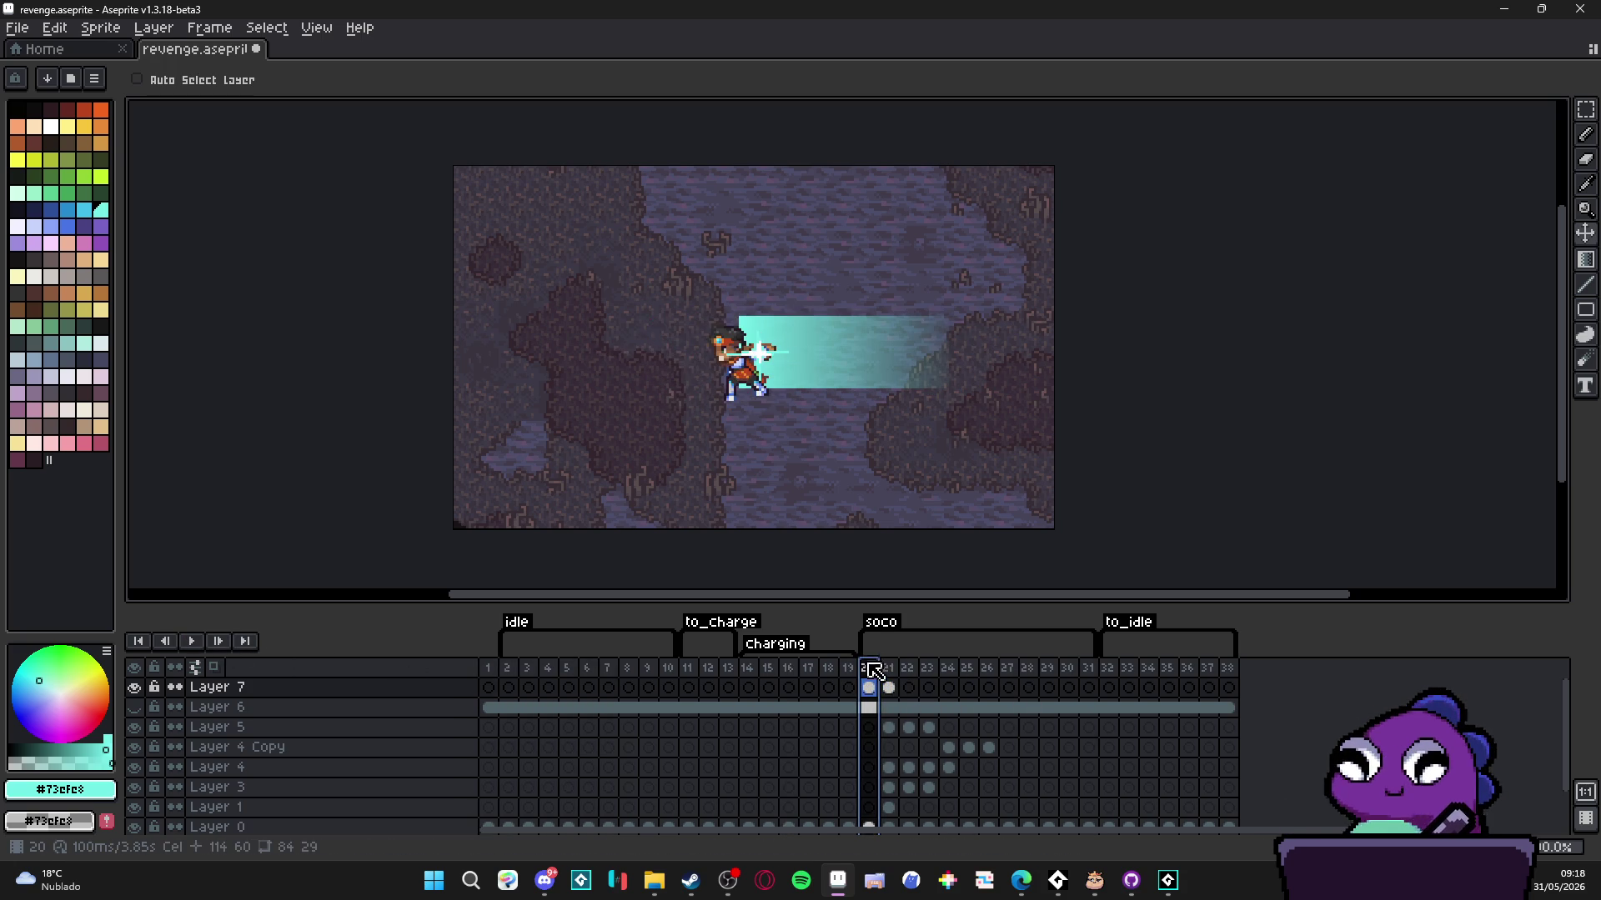
{"action": "left_click", "coordinate": [890, 672]}
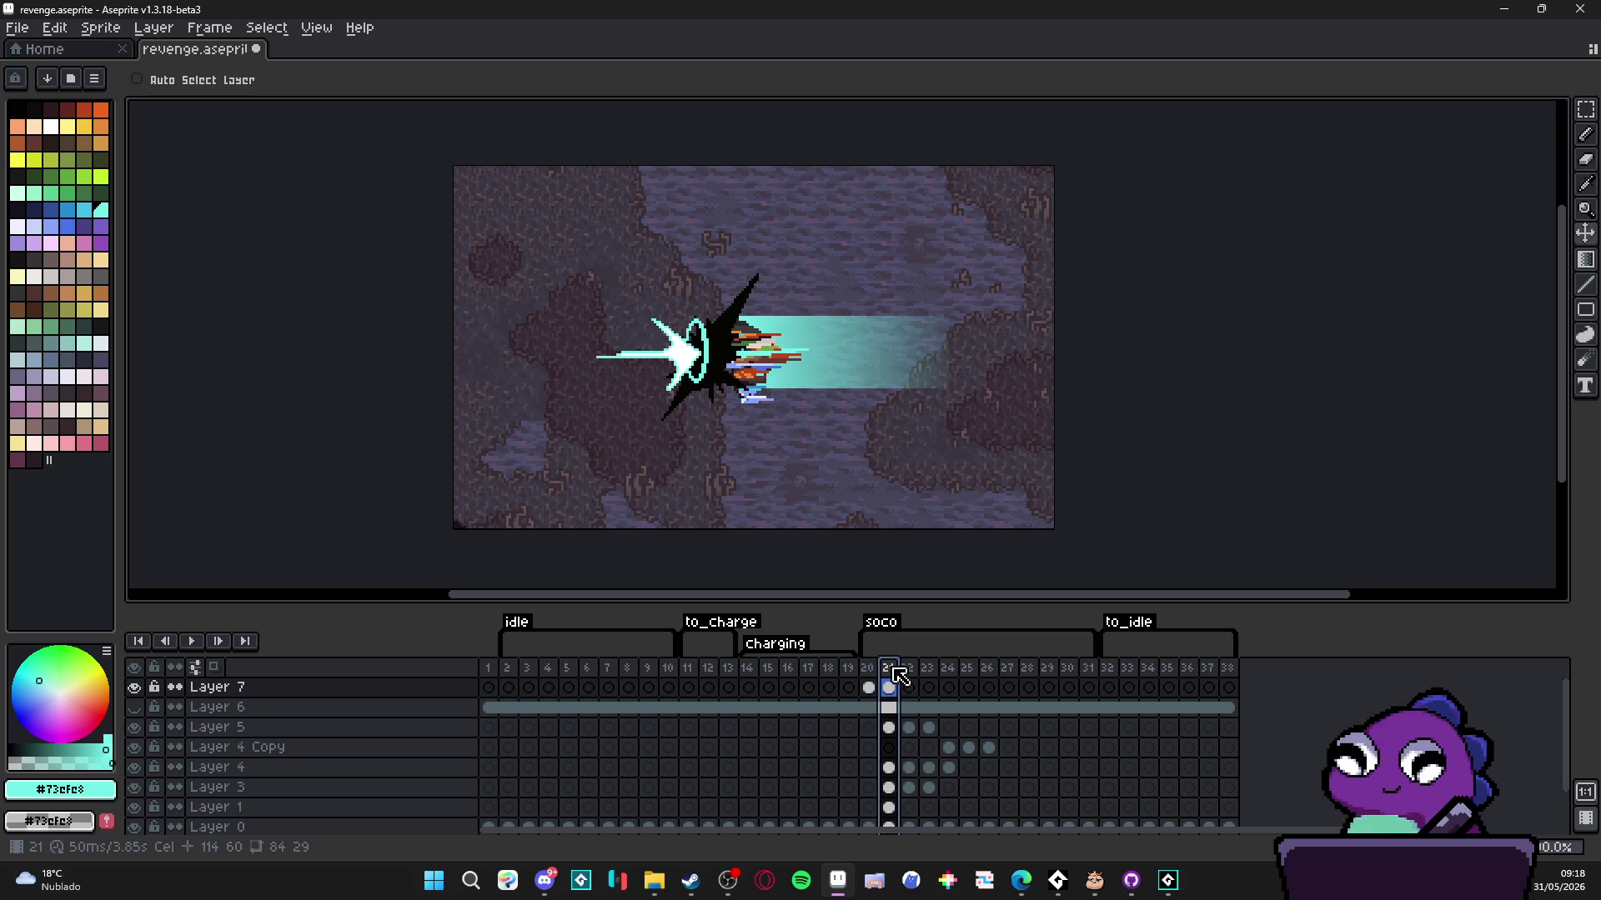
{"action": "left_click", "coordinate": [870, 688]}
{"action": "left_click", "coordinate": [888, 688]}
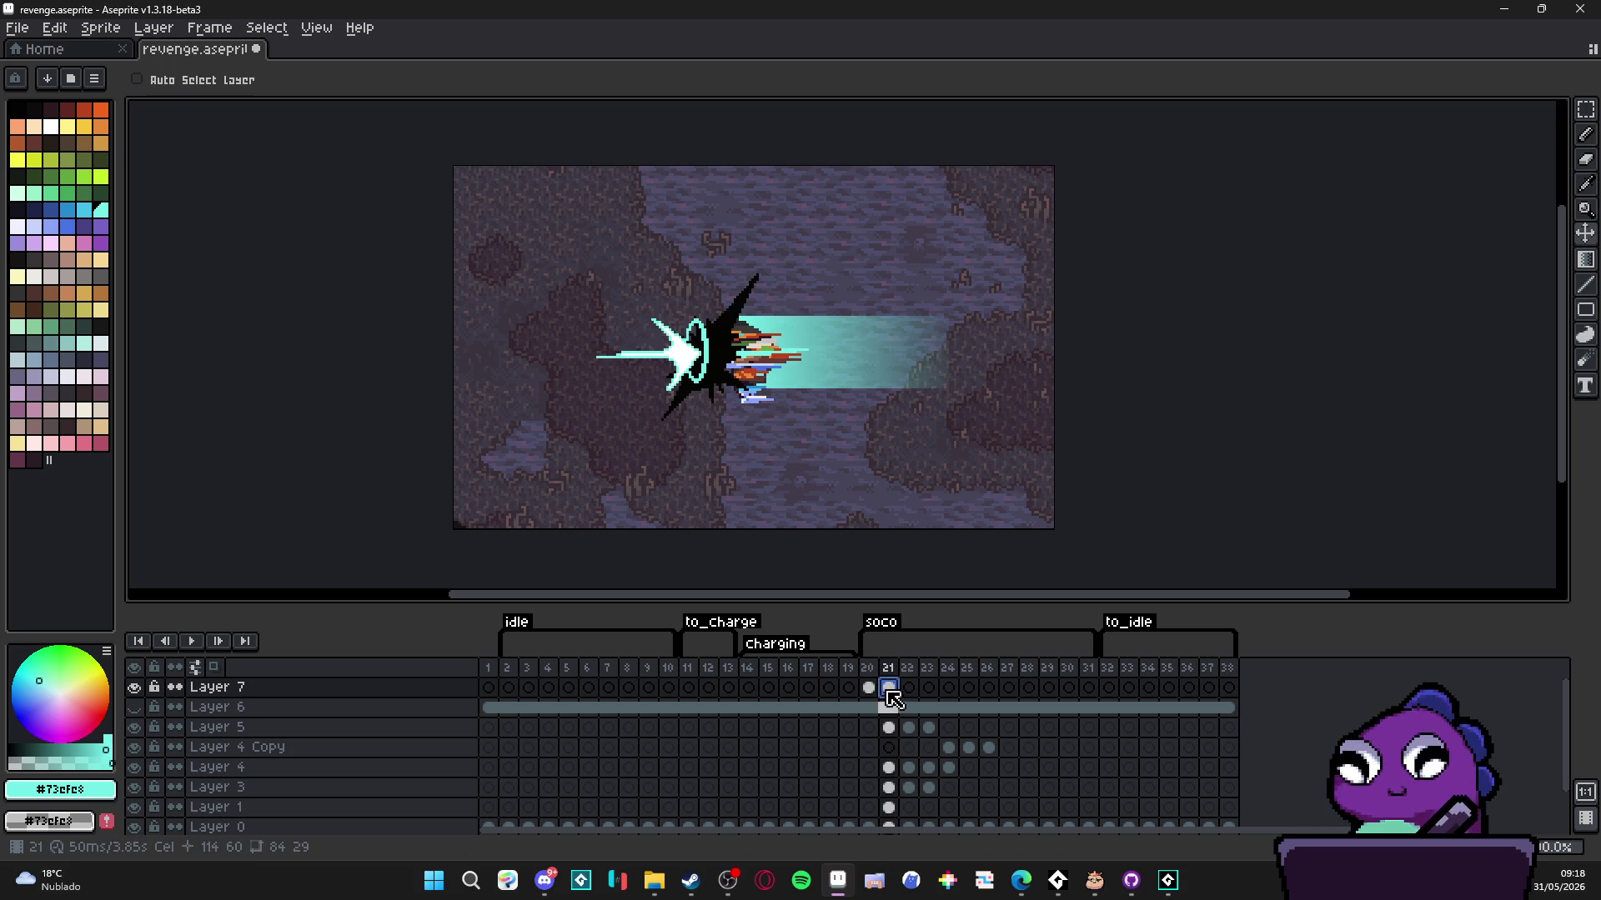
- Clear the selection and pick the frame 21 beam cel for transforming
{"action": "left_click", "coordinate": [829, 399]}
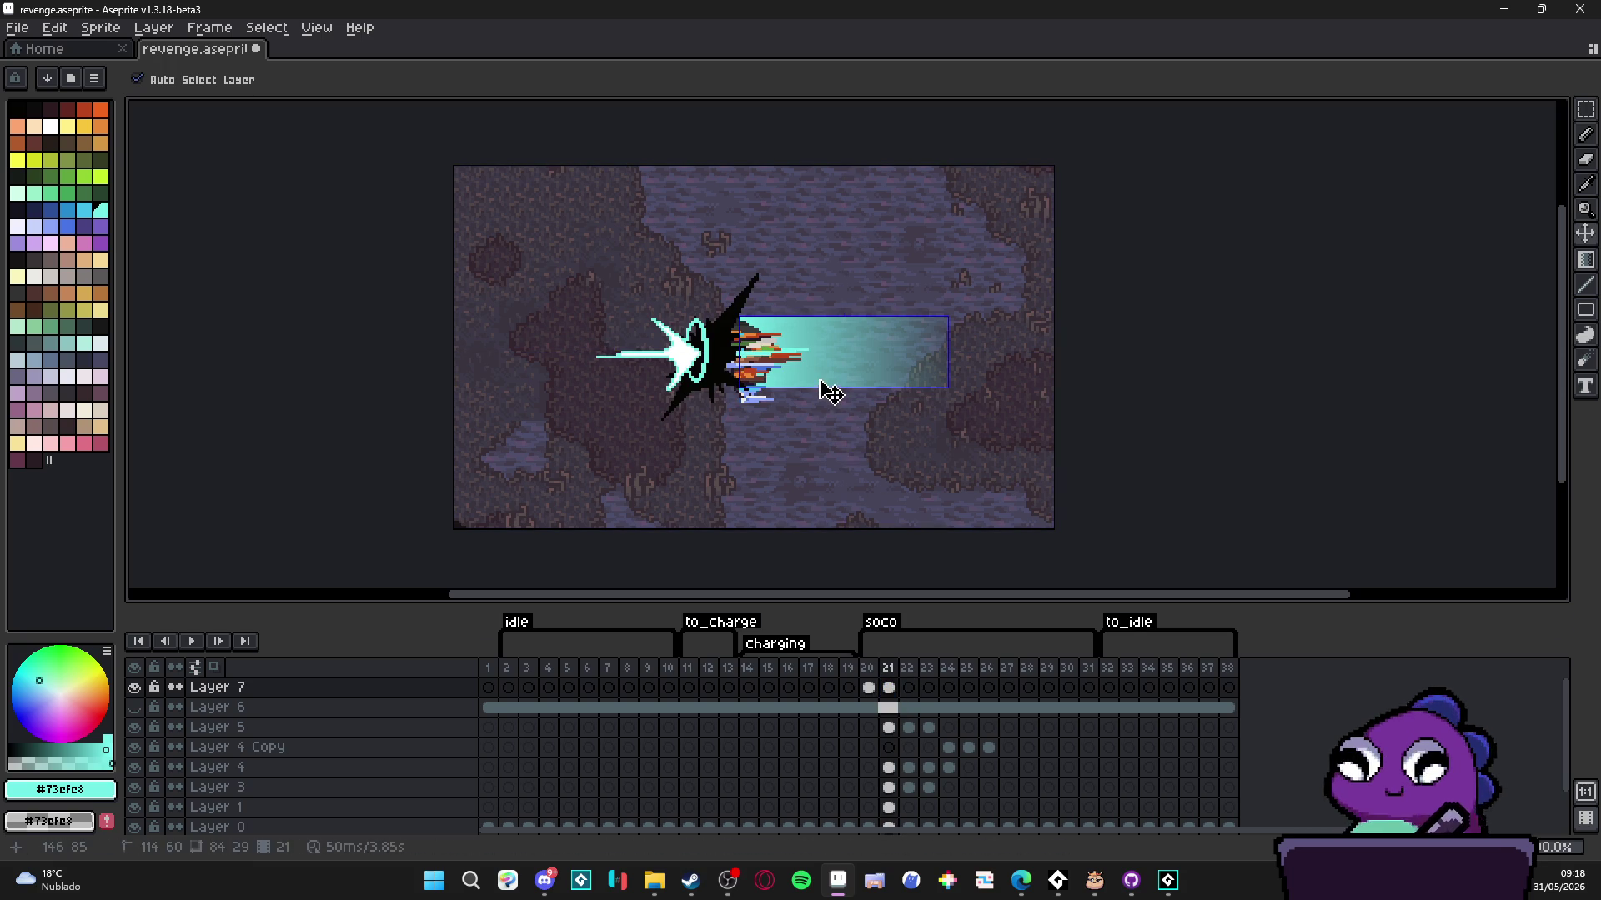
{"action": "left_click", "coordinate": [867, 689]}
{"action": "left_click", "coordinate": [895, 689]}
{"action": "key", "text": "ctrl+t"}
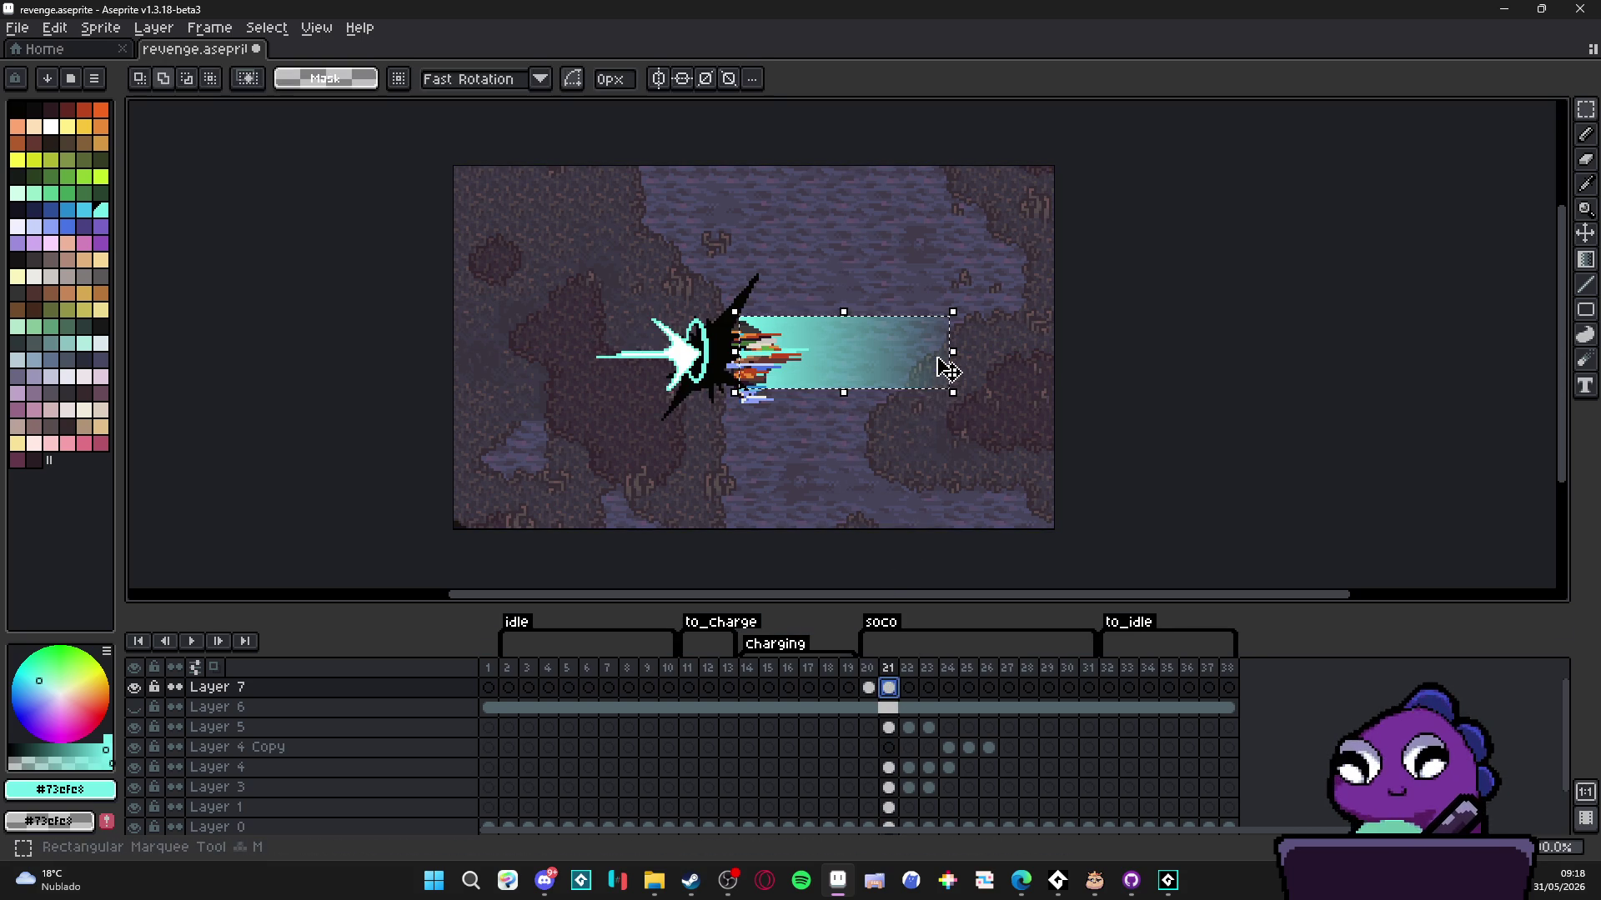
- Narrow the beam to 74 px on frame 21 and to a short stub on frame 22
{"action": "left_click_drag", "start_coordinate": [951, 361], "coordinate": [846, 360]}
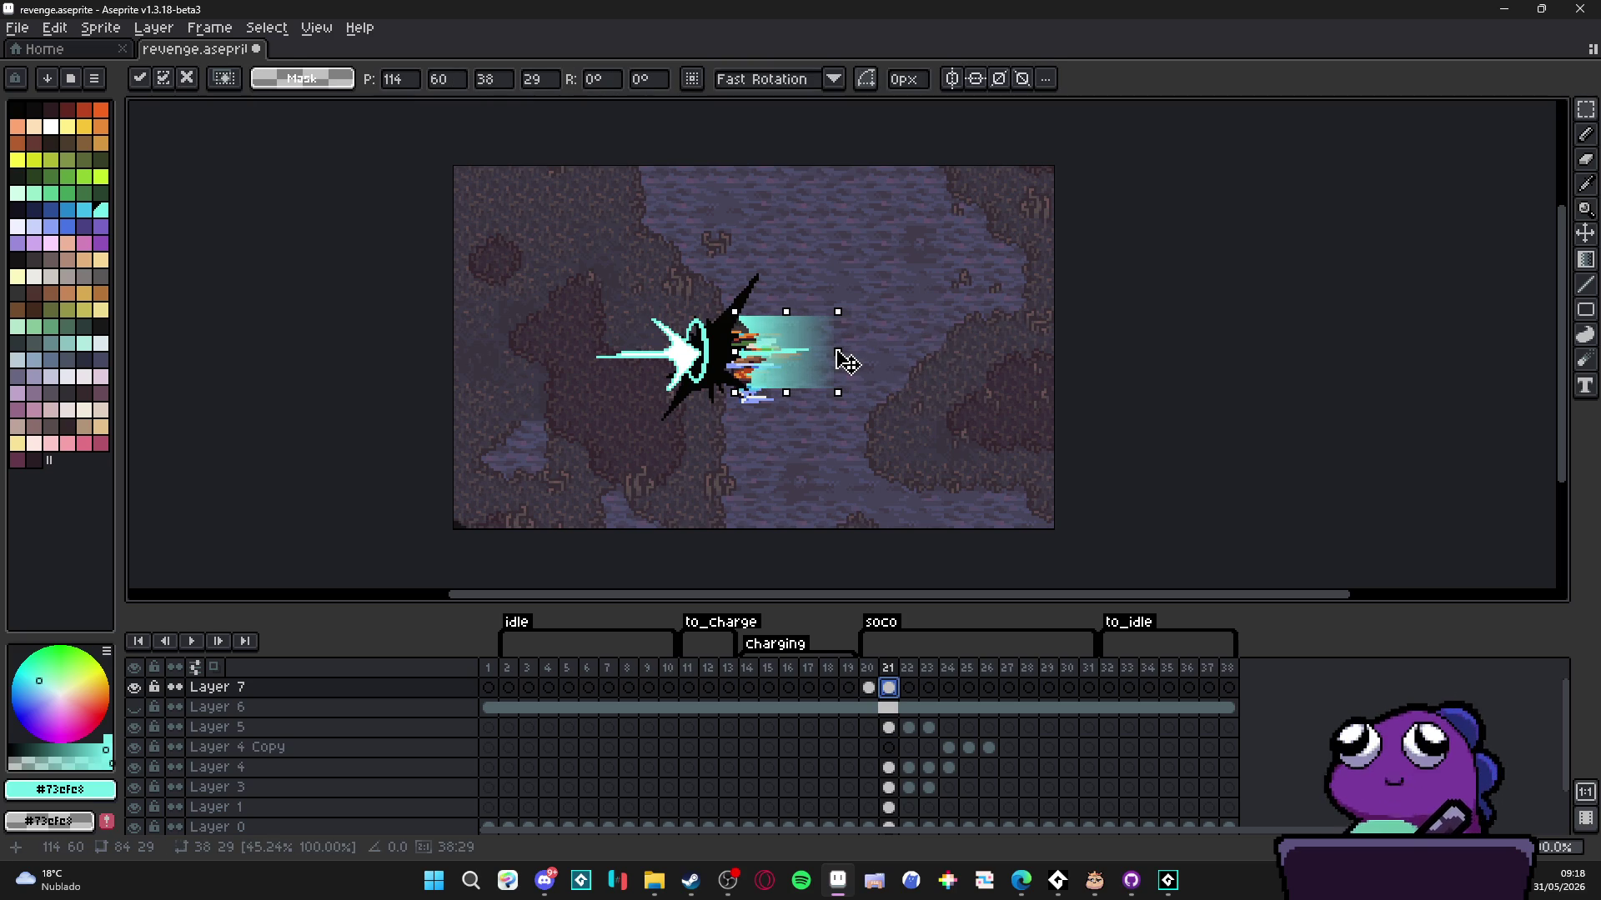
{"action": "left_click", "coordinate": [889, 692]}
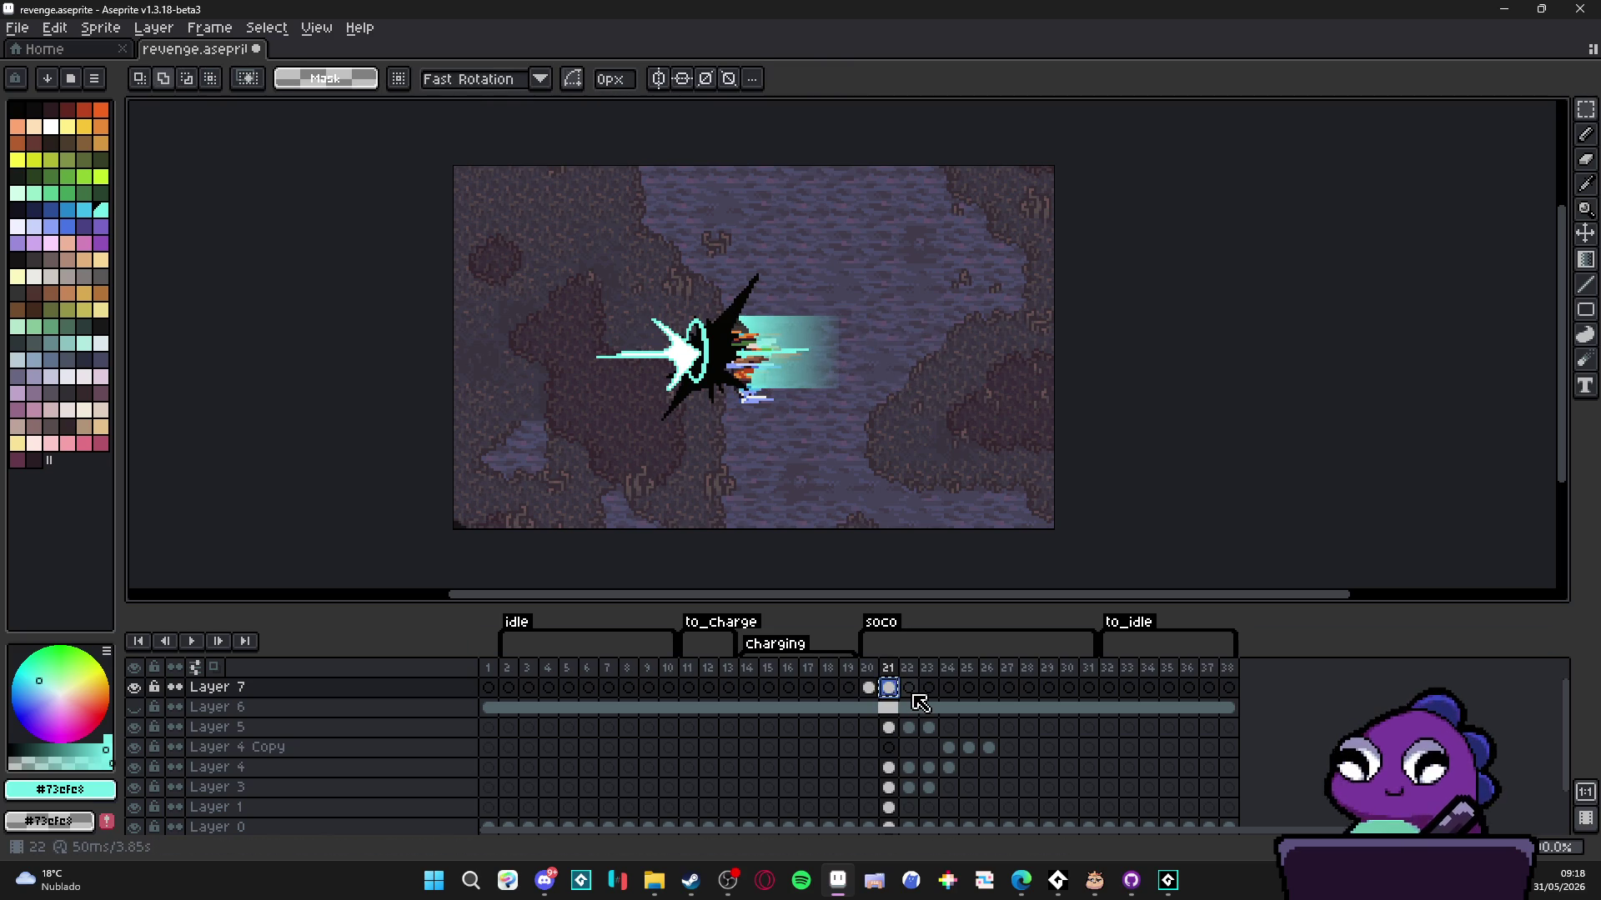
{"action": "left_click", "coordinate": [869, 689]}
{"action": "left_click", "coordinate": [908, 689]}
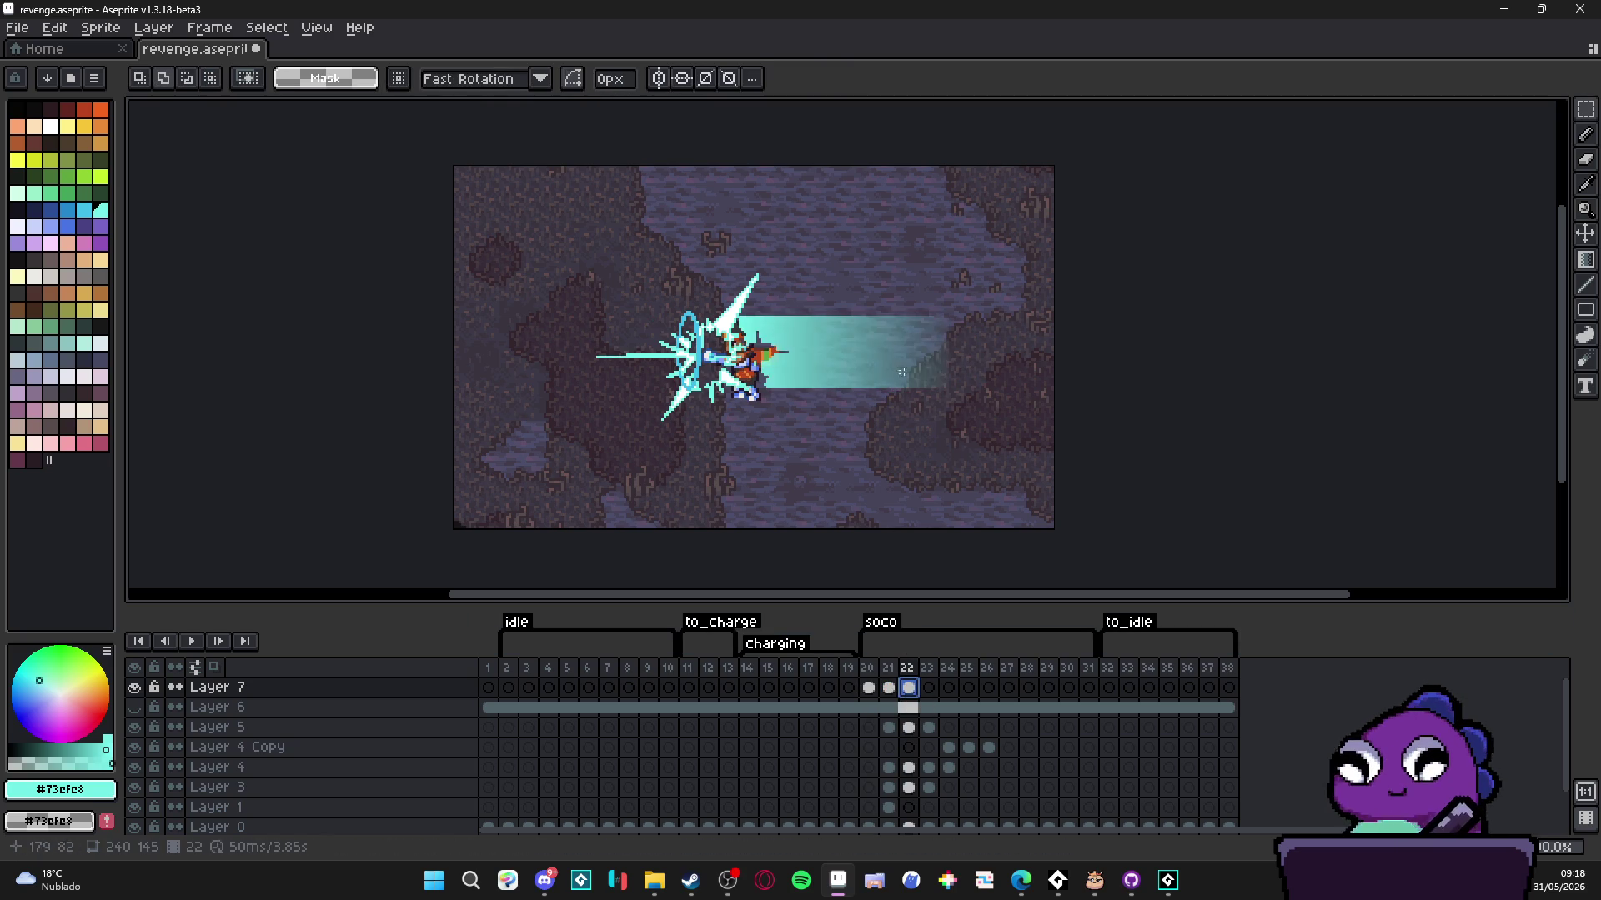
{"action": "left_click_drag", "start_coordinate": [952, 360], "coordinate": [766, 364]}
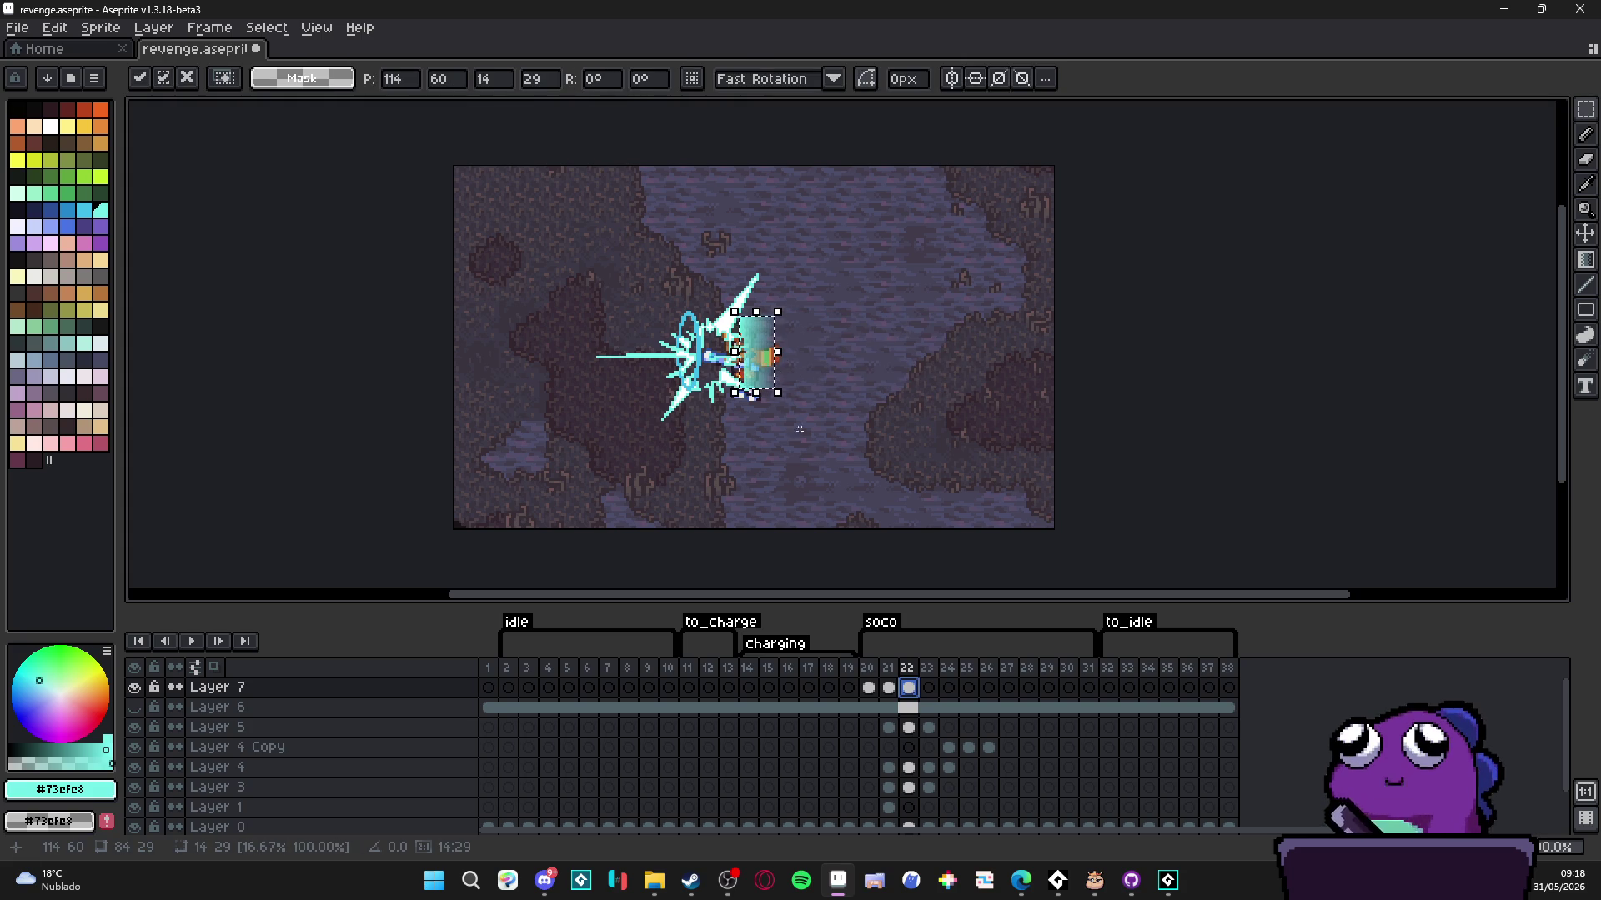
{"action": "key", "text": "Return"}
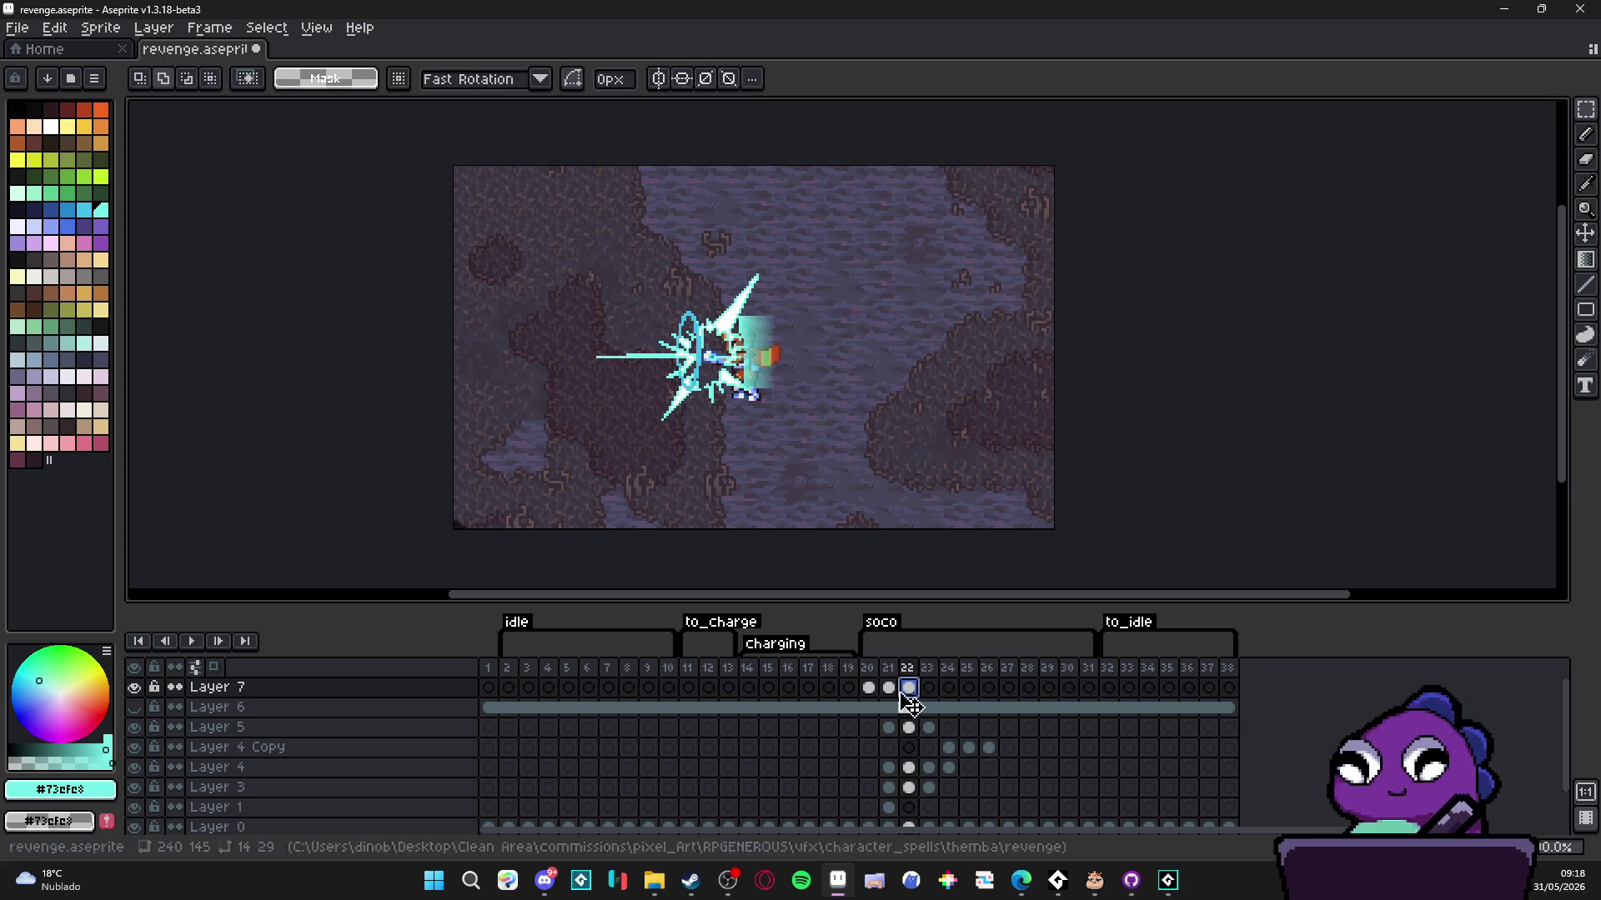
- Shrink the frame 23 beam to a thin strip
{"action": "left_click", "coordinate": [870, 690]}
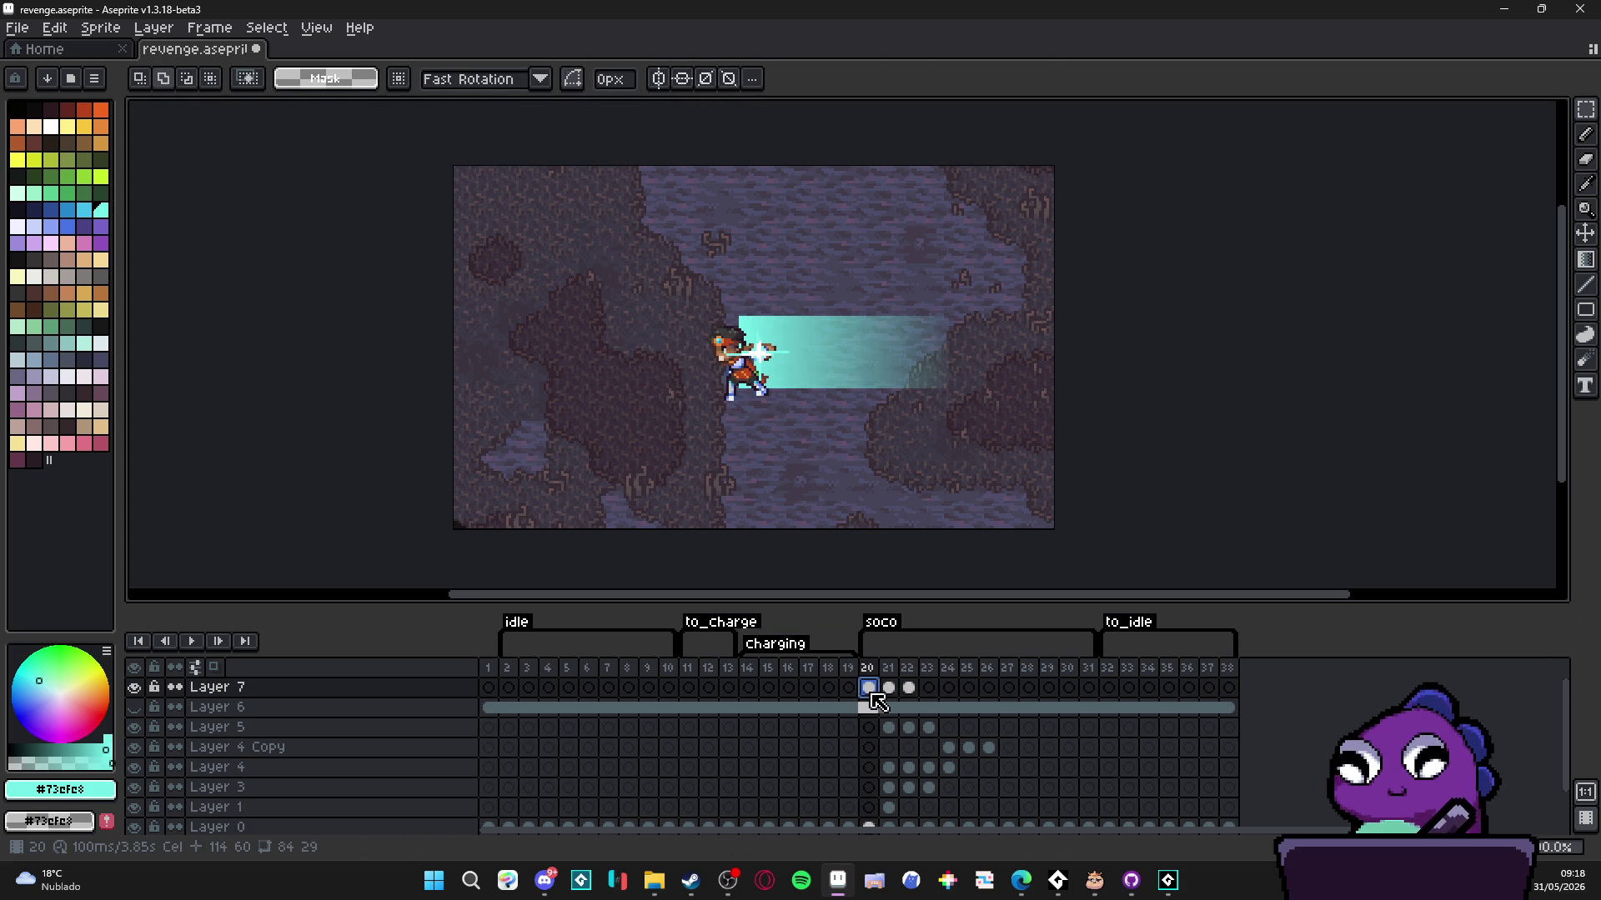
{"action": "left_click", "coordinate": [929, 696]}
{"action": "left_click_drag", "start_coordinate": [950, 355], "coordinate": [744, 360]}
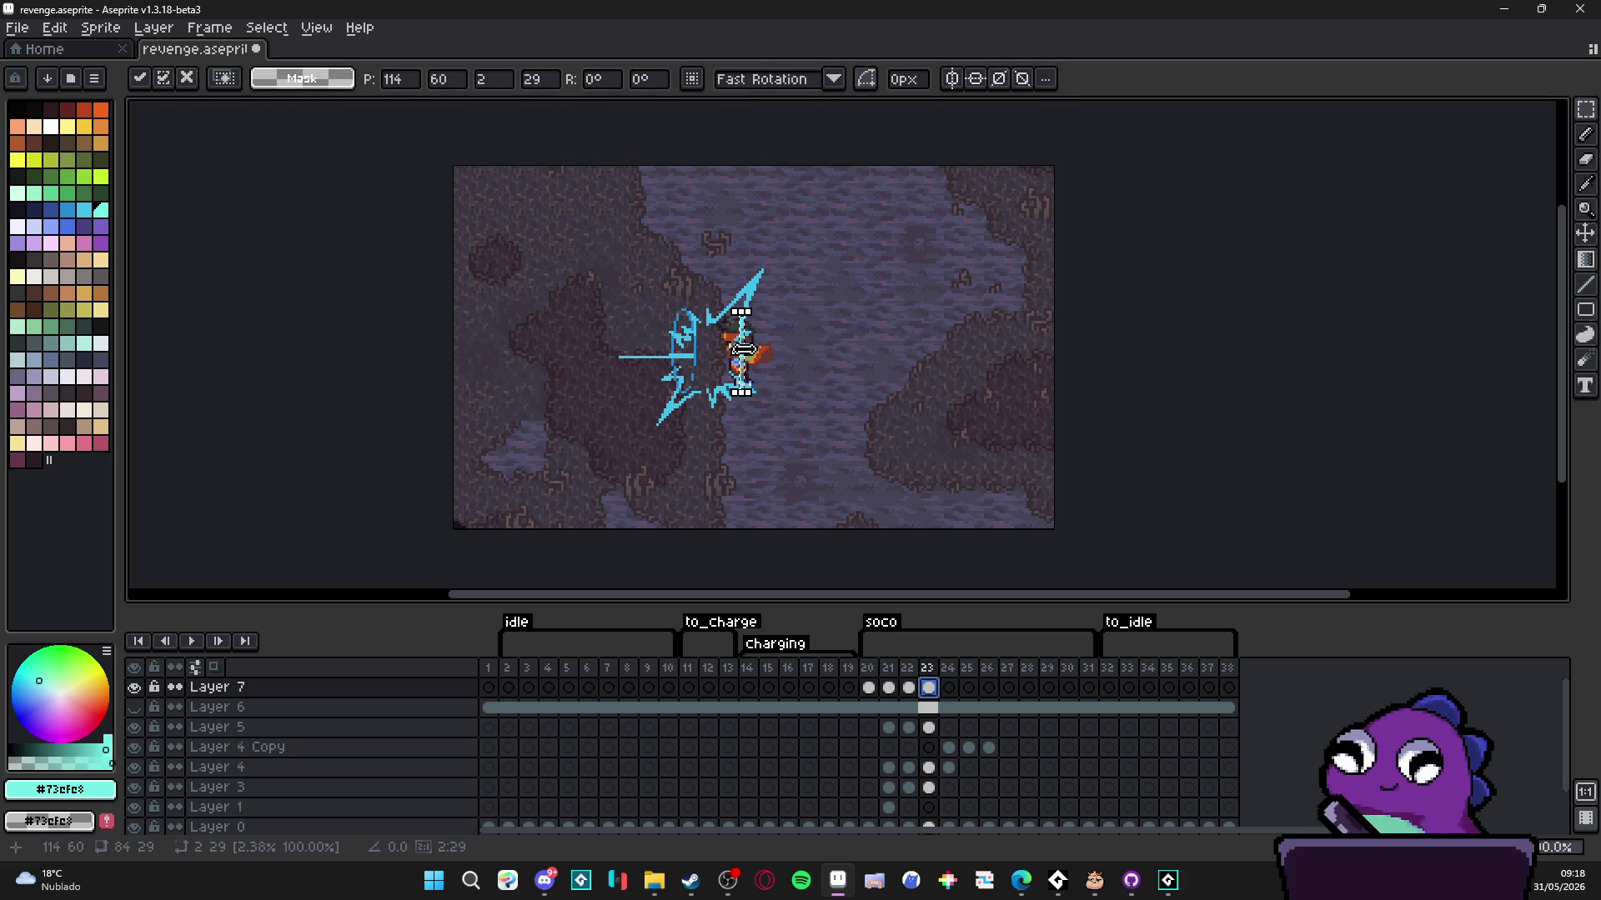
{"action": "key", "text": "Return"}
{"action": "left_click", "coordinate": [950, 690]}
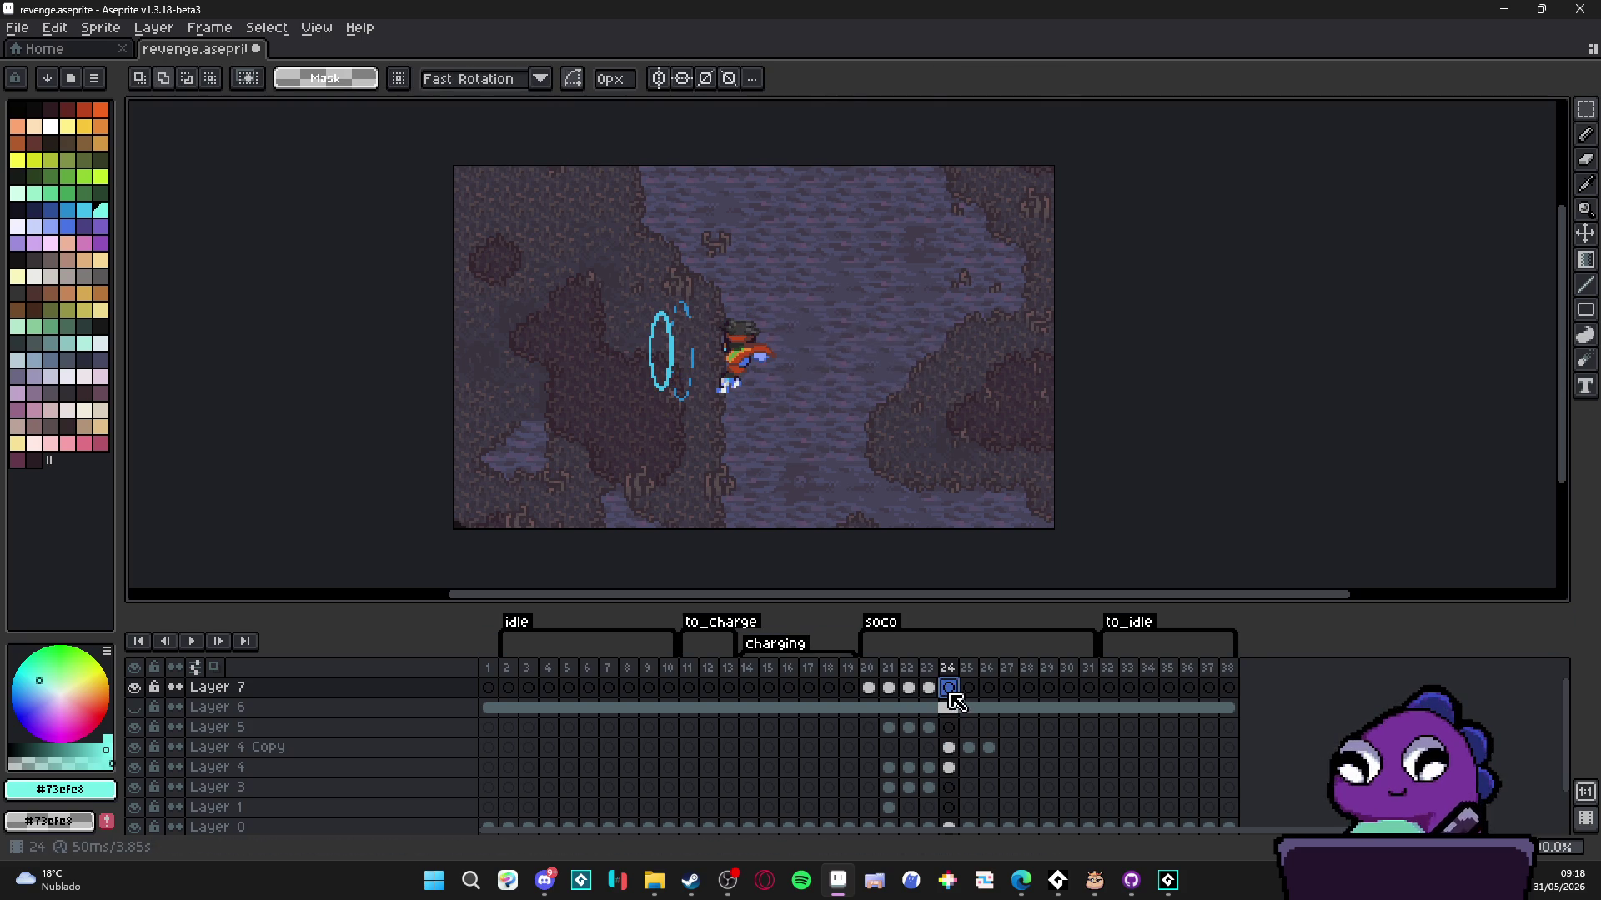
- Play the animation from the first frame
{"action": "left_click", "coordinate": [489, 687]}
{"action": "right_click", "coordinate": [191, 641]}
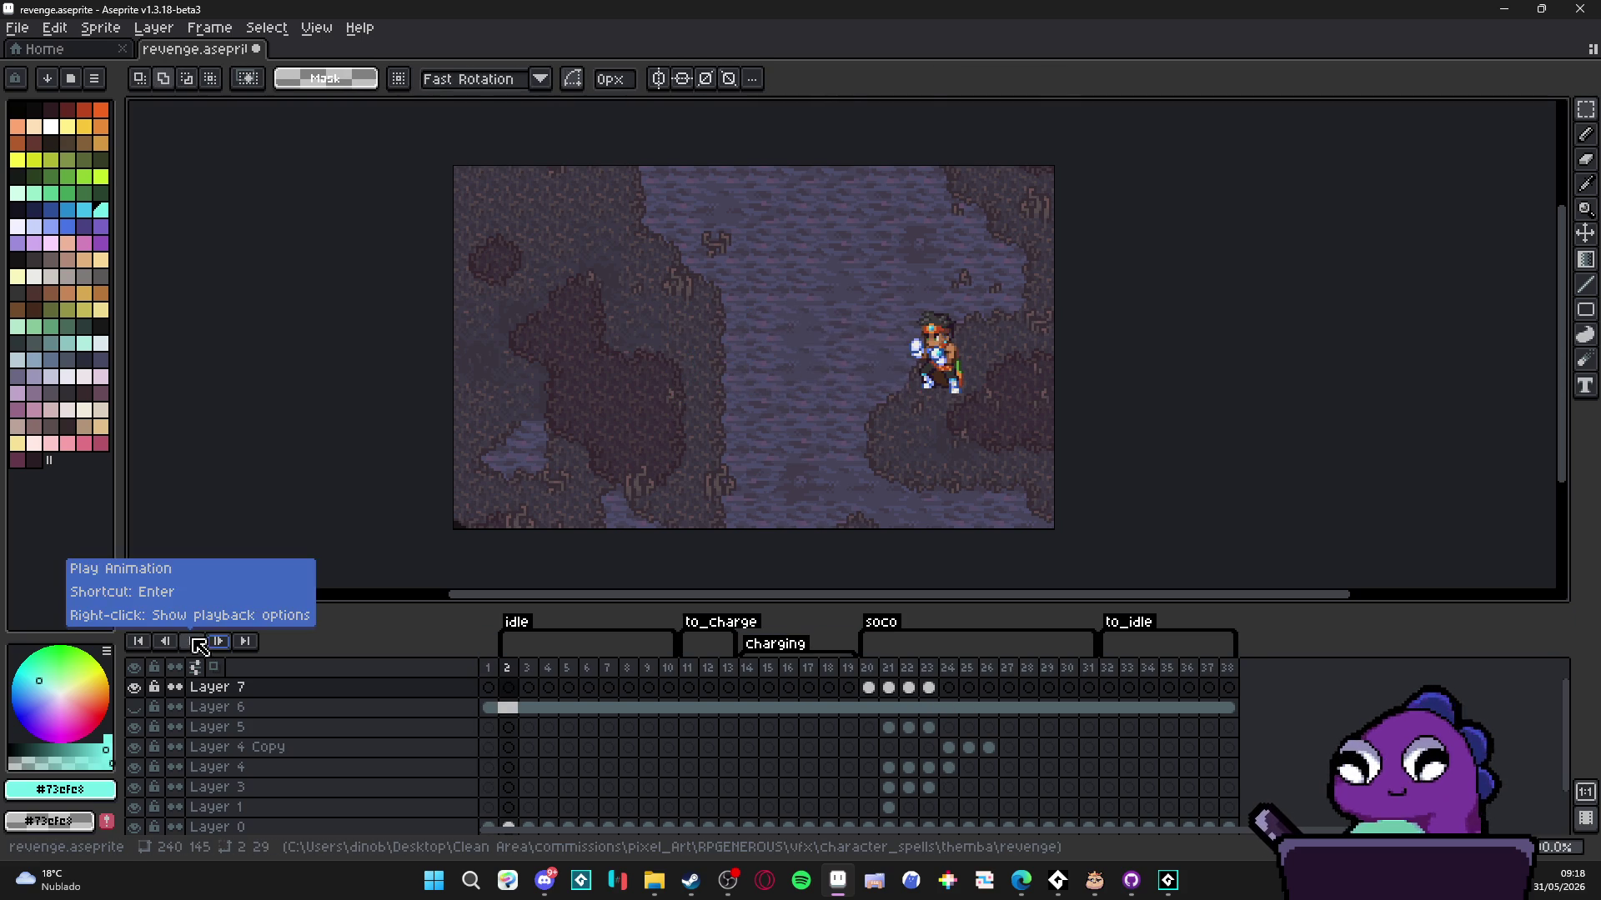
{"action": "left_click", "coordinate": [191, 641]}
{"action": "scroll", "coordinate": [912, 508], "scroll_direction": "up", "scroll_amount": 1}
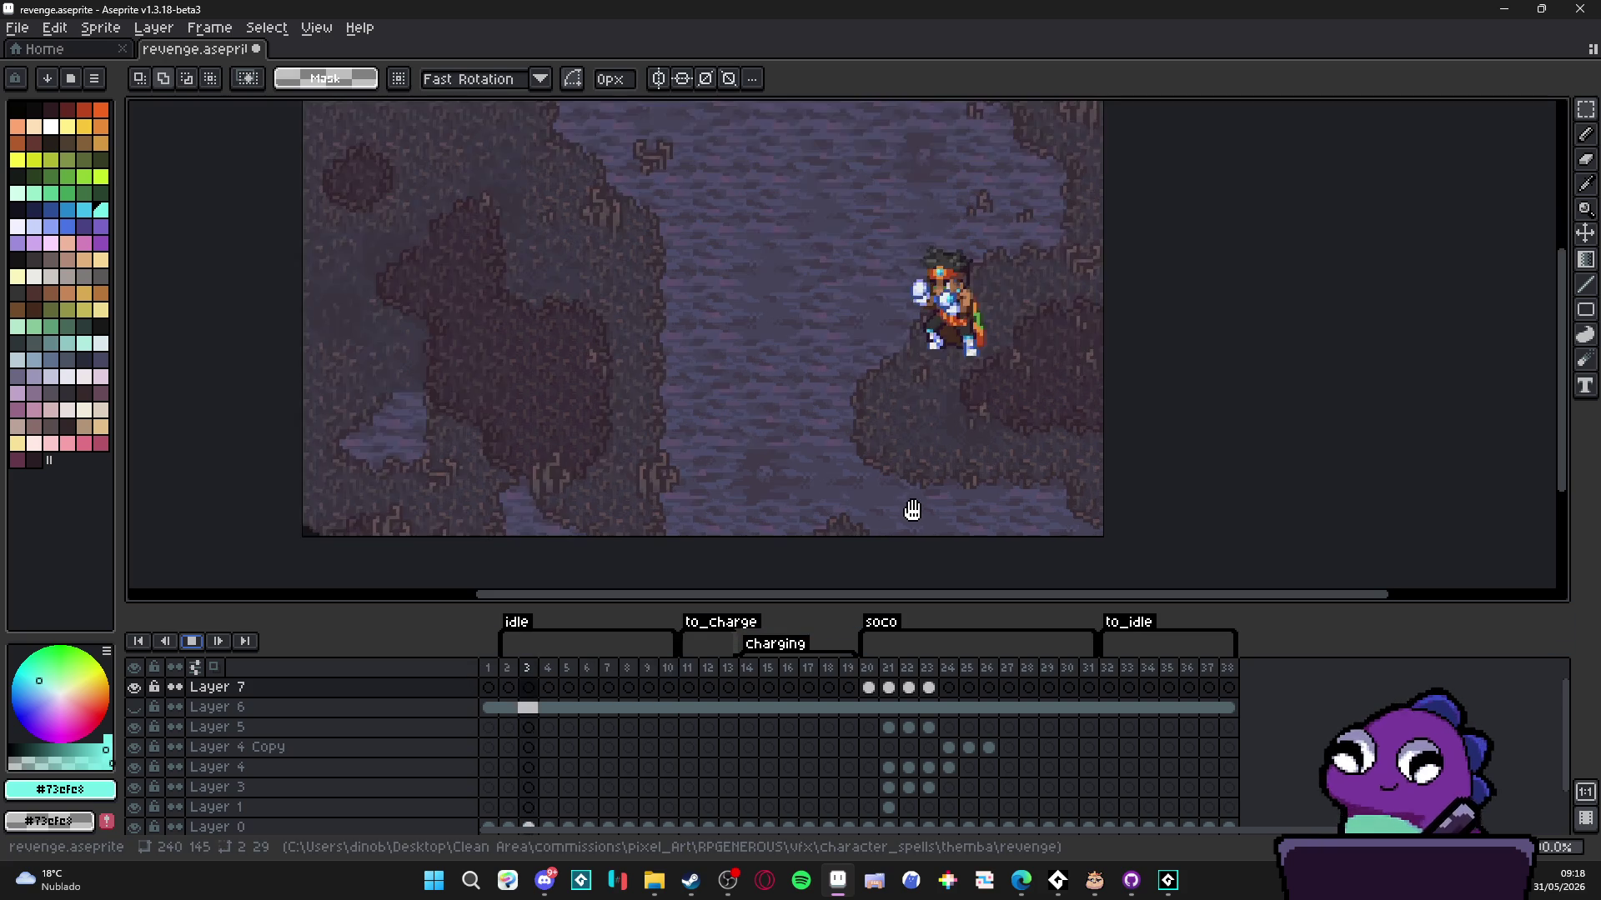
- Watch the 38-frame animation loop with the beam on frames 20–23, then stop it
{"action": "scroll", "coordinate": [923, 520], "scroll_direction": "down", "scroll_amount": 1}
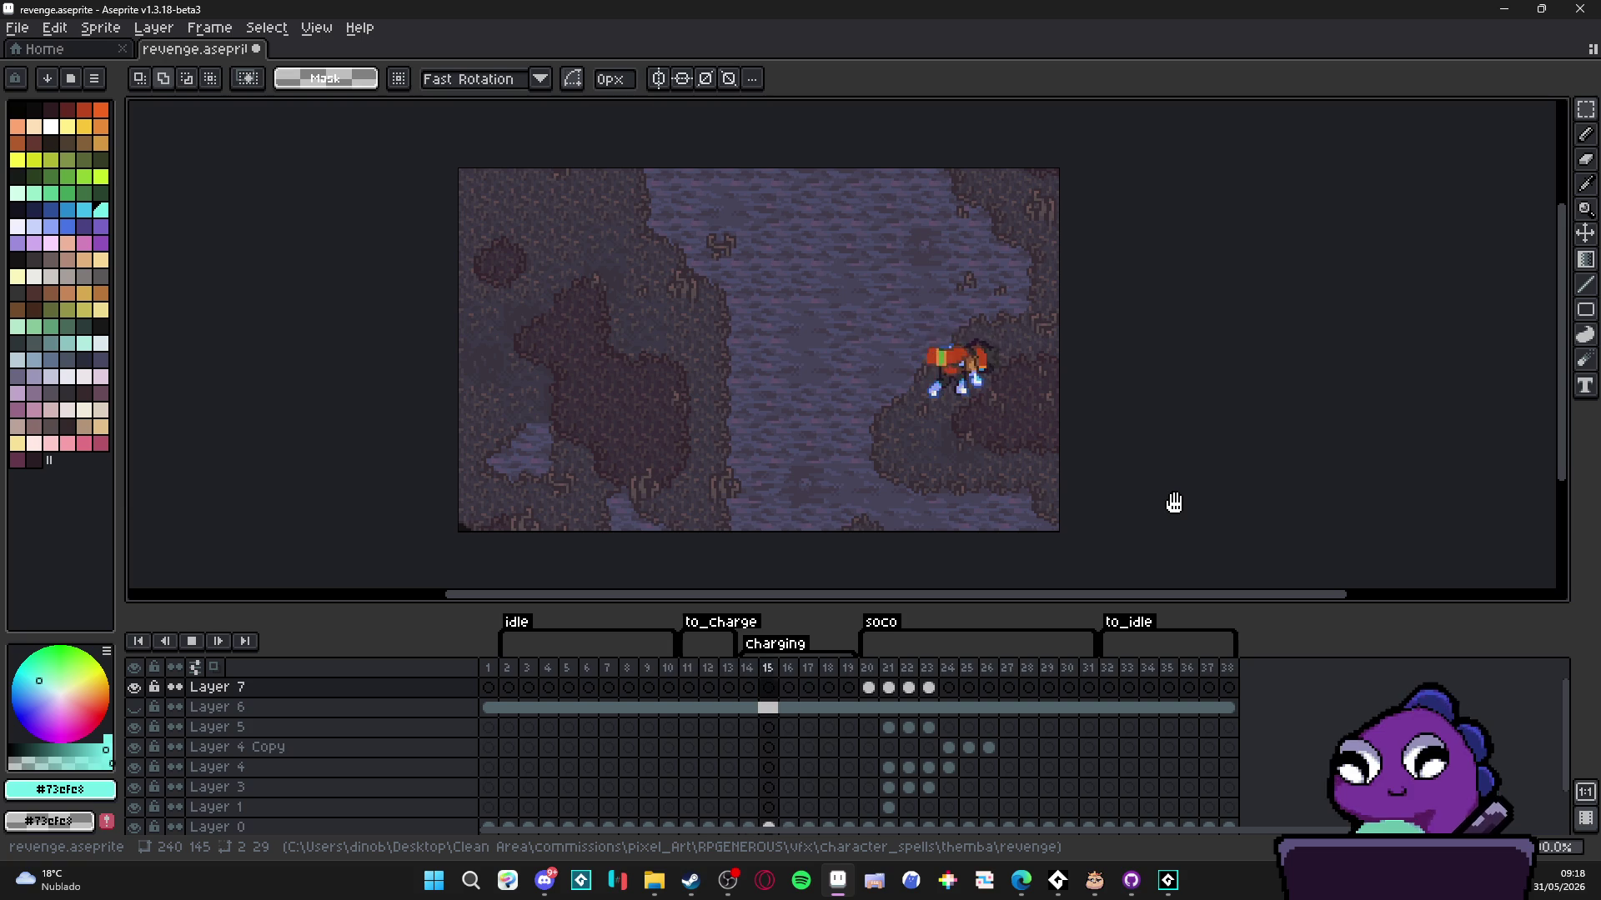
{"action": "left_click", "coordinate": [191, 641]}
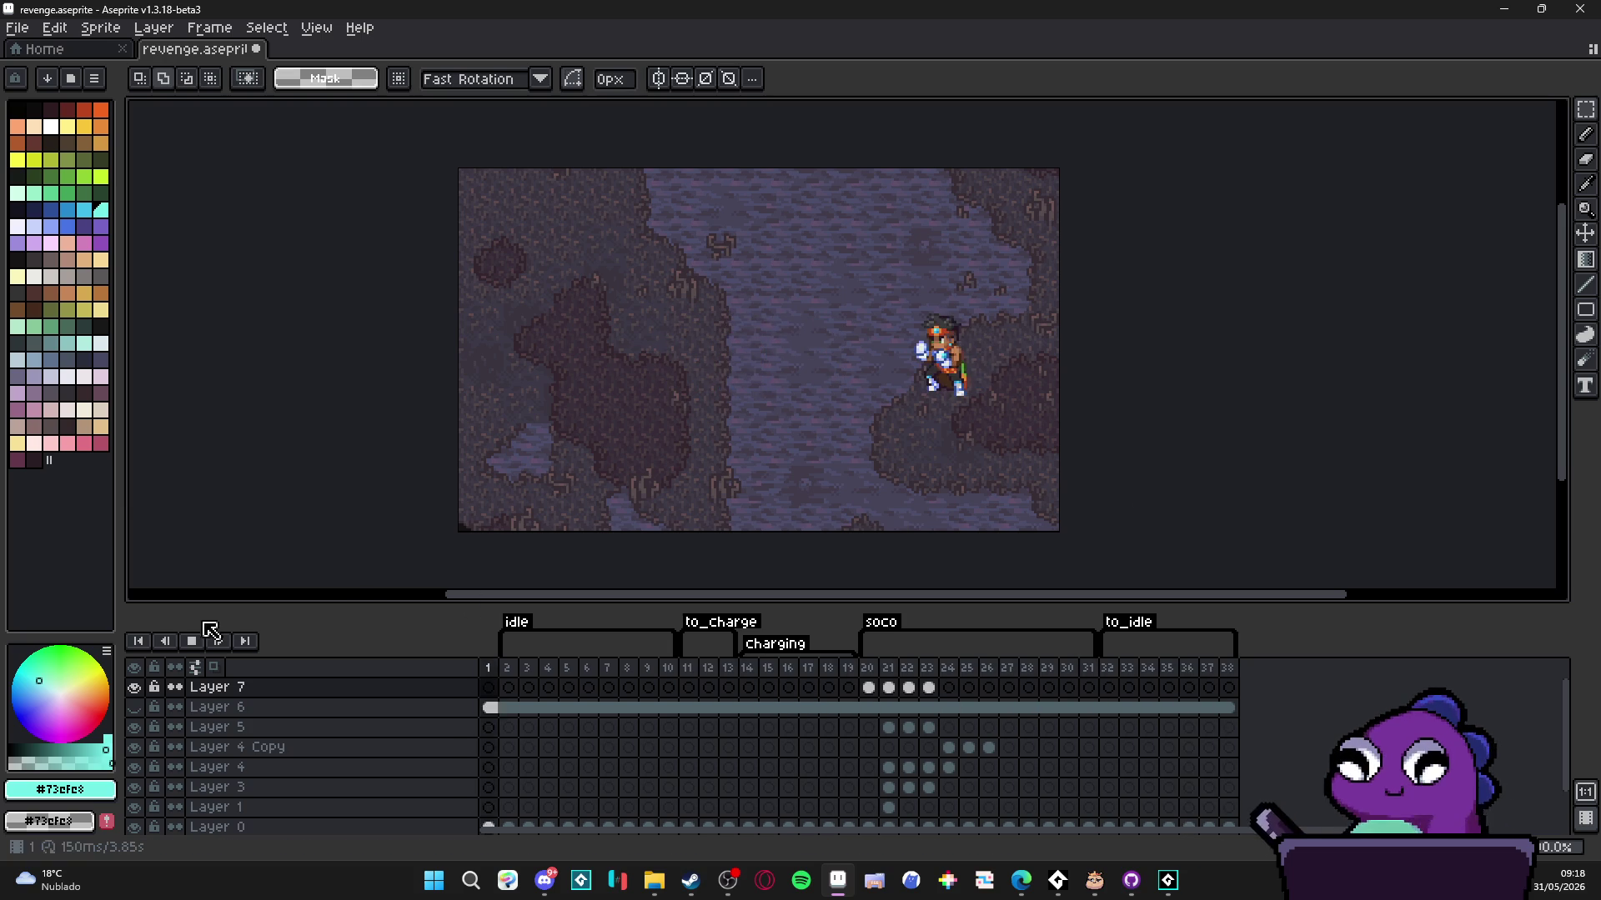
- Step through the beam on frames 20 to 23, ending back on frame 21
{"action": "left_click", "coordinate": [872, 688]}
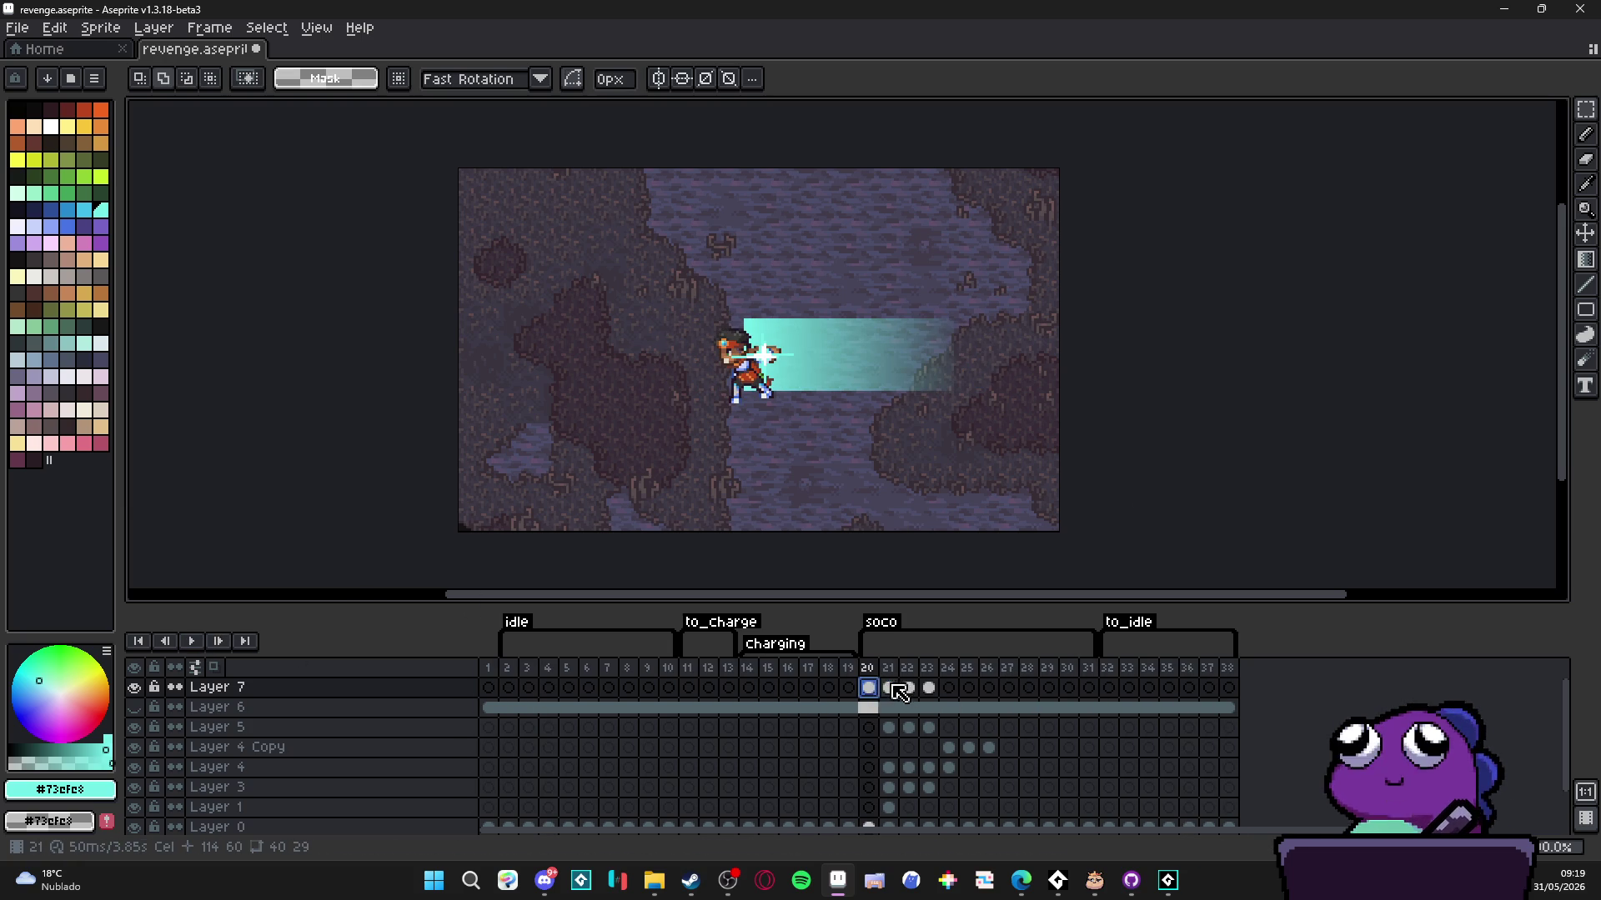
{"action": "left_click", "coordinate": [888, 688]}
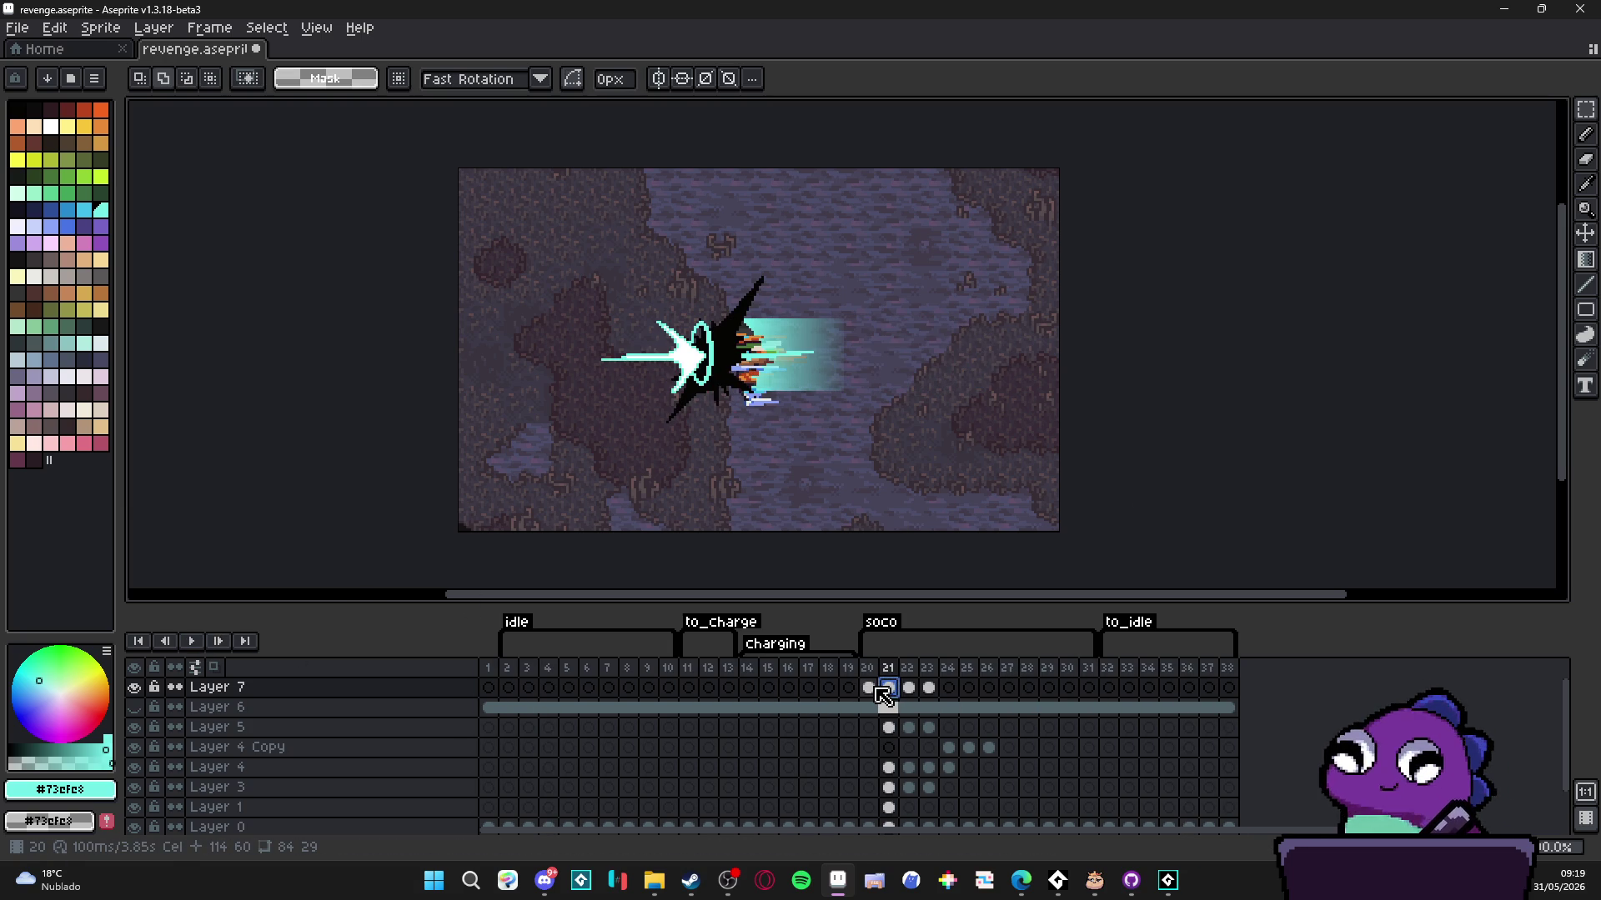
{"action": "left_click", "coordinate": [908, 688]}
{"action": "left_click", "coordinate": [896, 689]}
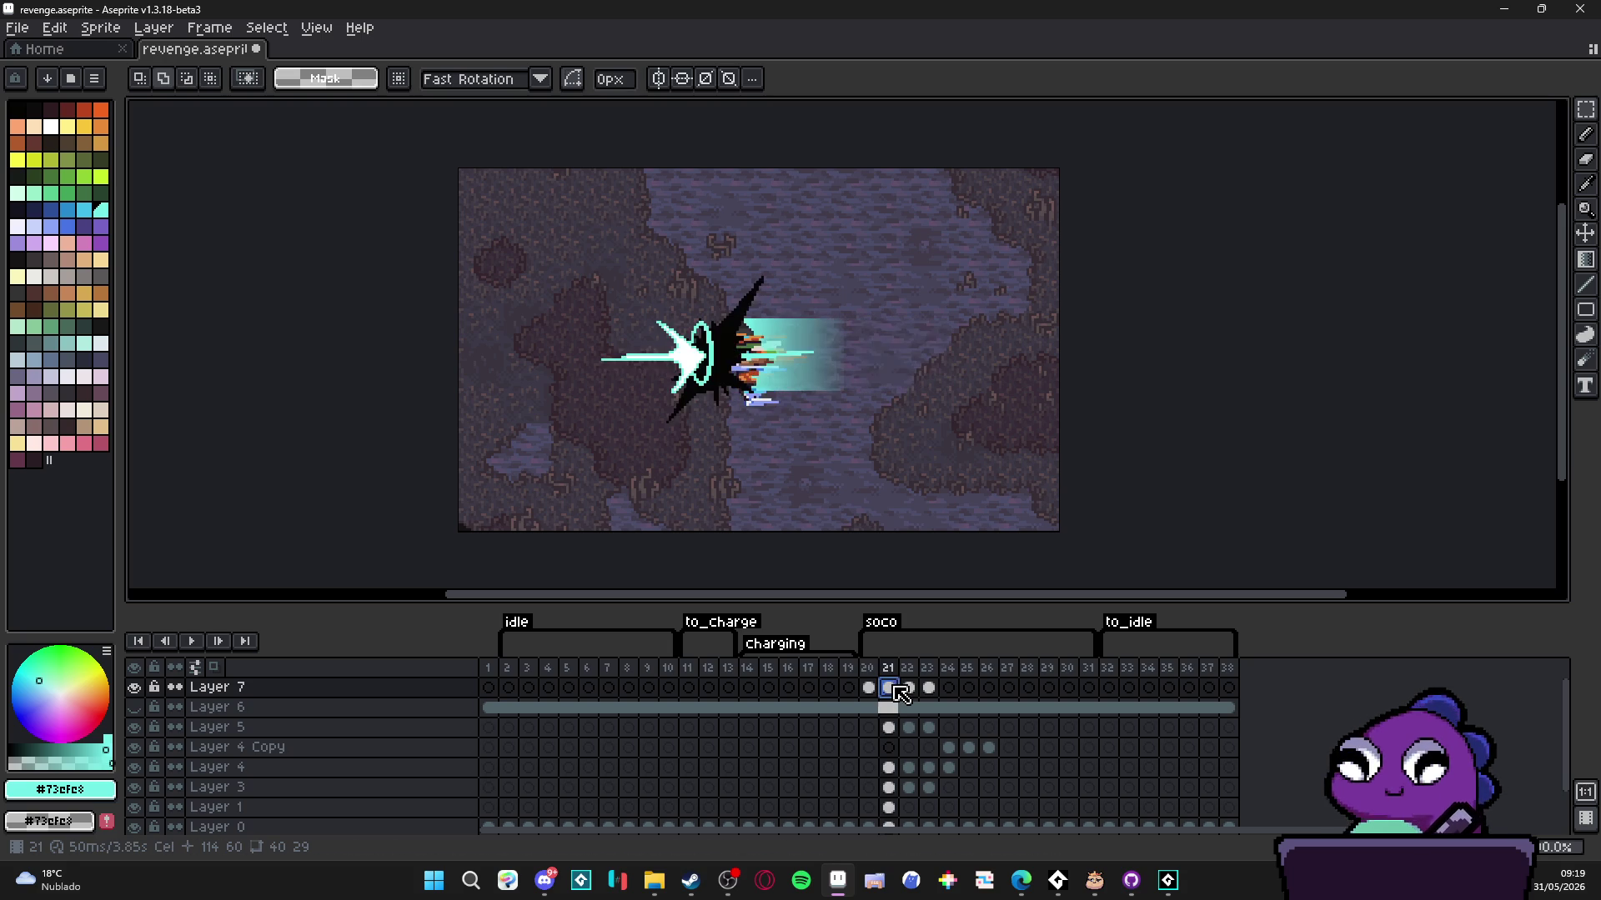
{"action": "left_click", "coordinate": [910, 689]}
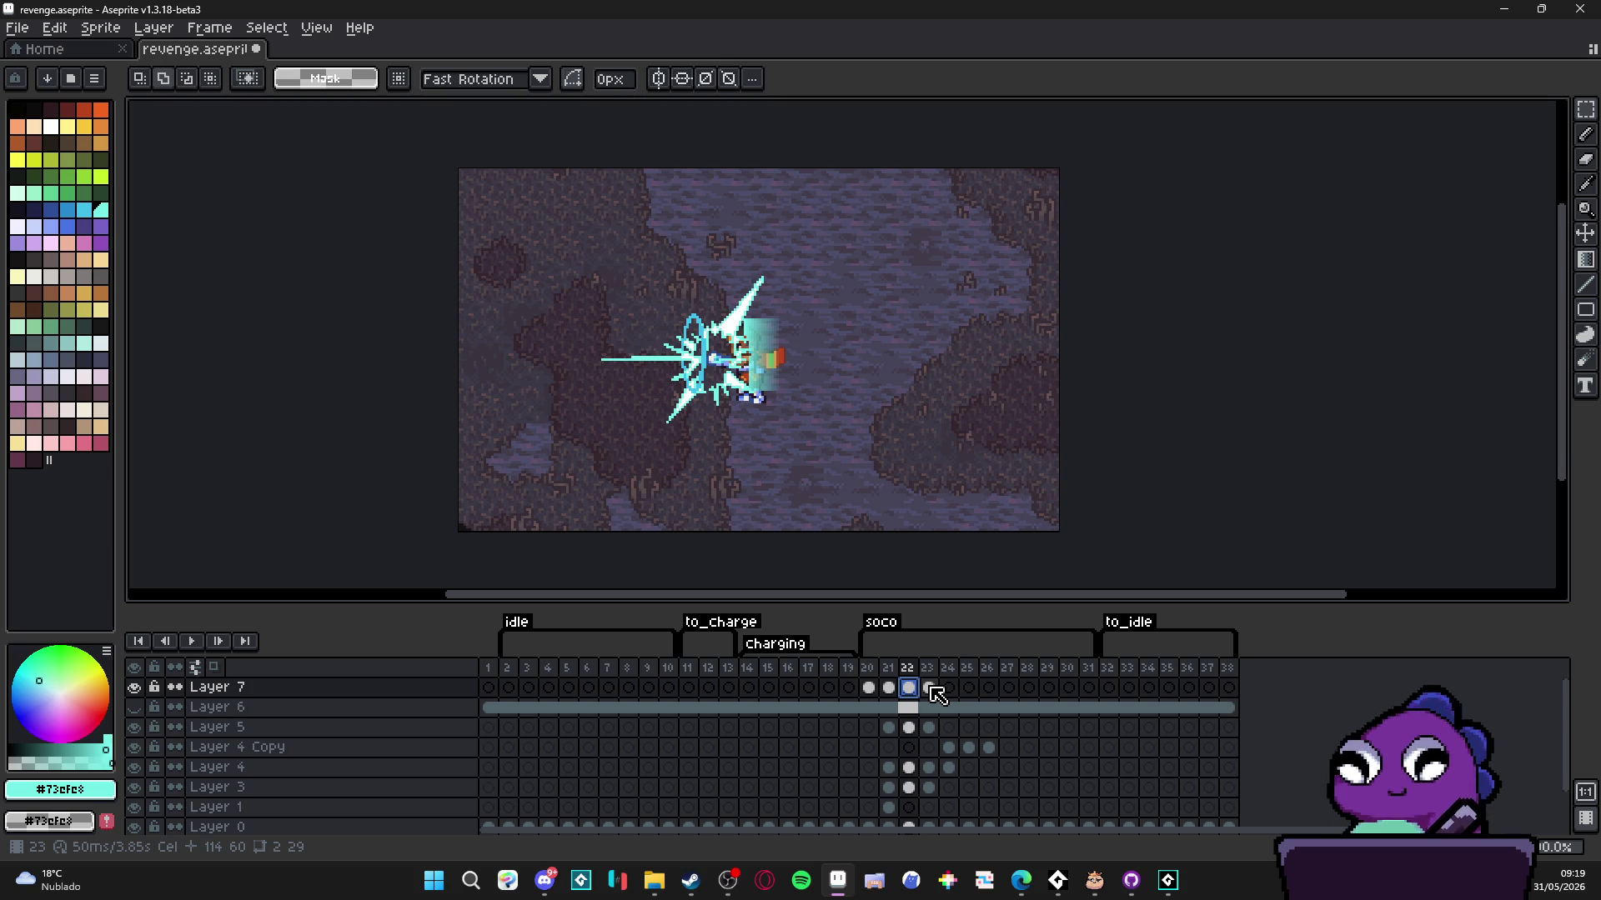
{"action": "left_click", "coordinate": [928, 688]}
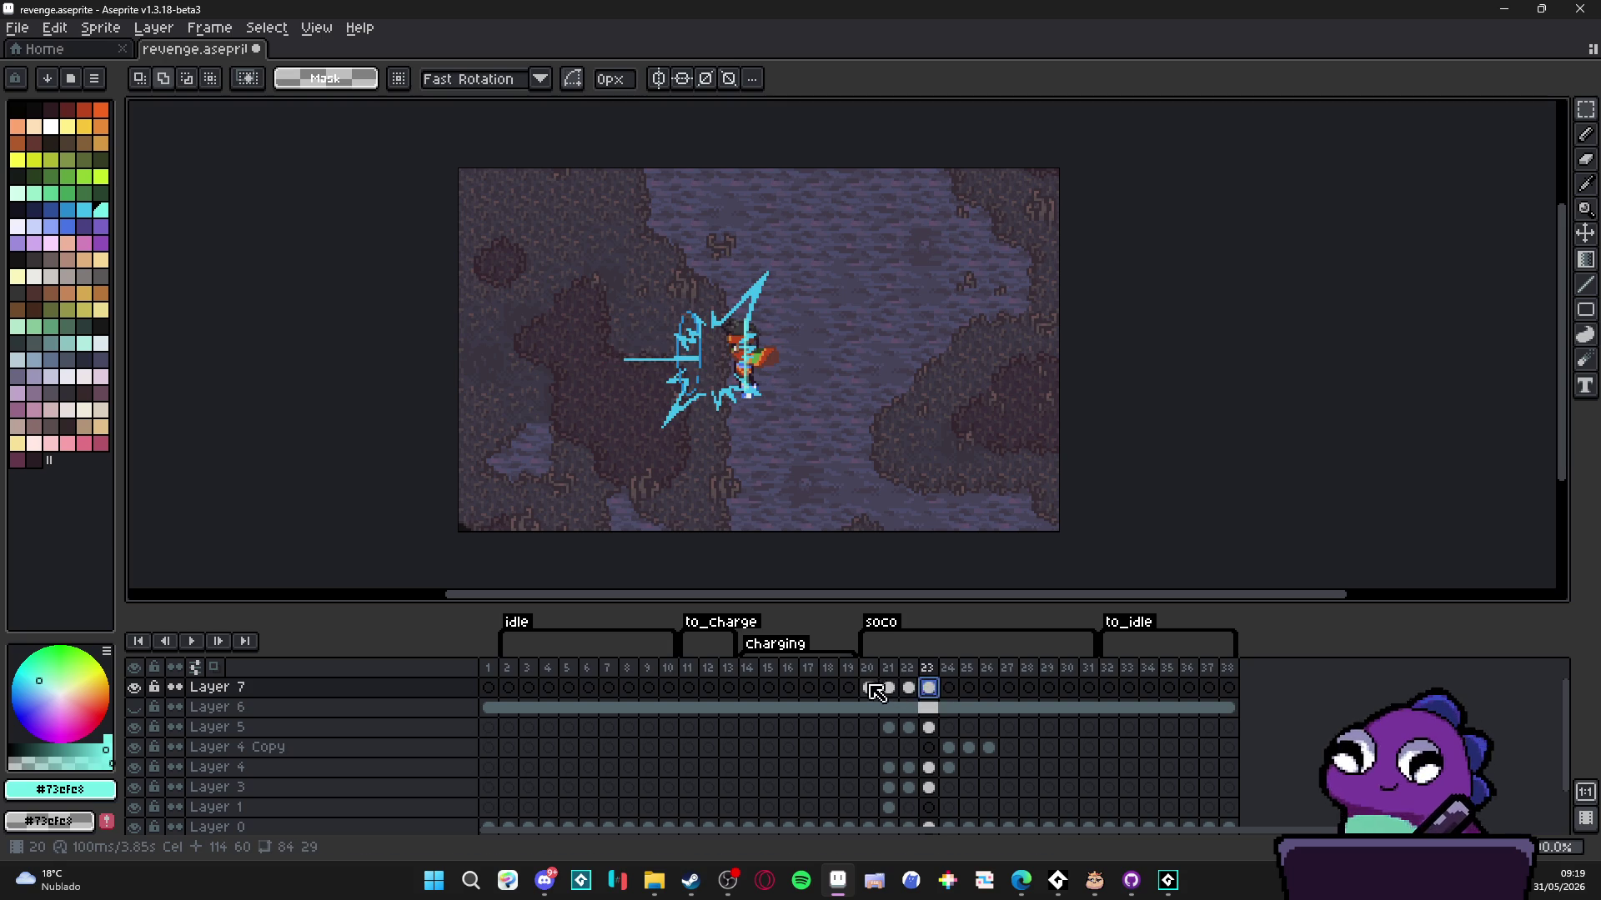
{"action": "left_click", "coordinate": [869, 689]}
{"action": "left_click", "coordinate": [888, 689]}
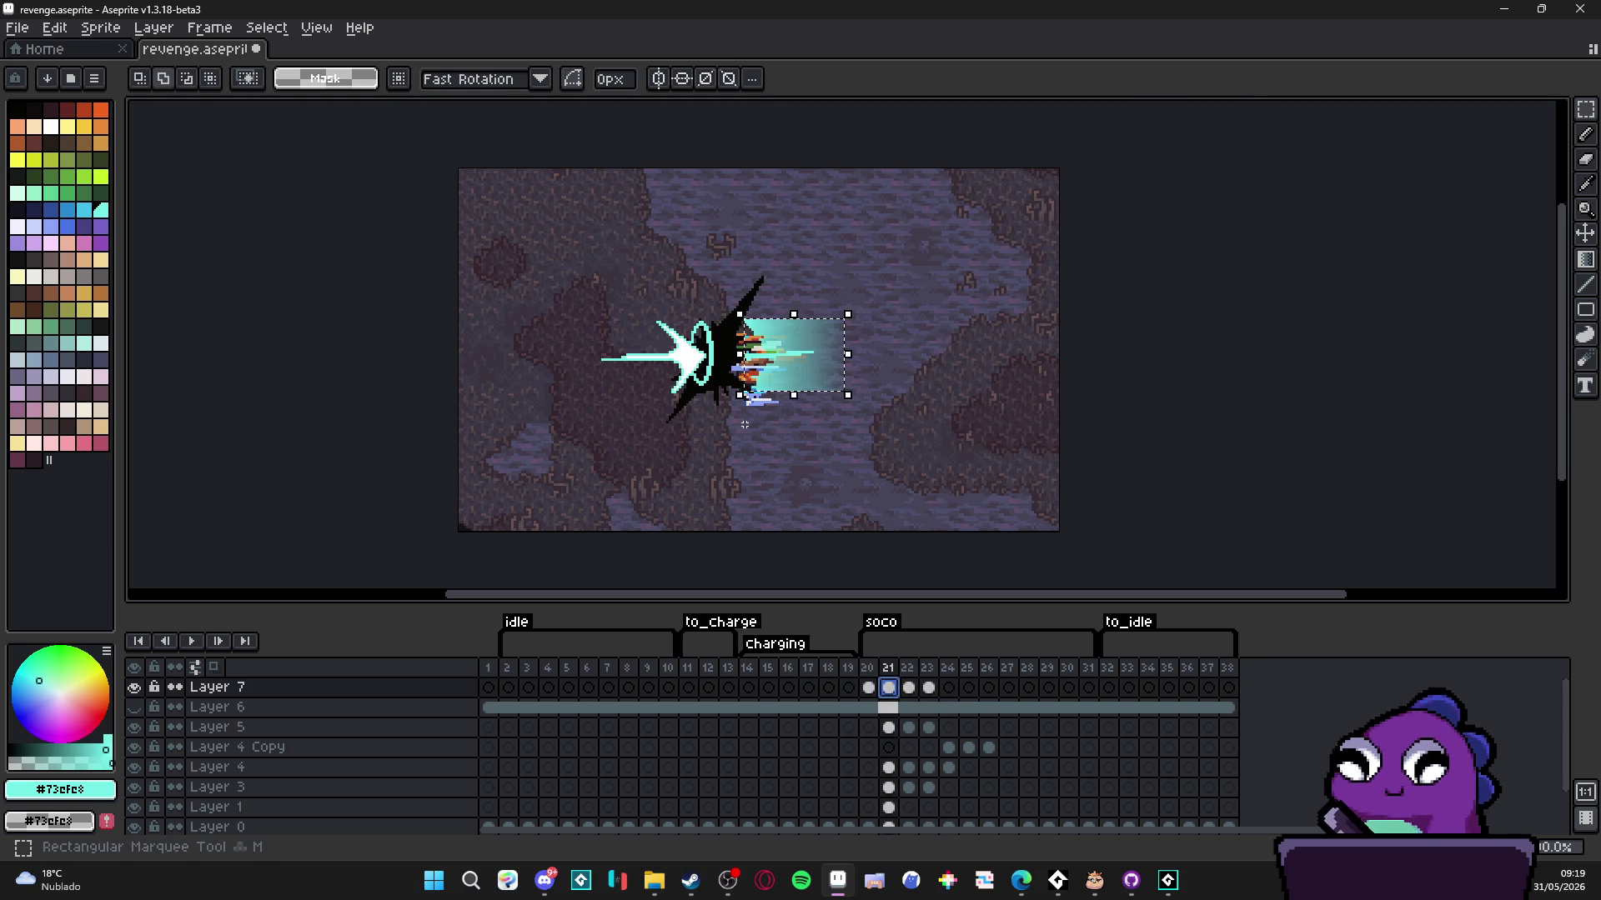
- Squash the beam to 15 px tall on frame 21 and 7 px on frame 22
{"action": "scroll", "coordinate": [782, 367], "scroll_direction": "up", "scroll_amount": 2}
{"action": "left_click_drag", "start_coordinate": [794, 276], "coordinate": [812, 317]}
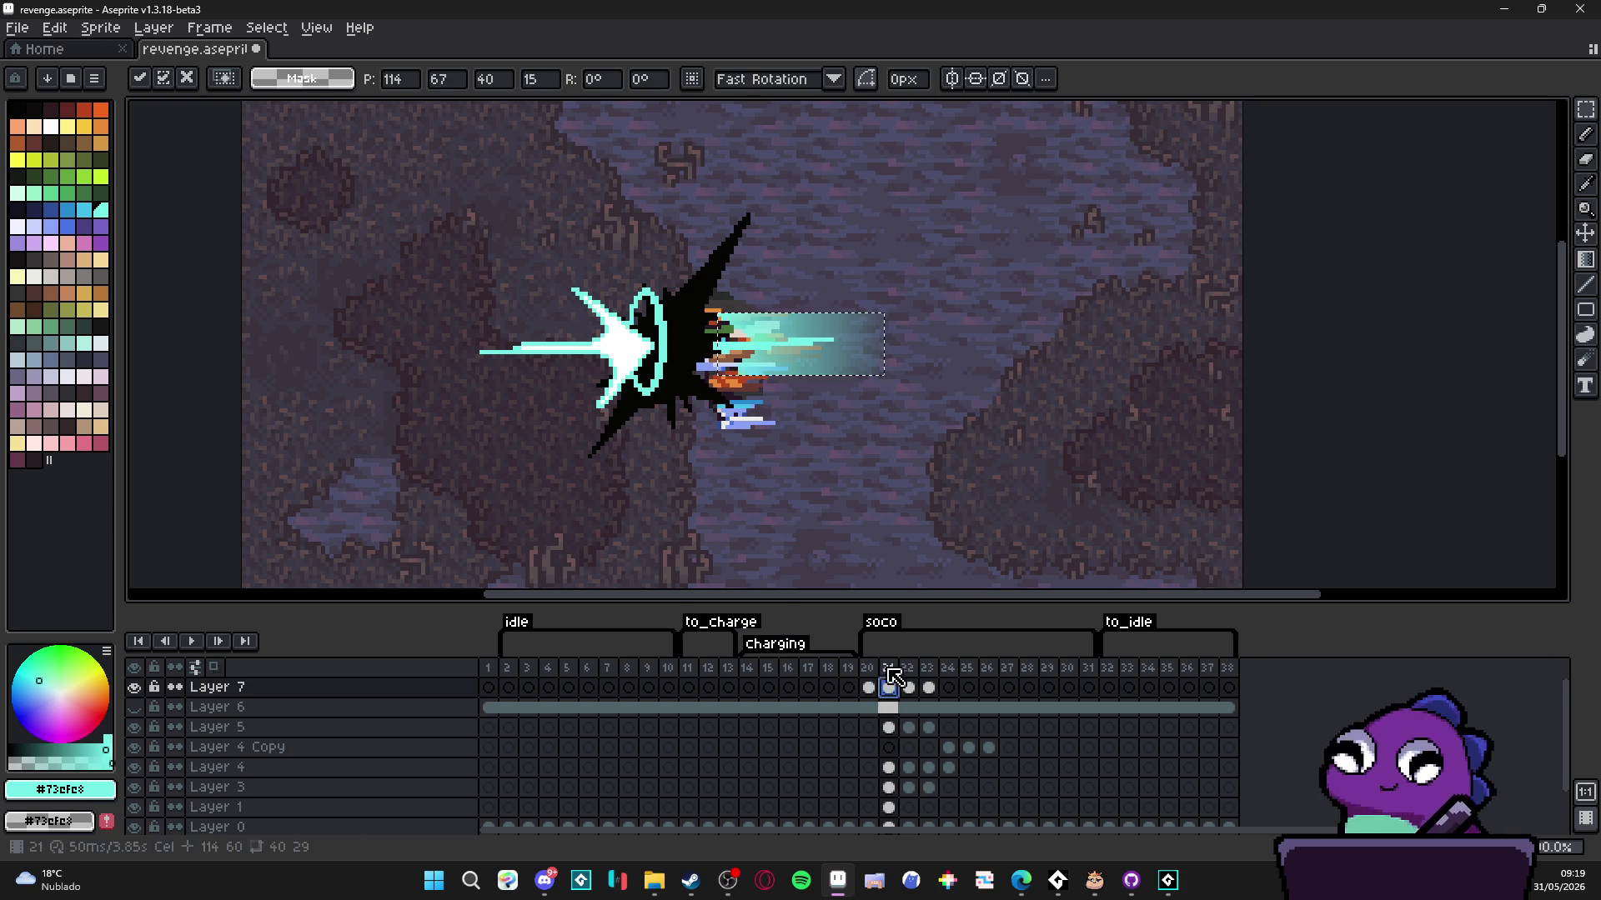
{"action": "left_click", "coordinate": [790, 436]}
{"action": "key", "text": "Right"}
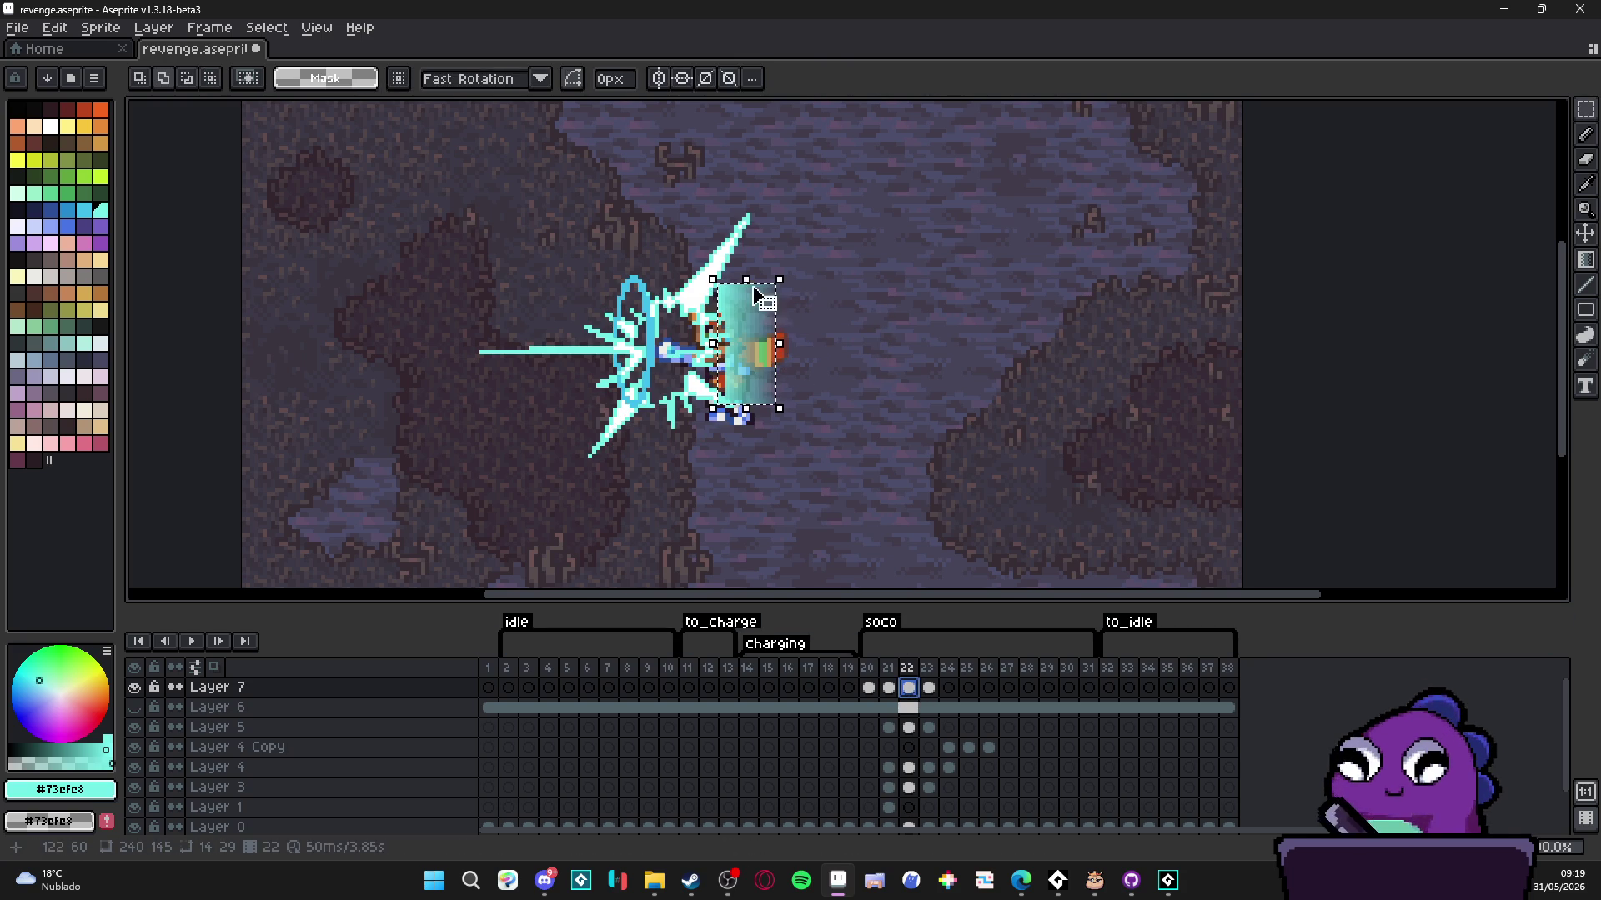
{"action": "left_click_drag", "start_coordinate": [750, 285], "coordinate": [750, 289]}
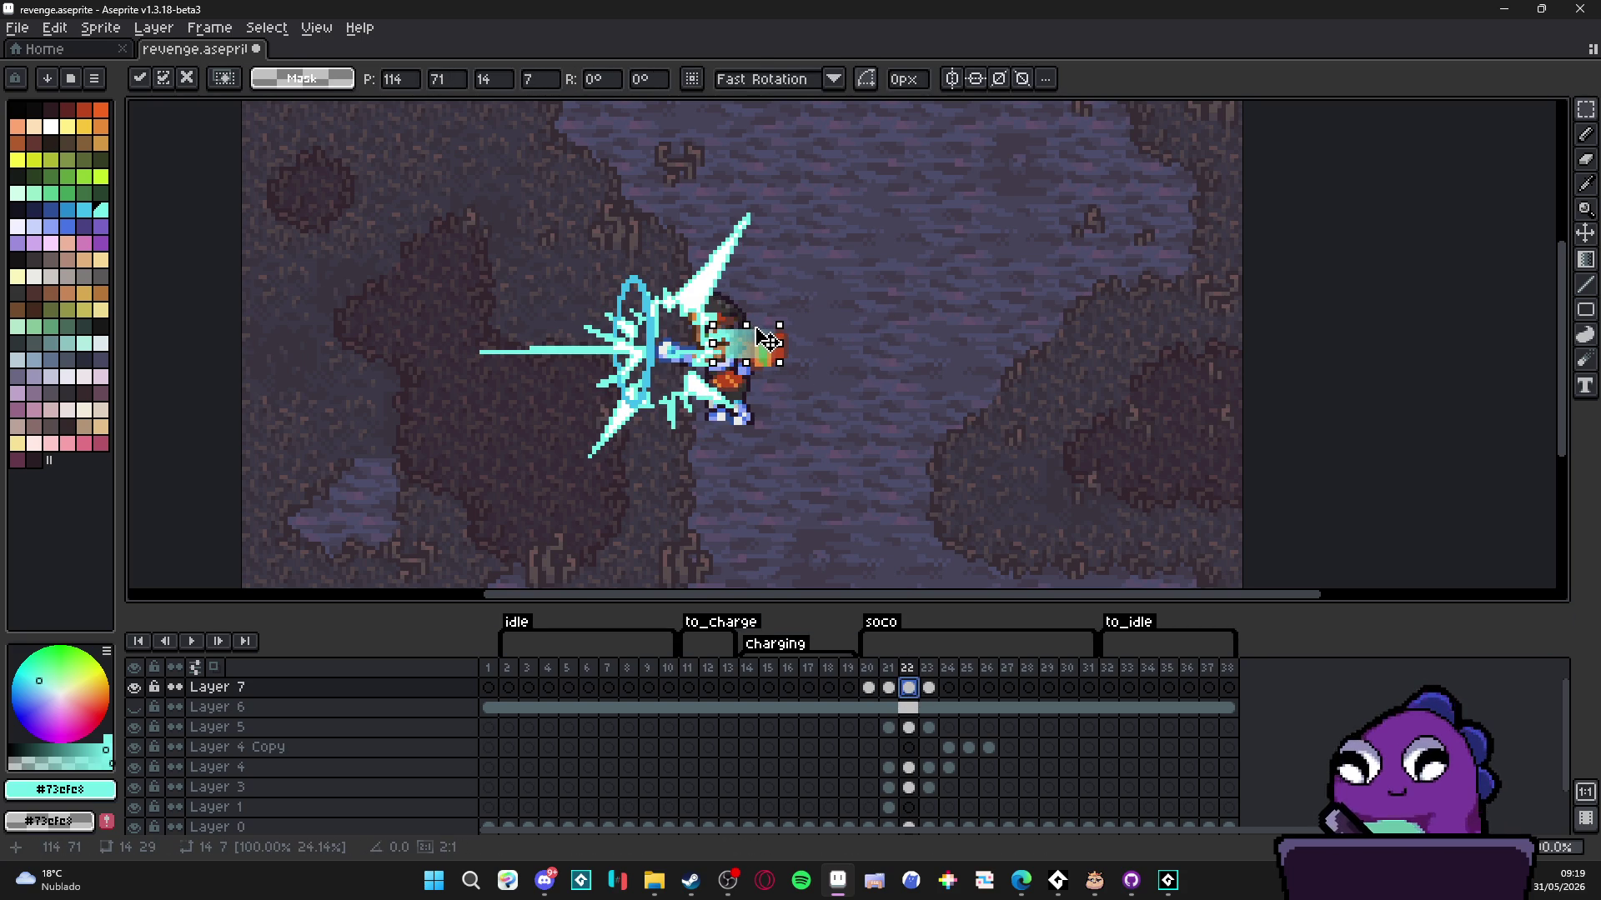
{"action": "key", "text": "Return"}
- Move to frame 23 and play the animation to review the taper
{"action": "key", "text": "Right"}
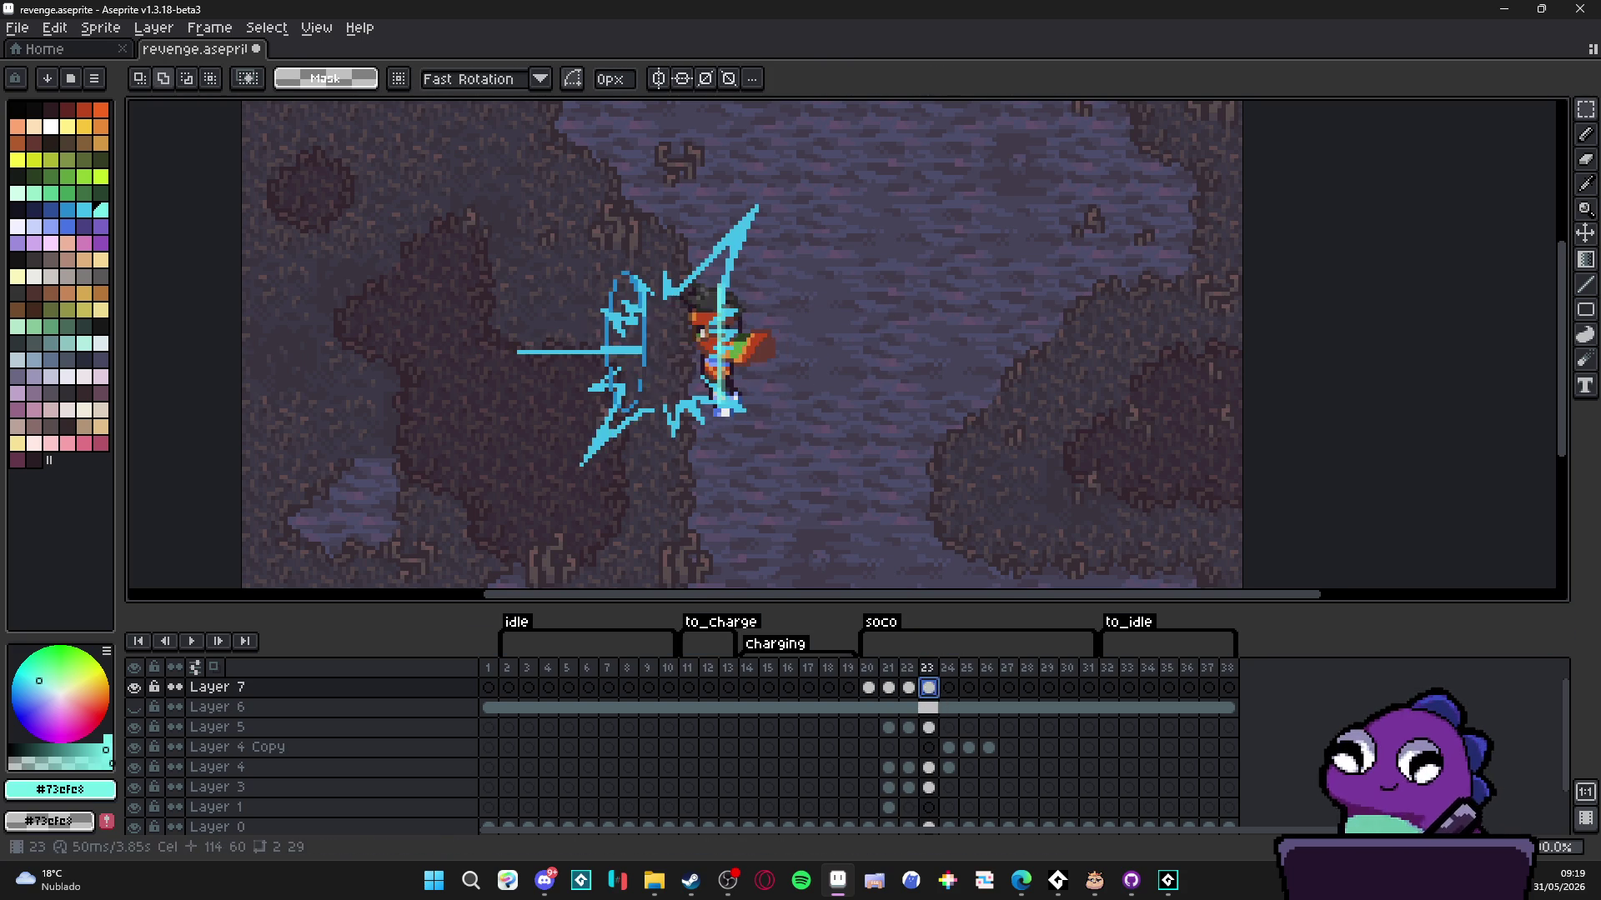
{"action": "scroll", "coordinate": [729, 455], "scroll_direction": "down", "scroll_amount": 2}
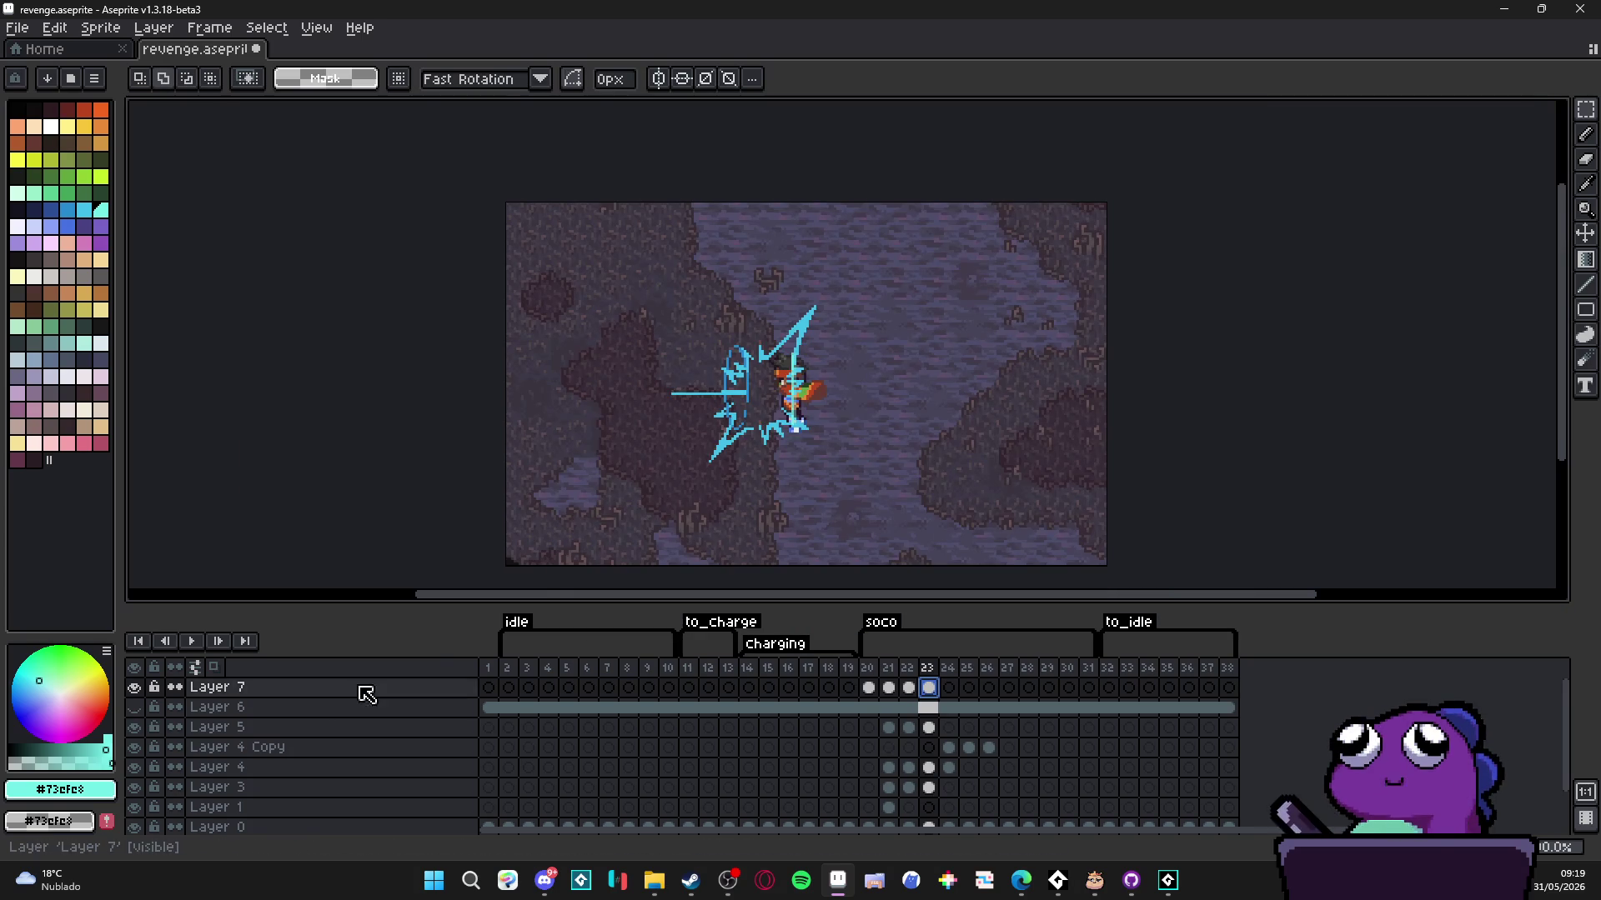
{"action": "left_click", "coordinate": [192, 641]}
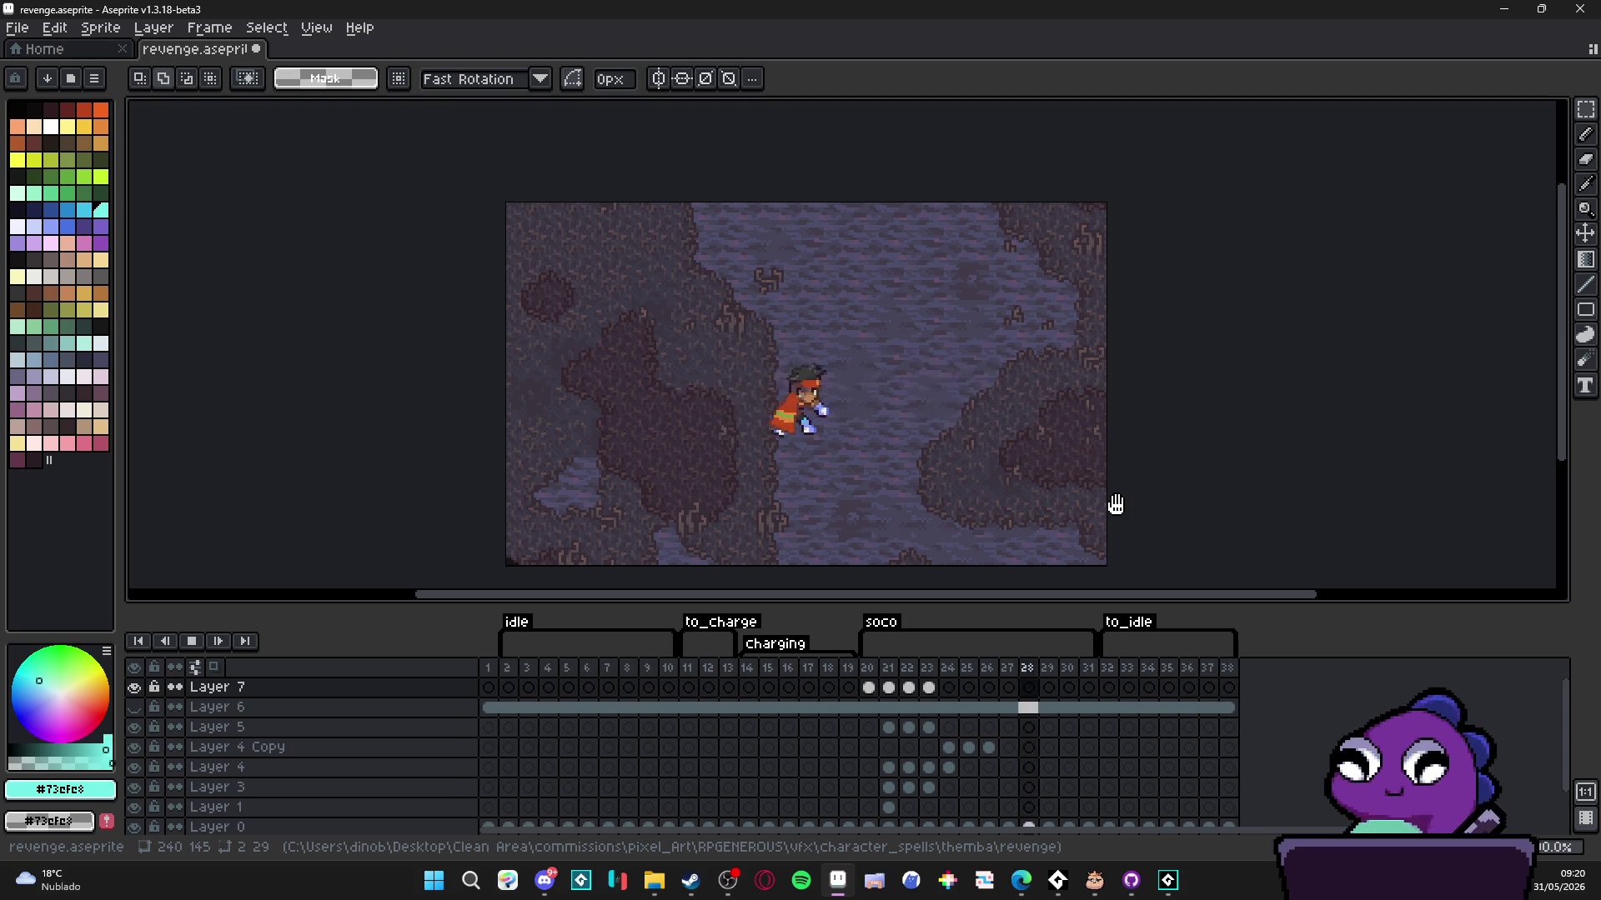
- Stop playback and go to frame 20's full-height beam on Layer 7
{"action": "left_click", "coordinate": [193, 643]}
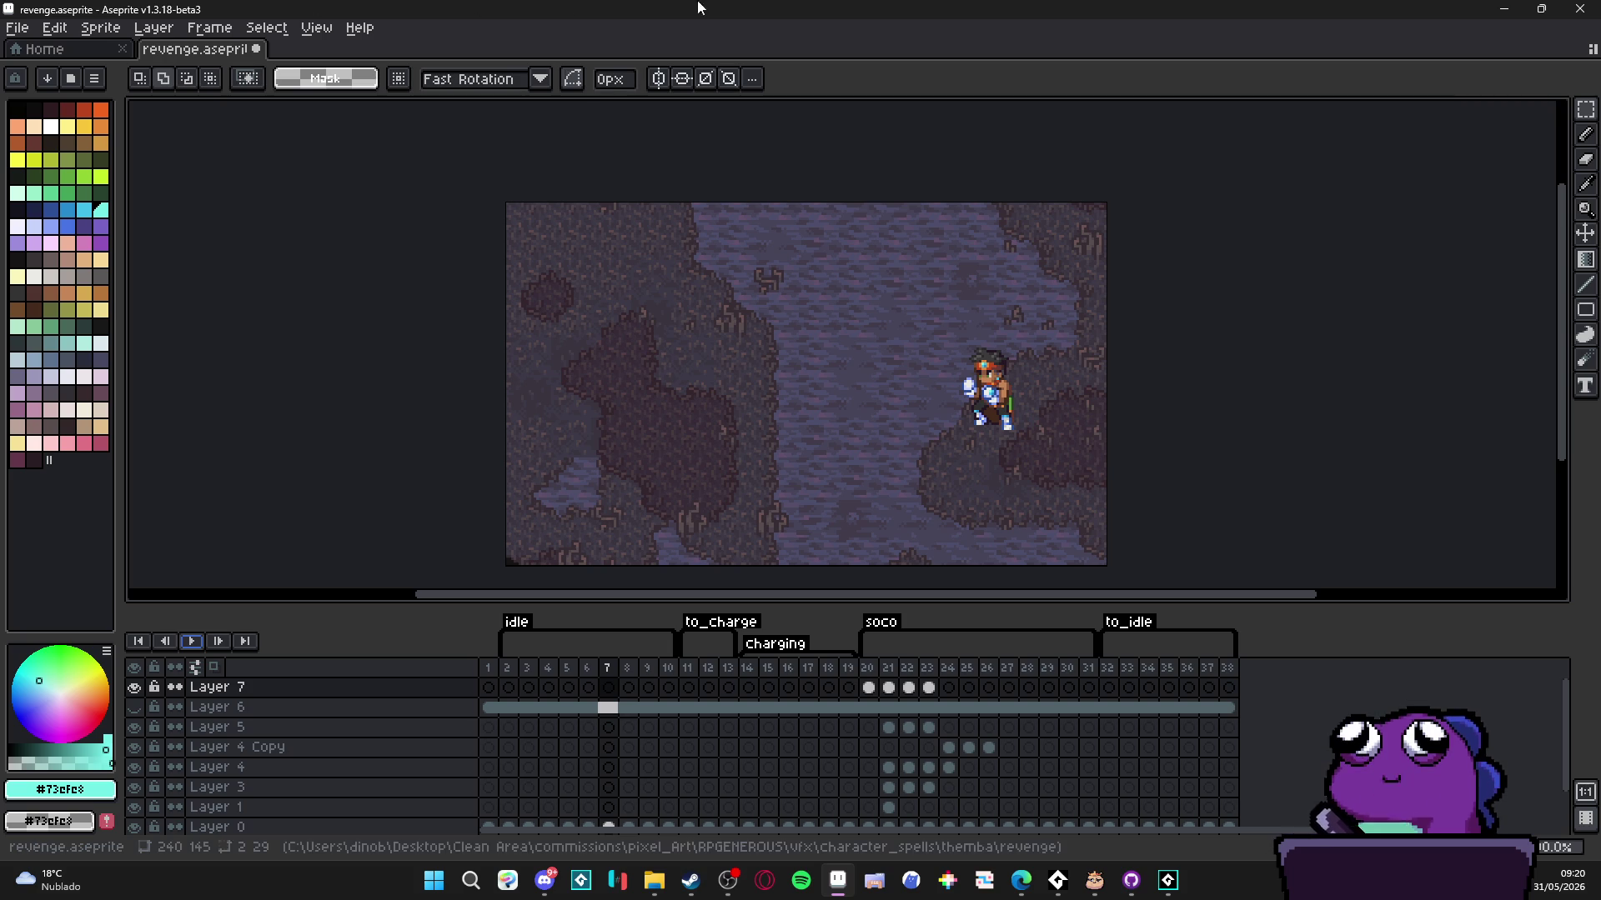
{"action": "left_click", "coordinate": [868, 687]}
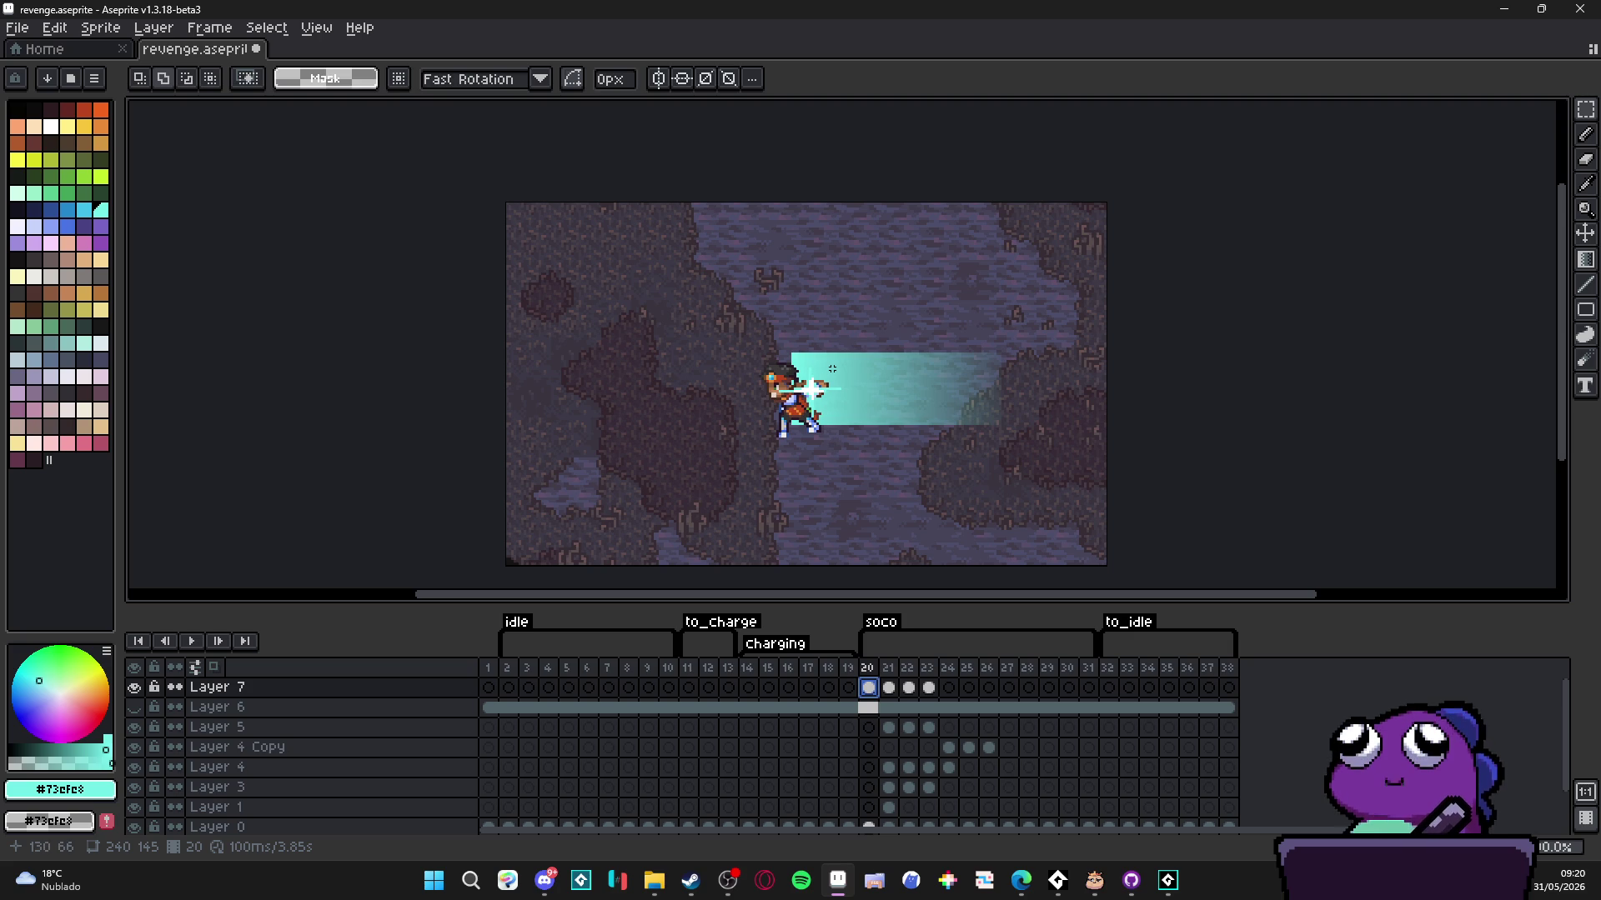
- Zoom in and try a selection around the frame 20 beam, then deselect it
{"action": "left_click_drag", "start_coordinate": [831, 376], "coordinate": [775, 372]}
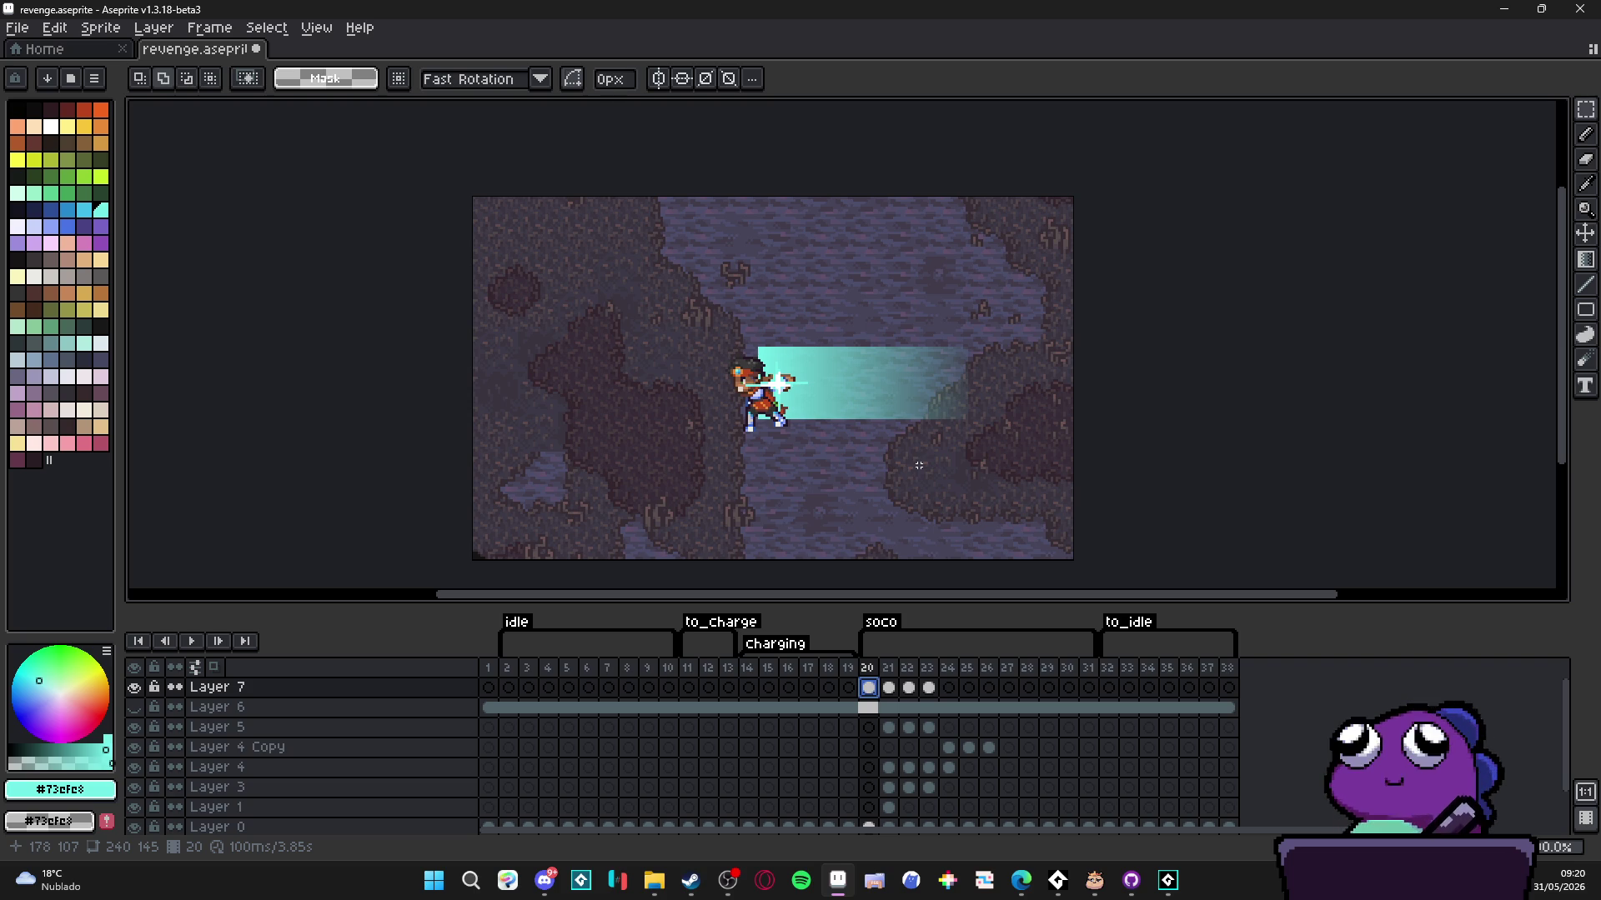
{"action": "scroll", "coordinate": [901, 446], "scroll_direction": "up", "scroll_amount": 1}
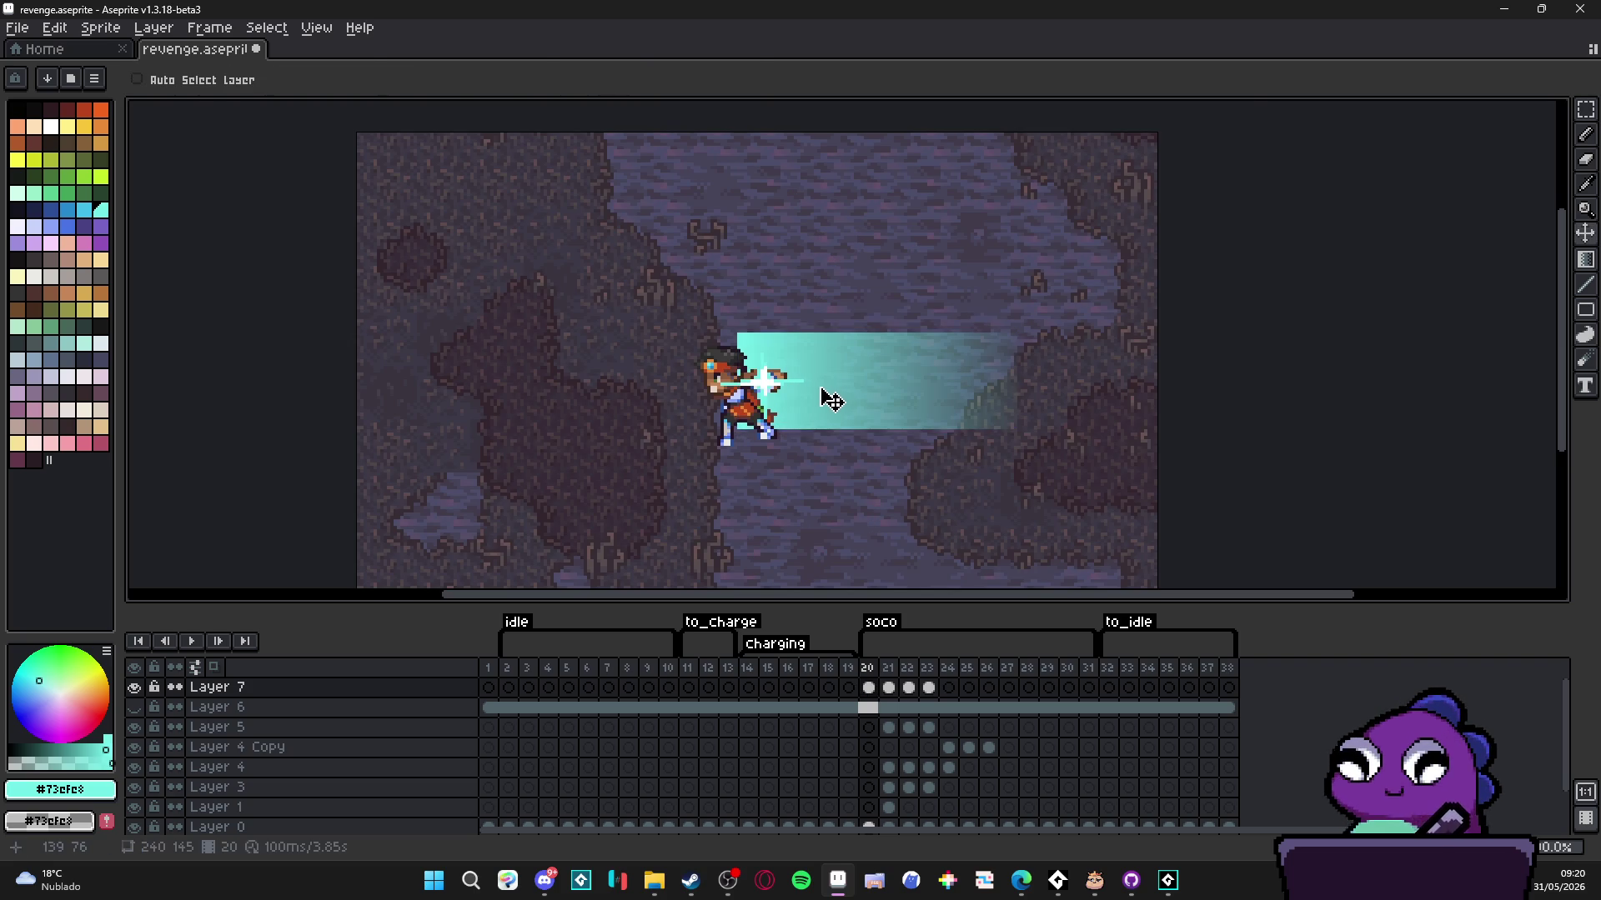
{"action": "scroll", "coordinate": [754, 357], "scroll_direction": "up", "scroll_amount": 1}
{"action": "scroll", "coordinate": [729, 328], "scroll_direction": "up", "scroll_amount": 1}
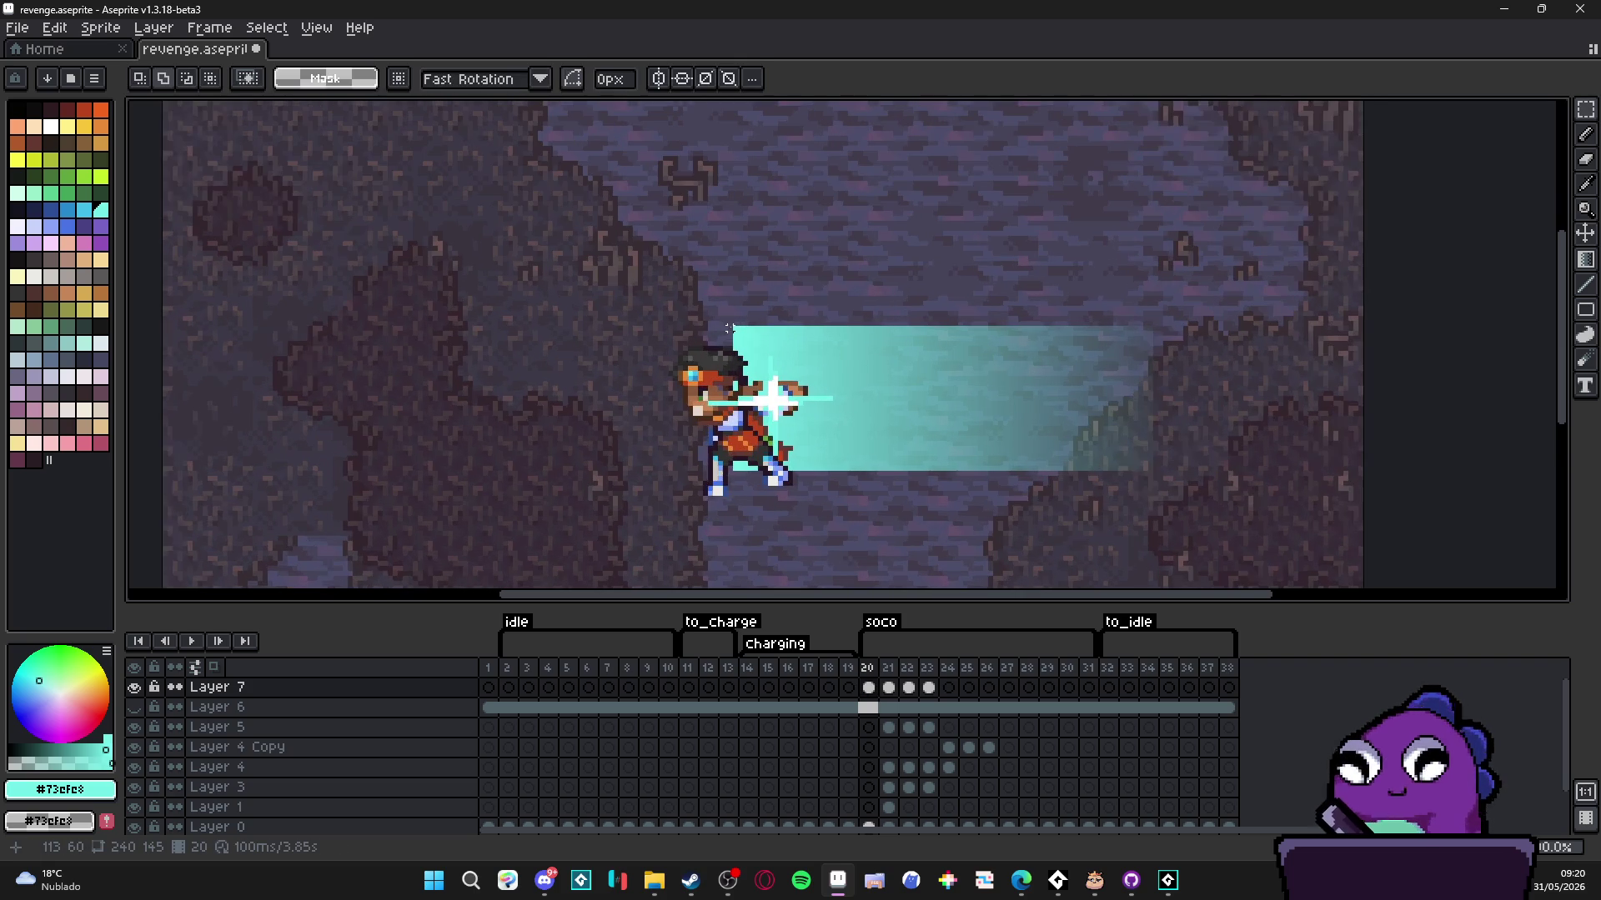
{"action": "mouse_move", "coordinate": [734, 329]}
{"action": "left_mouse_down"}
{"action": "mouse_move", "coordinate": [1065, 474]}
{"action": "mouse_move", "coordinate": [1151, 468]}
{"action": "left_mouse_up"}
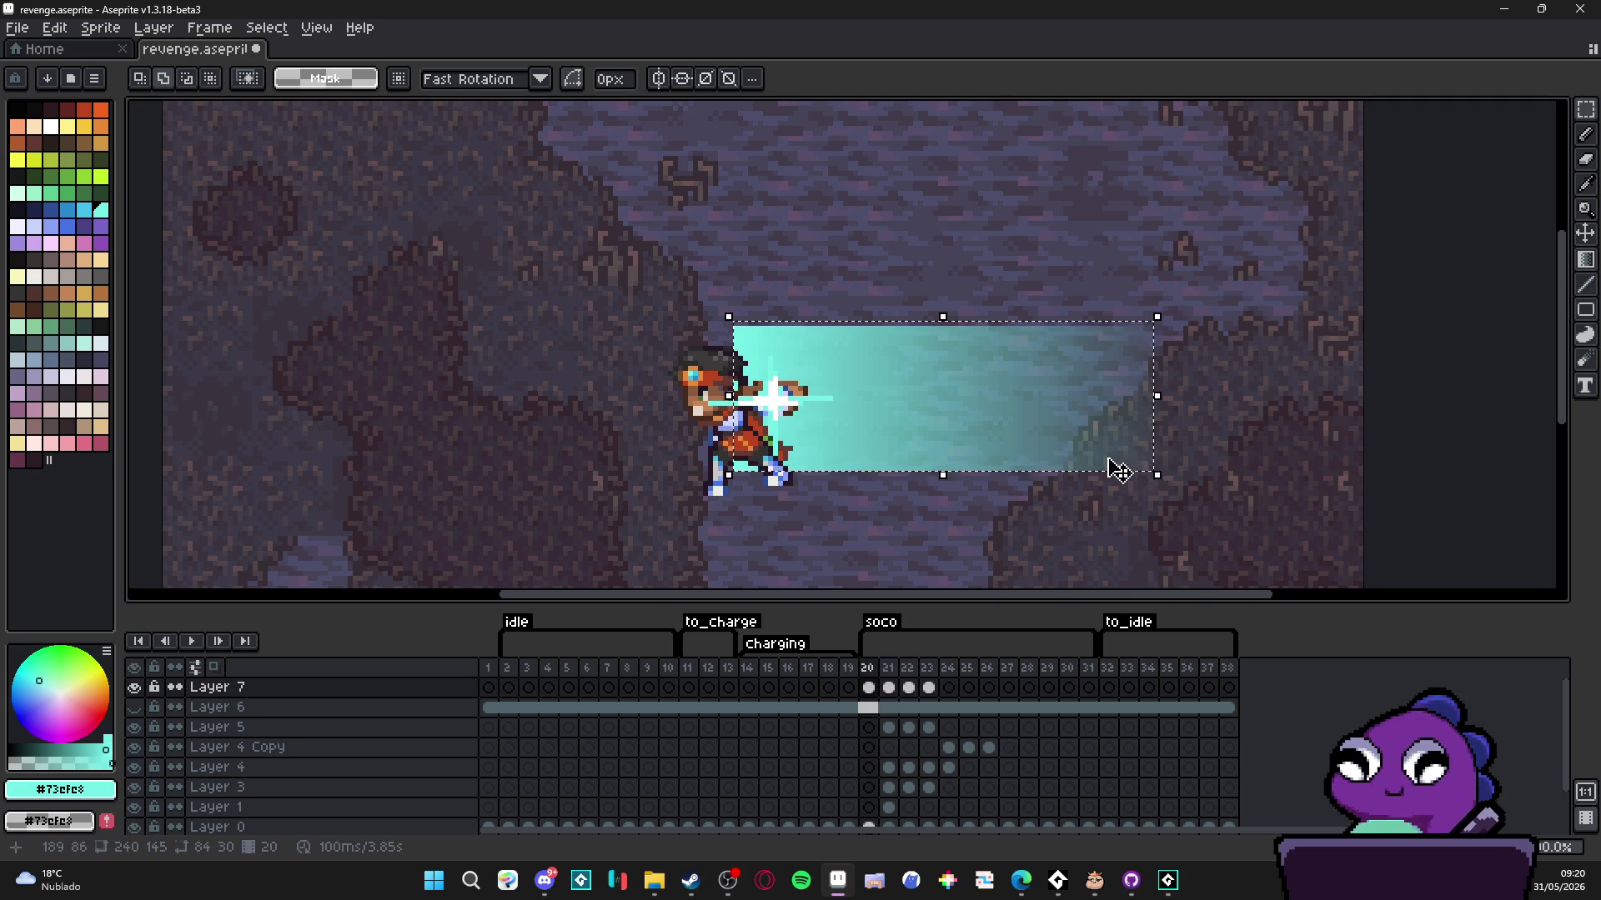
{"action": "key", "text": "ctrl+d"}
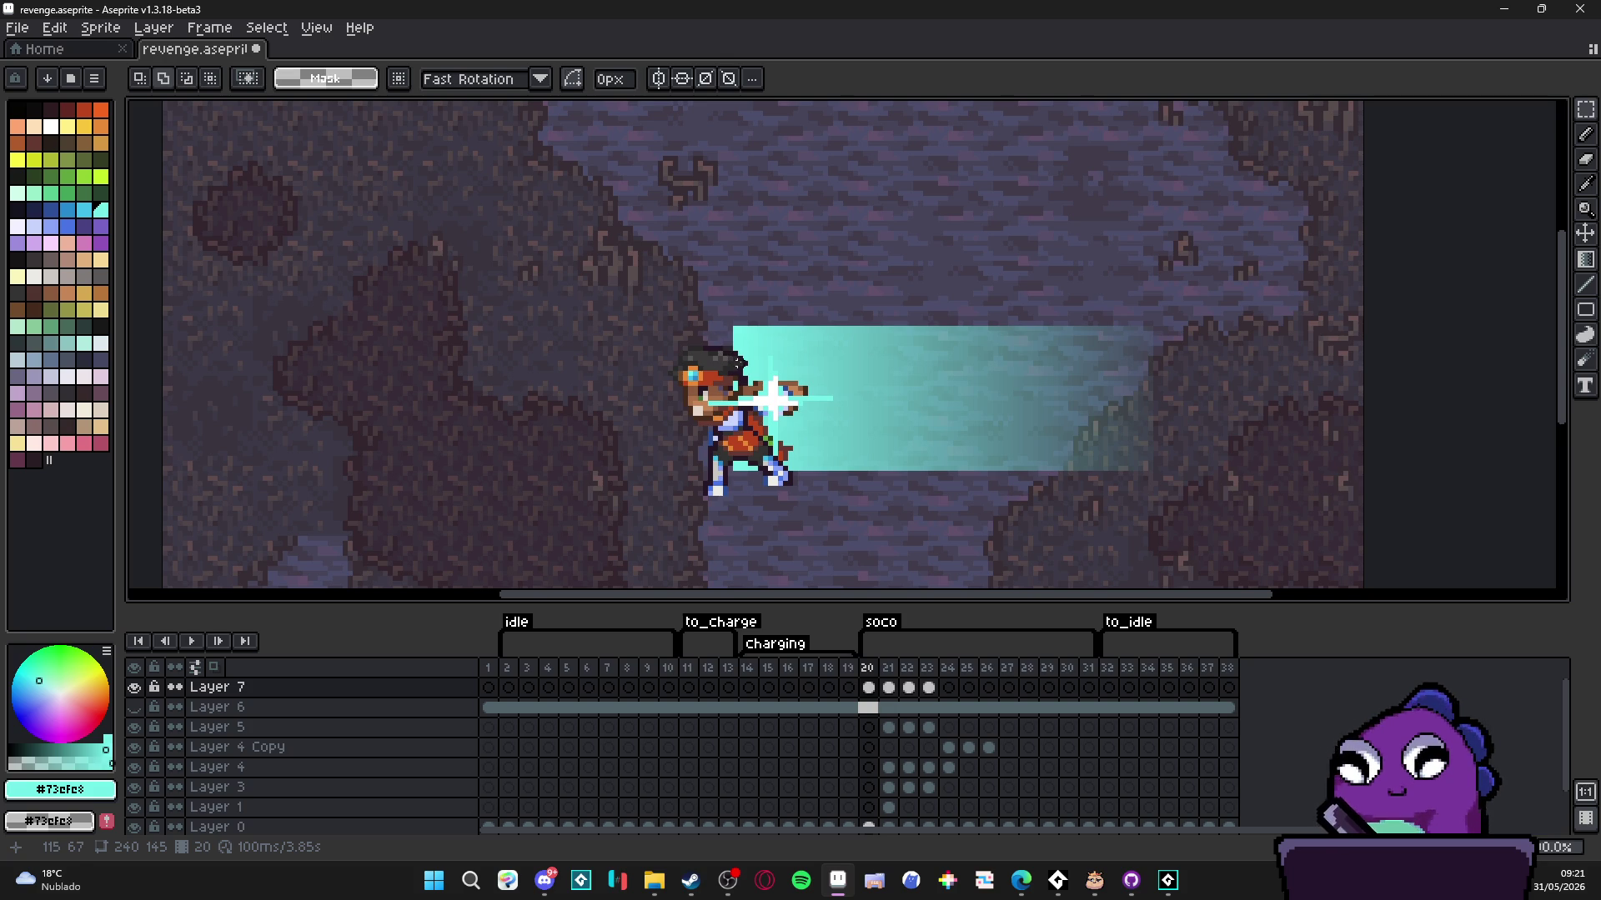
- Select the whole cyan beam rectangle with the Rectangular Marquee (M)
{"action": "scroll", "coordinate": [744, 363], "scroll_direction": "down", "scroll_amount": 2}
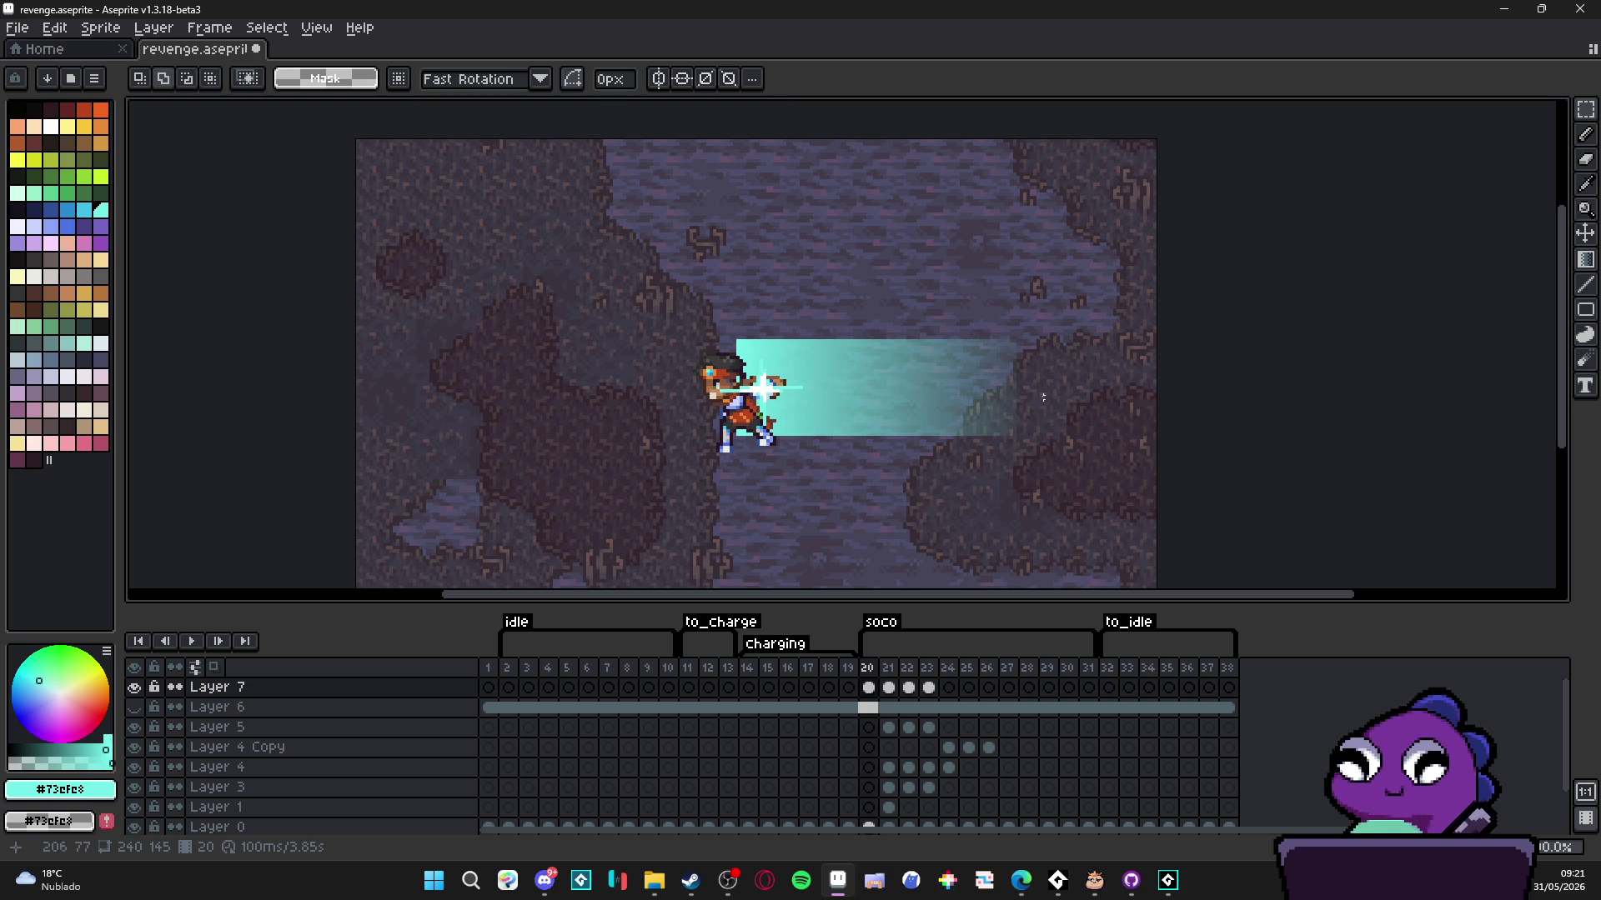
{"action": "key", "text": "v"}
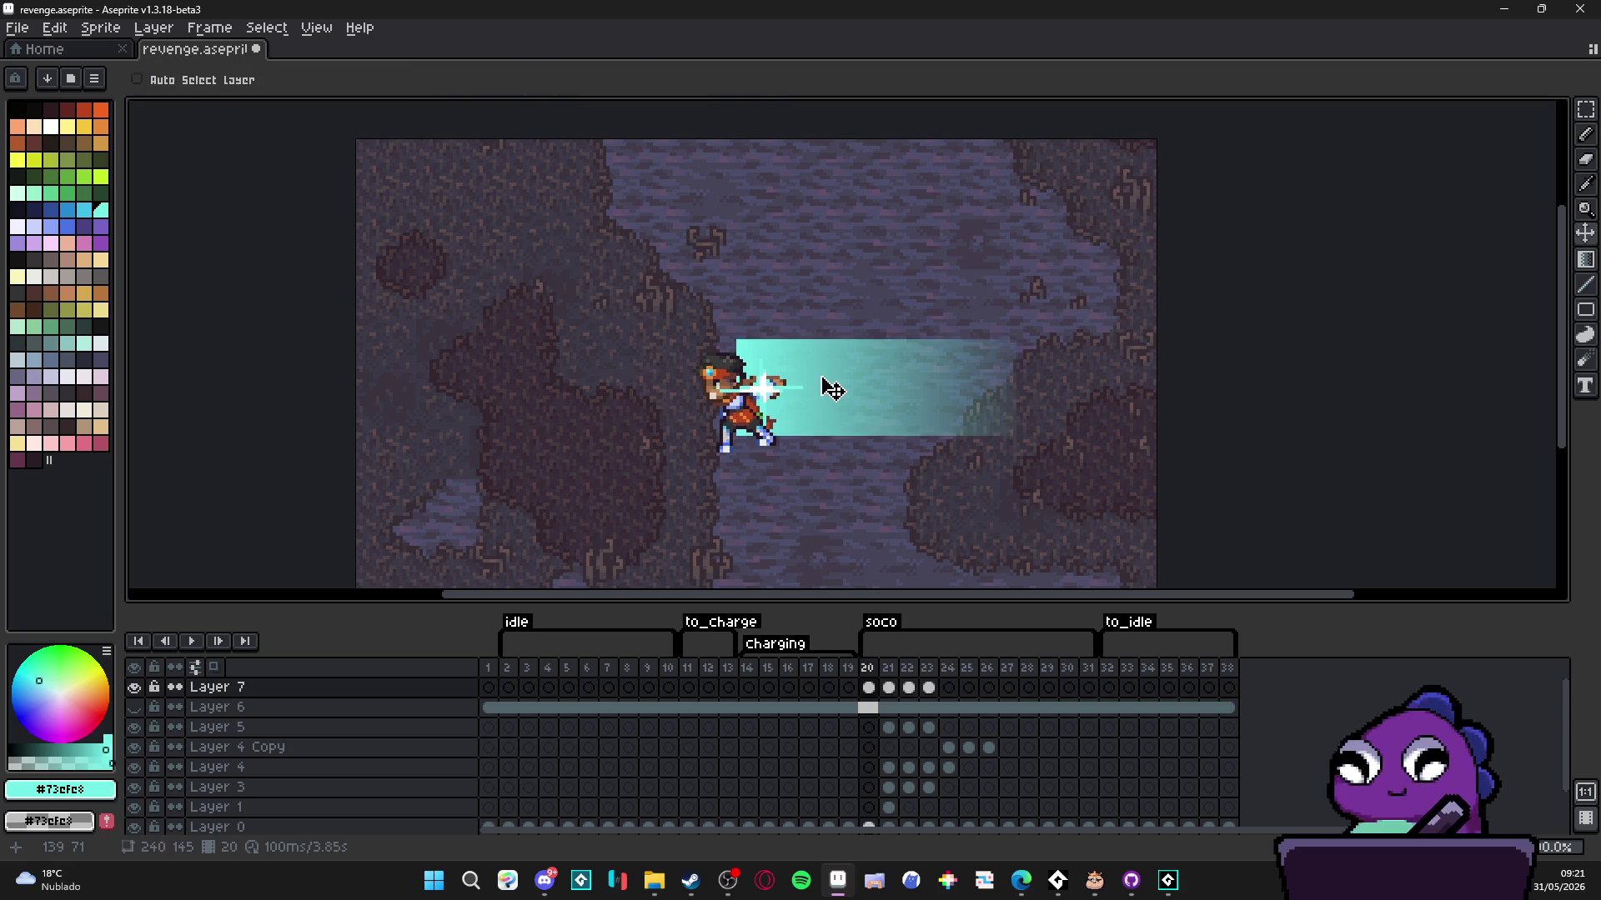
{"action": "key", "text": "m"}
{"action": "scroll", "coordinate": [738, 338], "scroll_direction": "up", "scroll_amount": 1}
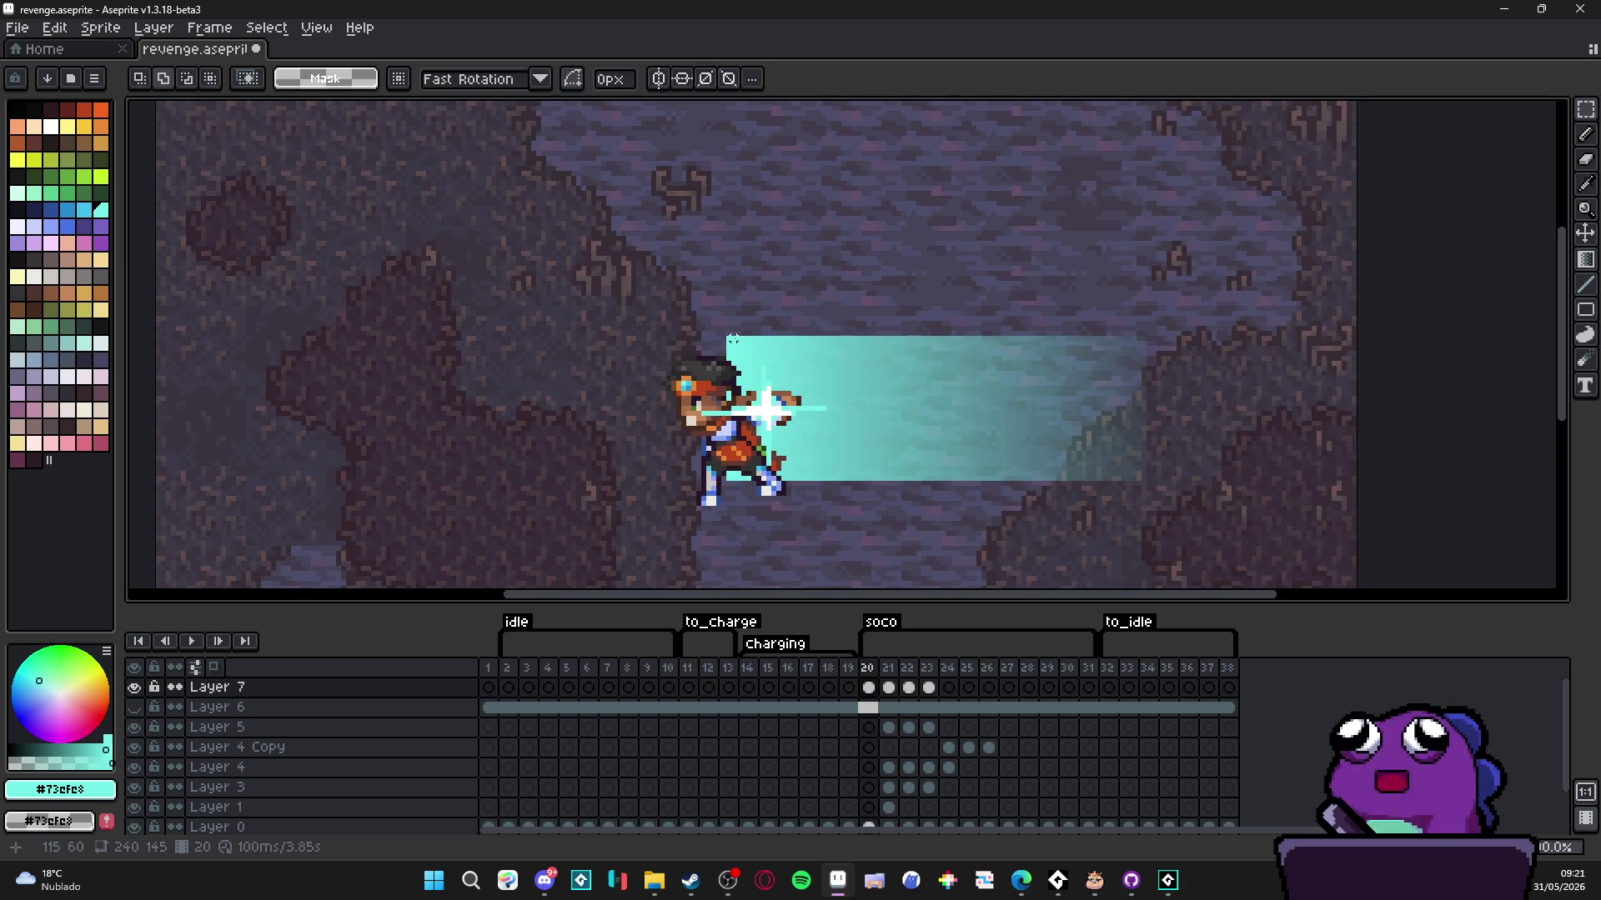
{"action": "left_click_drag", "start_coordinate": [728, 338], "coordinate": [1148, 481]}
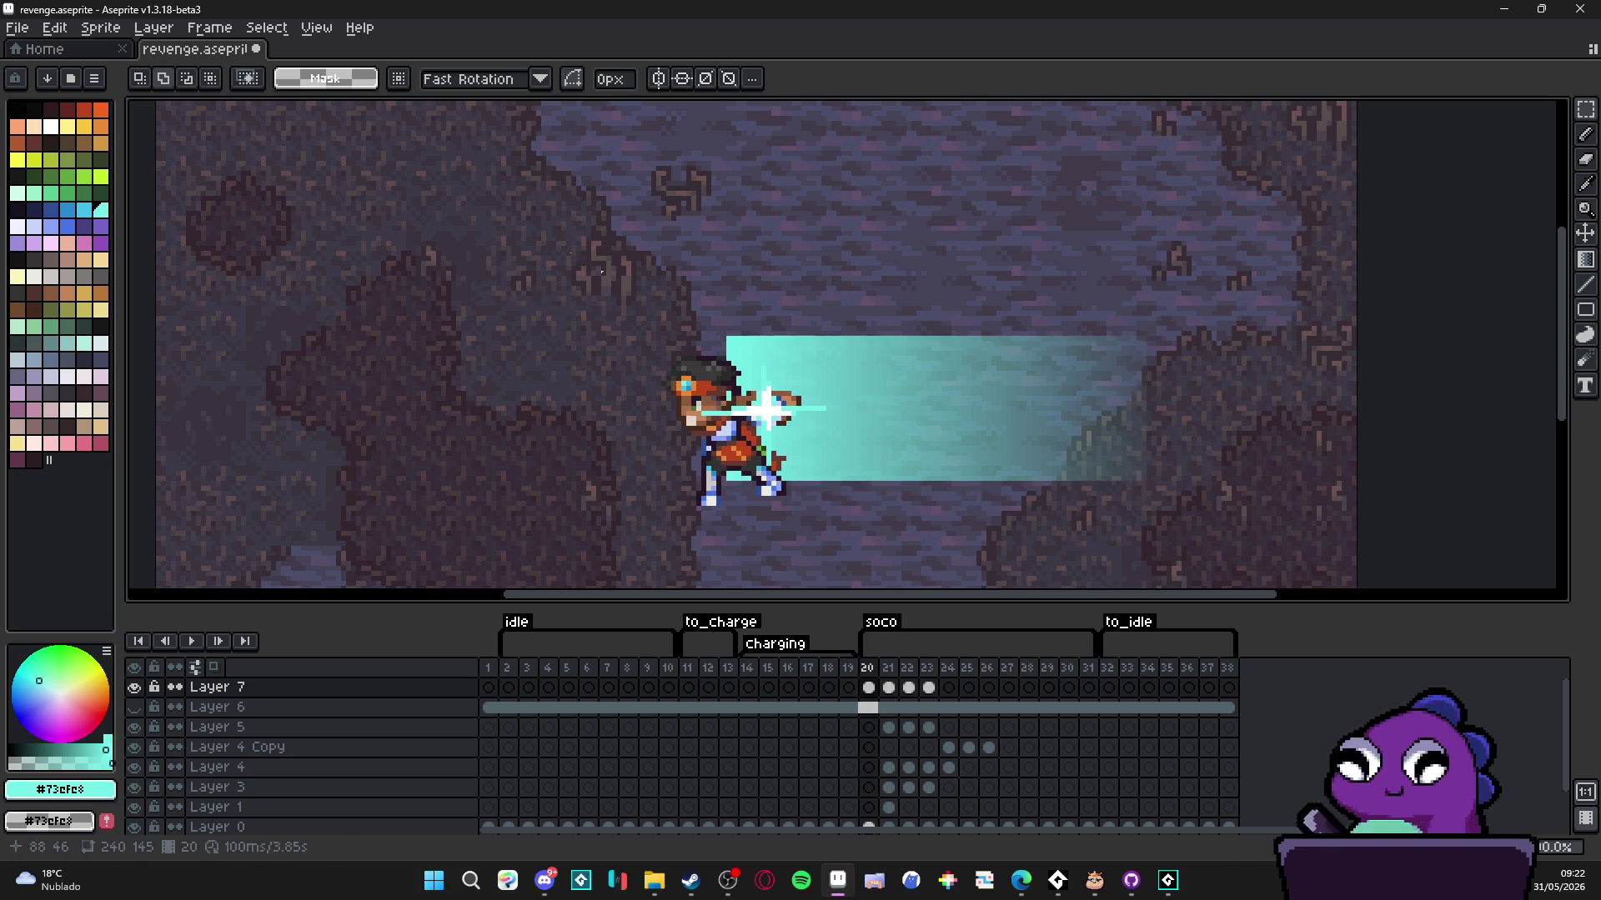
{"action": "left_click", "coordinate": [16, 27]}
- Create a new 84×29 sprite and paste the copied beam into it
{"action": "left_click", "coordinate": [50, 52]}
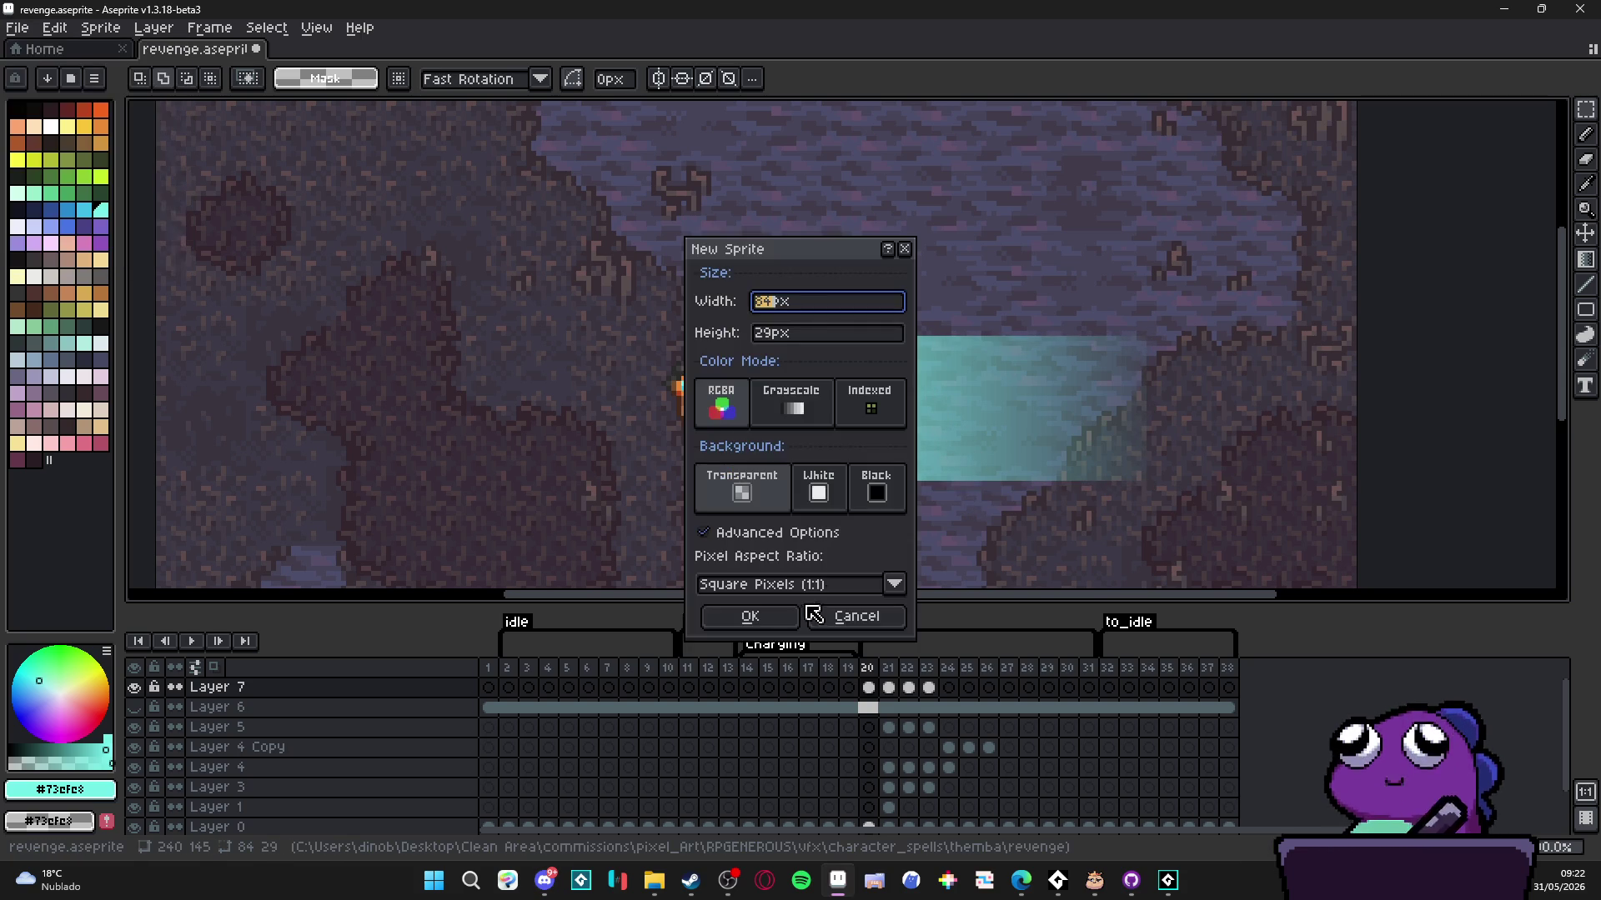
{"action": "left_click", "coordinate": [857, 616]}
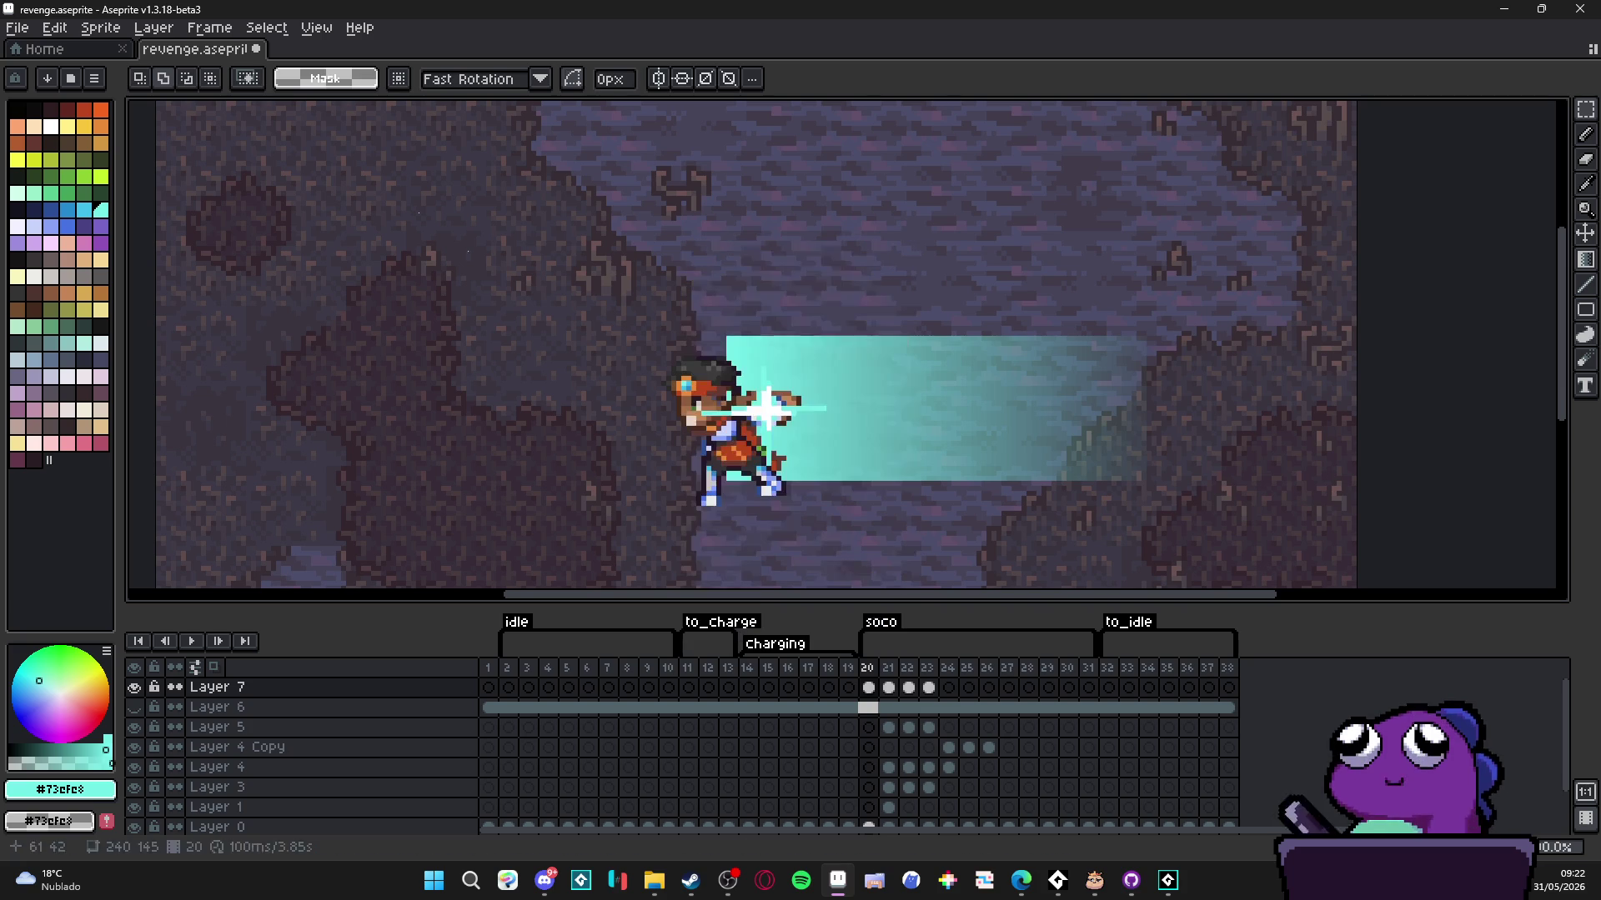
{"action": "left_click", "coordinate": [23, 29]}
{"action": "left_click", "coordinate": [55, 59]}
{"action": "left_click", "coordinate": [775, 640]}
{"action": "key", "text": "ctrl+v"}
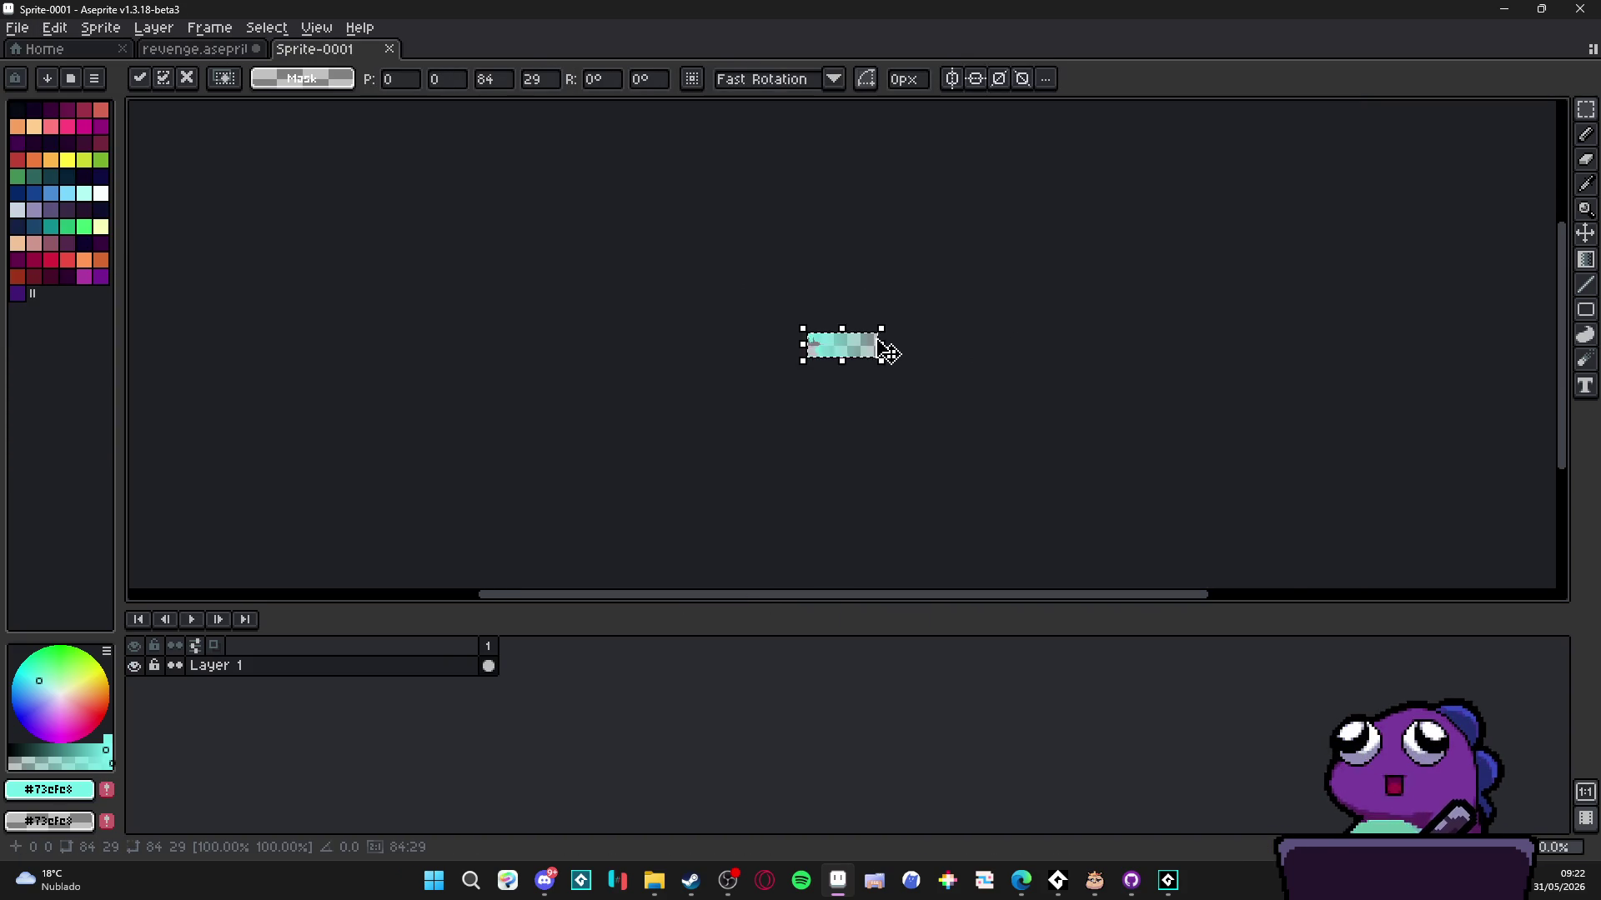
- Paint the light-grey gap pixels beside the beam cyan
{"action": "scroll", "coordinate": [886, 348], "scroll_direction": "up", "scroll_amount": 4}
{"action": "scroll", "coordinate": [629, 367], "scroll_direction": "up", "scroll_amount": 5}
{"action": "key", "text": "Return"}
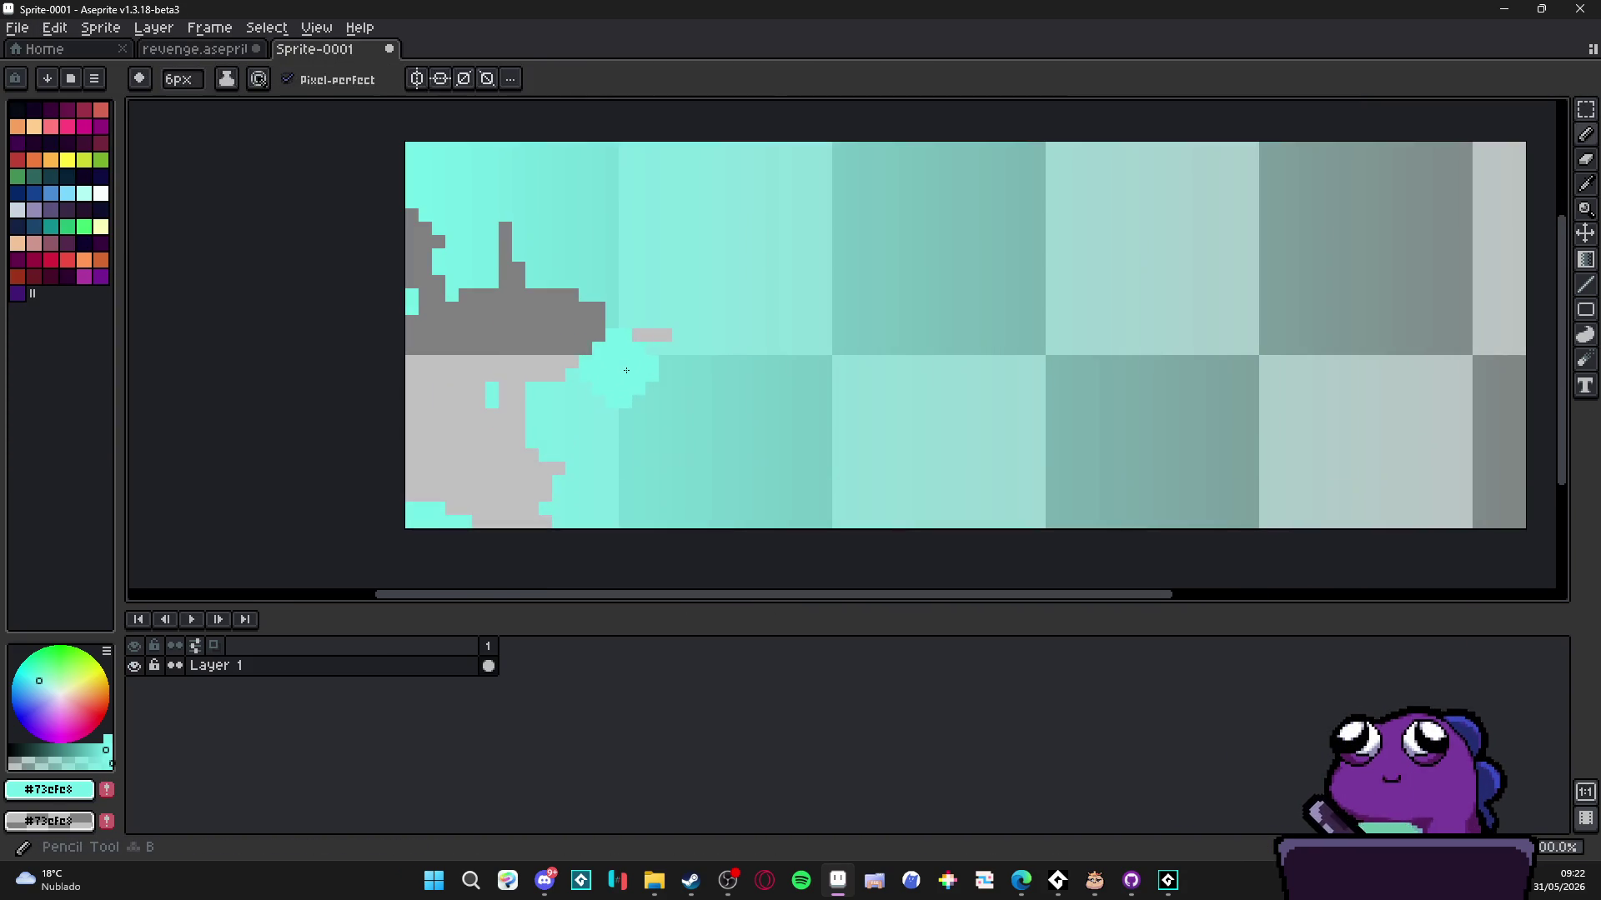
{"action": "scroll", "coordinate": [652, 332], "scroll_direction": "up", "scroll_amount": 3}
{"action": "left_click_drag", "start_coordinate": [671, 338], "coordinate": [514, 339]}
{"action": "mouse_move", "coordinate": [471, 242]}
{"action": "left_mouse_down"}
{"action": "mouse_move", "coordinate": [471, 333]}
{"action": "mouse_move", "coordinate": [470, 241]}
{"action": "left_mouse_up"}
- Paint the remaining grey gap columns cyan with the Pencil, undoing a stray fill
{"action": "key", "text": "v"}
{"action": "key", "text": "ctrl+z"}
{"action": "key", "text": "b"}
{"action": "left_click", "coordinate": [433, 258]}
{"action": "key", "text": "ctrl+z"}
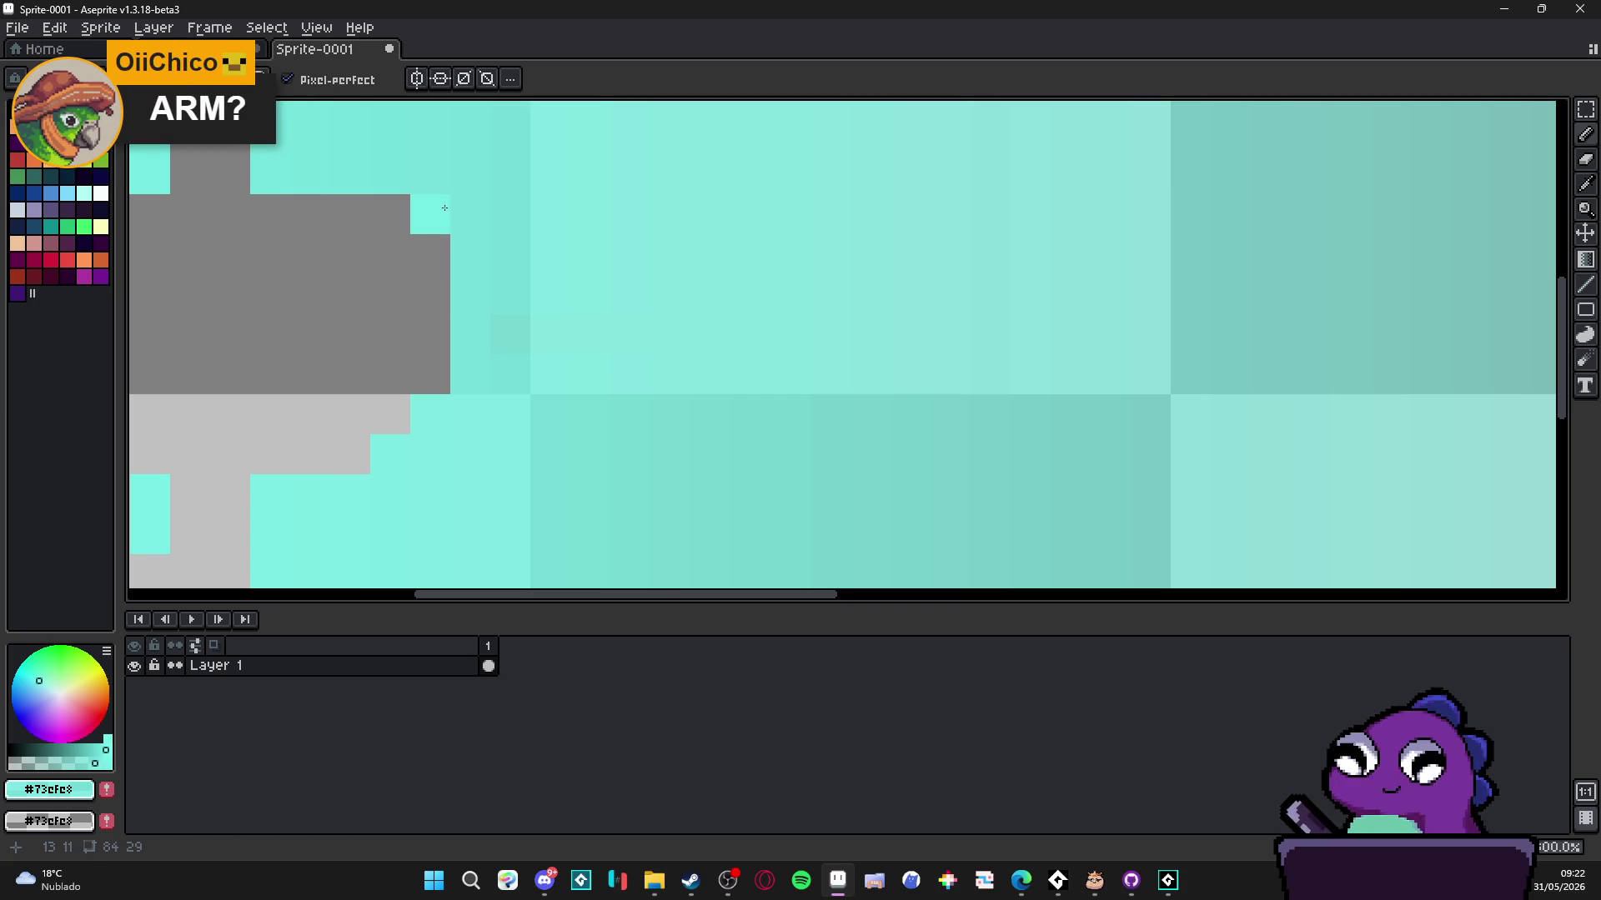
{"action": "left_click_drag", "start_coordinate": [427, 211], "coordinate": [421, 366]}
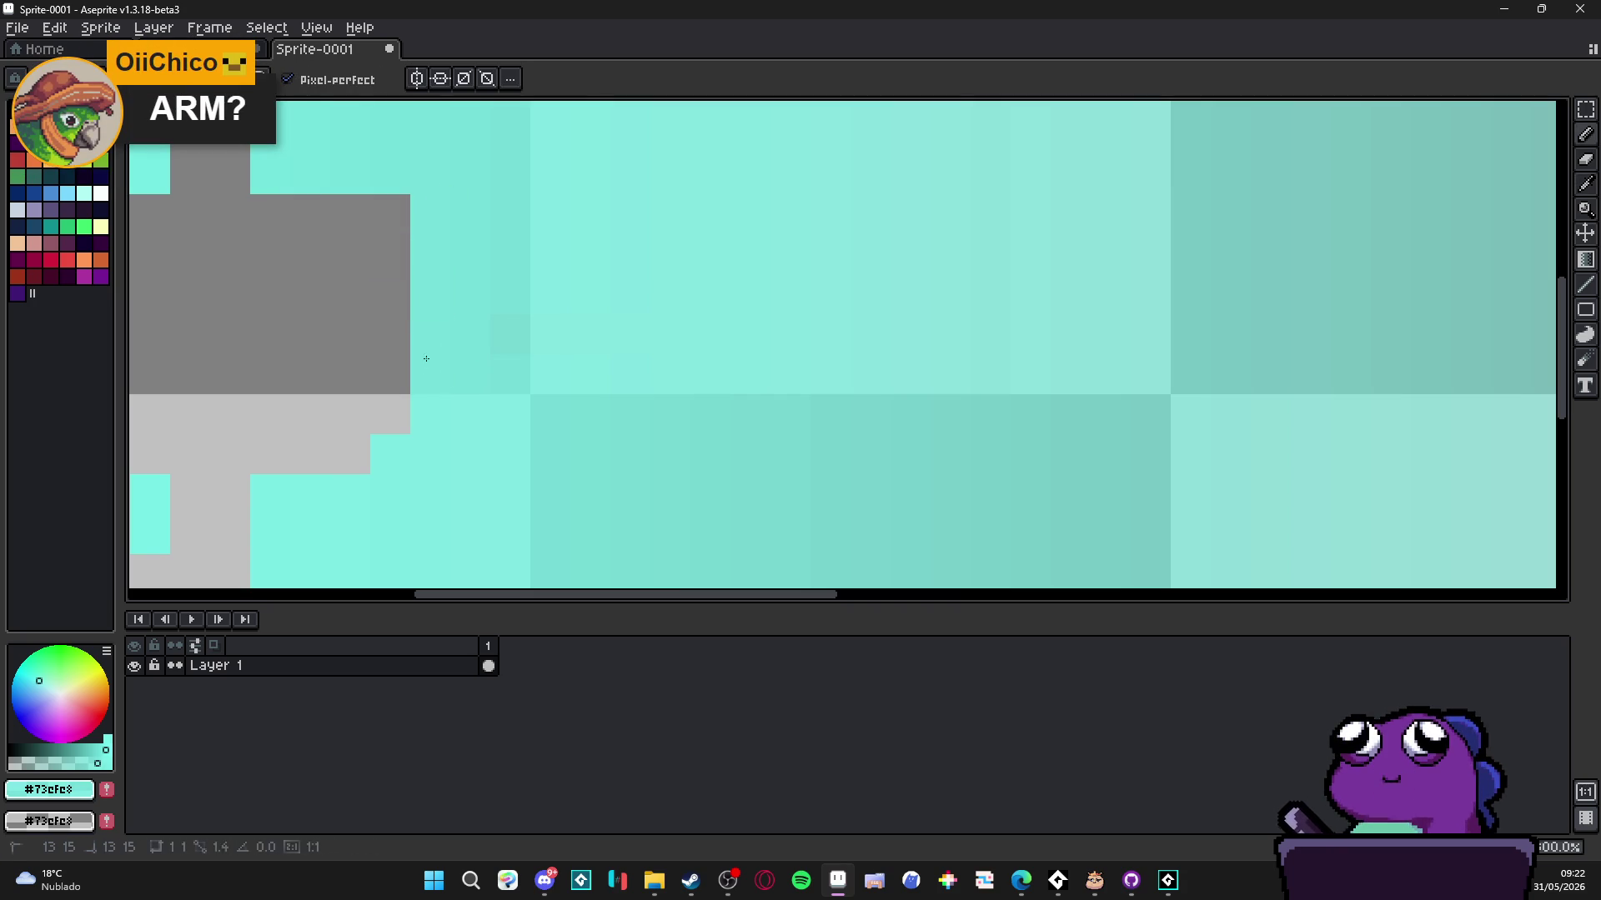
{"action": "mouse_move", "coordinate": [400, 216]}
{"action": "left_mouse_down"}
{"action": "mouse_move", "coordinate": [389, 421]}
{"action": "mouse_move", "coordinate": [357, 251]}
{"action": "mouse_move", "coordinate": [340, 250]}
{"action": "mouse_move", "coordinate": [333, 404]}
{"action": "mouse_move", "coordinate": [350, 367]}
{"action": "mouse_move", "coordinate": [370, 425]}
{"action": "mouse_move", "coordinate": [278, 468]}
{"action": "mouse_move", "coordinate": [250, 204]}
{"action": "left_mouse_up"}
{"action": "scroll", "coordinate": [371, 358], "scroll_direction": "down", "scroll_amount": 6}
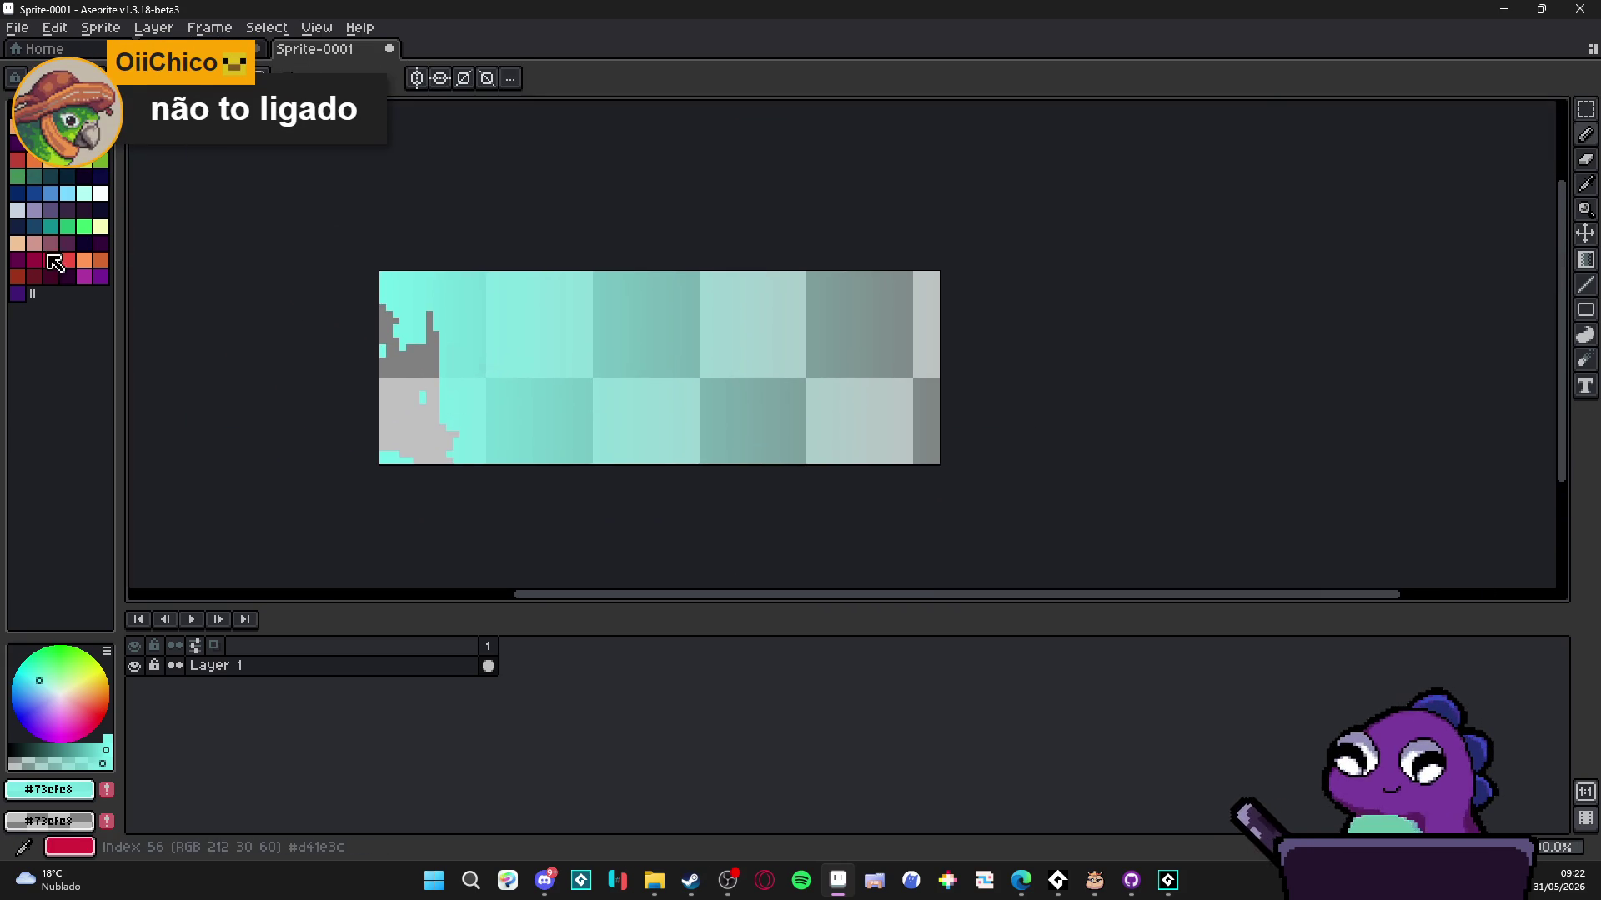
- Enlarge the canvas to 132×63 px
{"action": "scroll", "coordinate": [502, 379], "scroll_direction": "down", "scroll_amount": 1}
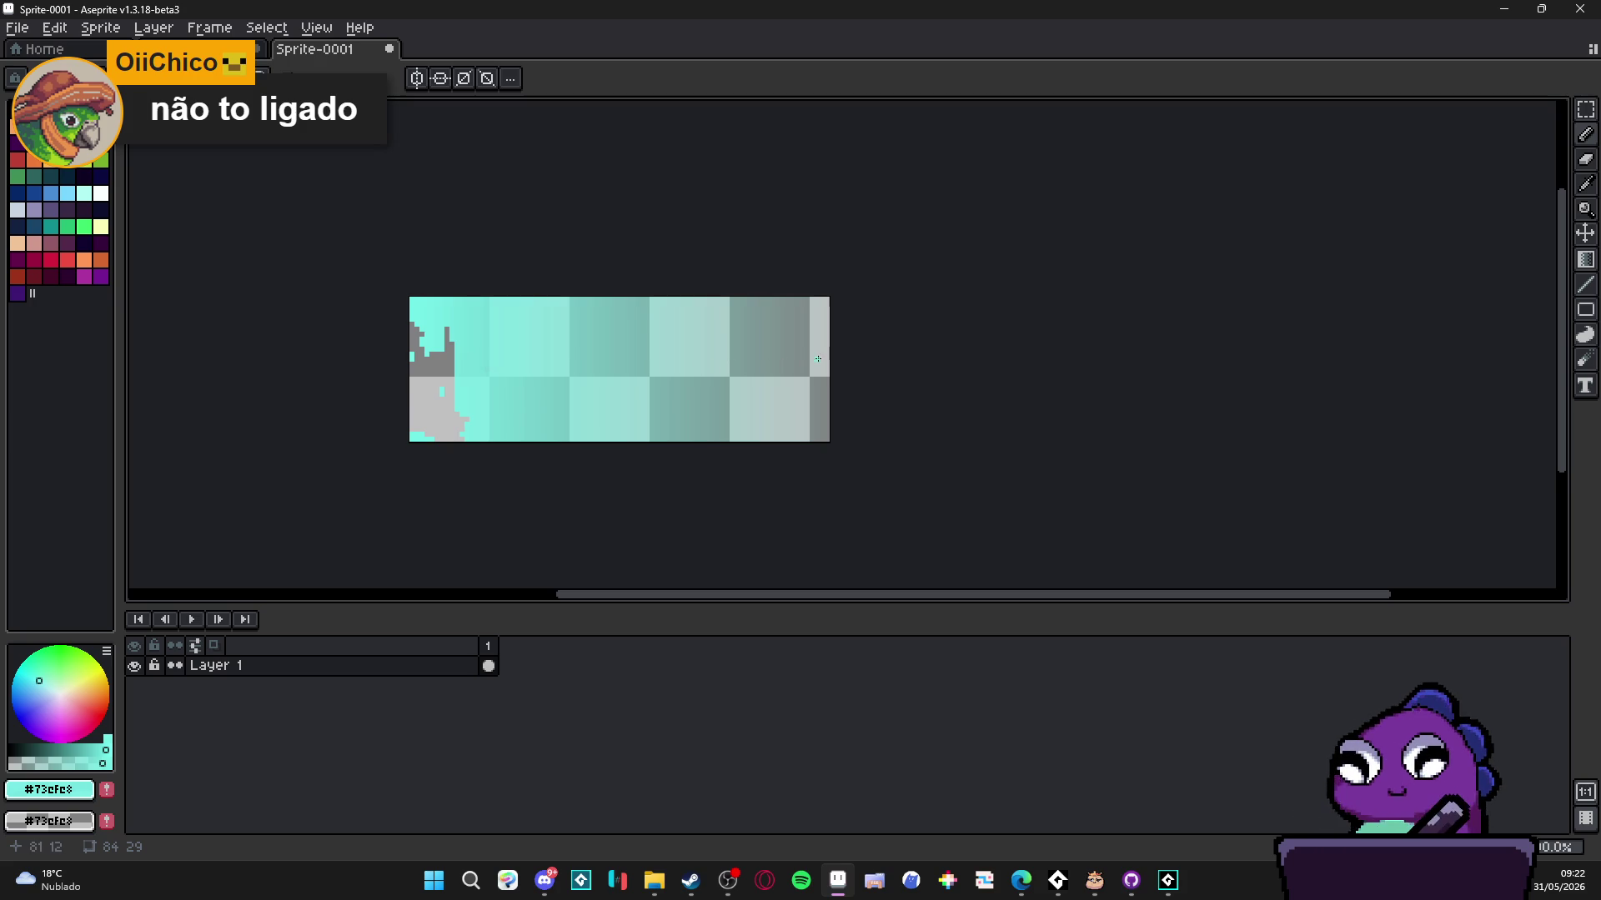
{"action": "key", "text": "ctrl+alt+c"}
{"action": "left_click_drag", "start_coordinate": [833, 375], "coordinate": [993, 375]}
{"action": "left_click_drag", "start_coordinate": [937, 284], "coordinate": [937, 161]}
{"action": "left_click", "coordinate": [1433, 484]}
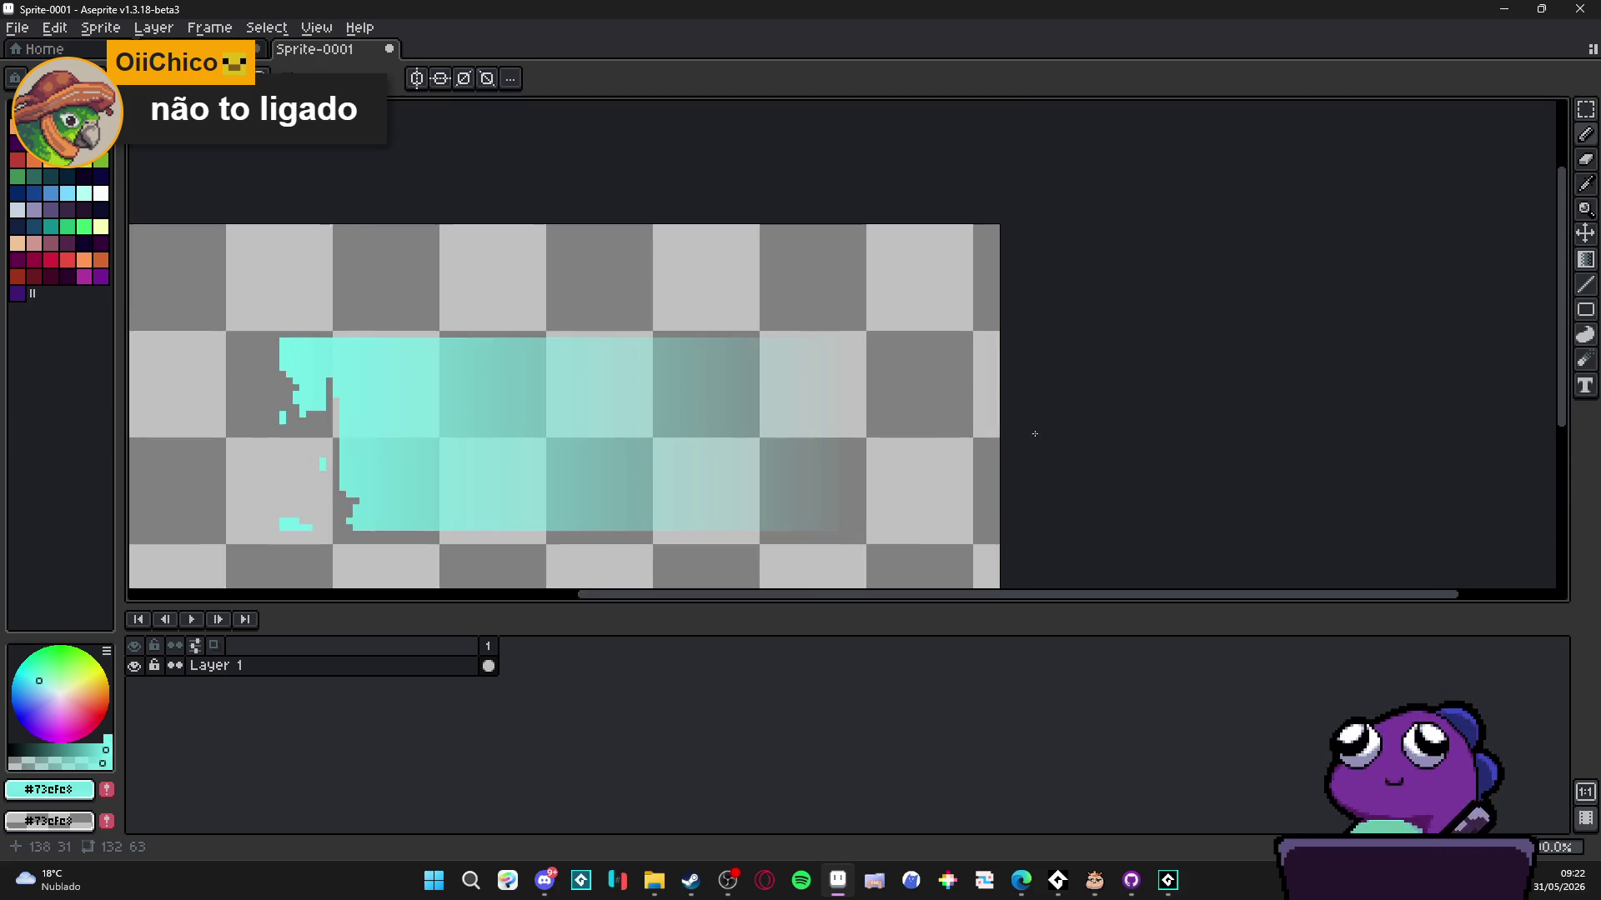
- Fill another grey gap column on the beam with cyan
{"action": "scroll", "coordinate": [450, 334], "scroll_direction": "up", "scroll_amount": 3}
{"action": "left_click_drag", "start_coordinate": [449, 289], "coordinate": [443, 402]}
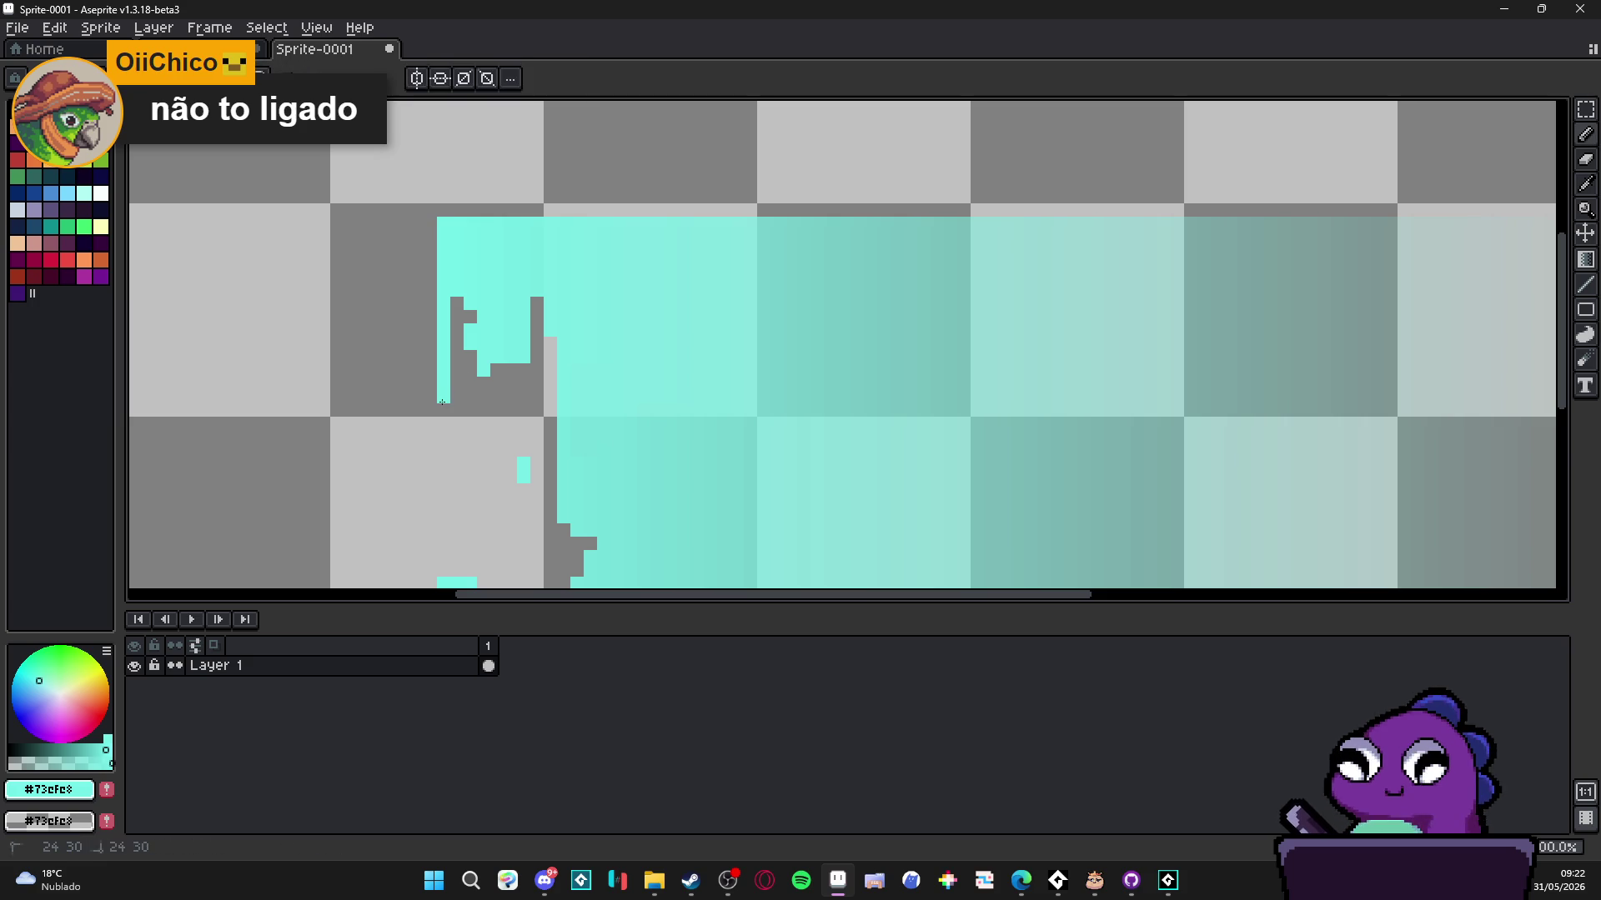
{"action": "scroll", "coordinate": [442, 401], "scroll_direction": "down", "scroll_amount": 3}
{"action": "mouse_move", "coordinate": [444, 262]}
{"action": "left_mouse_down"}
{"action": "mouse_move", "coordinate": [442, 423]}
{"action": "mouse_move", "coordinate": [516, 455]}
{"action": "left_mouse_up"}
{"action": "scroll", "coordinate": [520, 456], "scroll_direction": "down", "scroll_amount": 3}
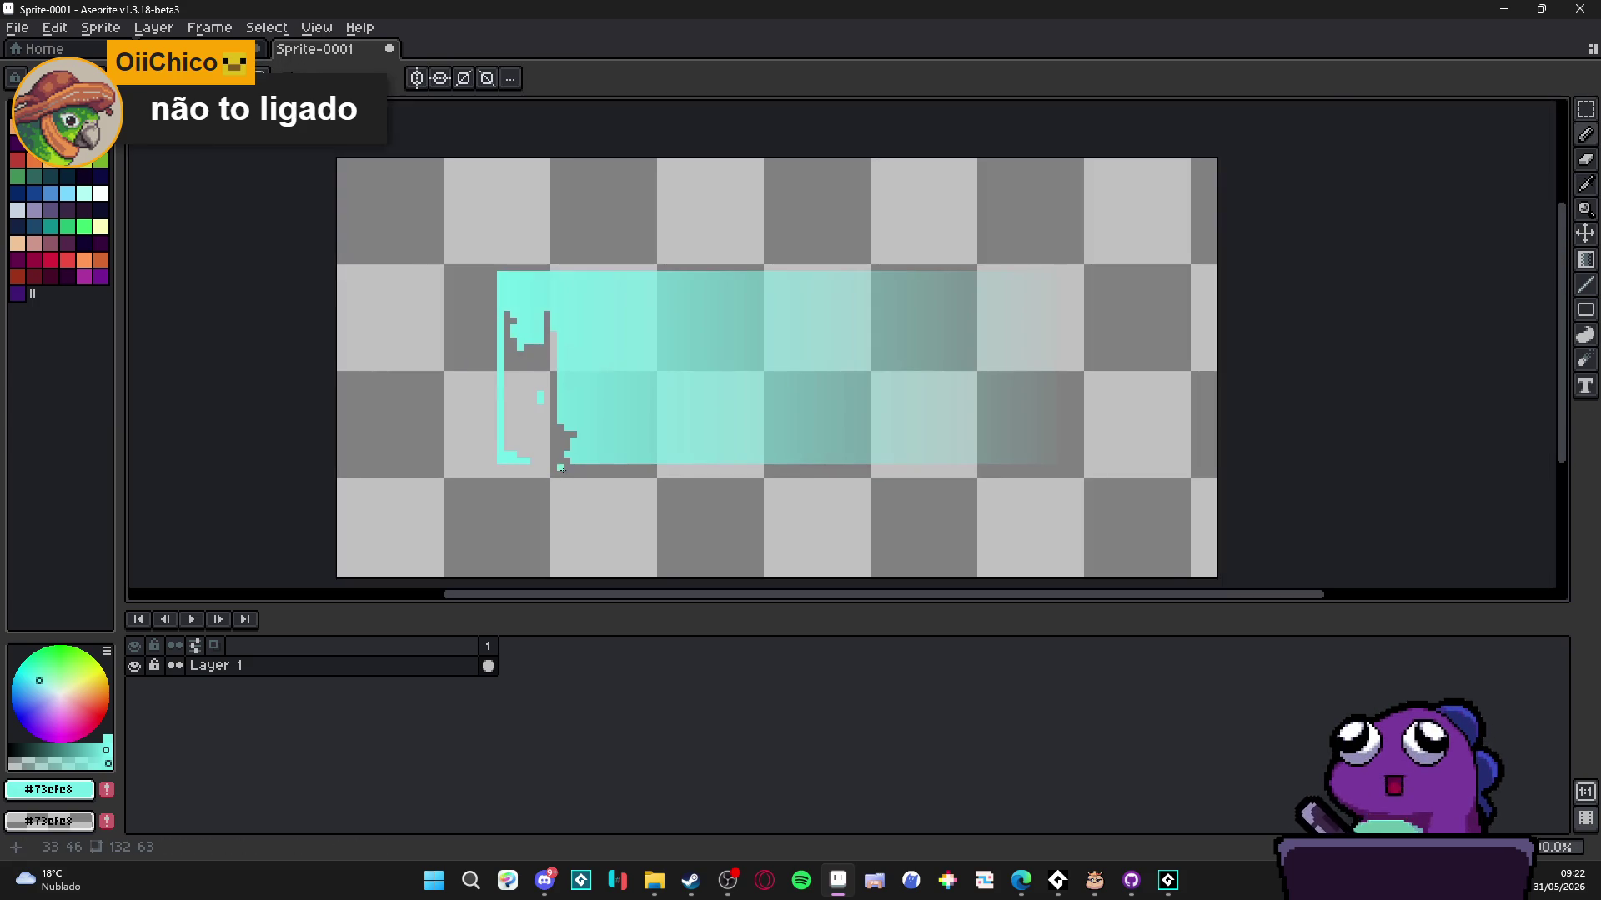
{"action": "scroll", "coordinate": [573, 464], "scroll_direction": "left", "scroll_amount": 1}
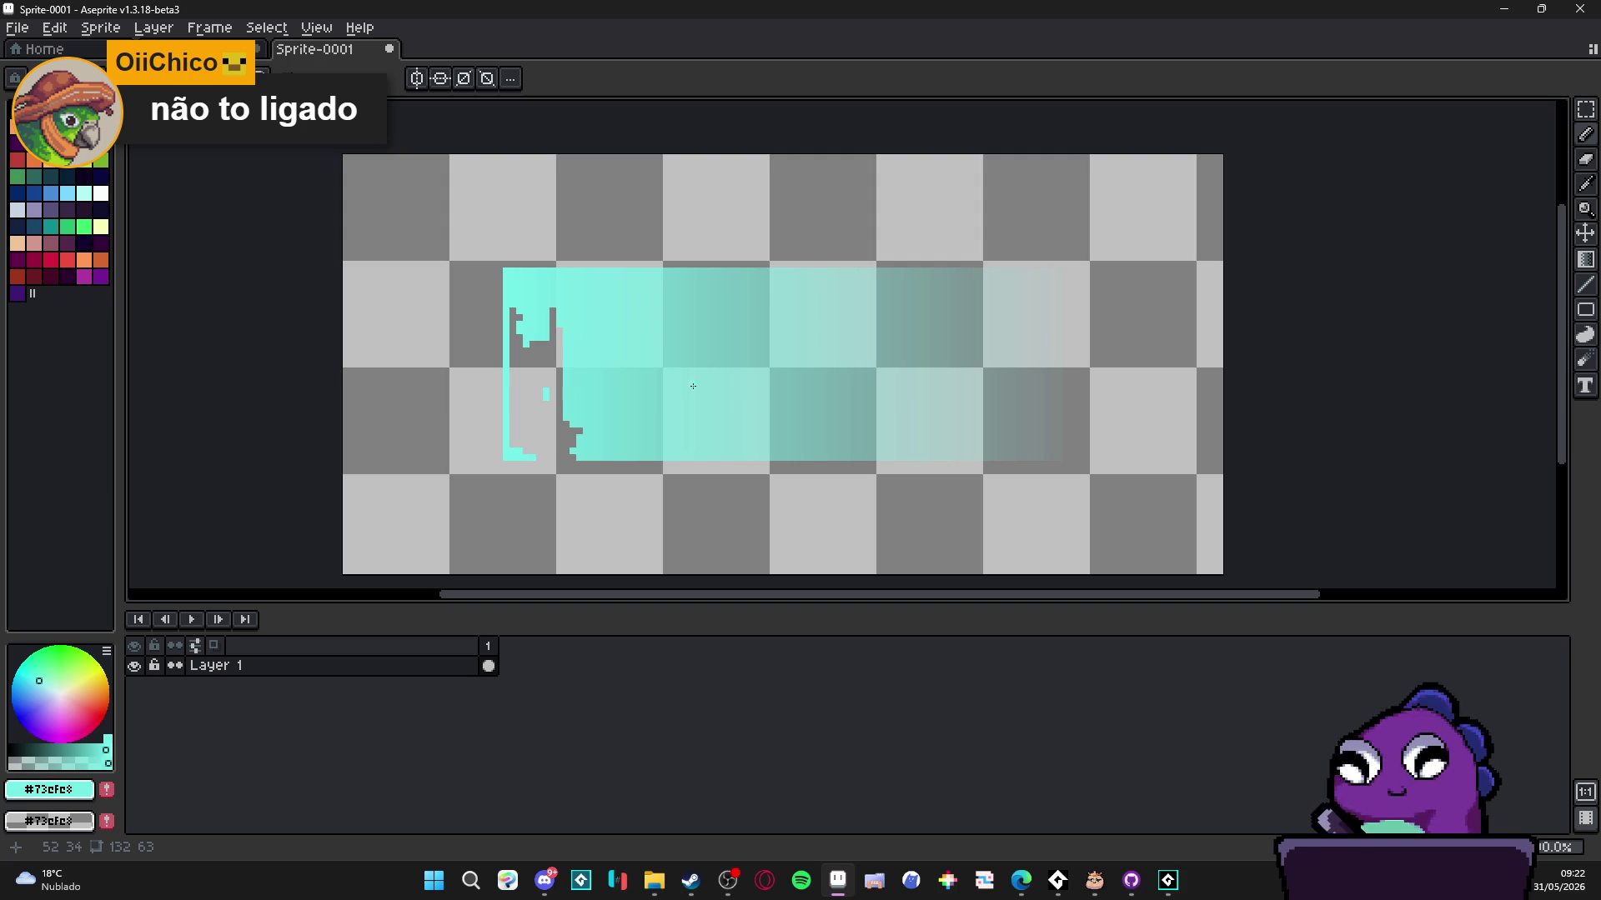
- Move Layer 2 beneath Layer 1 and fill it dark purple #3c3947
{"action": "key", "text": "ctrl+Tab"}
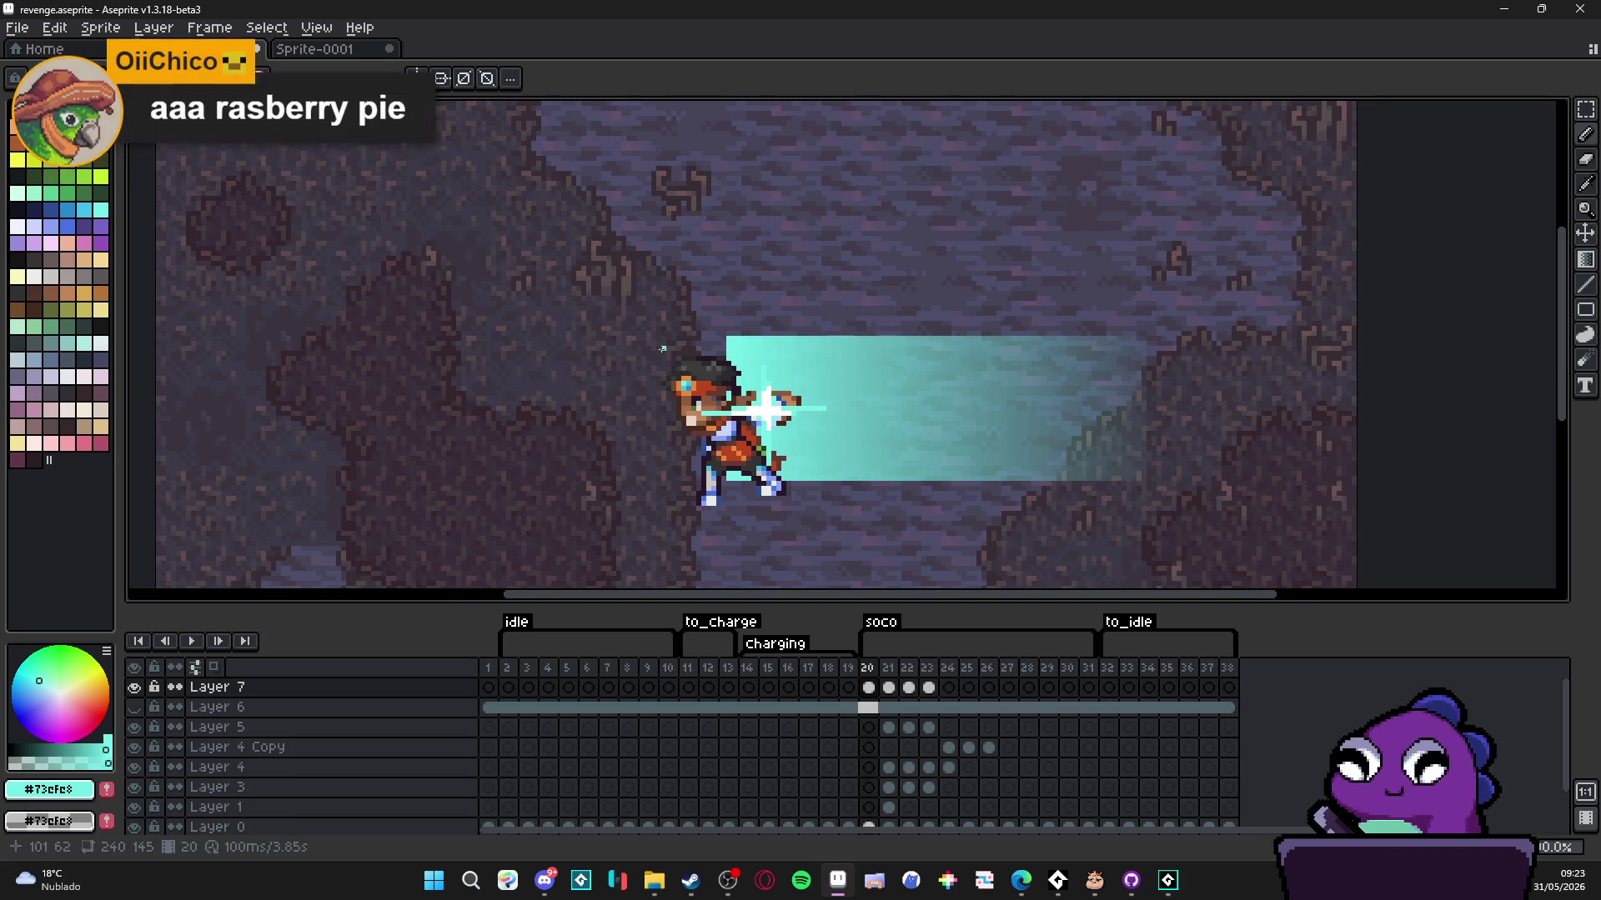
{"action": "key", "text": "ctrl+Tab"}
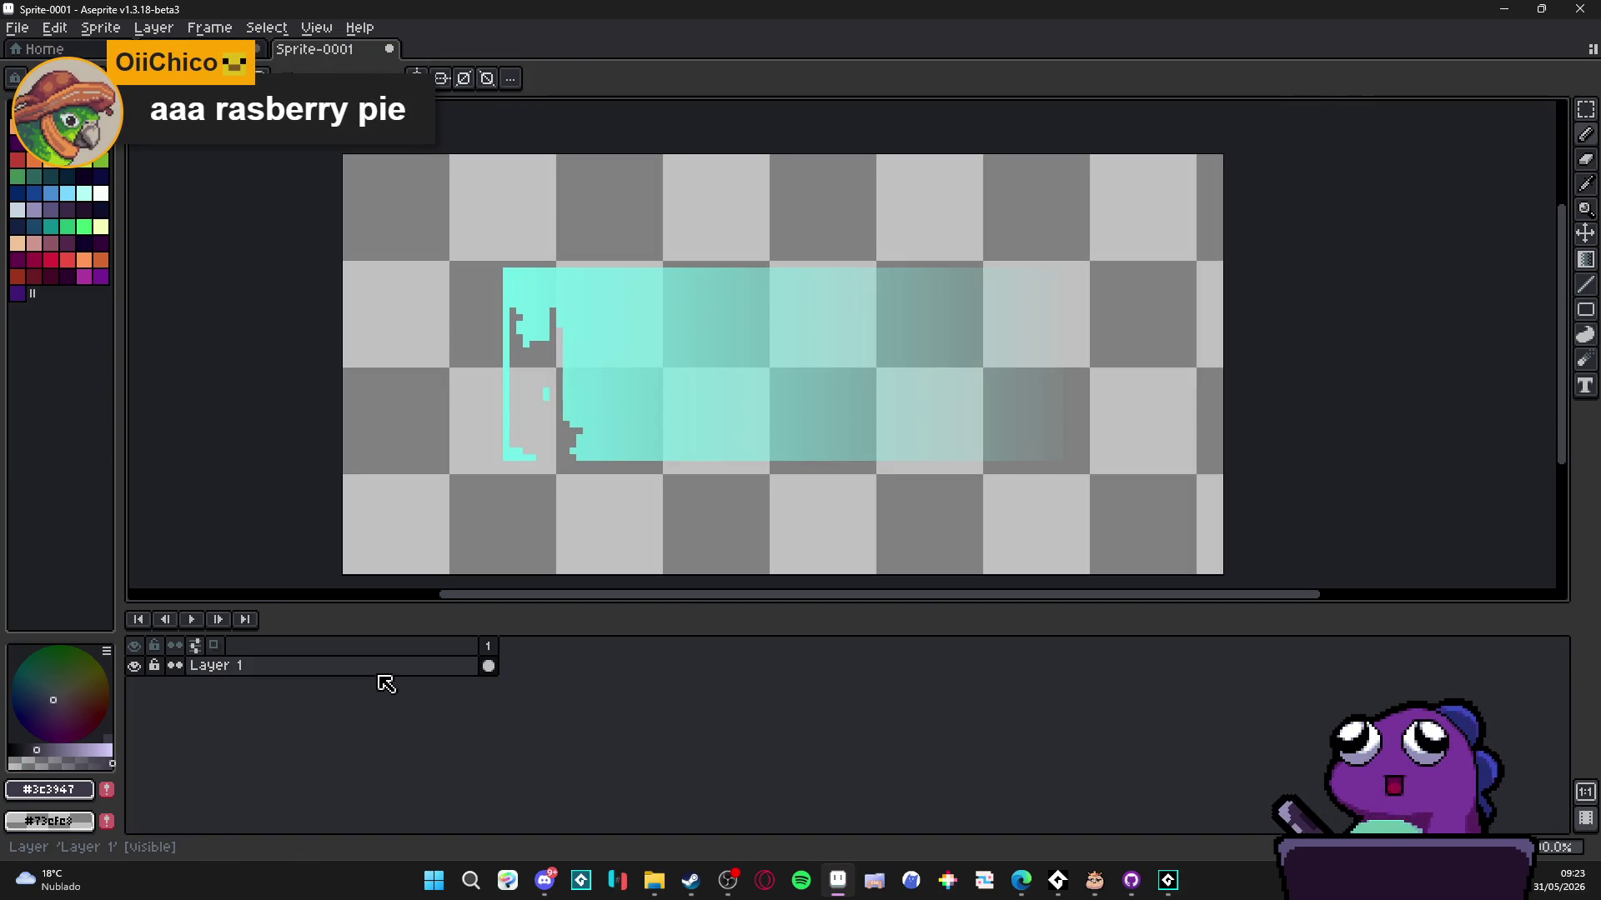
{"action": "mouse_move", "coordinate": [386, 675]}
{"action": "left_mouse_down"}
{"action": "mouse_move", "coordinate": [404, 682]}
{"action": "mouse_move", "coordinate": [408, 728]}
{"action": "left_mouse_up"}
{"action": "key", "text": "g"}
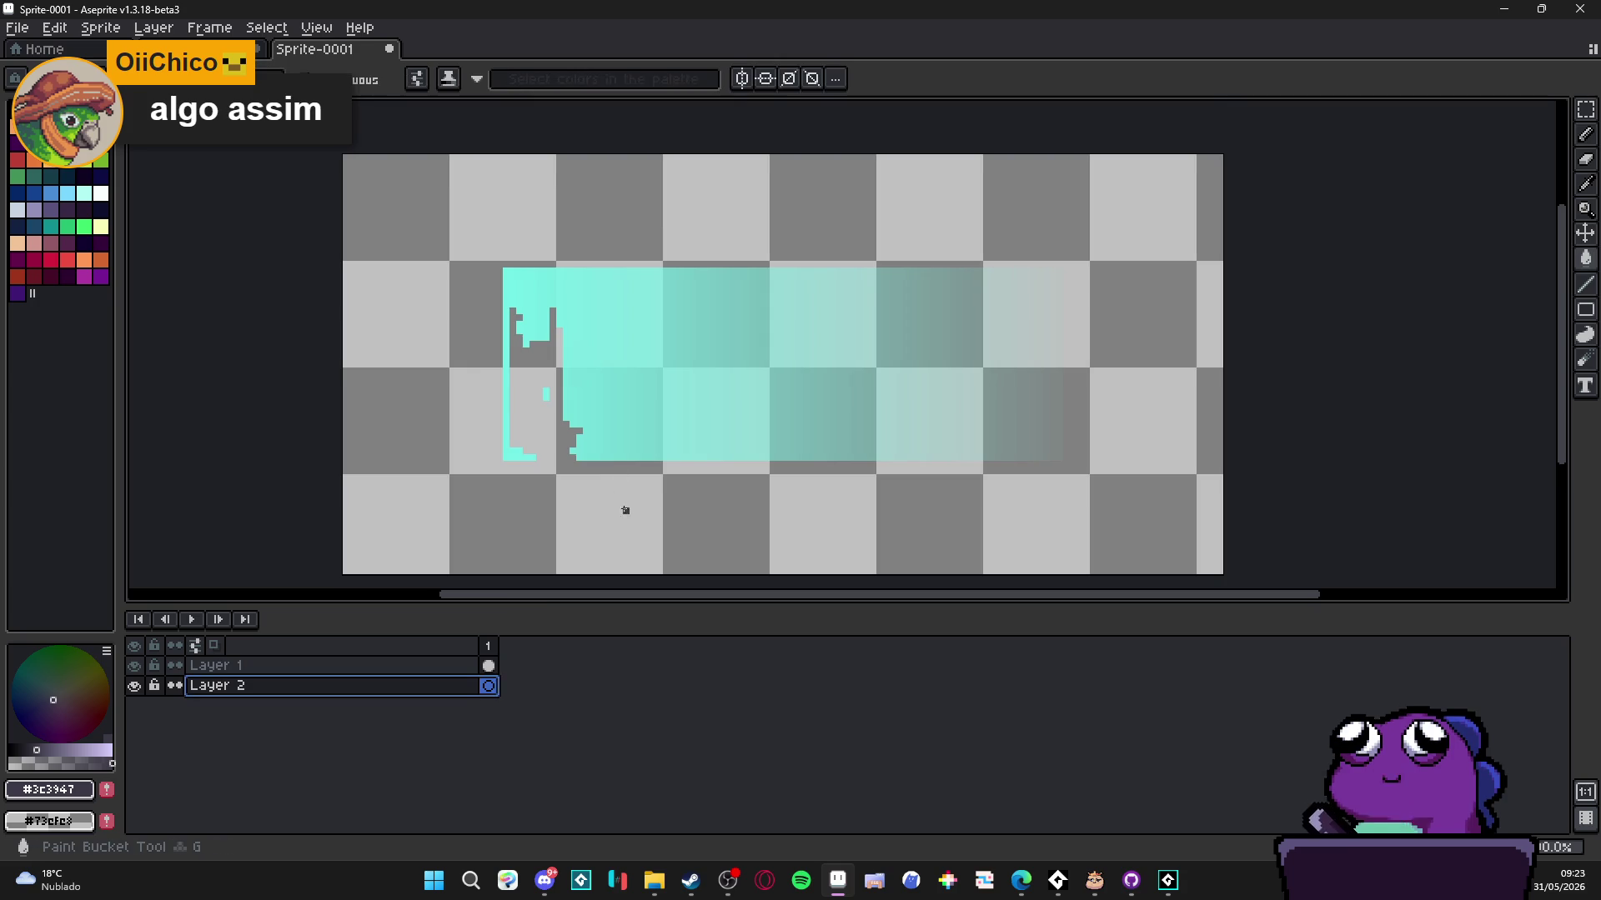
{"action": "left_click", "coordinate": [625, 507]}
{"action": "left_click", "coordinate": [597, 436], "text": "ctrl"}
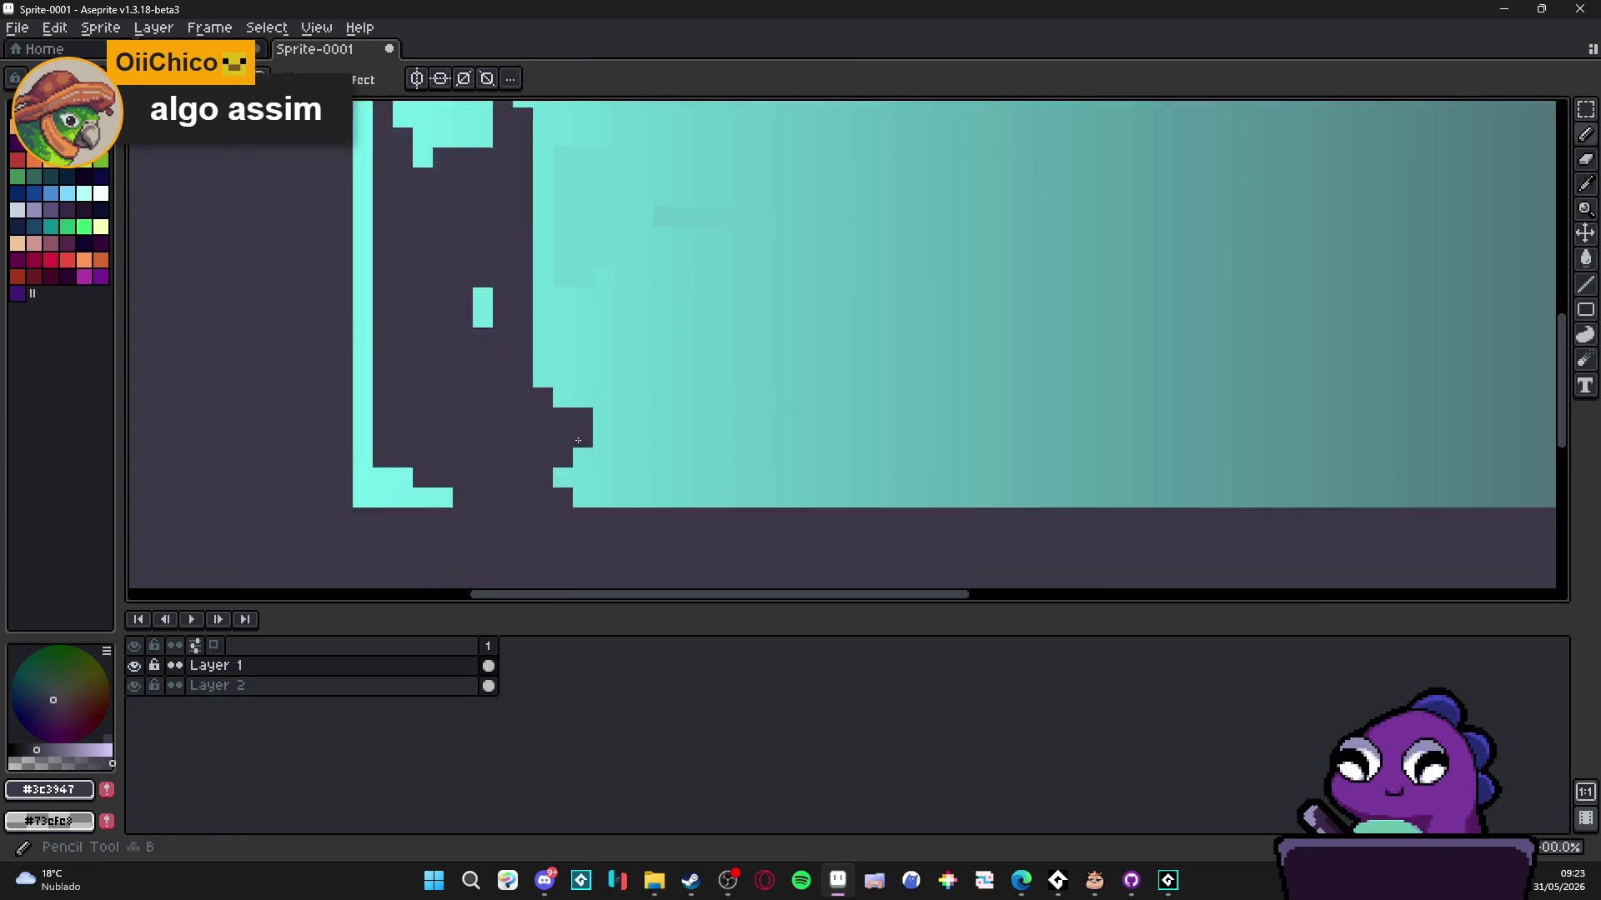
- Eyedrop the gradient's cyan and paint the first dark gap pixels and columns cyan
{"action": "scroll", "coordinate": [546, 437], "scroll_direction": "up", "scroll_amount": 3}
{"action": "left_click", "coordinate": [579, 432], "text": "alt"}
{"action": "left_click", "coordinate": [583, 417]}
{"action": "left_click", "coordinate": [562, 418]}
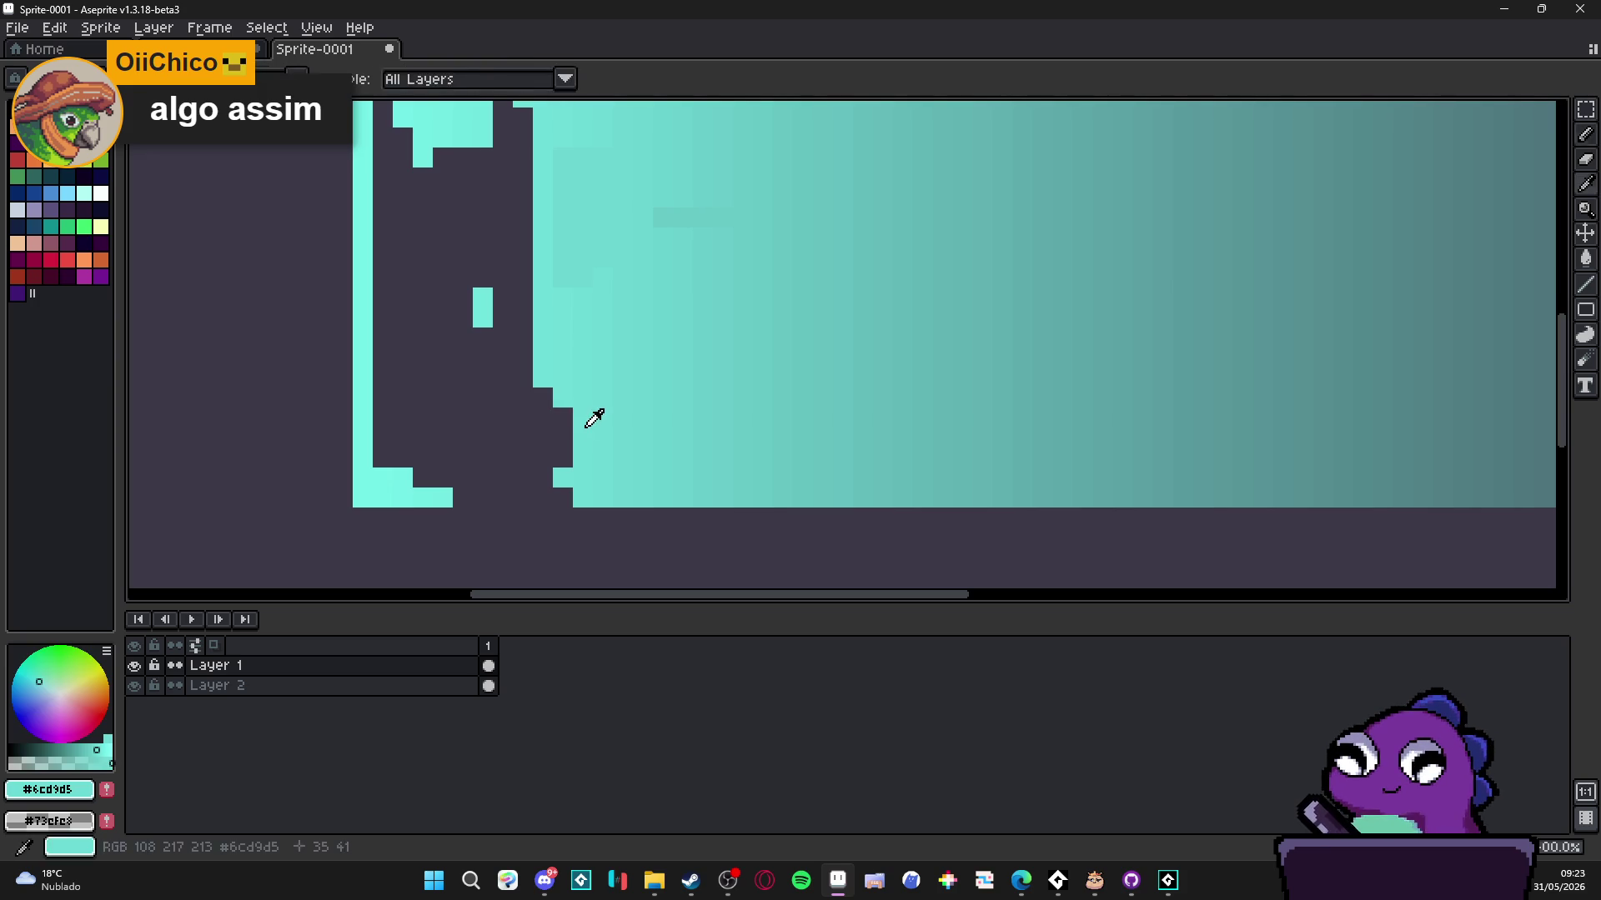
{"action": "left_click_drag", "start_coordinate": [566, 415], "coordinate": [567, 487]}
{"action": "left_click", "coordinate": [550, 368], "text": "alt"}
{"action": "left_click_drag", "start_coordinate": [543, 412], "coordinate": [543, 500]}
- Pick a nearby cyan, paint another gap column, and bring the upper gaps into view
{"action": "scroll", "coordinate": [528, 400], "scroll_direction": "down", "scroll_amount": 2}
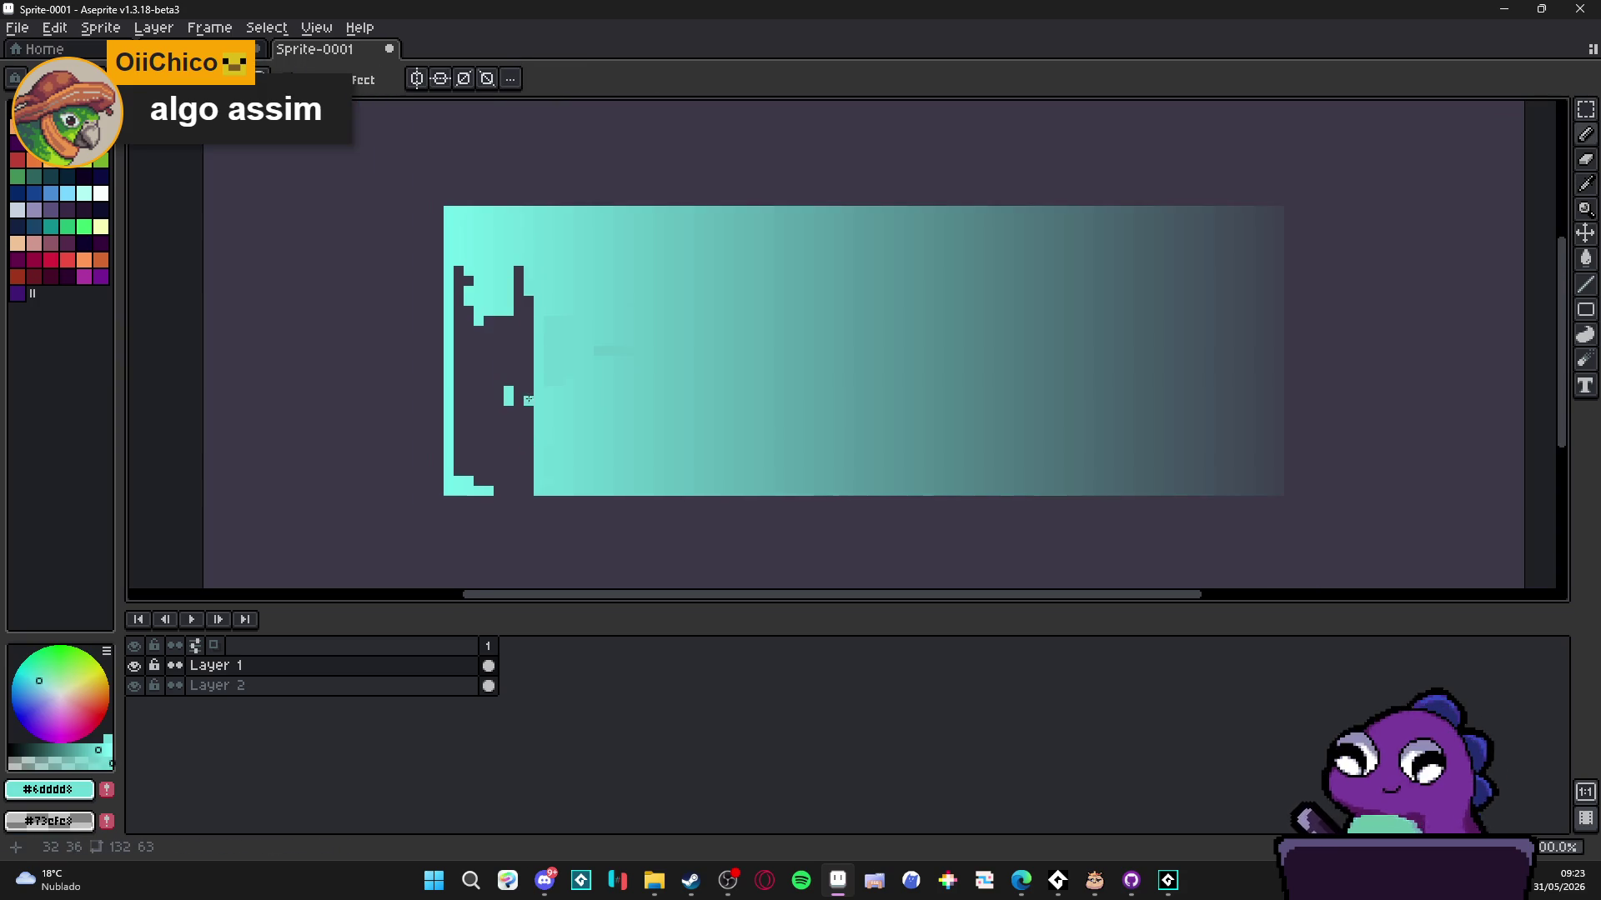
{"action": "scroll", "coordinate": [528, 400], "scroll_direction": "up", "scroll_amount": 2}
{"action": "left_click", "coordinate": [529, 286], "text": "alt"}
{"action": "scroll", "coordinate": [555, 357], "scroll_direction": "down", "scroll_amount": 1}
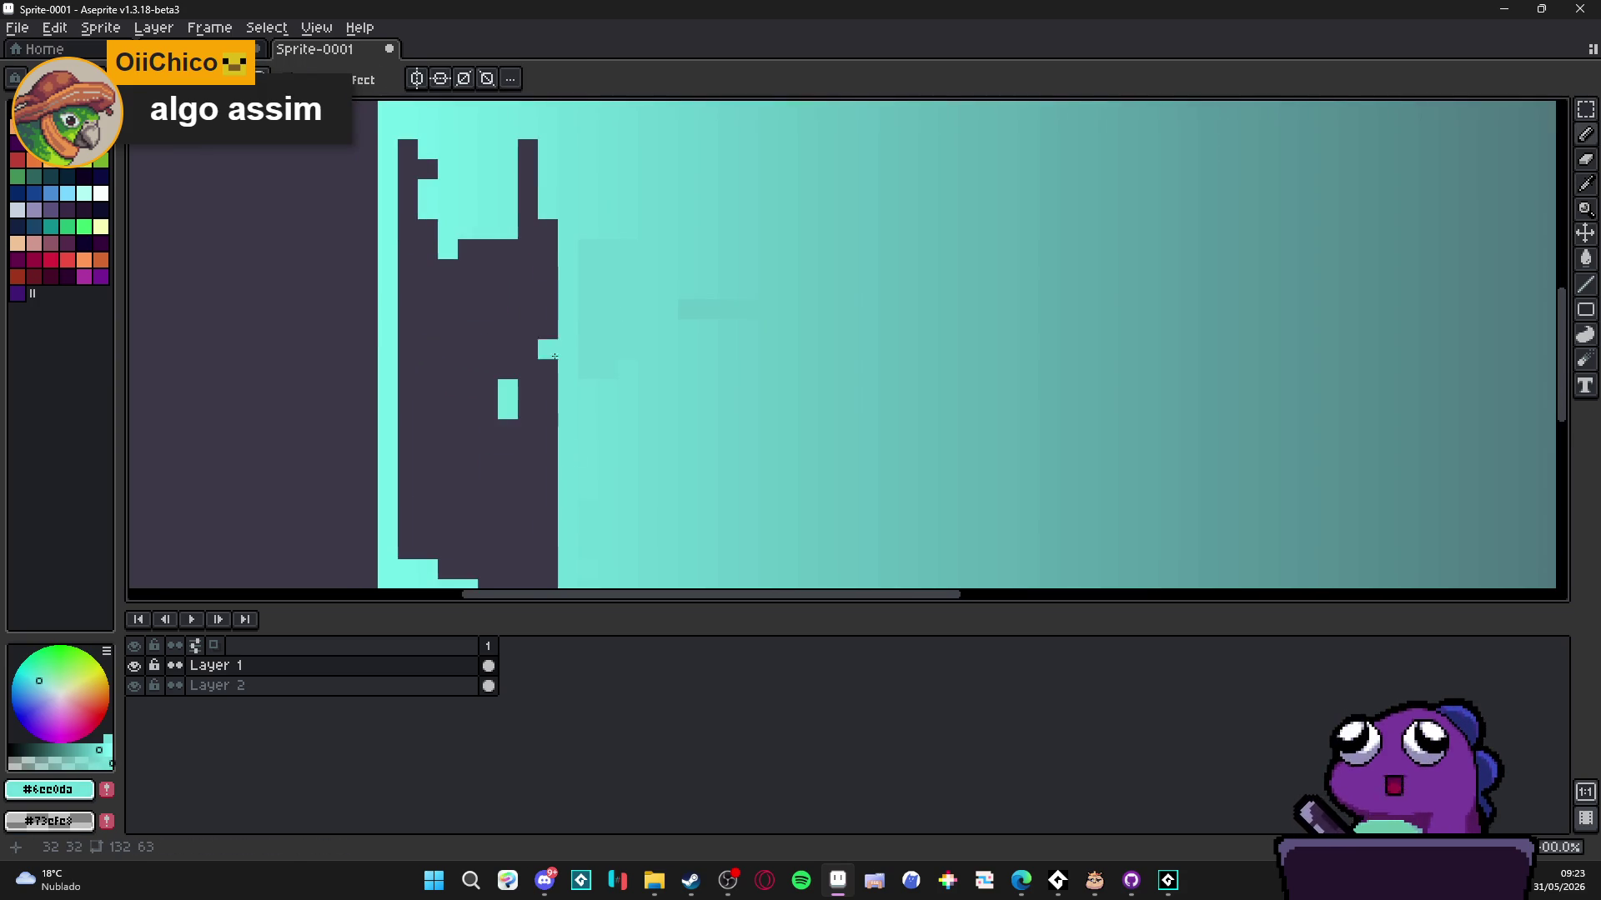
{"action": "left_click_drag", "start_coordinate": [554, 357], "coordinate": [557, 285]}
{"action": "left_click_drag", "start_coordinate": [548, 138], "coordinate": [549, 515]}
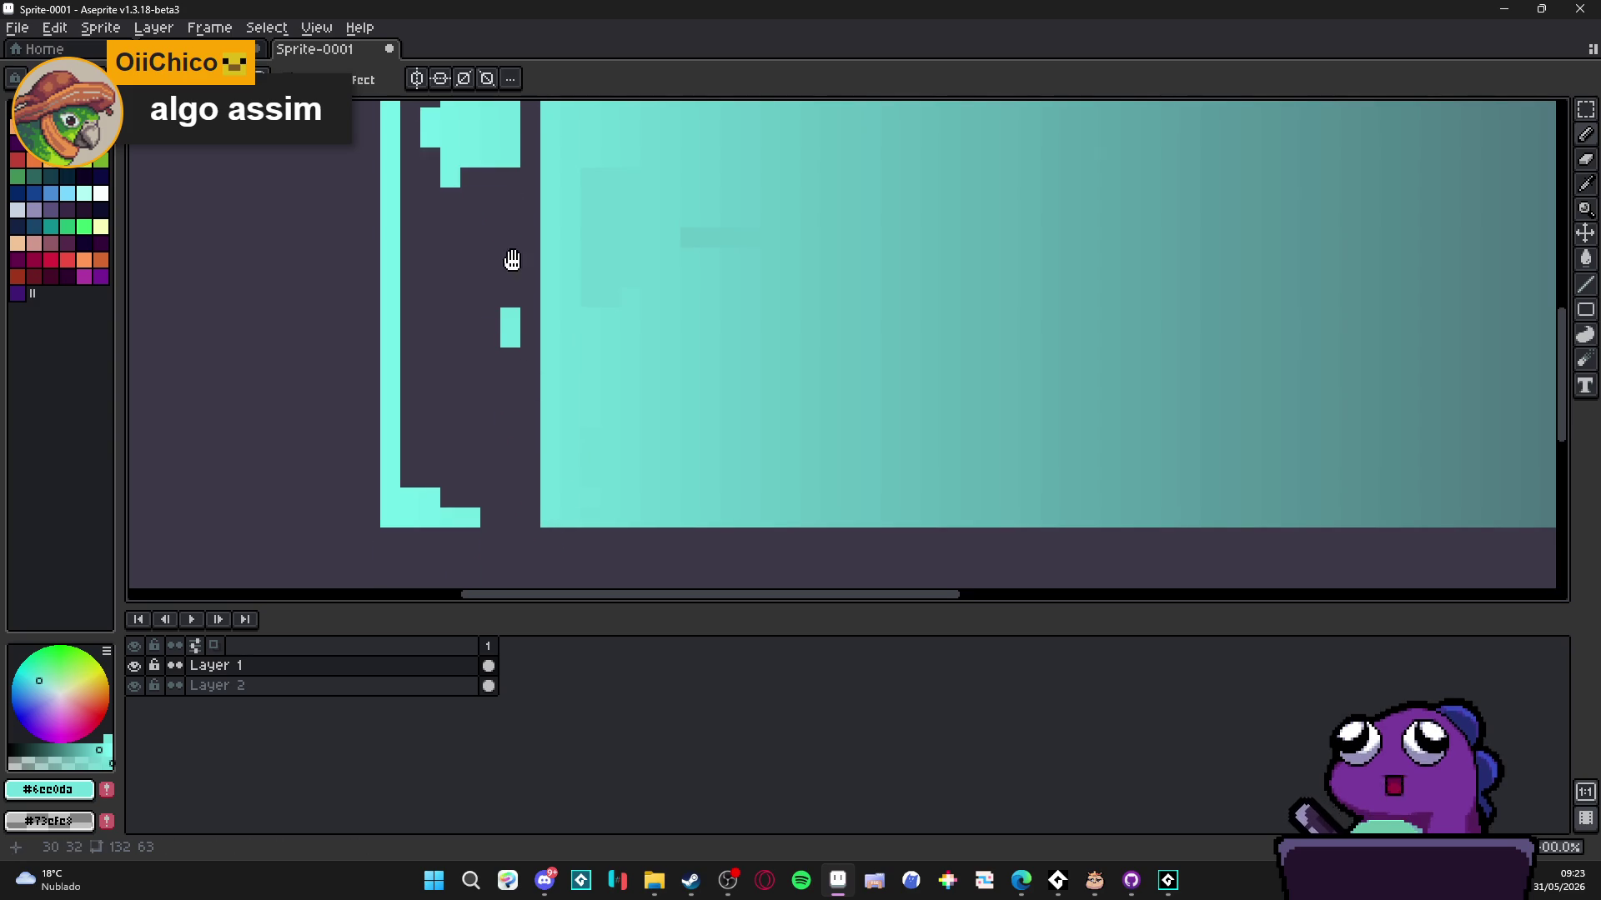
{"action": "left_click_drag", "start_coordinate": [512, 261], "coordinate": [551, 392]}
- Fill the next gap column top to bottom with matching cyan, including the notch below it
{"action": "left_click", "coordinate": [571, 213], "text": "alt"}
{"action": "left_click_drag", "start_coordinate": [570, 212], "coordinate": [599, 69]}
{"action": "left_click", "coordinate": [600, 487], "text": "shift"}
{"action": "left_click", "coordinate": [599, 508]}
{"action": "left_click_drag", "start_coordinate": [580, 287], "coordinate": [584, 163]}
{"action": "left_click_drag", "start_coordinate": [579, 342], "coordinate": [579, 511]}
- Paint the following dark columns cyan, using a straight line and a brighter cyan
{"action": "left_click", "coordinate": [559, 207]}
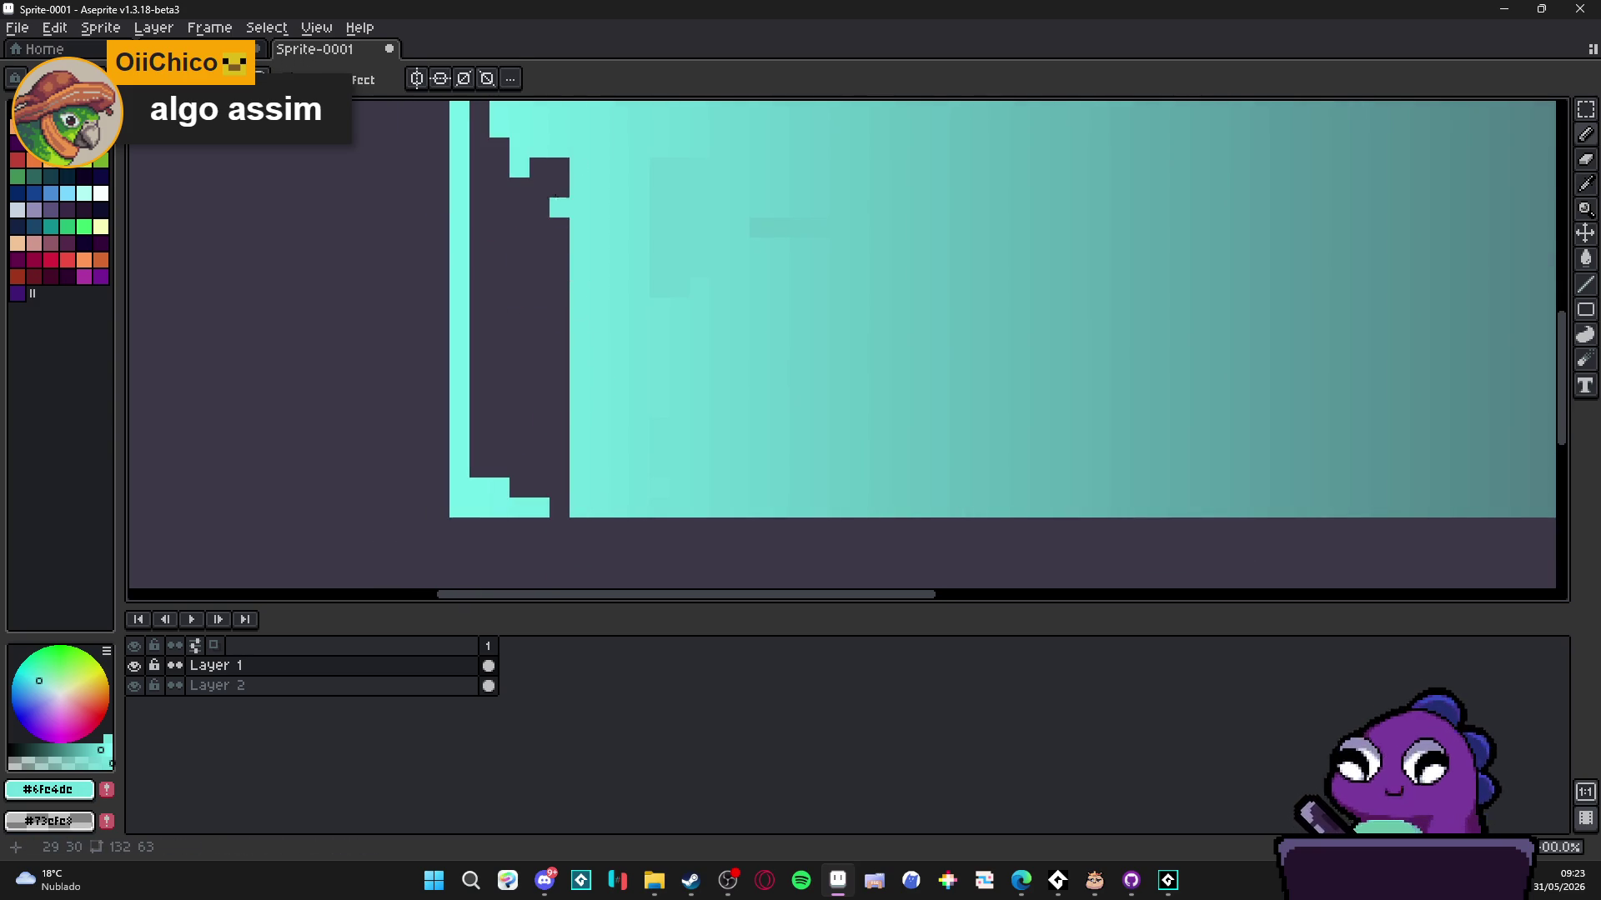
{"action": "left_click_drag", "start_coordinate": [558, 165], "coordinate": [558, 504]}
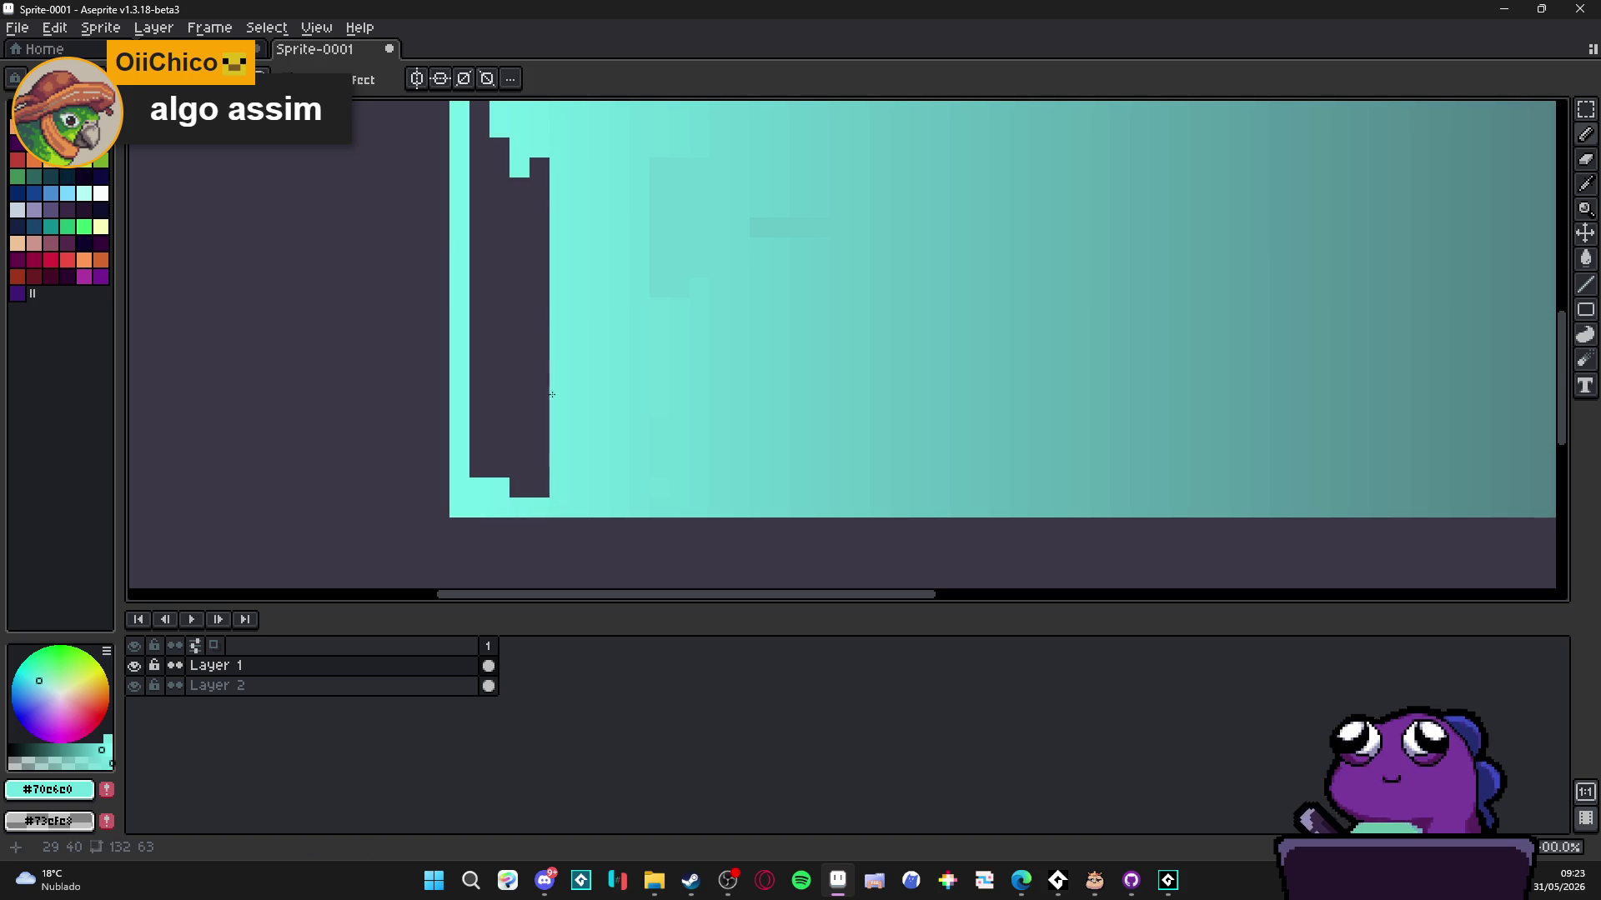
{"action": "left_click", "coordinate": [540, 167]}
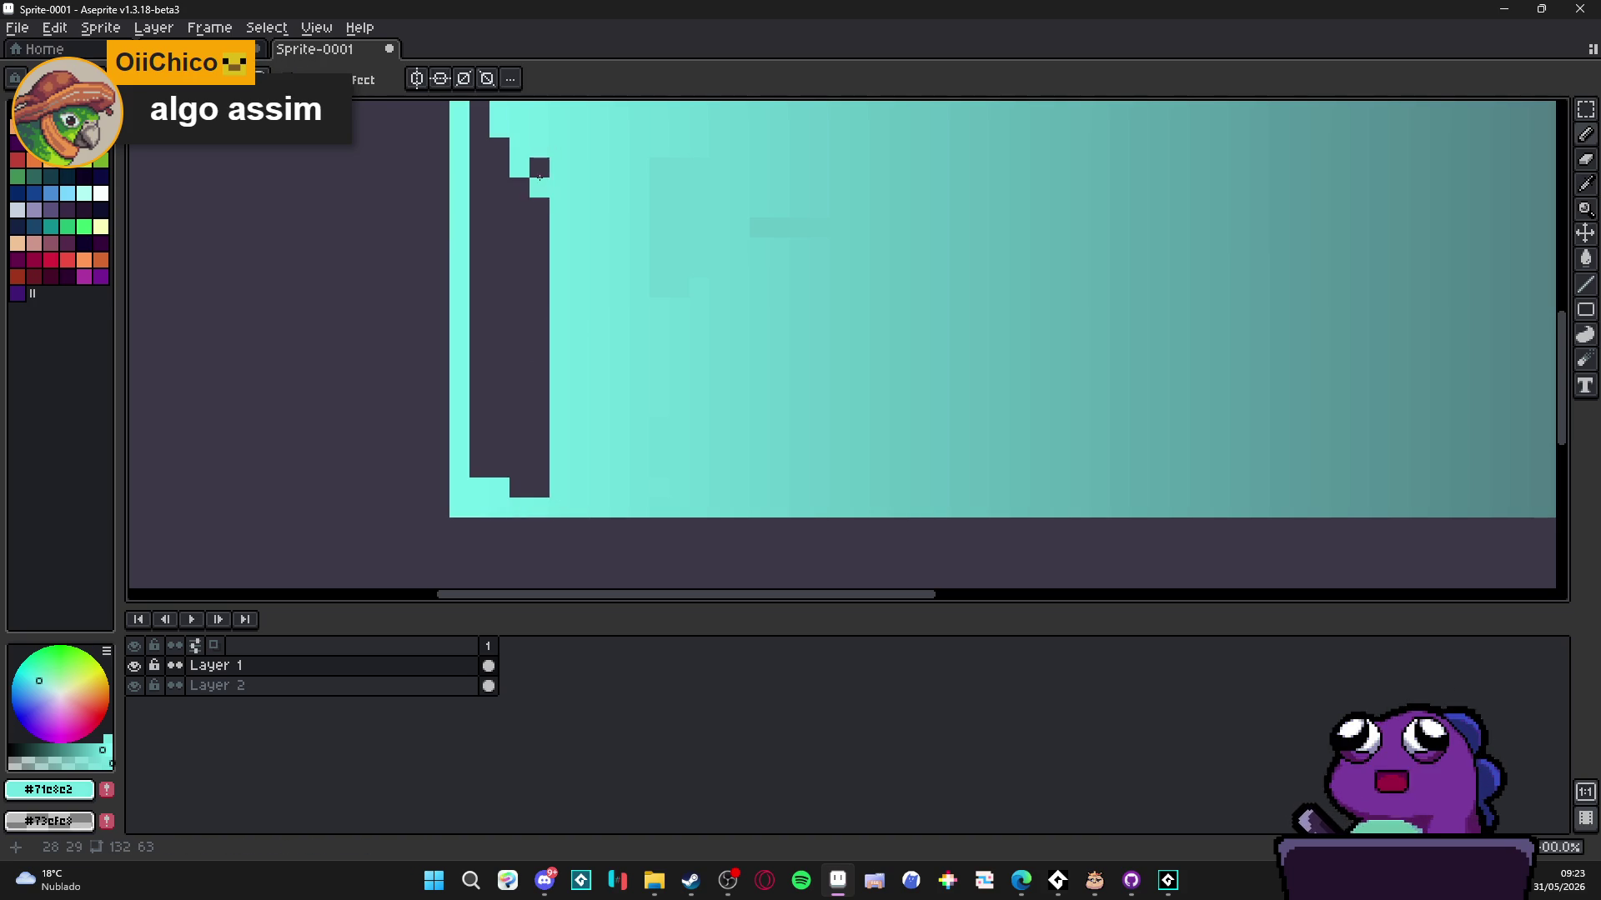
{"action": "left_click", "coordinate": [540, 491], "text": "shift"}
{"action": "left_click", "coordinate": [516, 163], "text": "alt"}
{"action": "left_click_drag", "start_coordinate": [519, 197], "coordinate": [525, 496]}
- Fill the remaining dark notch and the column's right half with a matching cyan
{"action": "scroll", "coordinate": [542, 483], "scroll_direction": "down", "scroll_amount": 2}
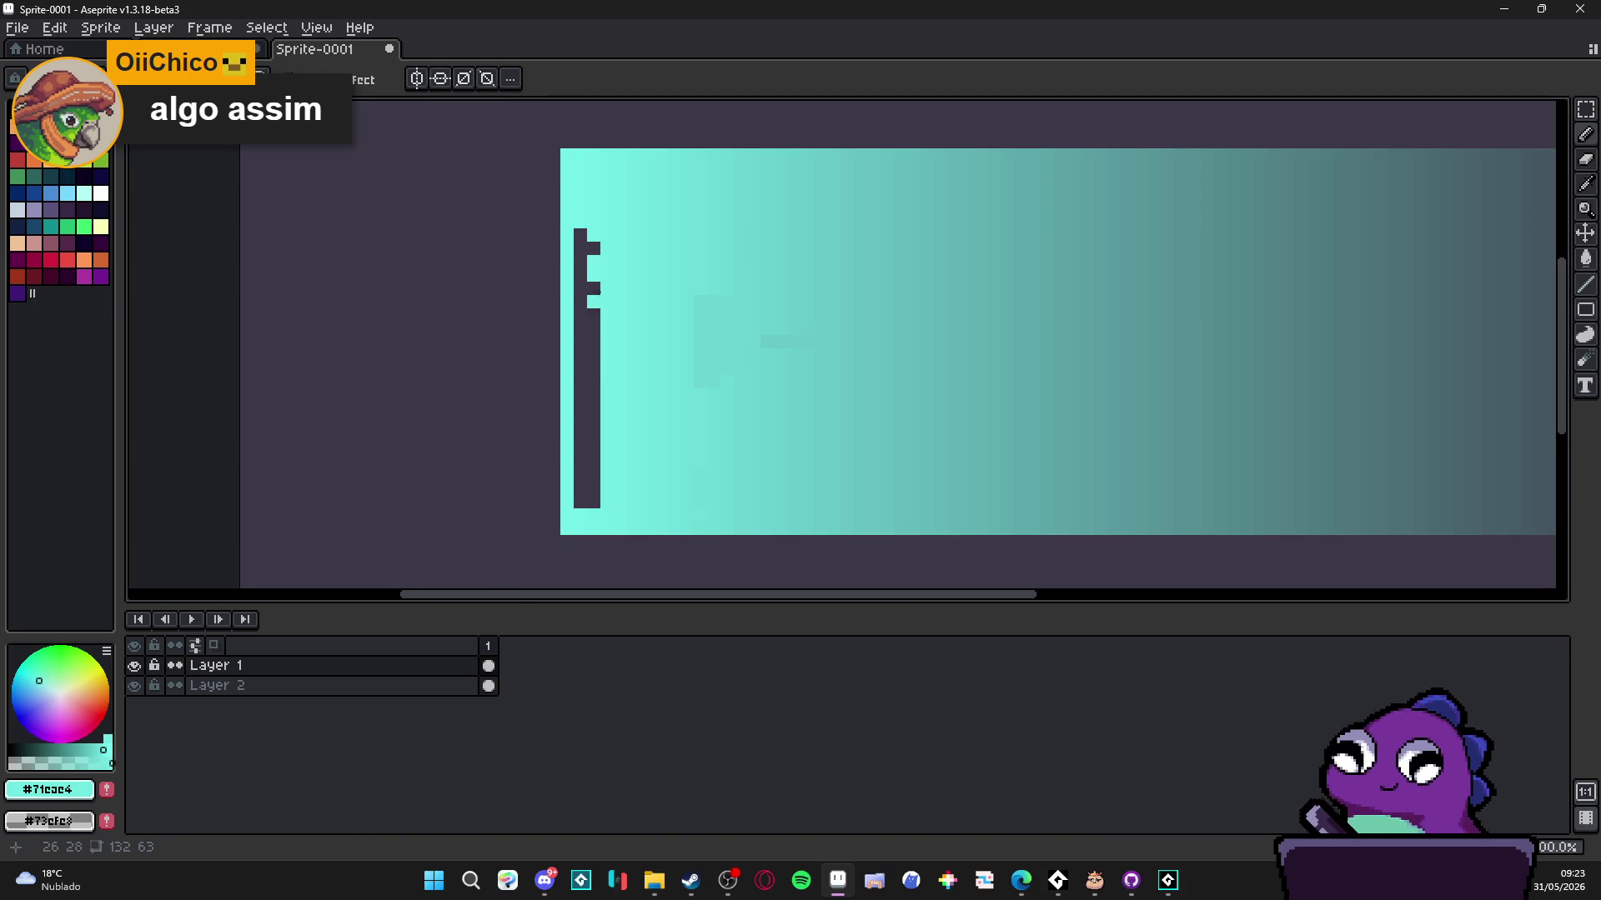
{"action": "left_click", "coordinate": [608, 250], "text": "alt"}
{"action": "left_click", "coordinate": [589, 245]}
{"action": "mouse_move", "coordinate": [597, 290]}
{"action": "left_mouse_down"}
{"action": "mouse_move", "coordinate": [583, 506]}
{"action": "mouse_move", "coordinate": [579, 233]}
{"action": "left_mouse_up"}
{"action": "left_click", "coordinate": [580, 506], "text": "alt"}
- Sample several cyans and the mid-gradient colour, then view the whole gradient sprite
{"action": "scroll", "coordinate": [649, 384], "scroll_direction": "down", "scroll_amount": 2}
{"action": "scroll", "coordinate": [664, 371], "scroll_direction": "up", "scroll_amount": 3}
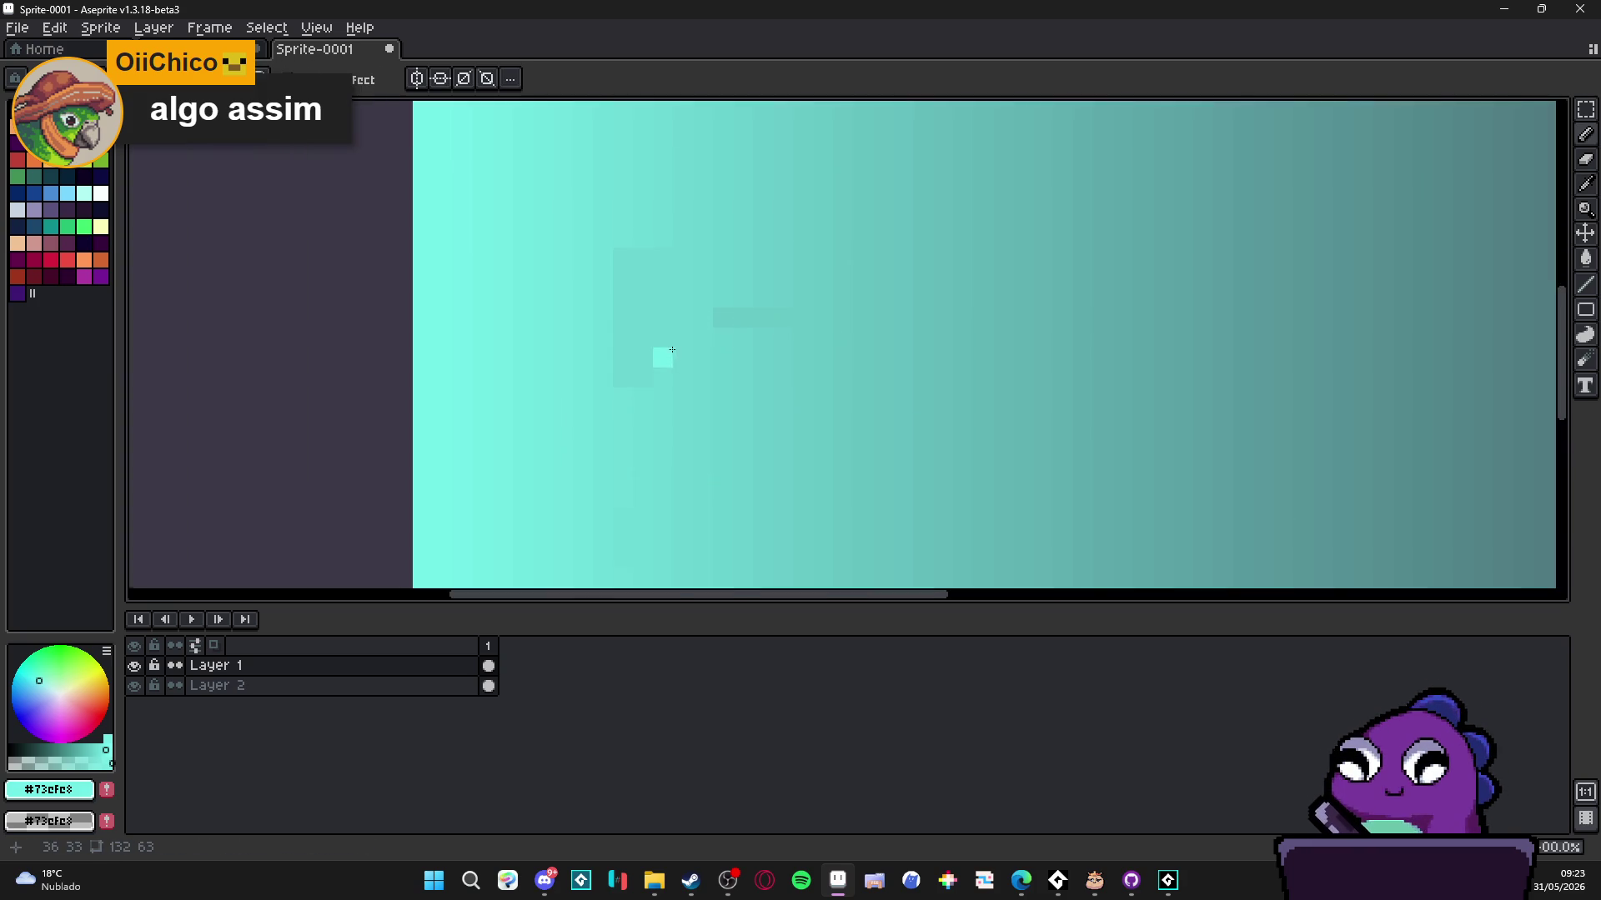
{"action": "left_click", "coordinate": [617, 413], "text": "alt"}
{"action": "left_click", "coordinate": [636, 125], "text": "alt"}
{"action": "scroll", "coordinate": [642, 270], "scroll_direction": "down", "scroll_amount": 1}
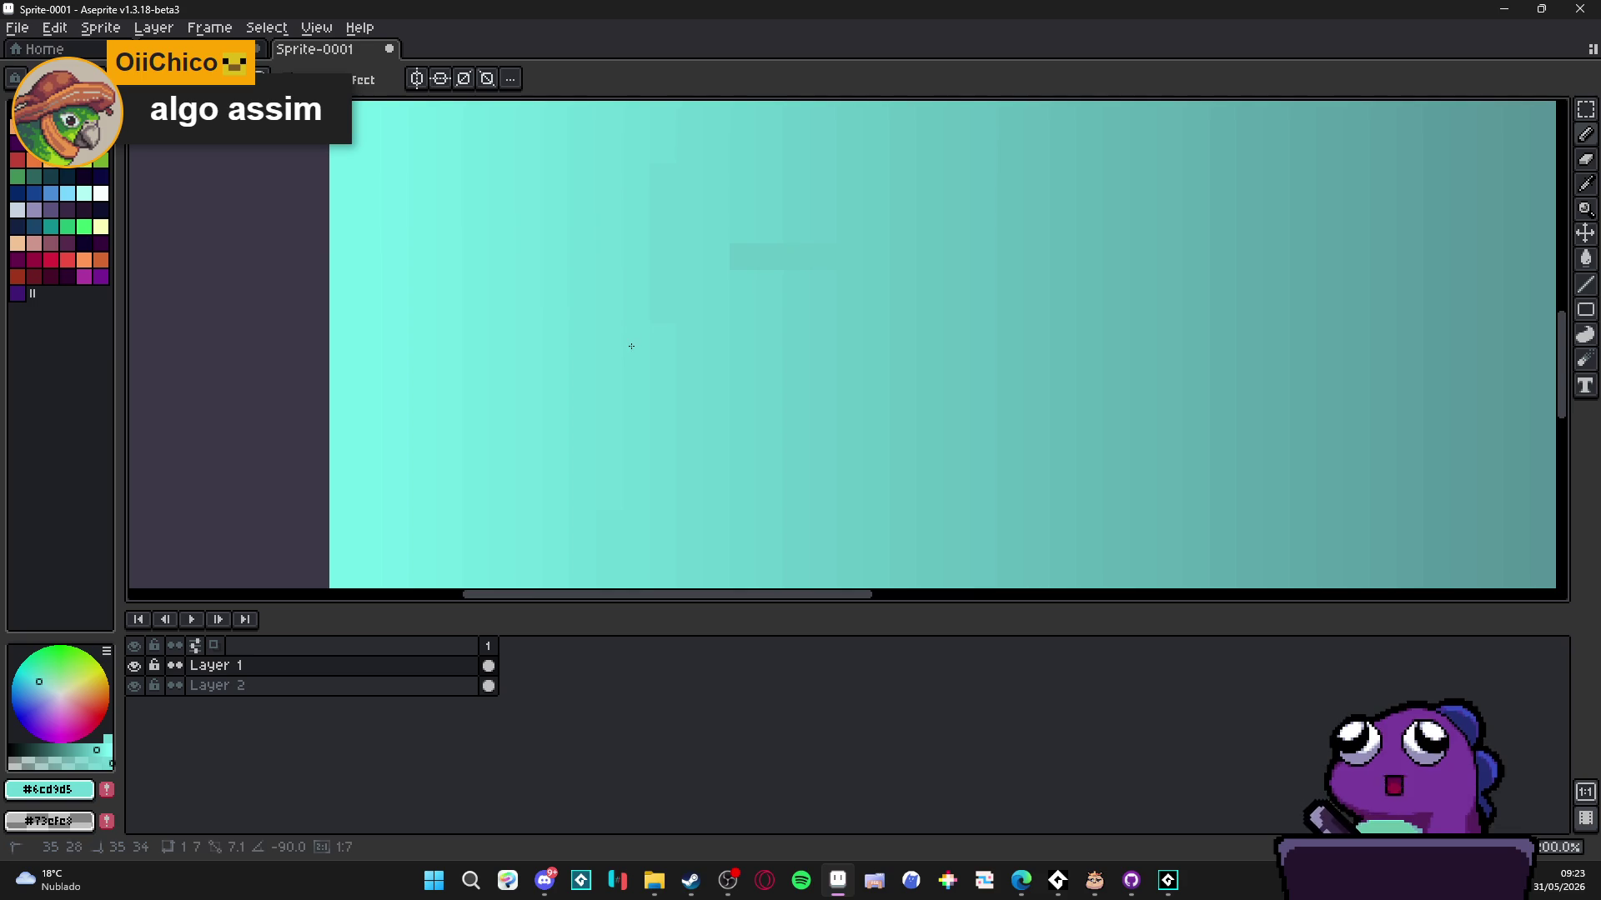
{"action": "left_click", "coordinate": [785, 276], "text": "alt"}
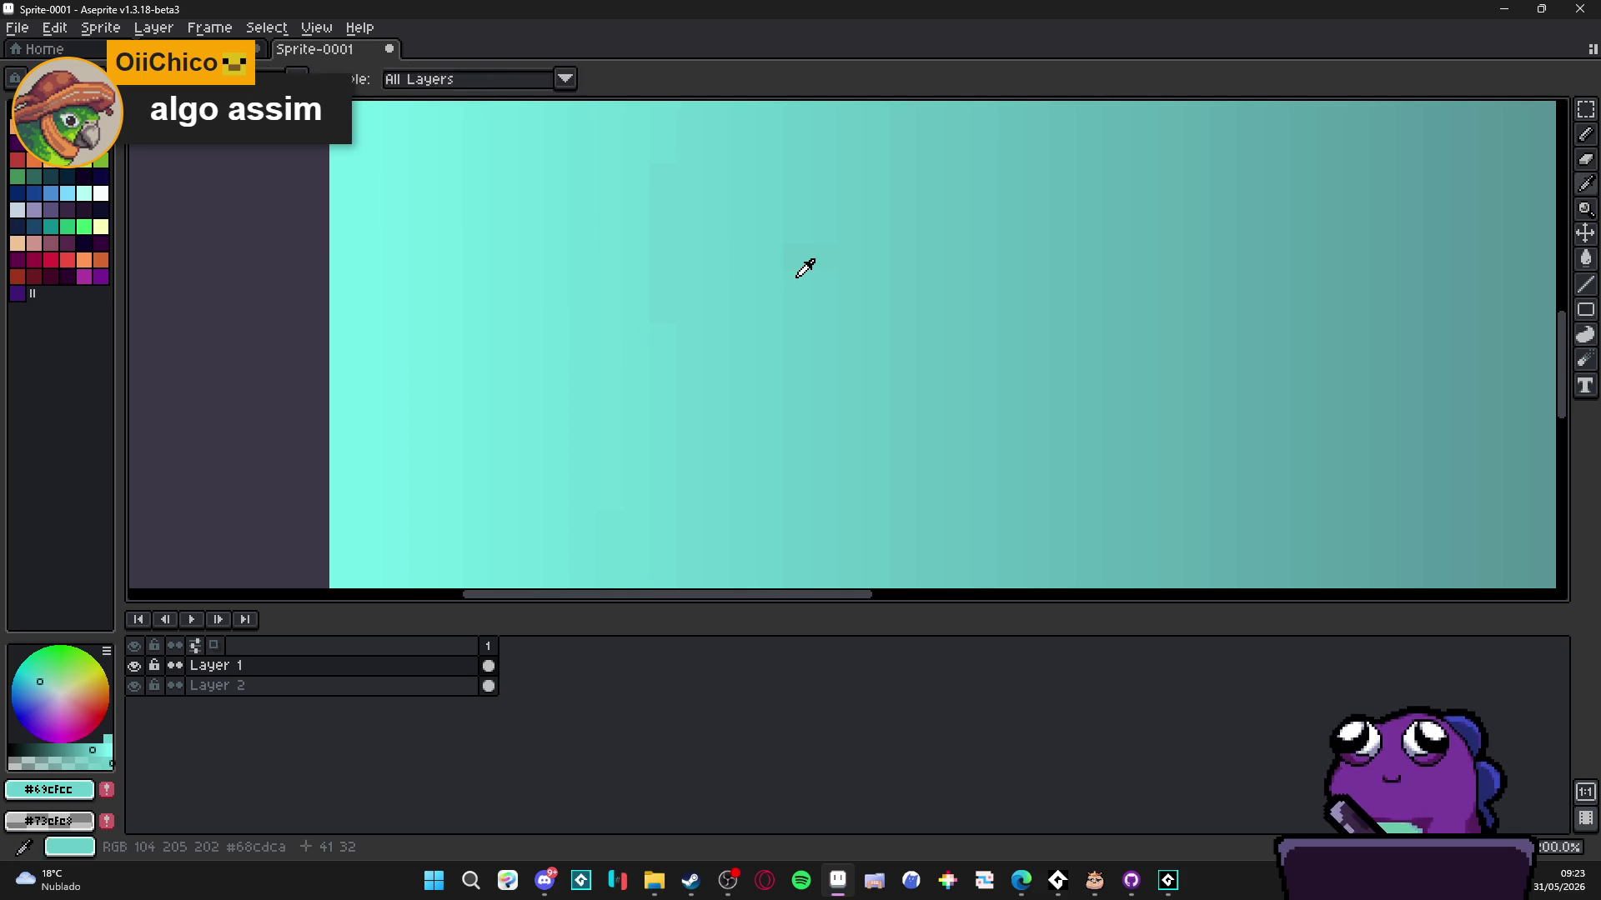
{"action": "left_click", "coordinate": [804, 265], "text": "alt"}
{"action": "scroll", "coordinate": [826, 250], "scroll_direction": "down", "scroll_amount": 1}
{"action": "left_click_drag", "start_coordinate": [826, 289], "coordinate": [679, 404]}
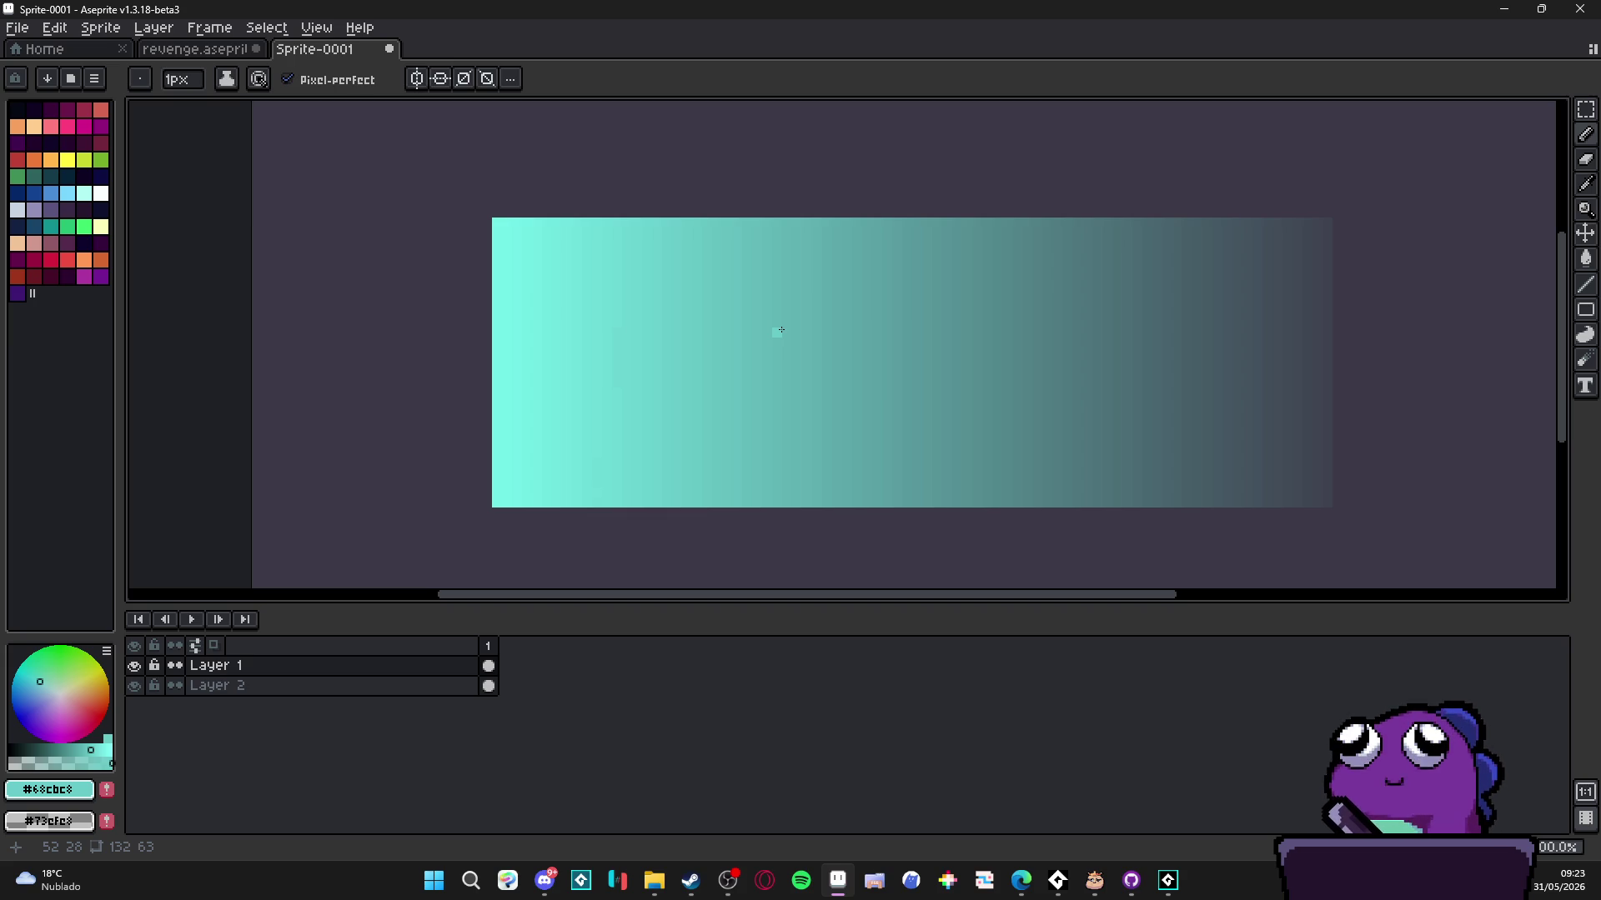
{"action": "key", "text": "minus"}
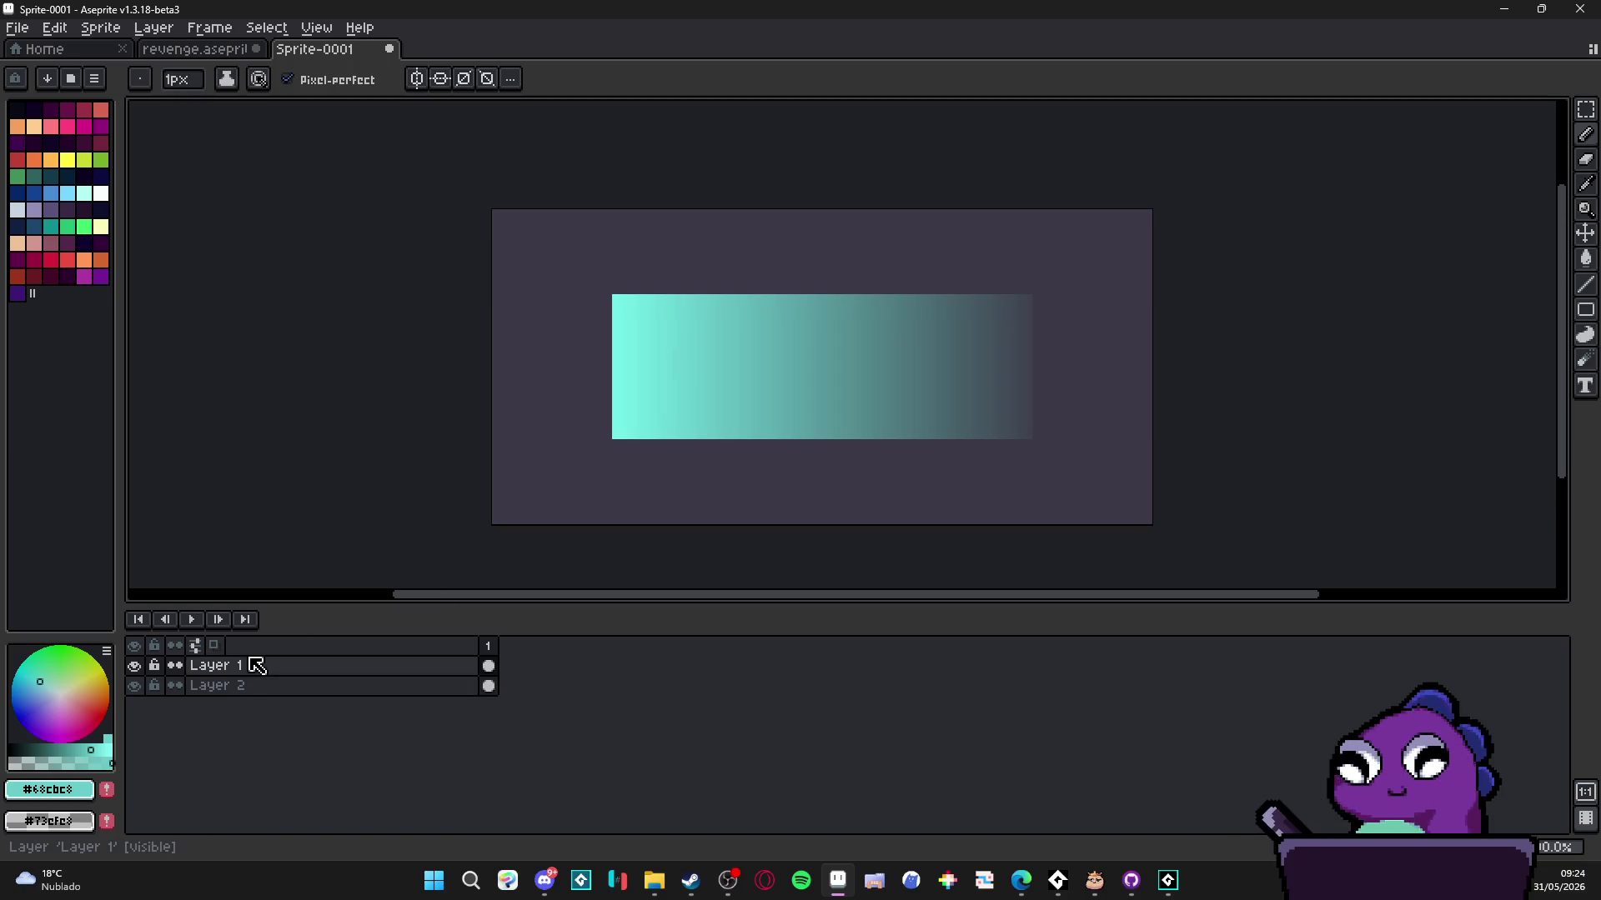
{"action": "left_click", "coordinate": [135, 665]}
{"action": "left_click", "coordinate": [135, 665]}
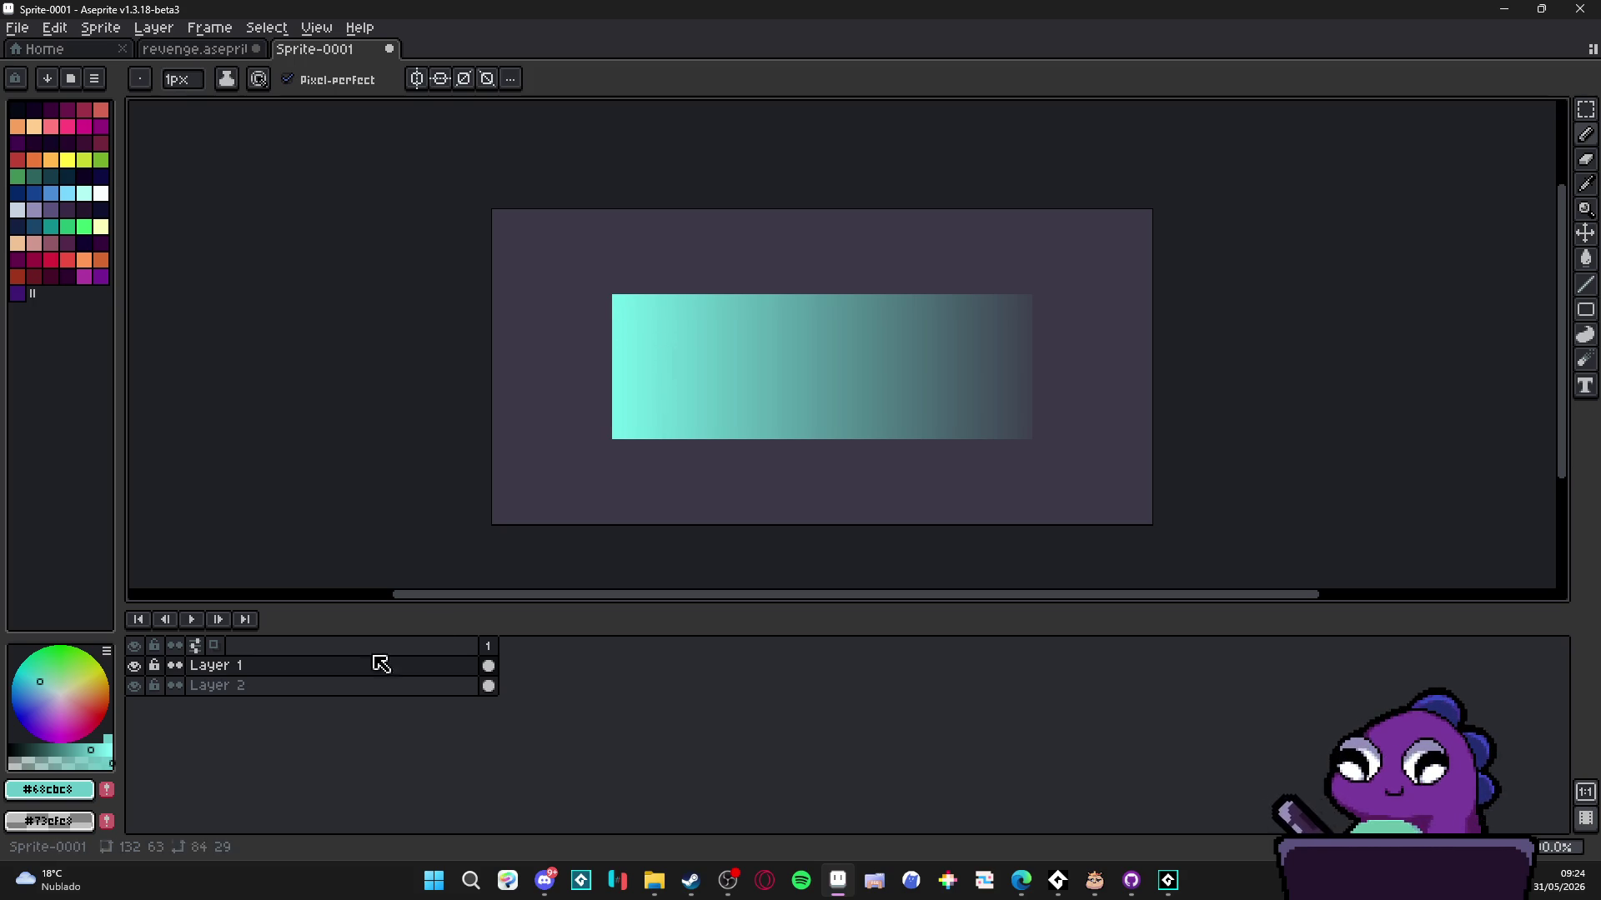
{"action": "double_click", "coordinate": [135, 665]}
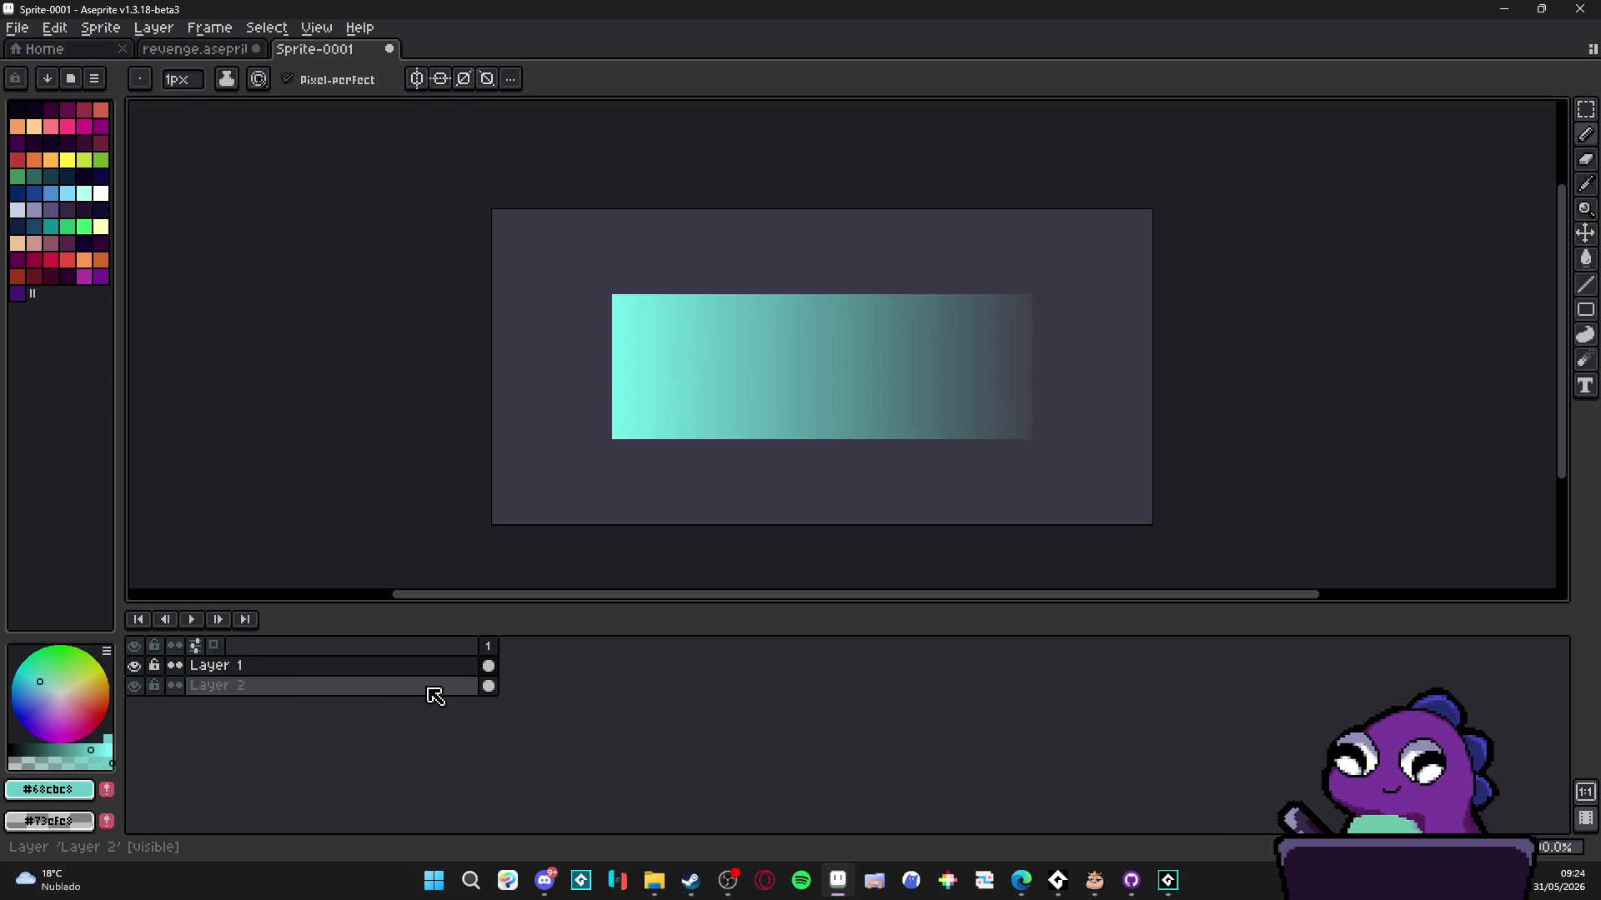
{"action": "double_click", "coordinate": [135, 665]}
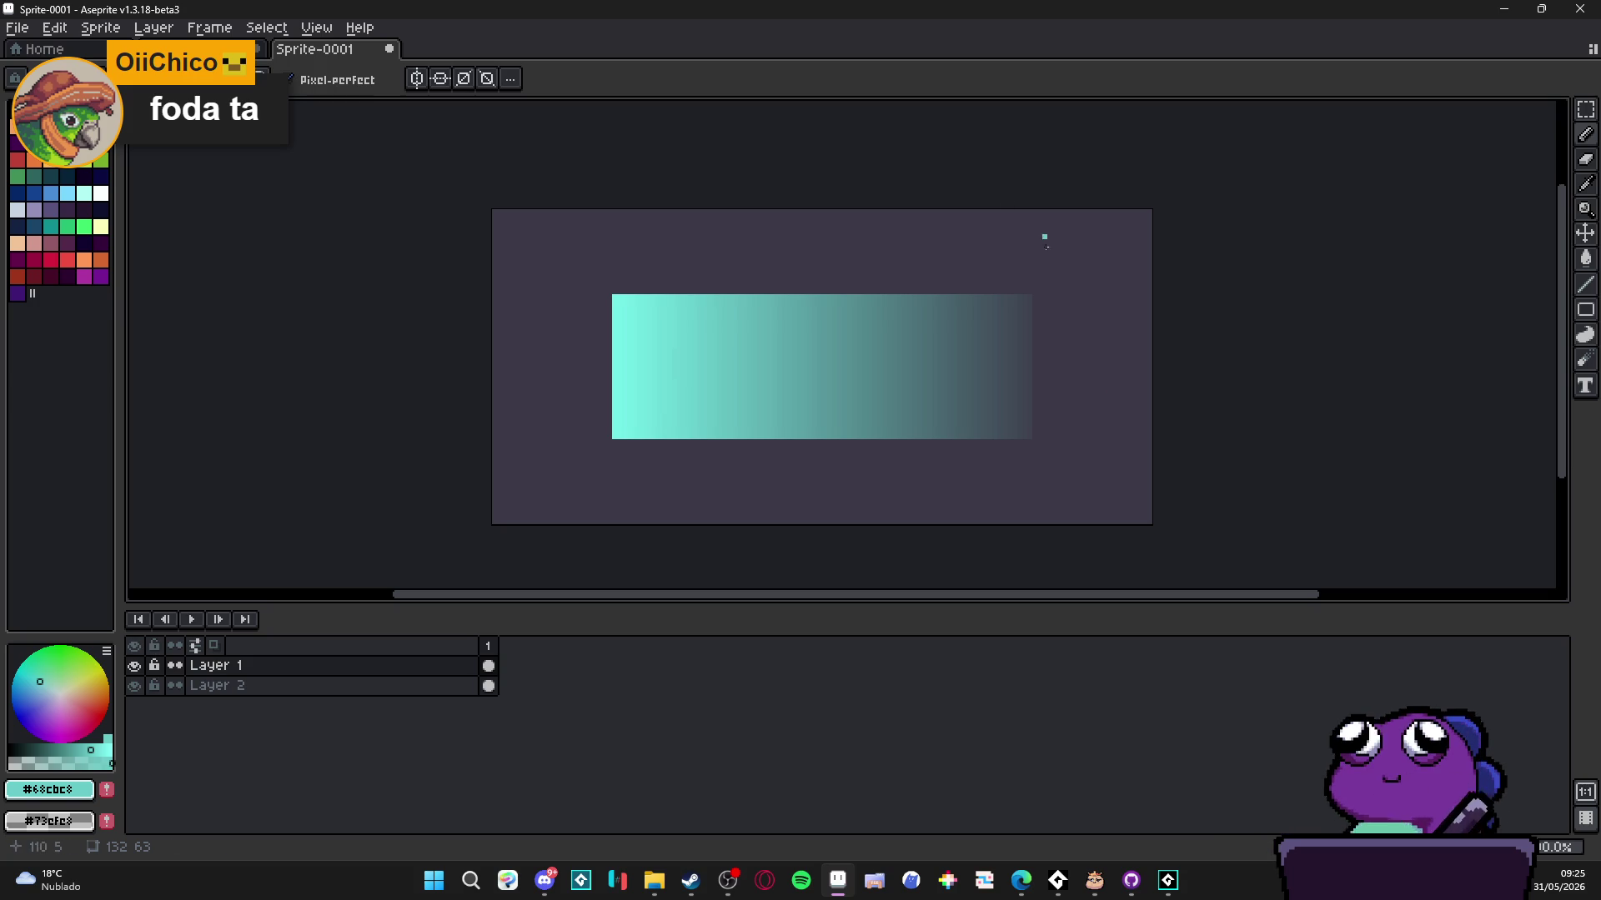
{"action": "left_click_drag", "start_coordinate": [680, 411], "coordinate": [674, 408]}
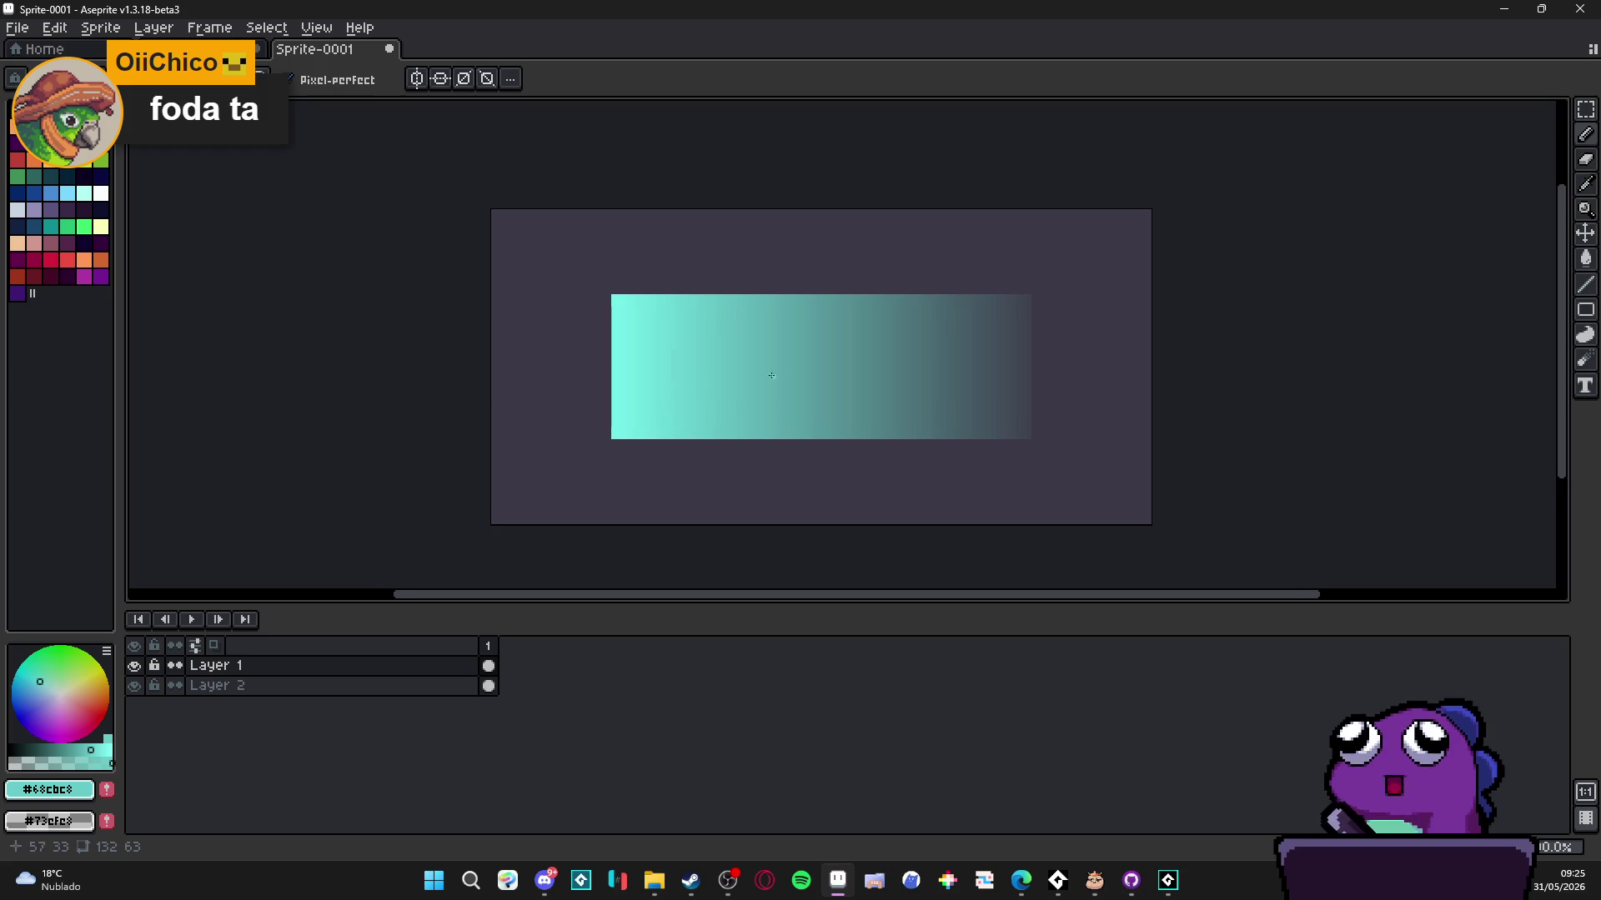
{"action": "left_click_drag", "start_coordinate": [635, 331], "coordinate": [664, 346]}
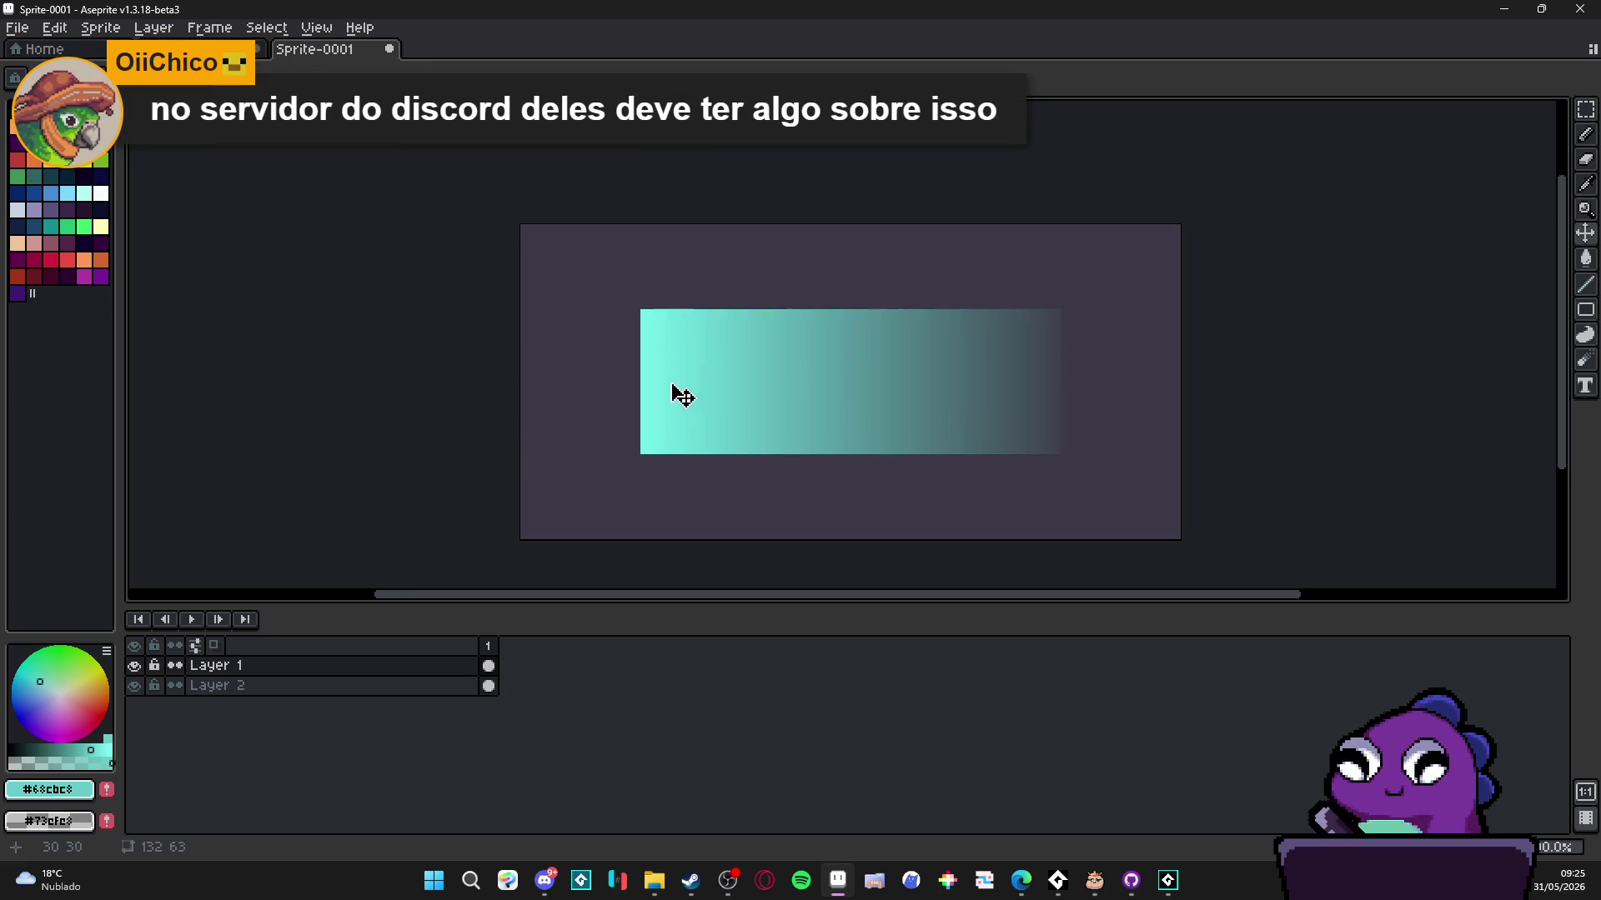
{"action": "right_click", "coordinate": [453, 673]}
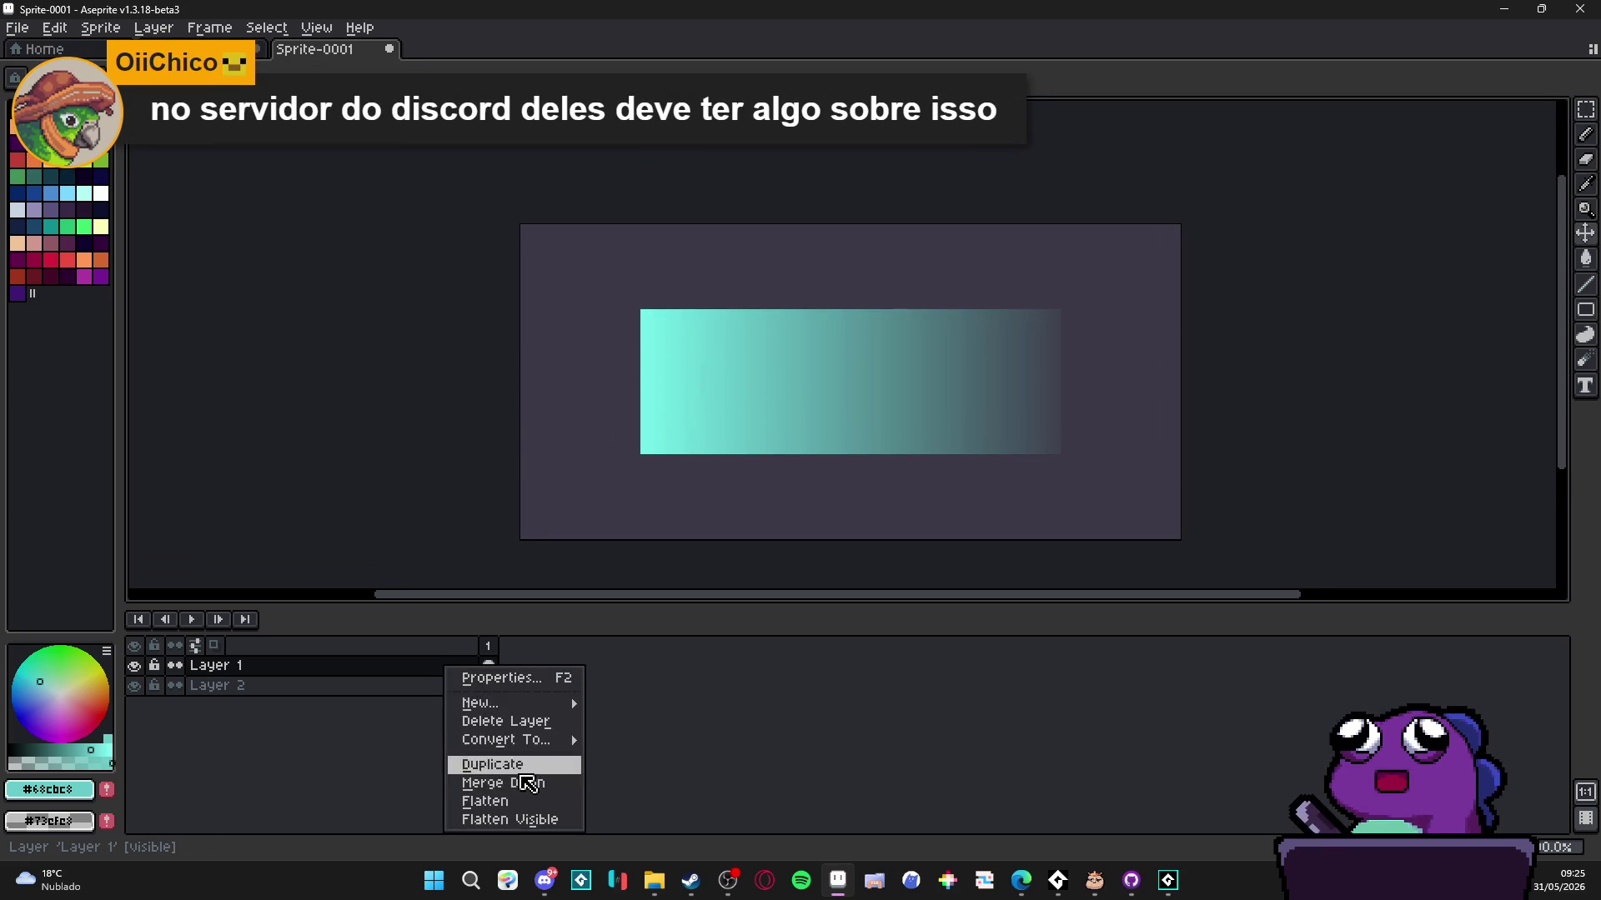
- Duplicate Layer 1 and hide the original Layer 1
{"action": "left_click", "coordinate": [475, 762]}
{"action": "left_click", "coordinate": [135, 686]}
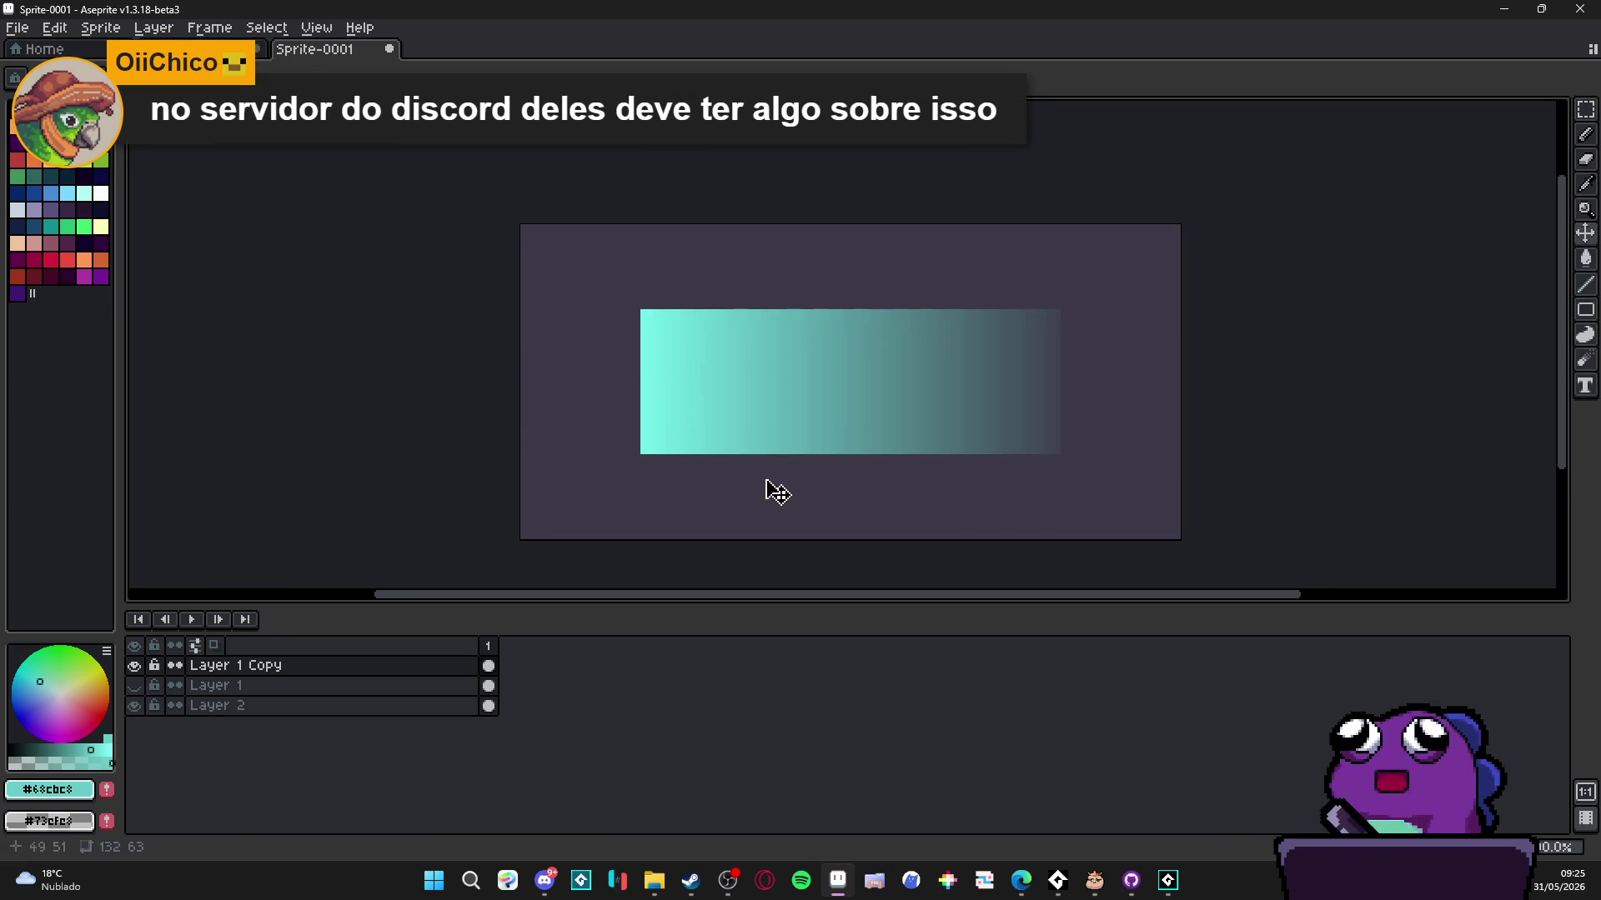
{"action": "scroll", "coordinate": [752, 350], "scroll_direction": "up", "scroll_amount": 1}
{"action": "scroll", "coordinate": [726, 353], "scroll_direction": "right", "scroll_amount": 1}
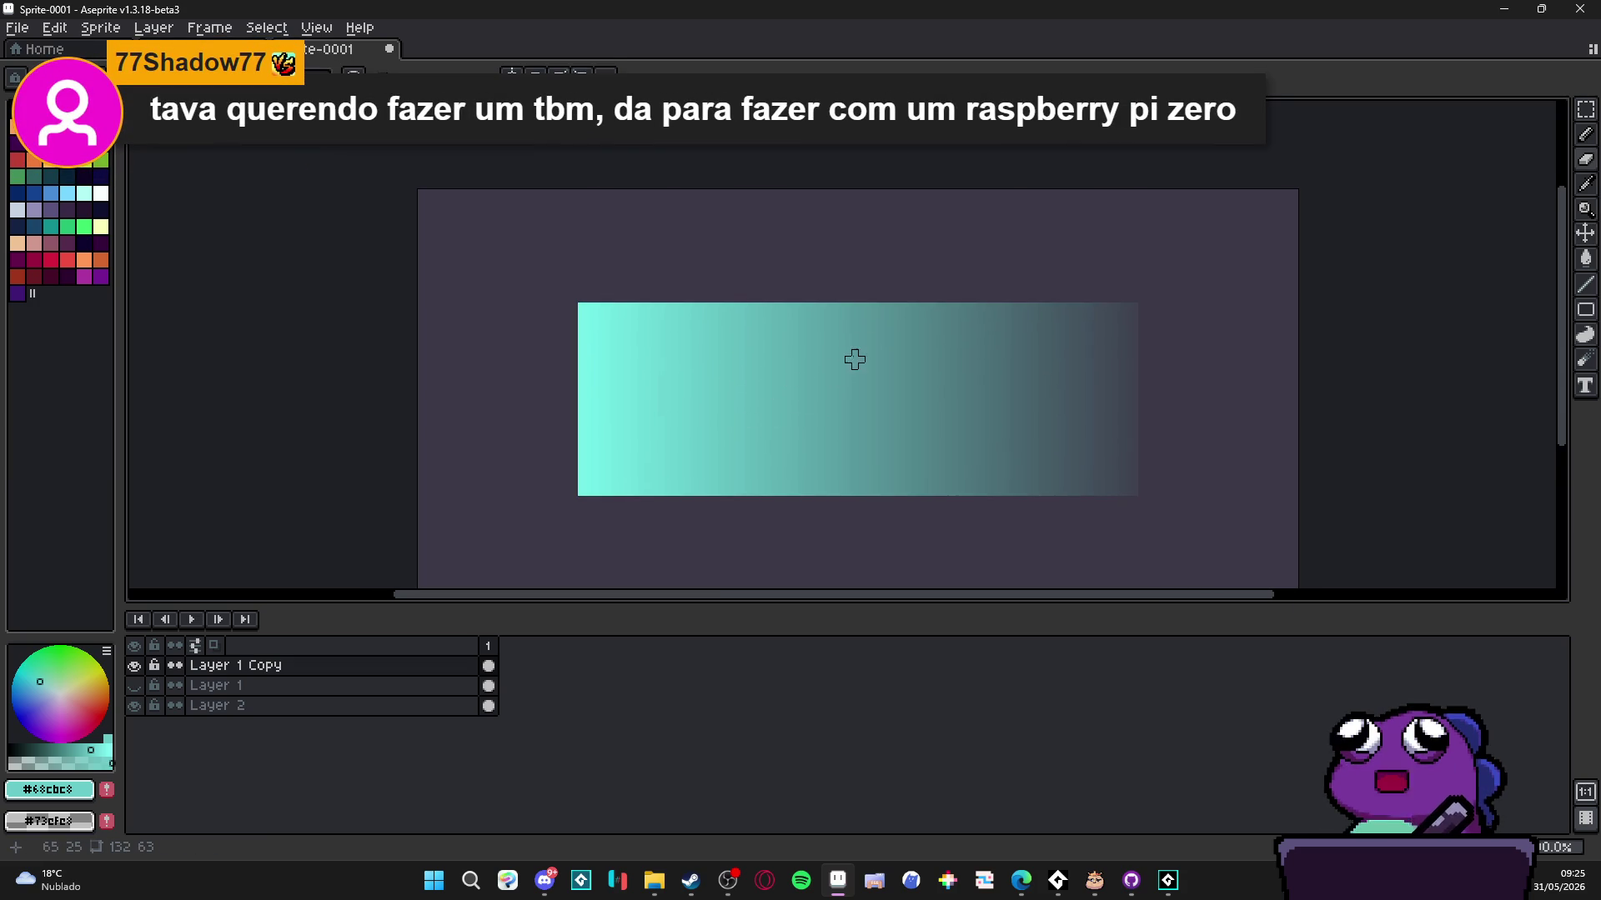
- Erase the copy's top along a curve, step the bottom-right edge, and notch the top-left corner
{"action": "key", "text": "ctrl+z"}
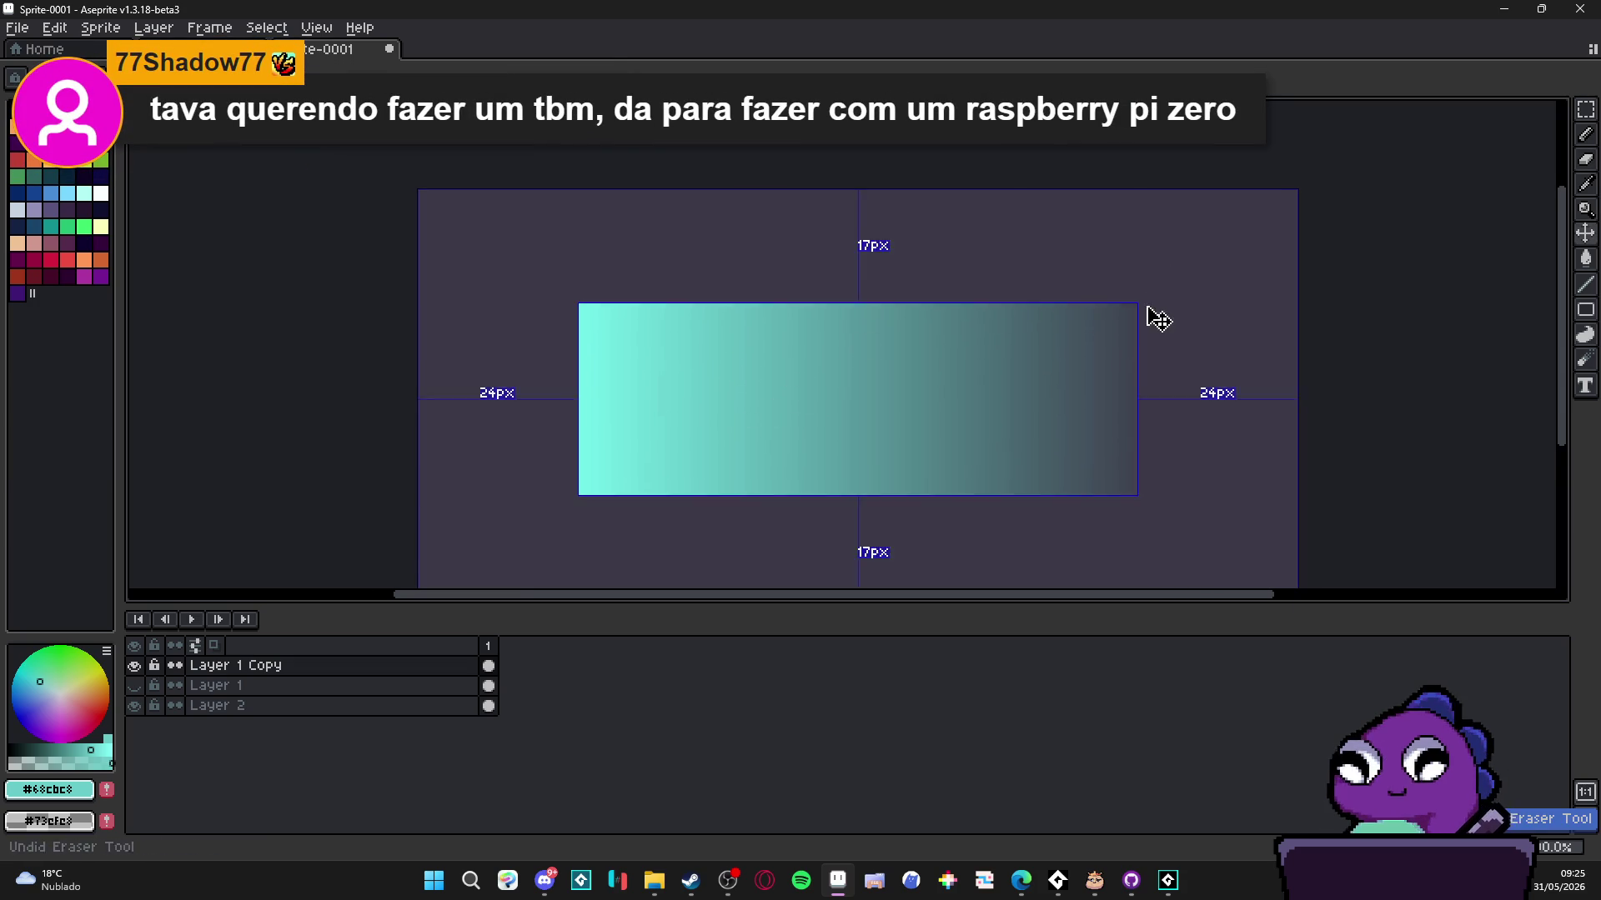
{"action": "mouse_move", "coordinate": [1136, 318]}
{"action": "left_mouse_down"}
{"action": "mouse_move", "coordinate": [1028, 350]}
{"action": "mouse_move", "coordinate": [929, 332]}
{"action": "mouse_move", "coordinate": [867, 300]}
{"action": "mouse_move", "coordinate": [693, 289]}
{"action": "mouse_move", "coordinate": [627, 348]}
{"action": "mouse_move", "coordinate": [567, 350]}
{"action": "mouse_move", "coordinate": [635, 314]}
{"action": "mouse_move", "coordinate": [608, 343]}
{"action": "mouse_move", "coordinate": [565, 347]}
{"action": "mouse_move", "coordinate": [657, 286]}
{"action": "mouse_move", "coordinate": [599, 326]}
{"action": "left_mouse_up"}
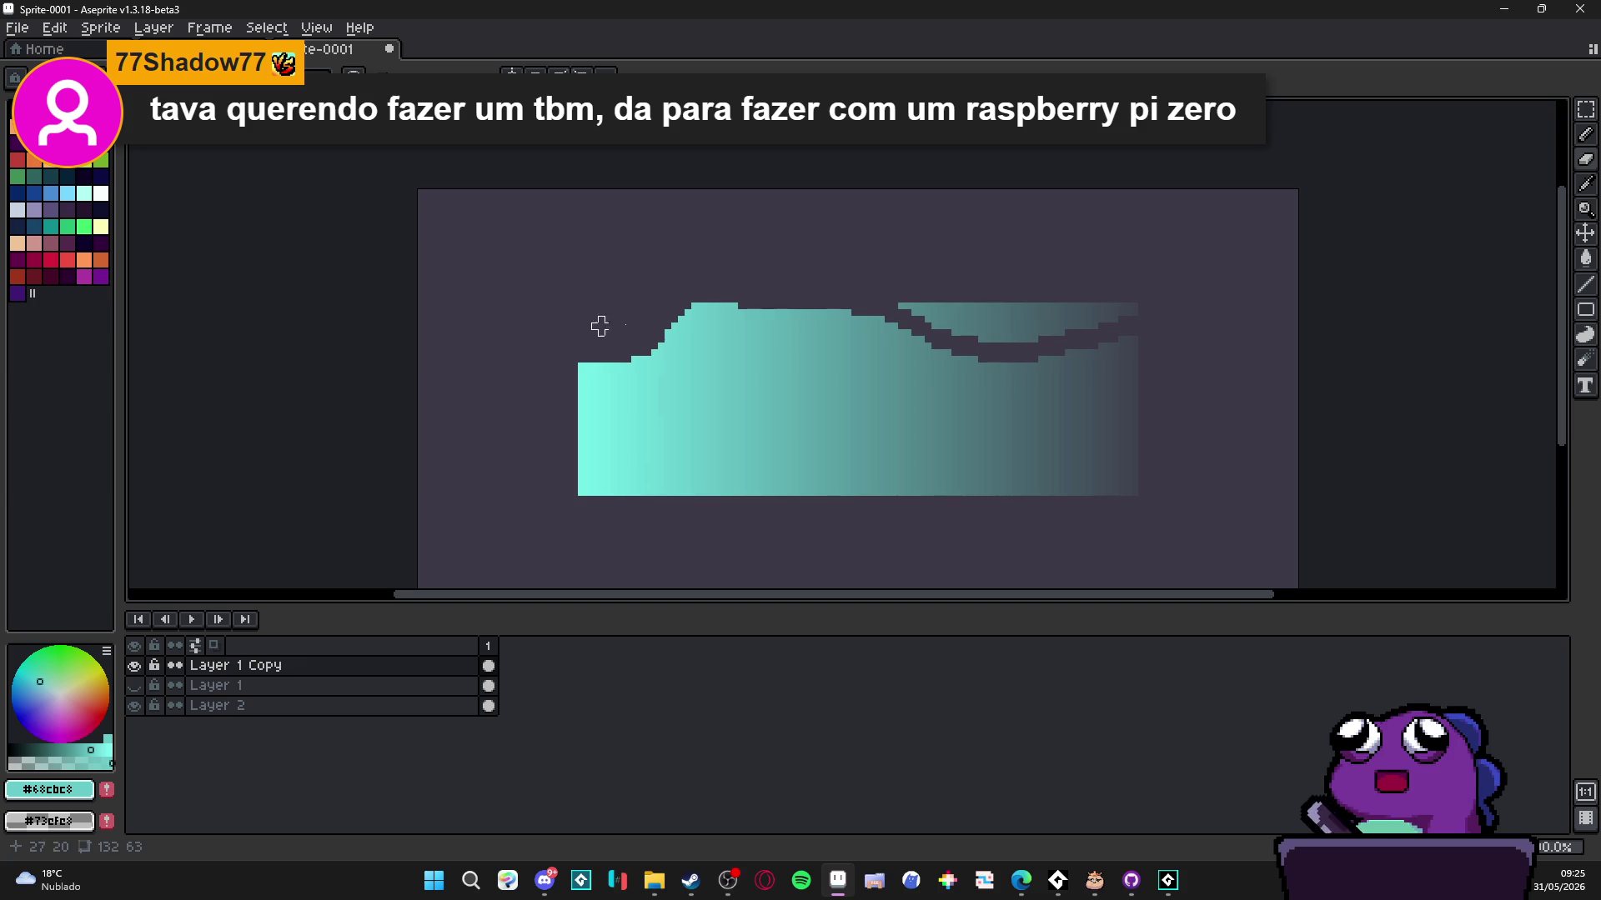
{"action": "mouse_move", "coordinate": [897, 304]}
{"action": "left_mouse_down"}
{"action": "mouse_move", "coordinate": [964, 325]}
{"action": "mouse_move", "coordinate": [1124, 302]}
{"action": "mouse_move", "coordinate": [979, 303]}
{"action": "left_mouse_up"}
{"action": "key", "text": "ctrl"}
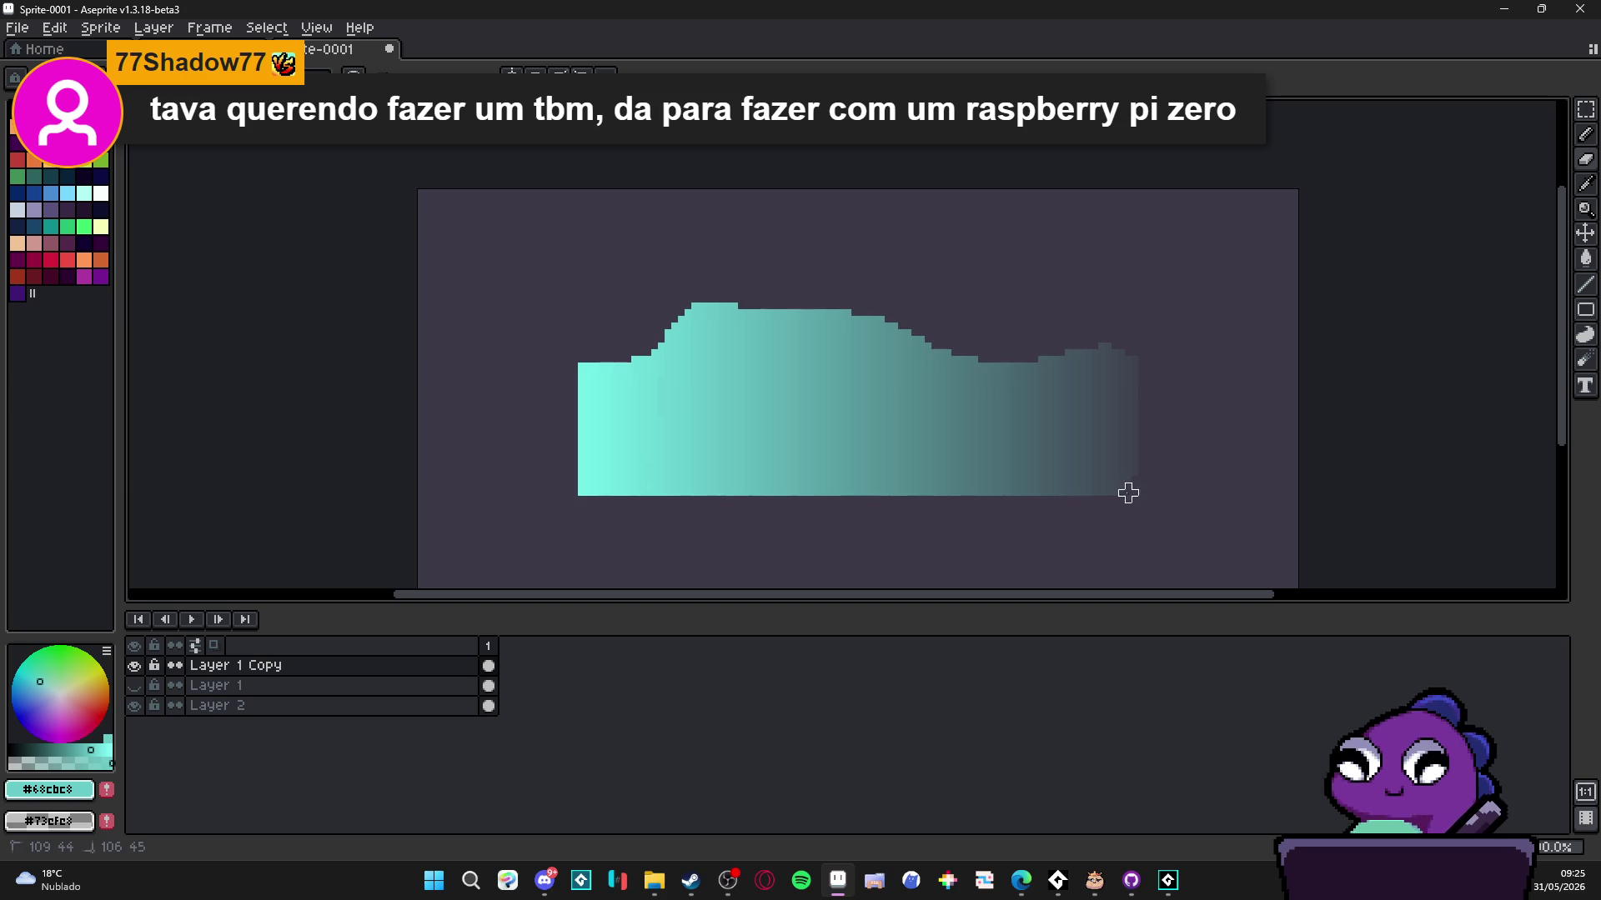
{"action": "mouse_move", "coordinate": [1154, 482]}
{"action": "left_mouse_down"}
{"action": "mouse_move", "coordinate": [1075, 483]}
{"action": "mouse_move", "coordinate": [1058, 490]}
{"action": "mouse_move", "coordinate": [1068, 499]}
{"action": "mouse_move", "coordinate": [933, 479]}
{"action": "mouse_move", "coordinate": [818, 500]}
{"action": "mouse_move", "coordinate": [904, 476]}
{"action": "mouse_move", "coordinate": [801, 506]}
{"action": "mouse_move", "coordinate": [786, 504]}
{"action": "mouse_move", "coordinate": [825, 497]}
{"action": "mouse_move", "coordinate": [654, 506]}
{"action": "mouse_move", "coordinate": [713, 506]}
{"action": "mouse_move", "coordinate": [600, 504]}
{"action": "mouse_move", "coordinate": [507, 459]}
{"action": "left_mouse_up"}
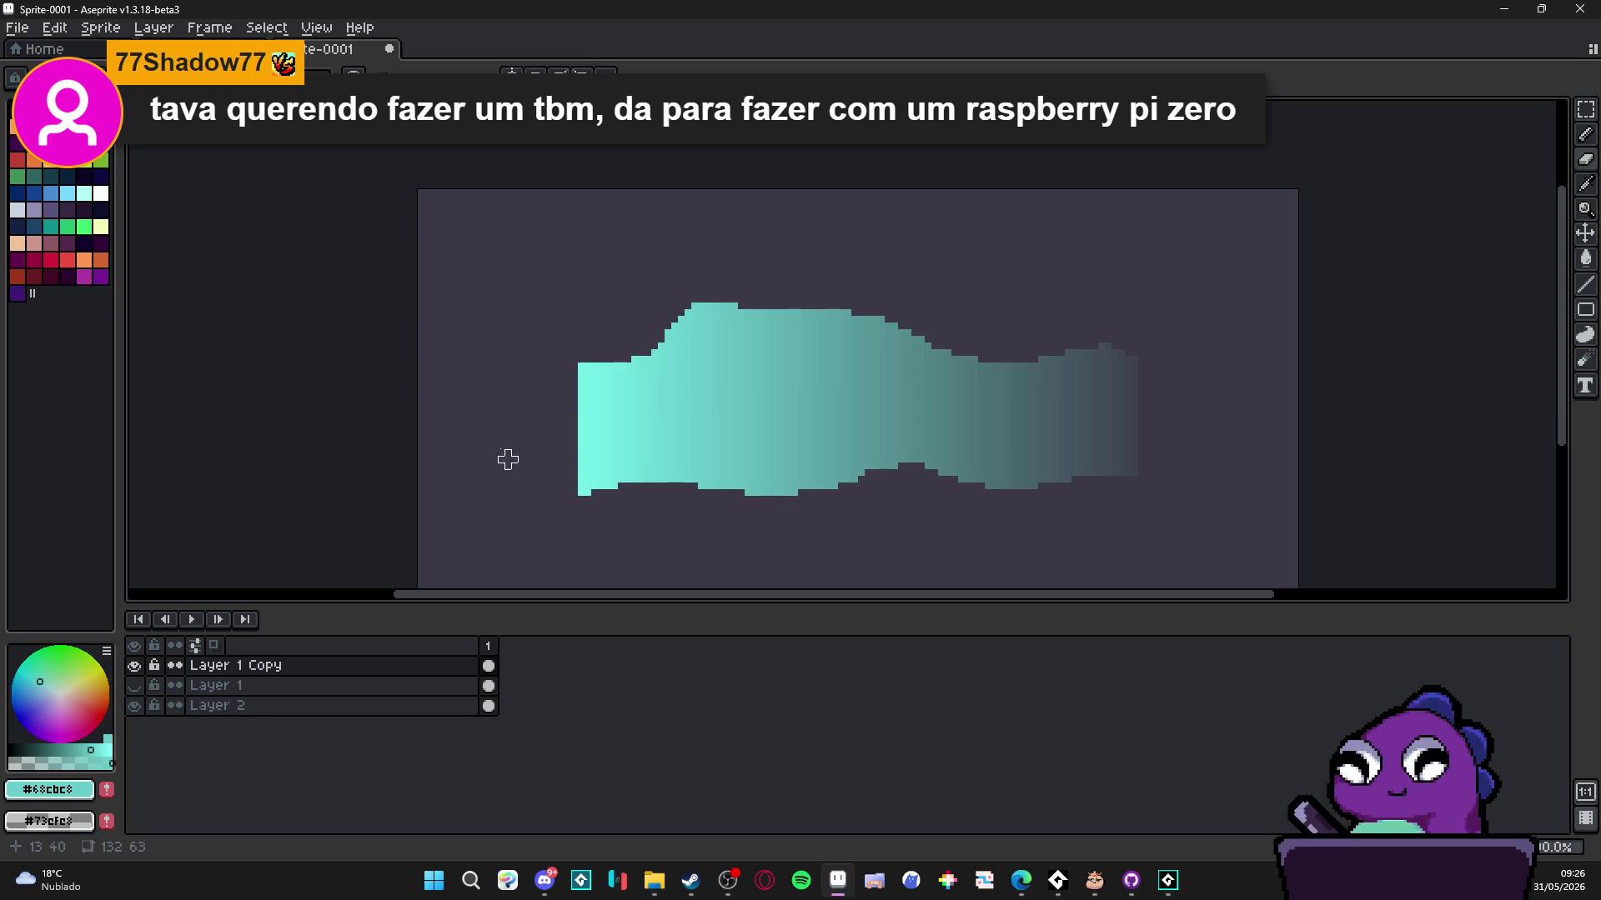
{"action": "mouse_move", "coordinate": [580, 365]}
{"action": "left_mouse_down"}
{"action": "mouse_move", "coordinate": [574, 473]}
{"action": "mouse_move", "coordinate": [579, 447]}
{"action": "left_mouse_up"}
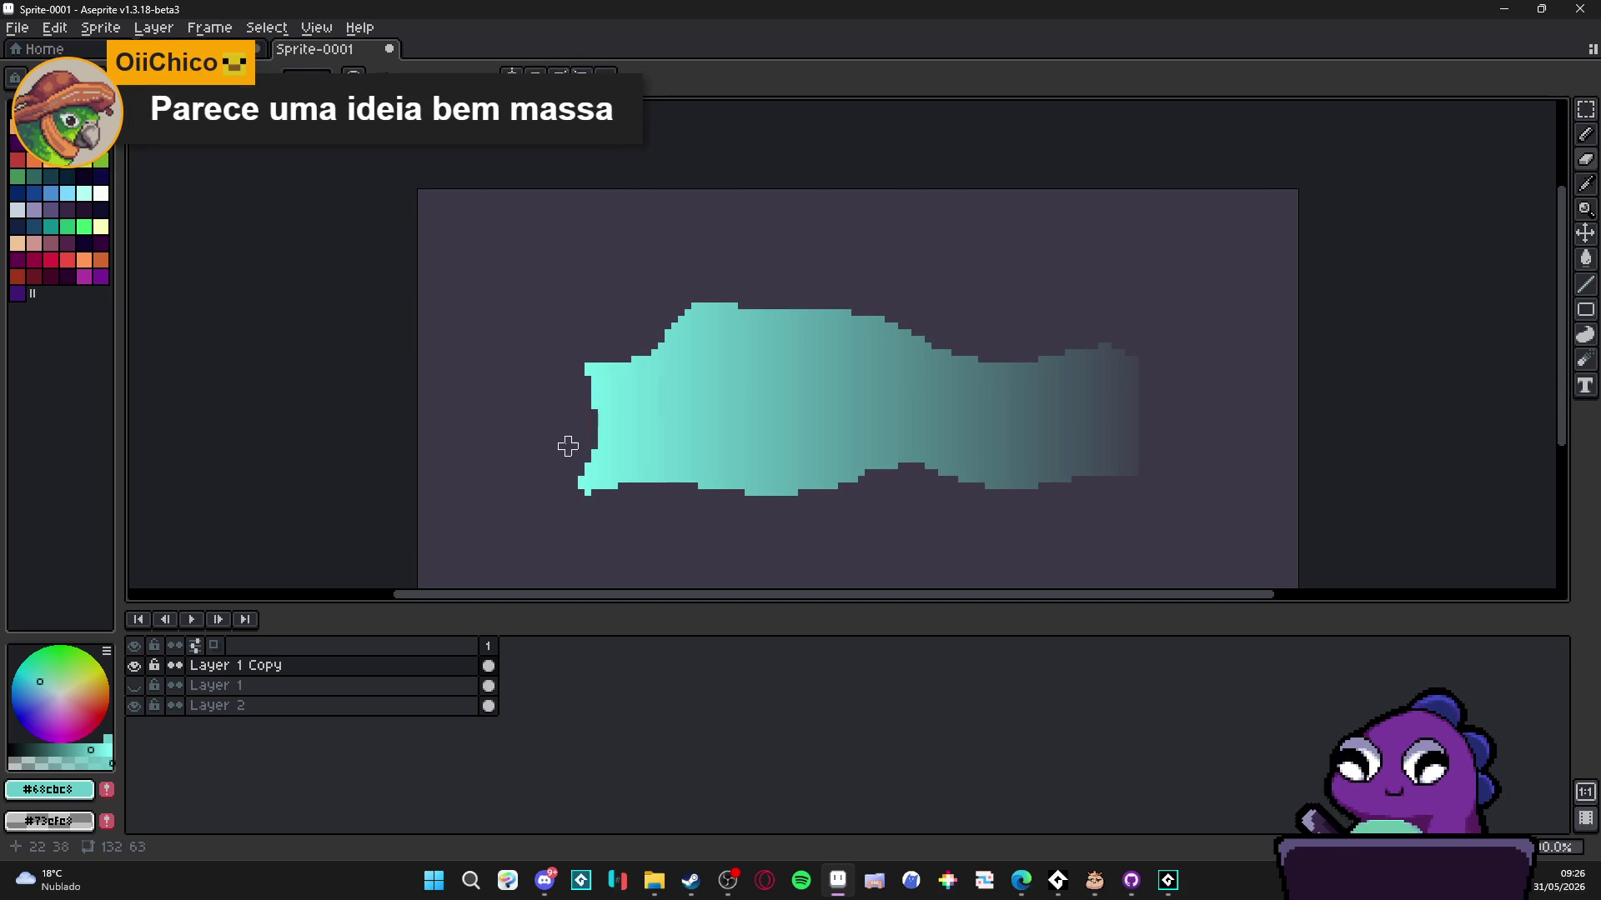
- Sample light teal #73cfc8 and paint a solid column up the shape's left edge
{"action": "scroll", "coordinate": [582, 381], "scroll_direction": "up", "scroll_amount": 2}
{"action": "left_click", "coordinate": [582, 381], "text": "alt"}
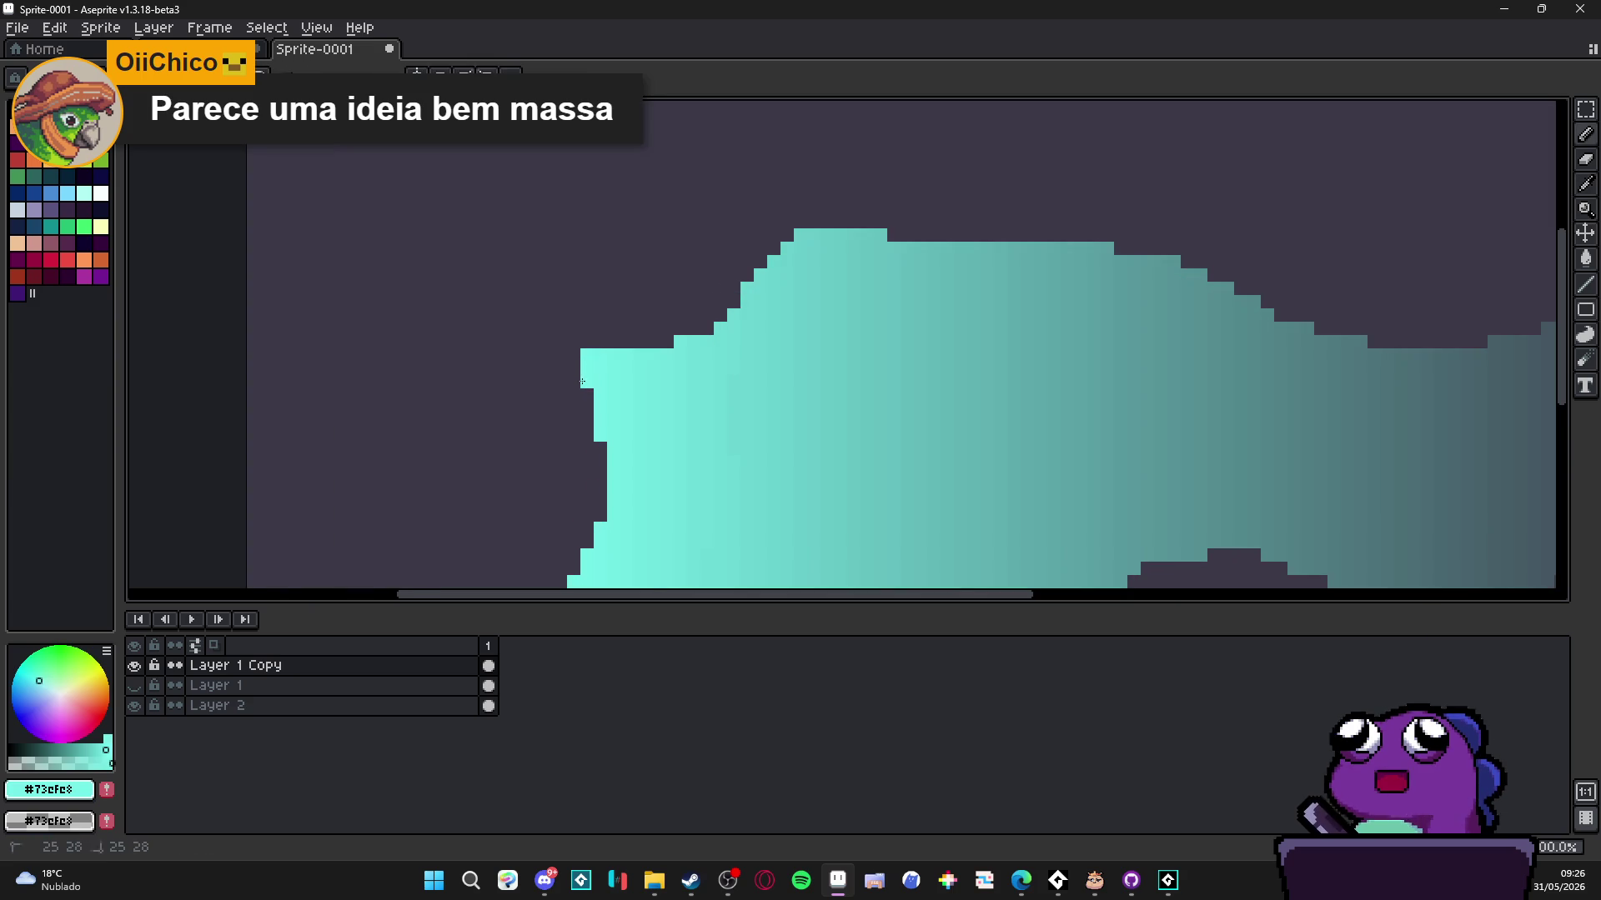
{"action": "scroll", "coordinate": [582, 381], "scroll_direction": "down", "scroll_amount": 2}
{"action": "scroll", "coordinate": [582, 381], "scroll_direction": "up", "scroll_amount": 2}
{"action": "mouse_move", "coordinate": [592, 456]}
{"action": "left_mouse_down"}
{"action": "mouse_move", "coordinate": [594, 392]}
{"action": "mouse_move", "coordinate": [594, 458]}
{"action": "left_mouse_up"}
{"action": "left_click", "coordinate": [567, 520], "text": "alt"}
{"action": "left_click_drag", "start_coordinate": [567, 517], "coordinate": [564, 297]}
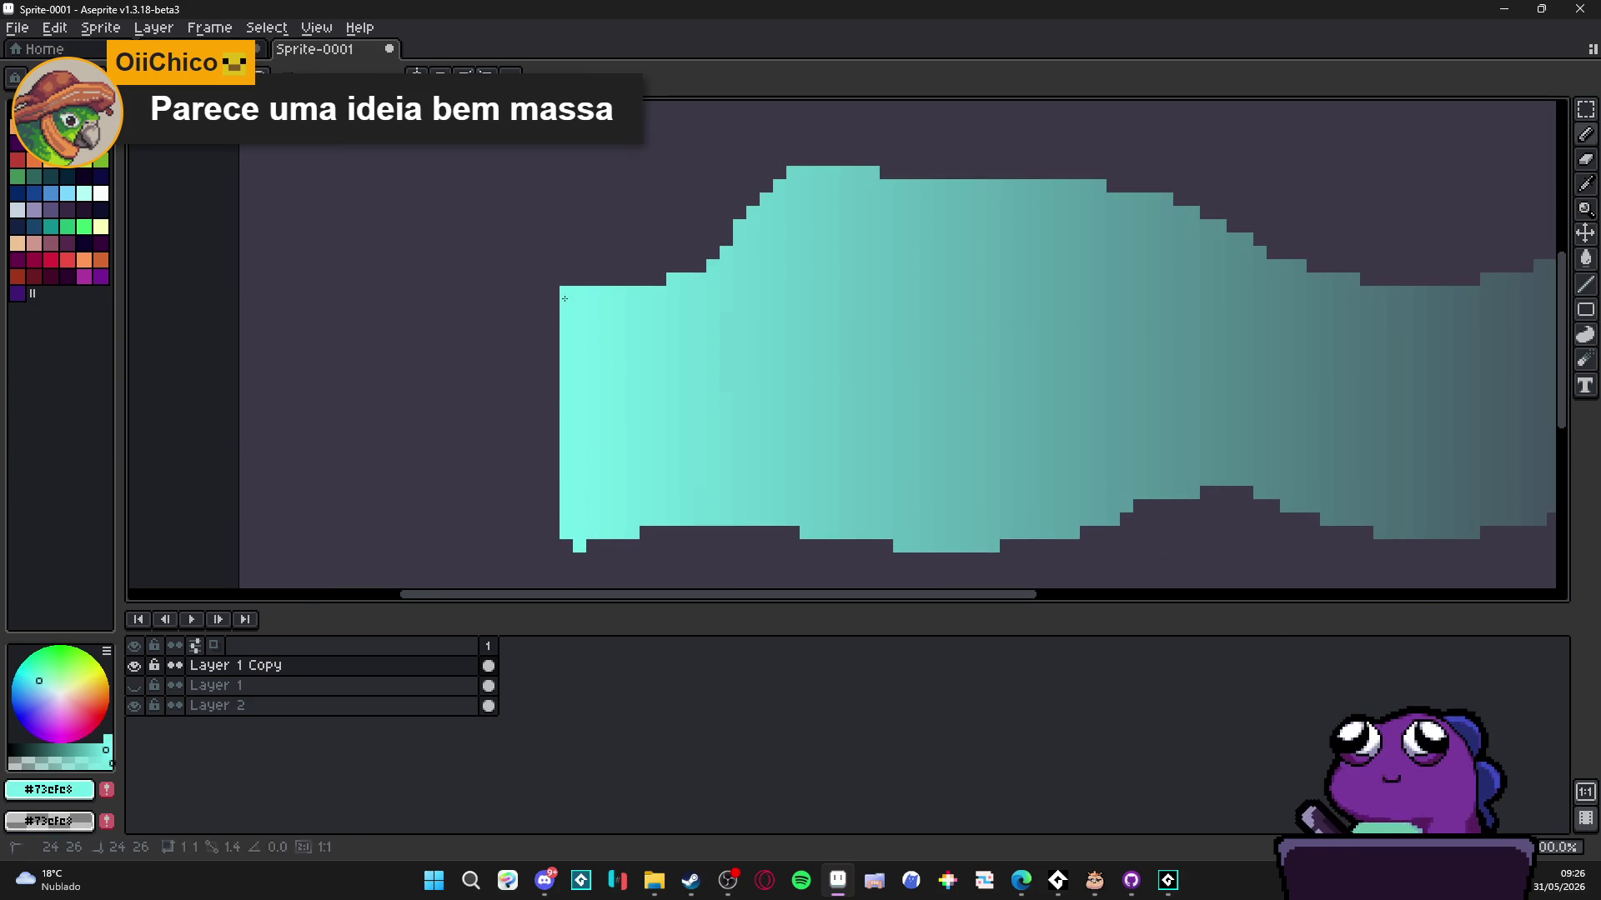
- Switch to the Eraser, sample background #3F424F, and pan toward the beam's right end
{"action": "key", "text": "e"}
{"action": "scroll", "coordinate": [579, 546], "scroll_direction": "down", "scroll_amount": 3}
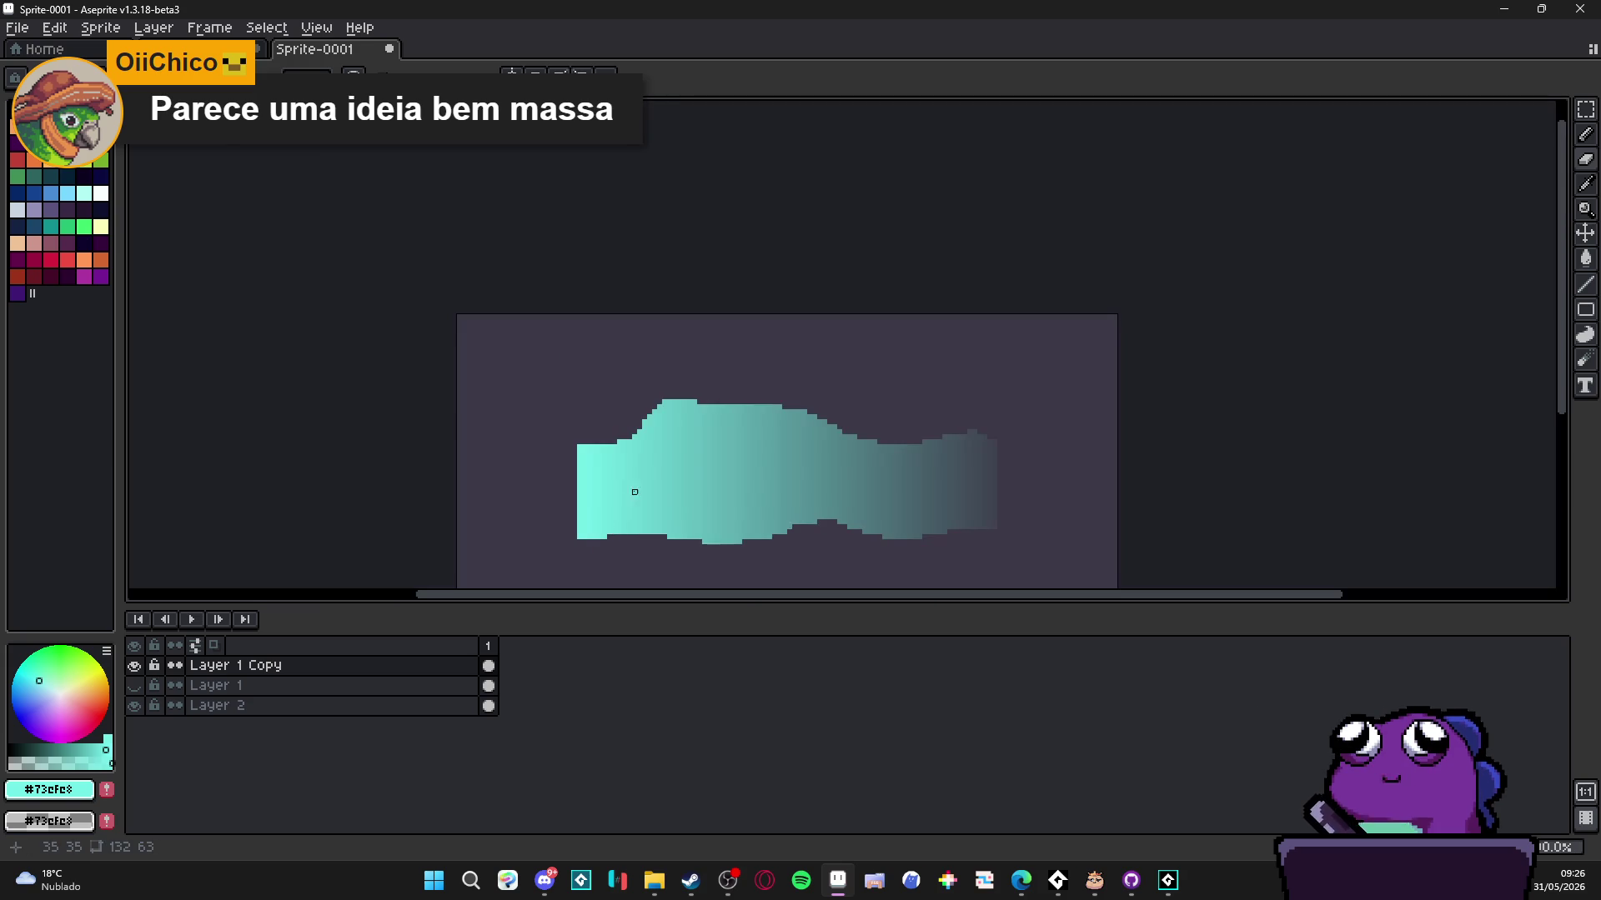
{"action": "scroll", "coordinate": [1016, 503], "scroll_direction": "up", "scroll_amount": 2}
{"action": "left_click", "coordinate": [982, 555], "text": "alt"}
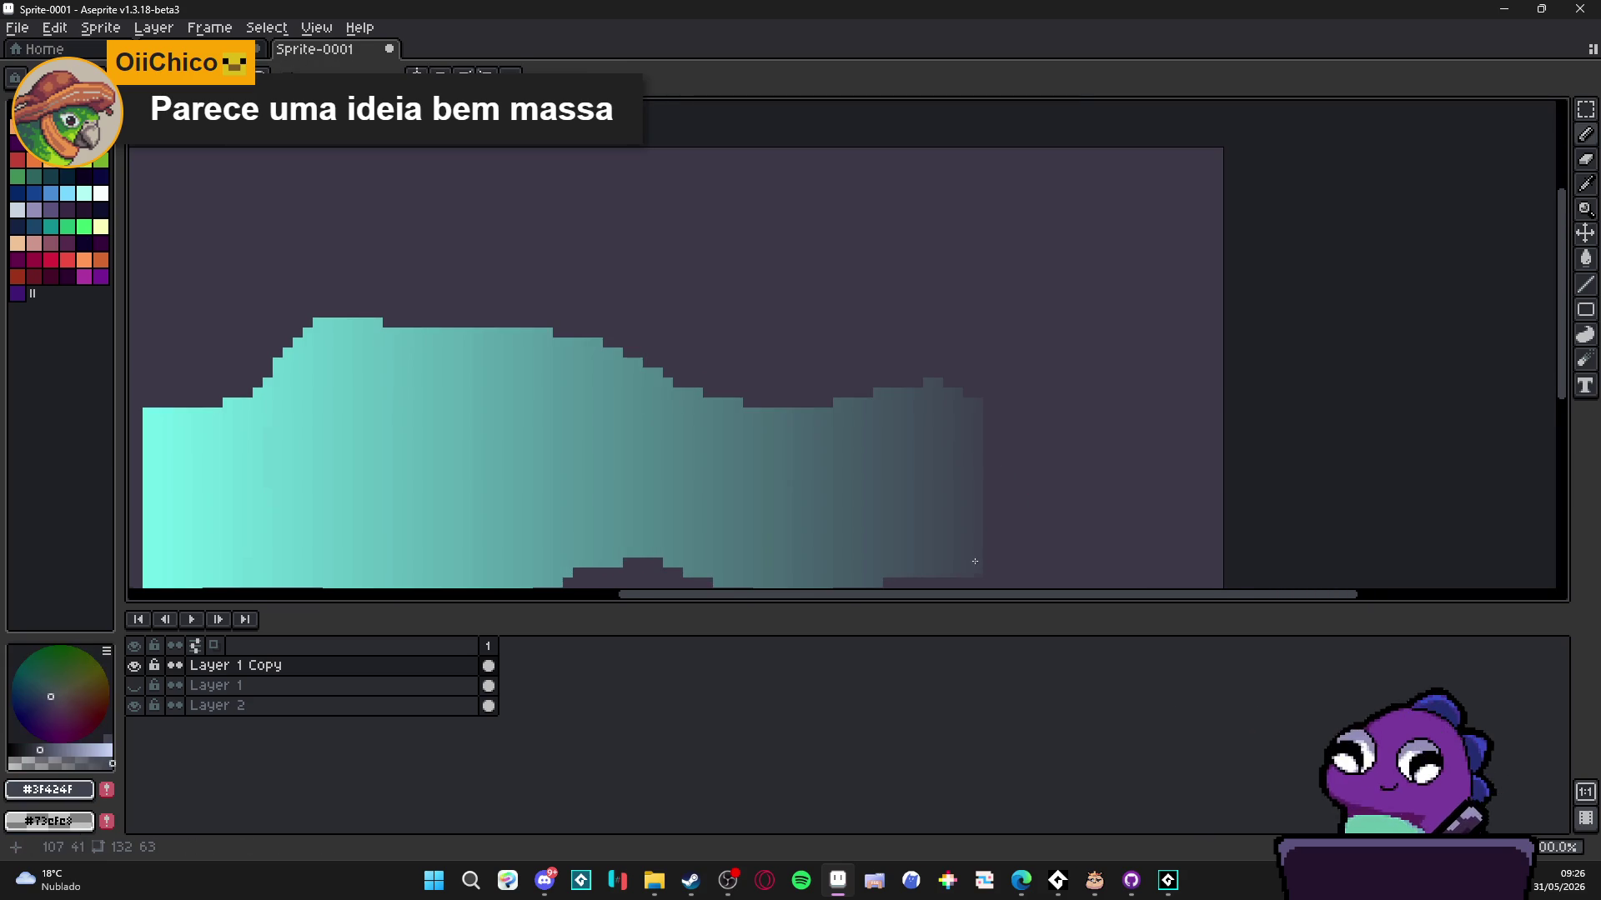
{"action": "scroll", "coordinate": [922, 479], "scroll_direction": "up", "scroll_amount": 1}
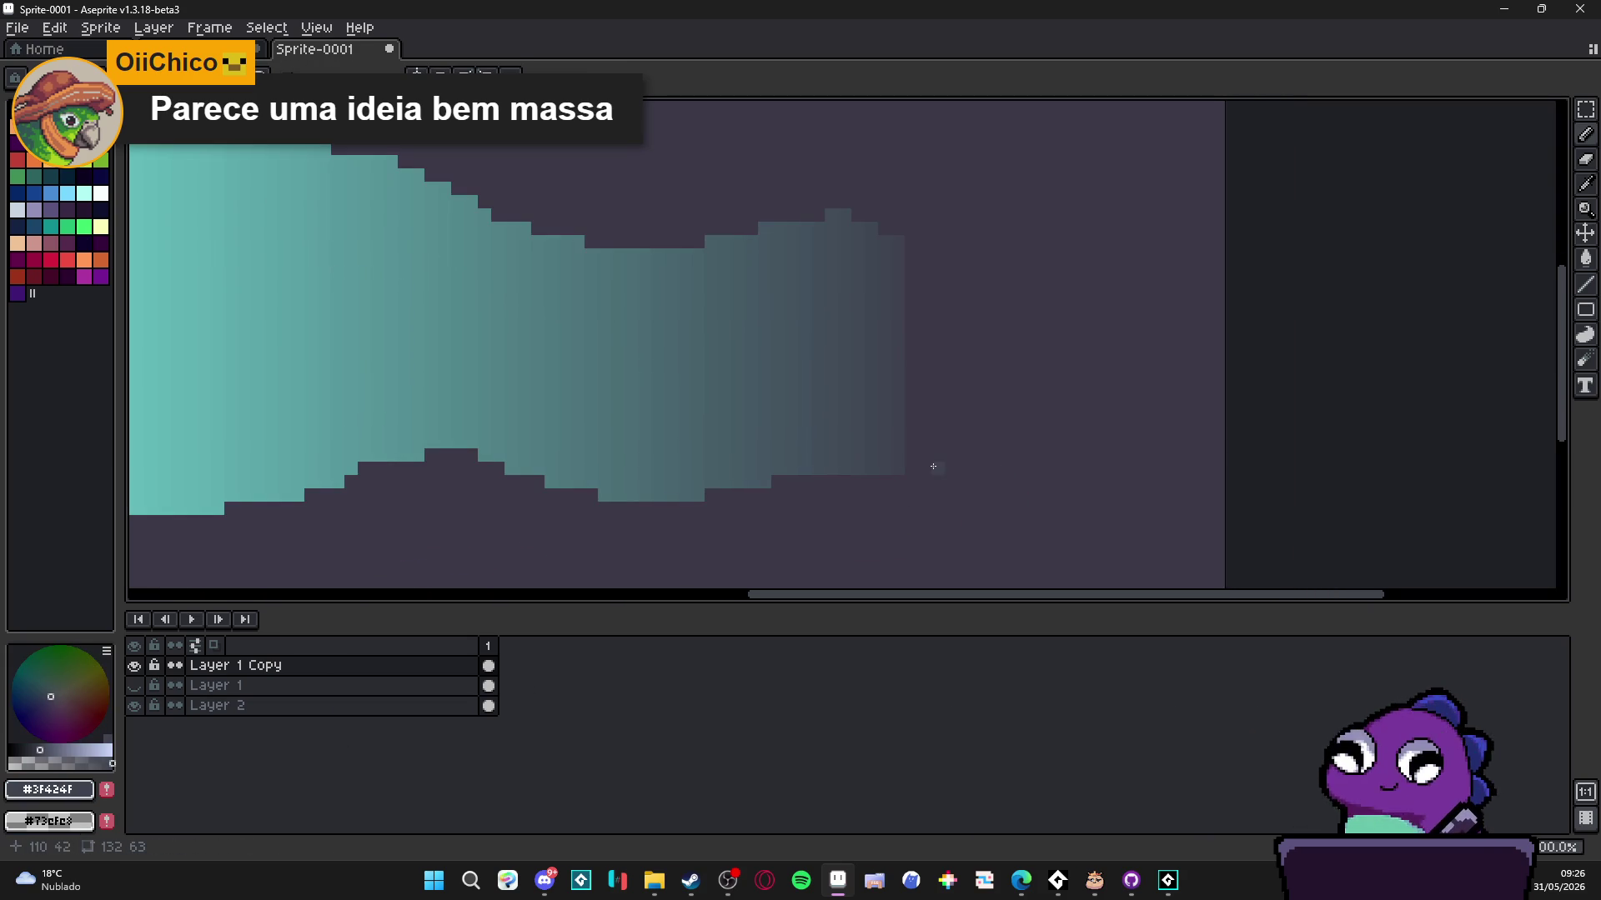
{"action": "scroll", "coordinate": [929, 457], "scroll_direction": "down", "scroll_amount": 1}
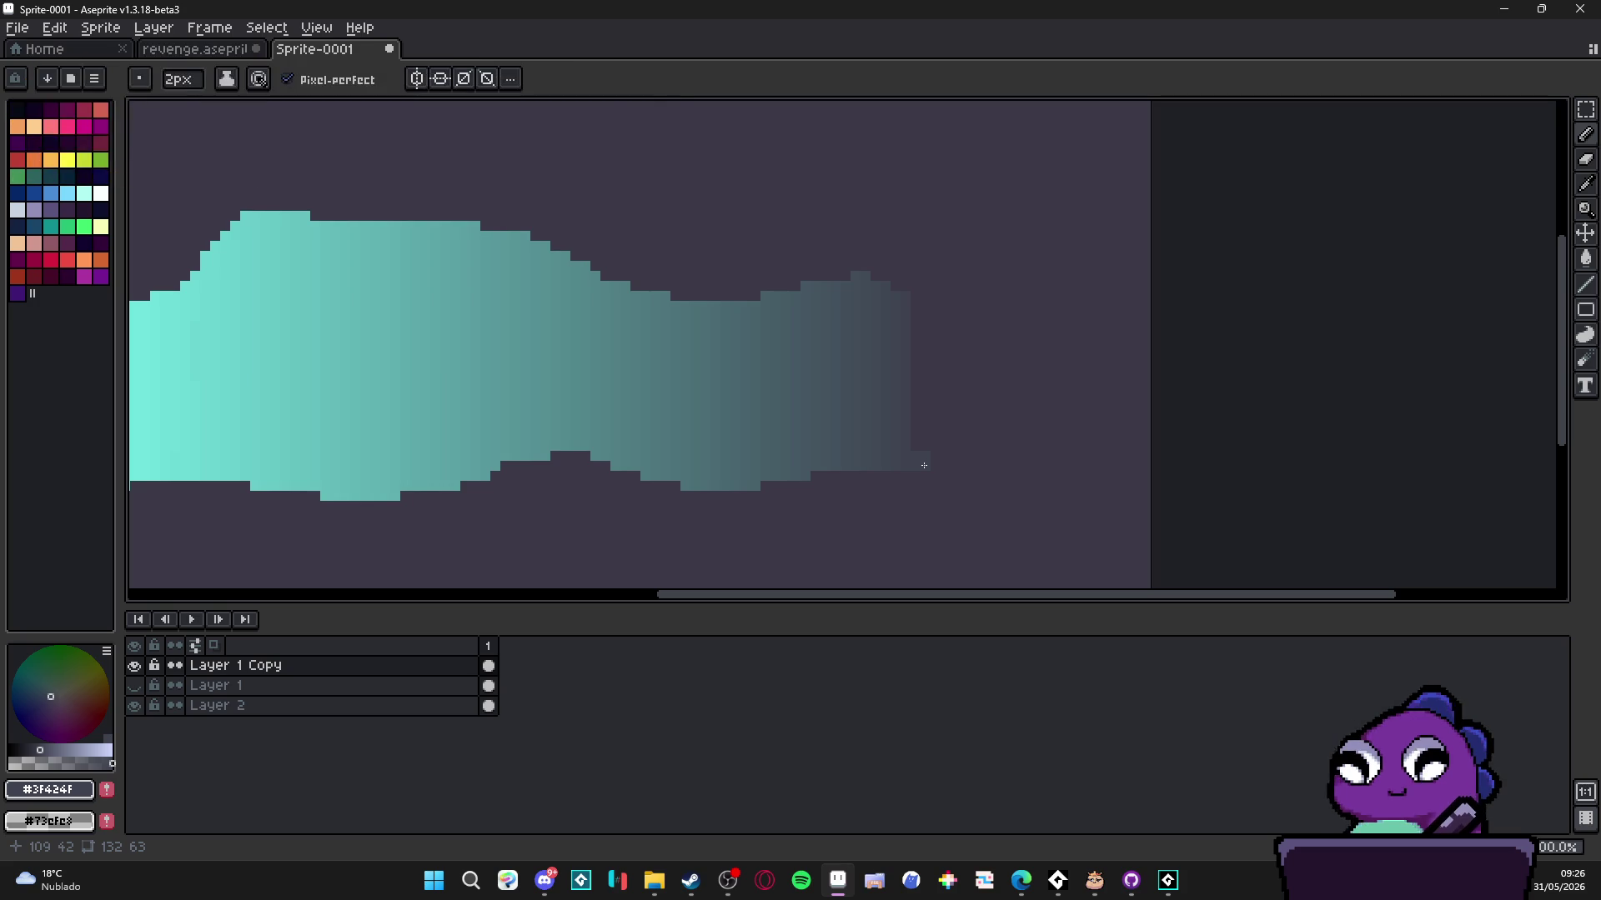
{"action": "scroll", "coordinate": [926, 463], "scroll_direction": "down", "scroll_amount": 1}
{"action": "left_click_drag", "start_coordinate": [923, 457], "coordinate": [1011, 441]}
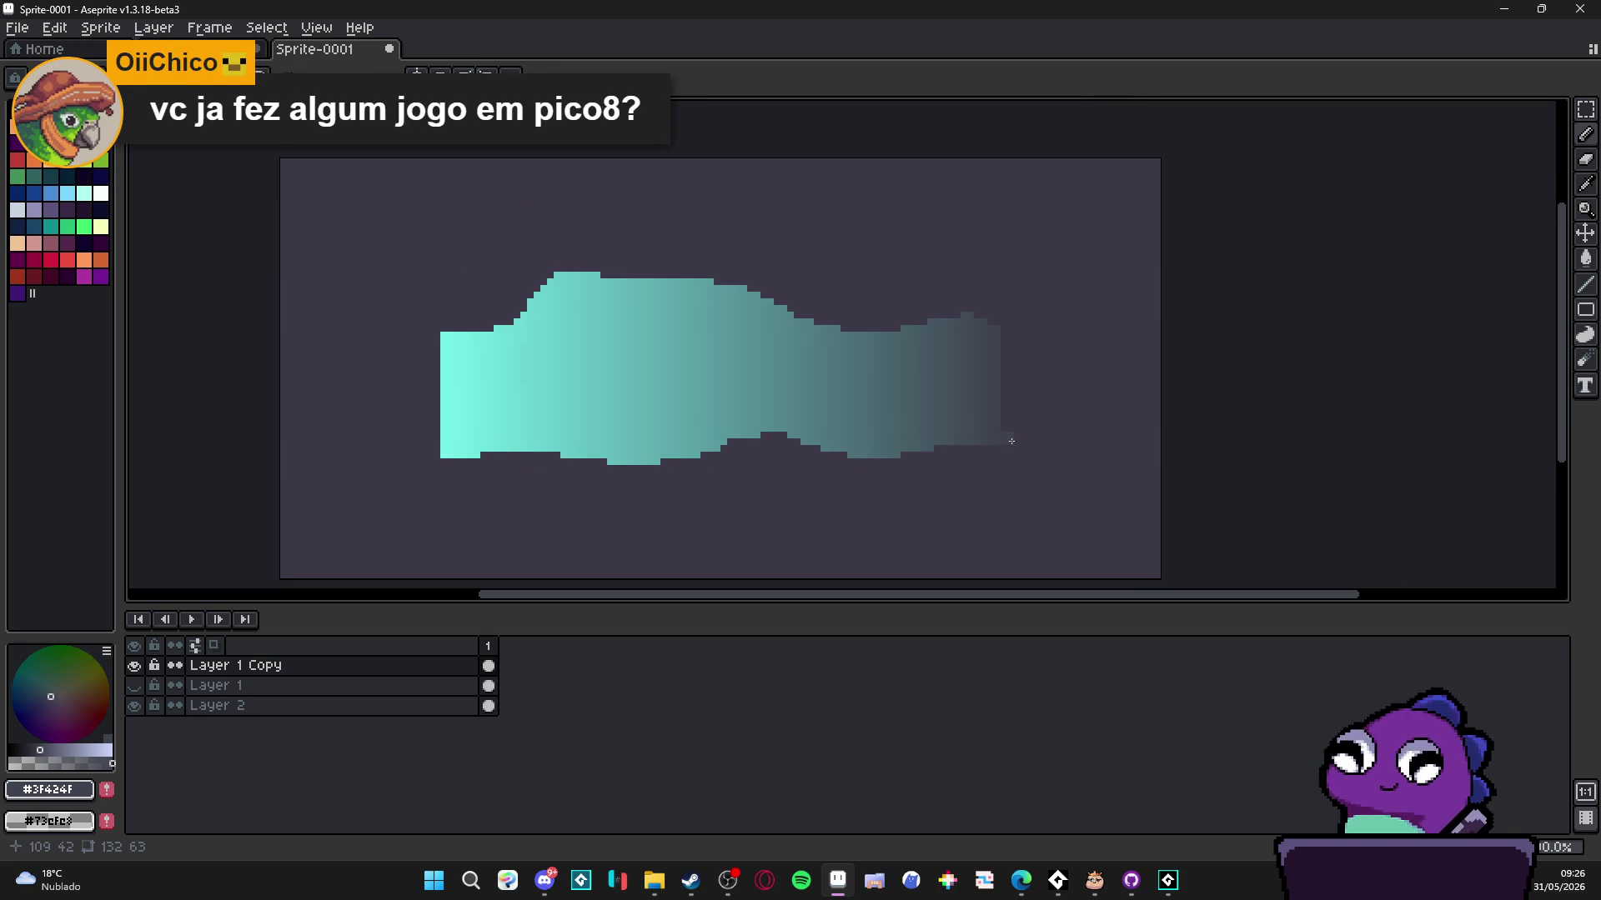
{"action": "scroll", "coordinate": [1011, 440], "scroll_direction": "up", "scroll_amount": 1}
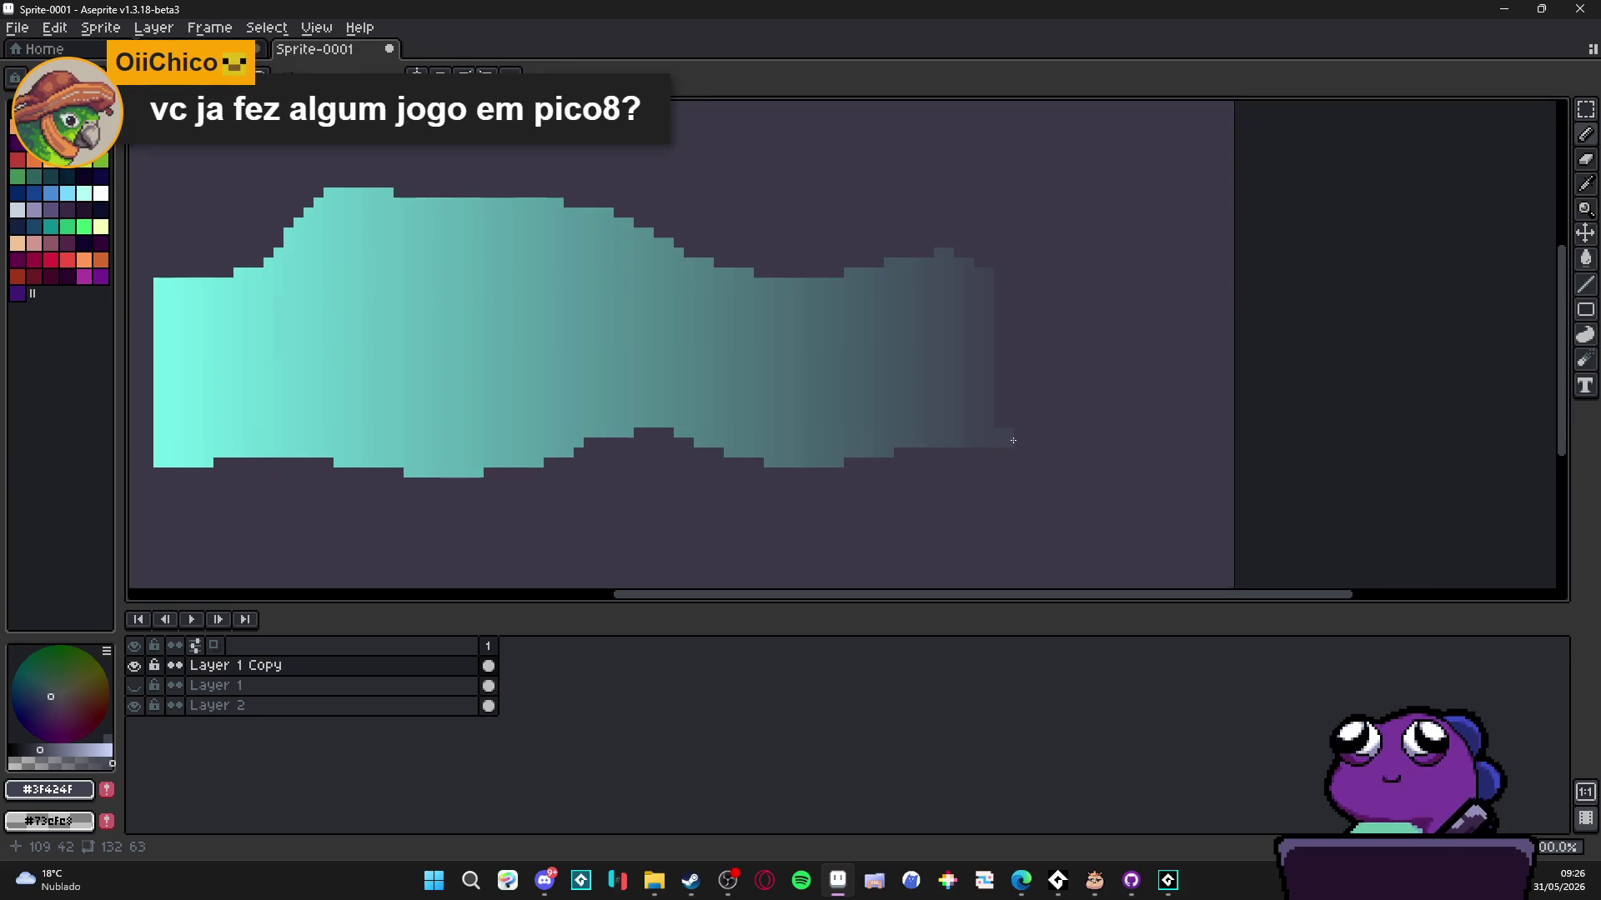
{"action": "left_click", "coordinate": [441, 871]}
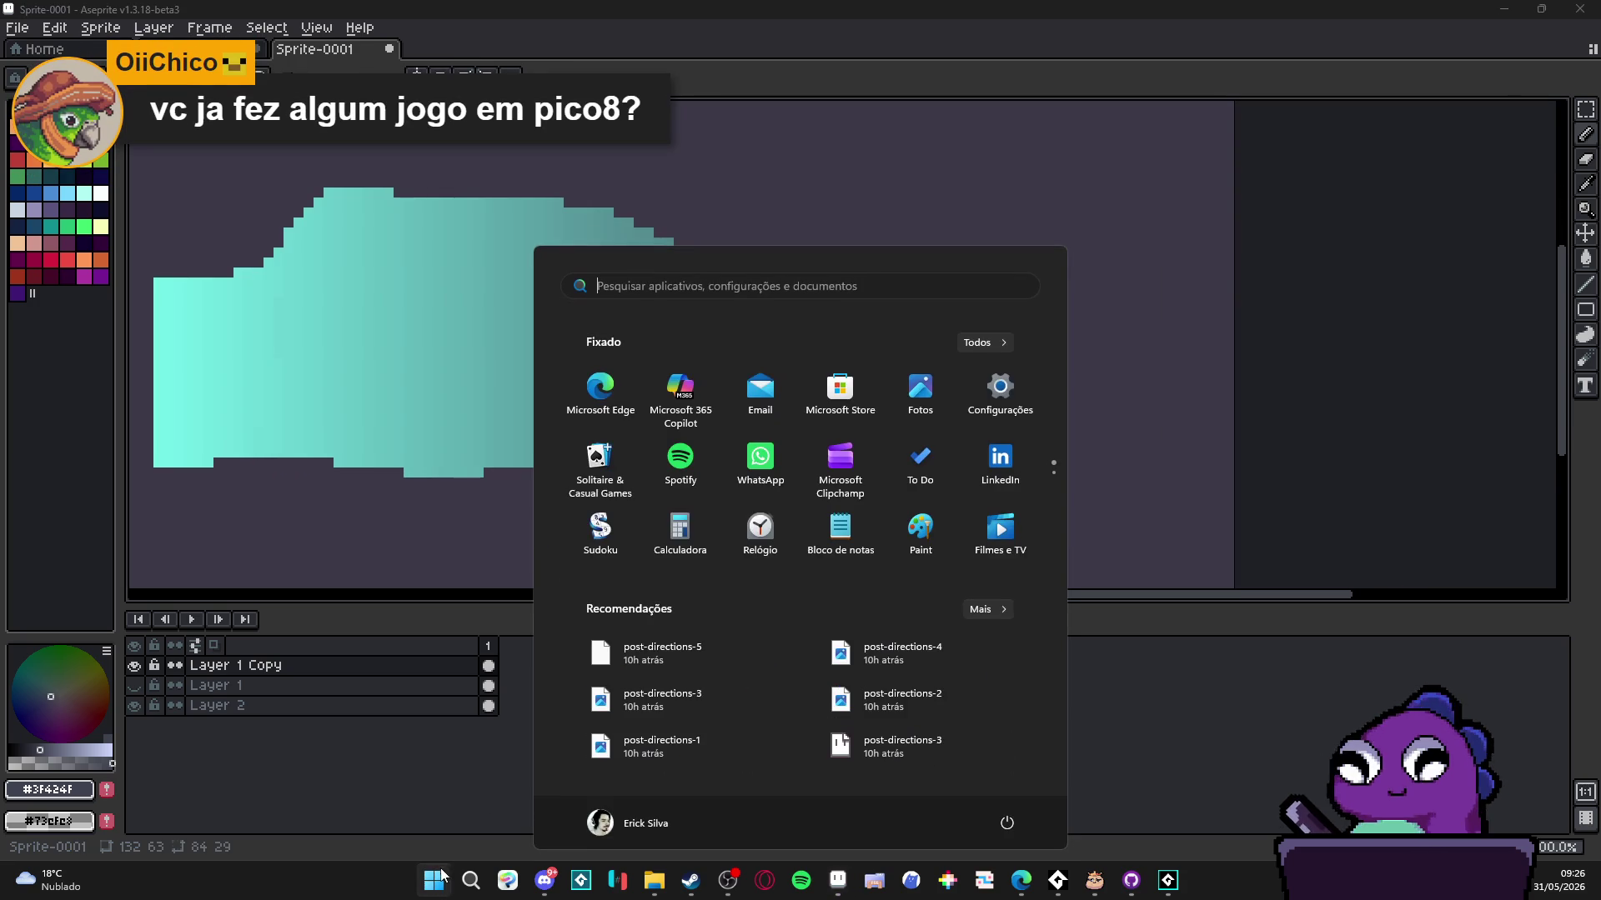
- Launch PICO-8 and run the FOLDER command at its prompt
{"action": "left_click", "coordinate": [958, 881]}
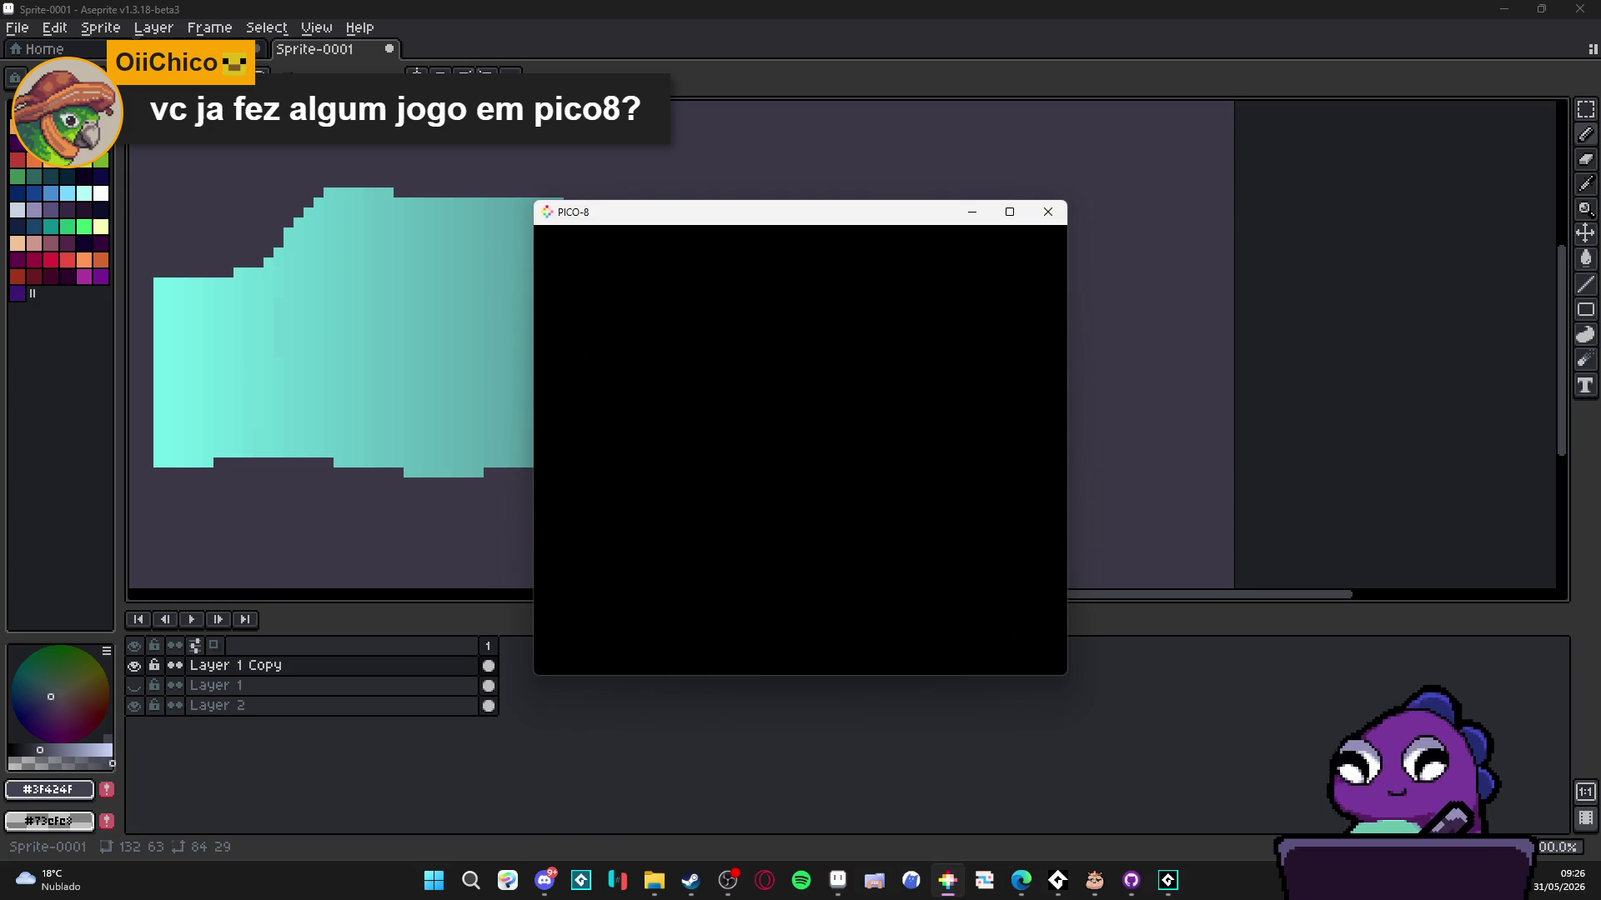
{"action": "type", "text": "load"}
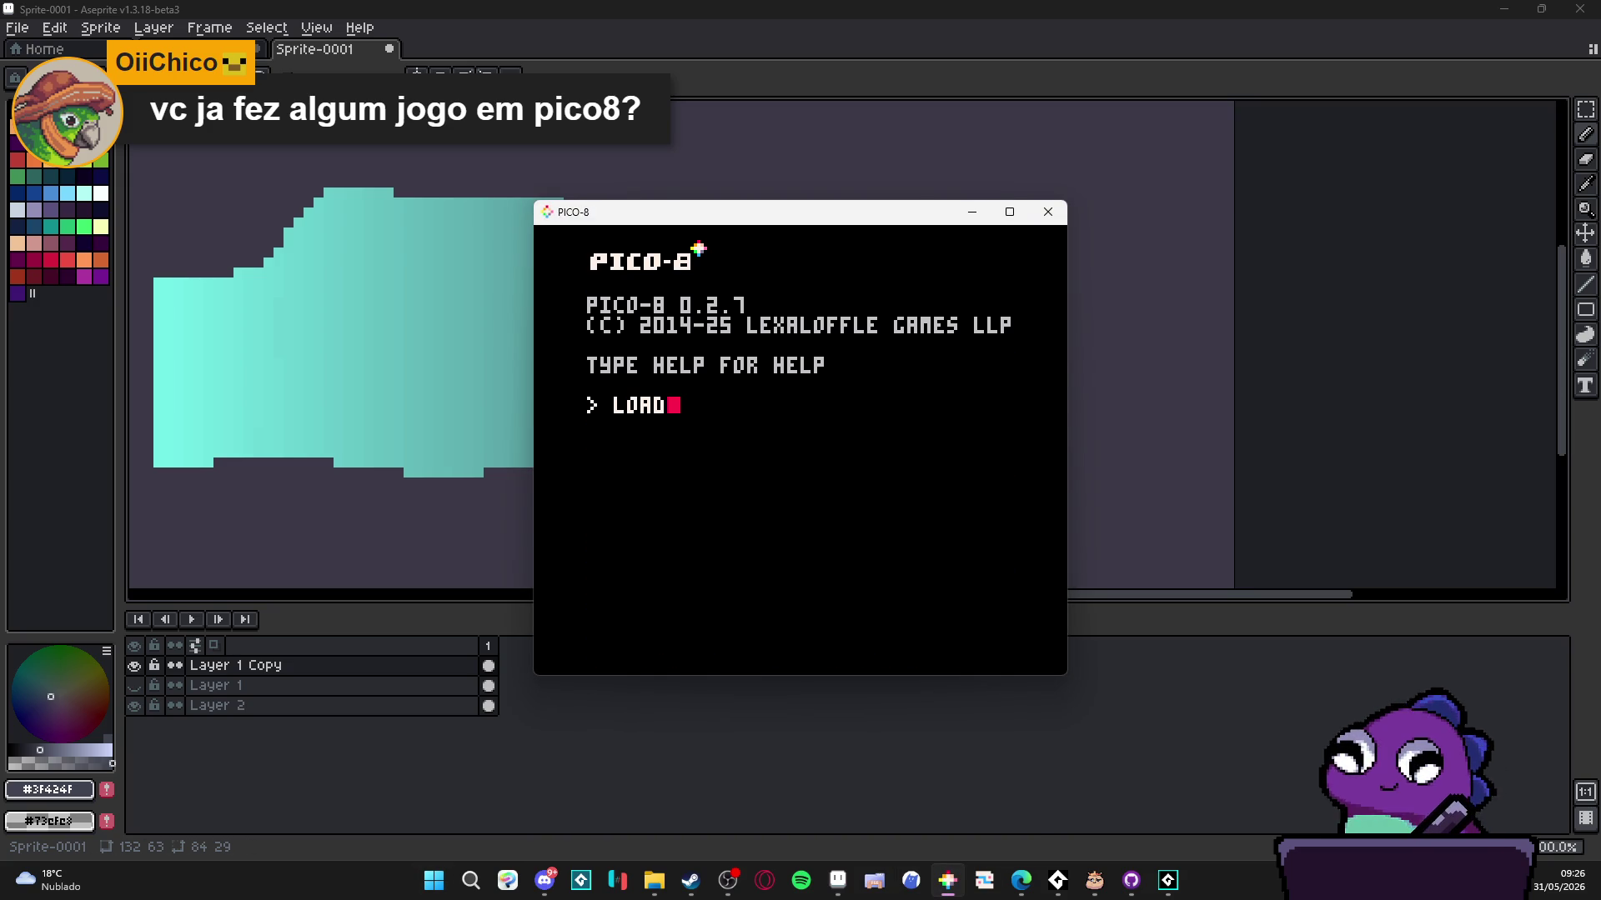
{"action": "key", "text": "BackSpace"}
{"action": "key", "text": "BackSpace"}
{"action": "key", "text": "BackSpace"}
{"action": "type", "text": "folder"}
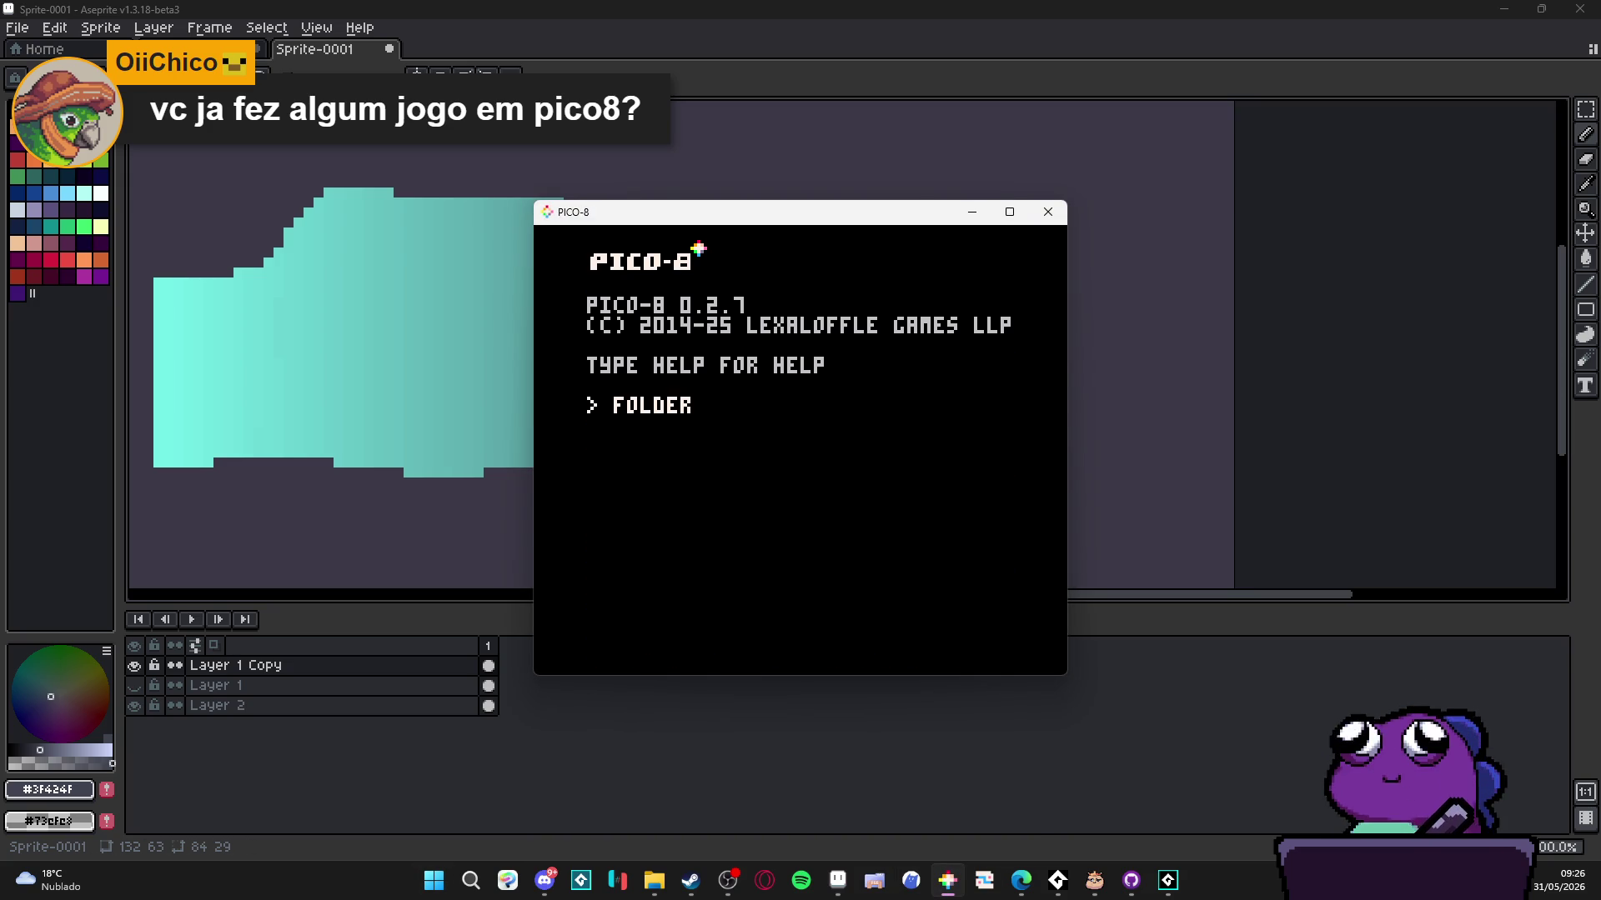
{"action": "key", "text": "Return"}
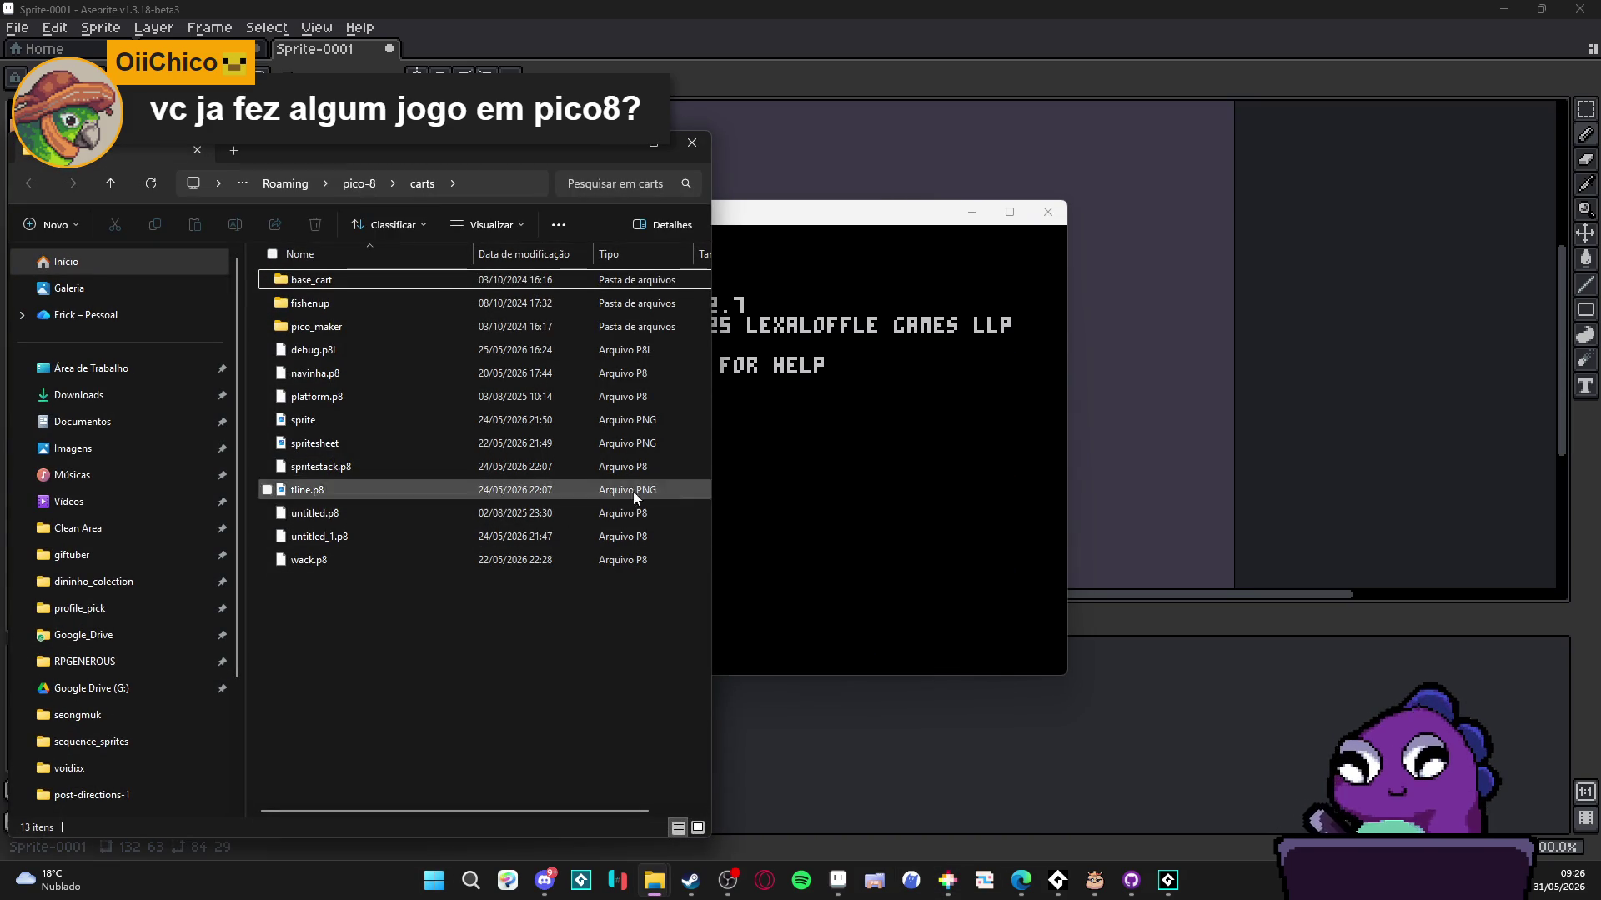
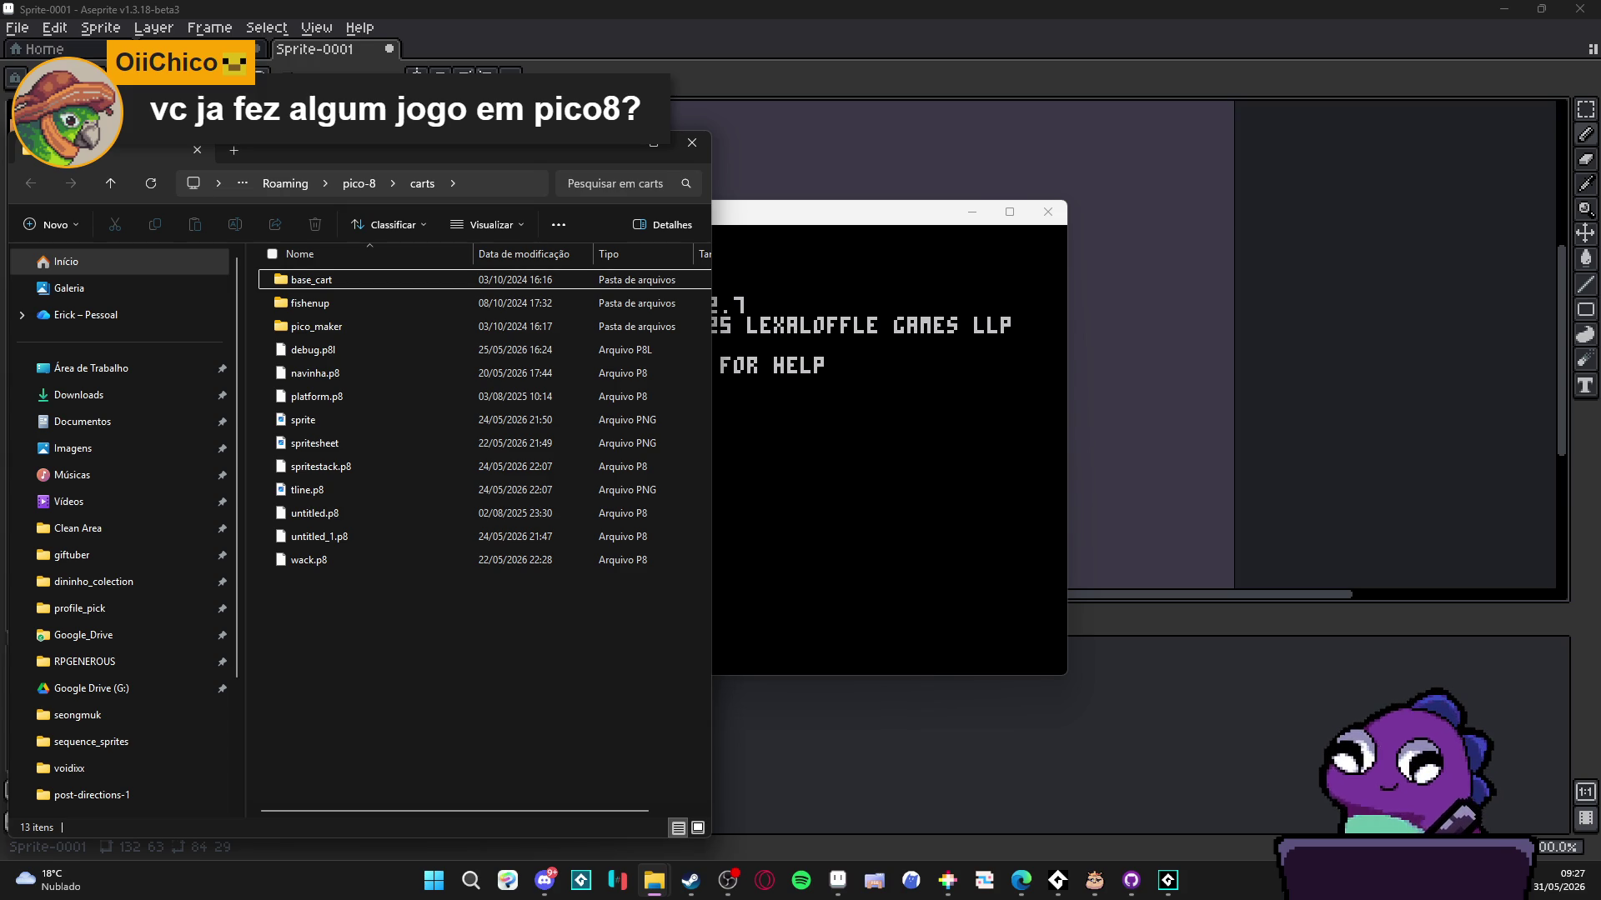
- In the PICO-8 console, load the fishenup cart with a LOAD command
{"action": "key", "text": "alt+Tab"}
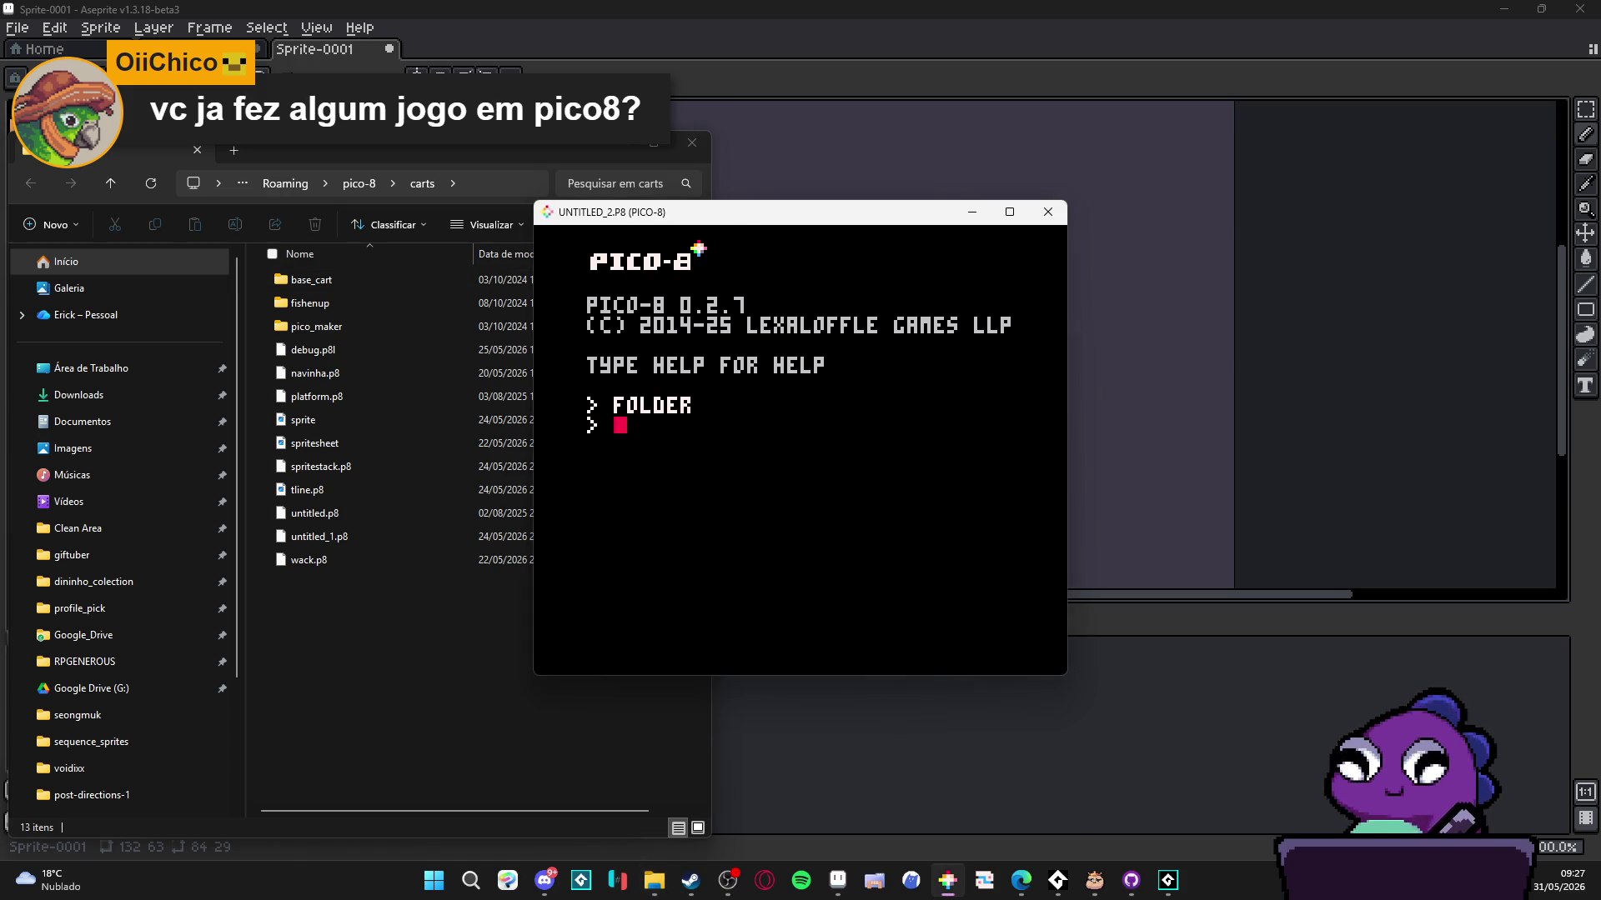
{"action": "type", "text": "fin"}
{"action": "key", "text": "BackSpace"}
{"action": "key", "text": "BackSpace"}
{"action": "type", "text": "shenup"}
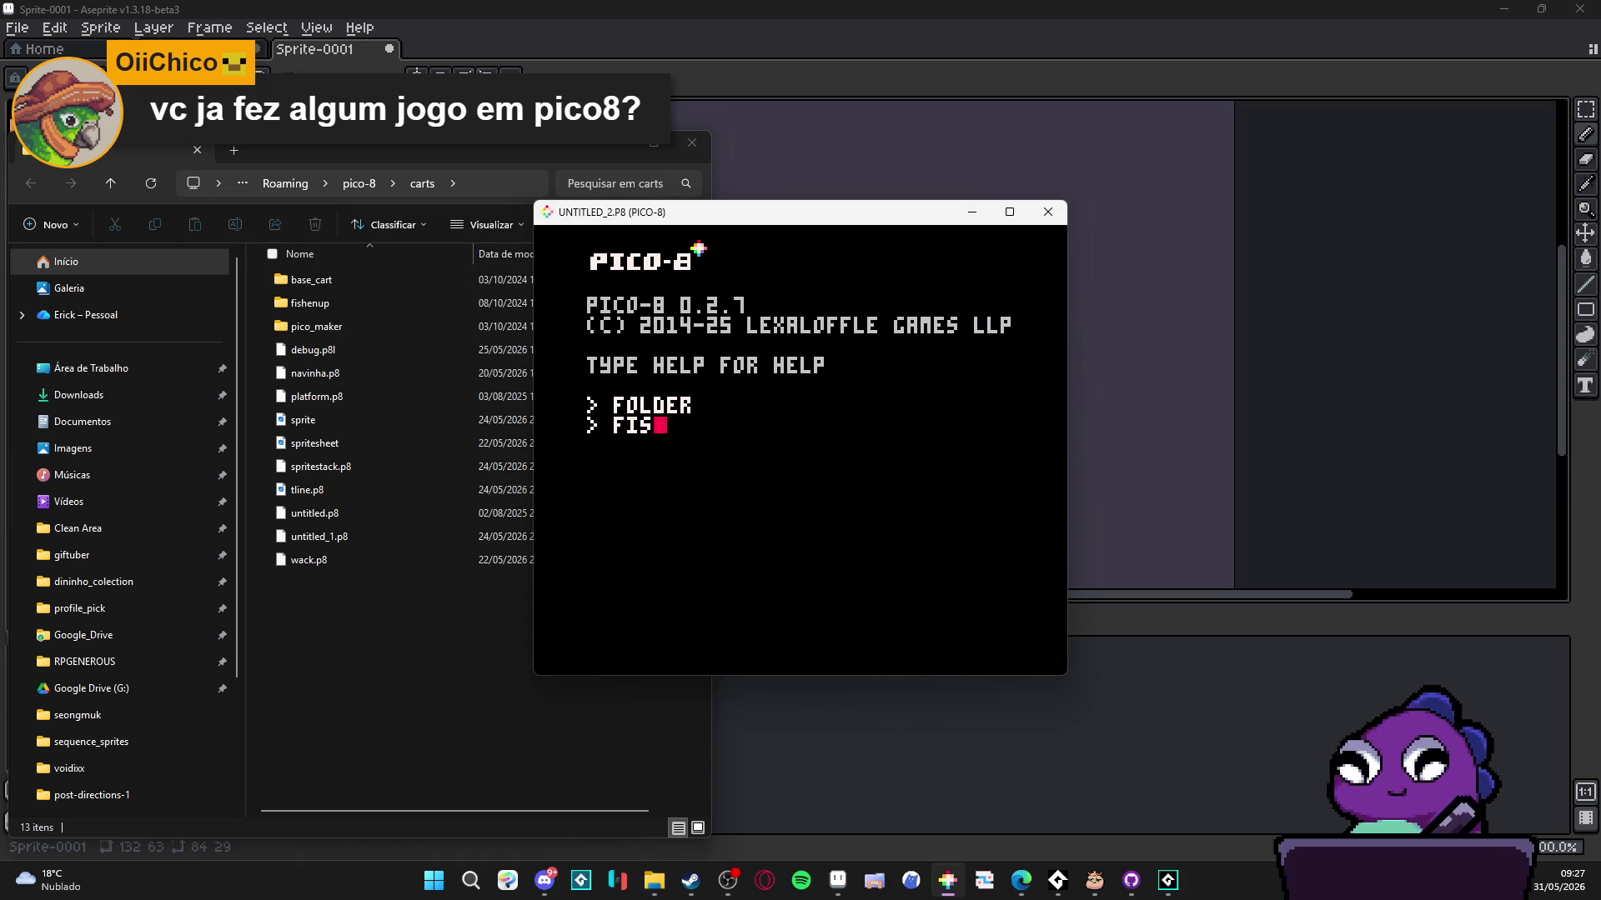
{"action": "type", "text": "load"}
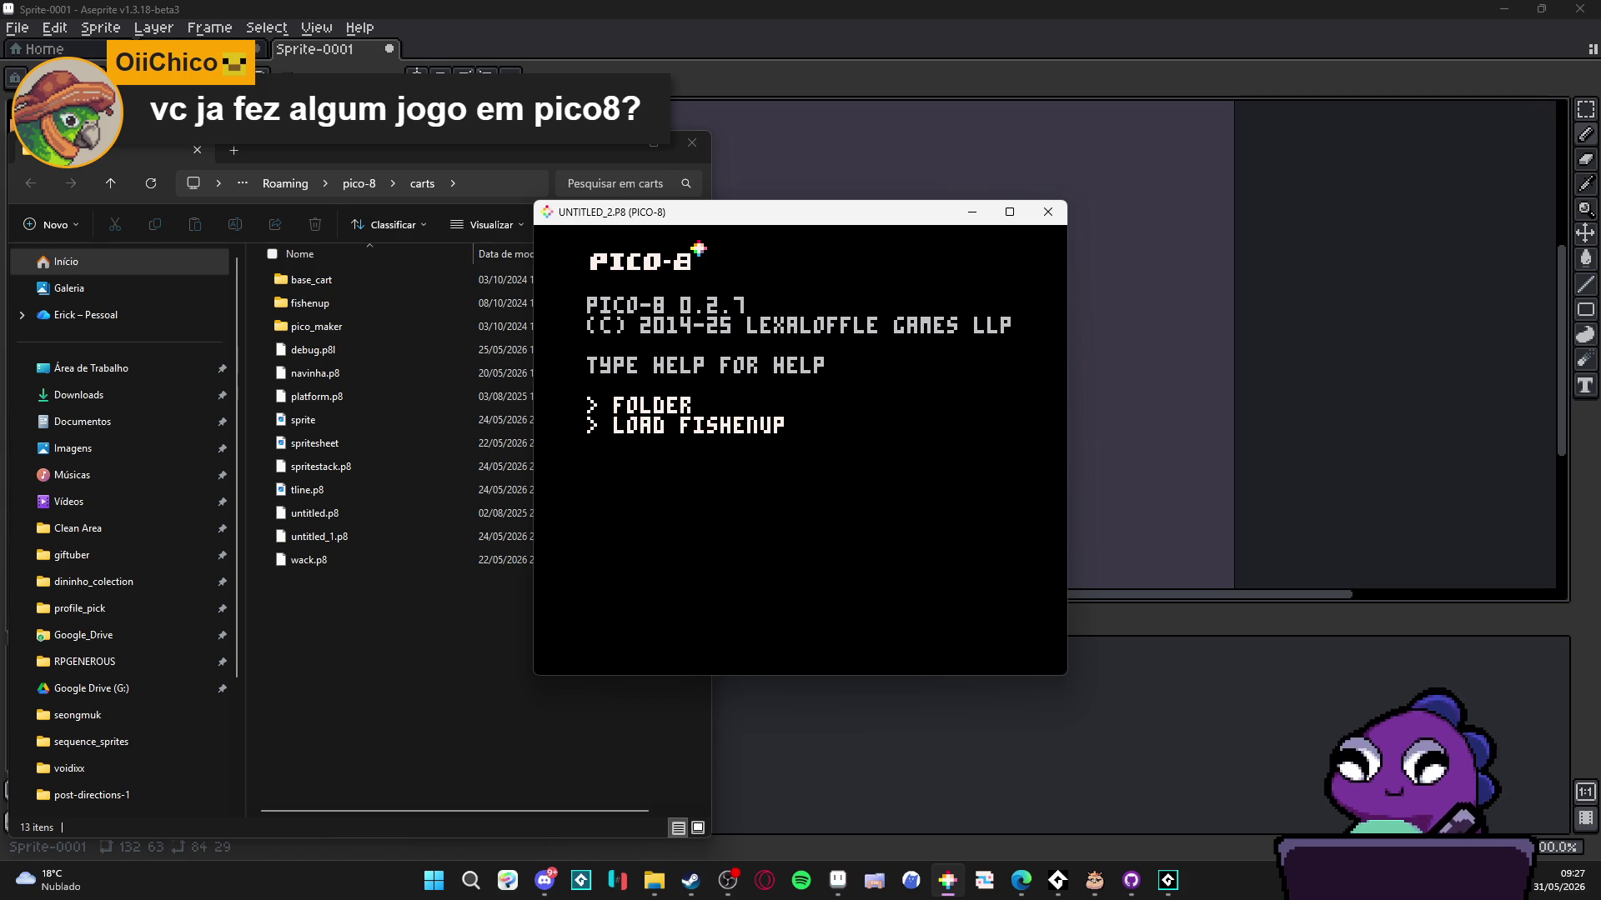
{"action": "type", "text": " fishenup8"}
{"action": "key", "text": "Return"}
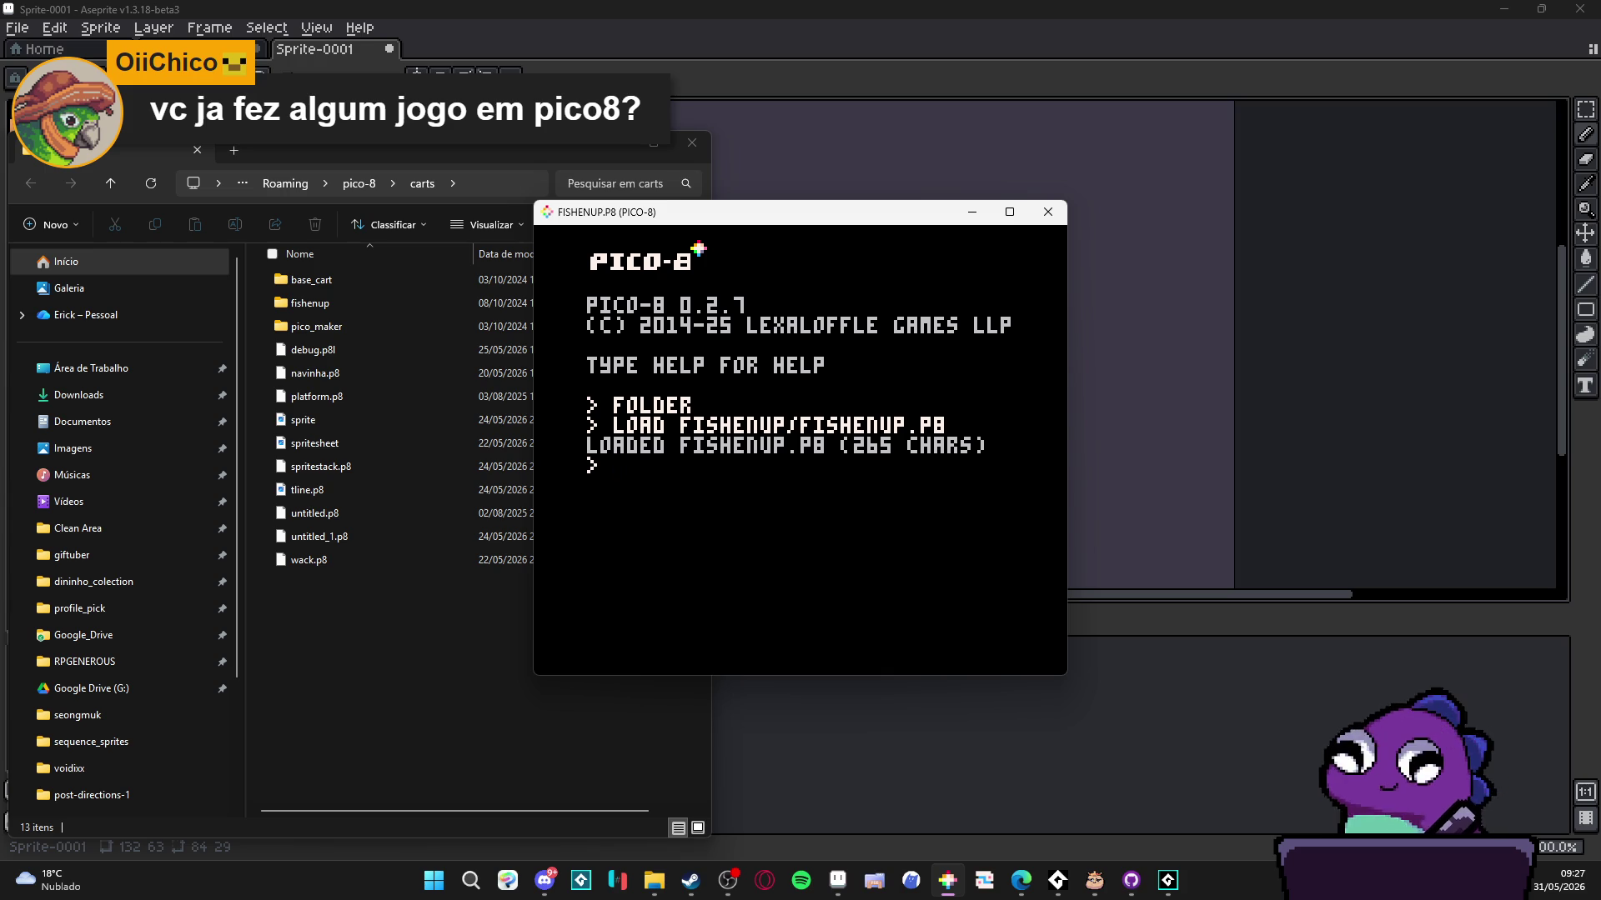
- View the cart's code, run it with Ctrl+R, and swim the fish around with the arrow keys
{"action": "key", "text": "Escape"}
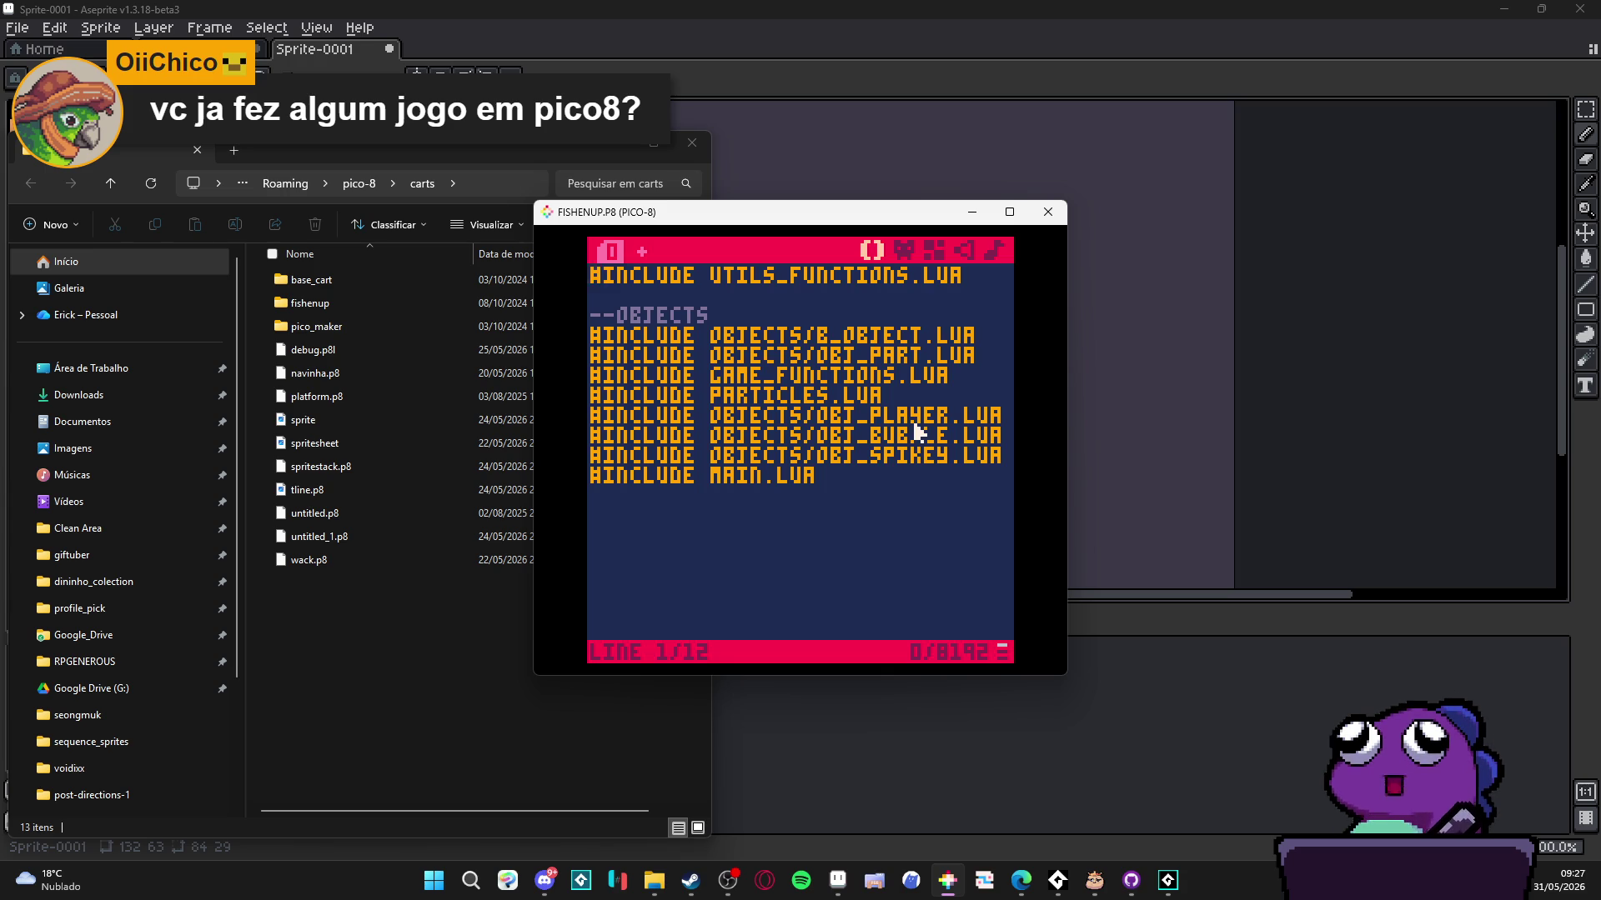
{"action": "key", "text": "ctrl+r"}
{"action": "key", "text": "Down"}
{"action": "key", "text": "Right"}
{"action": "key", "text": "Left"}
{"action": "key", "text": "Up"}
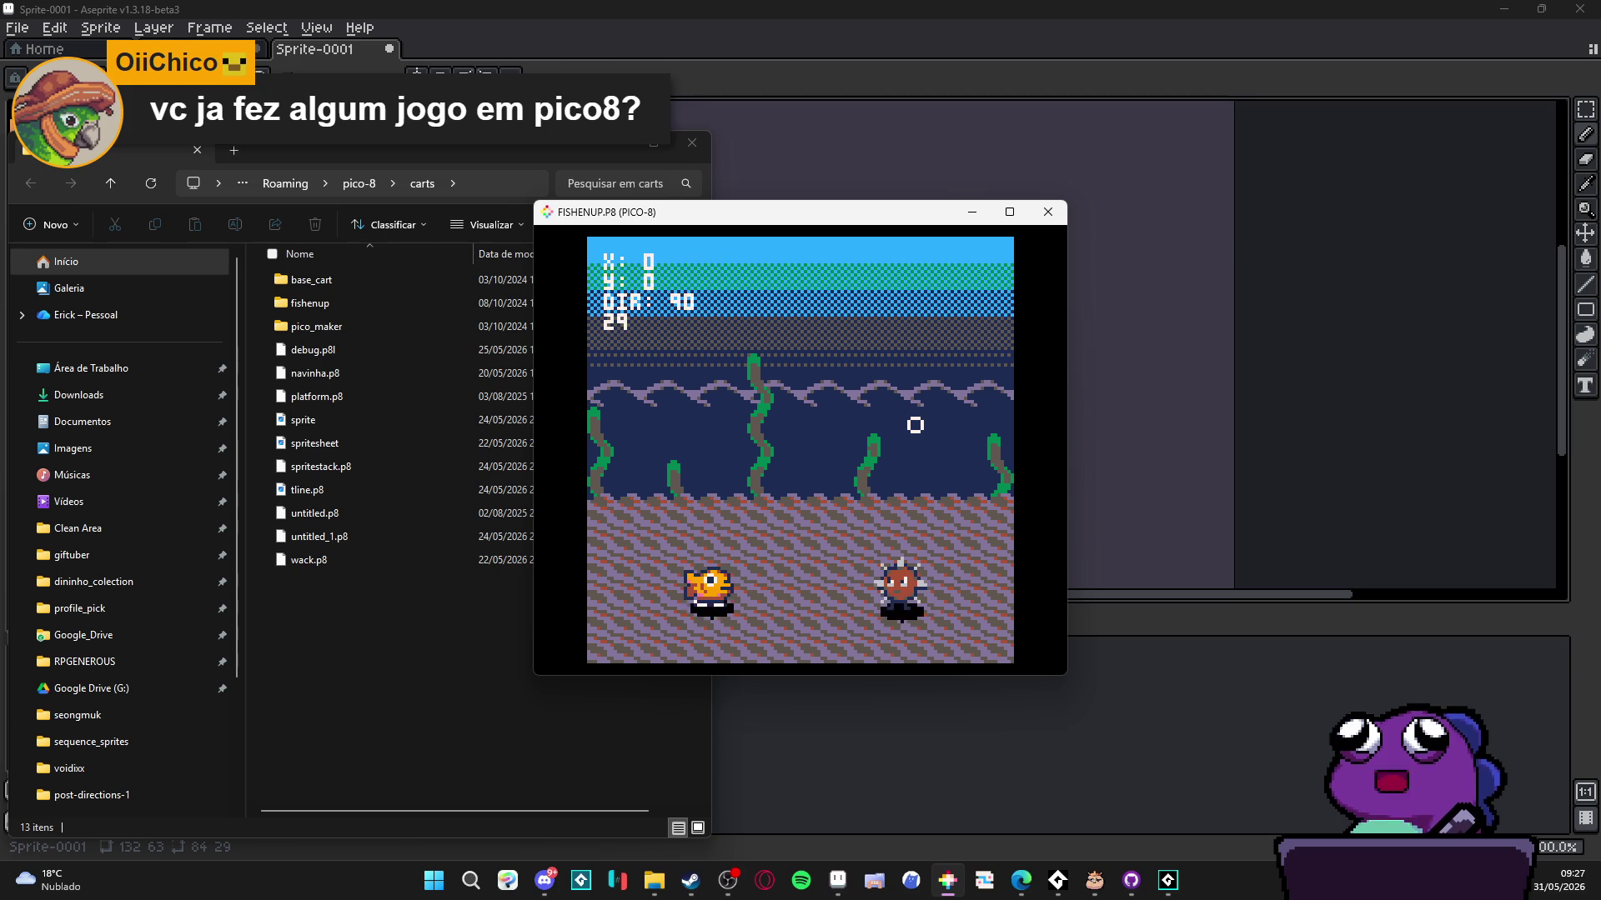
- Search 'vs' in system search to launch Visual Studio Code
{"action": "left_click", "coordinate": [446, 892]}
{"action": "type", "text": "vs"}
{"action": "key", "text": "Escape"}
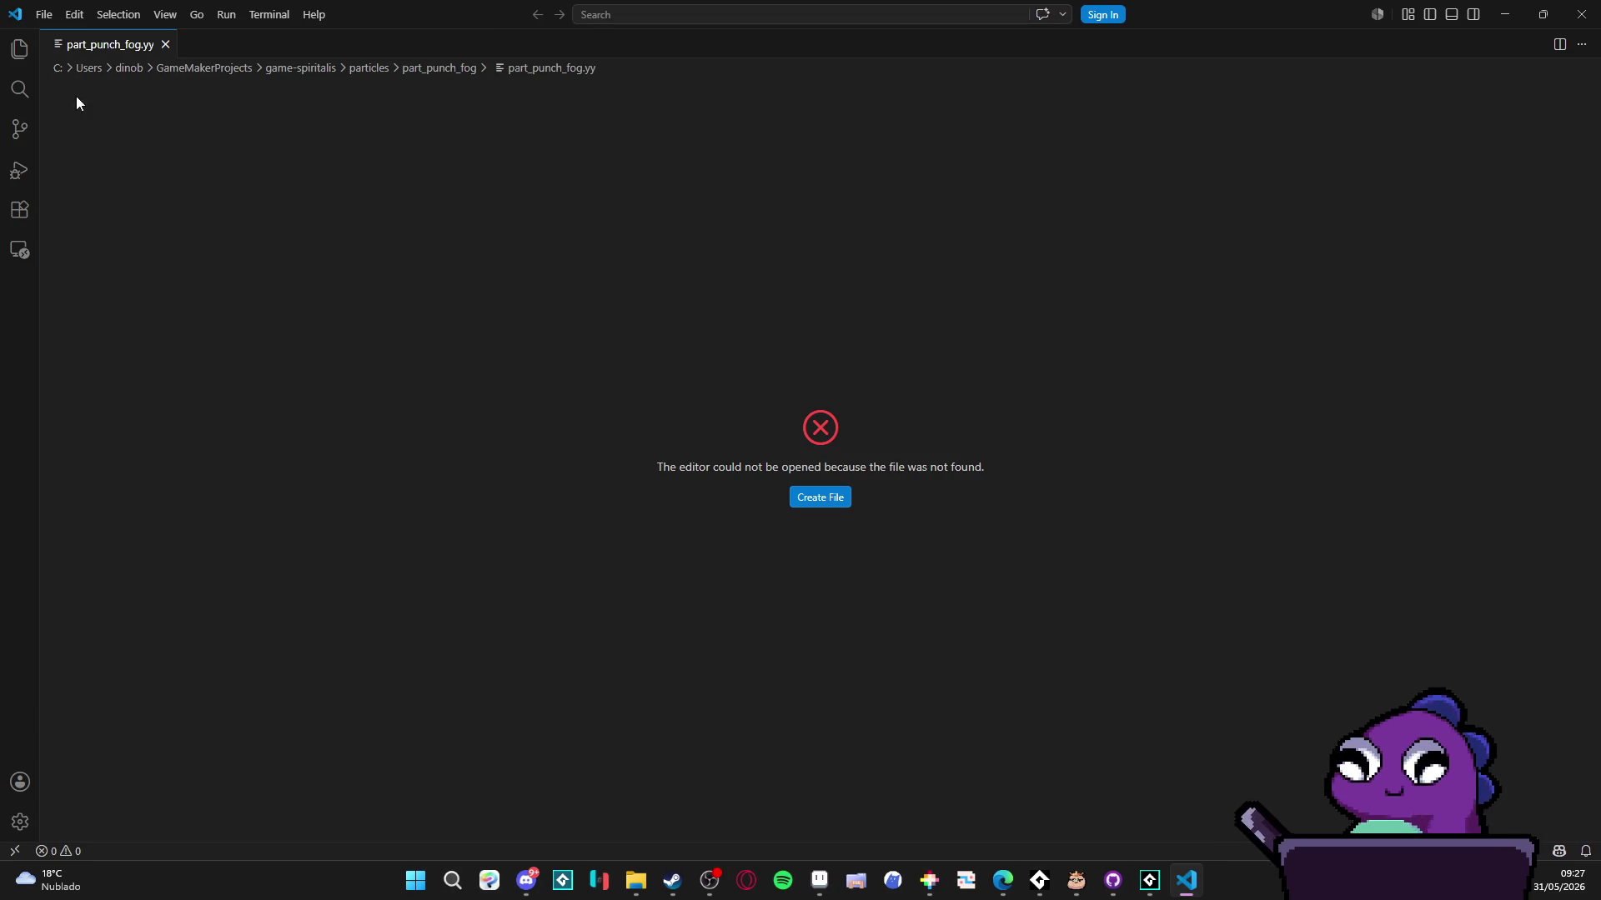
- Reopen the recent pico-8\carts folder from File and open game_functions.lua
{"action": "key", "text": "ctrl+b"}
{"action": "key", "text": "ctrl+b"}
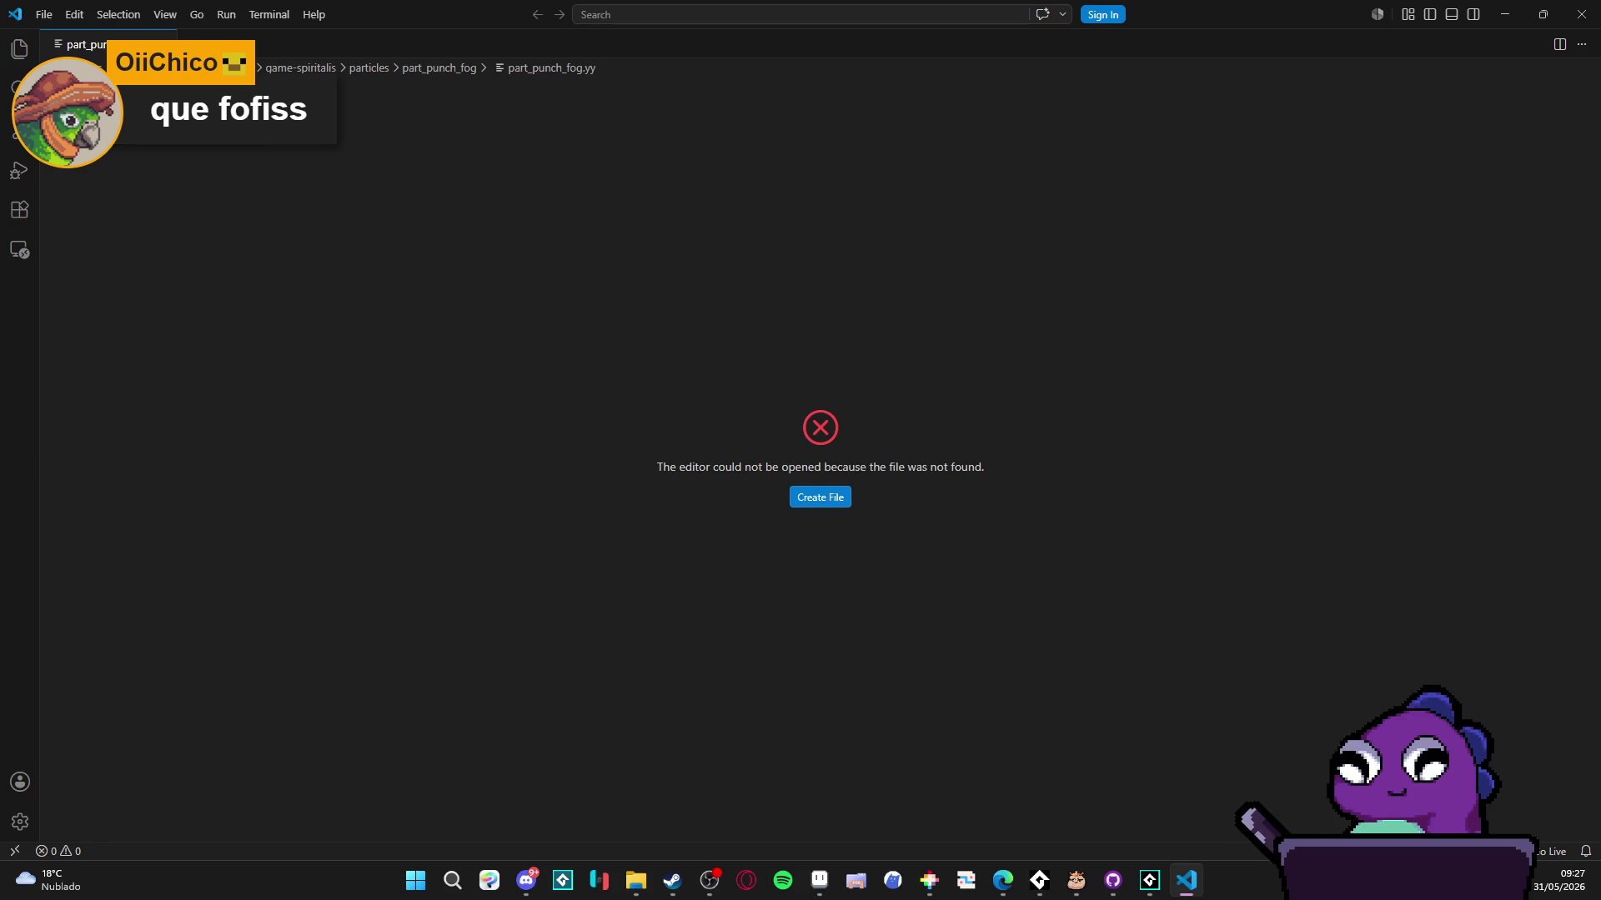
{"action": "left_click", "coordinate": [44, 14]}
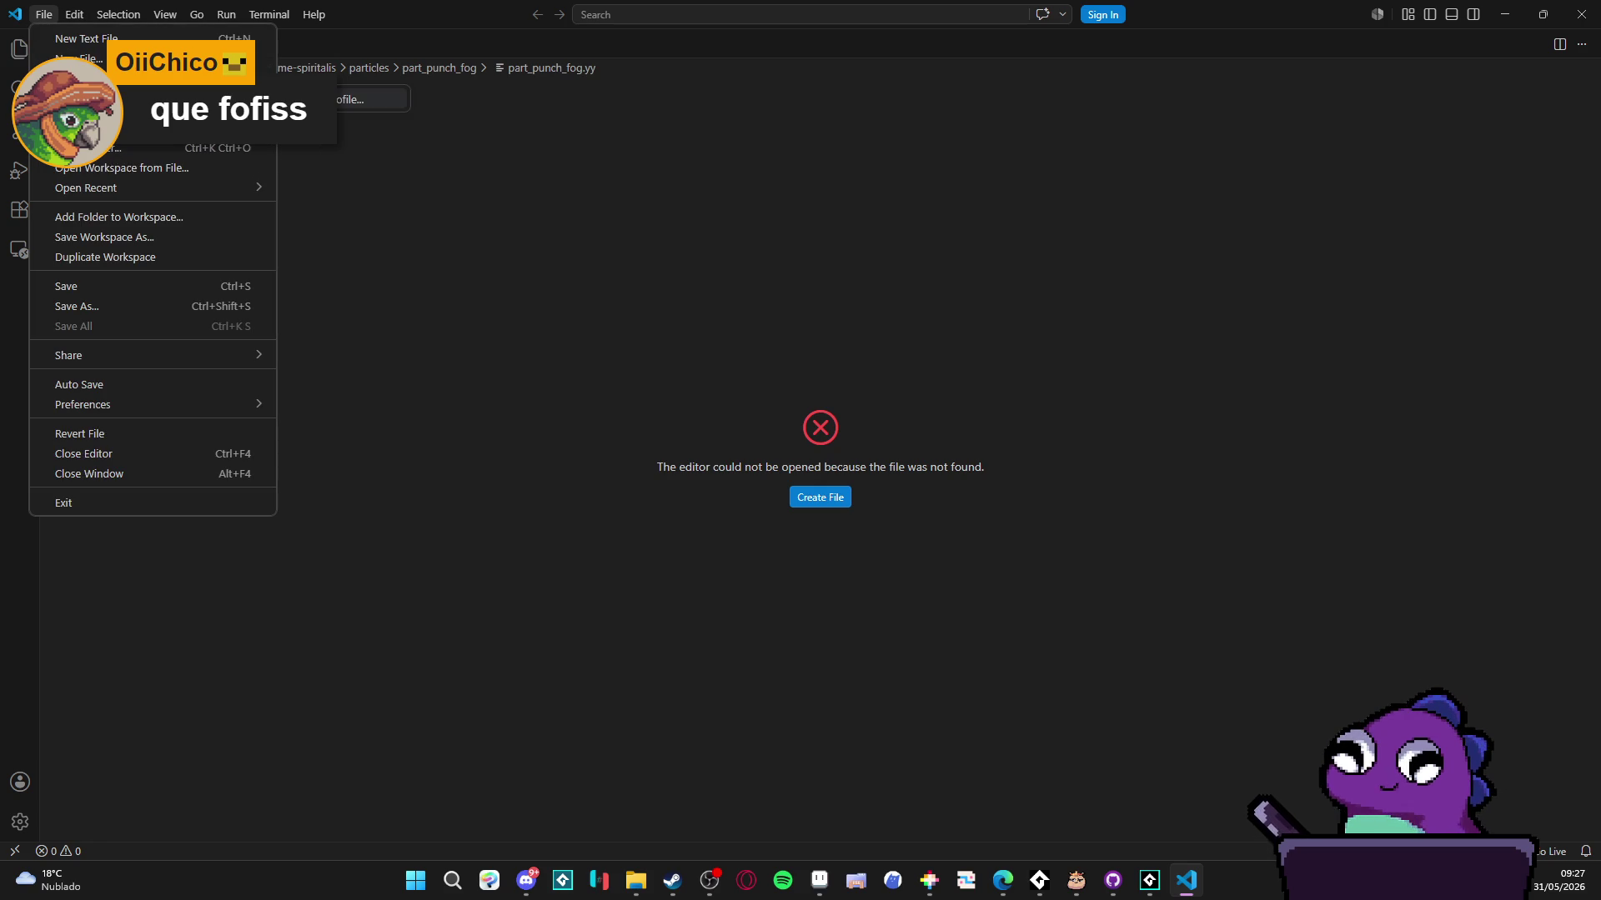
{"action": "left_click", "coordinate": [340, 189]}
{"action": "left_click", "coordinate": [43, 14]}
{"action": "mouse_move", "coordinate": [133, 126]}
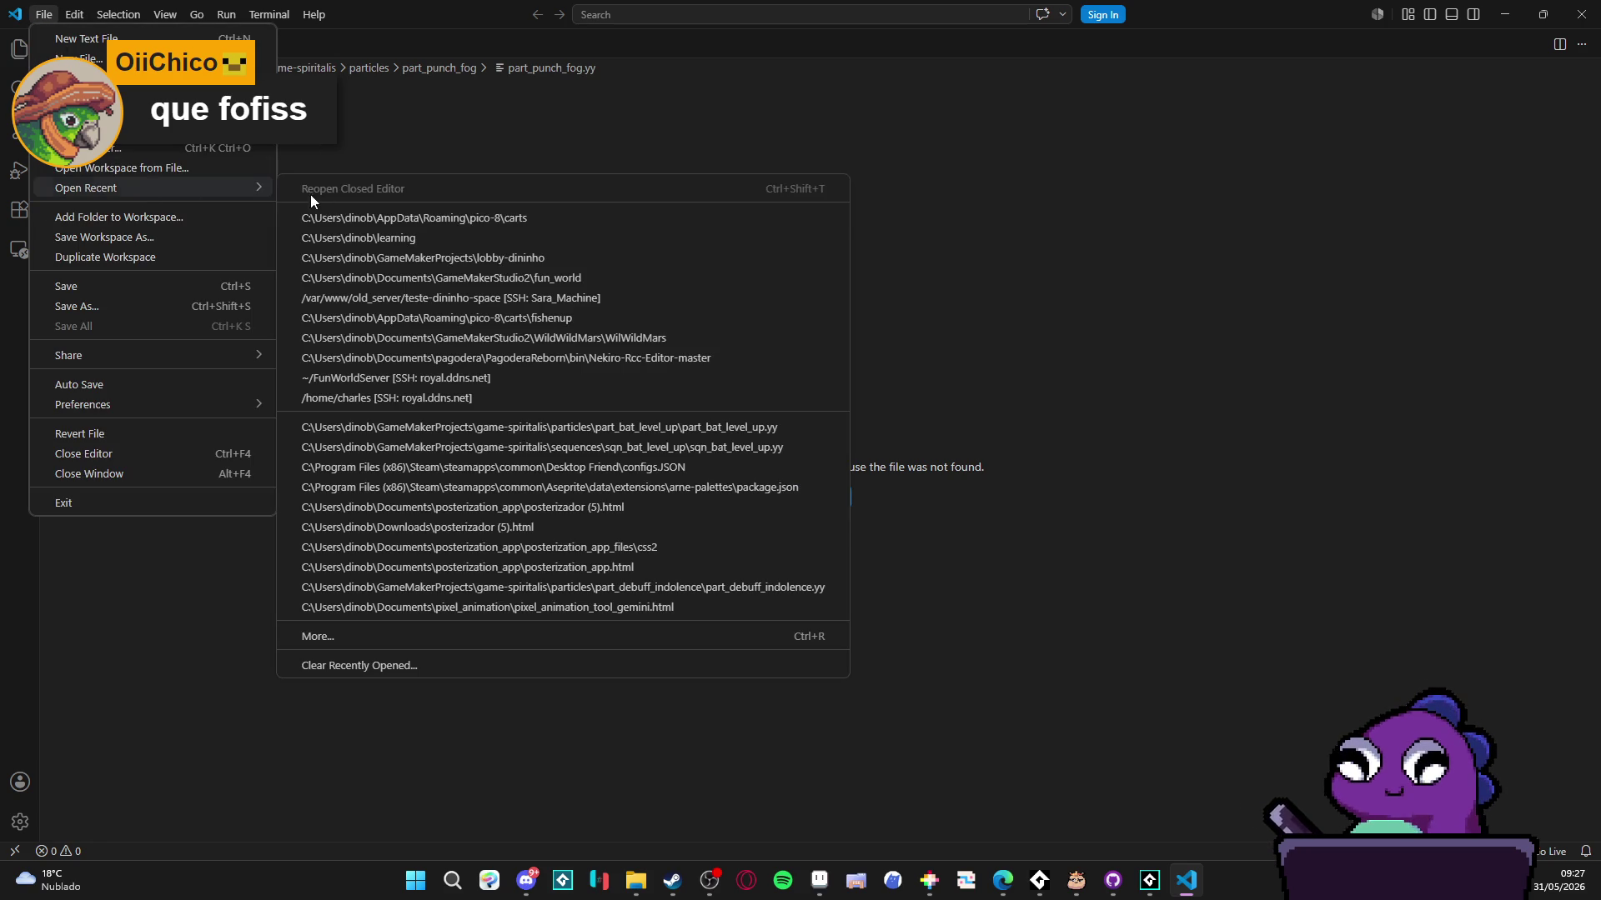
{"action": "left_click", "coordinate": [546, 215]}
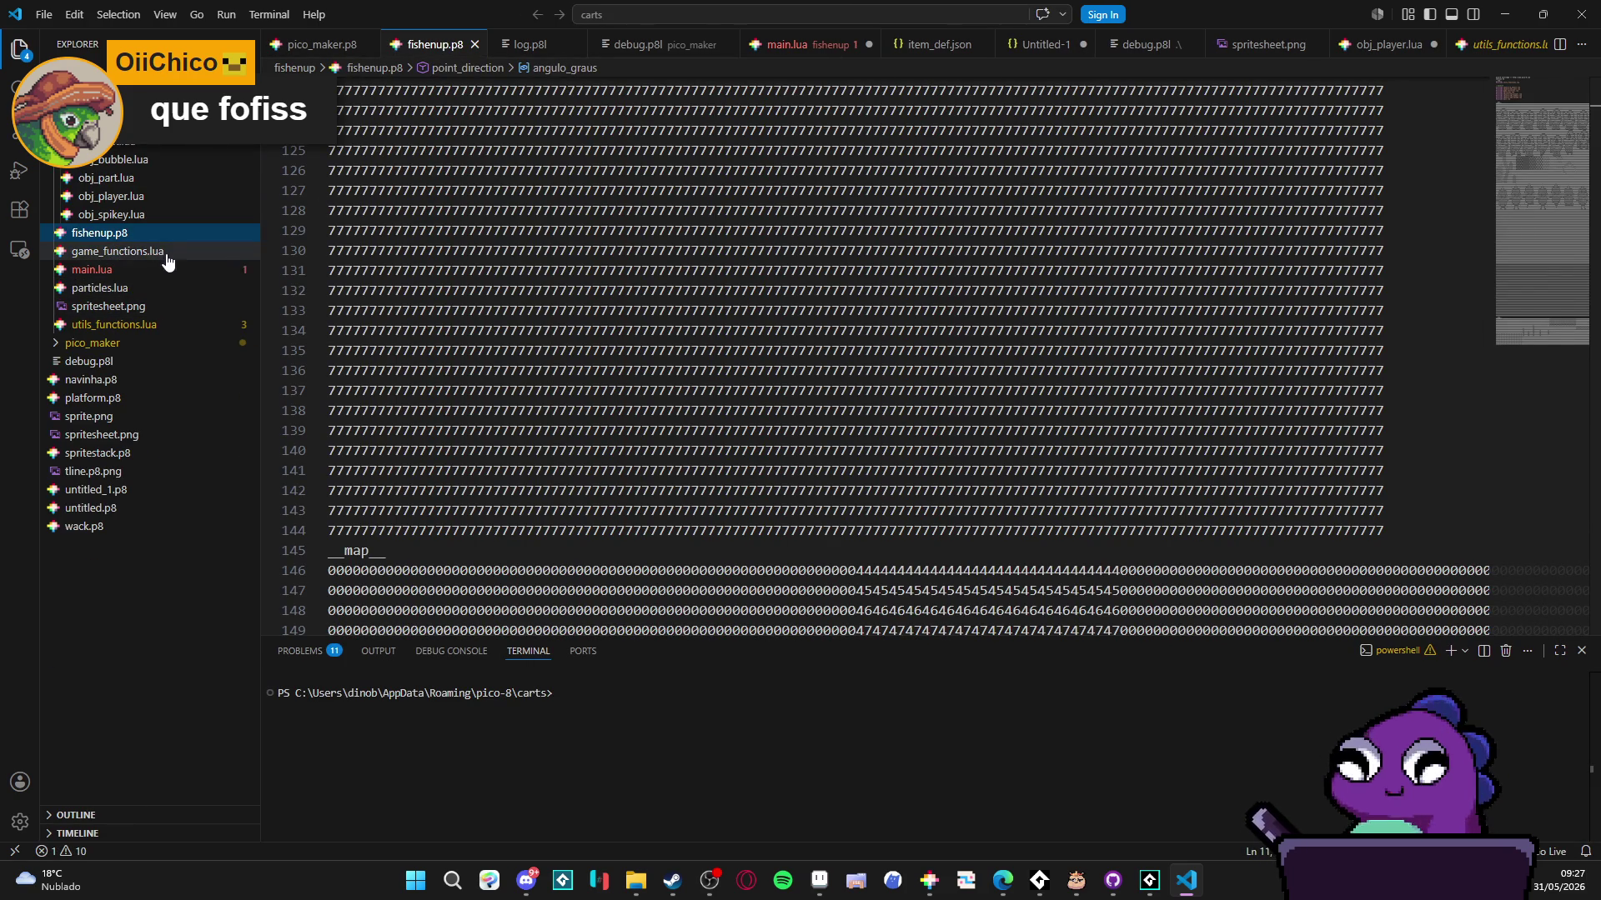
{"action": "left_click", "coordinate": [161, 252]}
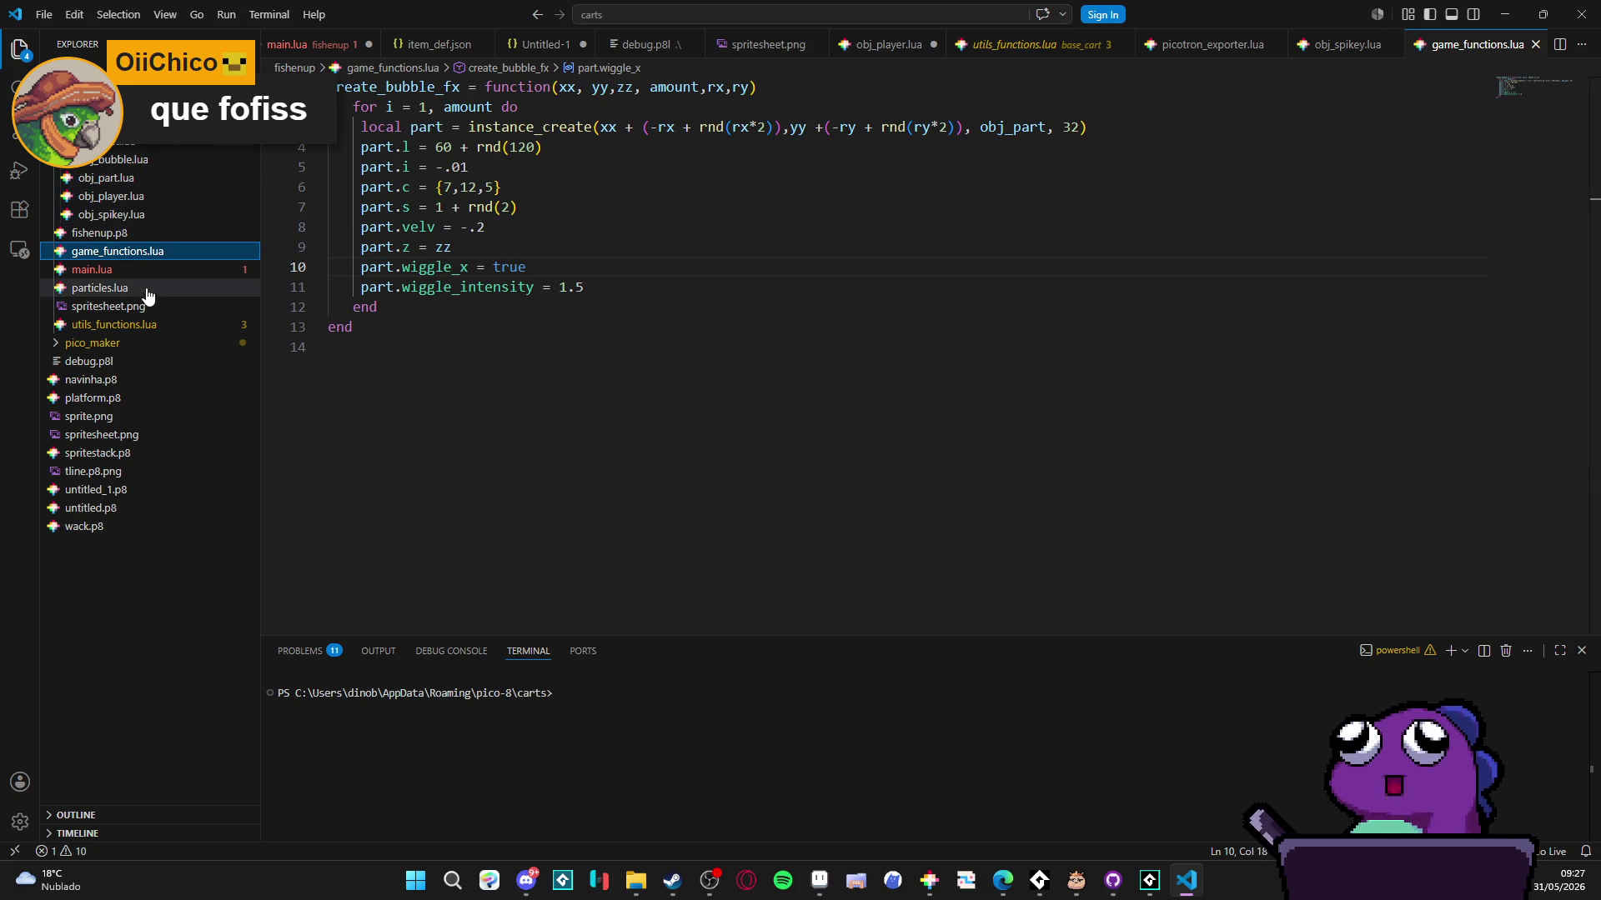
- Browse utils_functions.lua, b_object.lua and obj_bubble.lua, ending in main.lua
{"action": "left_click", "coordinate": [155, 327]}
{"action": "scroll", "coordinate": [742, 251], "scroll_direction": "up", "scroll_amount": 7}
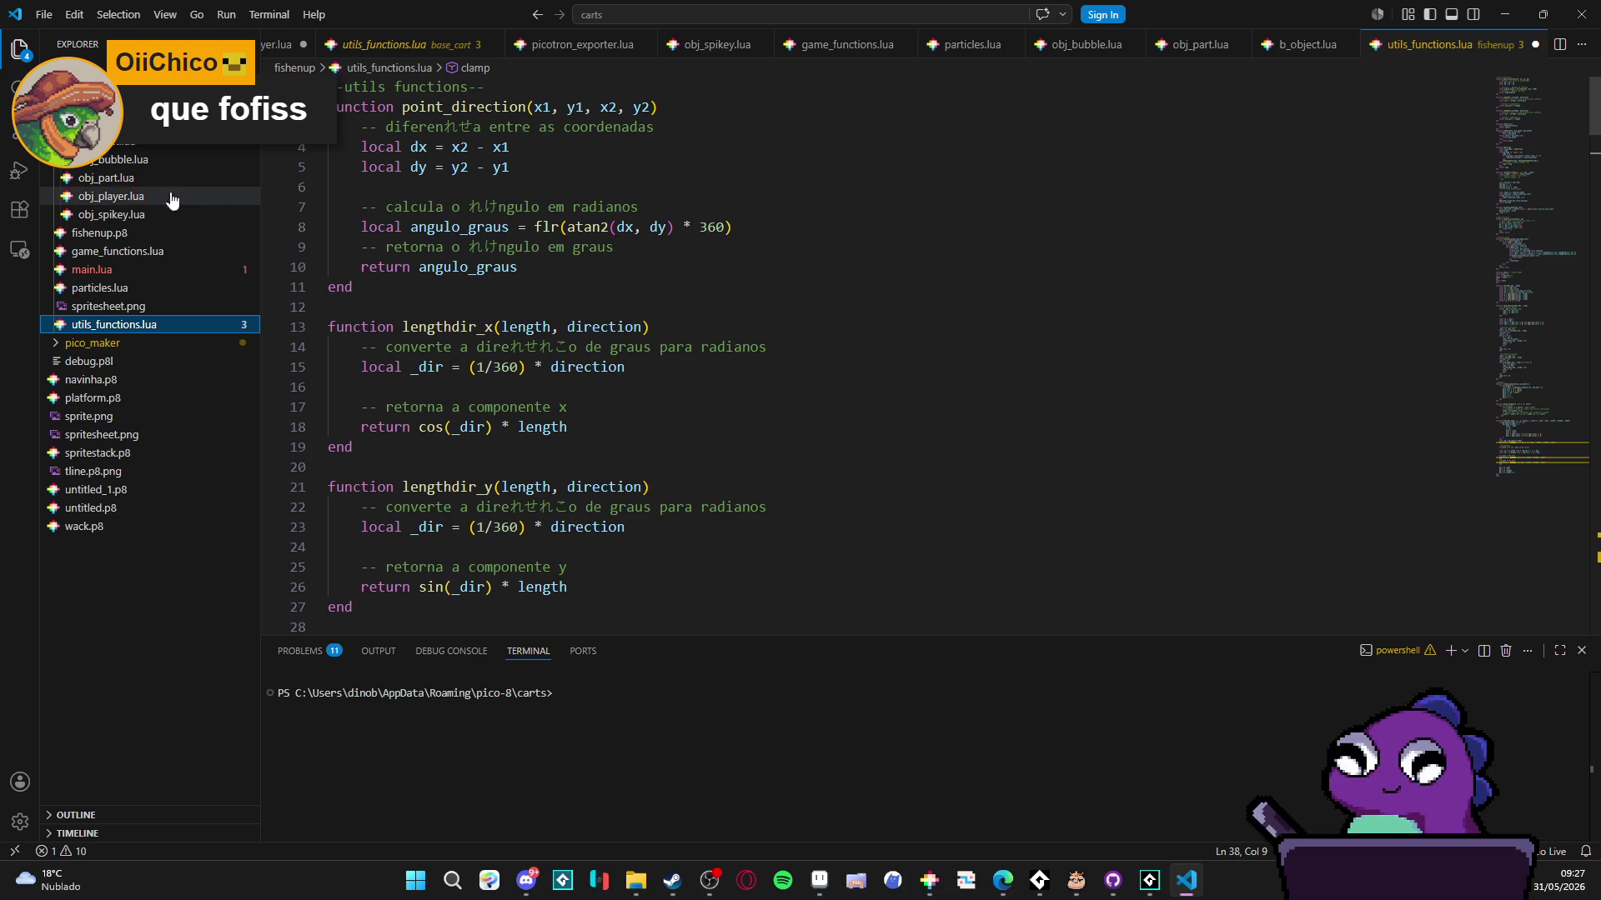
{"action": "left_click", "coordinate": [143, 143]}
{"action": "left_click", "coordinate": [150, 164]}
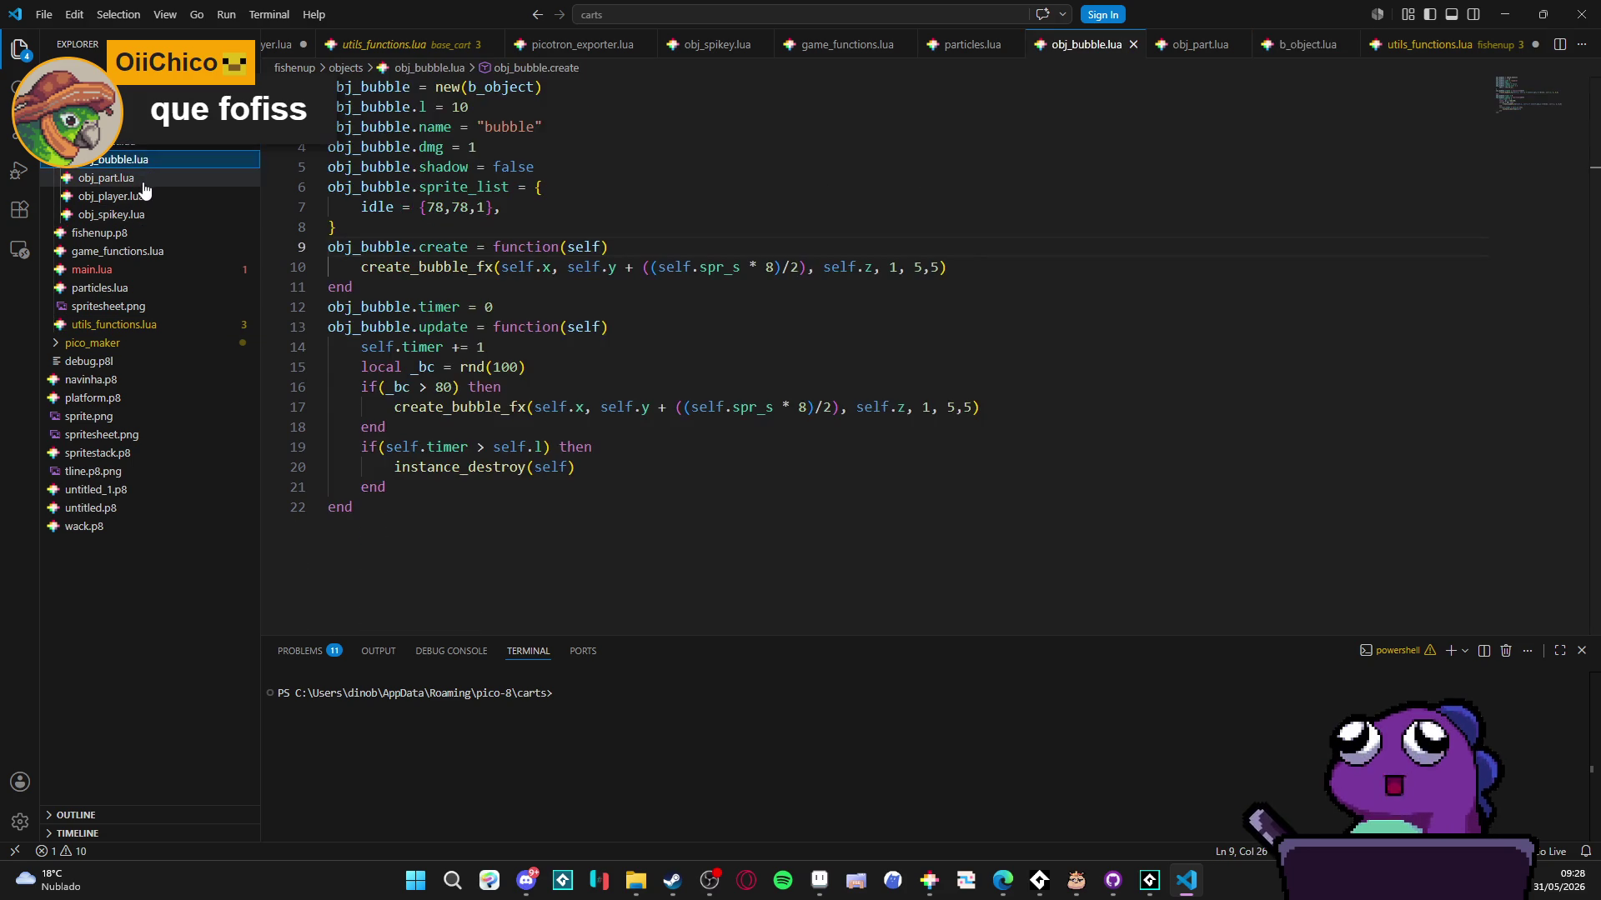
{"action": "left_click", "coordinate": [125, 270]}
{"action": "scroll", "coordinate": [601, 252], "scroll_direction": "down", "scroll_amount": 2}
{"action": "scroll", "coordinate": [601, 252], "scroll_direction": "up", "scroll_amount": 2}
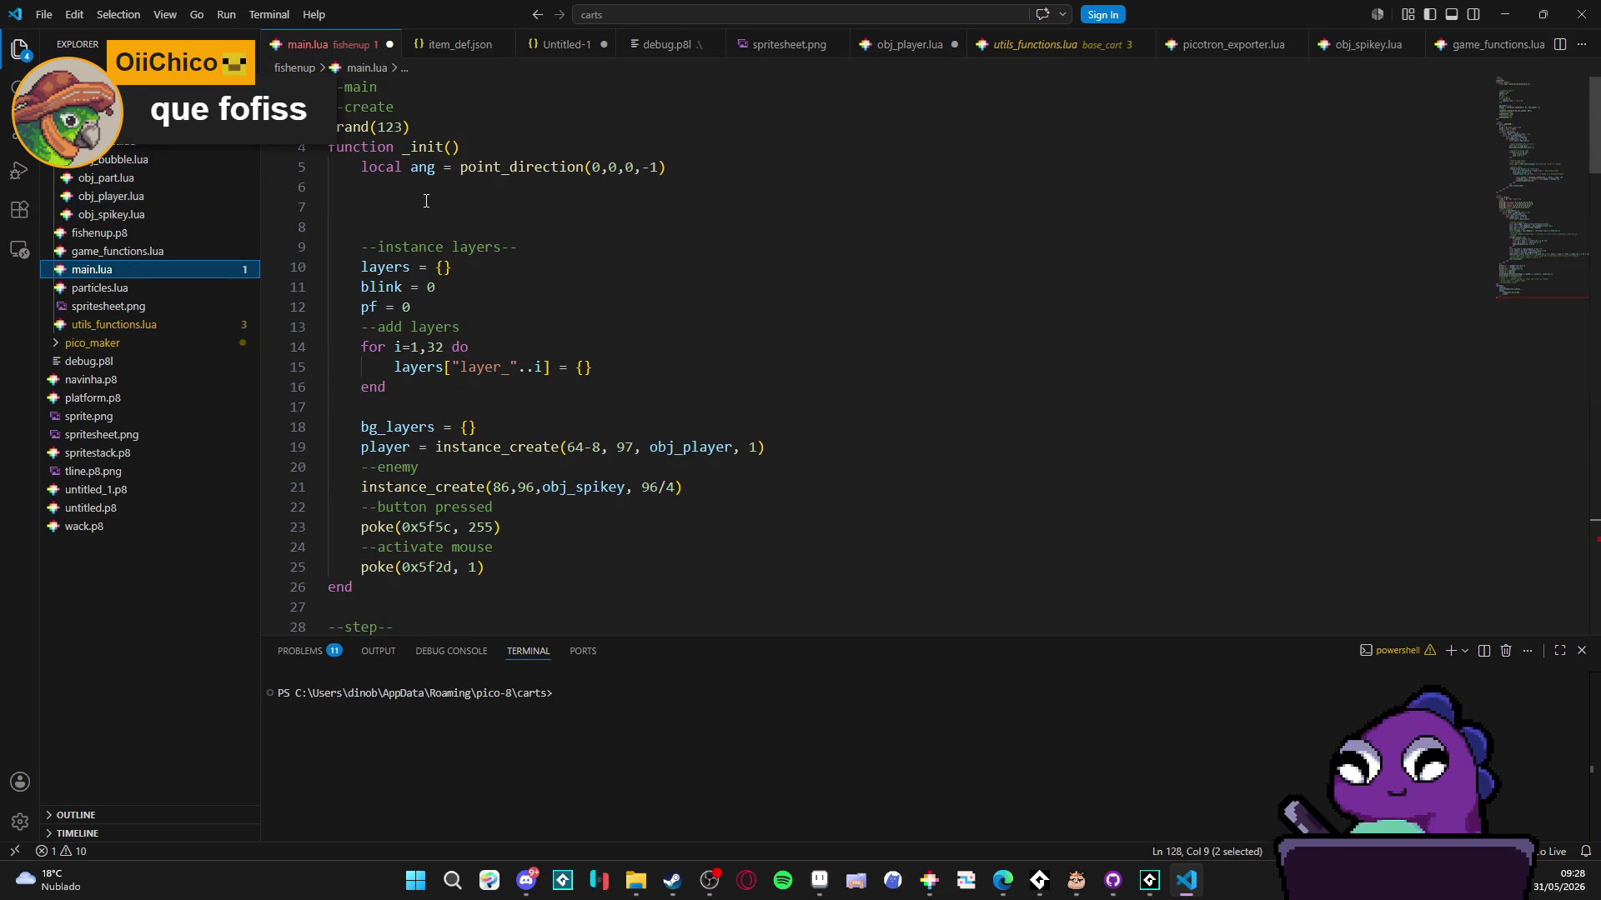
- Delete the empty lines 6–8 under the point_direction line in _init
{"action": "left_click", "coordinate": [445, 220]}
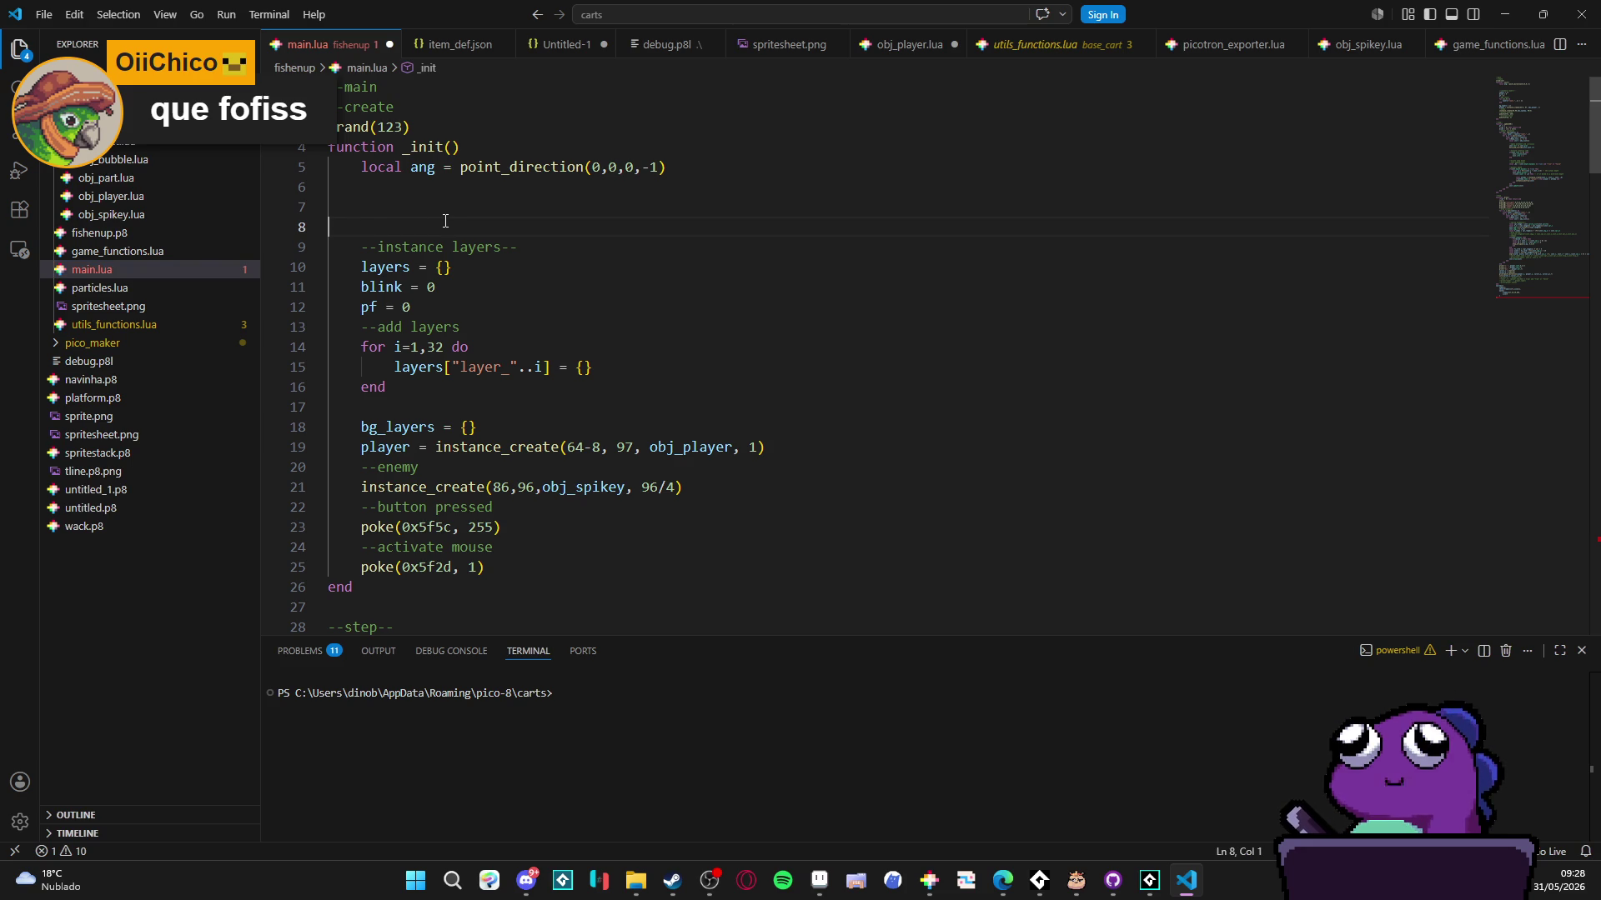
{"action": "scroll", "coordinate": [505, 260], "scroll_direction": "down", "scroll_amount": 1}
{"action": "scroll", "coordinate": [508, 257], "scroll_direction": "up", "scroll_amount": 1}
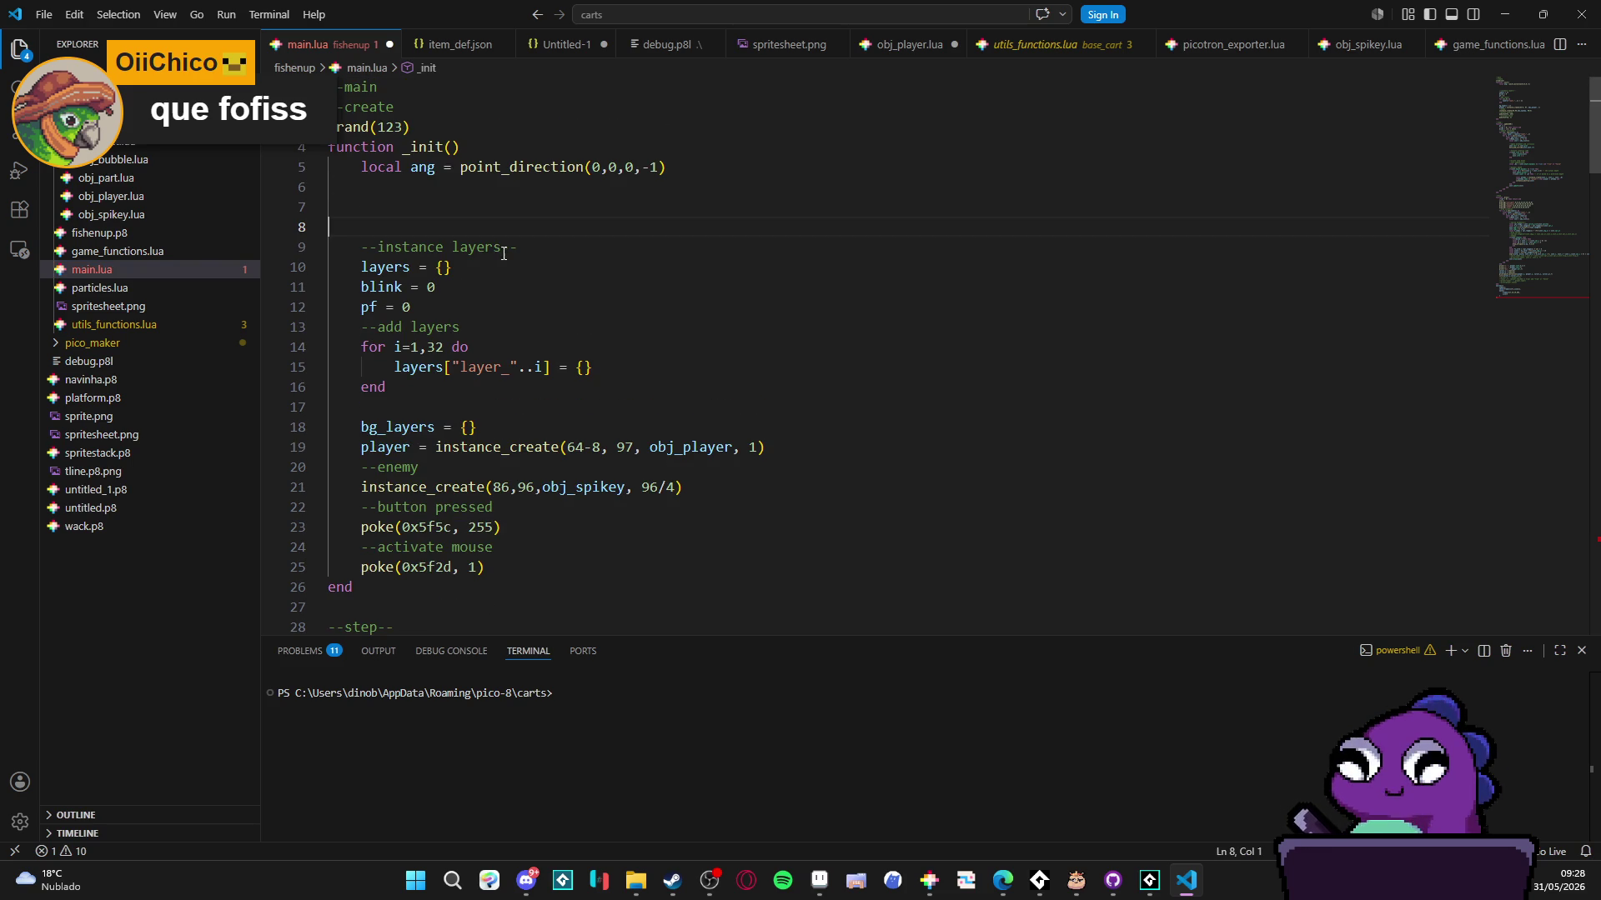
{"action": "key", "text": "shift+Up"}
{"action": "key", "text": "shift+Up"}
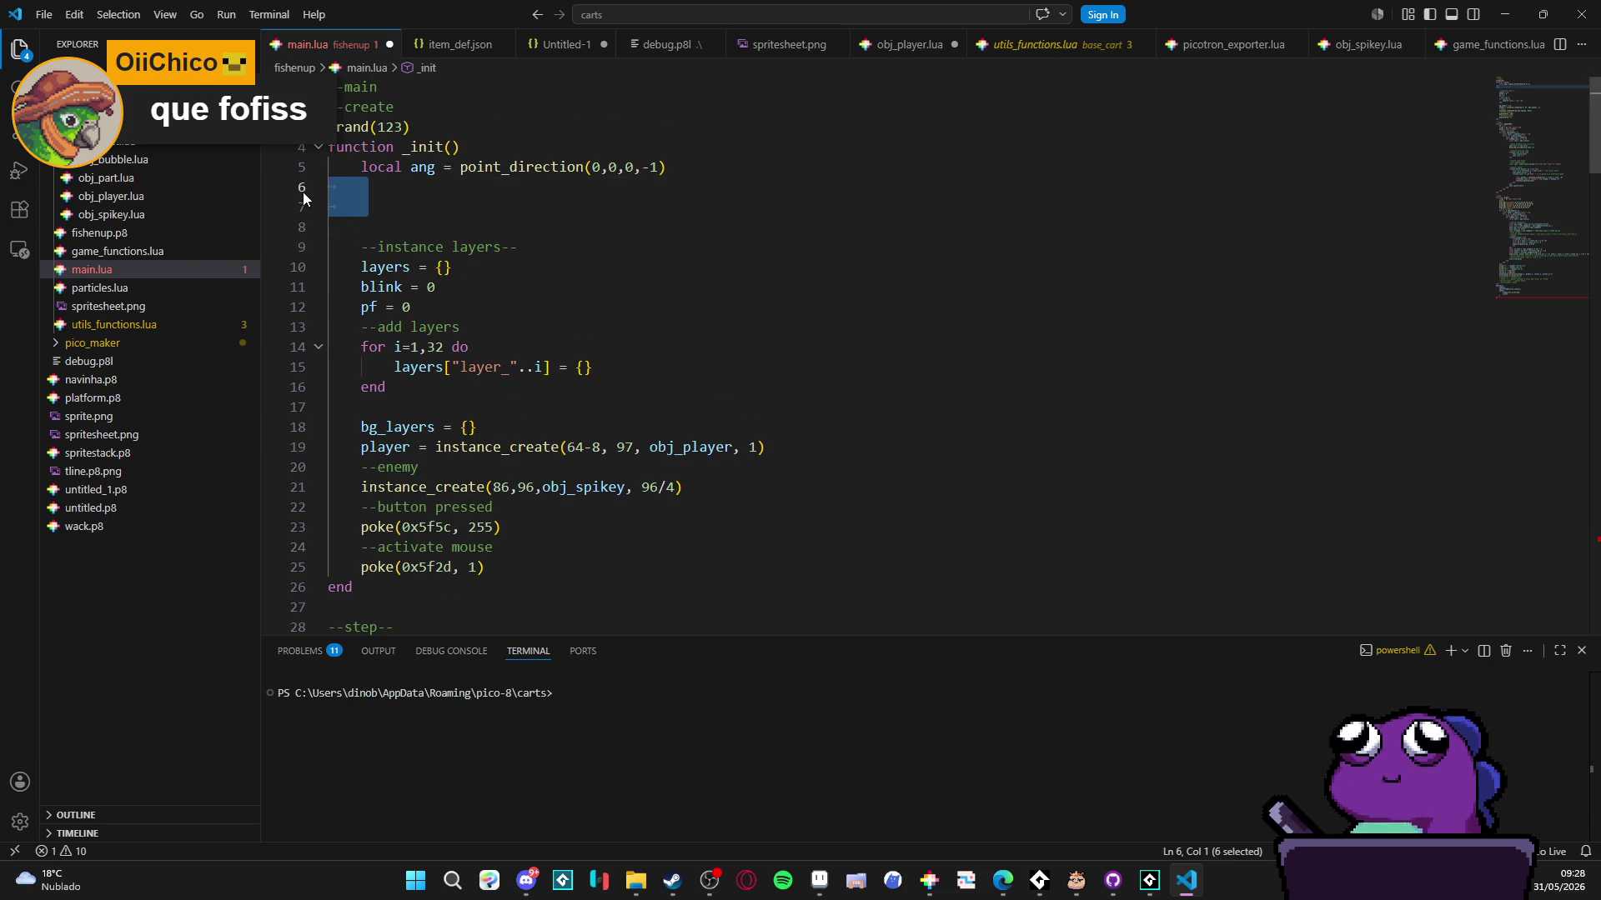
{"action": "key", "text": "BackSpace"}
{"action": "key", "text": "BackSpace"}
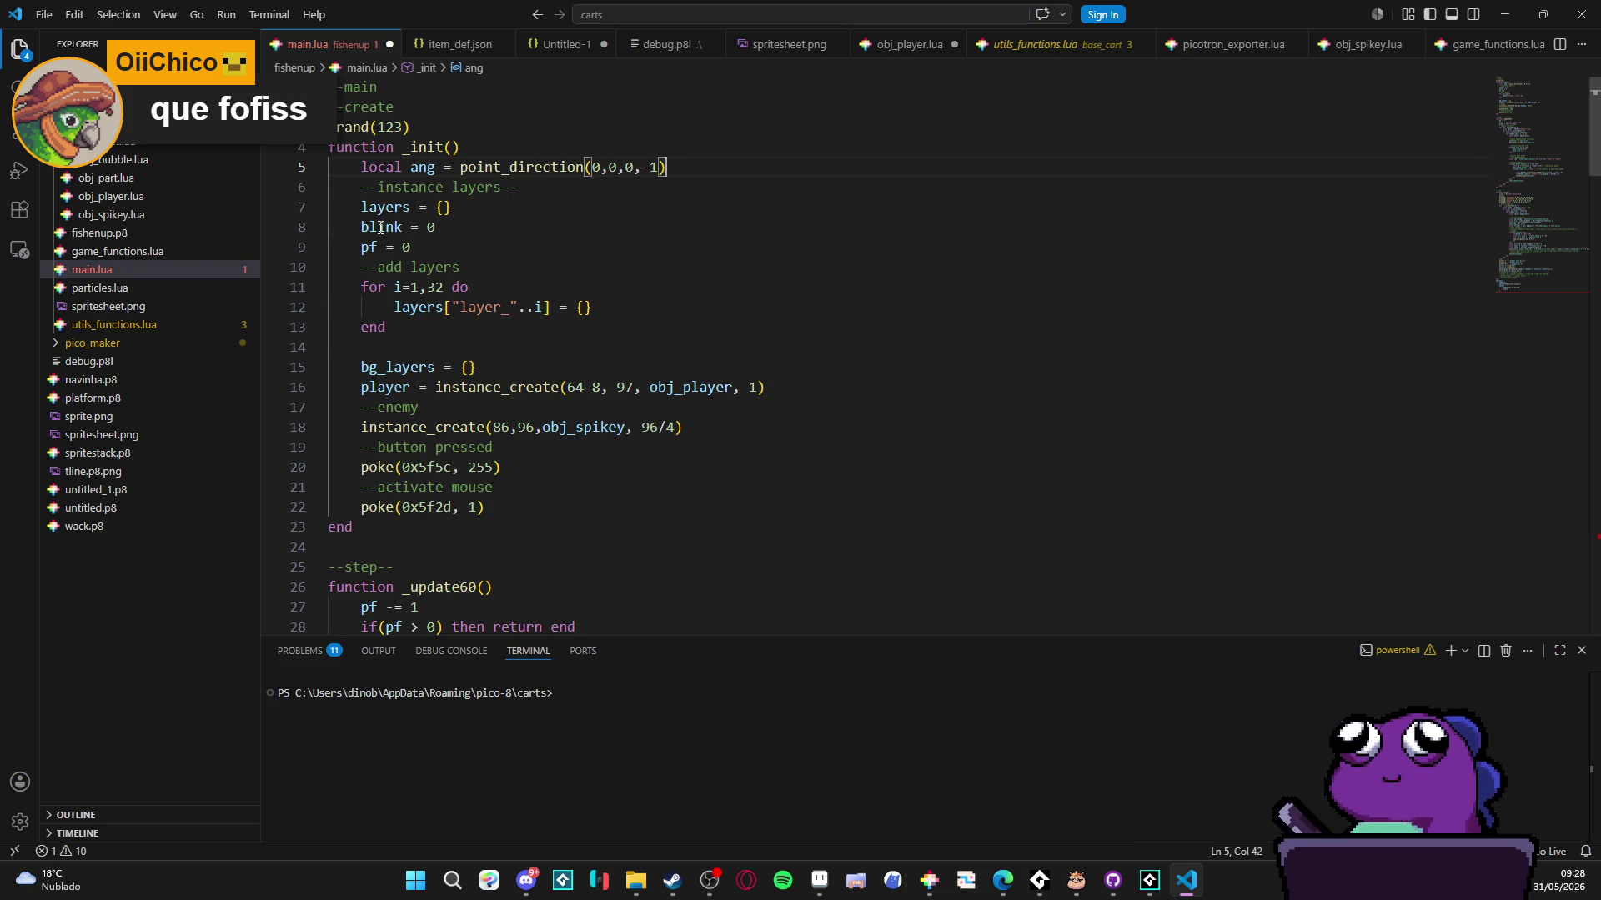
- Scroll through the rest of main.lua, then switch to game_functions.lua
{"action": "scroll", "coordinate": [544, 256], "scroll_direction": "down", "scroll_amount": 4}
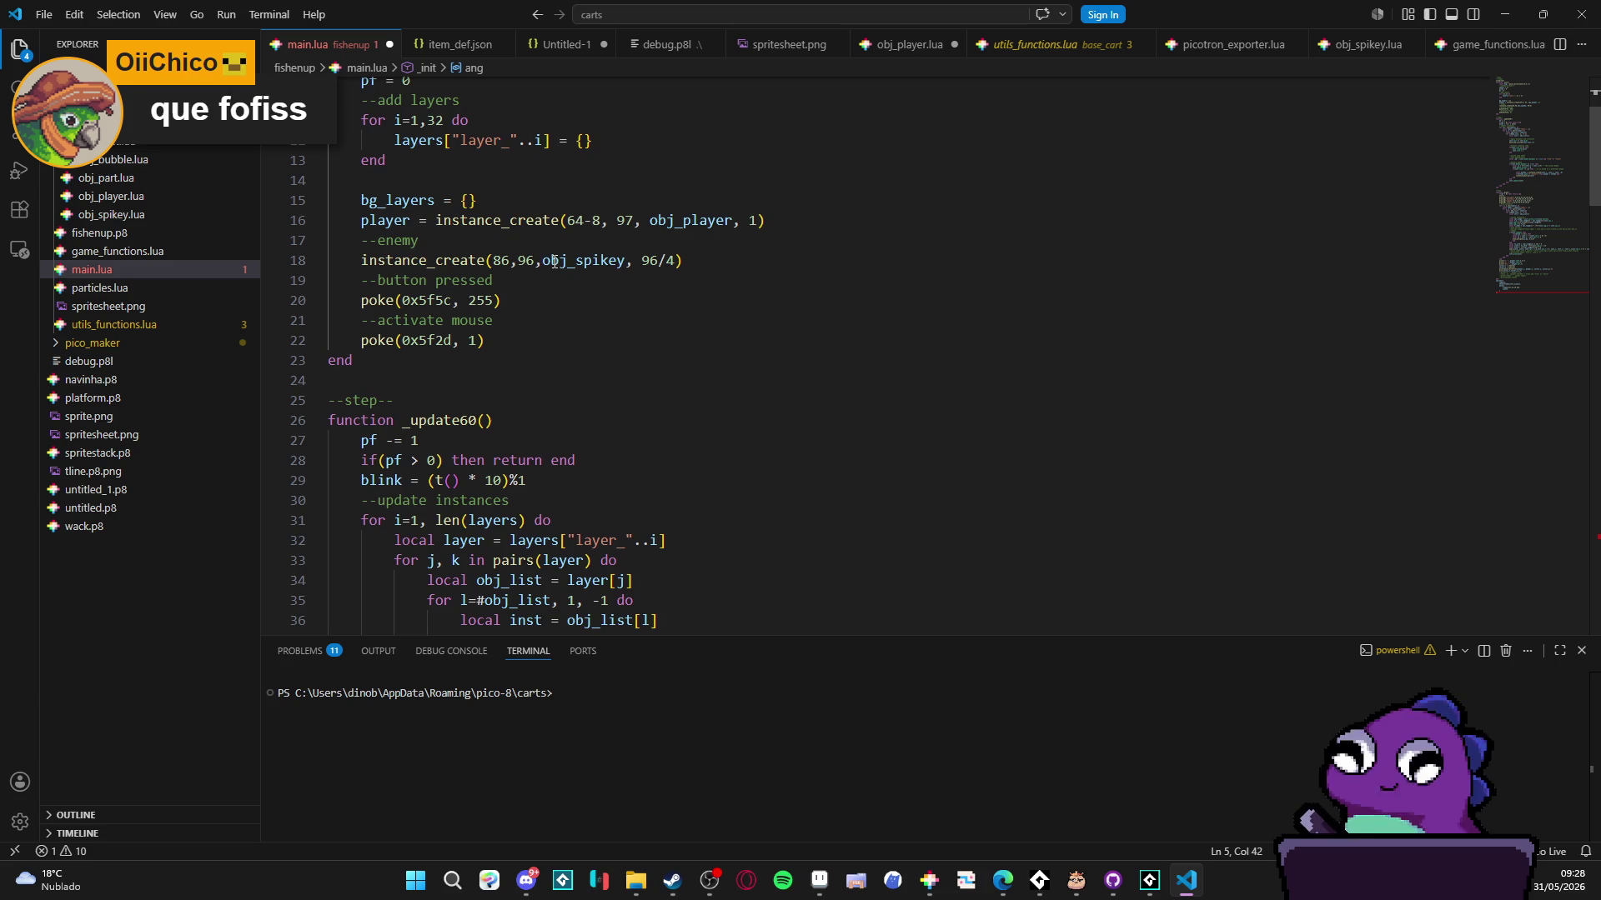
{"action": "scroll", "coordinate": [553, 262], "scroll_direction": "down", "scroll_amount": 8}
{"action": "scroll", "coordinate": [565, 262], "scroll_direction": "up", "scroll_amount": 6}
{"action": "scroll", "coordinate": [567, 262], "scroll_direction": "down", "scroll_amount": 9}
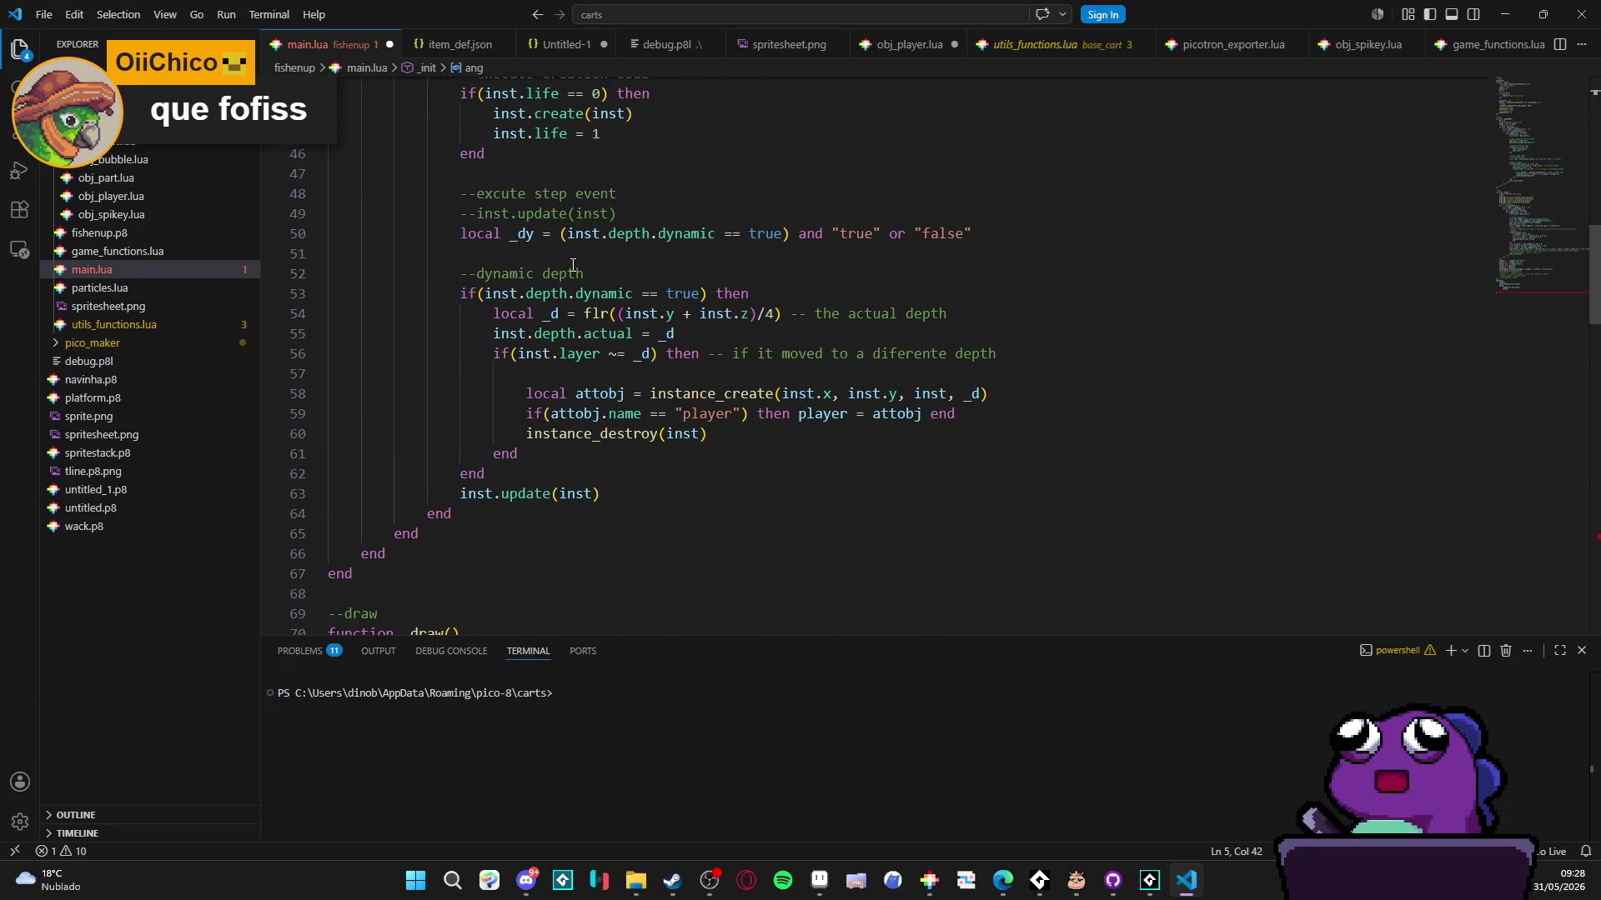
{"action": "scroll", "coordinate": [572, 265], "scroll_direction": "down", "scroll_amount": 4}
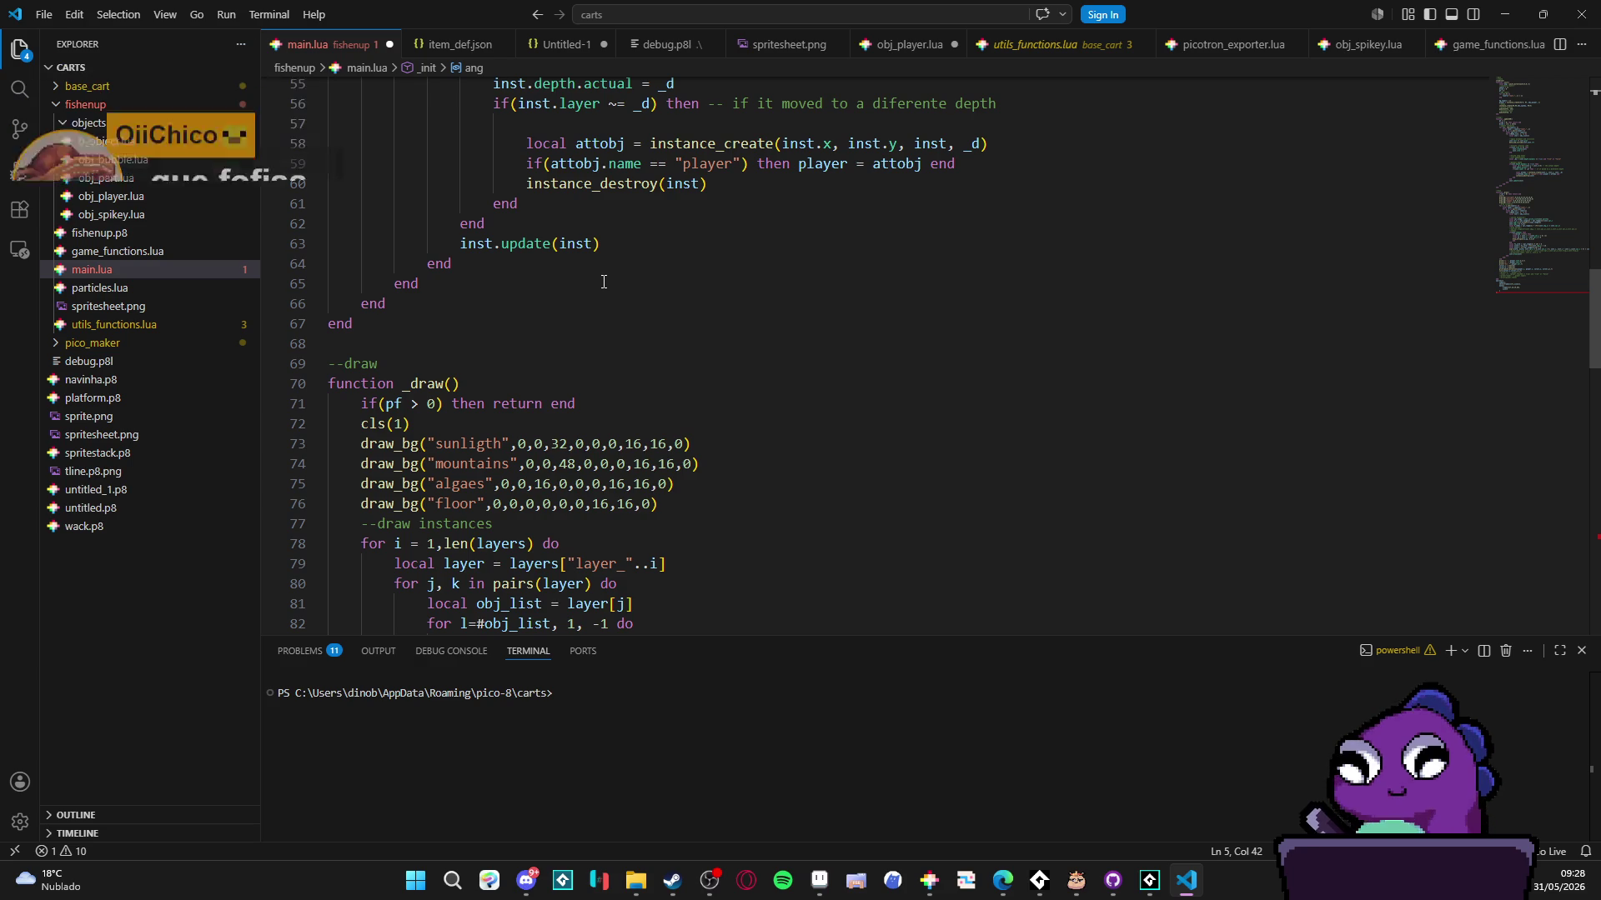
{"action": "scroll", "coordinate": [604, 282], "scroll_direction": "down", "scroll_amount": 2}
{"action": "scroll", "coordinate": [604, 281], "scroll_direction": "down", "scroll_amount": 2}
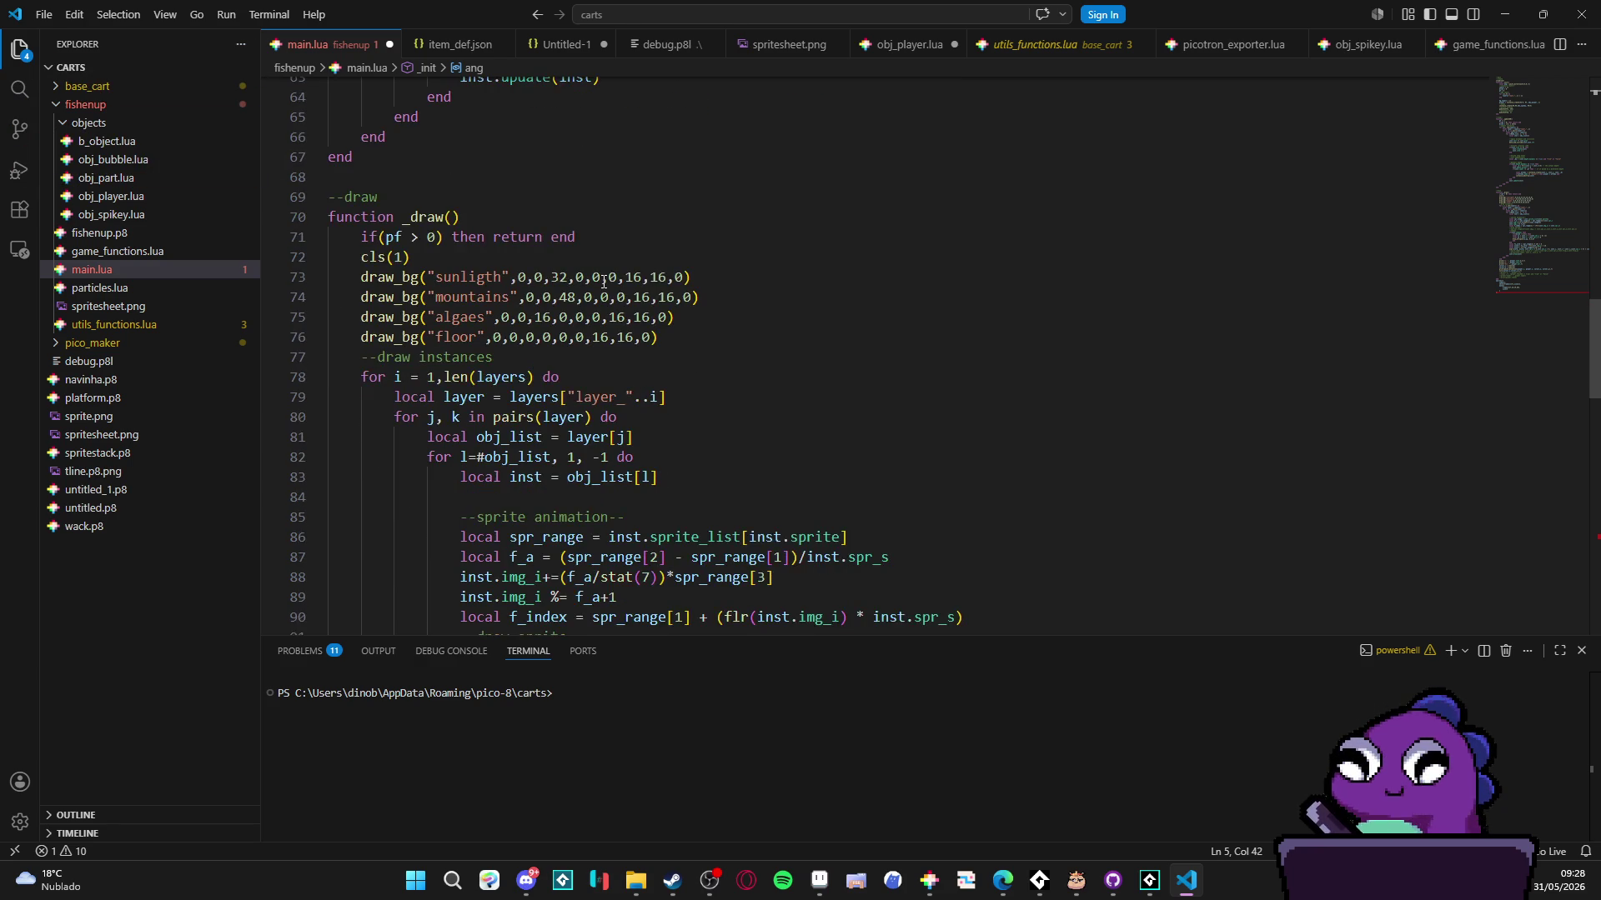
{"action": "scroll", "coordinate": [603, 282], "scroll_direction": "down", "scroll_amount": 10}
{"action": "scroll", "coordinate": [603, 284], "scroll_direction": "up", "scroll_amount": 11}
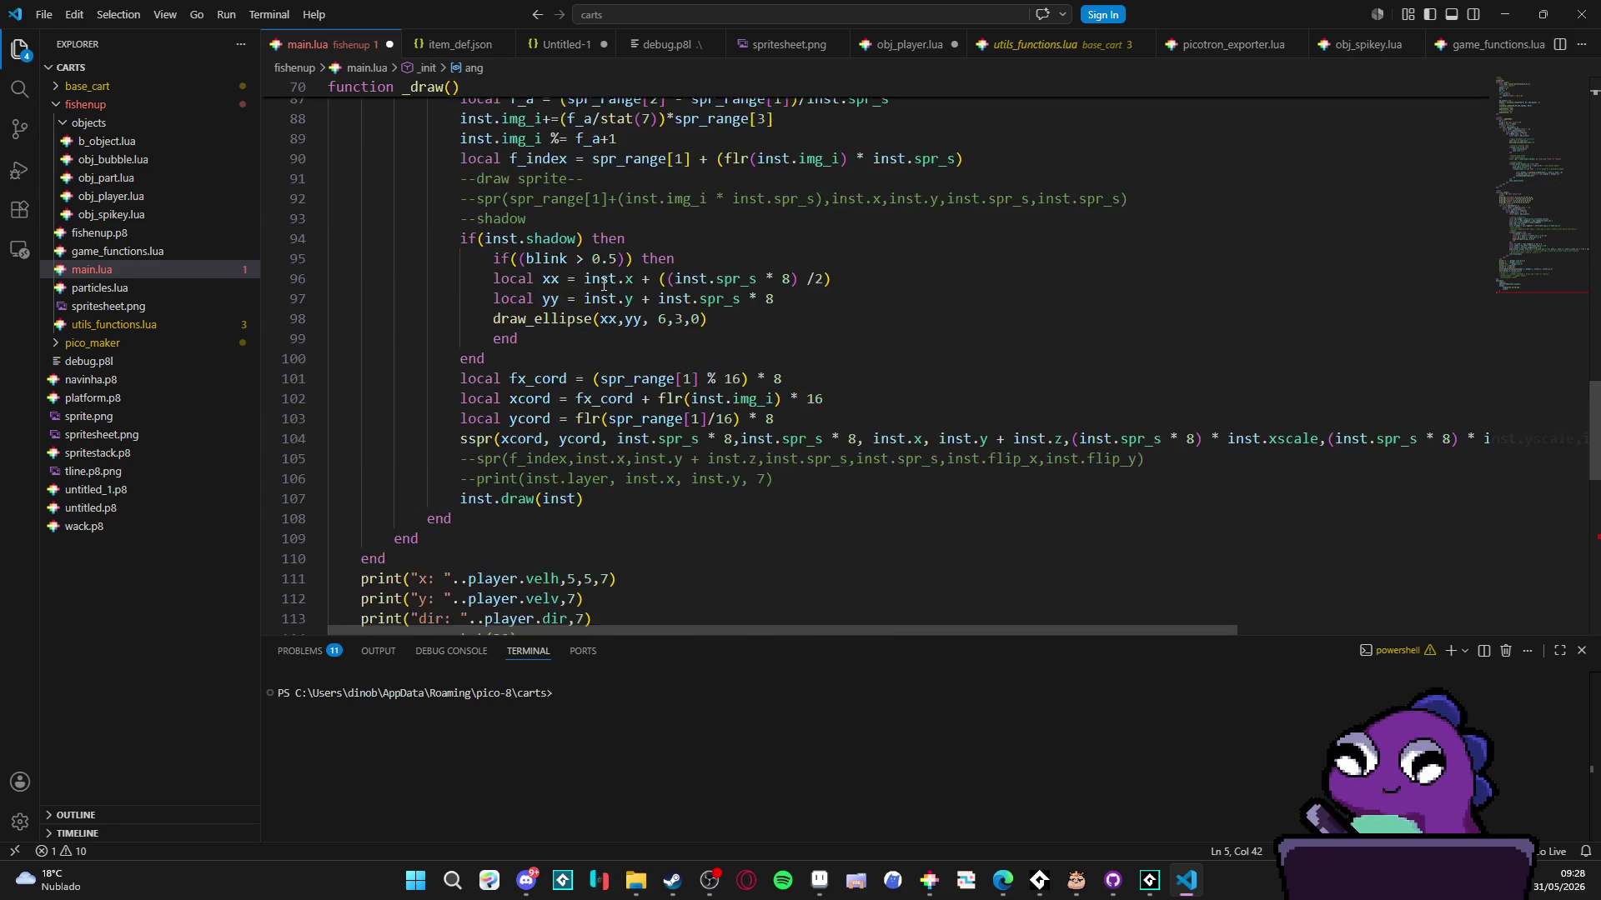
{"action": "left_click", "coordinate": [191, 254]}
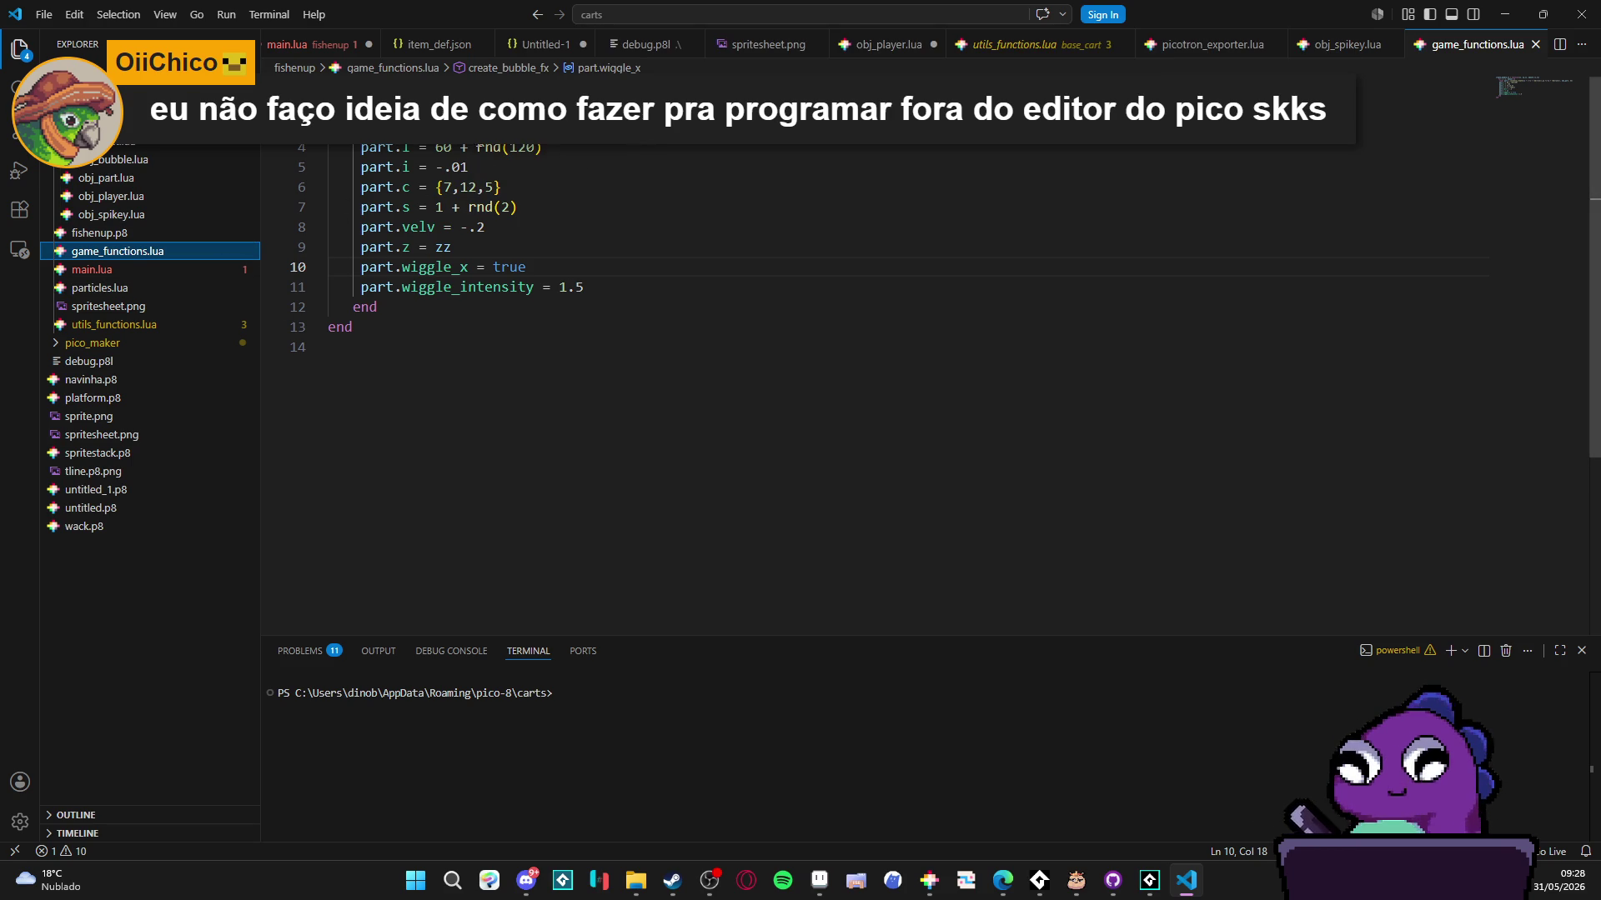
- Switch from main.lua to utils_functions.lua and place the caret at line 40
{"action": "left_click", "coordinate": [307, 49]}
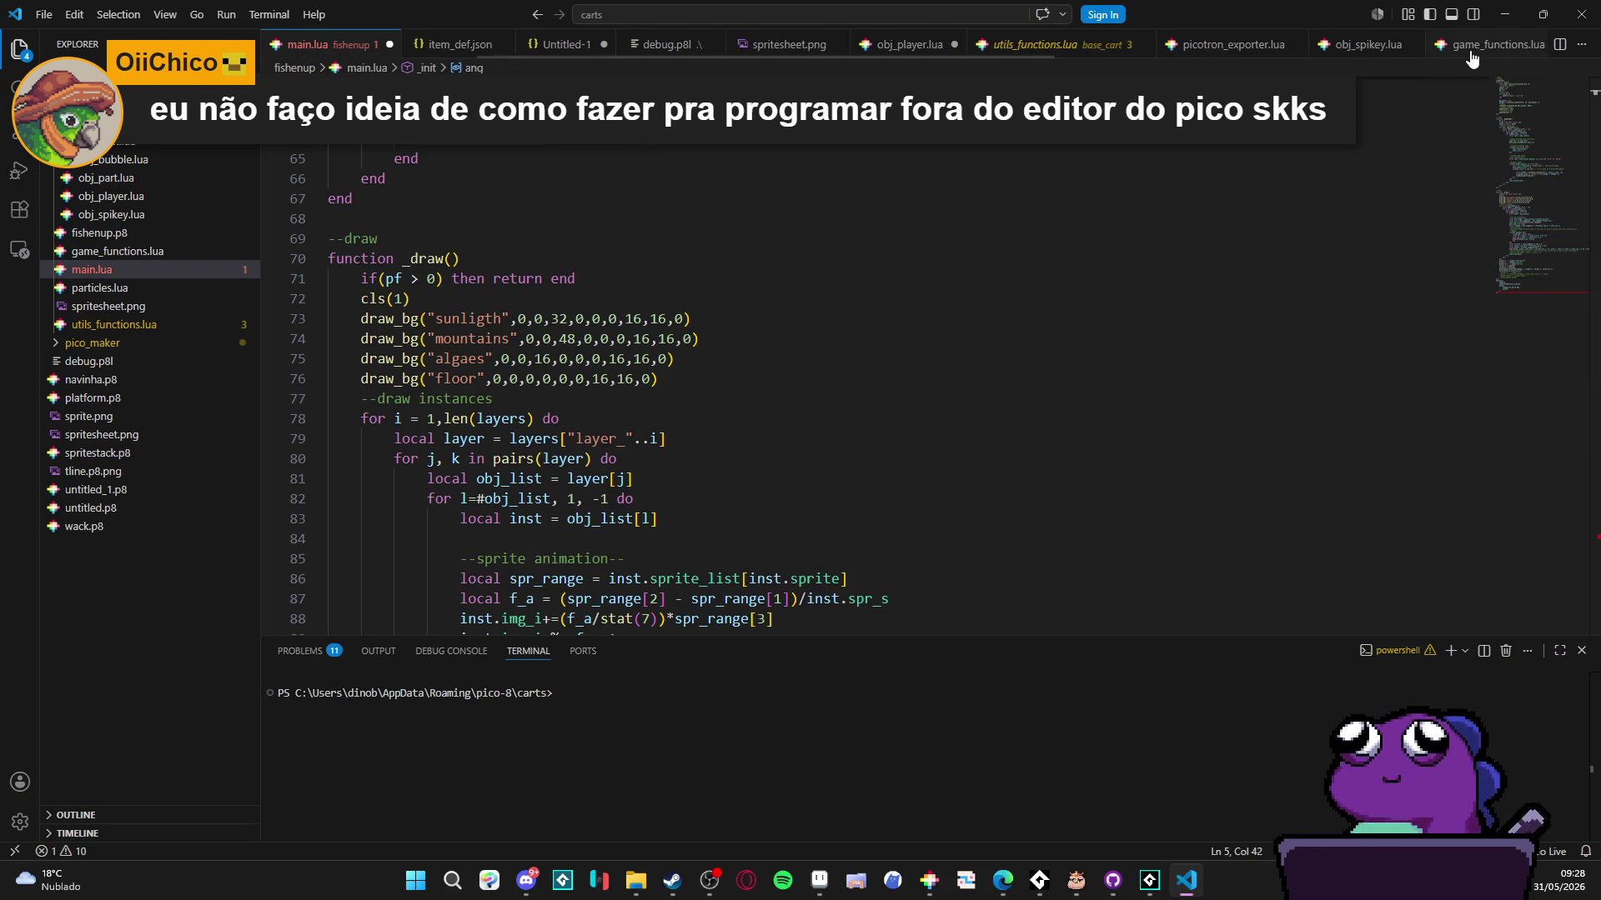
{"action": "left_click", "coordinate": [1001, 50]}
{"action": "left_click", "coordinate": [668, 266]}
{"action": "scroll", "coordinate": [668, 266], "scroll_direction": "up", "scroll_amount": 10}
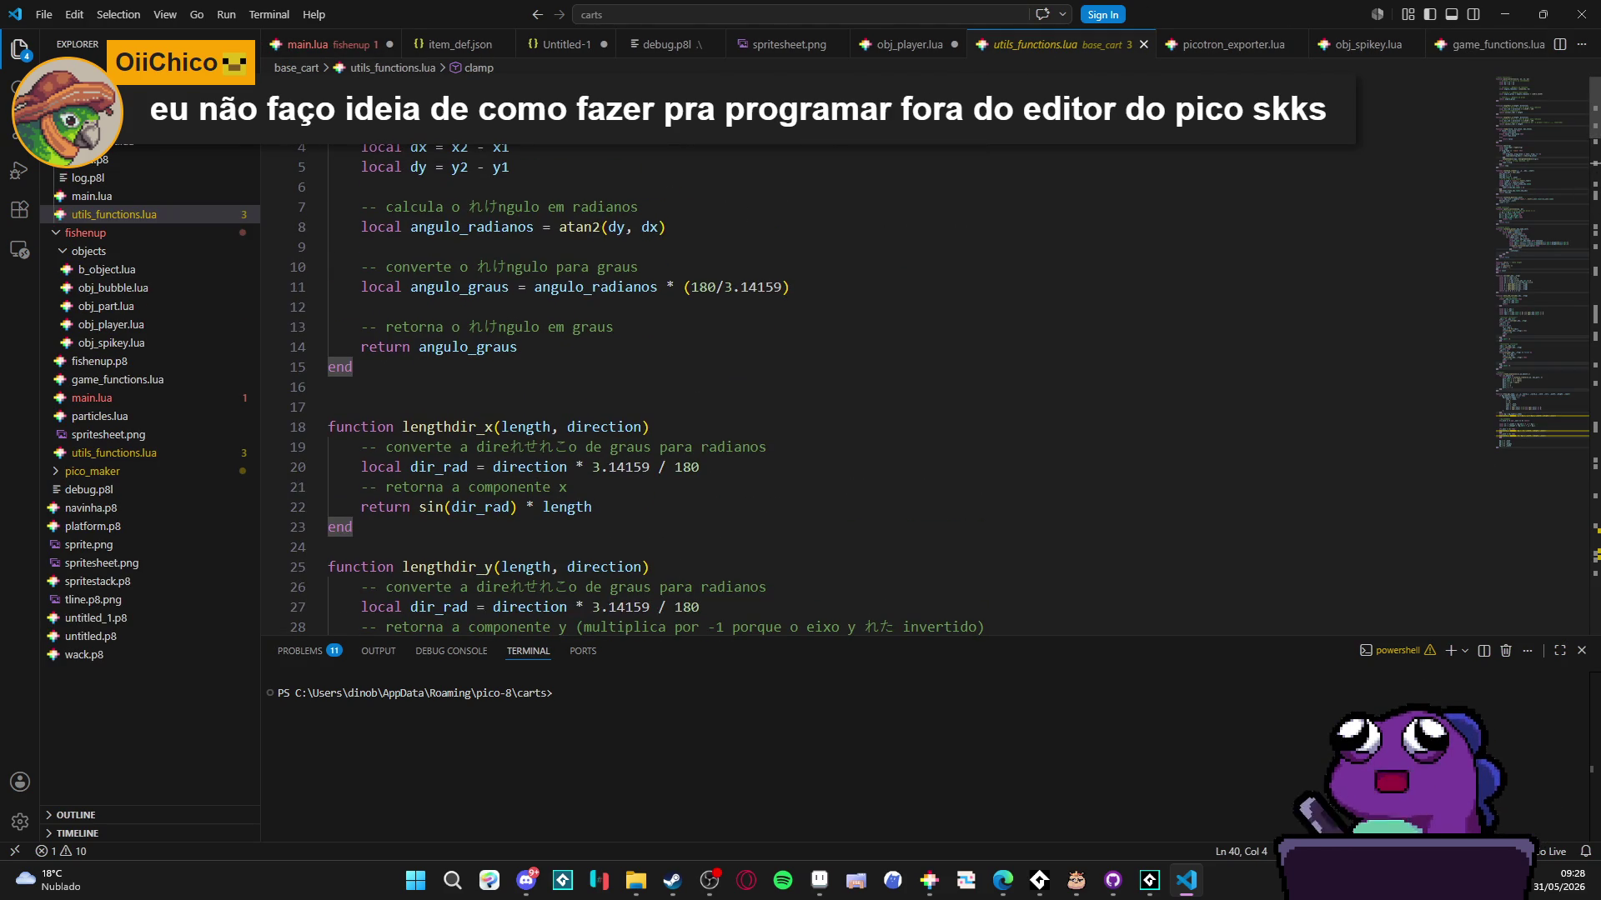
{"action": "scroll", "coordinate": [452, 324], "scroll_direction": "down", "scroll_amount": 4}
{"action": "scroll", "coordinate": [477, 394], "scroll_direction": "down", "scroll_amount": 8}
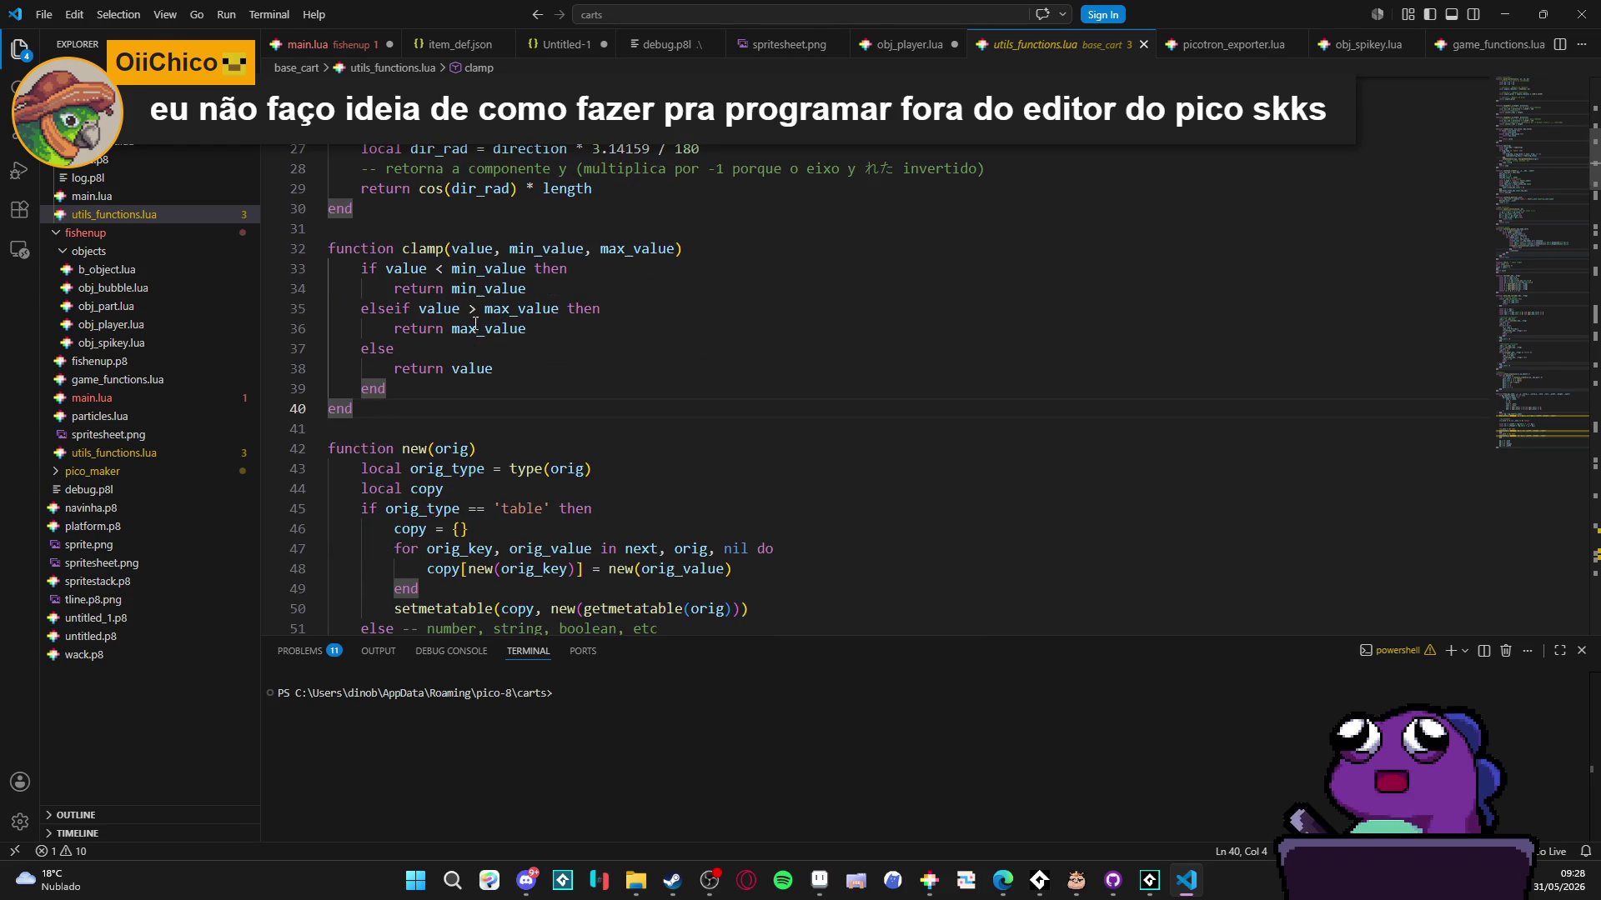
{"action": "scroll", "coordinate": [432, 303], "scroll_direction": "down", "scroll_amount": 4}
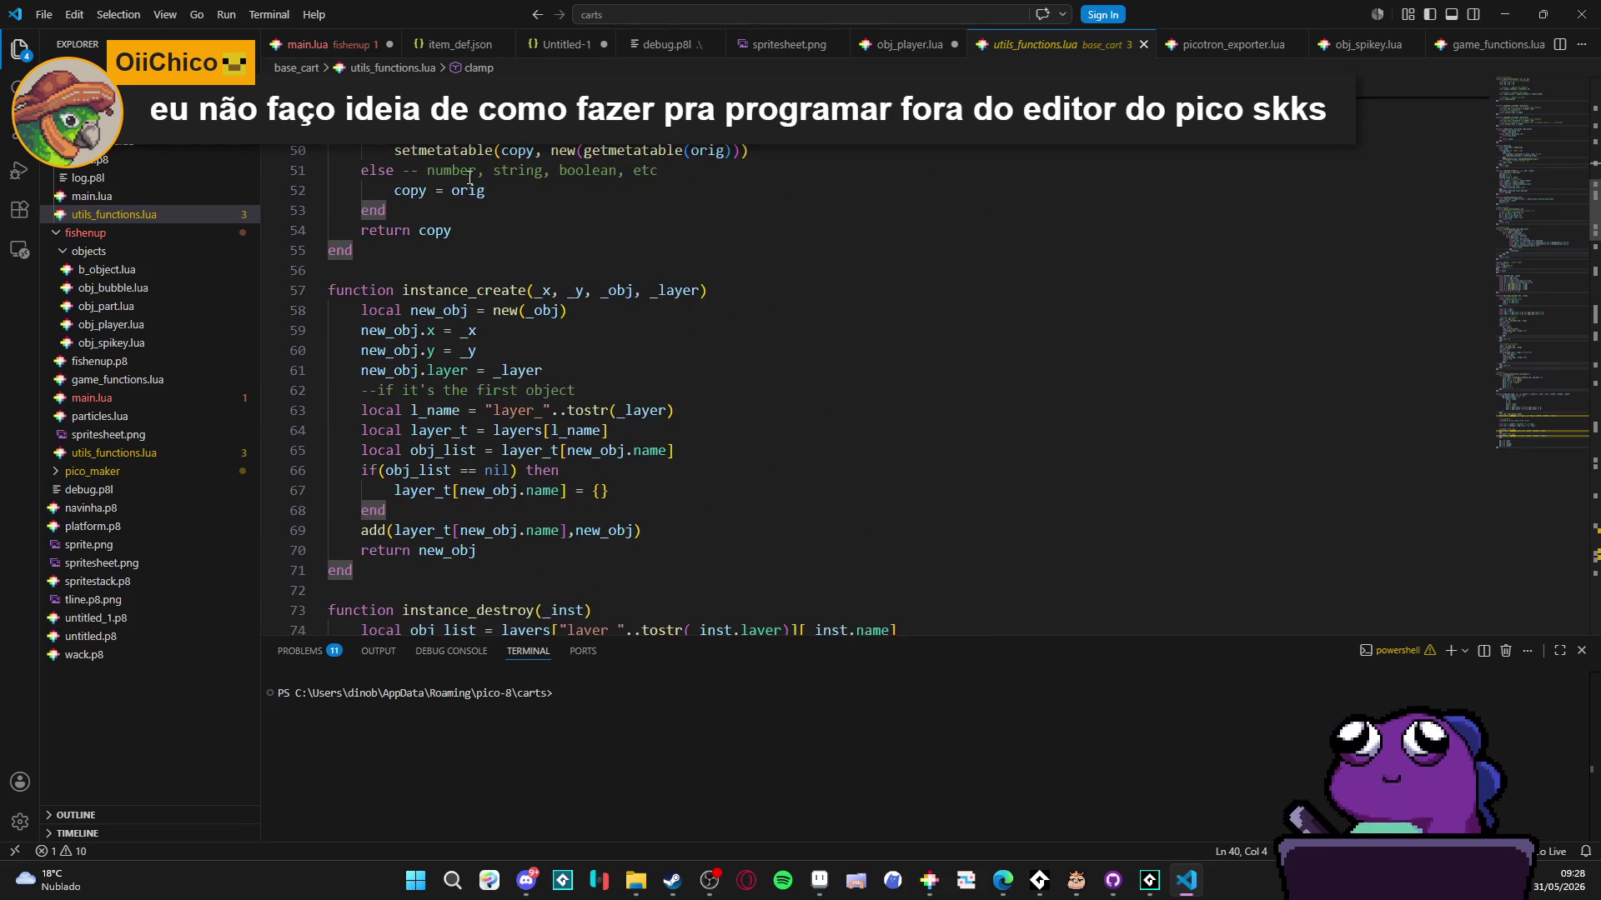
- Scroll down through utils_functions.lua, selecting bits of code along the way
{"action": "left_click_drag", "start_coordinate": [471, 241], "coordinate": [500, 241]}
{"action": "scroll", "coordinate": [500, 291], "scroll_direction": "down", "scroll_amount": 4}
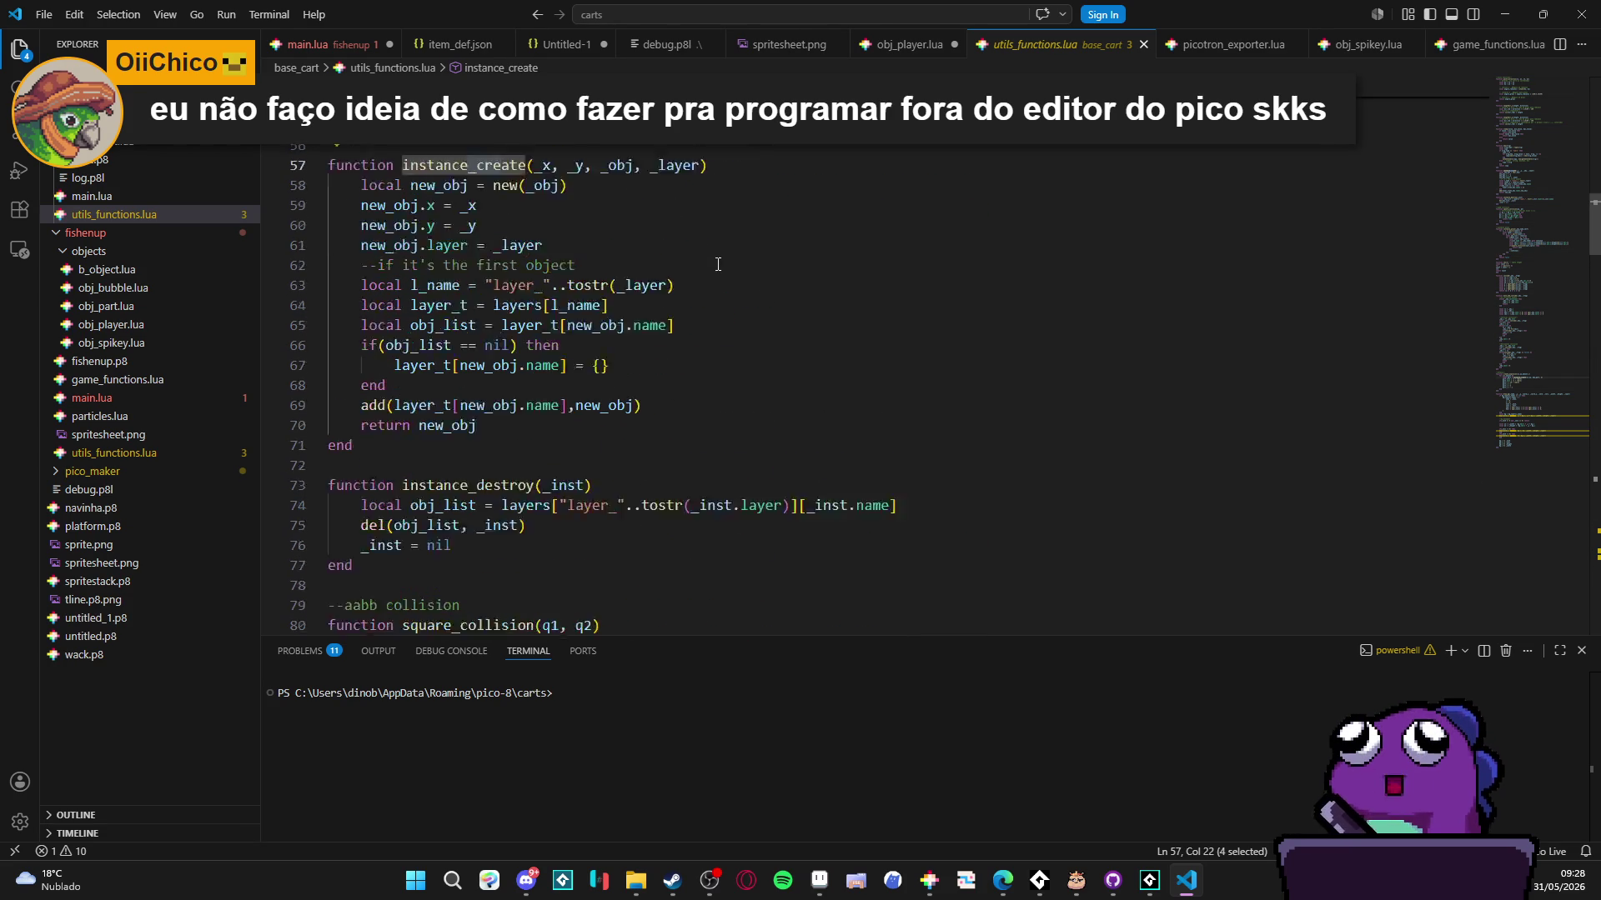
{"action": "mouse_move", "coordinate": [460, 361]}
{"action": "left_mouse_down"}
{"action": "mouse_move", "coordinate": [502, 360]}
{"action": "mouse_move", "coordinate": [510, 334]}
{"action": "mouse_move", "coordinate": [484, 365]}
{"action": "left_mouse_up"}
{"action": "scroll", "coordinate": [500, 361], "scroll_direction": "down", "scroll_amount": 3}
{"action": "scroll", "coordinate": [512, 335], "scroll_direction": "down", "scroll_amount": 3}
{"action": "scroll", "coordinate": [464, 344], "scroll_direction": "down", "scroll_amount": 1}
{"action": "scroll", "coordinate": [420, 337], "scroll_direction": "down", "scroll_amount": 8}
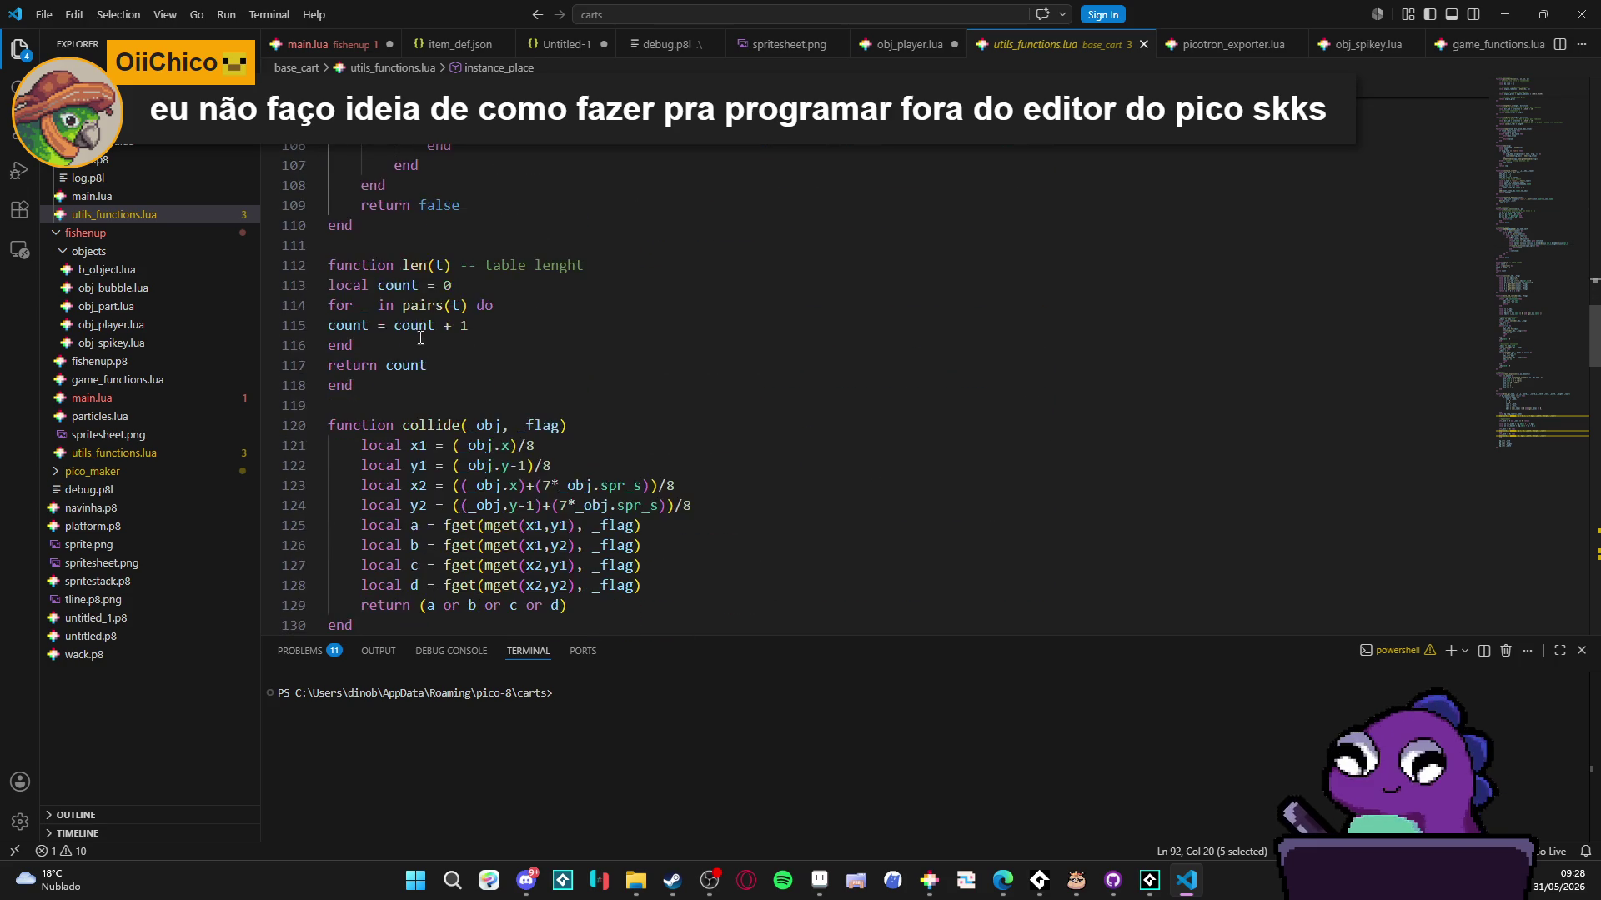
{"action": "scroll", "coordinate": [421, 334], "scroll_direction": "down", "scroll_amount": 1}
{"action": "scroll", "coordinate": [428, 267], "scroll_direction": "down", "scroll_amount": 2}
{"action": "mouse_move", "coordinate": [429, 258]}
{"action": "left_mouse_down"}
{"action": "mouse_move", "coordinate": [451, 258]}
{"action": "mouse_move", "coordinate": [464, 208]}
{"action": "mouse_move", "coordinate": [513, 208]}
{"action": "mouse_move", "coordinate": [443, 209]}
{"action": "left_mouse_up"}
{"action": "scroll", "coordinate": [454, 267], "scroll_direction": "down", "scroll_amount": 5}
- Inspect move_and_collide and then the draw_bg function definition
{"action": "left_click", "coordinate": [592, 207]}
{"action": "scroll", "coordinate": [488, 289], "scroll_direction": "down", "scroll_amount": 6}
{"action": "scroll", "coordinate": [488, 289], "scroll_direction": "down", "scroll_amount": 7}
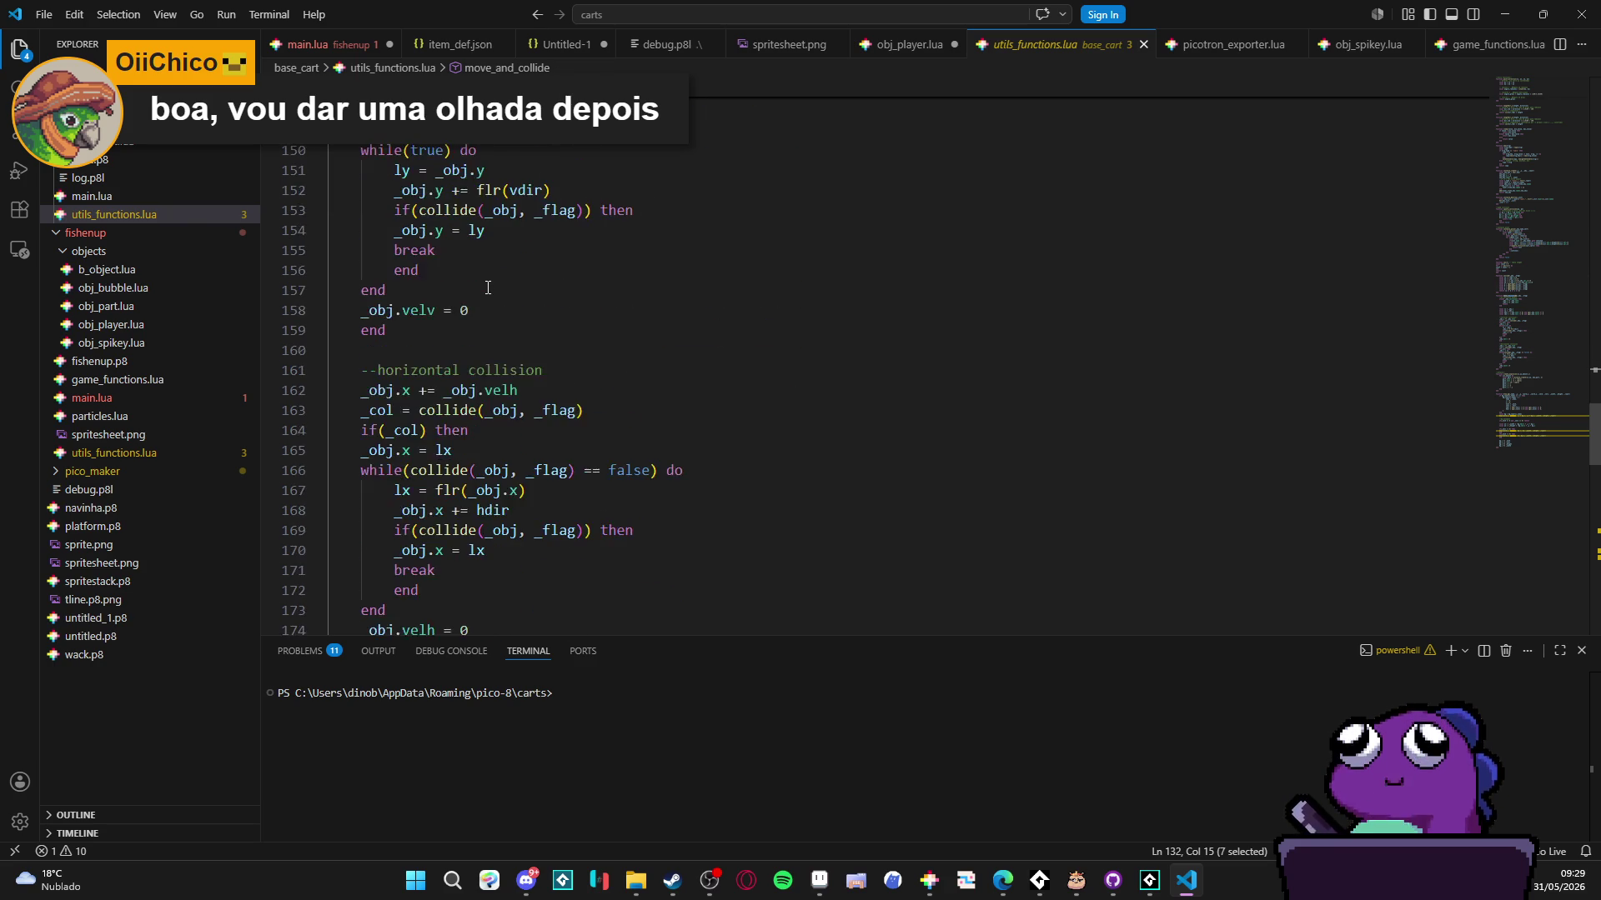
{"action": "left_click_drag", "start_coordinate": [440, 317], "coordinate": [422, 294]}
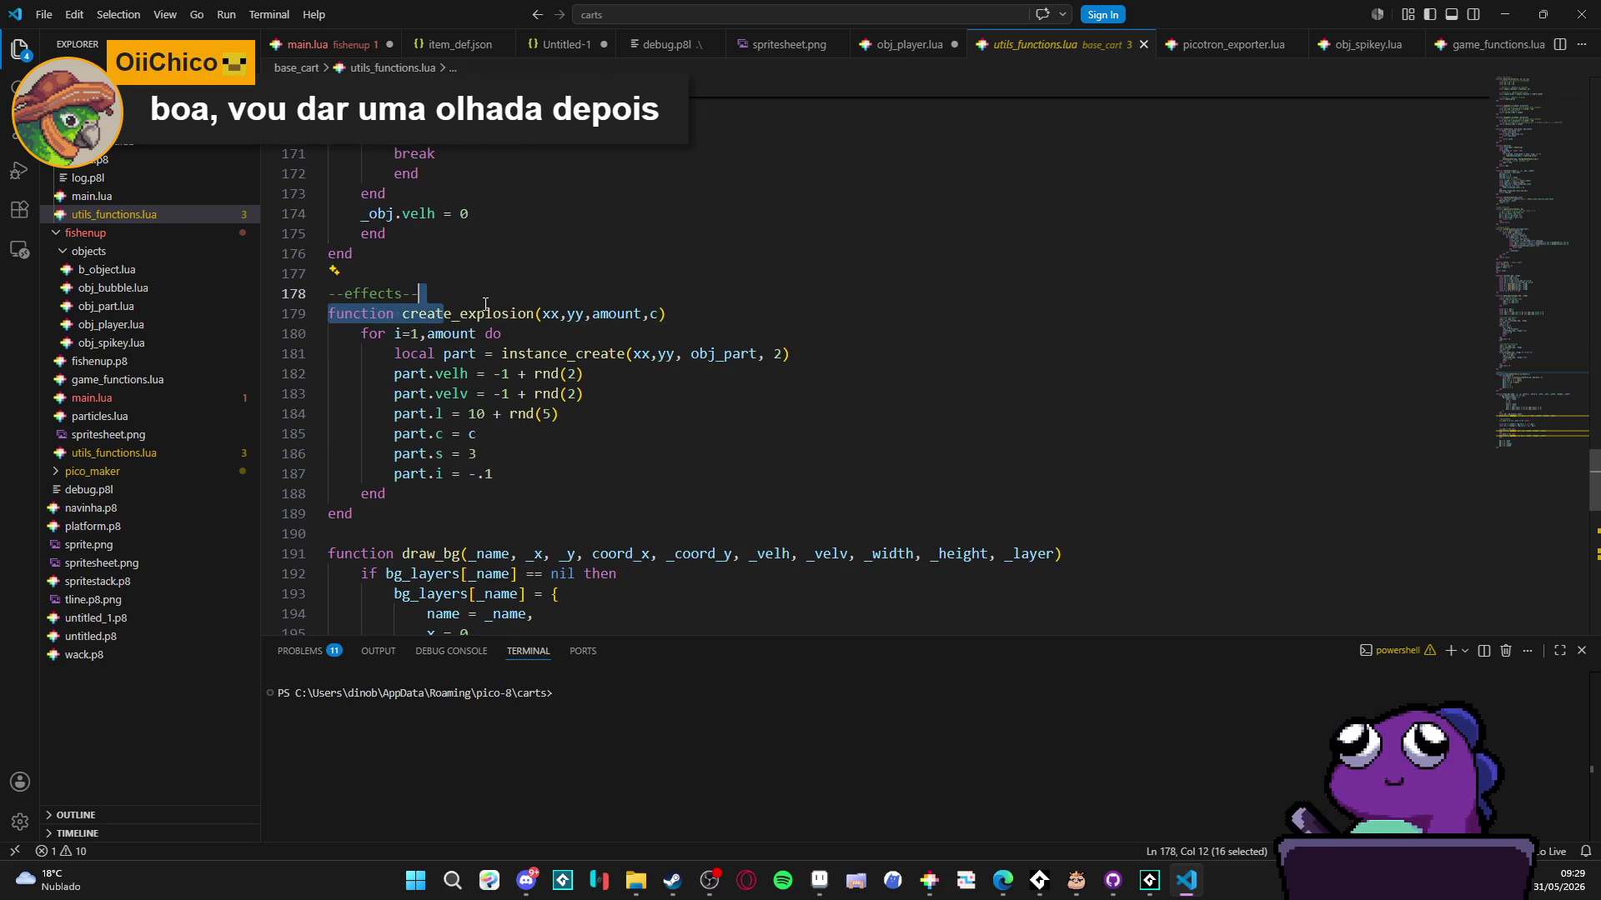
{"action": "scroll", "coordinate": [493, 307], "scroll_direction": "down", "scroll_amount": 3}
{"action": "scroll", "coordinate": [420, 376], "scroll_direction": "down", "scroll_amount": 2}
{"action": "left_click", "coordinate": [435, 304]}
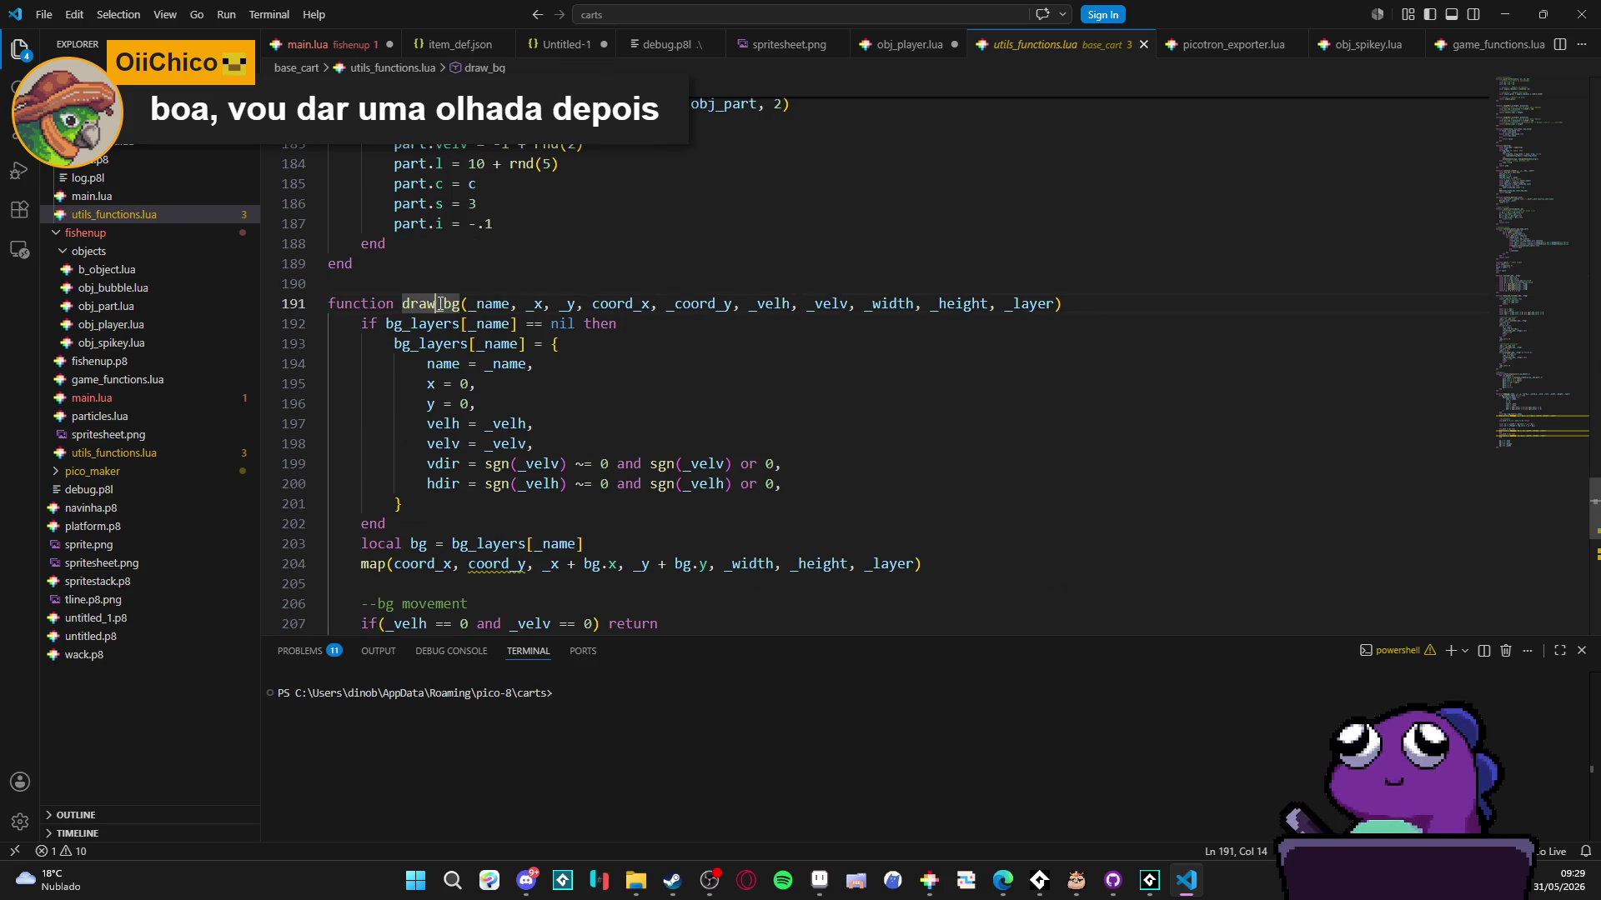
{"action": "scroll", "coordinate": [440, 315], "scroll_direction": "down", "scroll_amount": 1}
{"action": "scroll", "coordinate": [439, 315], "scroll_direction": "down", "scroll_amount": 1}
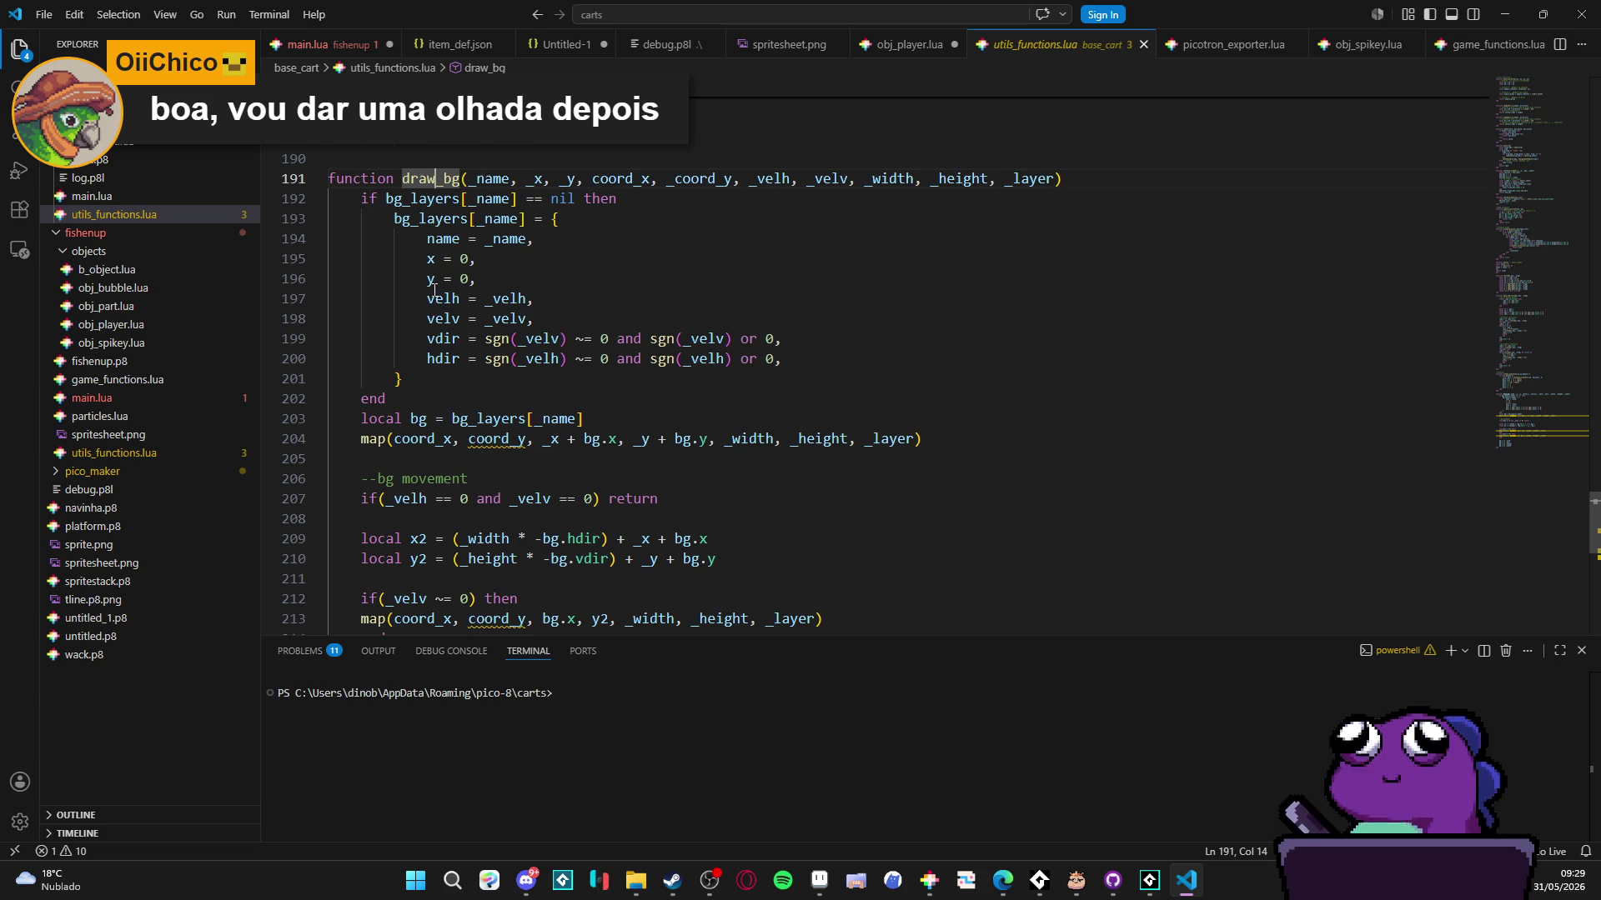
{"action": "scroll", "coordinate": [433, 291], "scroll_direction": "down", "scroll_amount": 5}
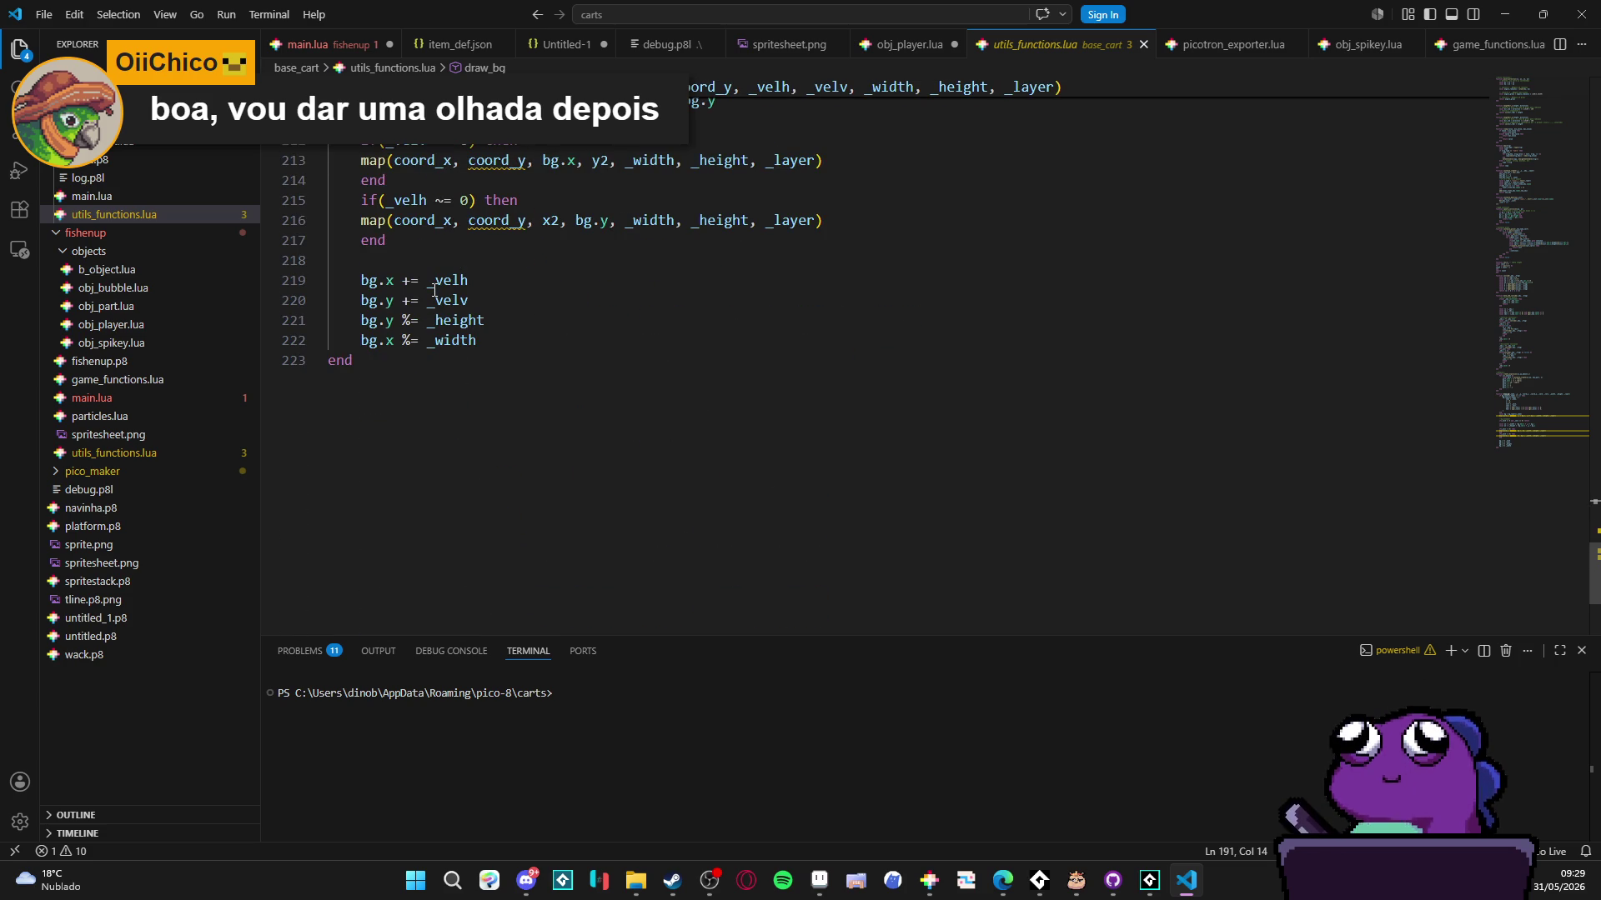
{"action": "scroll", "coordinate": [433, 291], "scroll_direction": "up", "scroll_amount": 4}
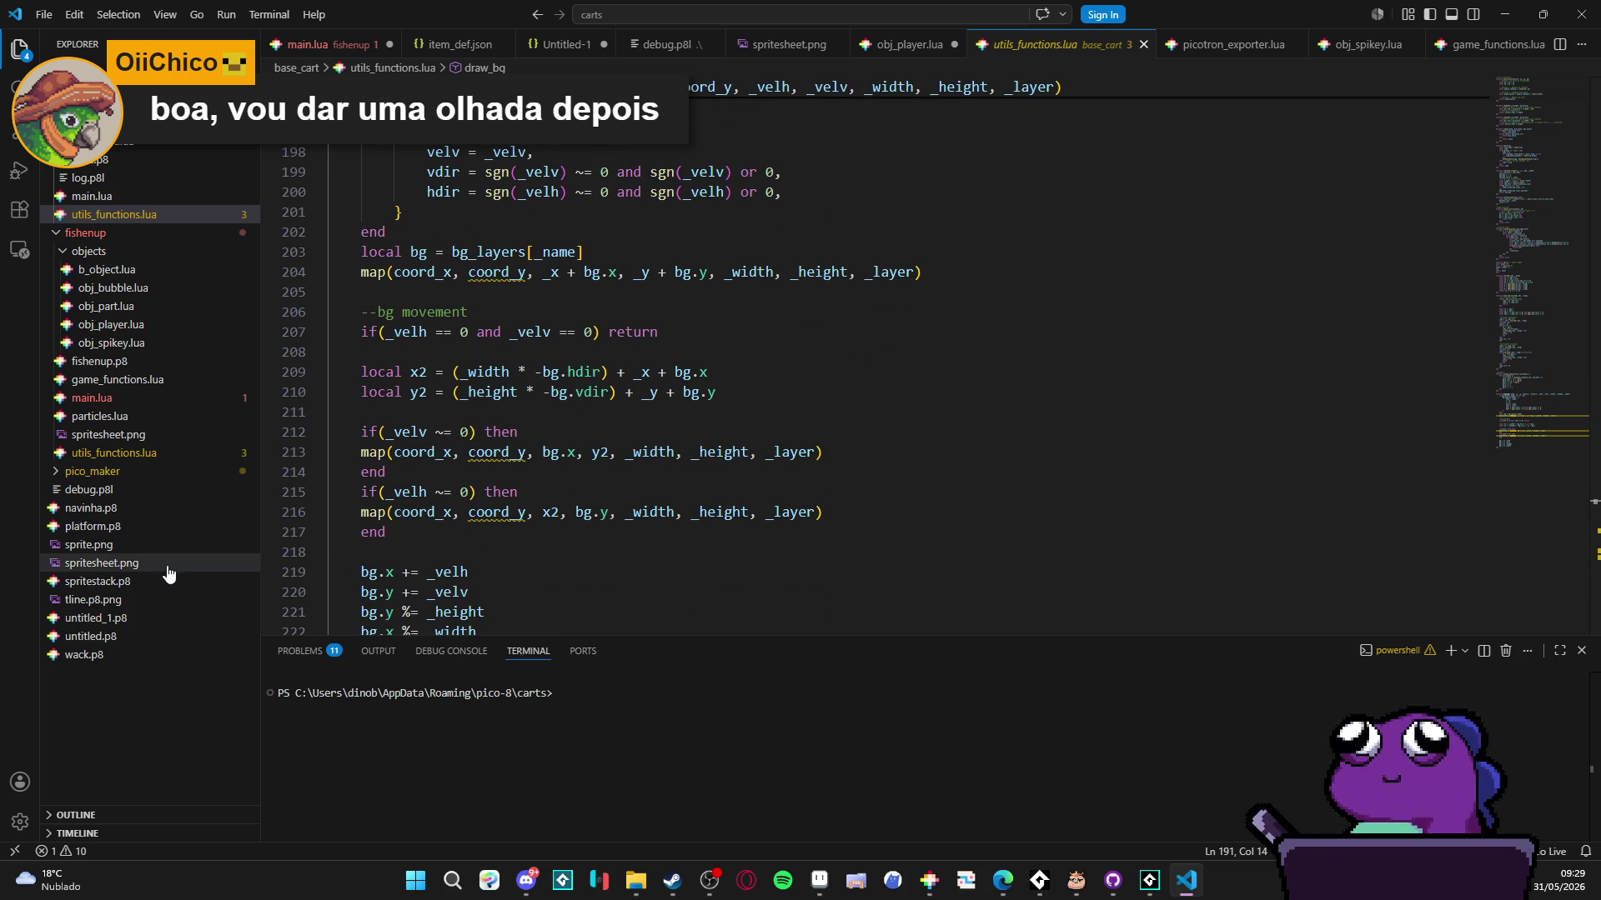
- Collapse the fishenup folder and scroll the Explorer to the pico_maker project
{"action": "left_click", "coordinate": [55, 233]}
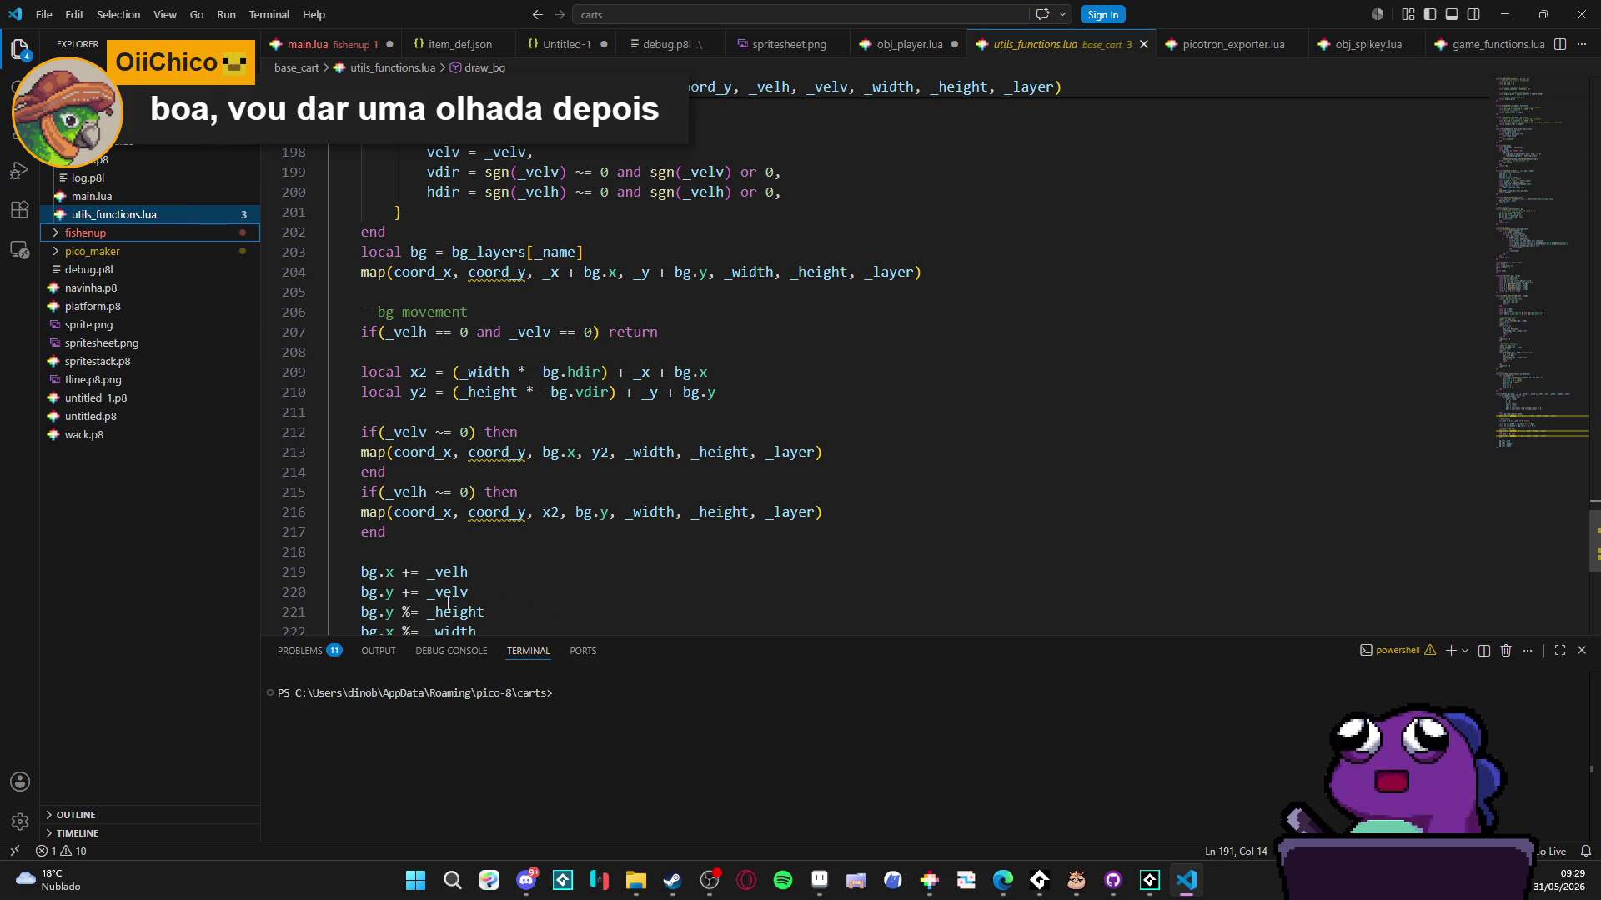
{"action": "scroll", "coordinate": [150, 134], "scroll_direction": "down", "scroll_amount": 3}
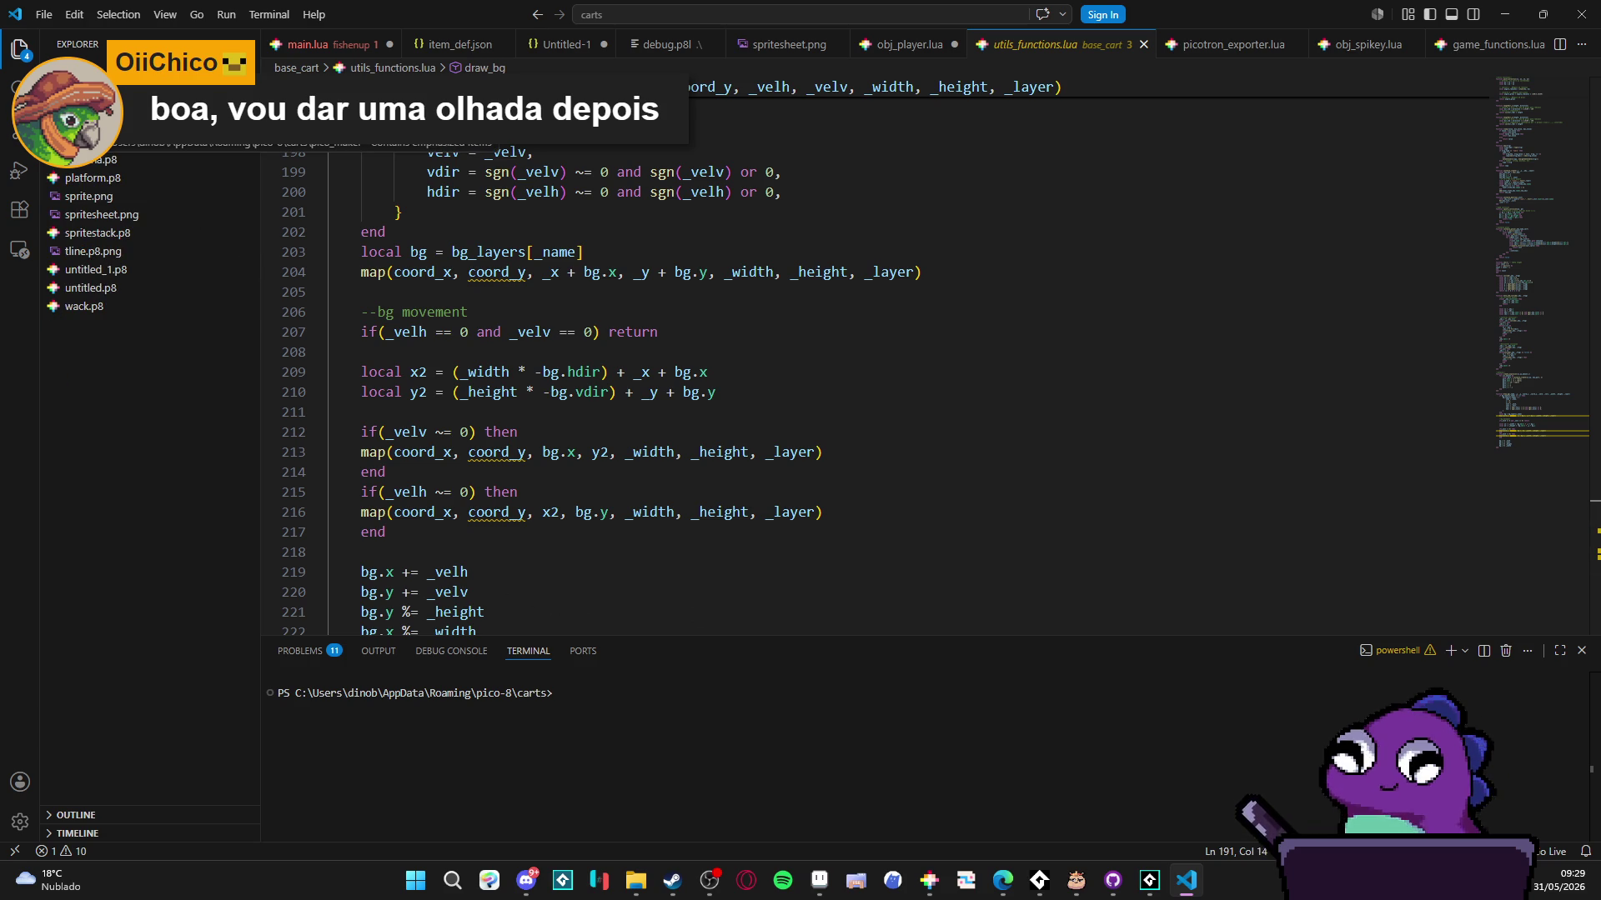
{"action": "scroll", "coordinate": [150, 133], "scroll_direction": "up", "scroll_amount": 3}
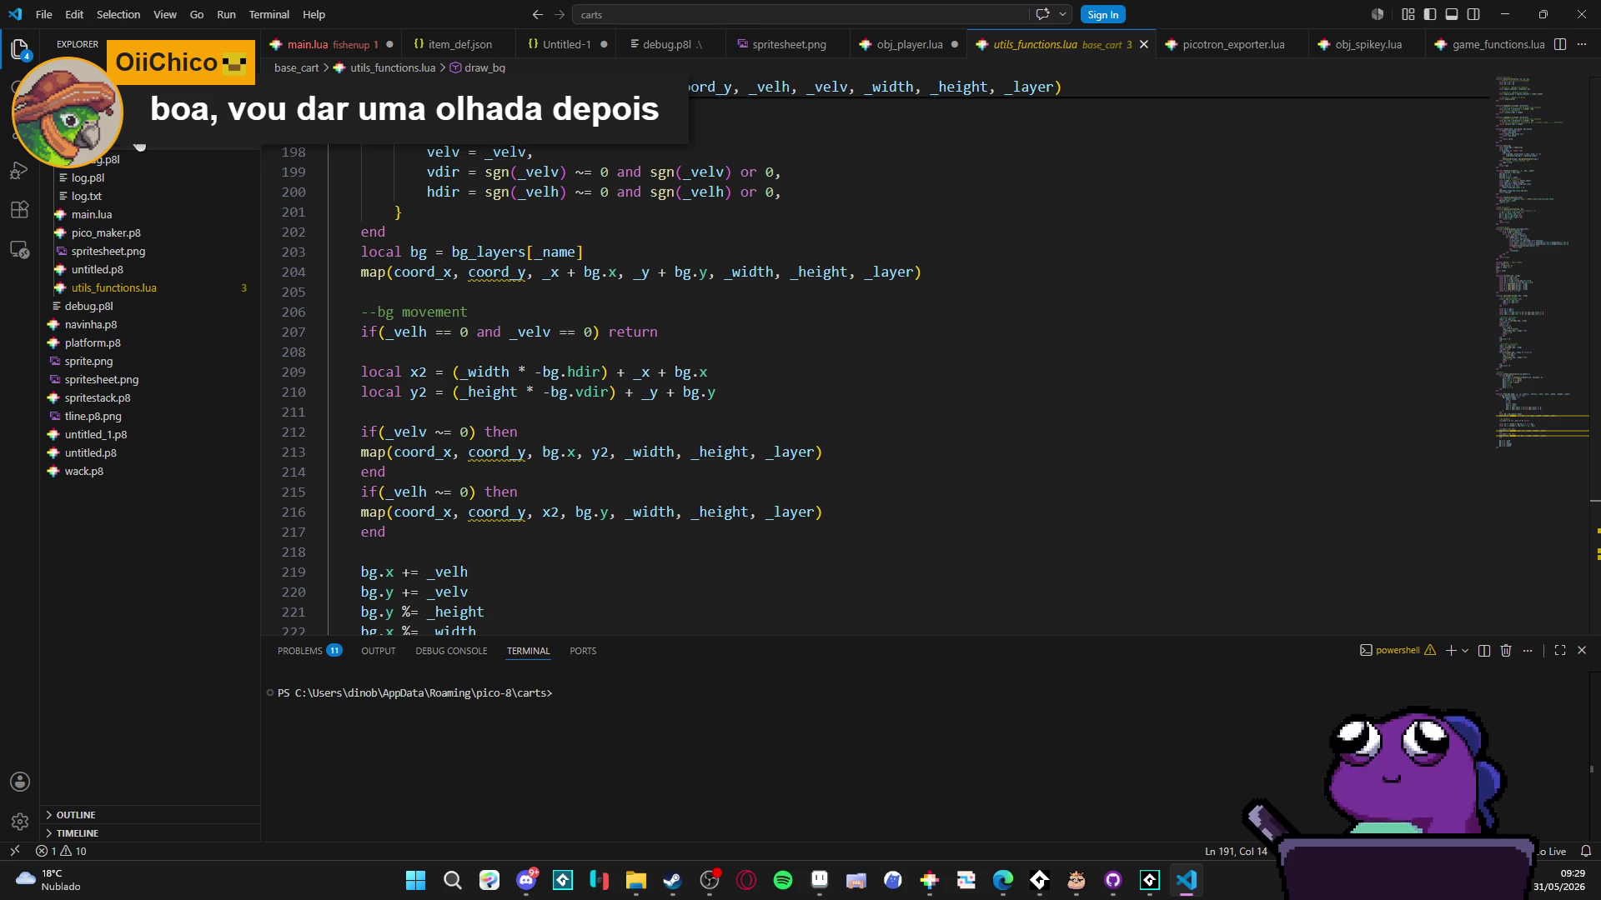
- Open pico_maker.p8 and pico_maker's utils_functions.lua and scroll through it
{"action": "left_click", "coordinate": [150, 241]}
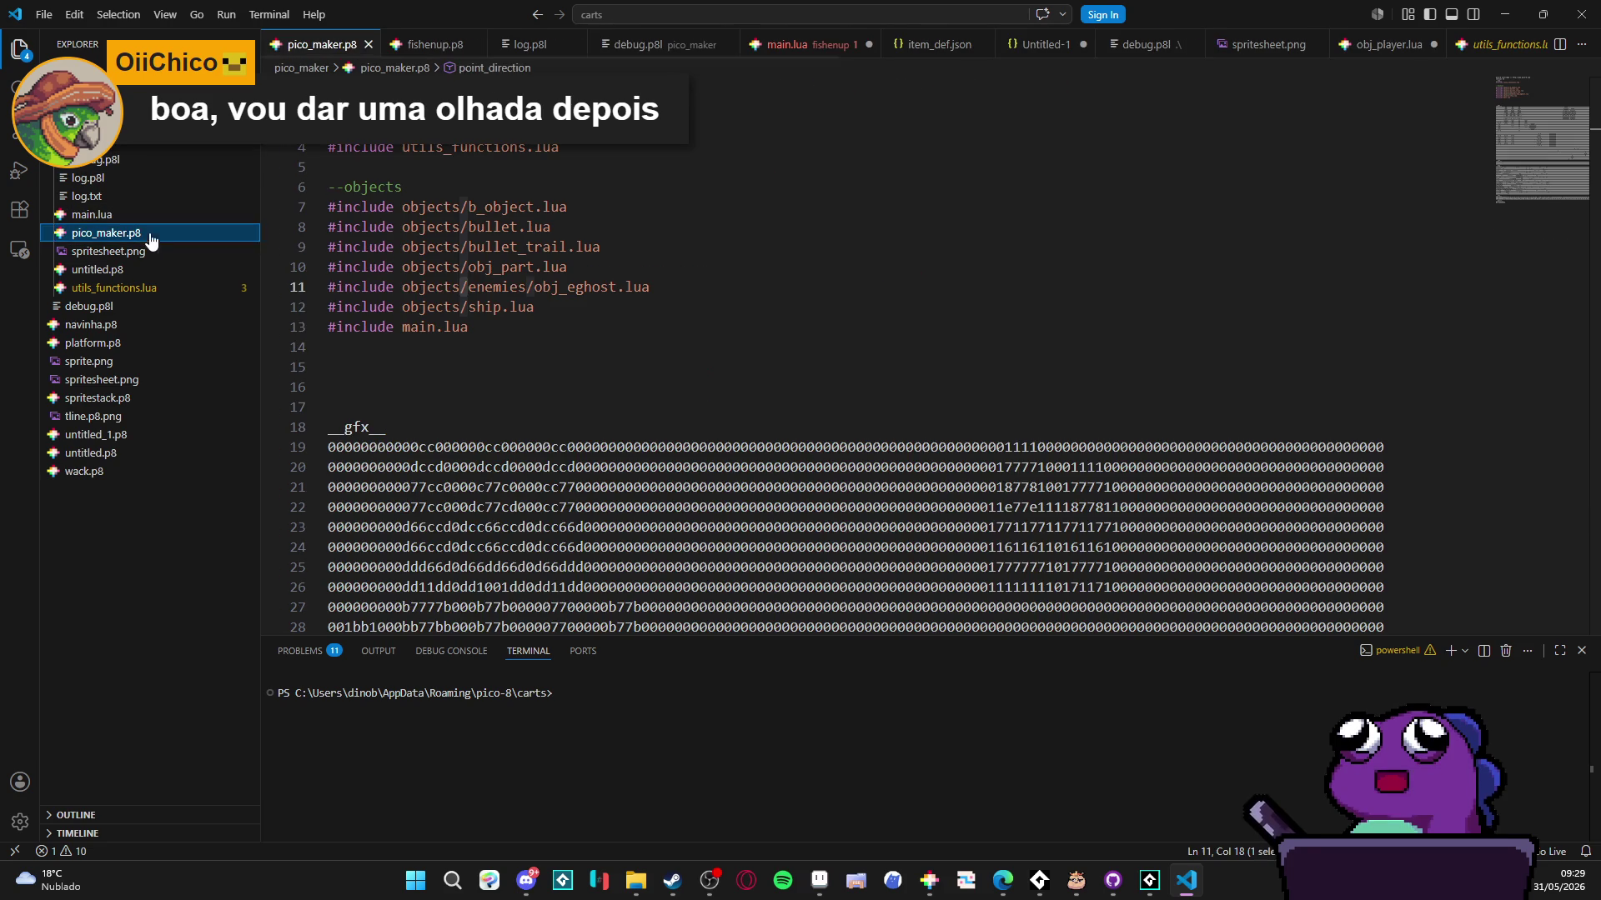
{"action": "left_click", "coordinate": [132, 288]}
{"action": "scroll", "coordinate": [696, 310], "scroll_direction": "up", "scroll_amount": 1}
{"action": "scroll", "coordinate": [673, 287], "scroll_direction": "down", "scroll_amount": 15}
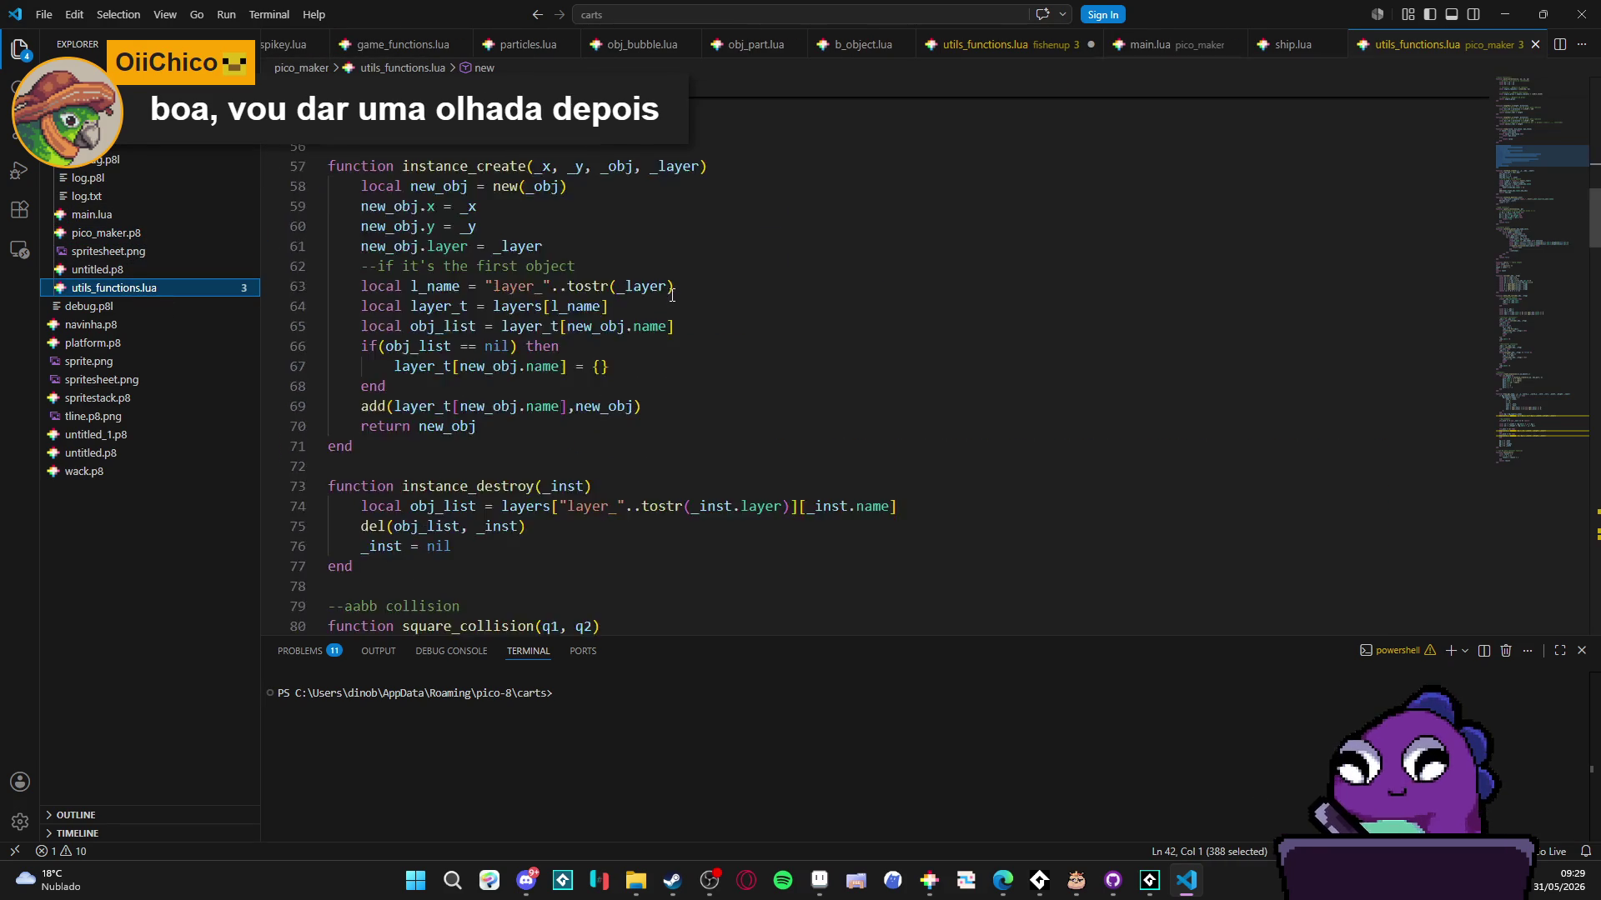
{"action": "scroll", "coordinate": [673, 281], "scroll_direction": "down", "scroll_amount": 13}
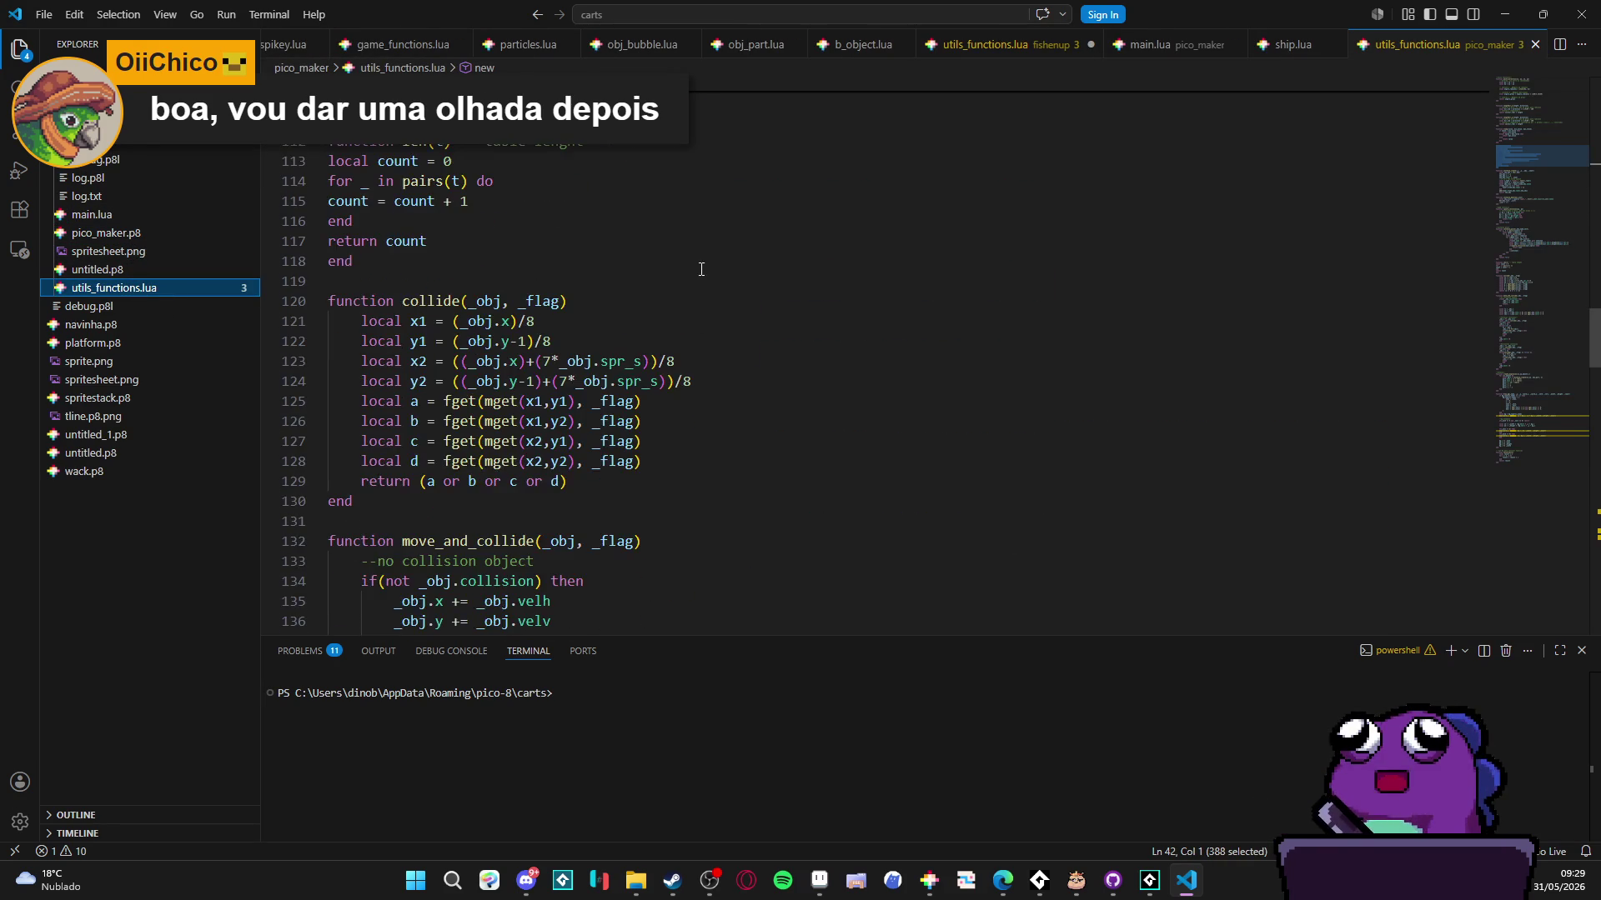
{"action": "mouse_move", "coordinate": [1584, 402]}
{"action": "left_mouse_down"}
{"action": "mouse_move", "coordinate": [1584, 583]}
{"action": "mouse_move", "coordinate": [1584, 107]}
{"action": "mouse_move", "coordinate": [1583, 625]}
{"action": "left_mouse_up"}
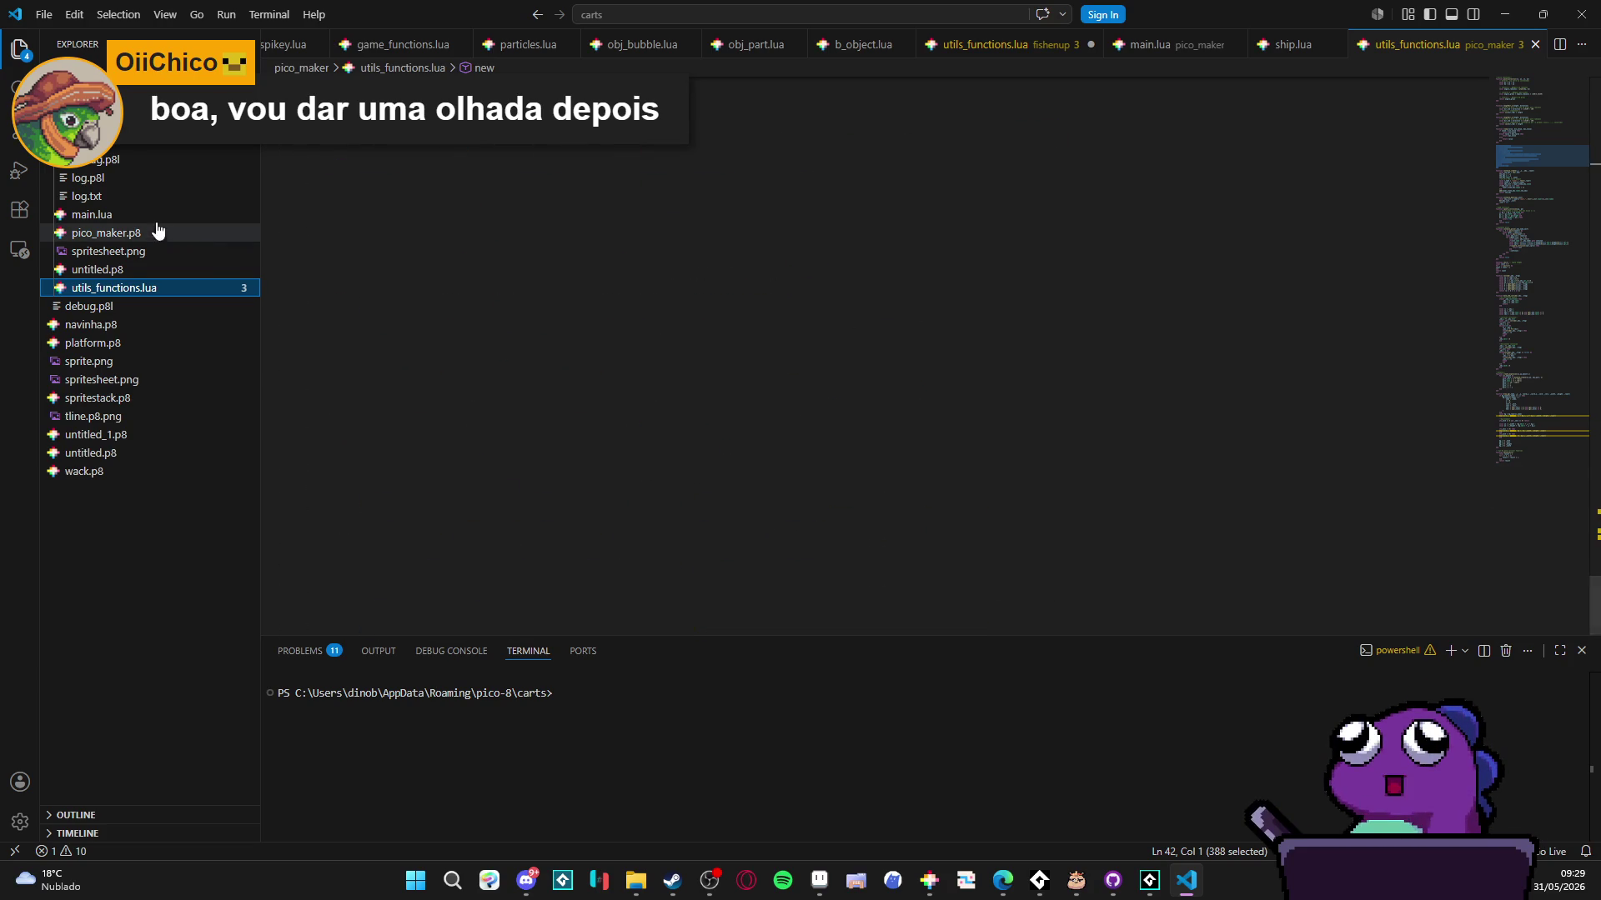
- Read through pico_maker's main.lua, then minimize VS Code to reveal the running game
{"action": "left_click", "coordinate": [125, 215]}
{"action": "scroll", "coordinate": [667, 346], "scroll_direction": "down", "scroll_amount": 3}
{"action": "scroll", "coordinate": [667, 346], "scroll_direction": "up", "scroll_amount": 3}
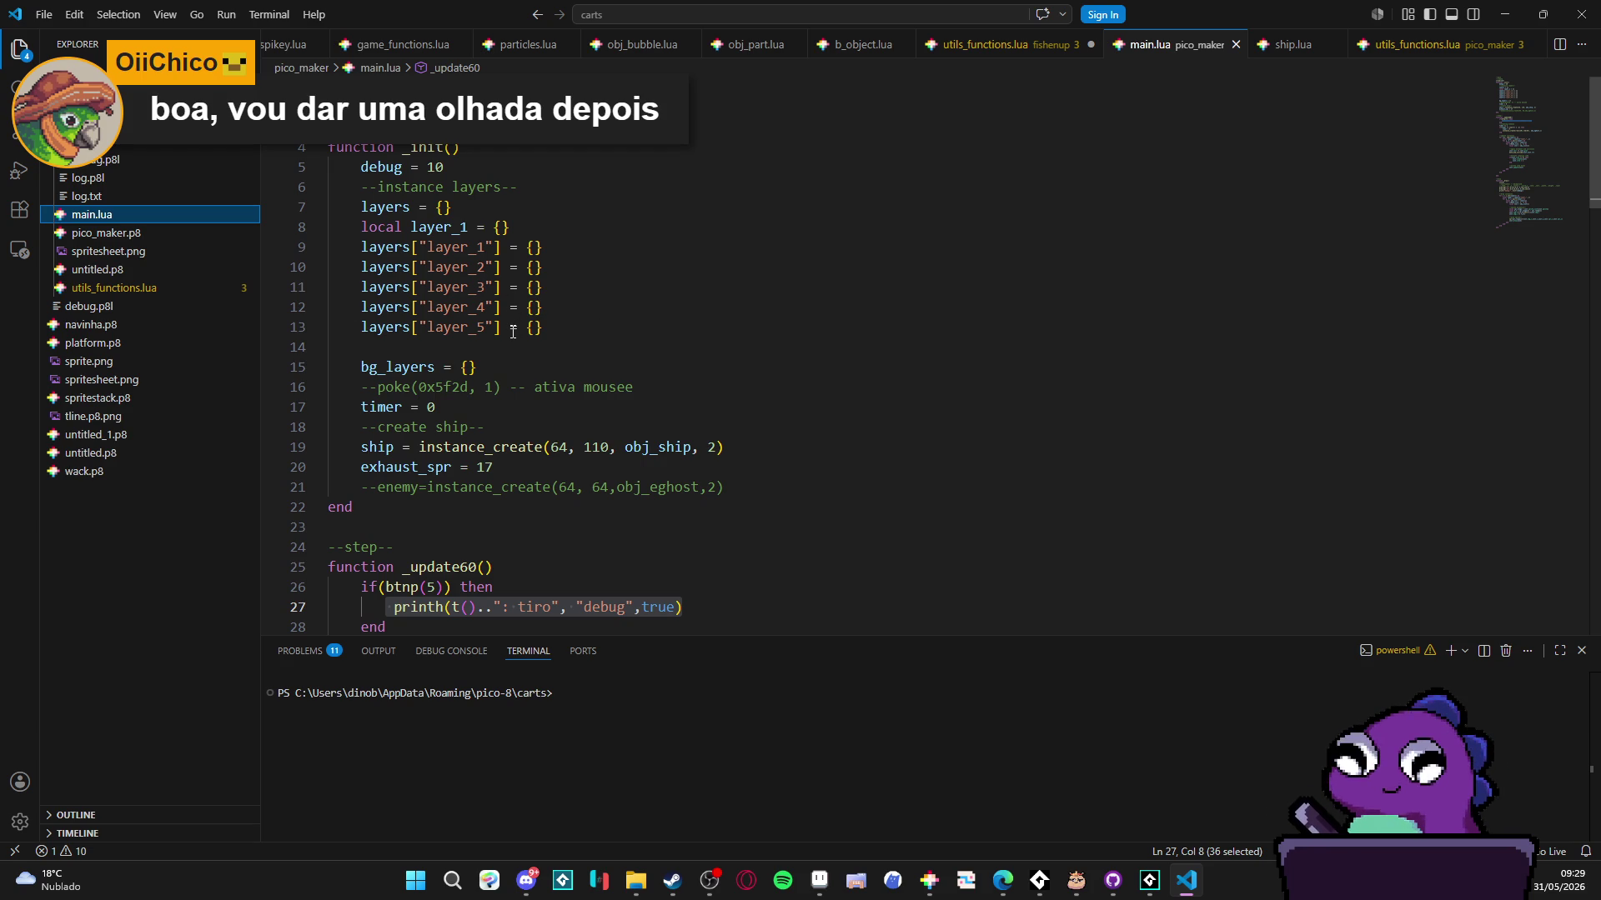
{"action": "scroll", "coordinate": [508, 332], "scroll_direction": "down", "scroll_amount": 5}
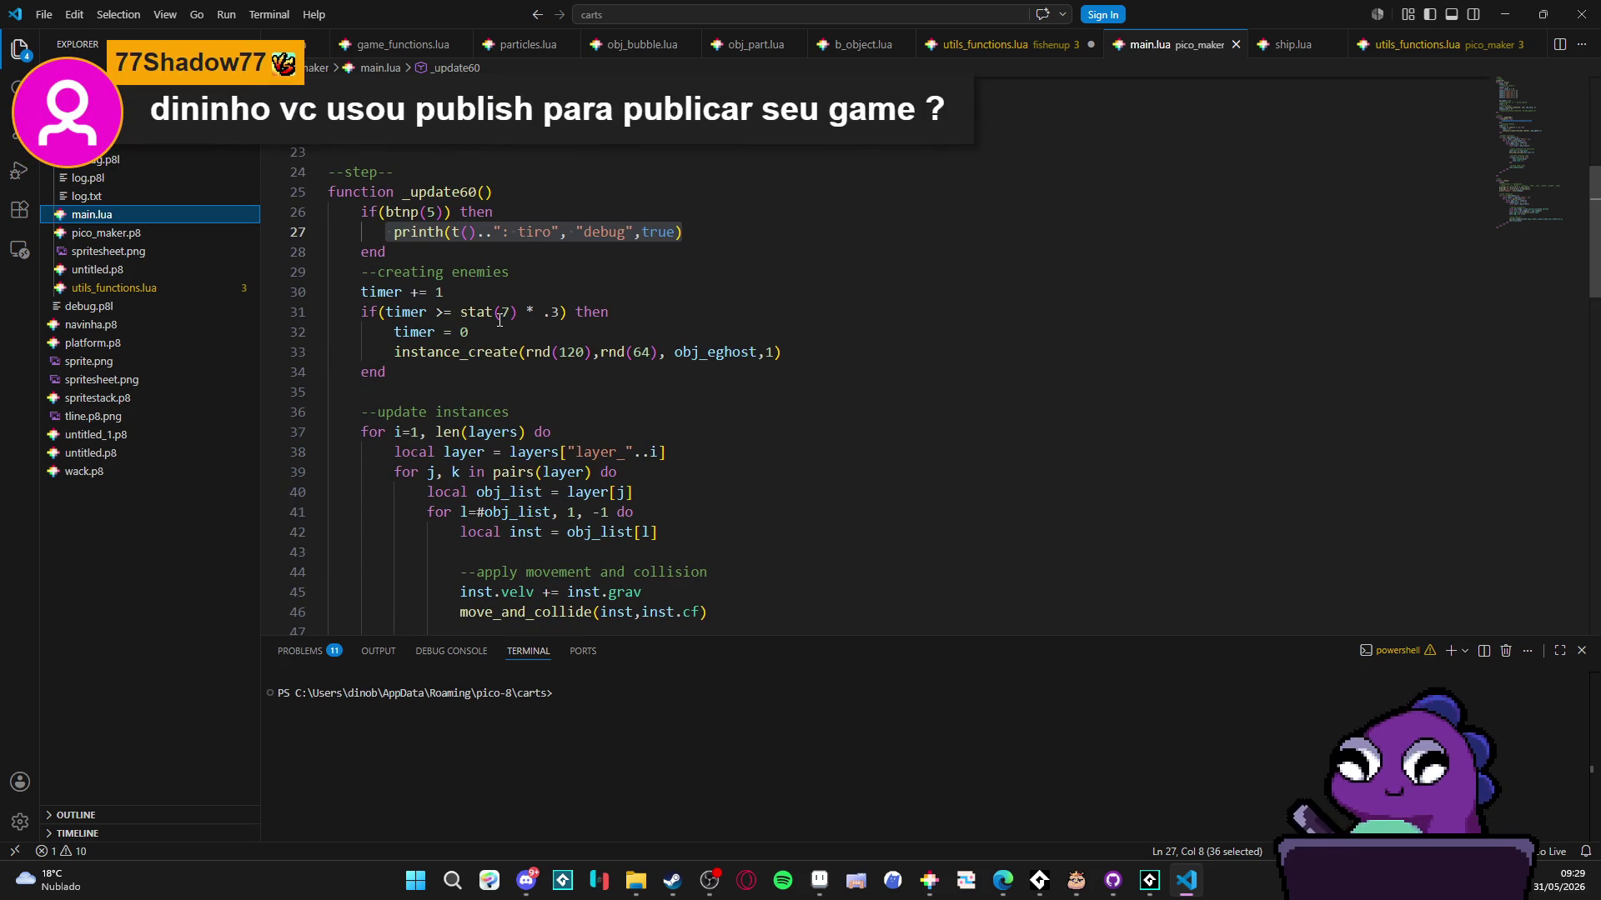
{"action": "scroll", "coordinate": [500, 320], "scroll_direction": "down", "scroll_amount": 3}
{"action": "scroll", "coordinate": [499, 322], "scroll_direction": "down", "scroll_amount": 6}
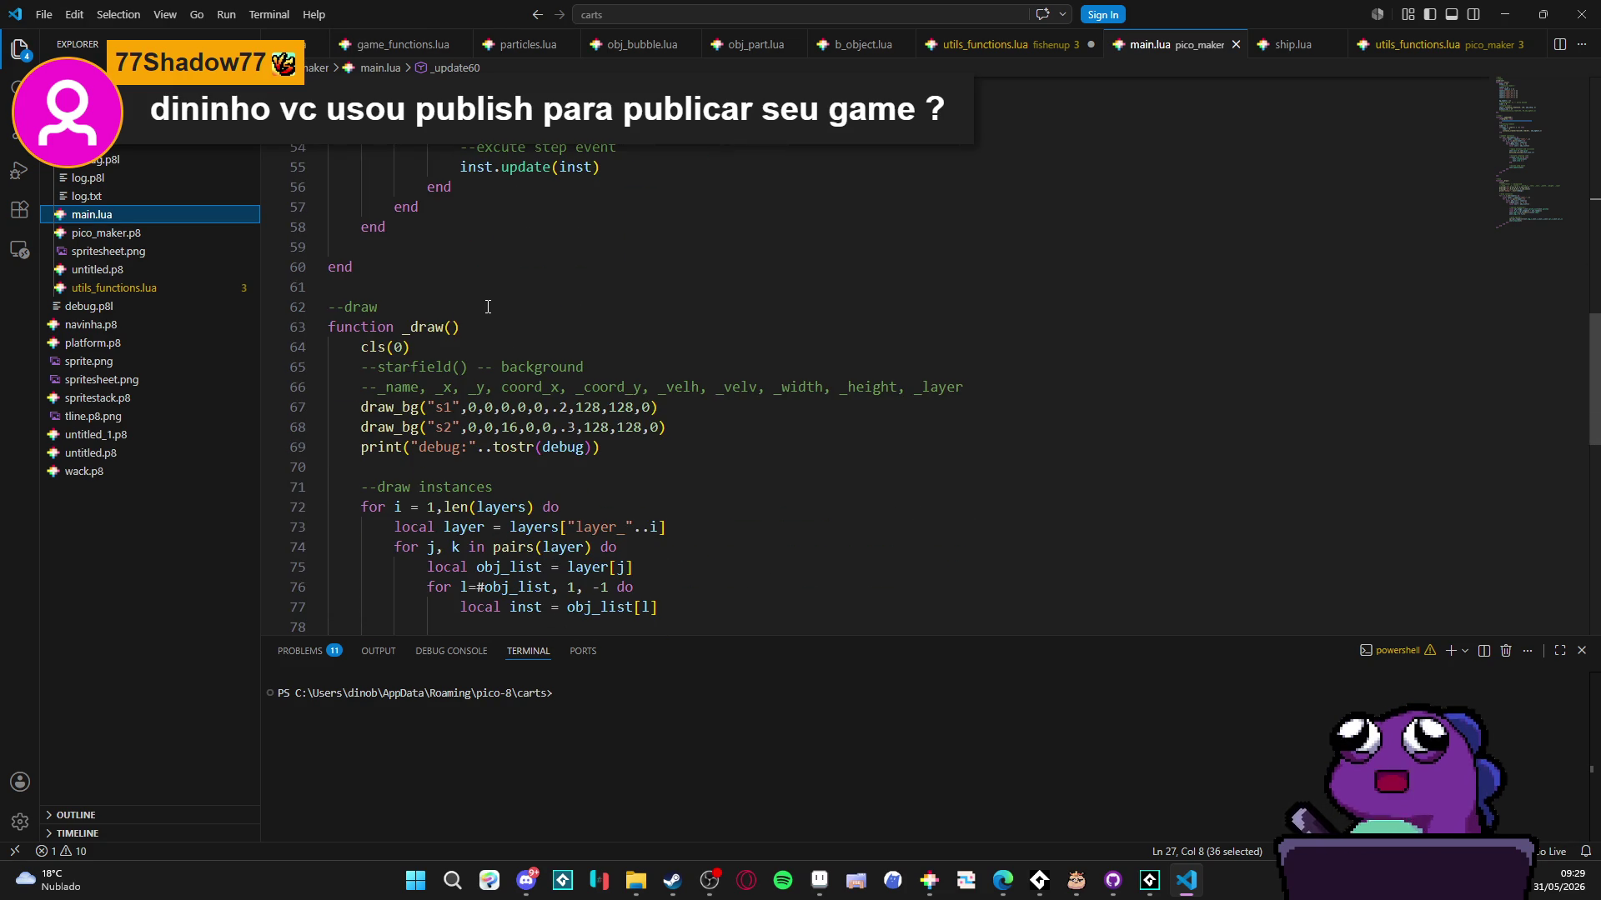
{"action": "scroll", "coordinate": [487, 307], "scroll_direction": "down", "scroll_amount": 7}
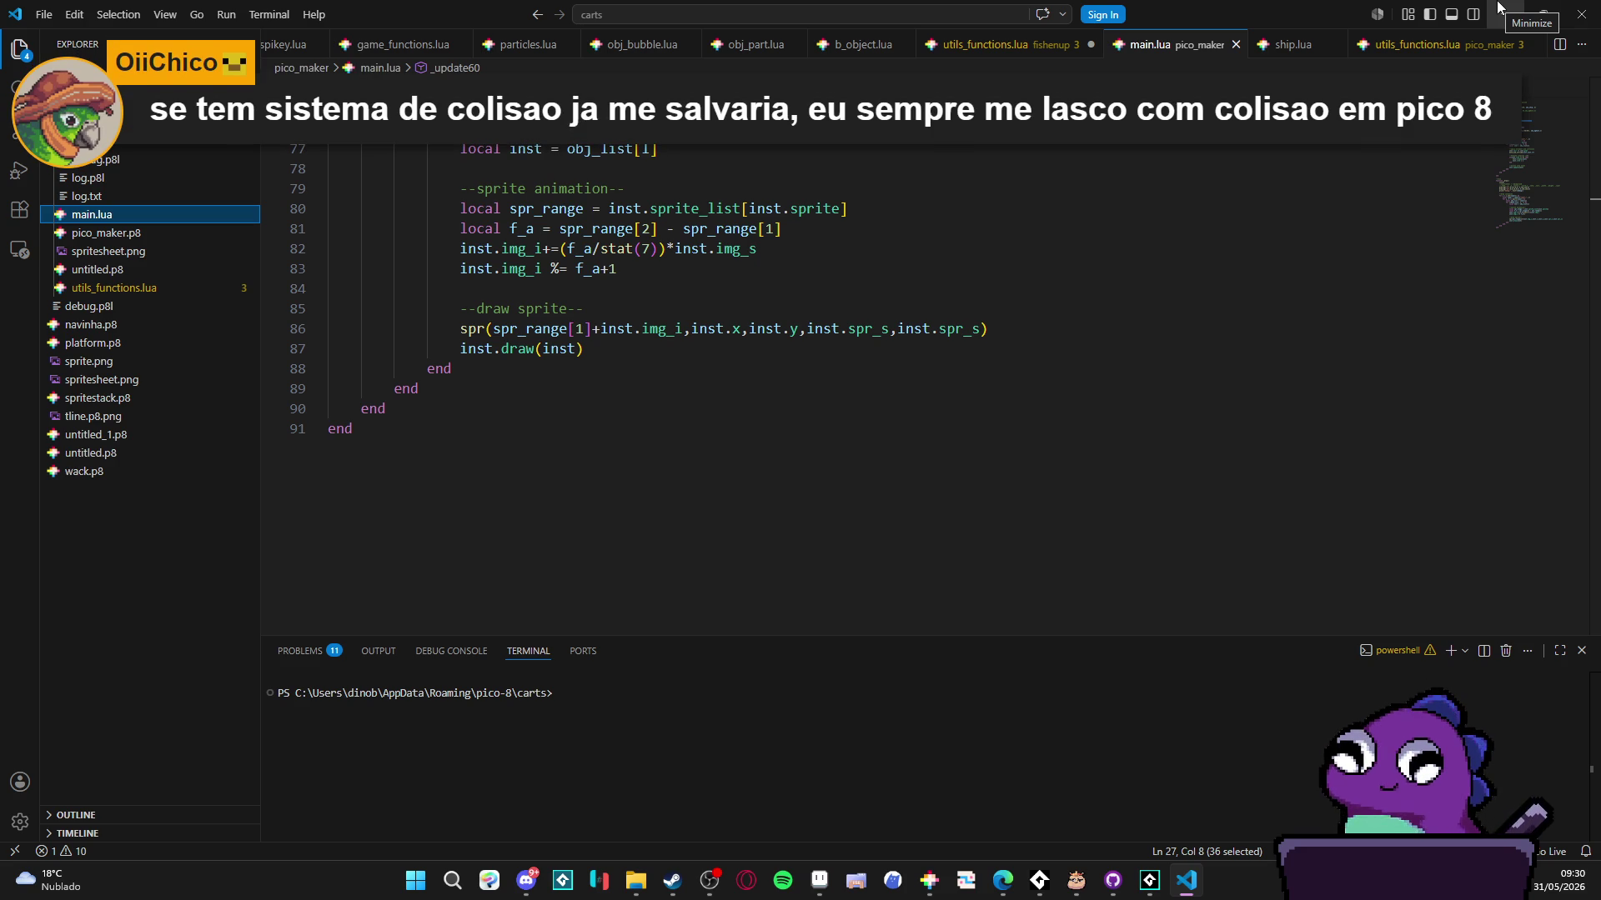
{"action": "scroll", "coordinate": [945, 388], "scroll_direction": "up", "scroll_amount": 12}
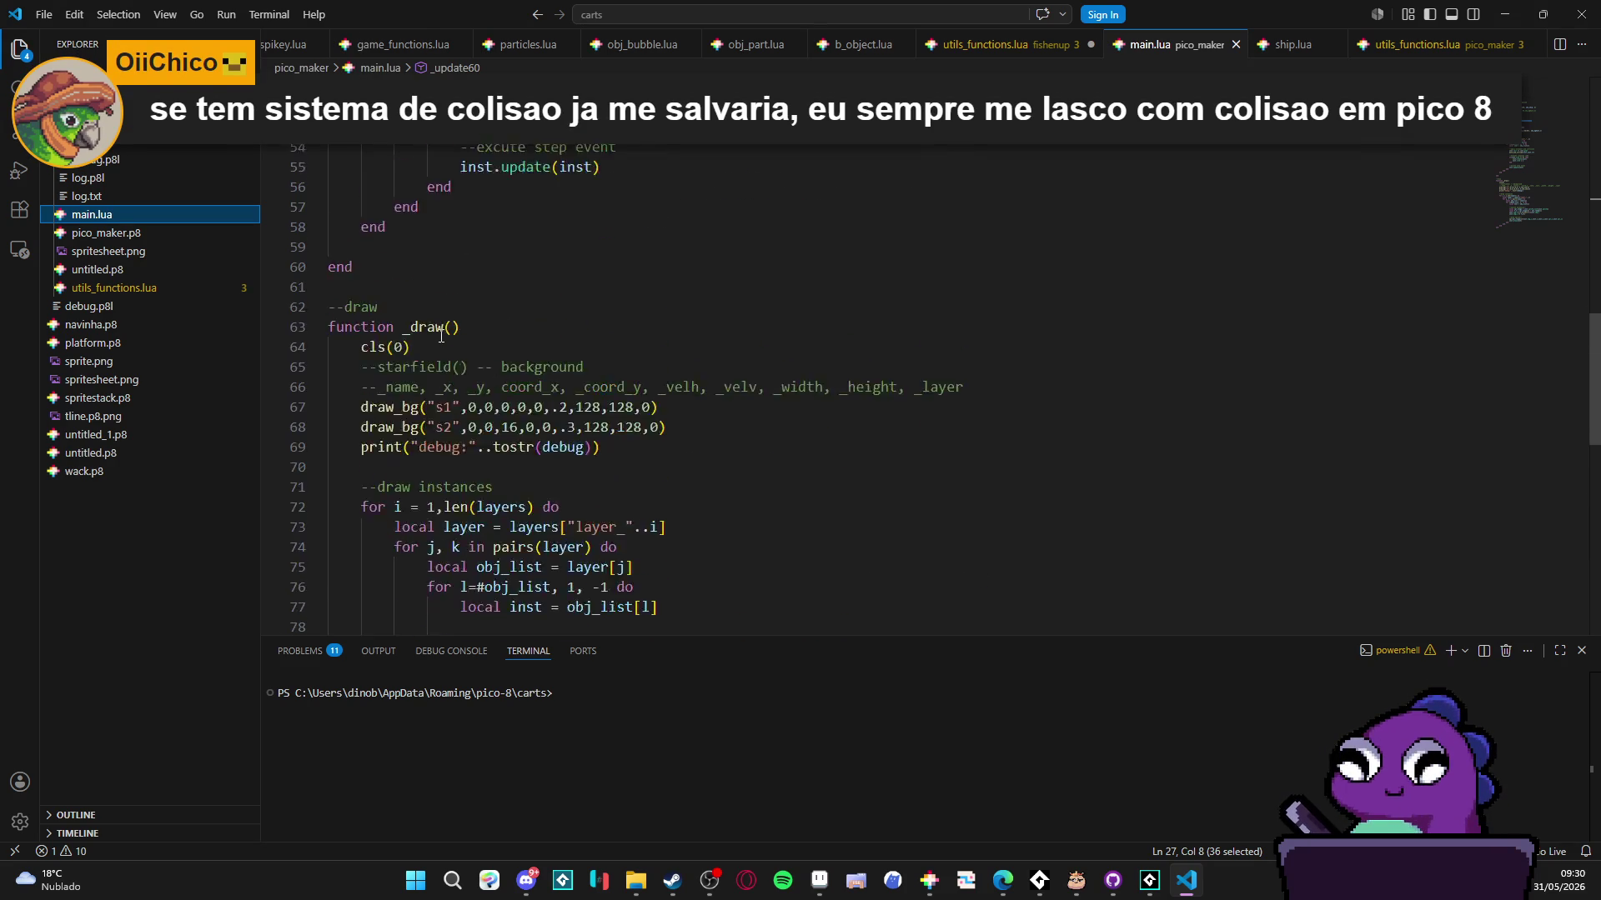
{"action": "scroll", "coordinate": [1314, 57], "scroll_direction": "down", "scroll_amount": 2}
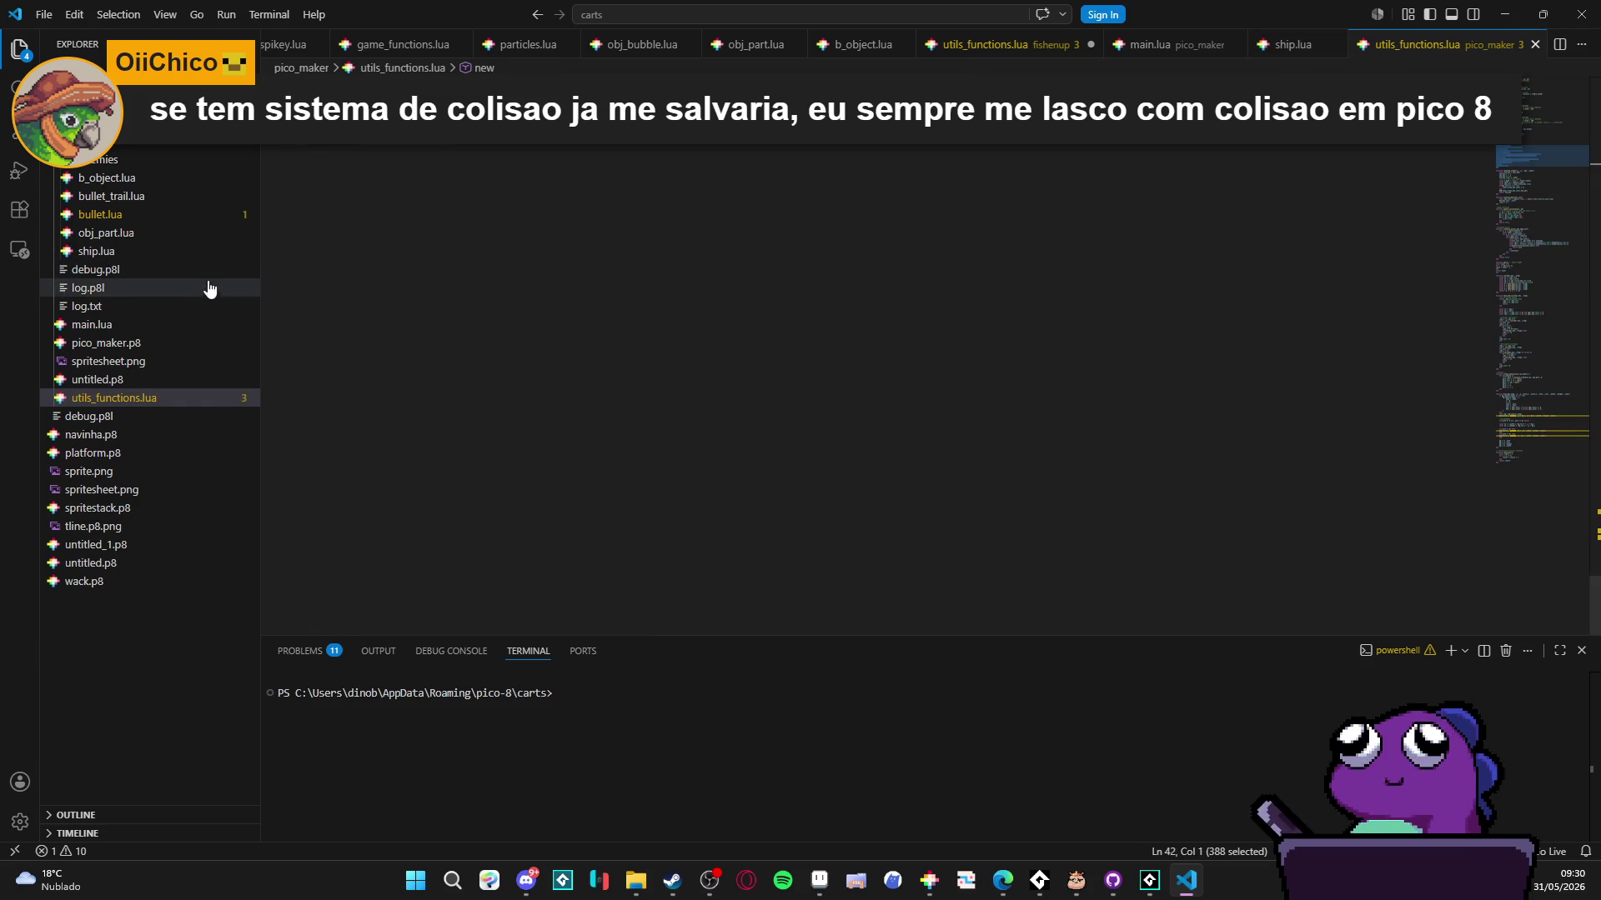
{"action": "left_click", "coordinate": [1506, 8]}
{"action": "mouse_move", "coordinate": [1530, 7]}
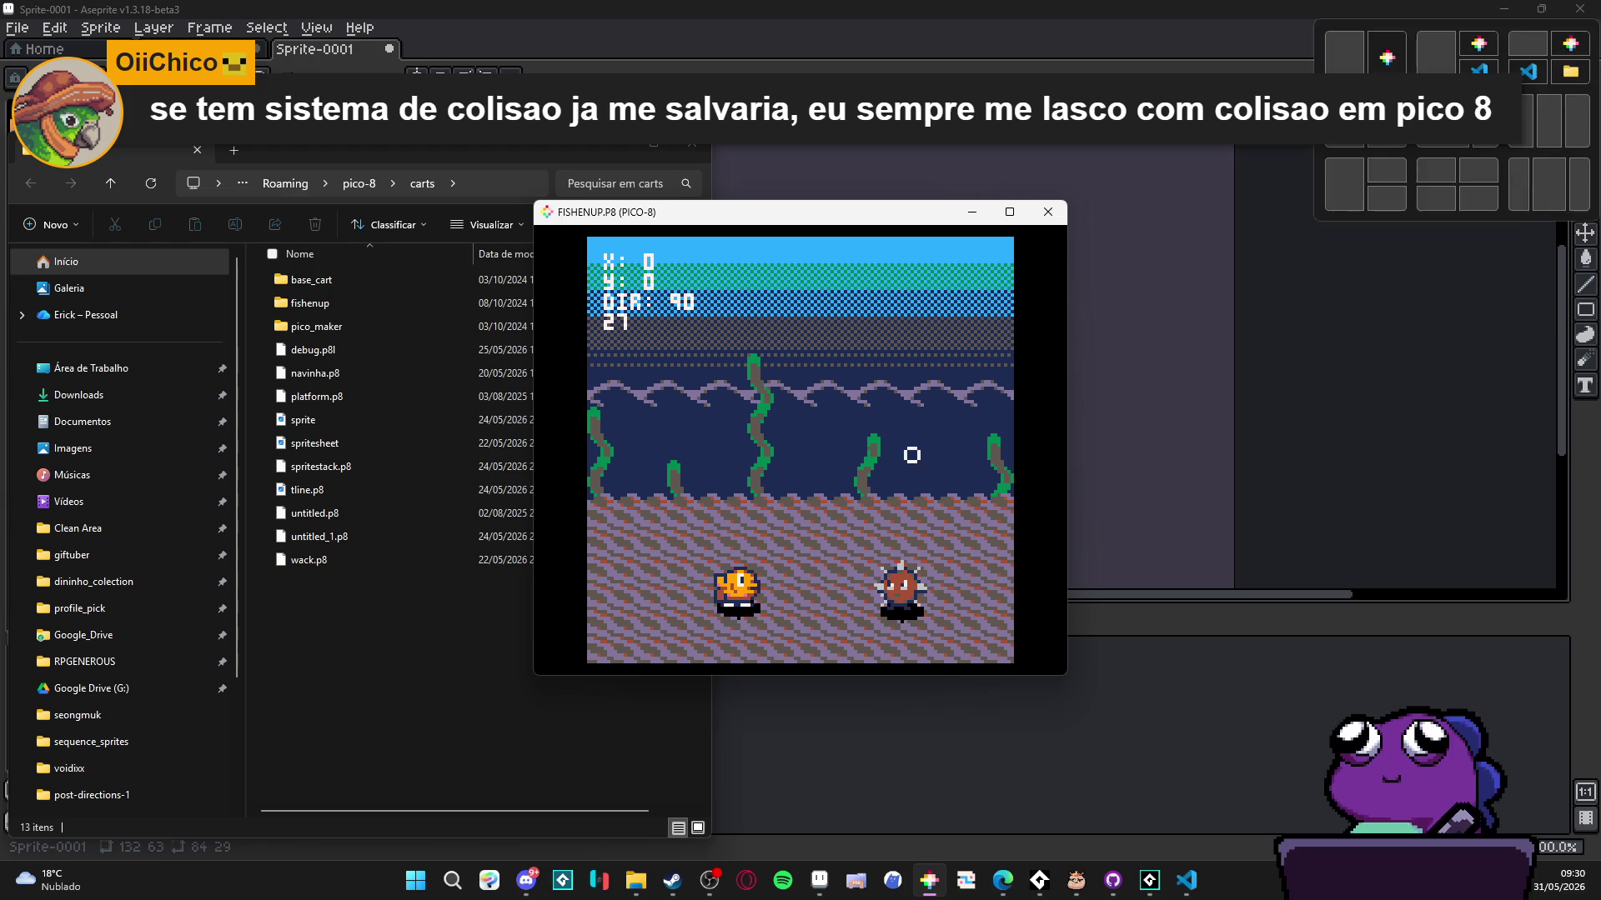
- Swim the fish in several directions and fire a bubble with X
{"action": "key", "text": "Up"}
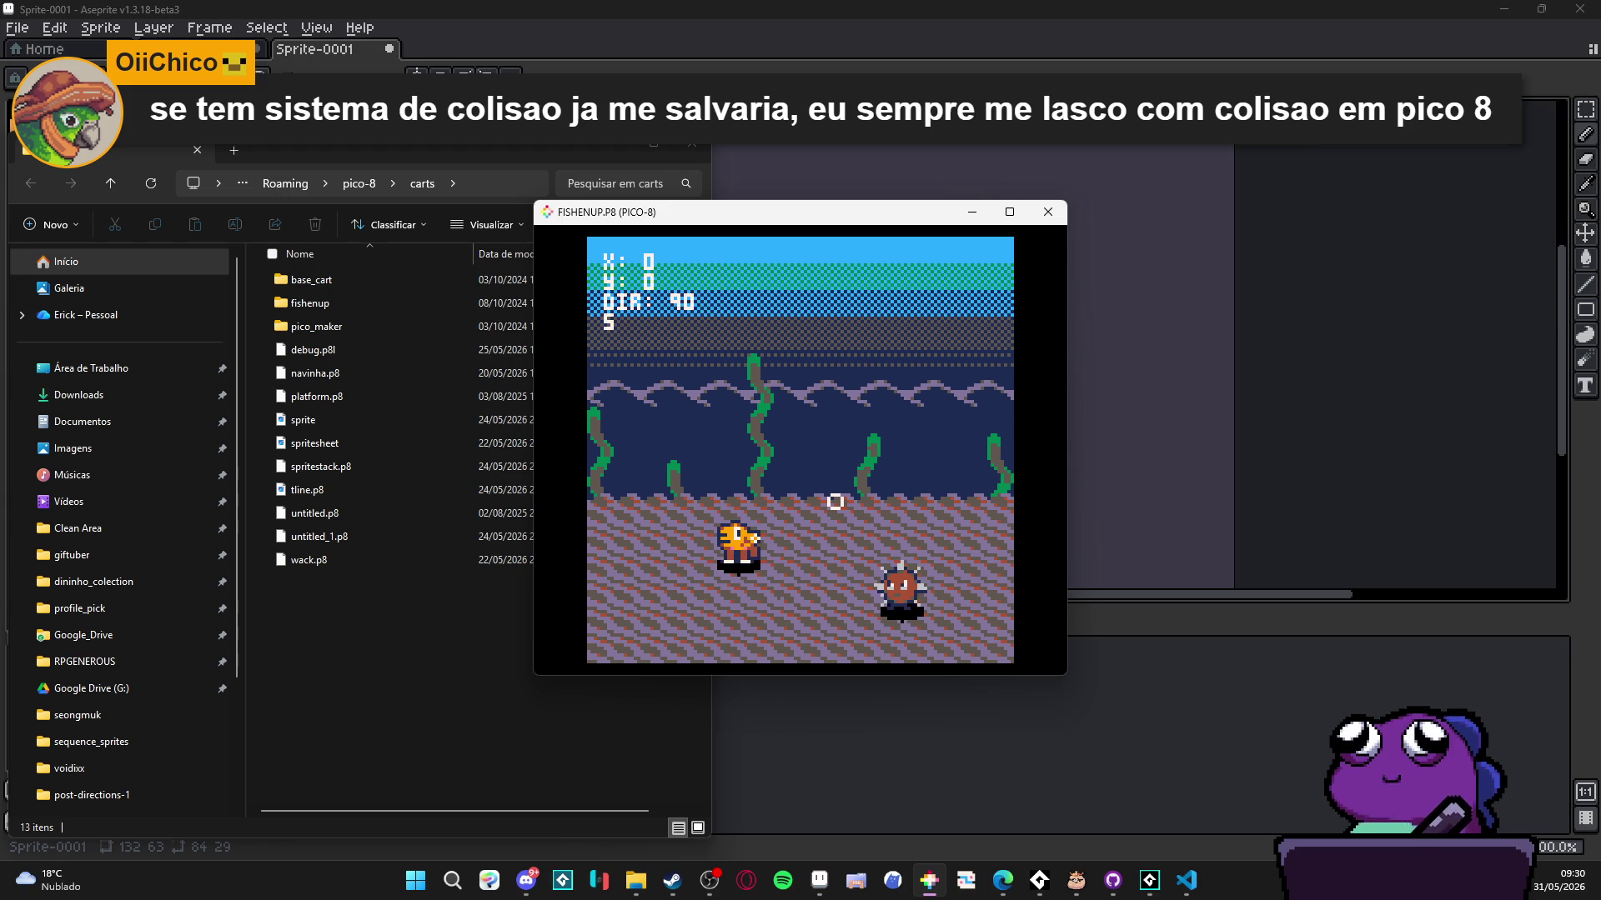
{"action": "key", "text": "Left"}
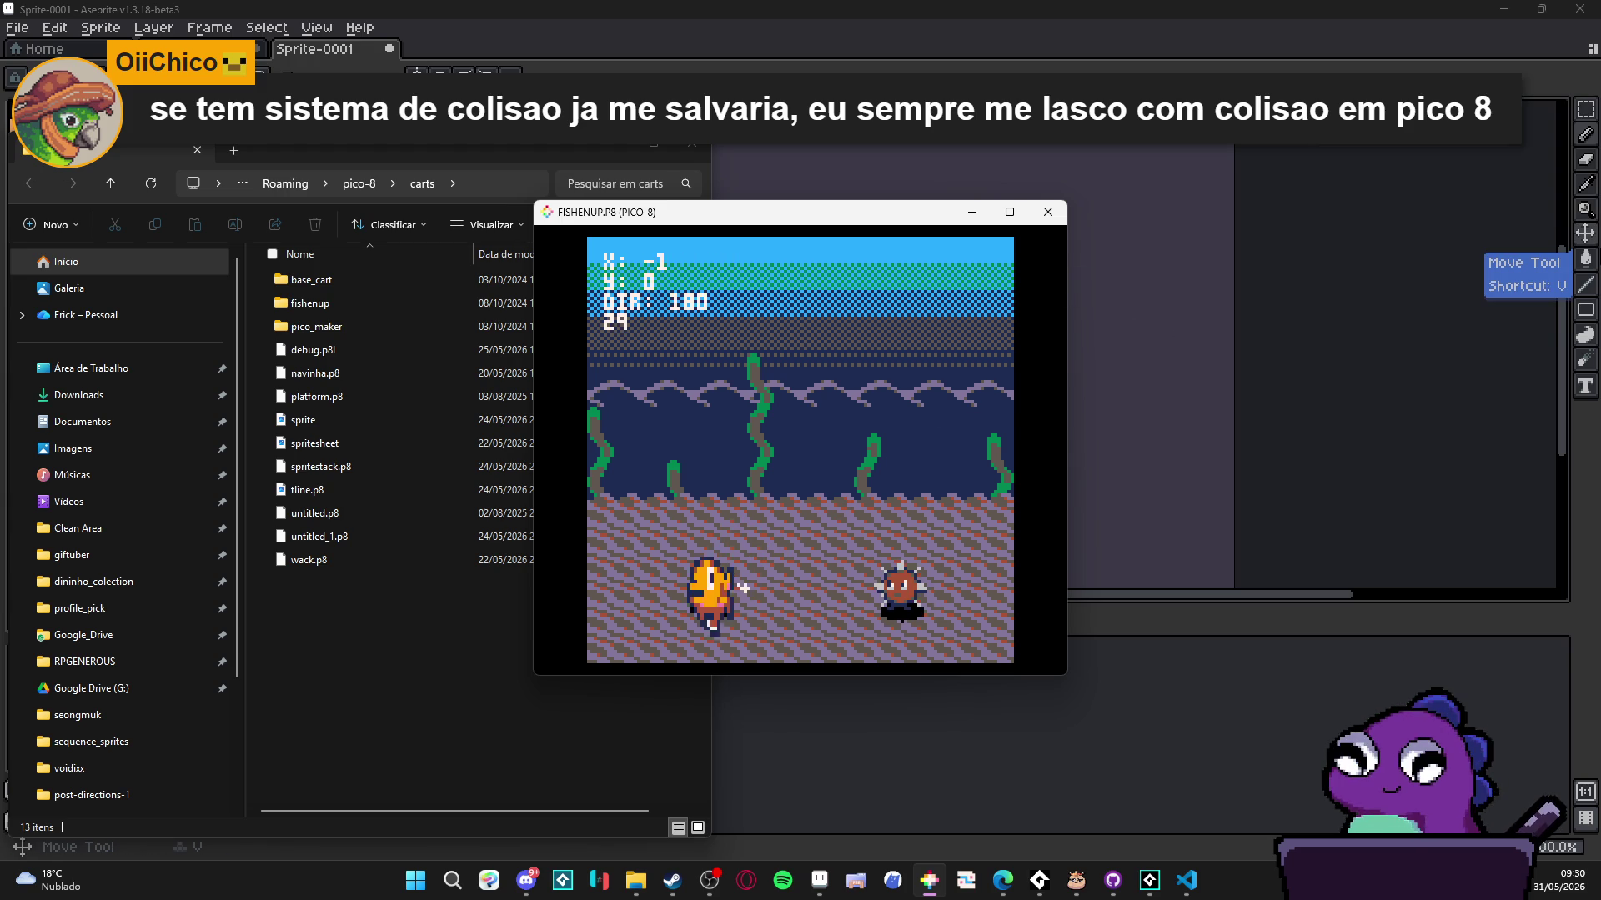
{"action": "key", "text": "Down"}
{"action": "key", "text": "Right"}
{"action": "key", "text": "Up"}
{"action": "key", "text": "Left"}
{"action": "key", "text": "Down"}
{"action": "key", "text": "Right"}
{"action": "key", "text": "x"}
- Steer the fish up and to the right and shoot down the spiky enemy
{"action": "key", "text": "Left"}
{"action": "key", "text": "Down"}
{"action": "key", "text": "Right"}
{"action": "key", "text": "Up"}
{"action": "key", "text": "Left"}
{"action": "key", "text": "Up"}
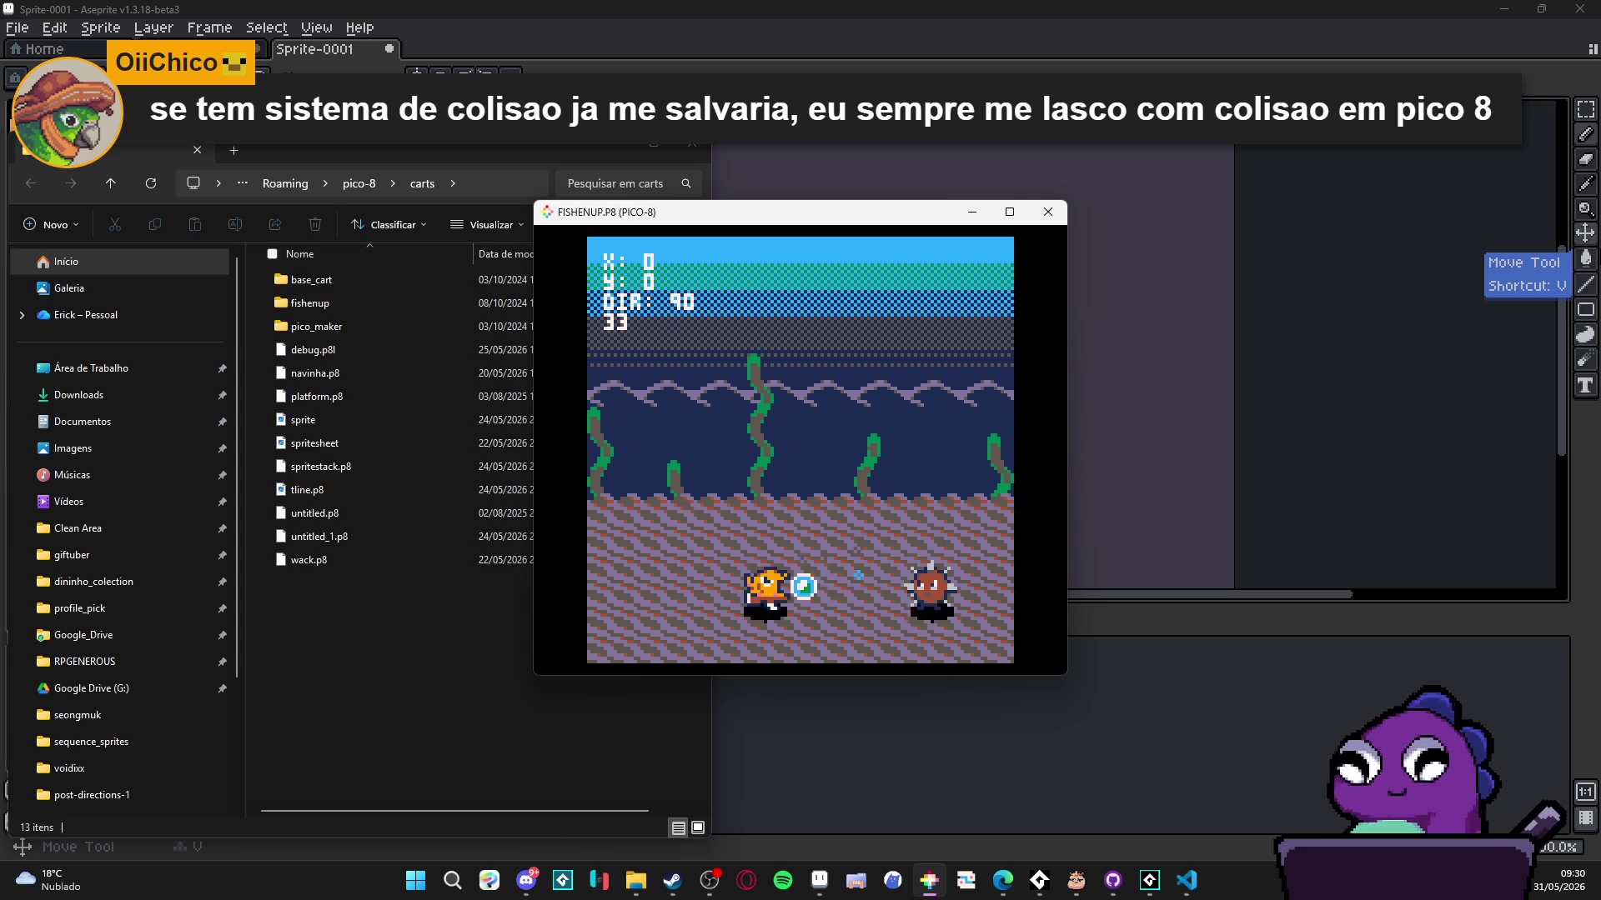
{"action": "key", "text": "Left"}
{"action": "key", "text": "Up"}
{"action": "key", "text": "Left"}
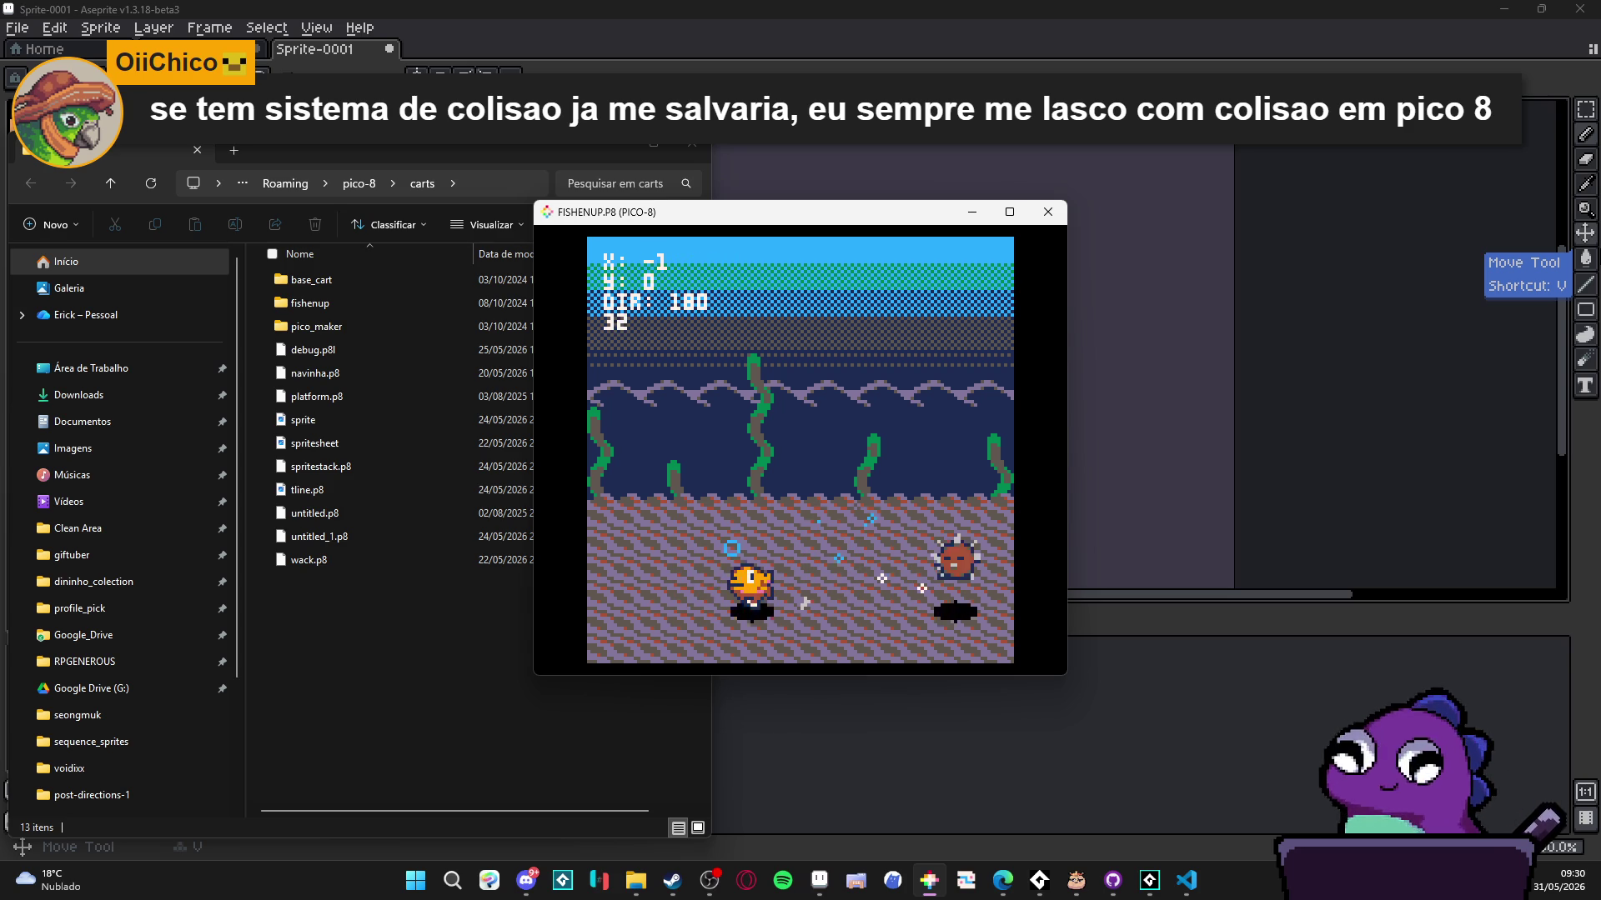
{"action": "key", "text": "Up"}
{"action": "key", "text": "Right"}
{"action": "key", "text": "Up"}
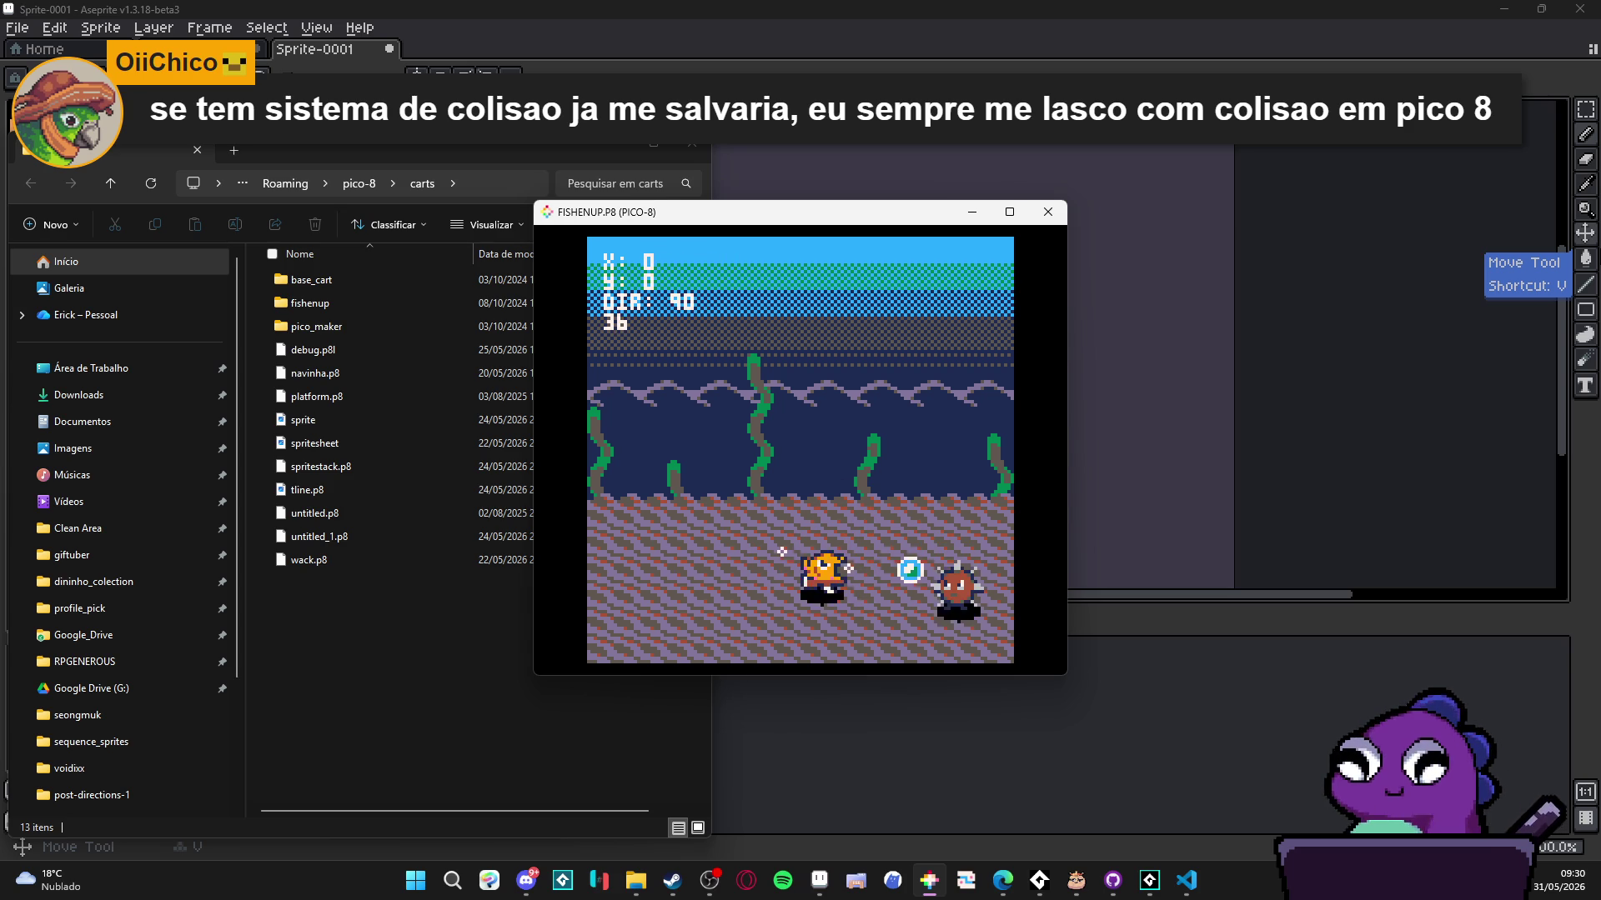
{"action": "key", "text": "Left"}
{"action": "key", "text": "Up"}
{"action": "key", "text": "Right"}
{"action": "key", "text": "Up"}
{"action": "key", "text": "Left"}
- Swim the fish around until it rests on the seabed facing upward
{"action": "key", "text": "Up"}
{"action": "key", "text": "Left"}
{"action": "key", "text": "Right"}
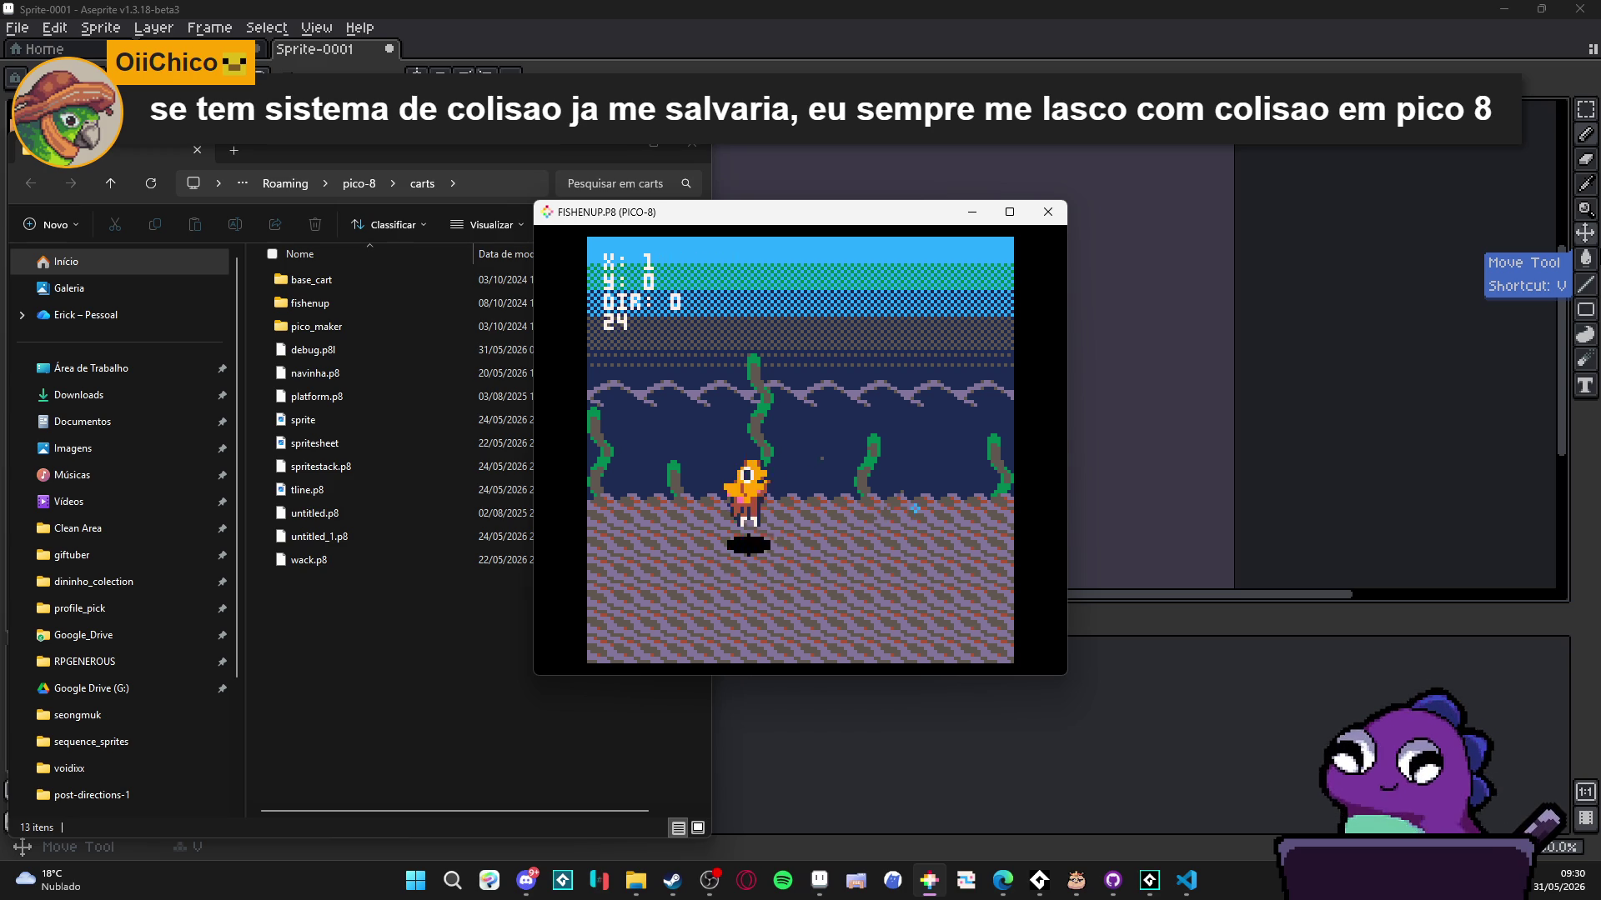
{"action": "key", "text": "Left"}
{"action": "key", "text": "Down"}
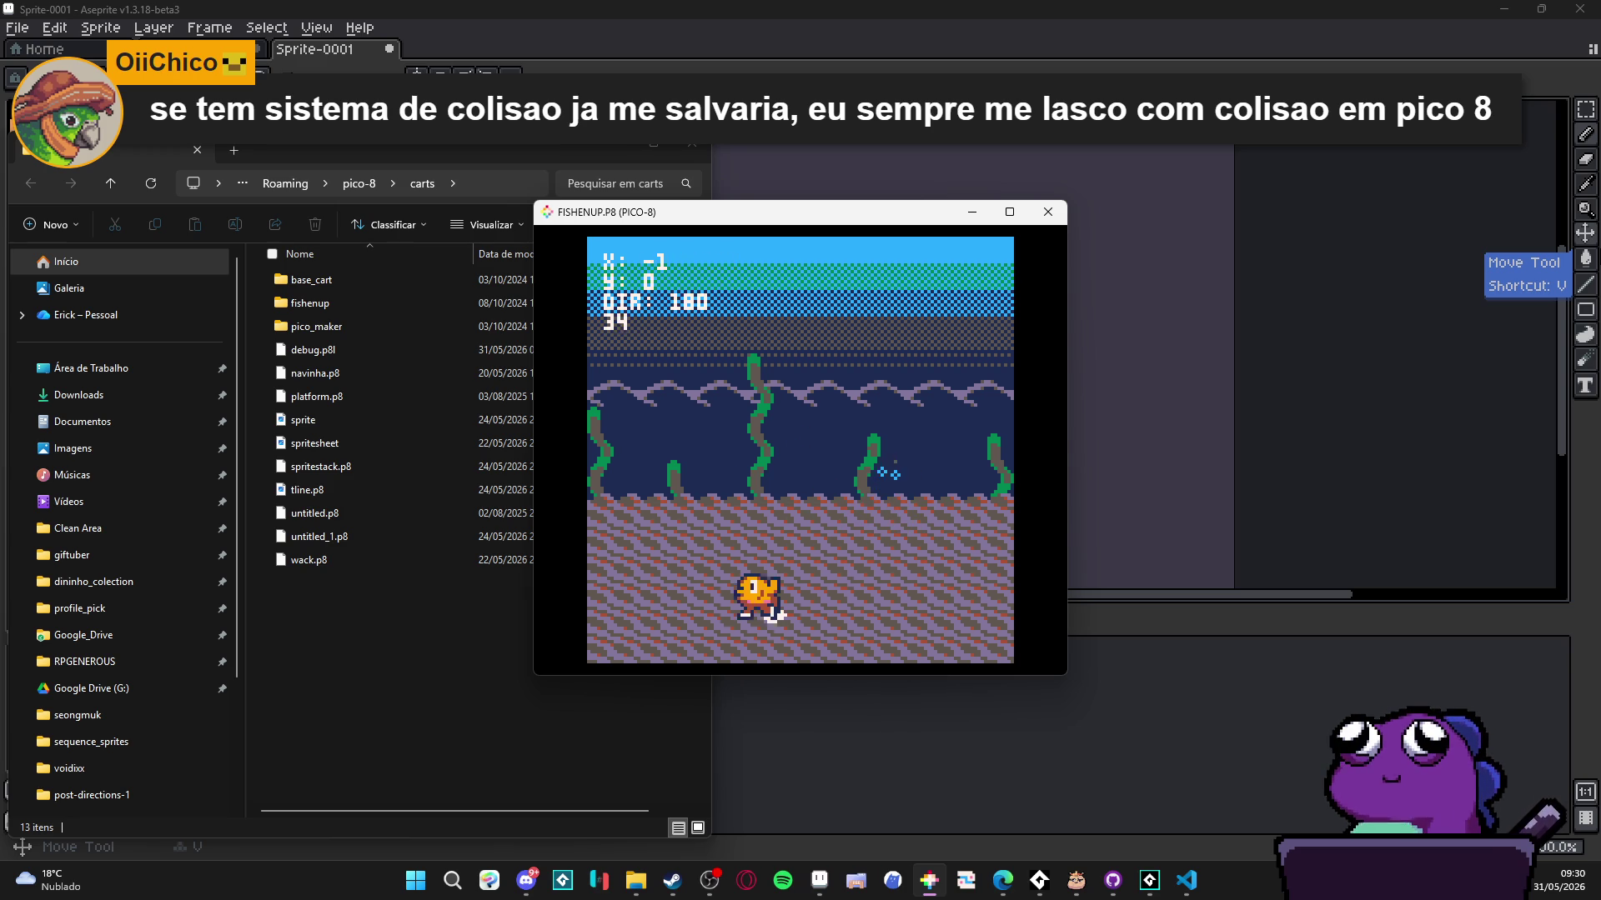
{"action": "key", "text": "Right"}
{"action": "key", "text": "Down"}
{"action": "key", "text": "Up"}
{"action": "key", "text": "Down"}
{"action": "key", "text": "Right"}
{"action": "key", "text": "Left"}
{"action": "key", "text": "Down"}
{"action": "key", "text": "Up"}
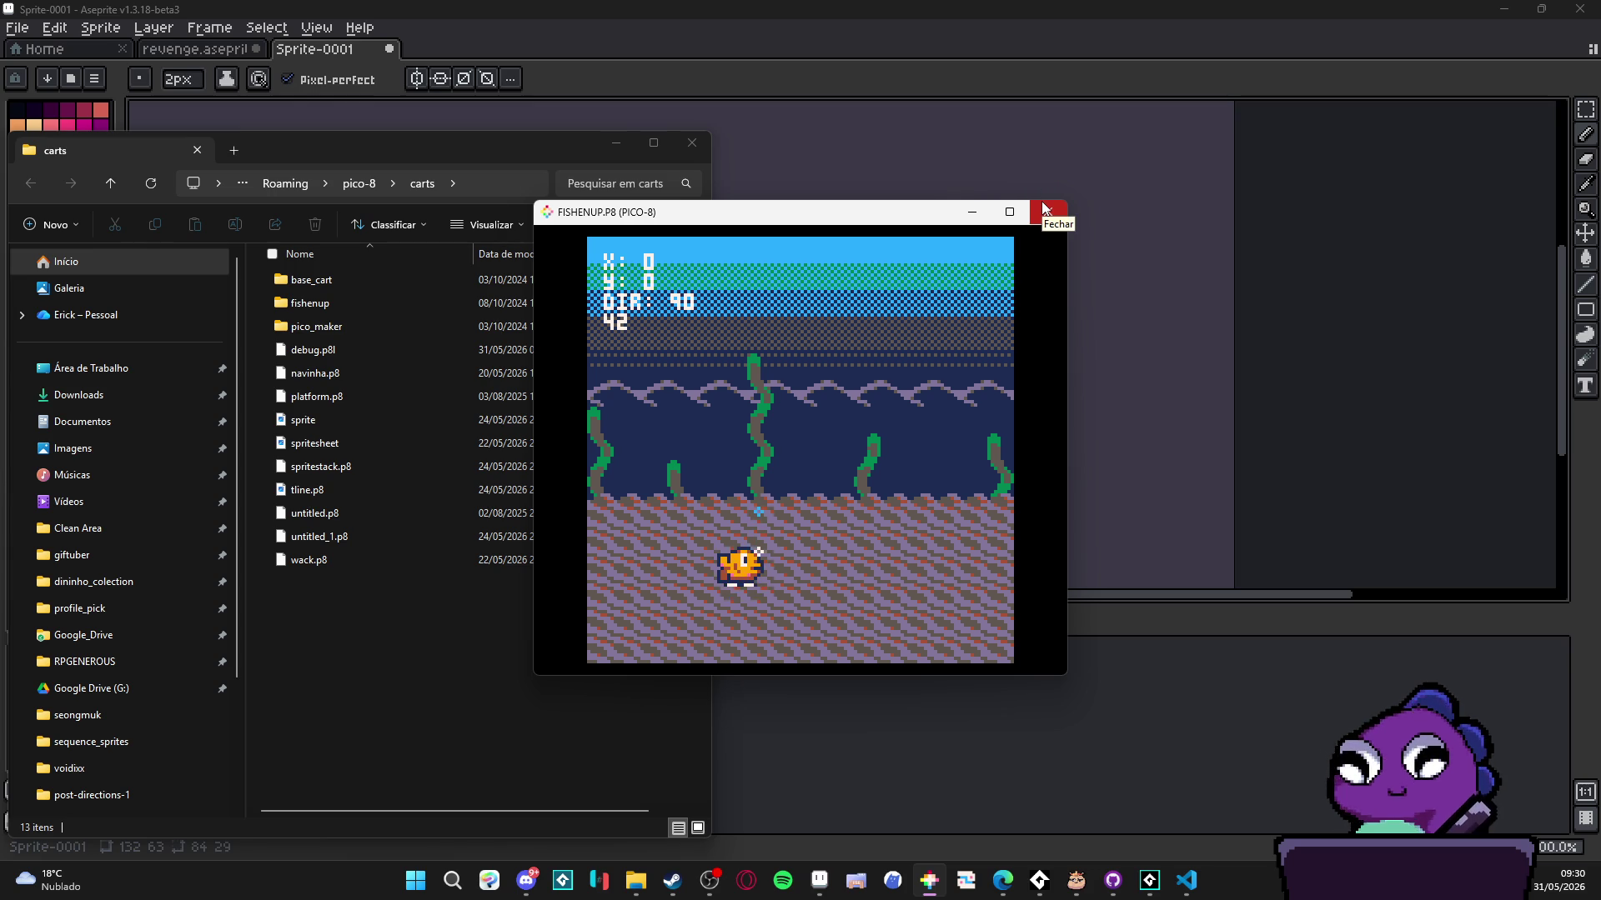
- Close the game, zoom into the Aseprite sprite, and eyedrop light teal #62b8b7 from the fish body
{"action": "left_click", "coordinate": [1044, 208]}
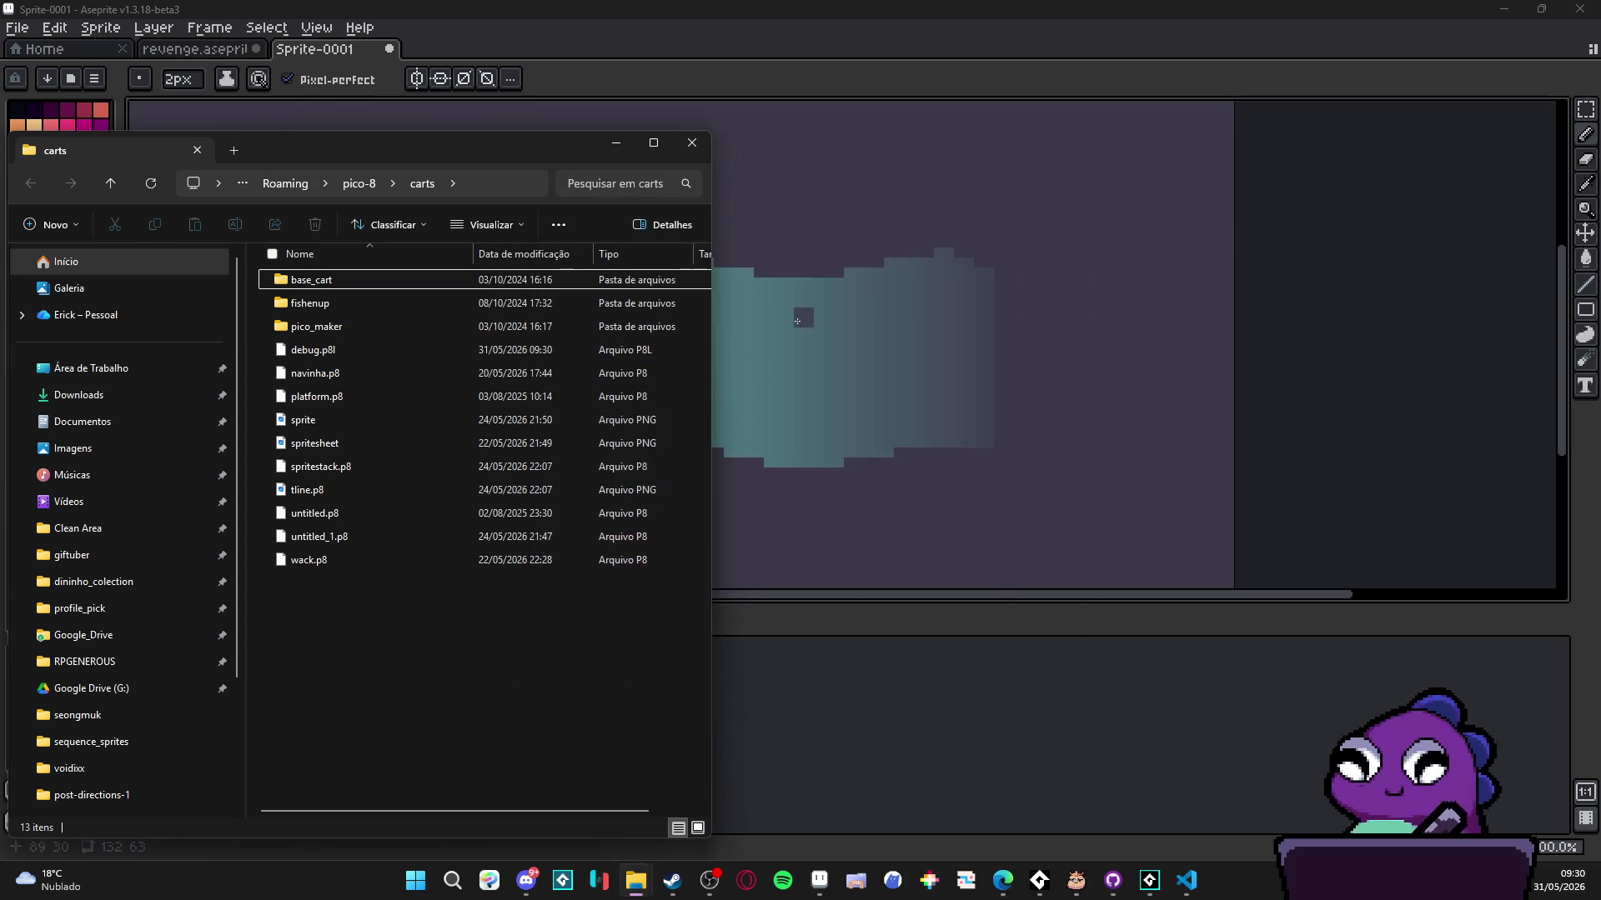
{"action": "left_click", "coordinate": [802, 752]}
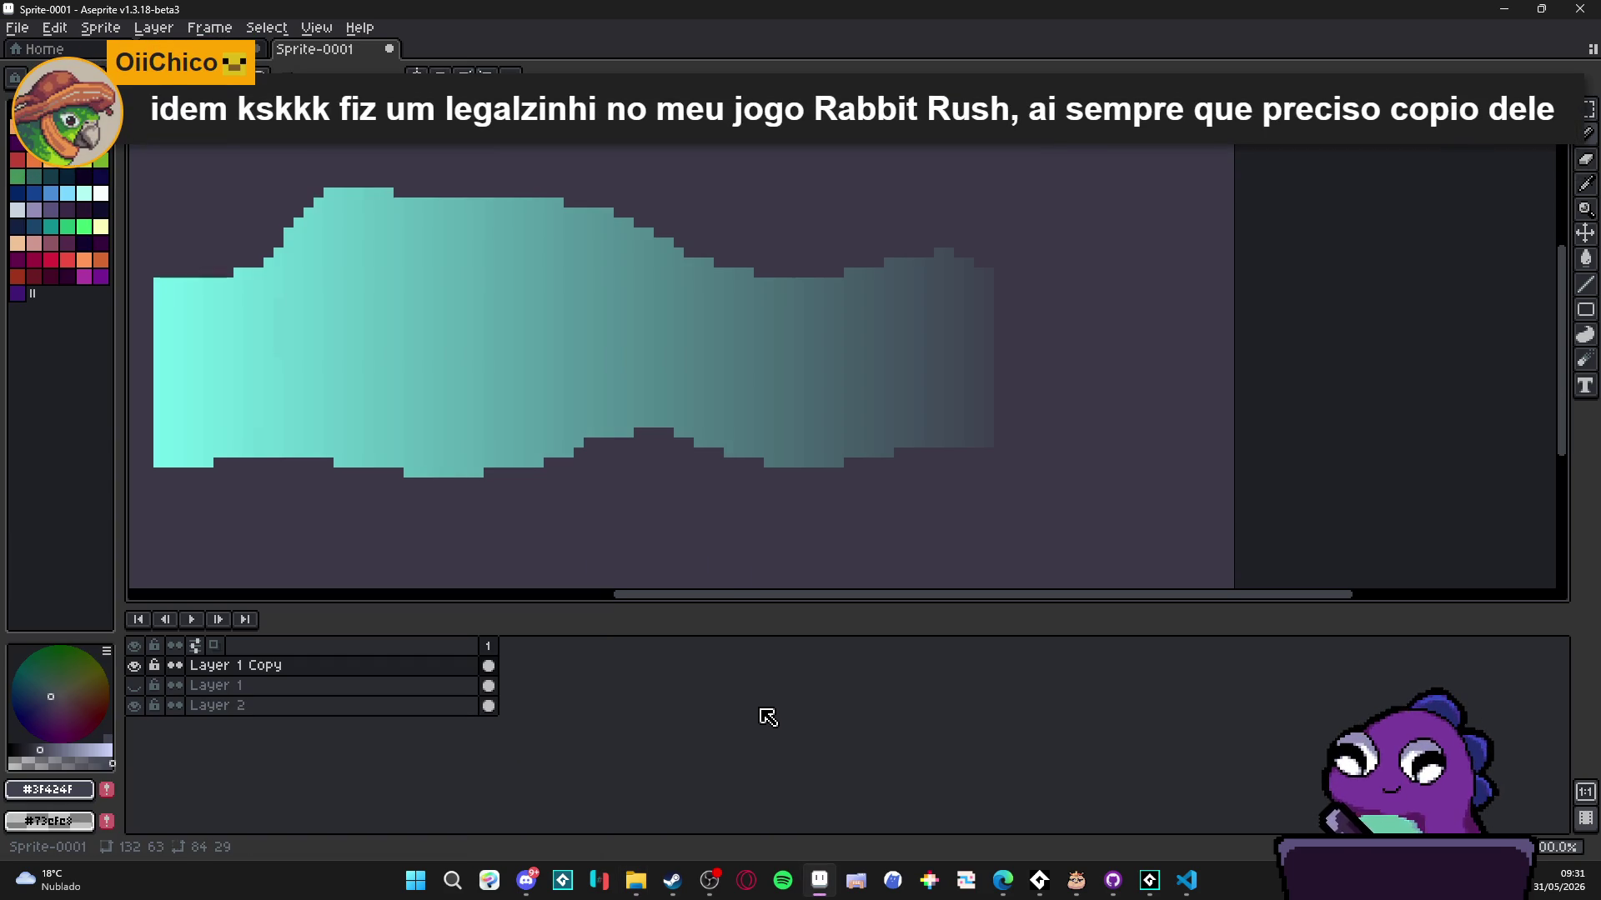
{"action": "scroll", "coordinate": [537, 492], "scroll_direction": "down", "scroll_amount": 2}
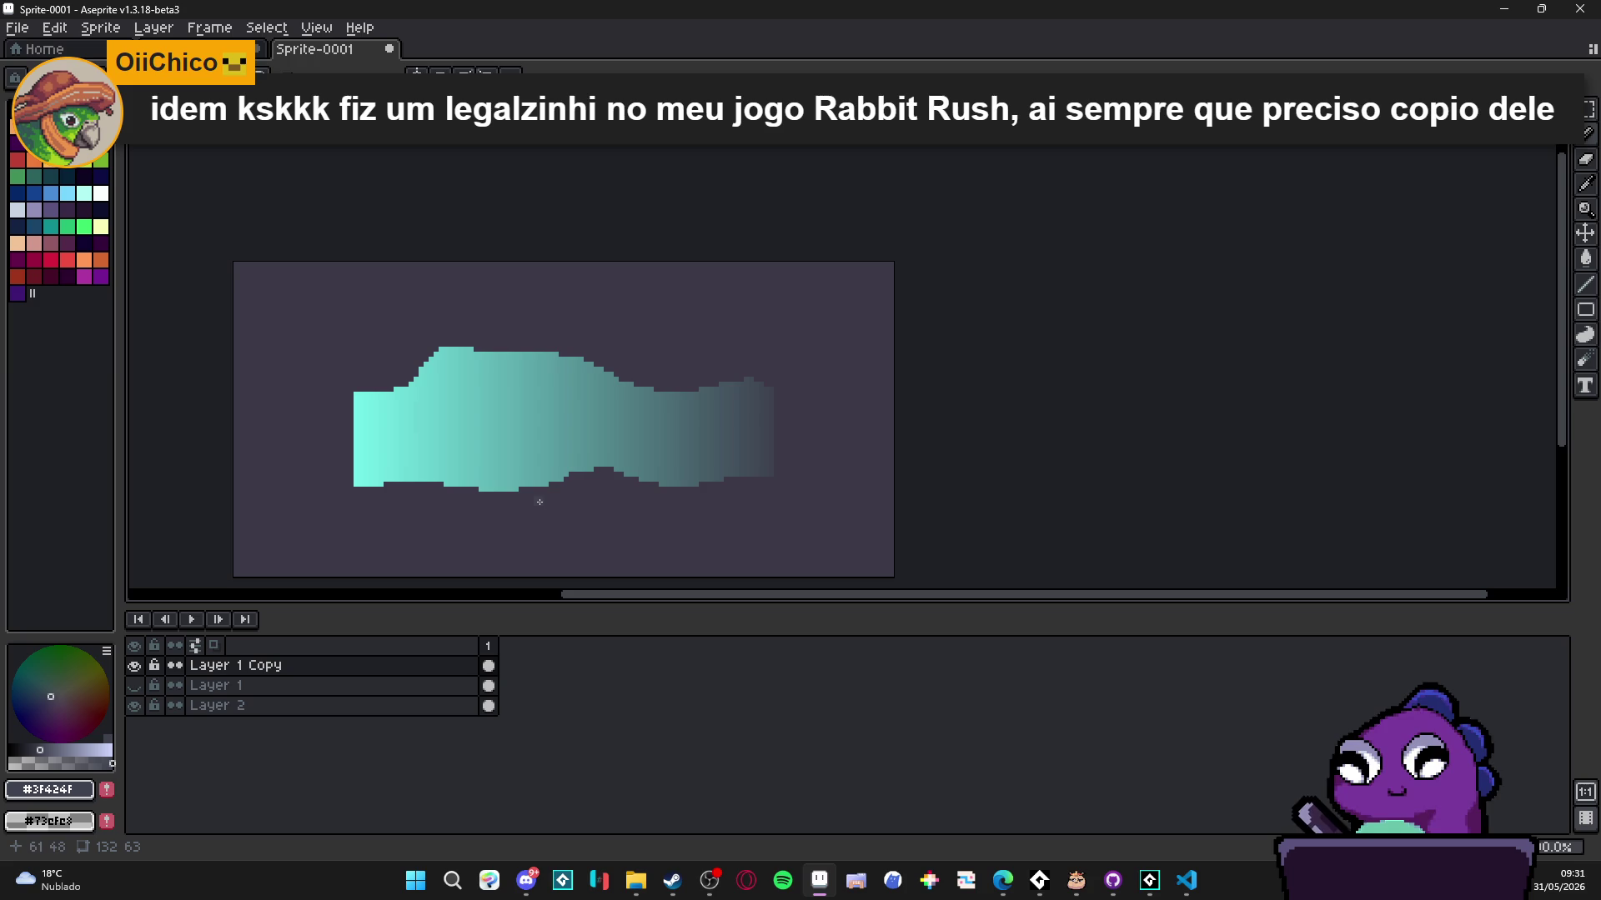
{"action": "scroll", "coordinate": [539, 501], "scroll_direction": "down", "scroll_amount": 3}
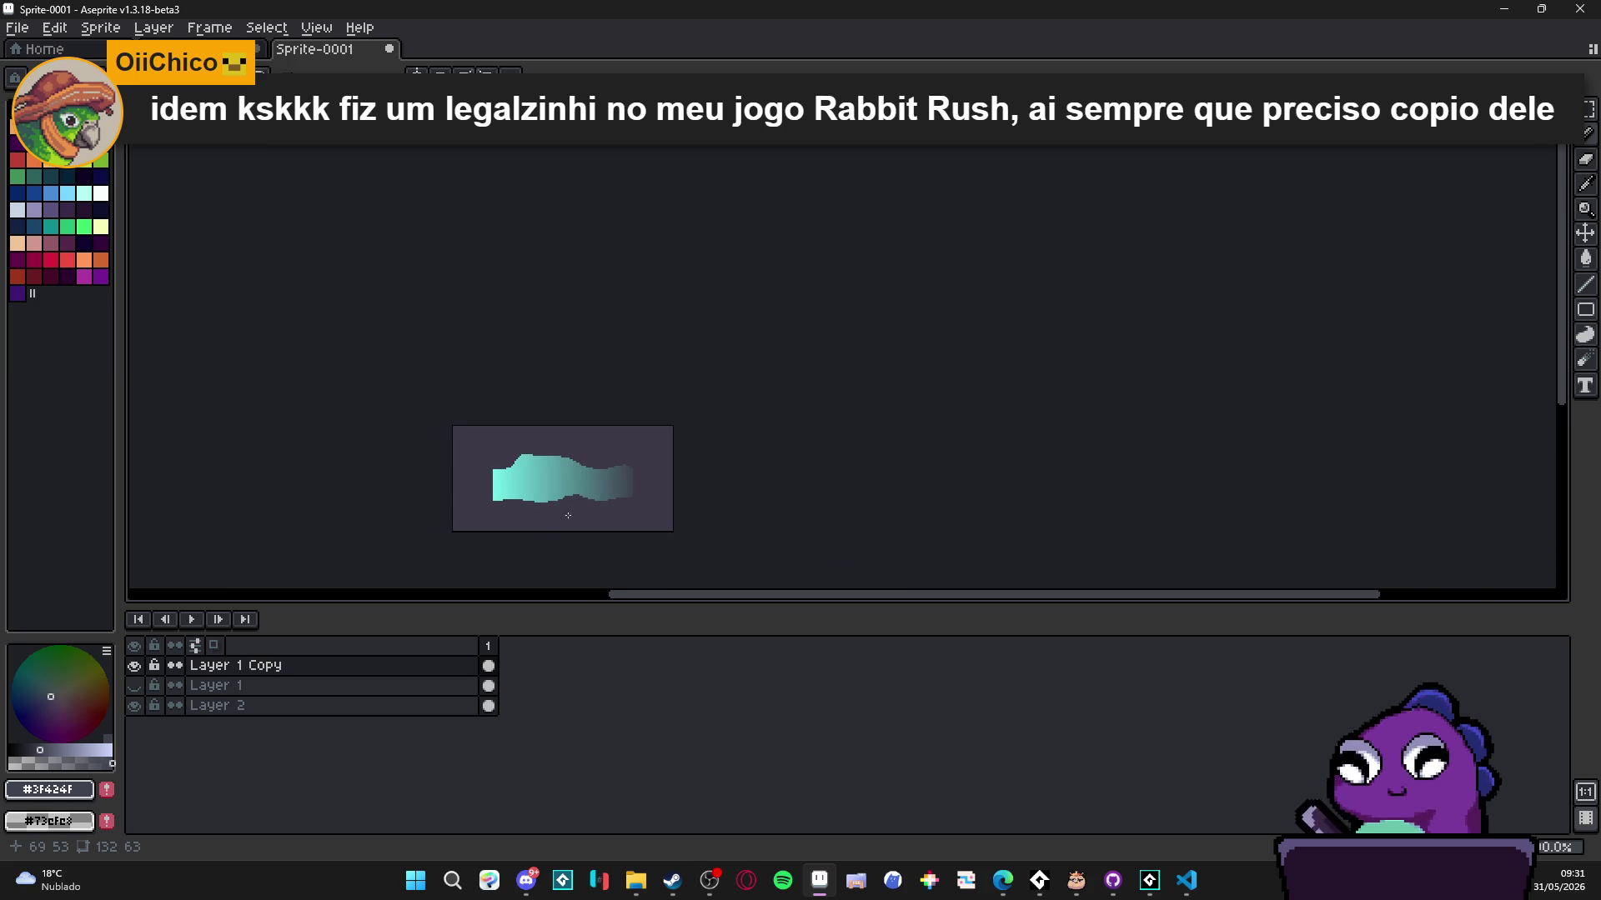
{"action": "scroll", "coordinate": [539, 514], "scroll_direction": "up", "scroll_amount": 1}
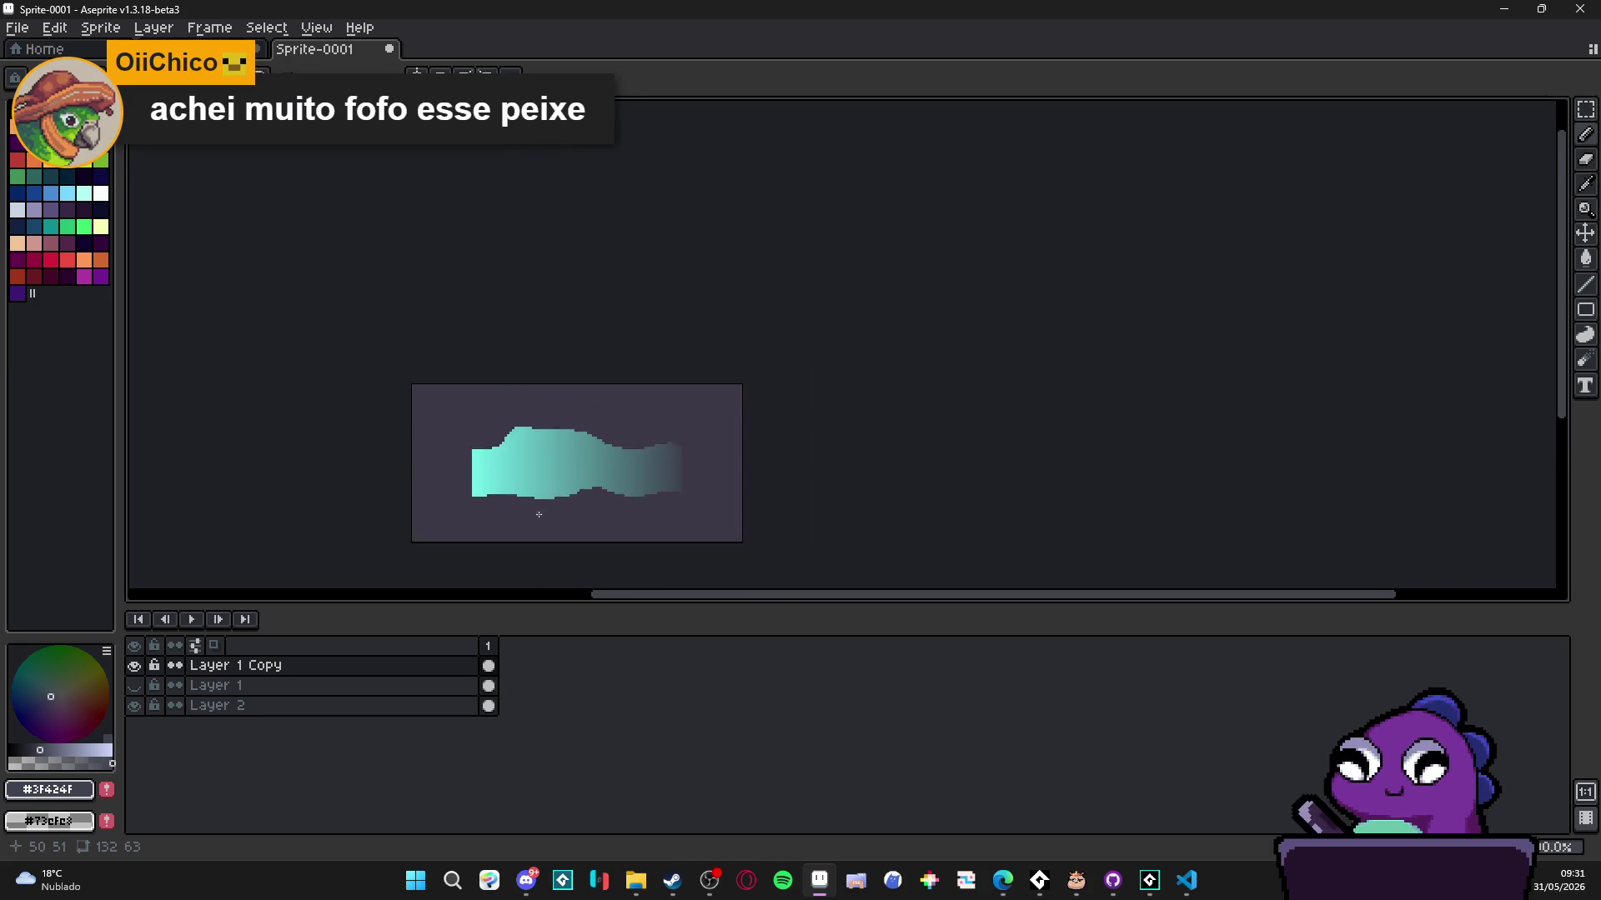
{"action": "scroll", "coordinate": [539, 514], "scroll_direction": "up", "scroll_amount": 3}
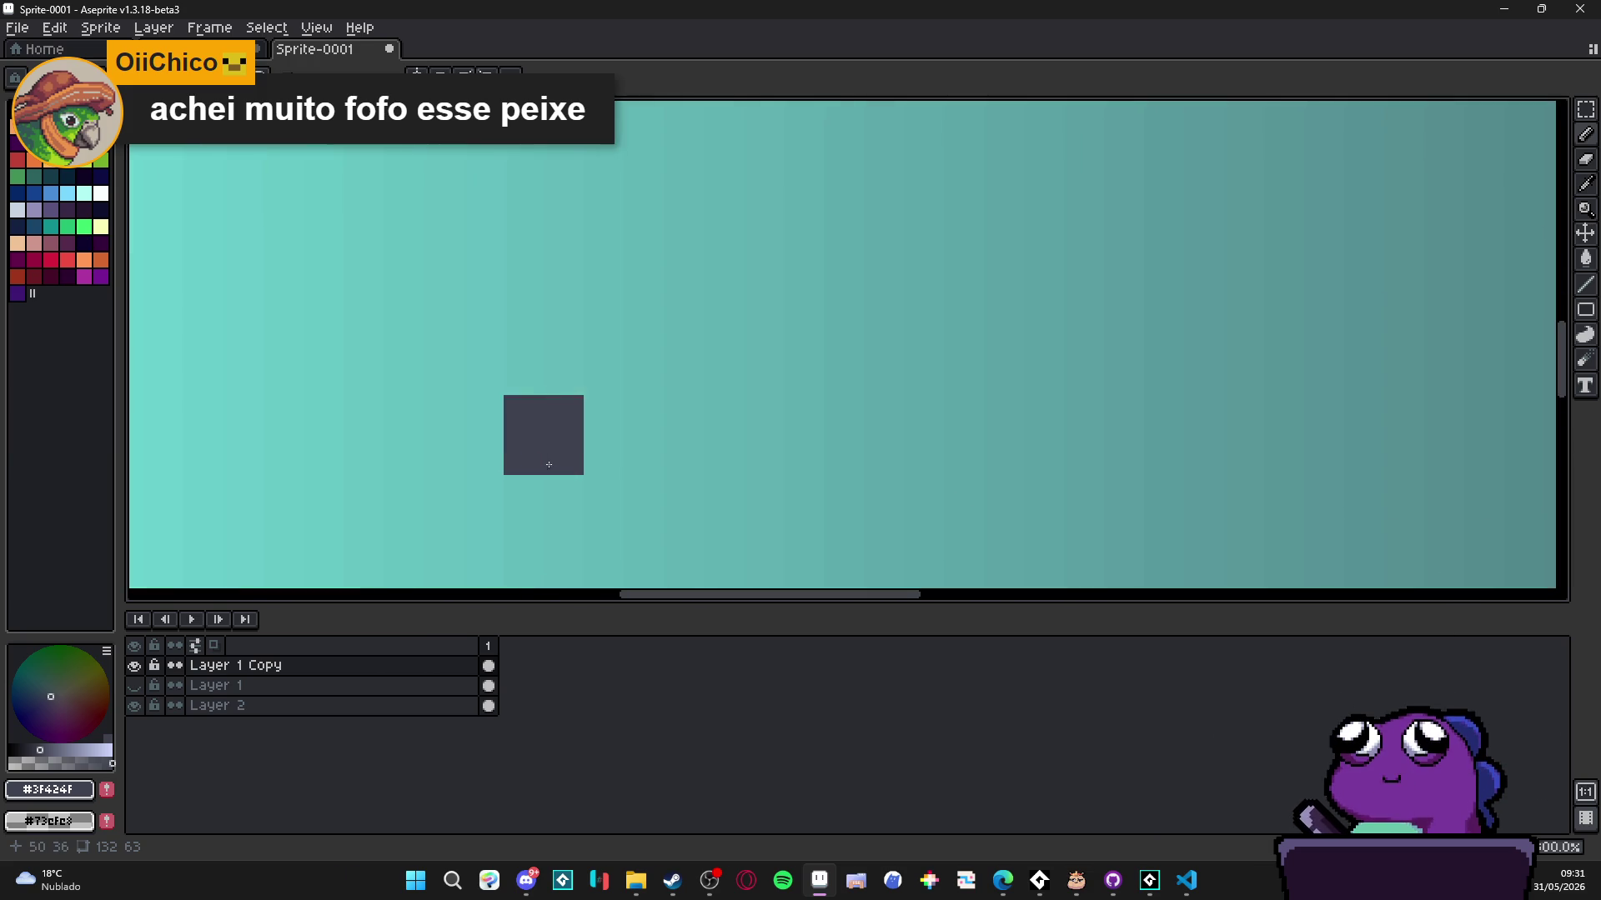
{"action": "left_click", "coordinate": [593, 473], "text": "alt"}
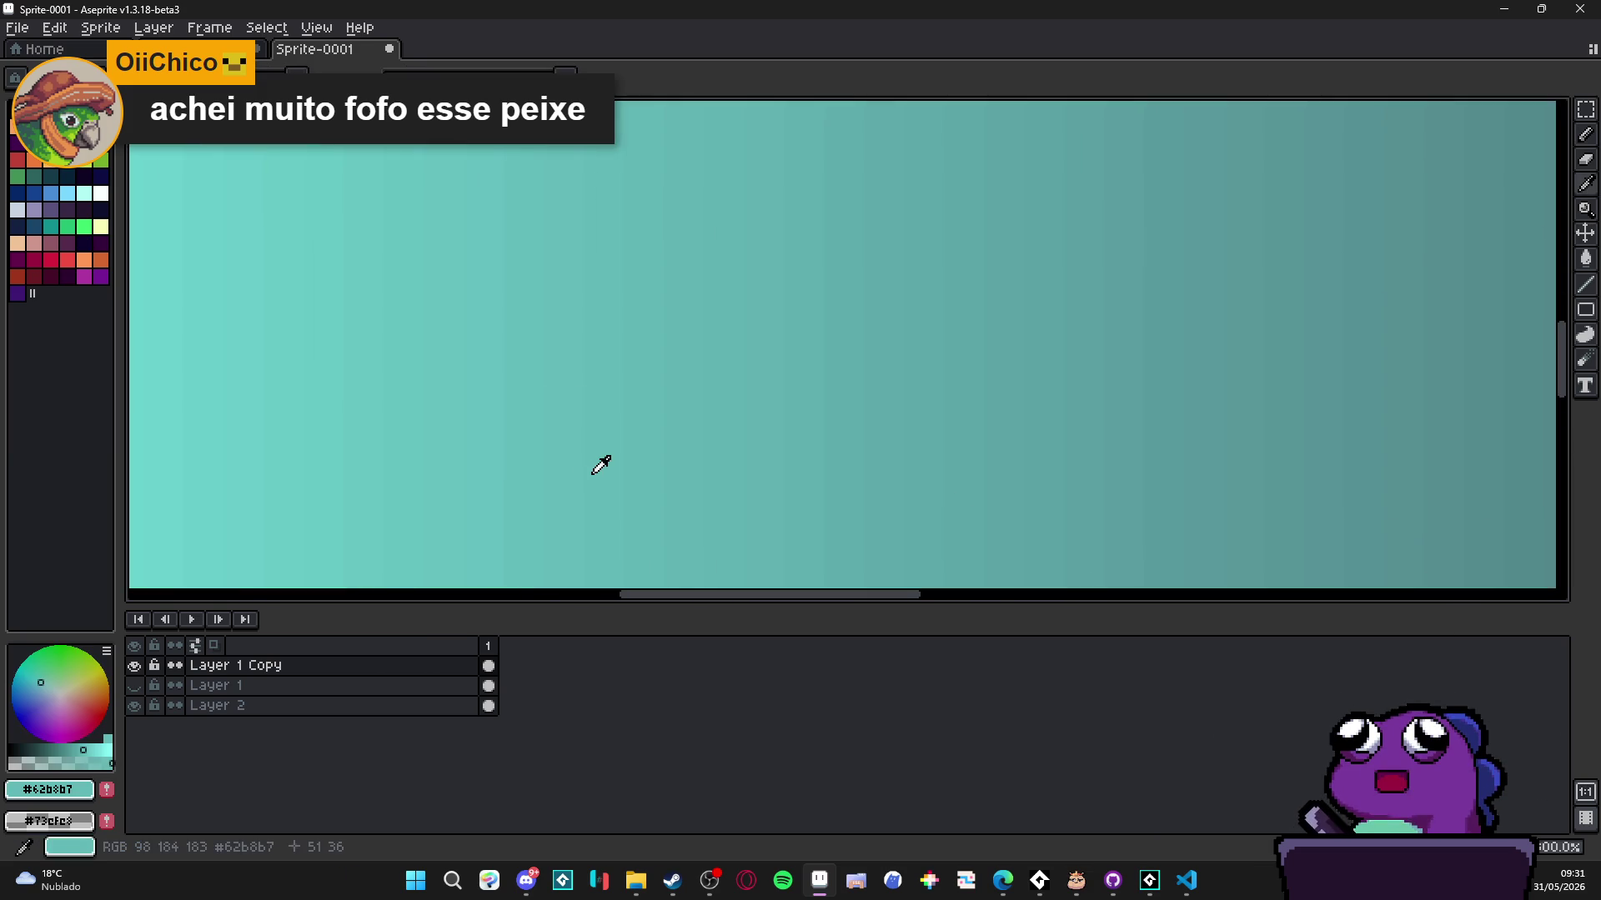
- Draw three light teal curved lines across the fish body, stretching the inner one toward the tail
{"action": "scroll", "coordinate": [625, 426], "scroll_direction": "down", "scroll_amount": 2}
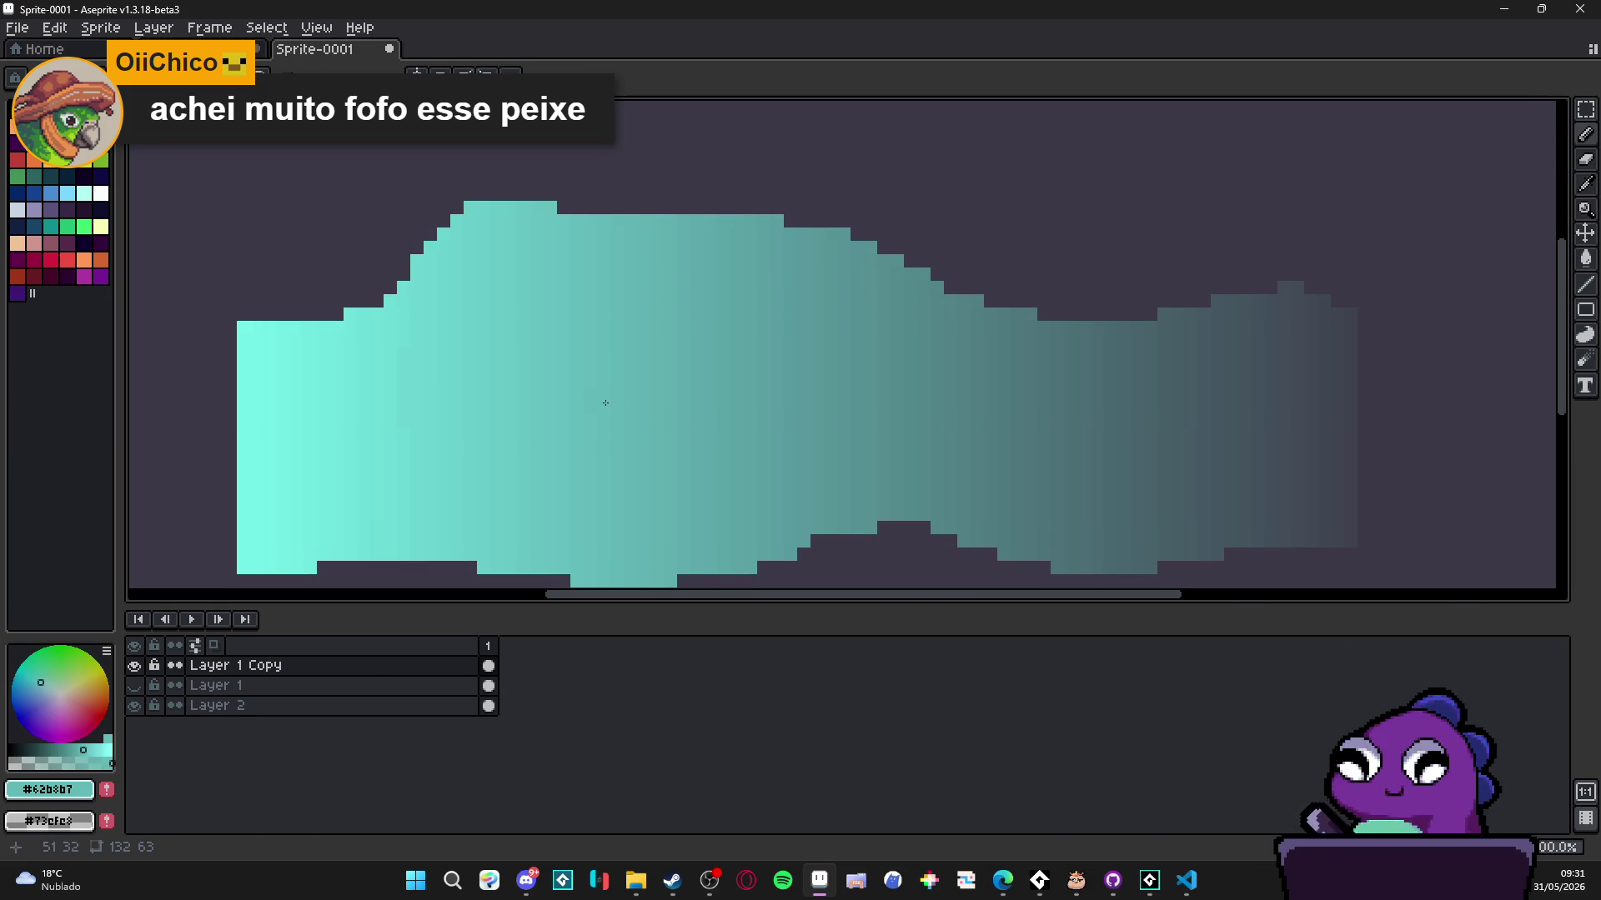
{"action": "mouse_move", "coordinate": [625, 407]}
{"action": "left_mouse_down"}
{"action": "mouse_move", "coordinate": [863, 385]}
{"action": "mouse_move", "coordinate": [979, 460]}
{"action": "left_mouse_up"}
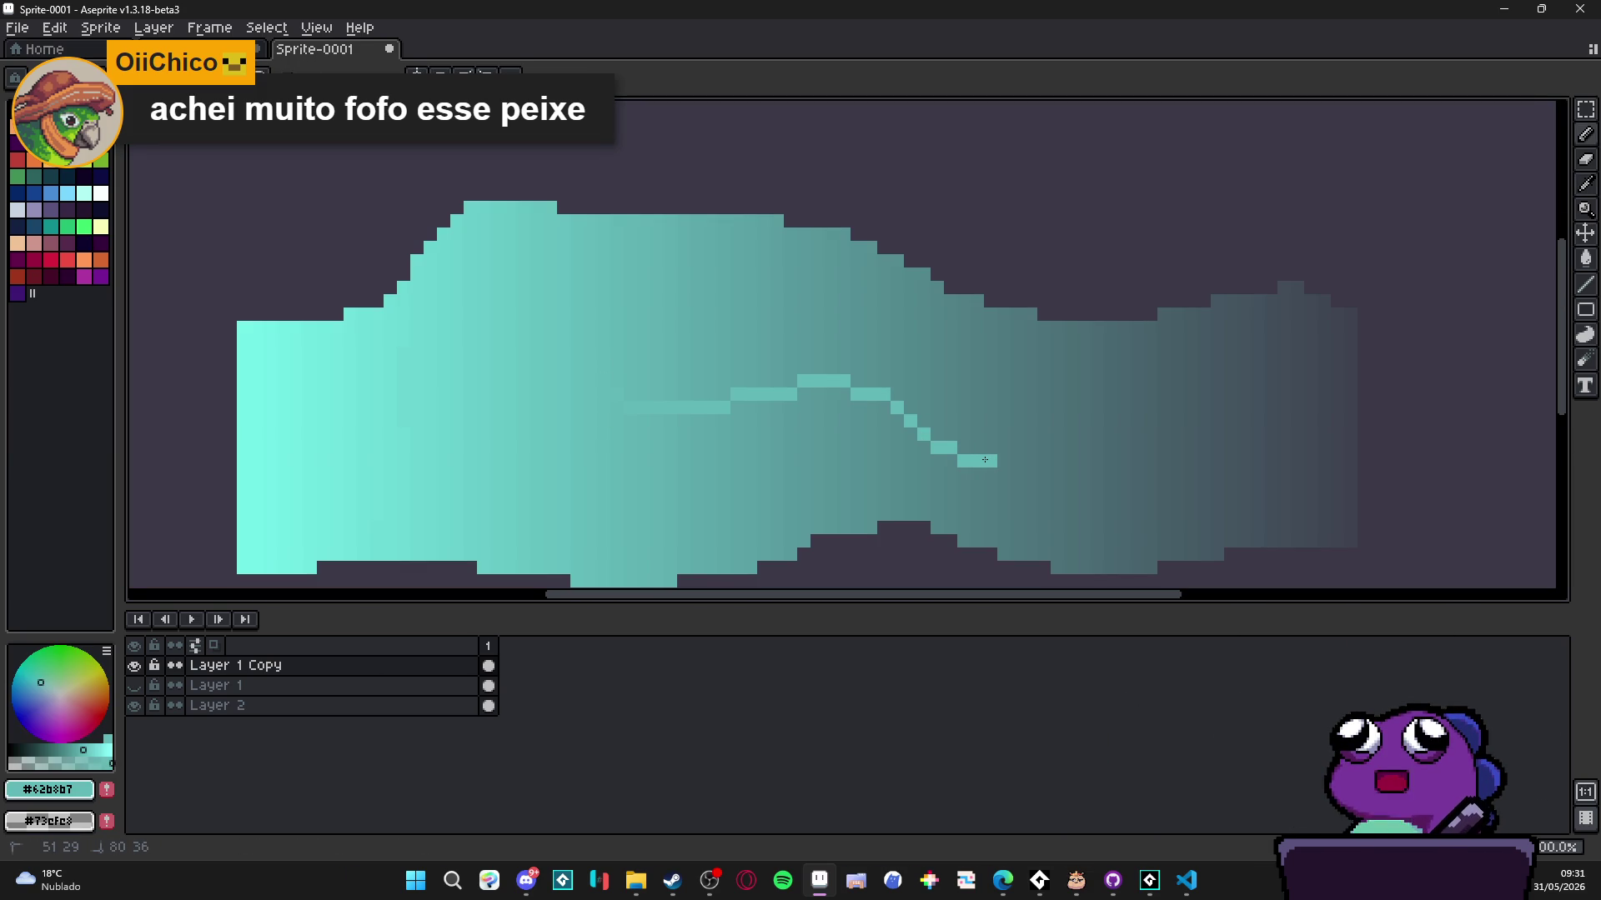
{"action": "mouse_move", "coordinate": [937, 455]}
{"action": "left_mouse_down"}
{"action": "mouse_move", "coordinate": [791, 421]}
{"action": "mouse_move", "coordinate": [630, 447]}
{"action": "left_mouse_up"}
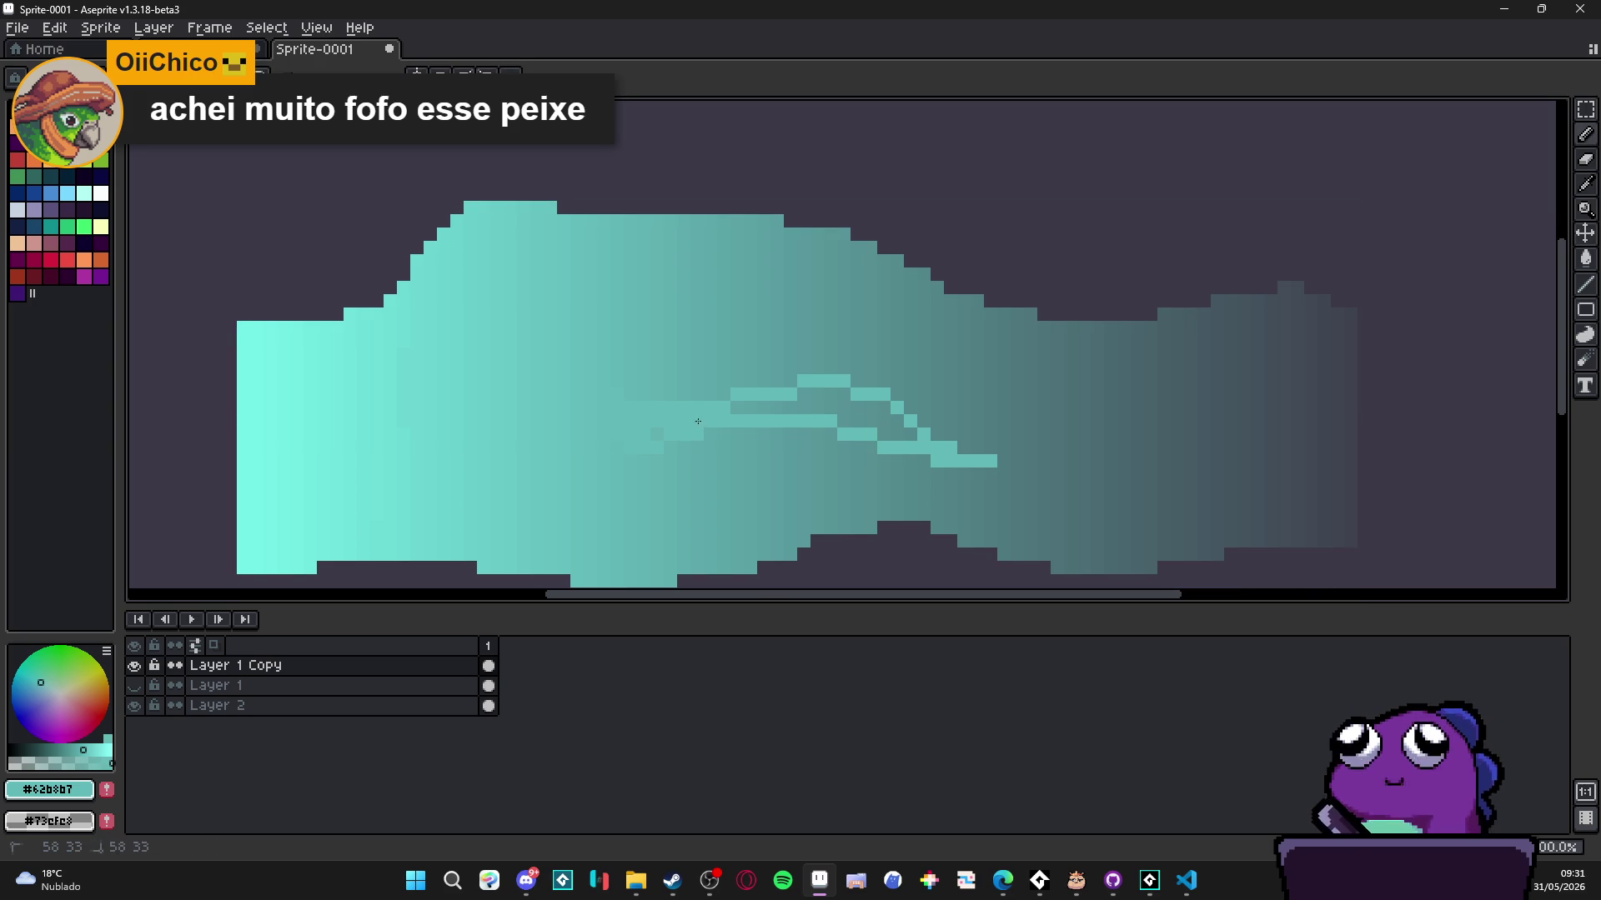
{"action": "mouse_move", "coordinate": [735, 410]}
{"action": "left_mouse_down"}
{"action": "mouse_move", "coordinate": [847, 399]}
{"action": "mouse_move", "coordinate": [834, 408]}
{"action": "mouse_move", "coordinate": [898, 421]}
{"action": "mouse_move", "coordinate": [843, 420]}
{"action": "mouse_move", "coordinate": [915, 431]}
{"action": "left_mouse_up"}
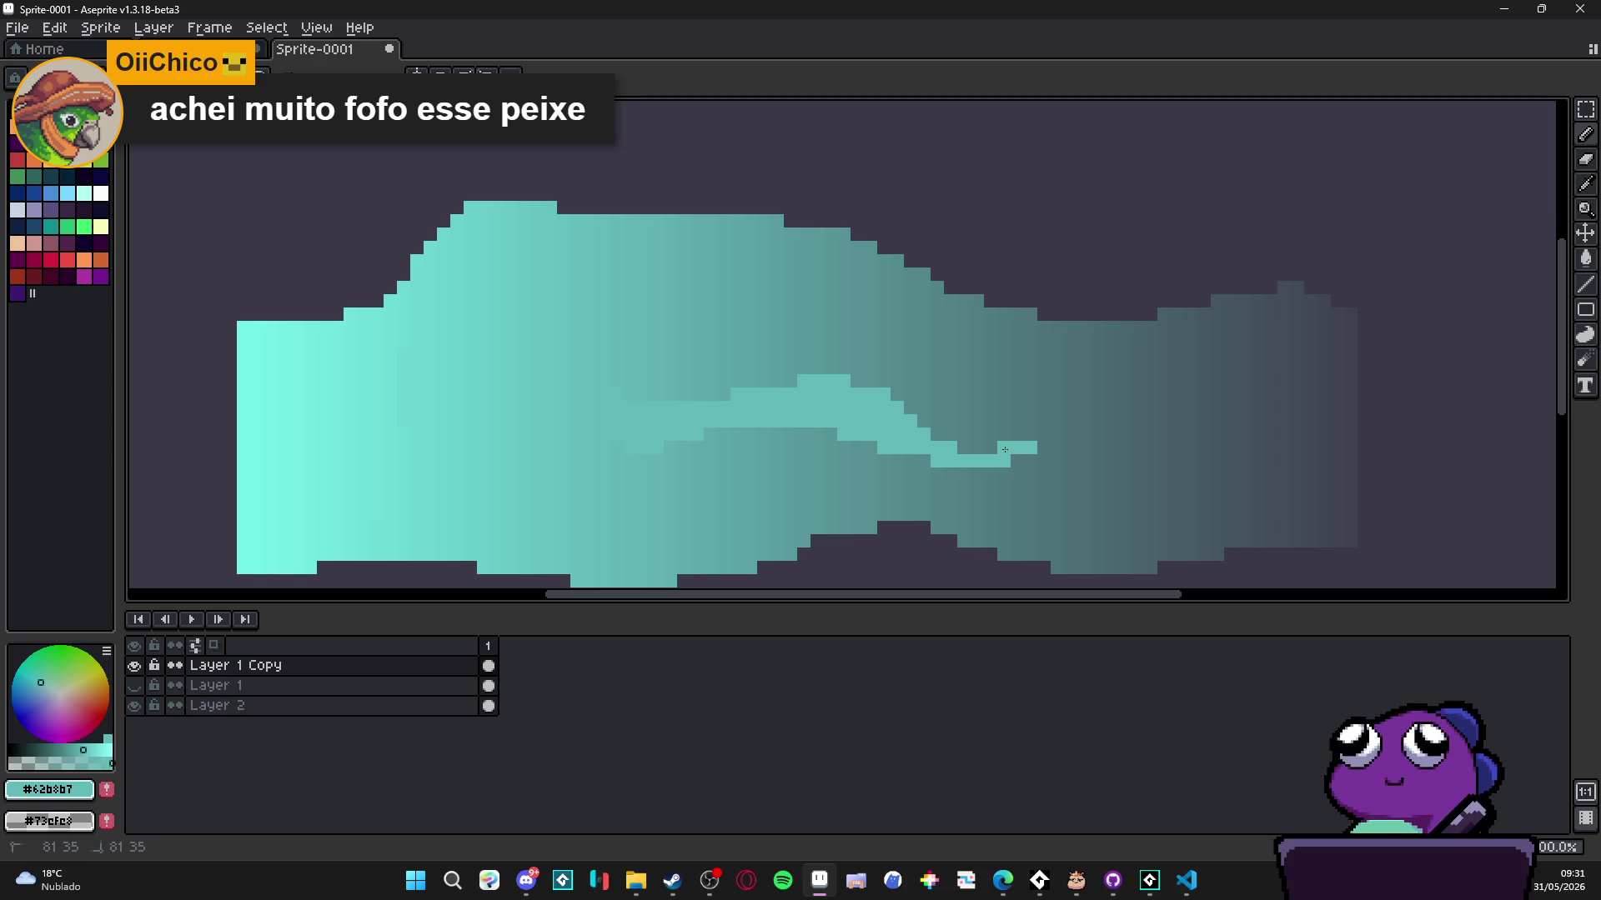
{"action": "scroll", "coordinate": [995, 450], "scroll_direction": "down", "scroll_amount": 2}
{"action": "scroll", "coordinate": [897, 508], "scroll_direction": "up", "scroll_amount": 2}
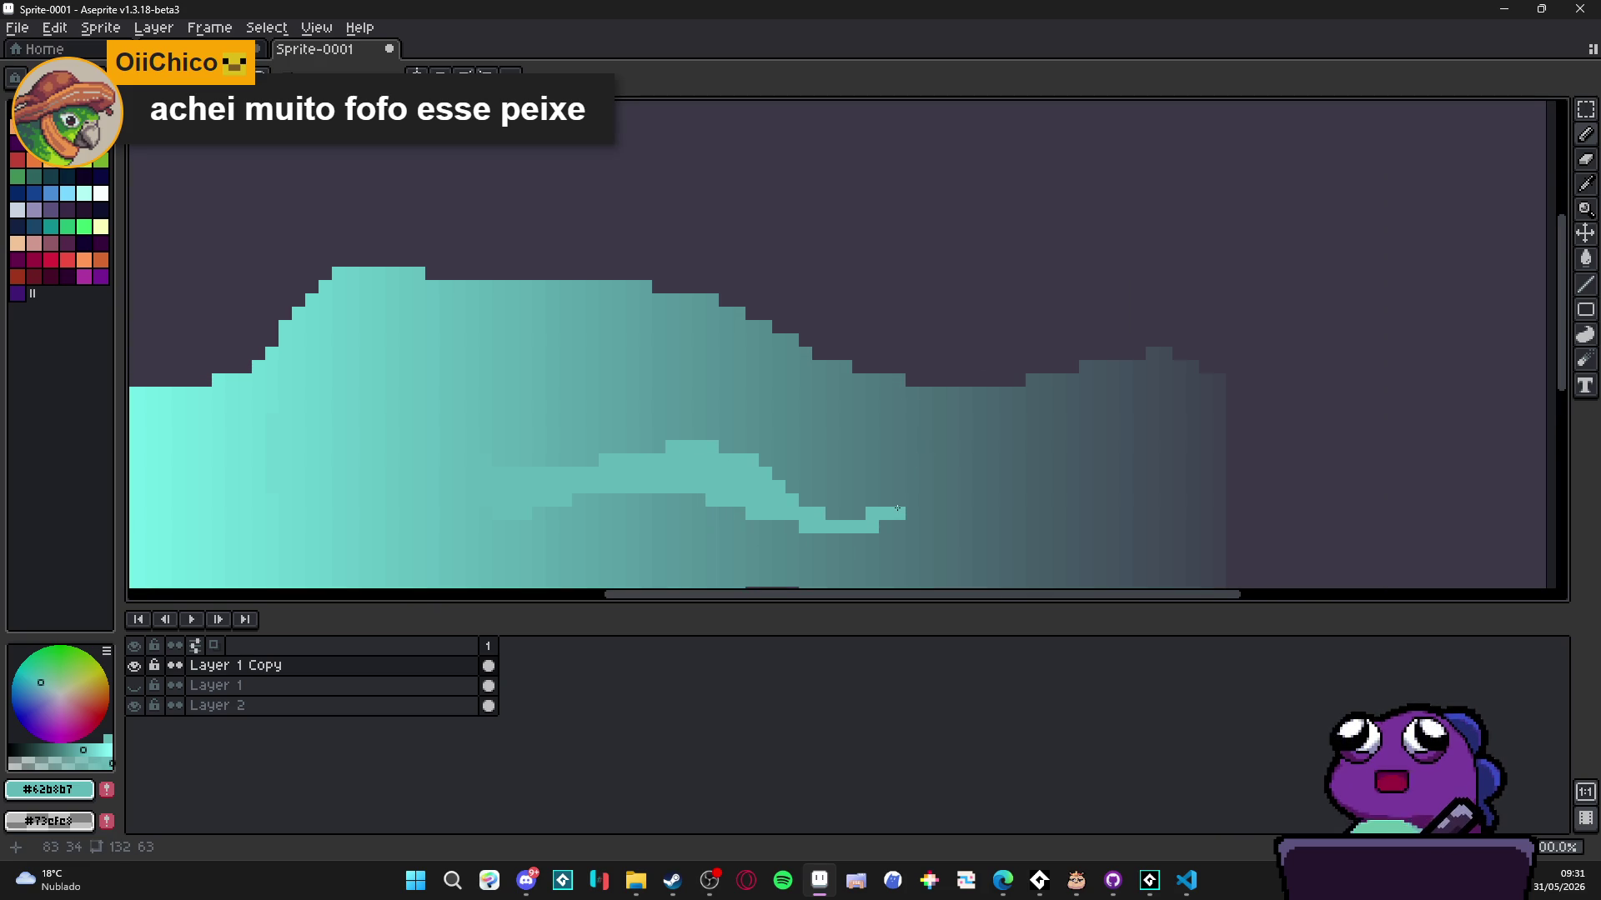
{"action": "mouse_move", "coordinate": [908, 510]}
{"action": "left_mouse_down"}
{"action": "mouse_move", "coordinate": [1009, 460]}
{"action": "mouse_move", "coordinate": [1089, 460]}
{"action": "mouse_move", "coordinate": [1209, 496]}
{"action": "left_mouse_up"}
{"action": "scroll", "coordinate": [1211, 501], "scroll_direction": "down", "scroll_amount": 3}
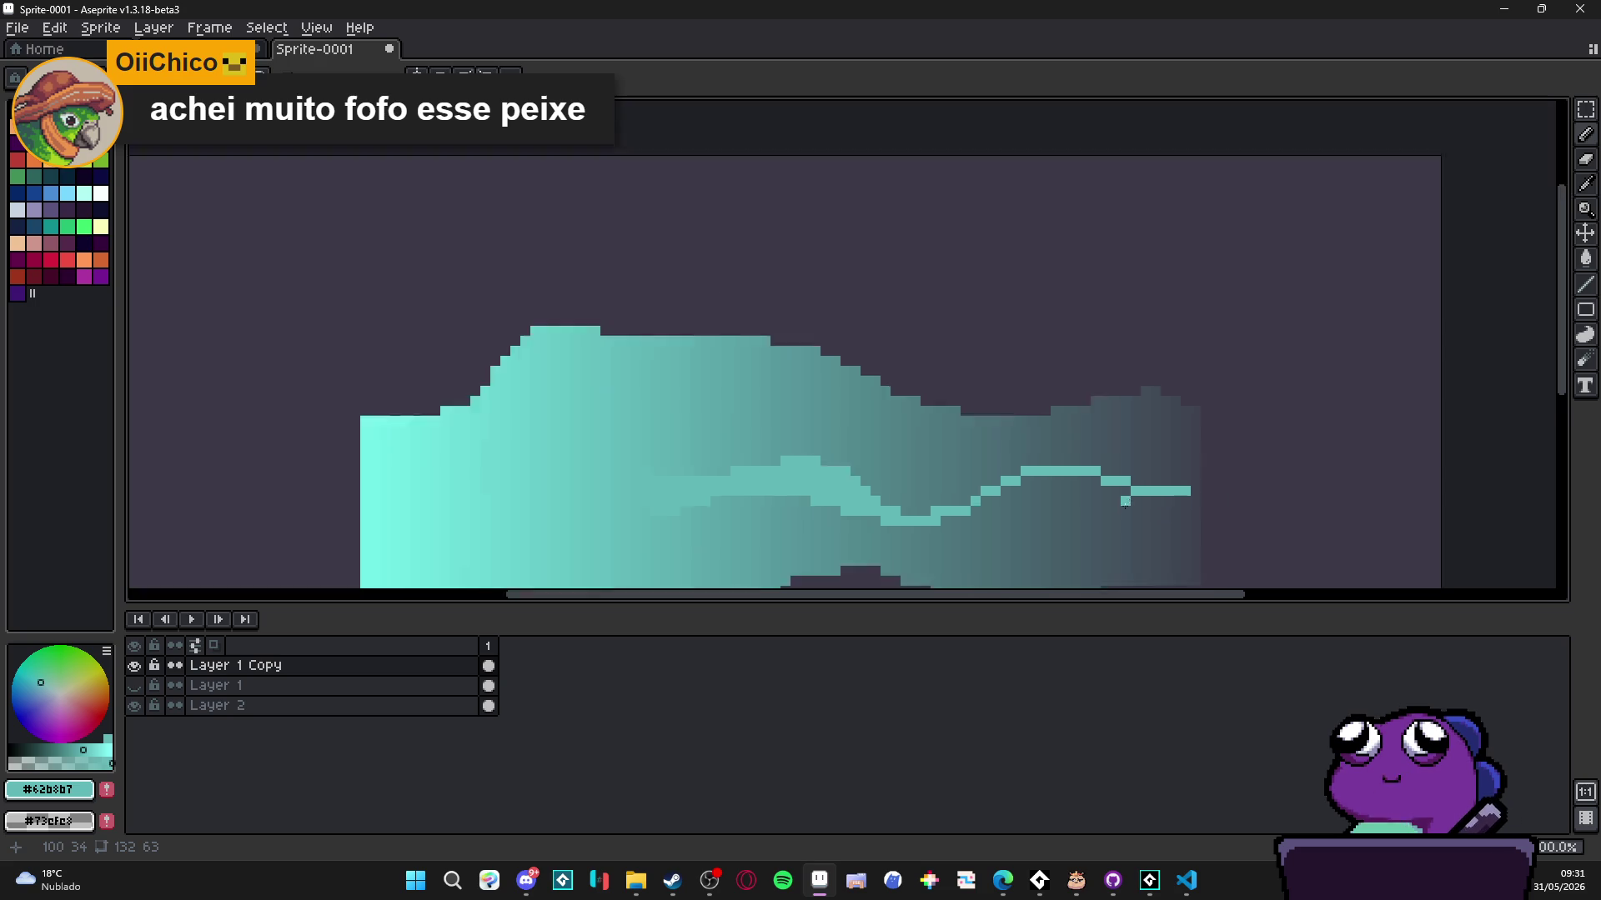
{"action": "scroll", "coordinate": [1082, 424], "scroll_direction": "up", "scroll_amount": 1}
- Undo the excess light strokes and paint joined darker #4d737a streaks near the tail
{"action": "key", "text": "ctrl+z"}
{"action": "key", "text": "ctrl+z"}
{"action": "key", "text": "ctrl+z"}
{"action": "scroll", "coordinate": [947, 450], "scroll_direction": "up", "scroll_amount": 3}
{"action": "key", "text": "ctrl+z"}
{"action": "left_click", "coordinate": [891, 431], "text": "alt"}
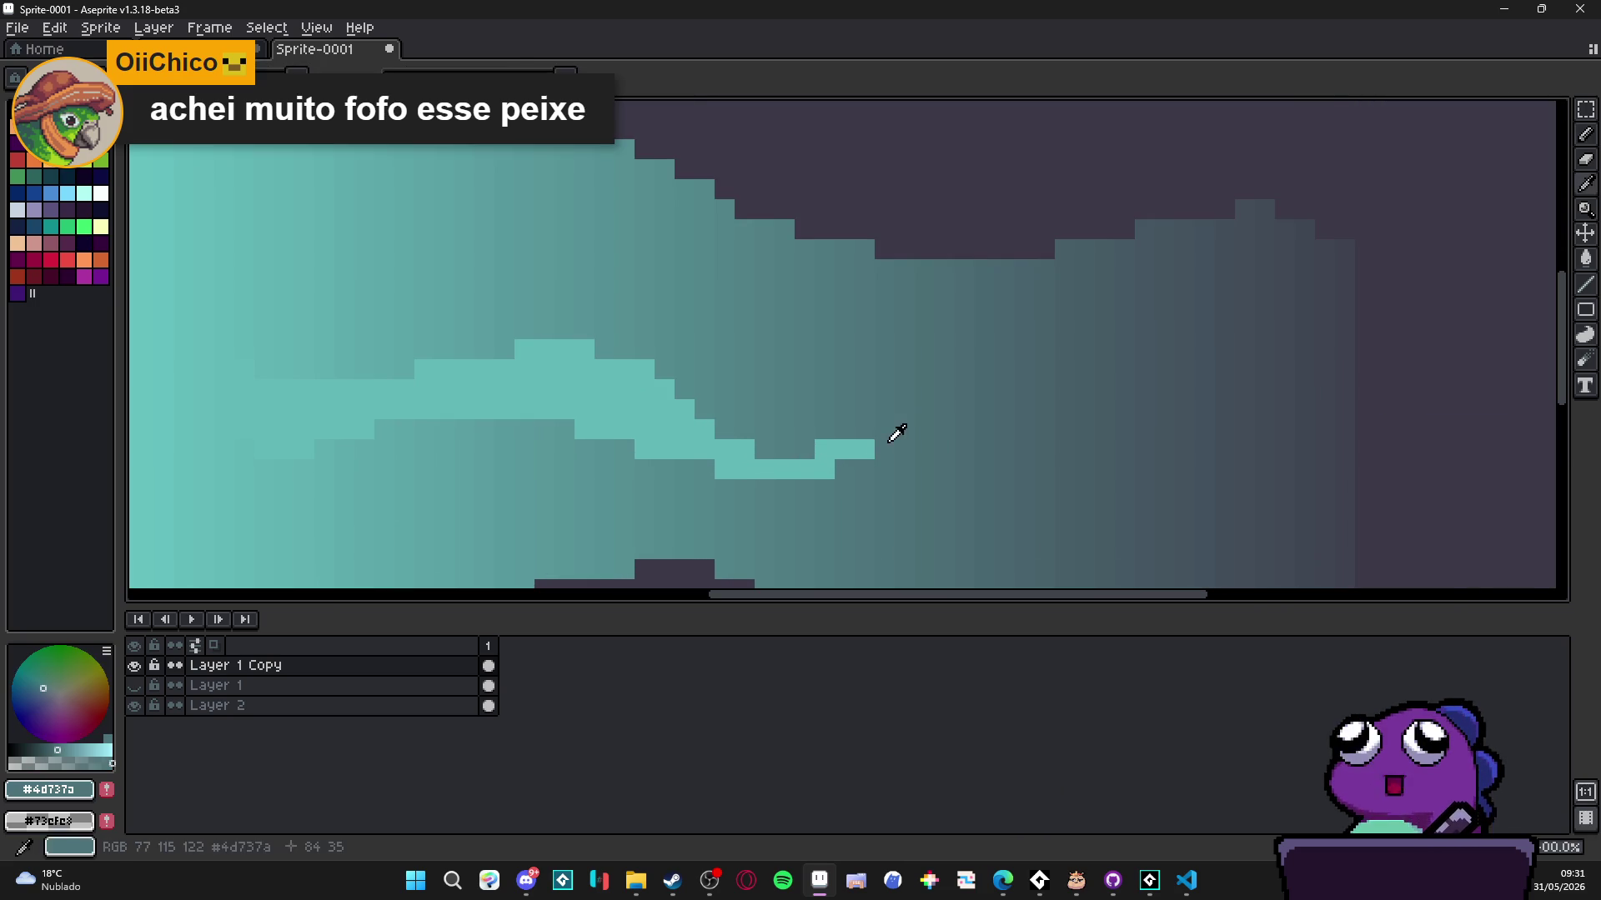
{"action": "mouse_move", "coordinate": [980, 390]}
{"action": "left_mouse_down"}
{"action": "mouse_move", "coordinate": [1226, 429]}
{"action": "mouse_move", "coordinate": [1304, 413]}
{"action": "mouse_move", "coordinate": [1338, 427]}
{"action": "mouse_move", "coordinate": [1344, 407]}
{"action": "left_mouse_up"}
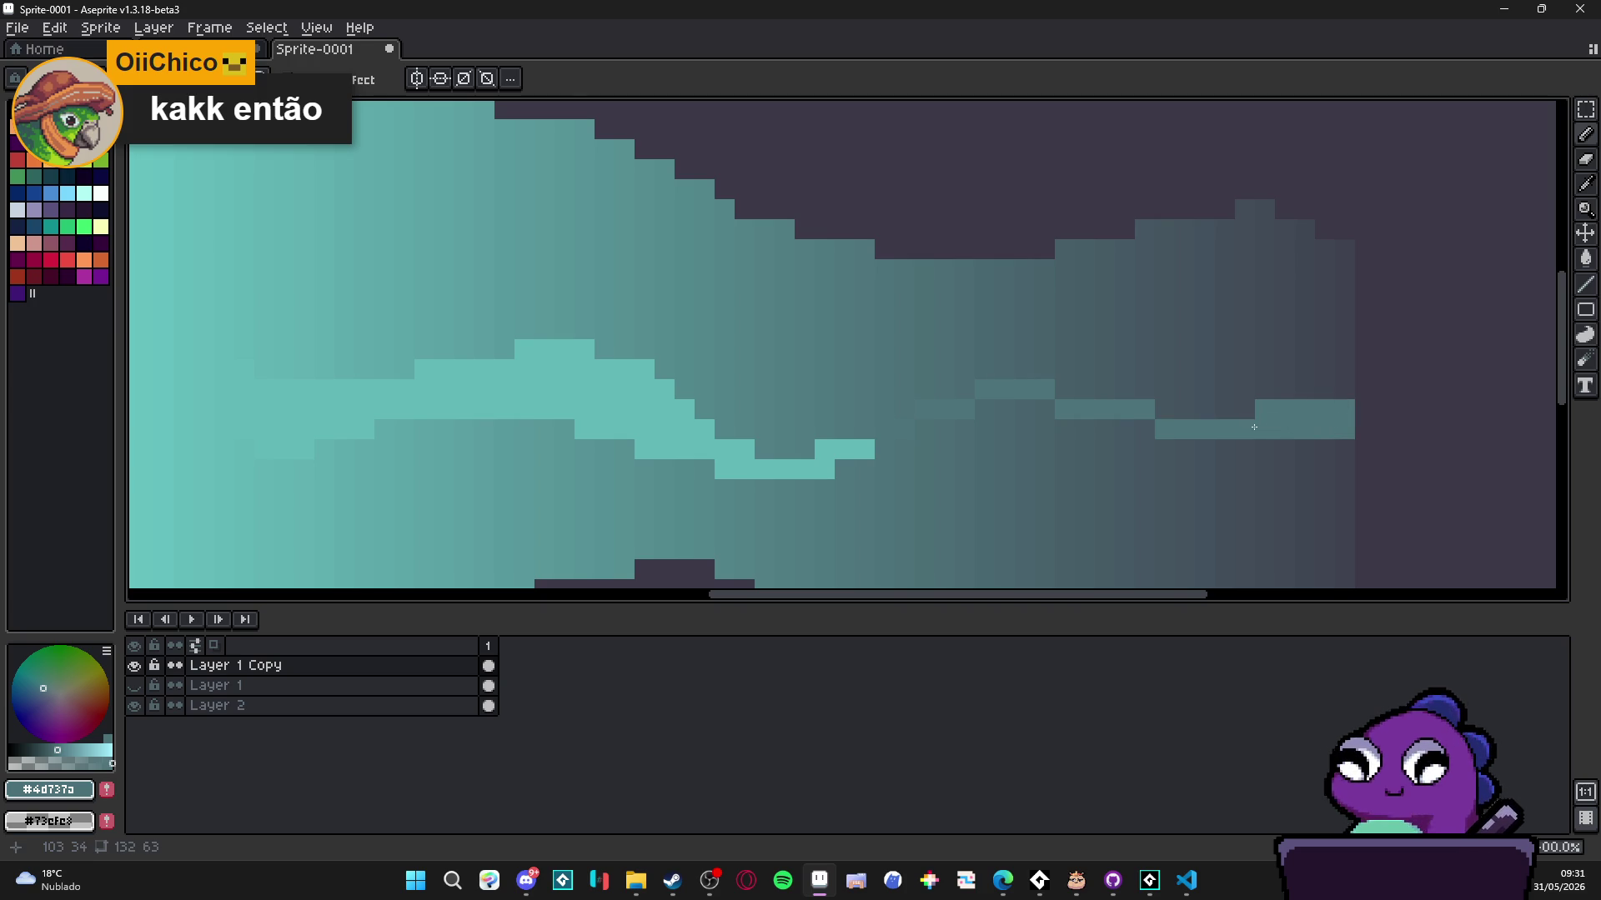
{"action": "scroll", "coordinate": [1254, 427], "scroll_direction": "down", "scroll_amount": 2}
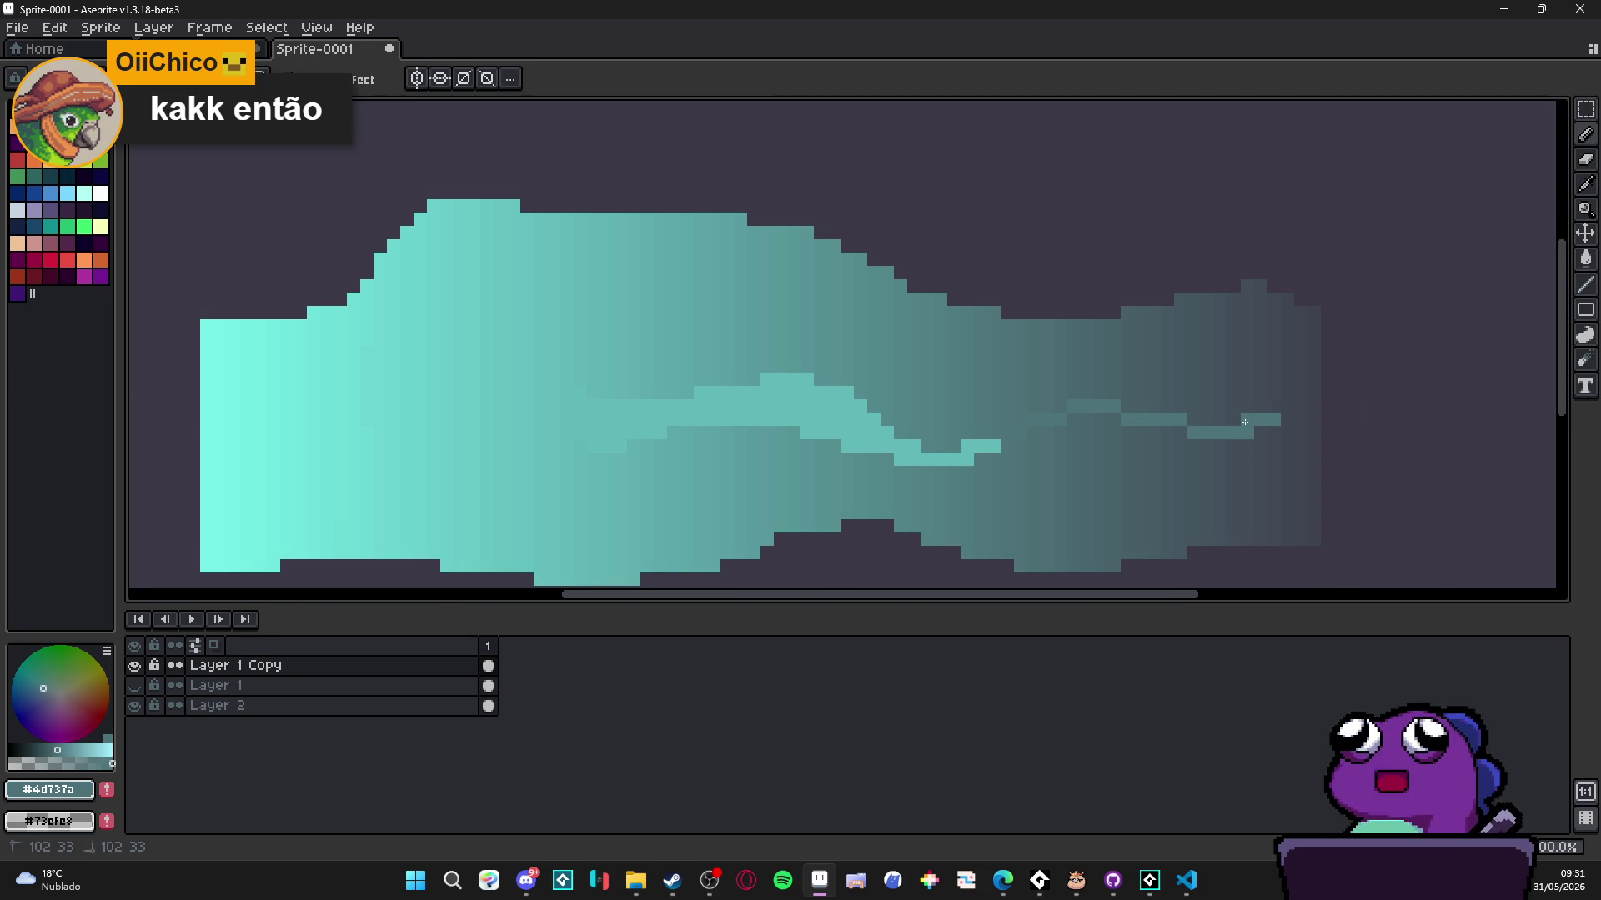
{"action": "left_click_drag", "start_coordinate": [1236, 419], "coordinate": [1061, 418]}
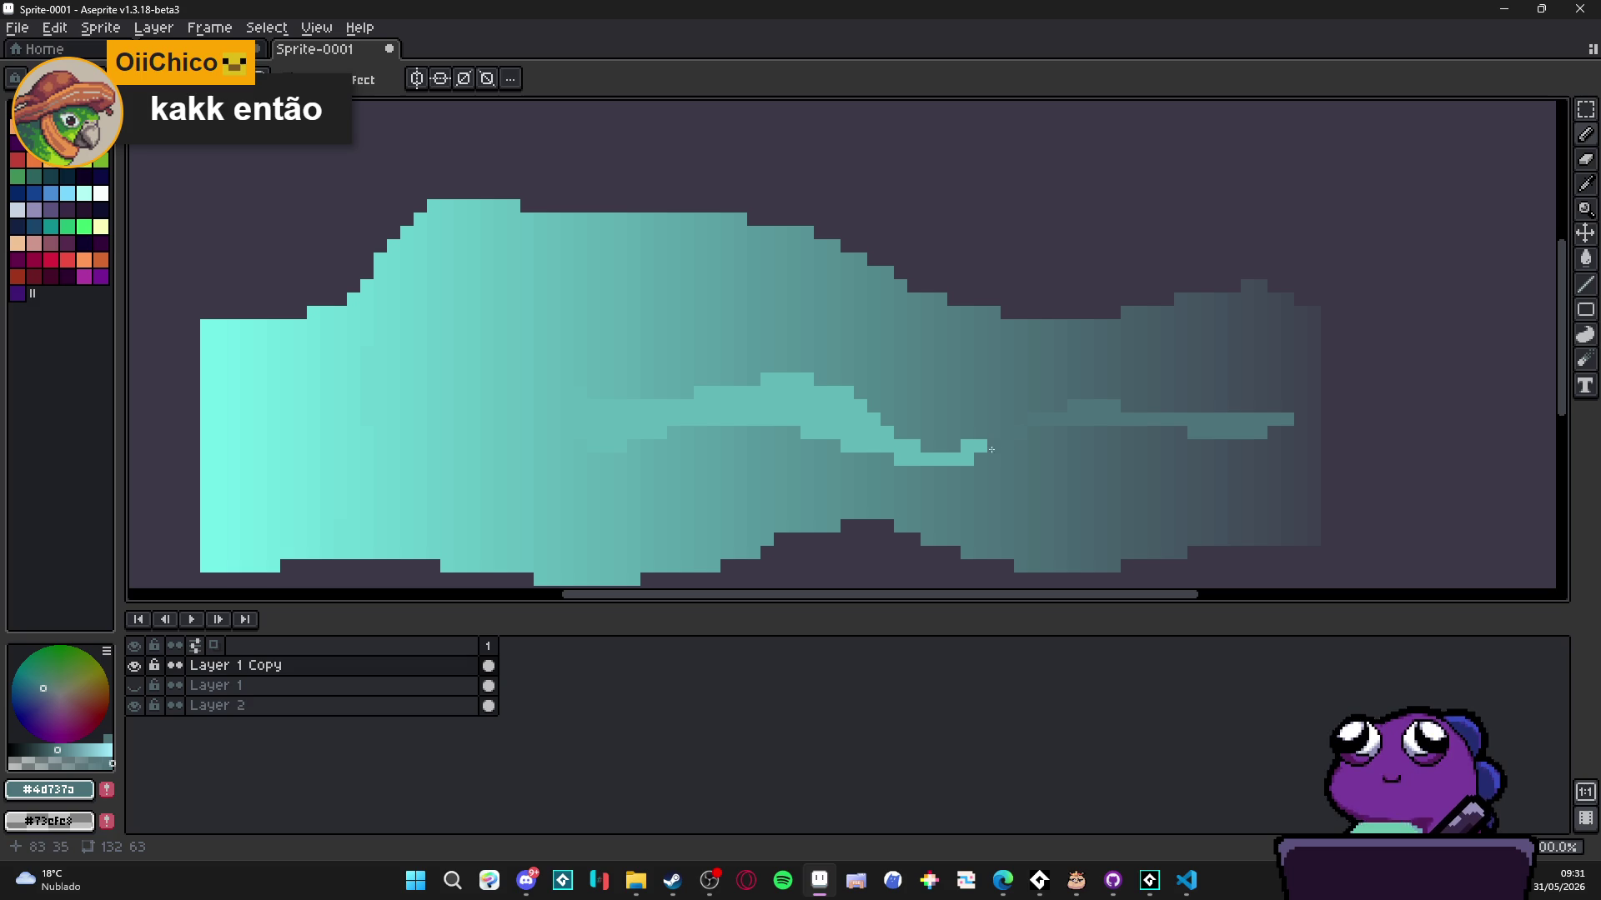
- Eyedrop grey-teal shades from the tail, ending with #476069 selected
{"action": "left_click", "coordinate": [1003, 430], "text": "alt"}
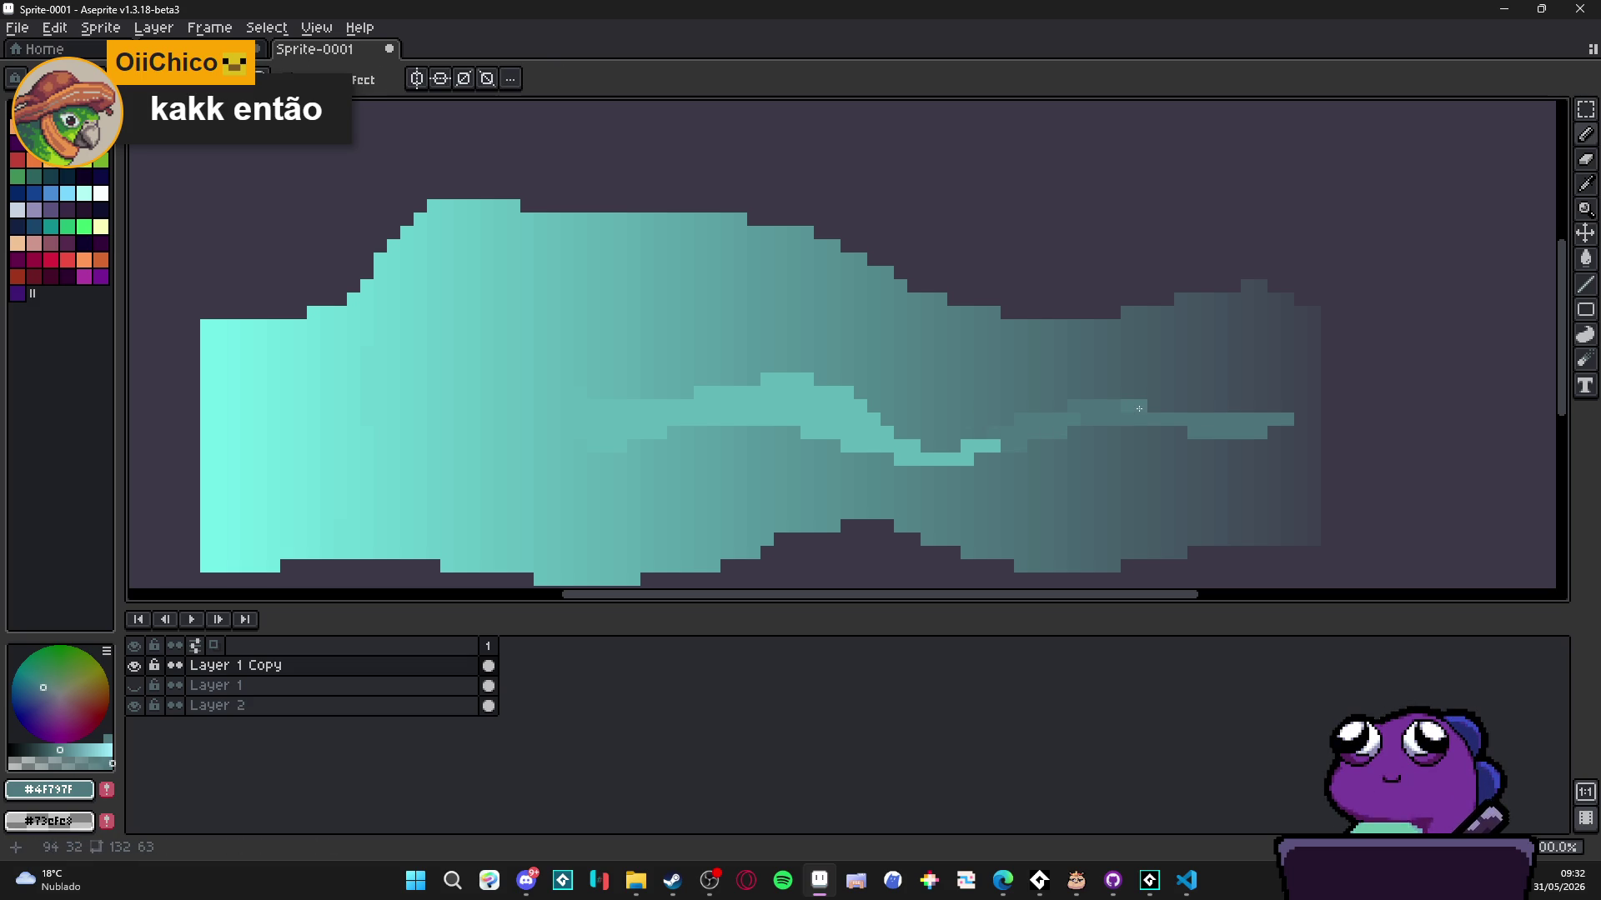
{"action": "scroll", "coordinate": [1083, 428], "scroll_direction": "up", "scroll_amount": 1}
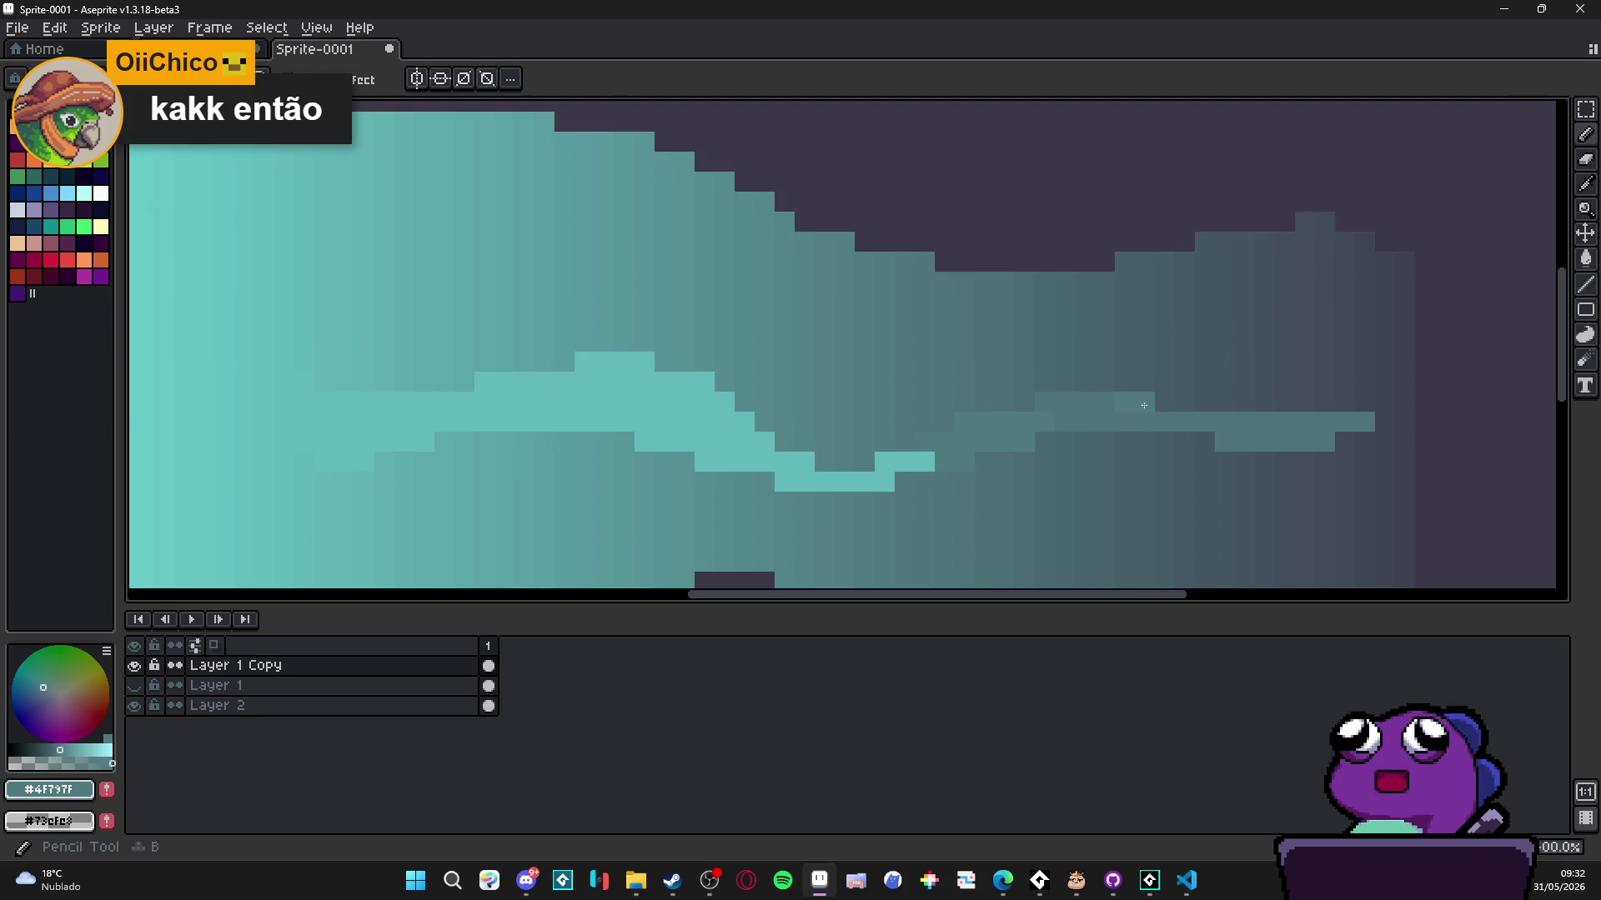
{"action": "left_click", "coordinate": [1144, 387], "text": "alt"}
{"action": "left_click", "coordinate": [1121, 404], "text": "alt"}
{"action": "scroll", "coordinate": [1136, 421], "scroll_direction": "down", "scroll_amount": 4}
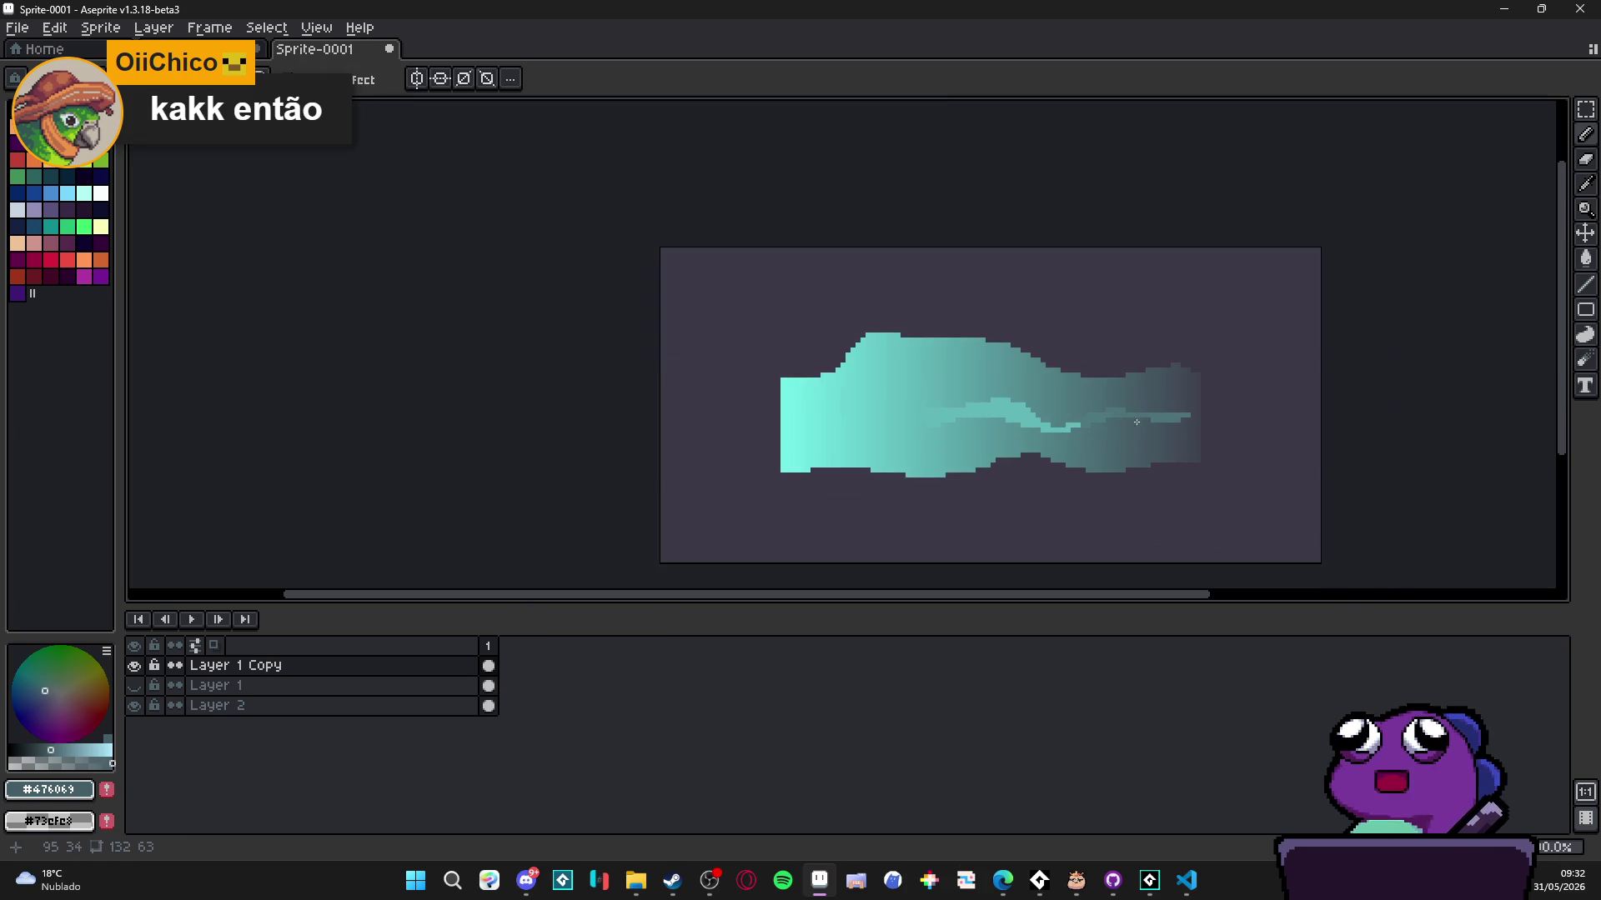
{"action": "key", "text": "ctrl"}
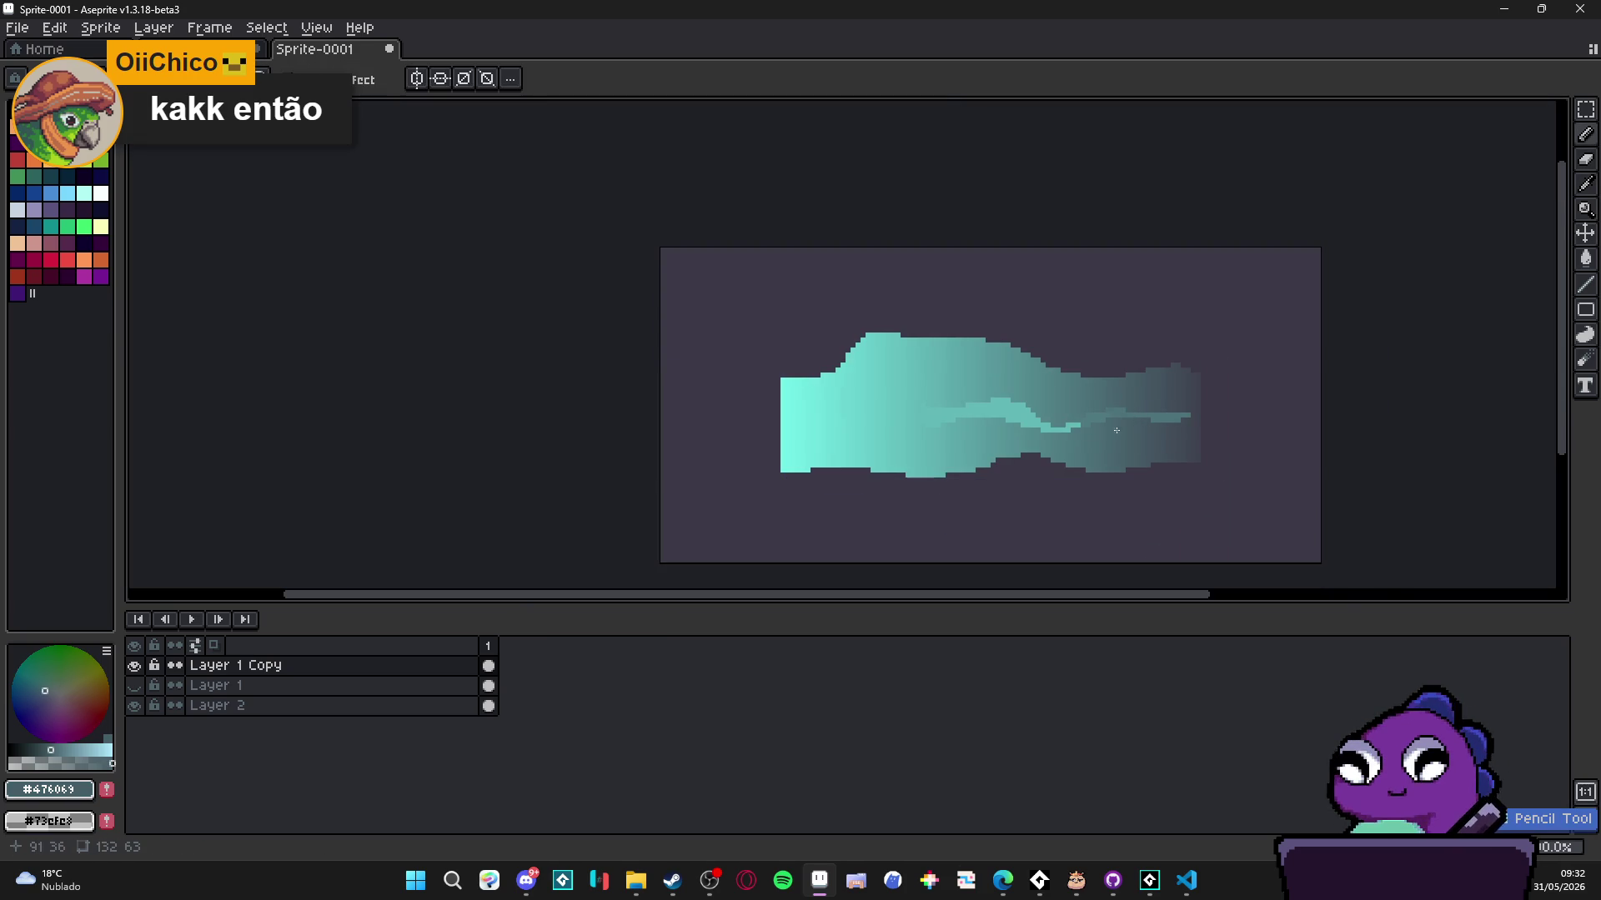
- Toggle Layer 2 off and on to check the painting, then undo the light streak lines
{"action": "left_click", "coordinate": [135, 706]}
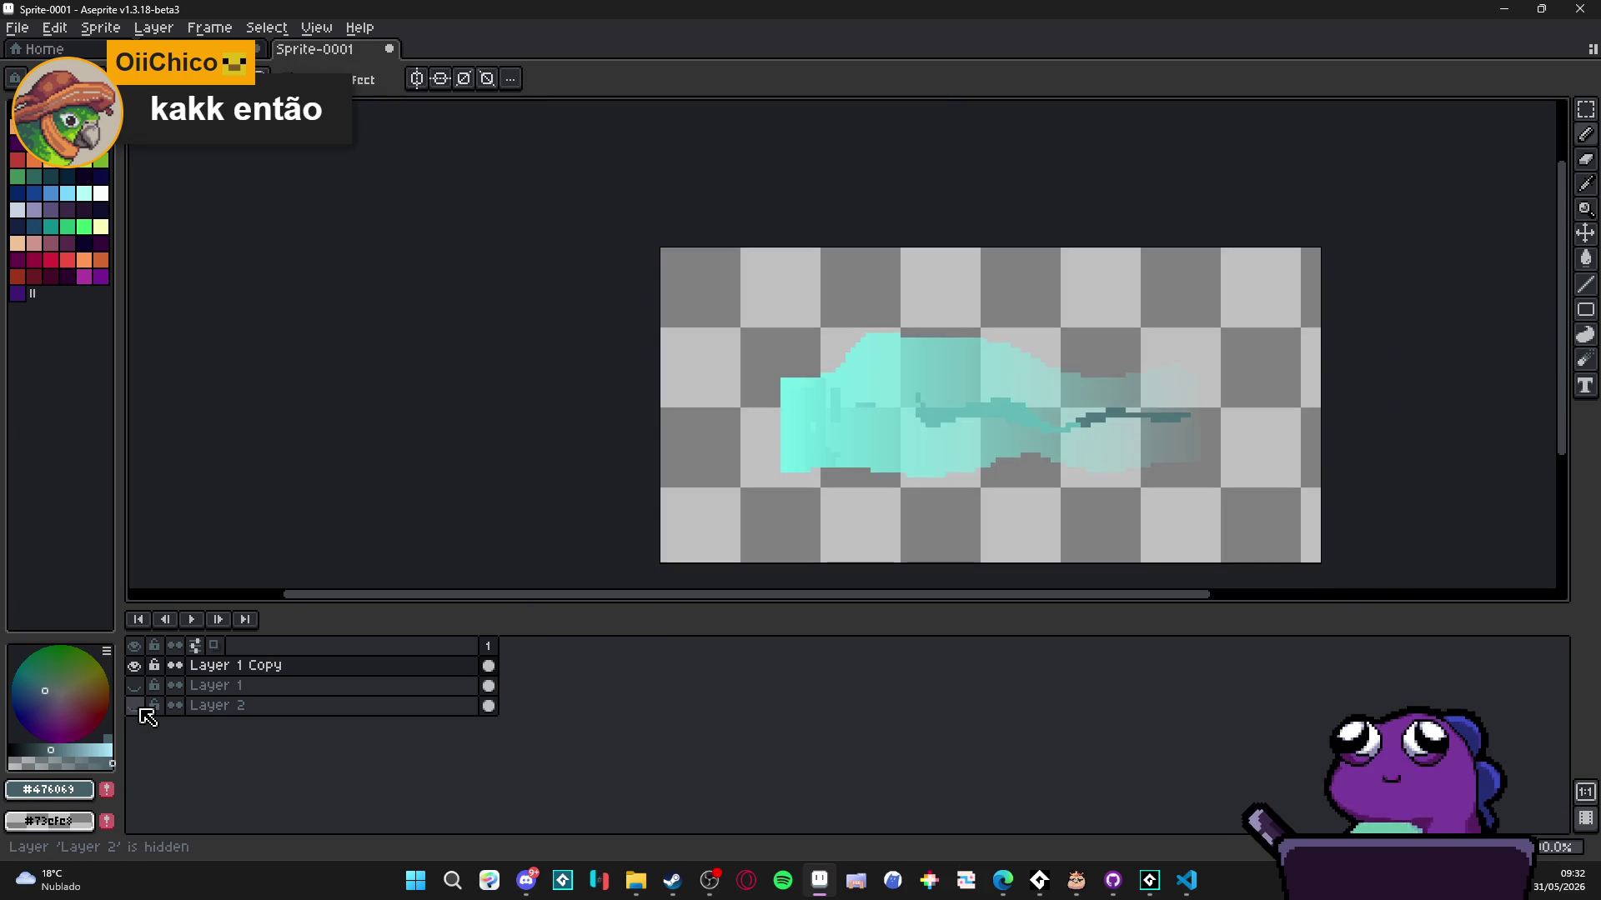
{"action": "left_click", "coordinate": [135, 706]}
{"action": "scroll", "coordinate": [1054, 461], "scroll_direction": "right", "scroll_amount": 1}
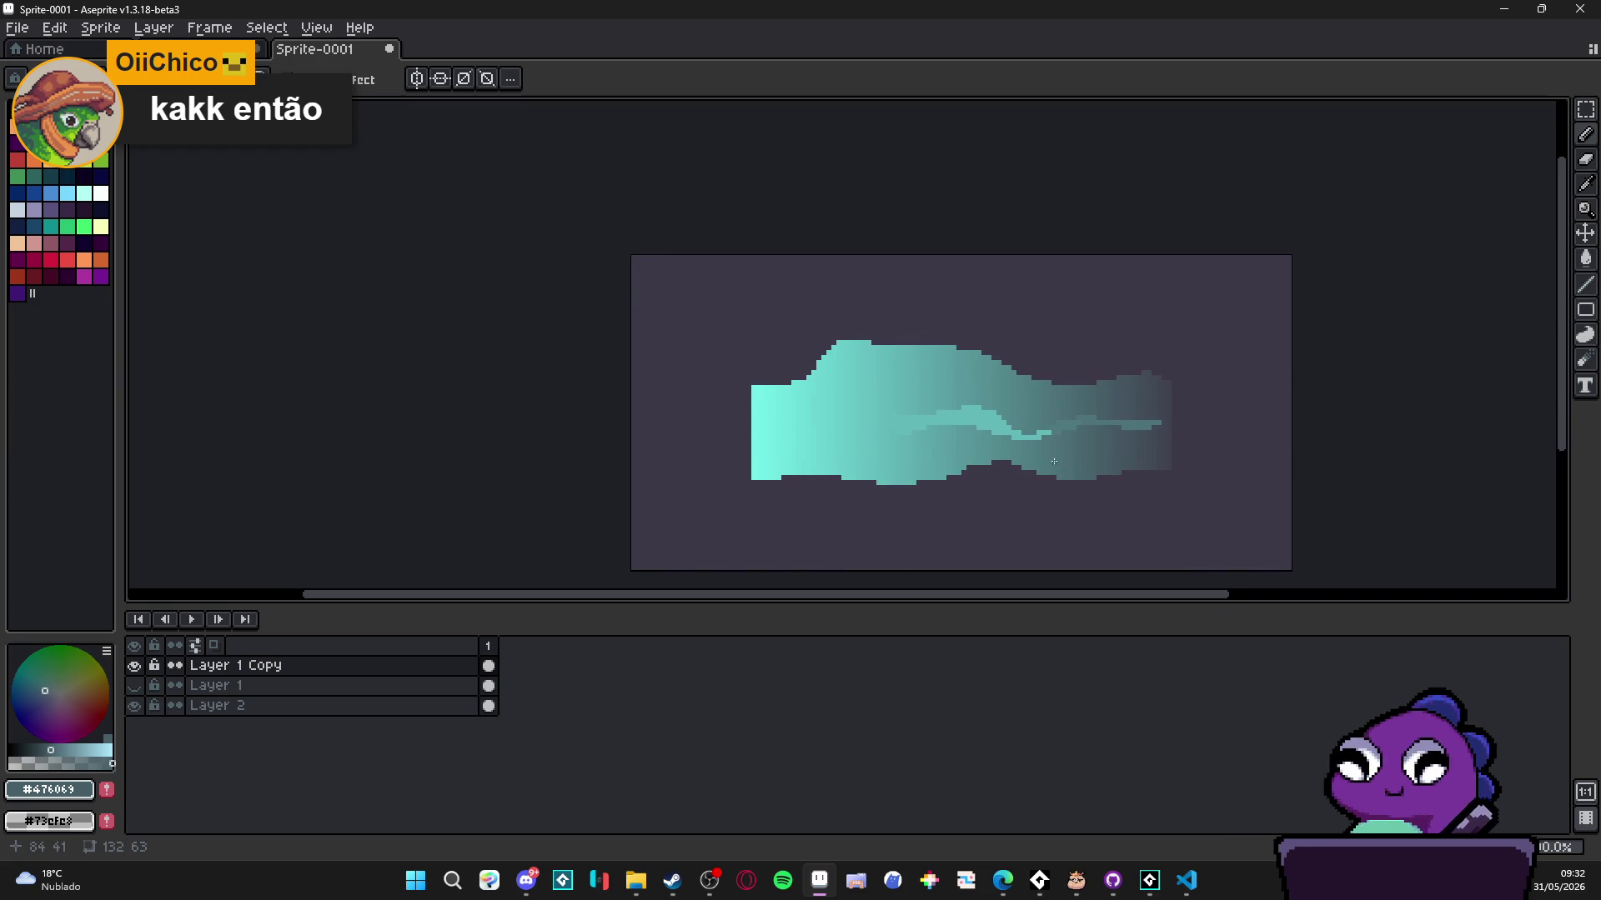
{"action": "scroll", "coordinate": [1137, 463], "scroll_direction": "down", "scroll_amount": 1}
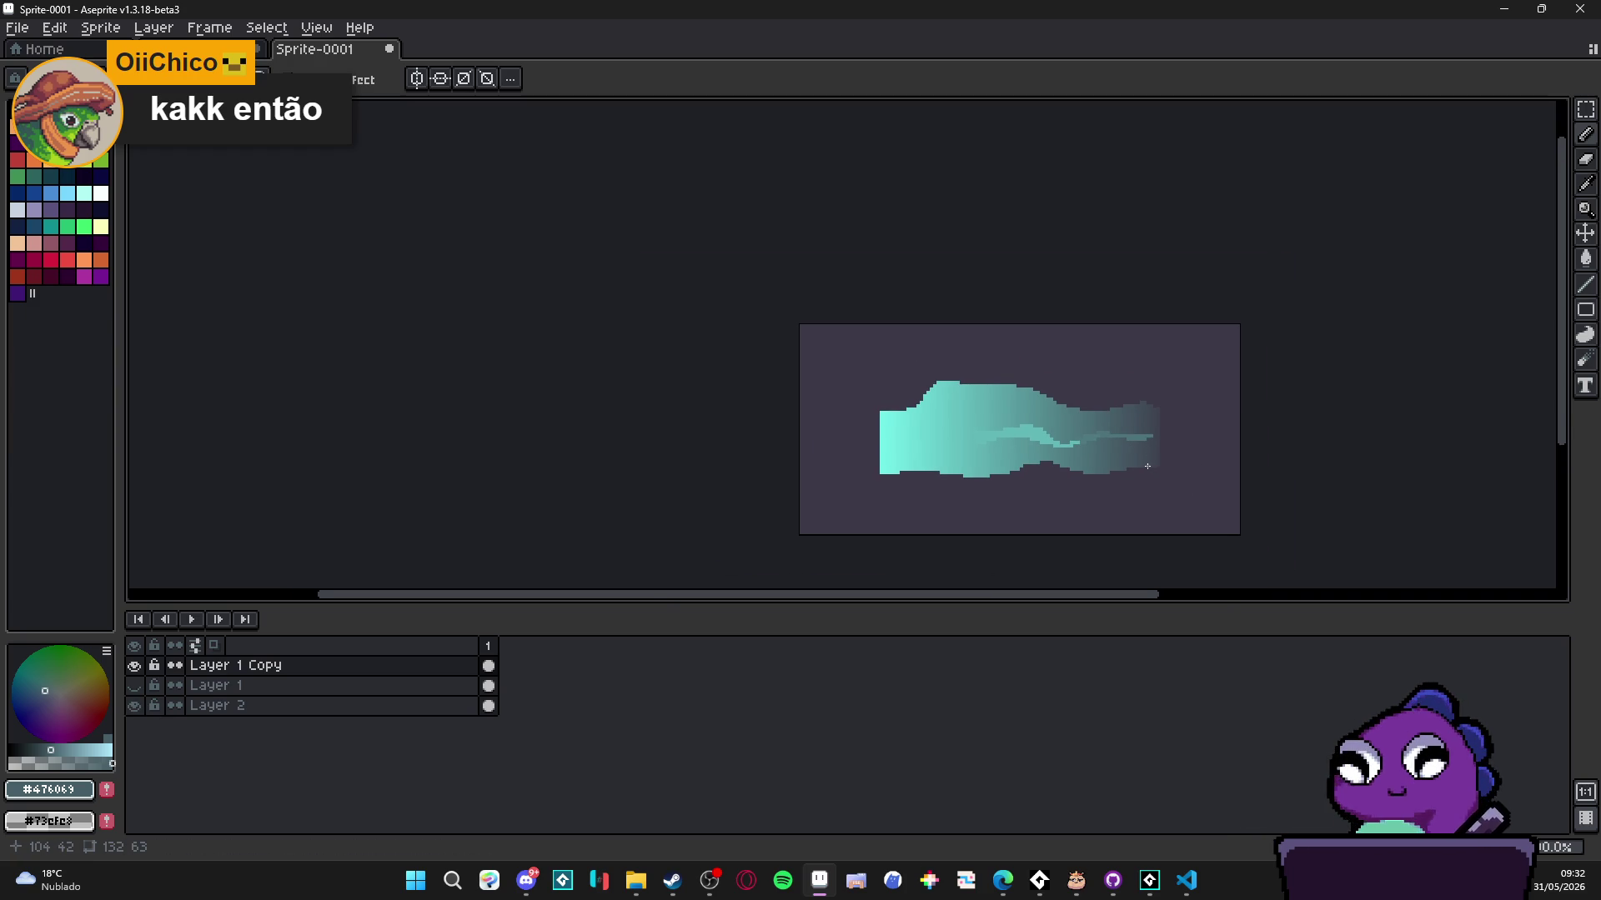
{"action": "scroll", "coordinate": [1143, 443], "scroll_direction": "up", "scroll_amount": 1}
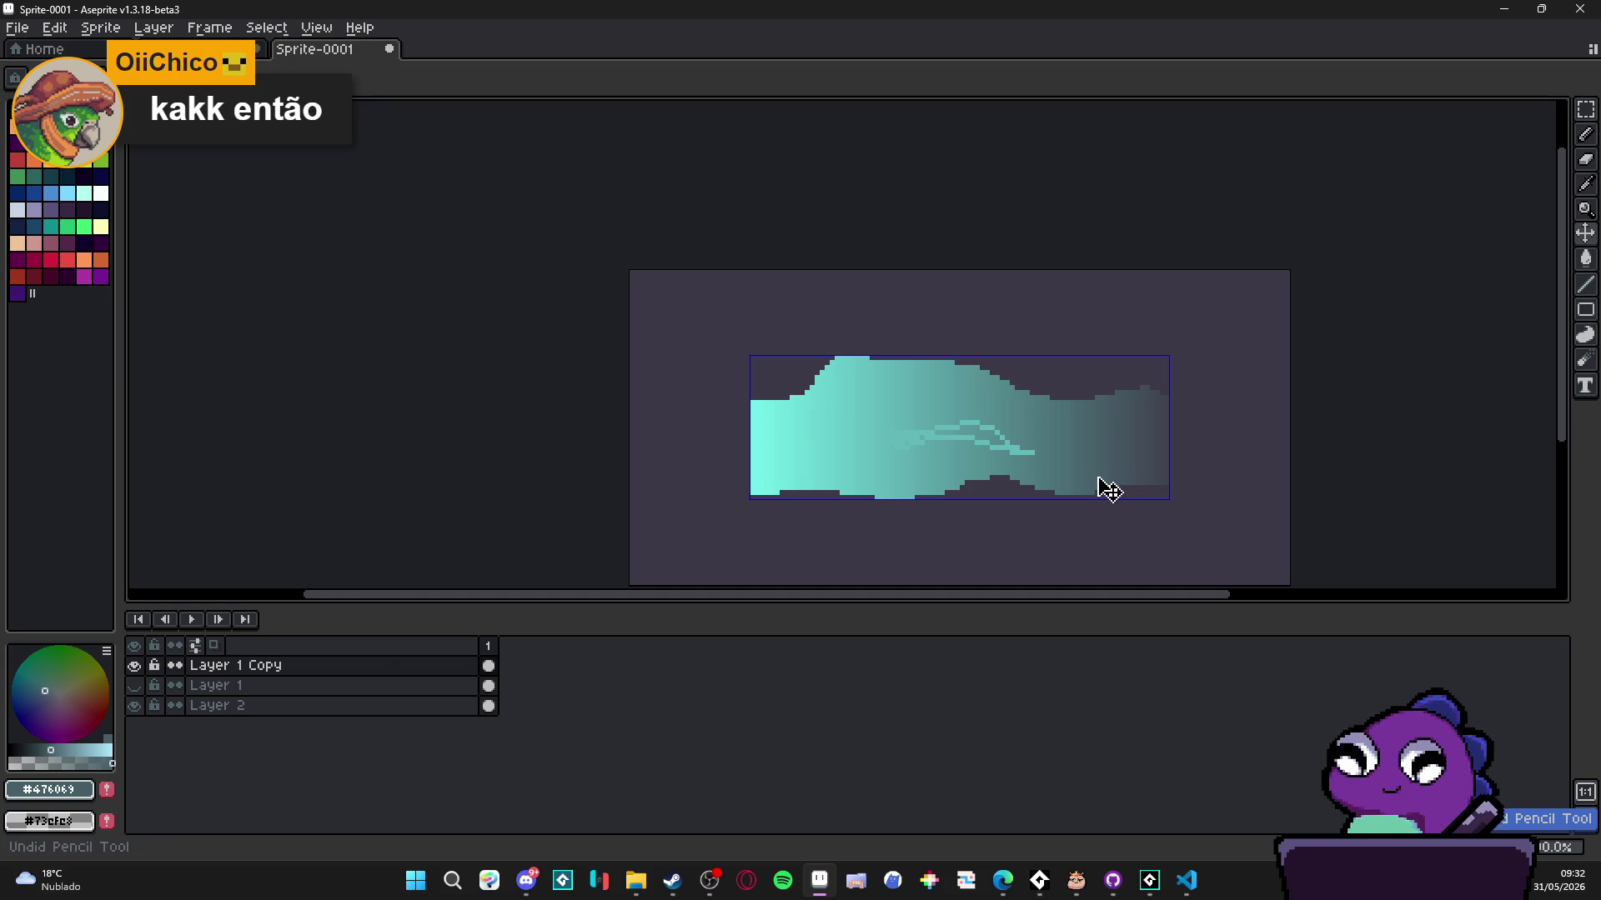
{"action": "key", "text": "ctrl+z"}
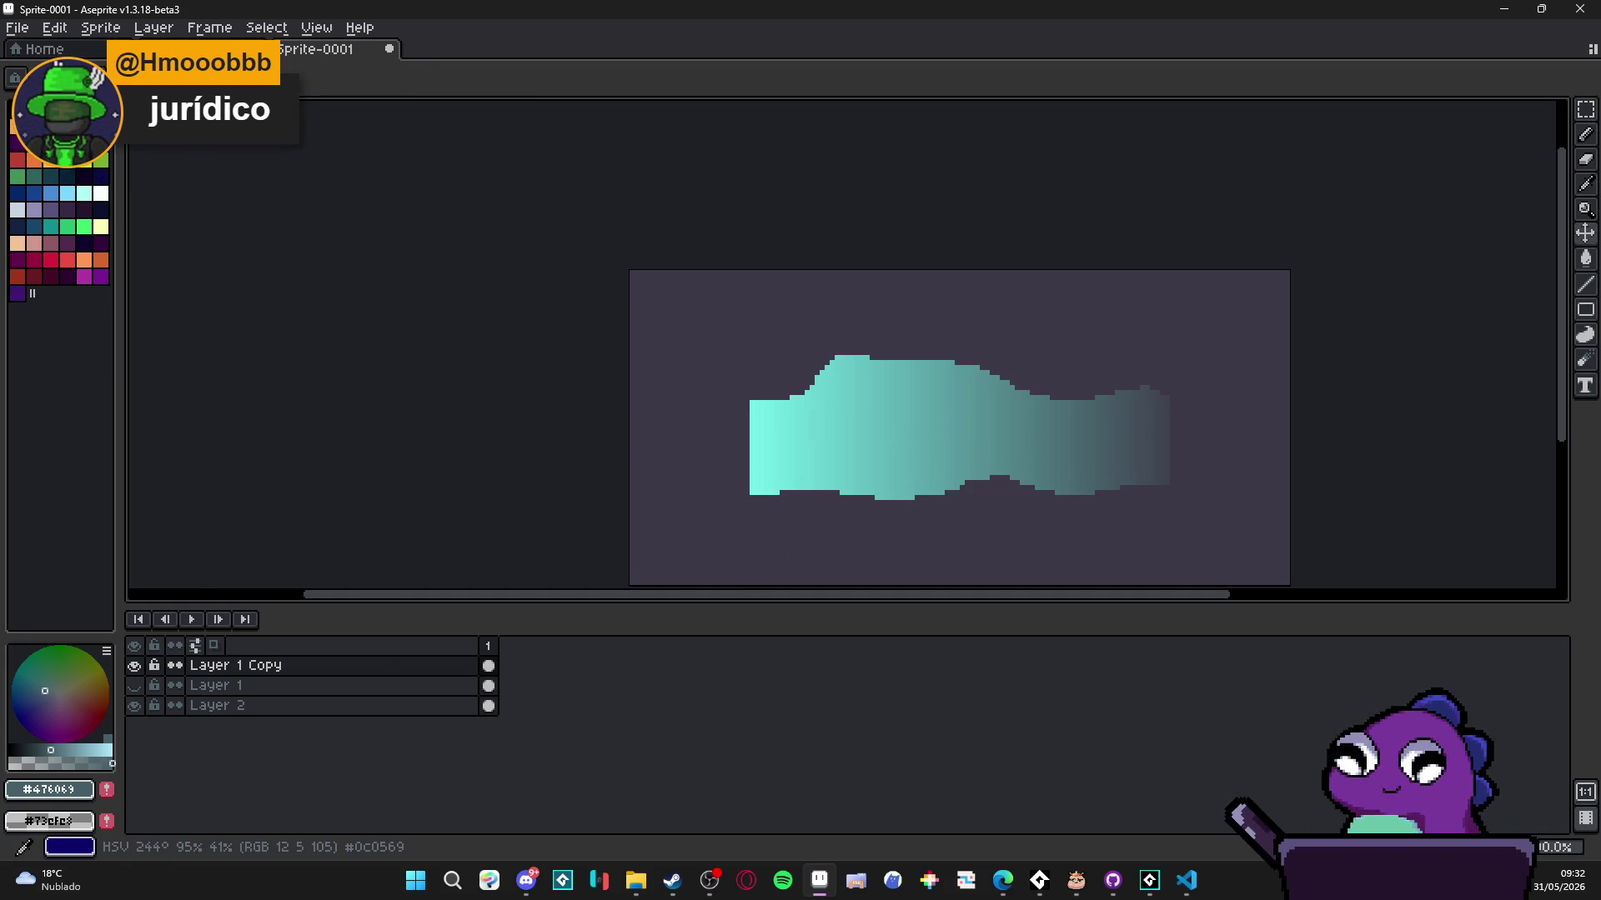
{"action": "key", "text": "alt+Tab"}
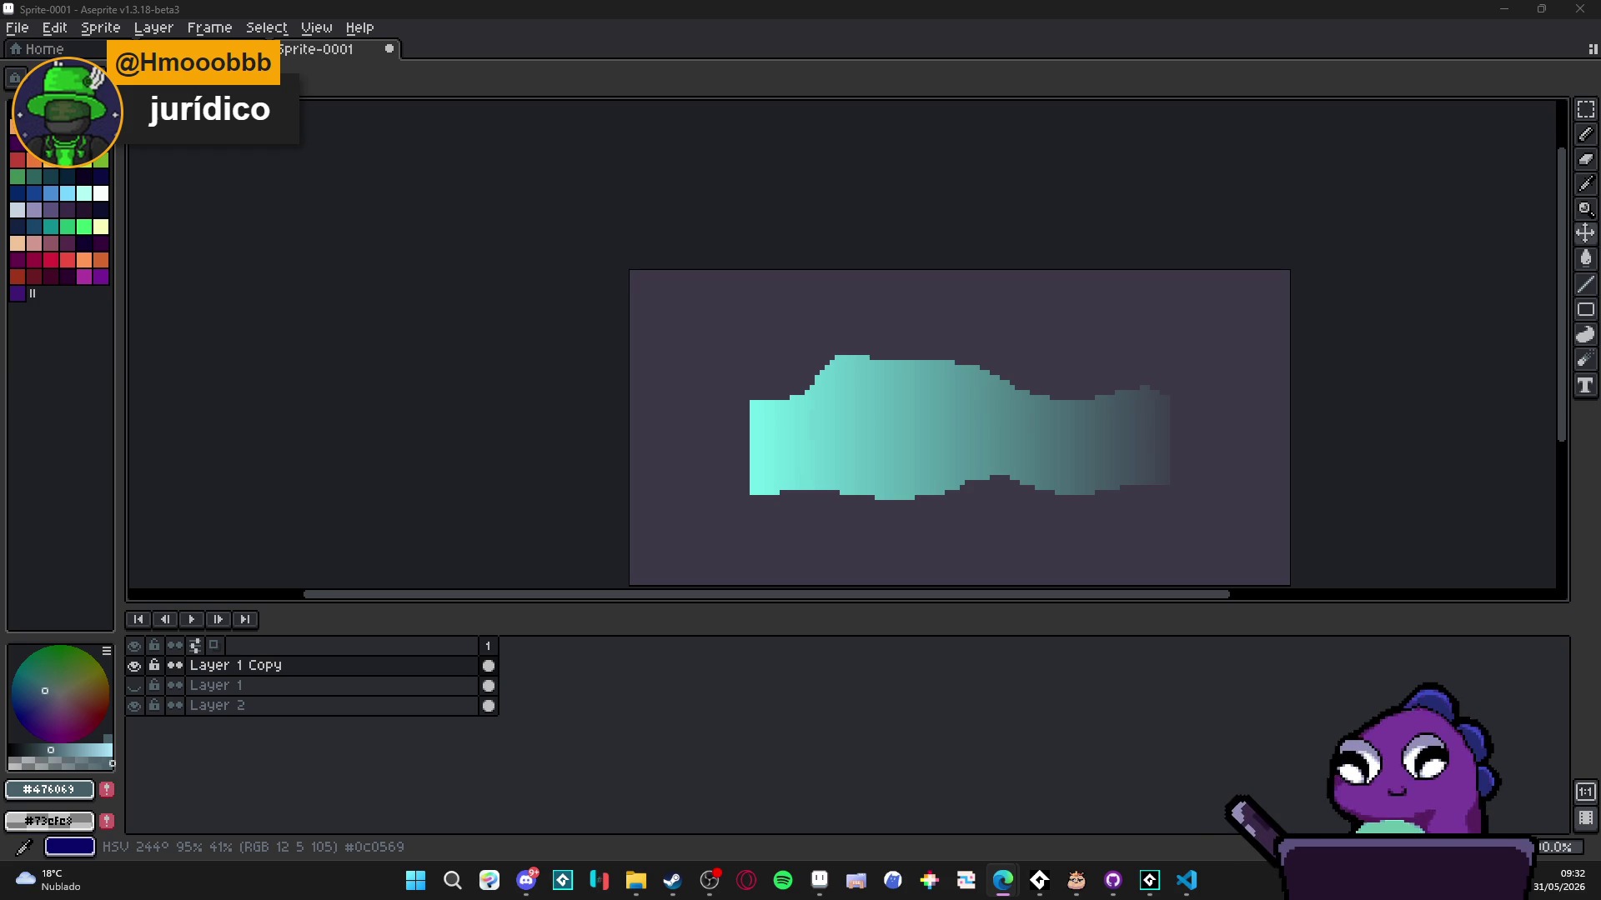
- Carve dark gaps into the fish's right side and tail end, plus a dark tail-notch pixel
{"action": "left_click", "coordinate": [1129, 186]}
{"action": "scroll", "coordinate": [1179, 476], "scroll_direction": "up", "scroll_amount": 1}
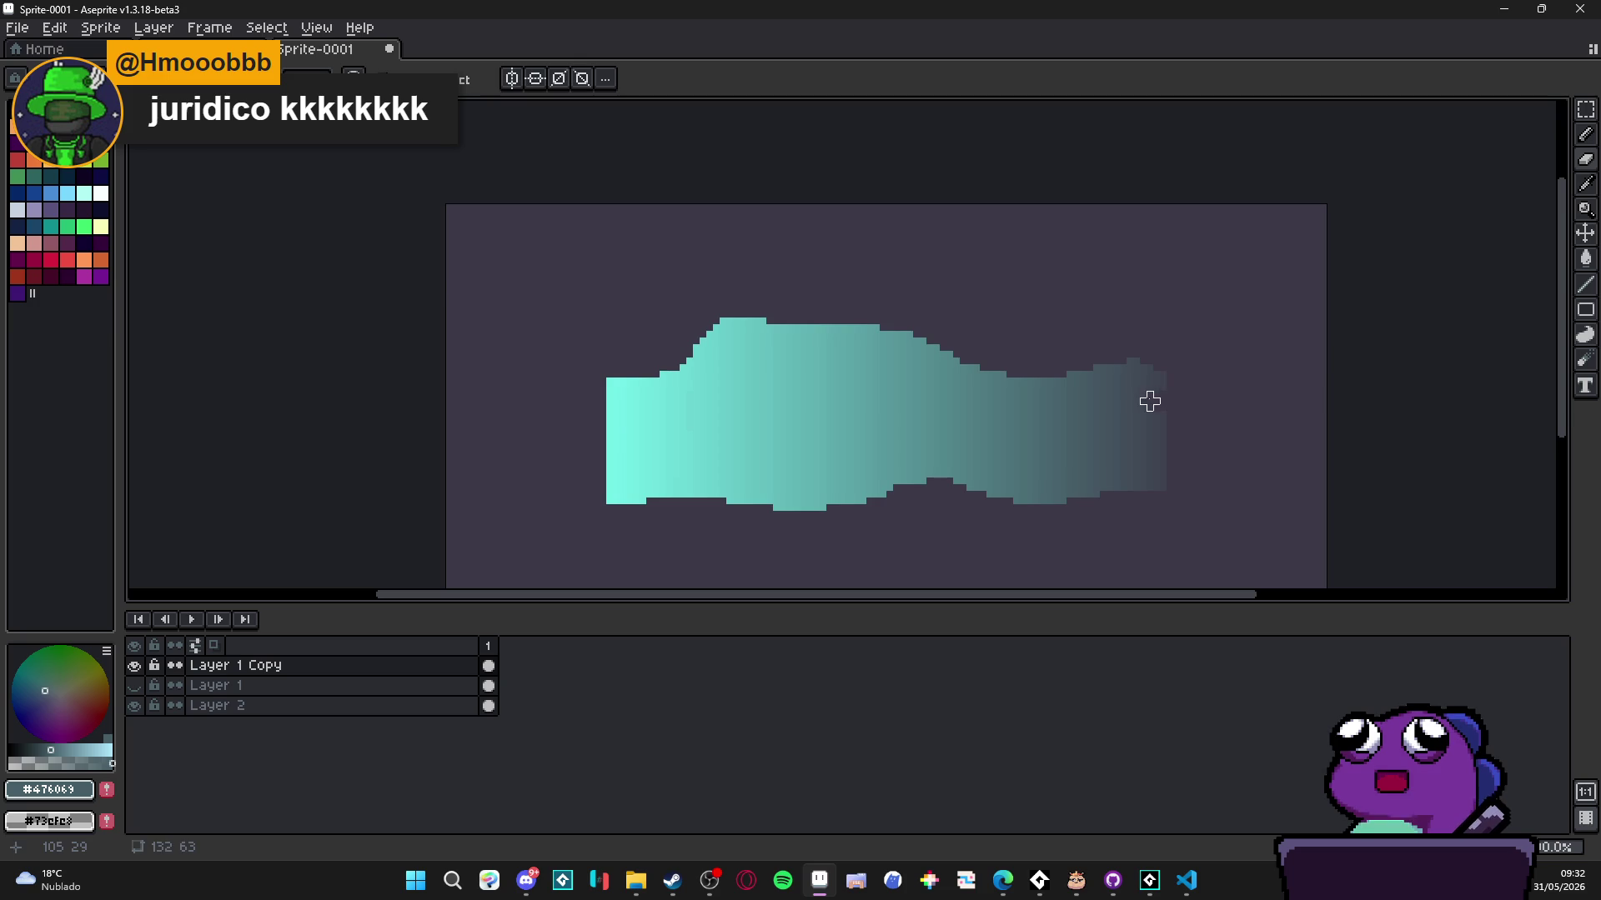
{"action": "mouse_move", "coordinate": [1170, 394]}
{"action": "left_mouse_down"}
{"action": "mouse_move", "coordinate": [1069, 414]}
{"action": "mouse_move", "coordinate": [1157, 414]}
{"action": "left_mouse_up"}
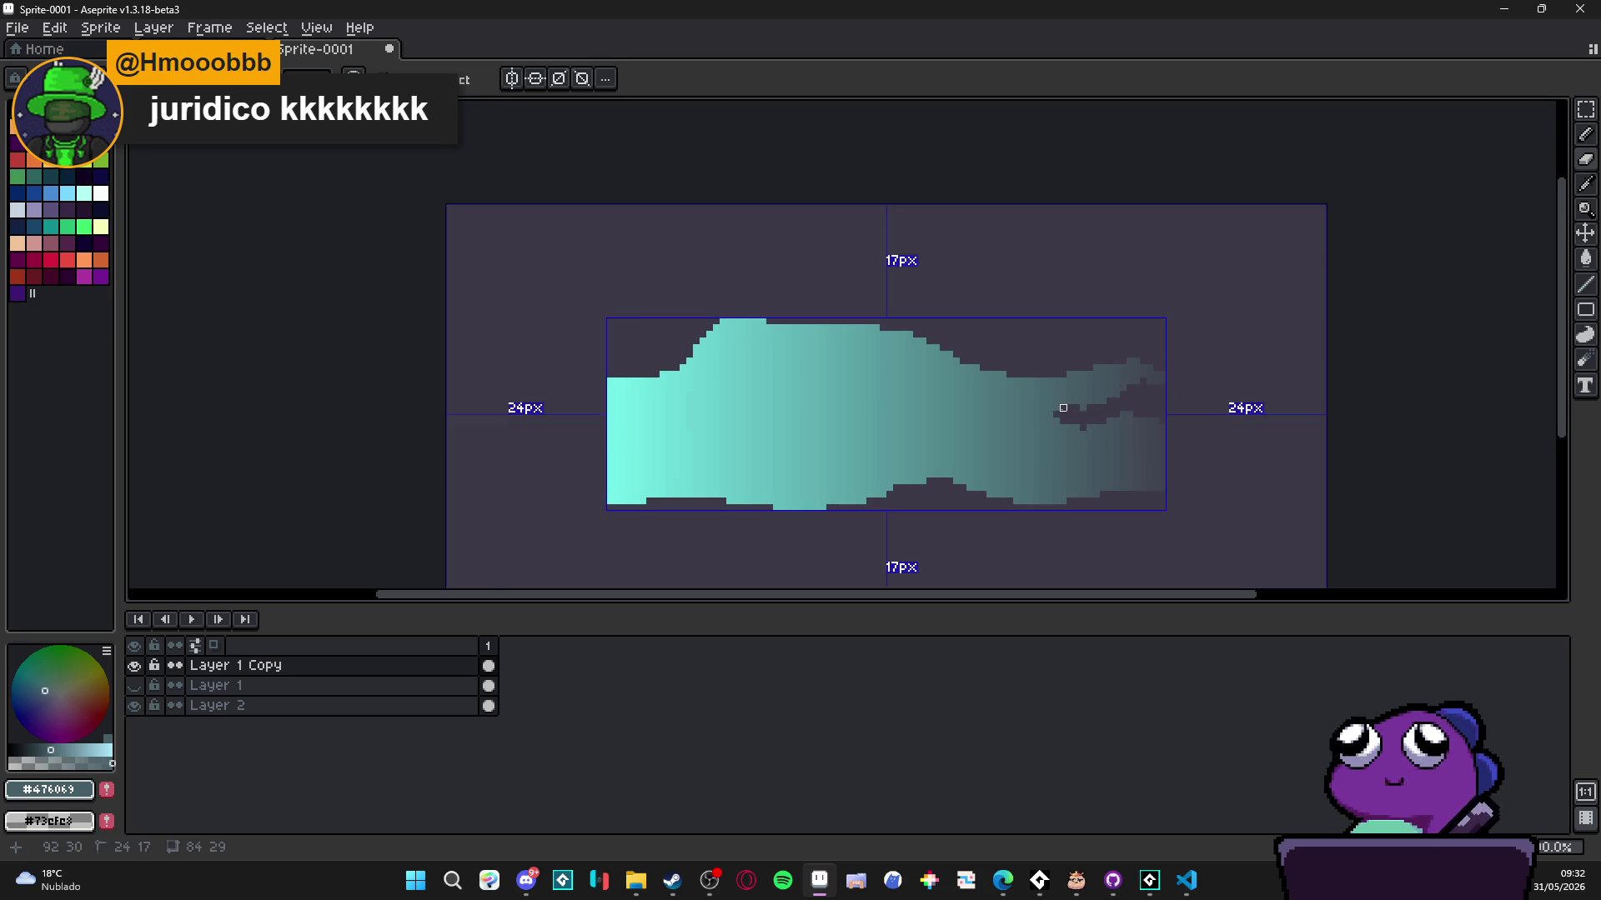
{"action": "scroll", "coordinate": [1054, 413], "scroll_direction": "up", "scroll_amount": 1}
{"action": "left_click_drag", "start_coordinate": [1057, 412], "coordinate": [984, 421]}
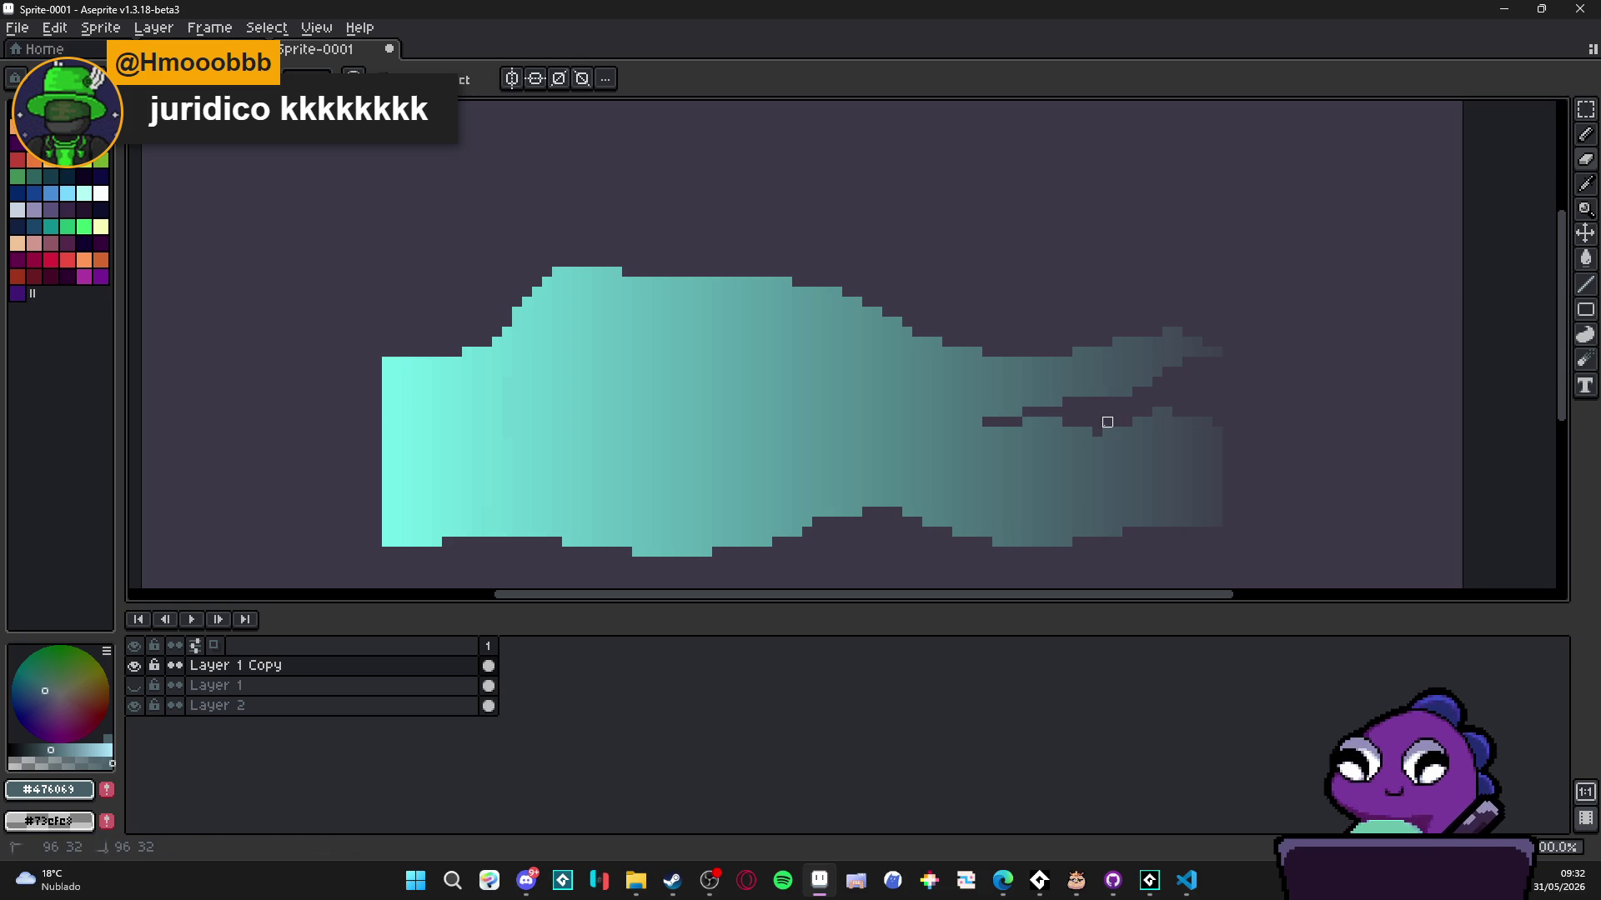
{"action": "left_click_drag", "start_coordinate": [1137, 422], "coordinate": [1207, 422]}
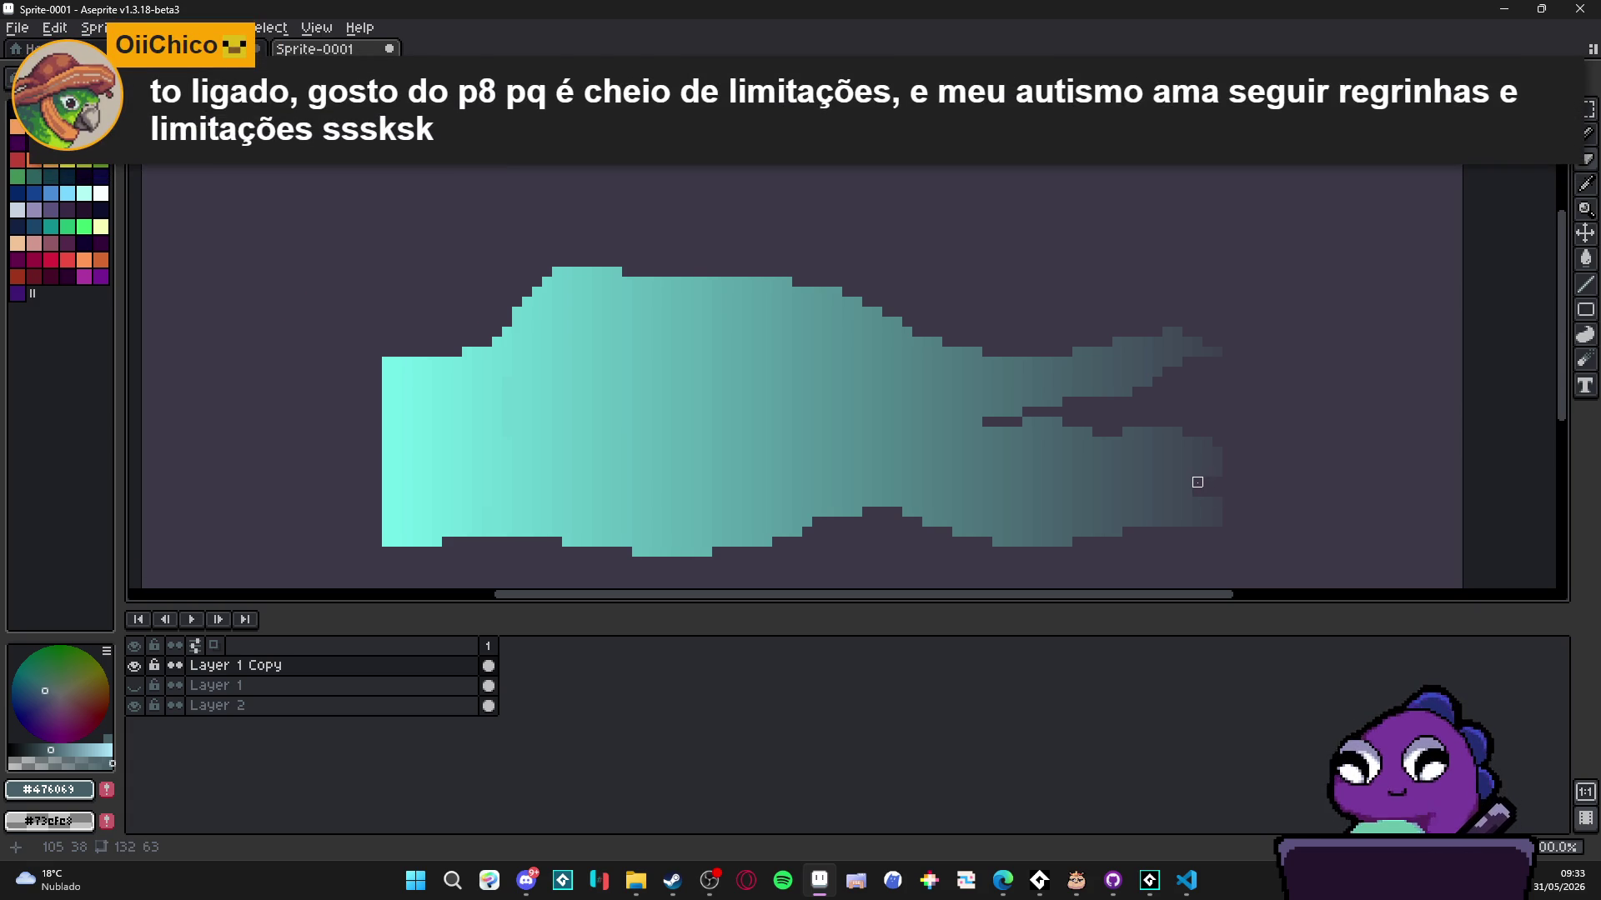
{"action": "left_click", "coordinate": [1201, 469]}
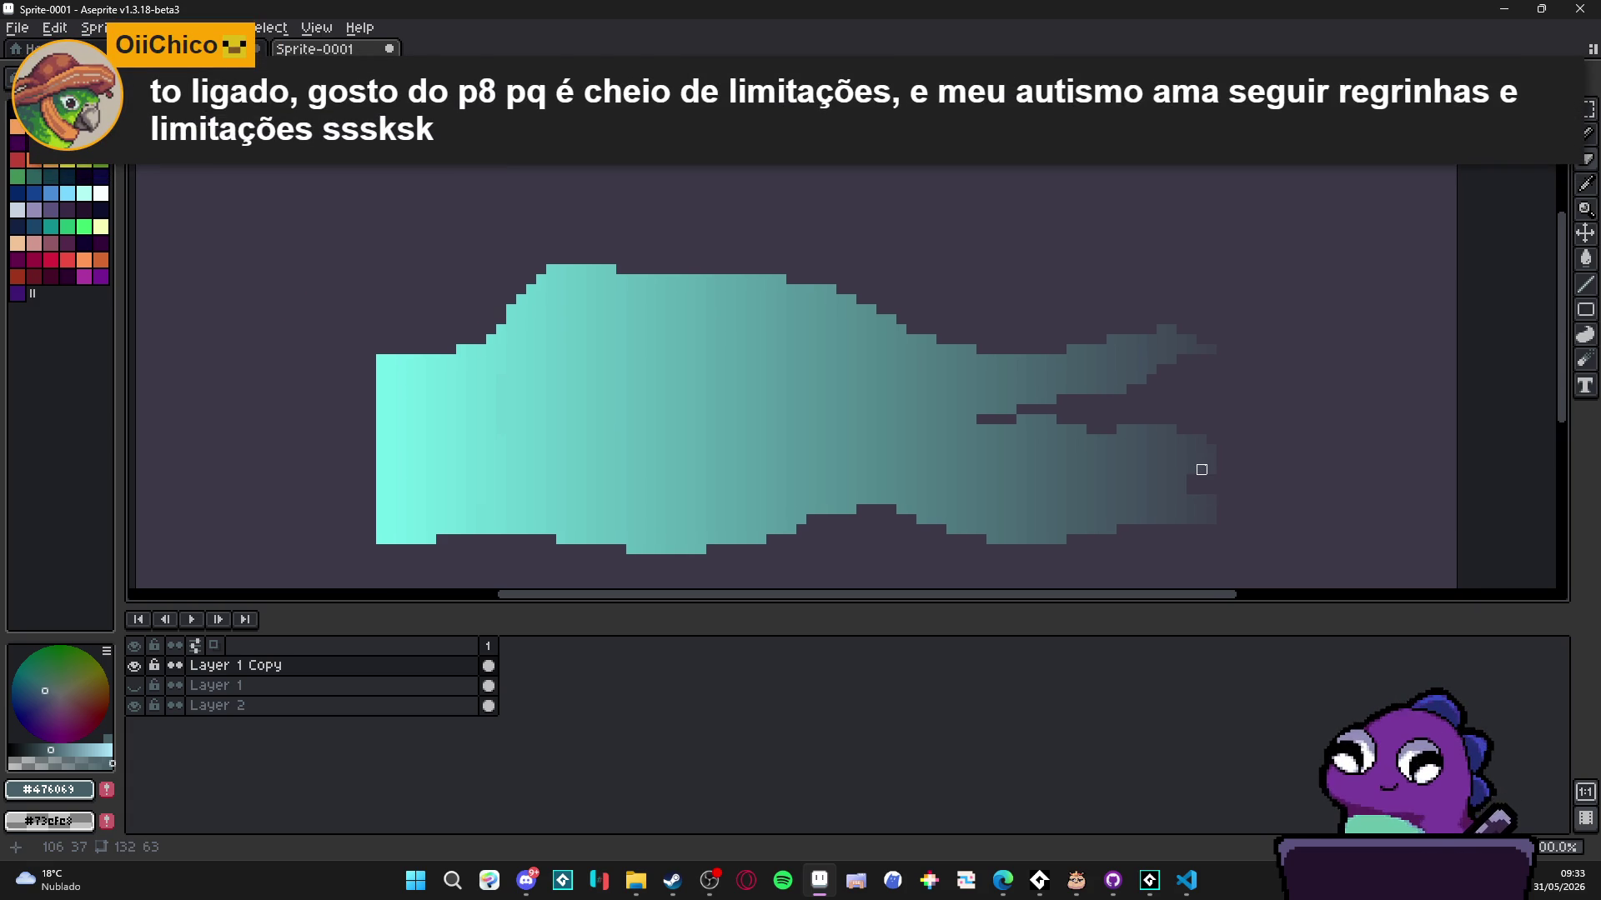
{"action": "scroll", "coordinate": [1191, 459], "scroll_direction": "up", "scroll_amount": 1}
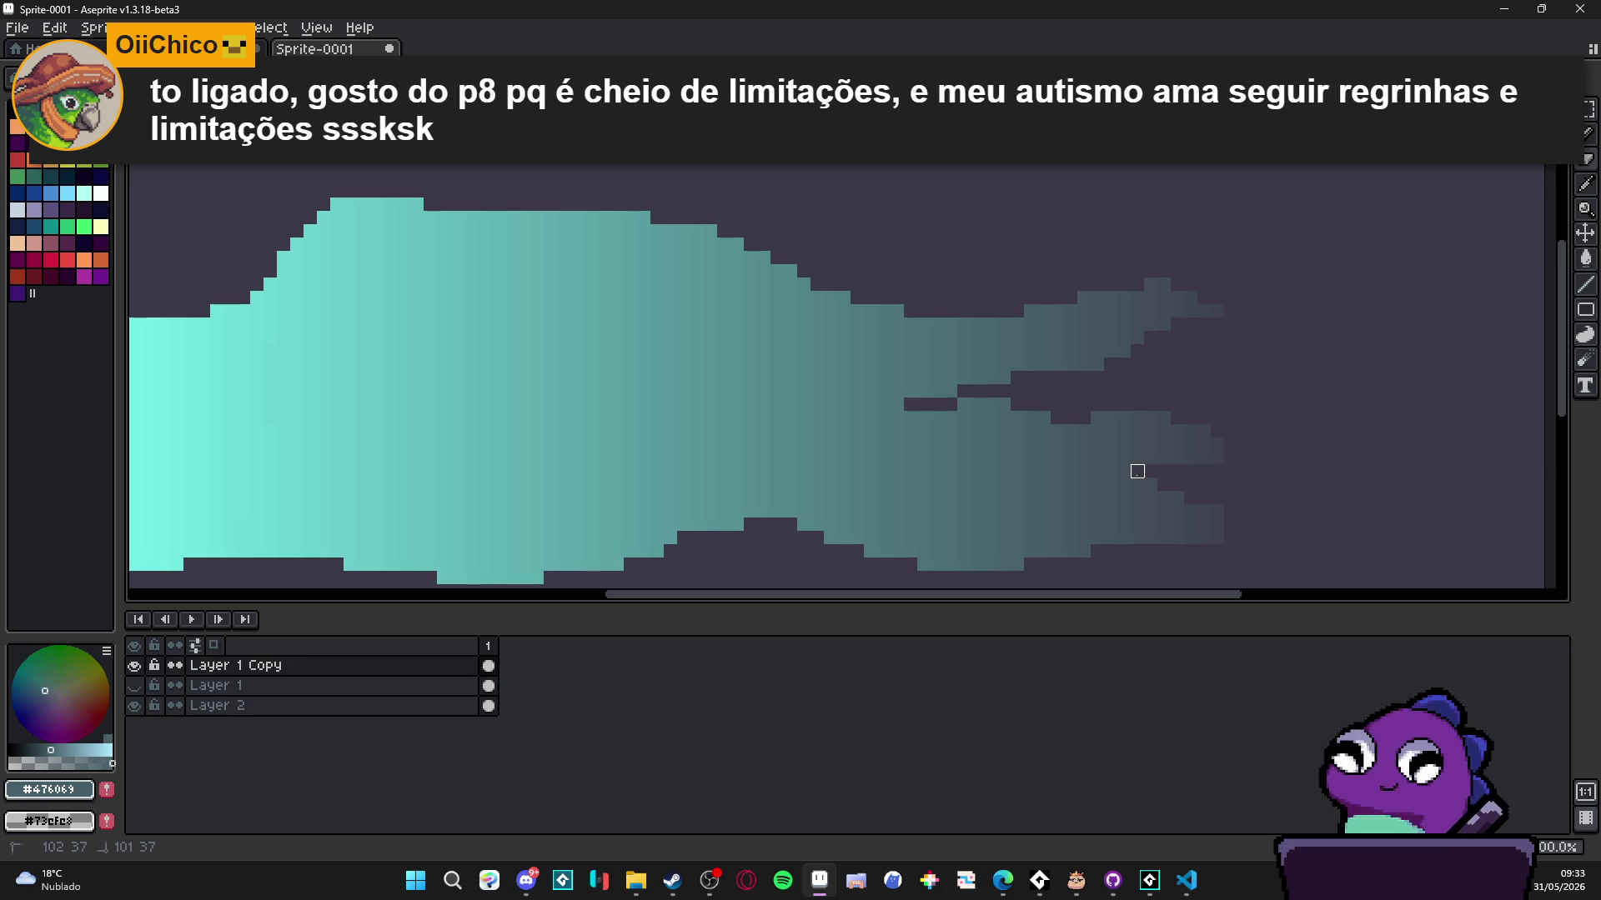
- Paint teal pixels along the tail's bottom edge, undoing the last stroke
{"action": "key", "text": "b"}
{"action": "left_click_drag", "start_coordinate": [1130, 548], "coordinate": [1187, 552]}
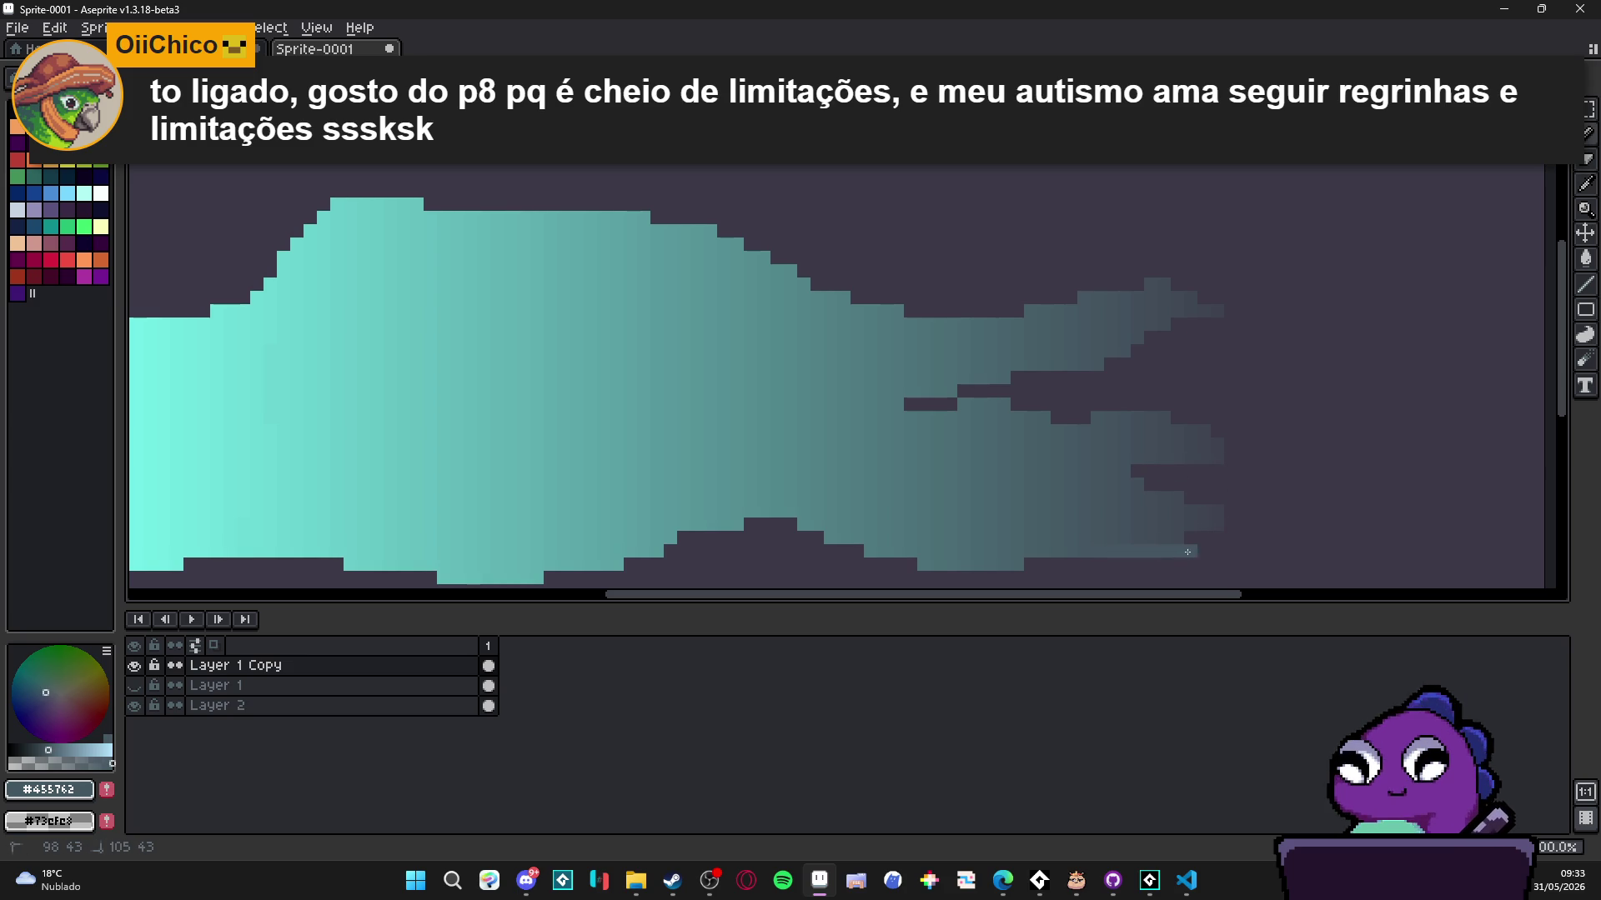
{"action": "scroll", "coordinate": [1203, 548], "scroll_direction": "down", "scroll_amount": 1}
{"action": "scroll", "coordinate": [1200, 554], "scroll_direction": "up", "scroll_amount": 3}
{"action": "left_click_drag", "start_coordinate": [1057, 566], "coordinate": [1215, 564]}
{"action": "scroll", "coordinate": [1214, 564], "scroll_direction": "down", "scroll_amount": 3}
{"action": "key", "text": "ctrl+z"}
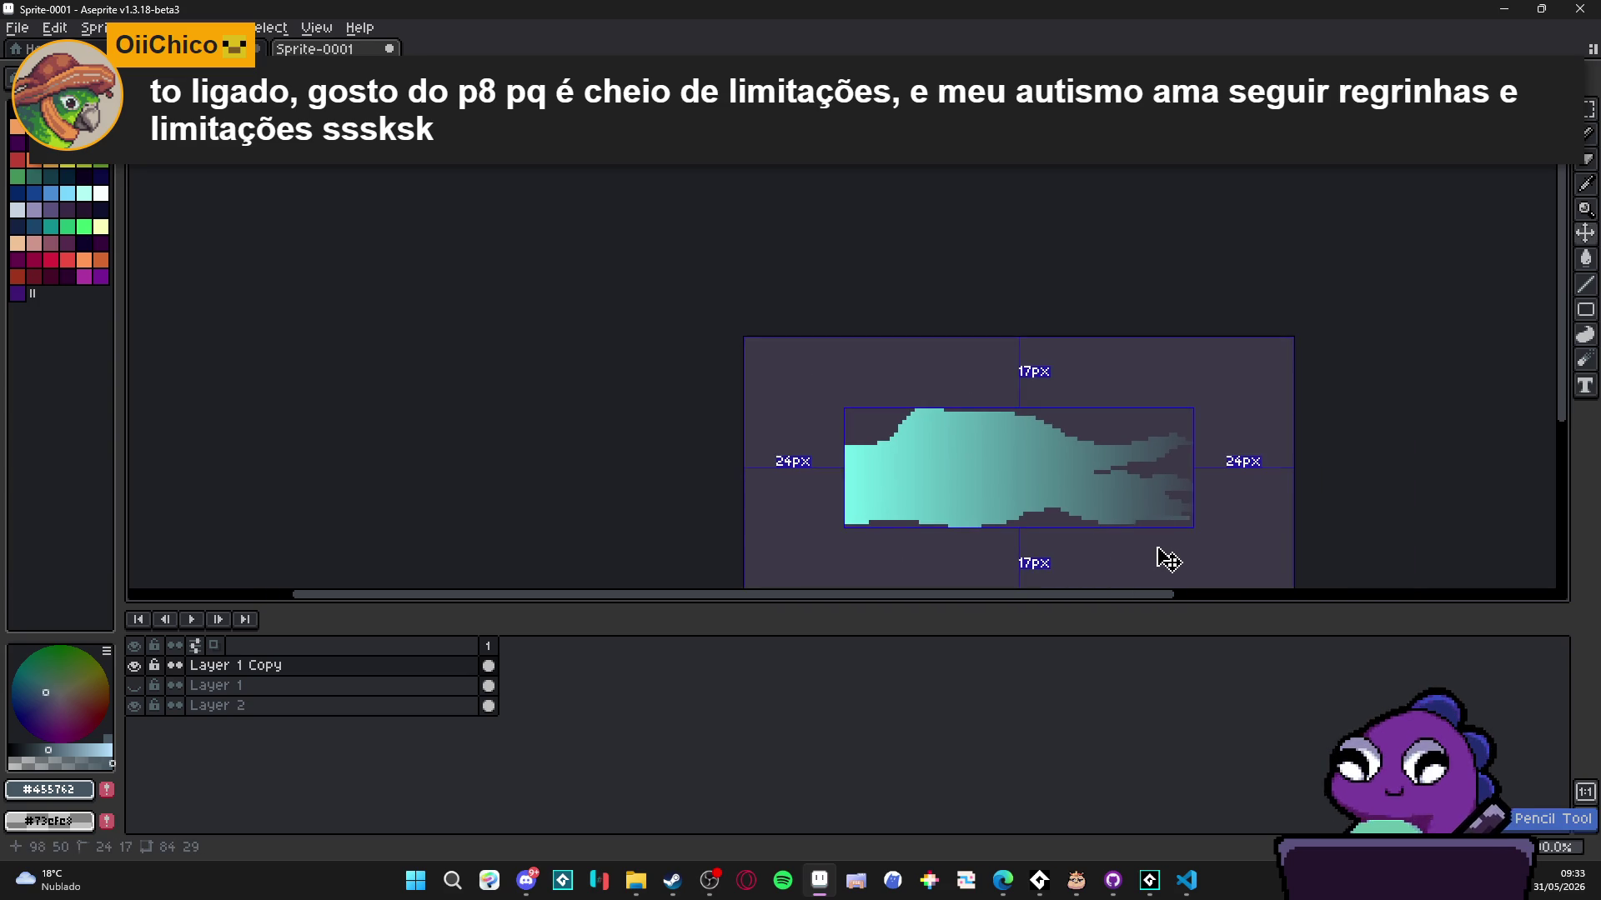
- Erase the head's top-row pixels and trim stray pixels off the lower edge
{"action": "key", "text": "e"}
{"action": "scroll", "coordinate": [843, 378], "scroll_direction": "up", "scroll_amount": 4}
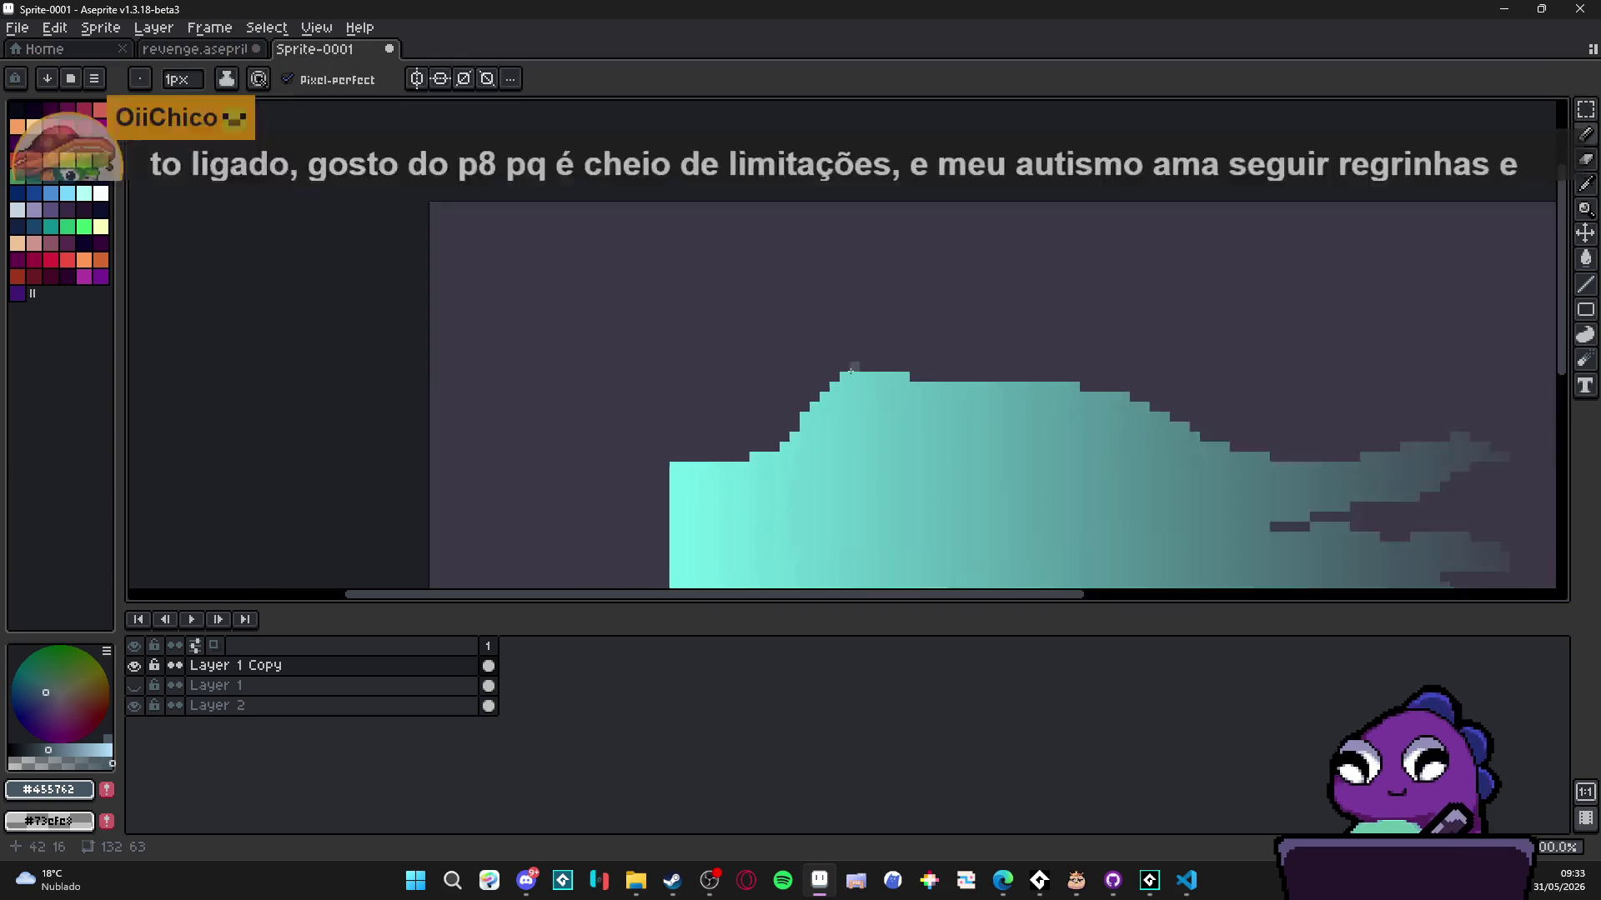
{"action": "mouse_move", "coordinate": [842, 378]}
{"action": "left_mouse_down"}
{"action": "mouse_move", "coordinate": [936, 391]}
{"action": "mouse_move", "coordinate": [816, 405]}
{"action": "mouse_move", "coordinate": [816, 419]}
{"action": "mouse_move", "coordinate": [869, 392]}
{"action": "mouse_move", "coordinate": [883, 389]}
{"action": "mouse_move", "coordinate": [816, 419]}
{"action": "left_mouse_up"}
{"action": "left_click", "coordinate": [896, 391]}
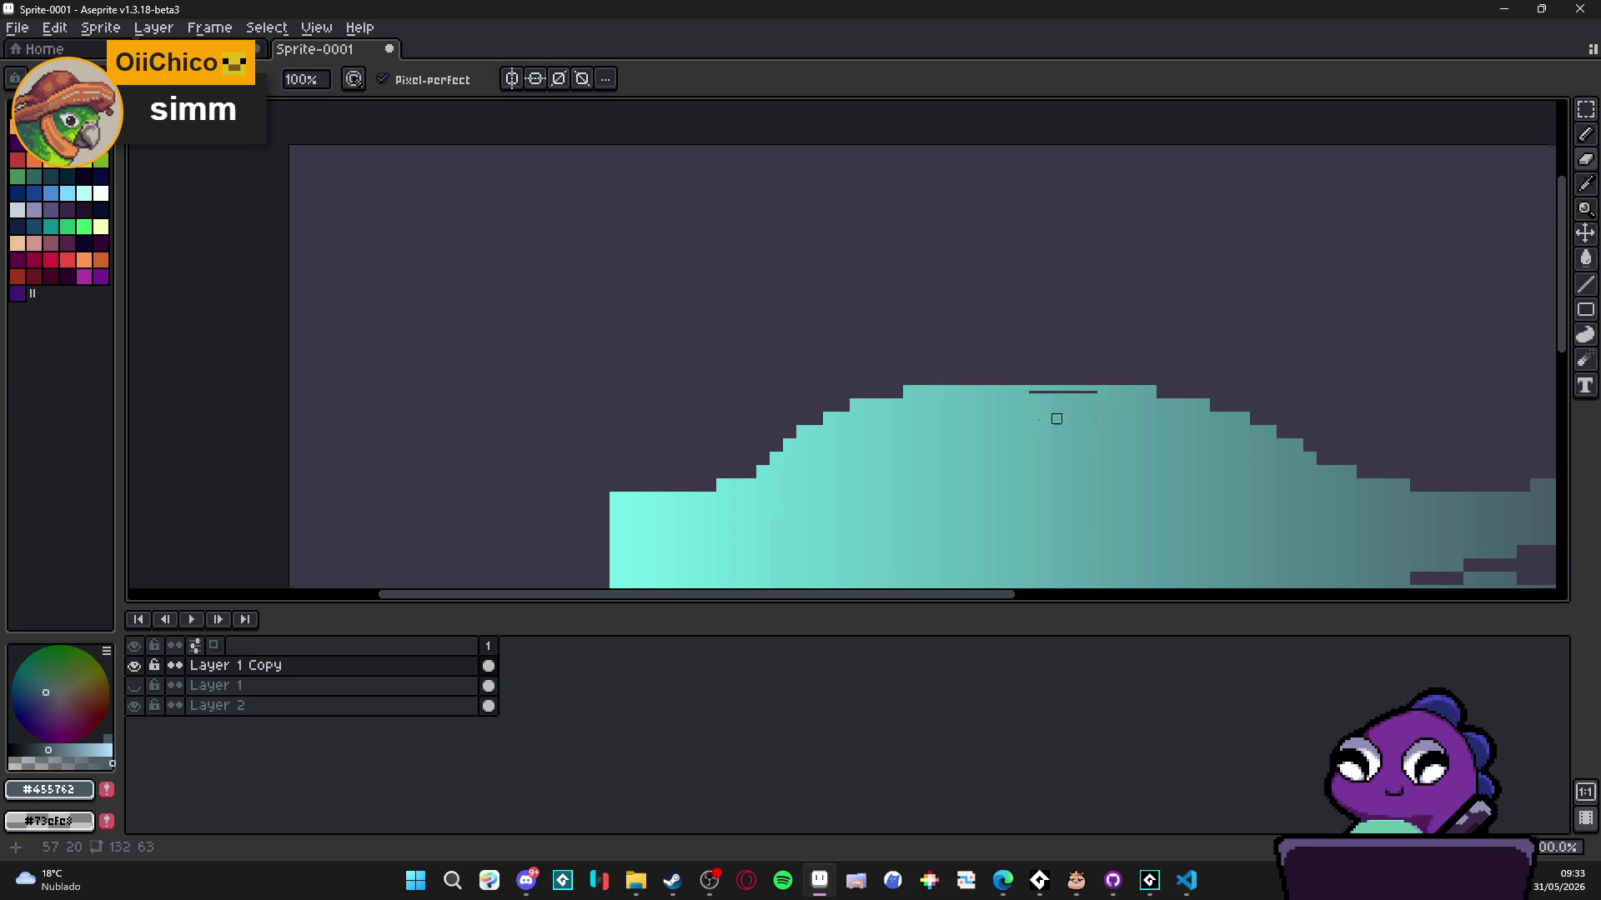
{"action": "scroll", "coordinate": [911, 300], "scroll_direction": "down", "scroll_amount": 3}
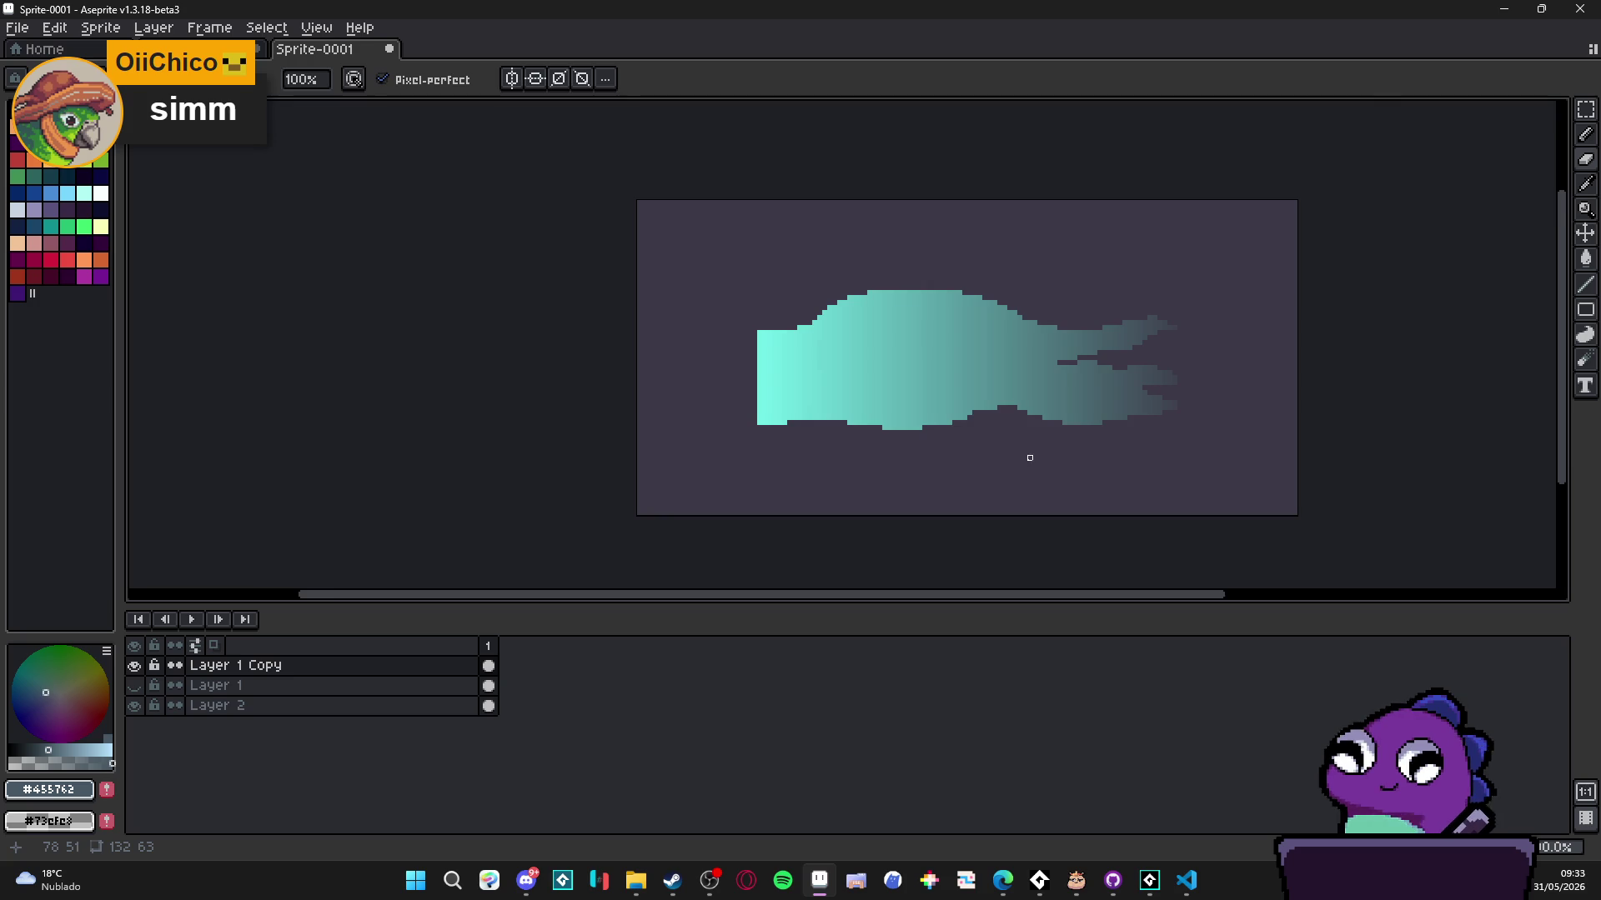
{"action": "scroll", "coordinate": [1030, 457], "scroll_direction": "up", "scroll_amount": 4}
{"action": "left_click", "coordinate": [804, 299]}
{"action": "left_click", "coordinate": [744, 319]}
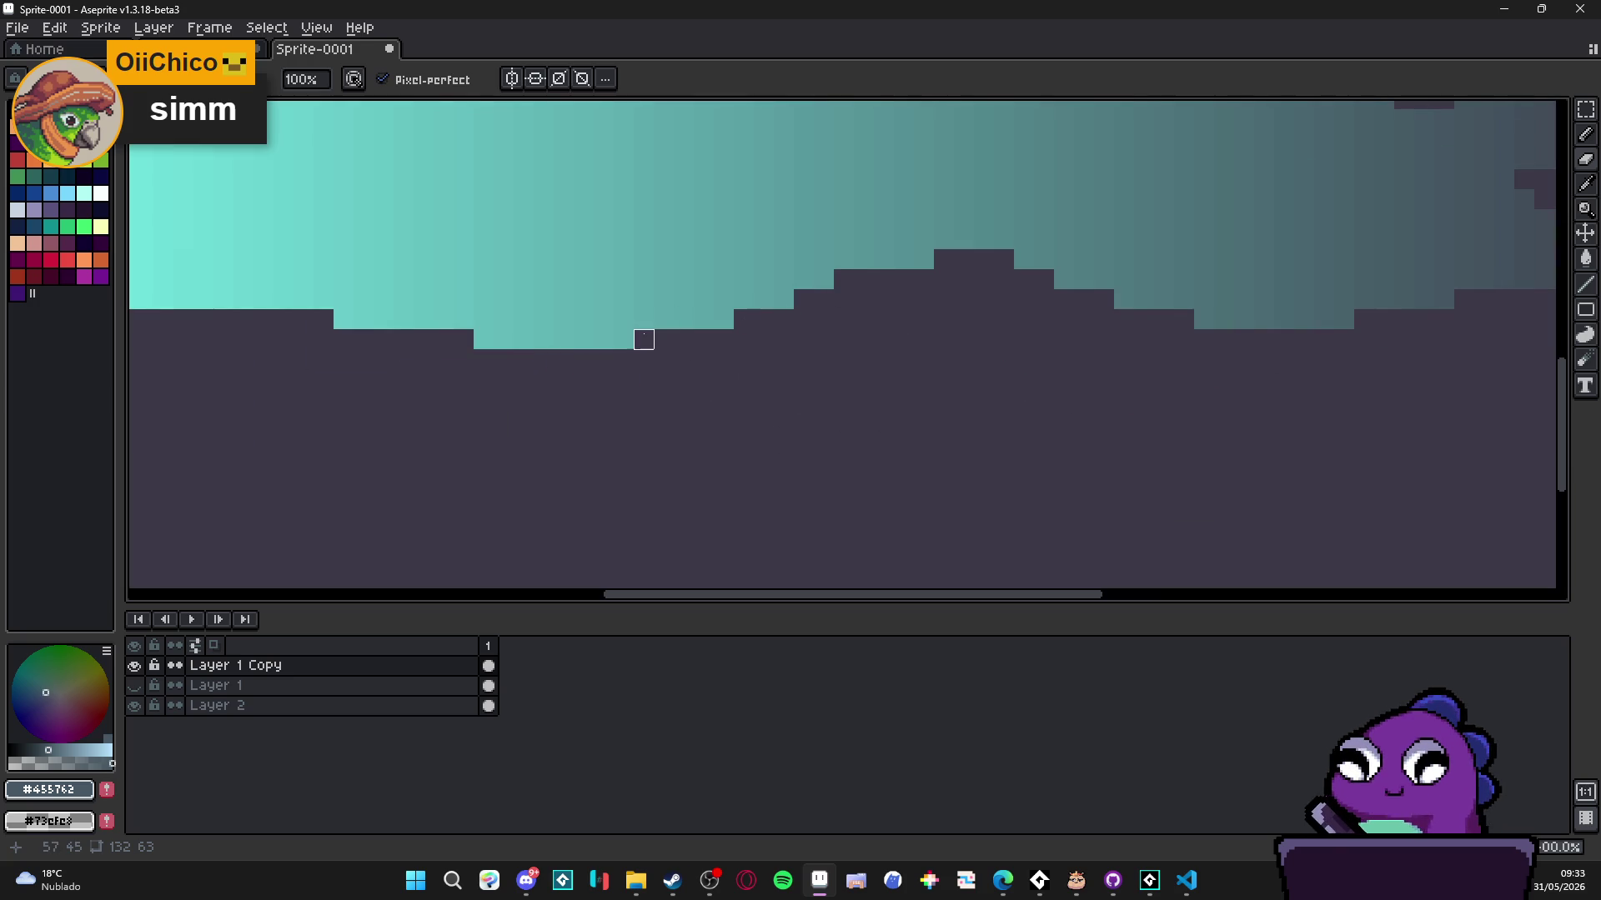
{"action": "scroll", "coordinate": [804, 382], "scroll_direction": "down", "scroll_amount": 4}
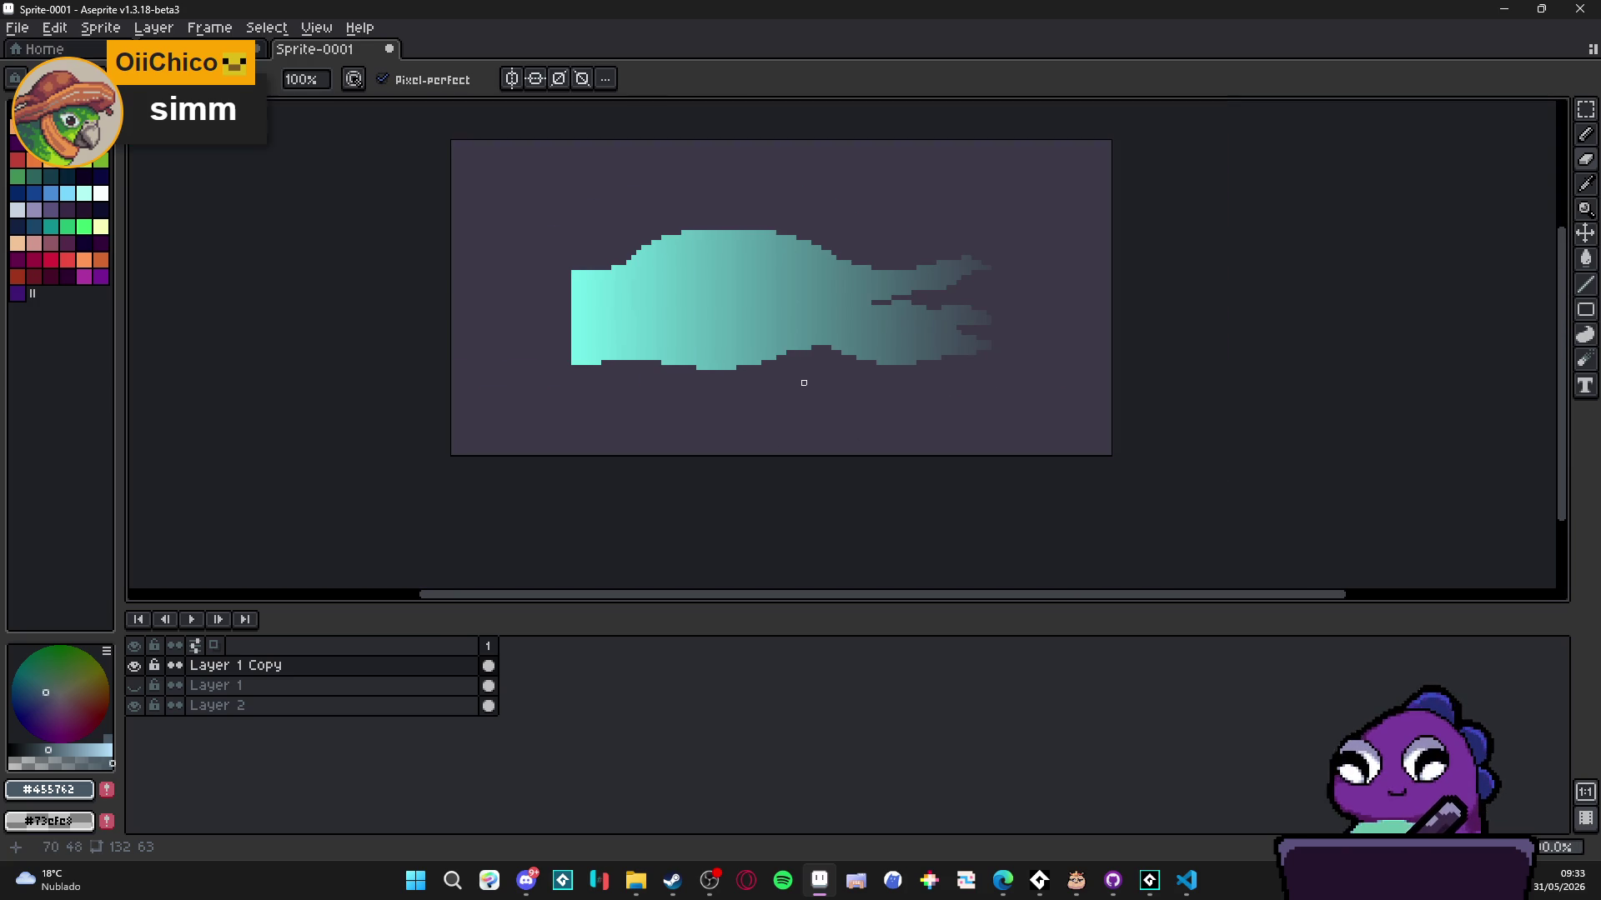
{"action": "scroll", "coordinate": [882, 326], "scroll_direction": "up", "scroll_amount": 4}
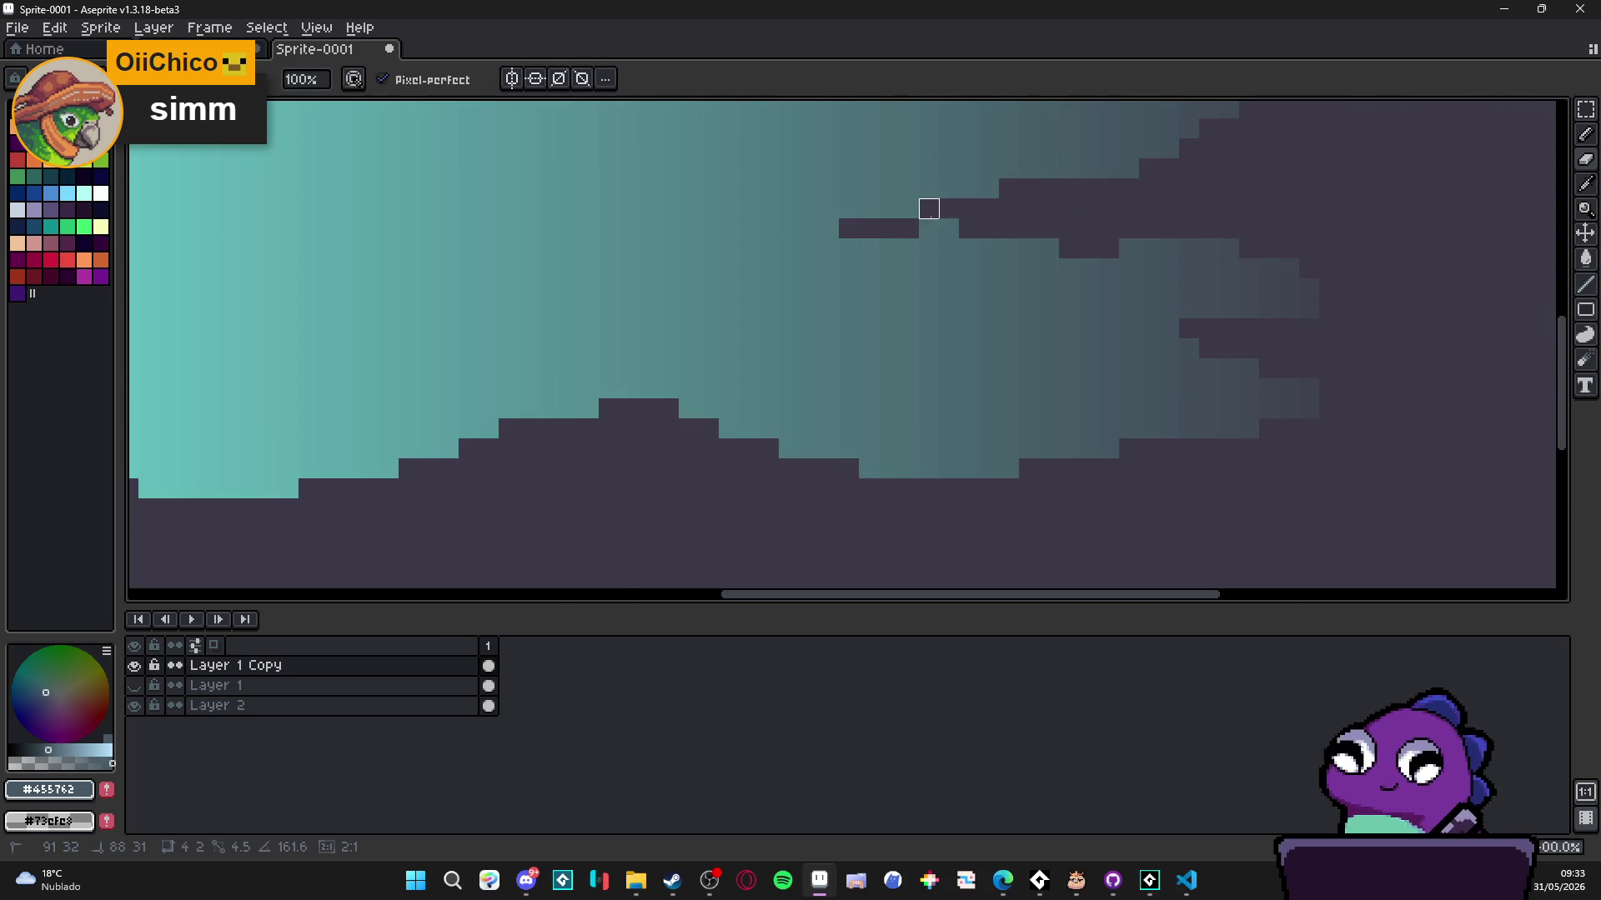
{"action": "left_click_drag", "start_coordinate": [739, 235], "coordinate": [840, 323]}
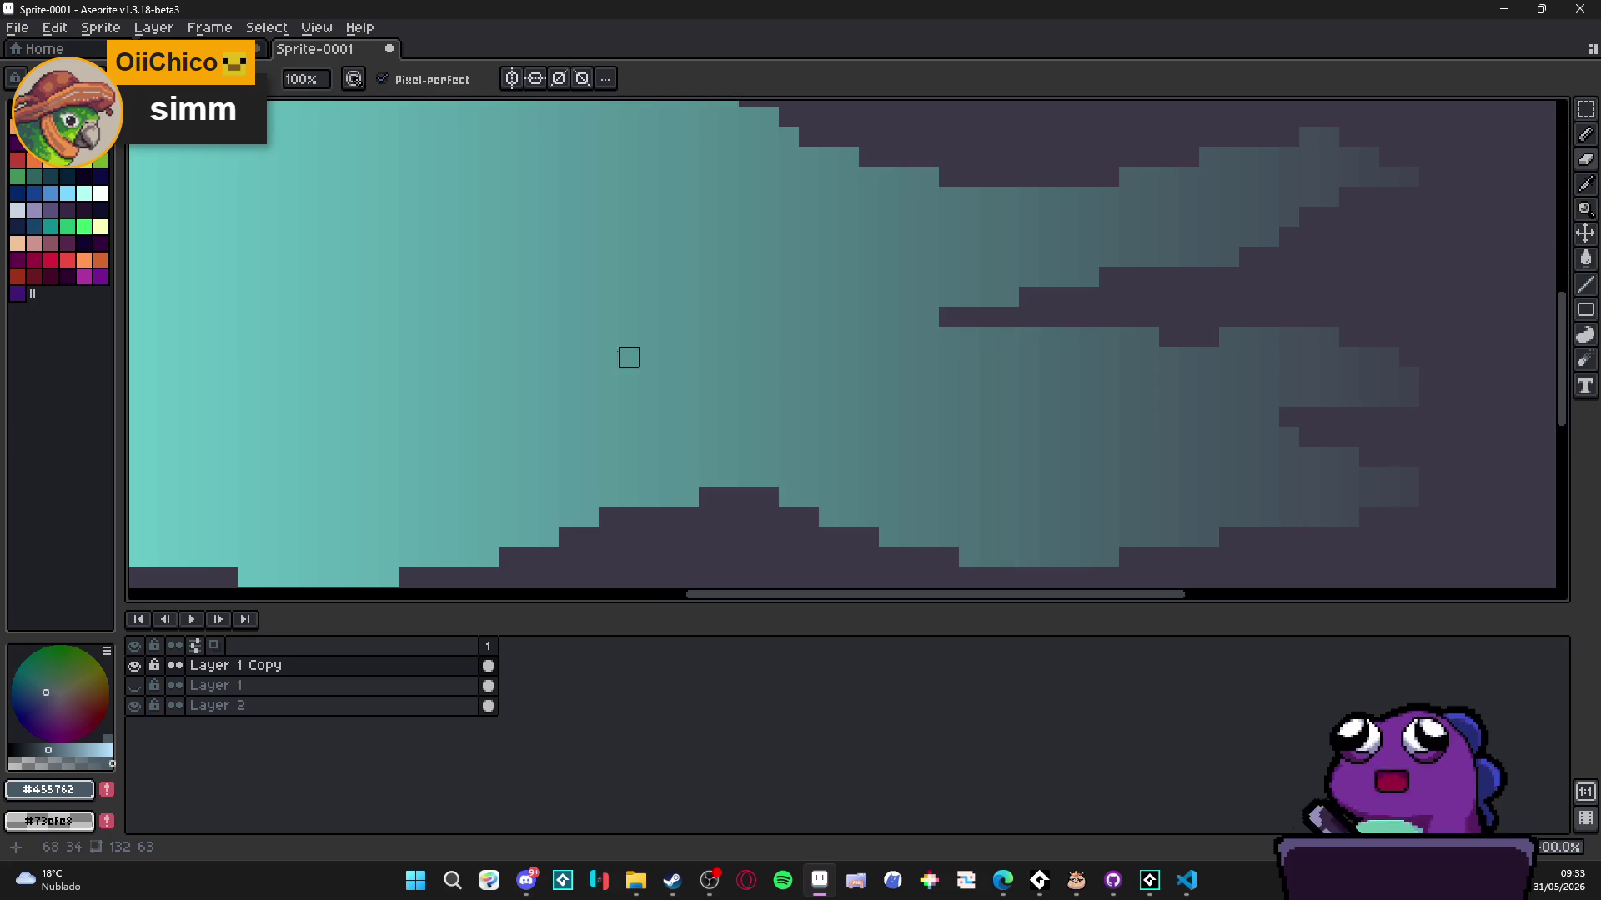
{"action": "scroll", "coordinate": [768, 317], "scroll_direction": "down", "scroll_amount": 4}
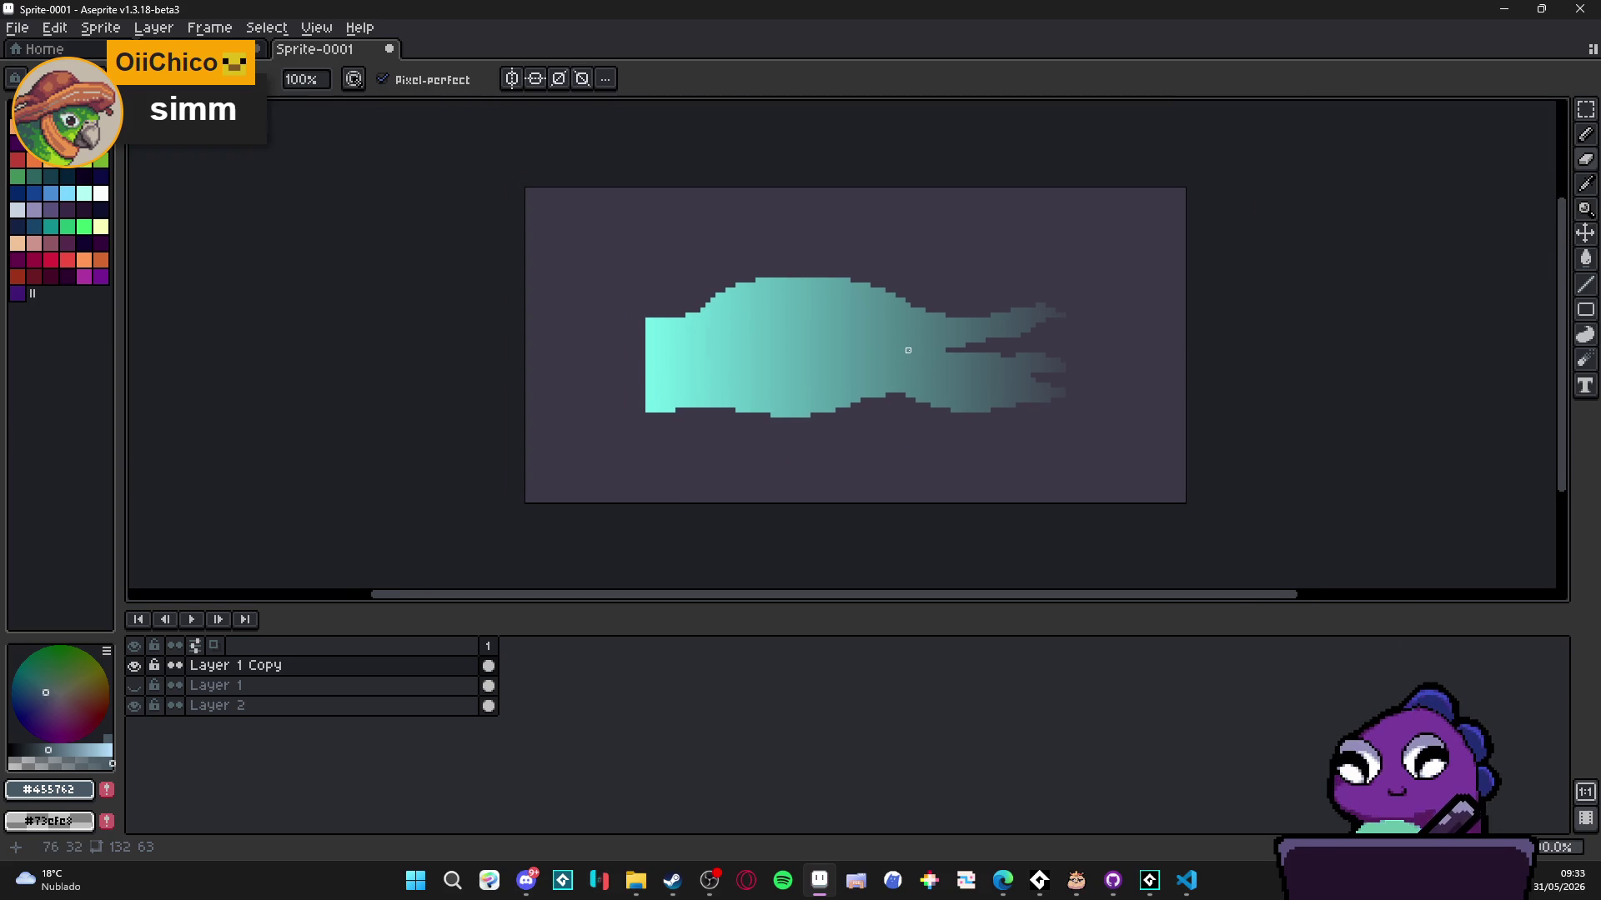
- Pick up the light teal #73cfc8 from the body and place a test dot
{"action": "key", "text": "g"}
{"action": "left_click", "coordinate": [454, 80]}
{"action": "left_click", "coordinate": [467, 117]}
{"action": "key", "text": "b"}
{"action": "scroll", "coordinate": [867, 334], "scroll_direction": "up", "scroll_amount": 3}
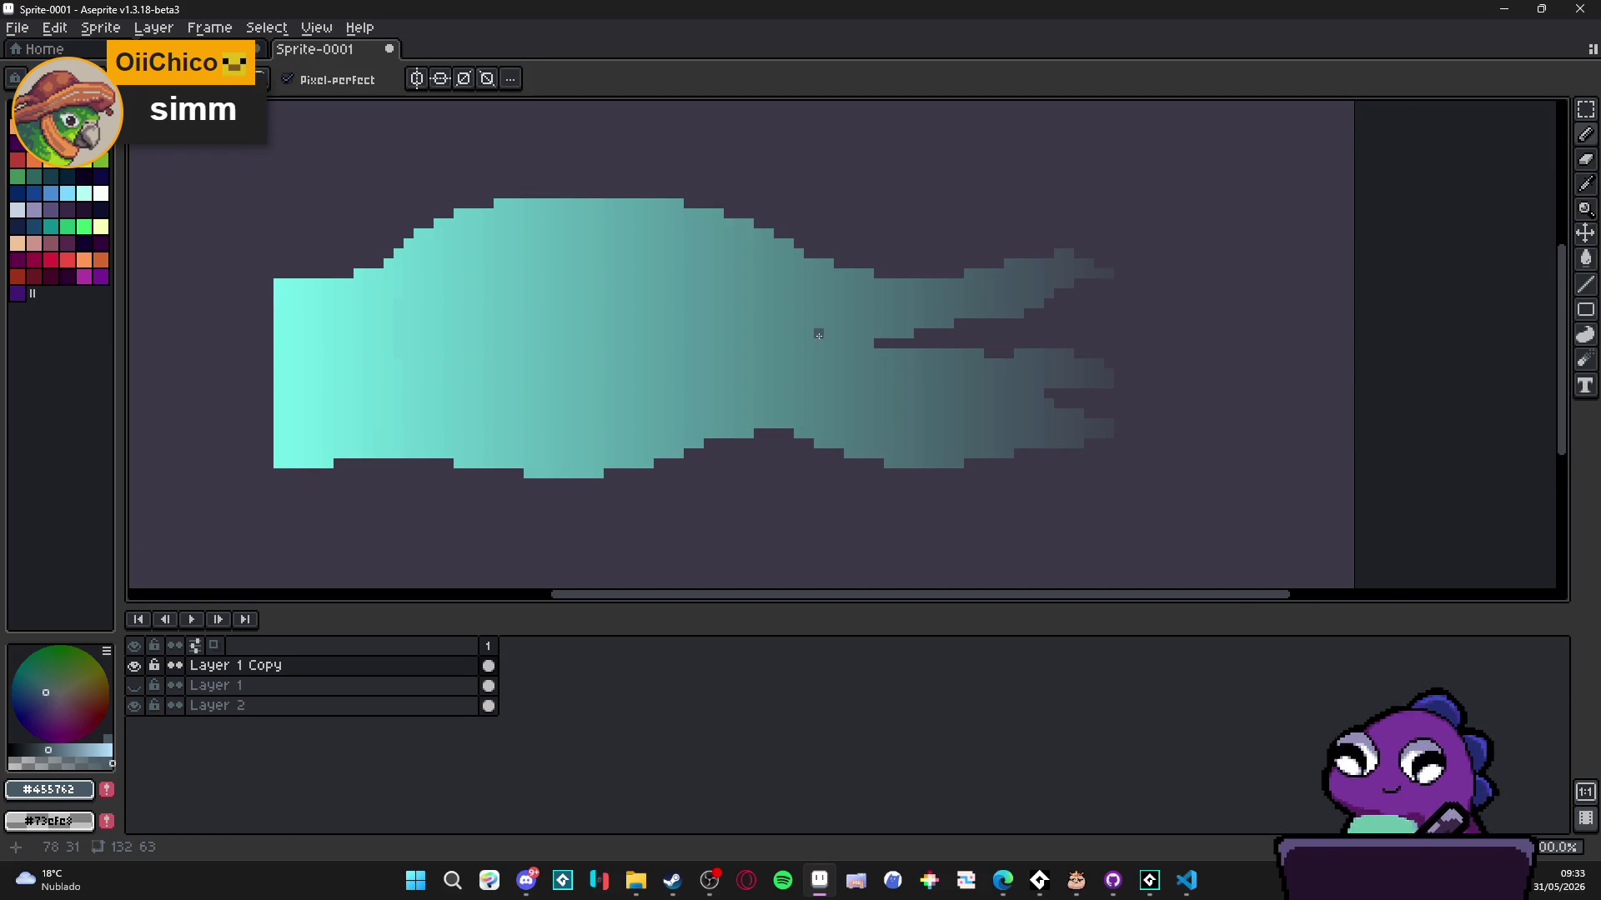
{"action": "scroll", "coordinate": [681, 370], "scroll_direction": "up", "scroll_amount": 1}
{"action": "left_click", "coordinate": [690, 388], "text": "alt"}
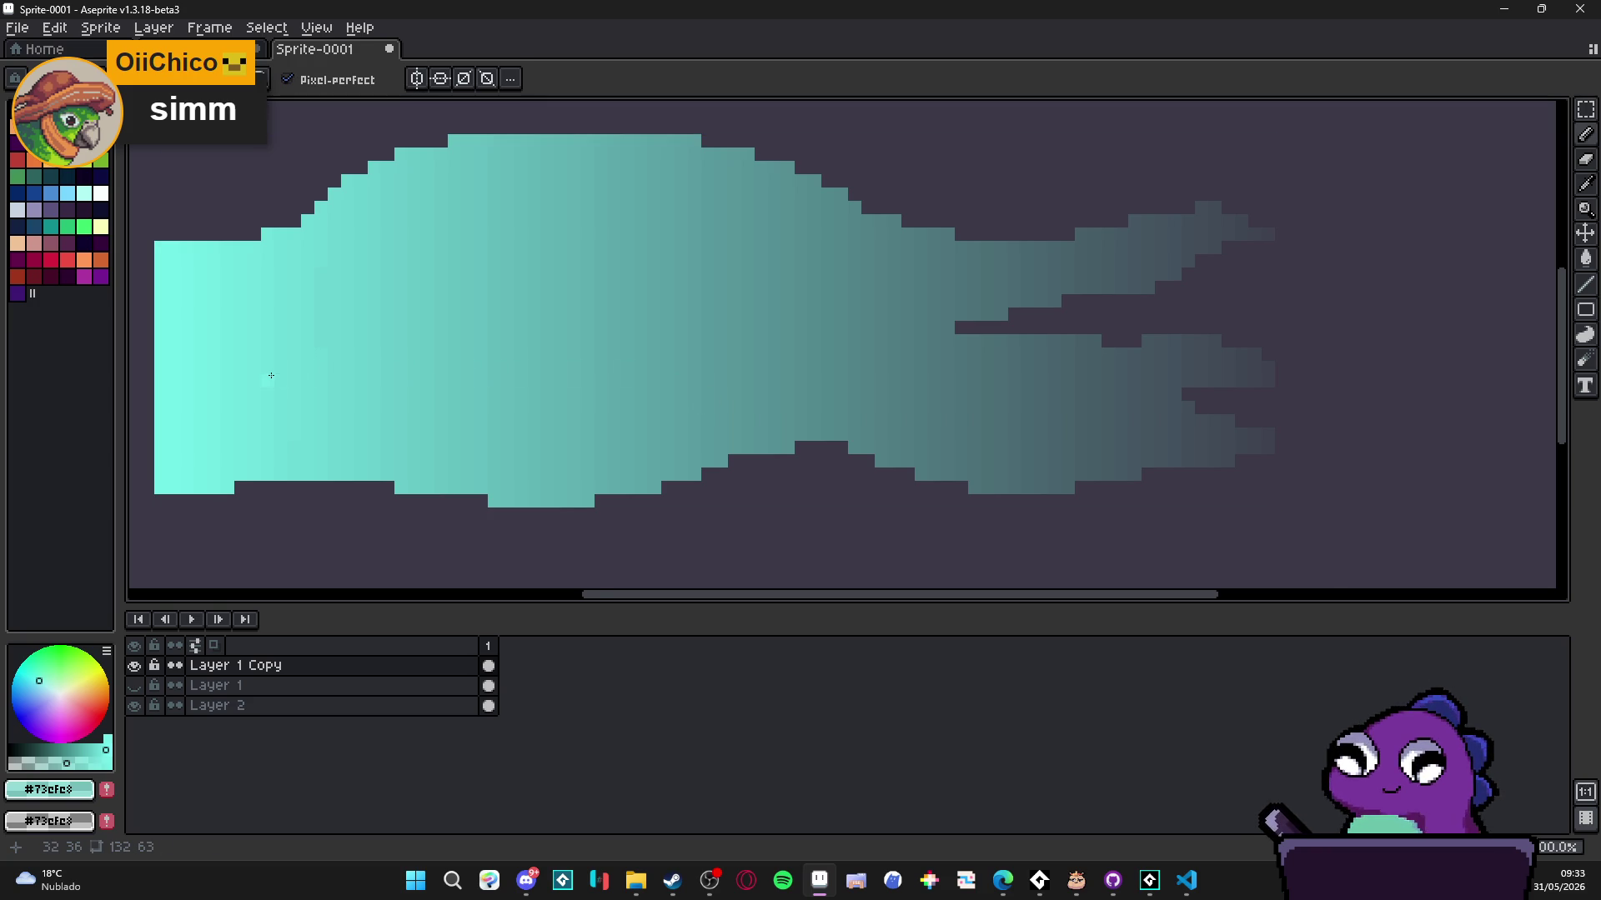
{"action": "scroll", "coordinate": [271, 376], "scroll_direction": "down", "scroll_amount": 1}
{"action": "scroll", "coordinate": [275, 376], "scroll_direction": "up", "scroll_amount": 1}
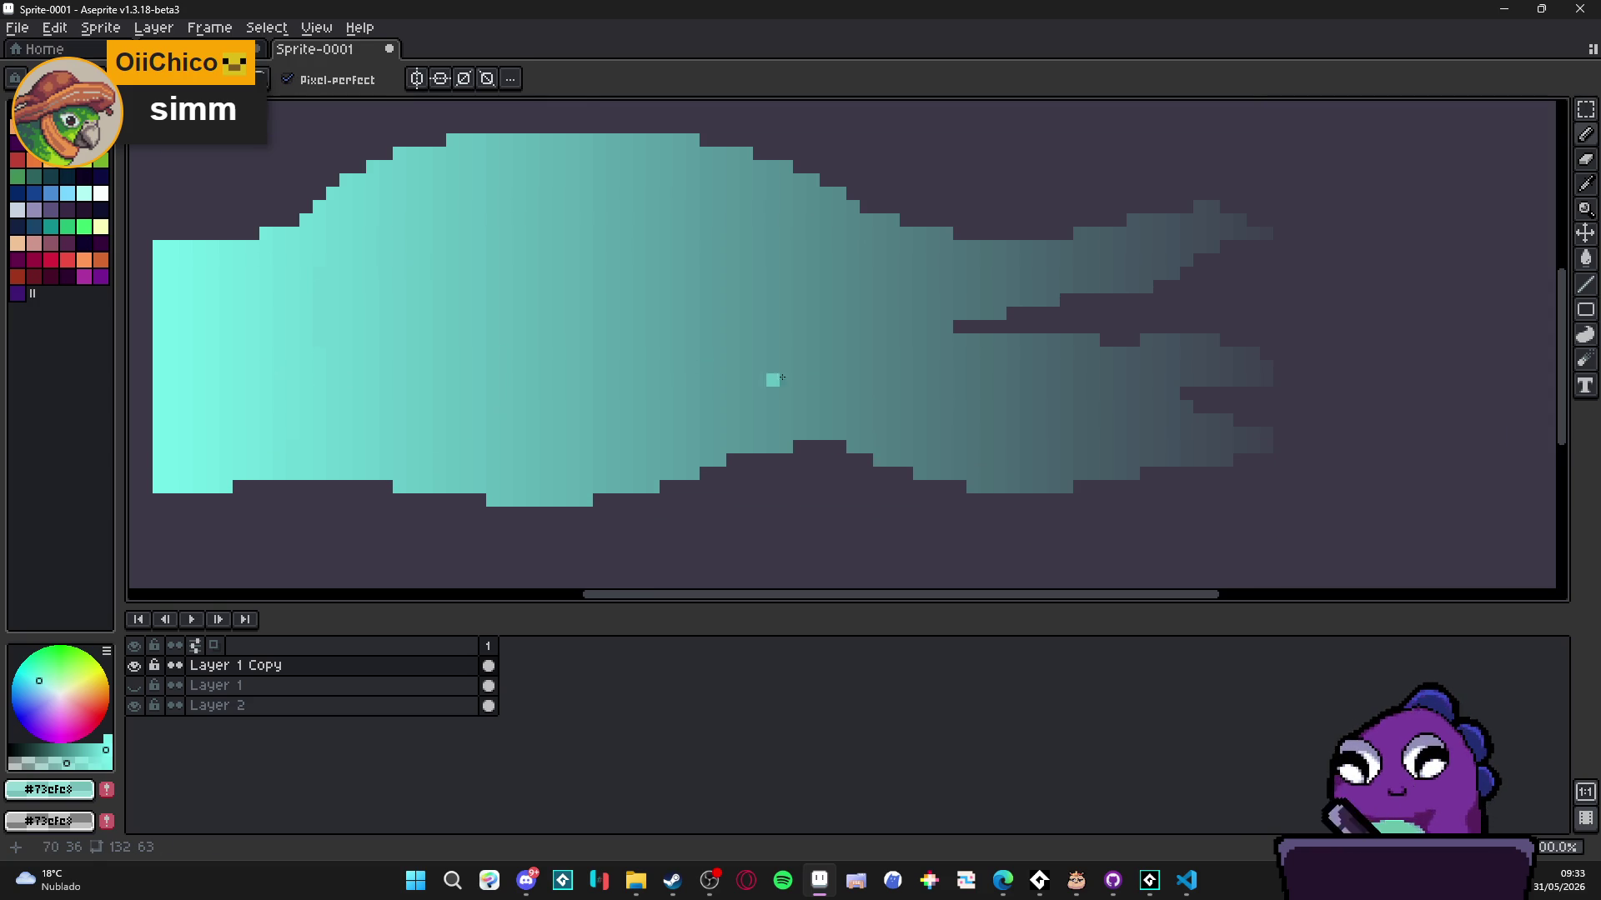
{"action": "left_click", "coordinate": [864, 372], "text": "alt"}
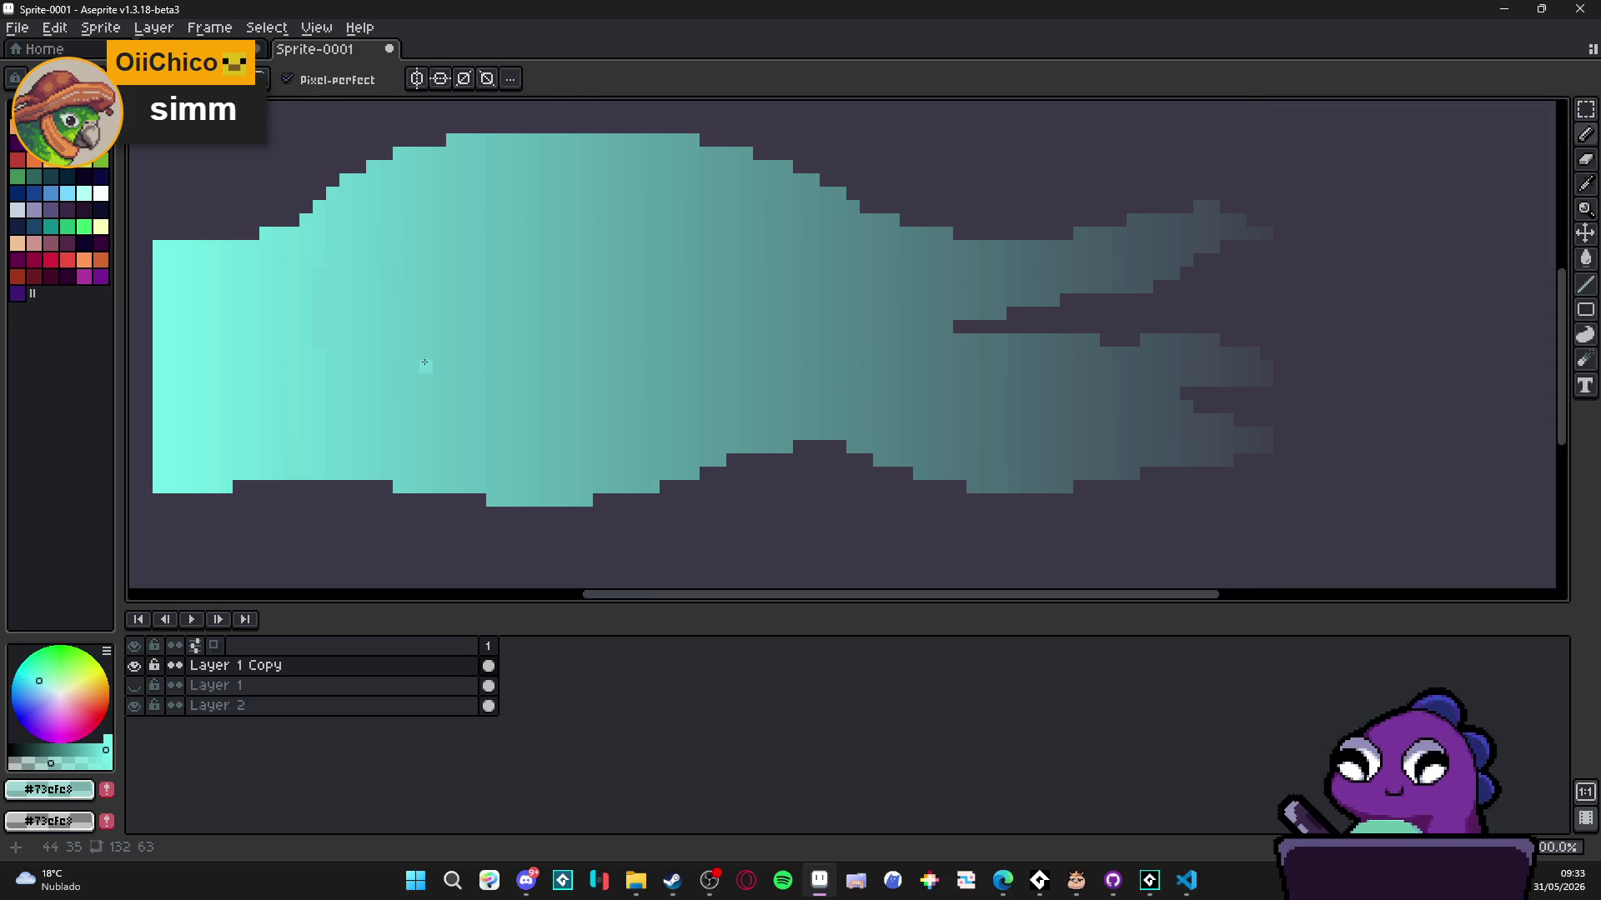
{"action": "left_click", "coordinate": [398, 367]}
- Draw a wavy #73cfc8 line across the body and extend it toward the tail
{"action": "mouse_move", "coordinate": [424, 377]}
{"action": "left_mouse_down"}
{"action": "mouse_move", "coordinate": [684, 337]}
{"action": "mouse_move", "coordinate": [875, 401]}
{"action": "left_mouse_up"}
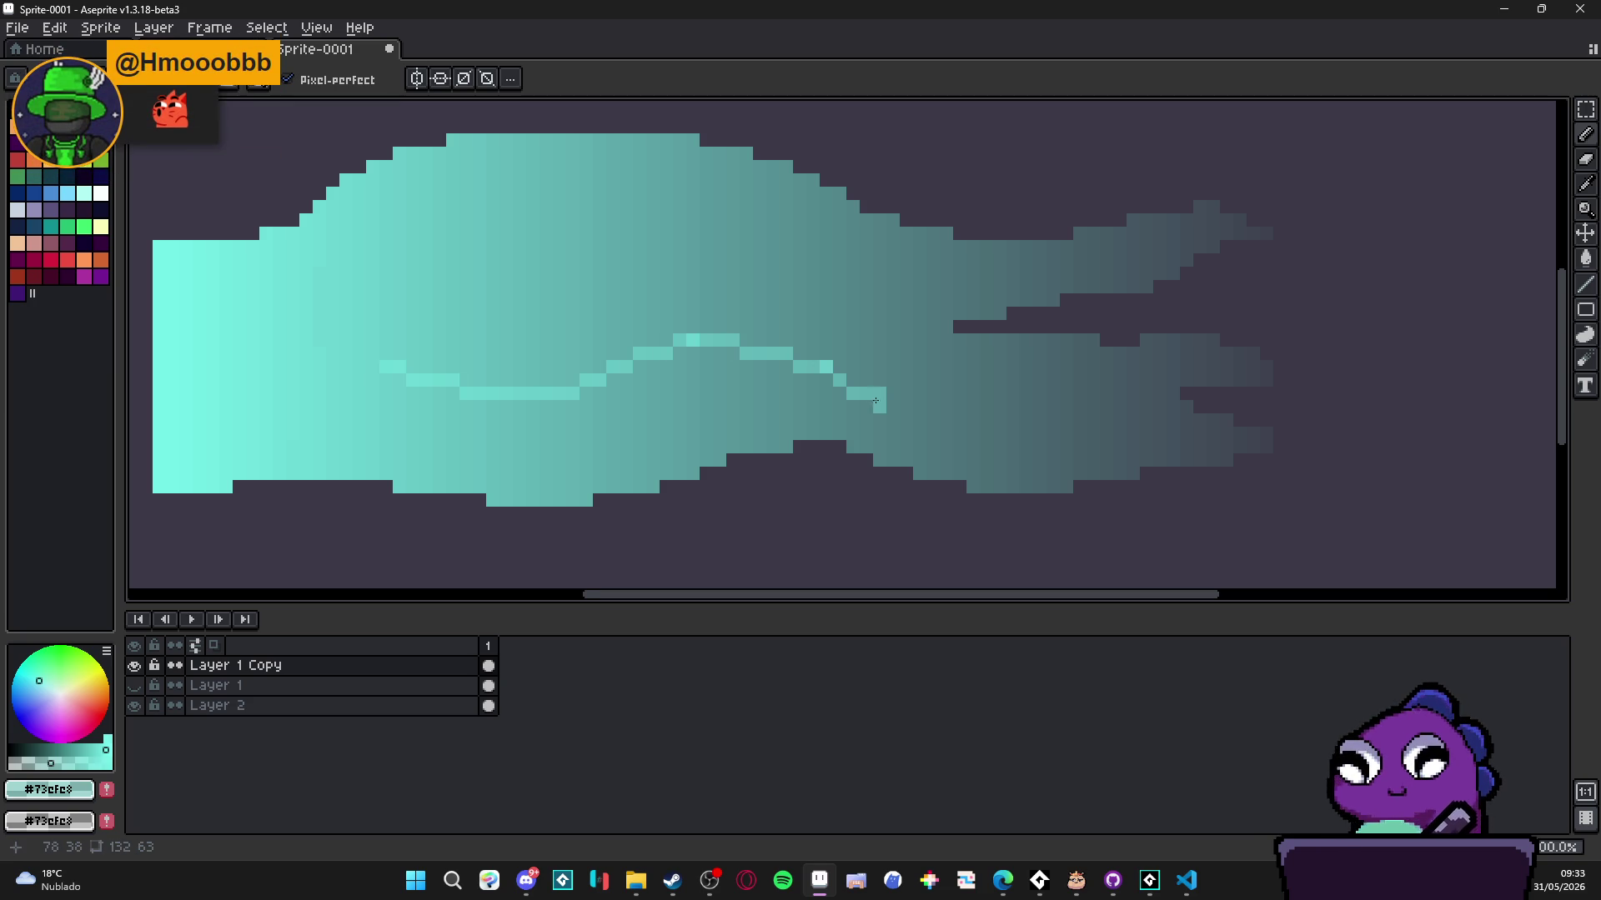
{"action": "scroll", "coordinate": [875, 401], "scroll_direction": "down", "scroll_amount": 2}
{"action": "scroll", "coordinate": [717, 407], "scroll_direction": "up", "scroll_amount": 2}
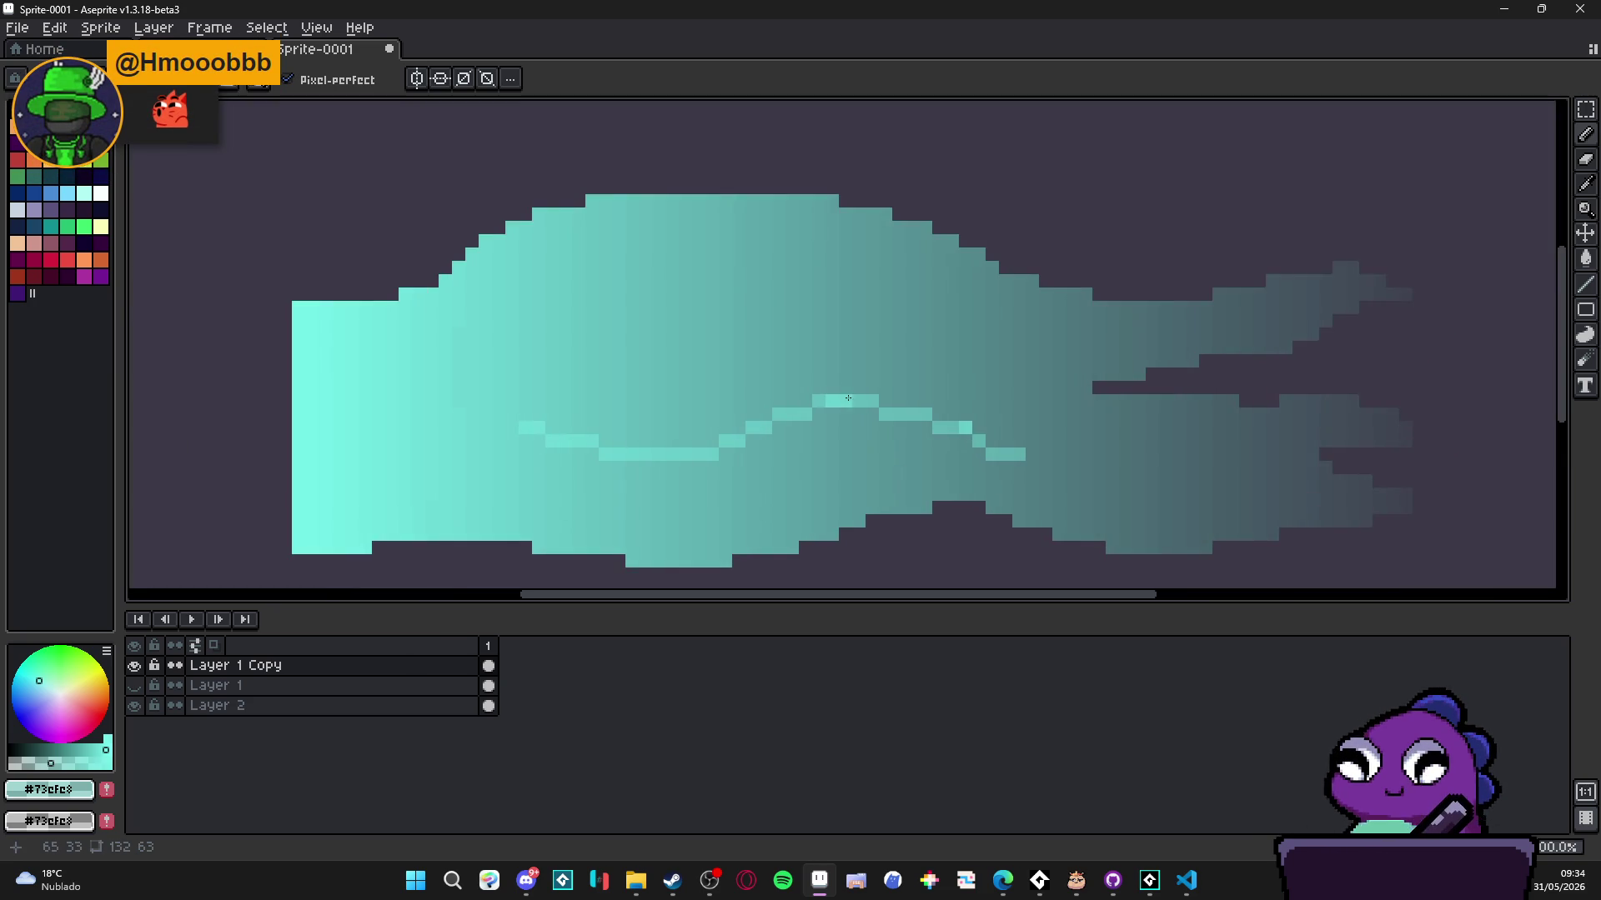
{"action": "scroll", "coordinate": [848, 397], "scroll_direction": "down", "scroll_amount": 4}
{"action": "scroll", "coordinate": [861, 399], "scroll_direction": "down", "scroll_amount": 2}
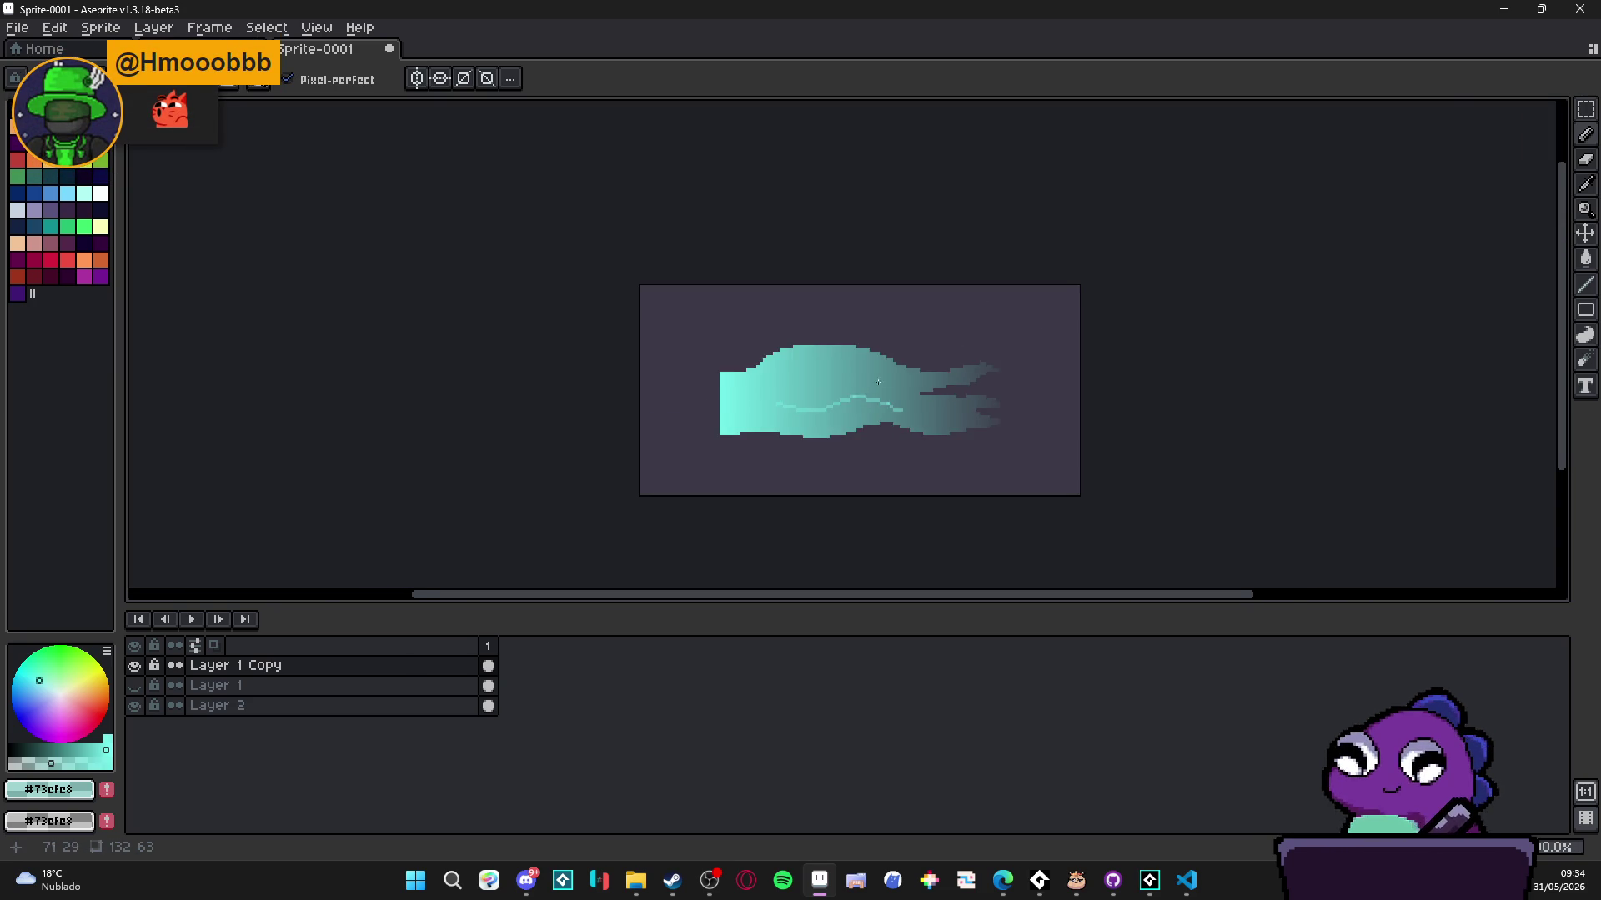
{"action": "scroll", "coordinate": [875, 392], "scroll_direction": "up", "scroll_amount": 2}
{"action": "scroll", "coordinate": [899, 382], "scroll_direction": "down", "scroll_amount": 1}
{"action": "scroll", "coordinate": [899, 381], "scroll_direction": "down", "scroll_amount": 1}
{"action": "scroll", "coordinate": [917, 387], "scroll_direction": "up", "scroll_amount": 2}
{"action": "scroll", "coordinate": [938, 392], "scroll_direction": "down", "scroll_amount": 3}
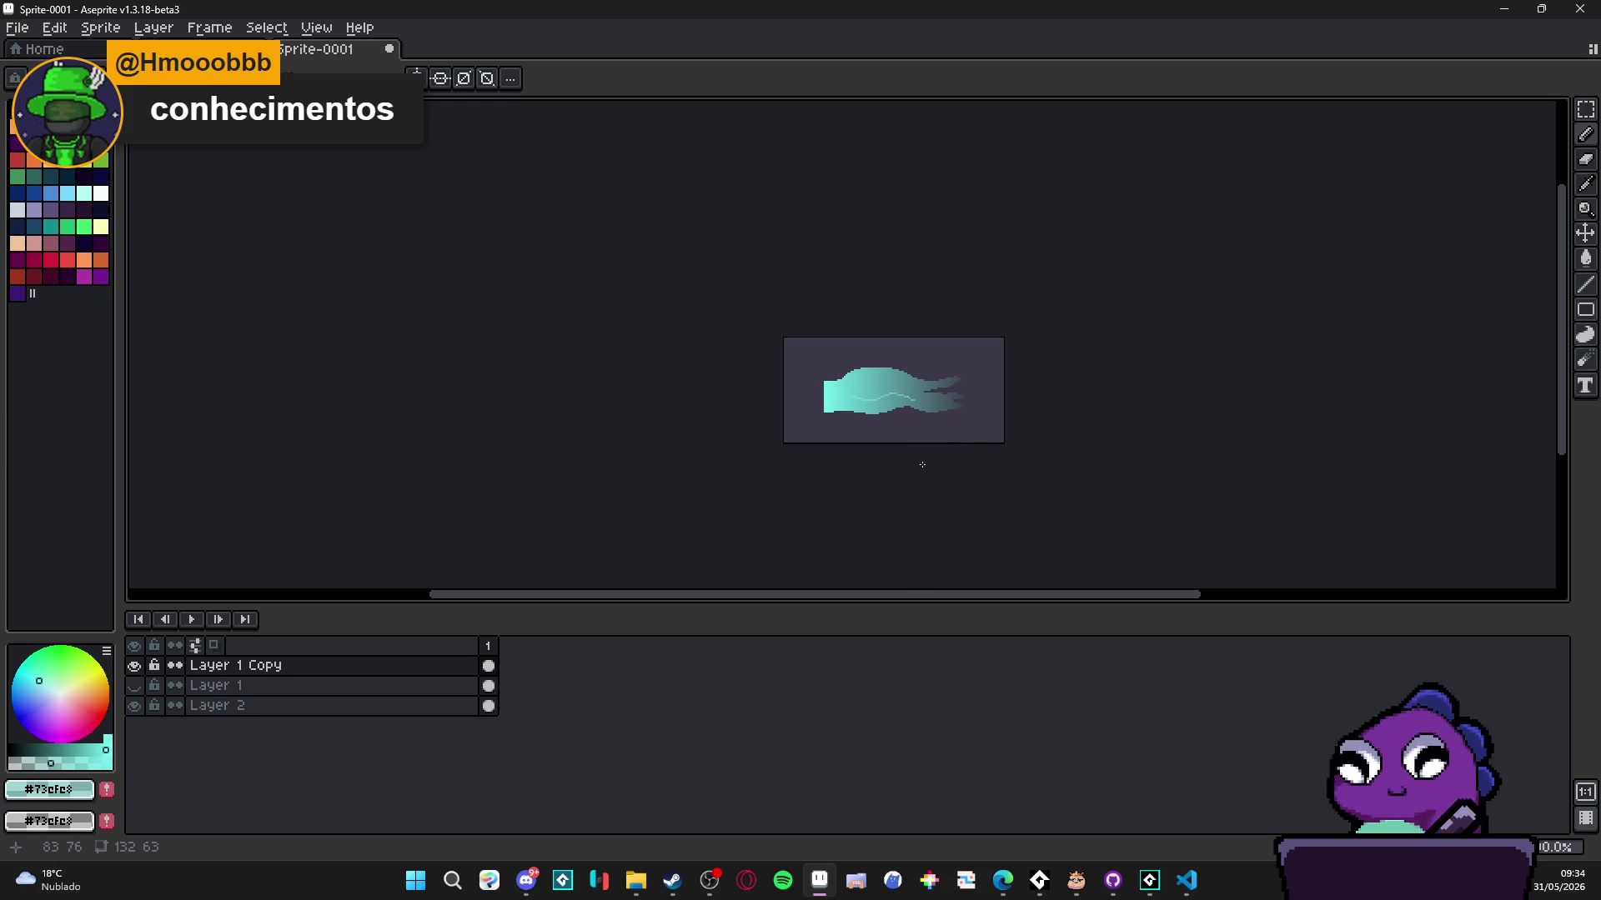
{"action": "scroll", "coordinate": [888, 408], "scroll_direction": "up", "scroll_amount": 3}
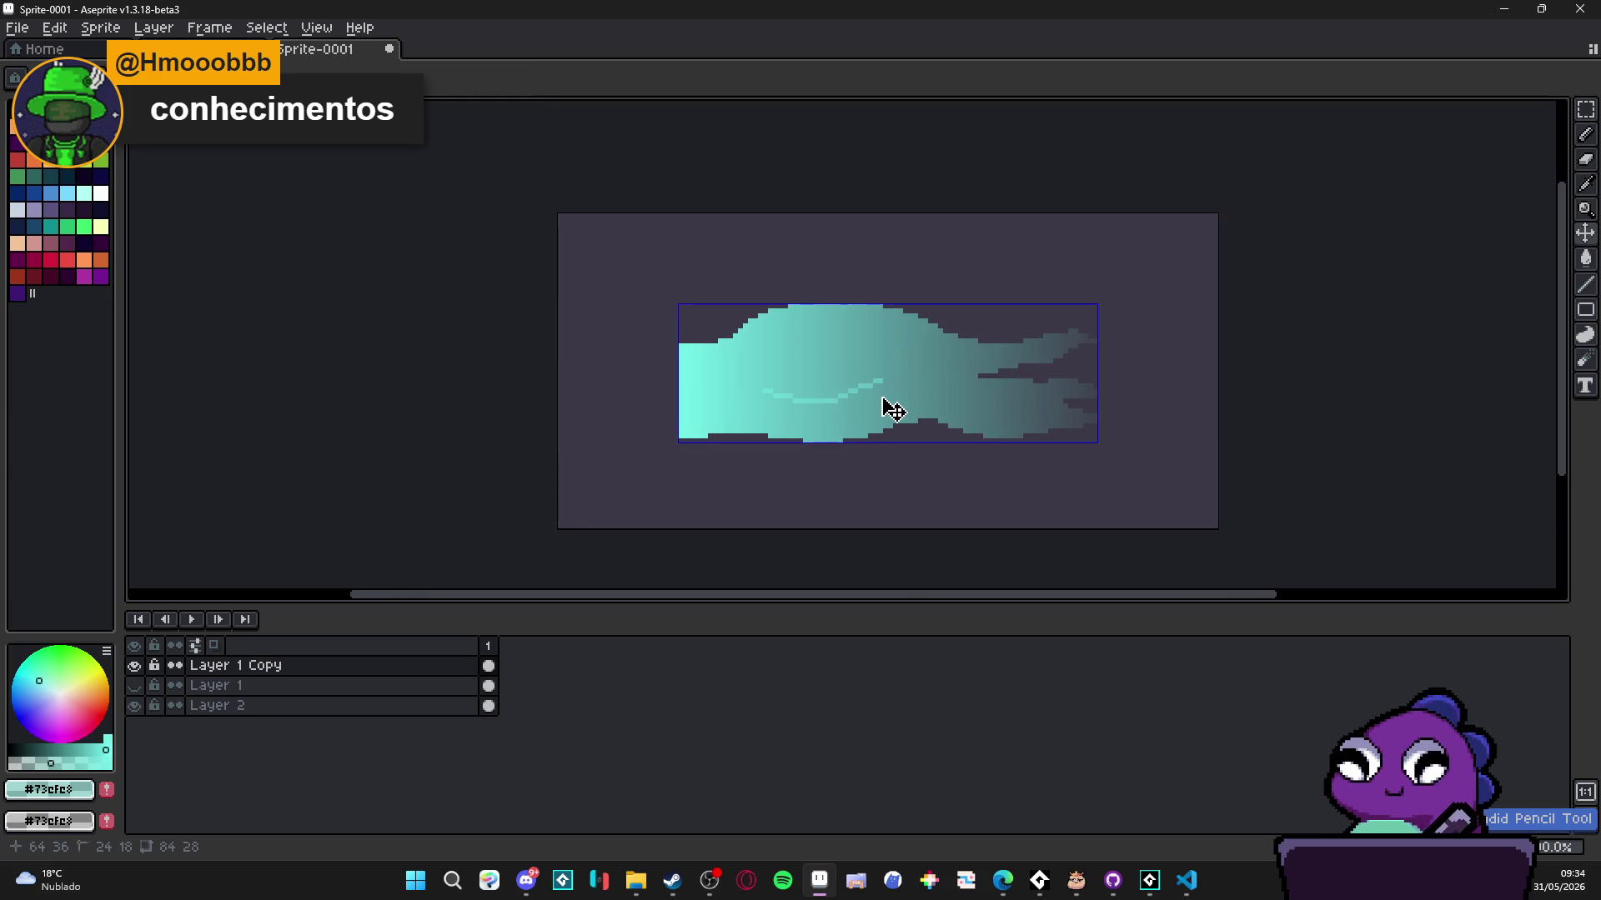
{"action": "scroll", "coordinate": [883, 401], "scroll_direction": "up", "scroll_amount": 4}
{"action": "mouse_move", "coordinate": [881, 356]}
{"action": "left_mouse_down"}
{"action": "mouse_move", "coordinate": [1167, 397]}
{"action": "mouse_move", "coordinate": [1205, 417]}
{"action": "mouse_move", "coordinate": [1166, 417]}
{"action": "mouse_move", "coordinate": [1234, 428]}
{"action": "left_mouse_up"}
{"action": "left_click", "coordinate": [964, 377]}
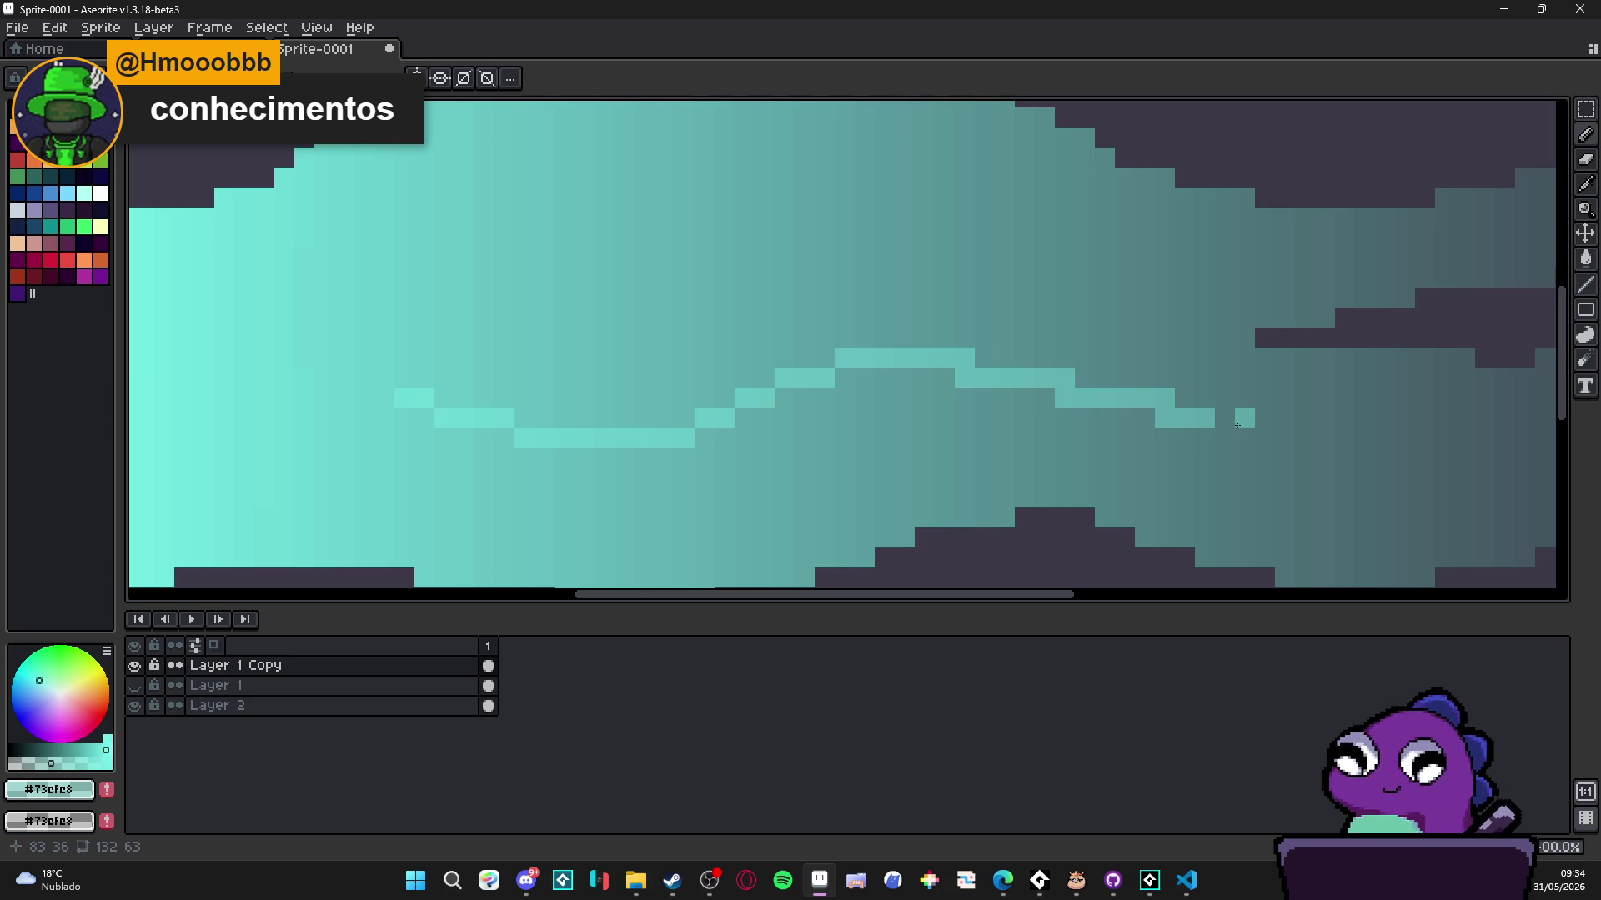
- Thicken the band with extra light rows below and above the line
{"action": "mouse_move", "coordinate": [444, 397]}
{"action": "left_mouse_down"}
{"action": "mouse_move", "coordinate": [465, 398]}
{"action": "mouse_move", "coordinate": [464, 378]}
{"action": "mouse_move", "coordinate": [520, 390]}
{"action": "mouse_move", "coordinate": [535, 417]}
{"action": "mouse_move", "coordinate": [685, 416]}
{"action": "left_mouse_up"}
{"action": "left_click_drag", "start_coordinate": [545, 397], "coordinate": [709, 400]}
{"action": "left_click", "coordinate": [724, 398]}
{"action": "mouse_move", "coordinate": [485, 377]}
{"action": "left_mouse_down"}
{"action": "mouse_move", "coordinate": [765, 378]}
{"action": "mouse_move", "coordinate": [765, 357]}
{"action": "mouse_move", "coordinate": [825, 358]}
{"action": "mouse_move", "coordinate": [767, 337]}
{"action": "mouse_move", "coordinate": [963, 337]}
{"action": "mouse_move", "coordinate": [1187, 405]}
{"action": "mouse_move", "coordinate": [1164, 377]}
{"action": "mouse_move", "coordinate": [1223, 417]}
{"action": "mouse_move", "coordinate": [1306, 417]}
{"action": "left_mouse_up"}
{"action": "left_click", "coordinate": [404, 378]}
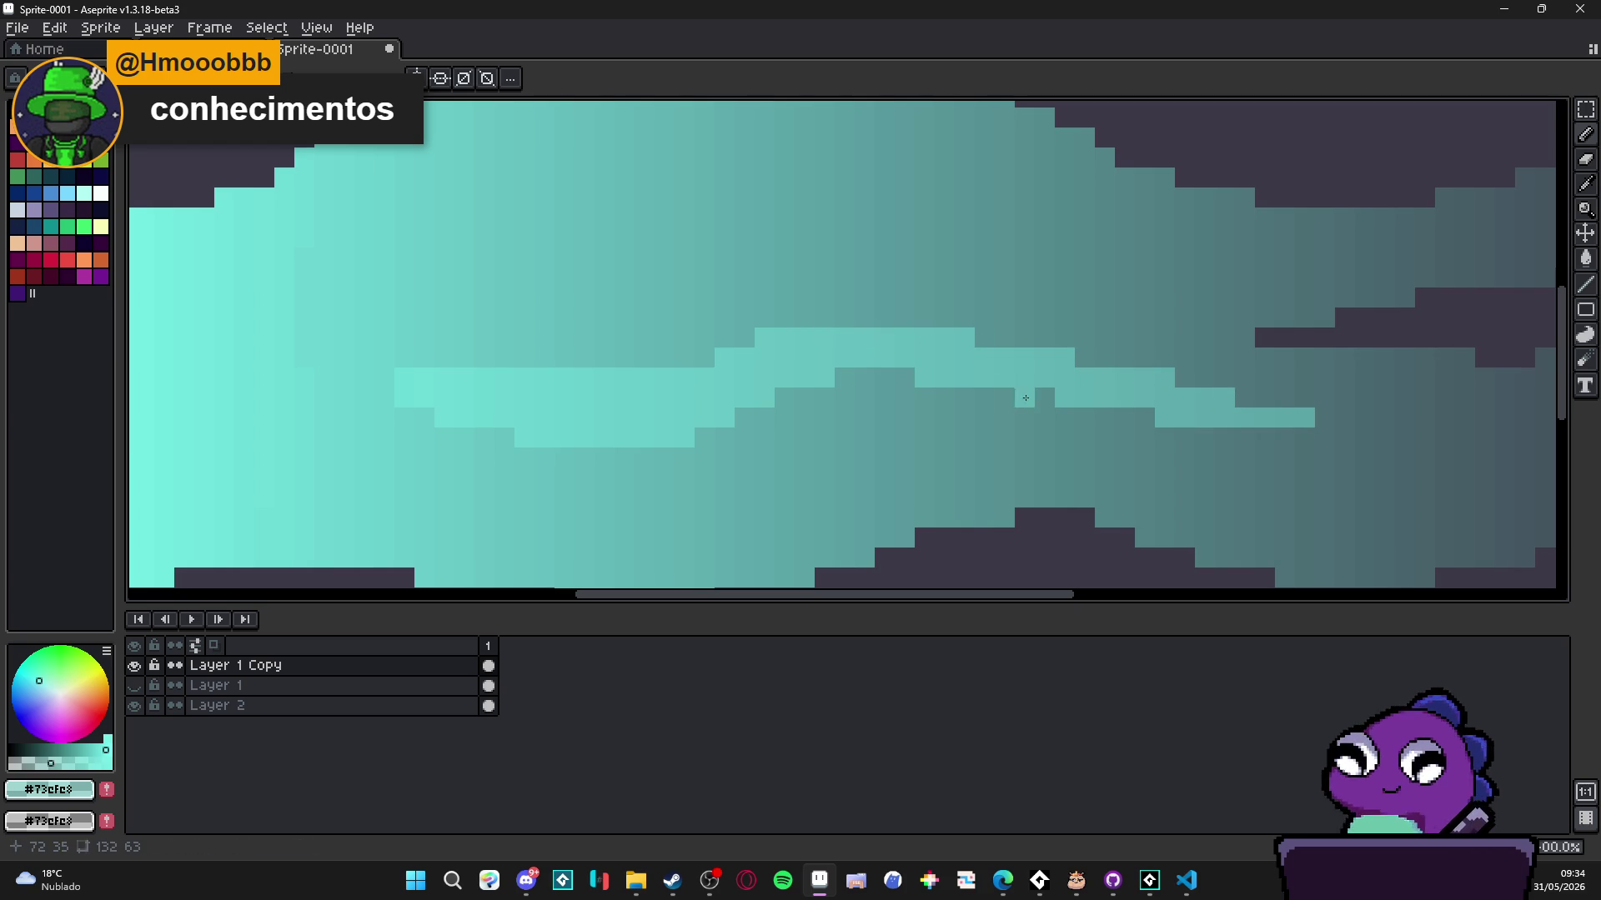
{"action": "scroll", "coordinate": [736, 425], "scroll_direction": "down", "scroll_amount": 1}
{"action": "scroll", "coordinate": [736, 425], "scroll_direction": "up", "scroll_amount": 1}
{"action": "left_click_drag", "start_coordinate": [726, 398], "coordinate": [685, 398]}
{"action": "left_click_drag", "start_coordinate": [777, 376], "coordinate": [946, 357]}
- Extend the light band's rows leftward toward the body's front
{"action": "left_click", "coordinate": [826, 358]}
{"action": "scroll", "coordinate": [717, 396], "scroll_direction": "down", "scroll_amount": 3}
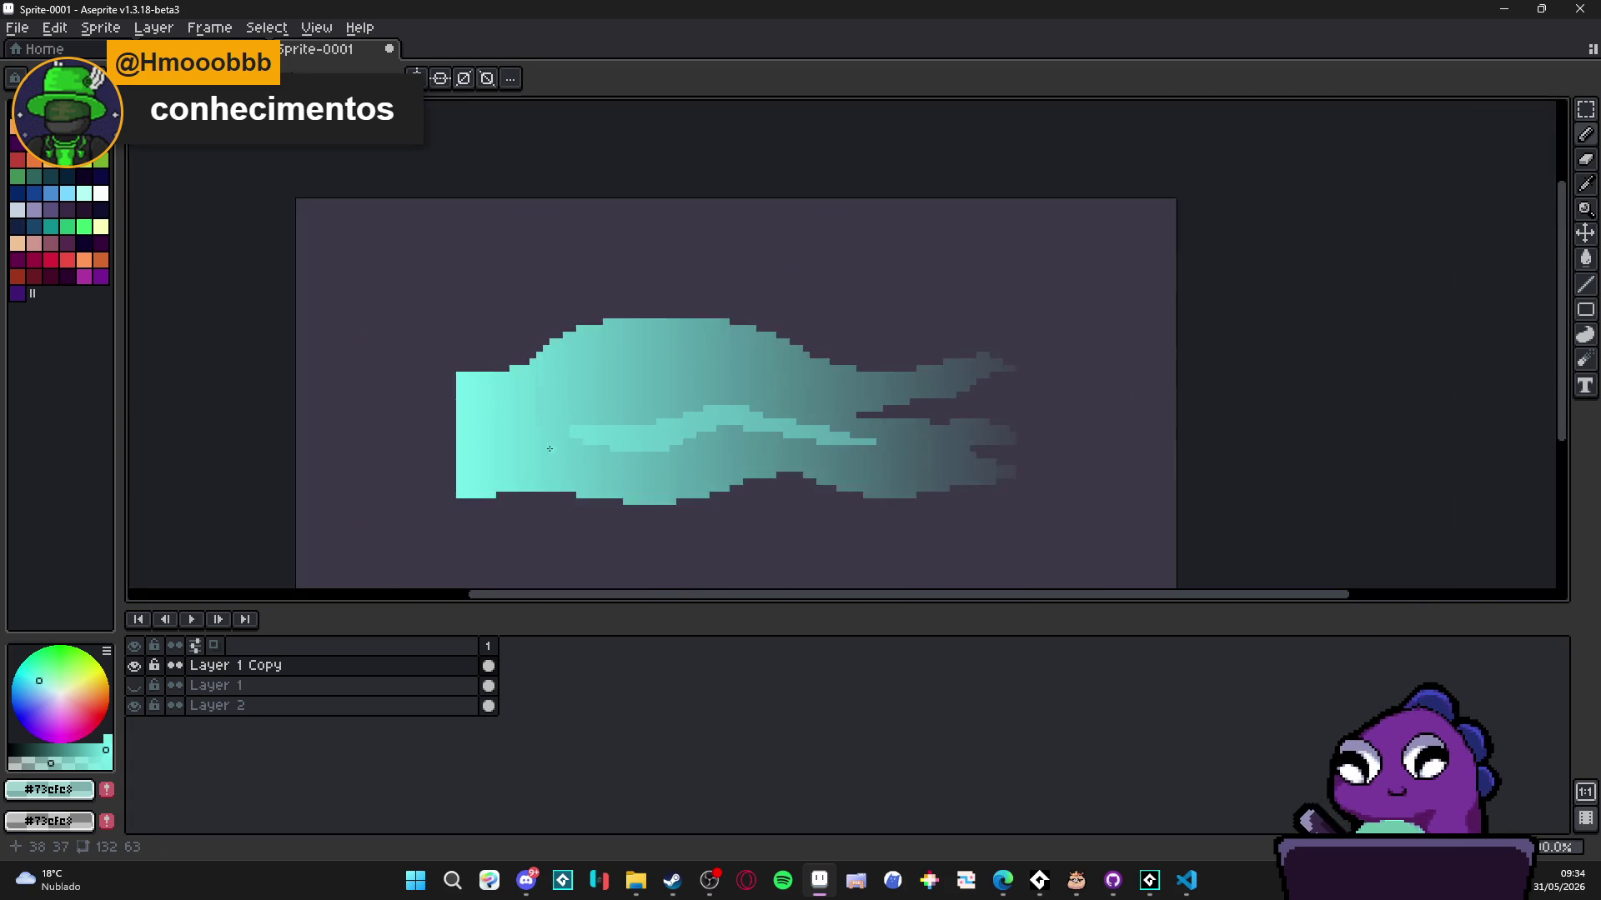
{"action": "scroll", "coordinate": [560, 453], "scroll_direction": "up", "scroll_amount": 4}
{"action": "mouse_move", "coordinate": [611, 373]}
{"action": "left_mouse_down"}
{"action": "mouse_move", "coordinate": [540, 372]}
{"action": "mouse_move", "coordinate": [608, 405]}
{"action": "mouse_move", "coordinate": [353, 375]}
{"action": "left_mouse_up"}
{"action": "left_click_drag", "start_coordinate": [662, 427], "coordinate": [559, 426]}
{"action": "left_click_drag", "start_coordinate": [761, 453], "coordinate": [504, 461]}
{"action": "scroll", "coordinate": [677, 449], "scroll_direction": "down", "scroll_amount": 3}
{"action": "scroll", "coordinate": [661, 422], "scroll_direction": "up", "scroll_amount": 2}
{"action": "scroll", "coordinate": [551, 442], "scroll_direction": "down", "scroll_amount": 3}
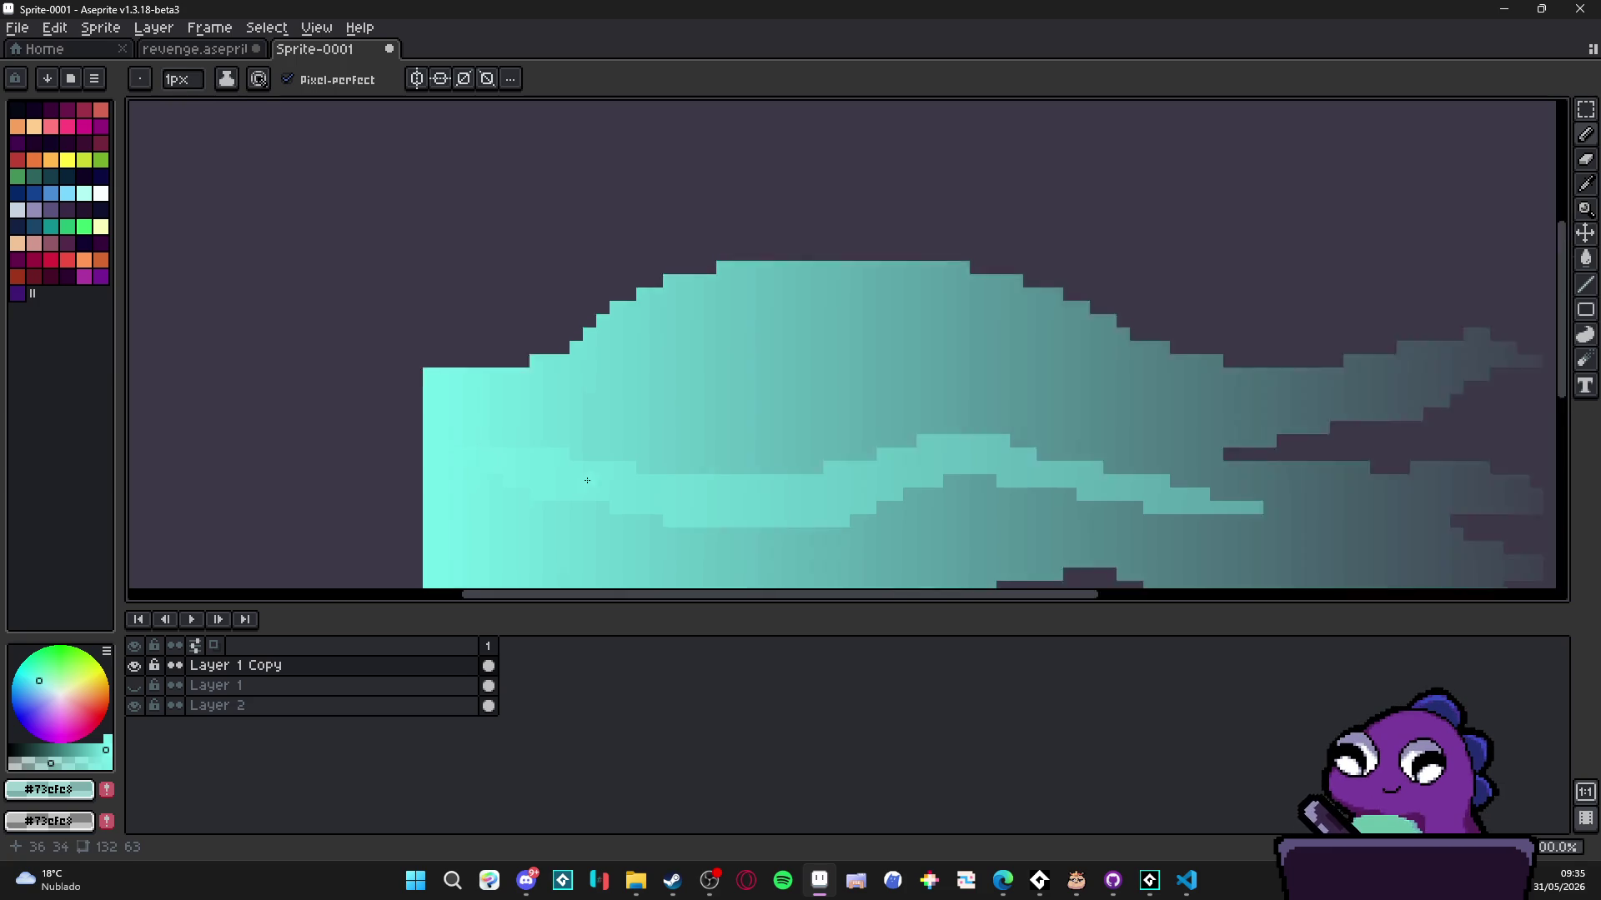
{"action": "scroll", "coordinate": [957, 484], "scroll_direction": "up", "scroll_amount": 2}
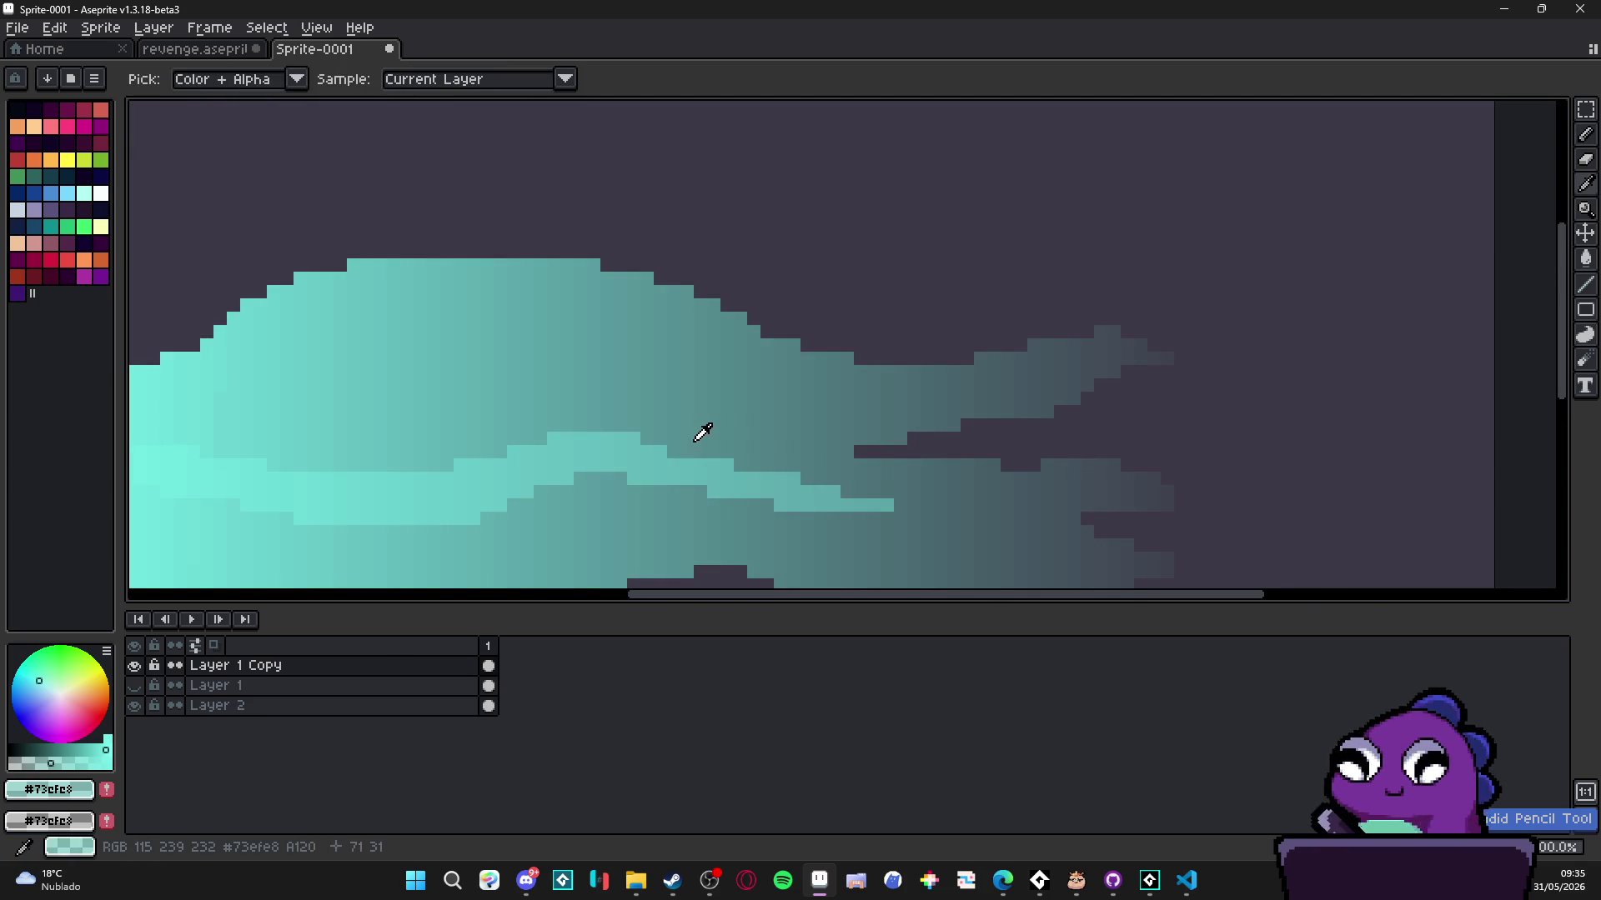
- Eyedrop a teal shade, extend the band toward the tail, and draw a second wavy upper-body line
{"action": "left_click", "coordinate": [1022, 501], "text": "alt"}
{"action": "mouse_move", "coordinate": [867, 493]}
{"action": "left_mouse_down"}
{"action": "mouse_move", "coordinate": [996, 480]}
{"action": "mouse_move", "coordinate": [1021, 504]}
{"action": "mouse_move", "coordinate": [1004, 505]}
{"action": "mouse_move", "coordinate": [1034, 504]}
{"action": "left_mouse_up"}
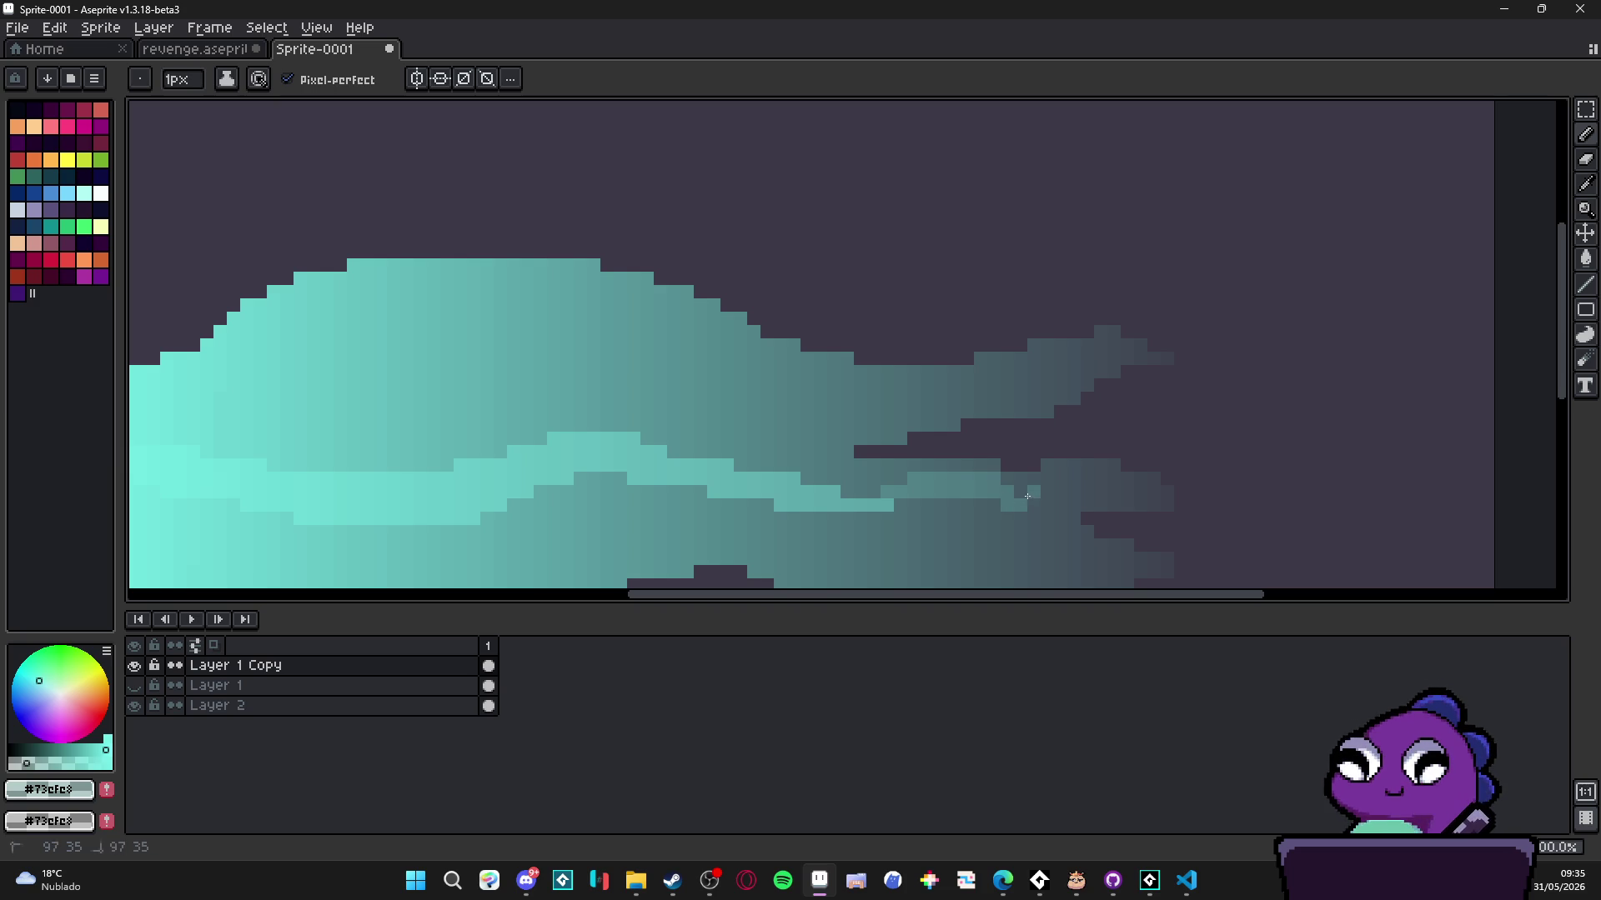
{"action": "scroll", "coordinate": [1047, 497], "scroll_direction": "down", "scroll_amount": 6}
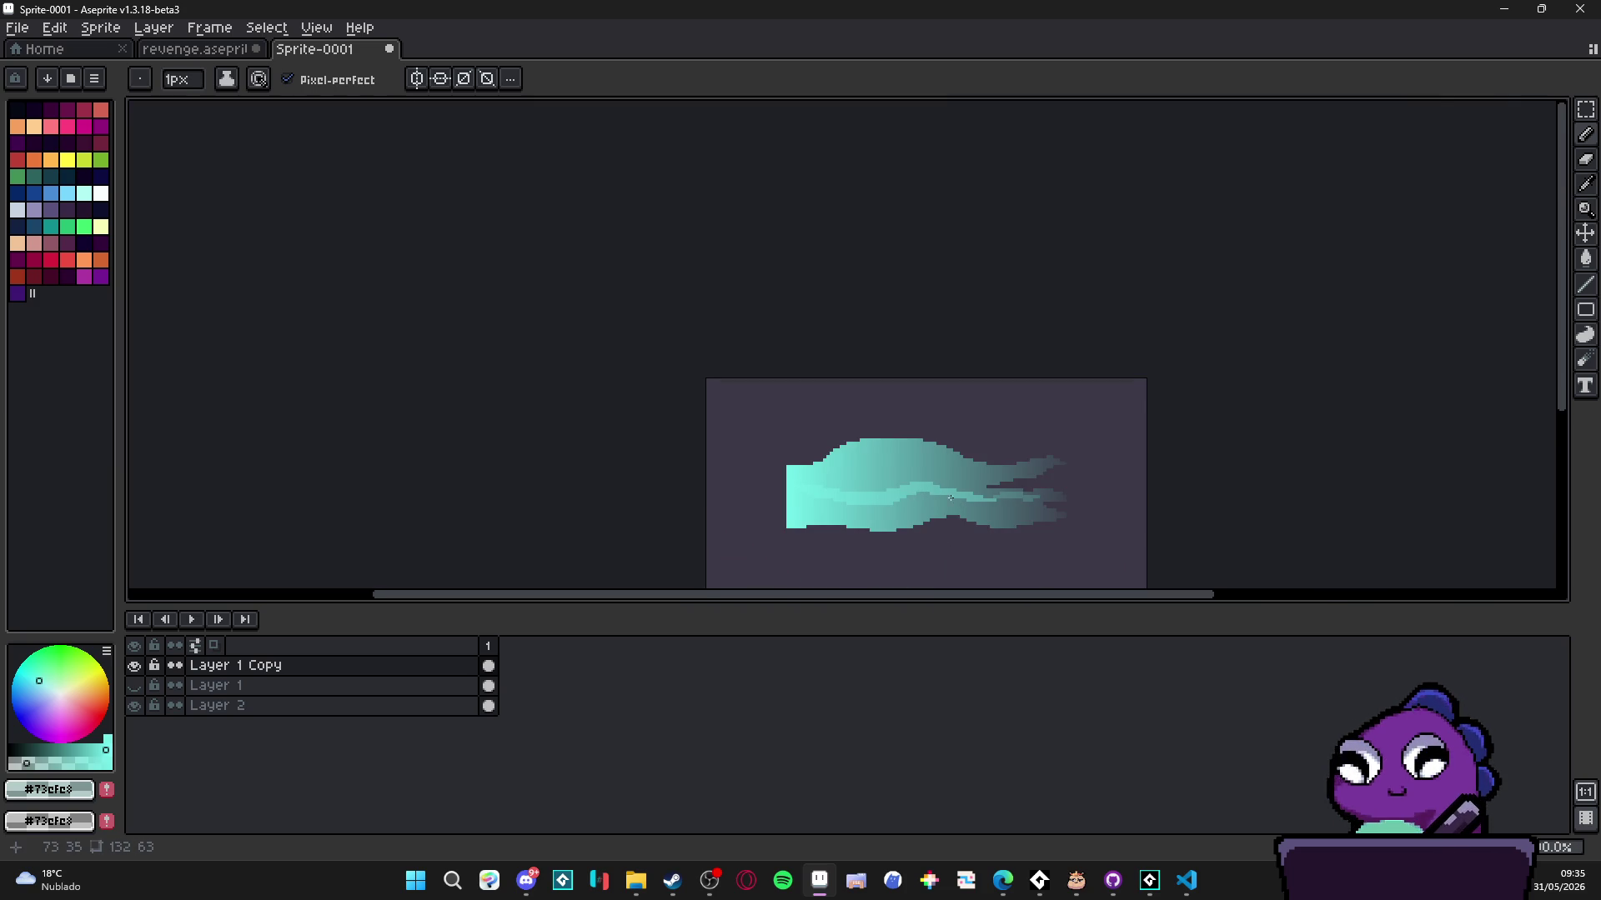
{"action": "scroll", "coordinate": [950, 498], "scroll_direction": "down", "scroll_amount": 1}
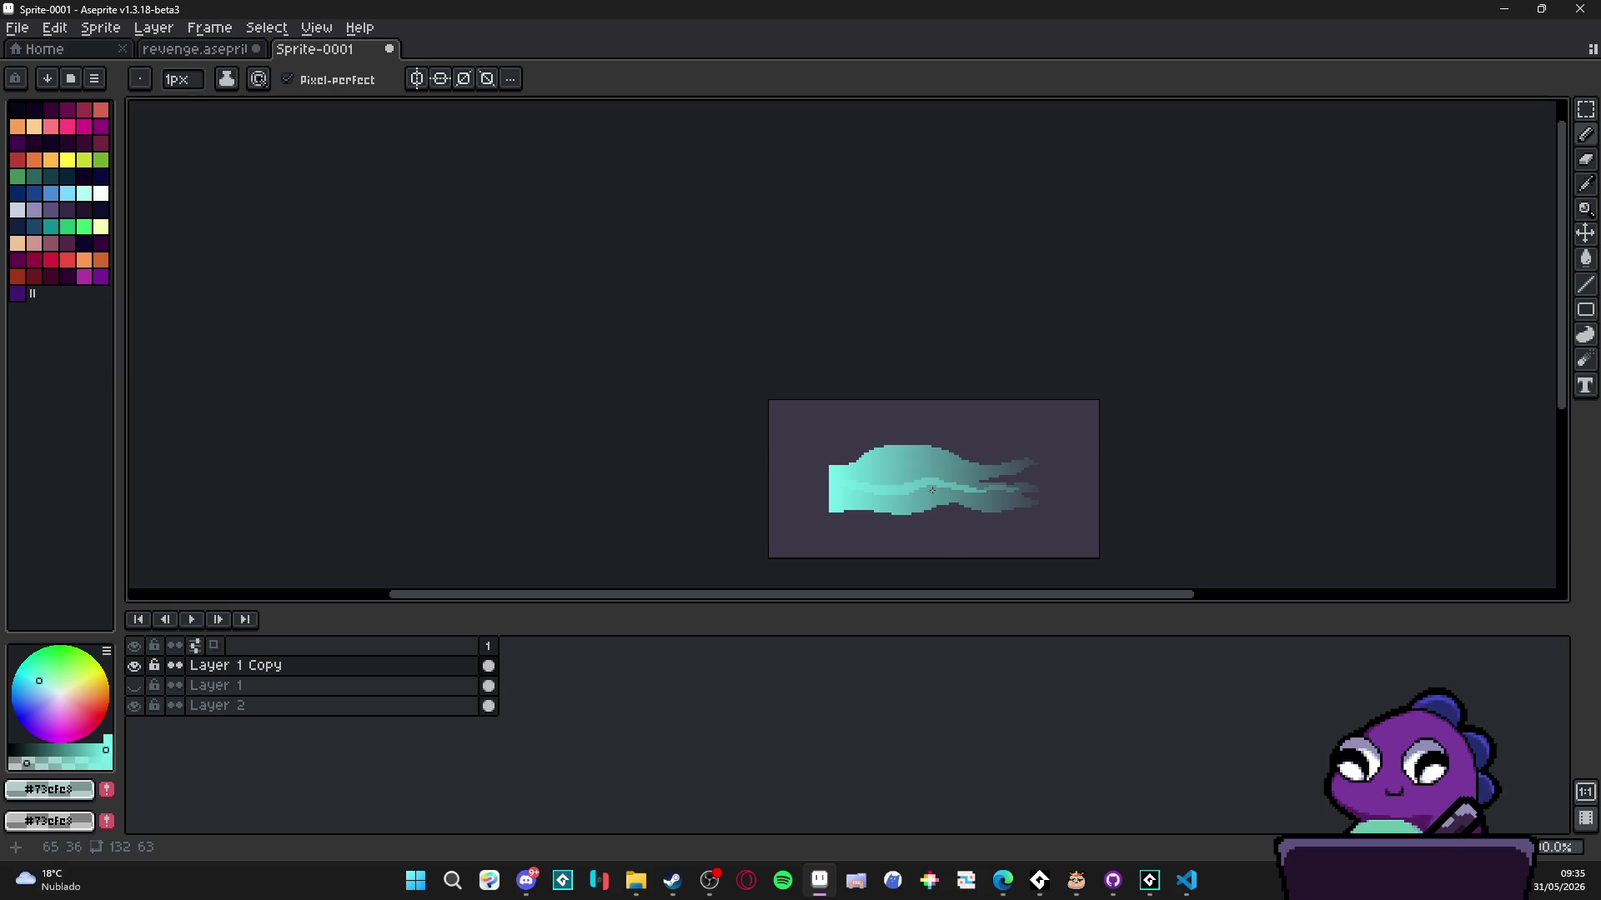
{"action": "scroll", "coordinate": [883, 464], "scroll_direction": "up", "scroll_amount": 5}
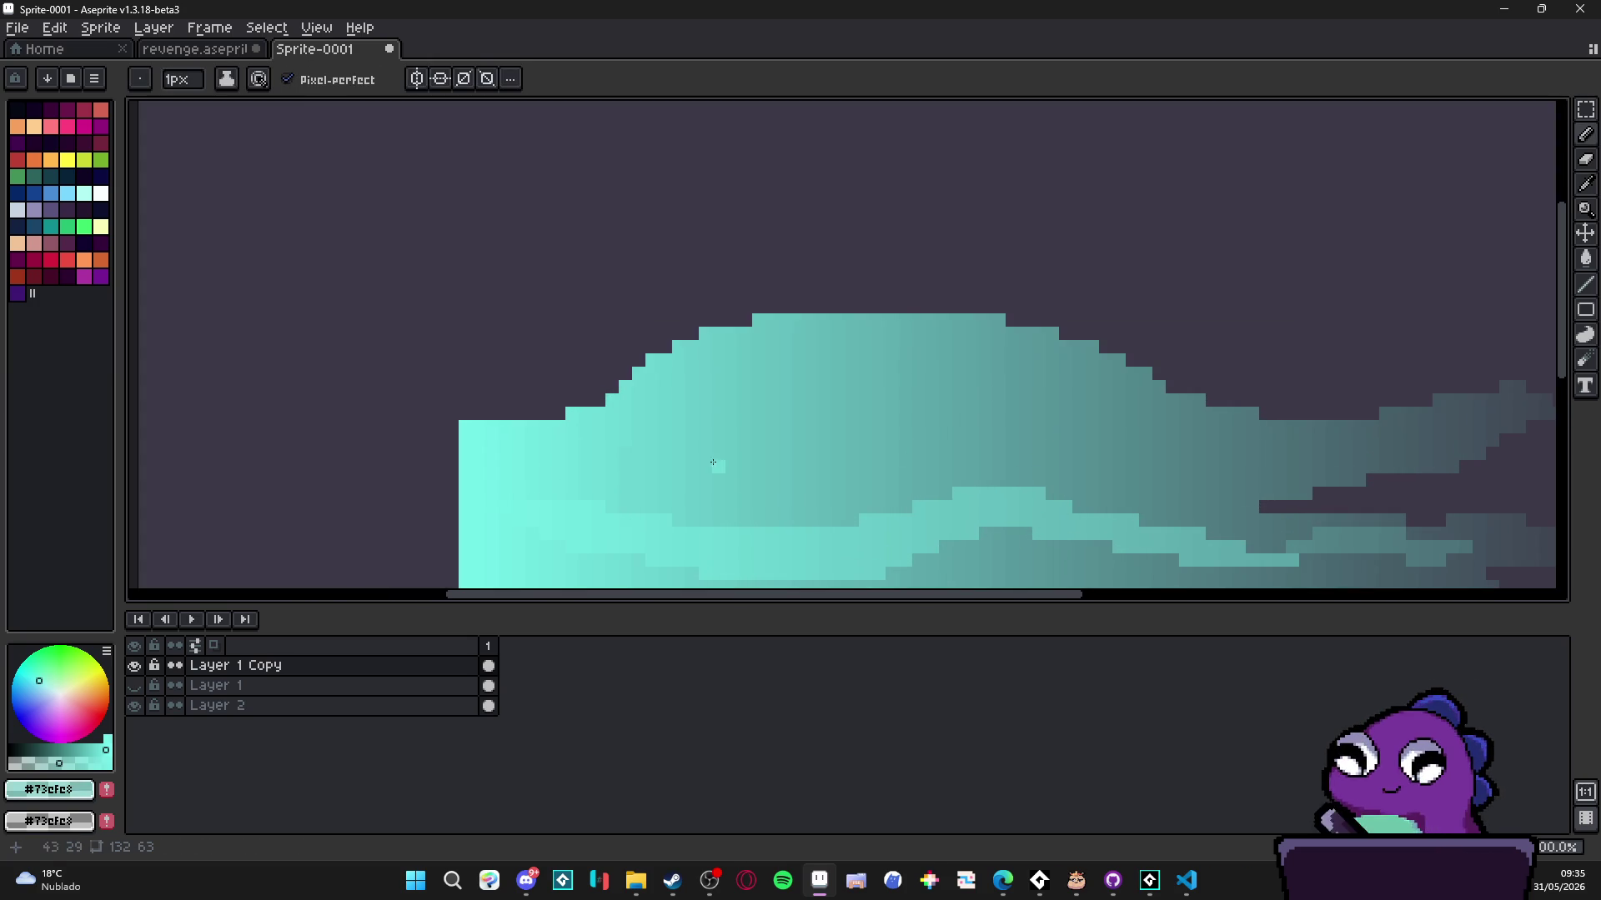
{"action": "mouse_move", "coordinate": [744, 432]}
{"action": "left_mouse_down"}
{"action": "mouse_move", "coordinate": [1033, 400]}
{"action": "mouse_move", "coordinate": [1130, 479]}
{"action": "mouse_move", "coordinate": [1265, 438]}
{"action": "left_mouse_up"}
{"action": "left_click_drag", "start_coordinate": [1163, 471], "coordinate": [1034, 495]}
- Undo part of the upper highlight and redraw it stepping up toward the tail with a reshaped diagonal
{"action": "key", "text": "ctrl+z"}
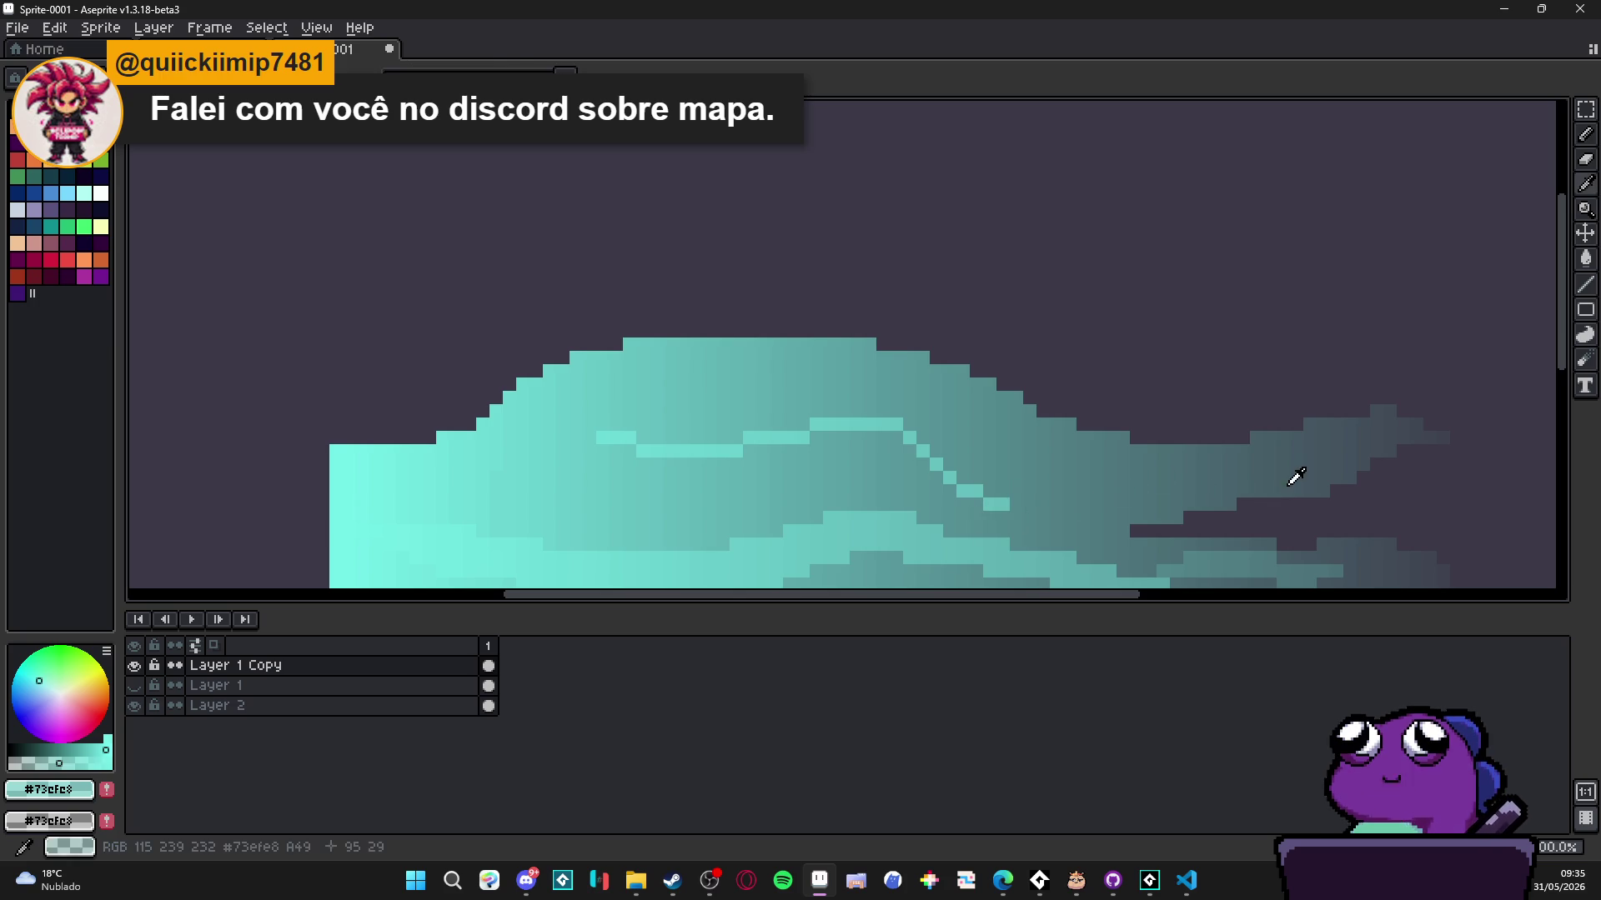
{"action": "mouse_move", "coordinate": [1017, 501]}
{"action": "left_mouse_down"}
{"action": "mouse_move", "coordinate": [1071, 502]}
{"action": "mouse_move", "coordinate": [1173, 462]}
{"action": "left_mouse_up"}
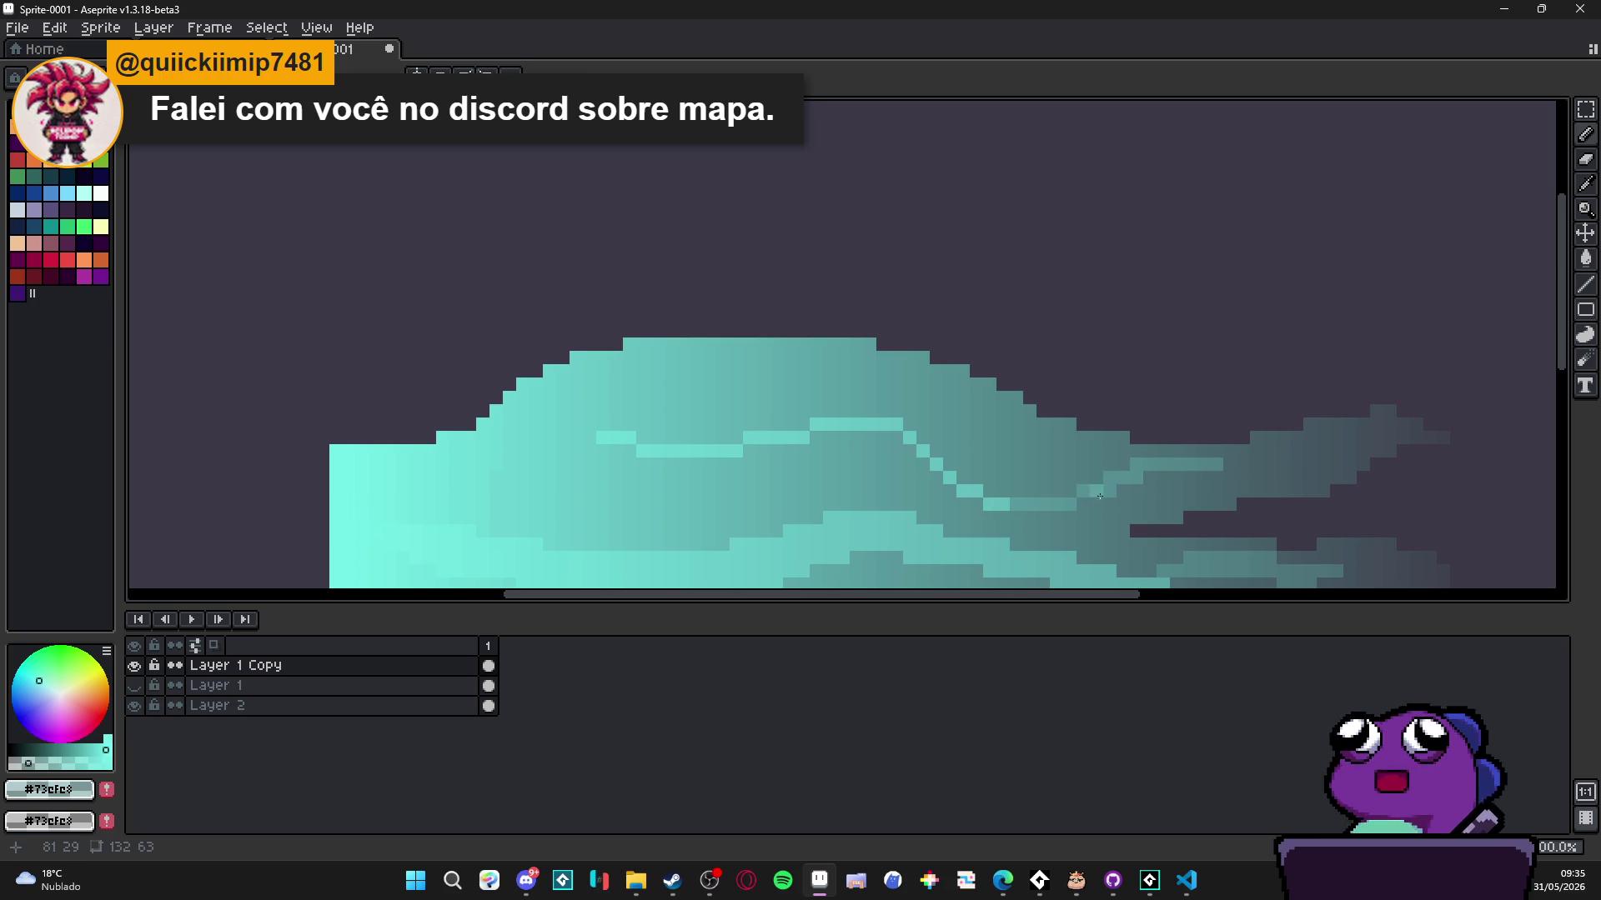
{"action": "mouse_move", "coordinate": [1231, 478]}
{"action": "left_mouse_down"}
{"action": "mouse_move", "coordinate": [1256, 477]}
{"action": "mouse_move", "coordinate": [1225, 478]}
{"action": "left_mouse_up"}
{"action": "mouse_move", "coordinate": [1051, 489]}
{"action": "left_mouse_down"}
{"action": "mouse_move", "coordinate": [988, 492]}
{"action": "mouse_move", "coordinate": [959, 477]}
{"action": "mouse_move", "coordinate": [992, 477]}
{"action": "mouse_move", "coordinate": [951, 472]}
{"action": "left_mouse_up"}
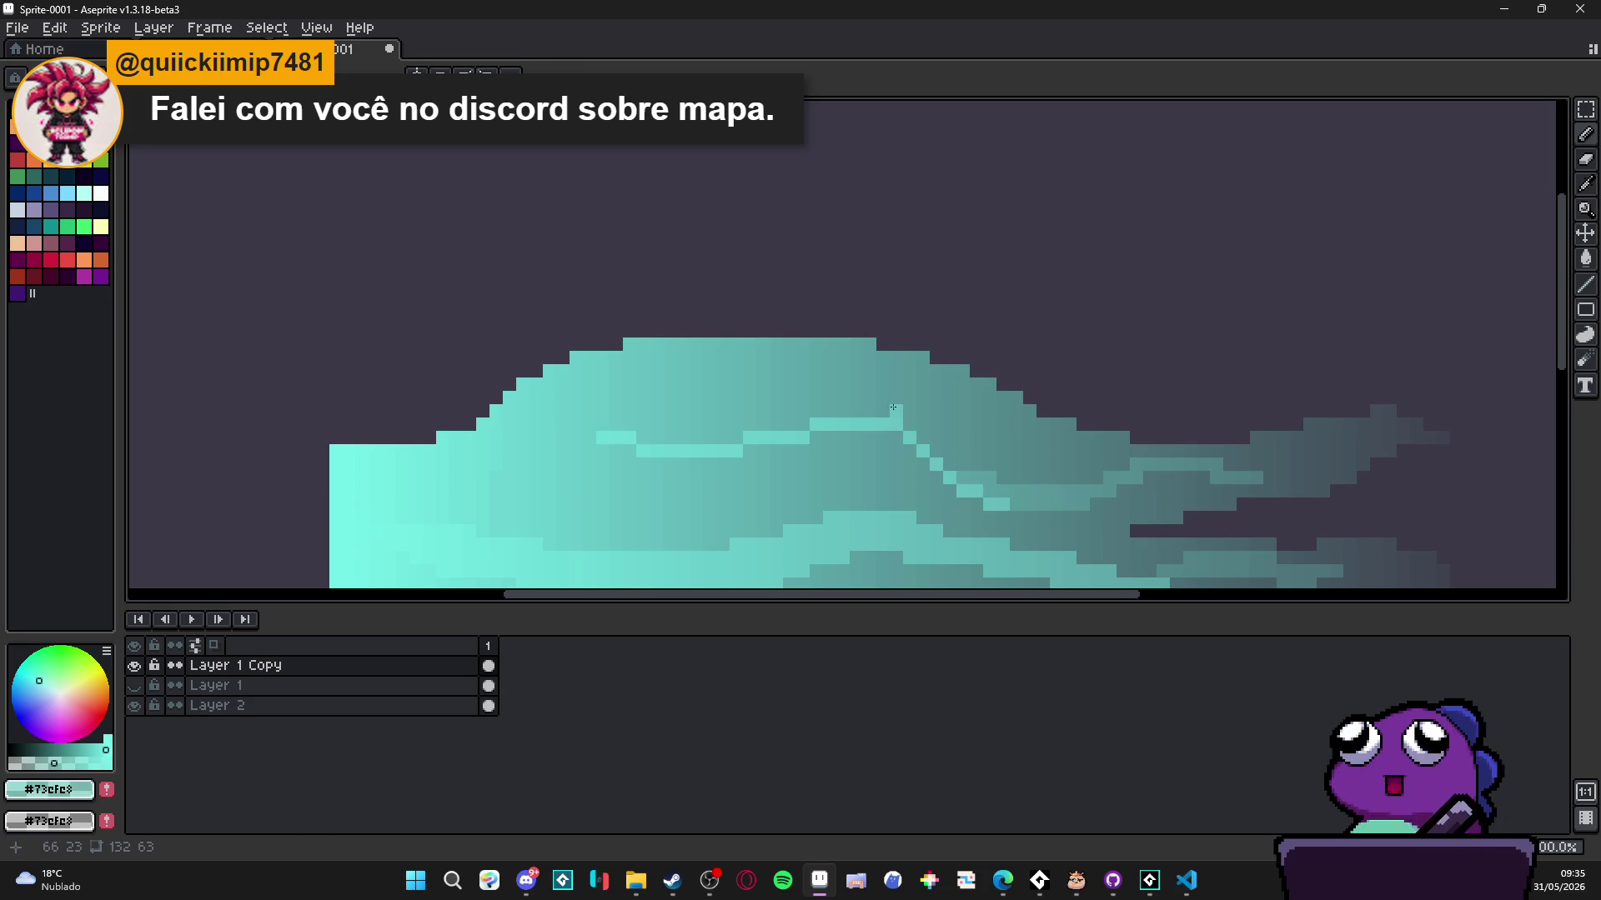
{"action": "mouse_move", "coordinate": [920, 435]}
{"action": "left_mouse_down"}
{"action": "mouse_move", "coordinate": [960, 475]}
{"action": "mouse_move", "coordinate": [803, 425]}
{"action": "mouse_move", "coordinate": [758, 446]}
{"action": "mouse_move", "coordinate": [643, 438]}
{"action": "mouse_move", "coordinate": [615, 459]}
{"action": "left_mouse_up"}
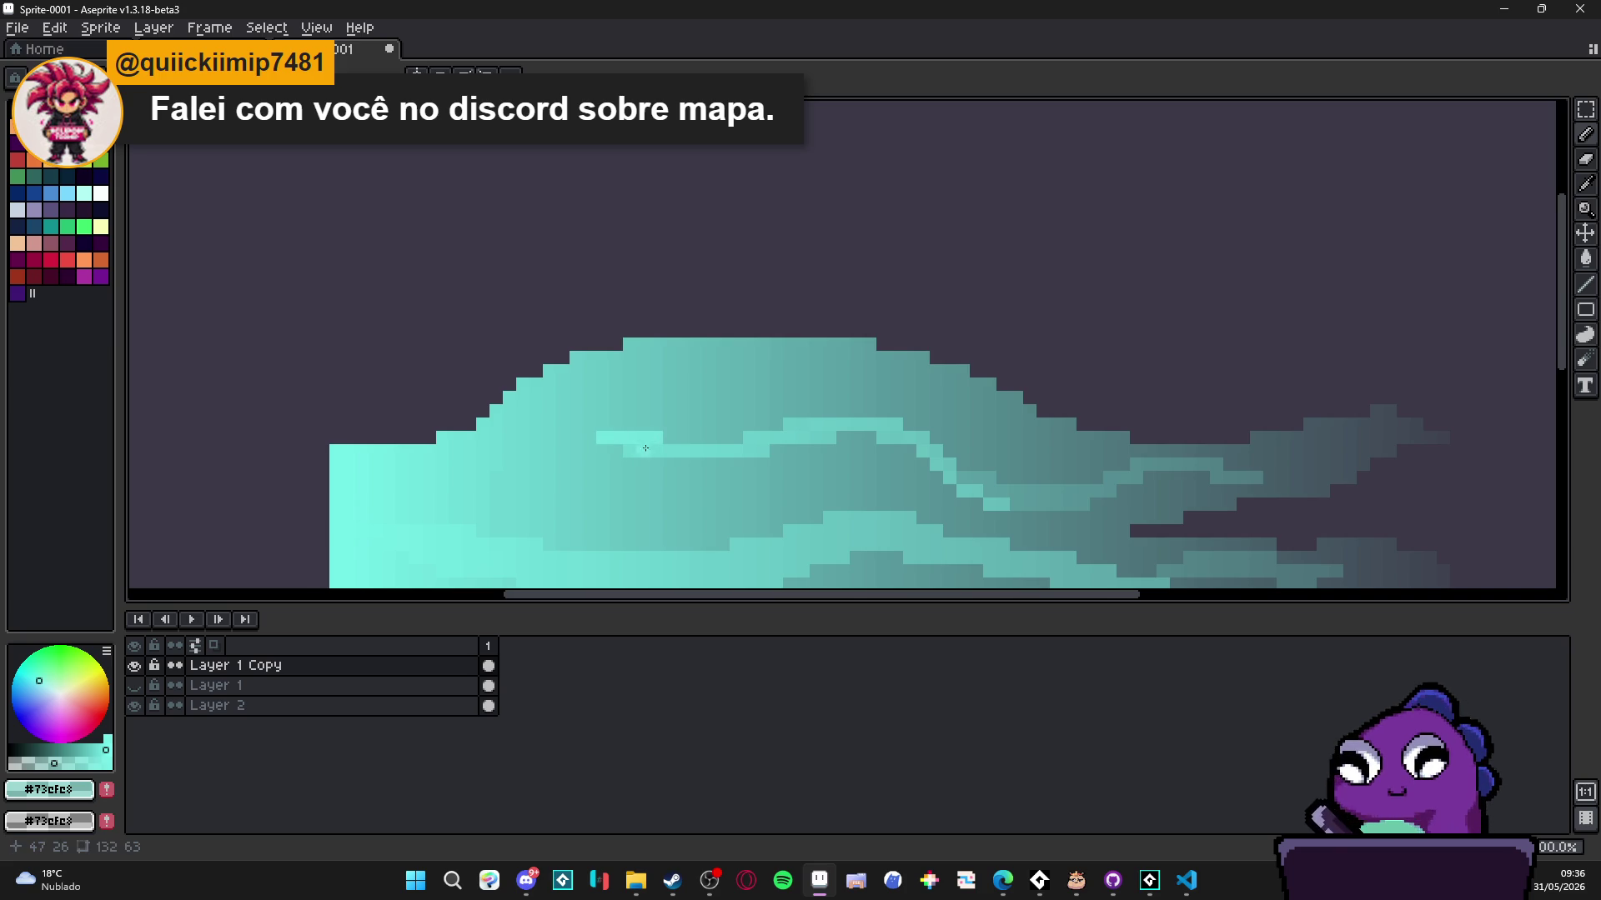
- Add light pixels above the highlight's front and extend its row leftward
{"action": "left_click_drag", "start_coordinate": [666, 440], "coordinate": [681, 441]}
{"action": "left_click", "coordinate": [630, 425]}
{"action": "left_click", "coordinate": [650, 425]}
{"action": "left_click_drag", "start_coordinate": [610, 453], "coordinate": [556, 453]}
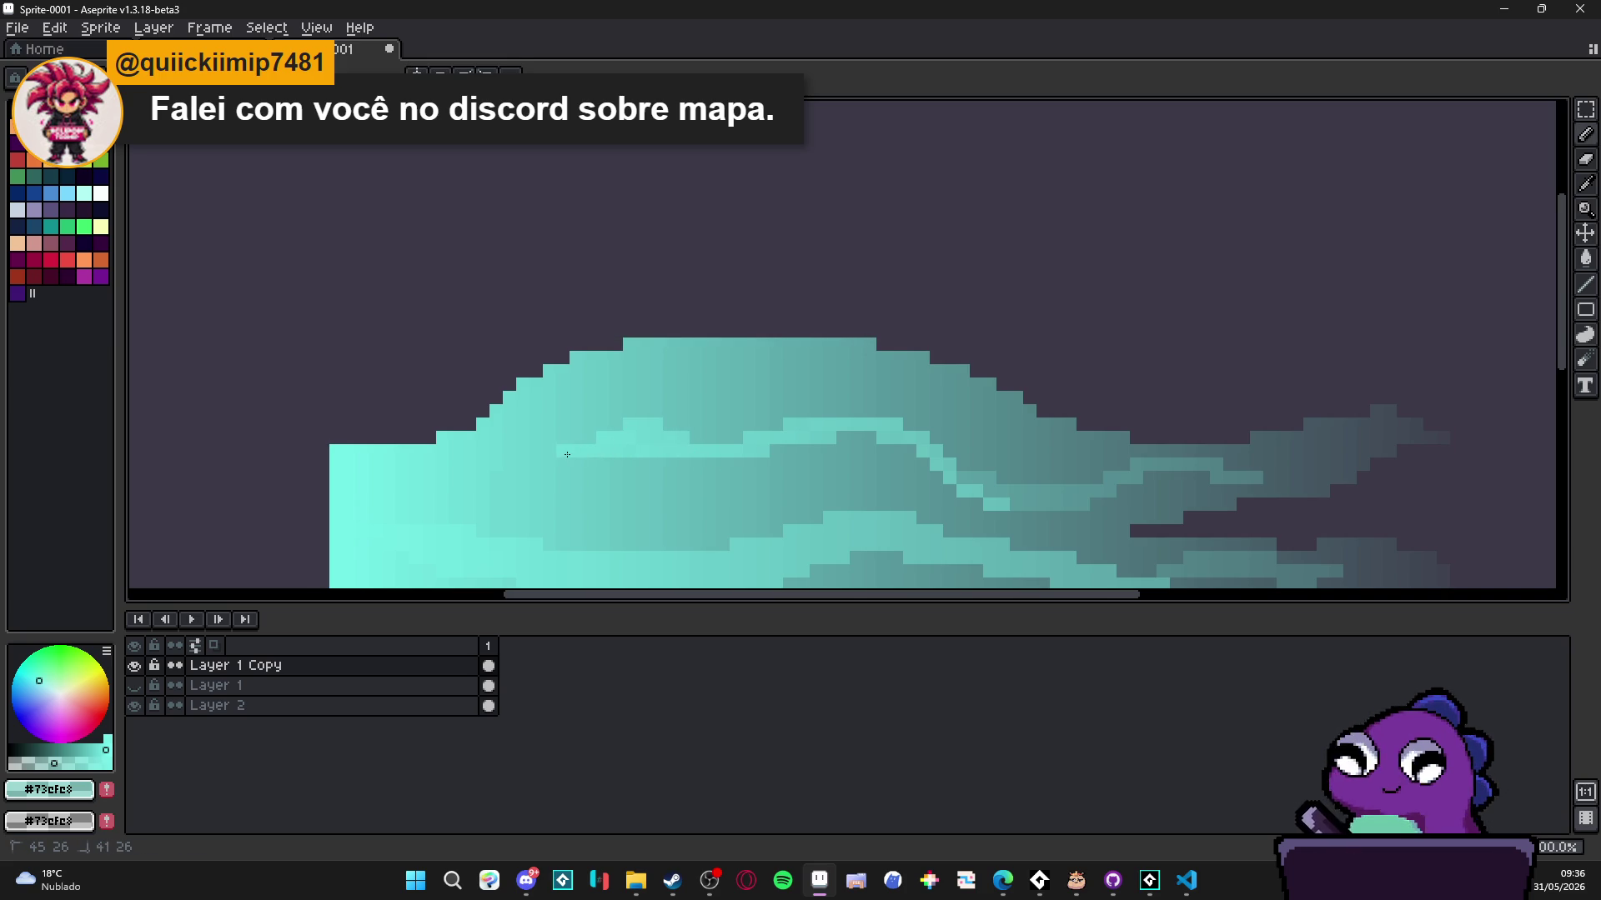
{"action": "scroll", "coordinate": [954, 482], "scroll_direction": "up", "scroll_amount": 2}
- Add light cells along the stroke toward the tail, then undo a trial darker pixel
{"action": "left_click_drag", "start_coordinate": [955, 484], "coordinate": [1002, 483]}
{"action": "scroll", "coordinate": [1005, 485], "scroll_direction": "down", "scroll_amount": 1}
{"action": "scroll", "coordinate": [1009, 488], "scroll_direction": "up", "scroll_amount": 1}
{"action": "left_click", "coordinate": [1012, 490]}
{"action": "scroll", "coordinate": [1012, 491], "scroll_direction": "down", "scroll_amount": 3}
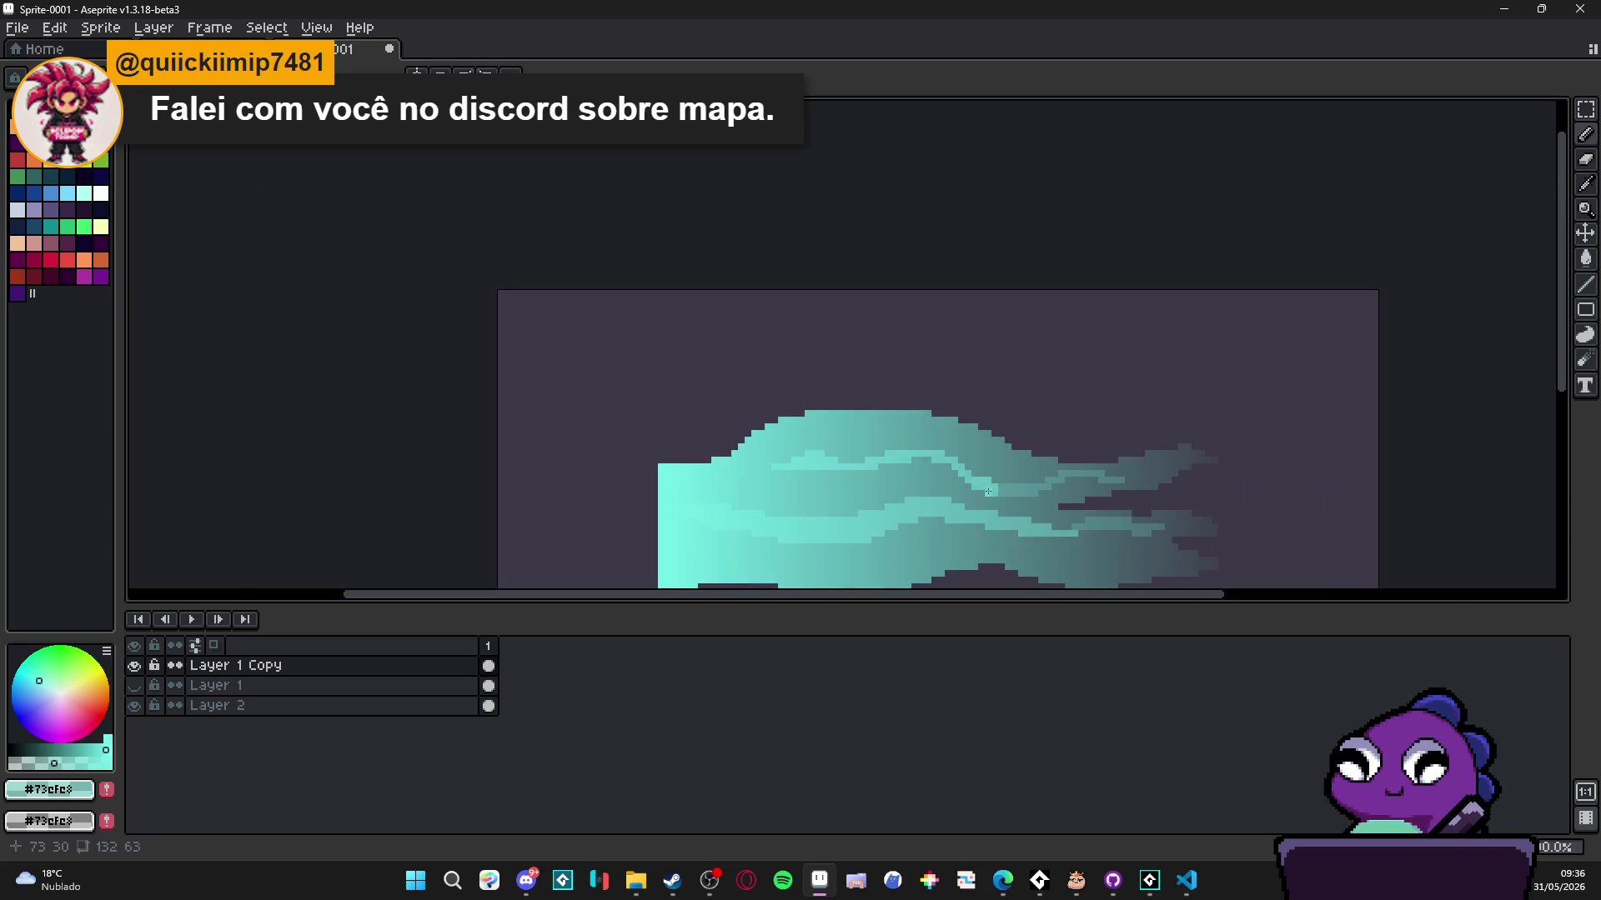
{"action": "scroll", "coordinate": [1012, 490], "scroll_direction": "up", "scroll_amount": 3}
{"action": "scroll", "coordinate": [1022, 497], "scroll_direction": "down", "scroll_amount": 3}
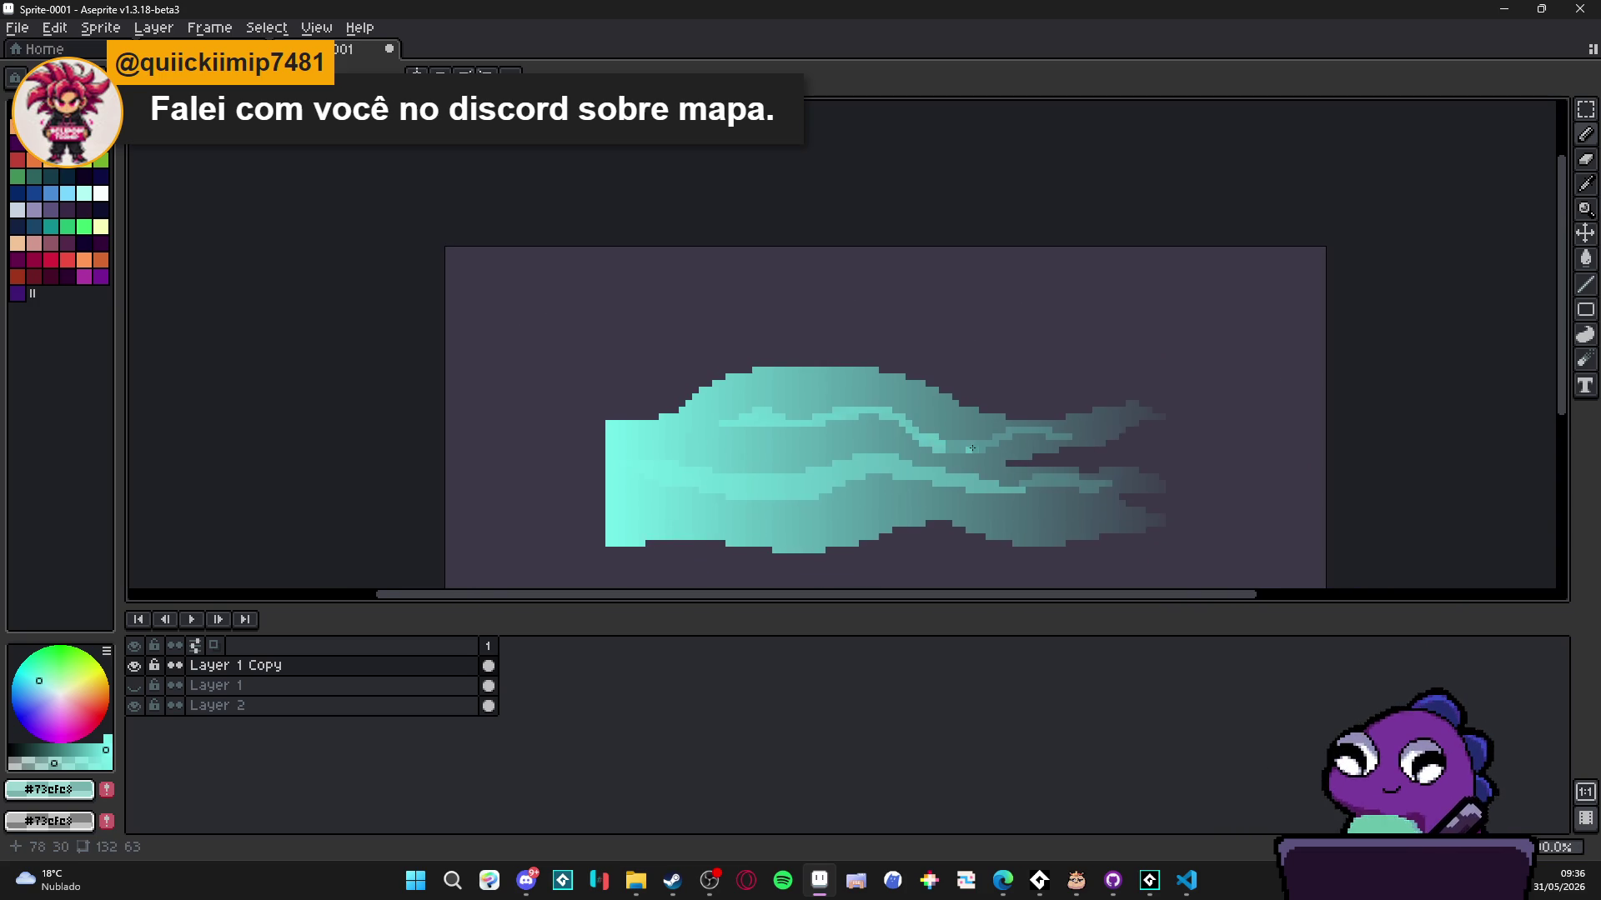
{"action": "scroll", "coordinate": [908, 435], "scroll_direction": "up", "scroll_amount": 2}
{"action": "left_click", "coordinate": [907, 434]}
{"action": "scroll", "coordinate": [909, 435], "scroll_direction": "down", "scroll_amount": 4}
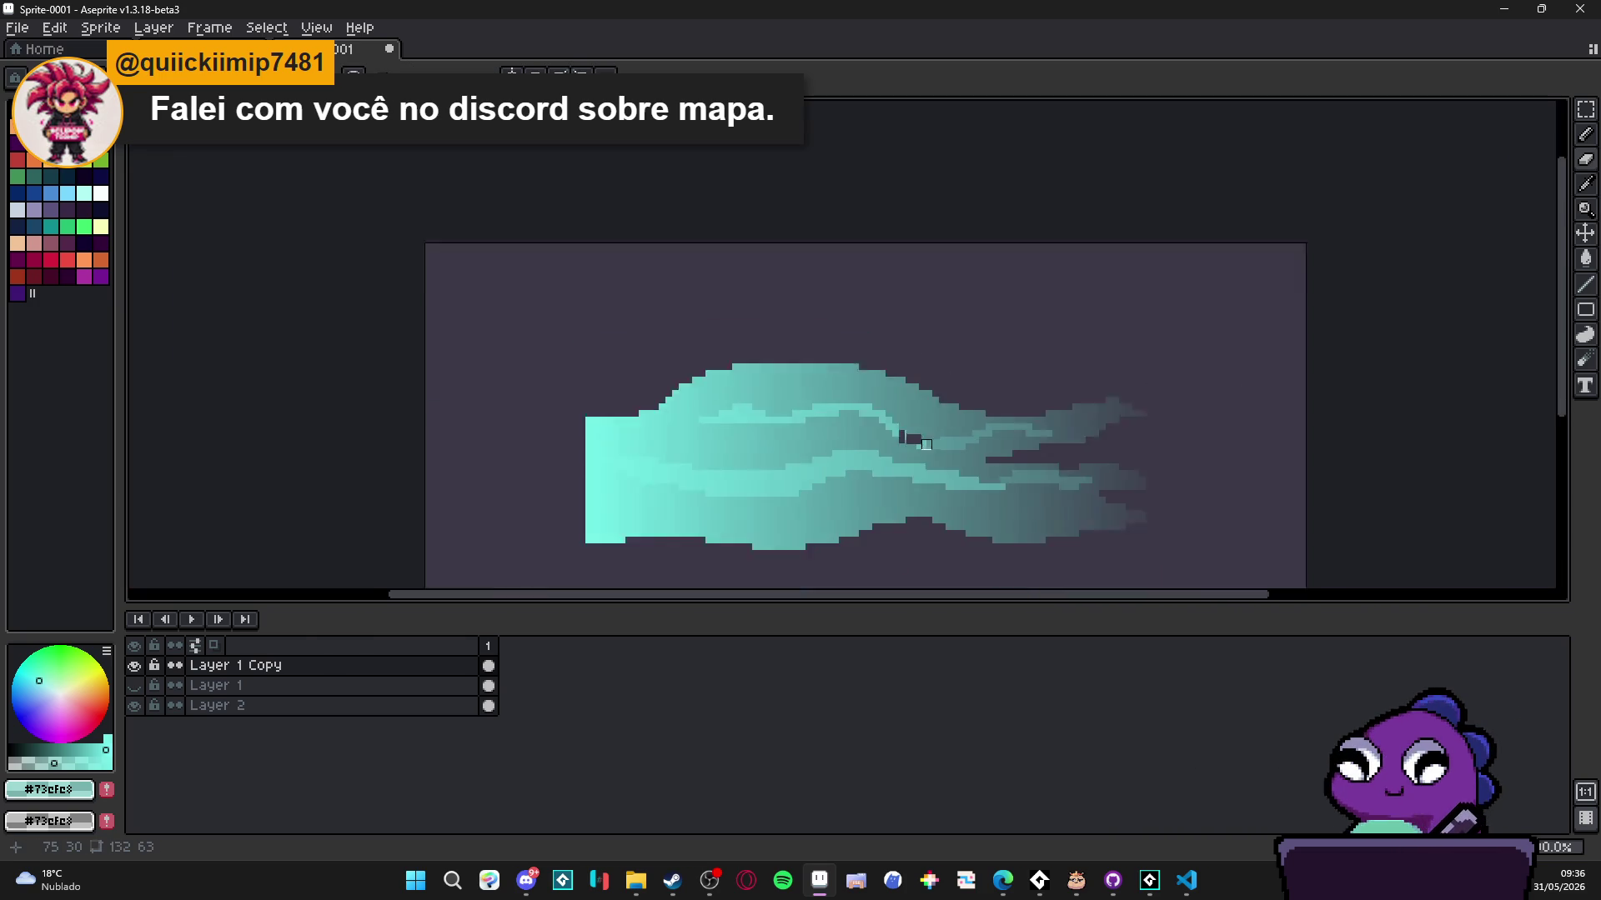
{"action": "key", "text": "ctrl"}
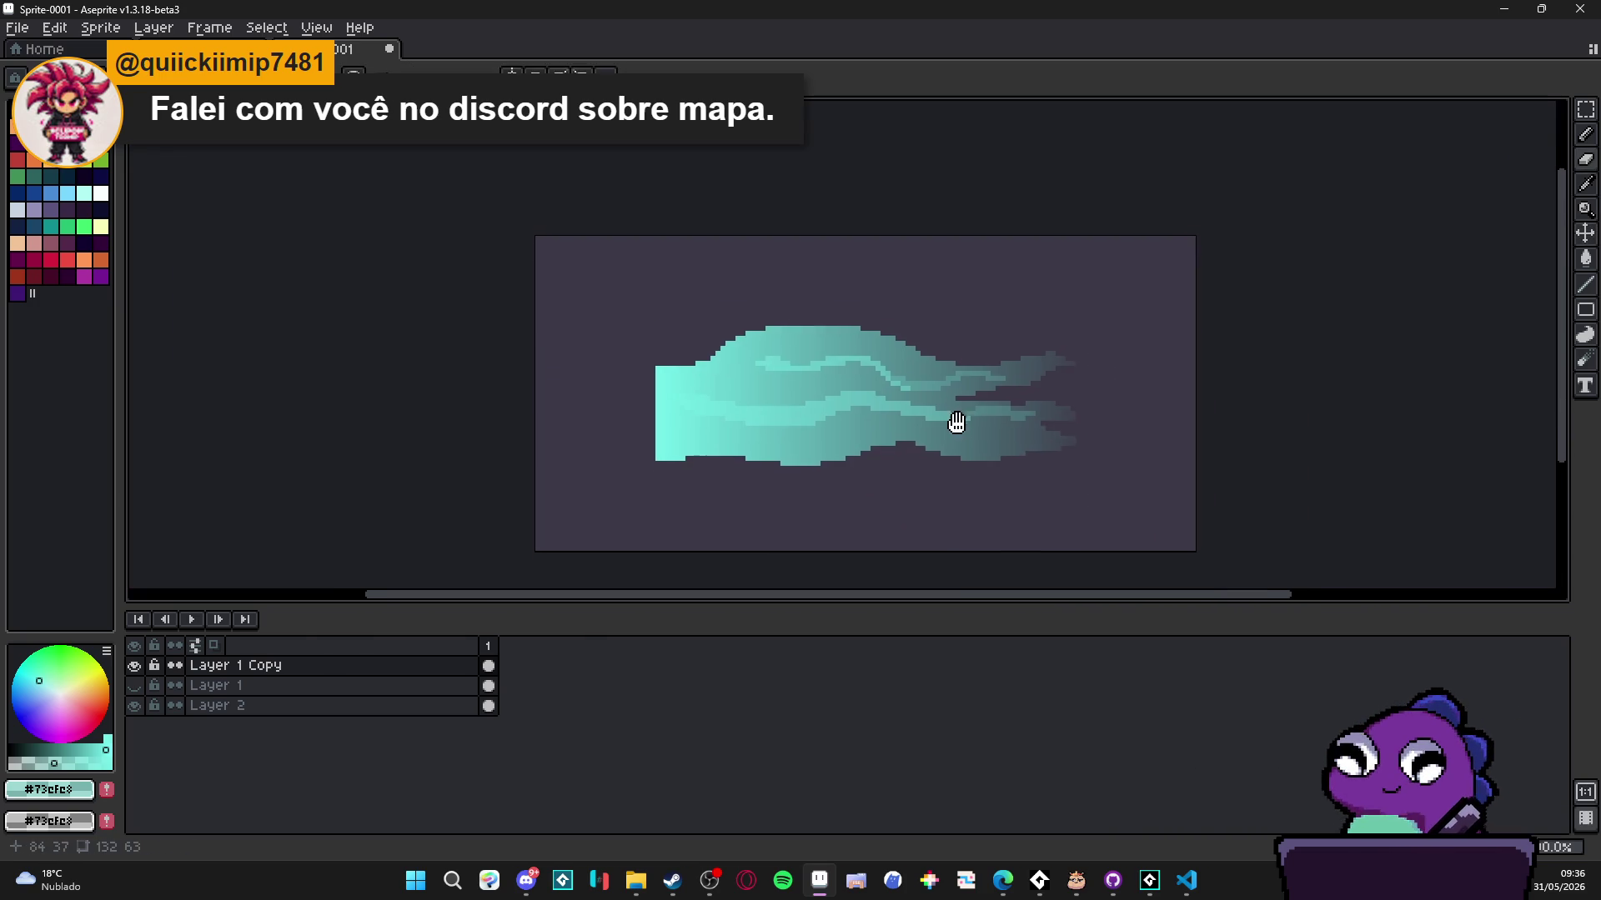
{"action": "key", "text": "ctrl+z"}
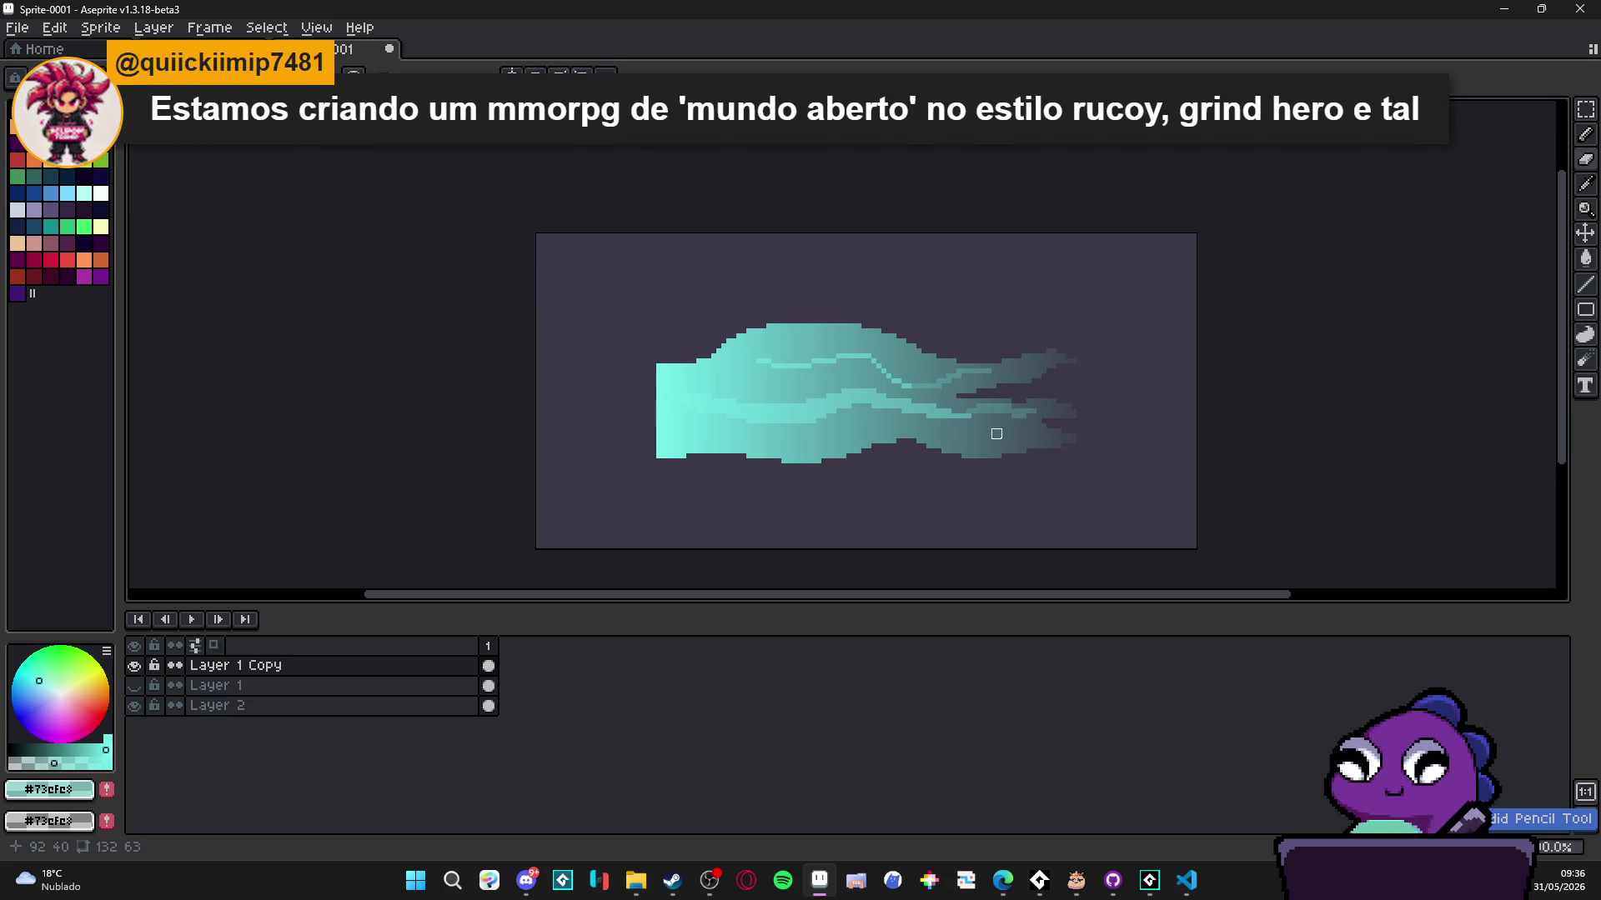
- Undo the recent light streaks, clear the selection, and sample the light teal #73cfc8 from the sprite
{"action": "left_click_drag", "start_coordinate": [911, 424], "coordinate": [922, 427]}
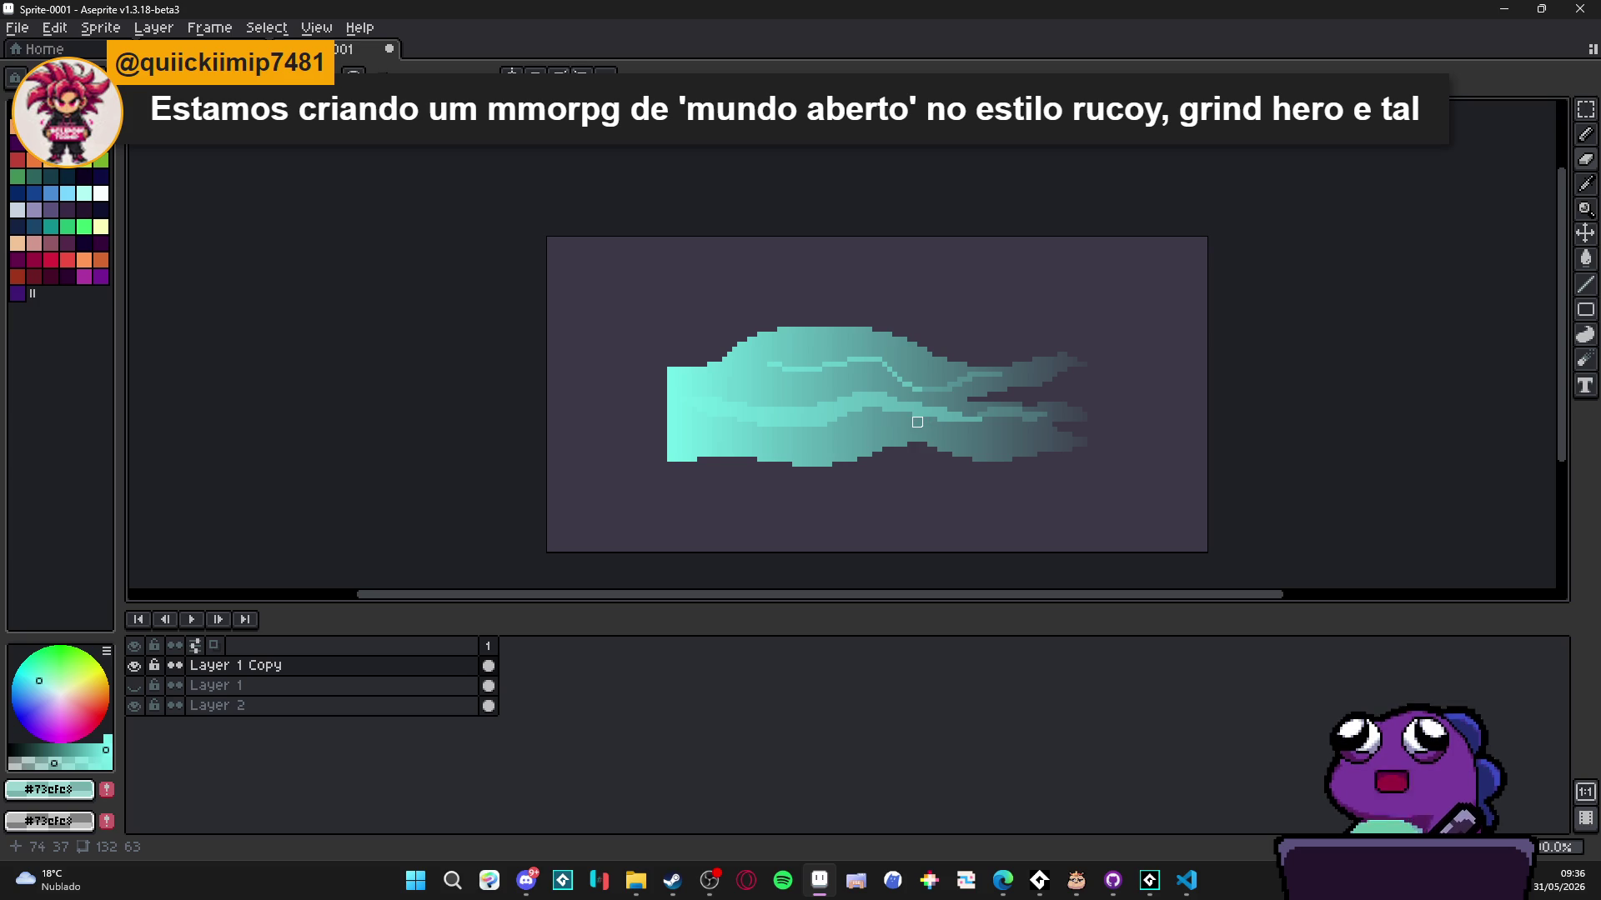
{"action": "key", "text": "ctrl+z"}
{"action": "key", "text": "ctrl+z"}
{"action": "key", "text": "ctrl+d"}
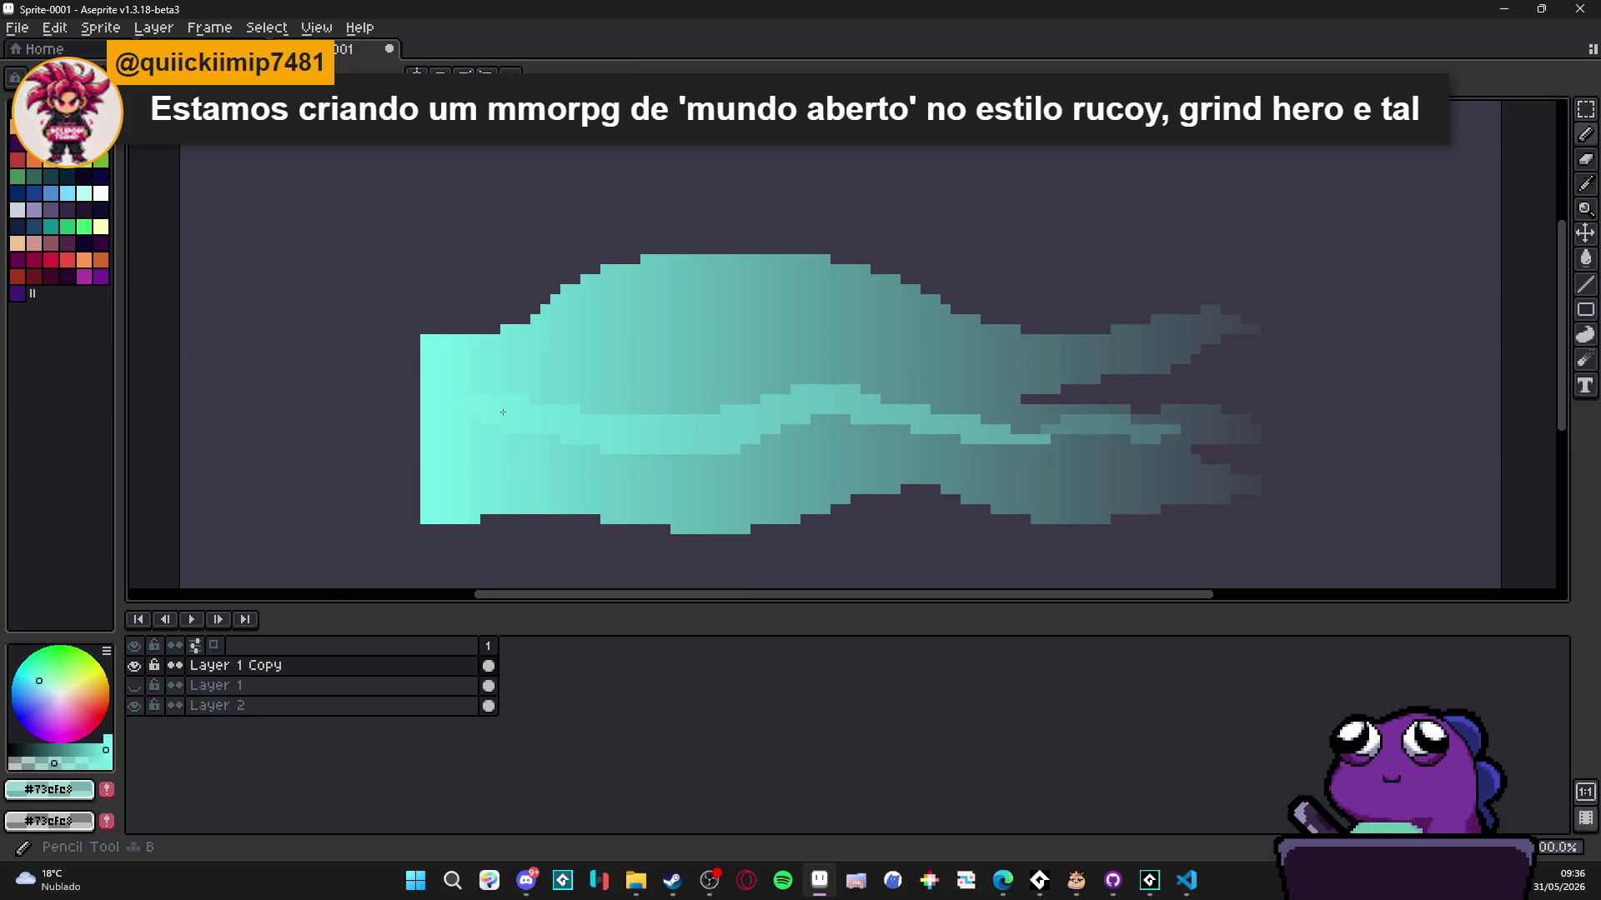
{"action": "scroll", "coordinate": [496, 404], "scroll_direction": "up", "scroll_amount": 3}
{"action": "left_click", "coordinate": [497, 404], "text": "alt"}
{"action": "scroll", "coordinate": [592, 344], "scroll_direction": "down", "scroll_amount": 3}
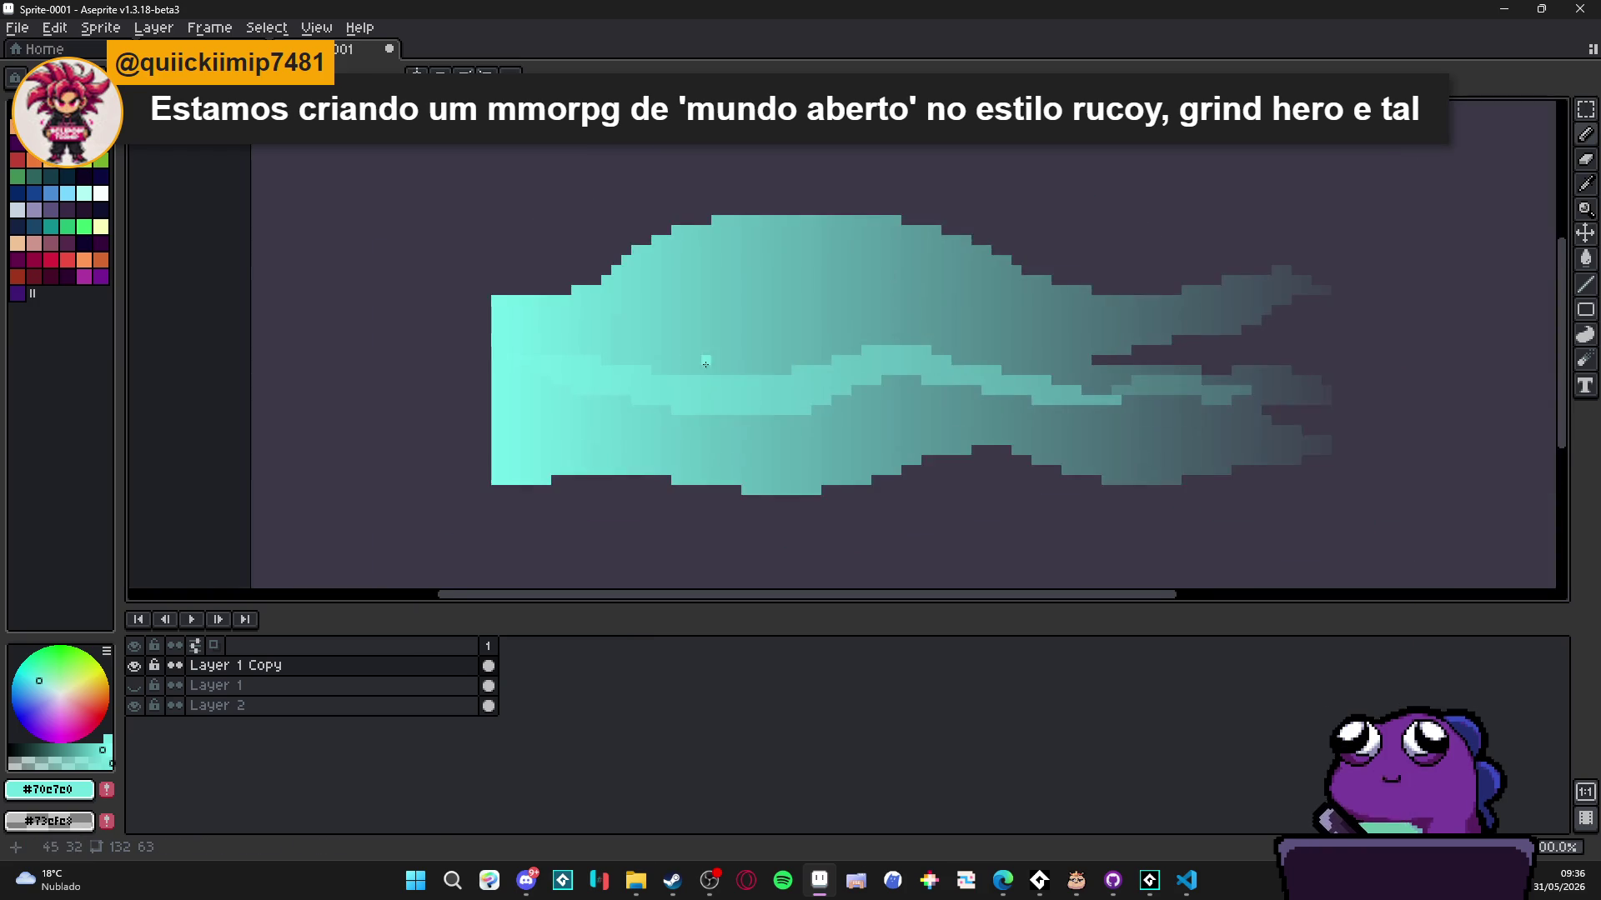
{"action": "scroll", "coordinate": [704, 421], "scroll_direction": "up", "scroll_amount": 2}
{"action": "left_click", "coordinate": [725, 353], "text": "alt"}
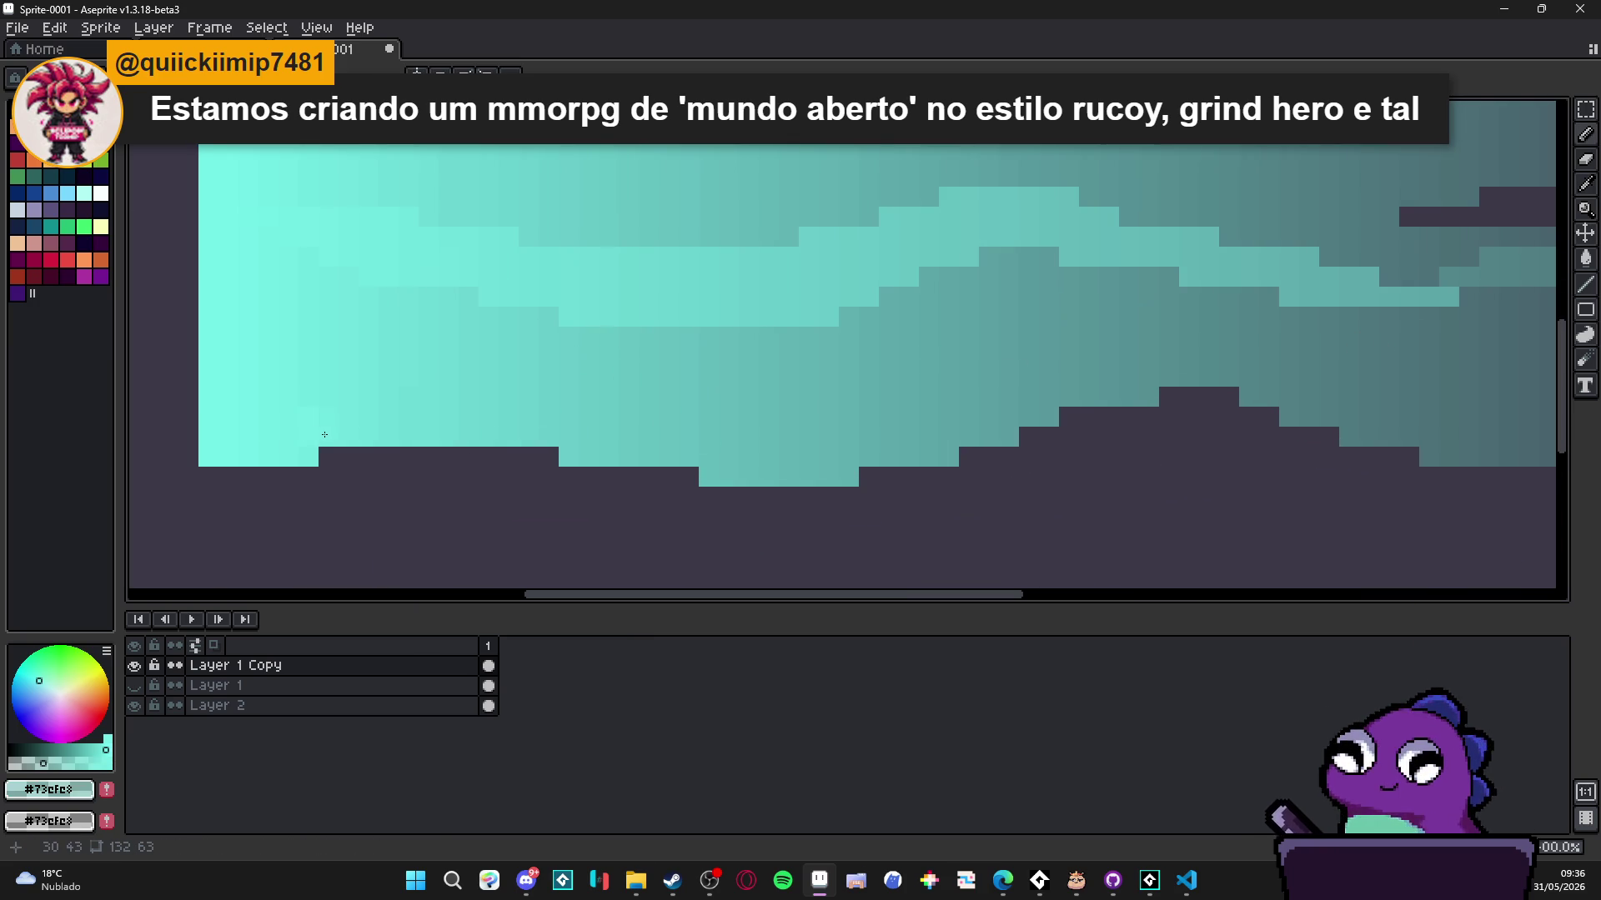
- Paint a long light-teal streak across the body and a short stroke in the tentacles
{"action": "mouse_move", "coordinate": [527, 396]}
{"action": "left_mouse_down"}
{"action": "mouse_move", "coordinate": [875, 400]}
{"action": "mouse_move", "coordinate": [1172, 321]}
{"action": "mouse_move", "coordinate": [1430, 338]}
{"action": "mouse_move", "coordinate": [1263, 338]}
{"action": "mouse_move", "coordinate": [1371, 316]}
{"action": "mouse_move", "coordinate": [1018, 360]}
{"action": "mouse_move", "coordinate": [1067, 400]}
{"action": "mouse_move", "coordinate": [1200, 401]}
{"action": "left_mouse_up"}
{"action": "scroll", "coordinate": [1130, 425], "scroll_direction": "down", "scroll_amount": 6}
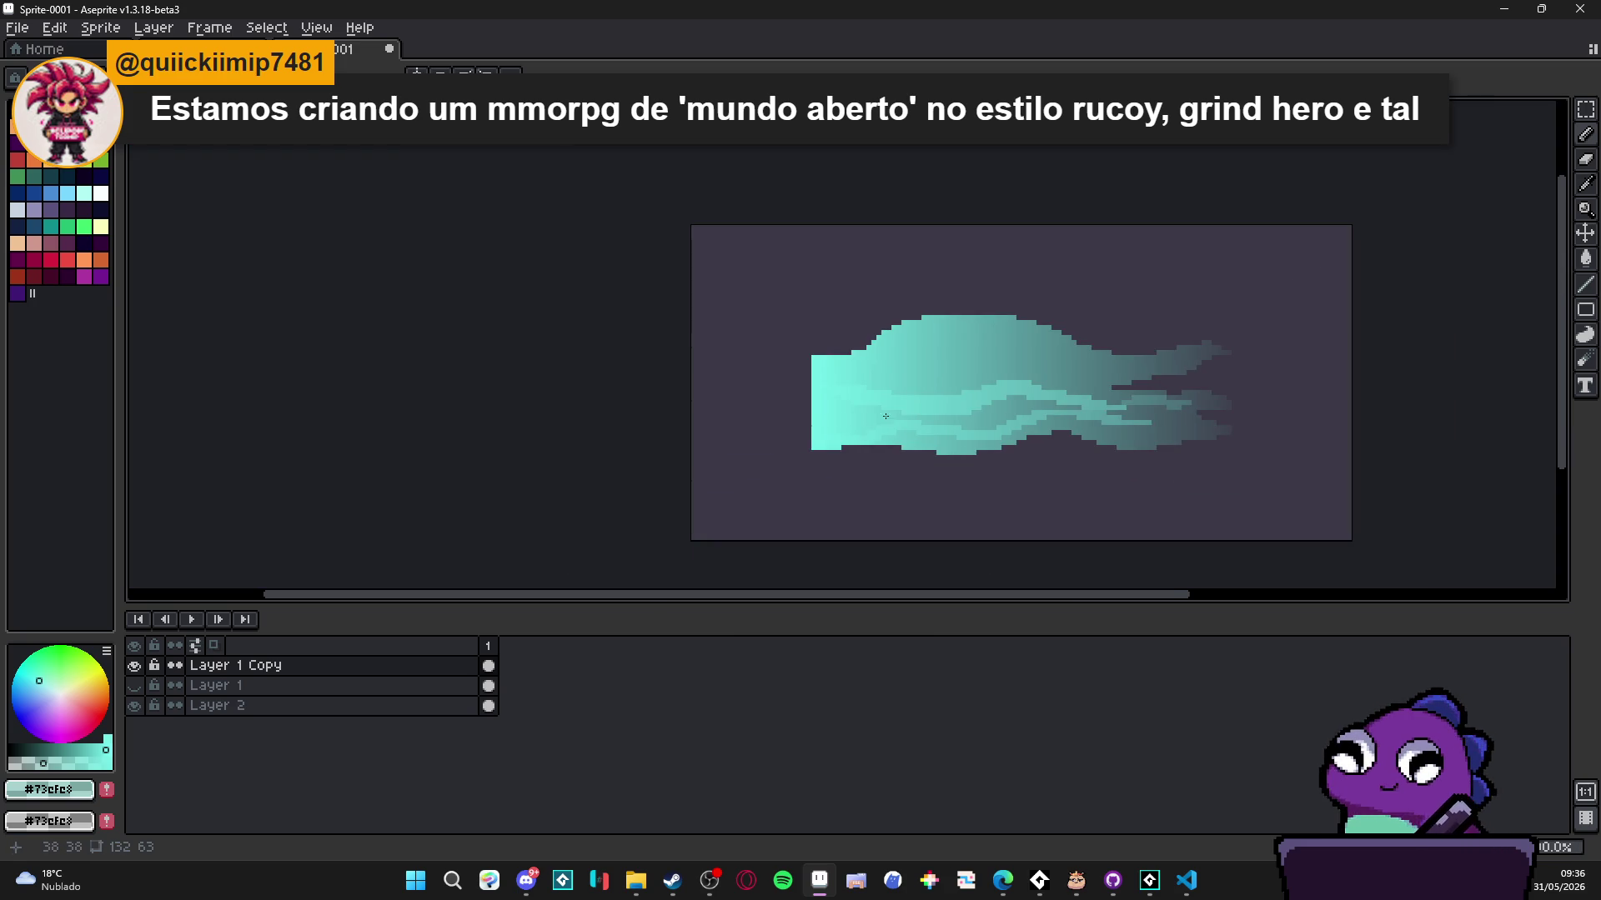
{"action": "scroll", "coordinate": [886, 416], "scroll_direction": "up", "scroll_amount": 4}
{"action": "scroll", "coordinate": [751, 434], "scroll_direction": "down", "scroll_amount": 1}
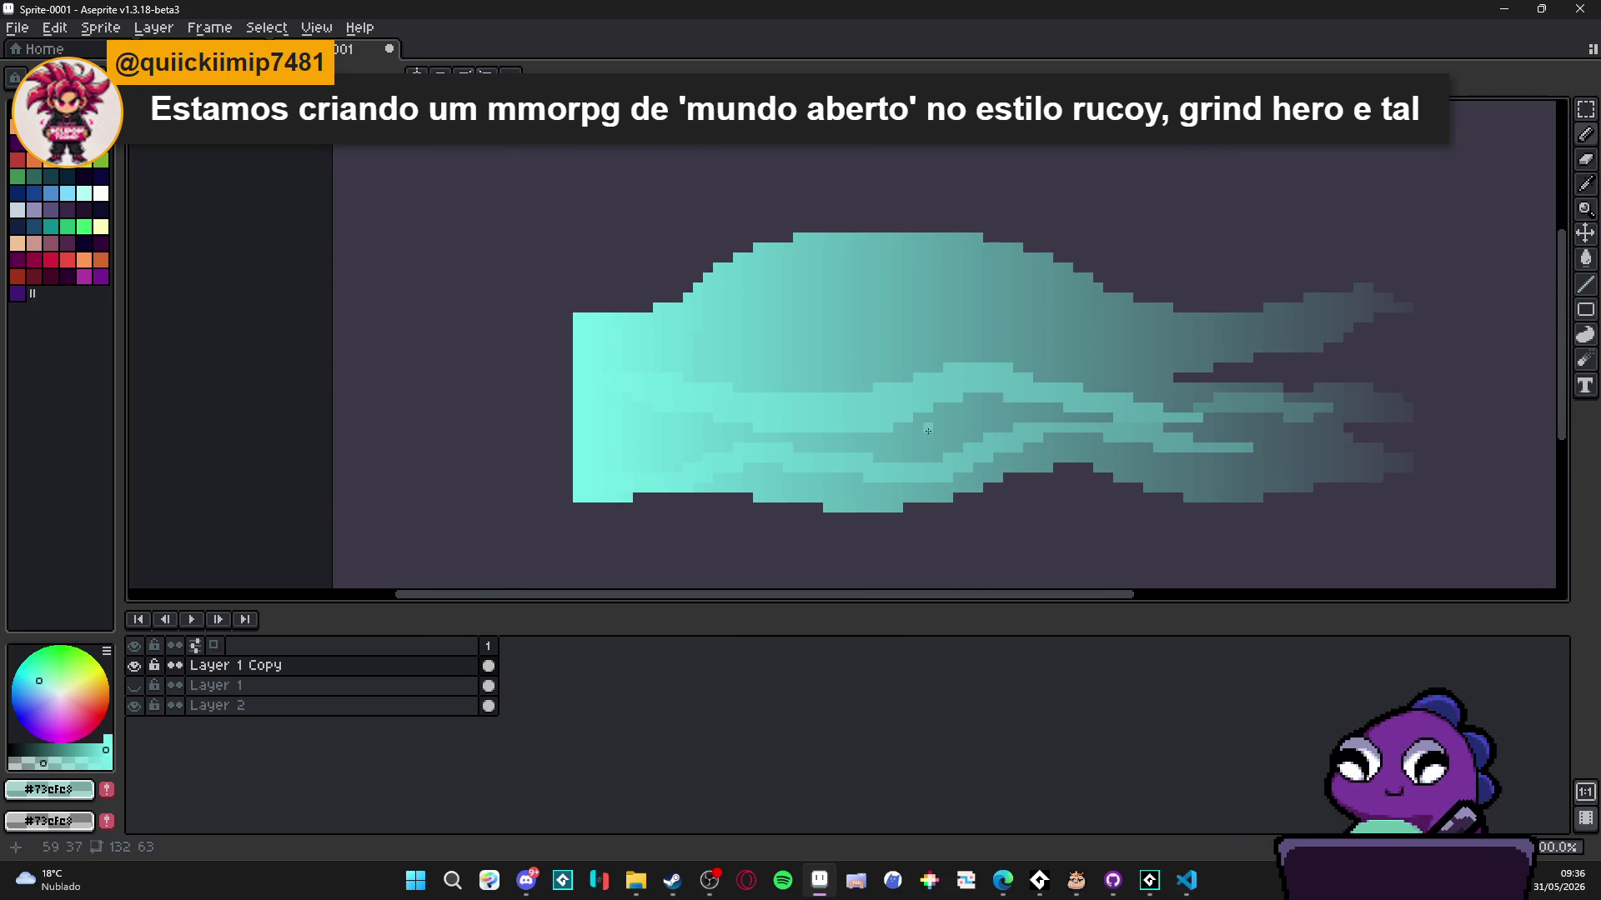
{"action": "scroll", "coordinate": [1083, 501], "scroll_direction": "up", "scroll_amount": 1}
{"action": "left_click_drag", "start_coordinate": [1077, 503], "coordinate": [1153, 503]}
- Draw a lighter stroke across the body's hump, then open the Preview window (F7) at the upper left
{"action": "scroll", "coordinate": [1139, 515], "scroll_direction": "down", "scroll_amount": 2}
{"action": "scroll", "coordinate": [992, 492], "scroll_direction": "down", "scroll_amount": 1}
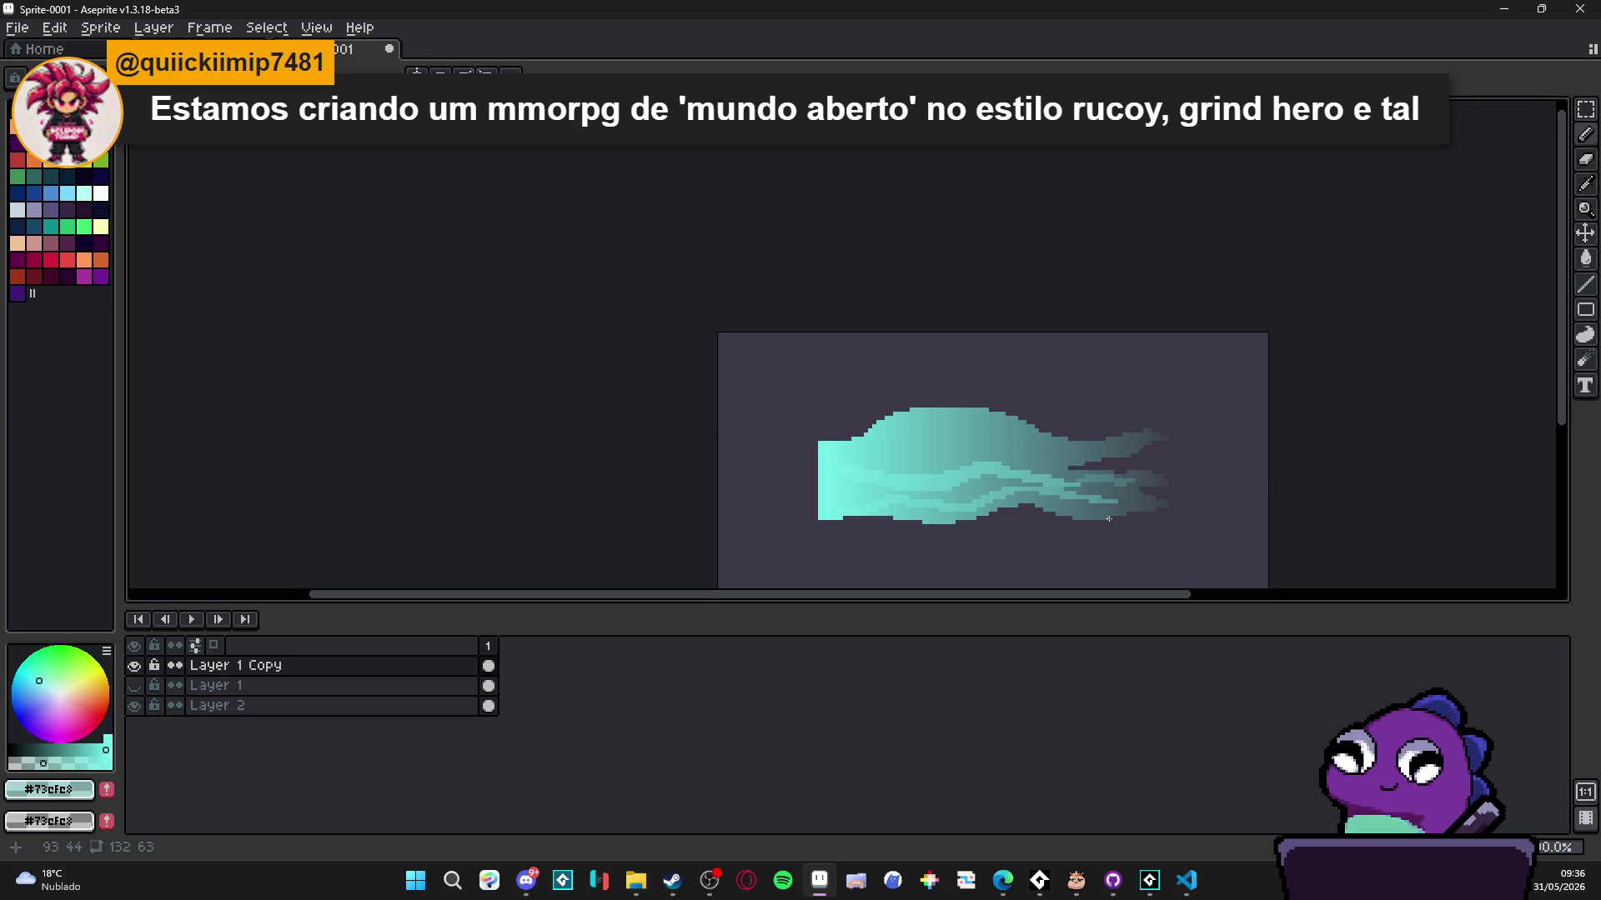
{"action": "scroll", "coordinate": [1108, 518], "scroll_direction": "down", "scroll_amount": 1}
{"action": "scroll", "coordinate": [1013, 476], "scroll_direction": "up", "scroll_amount": 5}
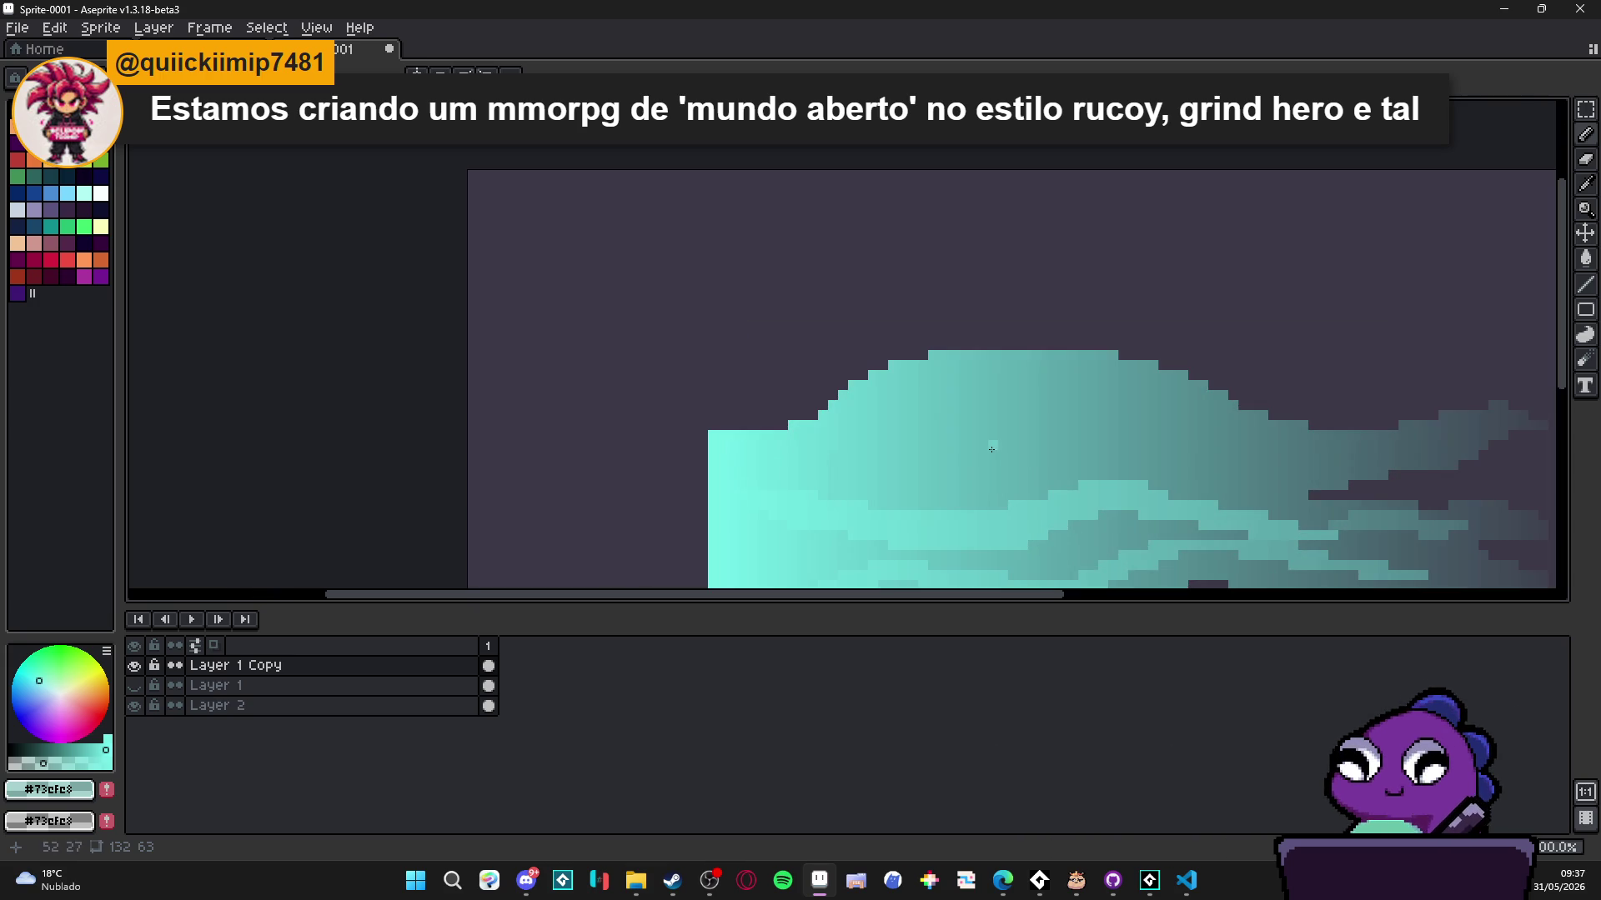
{"action": "left_click_drag", "start_coordinate": [916, 464], "coordinate": [943, 464]}
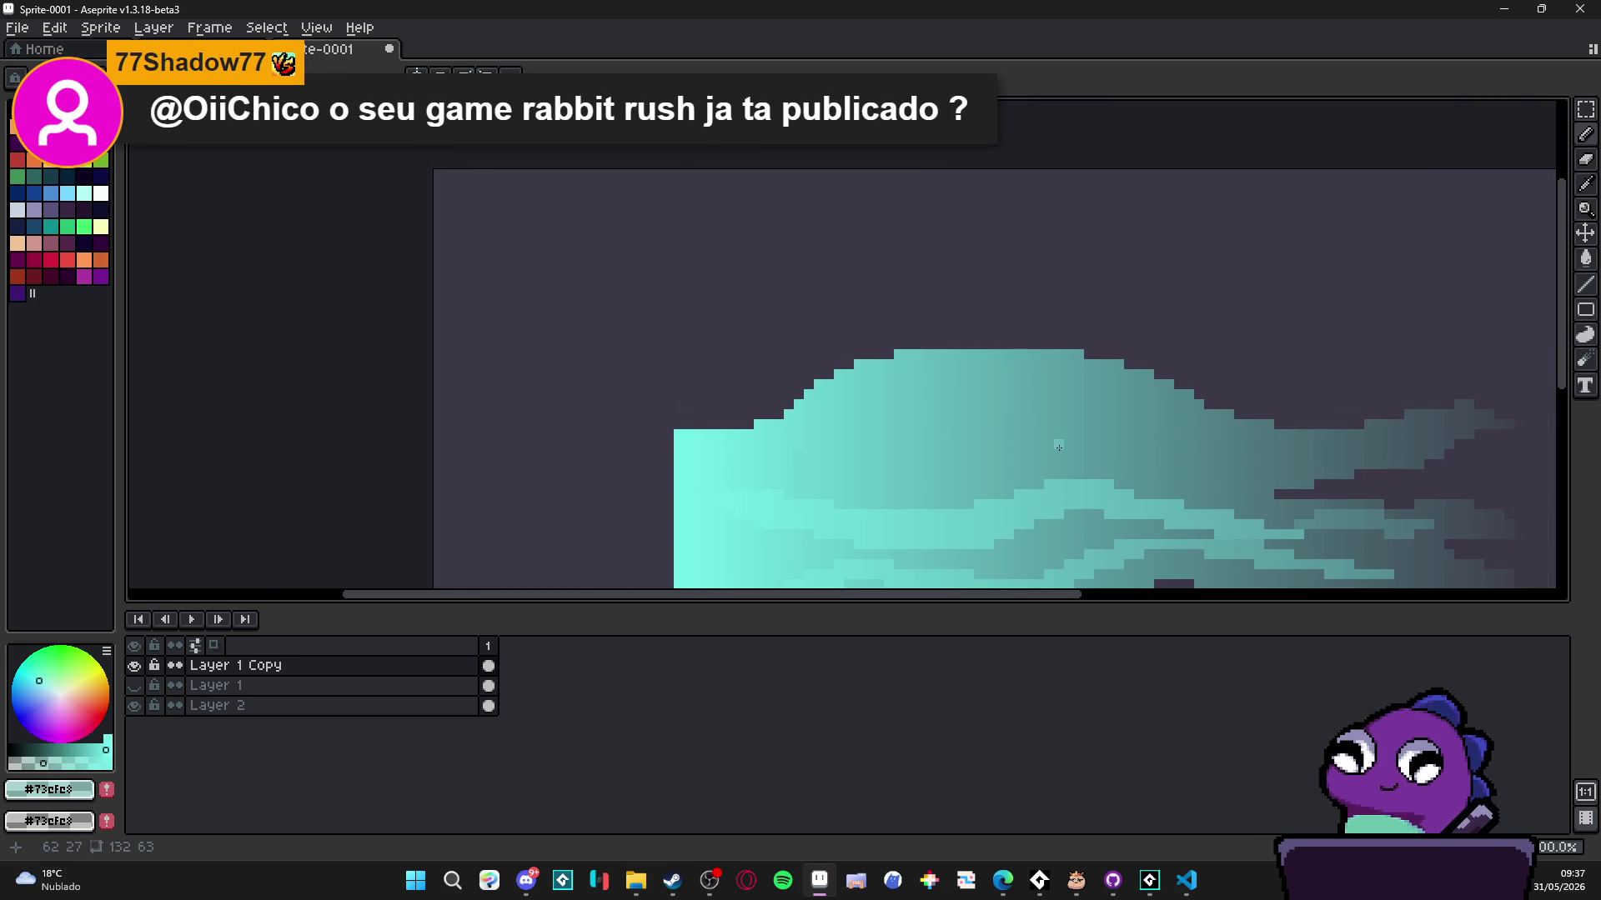
{"action": "scroll", "coordinate": [969, 463], "scroll_direction": "up", "scroll_amount": 1}
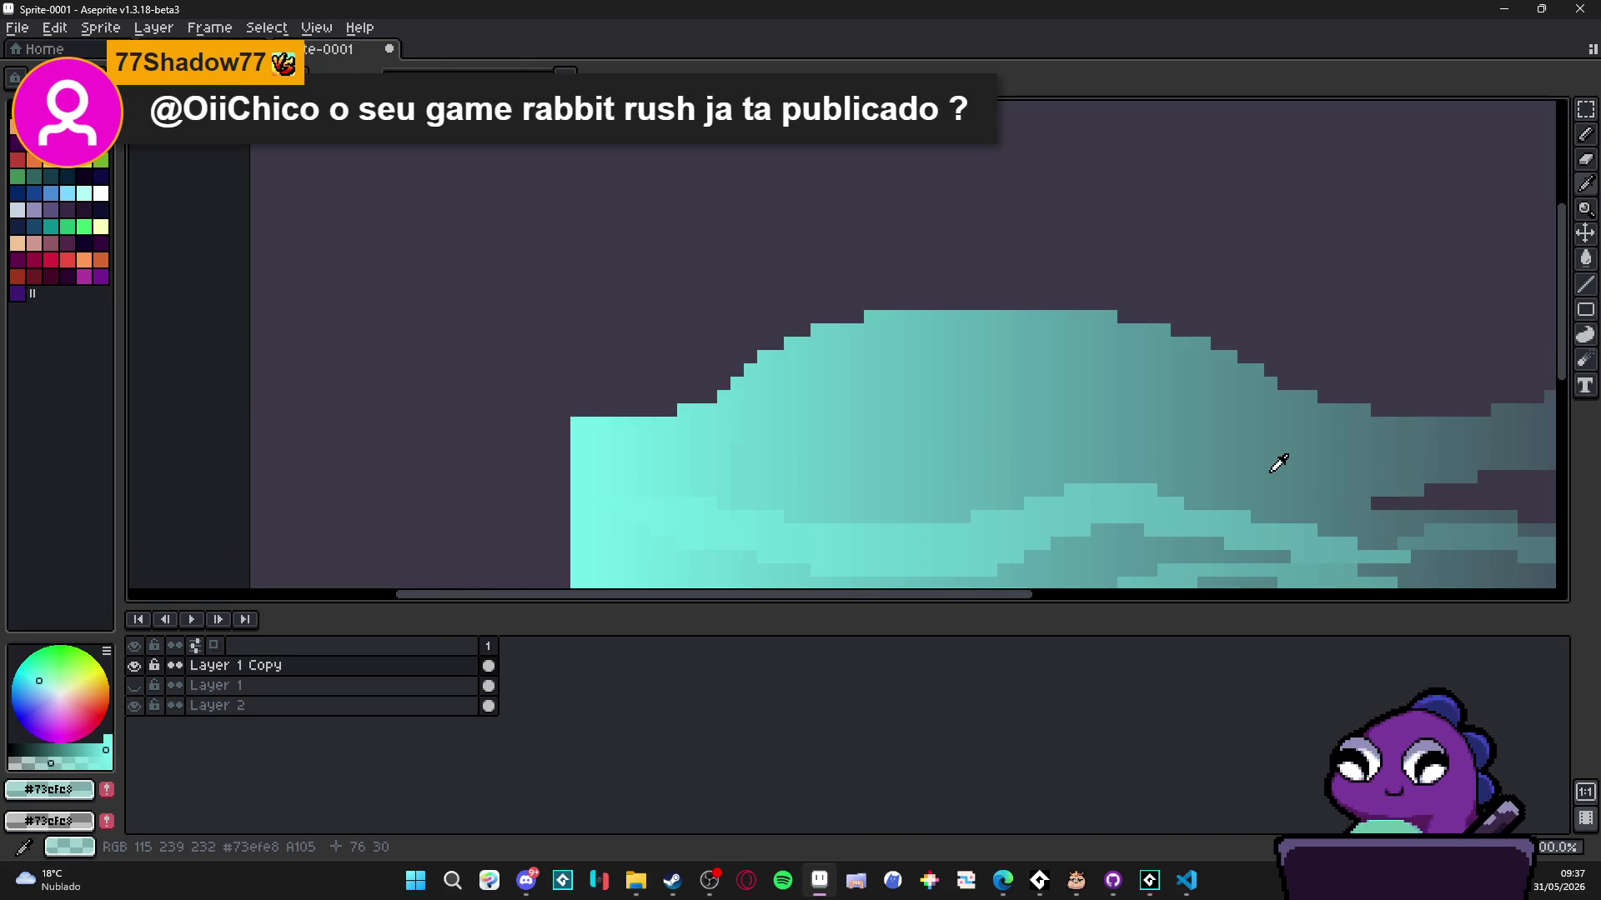
{"action": "mouse_move", "coordinate": [767, 477]}
{"action": "left_mouse_down"}
{"action": "mouse_move", "coordinate": [1171, 429]}
{"action": "mouse_move", "coordinate": [1245, 481]}
{"action": "left_mouse_up"}
{"action": "key", "text": "F7"}
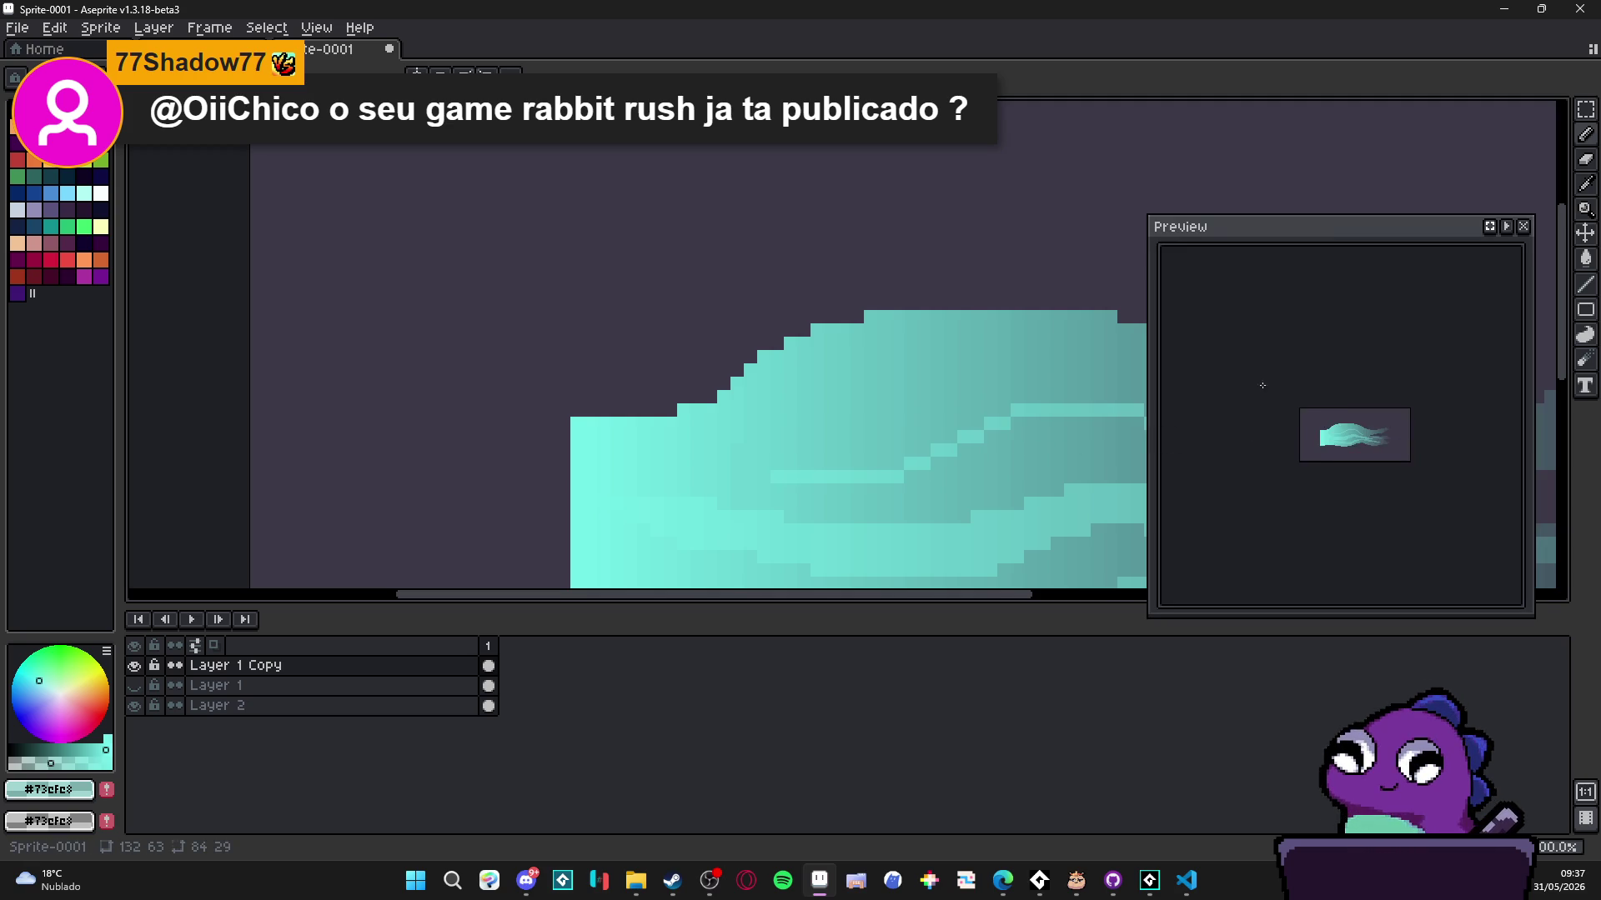
{"action": "left_click_drag", "start_coordinate": [1329, 242], "coordinate": [387, 148]}
- Scroll around the sprite, then select Layer 1 Copy and open its layer properties
{"action": "scroll", "coordinate": [763, 351], "scroll_direction": "down", "scroll_amount": 2}
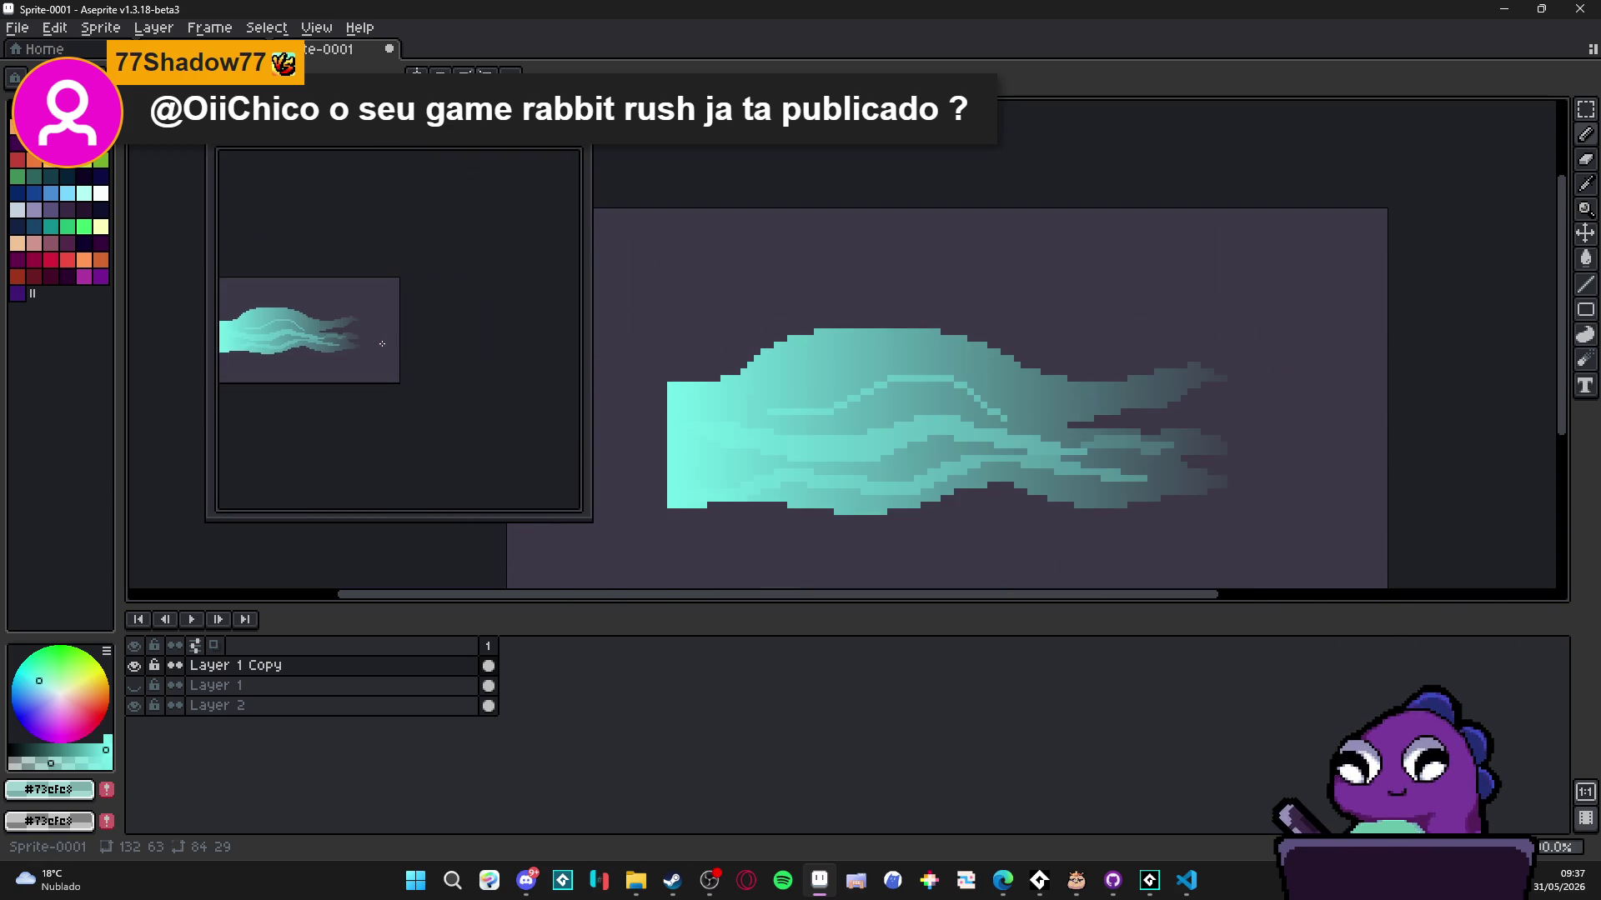
{"action": "scroll", "coordinate": [905, 370], "scroll_direction": "left", "scroll_amount": 2}
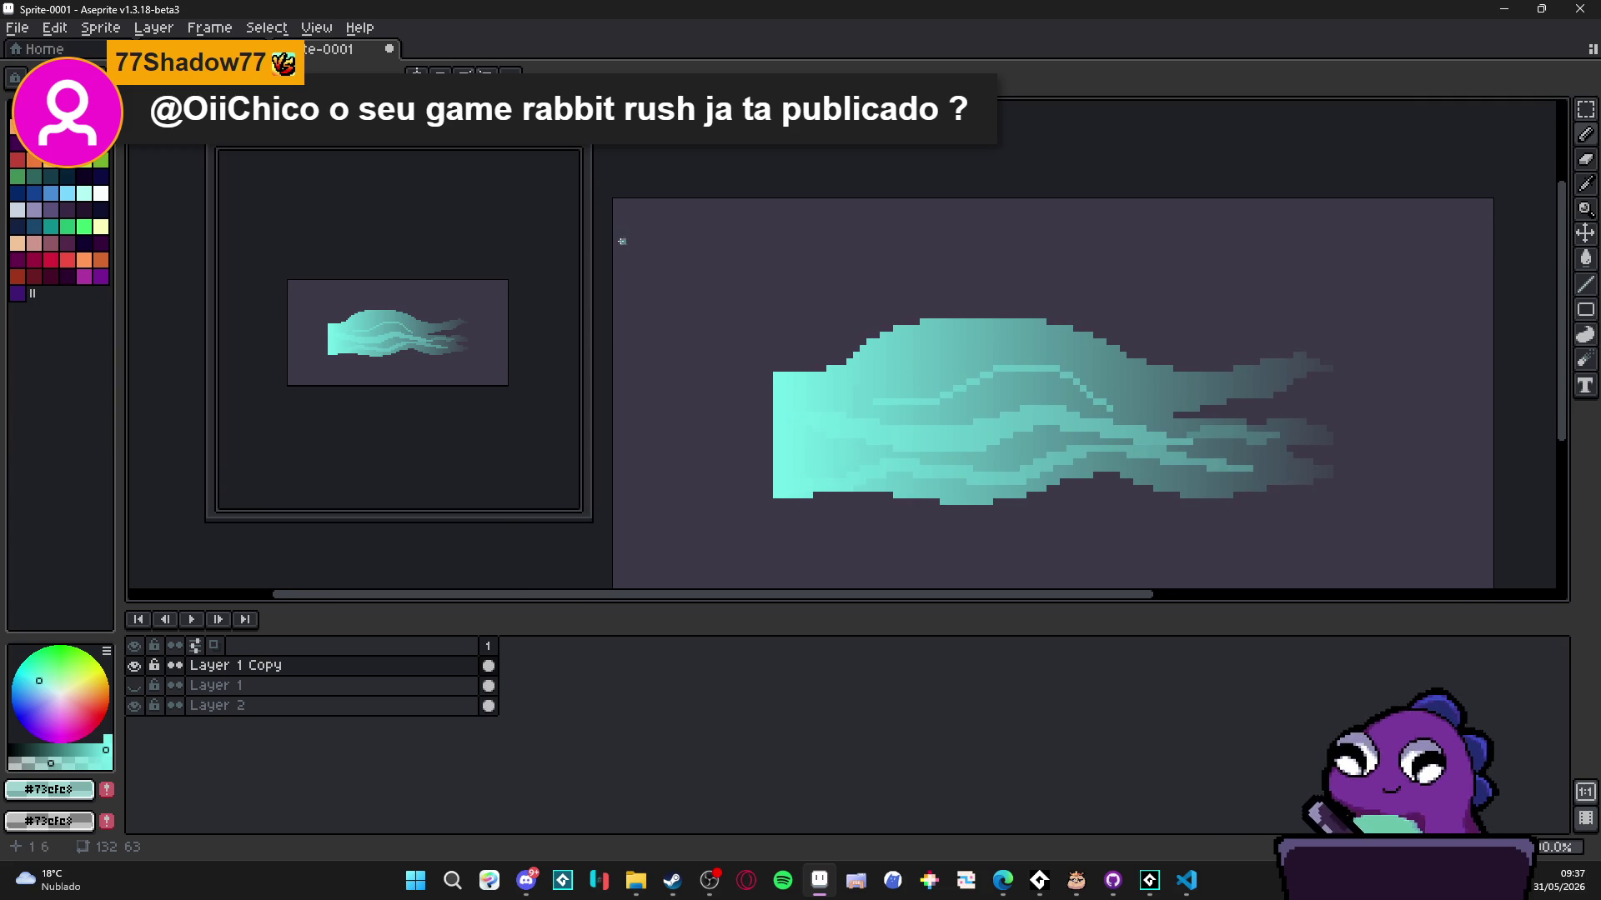
{"action": "scroll", "coordinate": [617, 222], "scroll_direction": "up", "scroll_amount": 1}
{"action": "scroll", "coordinate": [808, 364], "scroll_direction": "down", "scroll_amount": 1}
{"action": "scroll", "coordinate": [807, 363], "scroll_direction": "down", "scroll_amount": 1}
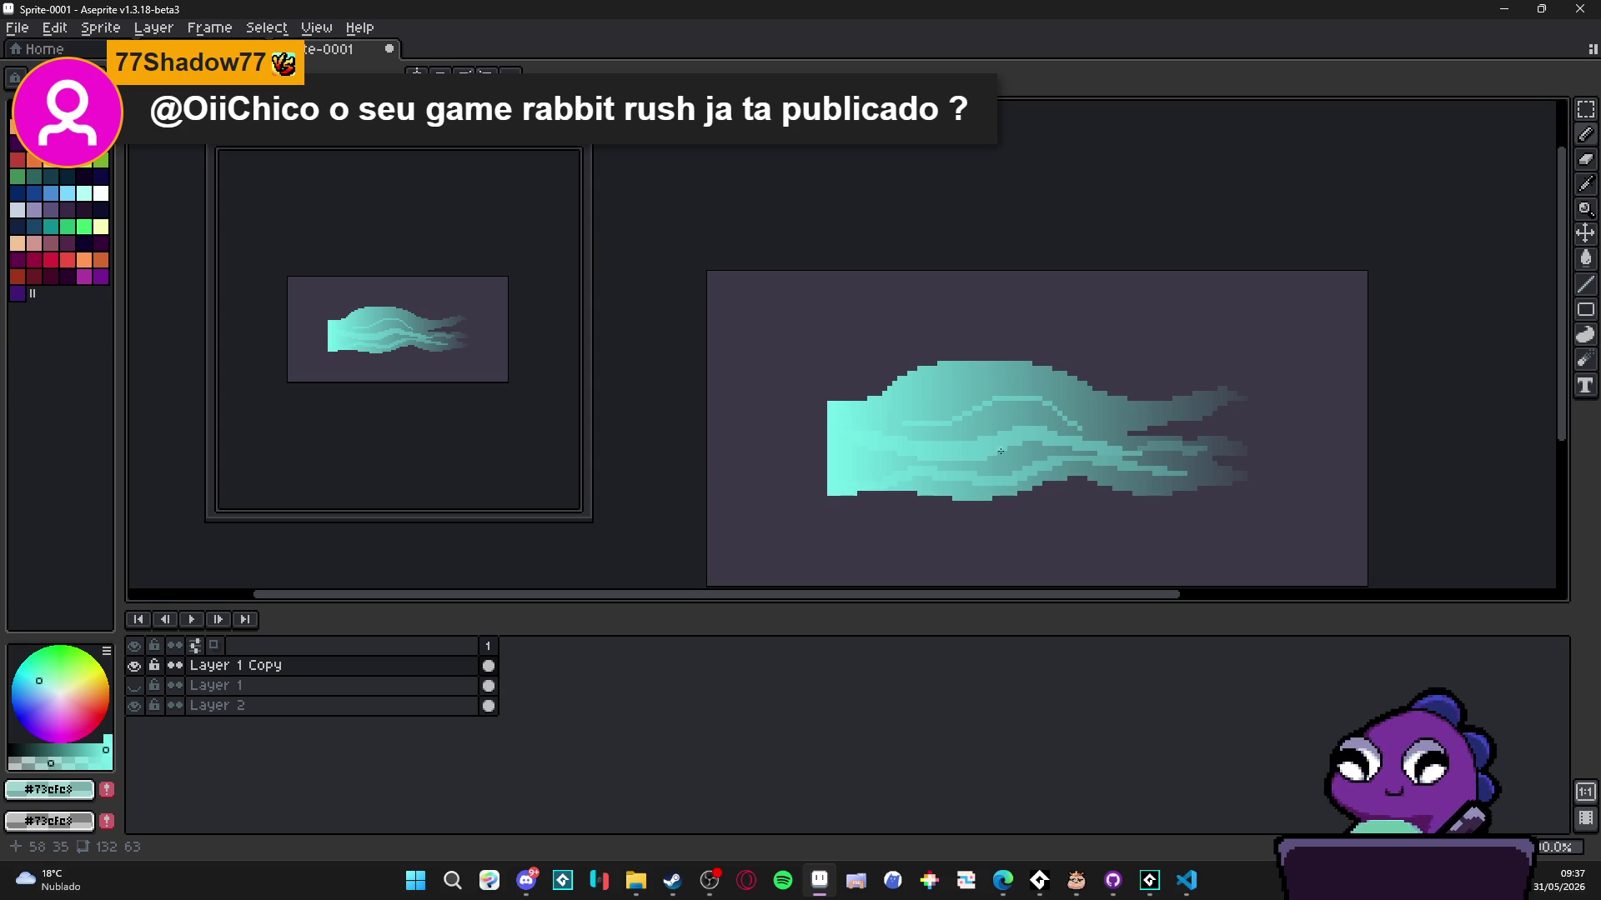
{"action": "scroll", "coordinate": [1000, 450], "scroll_direction": "down", "scroll_amount": 3}
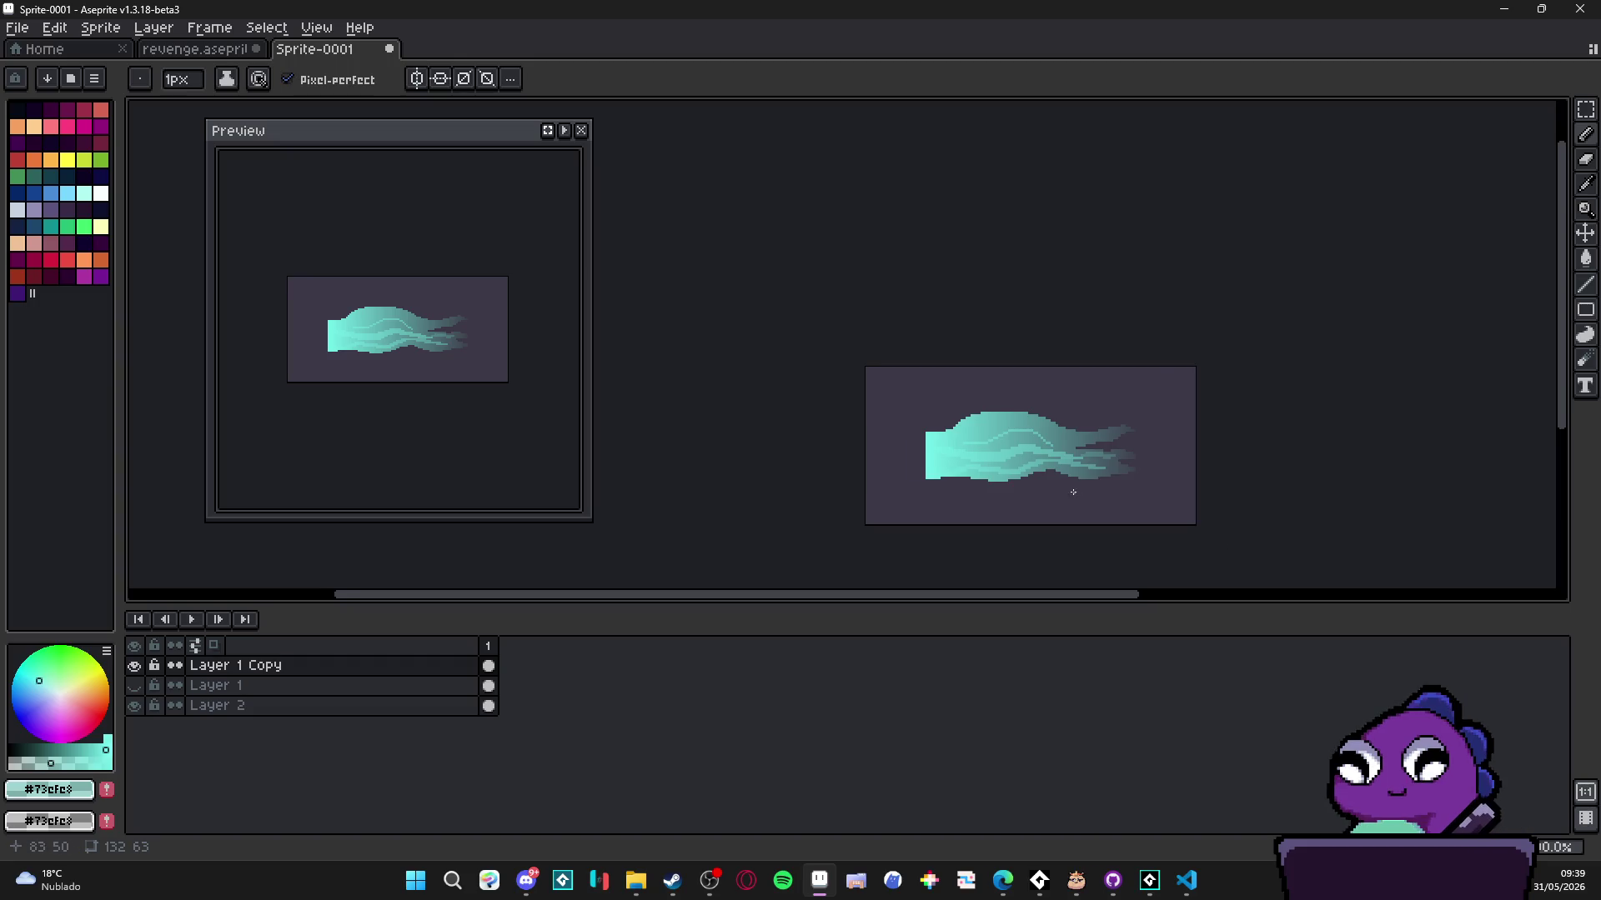
{"action": "scroll", "coordinate": [1037, 474], "scroll_direction": "right", "scroll_amount": 2}
{"action": "scroll", "coordinate": [895, 464], "scroll_direction": "up", "scroll_amount": 1}
{"action": "scroll", "coordinate": [842, 480], "scroll_direction": "right", "scroll_amount": 2}
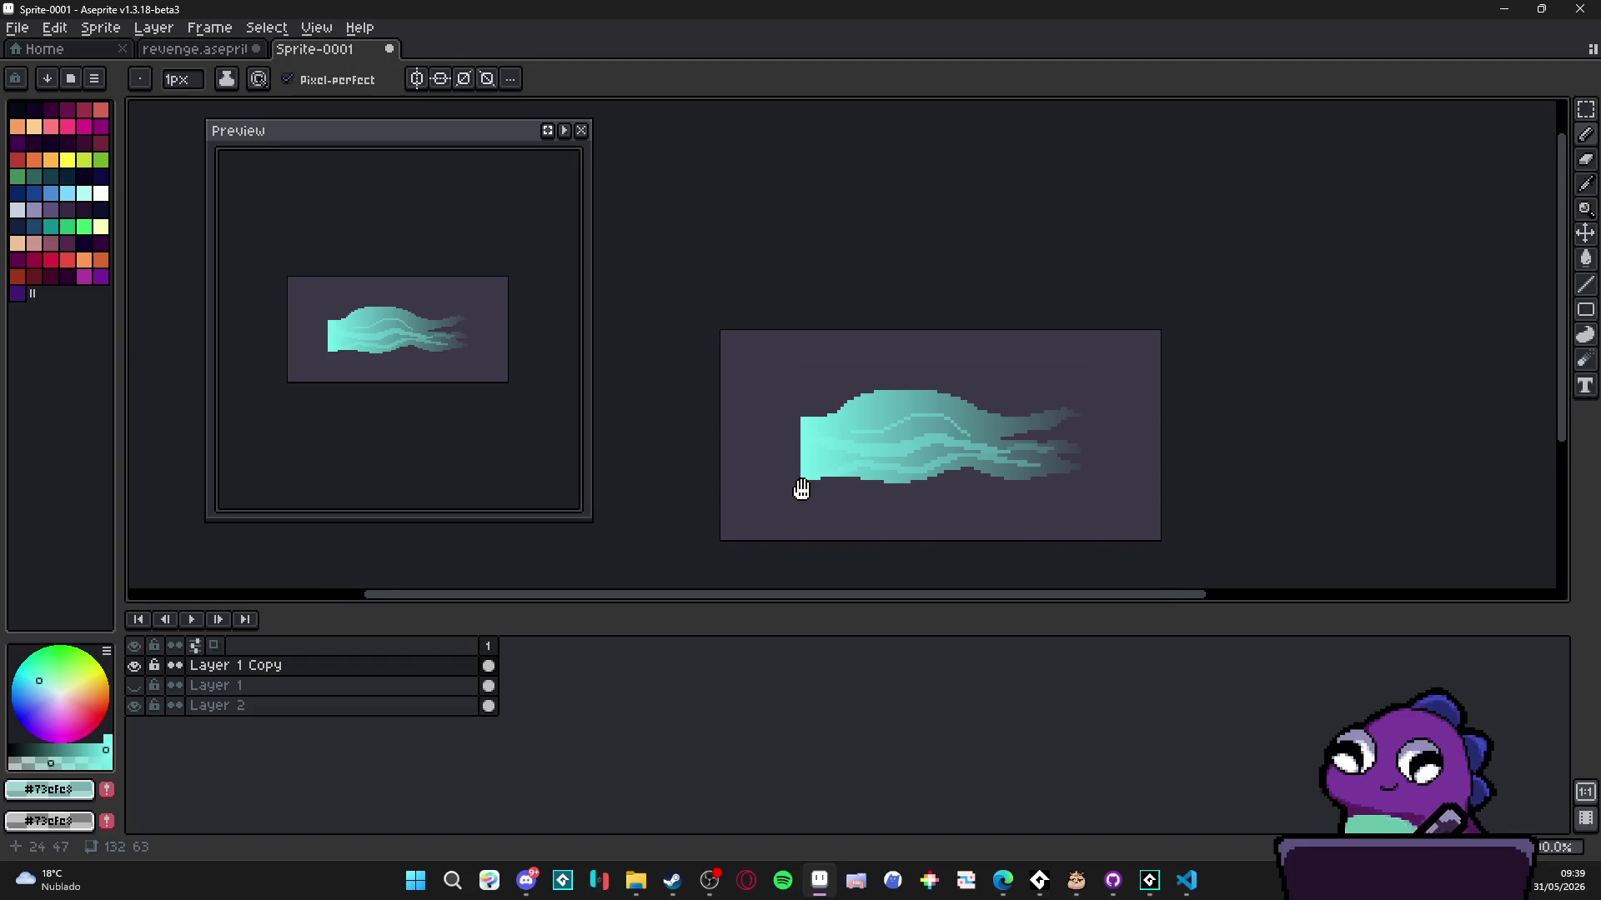
{"action": "left_click", "coordinate": [134, 684]}
{"action": "double_click", "coordinate": [314, 671]}
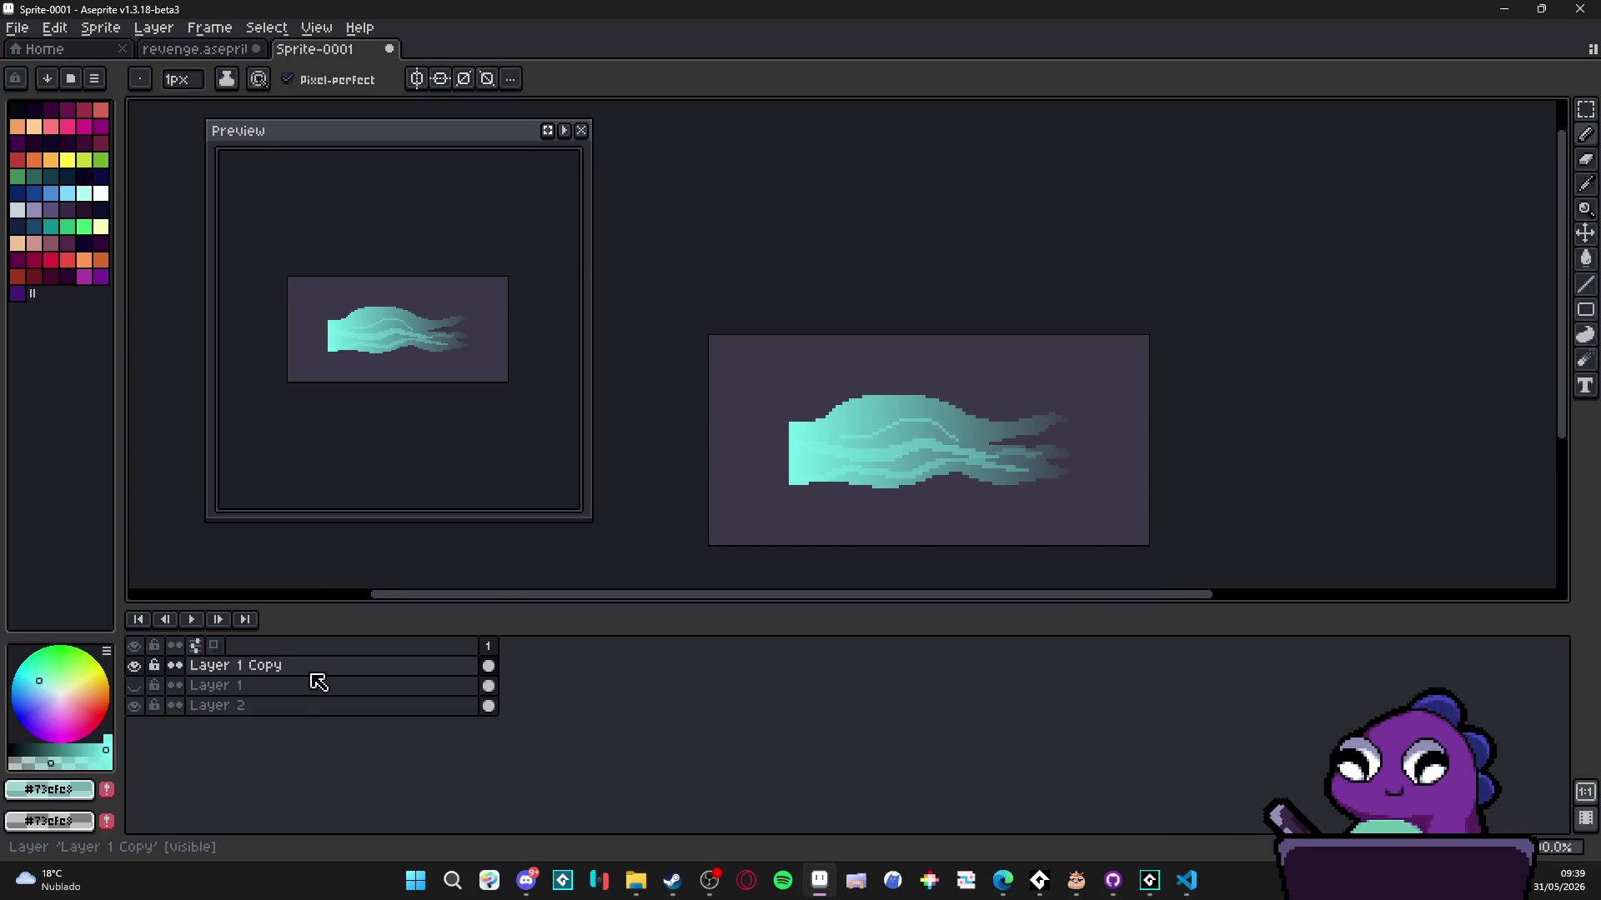
- Lower Layer 1 Copy's opacity to 20% and create a new Layer 3 above it with Shift+N
{"action": "left_click", "coordinate": [1142, 589]}
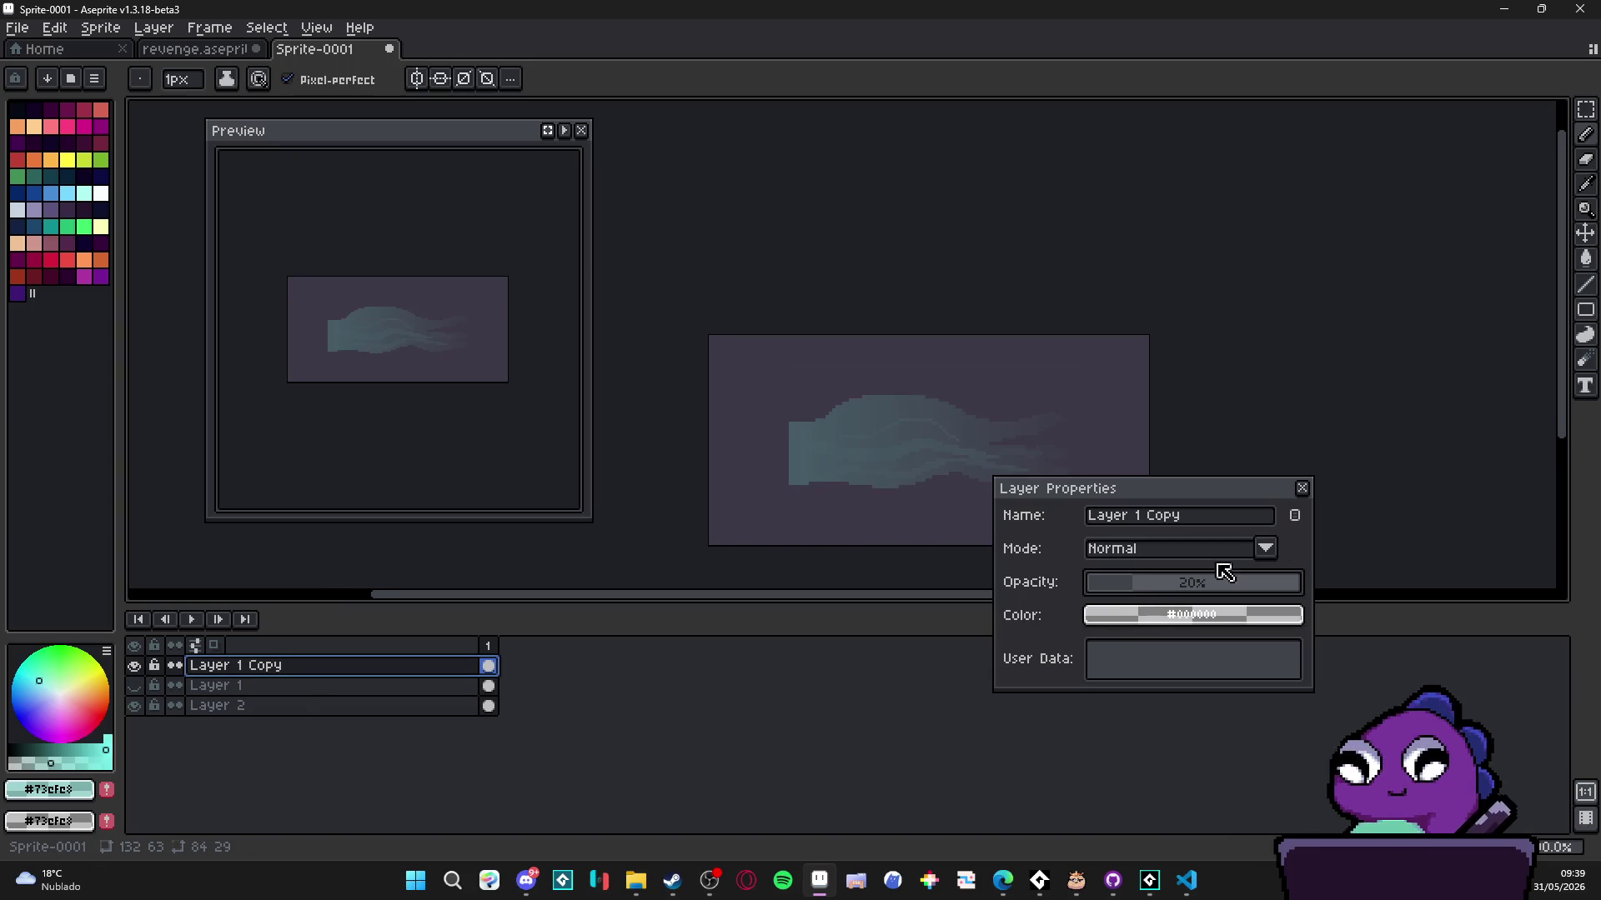
{"action": "left_click", "coordinate": [1302, 489]}
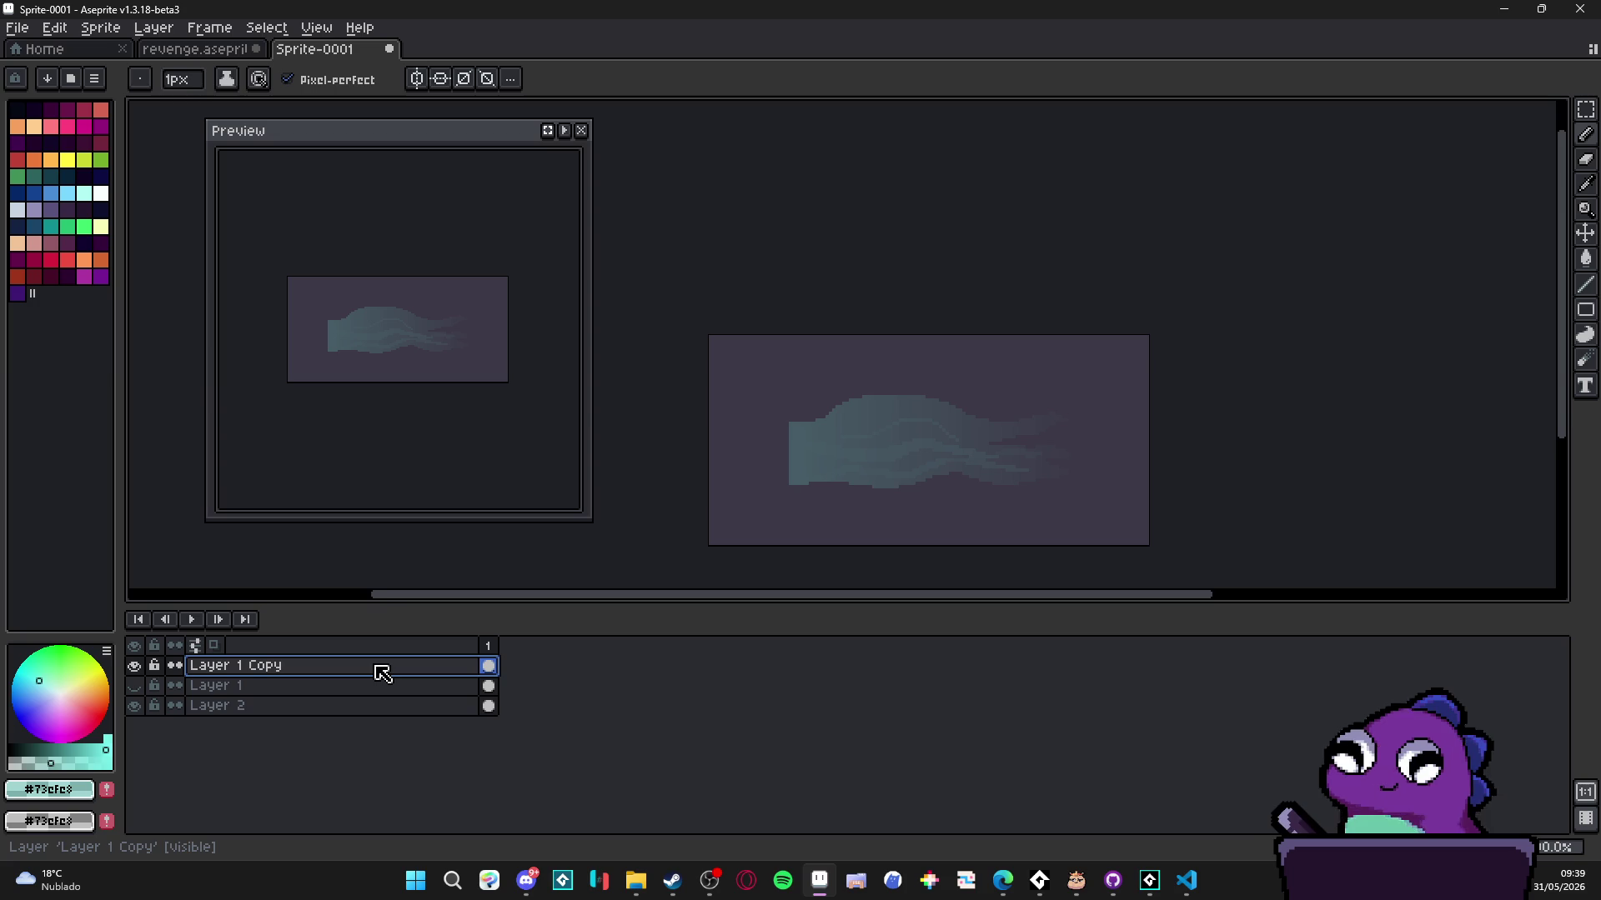
{"action": "key", "text": "shift+n"}
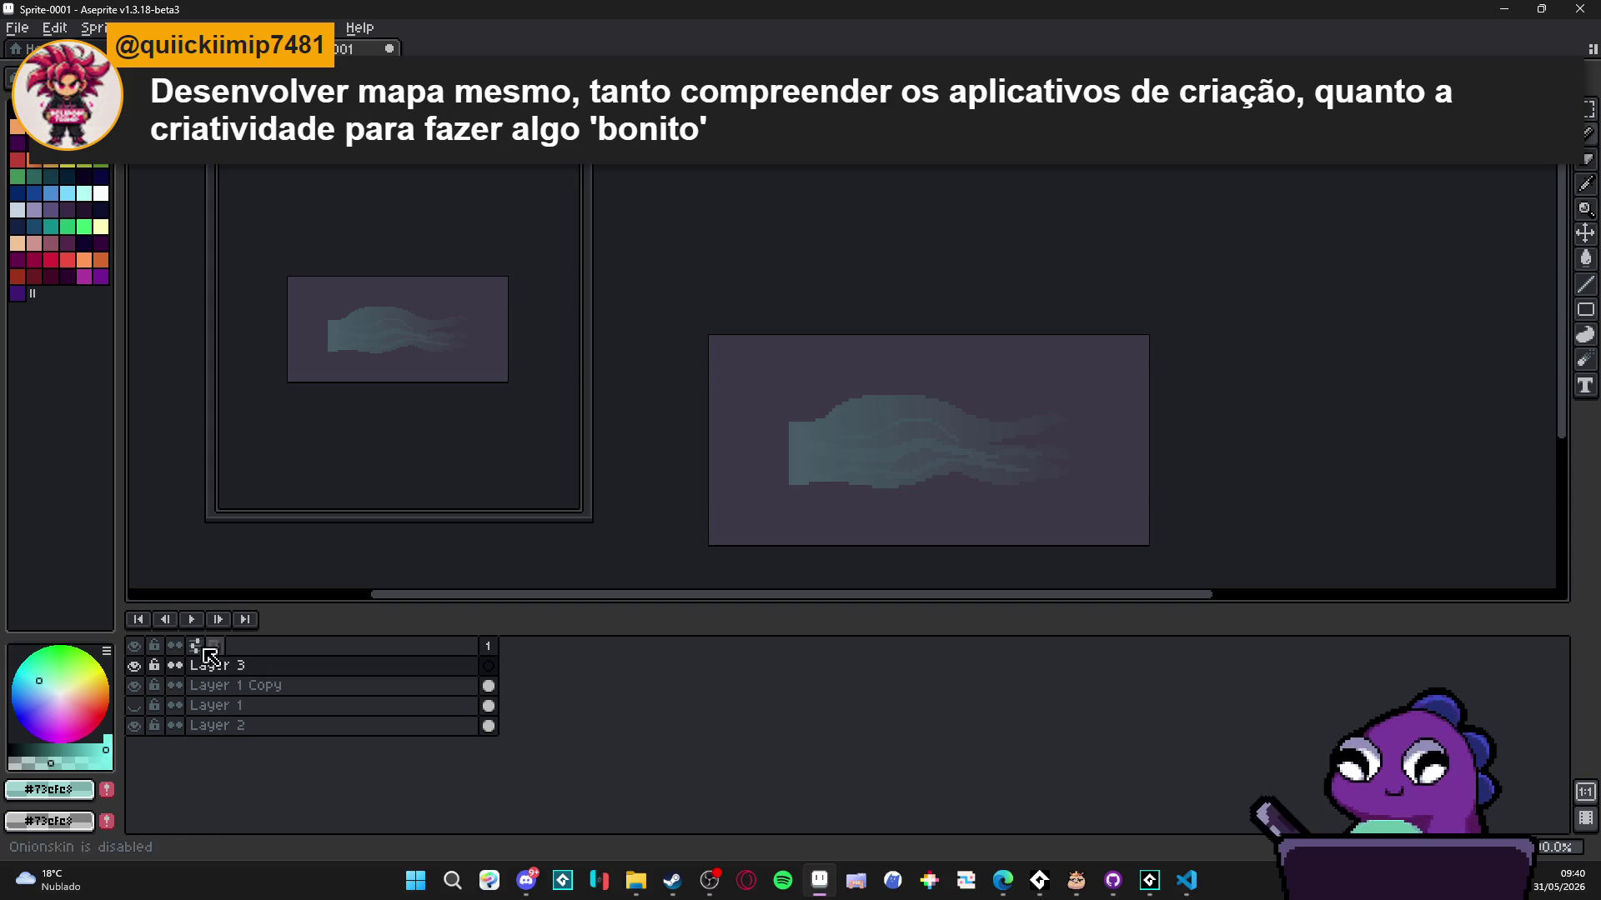
- Choose the light teal palette colour and set Layer 3's opacity to 43%
{"action": "scroll", "coordinate": [804, 448], "scroll_direction": "up", "scroll_amount": 1}
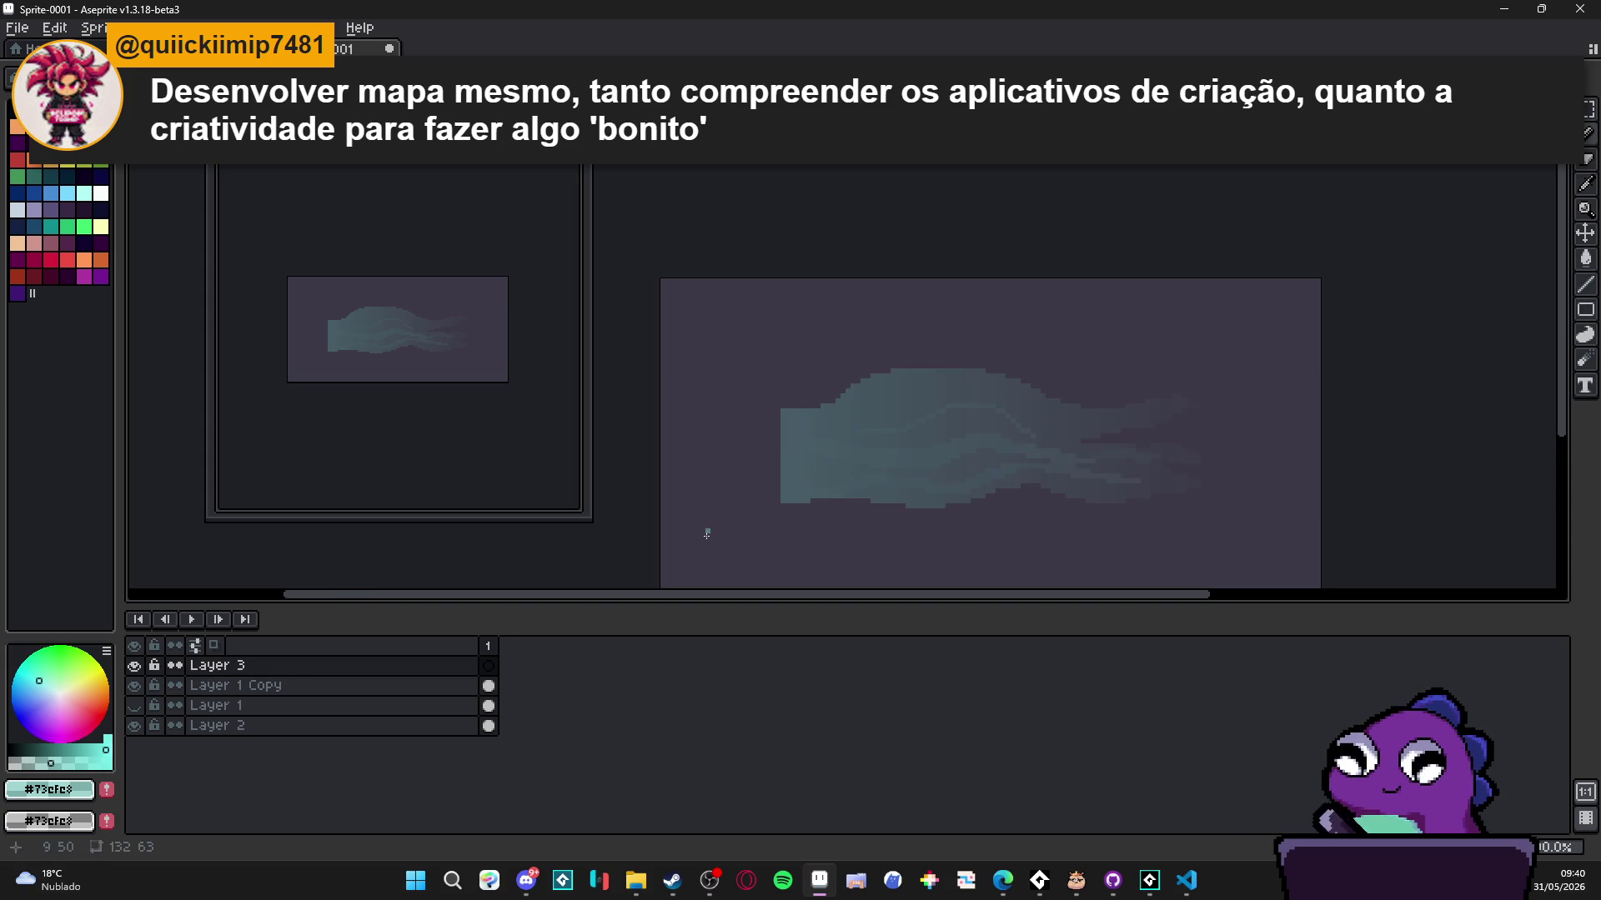
{"action": "left_click", "coordinate": [88, 193]}
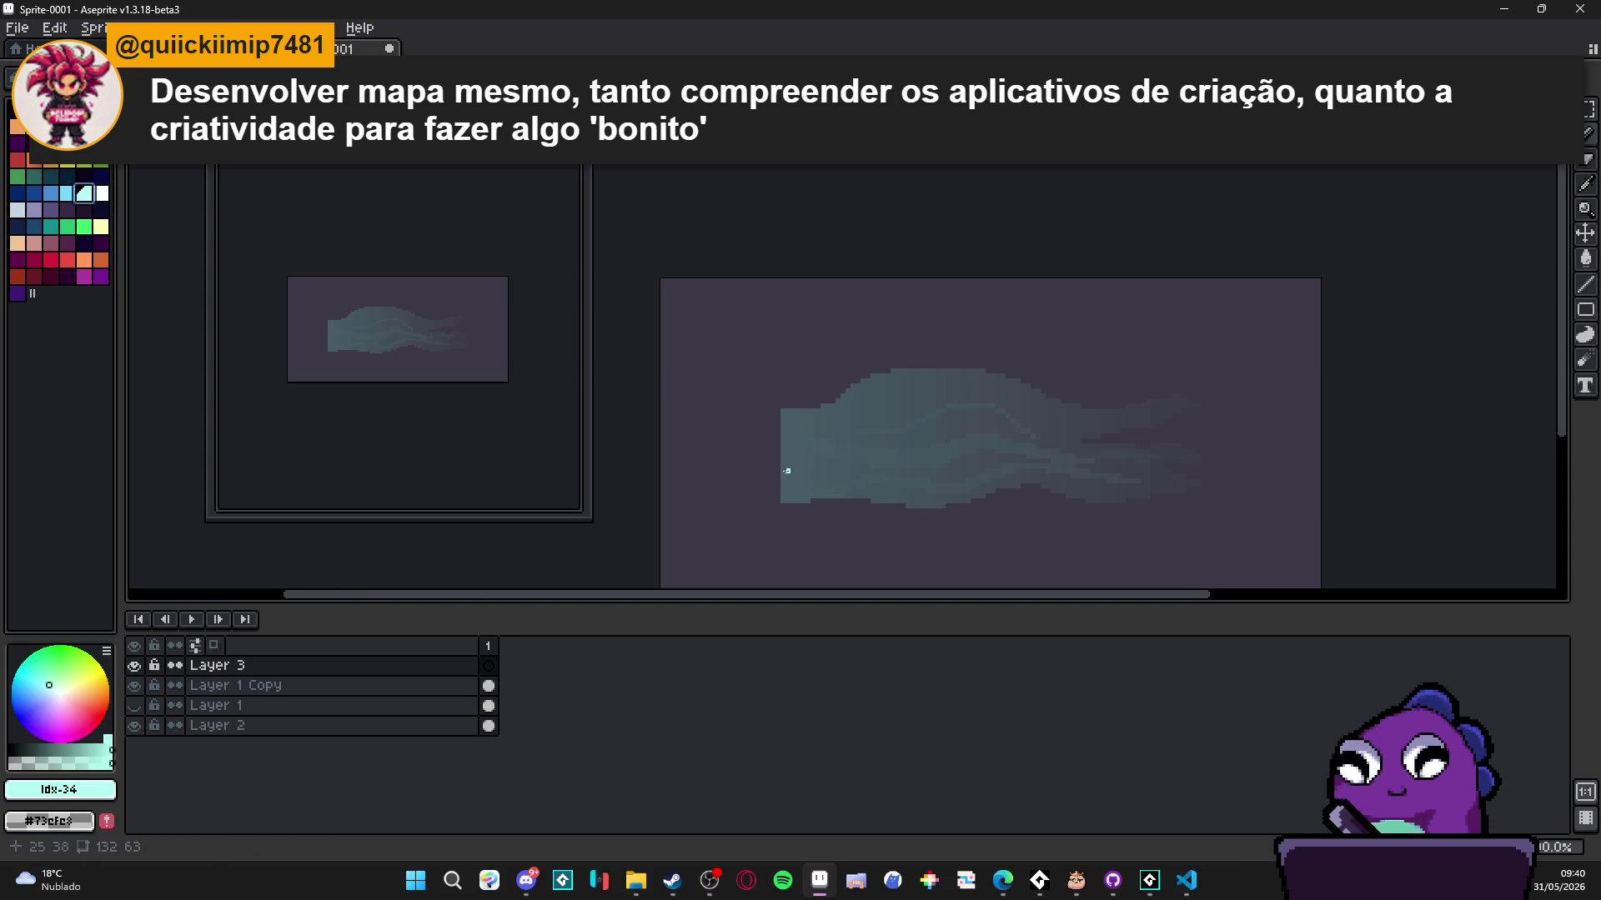
{"action": "scroll", "coordinate": [777, 445], "scroll_direction": "up", "scroll_amount": 1}
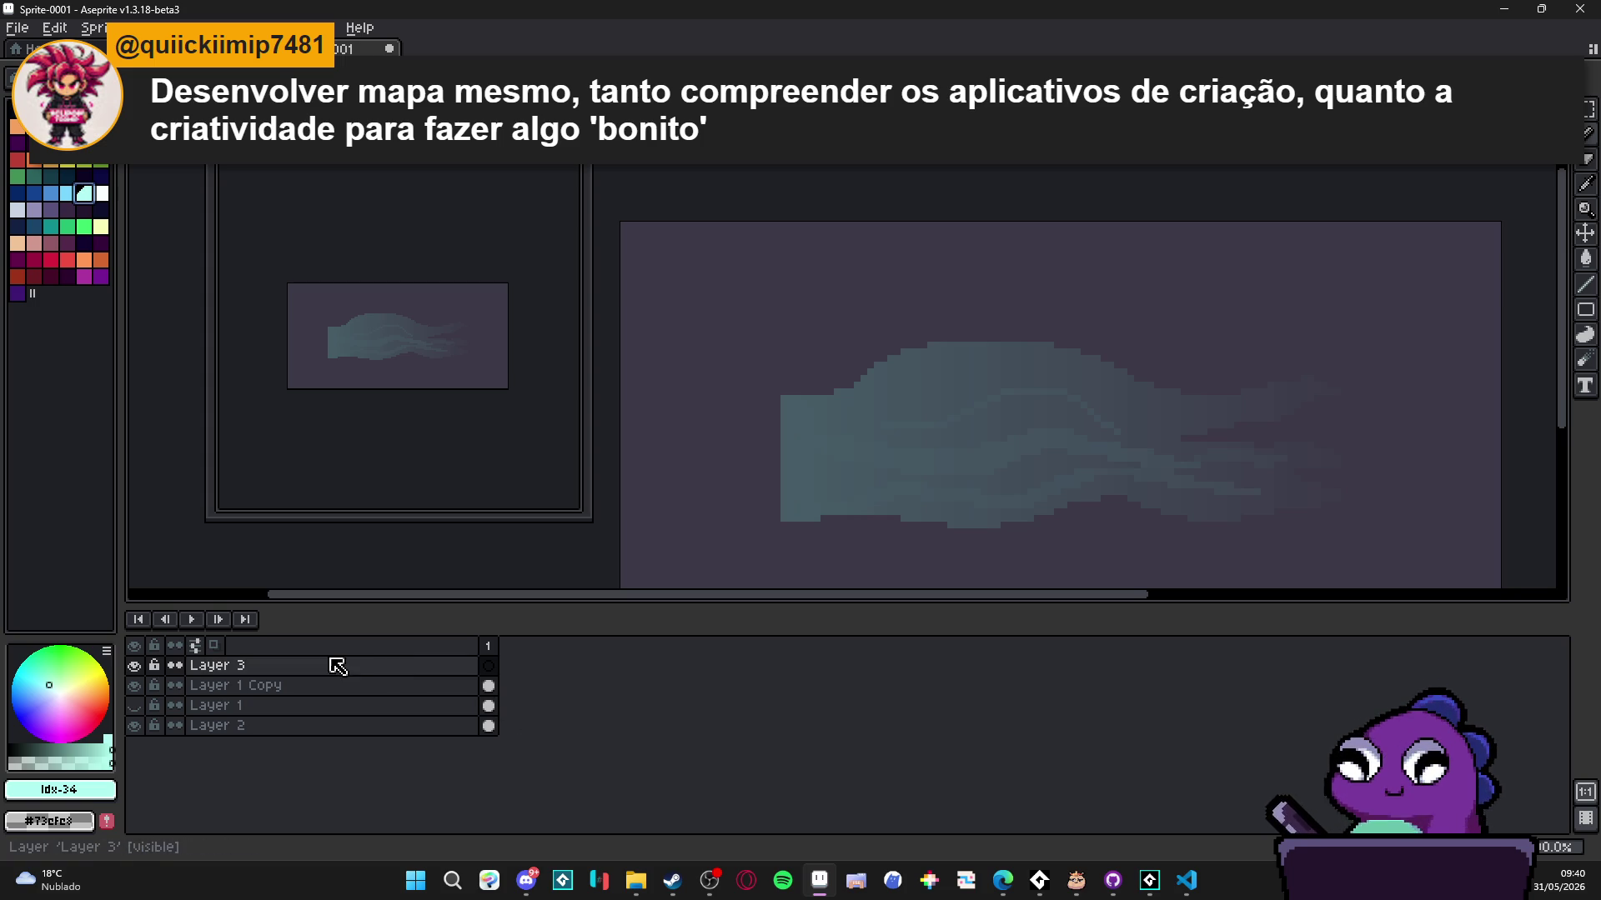
{"action": "double_click", "coordinate": [412, 665]}
{"action": "left_click", "coordinate": [1182, 582]}
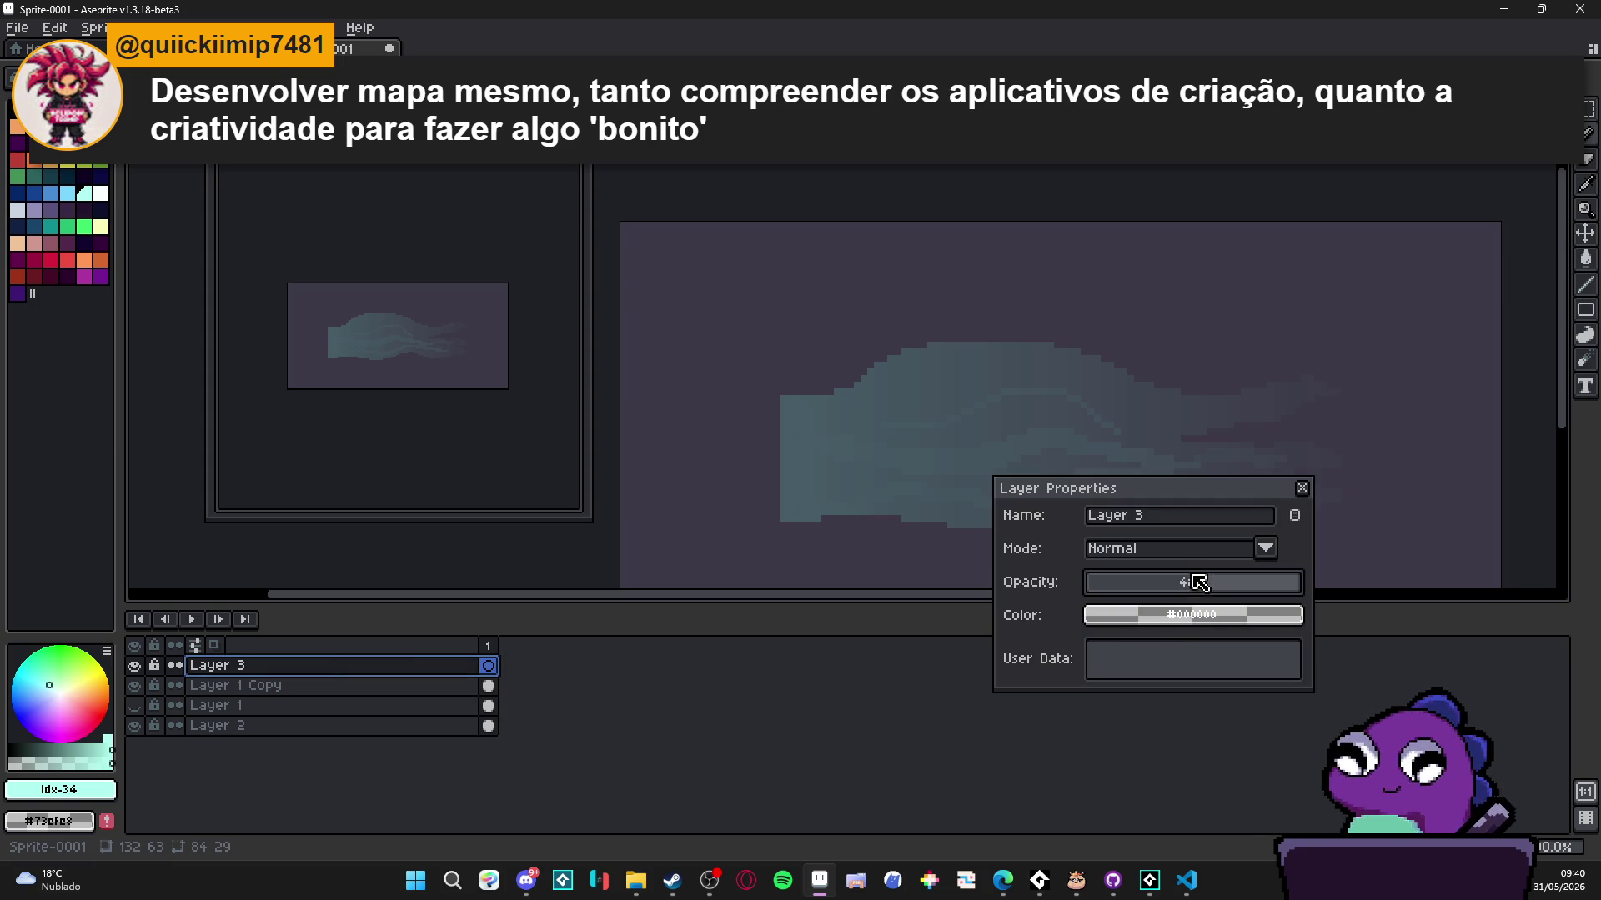
{"action": "left_click", "coordinate": [1302, 488]}
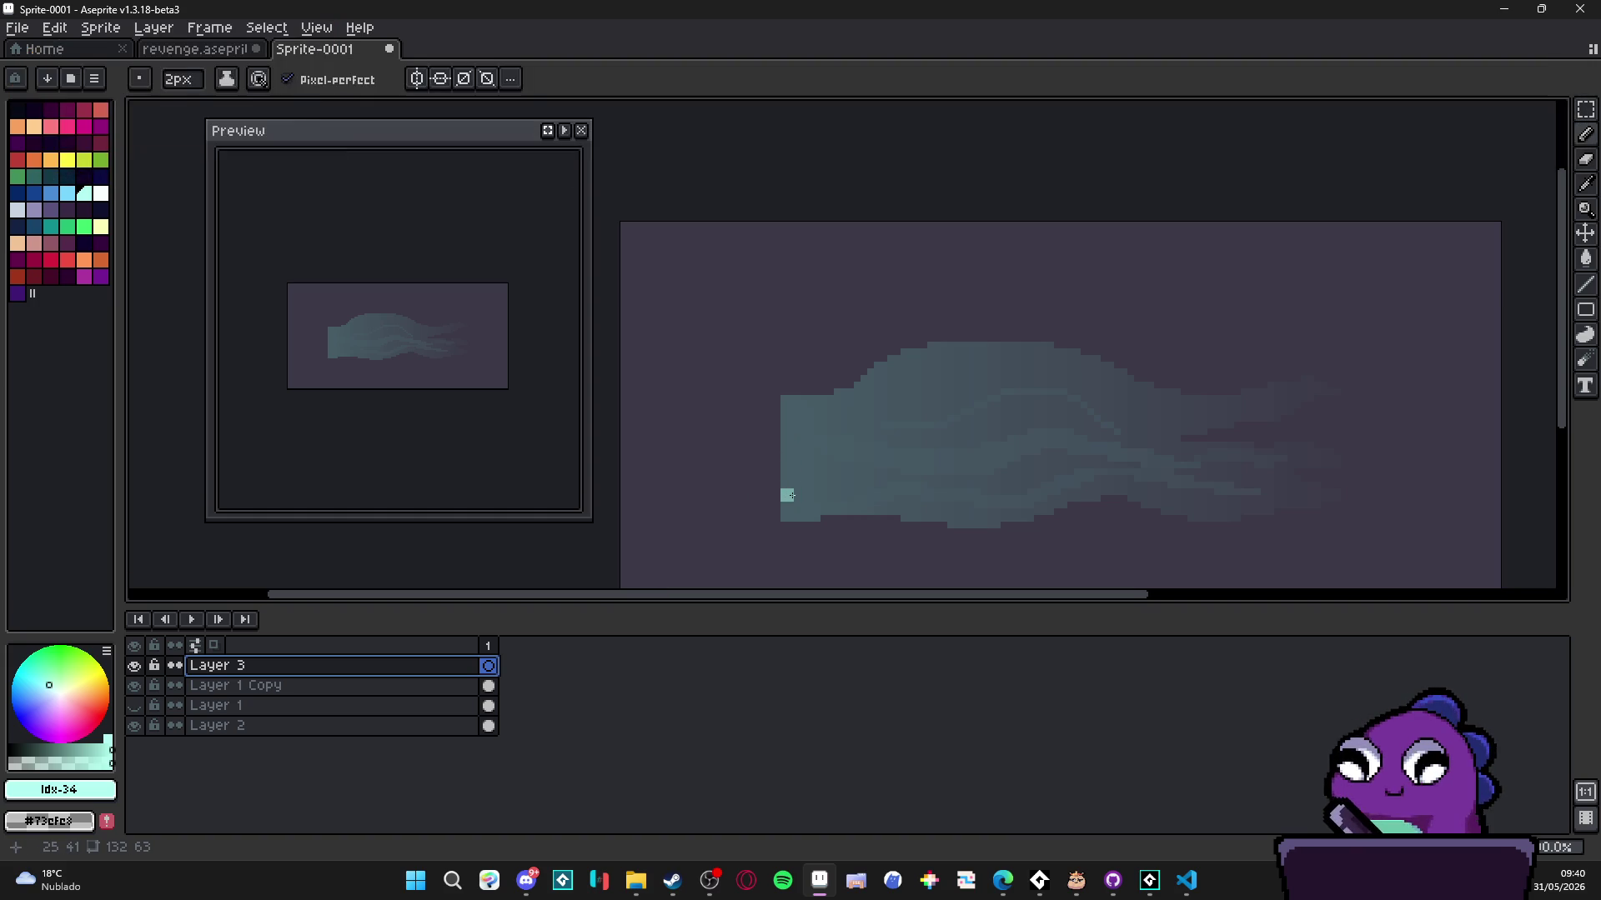
- Trace a light-teal outline up along the left side of the body
{"action": "left_click", "coordinate": [789, 495]}
{"action": "mouse_move", "coordinate": [789, 495]}
{"action": "left_mouse_down"}
{"action": "mouse_move", "coordinate": [913, 521]}
{"action": "mouse_move", "coordinate": [1027, 439]}
{"action": "mouse_move", "coordinate": [1253, 509]}
{"action": "mouse_move", "coordinate": [1316, 481]}
{"action": "mouse_move", "coordinate": [1378, 500]}
{"action": "mouse_move", "coordinate": [1385, 482]}
{"action": "mouse_move", "coordinate": [1296, 439]}
{"action": "mouse_move", "coordinate": [1246, 469]}
{"action": "mouse_move", "coordinate": [1154, 386]}
{"action": "mouse_move", "coordinate": [911, 388]}
{"action": "mouse_move", "coordinate": [890, 474]}
{"action": "mouse_move", "coordinate": [875, 477]}
{"action": "mouse_move", "coordinate": [829, 429]}
{"action": "mouse_move", "coordinate": [786, 430]}
{"action": "left_mouse_up"}
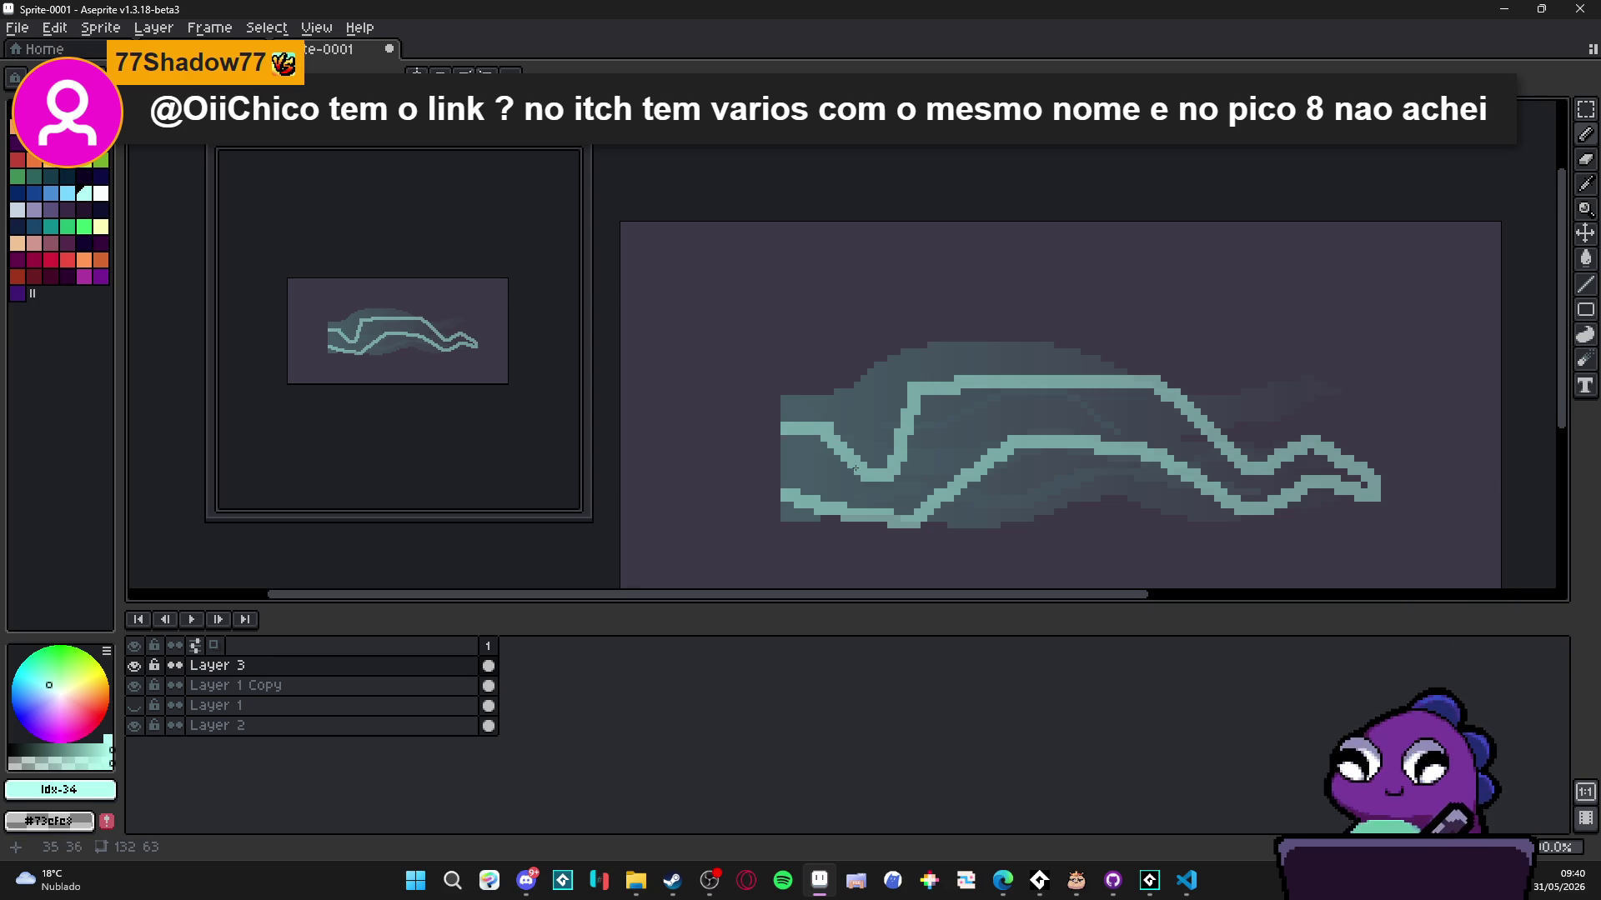
{"action": "scroll", "coordinate": [921, 409], "scroll_direction": "up", "scroll_amount": 2}
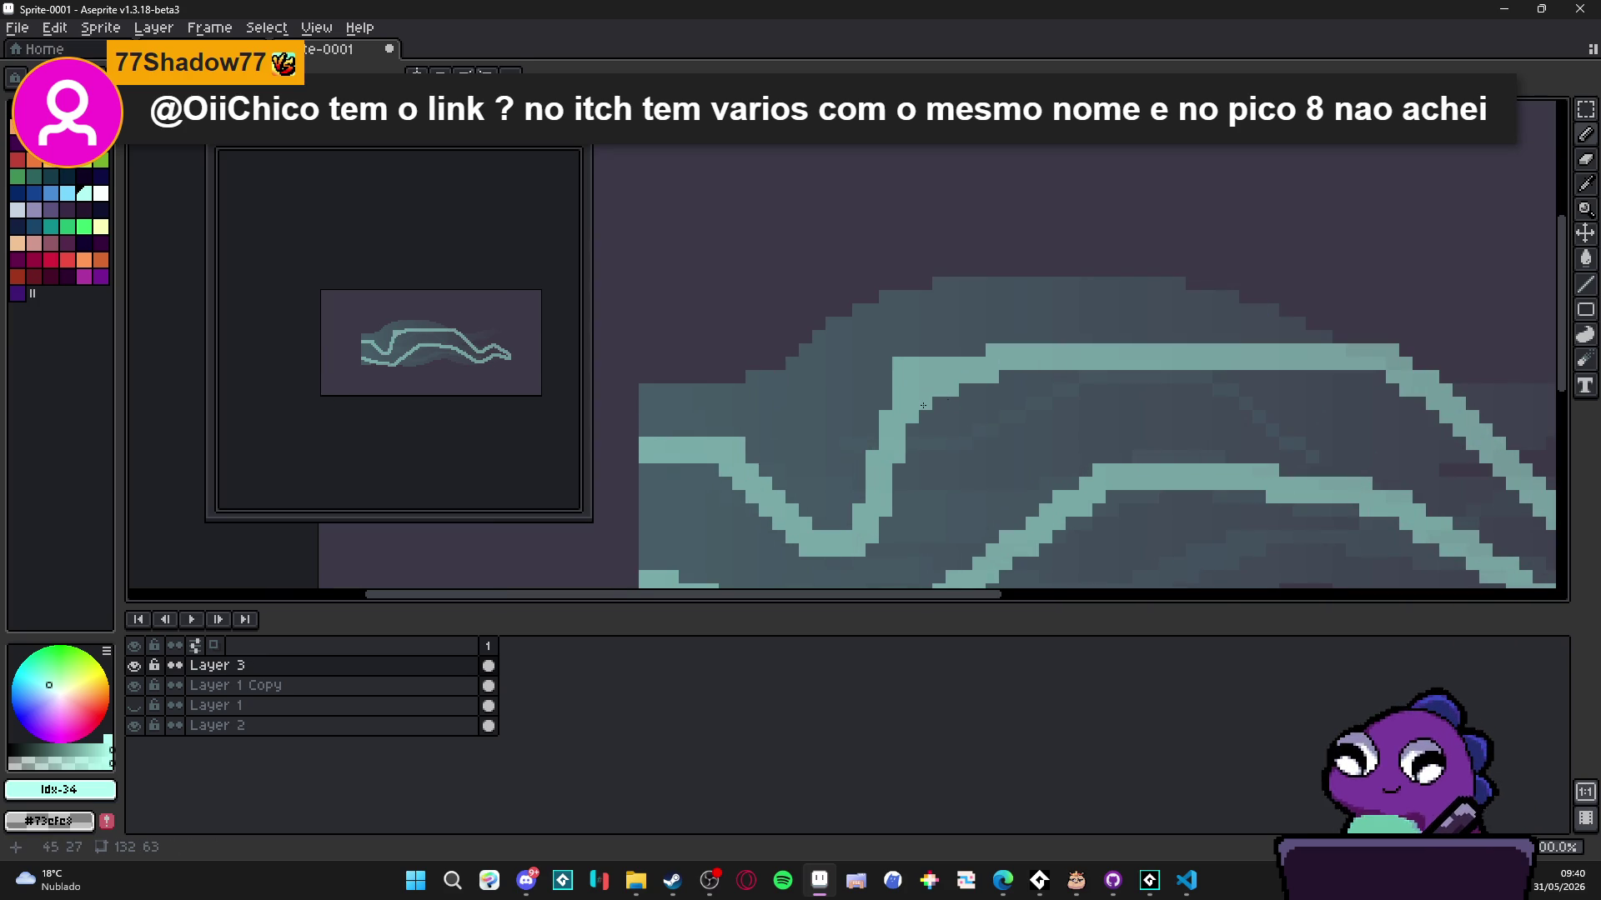
{"action": "key", "text": "ctrl"}
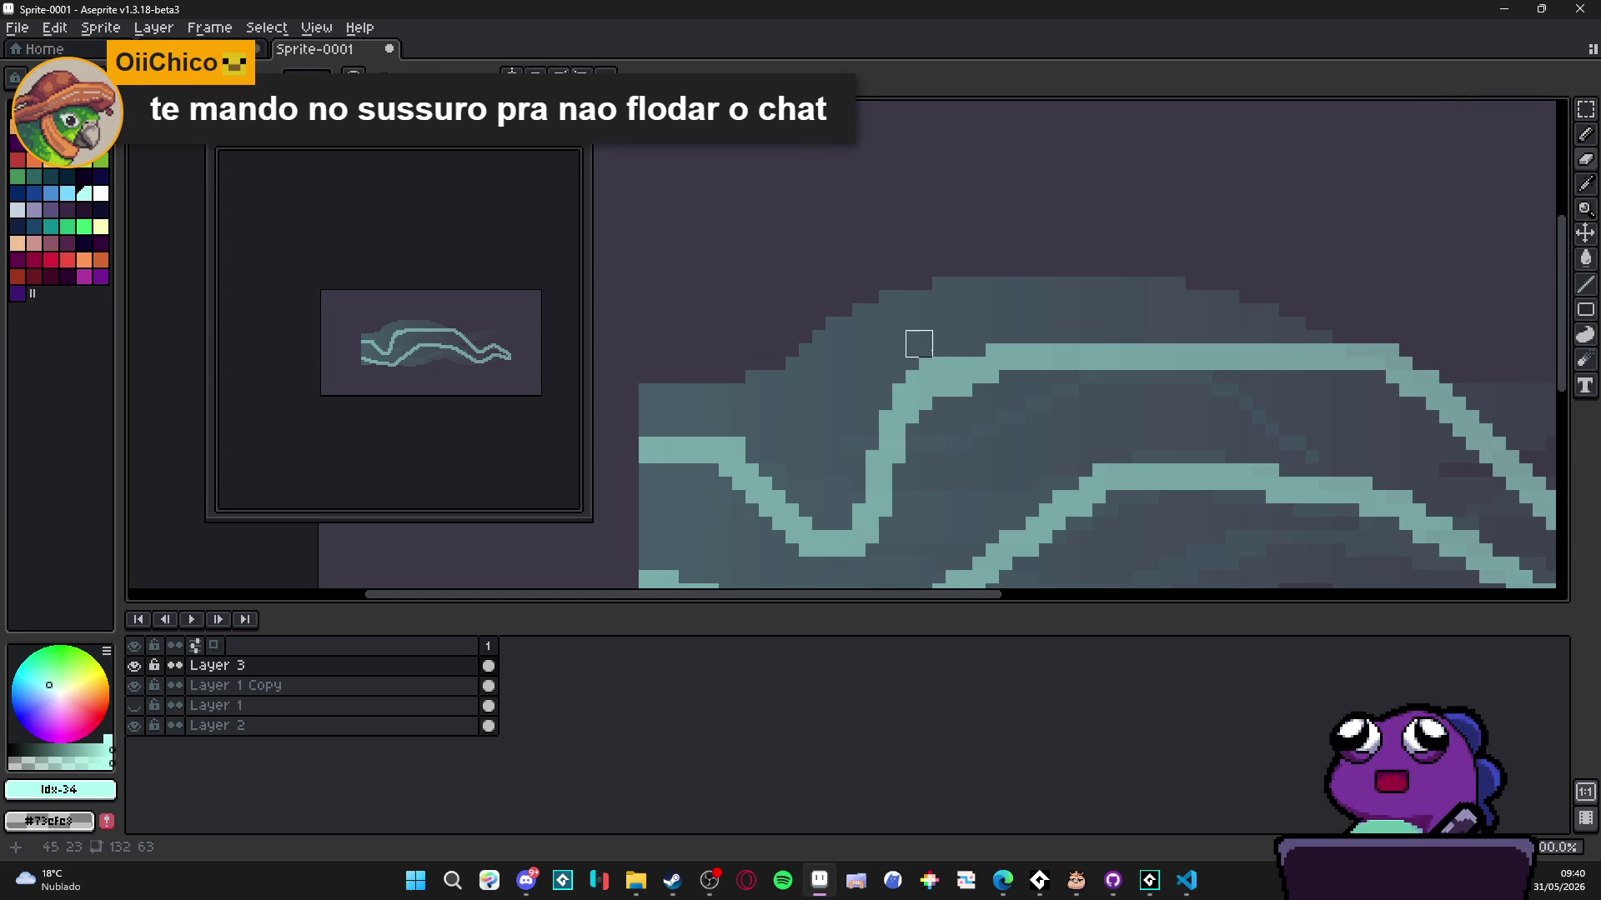
{"action": "scroll", "coordinate": [860, 395], "scroll_direction": "down", "scroll_amount": 2}
{"action": "scroll", "coordinate": [780, 429], "scroll_direction": "up", "scroll_amount": 2}
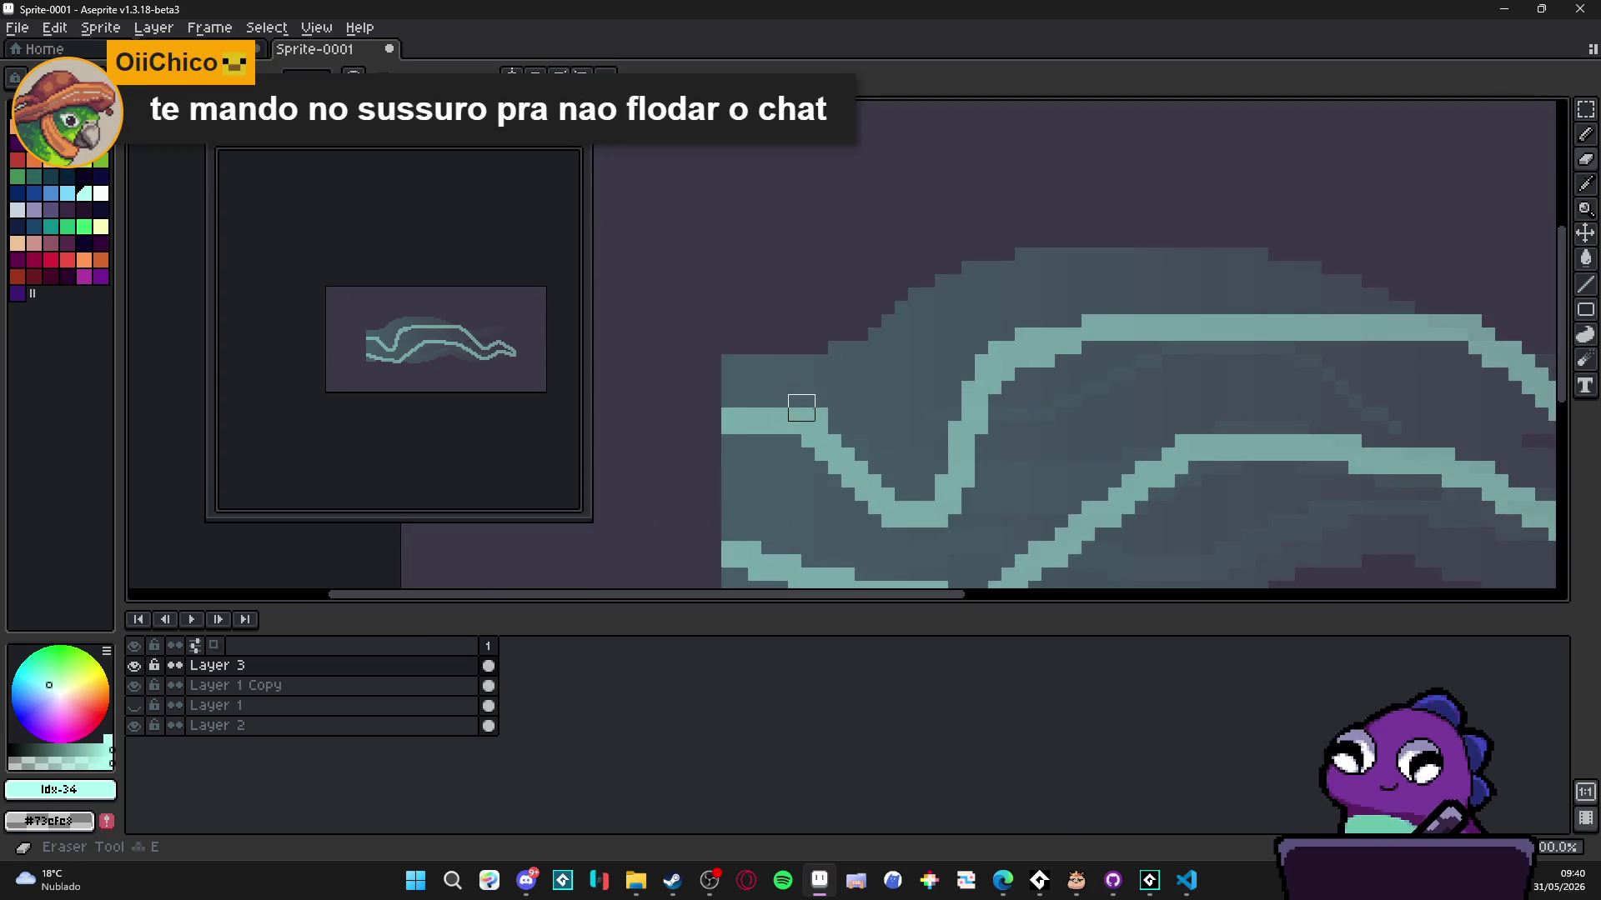
- Close the outline down the left edge and at the tail's end, then bucket-fill between the outlines
{"action": "left_click_drag", "start_coordinate": [728, 437], "coordinate": [732, 532]}
{"action": "scroll", "coordinate": [726, 500], "scroll_direction": "down", "scroll_amount": 2}
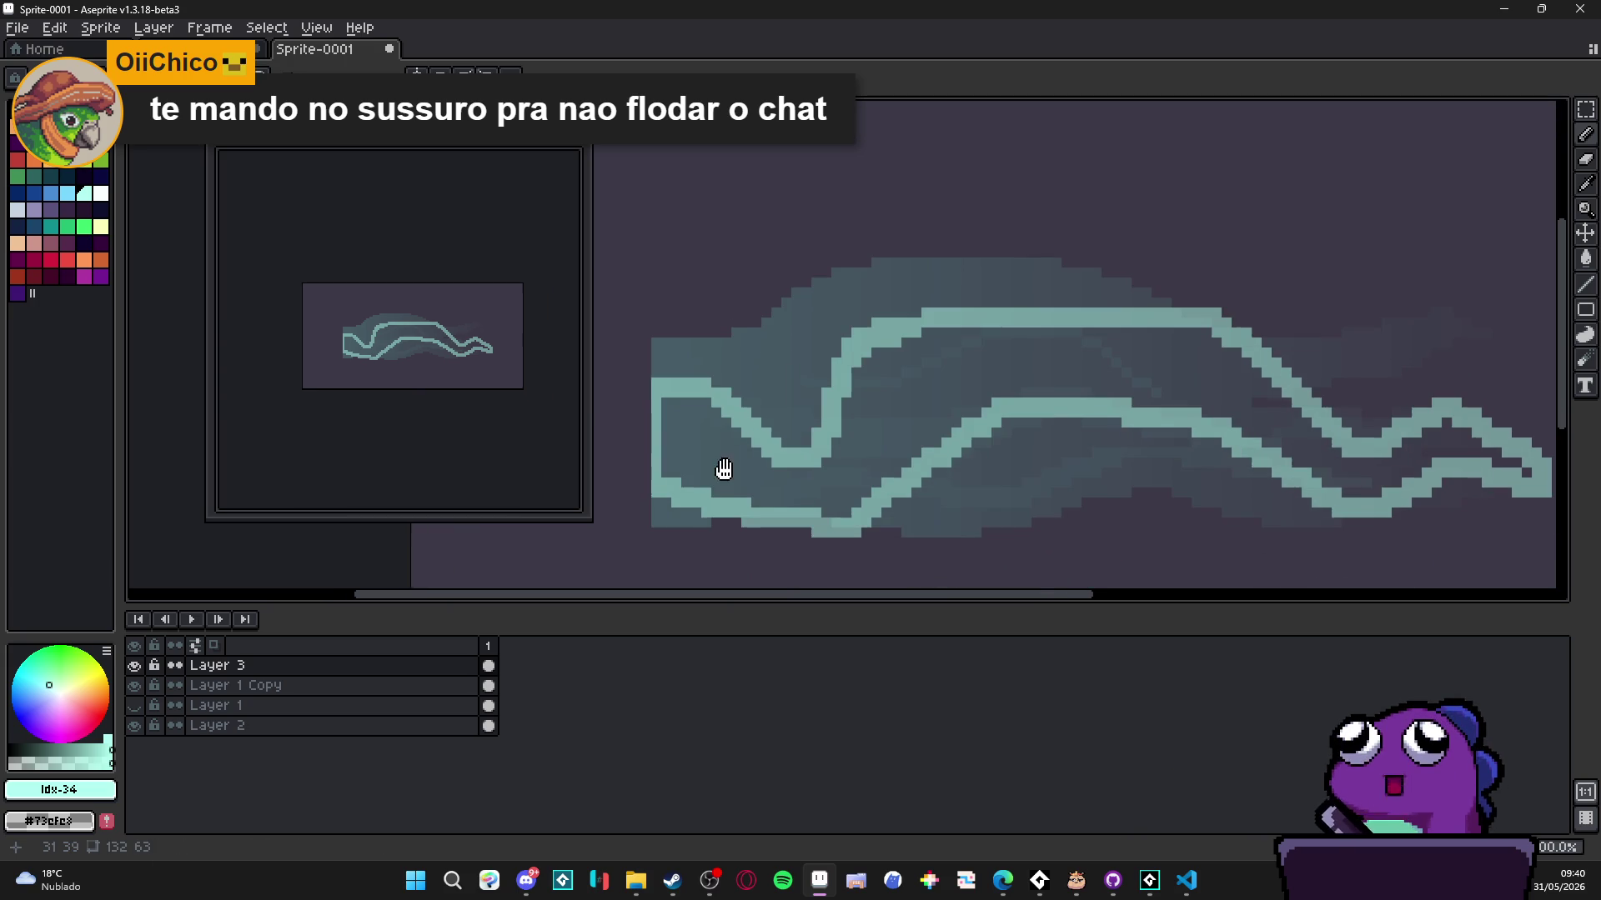
{"action": "scroll", "coordinate": [1079, 433], "scroll_direction": "right", "scroll_amount": 3}
{"action": "scroll", "coordinate": [1250, 400], "scroll_direction": "up", "scroll_amount": 1}
{"action": "left_click_drag", "start_coordinate": [1275, 408], "coordinate": [1318, 387]}
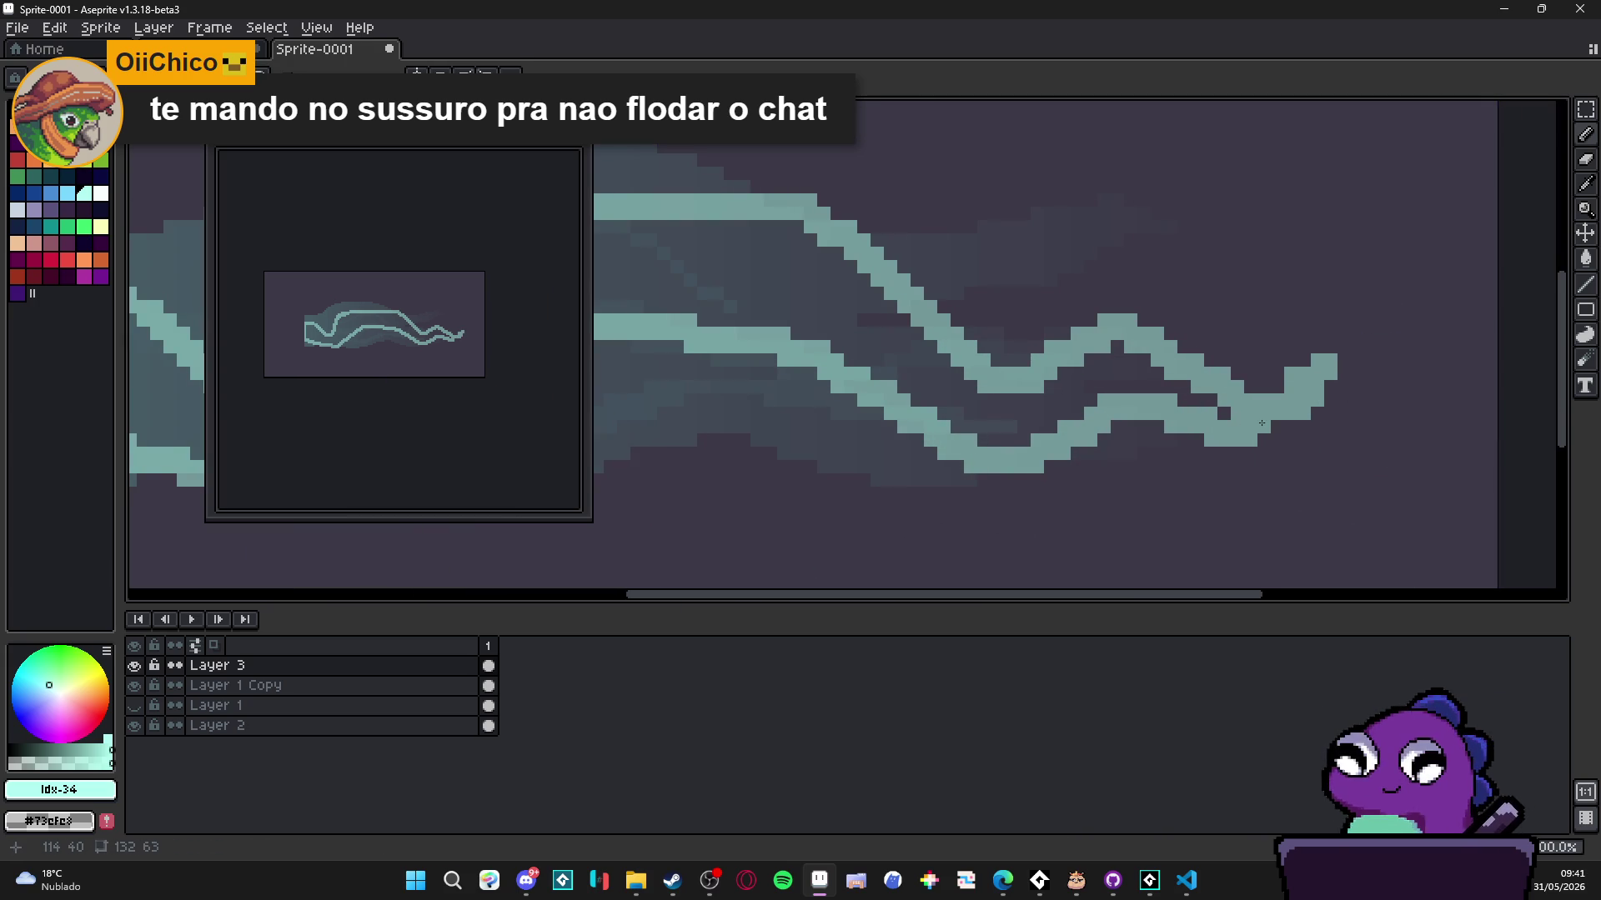
{"action": "scroll", "coordinate": [1262, 424], "scroll_direction": "down", "scroll_amount": 2}
{"action": "key", "text": "g"}
{"action": "left_click", "coordinate": [891, 422]}
- Cut a dark diagonal line into the body and erase light pixels along its lower-left edge
{"action": "key", "text": "b"}
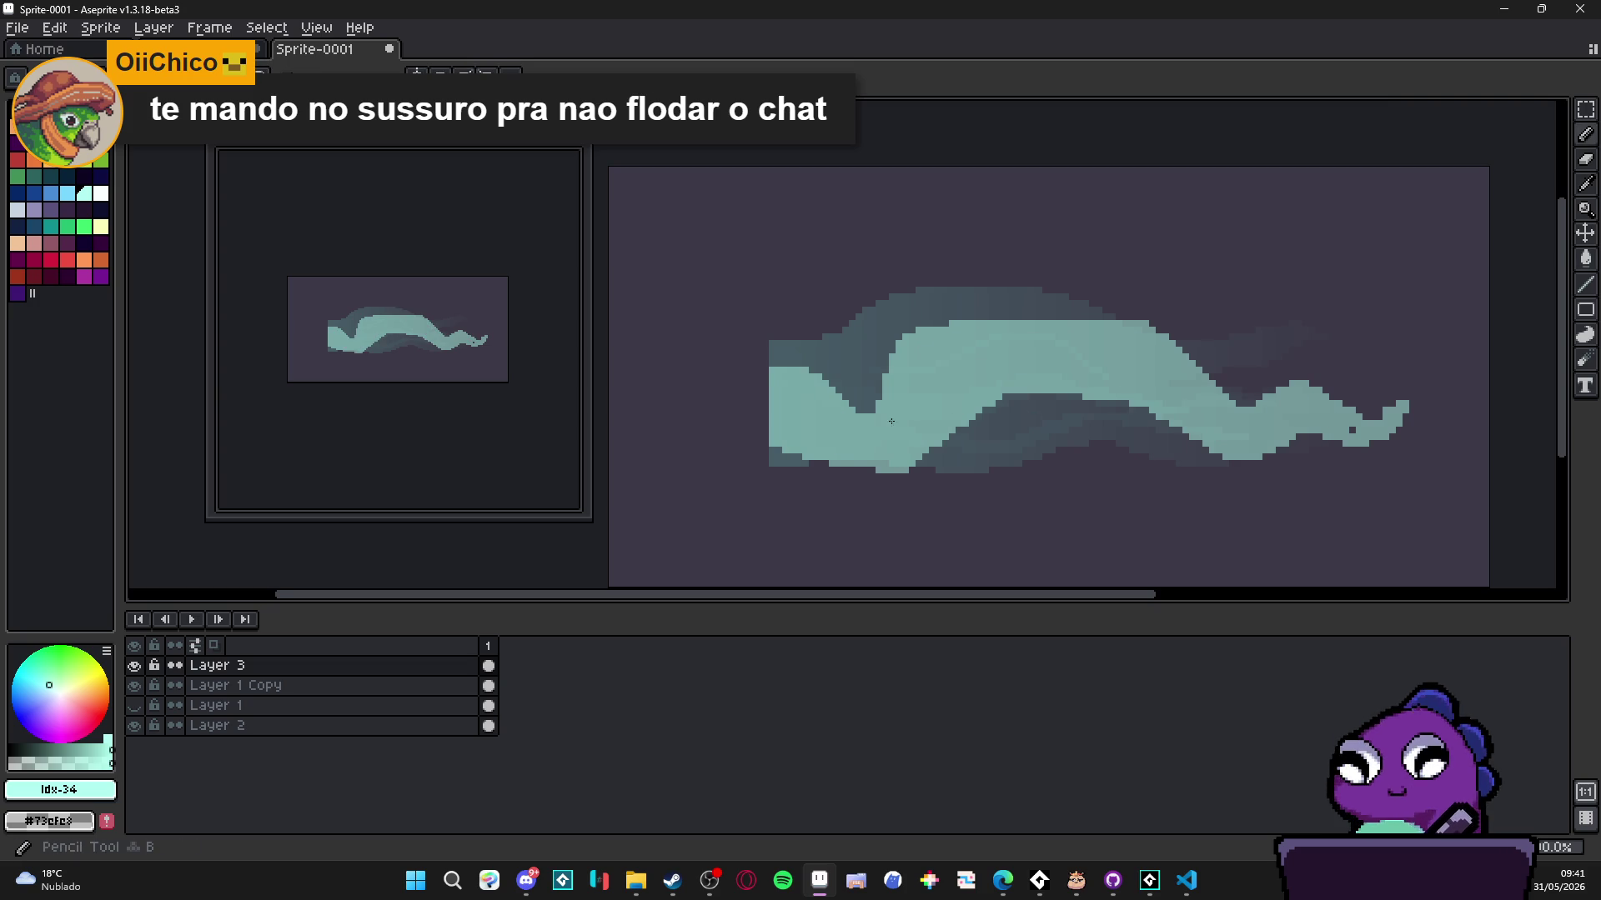
{"action": "scroll", "coordinate": [772, 417], "scroll_direction": "up", "scroll_amount": 2}
{"action": "left_click_drag", "start_coordinate": [788, 371], "coordinate": [875, 431]}
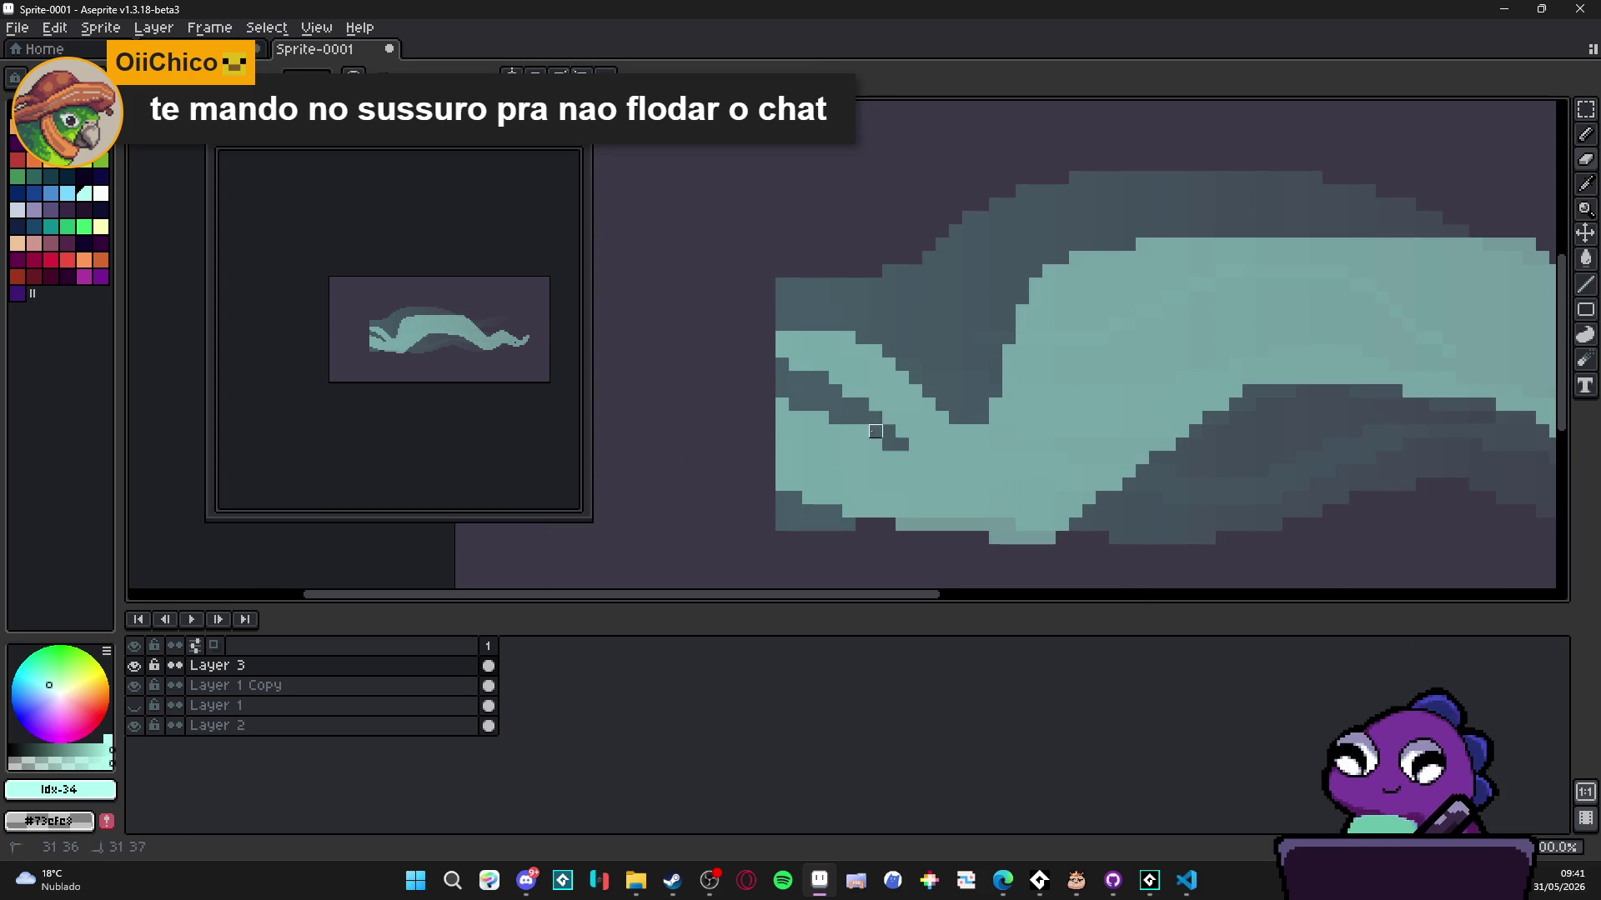
{"action": "key", "text": "e"}
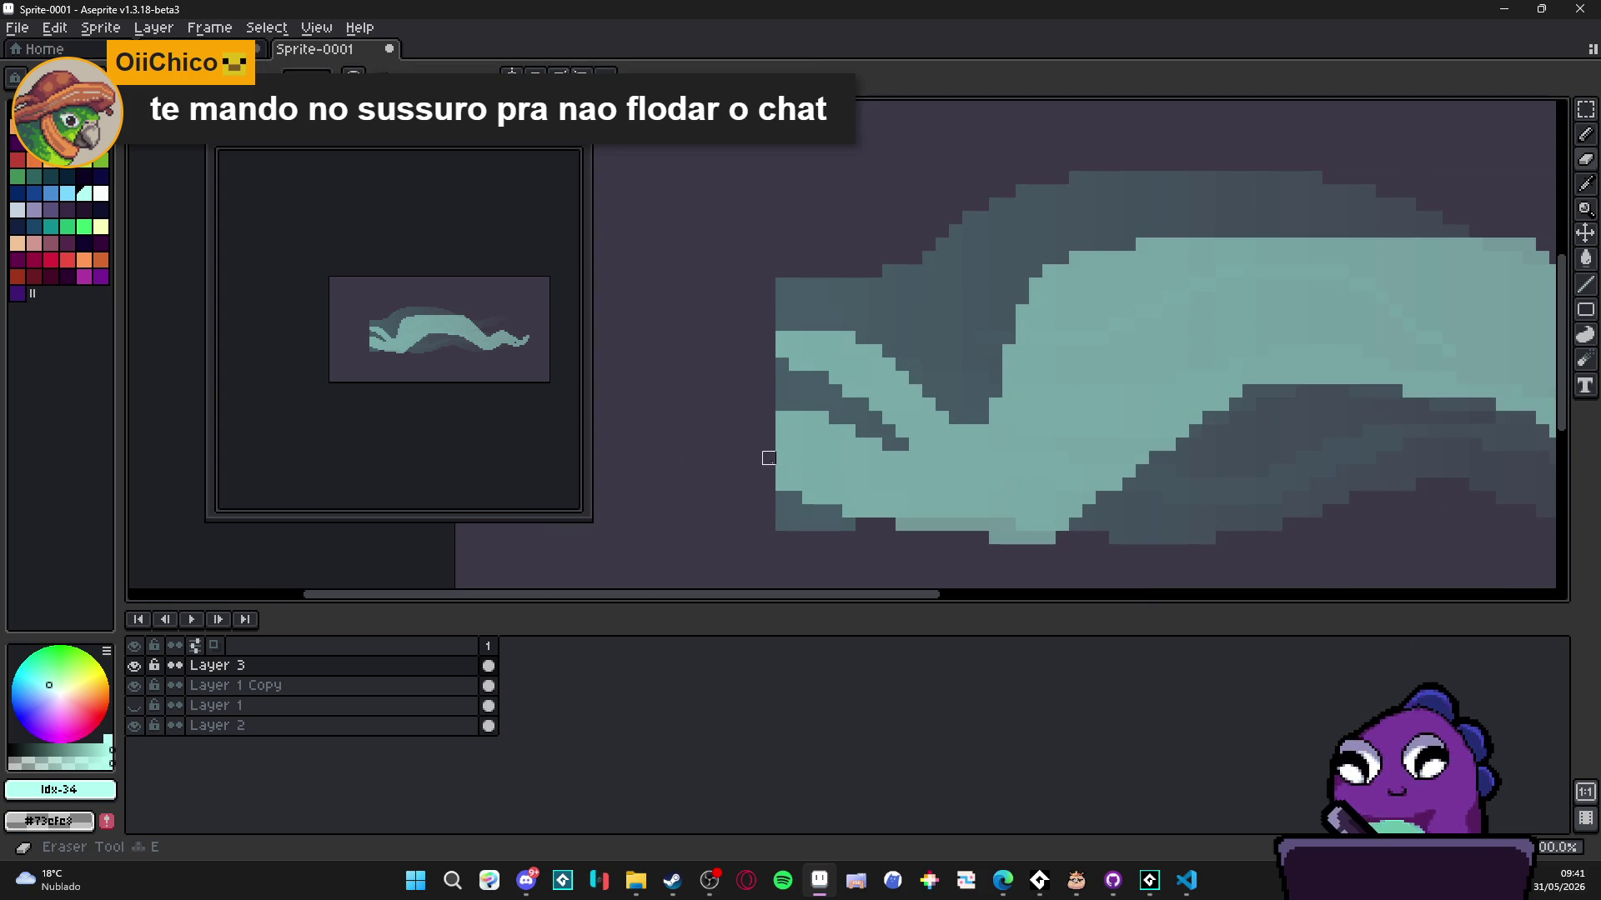
{"action": "left_click_drag", "start_coordinate": [761, 450], "coordinate": [816, 505]}
{"action": "key", "text": "b"}
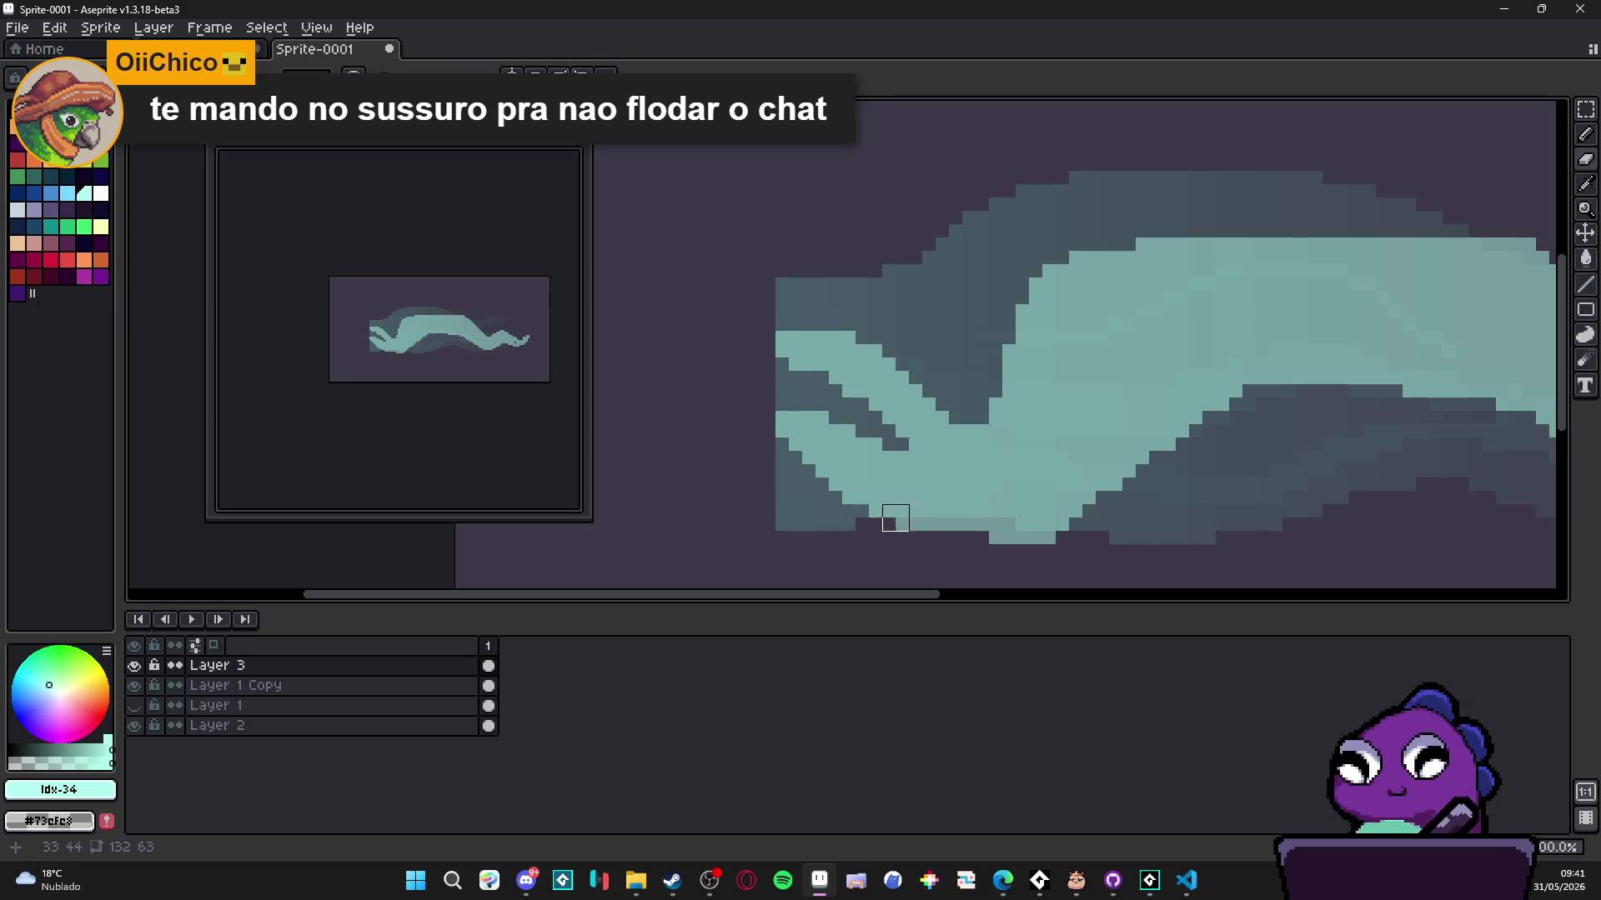
{"action": "key", "text": "b"}
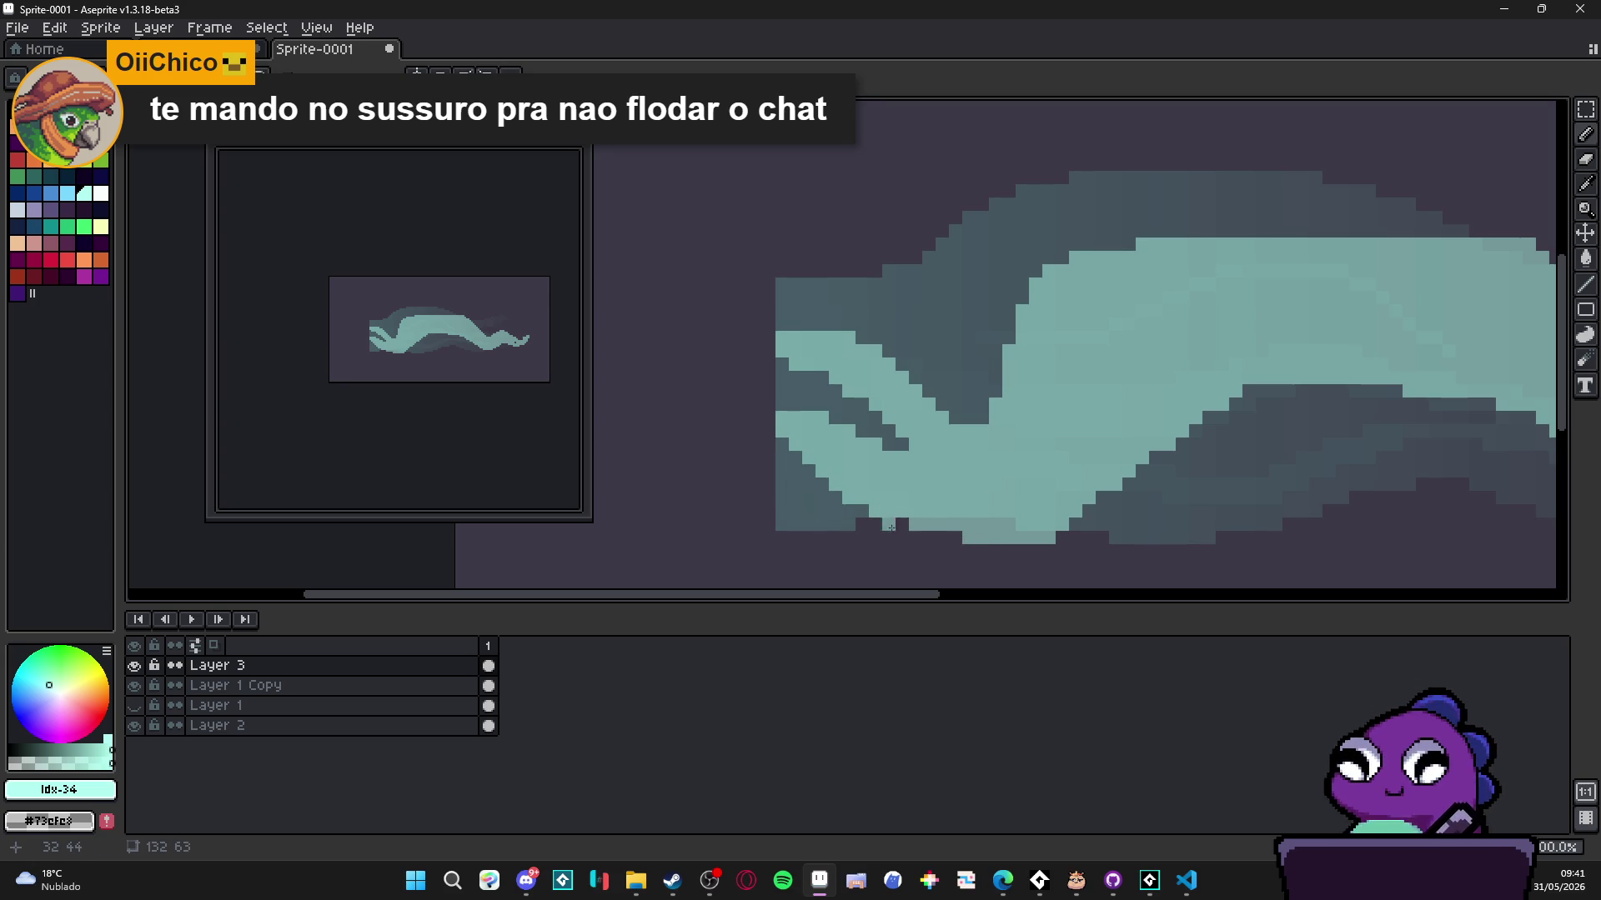
- Draw a light-teal strand across the dark band, extending it left and far to the right
{"action": "scroll", "coordinate": [1018, 500], "scroll_direction": "down", "scroll_amount": 5}
{"action": "scroll", "coordinate": [1018, 501], "scroll_direction": "up", "scroll_amount": 4}
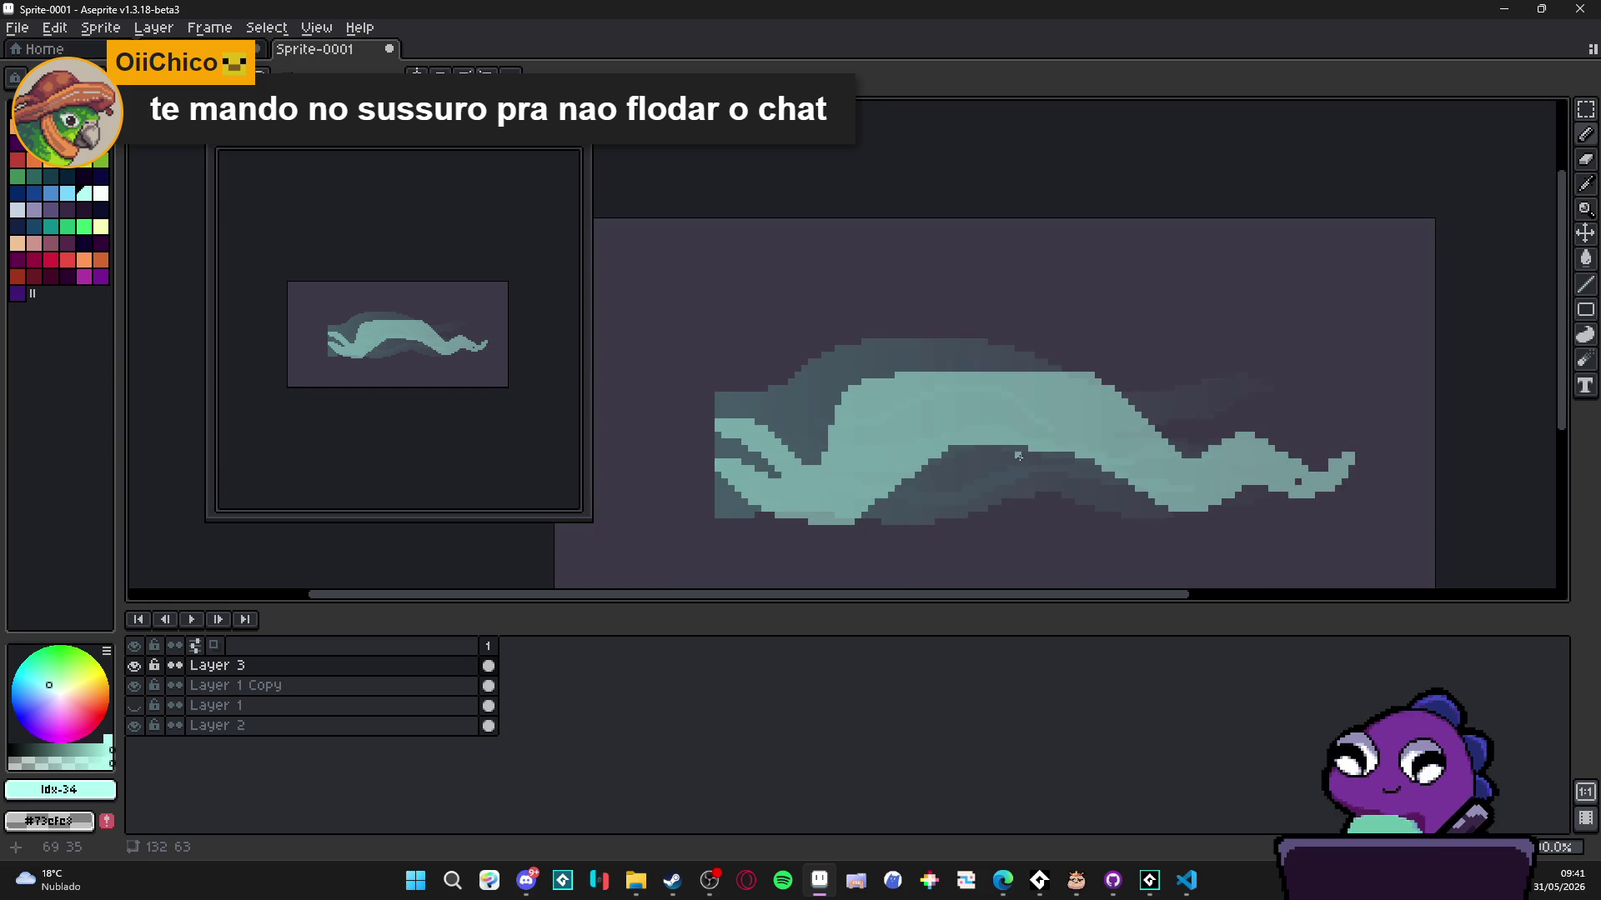
{"action": "left_click_drag", "start_coordinate": [976, 461], "coordinate": [1149, 472]}
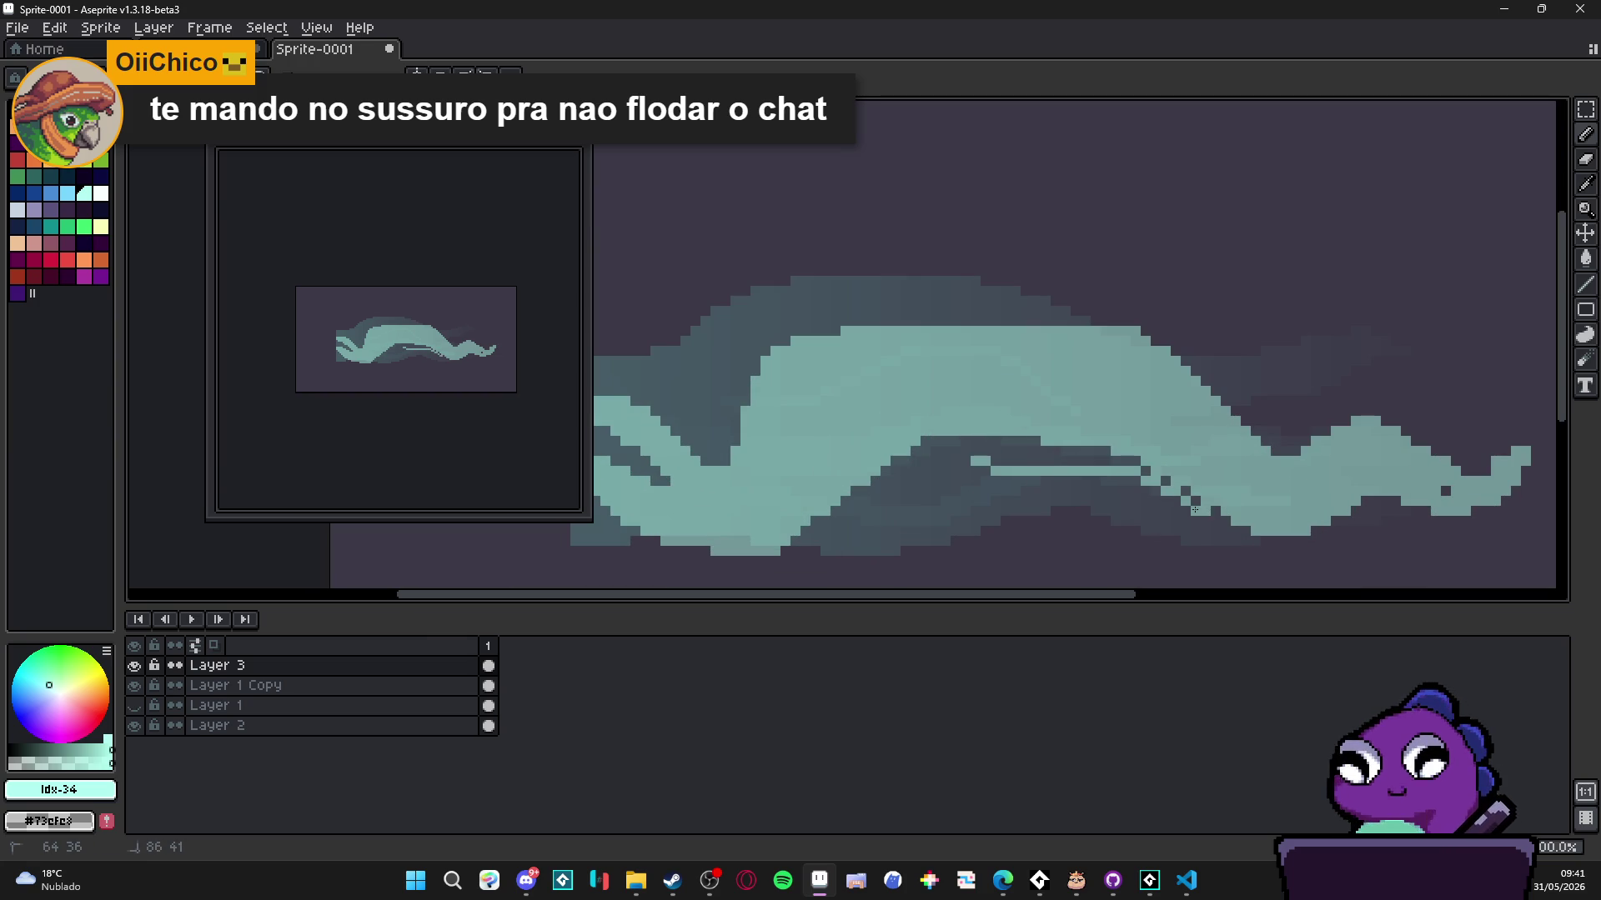
{"action": "left_click_drag", "start_coordinate": [975, 470], "coordinate": [952, 472]}
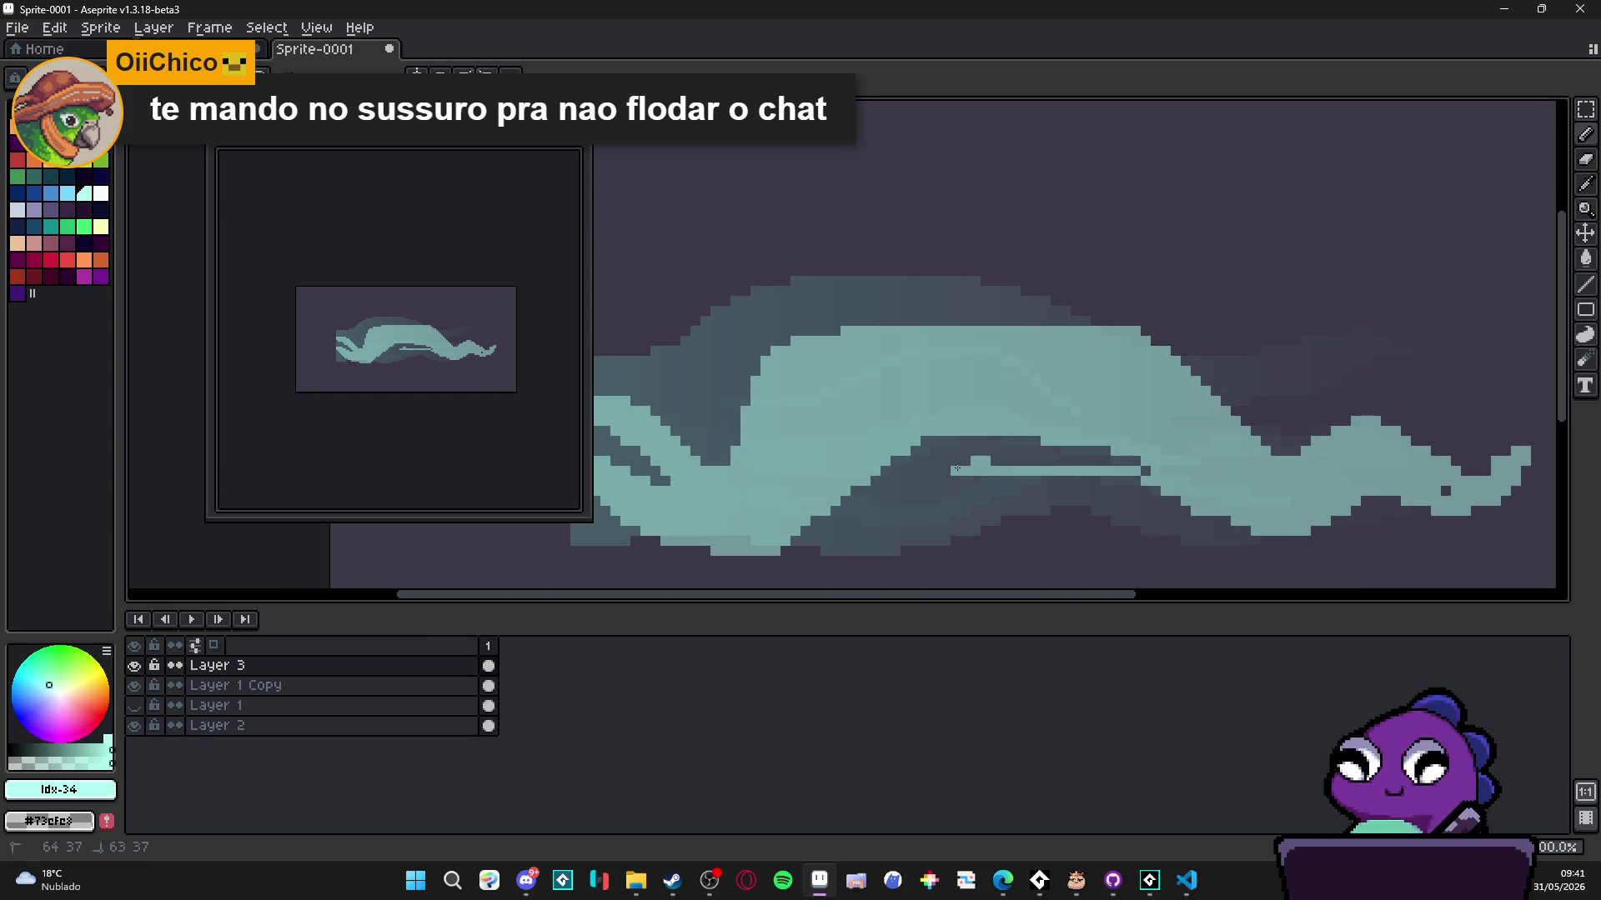
{"action": "scroll", "coordinate": [970, 467], "scroll_direction": "down", "scroll_amount": 2}
{"action": "scroll", "coordinate": [971, 463], "scroll_direction": "up", "scroll_amount": 3}
{"action": "left_click", "coordinate": [976, 444]}
{"action": "mouse_move", "coordinate": [976, 443]}
{"action": "left_mouse_down"}
{"action": "mouse_move", "coordinate": [1116, 433]}
{"action": "mouse_move", "coordinate": [1284, 451]}
{"action": "left_mouse_up"}
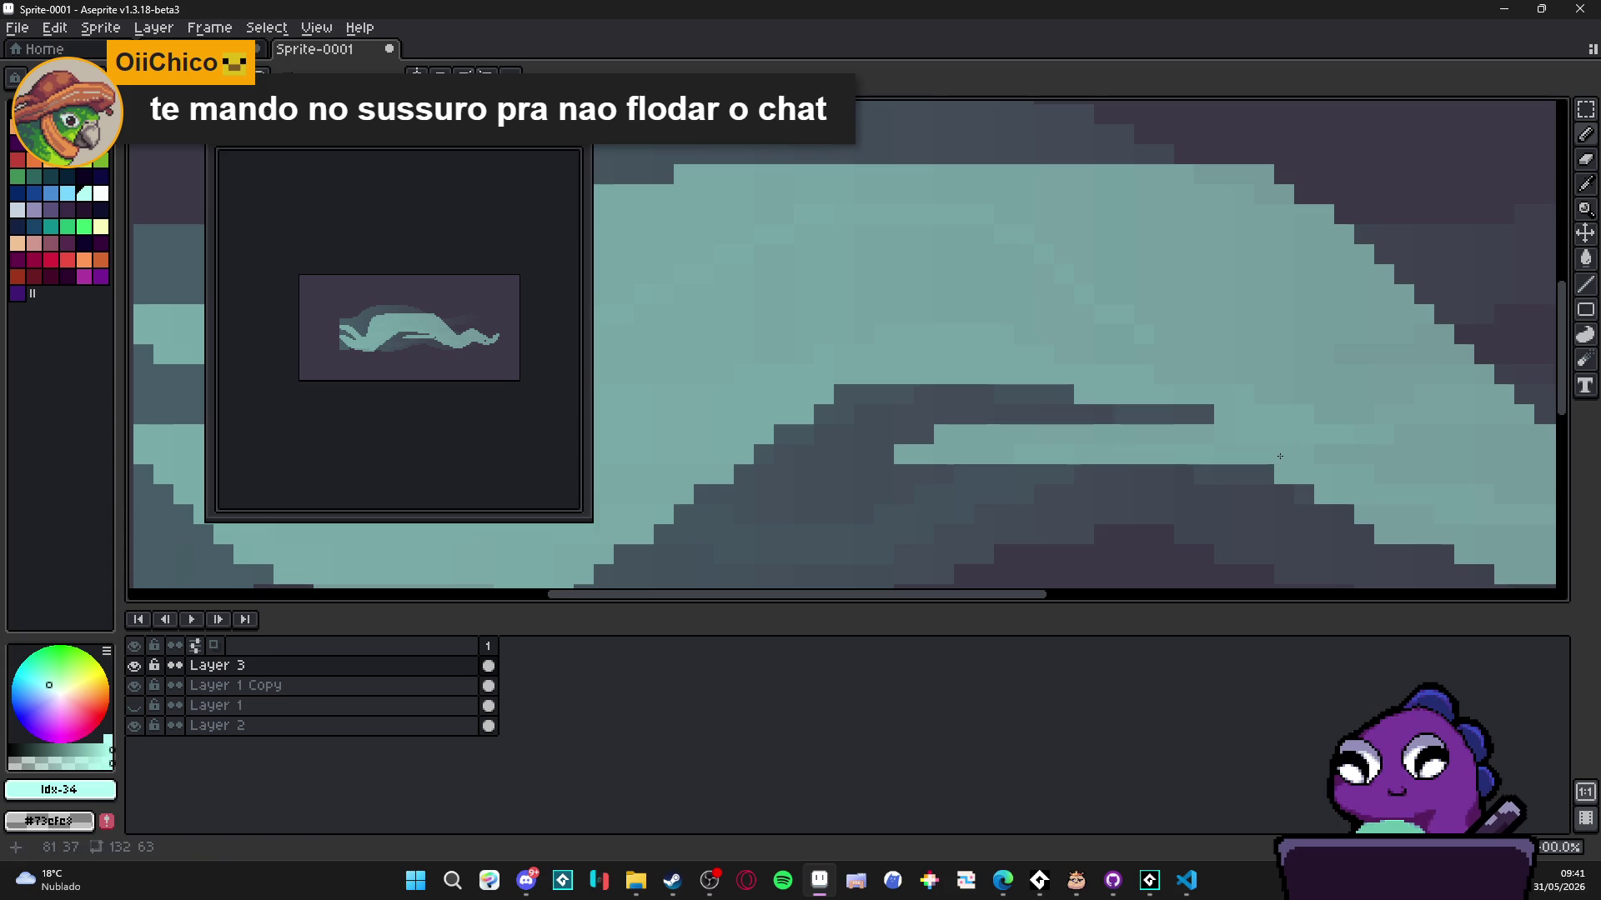
- Add diagonal light-teal strands running down to the lower left and thicken them
{"action": "mouse_move", "coordinate": [944, 473]}
{"action": "left_mouse_down"}
{"action": "mouse_move", "coordinate": [845, 482]}
{"action": "mouse_move", "coordinate": [738, 558]}
{"action": "left_mouse_up"}
{"action": "left_click_drag", "start_coordinate": [863, 512], "coordinate": [741, 548]}
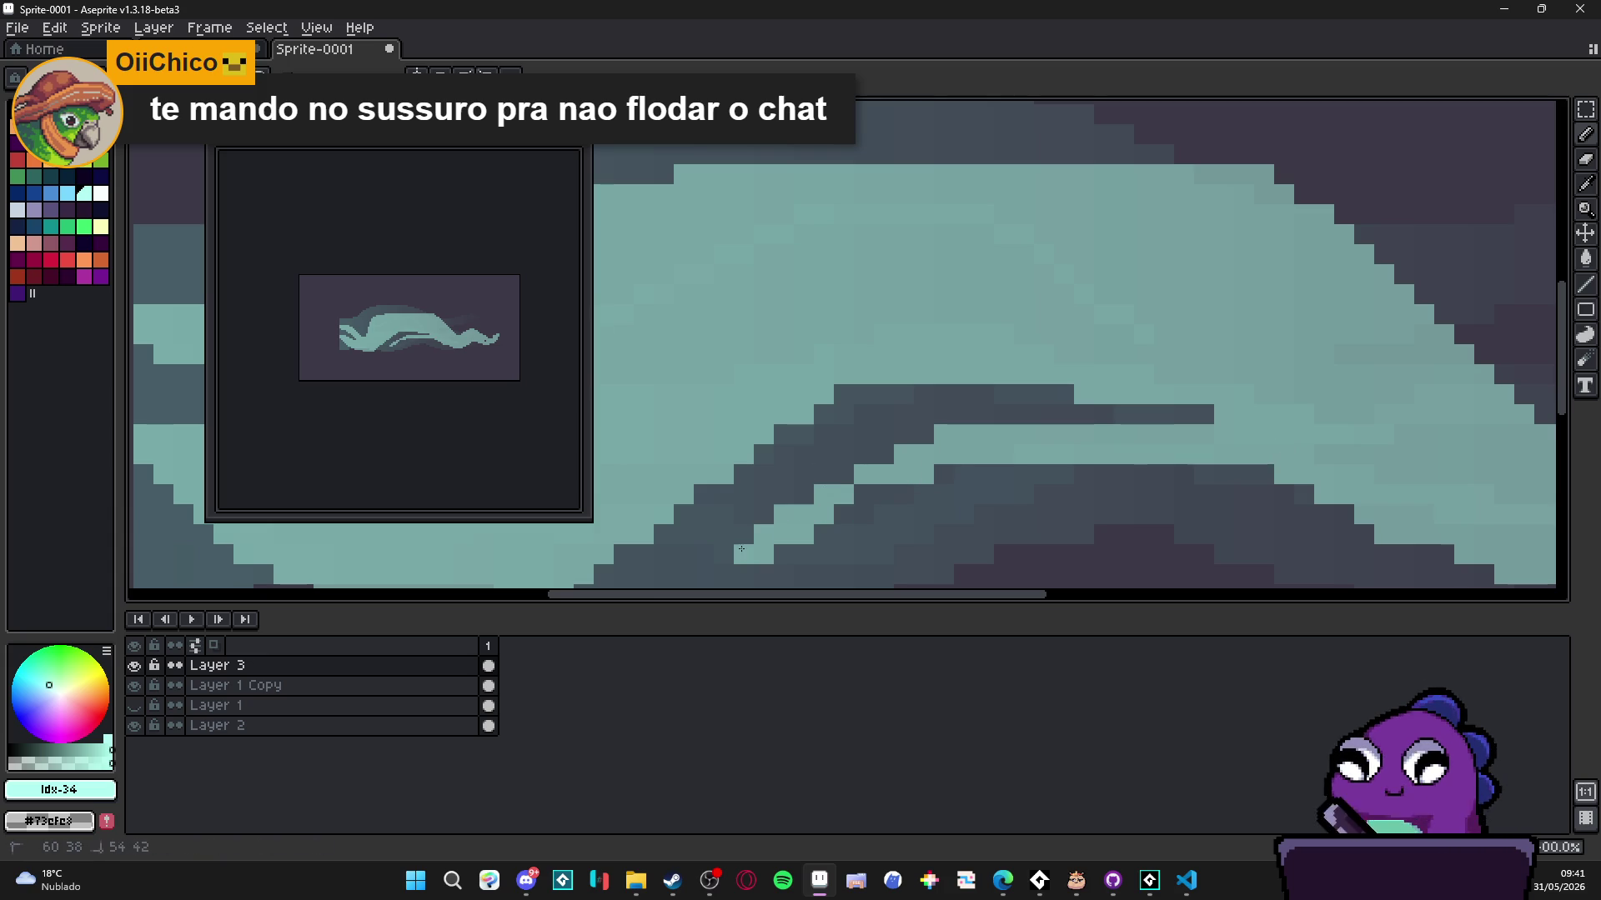
{"action": "left_click", "coordinate": [840, 513]}
{"action": "mouse_move", "coordinate": [945, 474]}
{"action": "left_mouse_down"}
{"action": "mouse_move", "coordinate": [844, 504]}
{"action": "mouse_move", "coordinate": [725, 503]}
{"action": "mouse_move", "coordinate": [855, 469]}
{"action": "left_mouse_up"}
{"action": "scroll", "coordinate": [904, 444], "scroll_direction": "down", "scroll_amount": 1}
{"action": "scroll", "coordinate": [905, 444], "scroll_direction": "up", "scroll_amount": 1}
{"action": "left_click", "coordinate": [874, 463]}
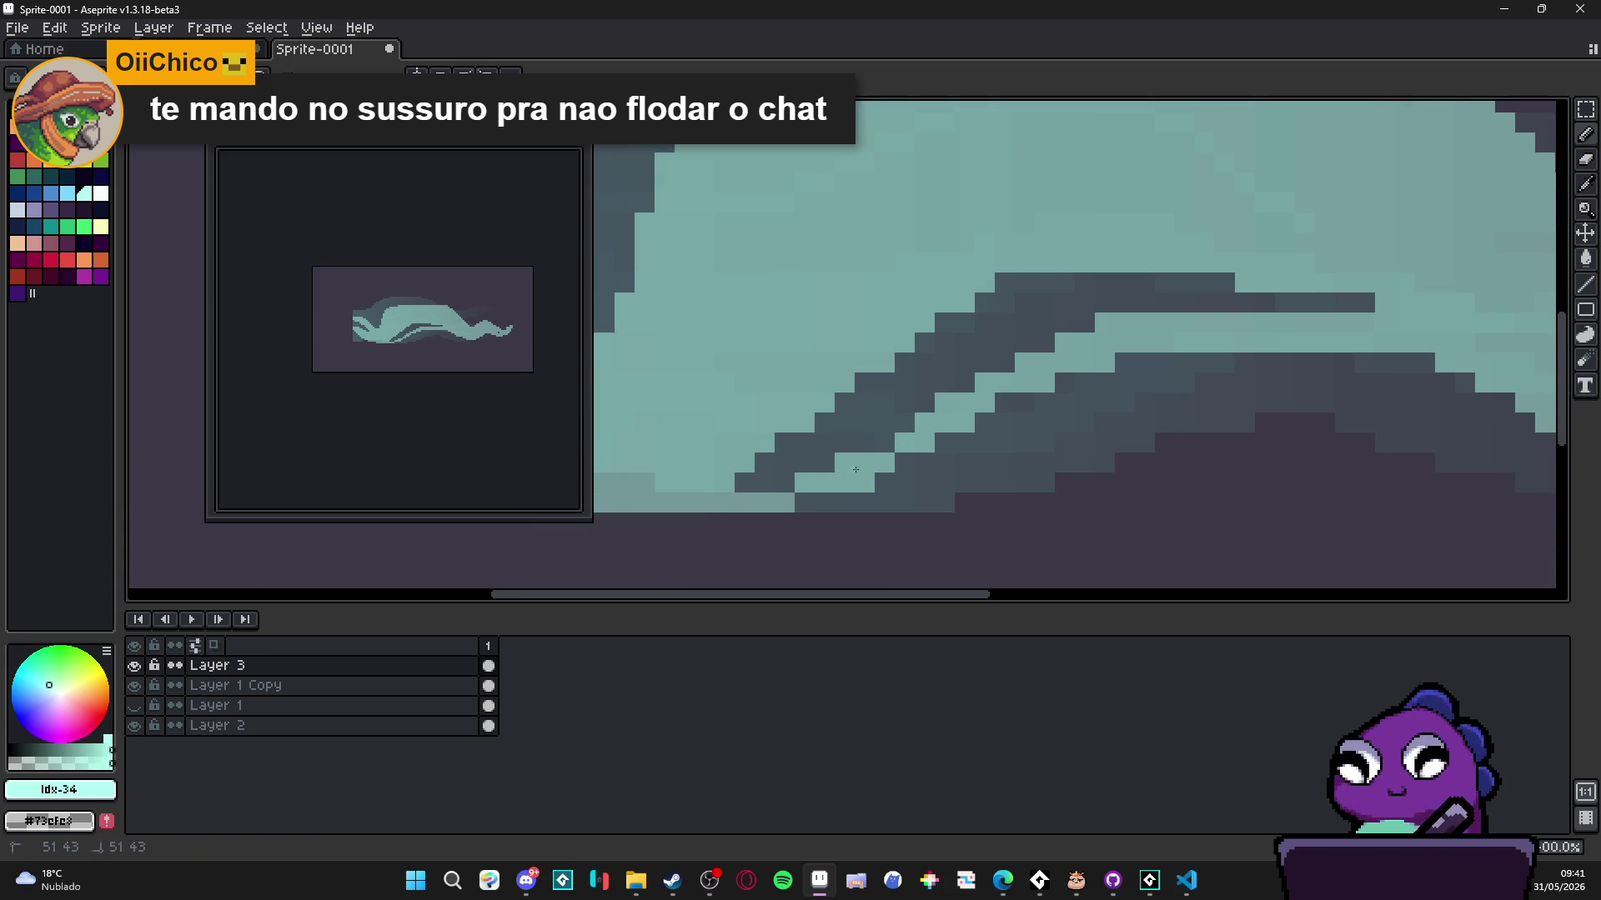
{"action": "scroll", "coordinate": [888, 457], "scroll_direction": "down", "scroll_amount": 1}
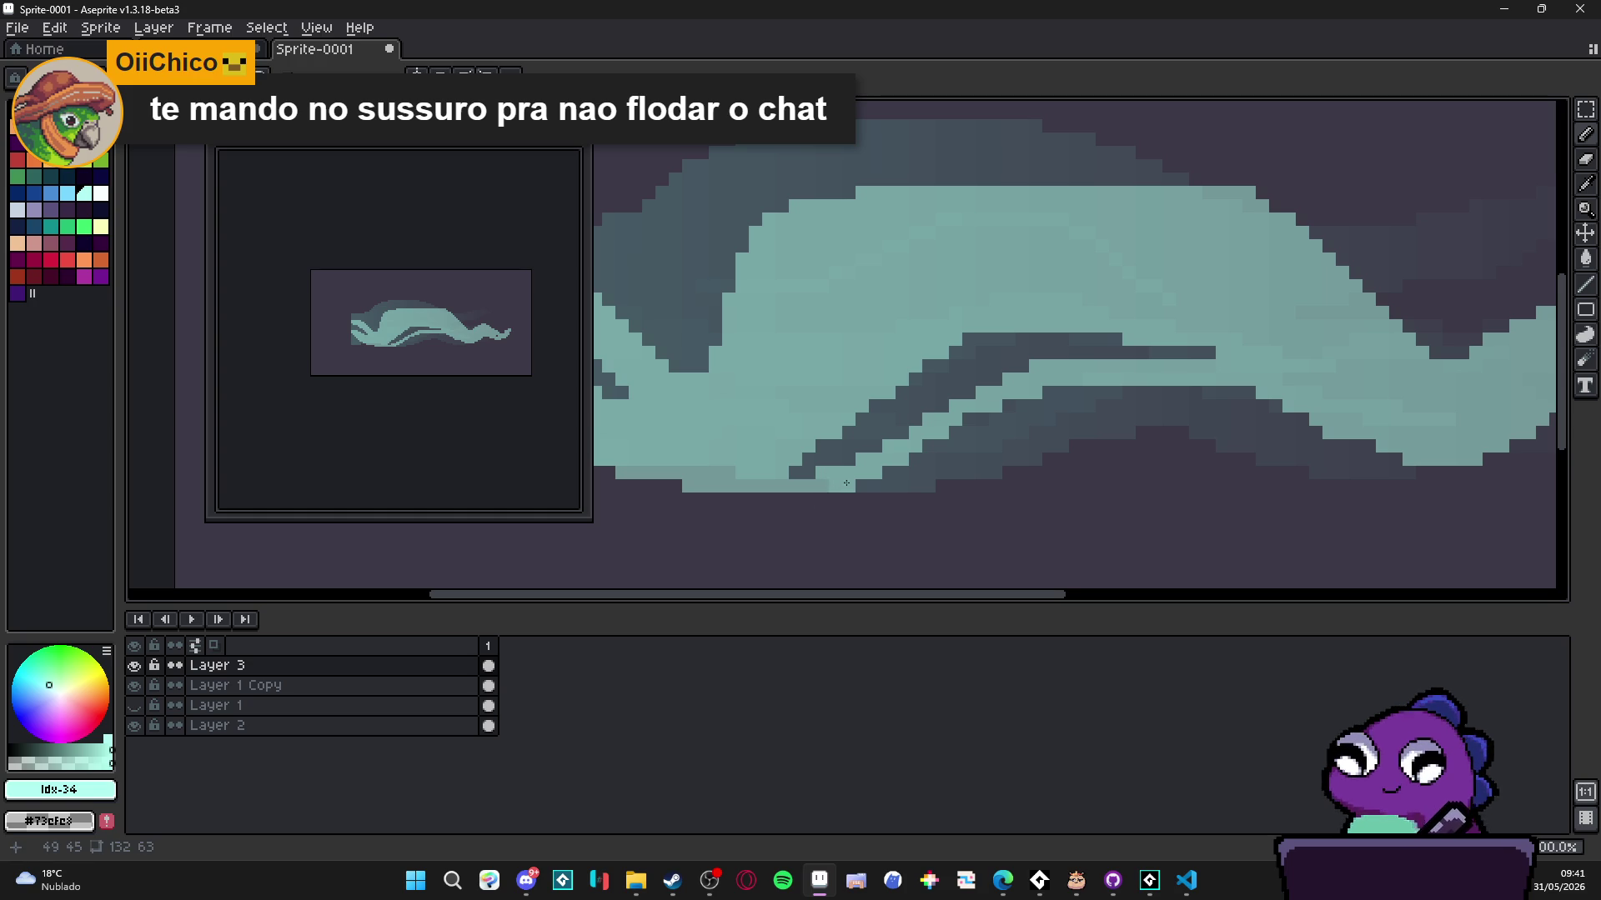
{"action": "scroll", "coordinate": [970, 435], "scroll_direction": "down", "scroll_amount": 4}
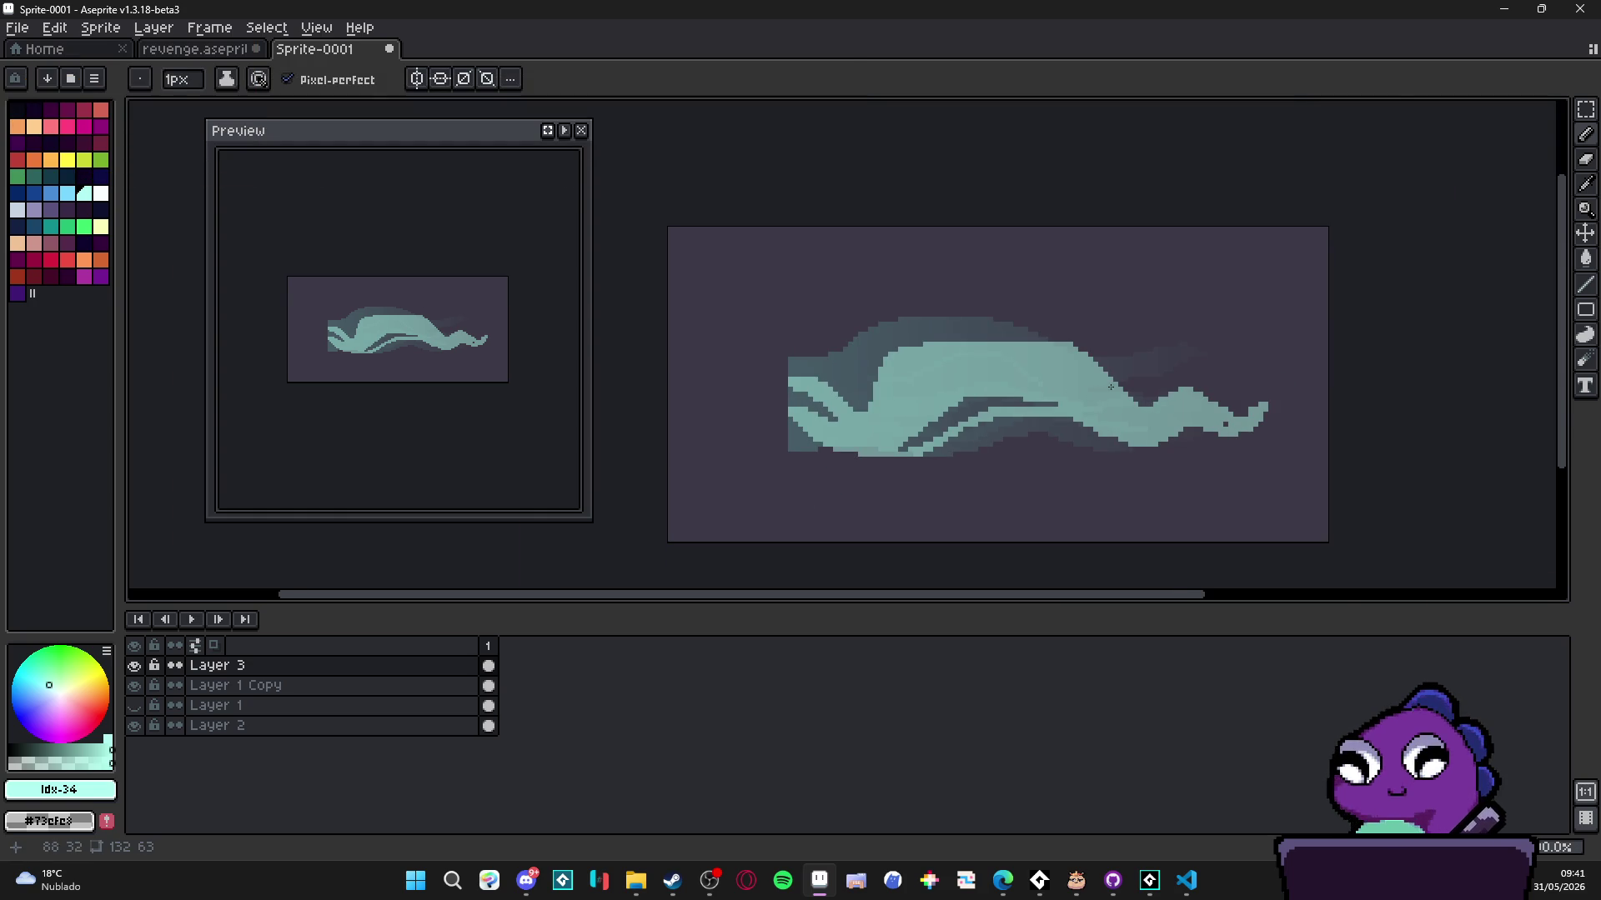
{"action": "scroll", "coordinate": [1110, 387], "scroll_direction": "up", "scroll_amount": 2}
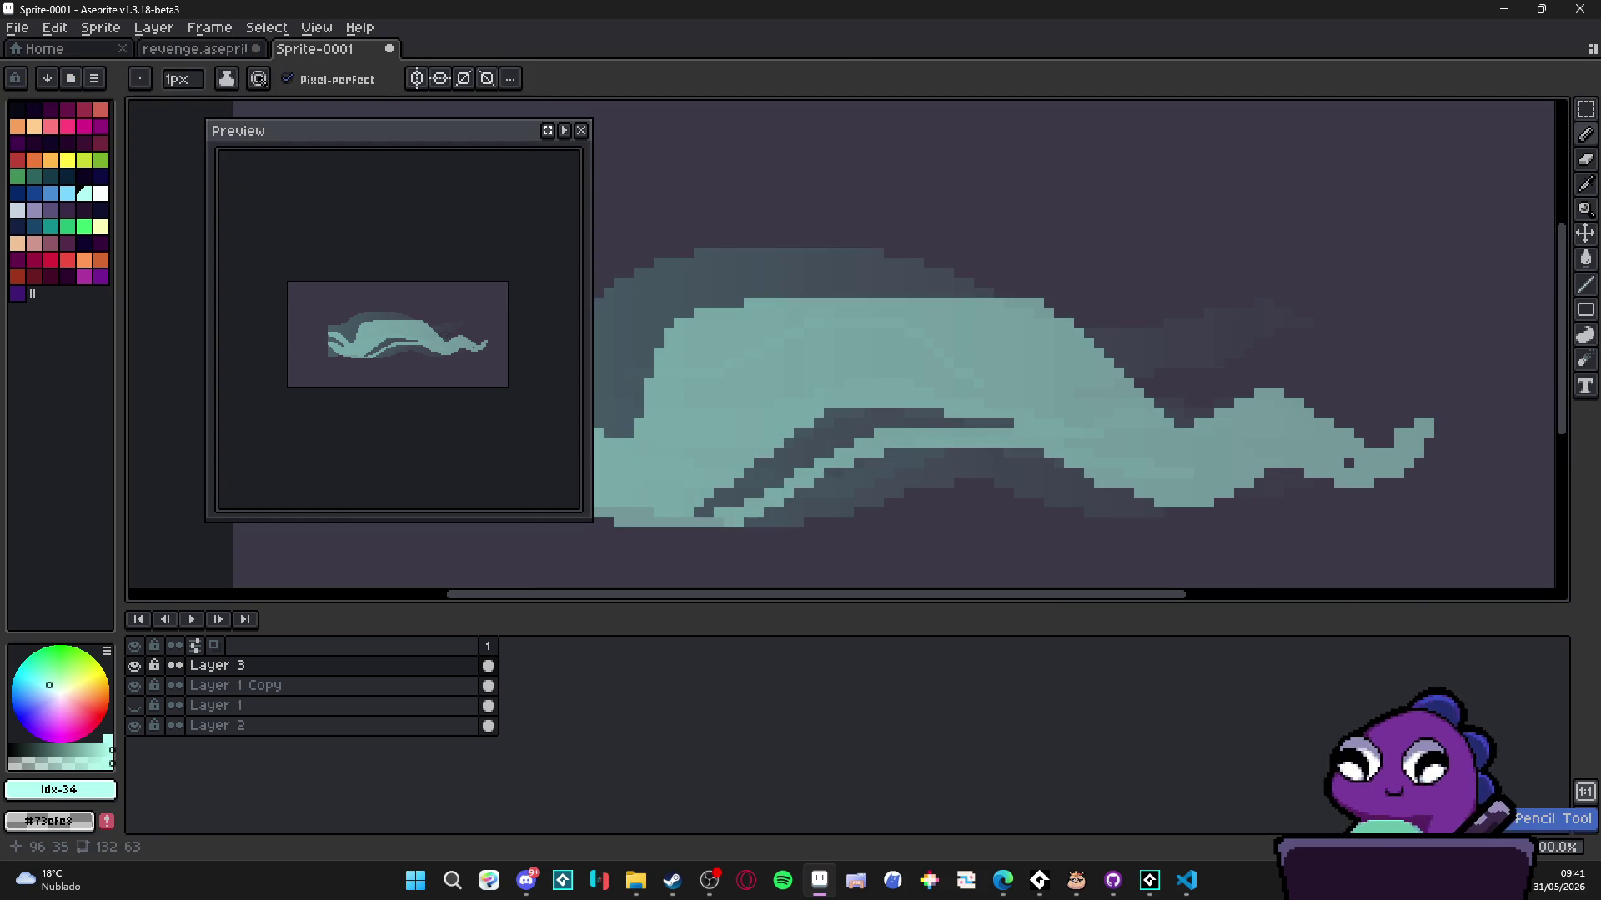
{"action": "scroll", "coordinate": [994, 340], "scroll_direction": "down", "scroll_amount": 3}
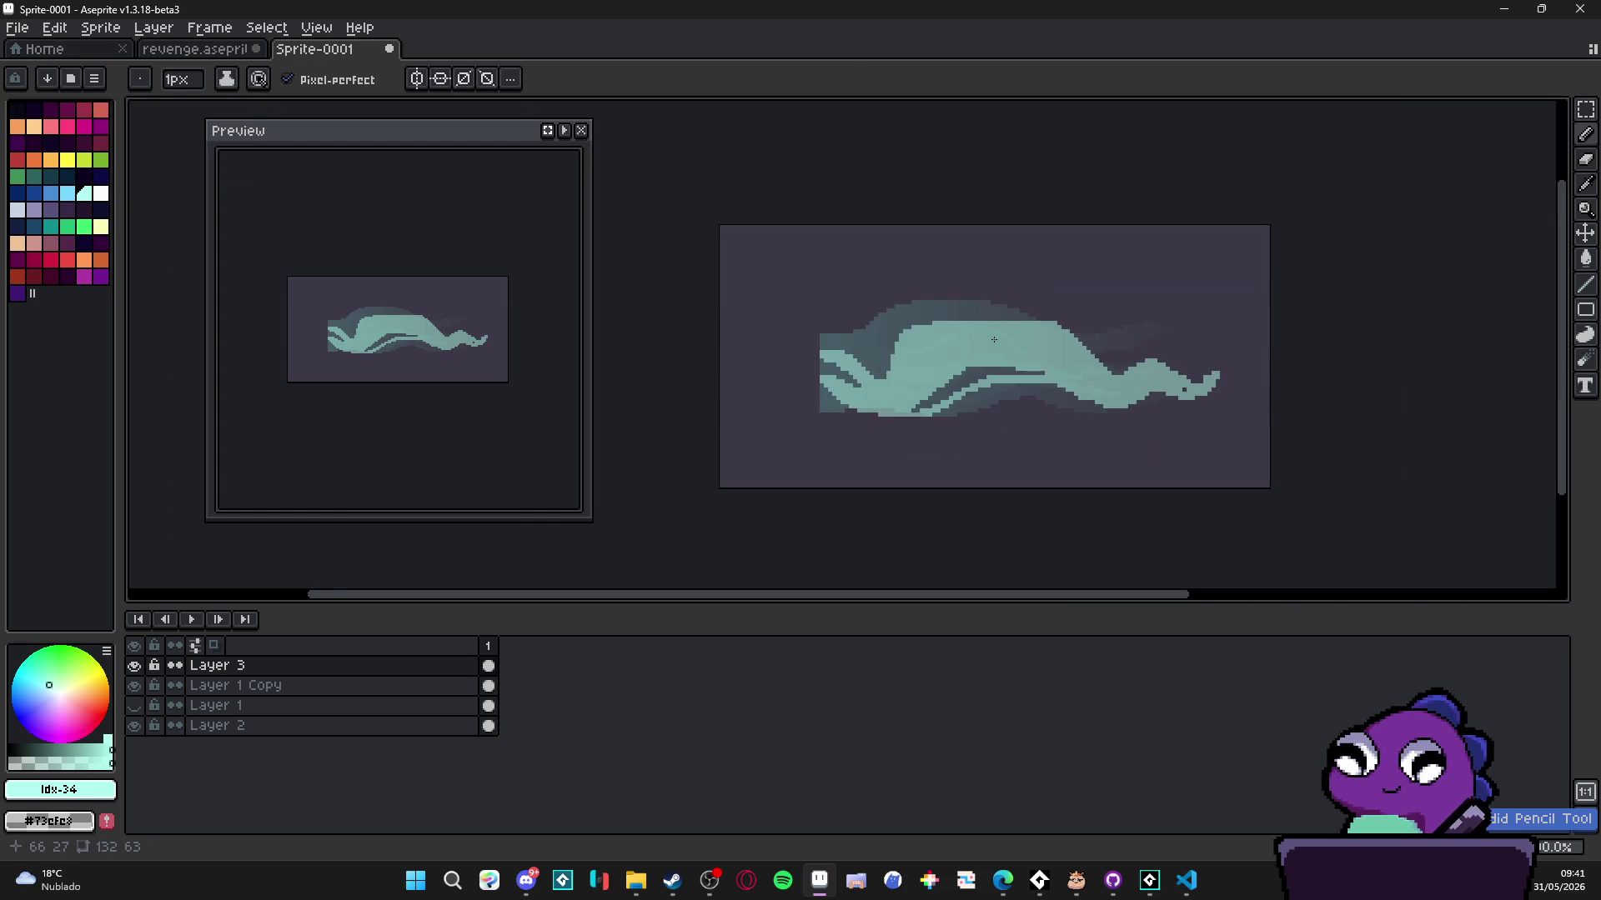
{"action": "scroll", "coordinate": [1101, 324], "scroll_direction": "down", "scroll_amount": 2}
{"action": "scroll", "coordinate": [1147, 360], "scroll_direction": "up", "scroll_amount": 3}
{"action": "scroll", "coordinate": [1147, 361], "scroll_direction": "up", "scroll_amount": 1}
{"action": "scroll", "coordinate": [1146, 361], "scroll_direction": "down", "scroll_amount": 1}
{"action": "scroll", "coordinate": [1077, 373], "scroll_direction": "down", "scroll_amount": 3}
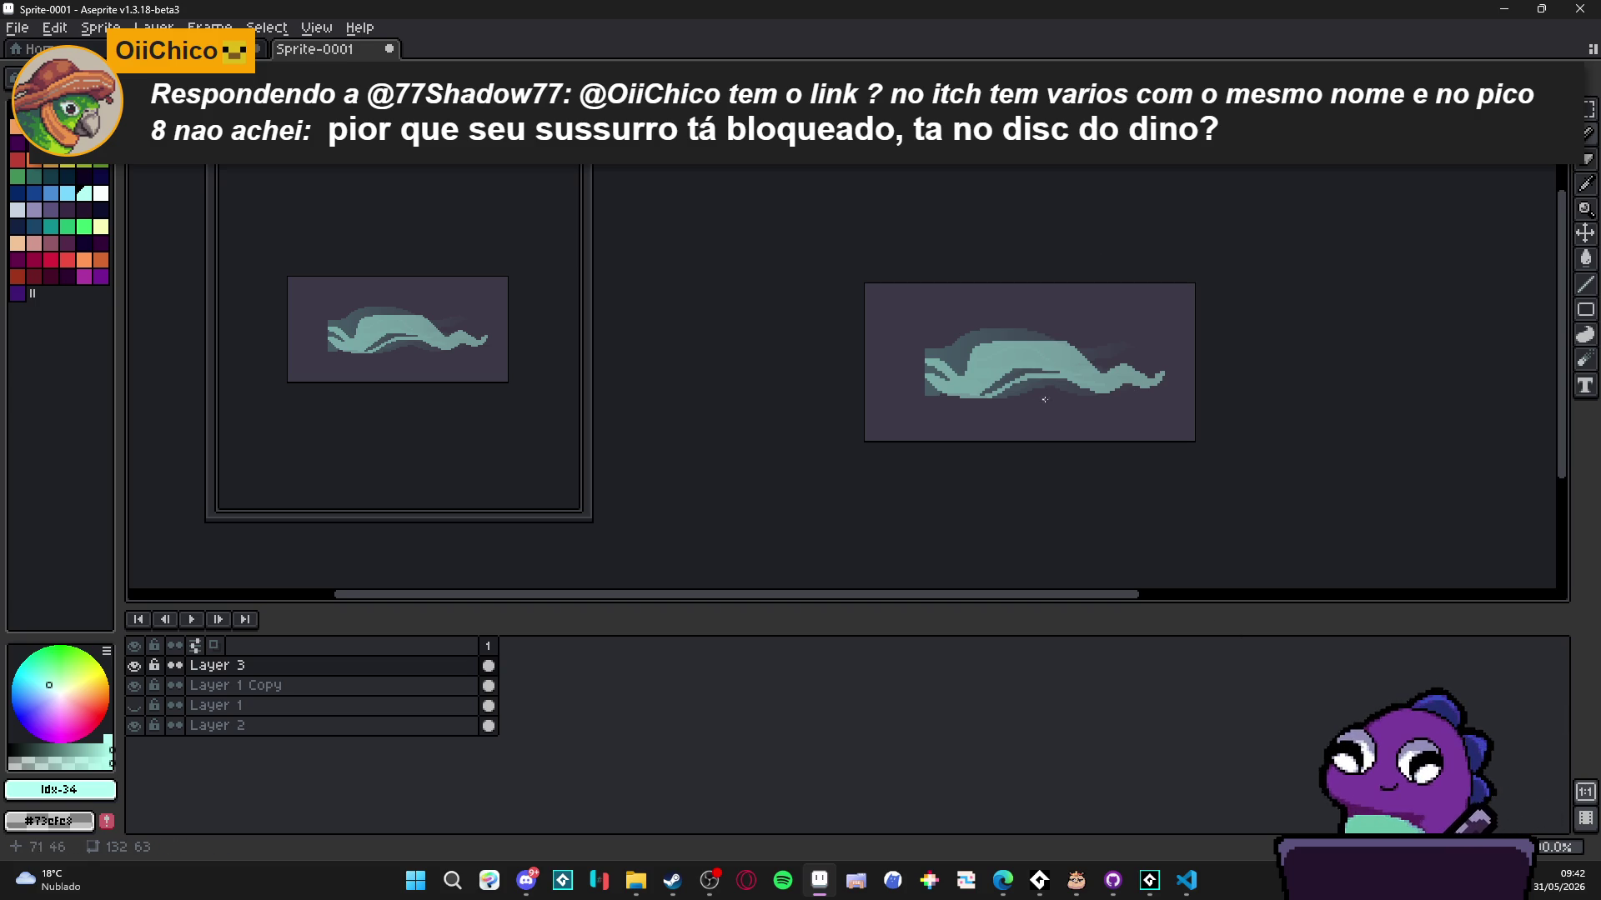
- Draw a thin wispy tentacle over the body's right part, curling up and to the right
{"action": "scroll", "coordinate": [1043, 399], "scroll_direction": "up", "scroll_amount": 2}
{"action": "scroll", "coordinate": [1103, 353], "scroll_direction": "up", "scroll_amount": 2}
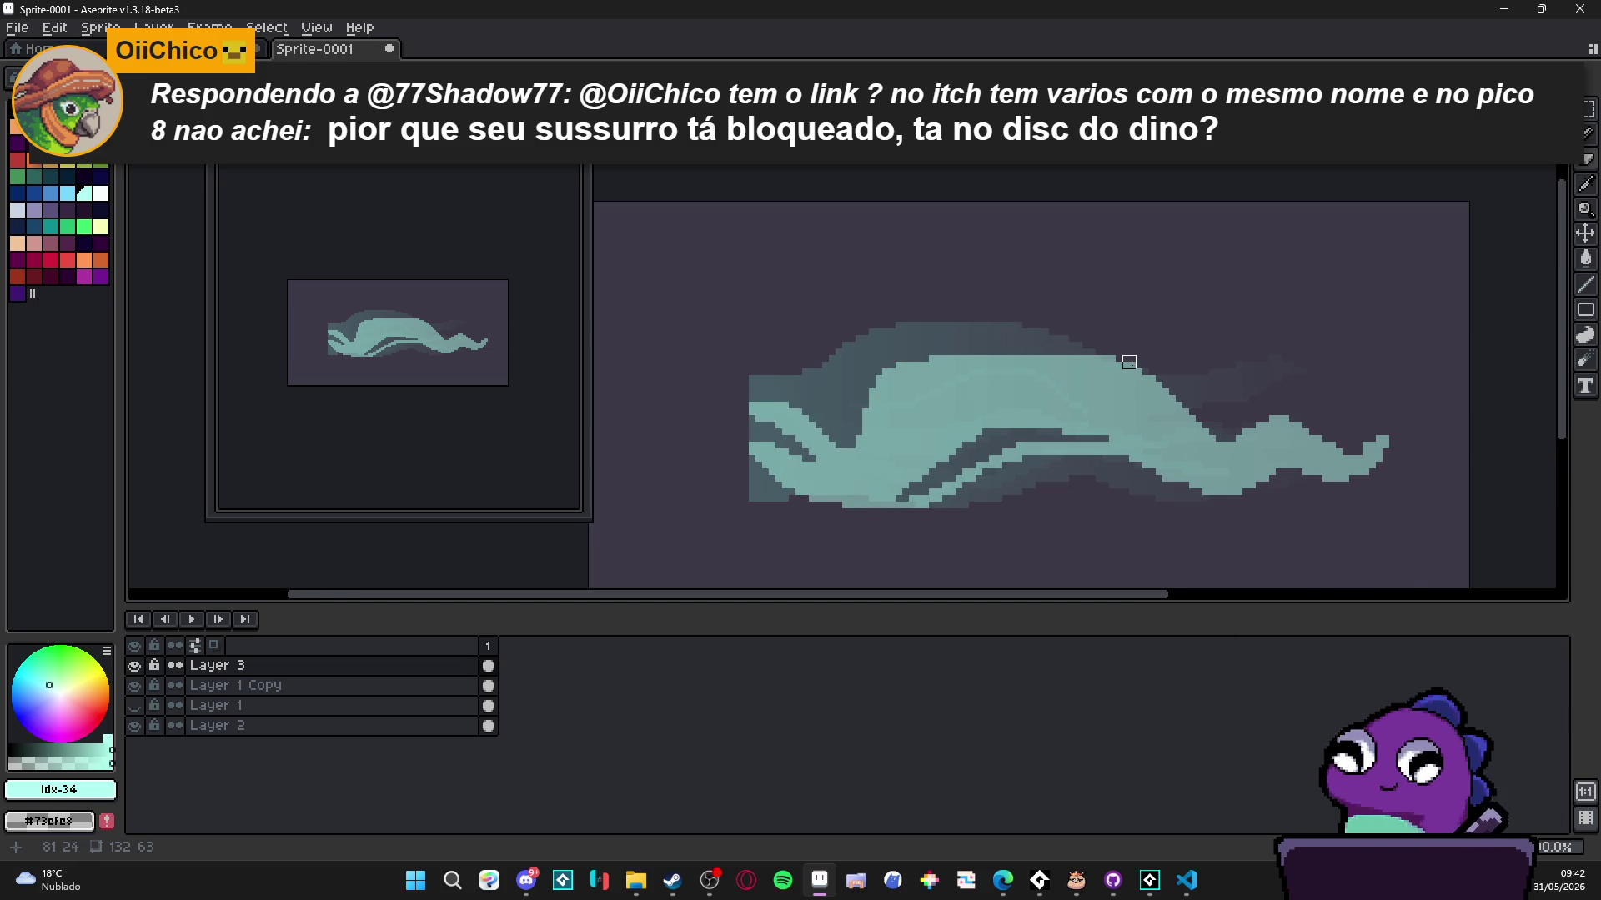
{"action": "key", "text": "b"}
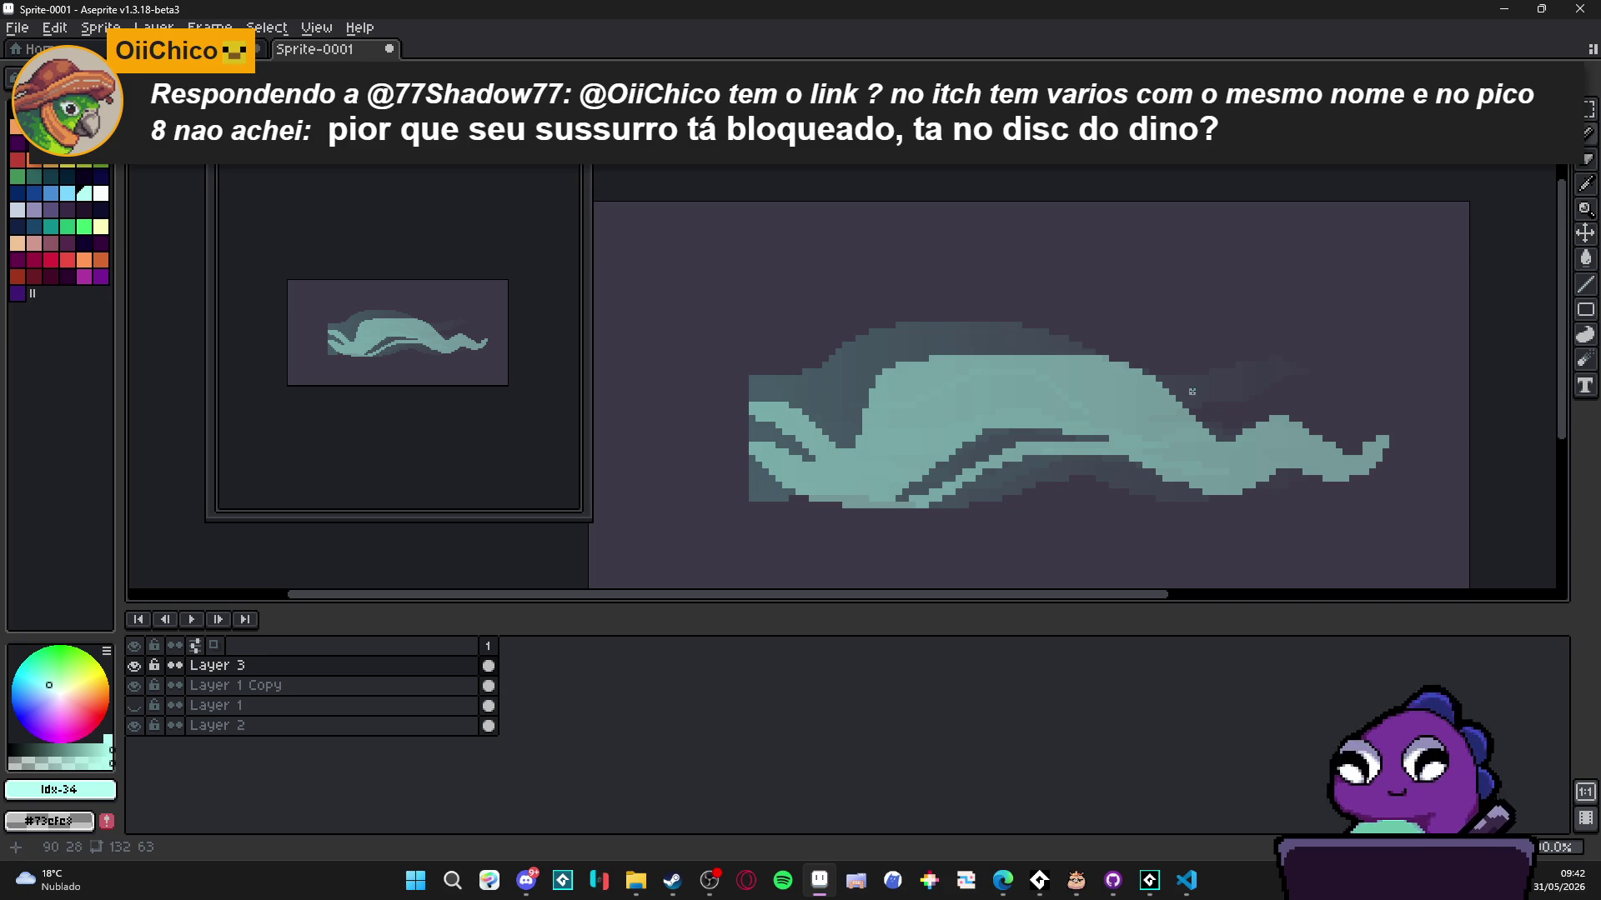
{"action": "mouse_move", "coordinate": [1148, 384]}
{"action": "left_mouse_down"}
{"action": "mouse_move", "coordinate": [1219, 352]}
{"action": "mouse_move", "coordinate": [1298, 391]}
{"action": "mouse_move", "coordinate": [1239, 371]}
{"action": "mouse_move", "coordinate": [1155, 381]}
{"action": "left_mouse_up"}
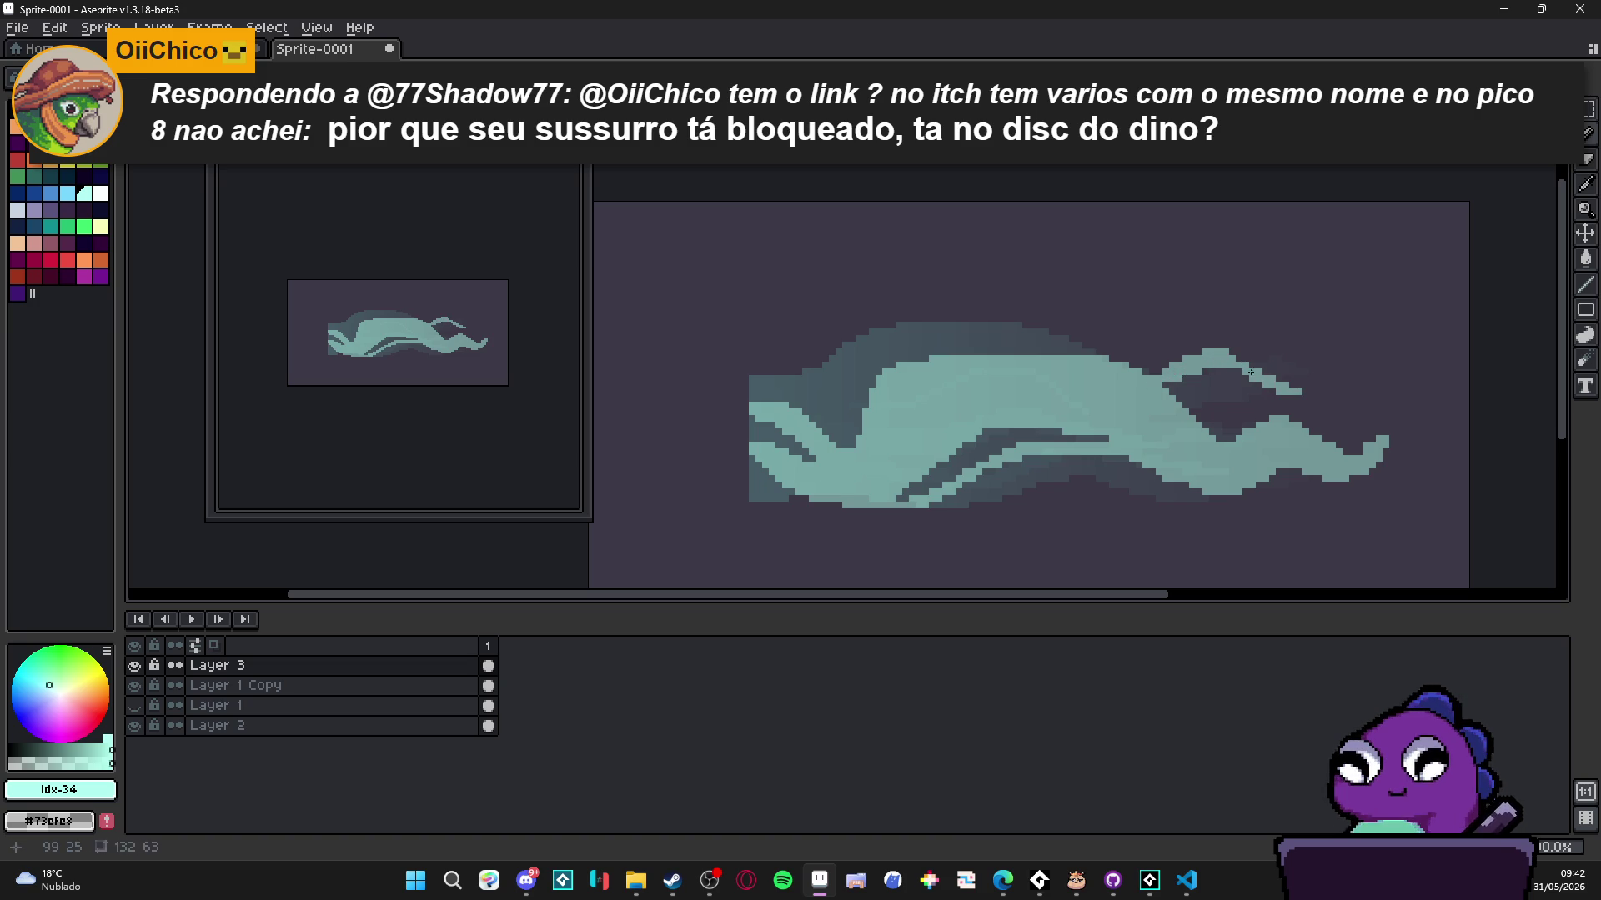
{"action": "mouse_move", "coordinate": [1298, 379]}
{"action": "left_mouse_down"}
{"action": "mouse_move", "coordinate": [1298, 360]}
{"action": "mouse_move", "coordinate": [1327, 372]}
{"action": "left_mouse_up"}
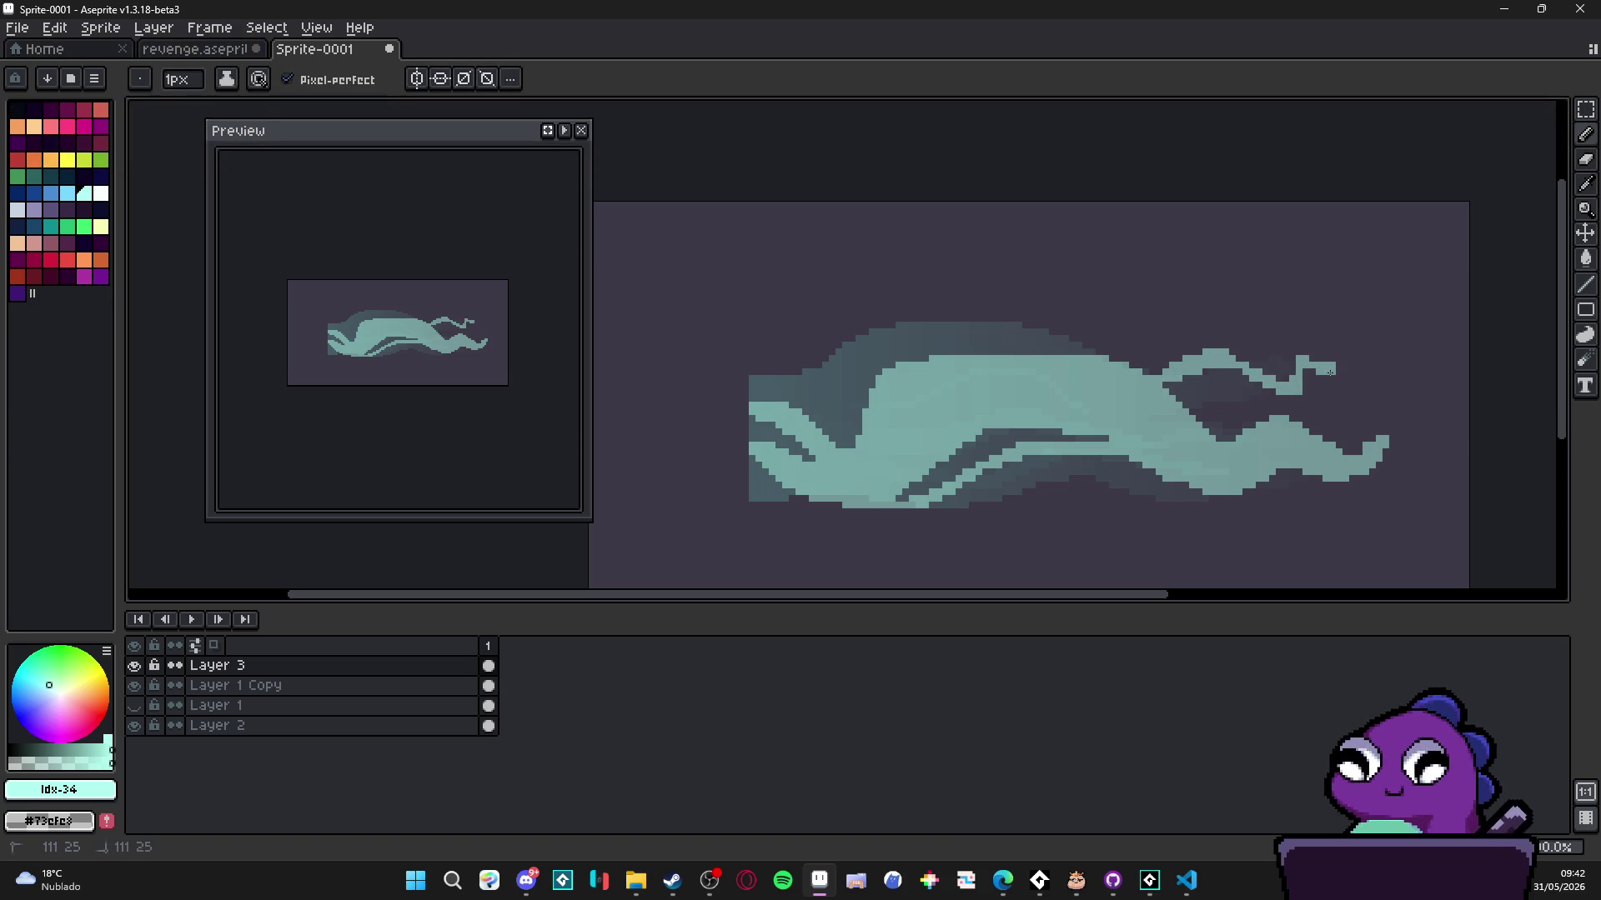
- Add teal strokes along the body's top edge, extending it leftward
{"action": "key", "text": "e"}
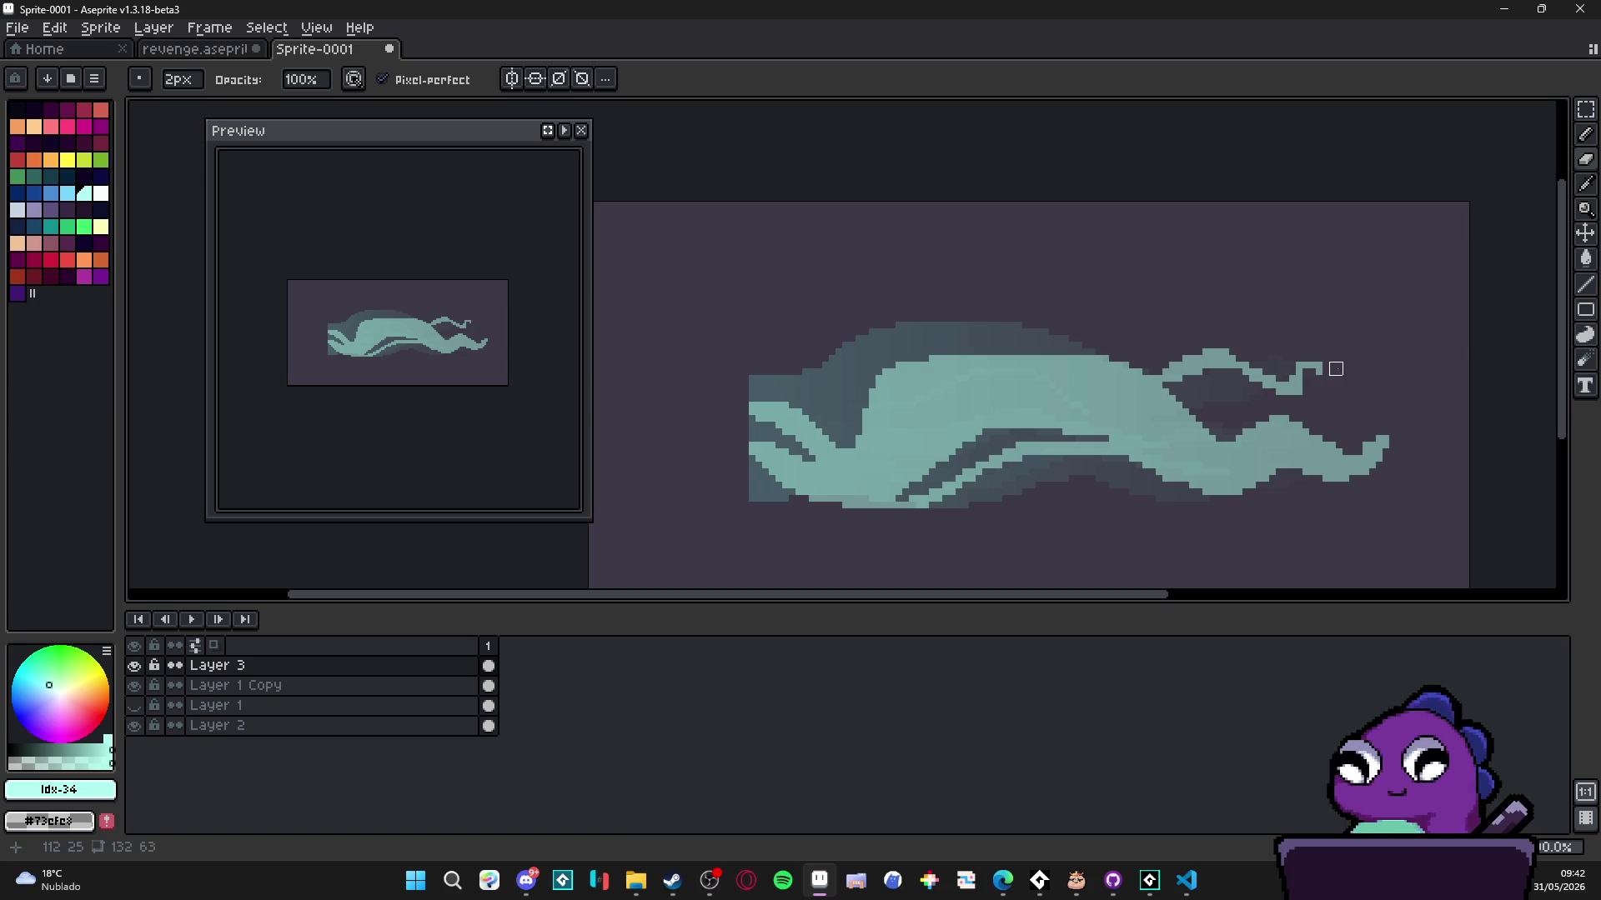
{"action": "key", "text": "b"}
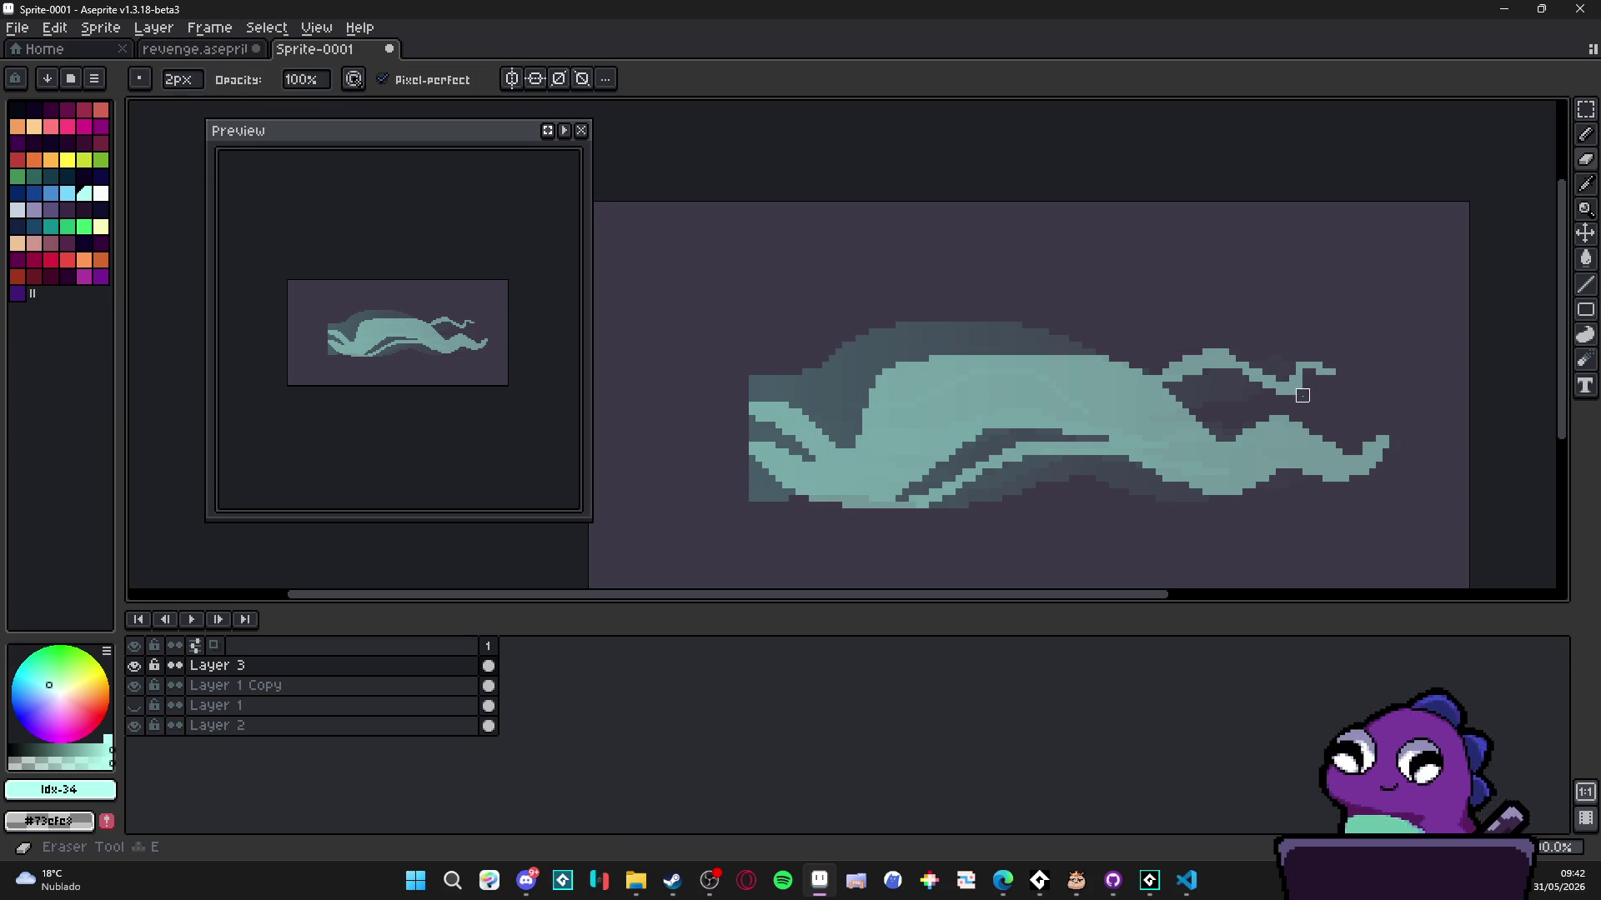
{"action": "mouse_move", "coordinate": [1163, 360]}
{"action": "left_mouse_down"}
{"action": "mouse_move", "coordinate": [1085, 351]}
{"action": "mouse_move", "coordinate": [1079, 364]}
{"action": "mouse_move", "coordinate": [1109, 381]}
{"action": "mouse_move", "coordinate": [1072, 365]}
{"action": "left_mouse_up"}
{"action": "key", "text": "v"}
{"action": "key", "text": "b"}
{"action": "key", "text": "e"}
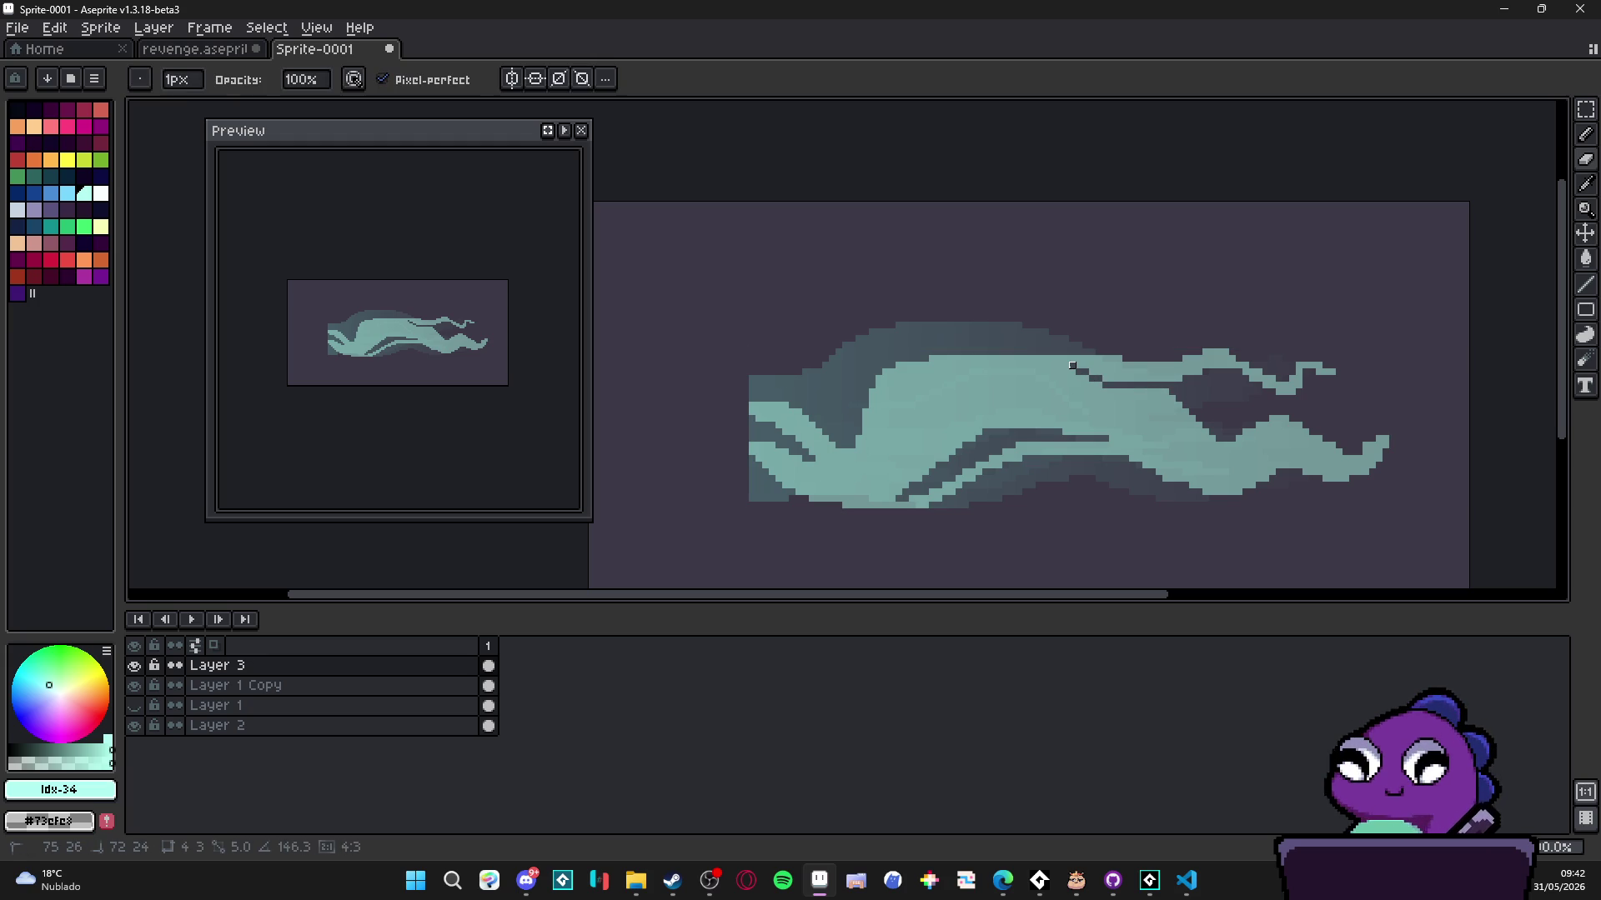
{"action": "key", "text": "b"}
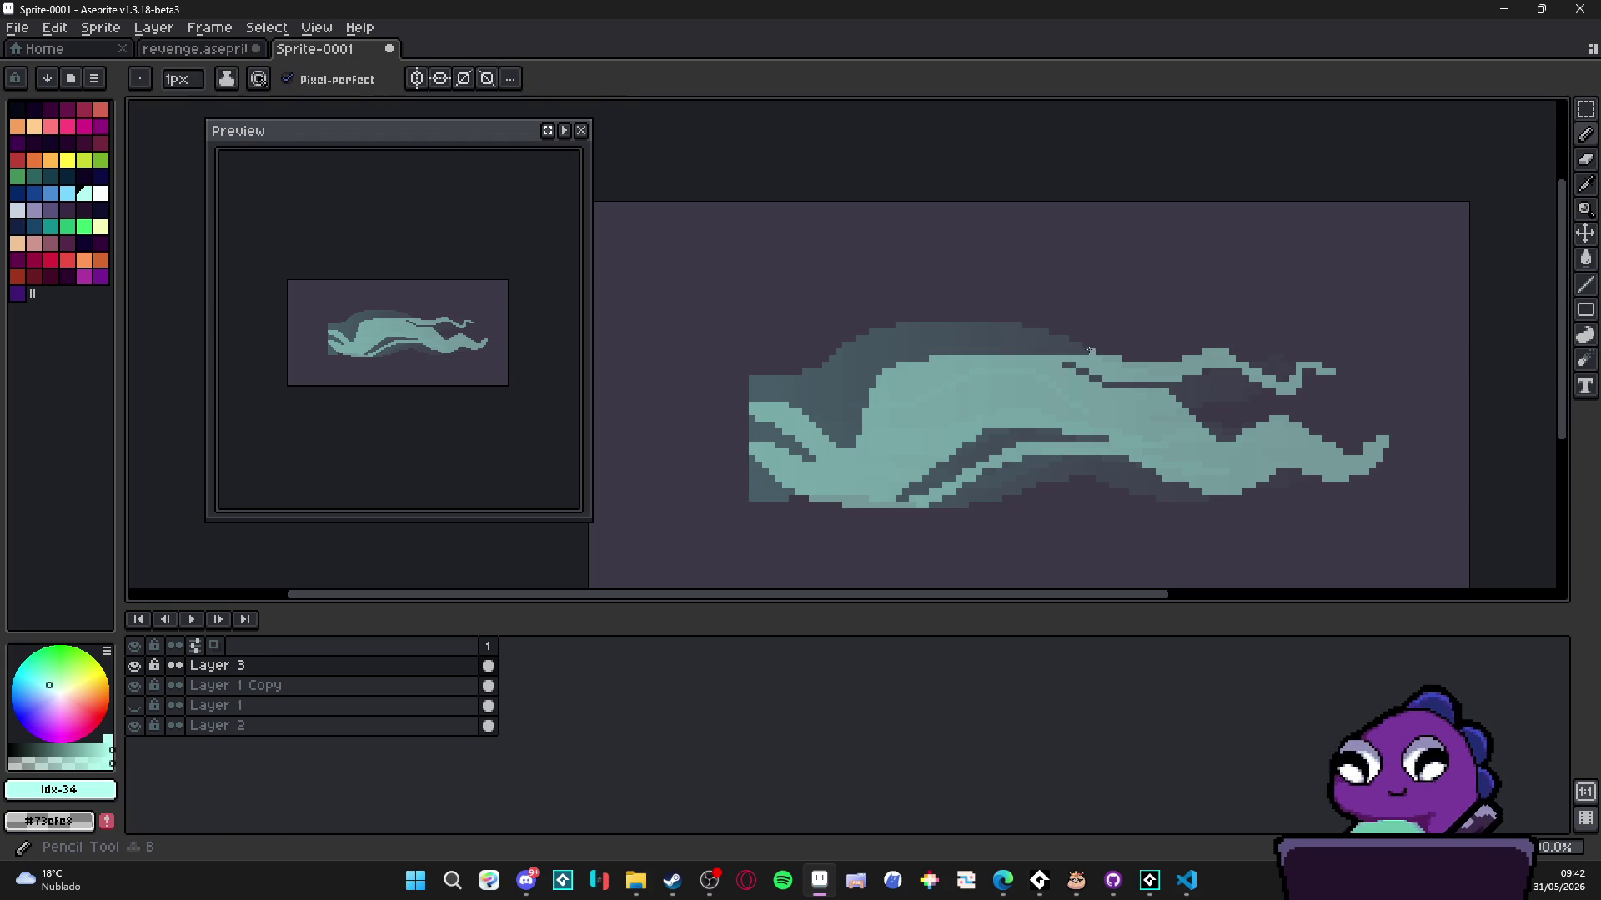
{"action": "left_click_drag", "start_coordinate": [1106, 357], "coordinate": [1040, 354]}
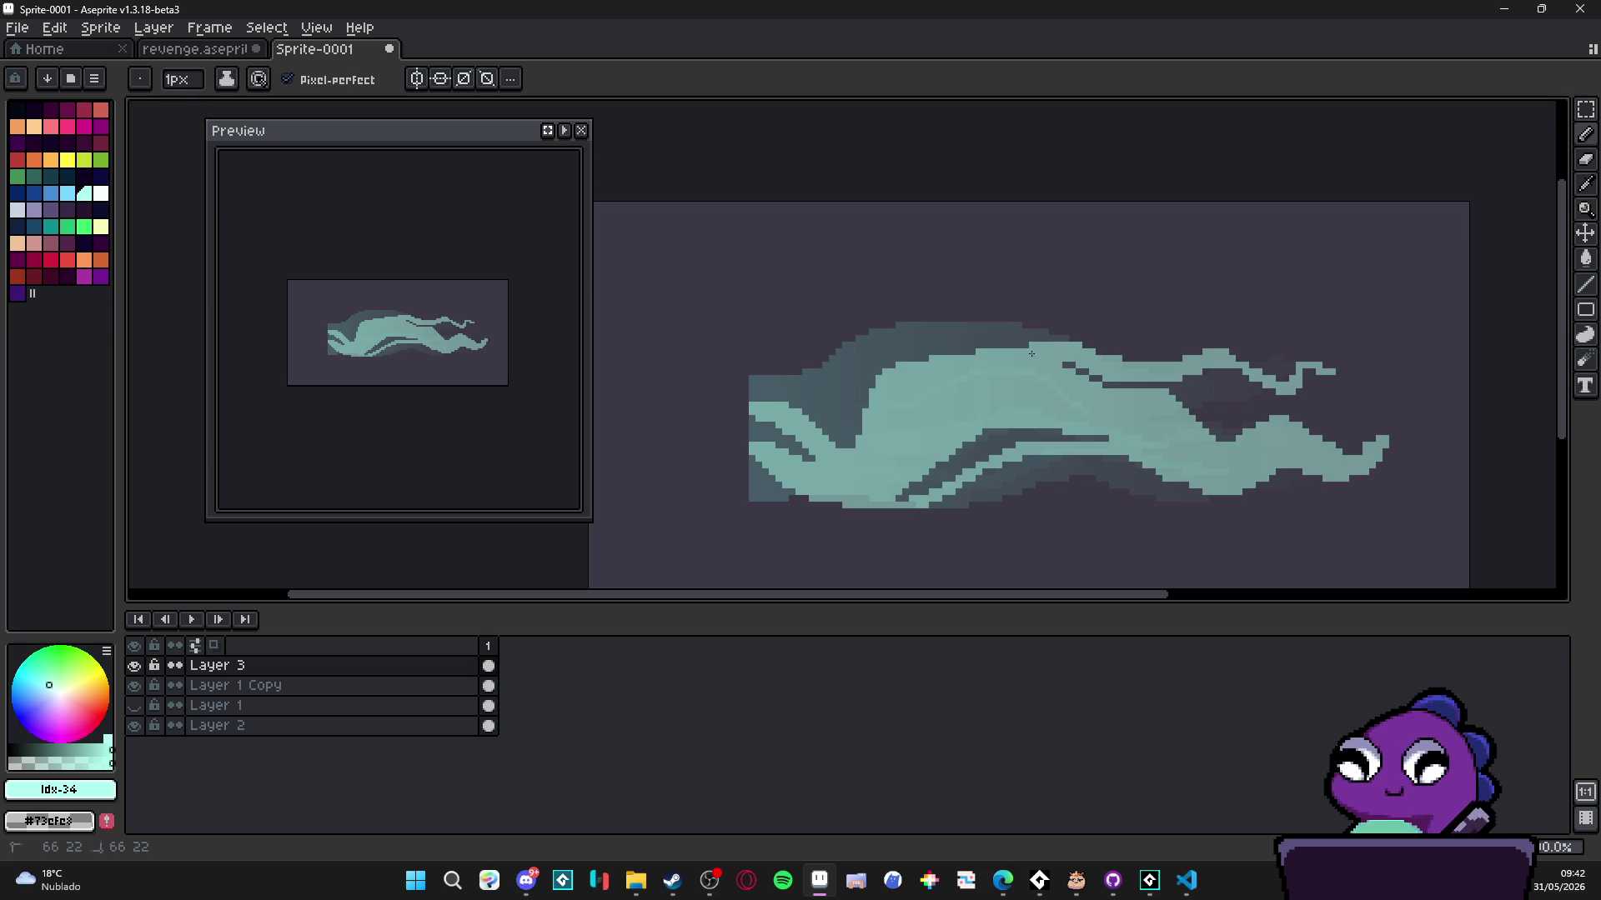
- Add a few extra light-teal pixels to the tentacle
{"action": "scroll", "coordinate": [1010, 393], "scroll_direction": "down", "scroll_amount": 2}
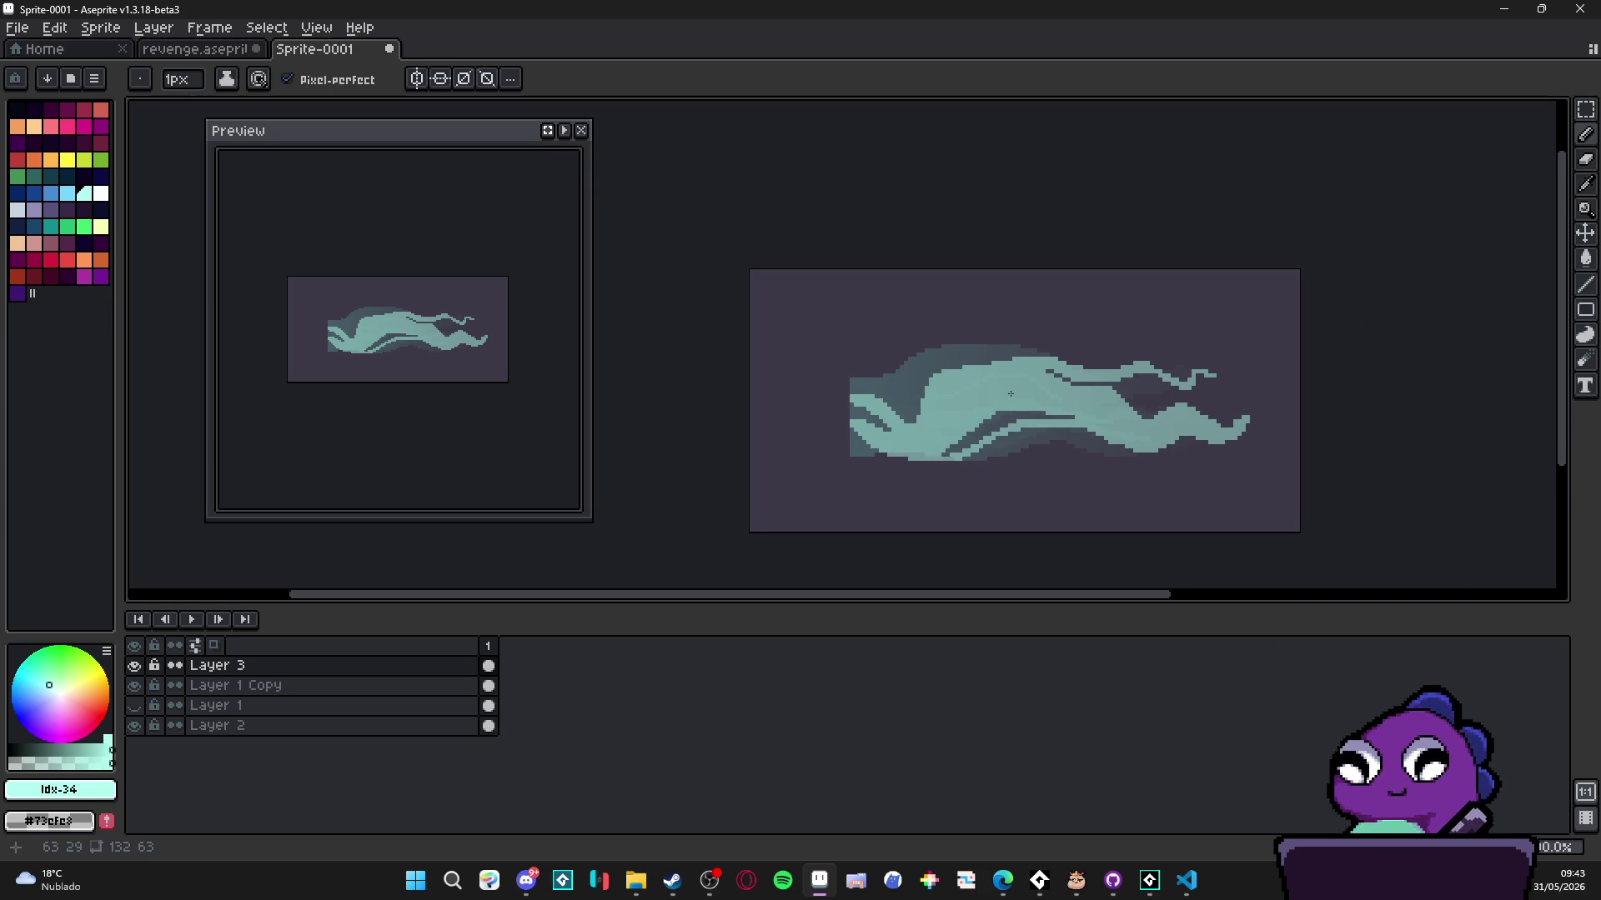
{"action": "scroll", "coordinate": [974, 368], "scroll_direction": "up", "scroll_amount": 4}
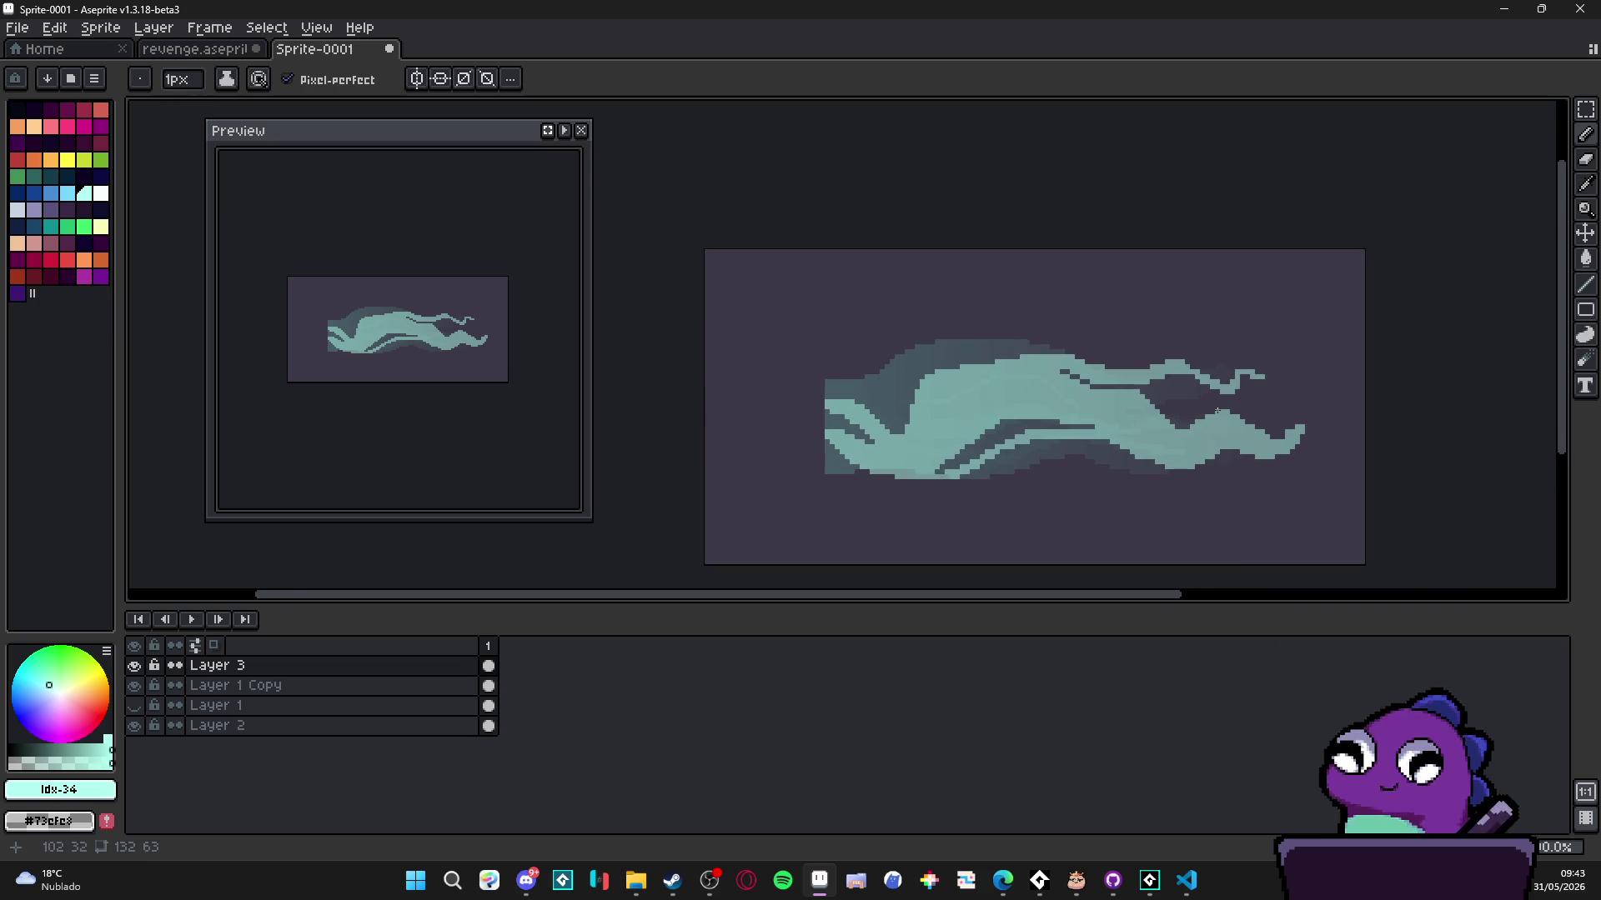
{"action": "mouse_move", "coordinate": [1142, 389]}
{"action": "left_mouse_down"}
{"action": "mouse_move", "coordinate": [1167, 377]}
{"action": "mouse_move", "coordinate": [1146, 375]}
{"action": "mouse_move", "coordinate": [1188, 388]}
{"action": "mouse_move", "coordinate": [1180, 363]}
{"action": "mouse_move", "coordinate": [1225, 391]}
{"action": "left_mouse_up"}
{"action": "left_click", "coordinate": [1212, 375]}
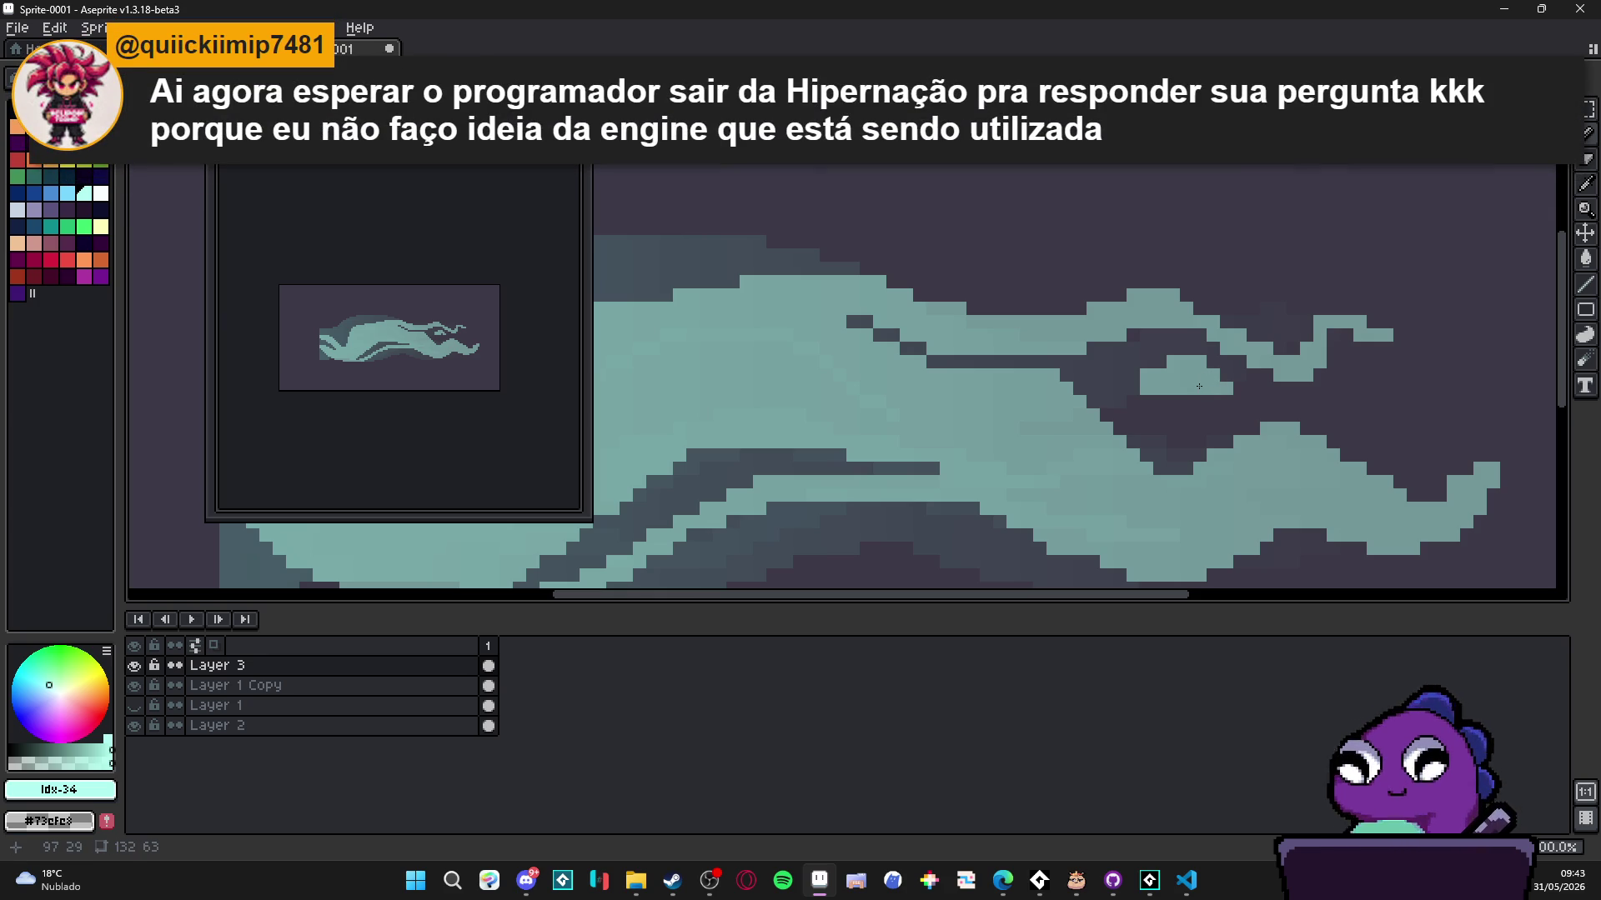
- Undo a misplaced teal strip and erase pixels below the tentacle to open a dark gap
{"action": "scroll", "coordinate": [1200, 388], "scroll_direction": "down", "scroll_amount": 2}
{"action": "scroll", "coordinate": [1224, 396], "scroll_direction": "up", "scroll_amount": 2}
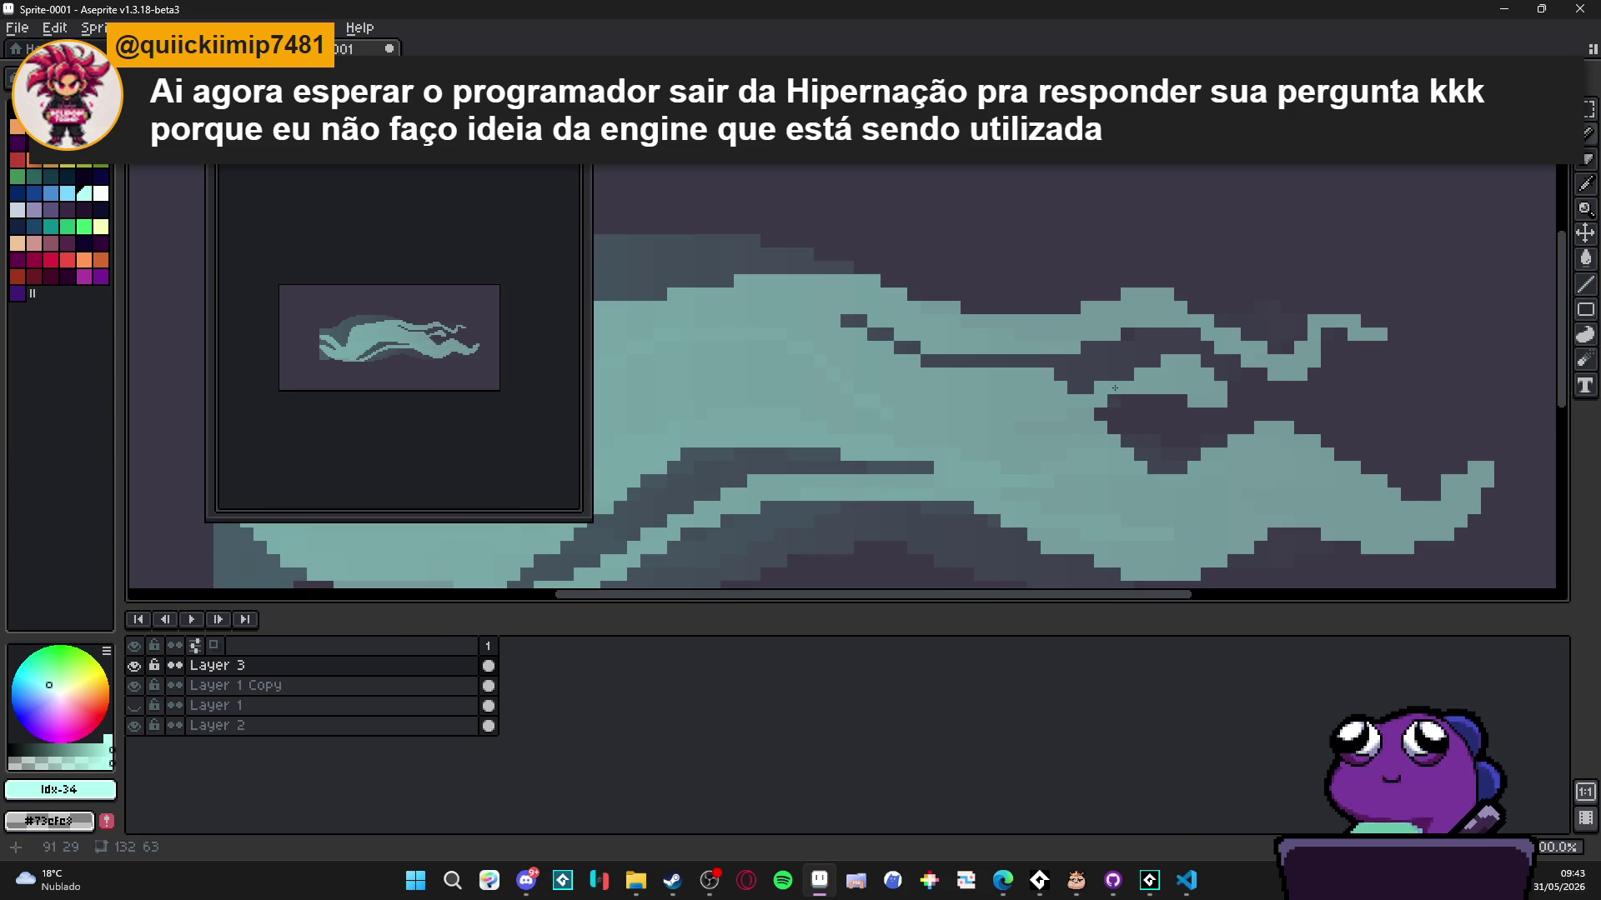
{"action": "mouse_move", "coordinate": [1139, 400]}
{"action": "left_mouse_down"}
{"action": "mouse_move", "coordinate": [1330, 415]}
{"action": "mouse_move", "coordinate": [1333, 402]}
{"action": "mouse_move", "coordinate": [1338, 426]}
{"action": "left_mouse_up"}
{"action": "key", "text": "ctrl+z"}
{"action": "key", "text": "ctrl+z"}
{"action": "key", "text": "e"}
{"action": "left_click_drag", "start_coordinate": [1114, 441], "coordinate": [1047, 455]}
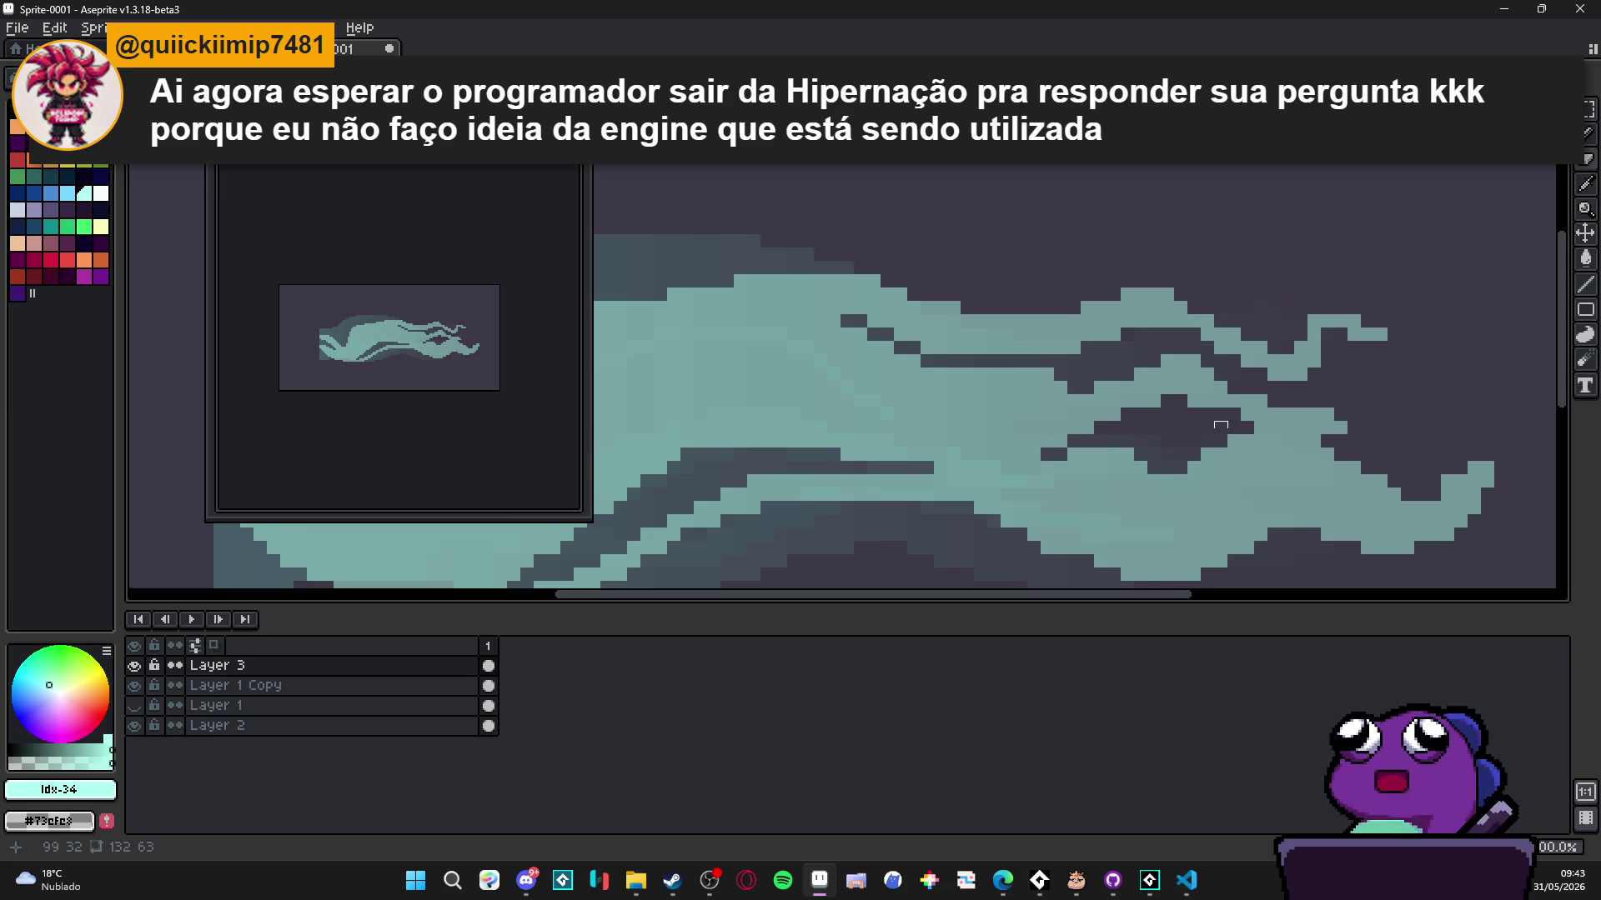
{"action": "scroll", "coordinate": [1219, 425], "scroll_direction": "down", "scroll_amount": 2}
{"action": "key", "text": "b"}
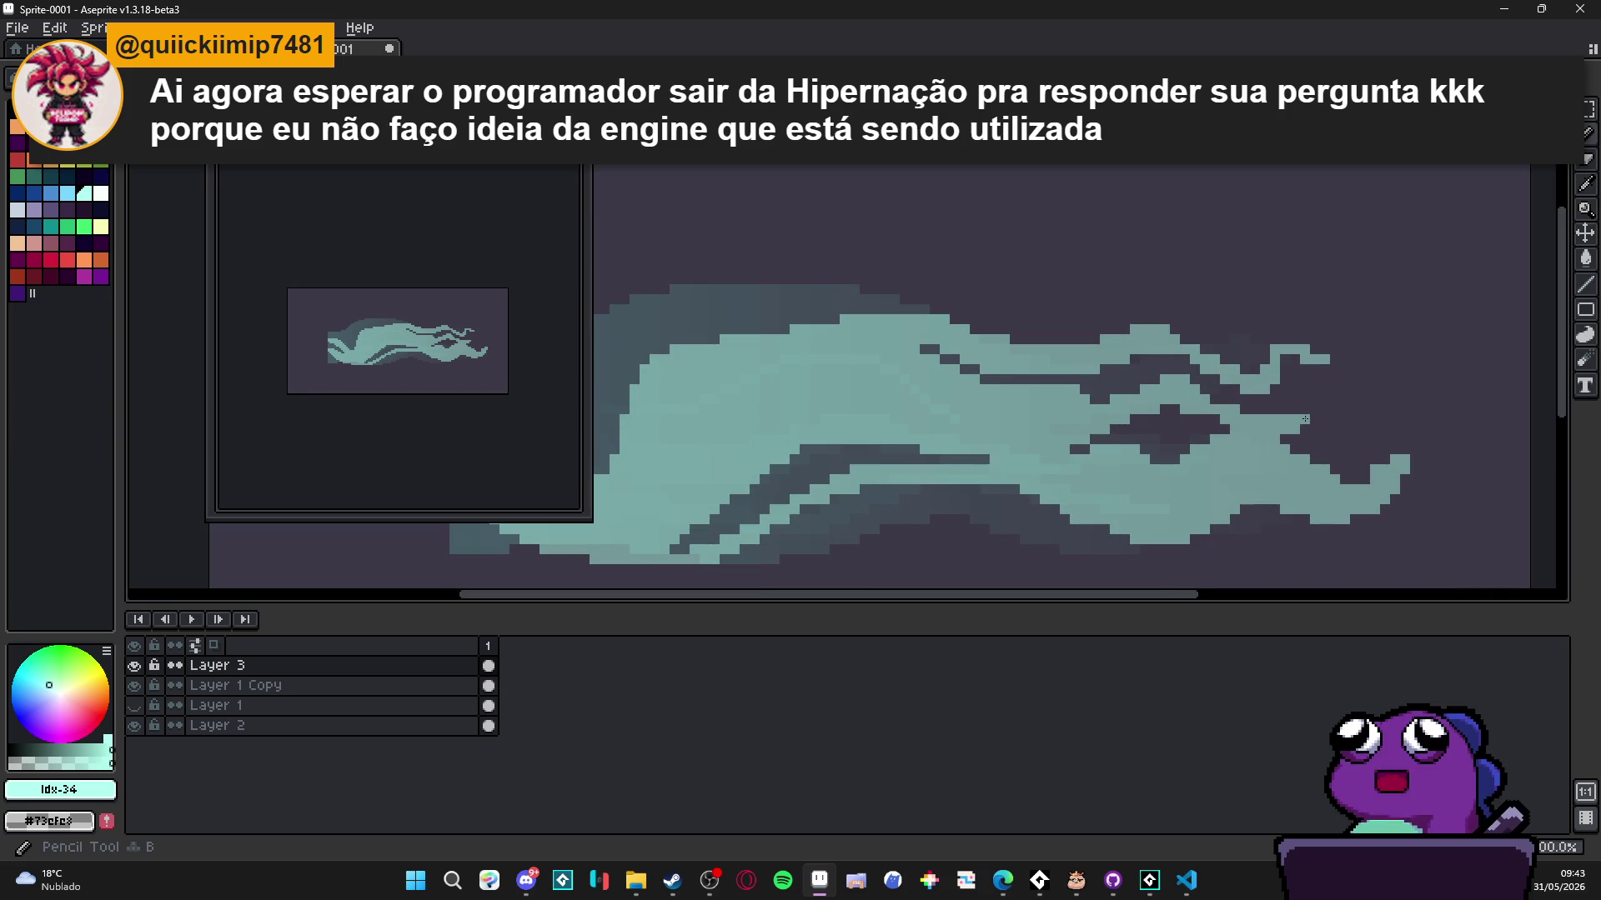
{"action": "scroll", "coordinate": [1304, 420], "scroll_direction": "down", "scroll_amount": 2}
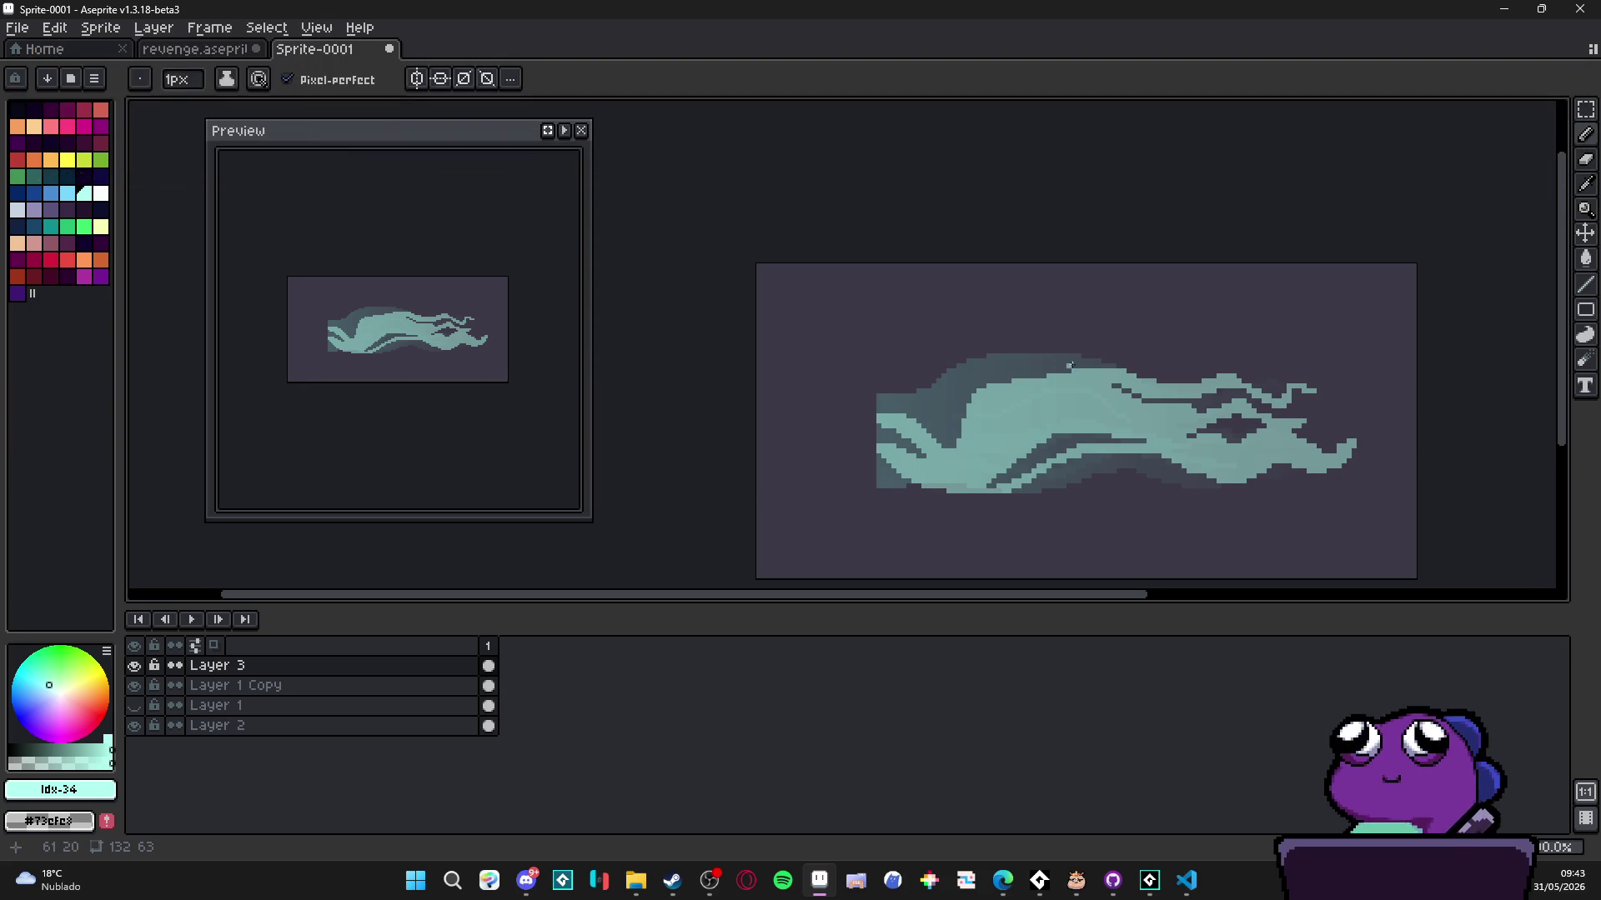
- Add light-teal pixels to the upper-right strand and a strip along the top edge extending left
{"action": "scroll", "coordinate": [1305, 417], "scroll_direction": "up", "scroll_amount": 2}
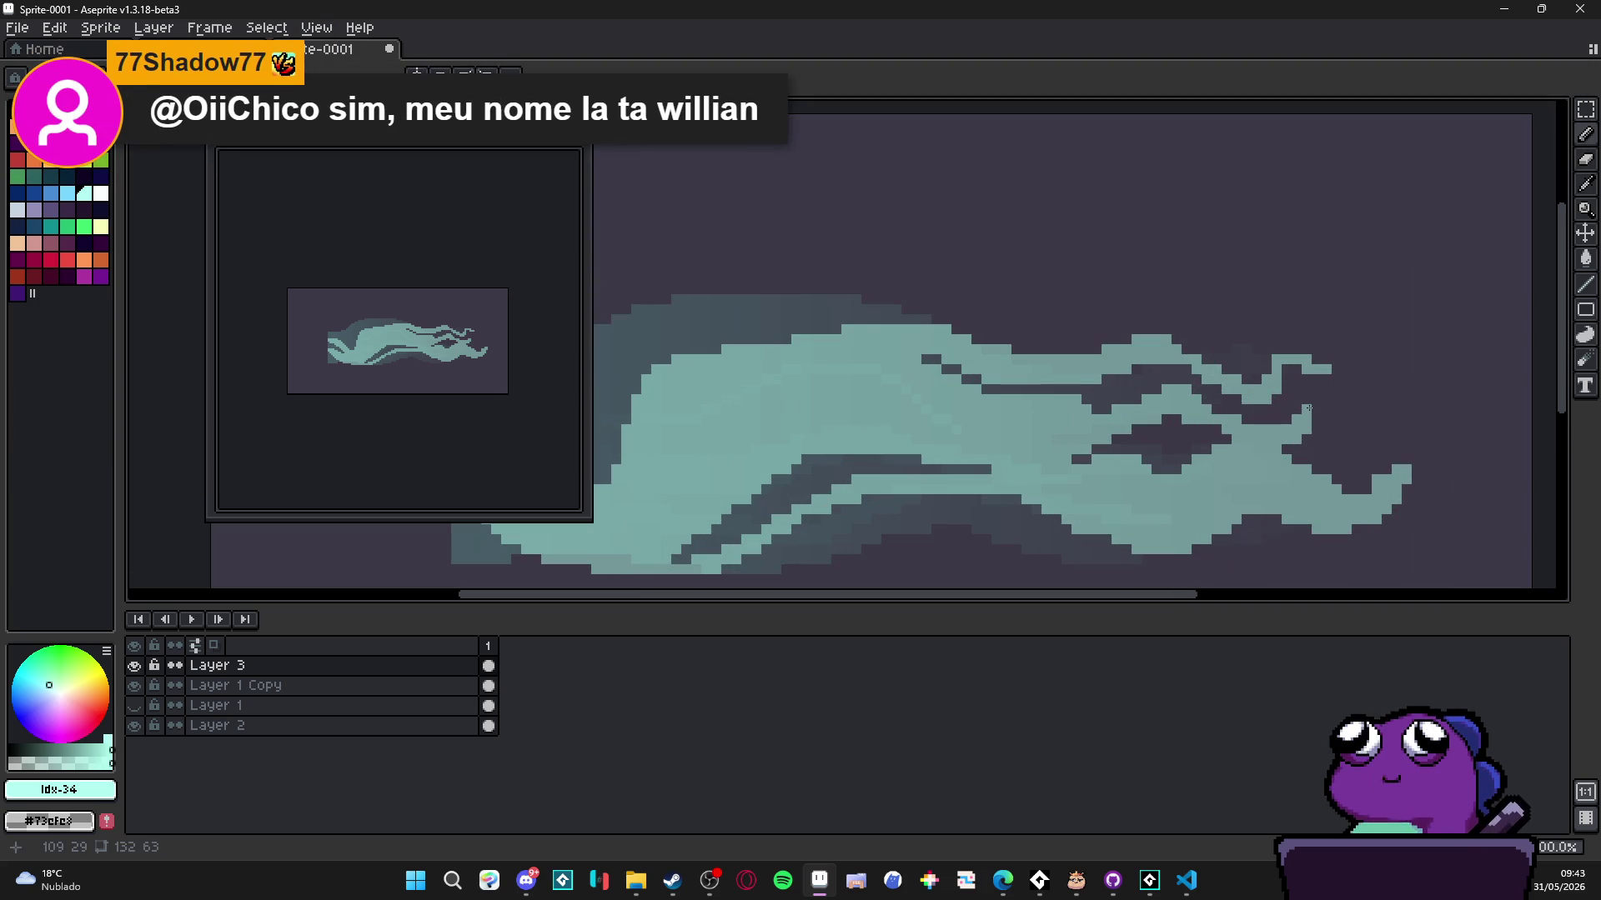
{"action": "left_click", "coordinate": [1325, 438]}
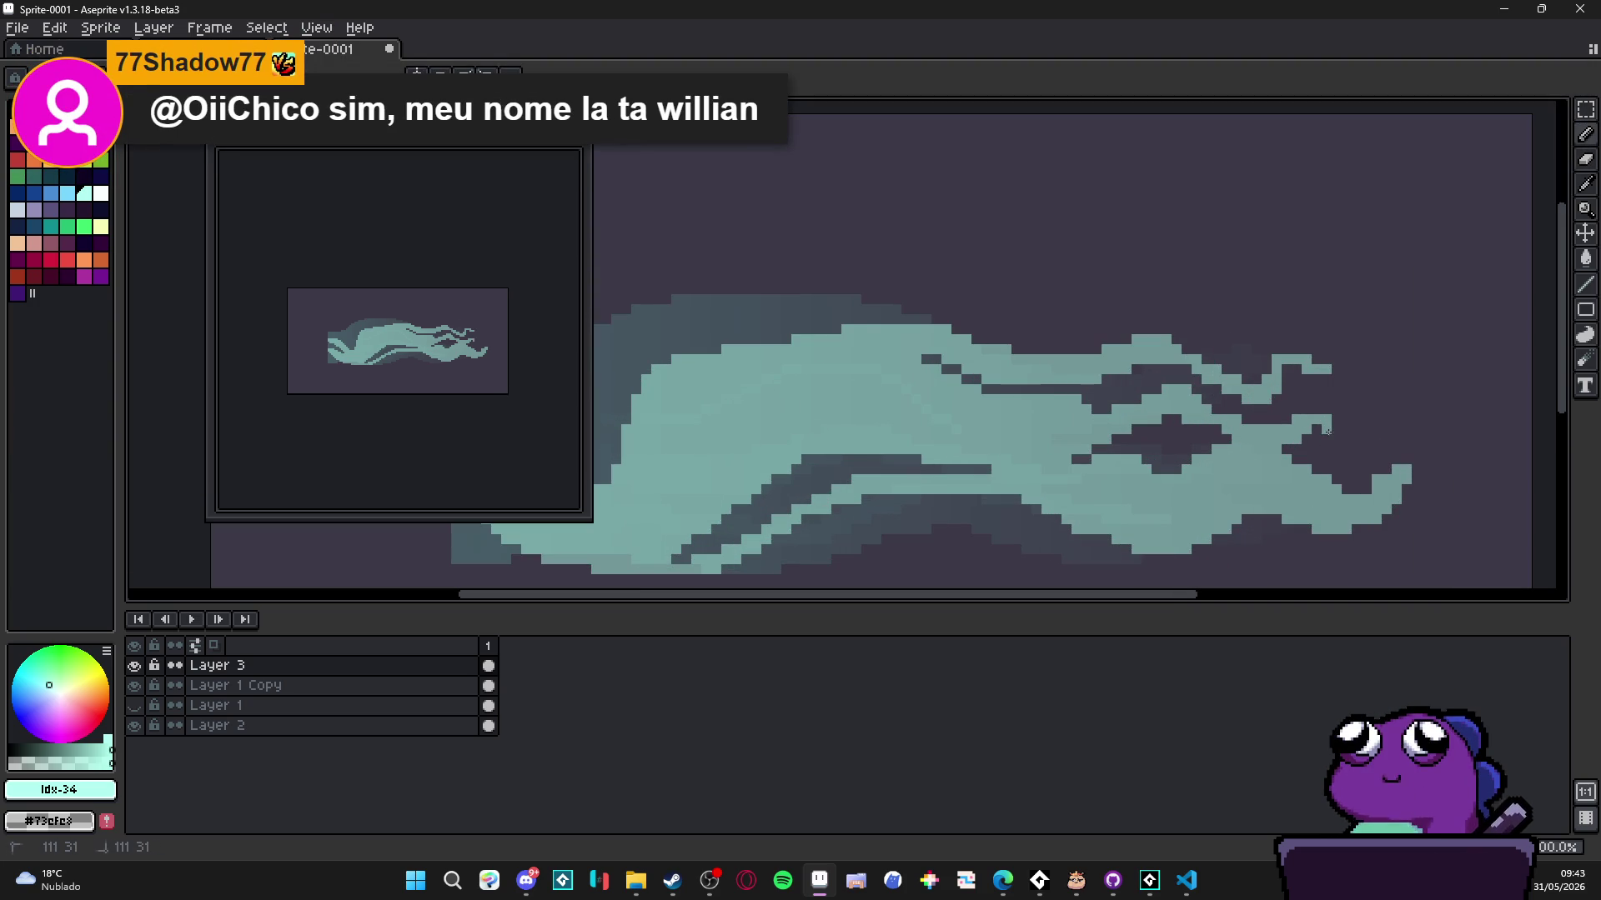
{"action": "scroll", "coordinate": [1325, 441], "scroll_direction": "down", "scroll_amount": 3}
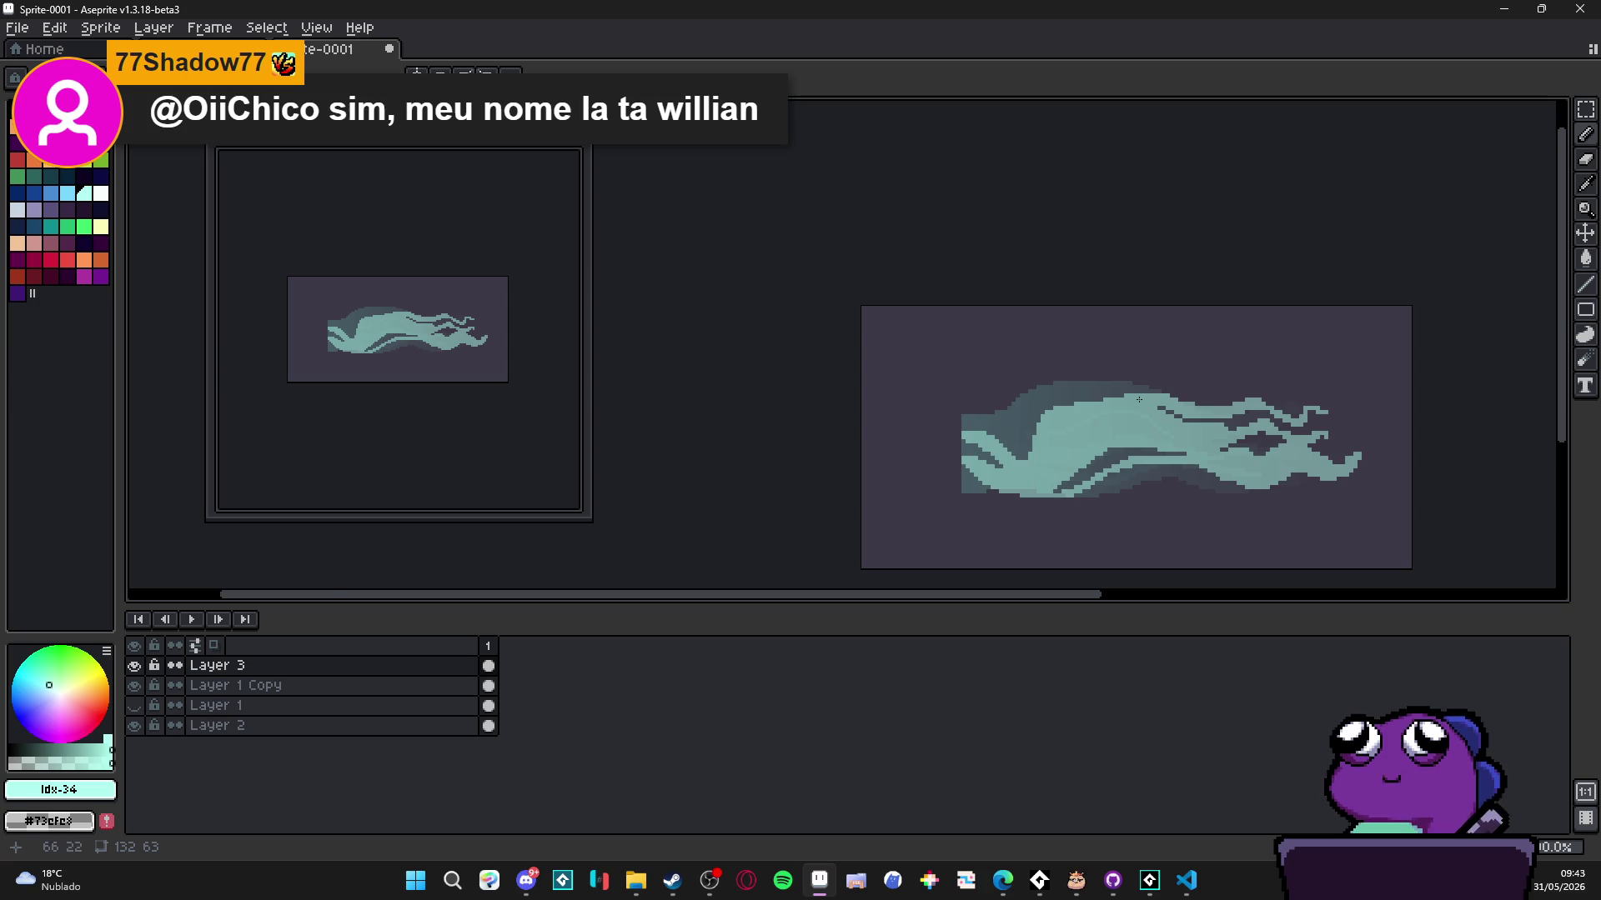
{"action": "scroll", "coordinate": [1138, 399], "scroll_direction": "up", "scroll_amount": 3}
{"action": "scroll", "coordinate": [1117, 384], "scroll_direction": "down", "scroll_amount": 3}
{"action": "scroll", "coordinate": [1108, 376], "scroll_direction": "up", "scroll_amount": 1}
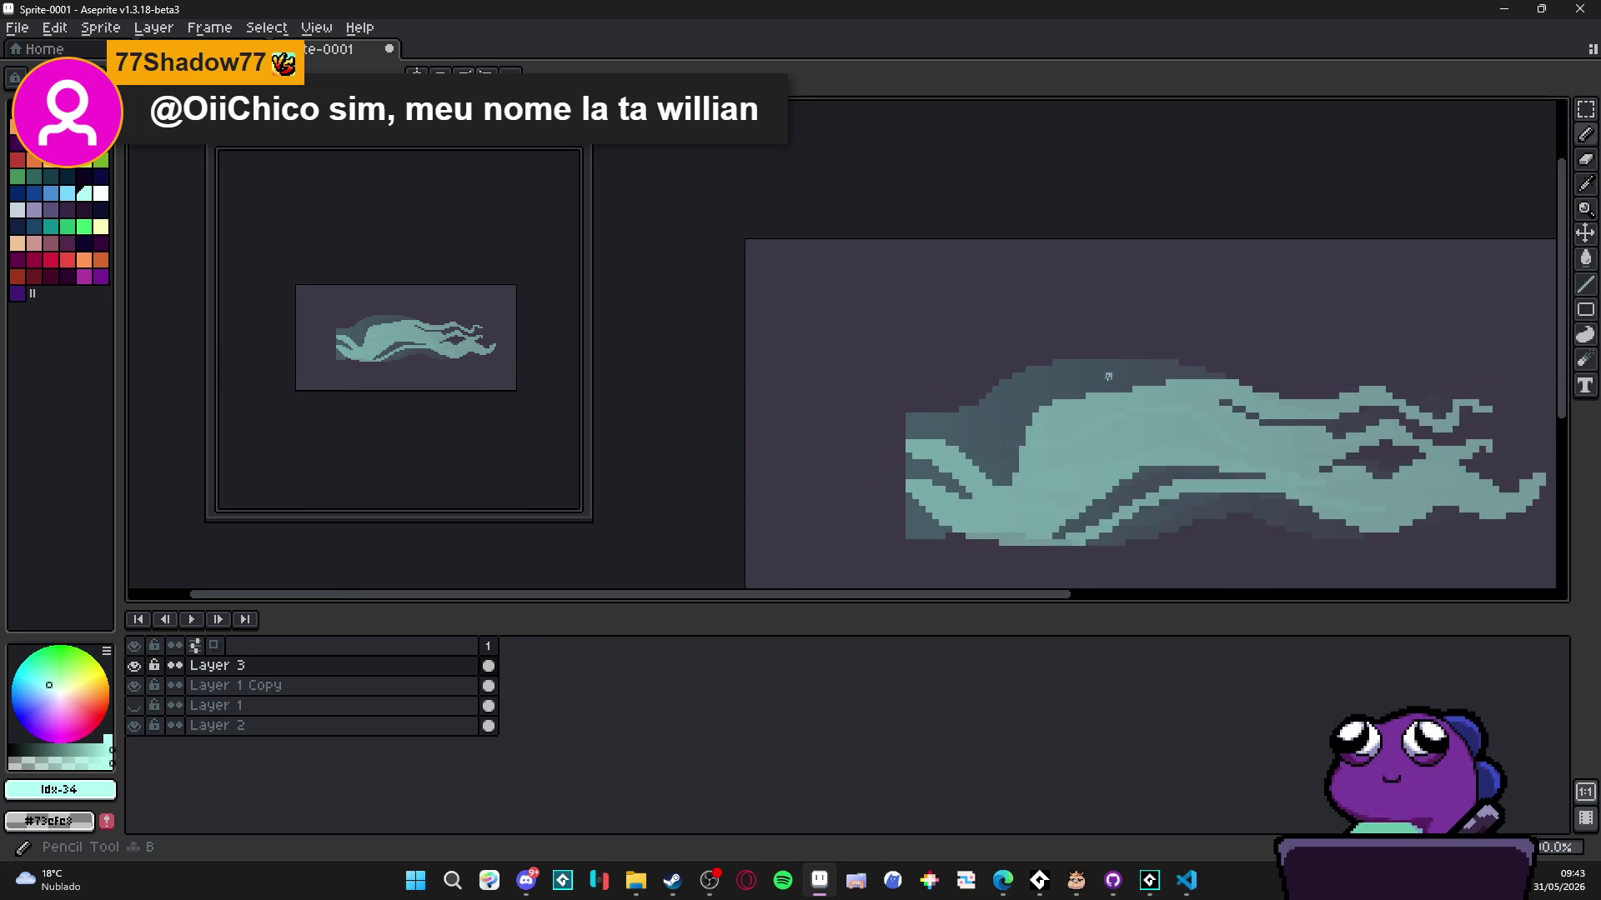
{"action": "scroll", "coordinate": [1108, 376], "scroll_direction": "up", "scroll_amount": 1}
{"action": "left_click", "coordinate": [1108, 377], "text": "shift"}
{"action": "left_click_drag", "start_coordinate": [1033, 369], "coordinate": [1001, 371]}
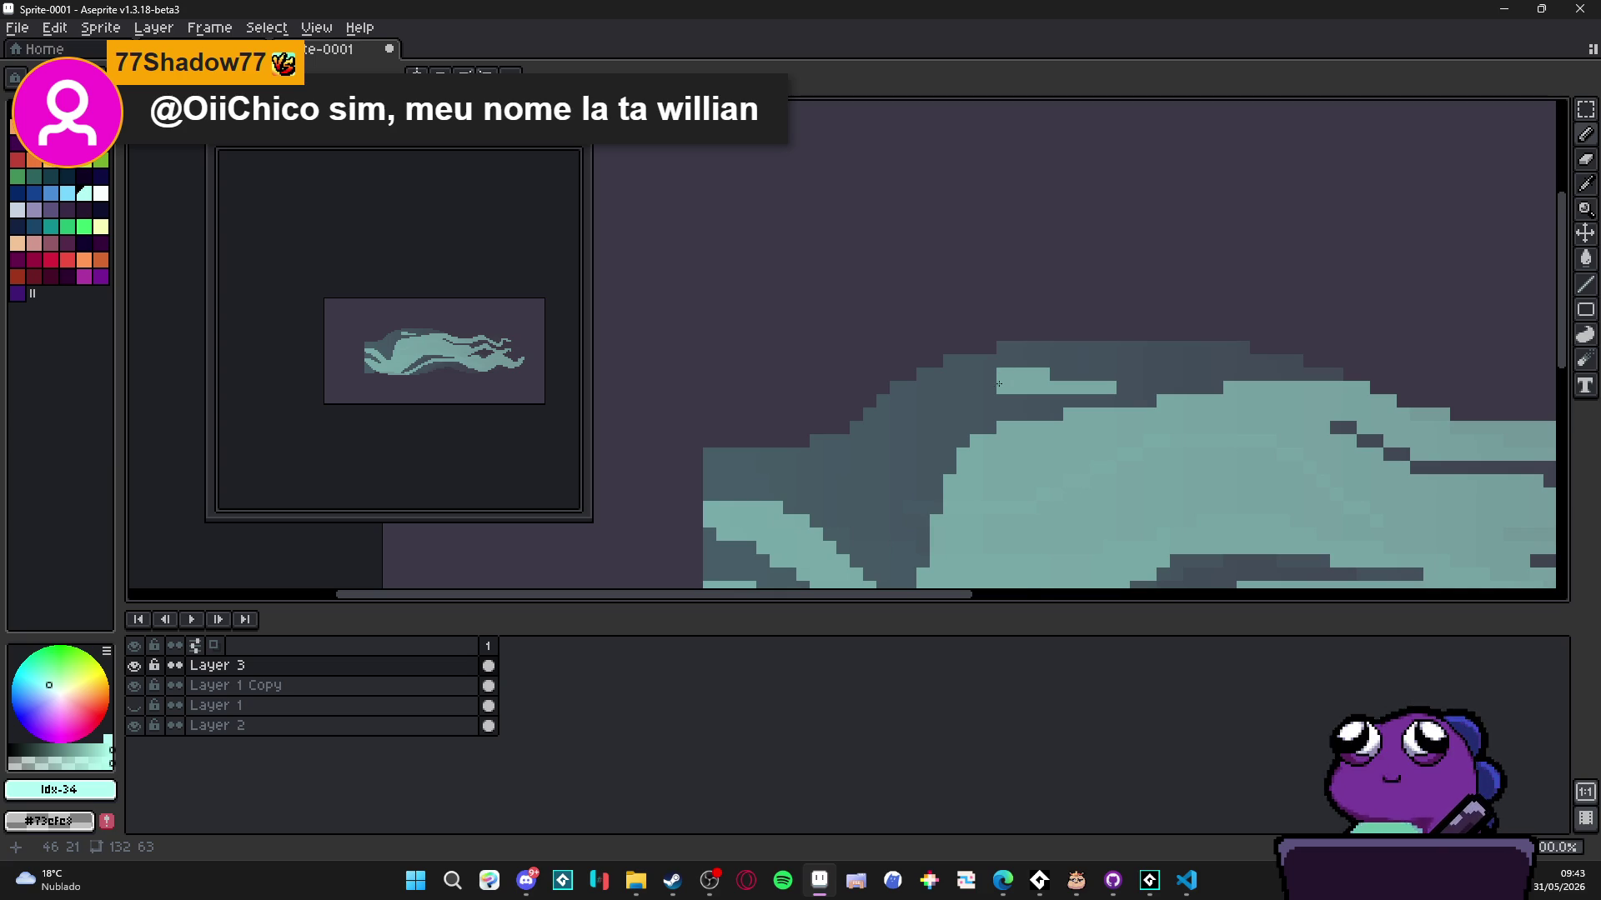
- Add light-teal strokes and touch-ups on the upper-left body, then search Windows for the Tiled app
{"action": "scroll", "coordinate": [999, 384], "scroll_direction": "down", "scroll_amount": 1}
{"action": "scroll", "coordinate": [992, 383], "scroll_direction": "up", "scroll_amount": 1}
{"action": "mouse_move", "coordinate": [992, 383]}
{"action": "left_mouse_down"}
{"action": "mouse_move", "coordinate": [942, 375]}
{"action": "mouse_move", "coordinate": [950, 399]}
{"action": "mouse_move", "coordinate": [980, 383]}
{"action": "mouse_move", "coordinate": [959, 371]}
{"action": "mouse_move", "coordinate": [925, 400]}
{"action": "left_mouse_up"}
{"action": "scroll", "coordinate": [934, 391], "scroll_direction": "down", "scroll_amount": 1}
{"action": "left_click_drag", "start_coordinate": [987, 333], "coordinate": [946, 383]}
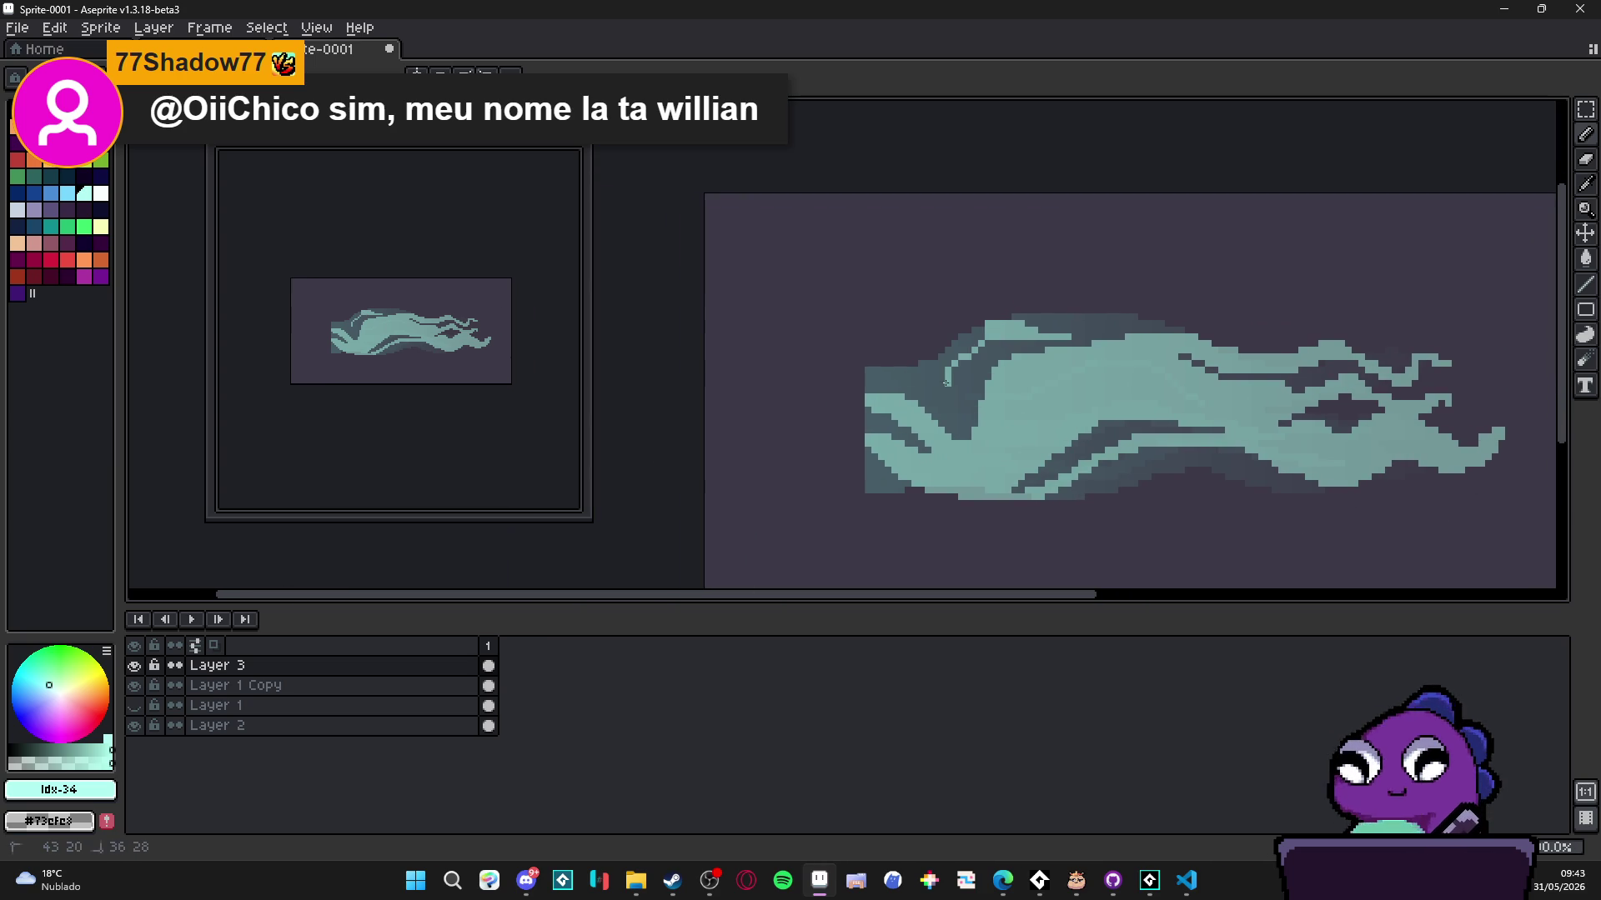
{"action": "scroll", "coordinate": [986, 335], "scroll_direction": "up", "scroll_amount": 1}
{"action": "left_click", "coordinate": [974, 342]}
{"action": "left_click", "coordinate": [921, 408]}
{"action": "left_click", "coordinate": [939, 401]}
{"action": "left_click", "coordinate": [415, 880]}
- Launch Tiled and look over the tileset.tsx tileset and the map.tmx map
{"action": "type", "text": "tiled"}
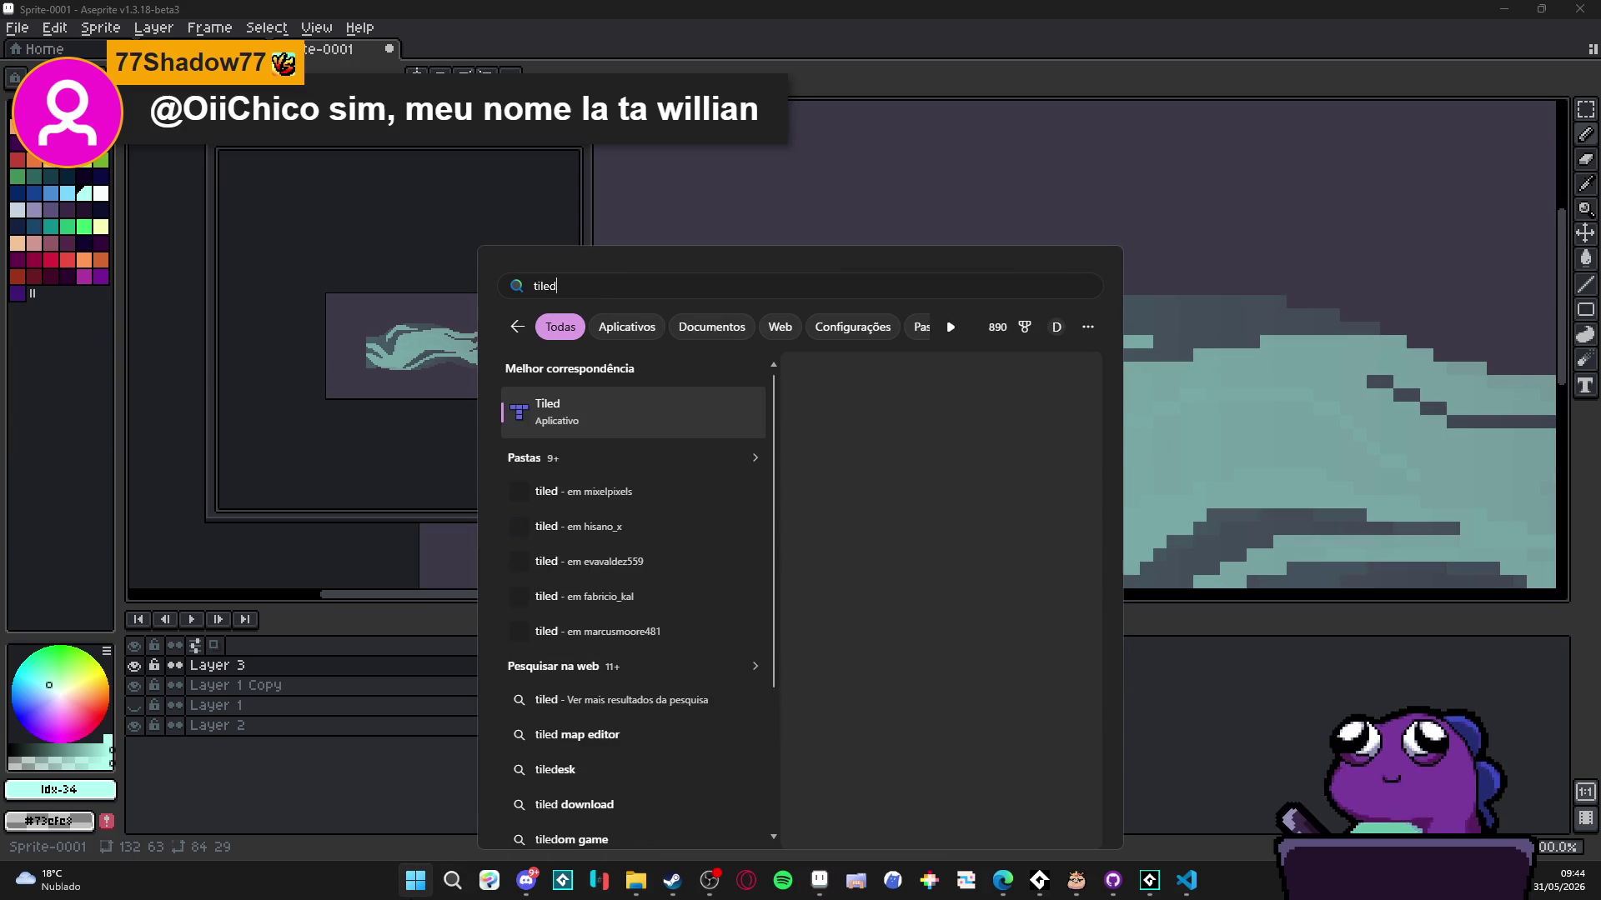
{"action": "key", "text": "Return"}
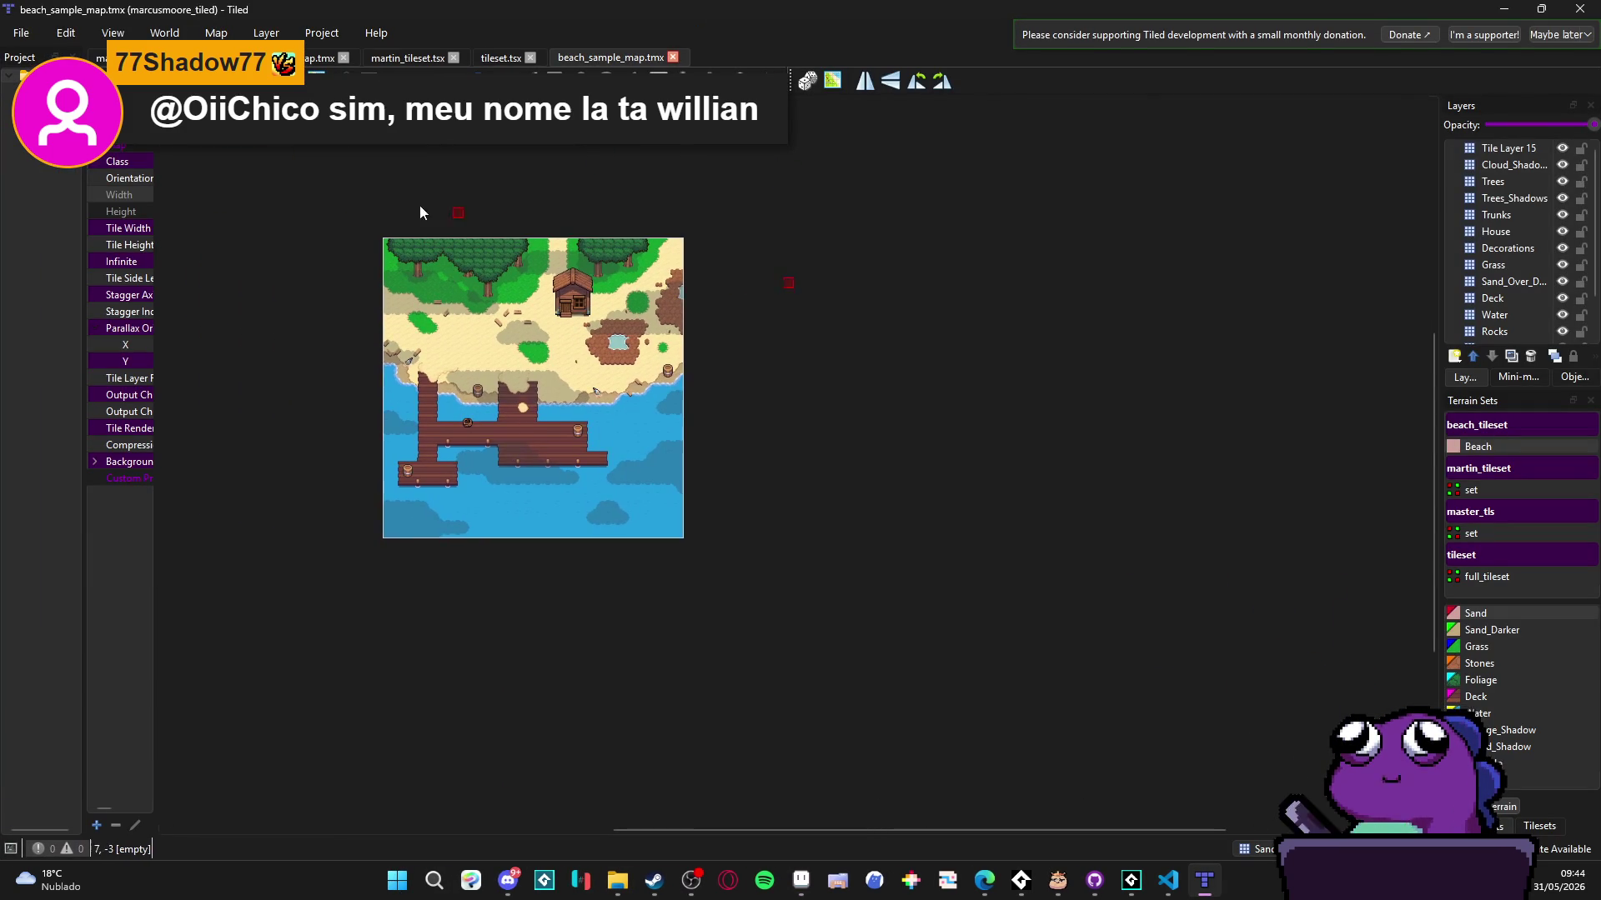
{"action": "left_click", "coordinate": [494, 58]}
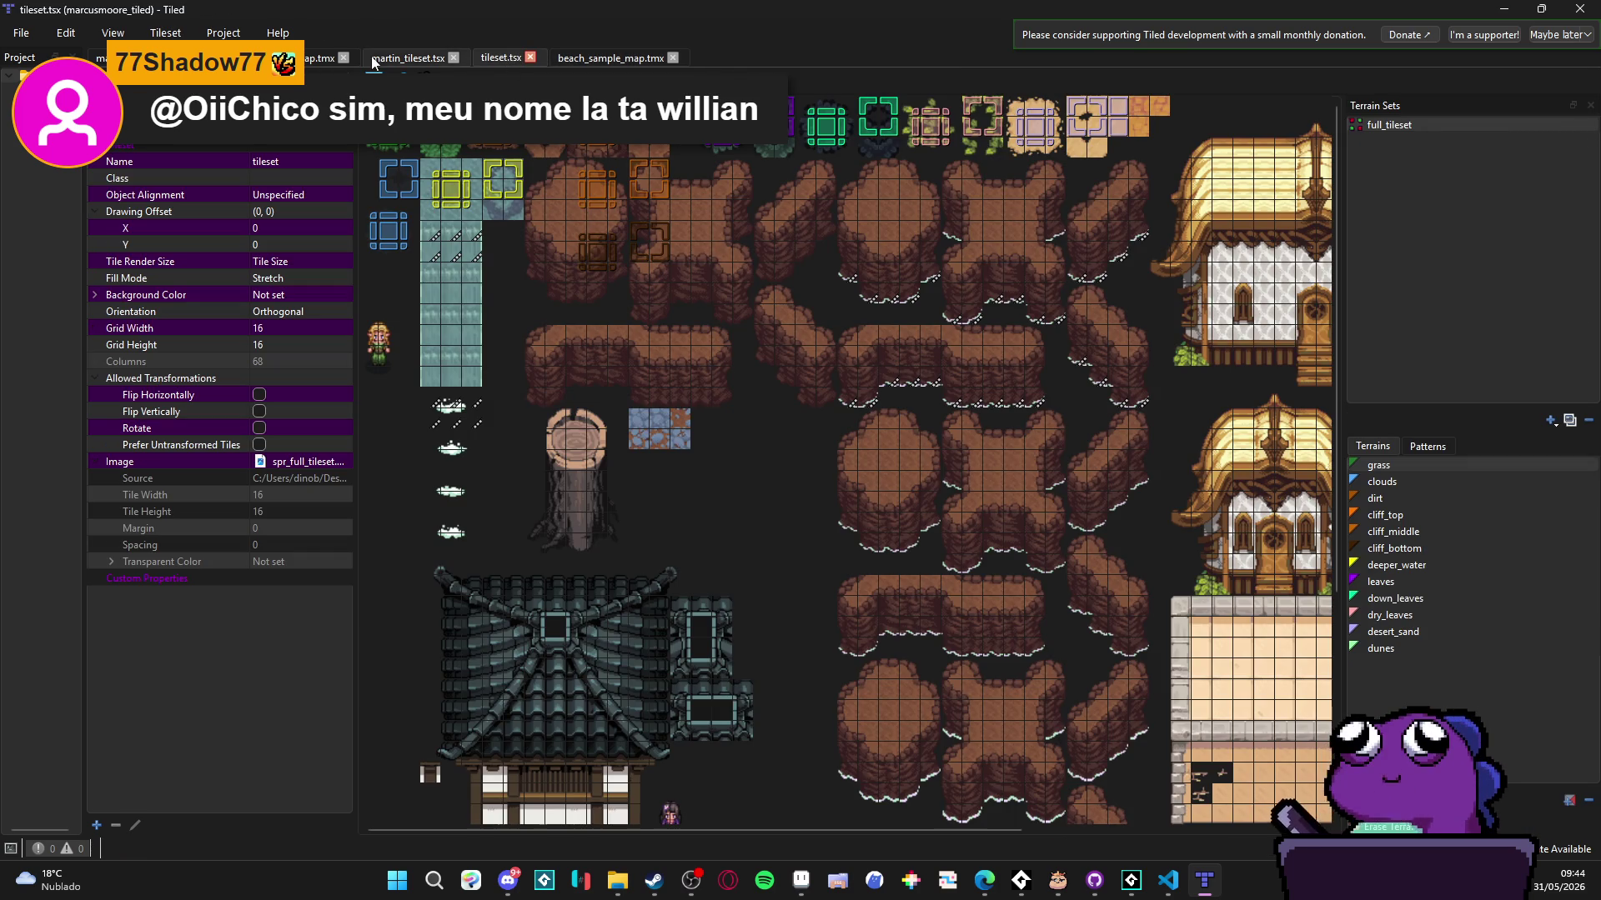
{"action": "left_click", "coordinate": [321, 58]}
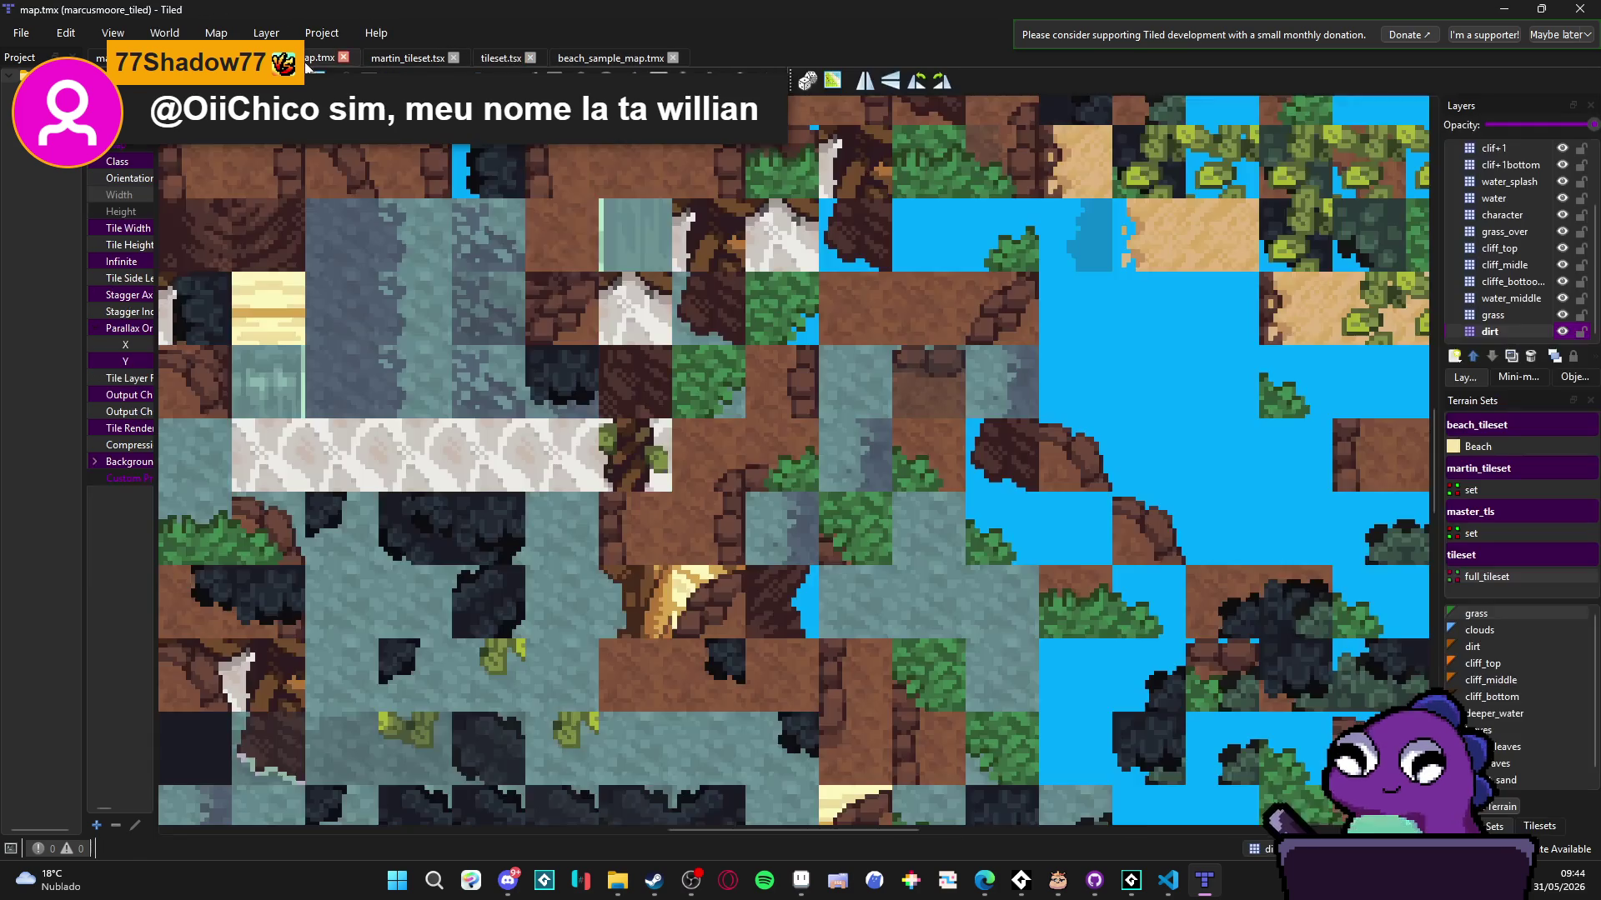
{"action": "scroll", "coordinate": [783, 397], "scroll_direction": "down", "scroll_amount": 5}
{"action": "scroll", "coordinate": [822, 497], "scroll_direction": "up", "scroll_amount": 2}
{"action": "scroll", "coordinate": [917, 508], "scroll_direction": "down", "scroll_amount": 2}
{"action": "scroll", "coordinate": [917, 508], "scroll_direction": "right", "scroll_amount": 3}
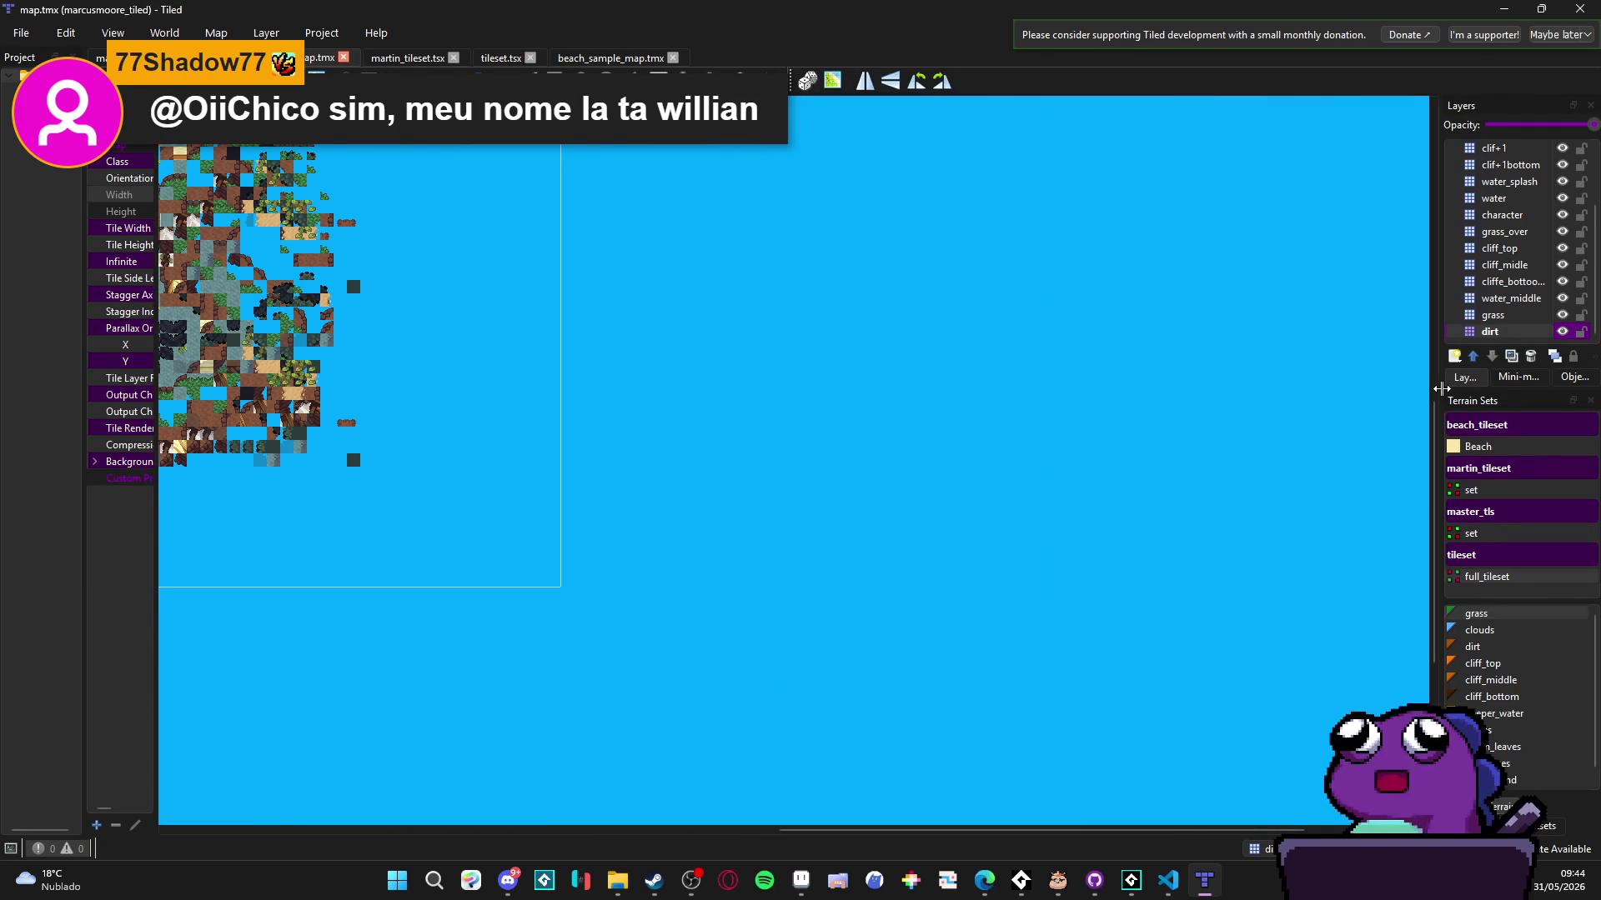
{"action": "left_click_drag", "start_coordinate": [1428, 392], "coordinate": [1241, 392]}
{"action": "scroll", "coordinate": [1383, 243], "scroll_direction": "up", "scroll_amount": 2}
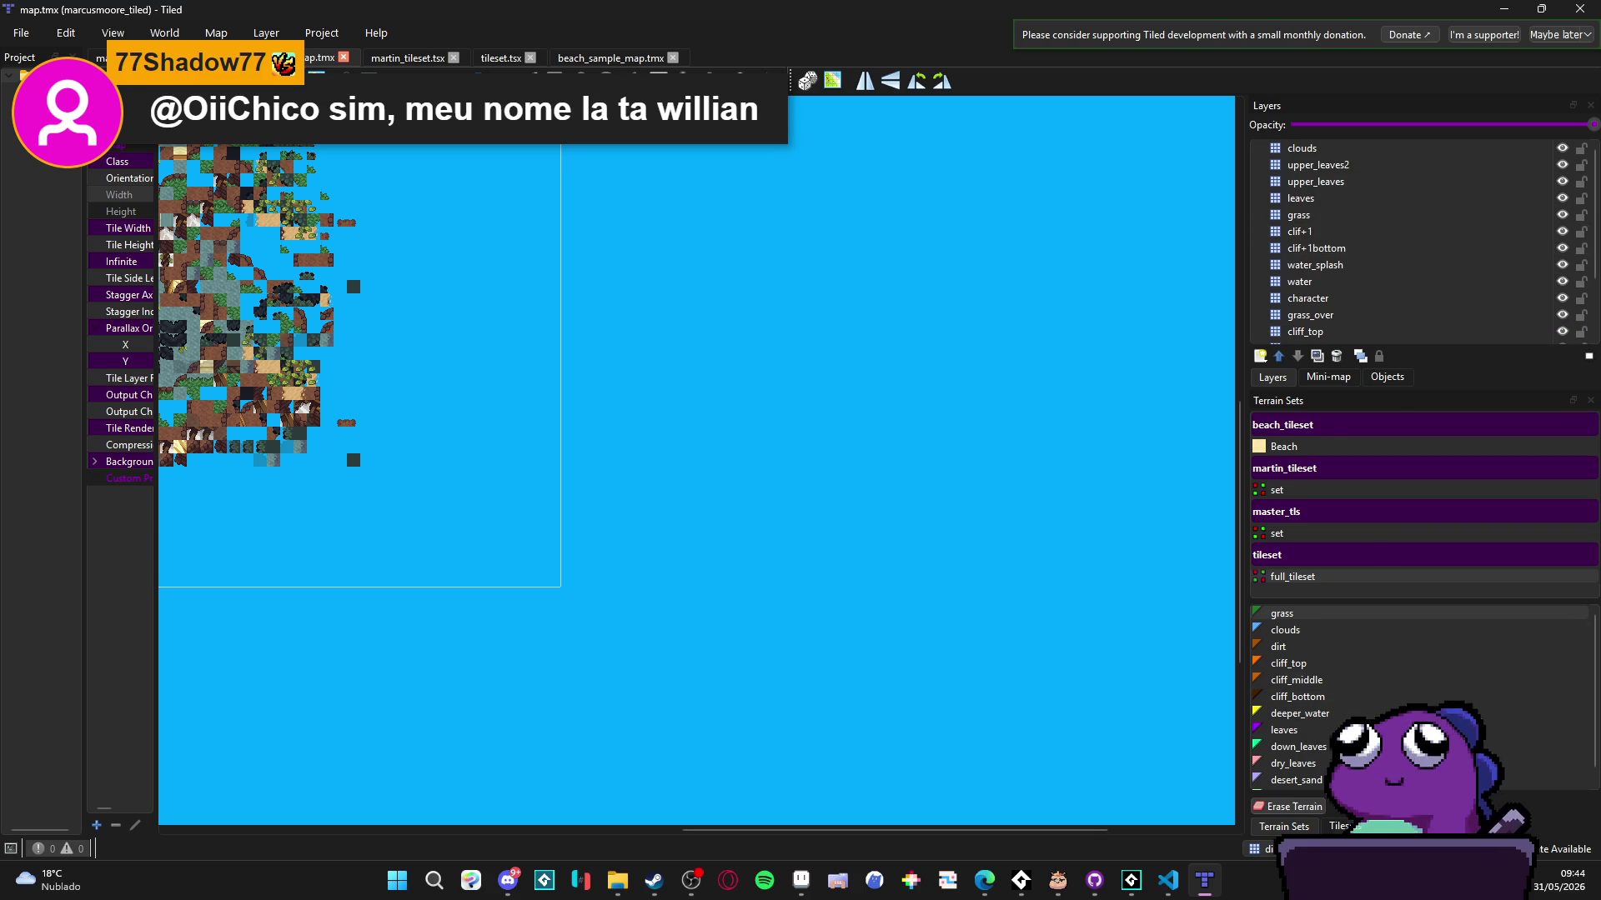
- Browse martin_tileset.tsx and tileset.tsx, then recentre map.tmx and widen its properties panel
{"action": "left_click", "coordinate": [1338, 826]}
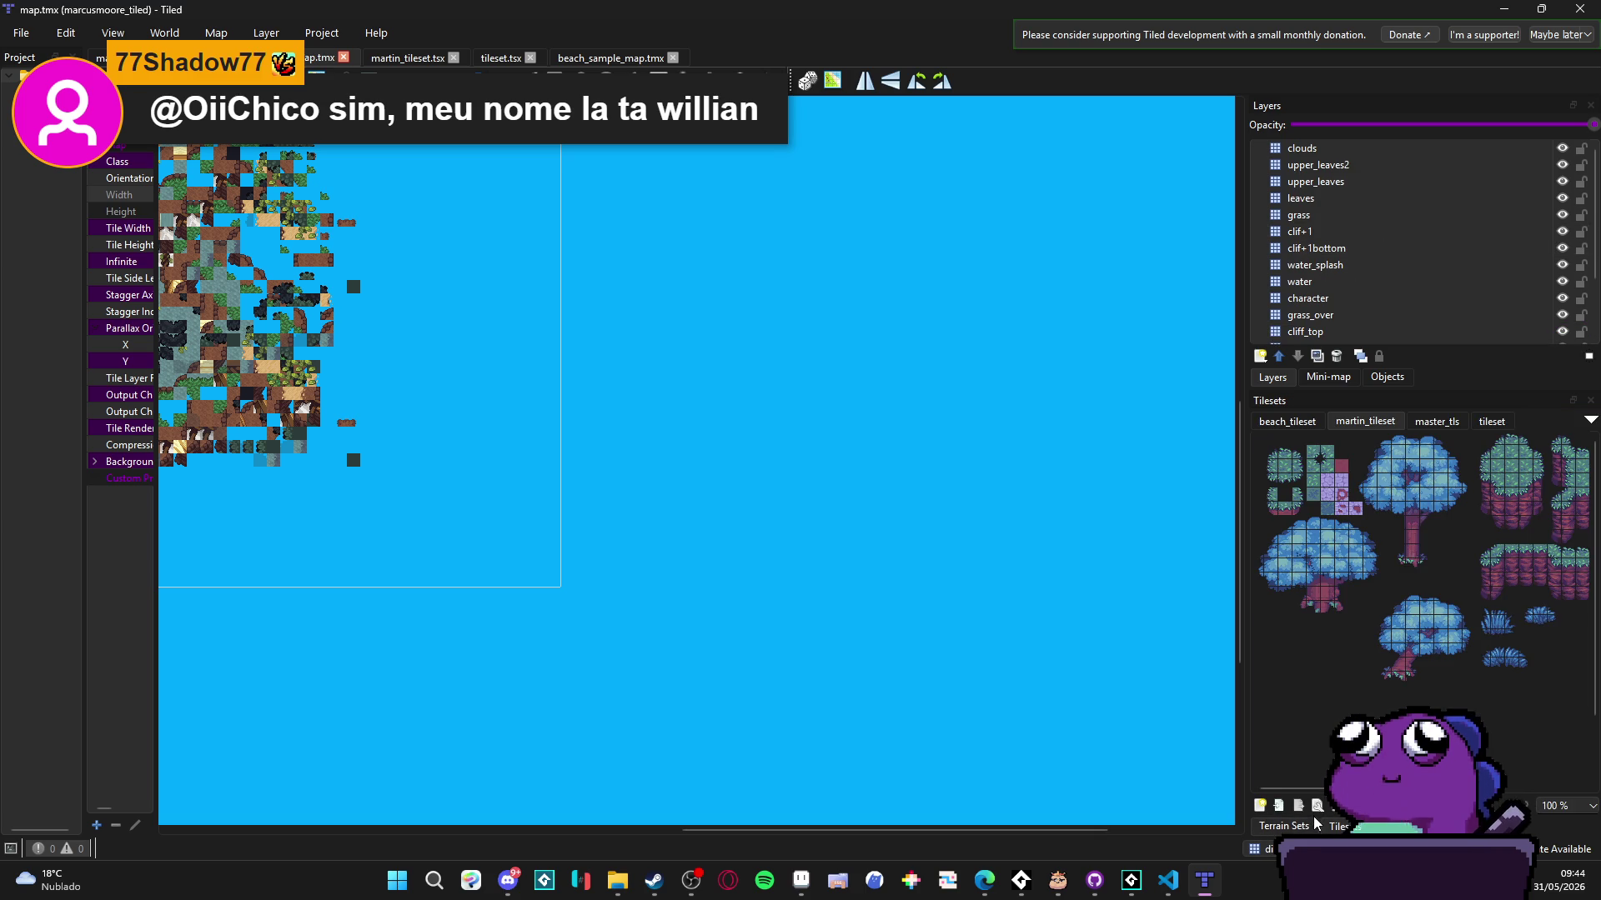
{"action": "left_click", "coordinate": [1318, 805]}
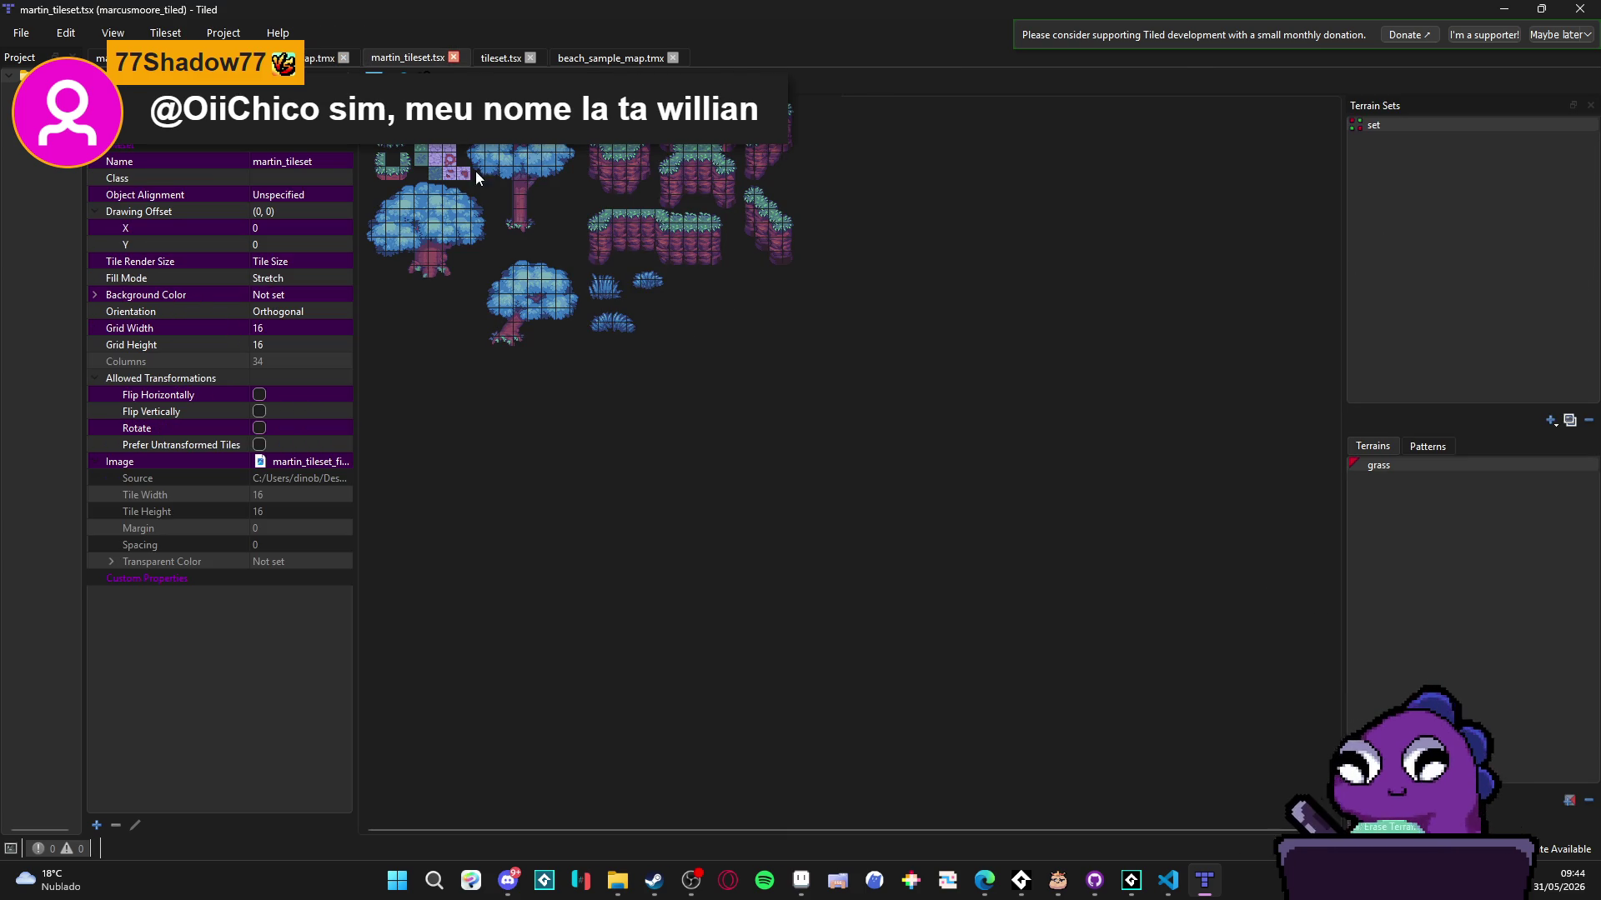
{"action": "left_click", "coordinate": [484, 61]}
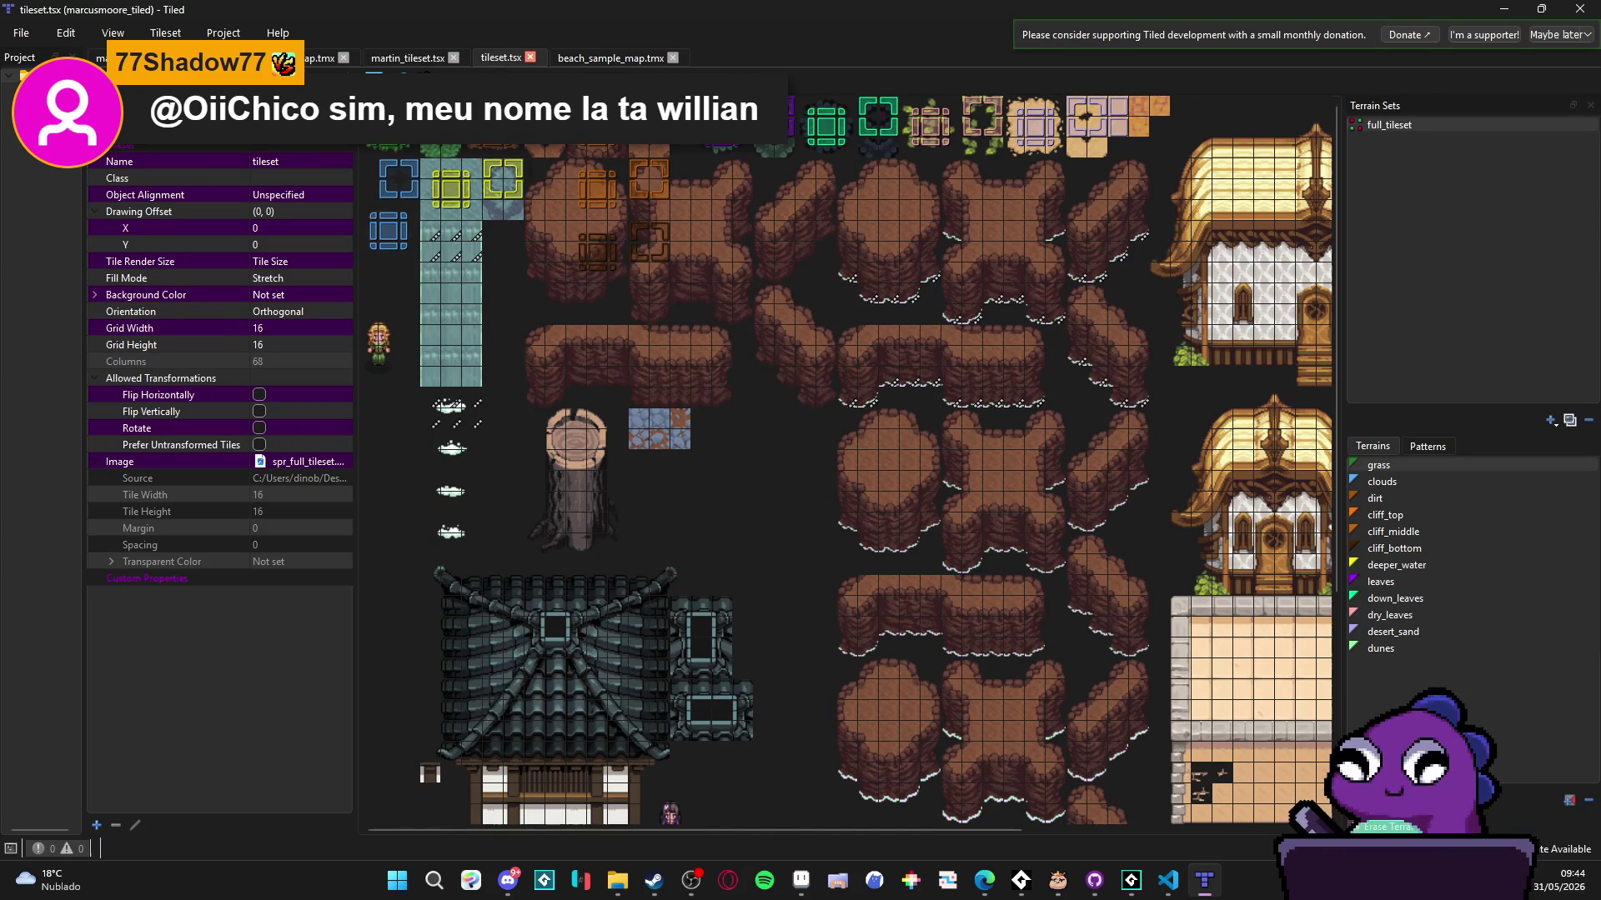
{"action": "left_click", "coordinate": [408, 58]}
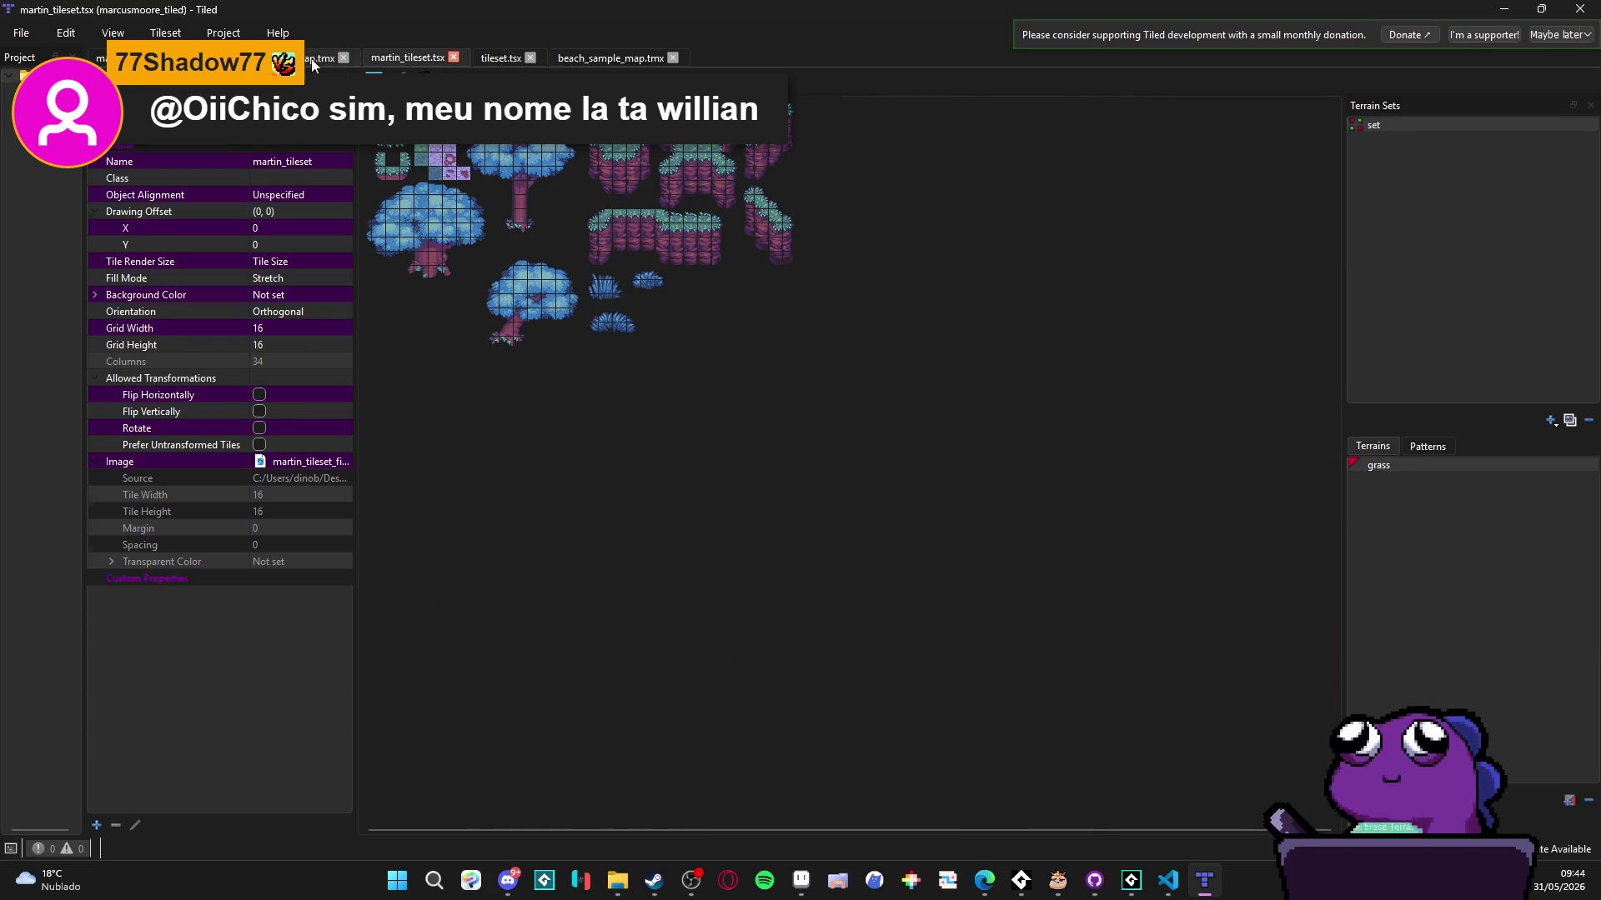
{"action": "left_click", "coordinate": [321, 58]}
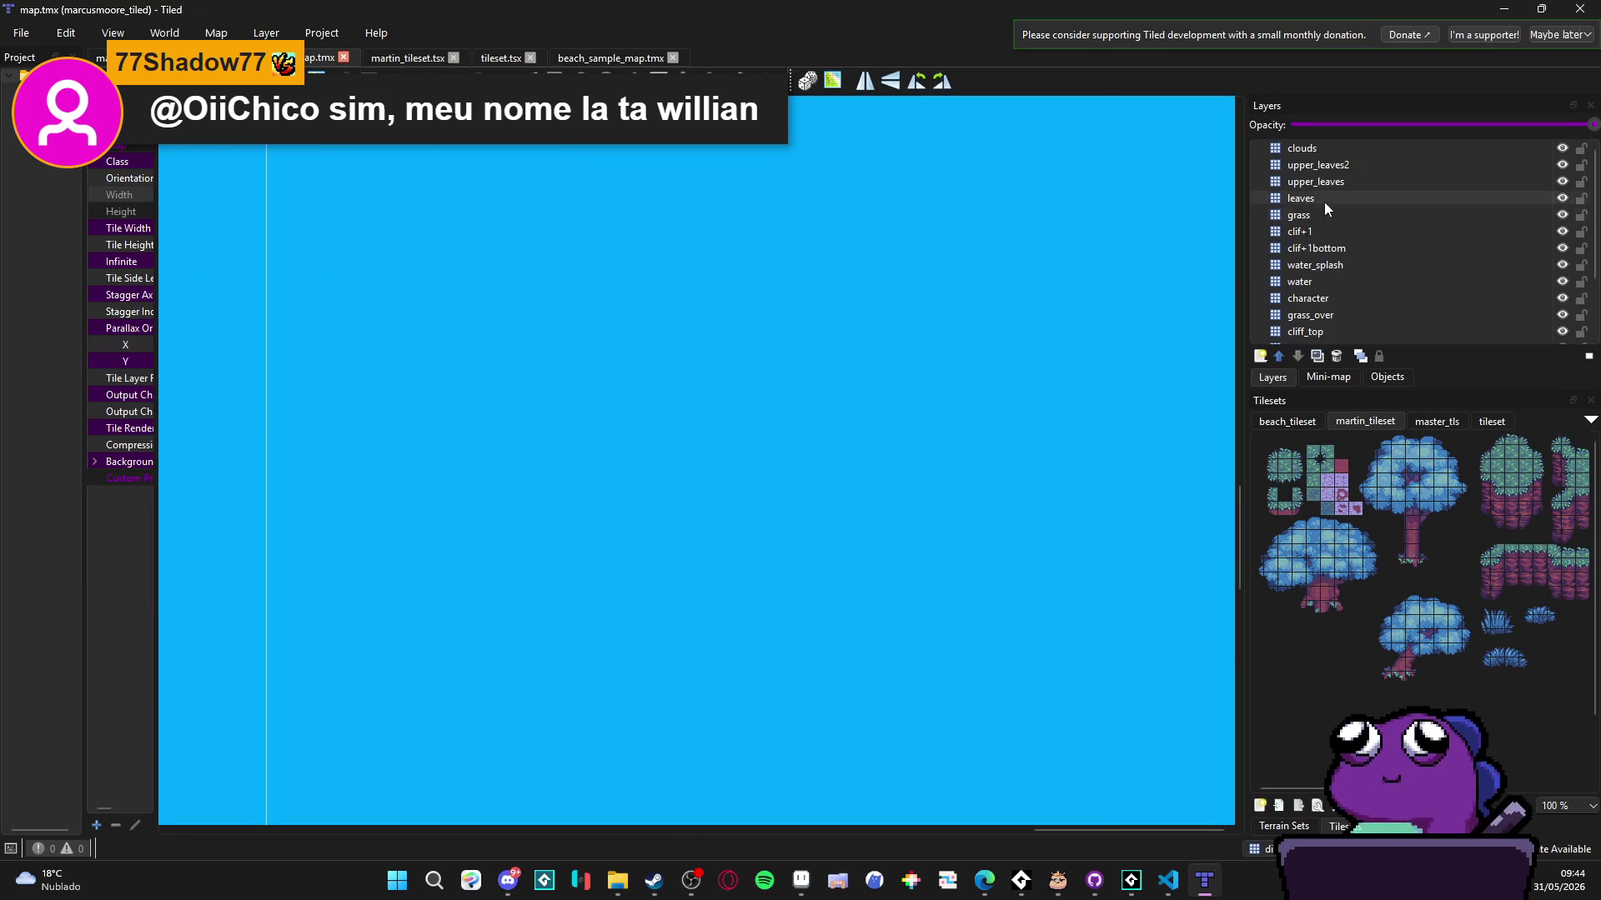
{"action": "scroll", "coordinate": [697, 328], "scroll_direction": "left", "scroll_amount": 10}
{"action": "left_click_drag", "start_coordinate": [474, 315], "coordinate": [684, 357]}
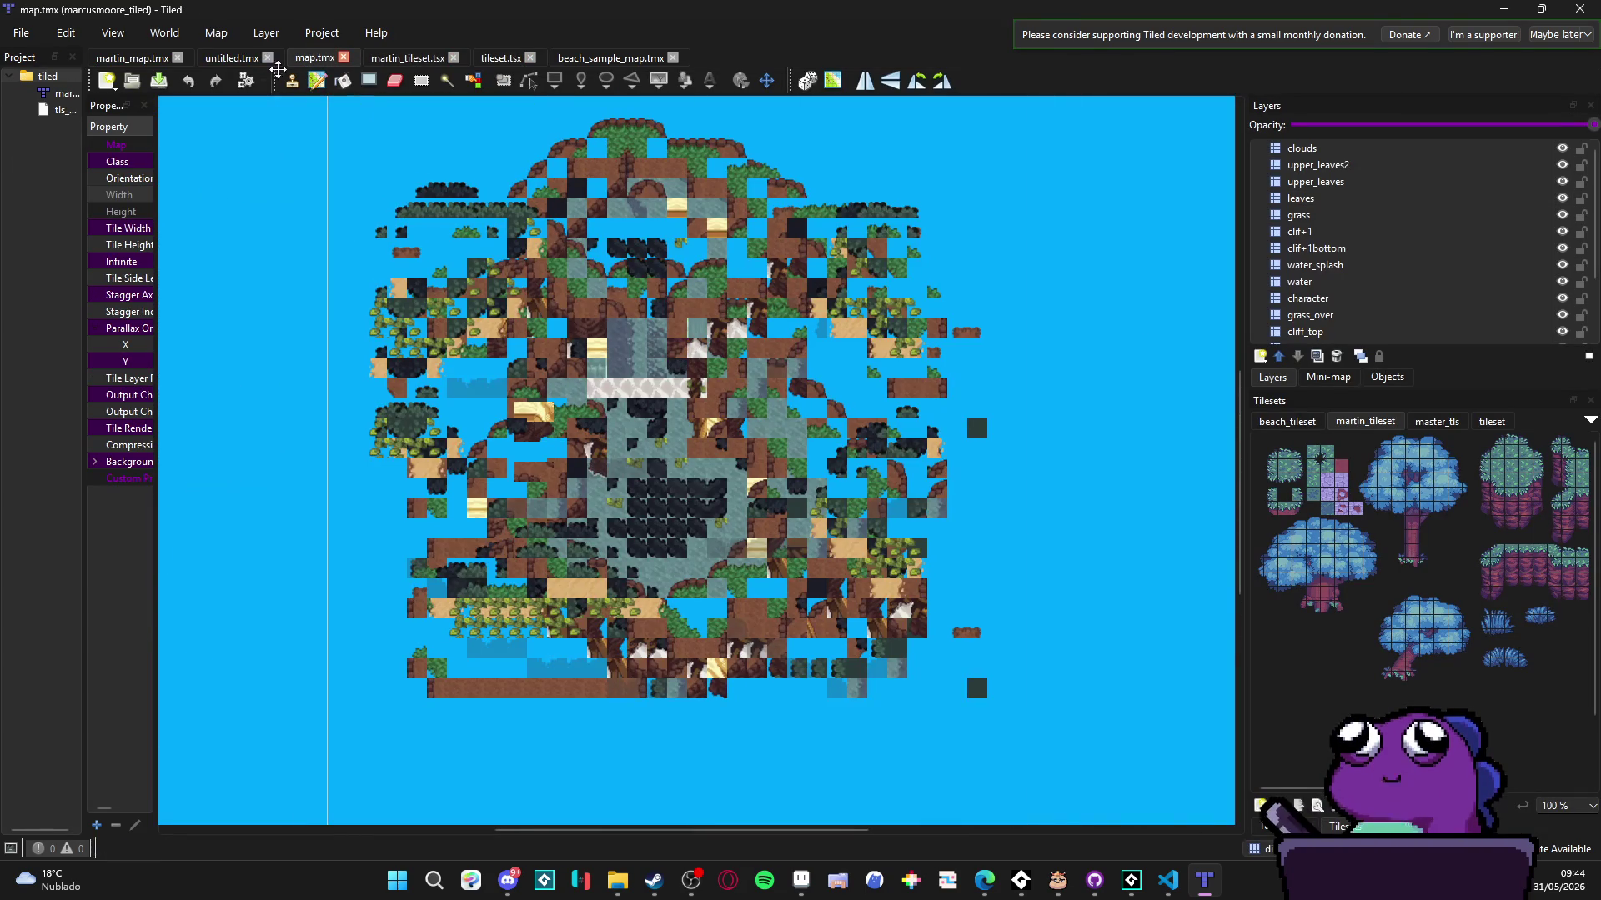
{"action": "left_click_drag", "start_coordinate": [163, 247], "coordinate": [397, 250]}
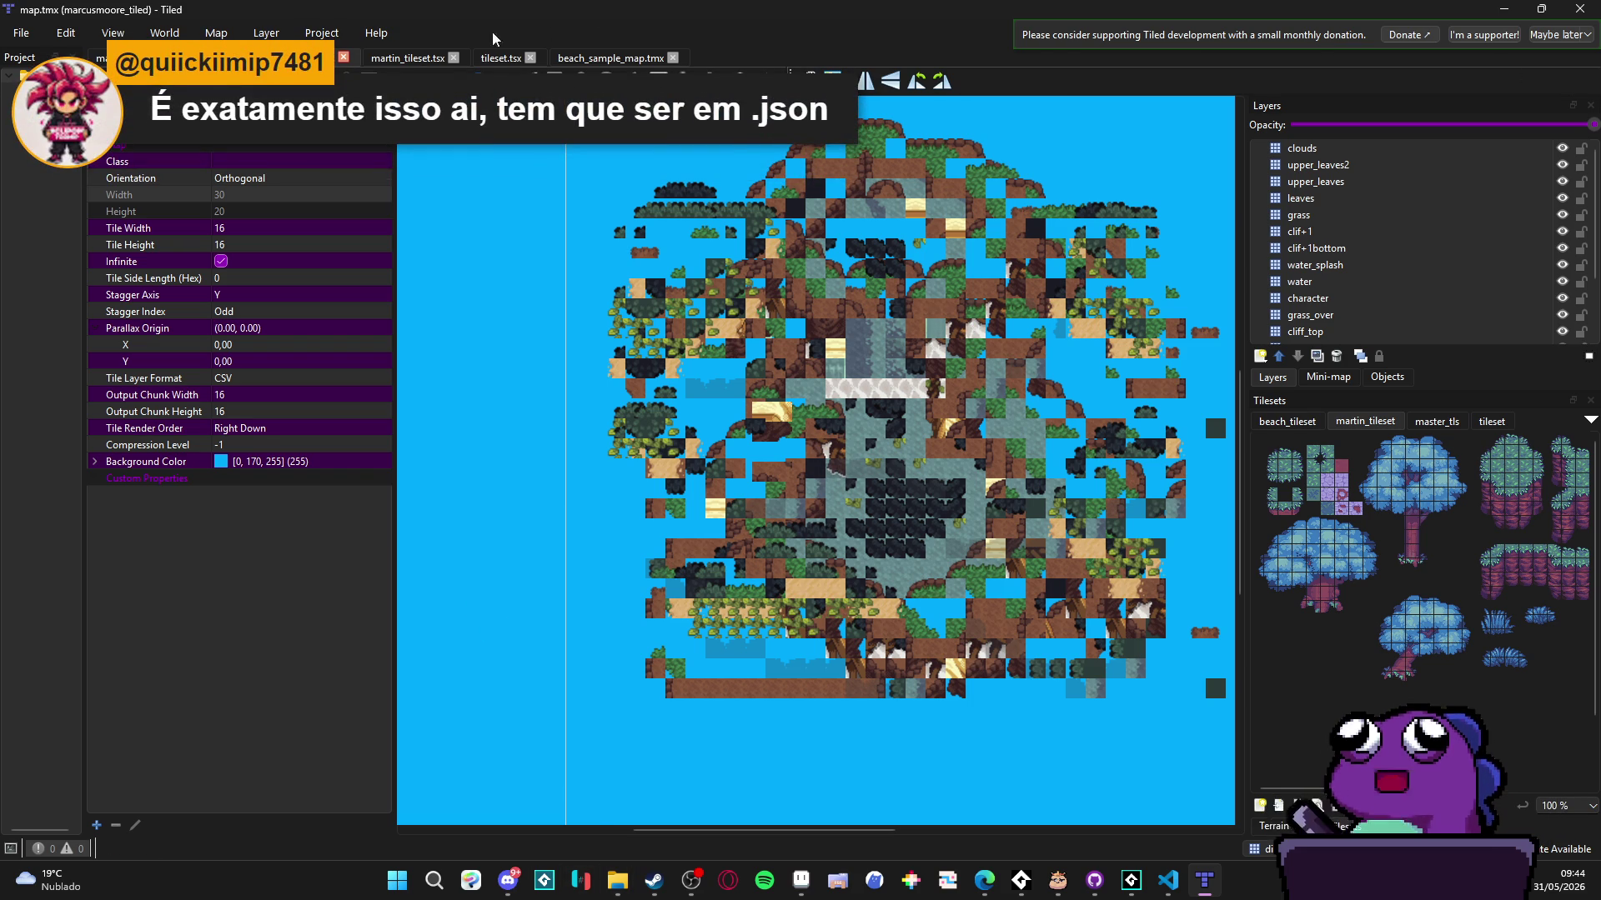
- Flip through the tilesets and beach_sample_map.tmx, ending on the untitled.tmx cave map
{"action": "left_click", "coordinate": [408, 57]}
{"action": "left_click", "coordinate": [517, 62]}
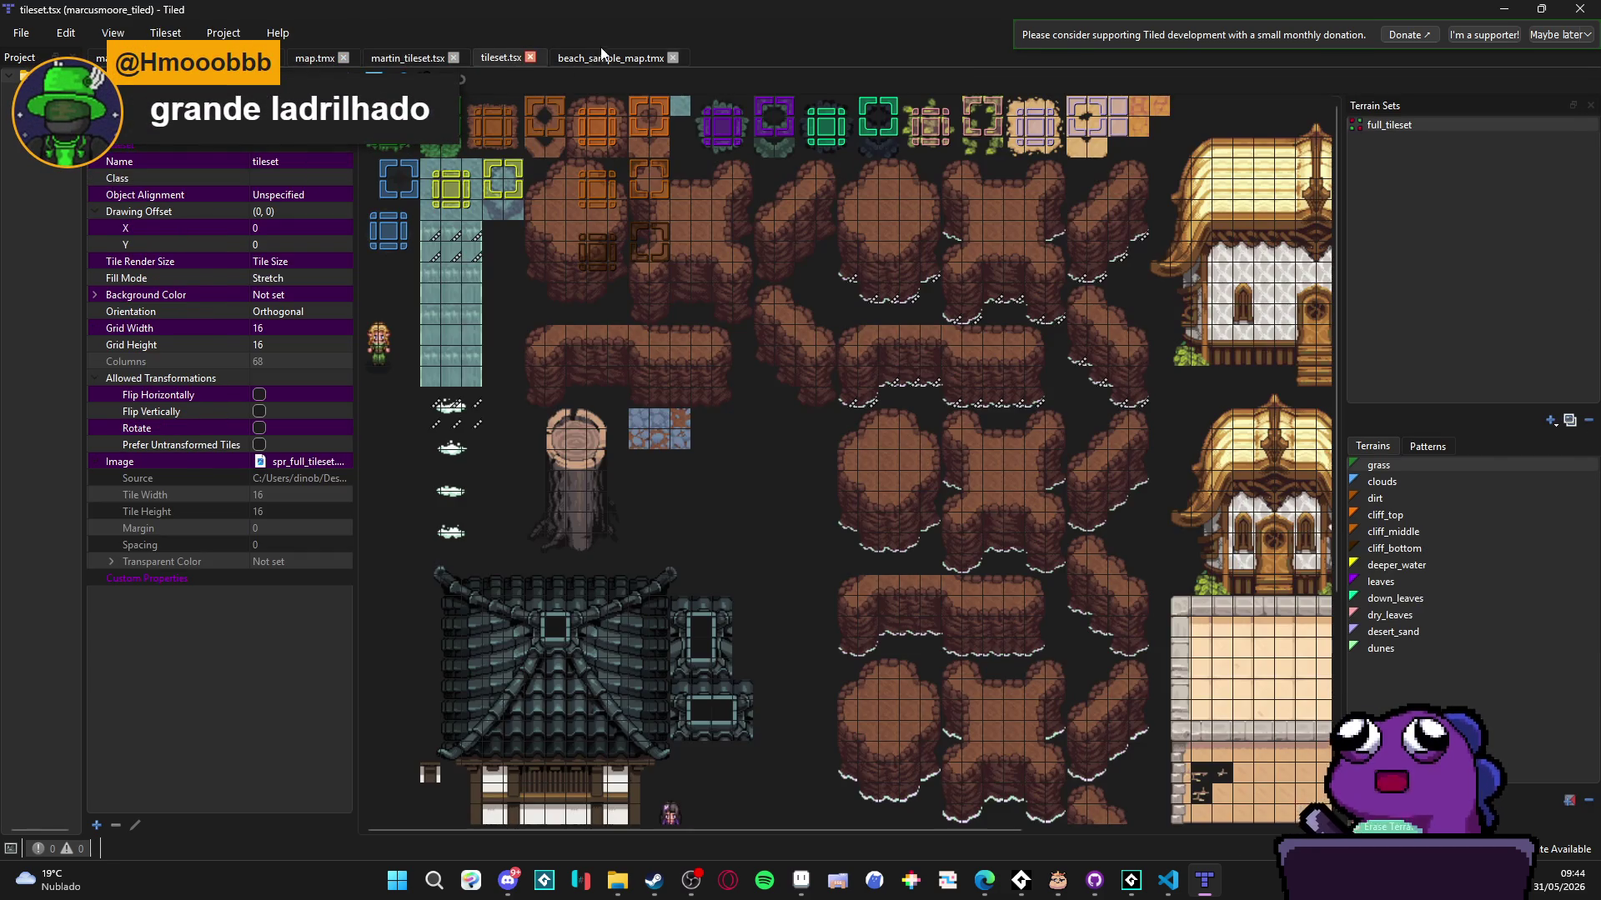
{"action": "left_click", "coordinate": [633, 58]}
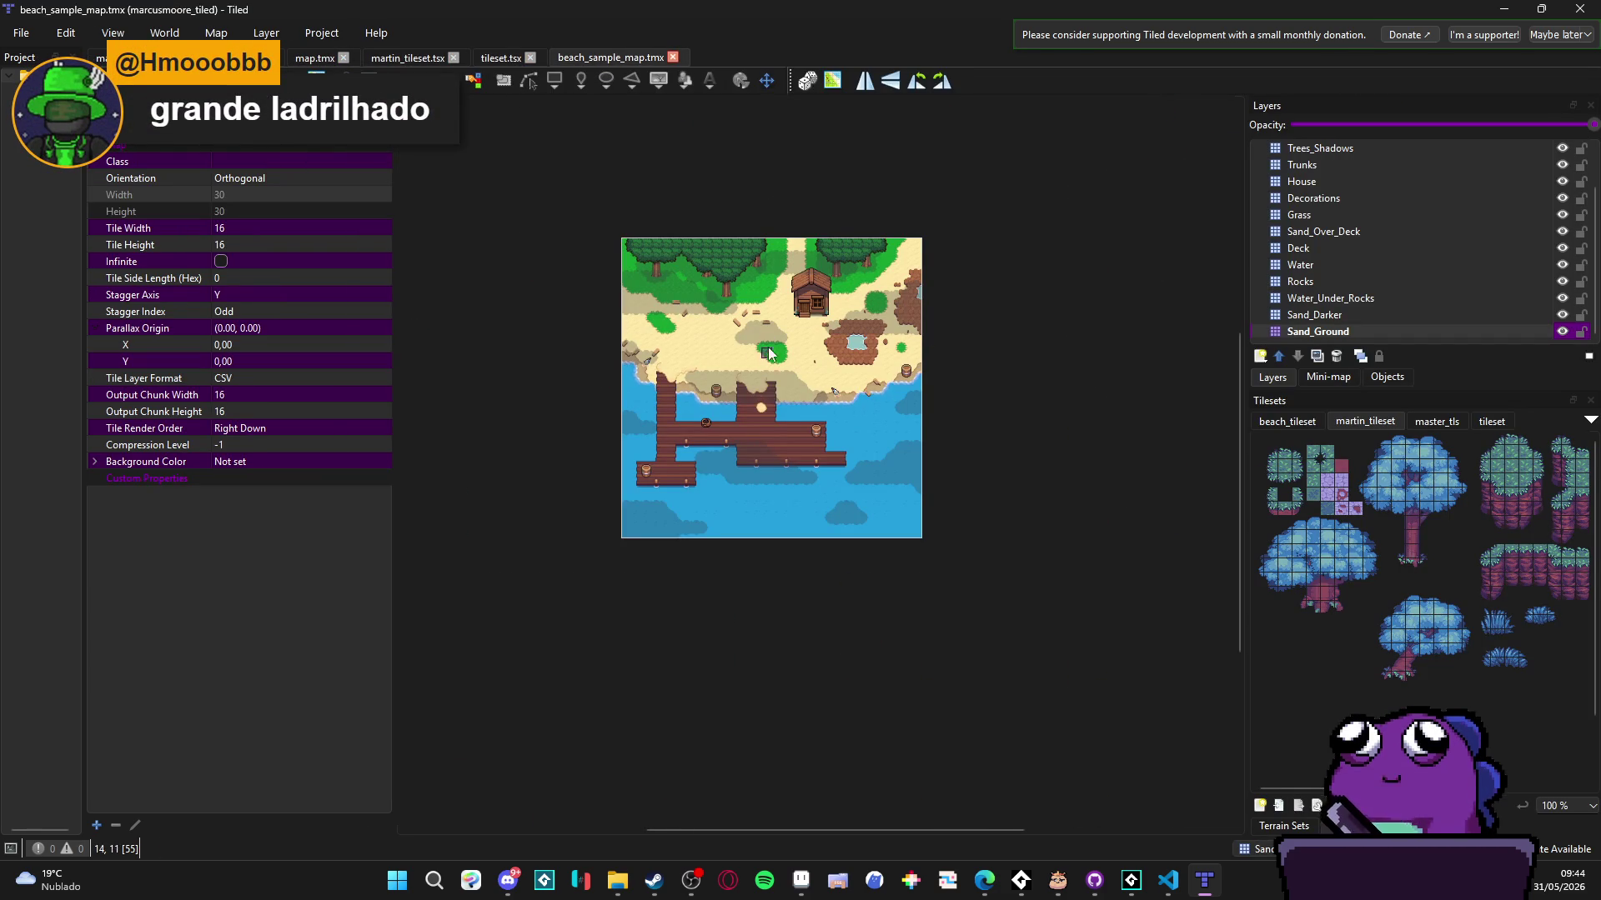
{"action": "scroll", "coordinate": [734, 292], "scroll_direction": "up", "scroll_amount": 2}
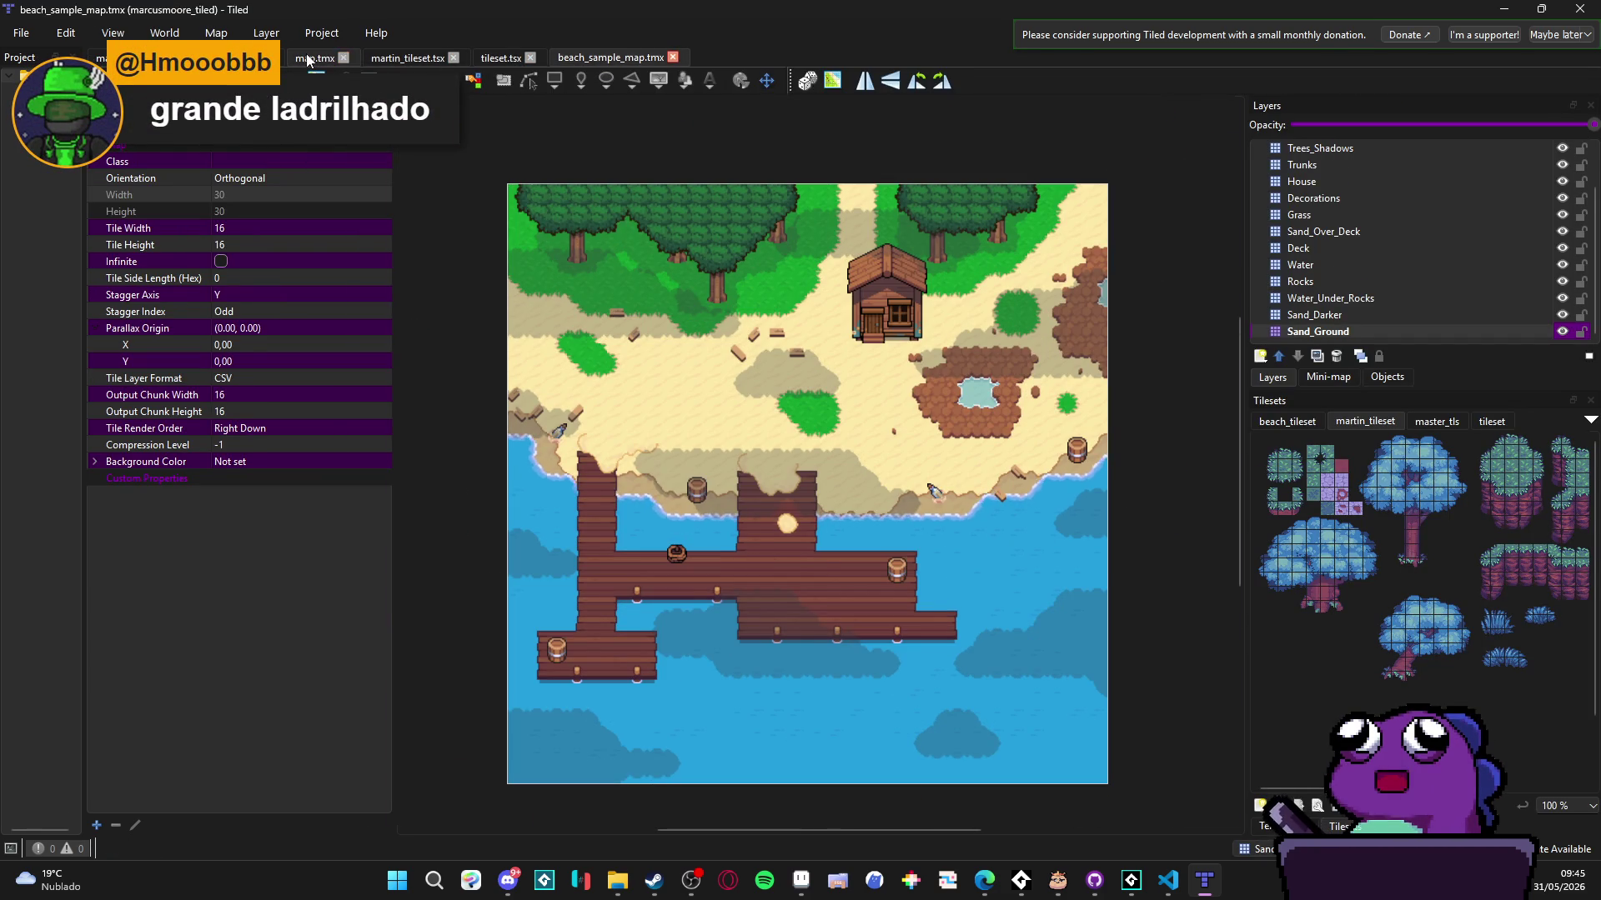
{"action": "left_click", "coordinate": [315, 58]}
{"action": "left_click", "coordinate": [98, 57]}
{"action": "scroll", "coordinate": [938, 325], "scroll_direction": "up", "scroll_amount": 5}
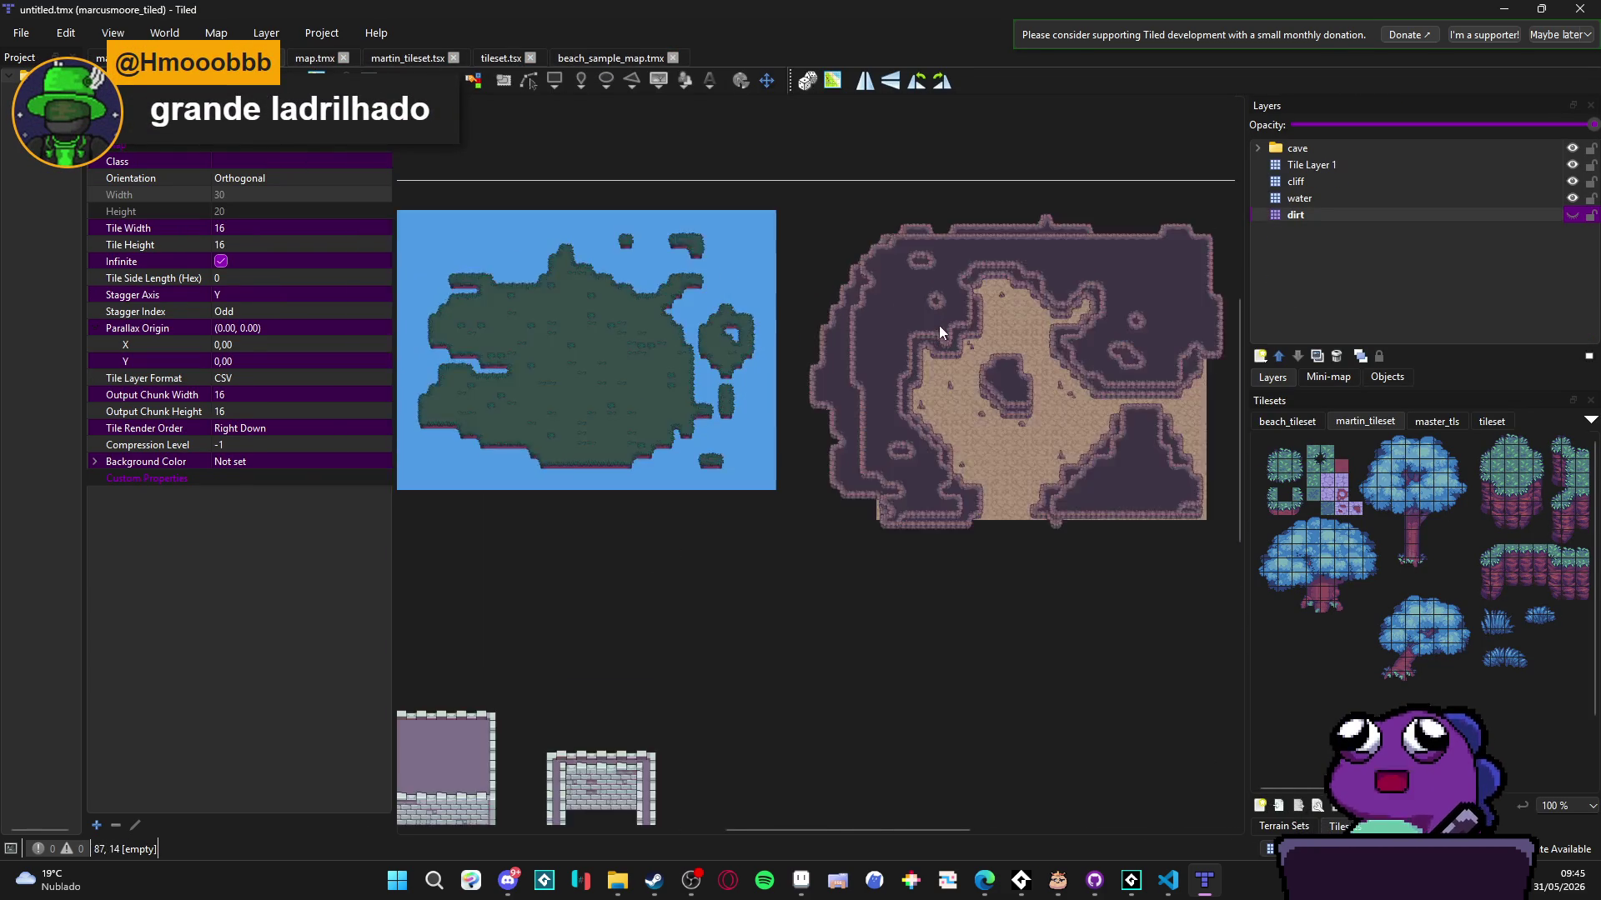
- Zoom into the untitled.tmx cave map, then bring GameMaker's spr_placeholder editor forward
{"action": "scroll", "coordinate": [847, 343], "scroll_direction": "up", "scroll_amount": 1}
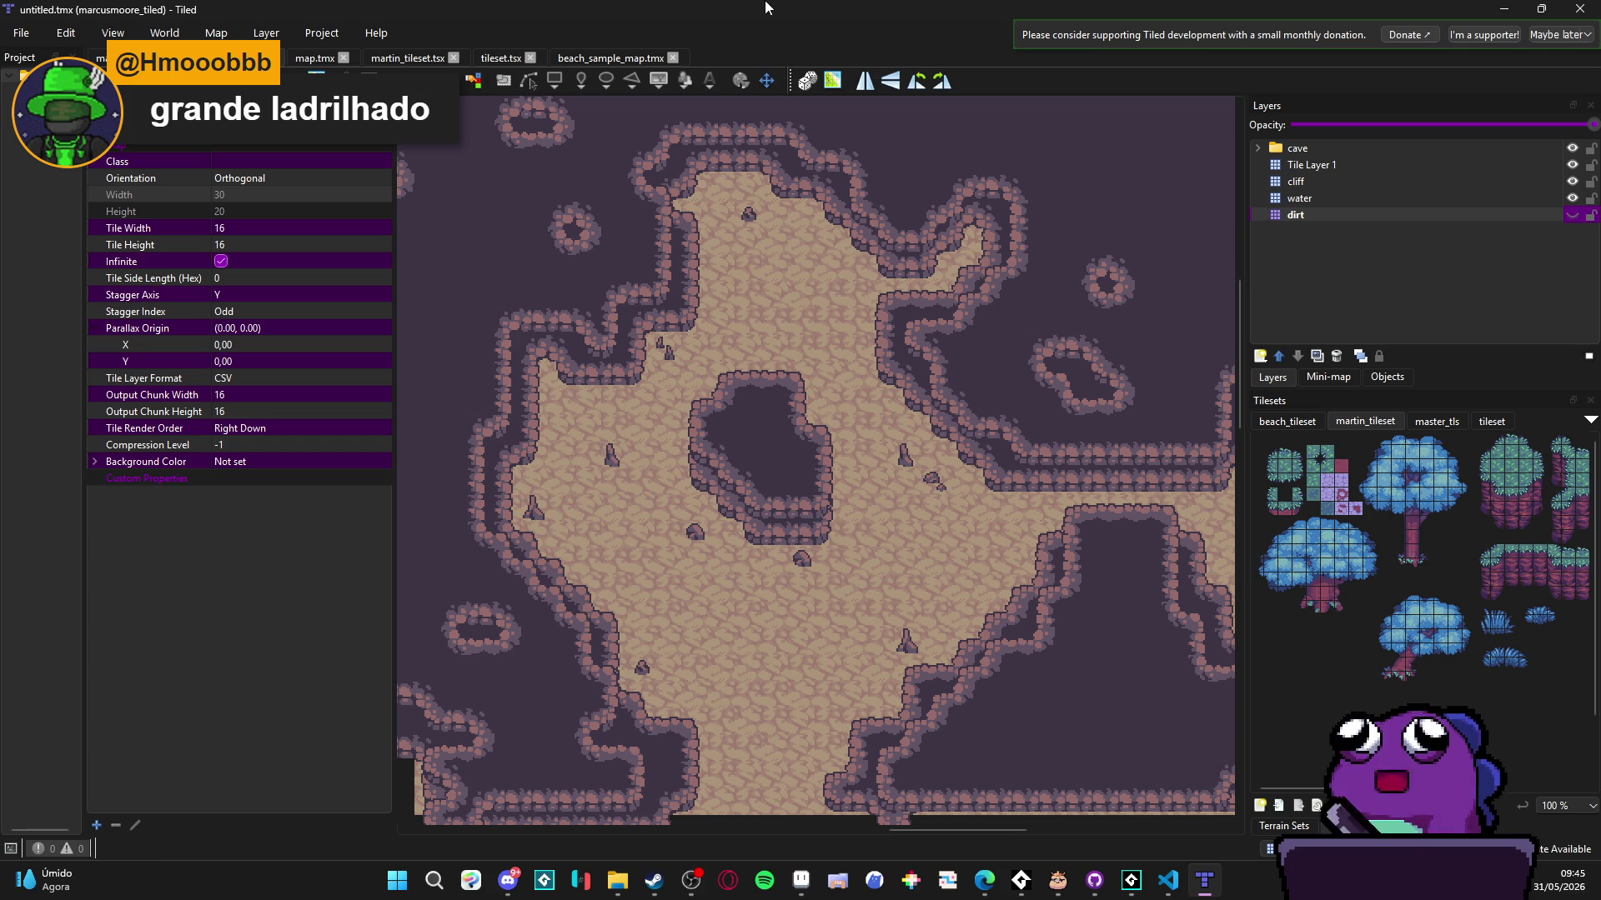
{"action": "left_click", "coordinate": [1131, 881]}
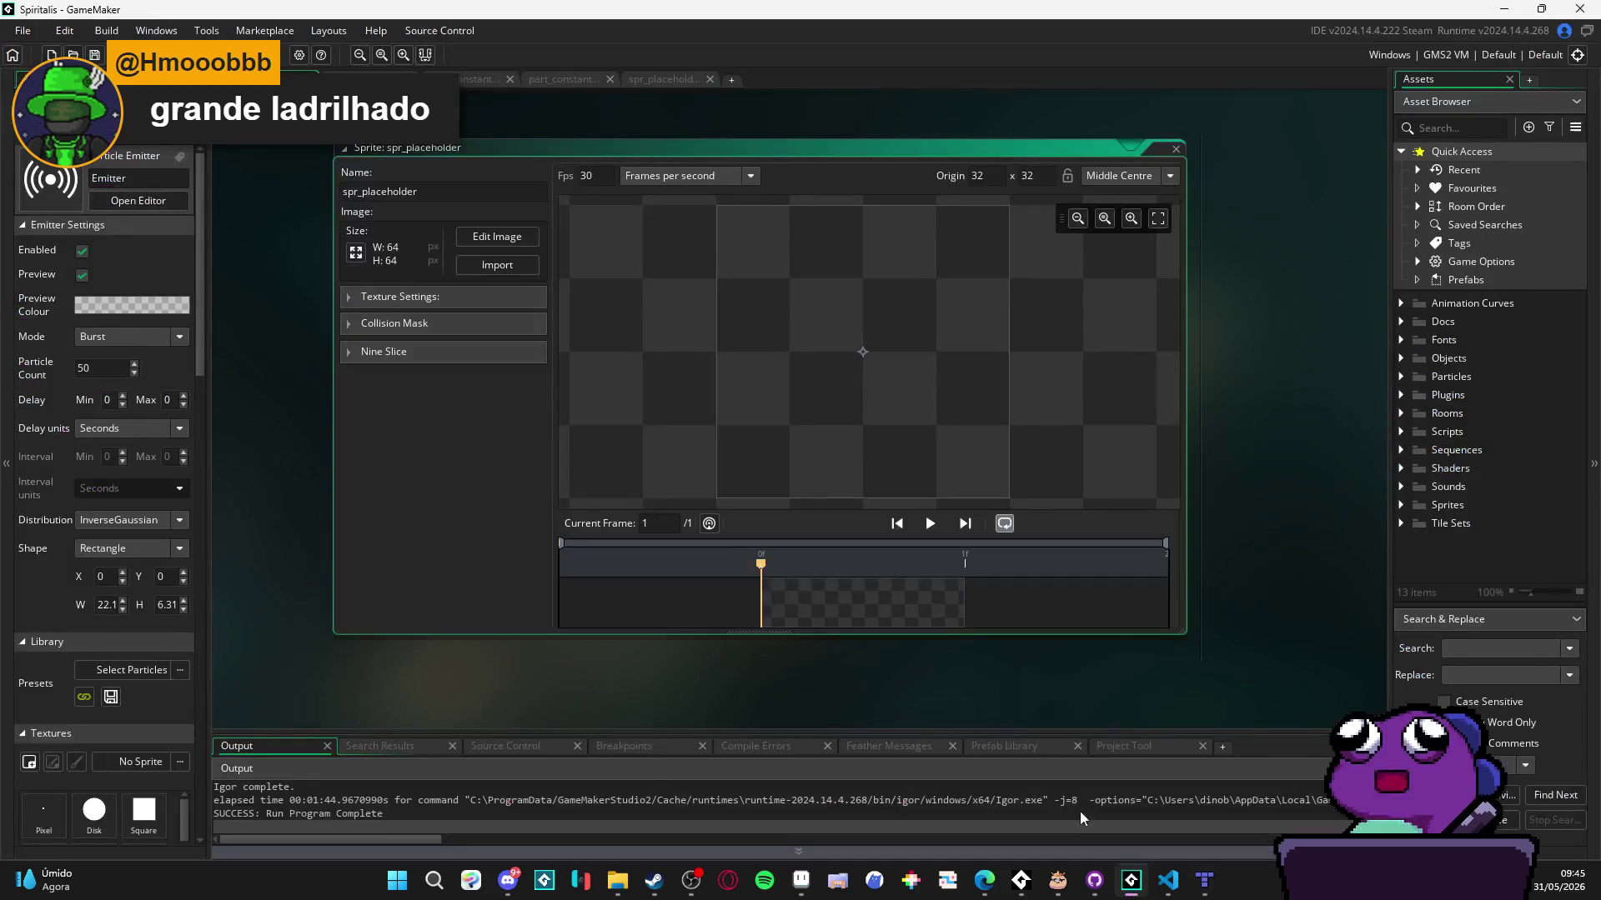
- Build and run the Spiritalis project with F5 until its game window appears
{"action": "key", "text": "F5"}
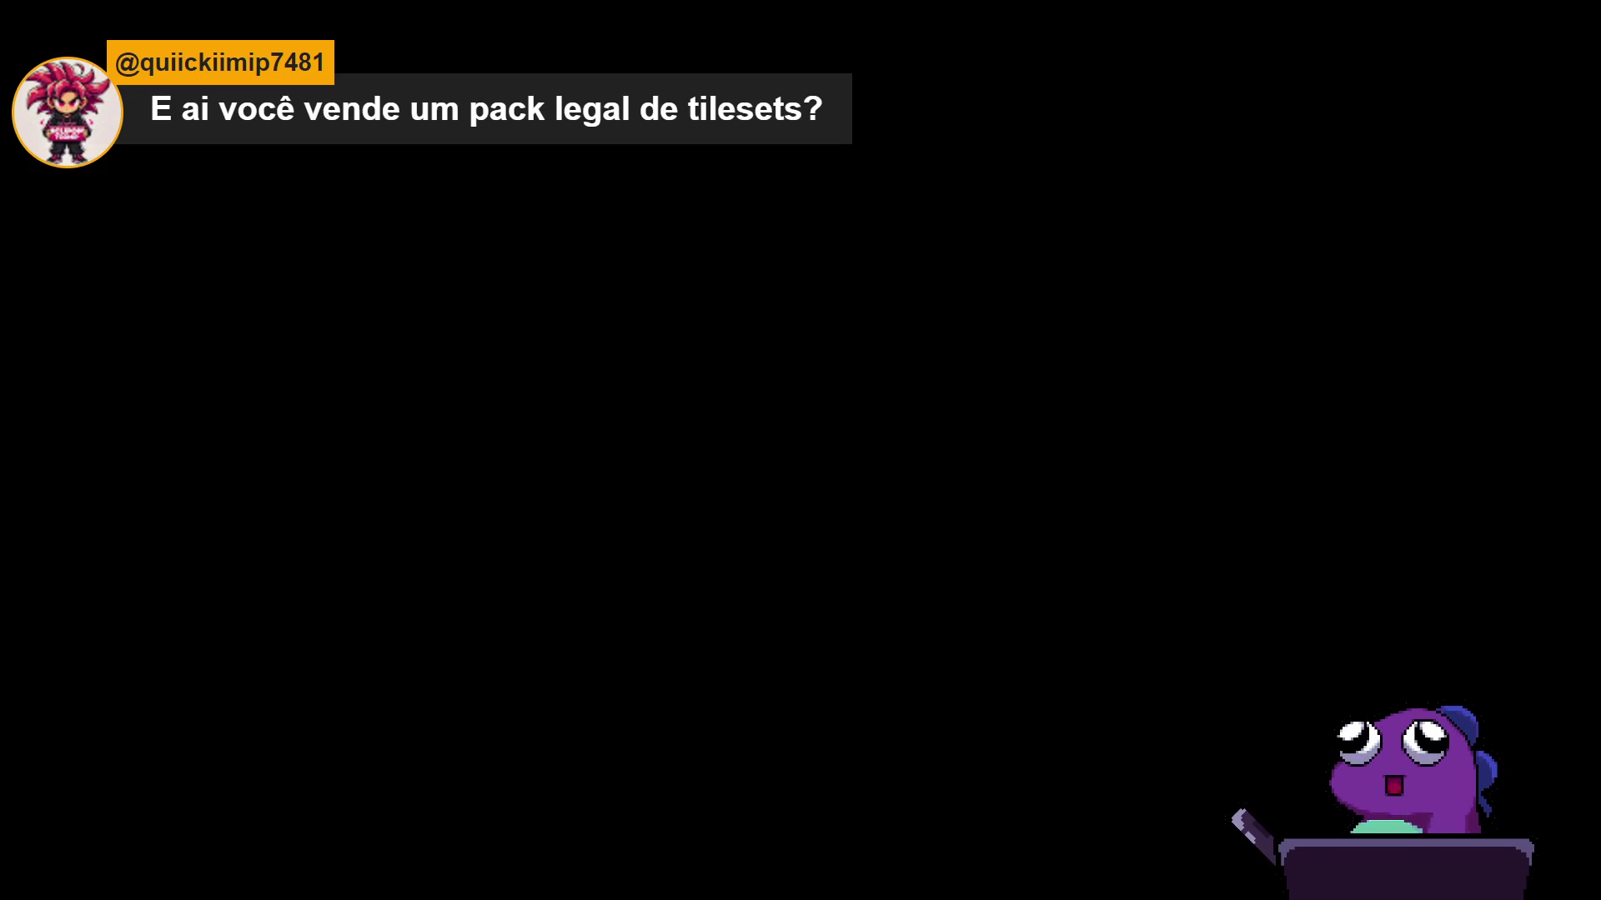
- Search the web for 'beoulf itchio' to reach Beowulf's itch.io creator page
{"action": "key", "text": "alt+Tab"}
{"action": "type", "text": "be"}
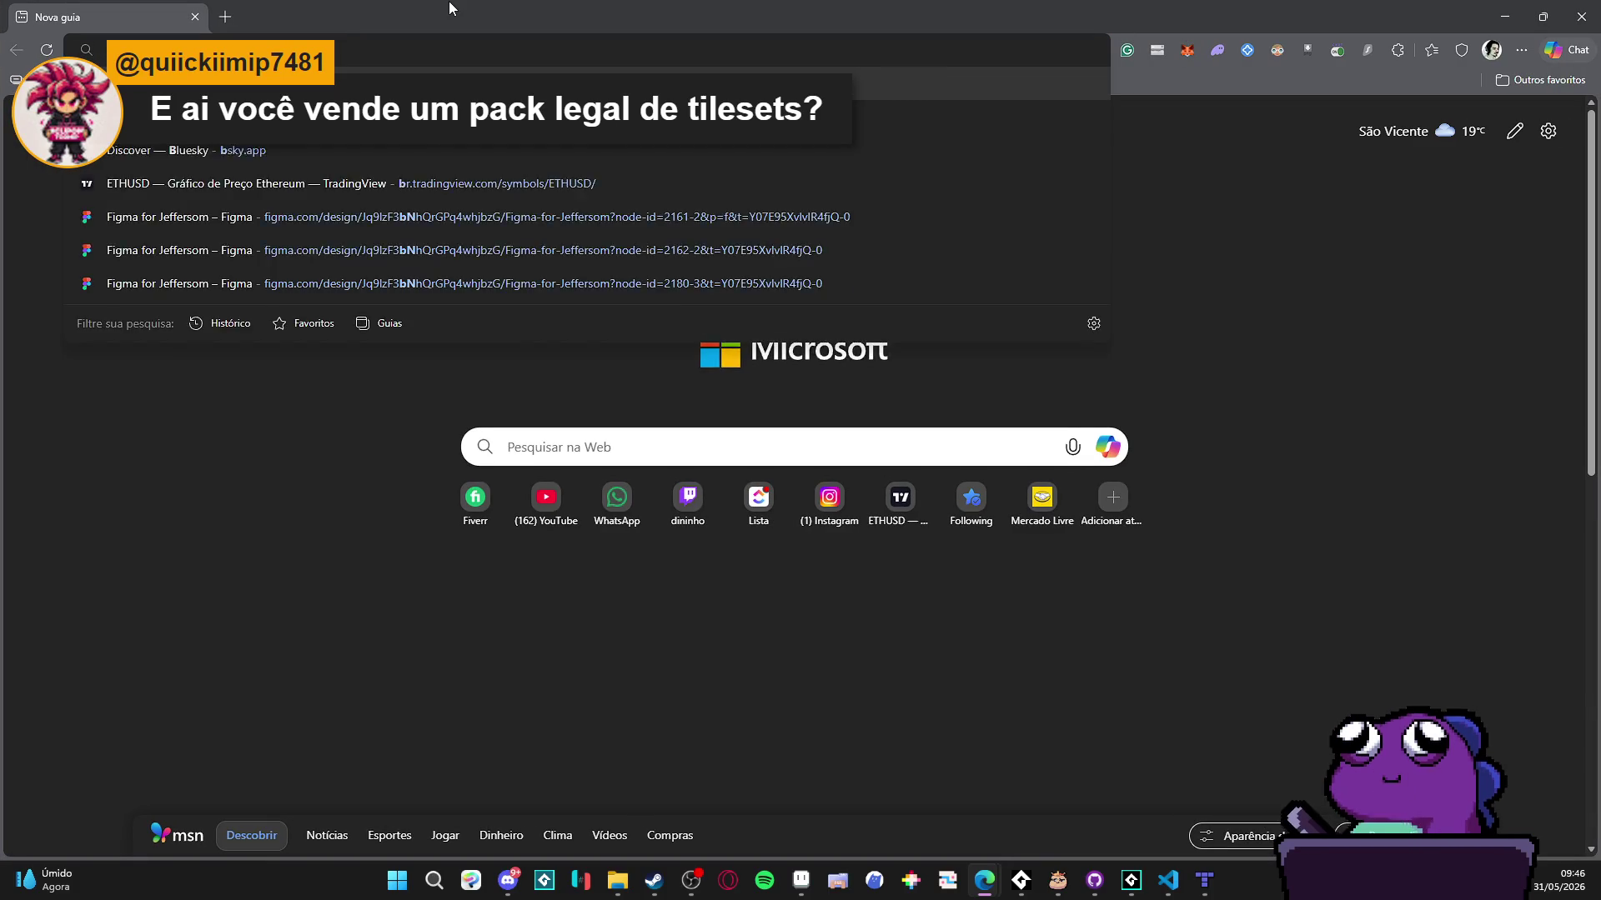
{"action": "type", "text": "o"}
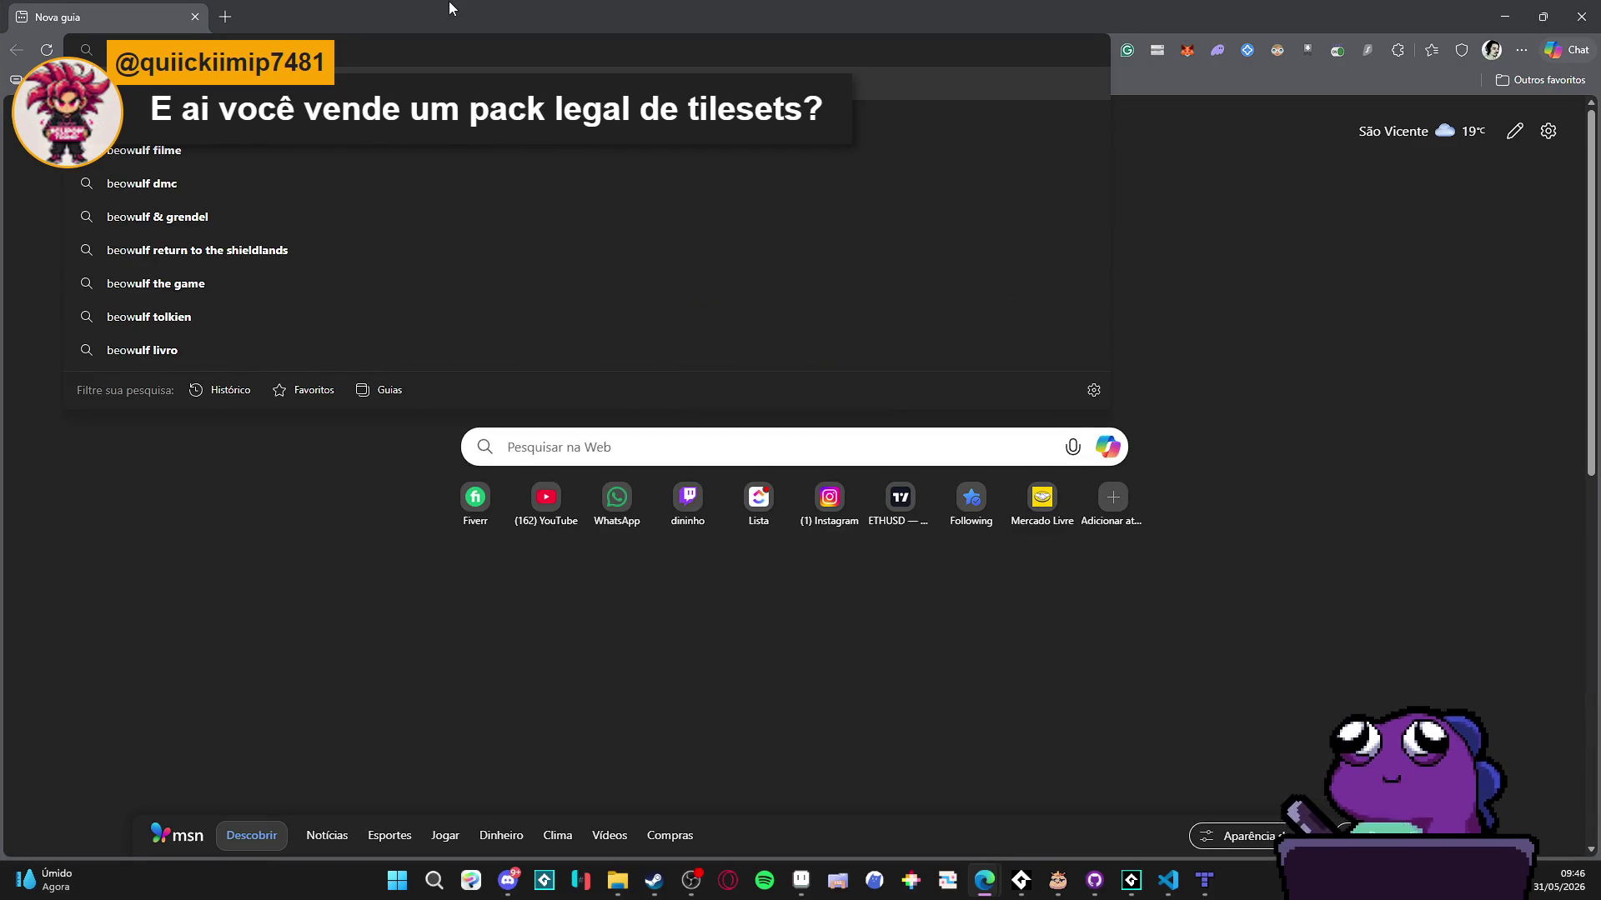
{"action": "type", "text": "ulf"}
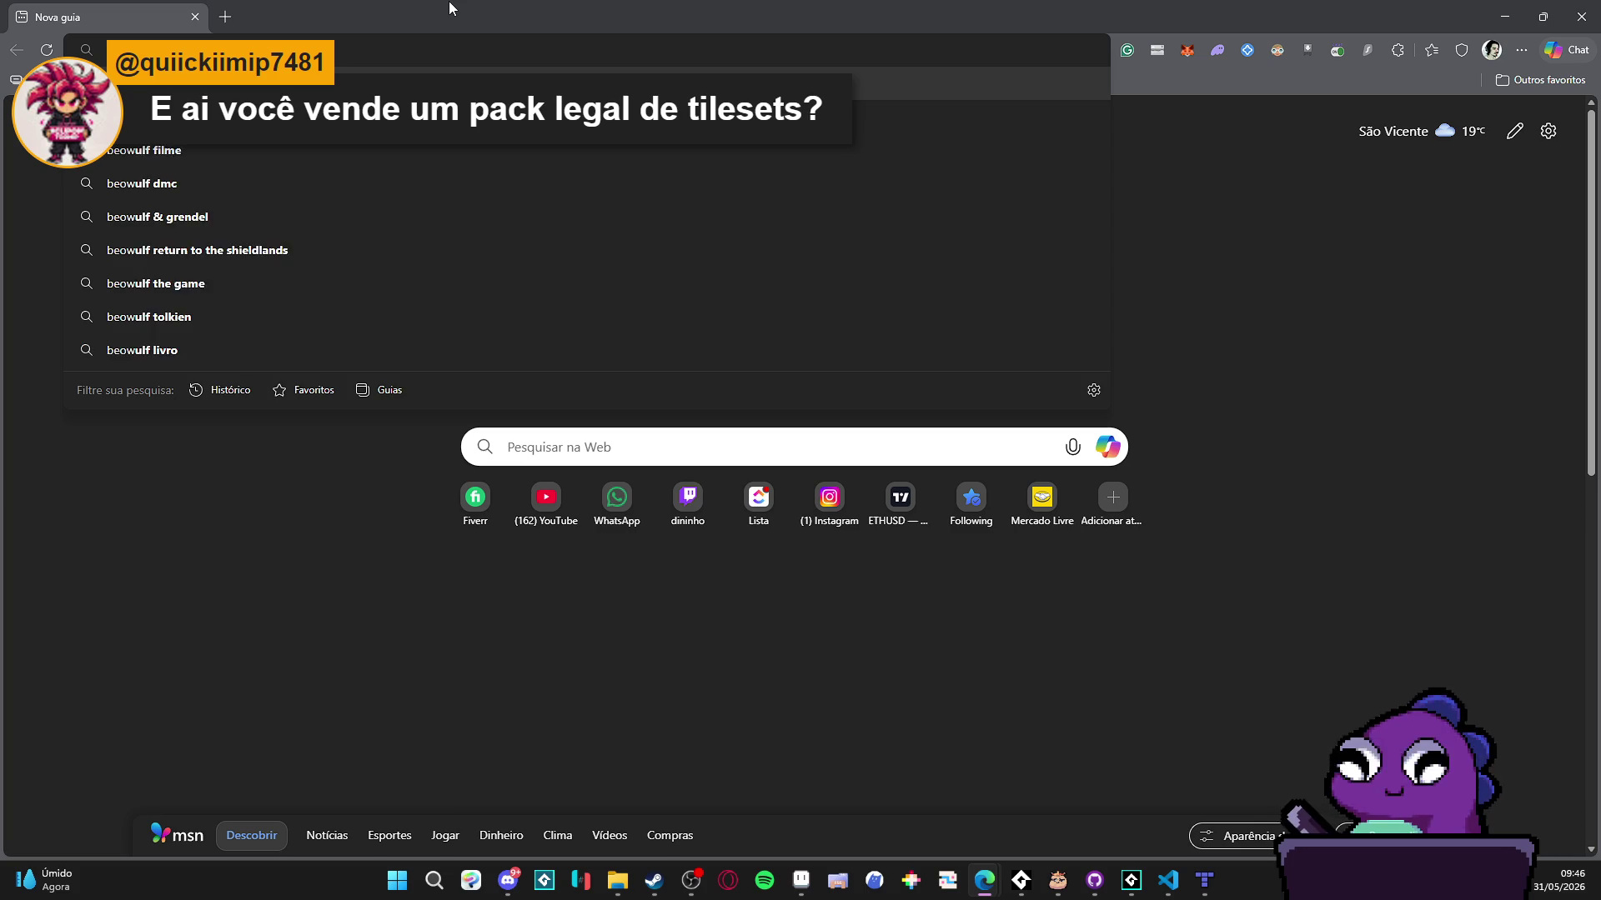
{"action": "type", "text": " i"}
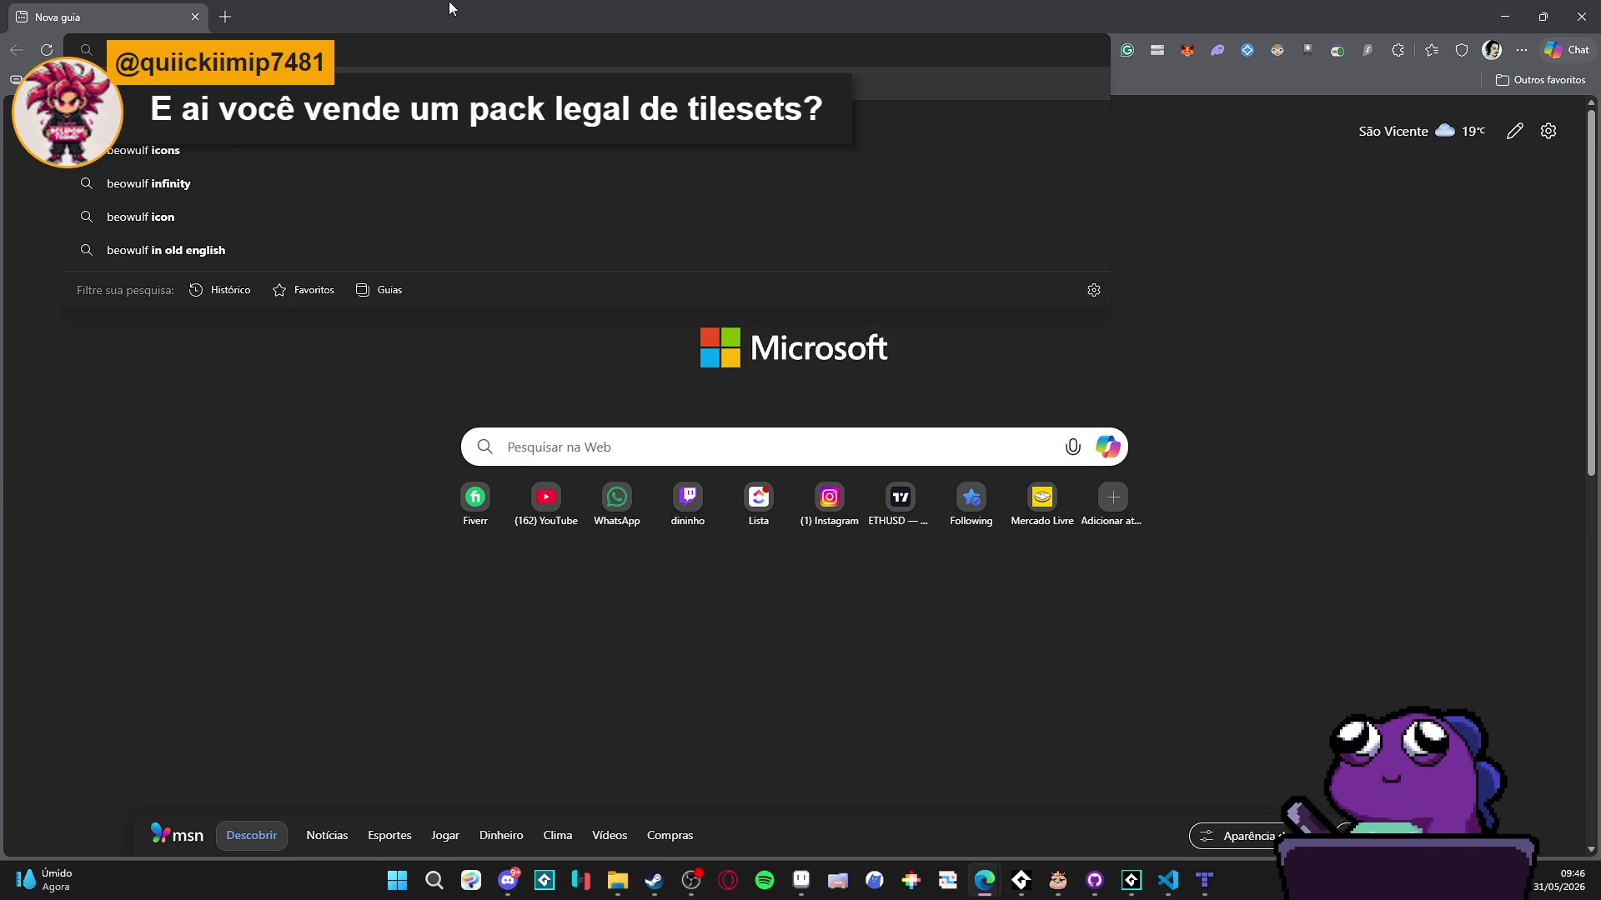
{"action": "type", "text": "tchio"}
{"action": "key", "text": "Return"}
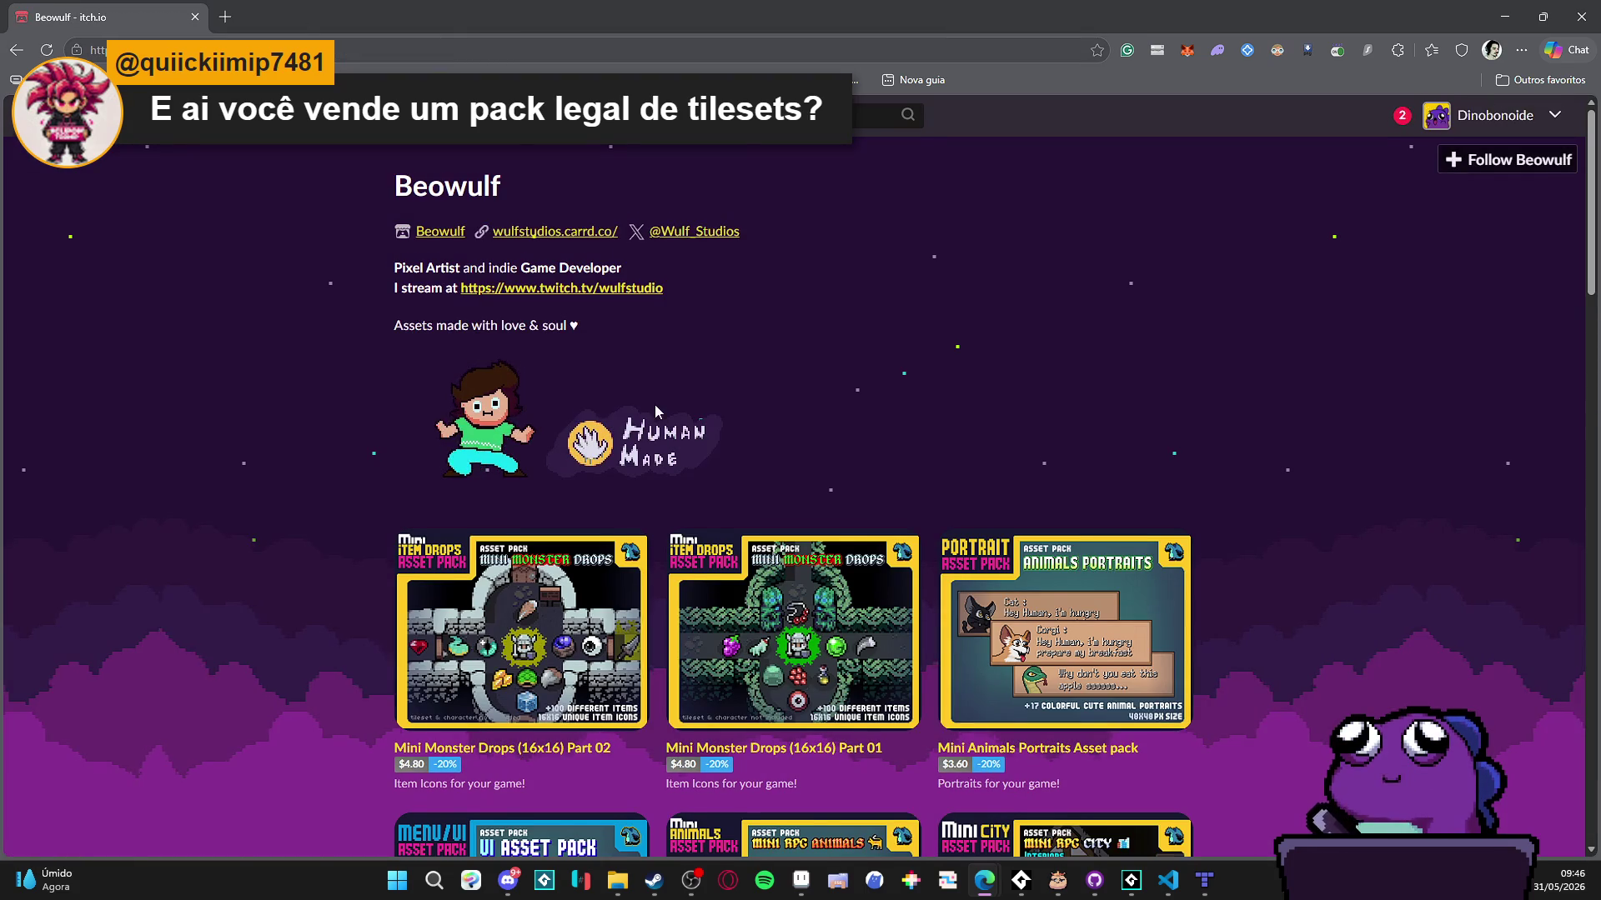
{"action": "scroll", "coordinate": [659, 334], "scroll_direction": "down", "scroll_amount": 2}
{"action": "scroll", "coordinate": [658, 333], "scroll_direction": "down", "scroll_amount": 3}
- Copy the creator page's address and scroll through its asset packs before switching to Steam
{"action": "key", "text": "ctrl+l"}
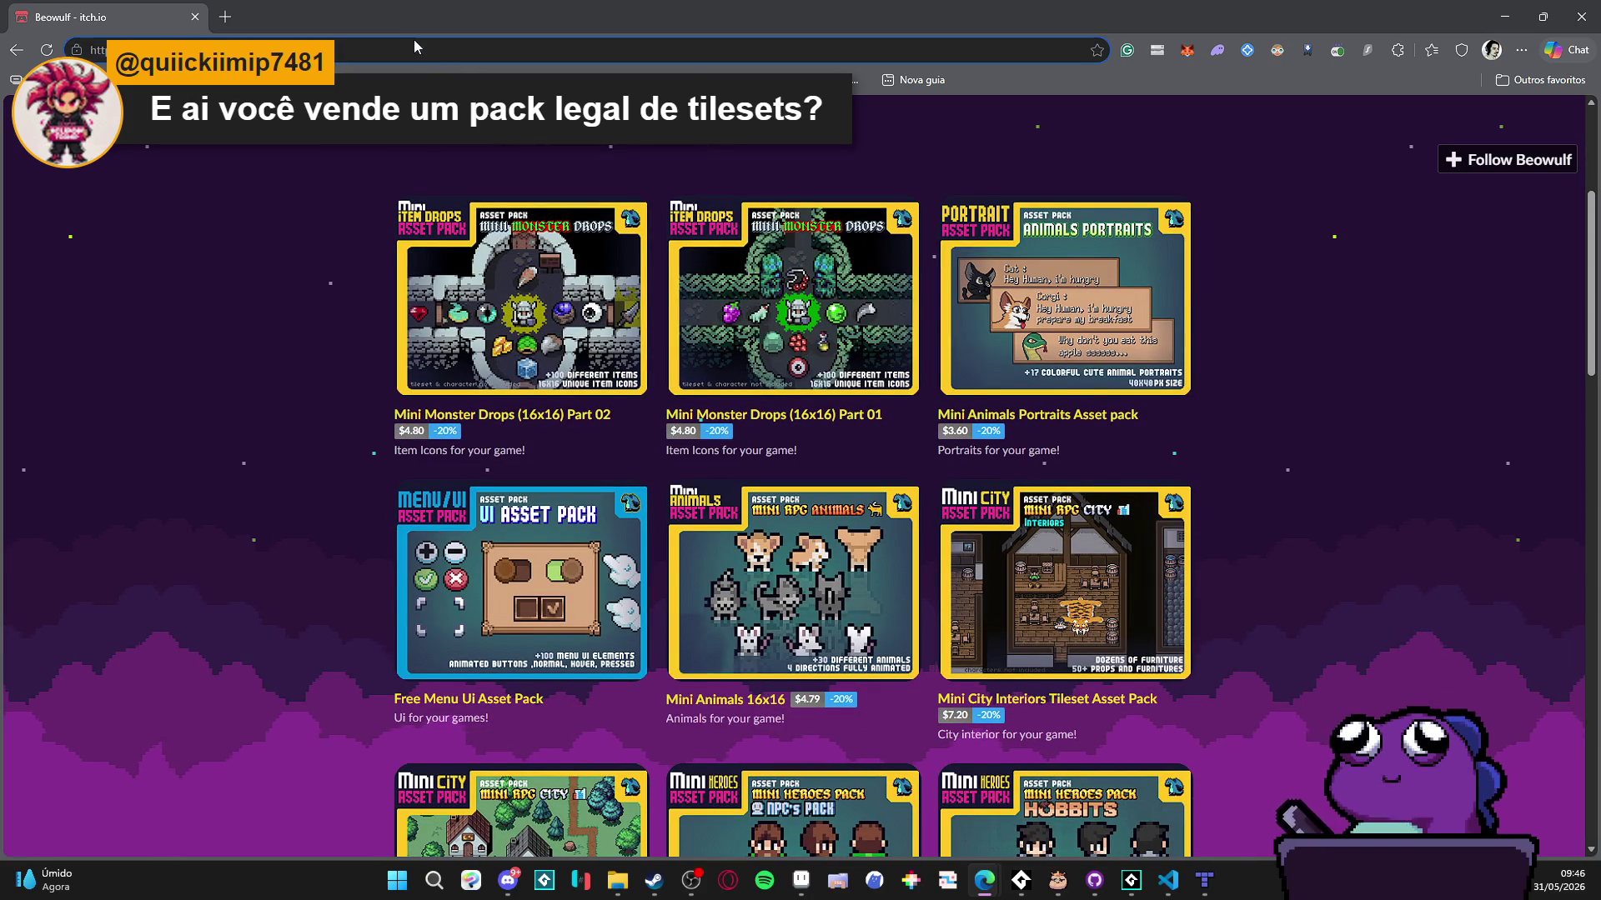
{"action": "key", "text": "alt+Tab"}
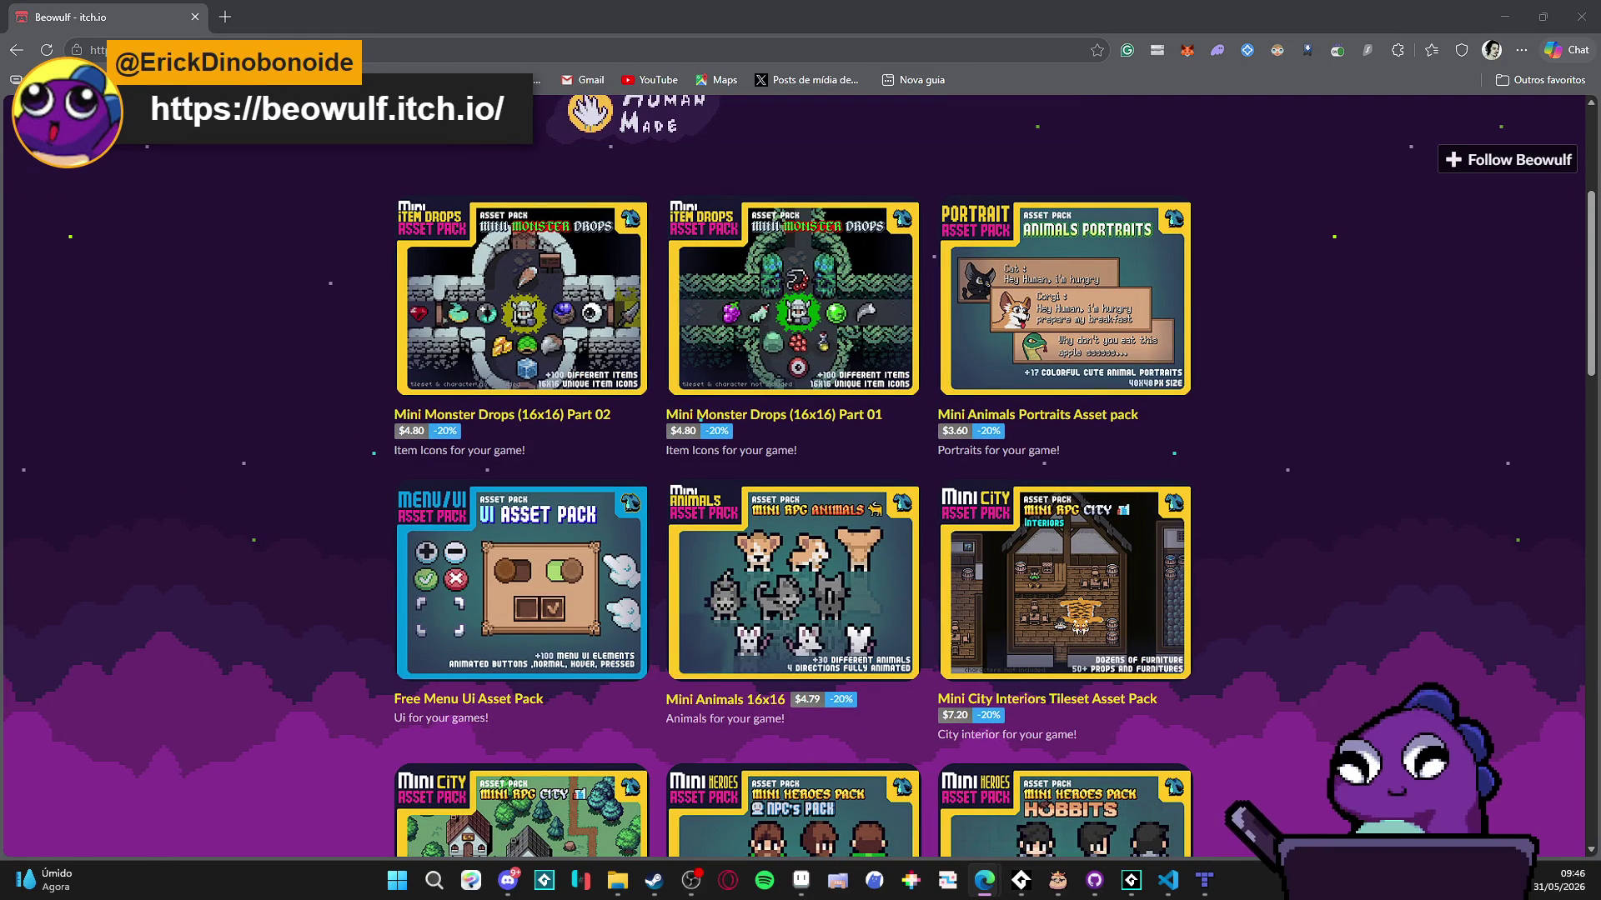
{"action": "scroll", "coordinate": [1362, 347], "scroll_direction": "down", "scroll_amount": 4}
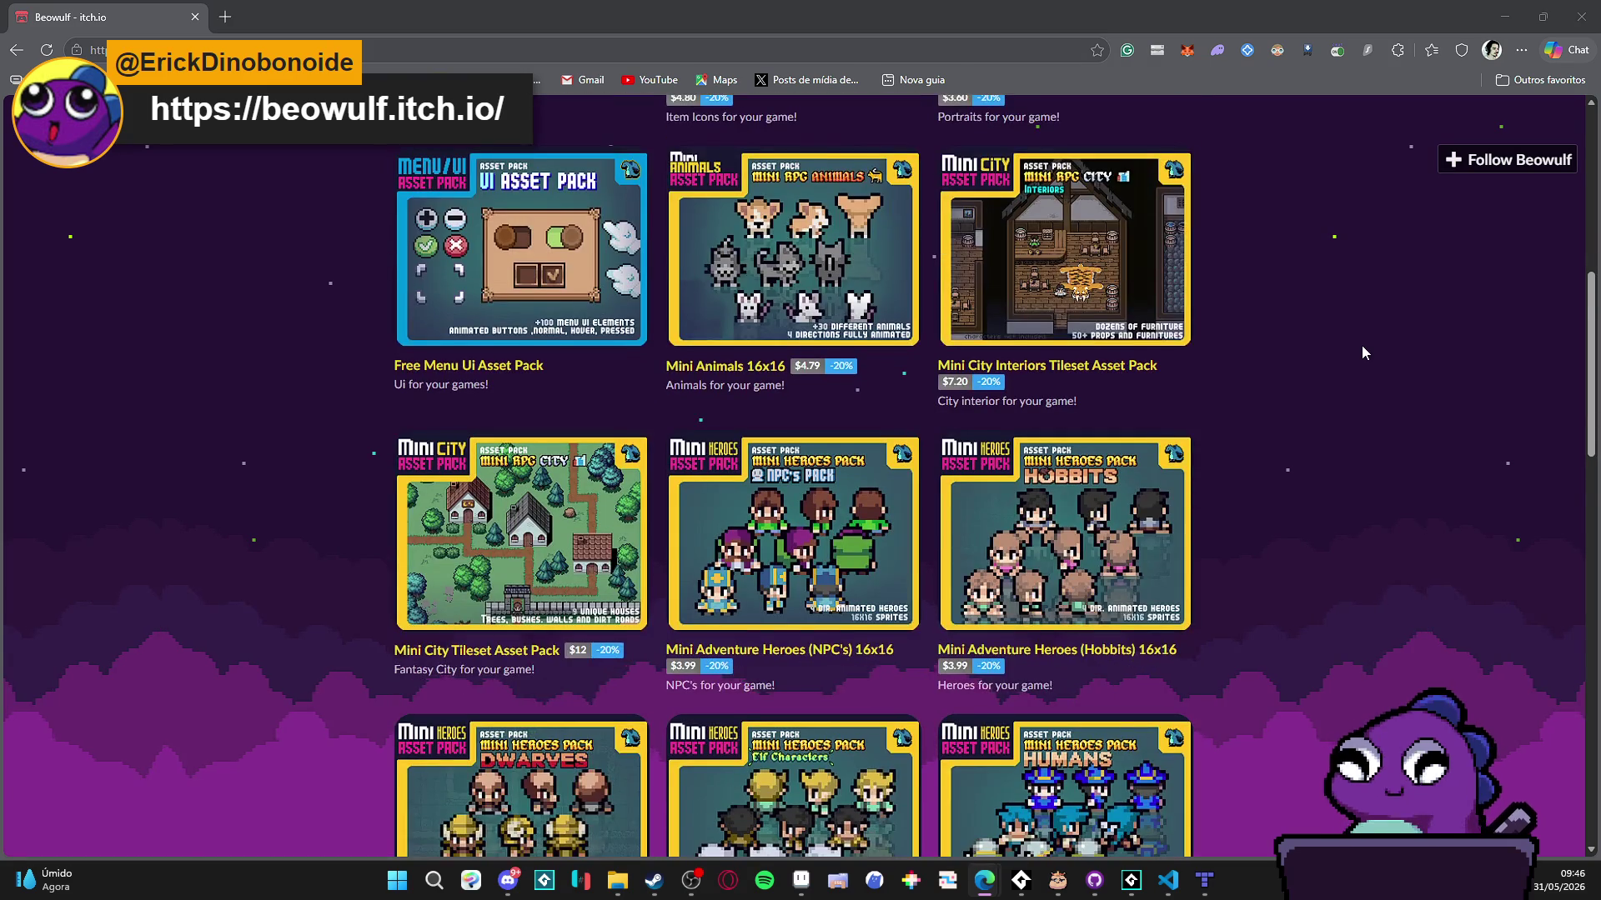
{"action": "scroll", "coordinate": [1362, 345], "scroll_direction": "down", "scroll_amount": 2}
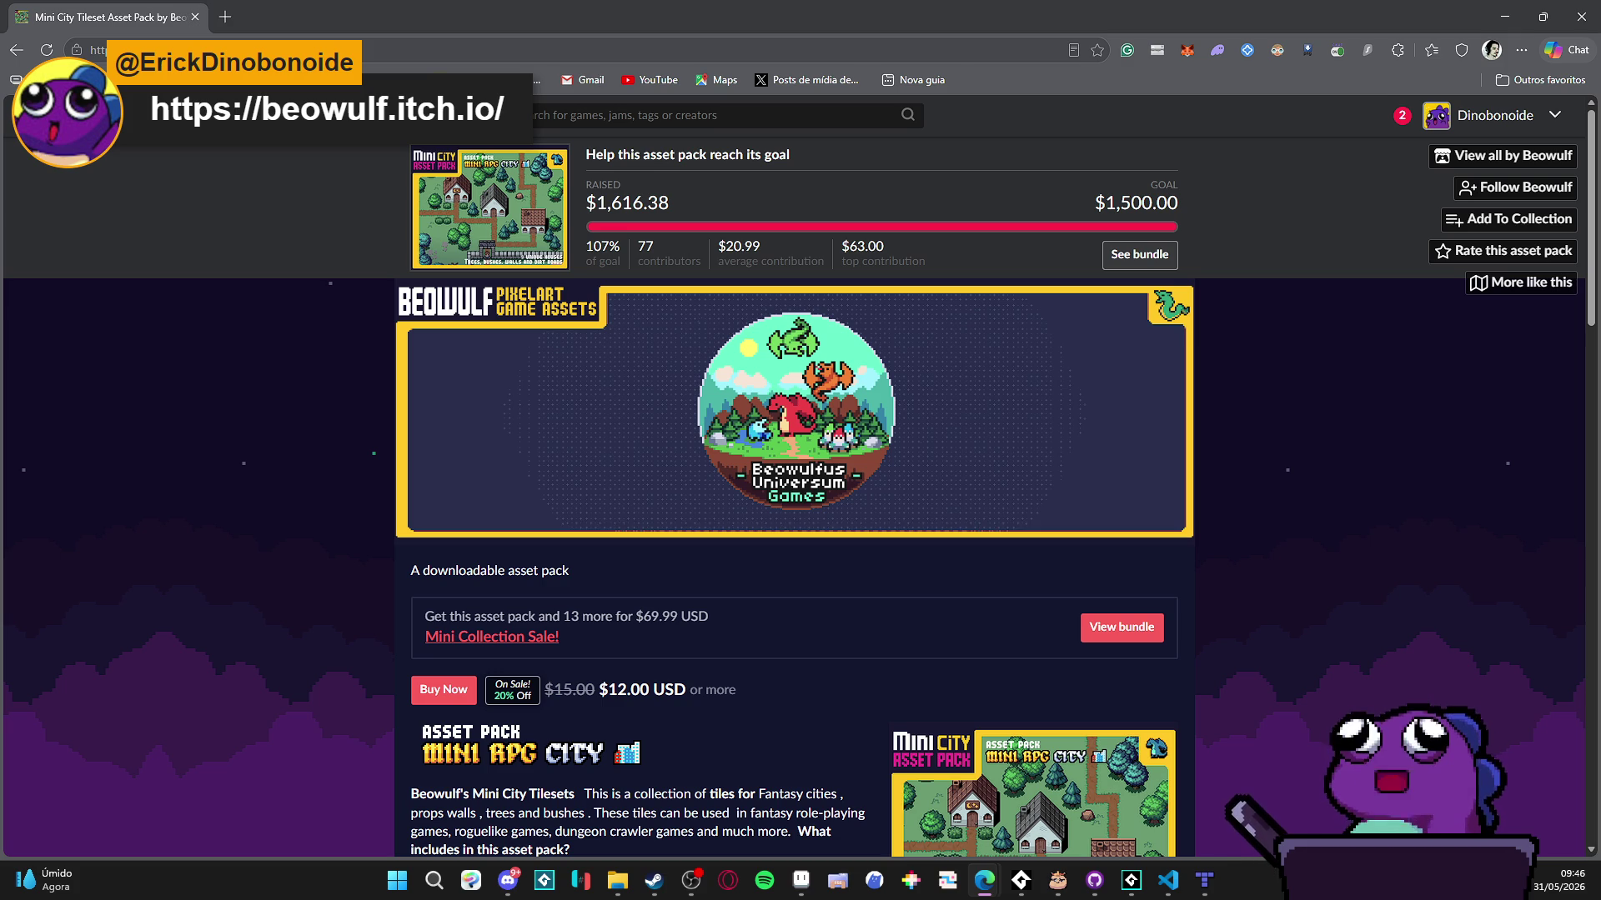
{"action": "left_click", "coordinate": [658, 882]}
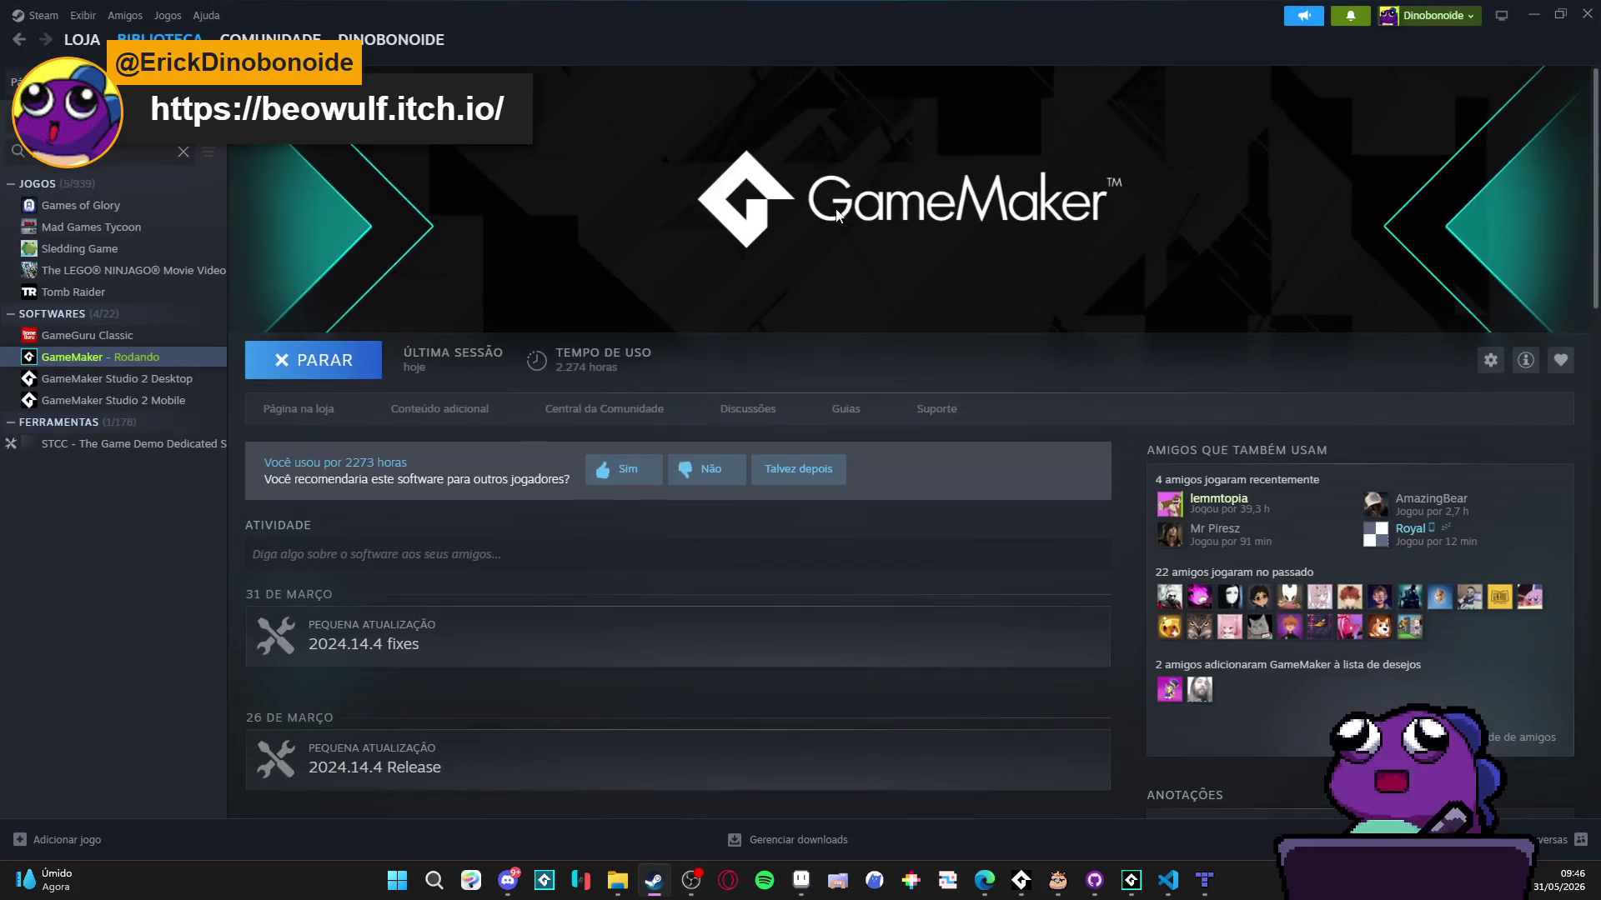
- Search the Steam store for Grind Hero and open the Grind Hero: MMORPG page
{"action": "left_click", "coordinate": [82, 39]}
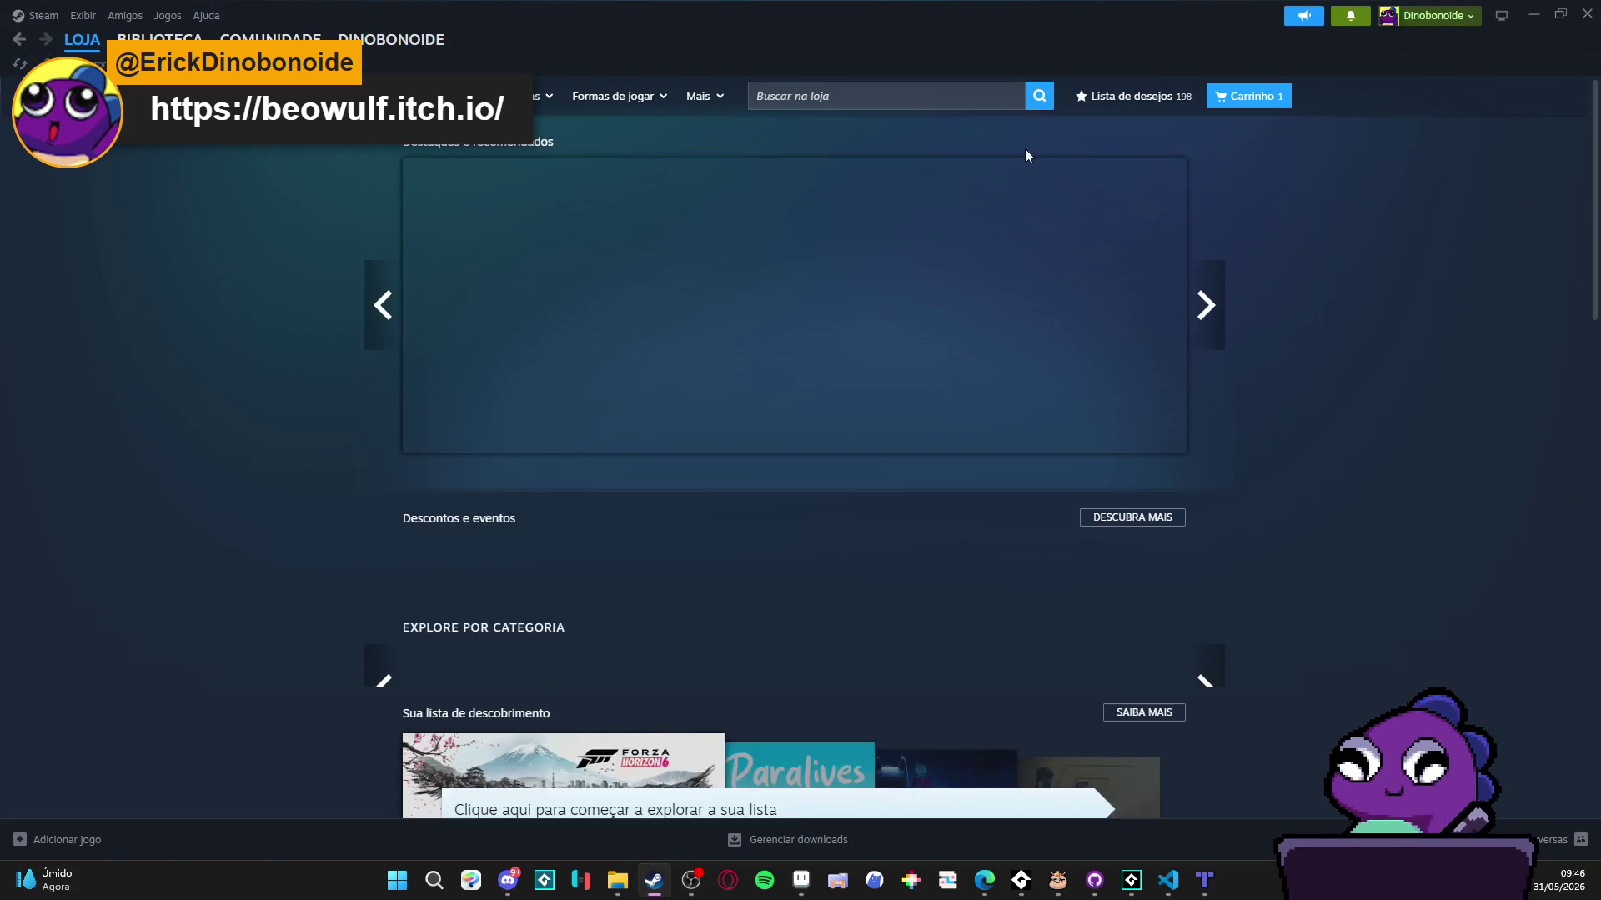
{"action": "left_click", "coordinate": [950, 95]}
{"action": "type", "text": "nd her"}
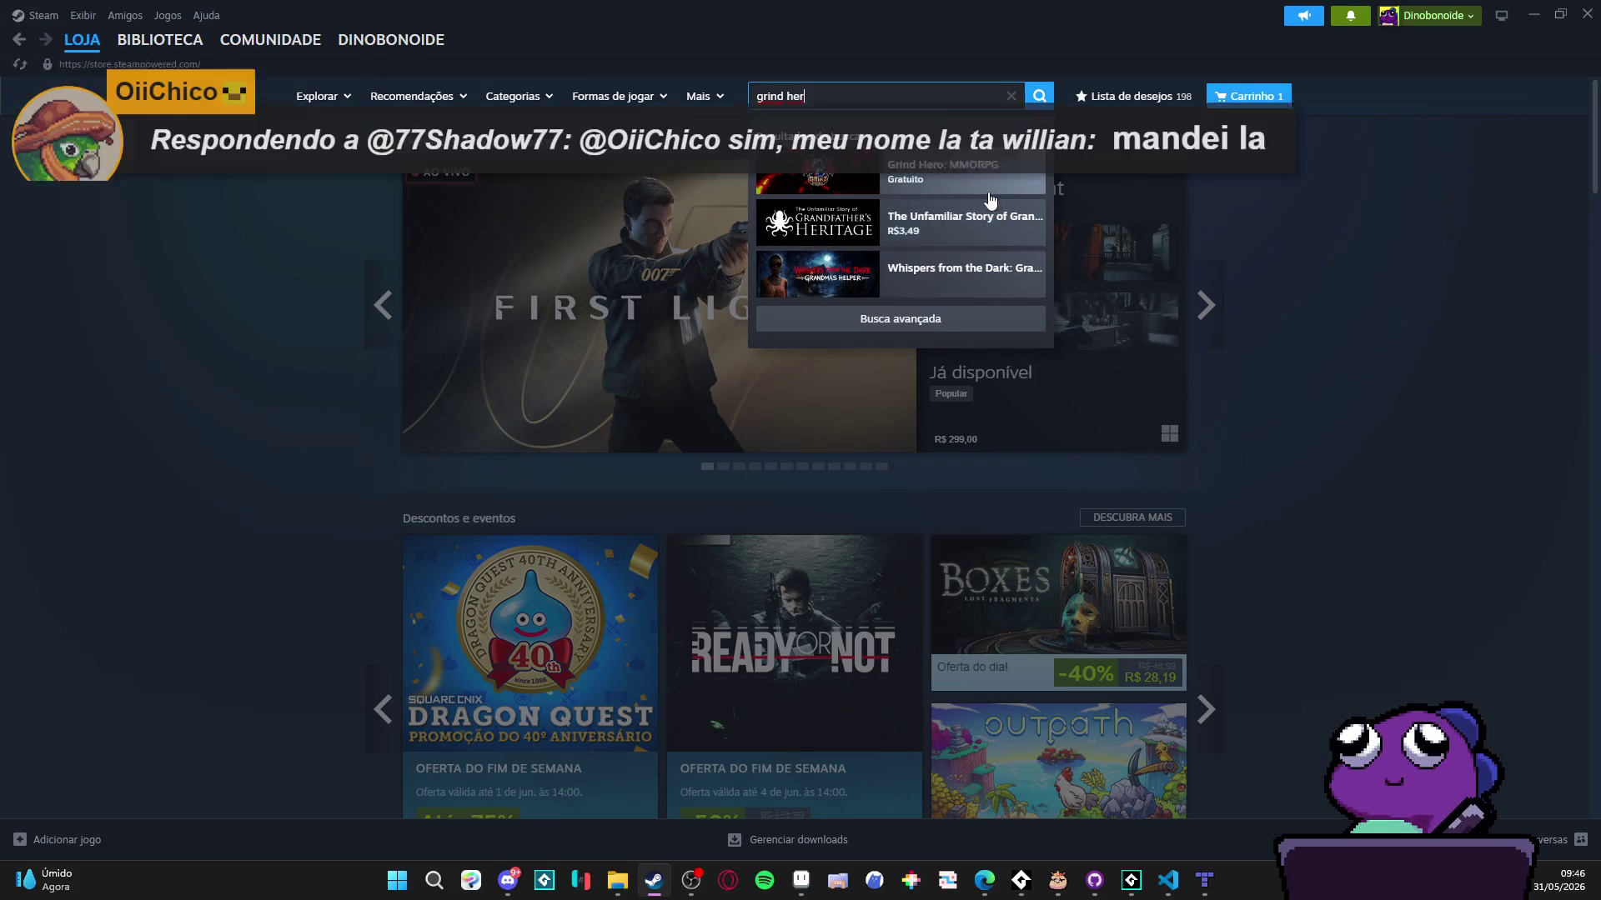
{"action": "left_click", "coordinate": [980, 190]}
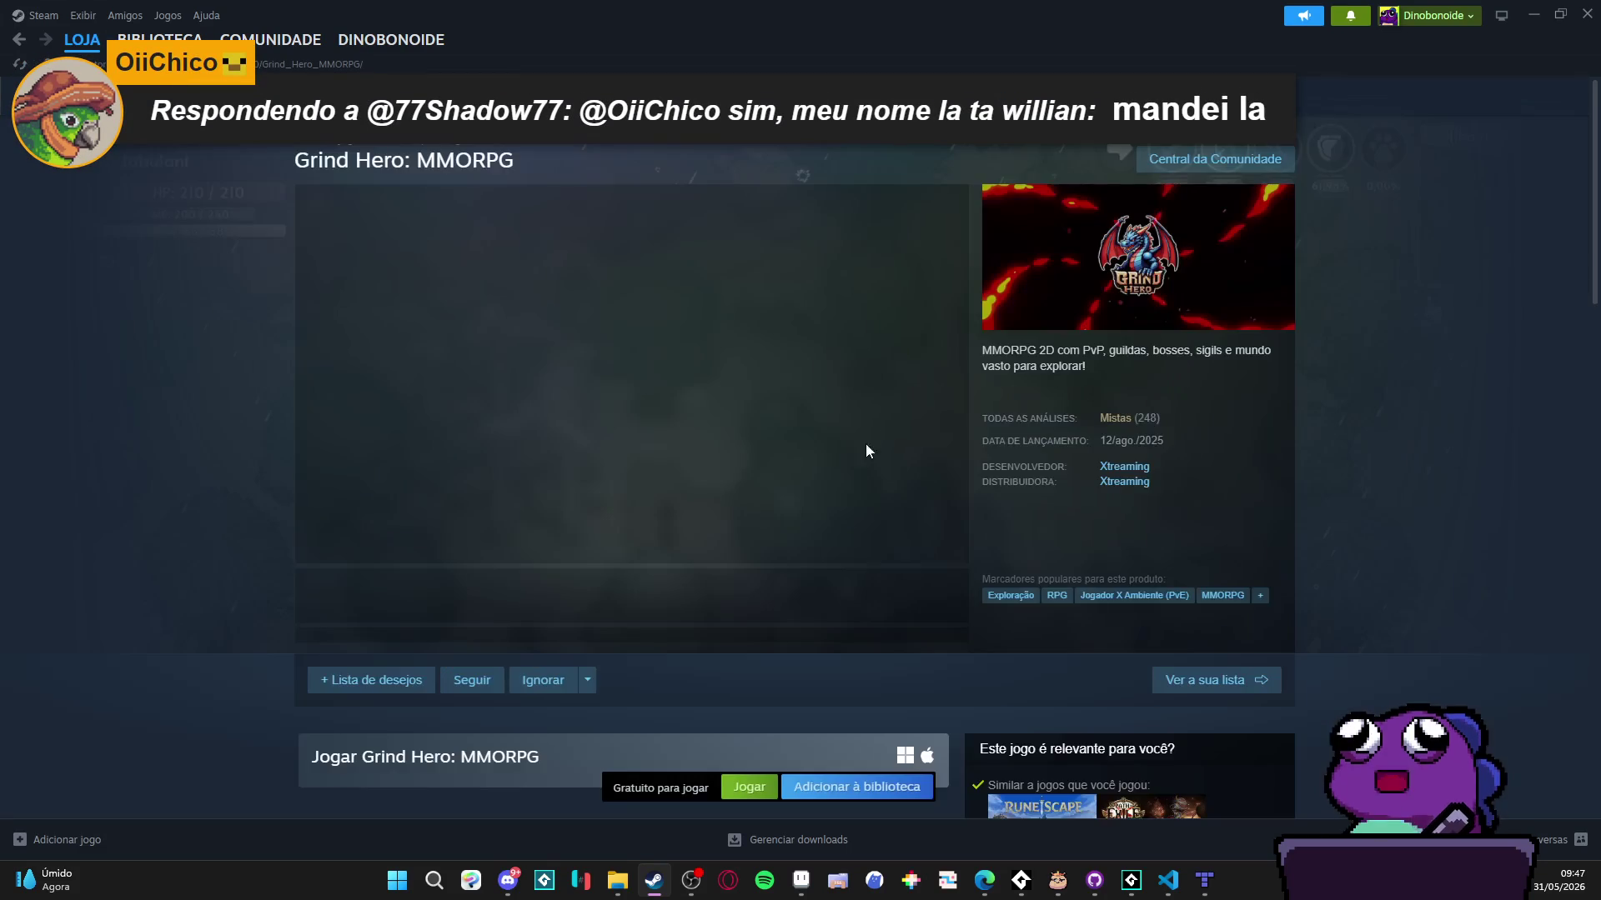
- Watch the Grind Hero trailer outside fullscreen, skipping ahead to 0:09
{"action": "left_click", "coordinate": [948, 554]}
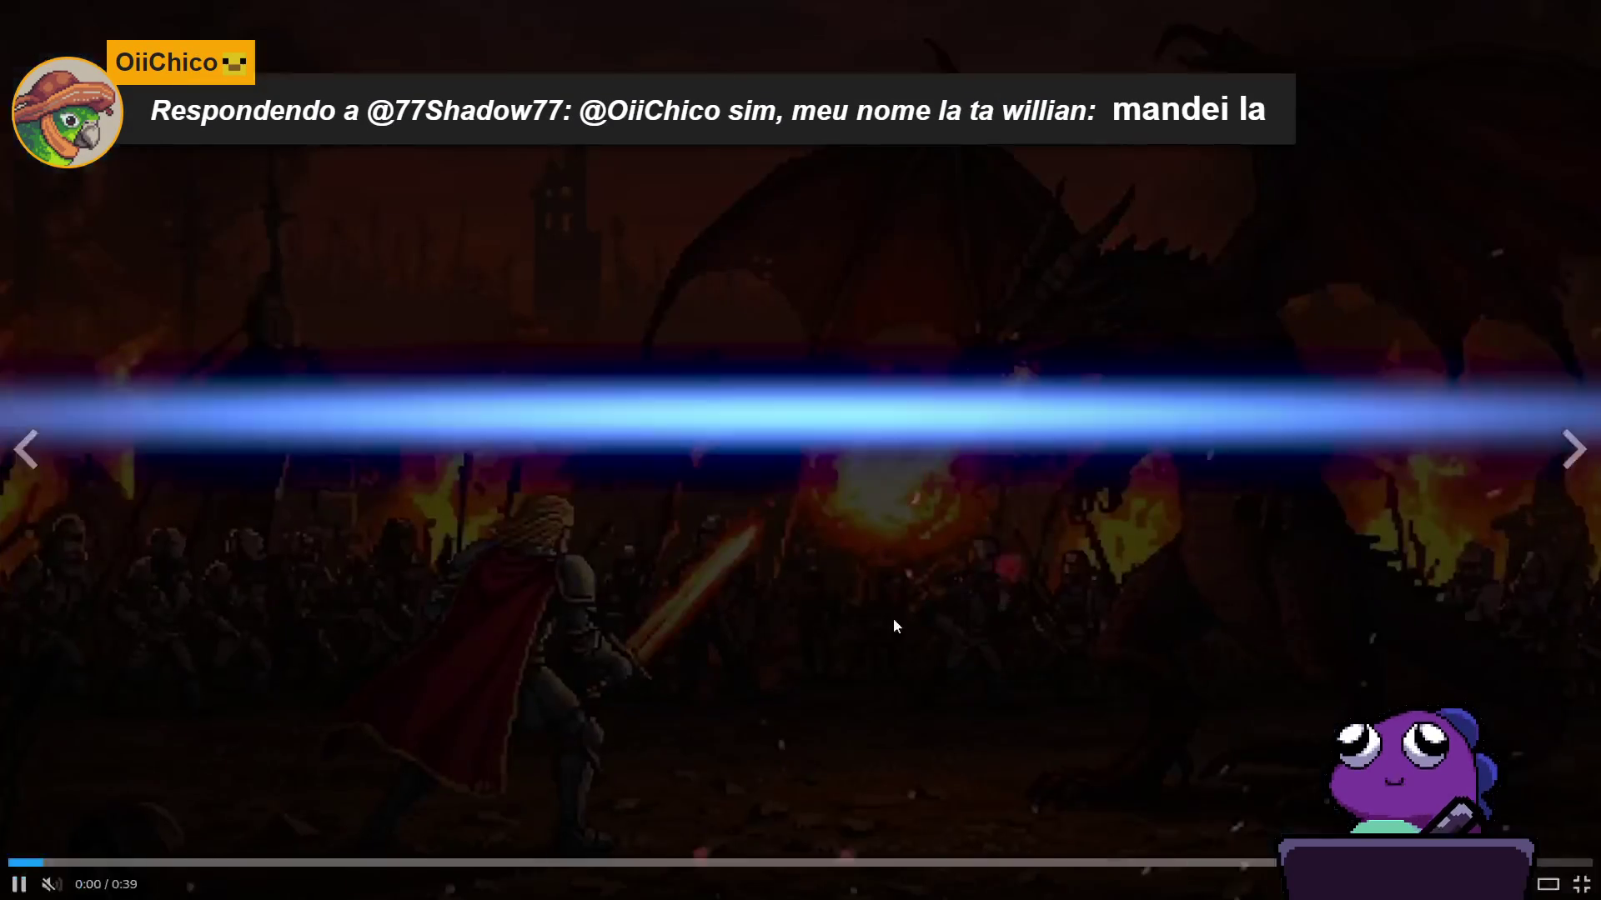
{"action": "left_click", "coordinate": [850, 575]}
{"action": "left_click", "coordinate": [1580, 884]}
{"action": "left_click", "coordinate": [337, 581]}
{"action": "left_click", "coordinate": [453, 526]}
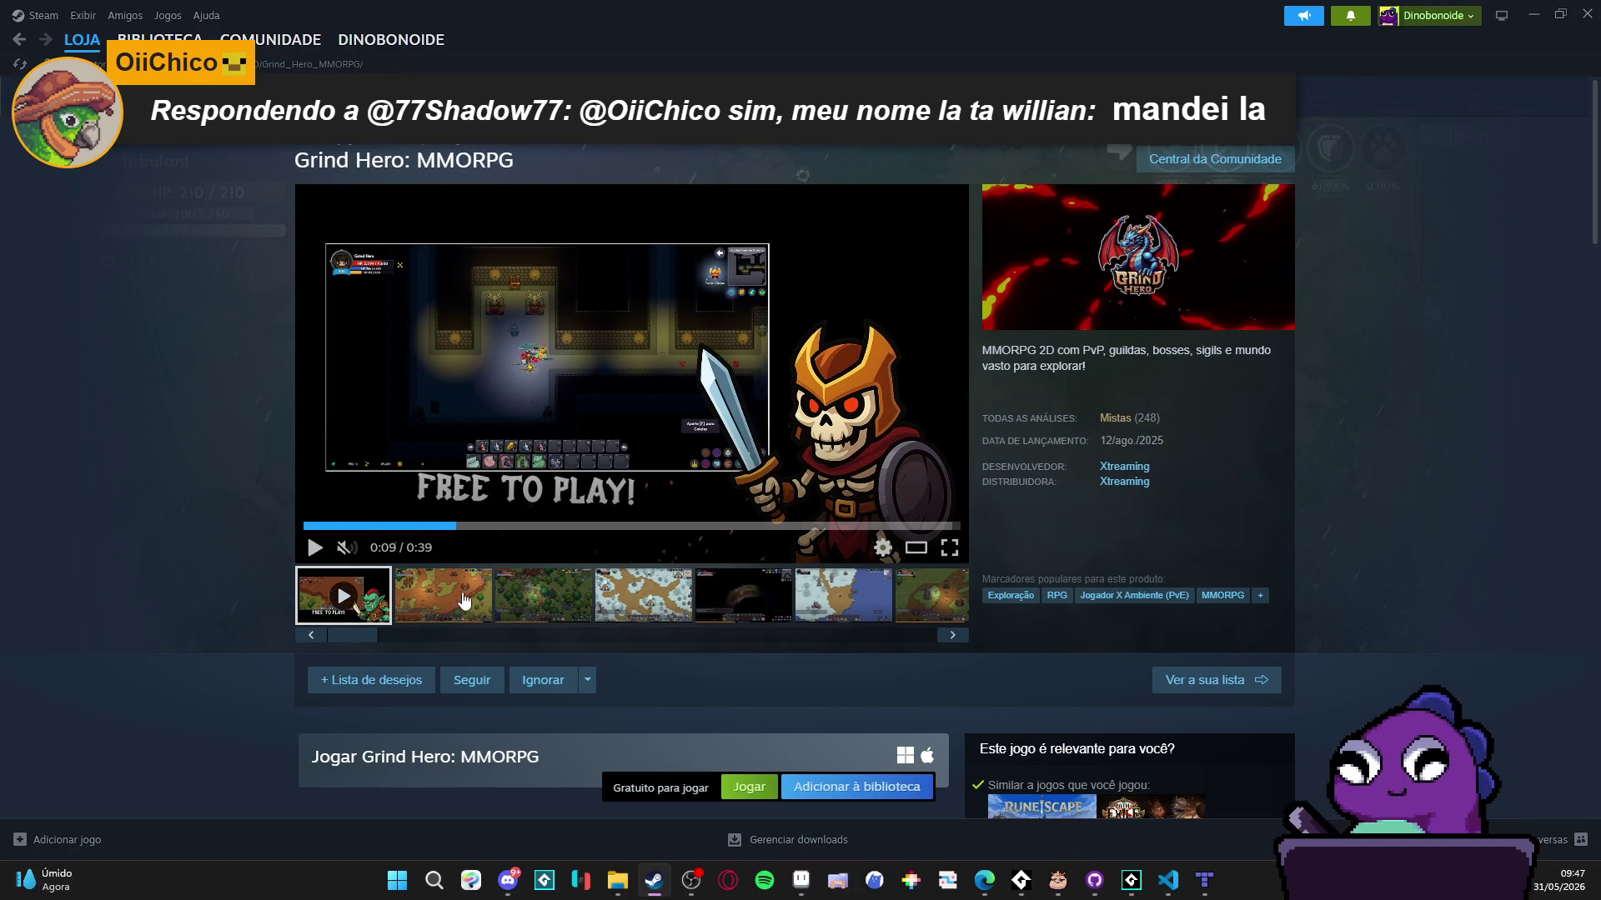
- View all nine Grind Hero screenshots enlarged, then close the viewer and return to itch.io
{"action": "left_click", "coordinate": [464, 600]}
{"action": "left_click", "coordinate": [775, 447]}
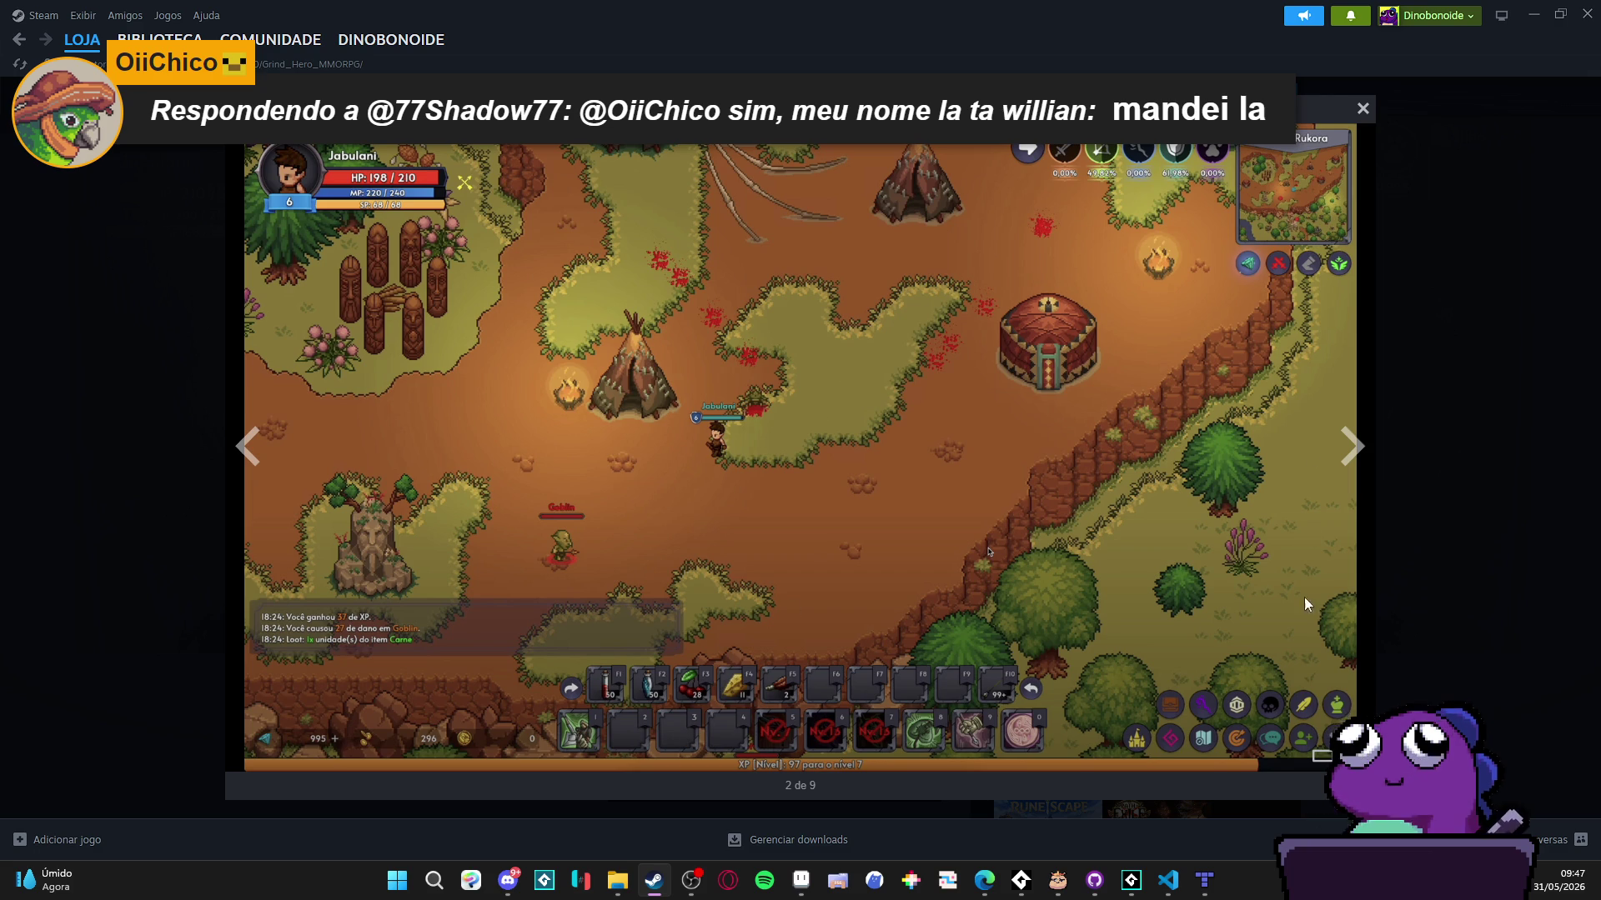
{"action": "left_click", "coordinate": [1351, 451]}
{"action": "left_click", "coordinate": [1356, 428]}
{"action": "left_click", "coordinate": [1355, 434]}
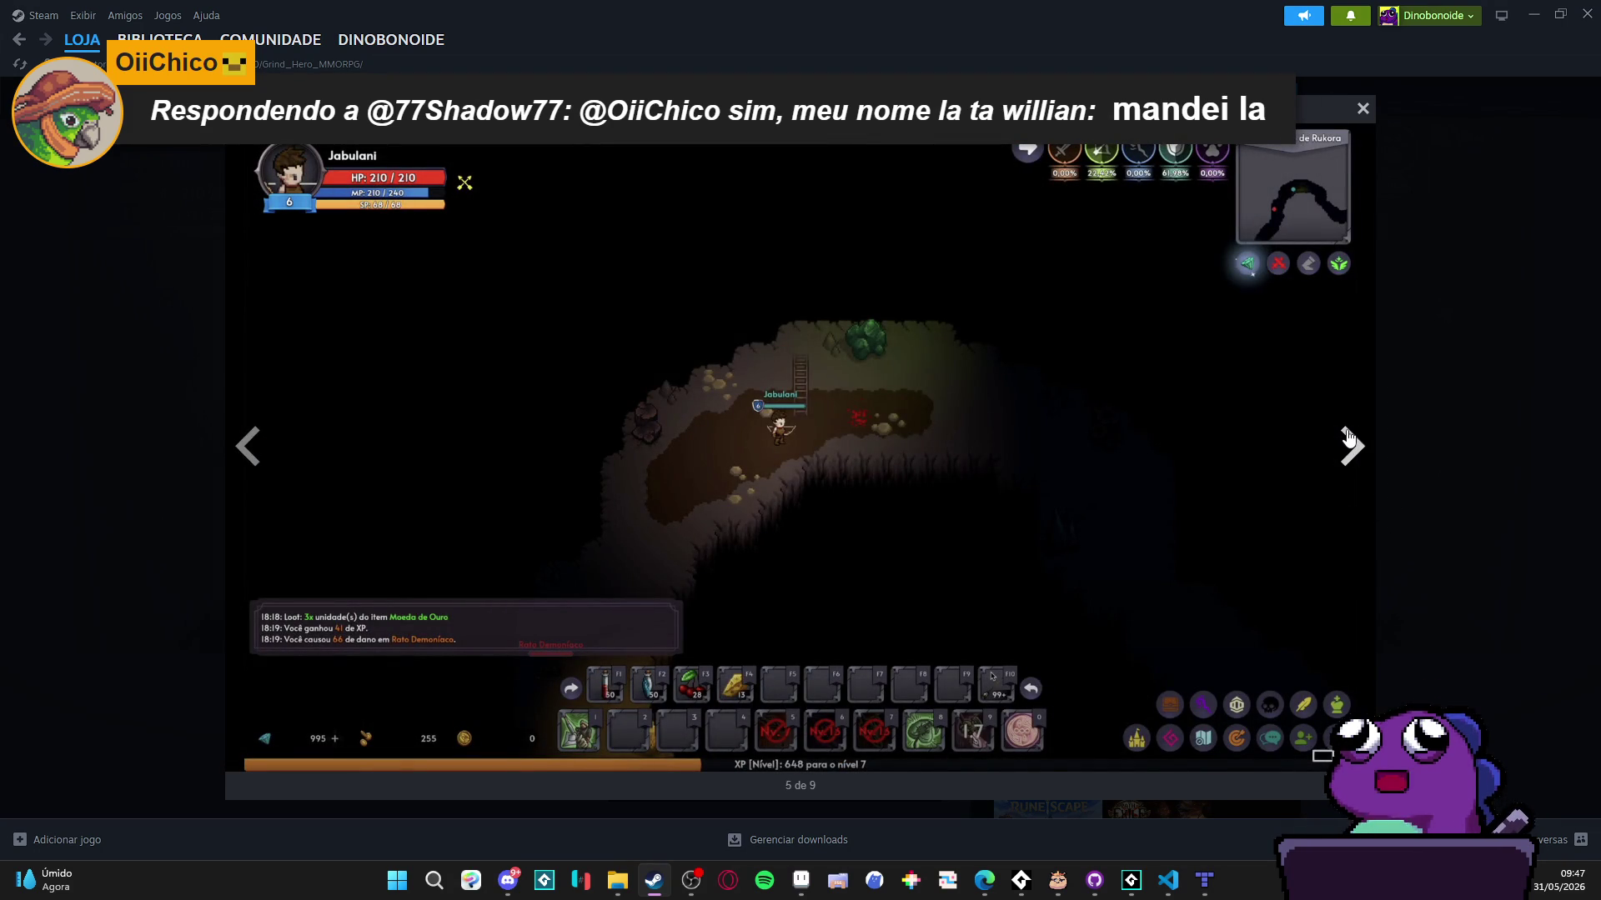
{"action": "left_click", "coordinate": [1348, 439]}
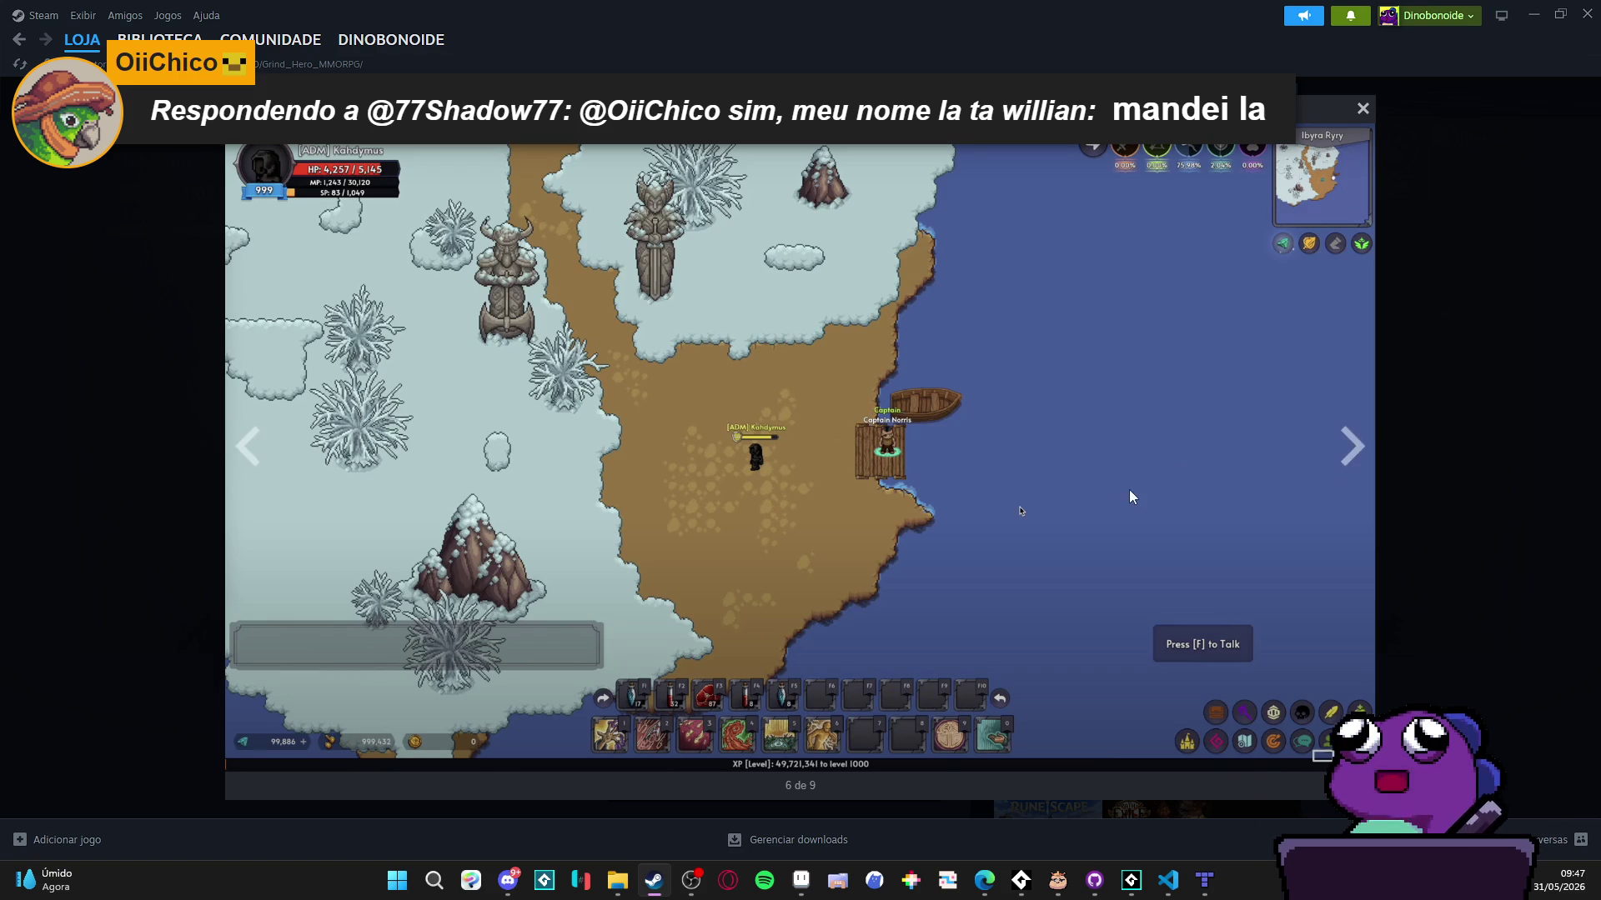
{"action": "left_click", "coordinate": [1345, 461]}
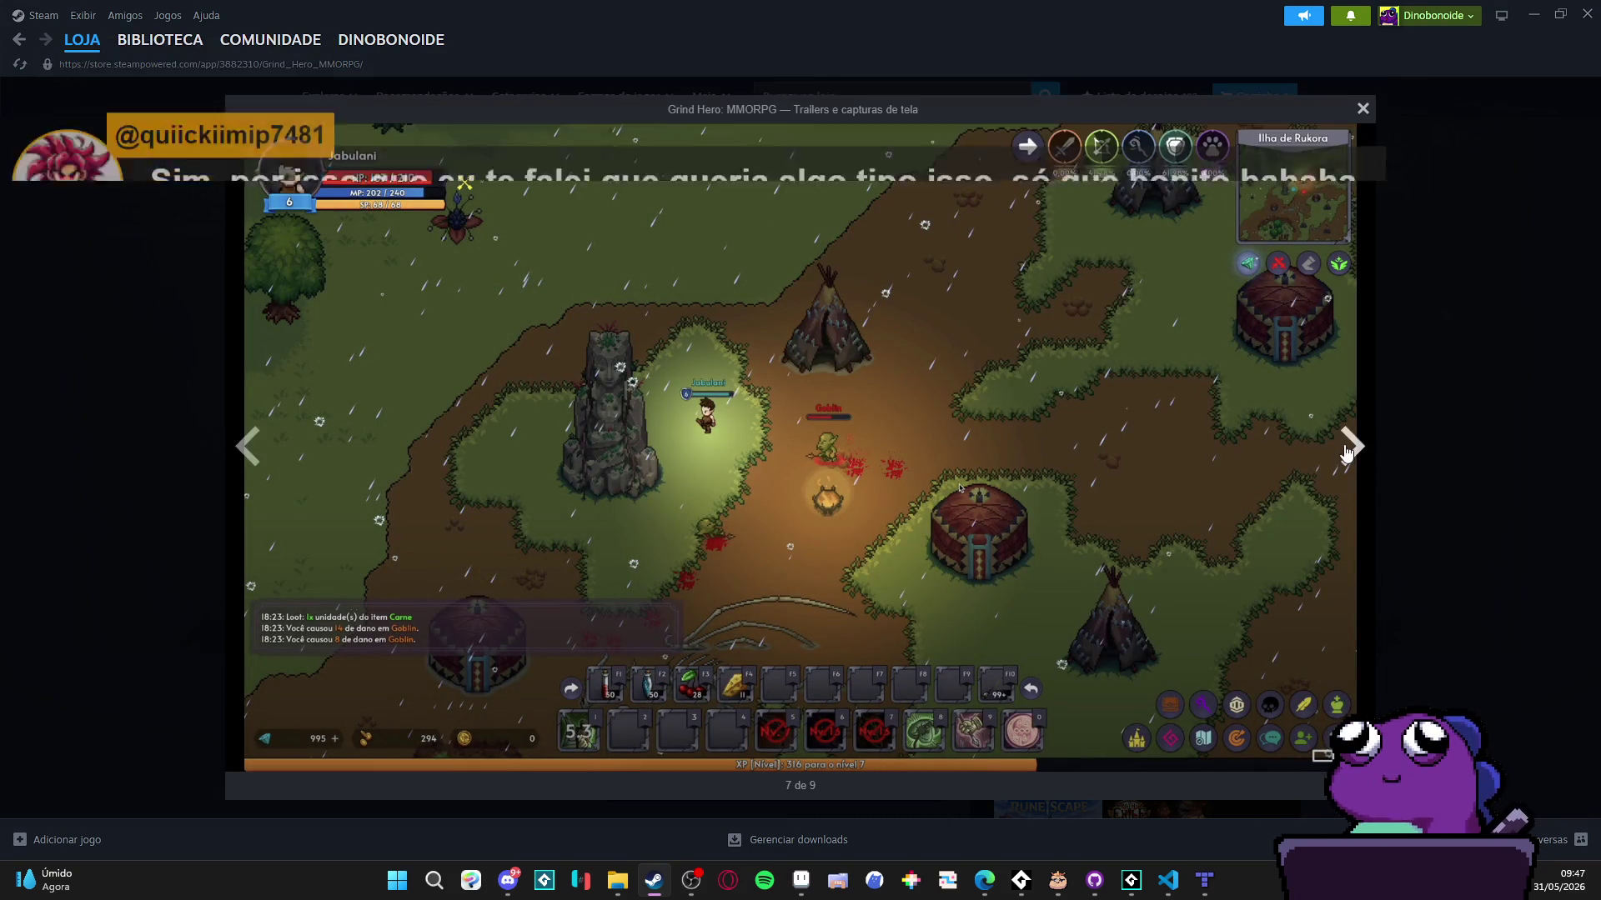
{"action": "left_click", "coordinate": [1350, 446]}
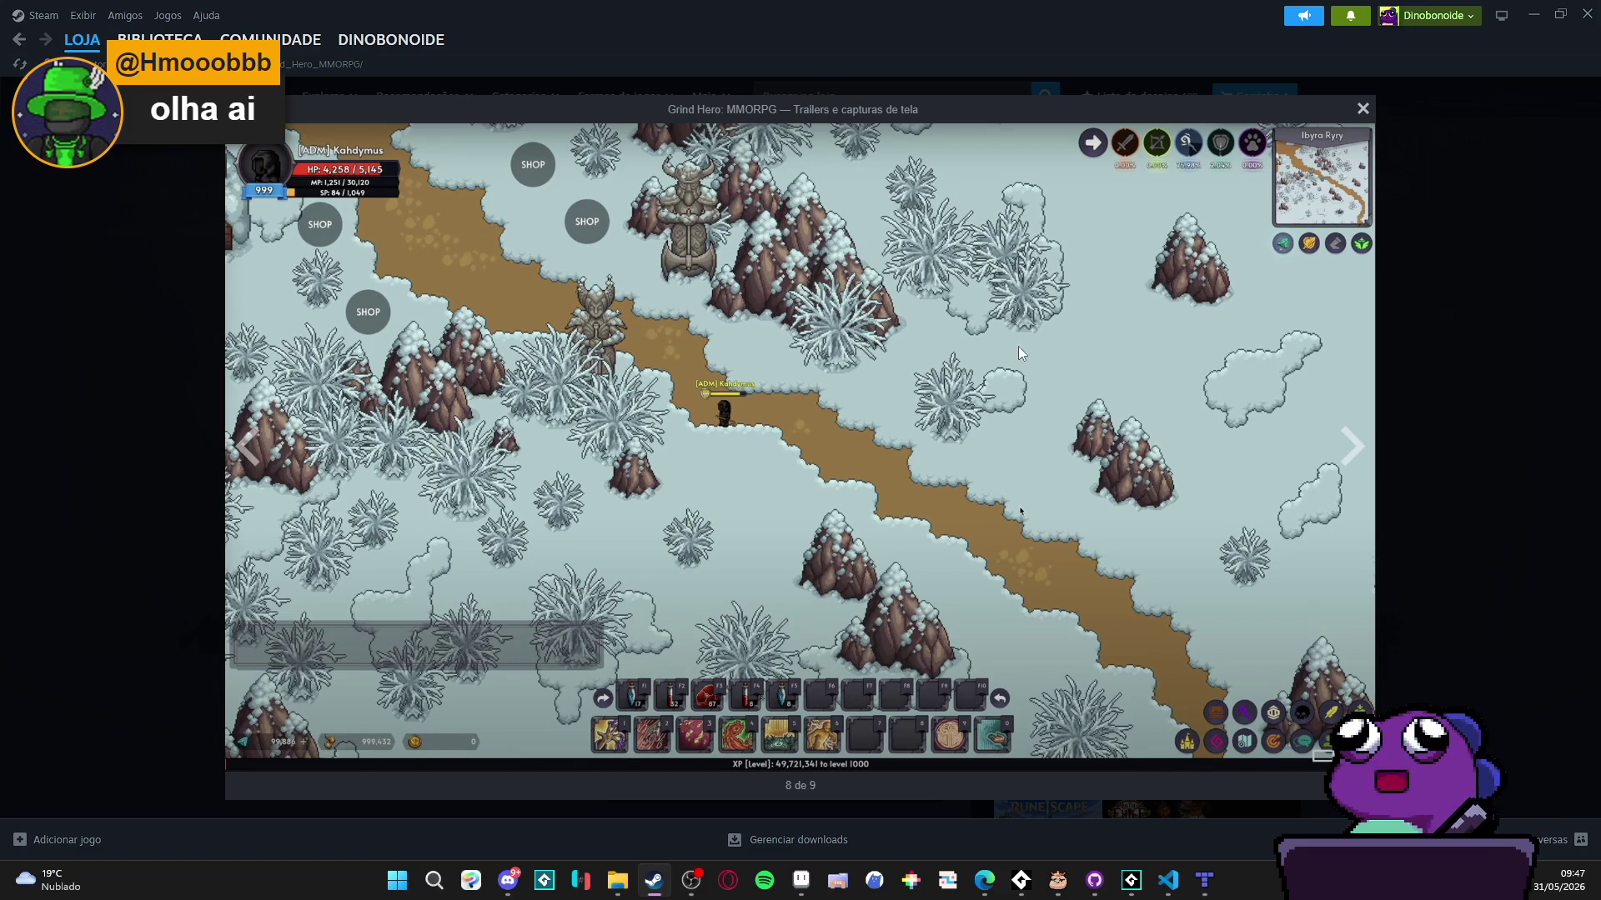
{"action": "key", "text": "Right"}
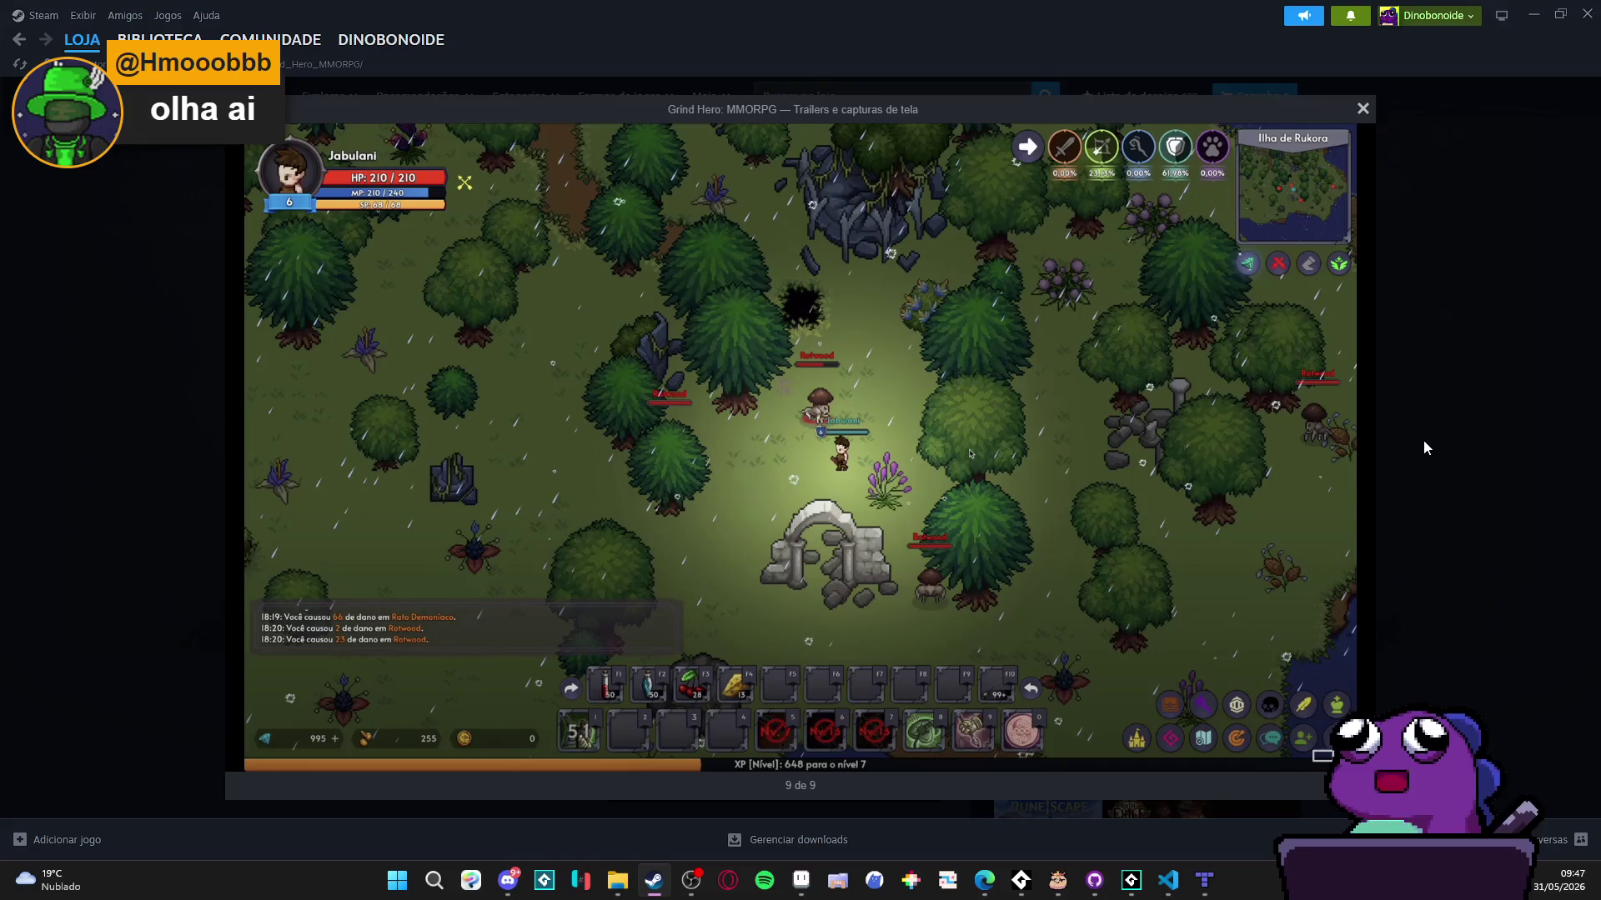
{"action": "key", "text": "Escape"}
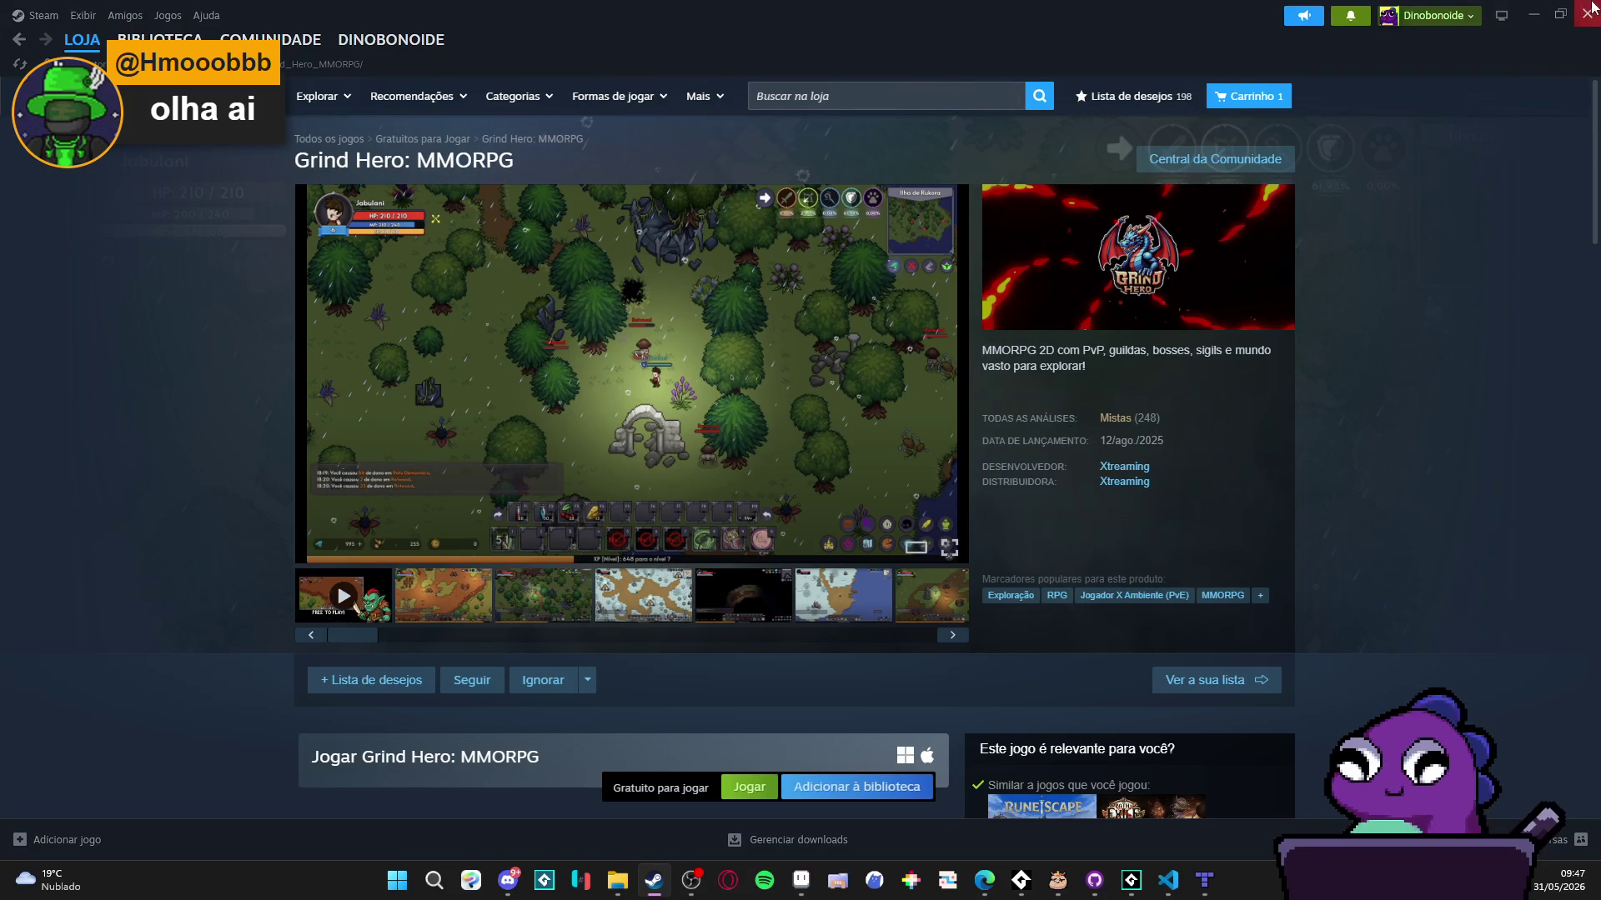
{"action": "key", "text": "alt+Tab"}
{"action": "scroll", "coordinate": [893, 597], "scroll_direction": "down", "scroll_amount": 4}
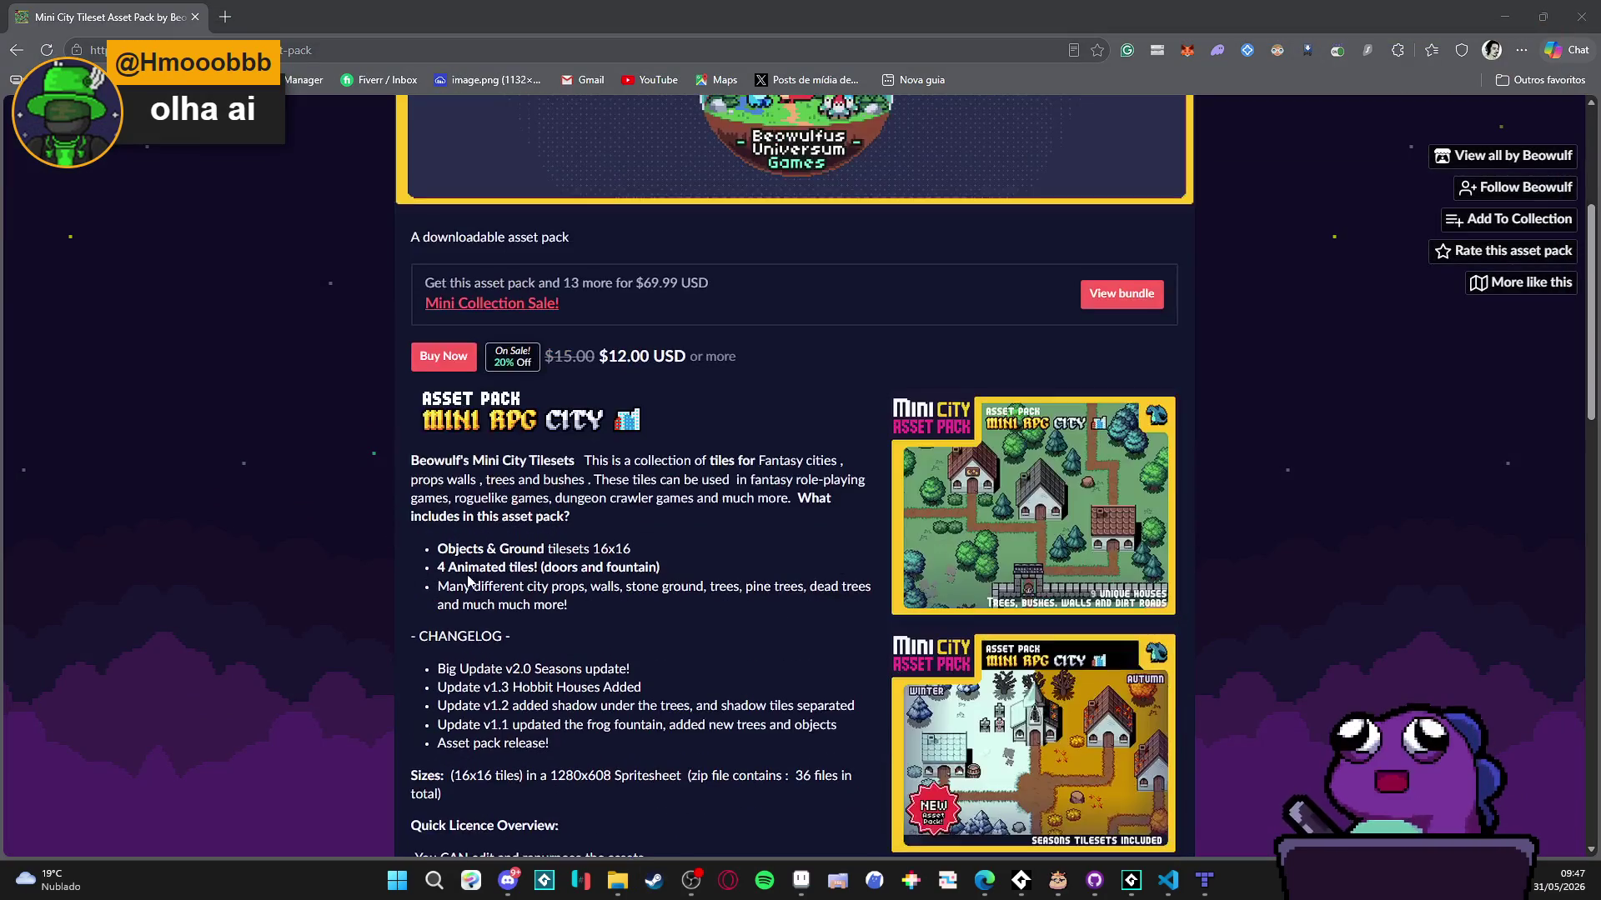
{"action": "left_click", "coordinate": [961, 550]}
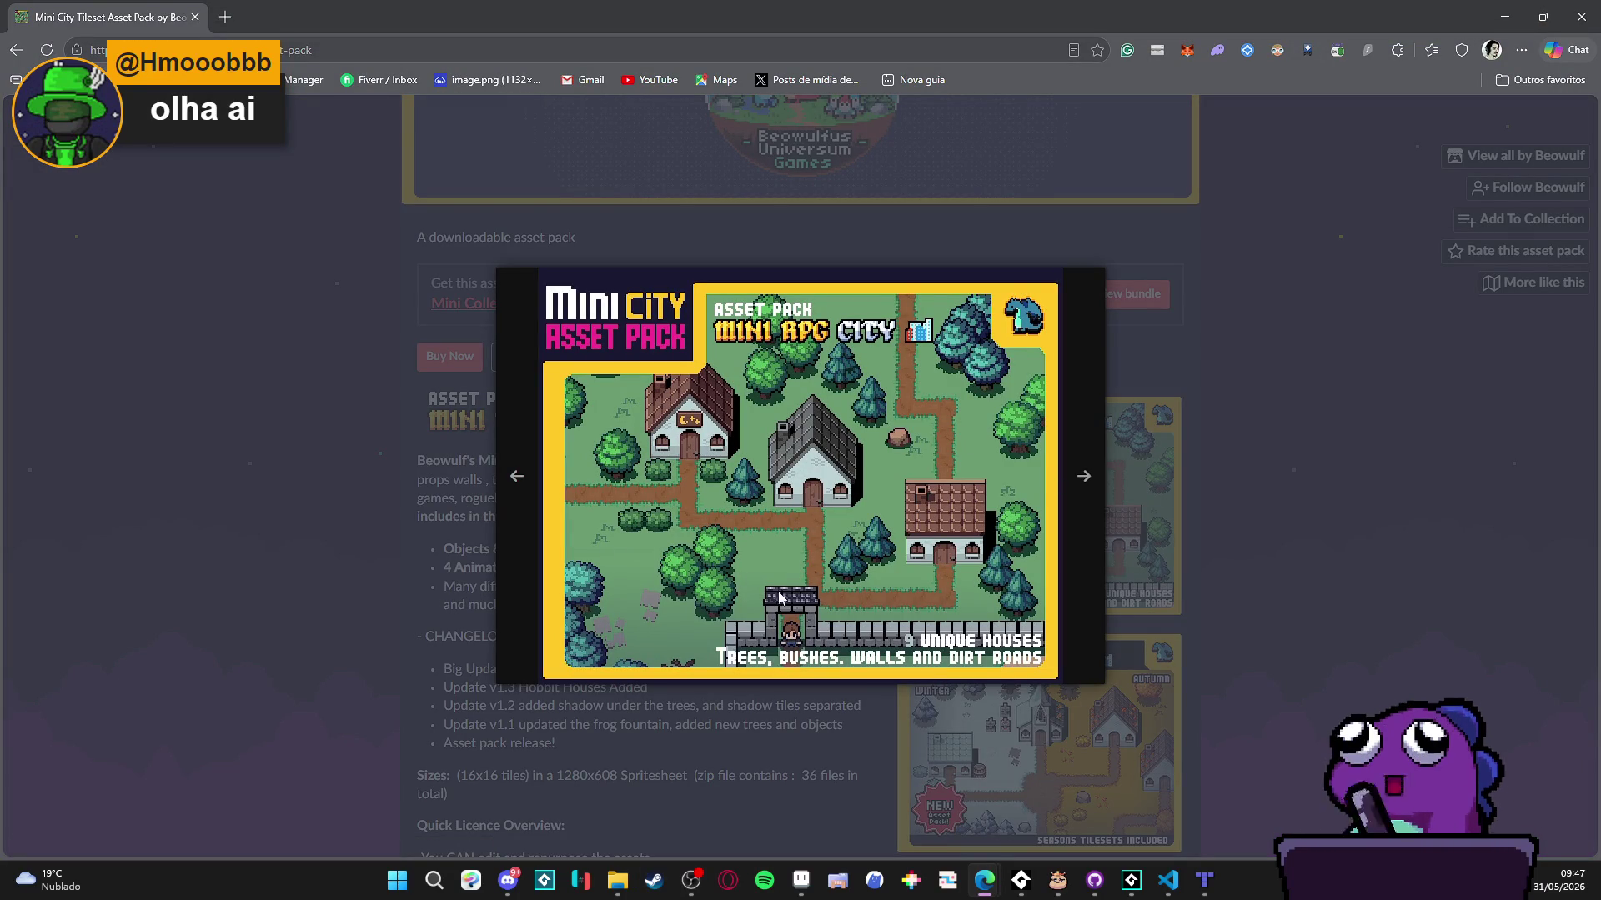
{"action": "left_click", "coordinate": [1079, 484]}
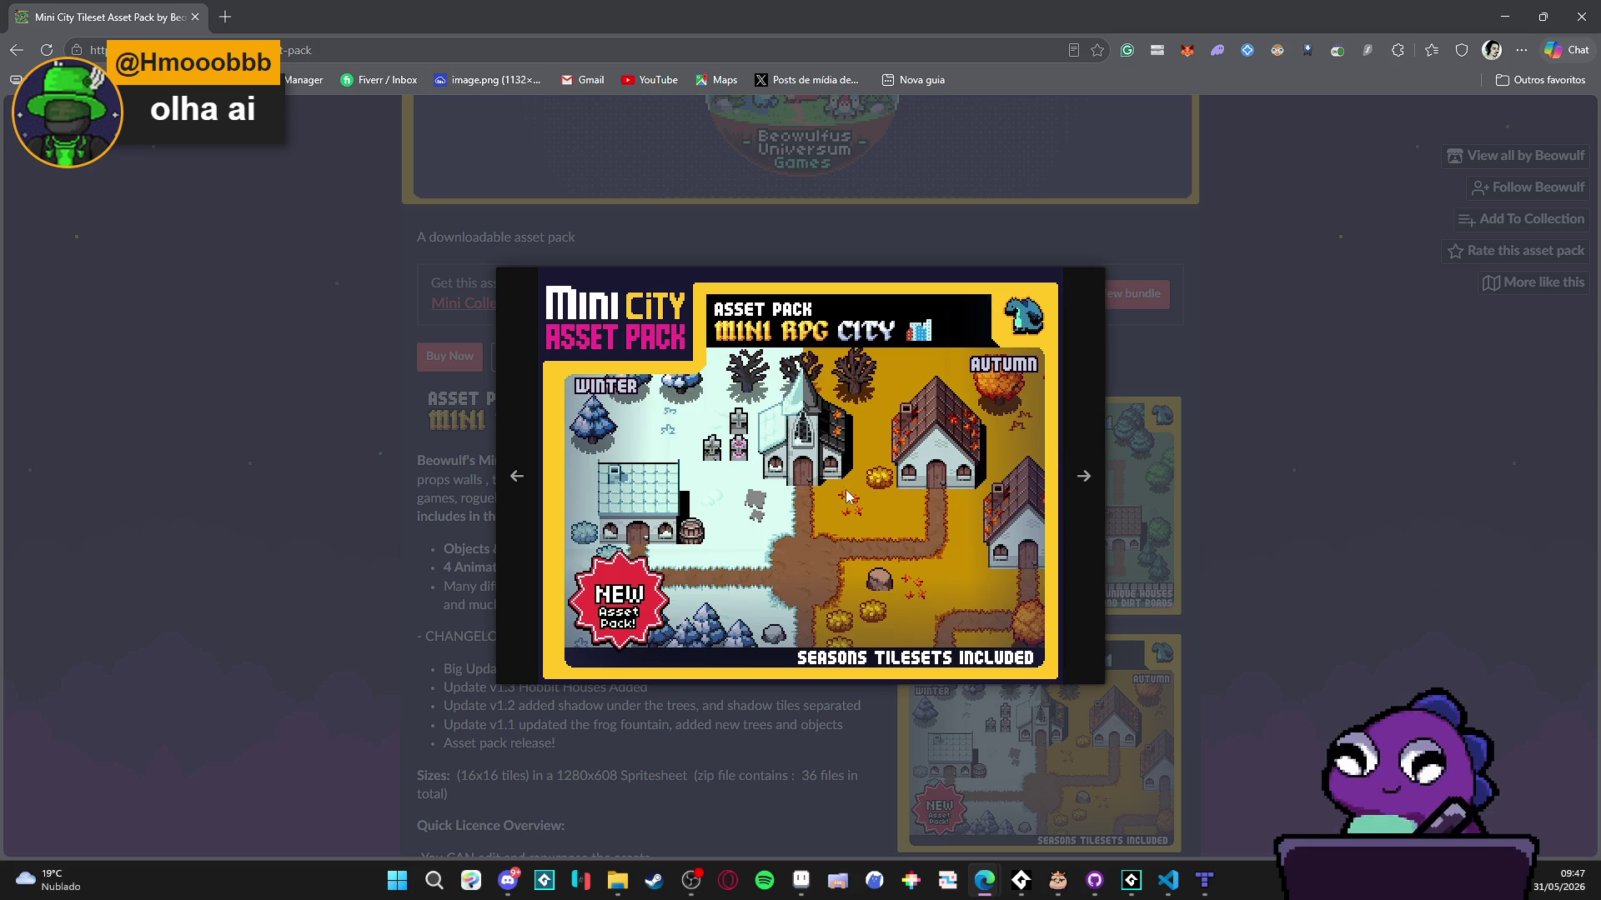
{"action": "left_click", "coordinate": [1223, 518]}
{"action": "scroll", "coordinate": [1223, 518], "scroll_direction": "down", "scroll_amount": 5}
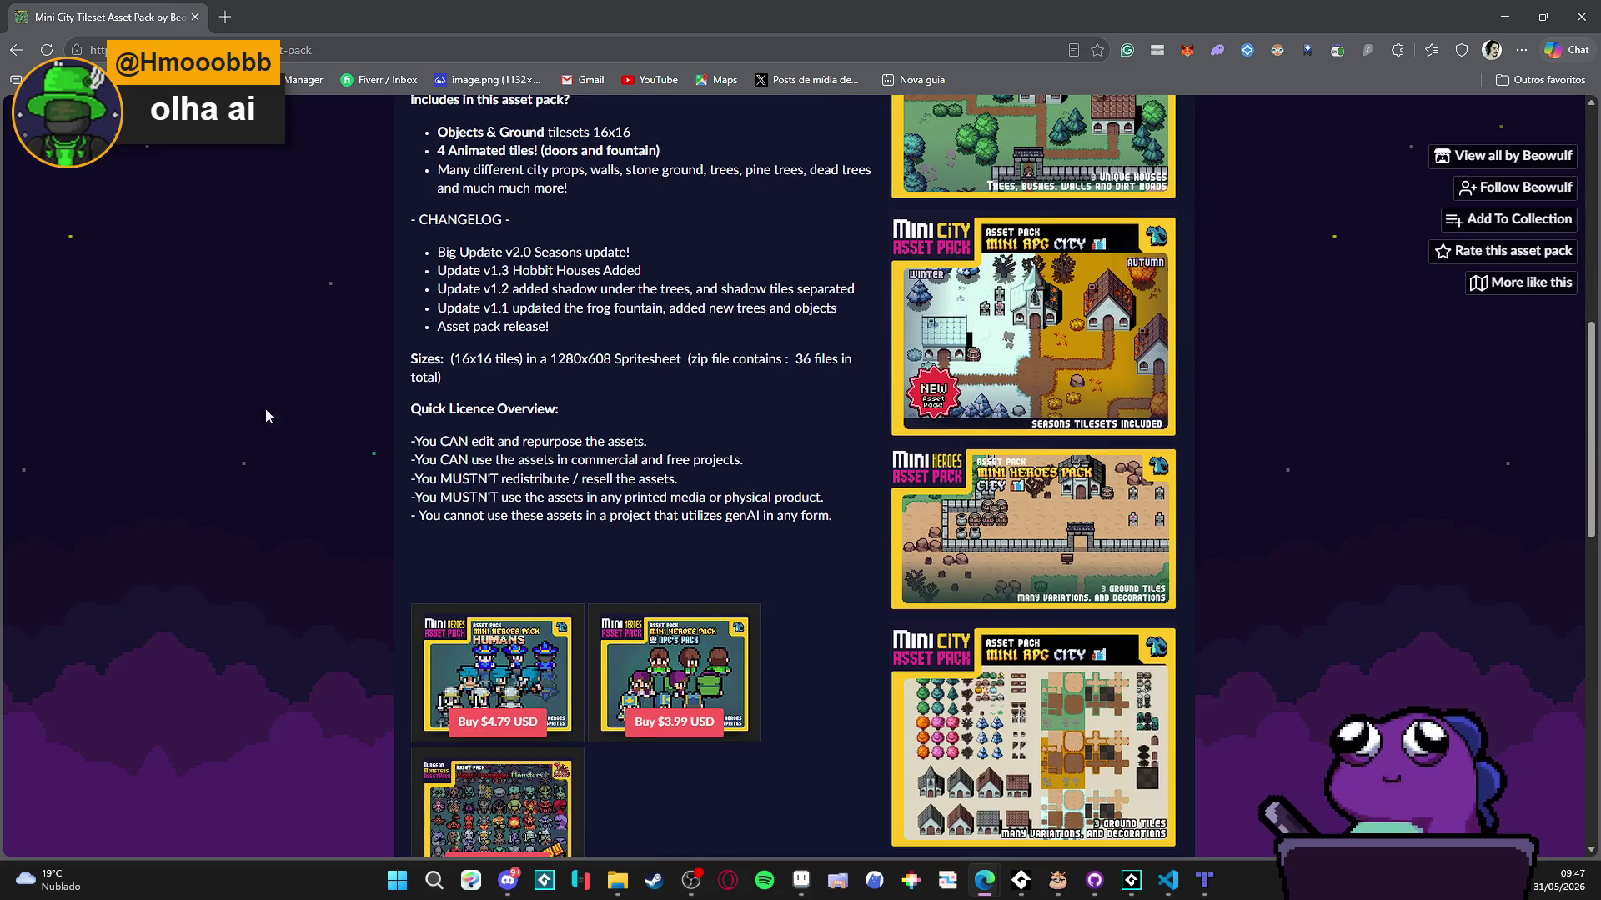
{"action": "key", "text": "alt+Left"}
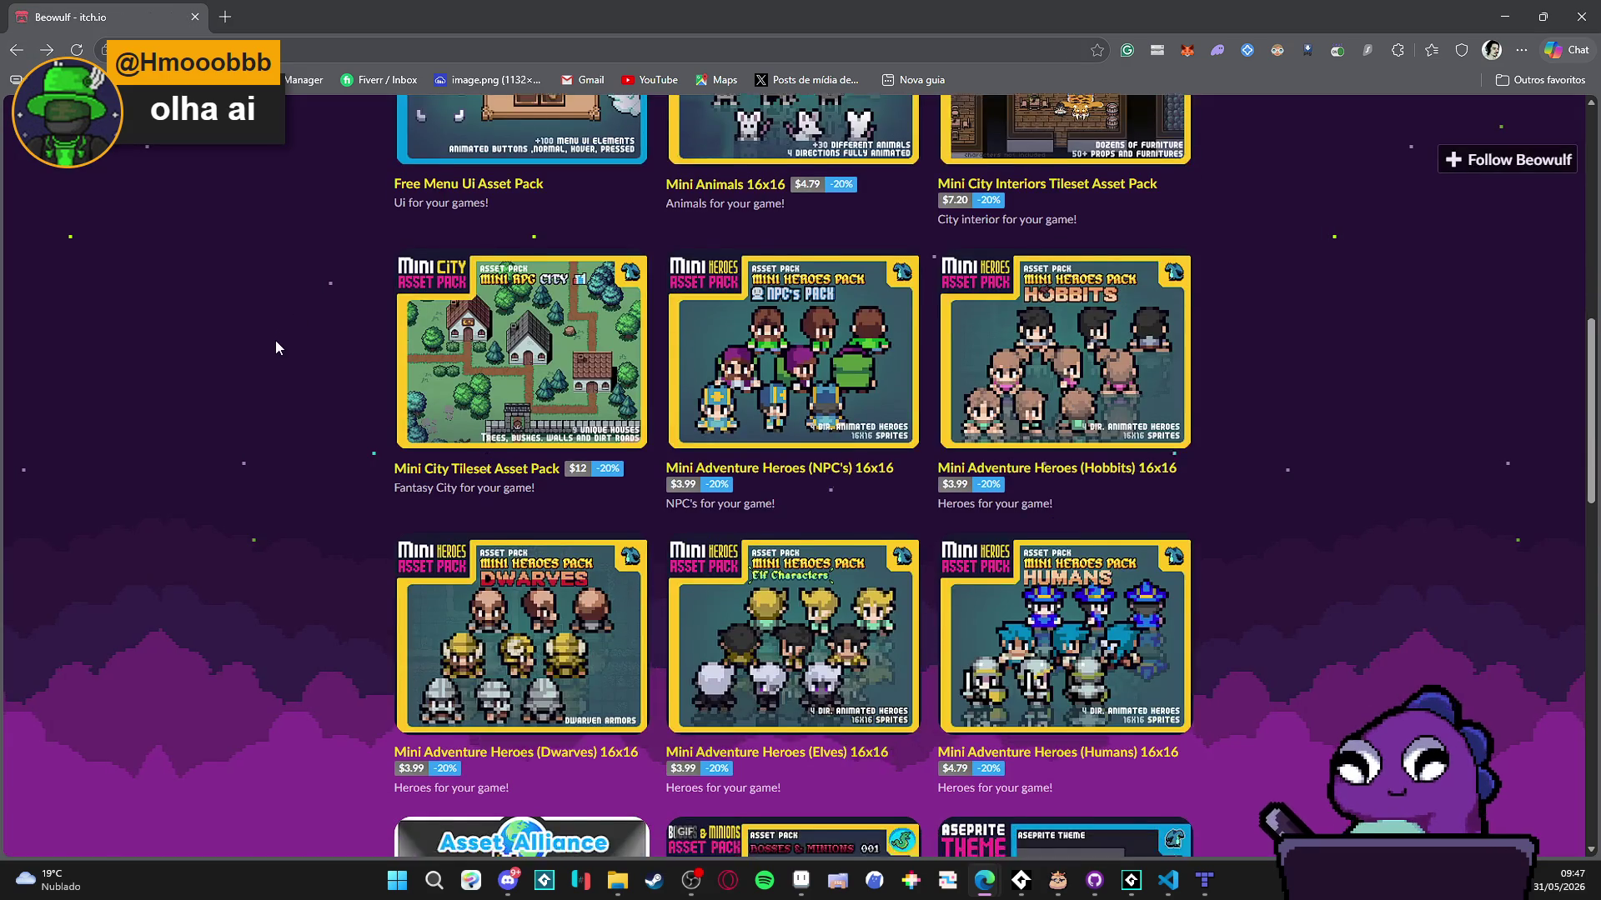
- Scroll Beowulf's asset list and open the Mini Monster Drops Part 02 page
{"action": "scroll", "coordinate": [275, 341], "scroll_direction": "down", "scroll_amount": 5}
{"action": "scroll", "coordinate": [276, 346], "scroll_direction": "down", "scroll_amount": 3}
{"action": "scroll", "coordinate": [275, 347], "scroll_direction": "down", "scroll_amount": 5}
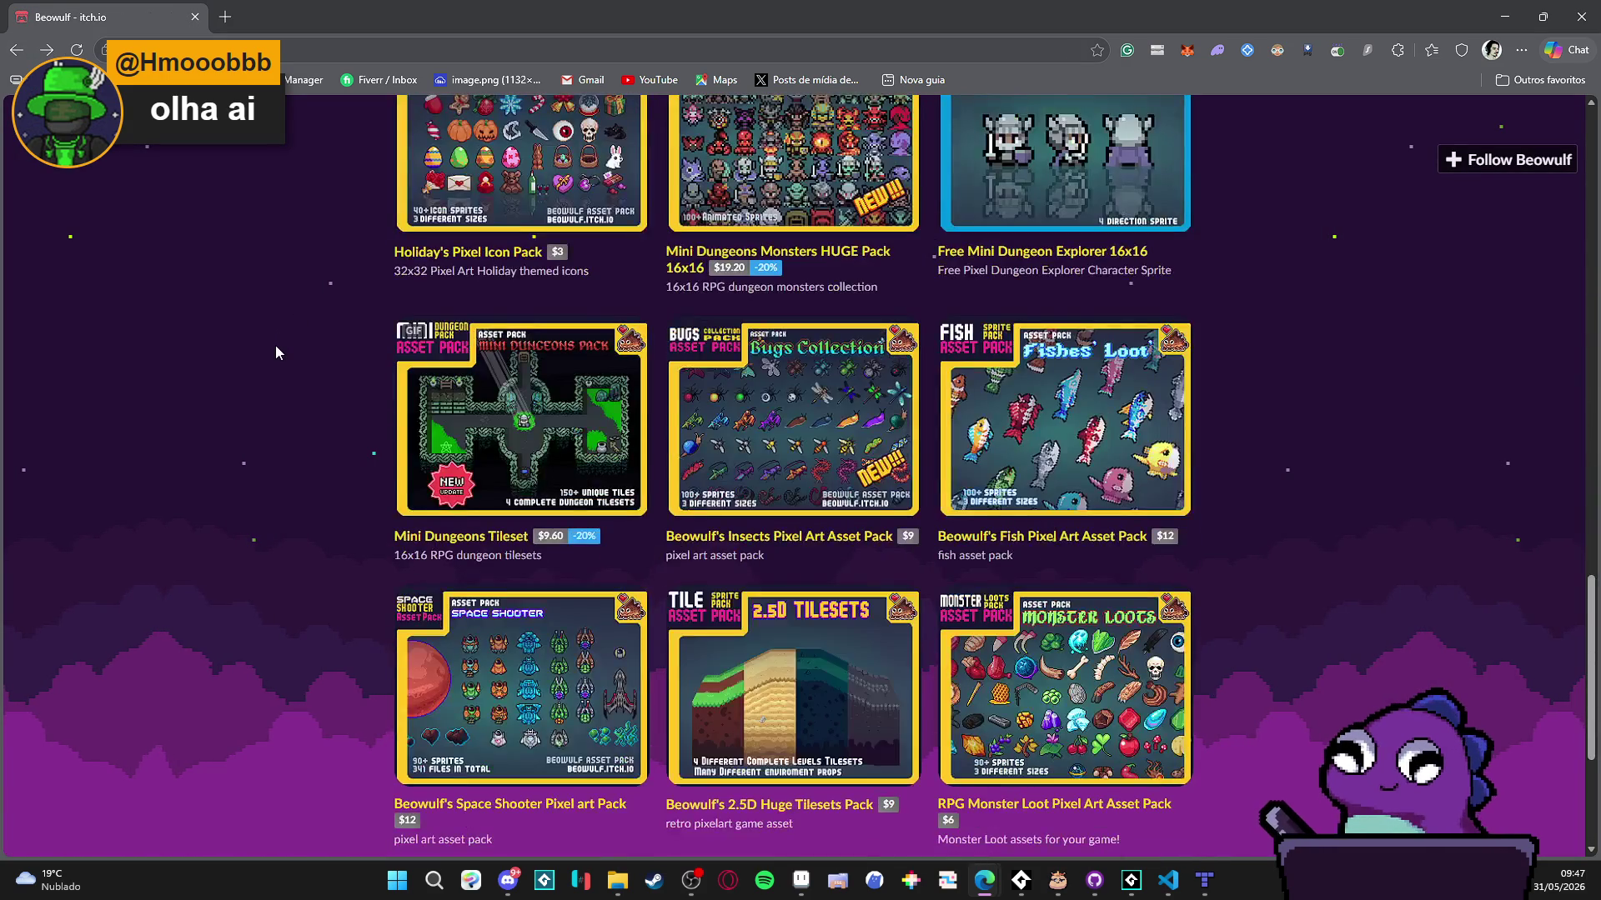
{"action": "scroll", "coordinate": [276, 347], "scroll_direction": "down", "scroll_amount": 4}
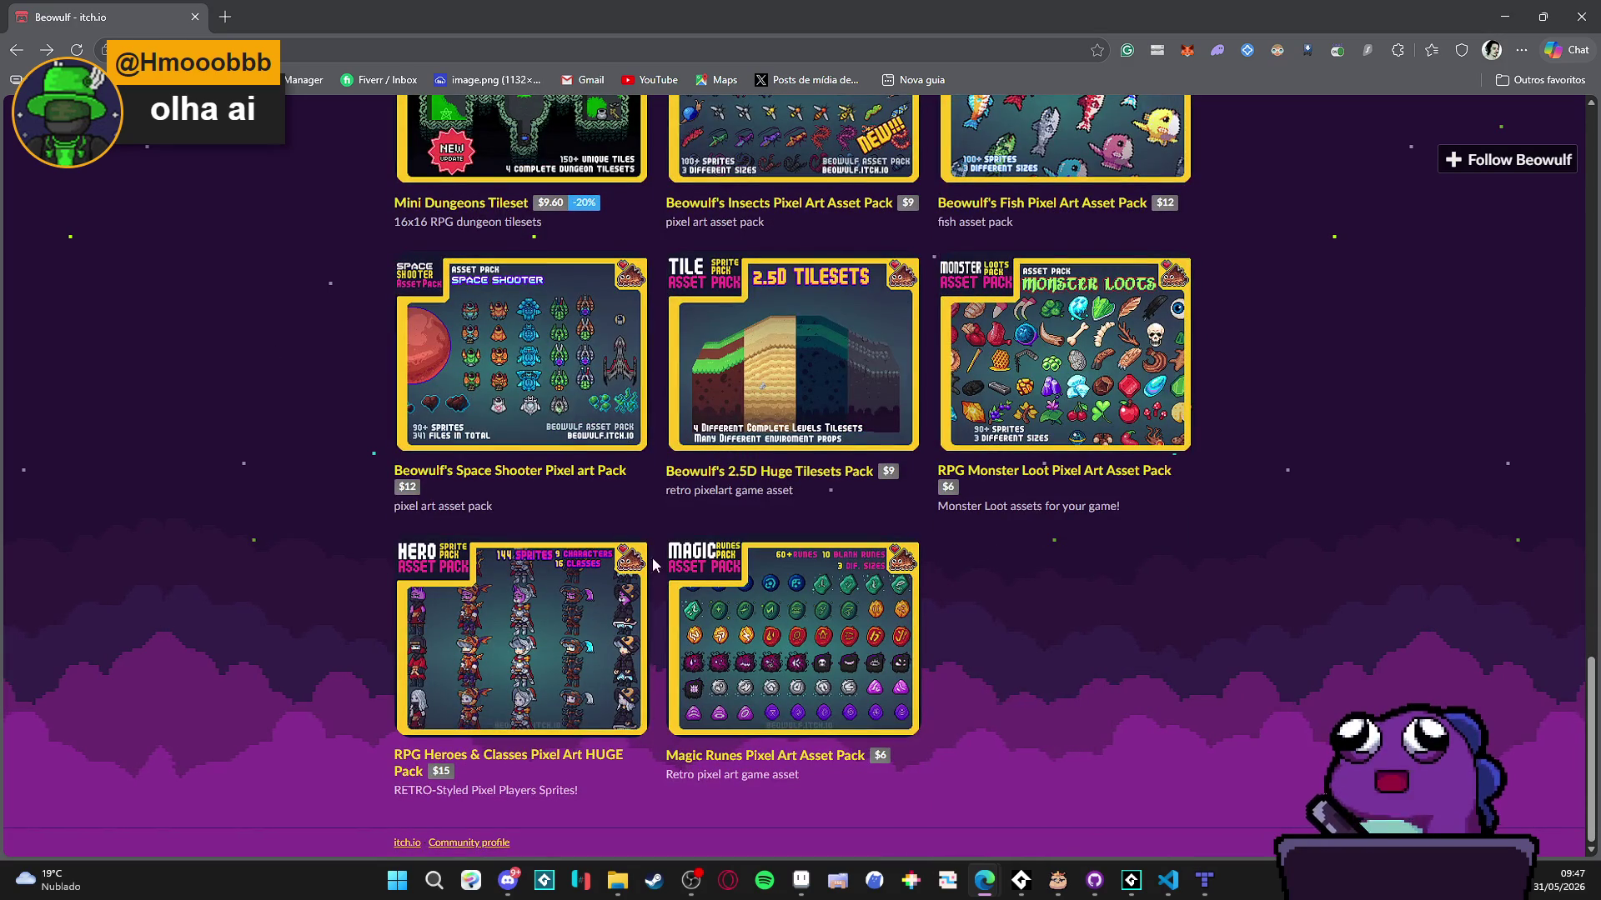
{"action": "scroll", "coordinate": [1075, 520], "scroll_direction": "up", "scroll_amount": 5}
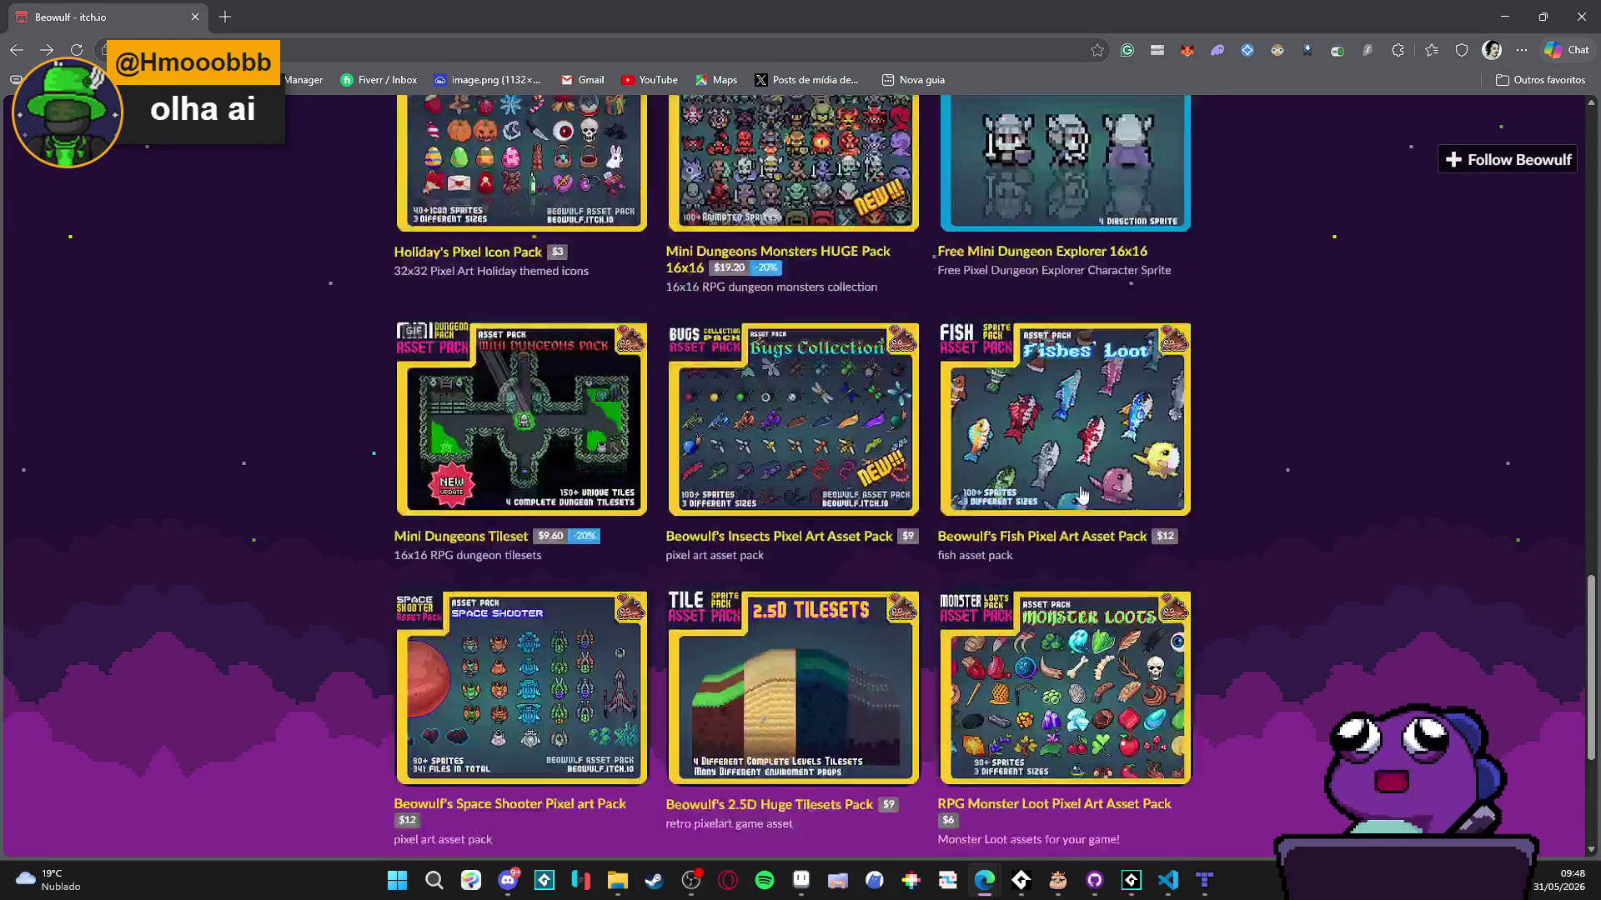
{"action": "scroll", "coordinate": [1075, 520], "scroll_direction": "up", "scroll_amount": 3}
{"action": "scroll", "coordinate": [1074, 520], "scroll_direction": "up", "scroll_amount": 2}
{"action": "scroll", "coordinate": [1067, 533], "scroll_direction": "down", "scroll_amount": 3}
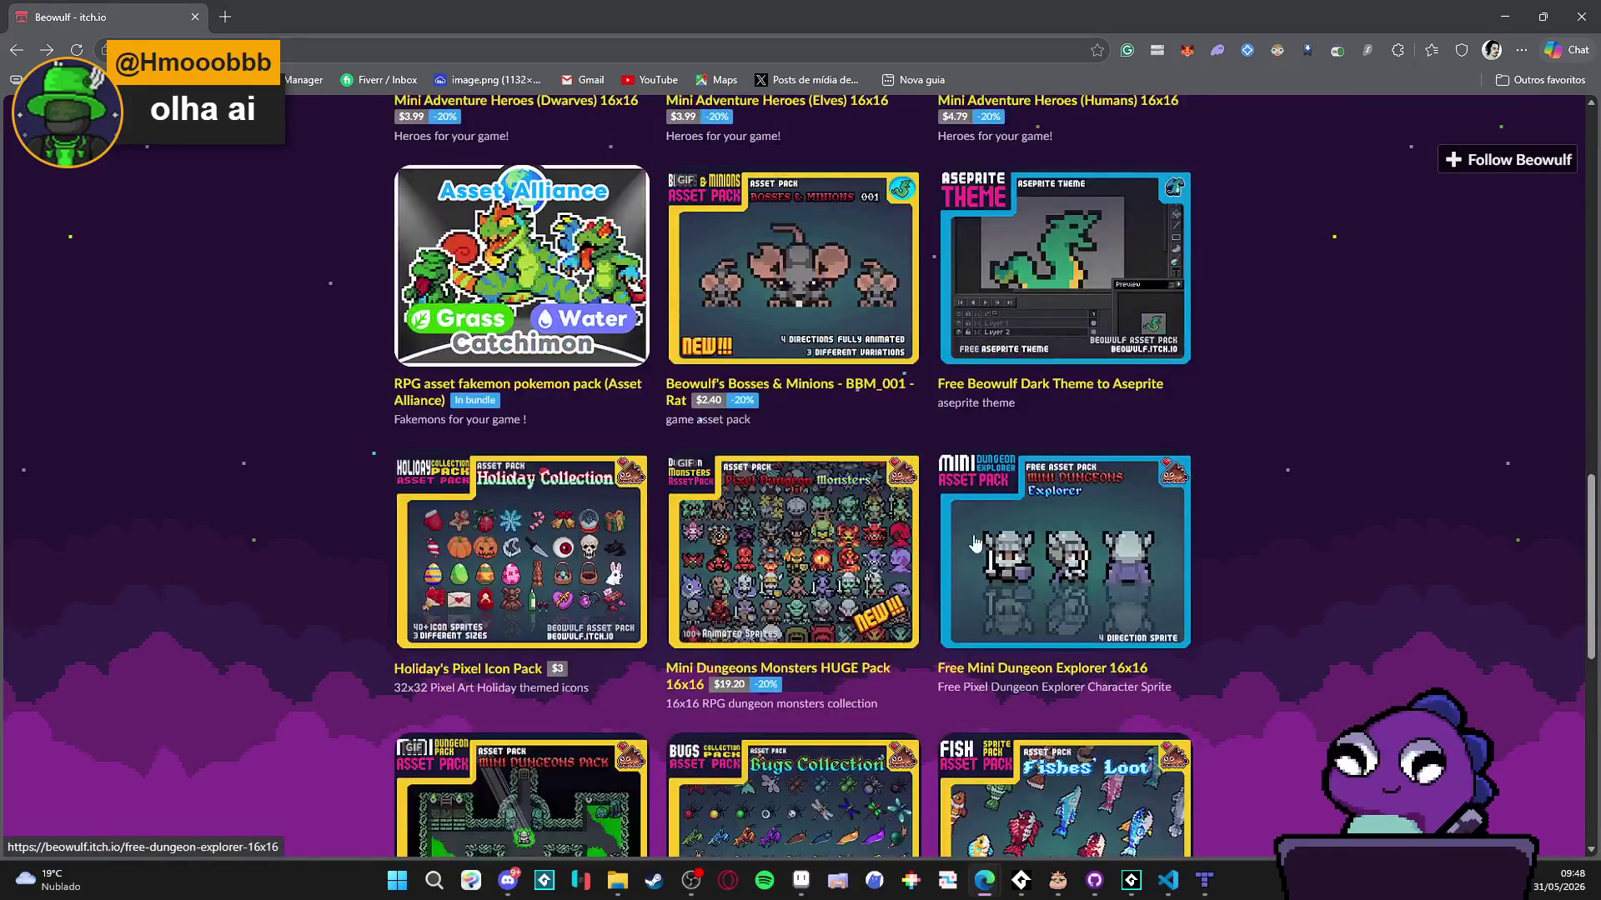
{"action": "scroll", "coordinate": [734, 517], "scroll_direction": "up", "scroll_amount": 9}
{"action": "scroll", "coordinate": [541, 511], "scroll_direction": "up", "scroll_amount": 7}
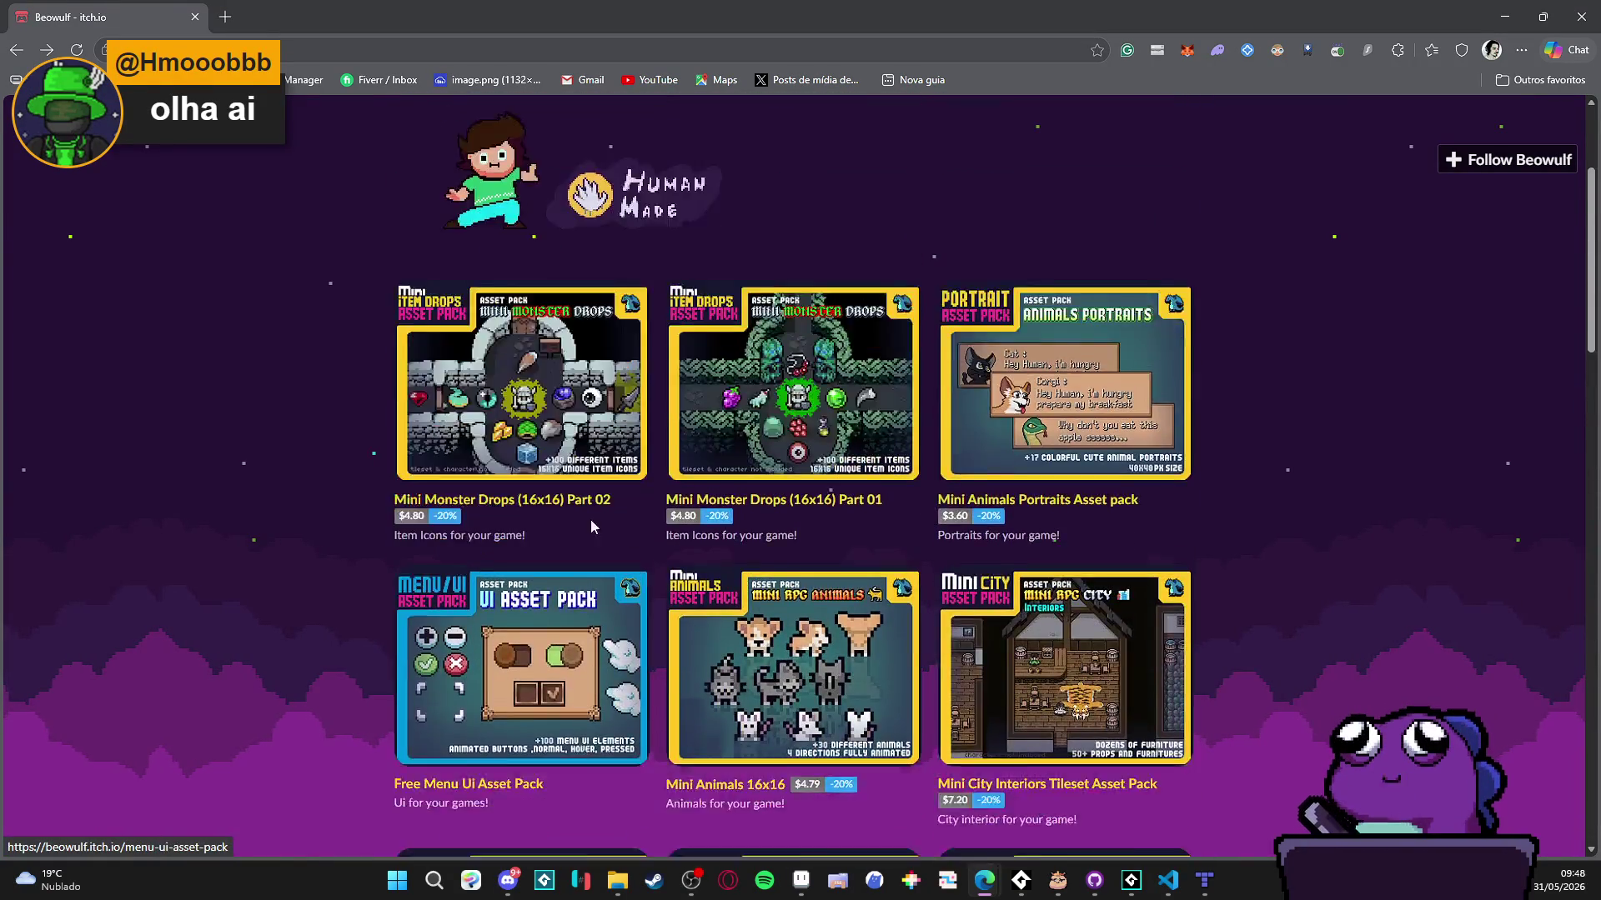
{"action": "left_click", "coordinate": [524, 511]}
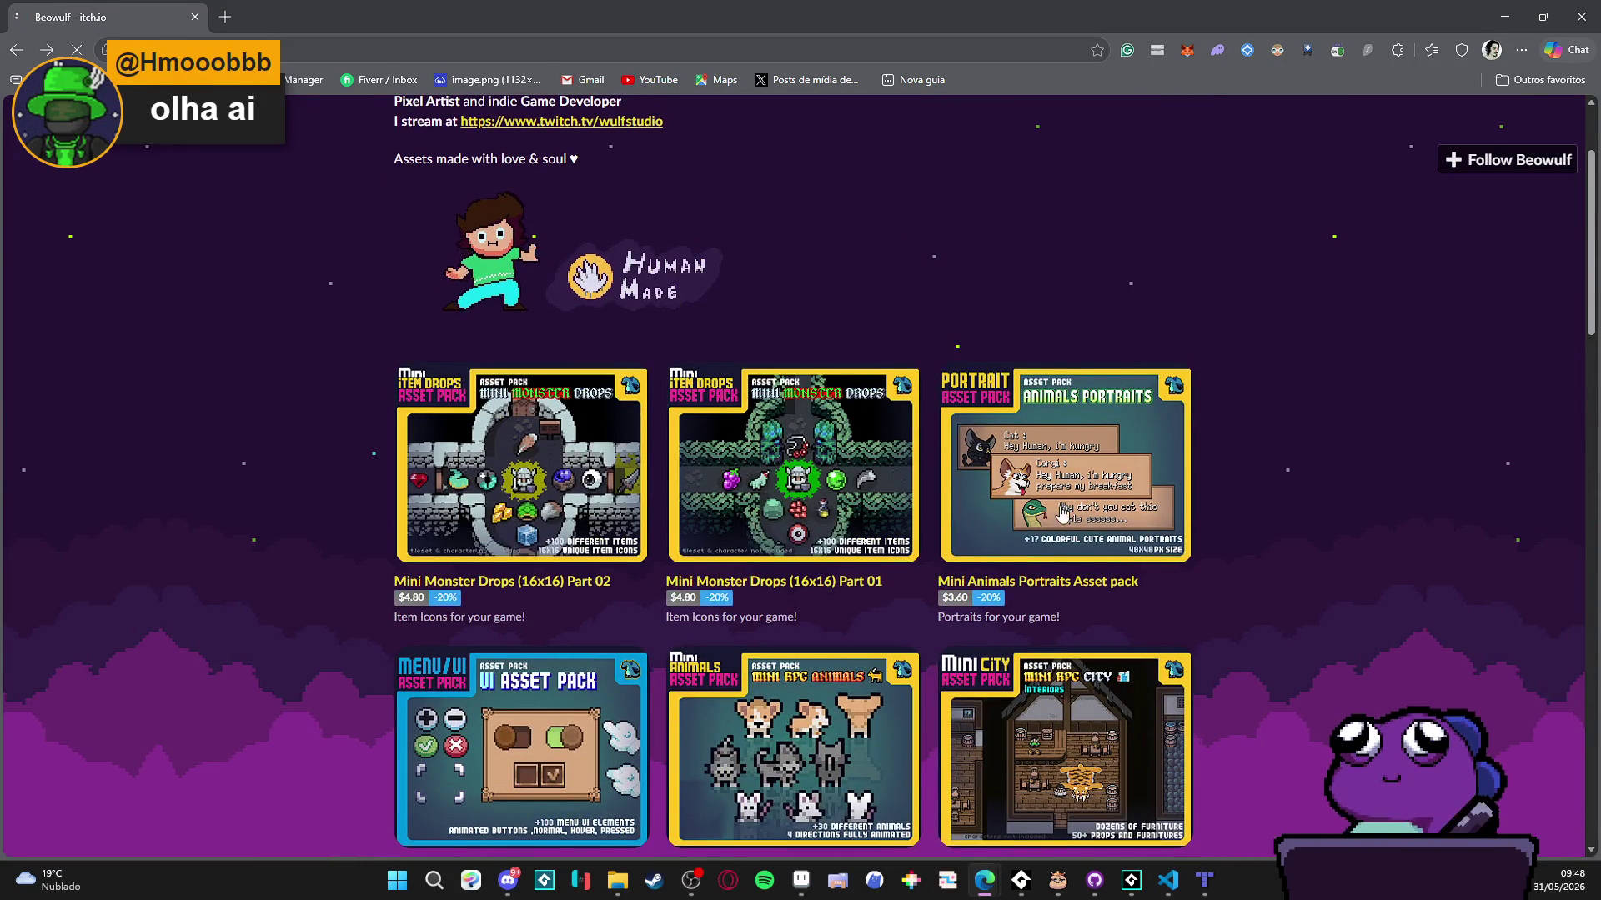
- Page through the Mini Monster Drops item-grid previews, then return to Beowulf's creator page
{"action": "scroll", "coordinate": [907, 479], "scroll_direction": "down", "scroll_amount": 10}
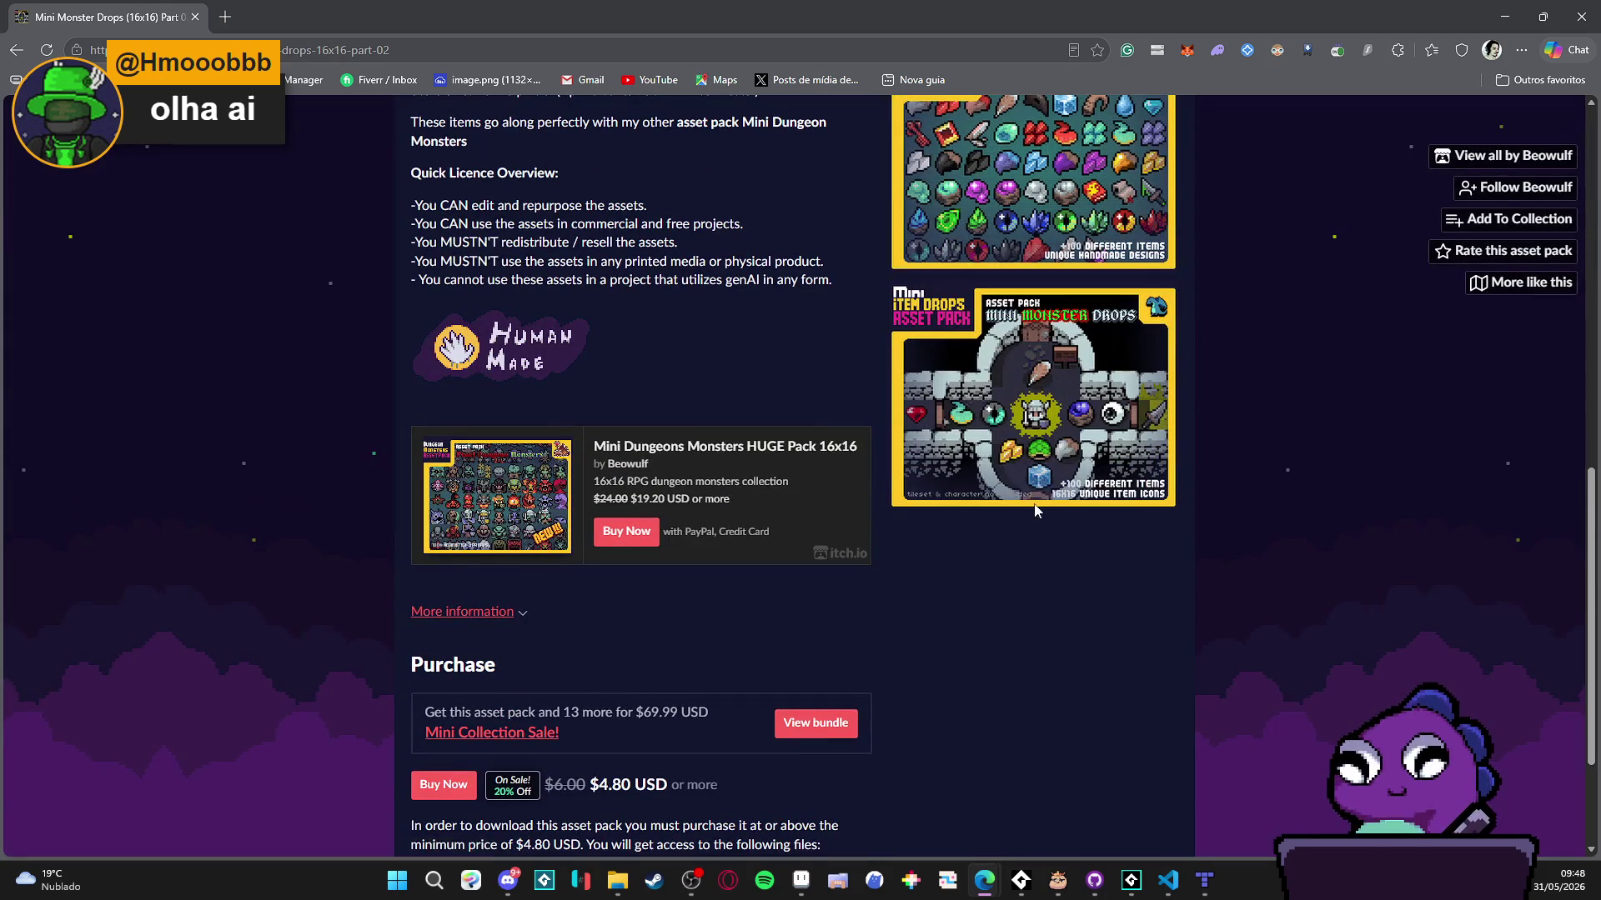
{"action": "left_click", "coordinate": [1019, 445]}
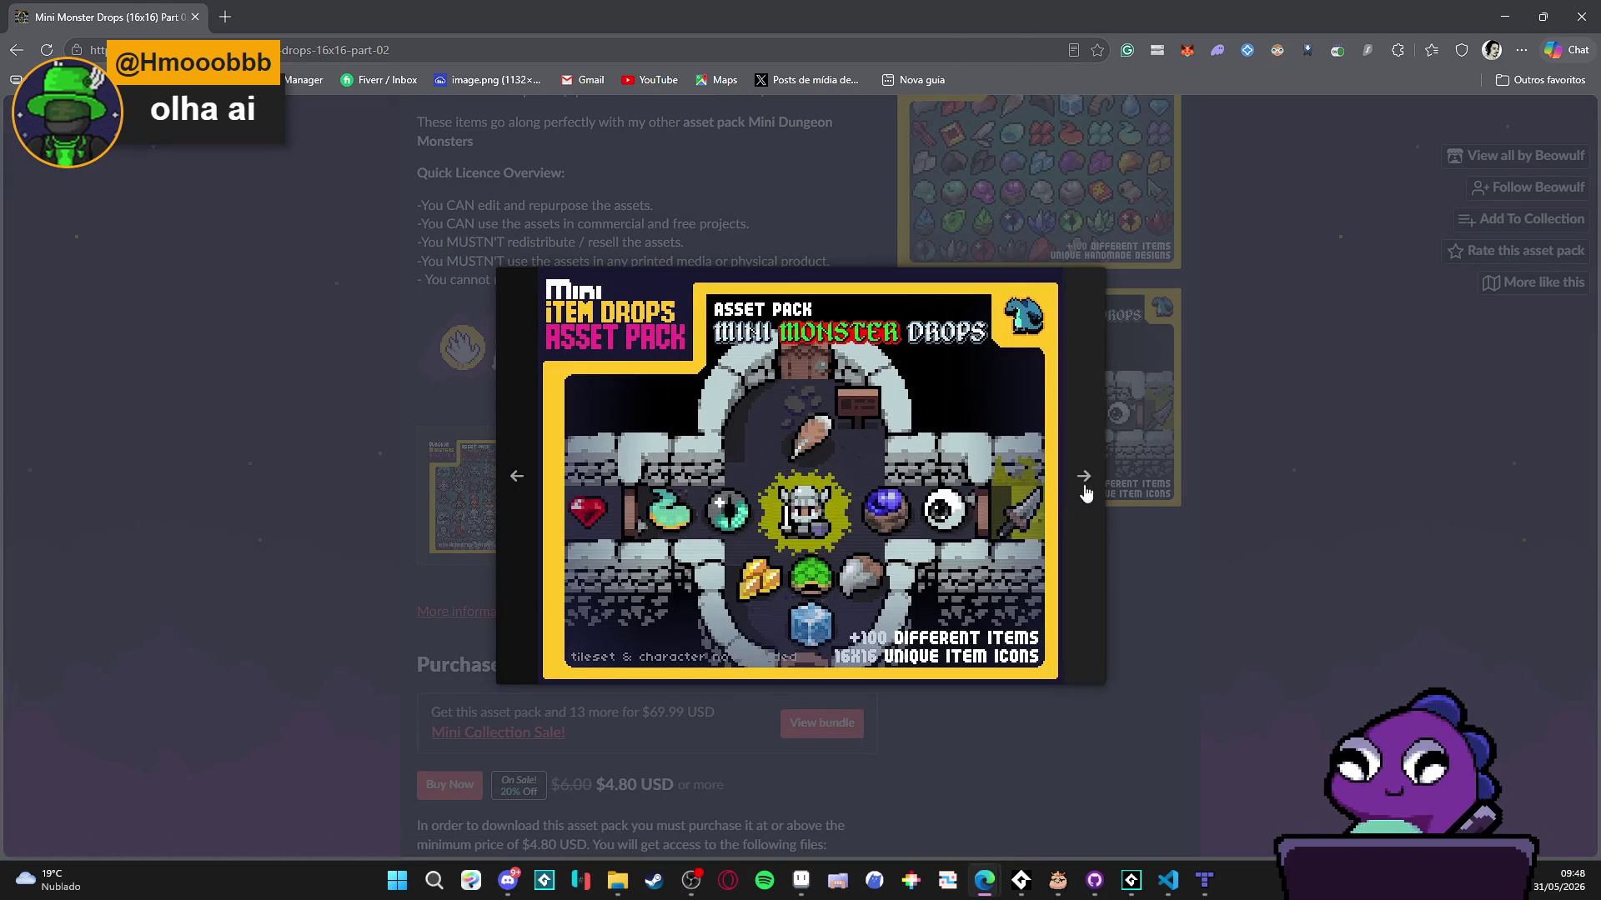
{"action": "left_click", "coordinate": [1089, 497]}
{"action": "left_click", "coordinate": [1094, 522]}
{"action": "left_click", "coordinate": [1422, 516]}
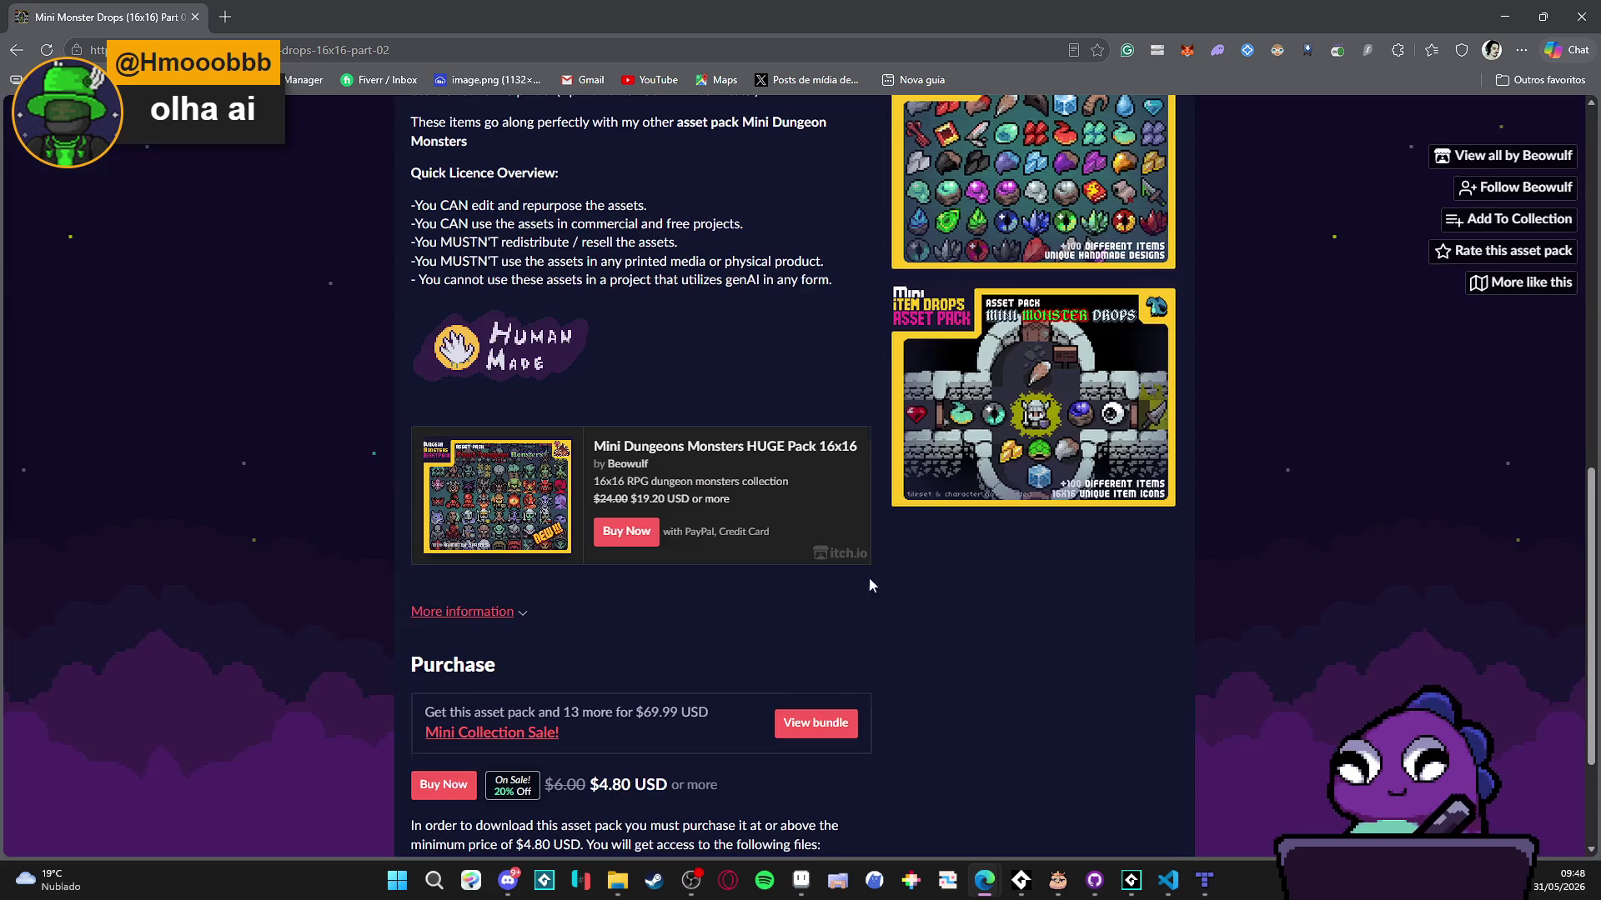
{"action": "scroll", "coordinate": [1423, 517], "scroll_direction": "up", "scroll_amount": 10}
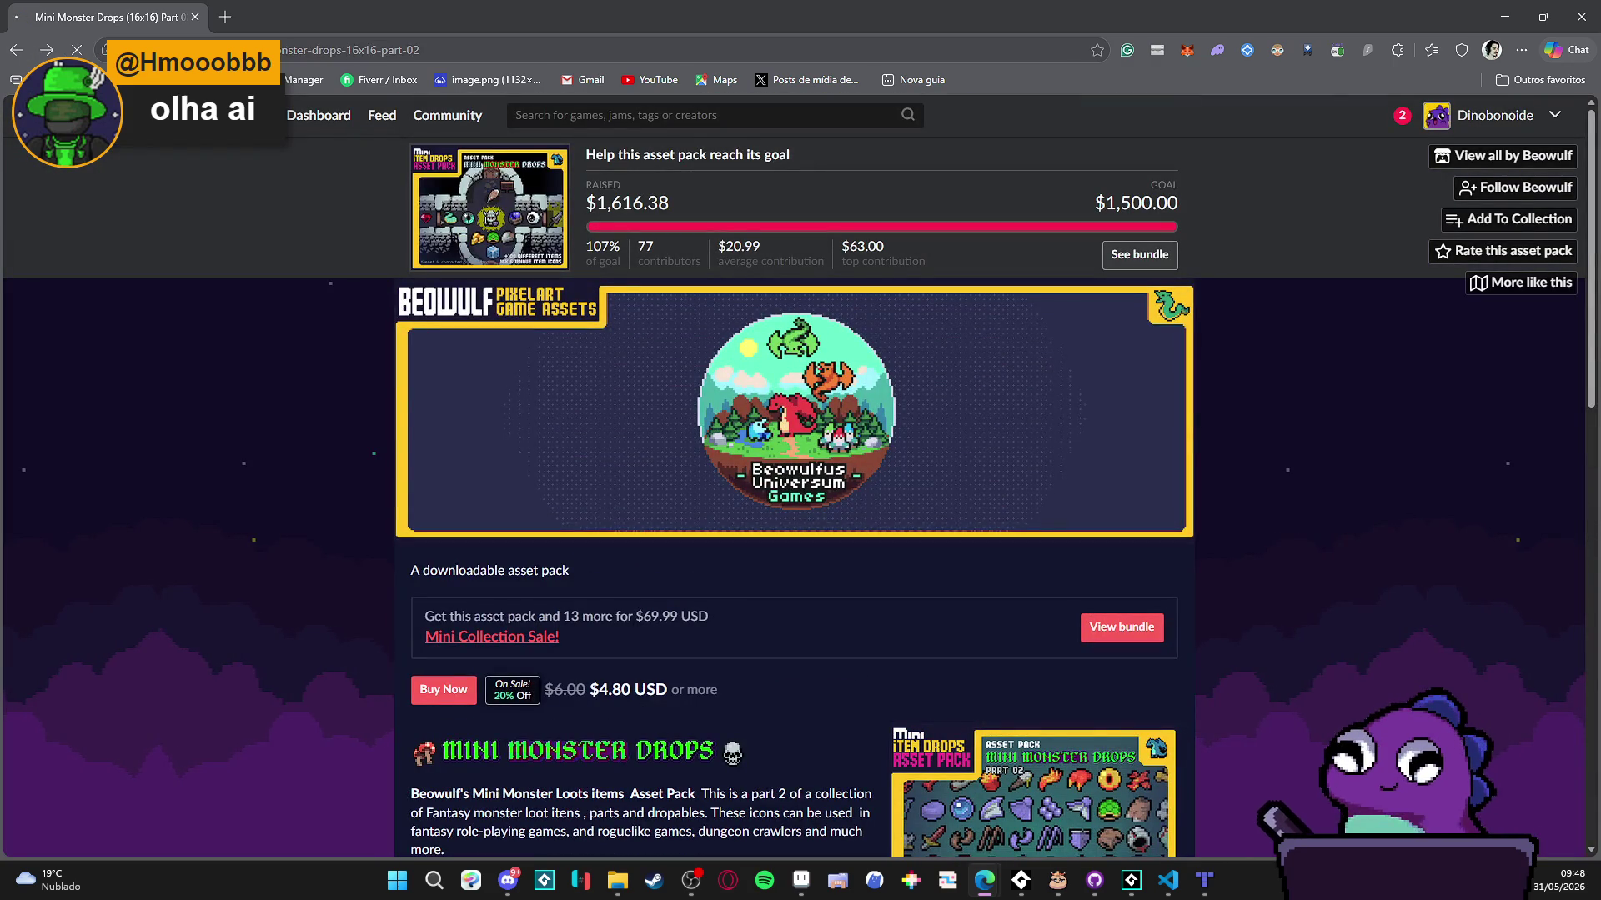
{"action": "left_click", "coordinate": [15, 50]}
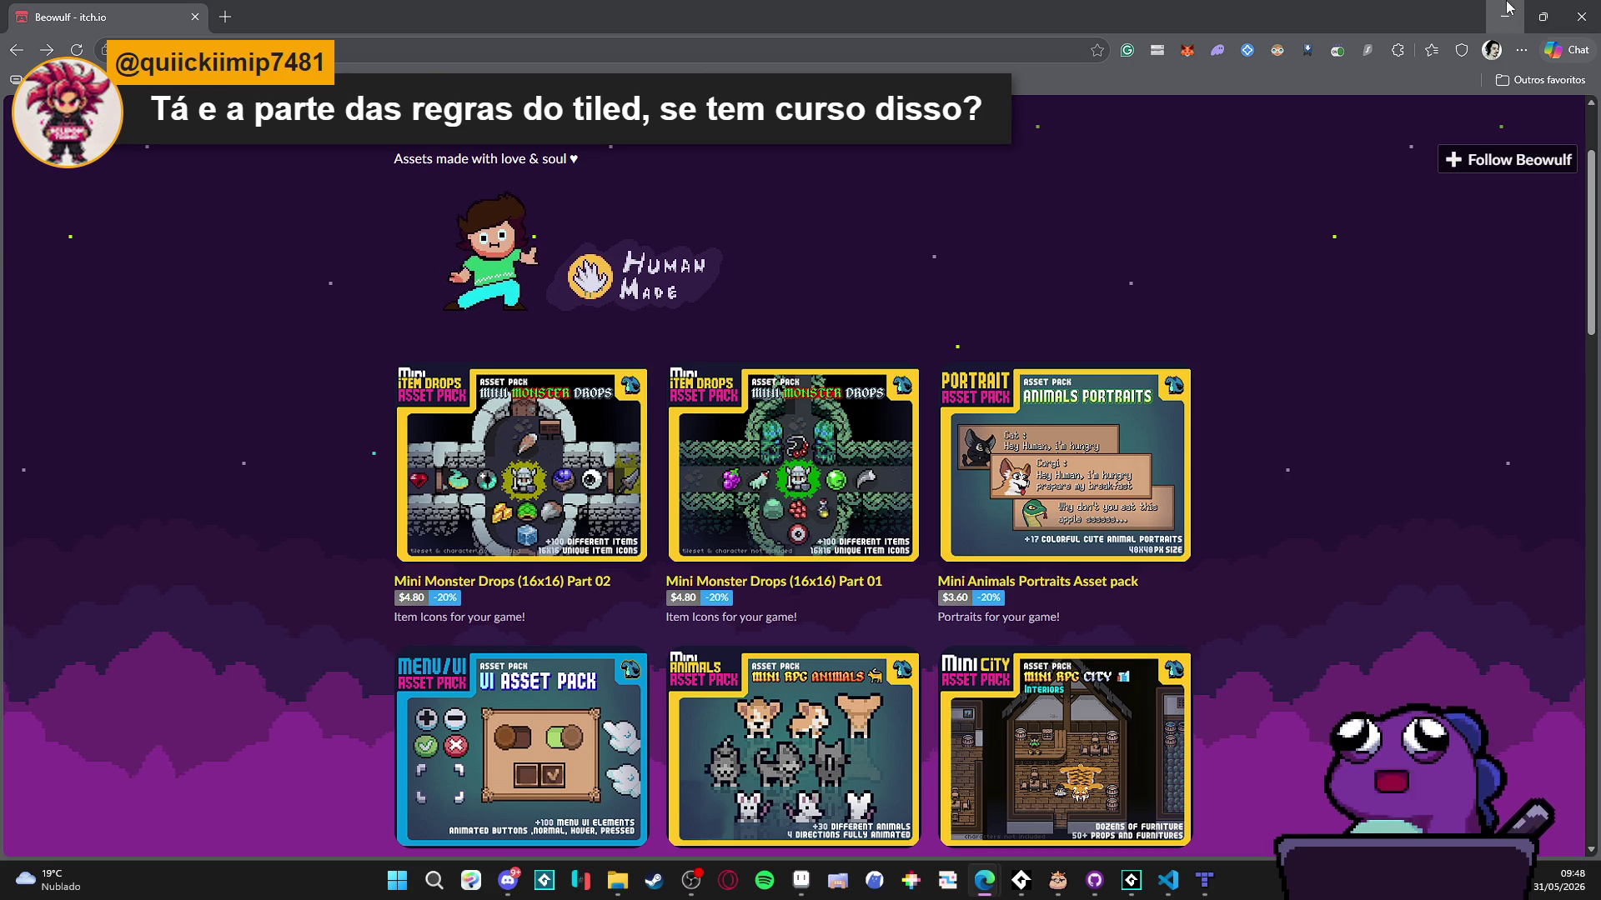
{"action": "left_click", "coordinate": [1506, 7]}
- Bring the Tiled cave map back and open martin_tileset for editing
{"action": "left_click", "coordinate": [1204, 880]}
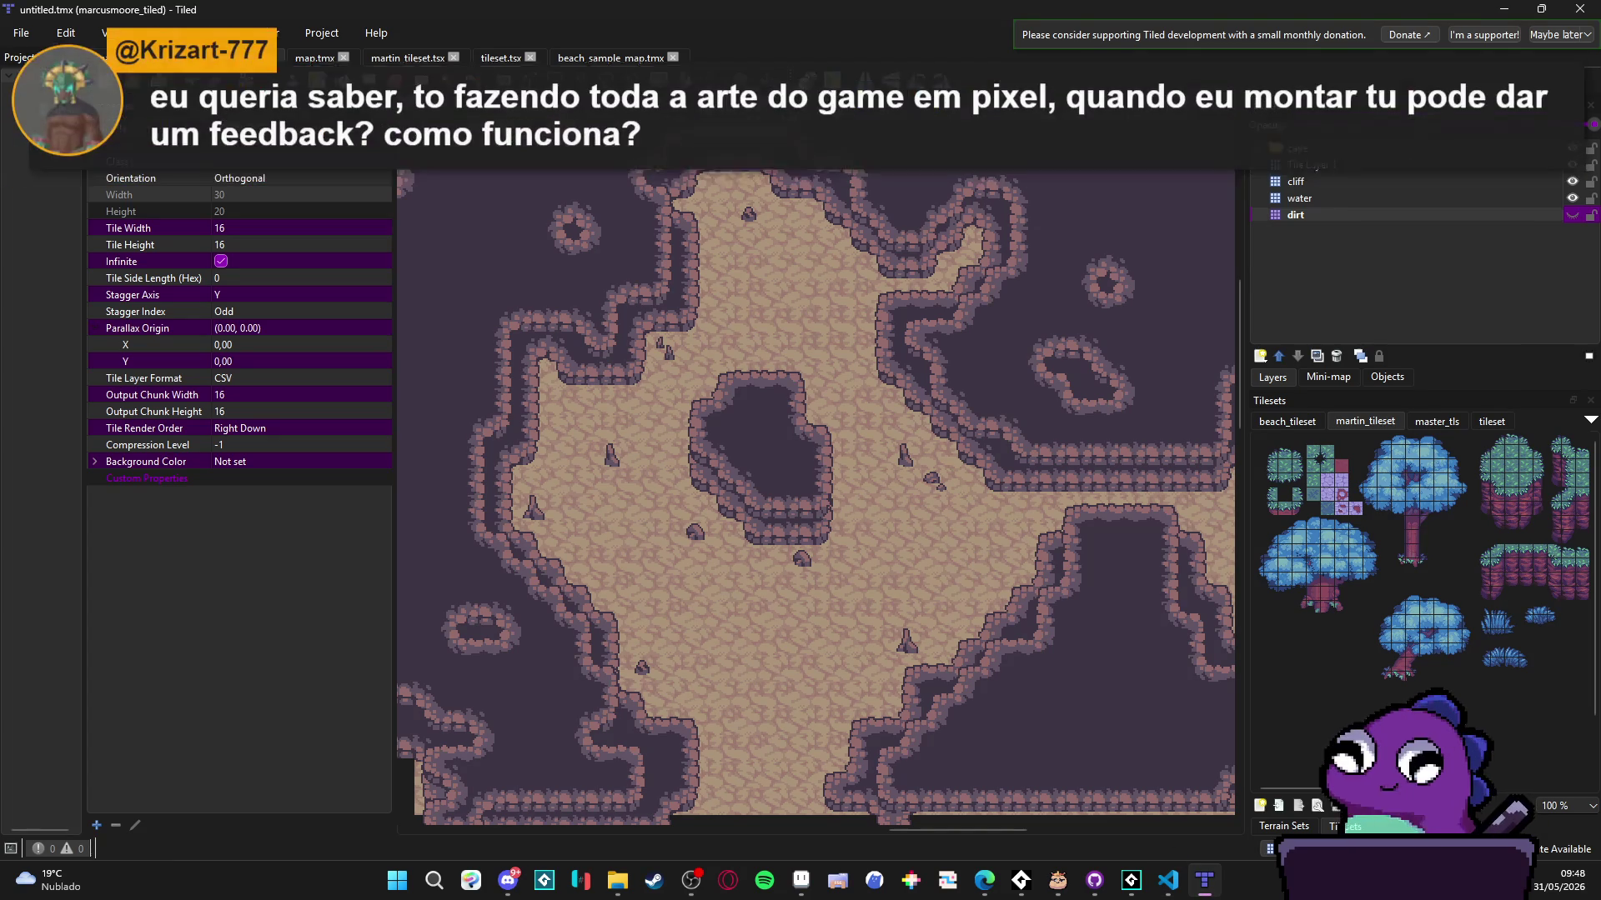
{"action": "scroll", "coordinate": [1312, 527], "scroll_direction": "right", "scroll_amount": 1}
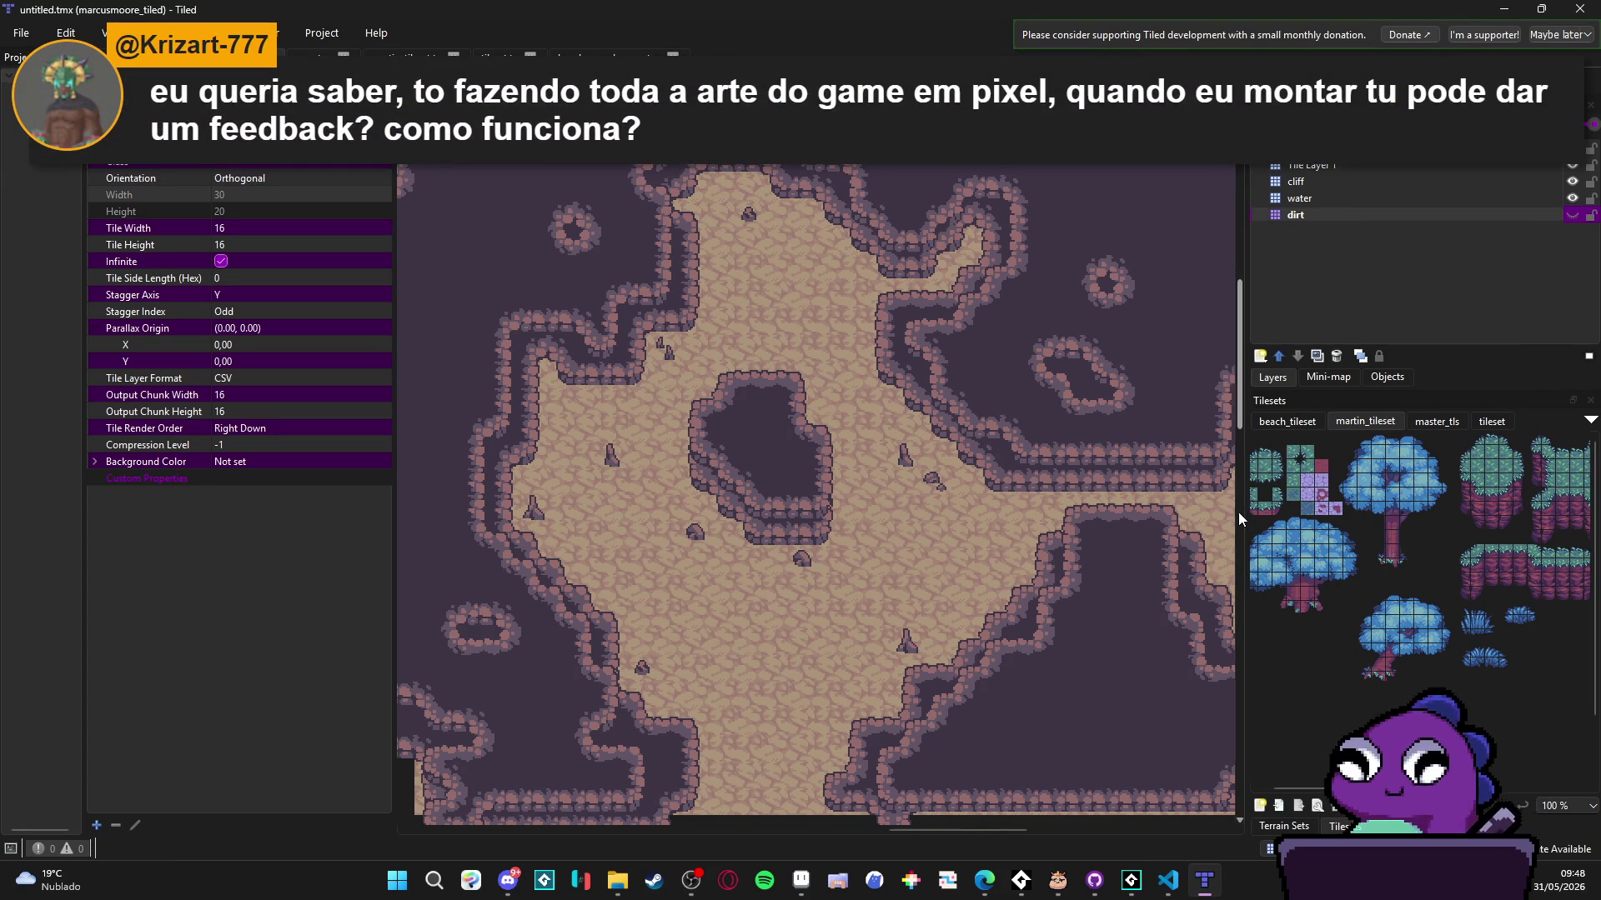
{"action": "scroll", "coordinate": [1260, 508], "scroll_direction": "left", "scroll_amount": 1}
{"action": "left_click", "coordinate": [1315, 807]}
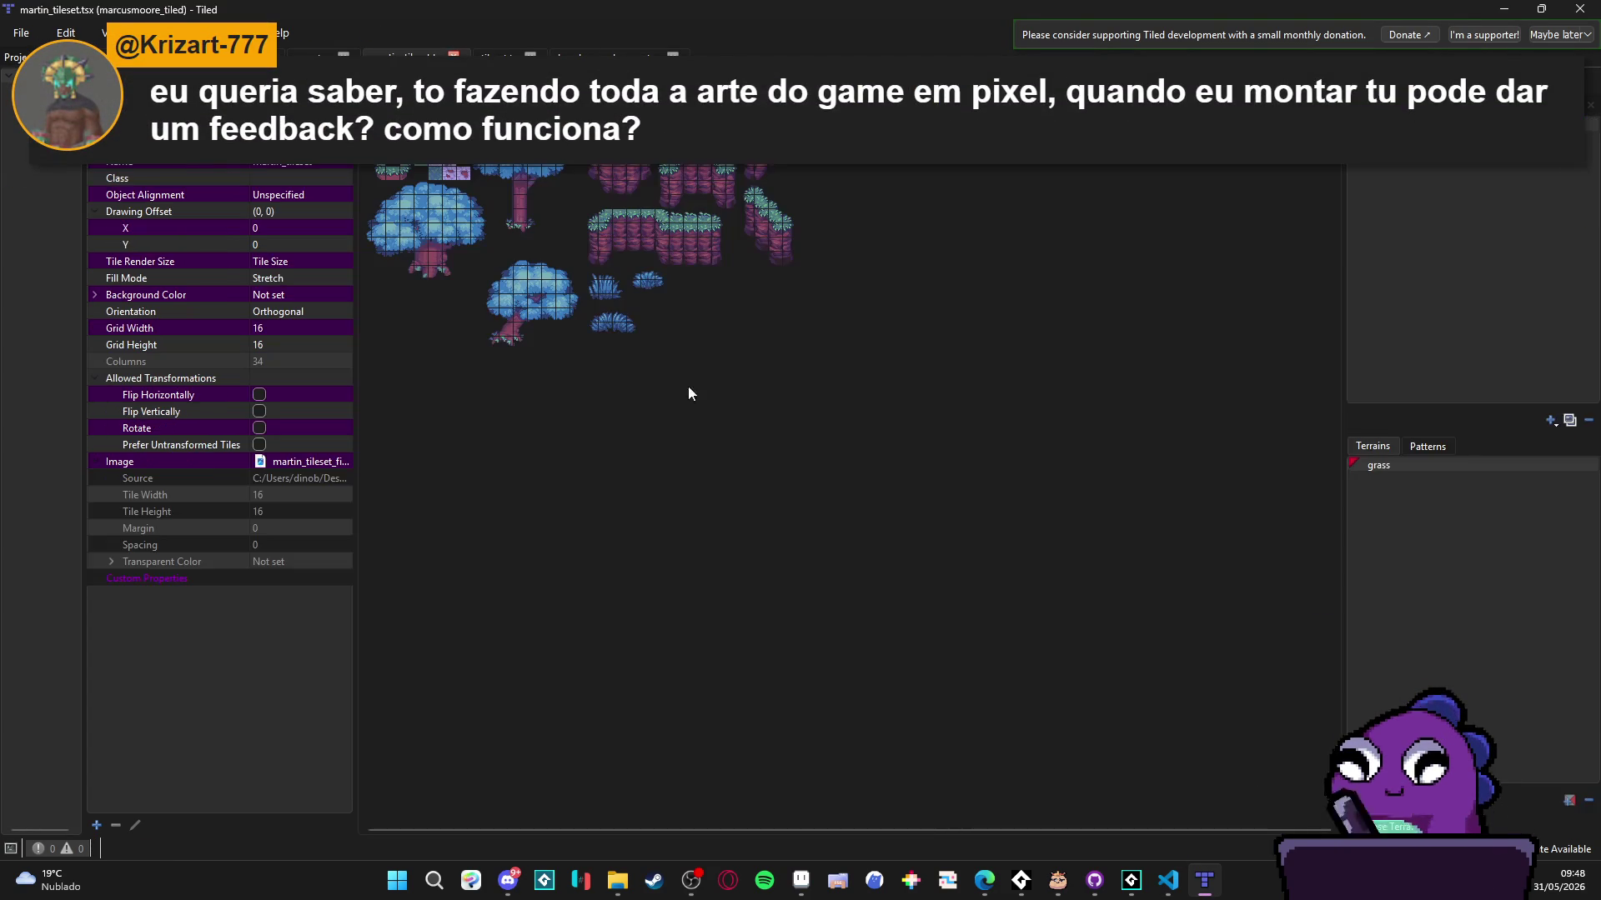
{"action": "scroll", "coordinate": [762, 210], "scroll_direction": "up", "scroll_amount": 5}
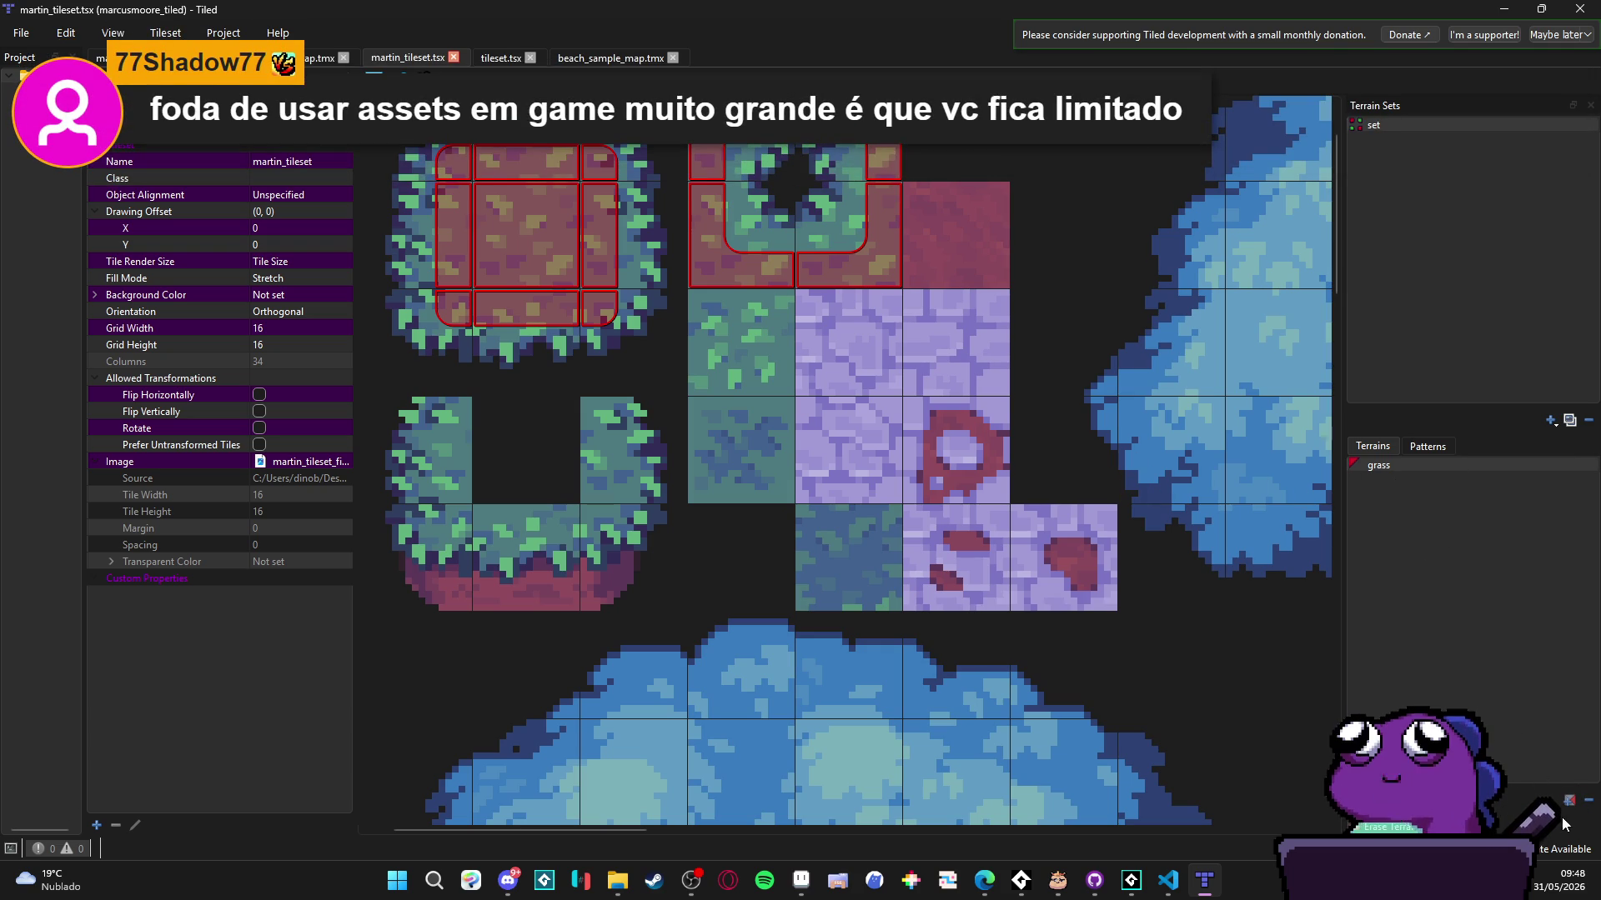
- Add a terrain named grass2 and paint it over the top-left bush island tiles
{"action": "left_click", "coordinate": [1549, 420]}
{"action": "type", "text": "grass2"}
{"action": "key", "text": "Return"}
{"action": "left_click", "coordinate": [505, 167]}
{"action": "scroll", "coordinate": [488, 172], "scroll_direction": "down", "scroll_amount": 2}
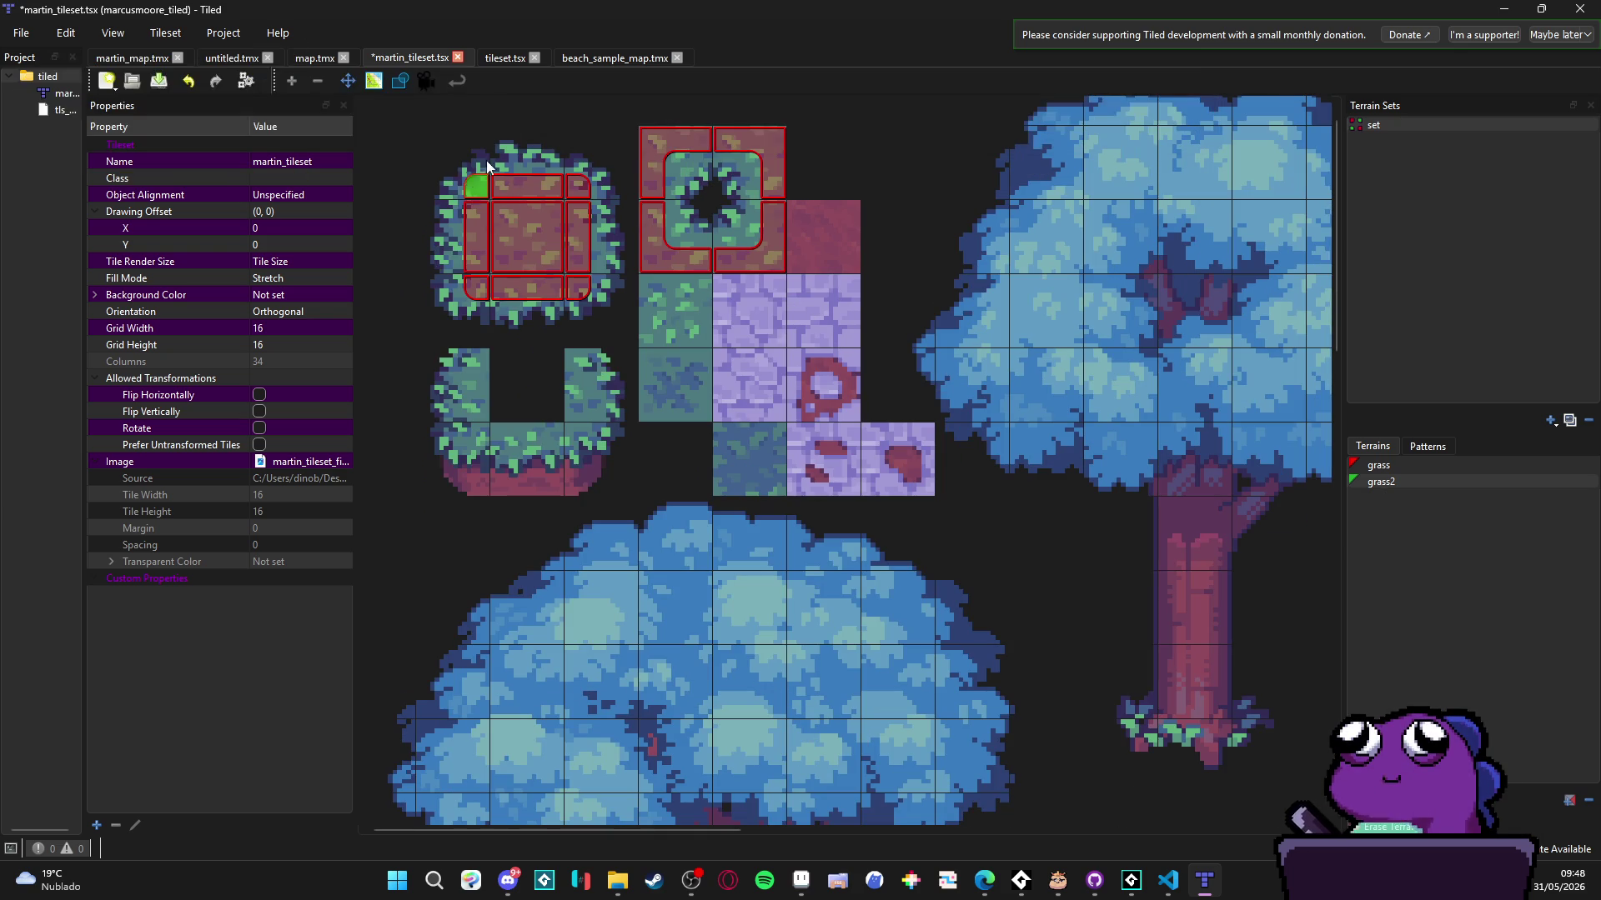
{"action": "left_click", "coordinate": [502, 195]}
{"action": "mouse_move", "coordinate": [502, 195]}
{"action": "left_mouse_down"}
{"action": "mouse_move", "coordinate": [587, 241]}
{"action": "mouse_move", "coordinate": [495, 287]}
{"action": "mouse_move", "coordinate": [653, 150]}
{"action": "mouse_move", "coordinate": [677, 270]}
{"action": "mouse_move", "coordinate": [773, 241]}
{"action": "mouse_move", "coordinate": [732, 142]}
{"action": "mouse_move", "coordinate": [701, 139]}
{"action": "left_mouse_up"}
- Save the tileset, undo the grass2 painting, and minimise Tiled
{"action": "key", "text": "ctrl+s"}
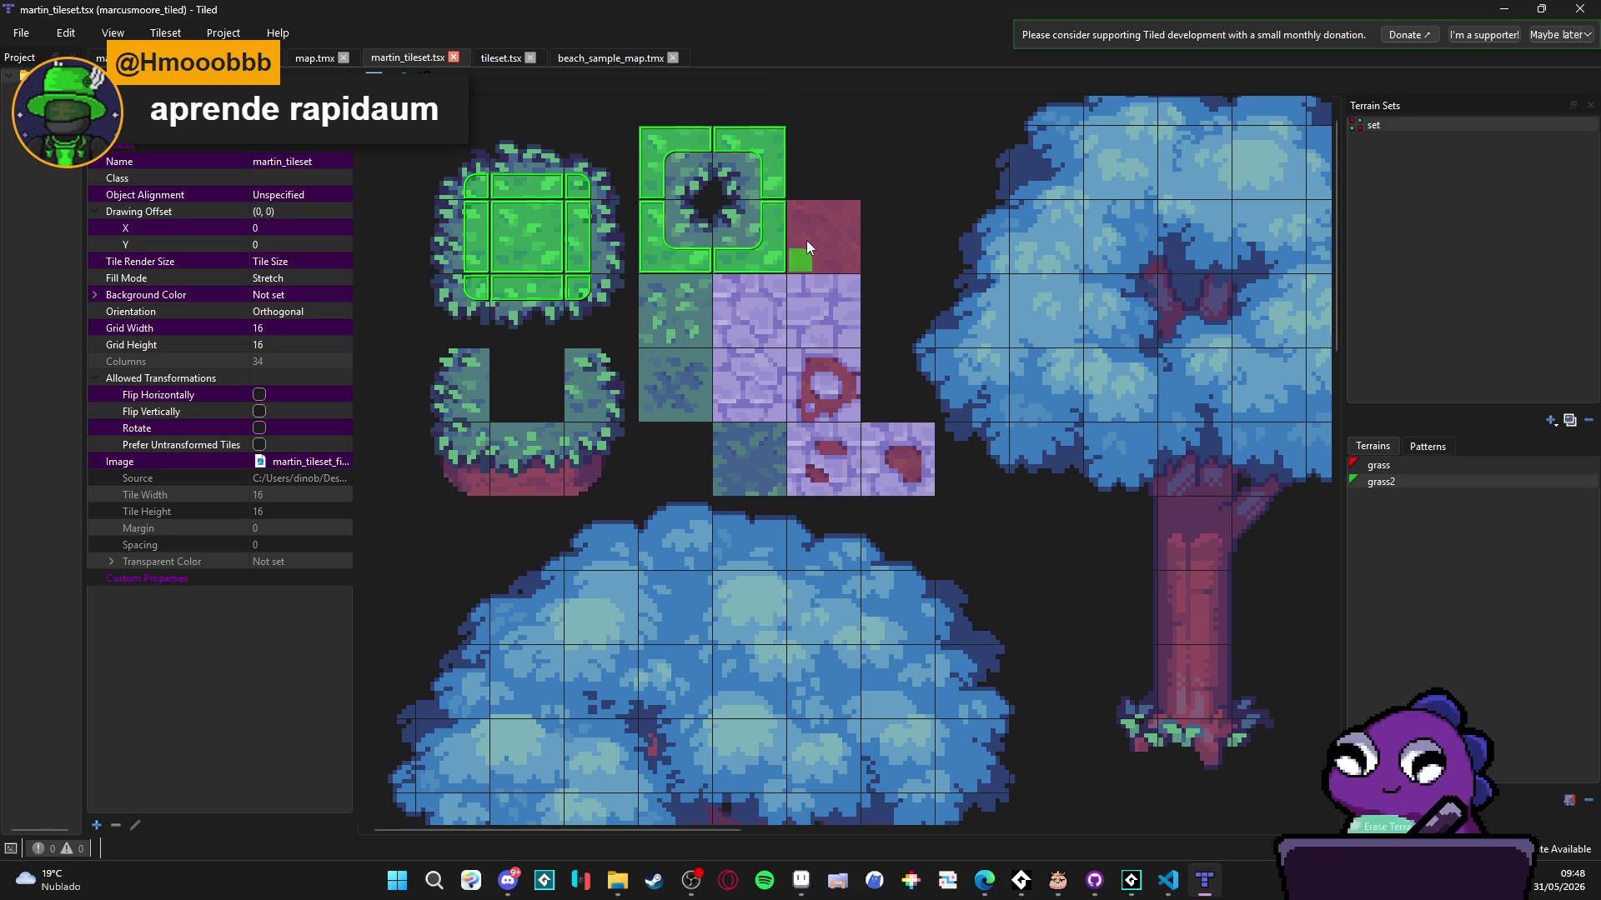
{"action": "key", "text": "ctrl+z"}
{"action": "key", "text": "ctrl+z"}
{"action": "left_click", "coordinate": [1497, 9]}
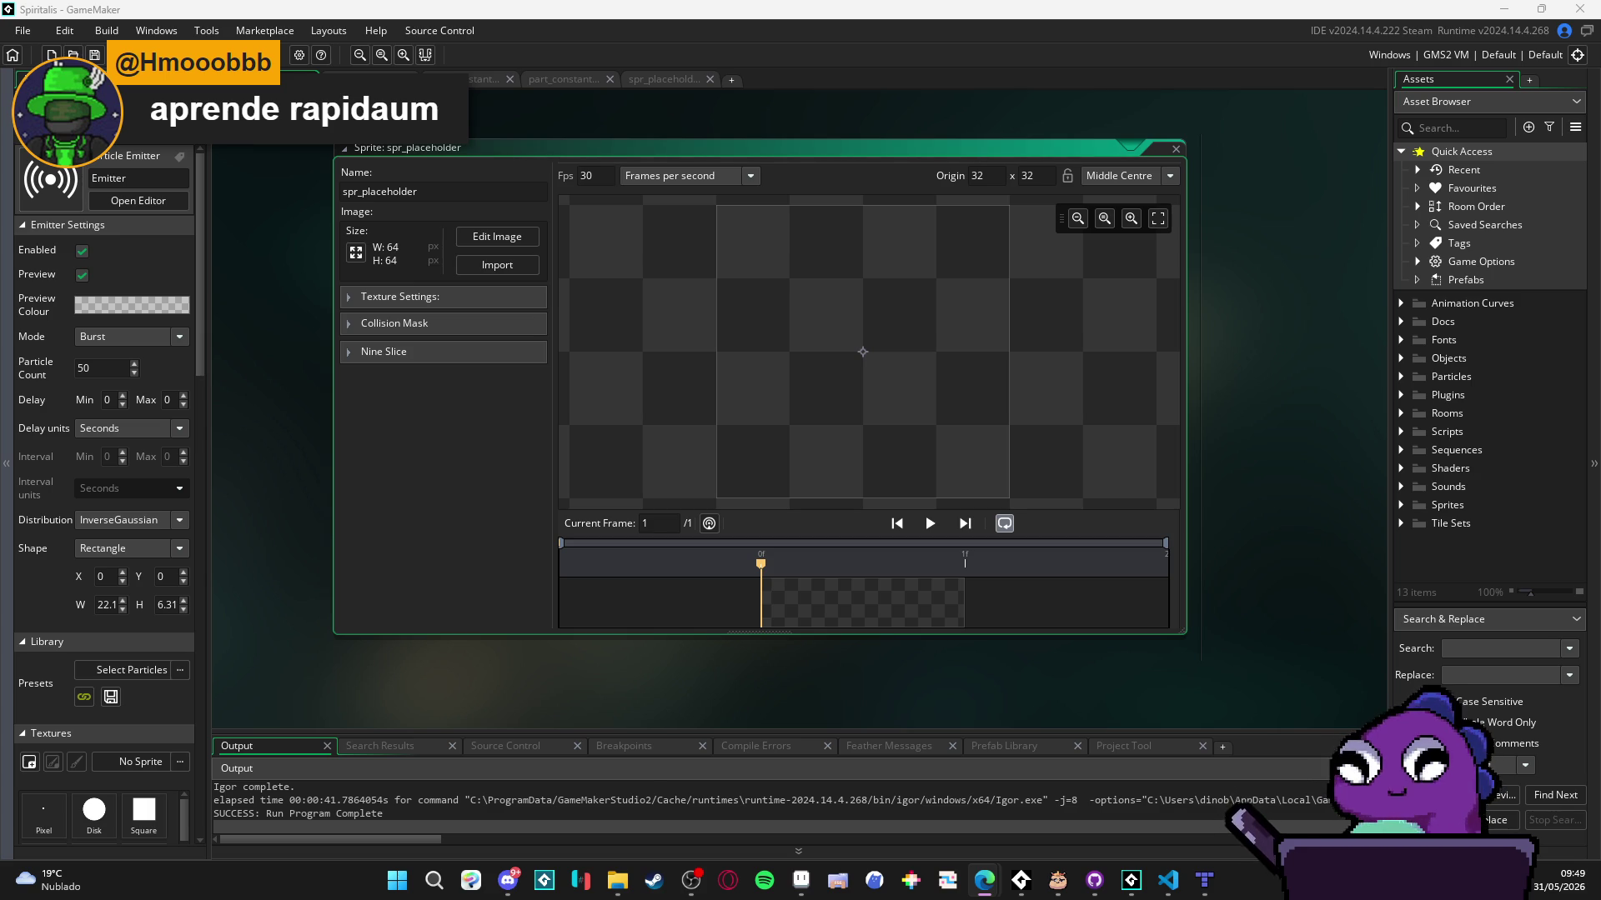
- Switch from GameMaker to the Edge browser loading the Pixel Art beginner tips video
{"action": "key", "text": "alt+Tab"}
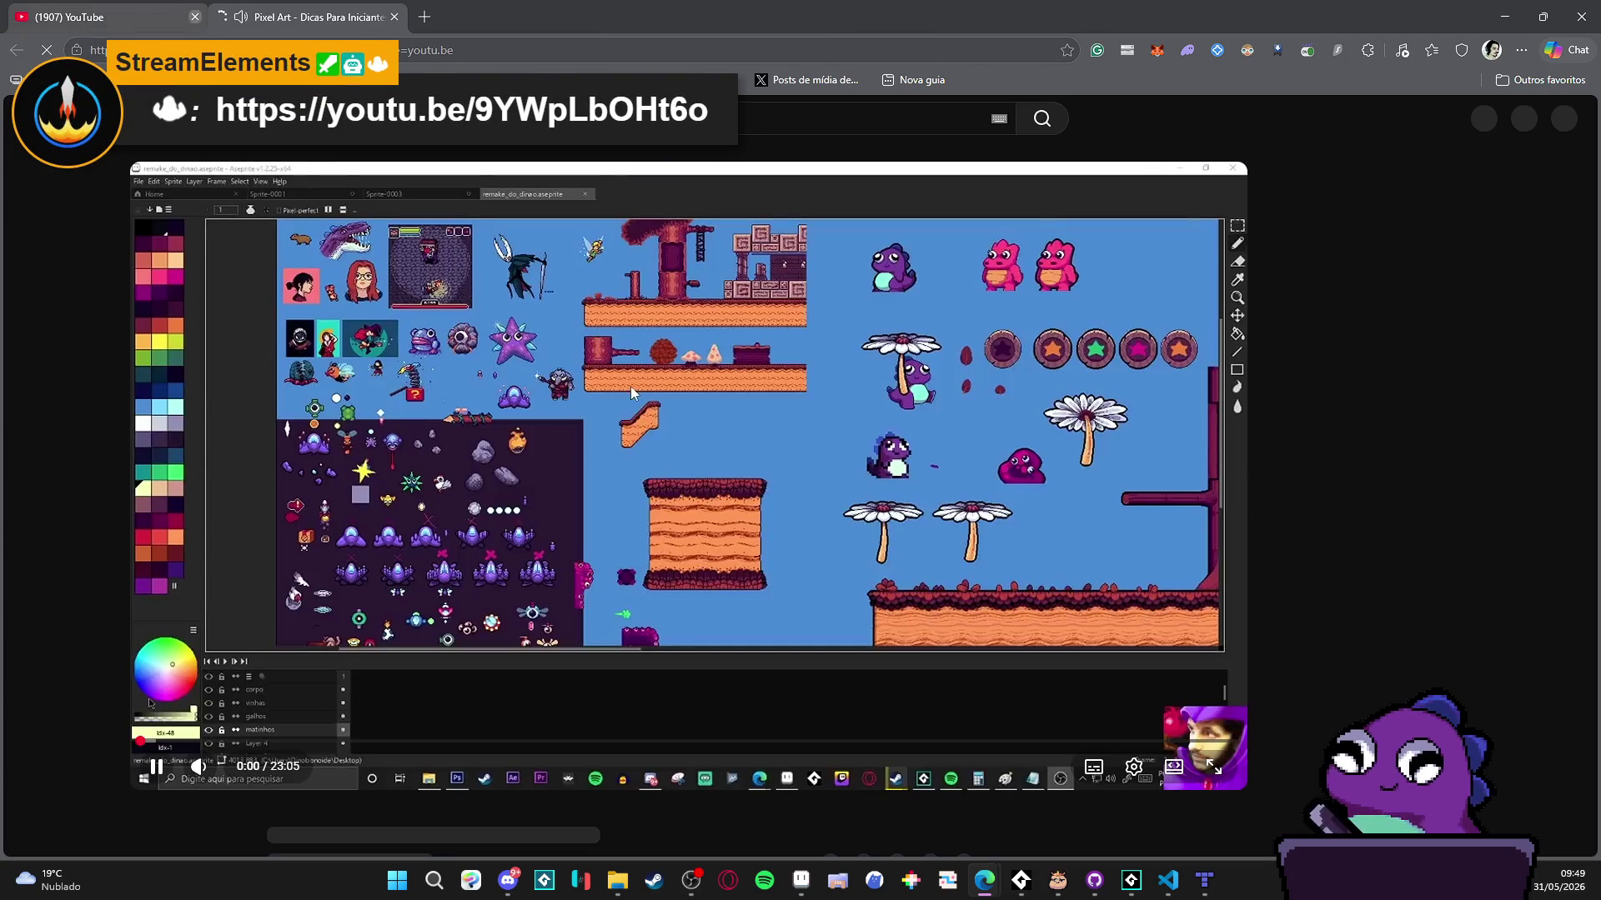
- Close the old YouTube tab and go to the channel's Playlists section
{"action": "left_click", "coordinate": [195, 16]}
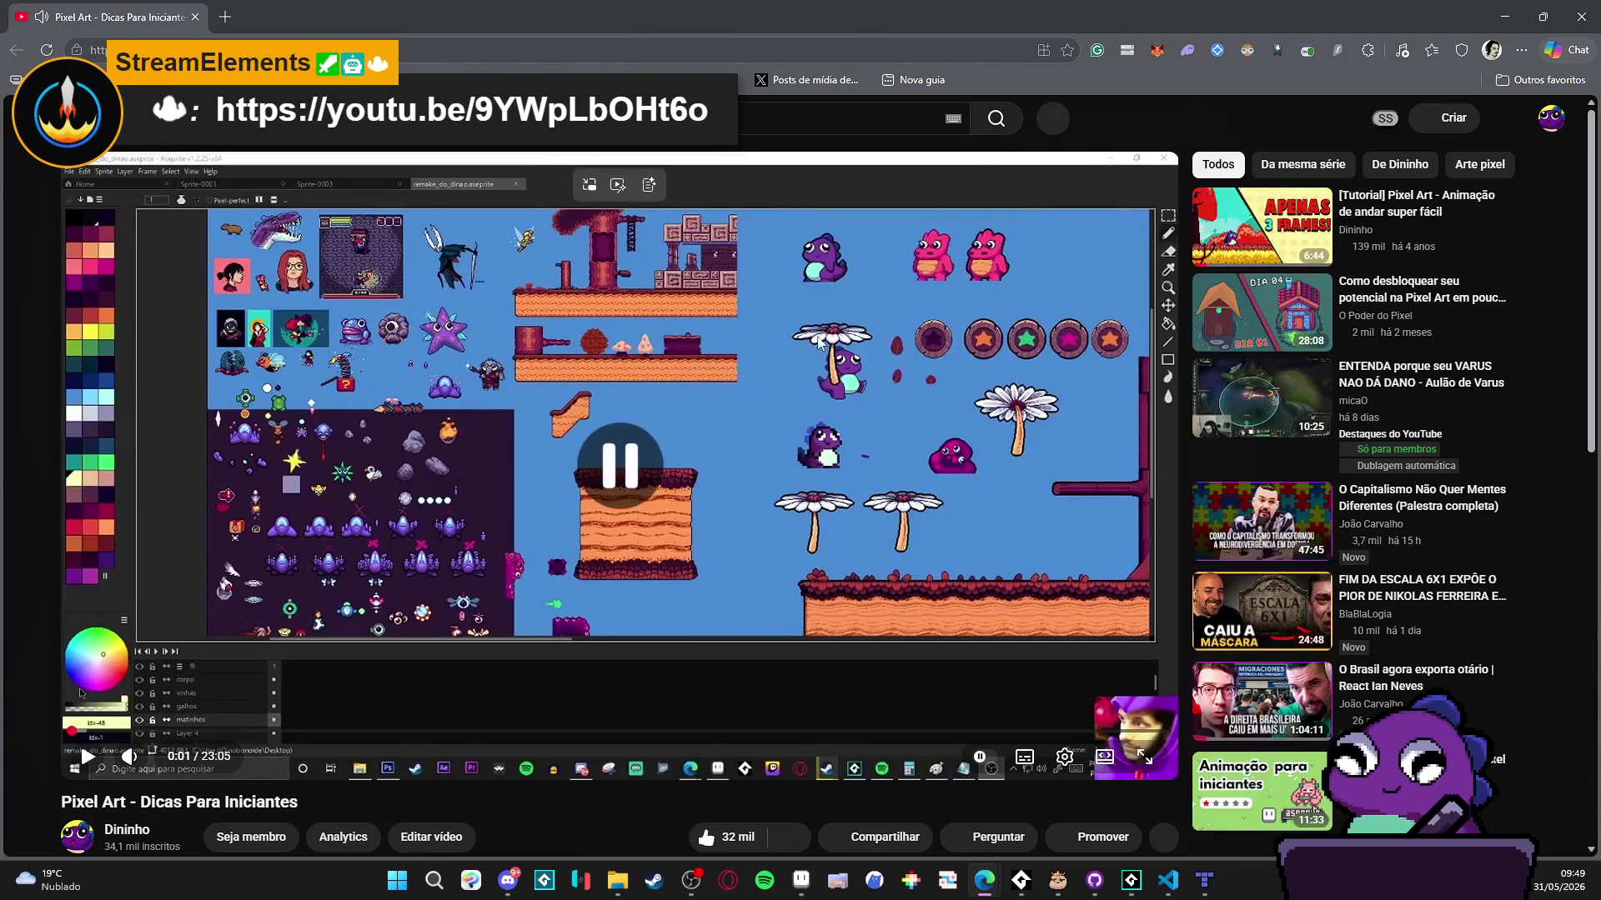
{"action": "scroll", "coordinate": [582, 440], "scroll_direction": "down", "scroll_amount": 2}
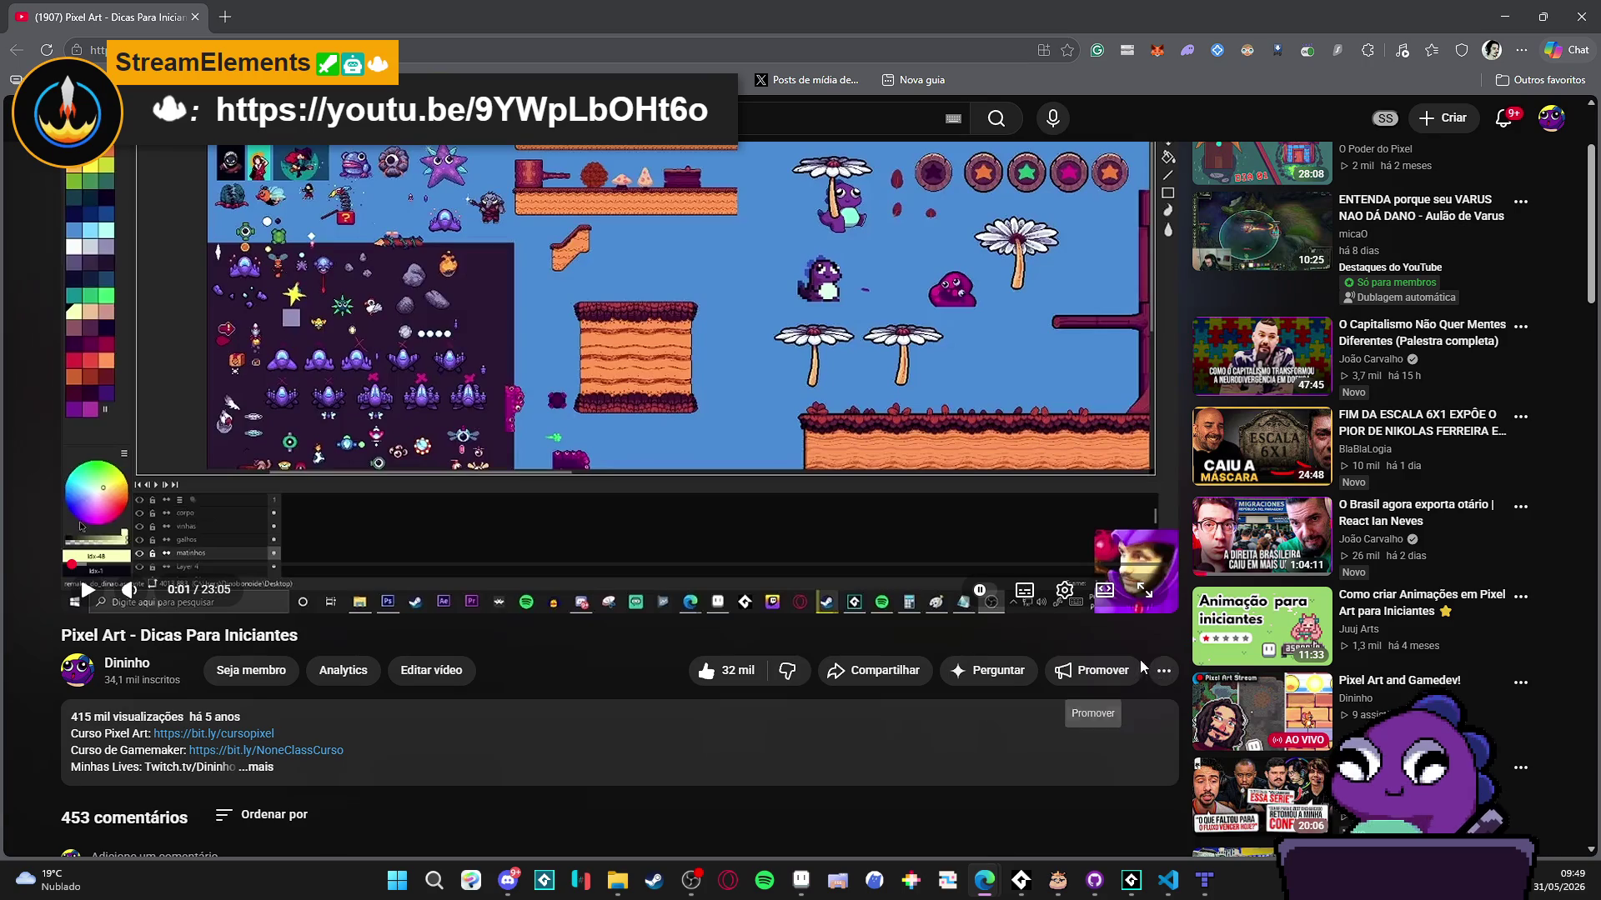
{"action": "scroll", "coordinate": [895, 647], "scroll_direction": "up", "scroll_amount": 2}
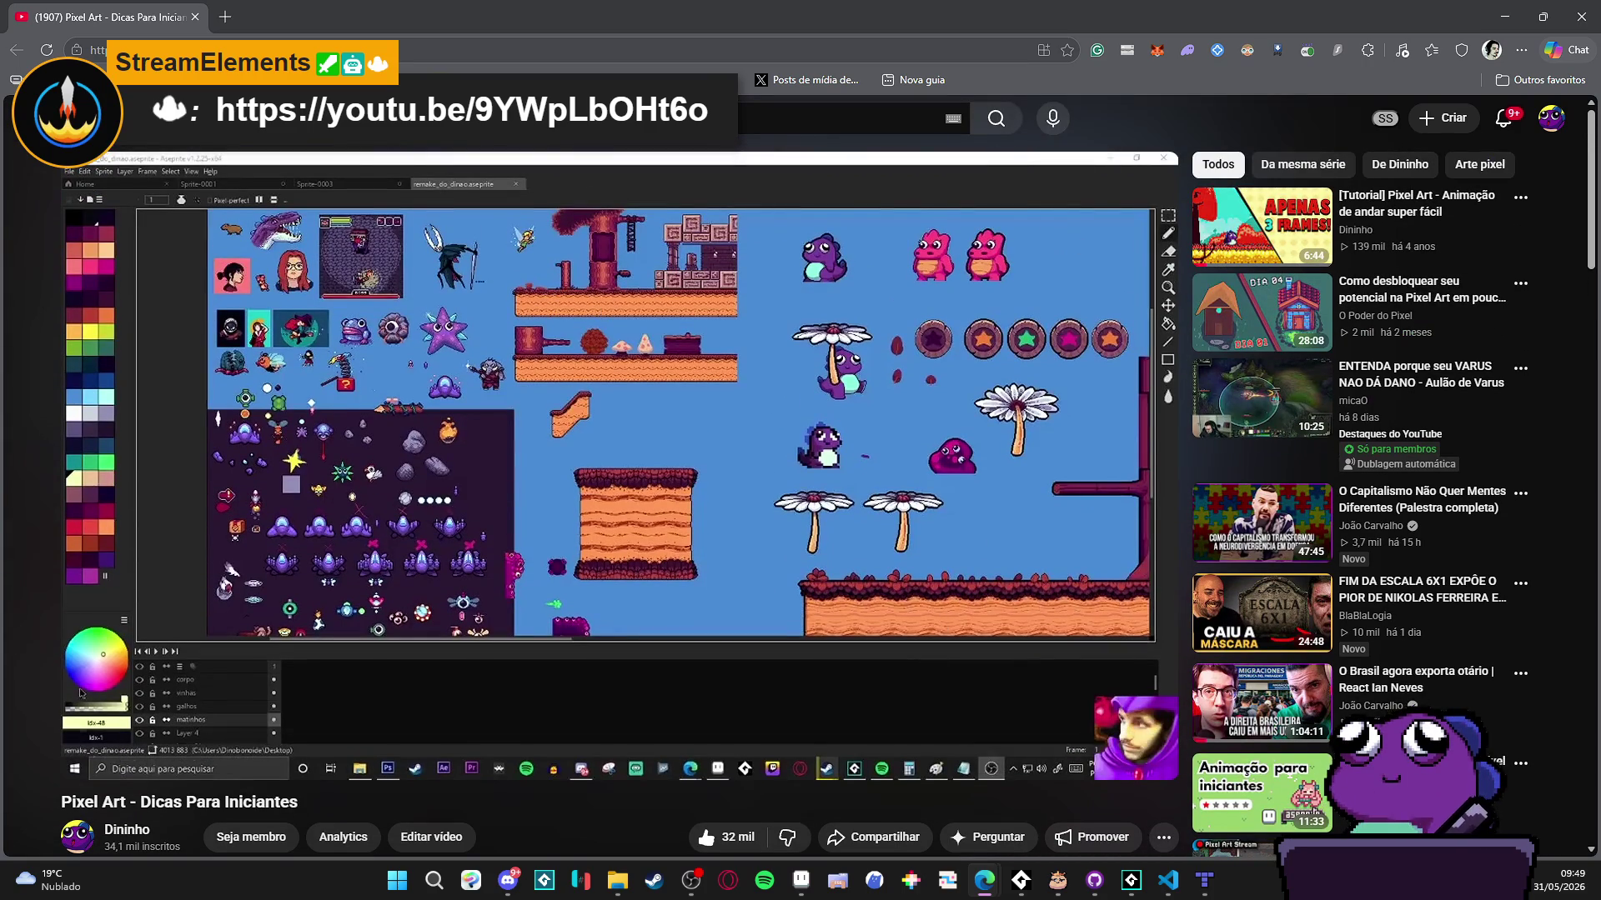
{"action": "left_click", "coordinate": [1550, 119]}
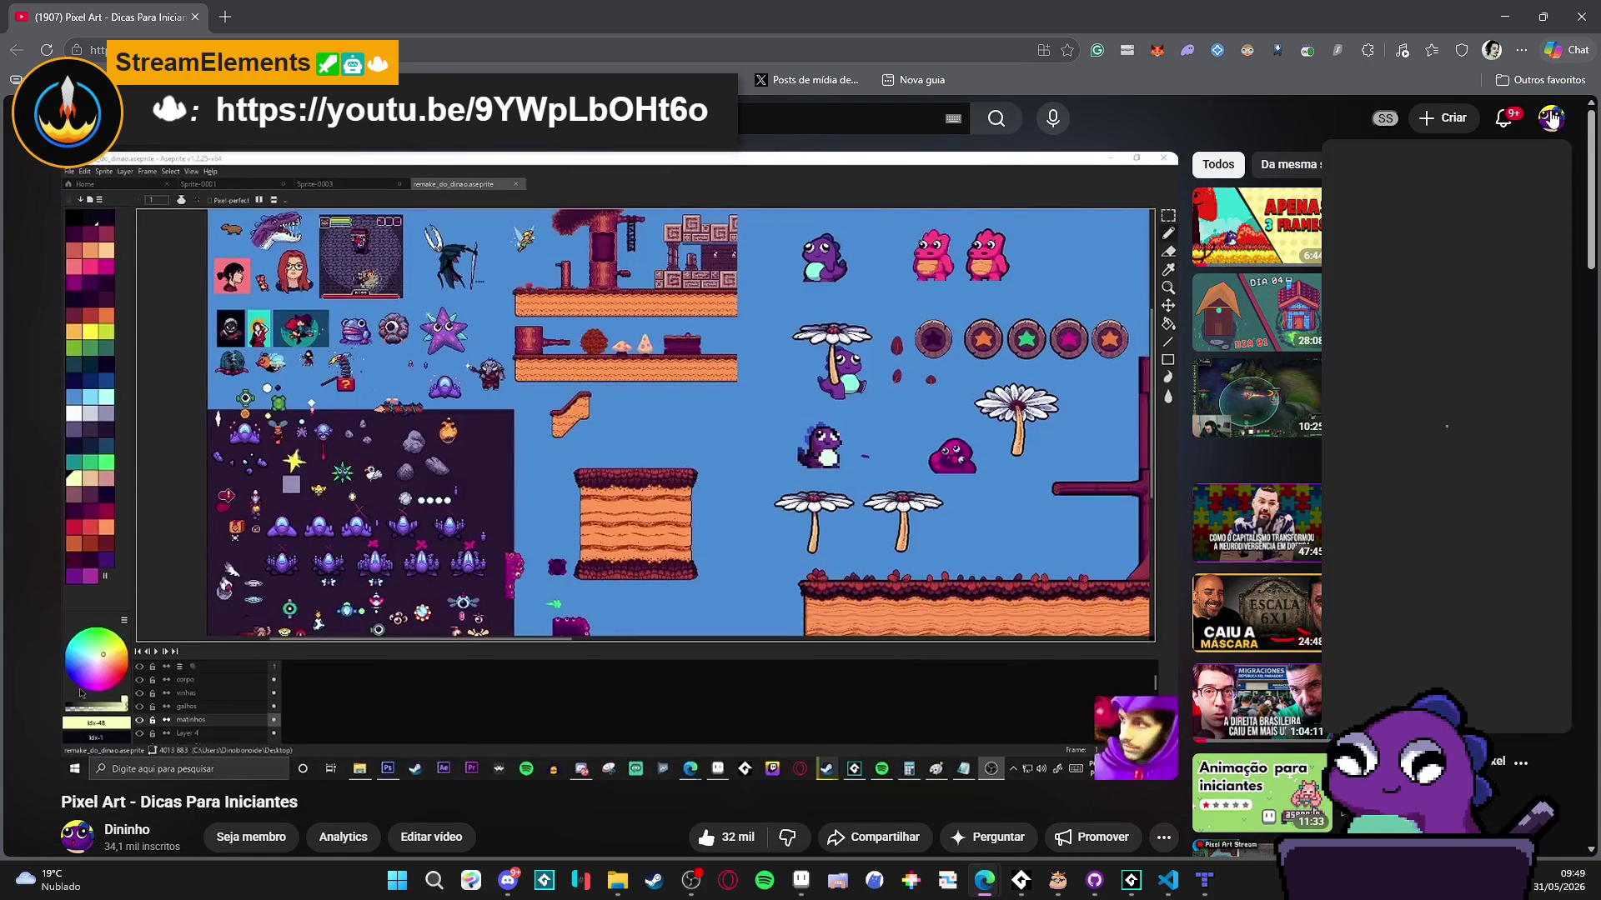
{"action": "left_click", "coordinate": [1007, 307]}
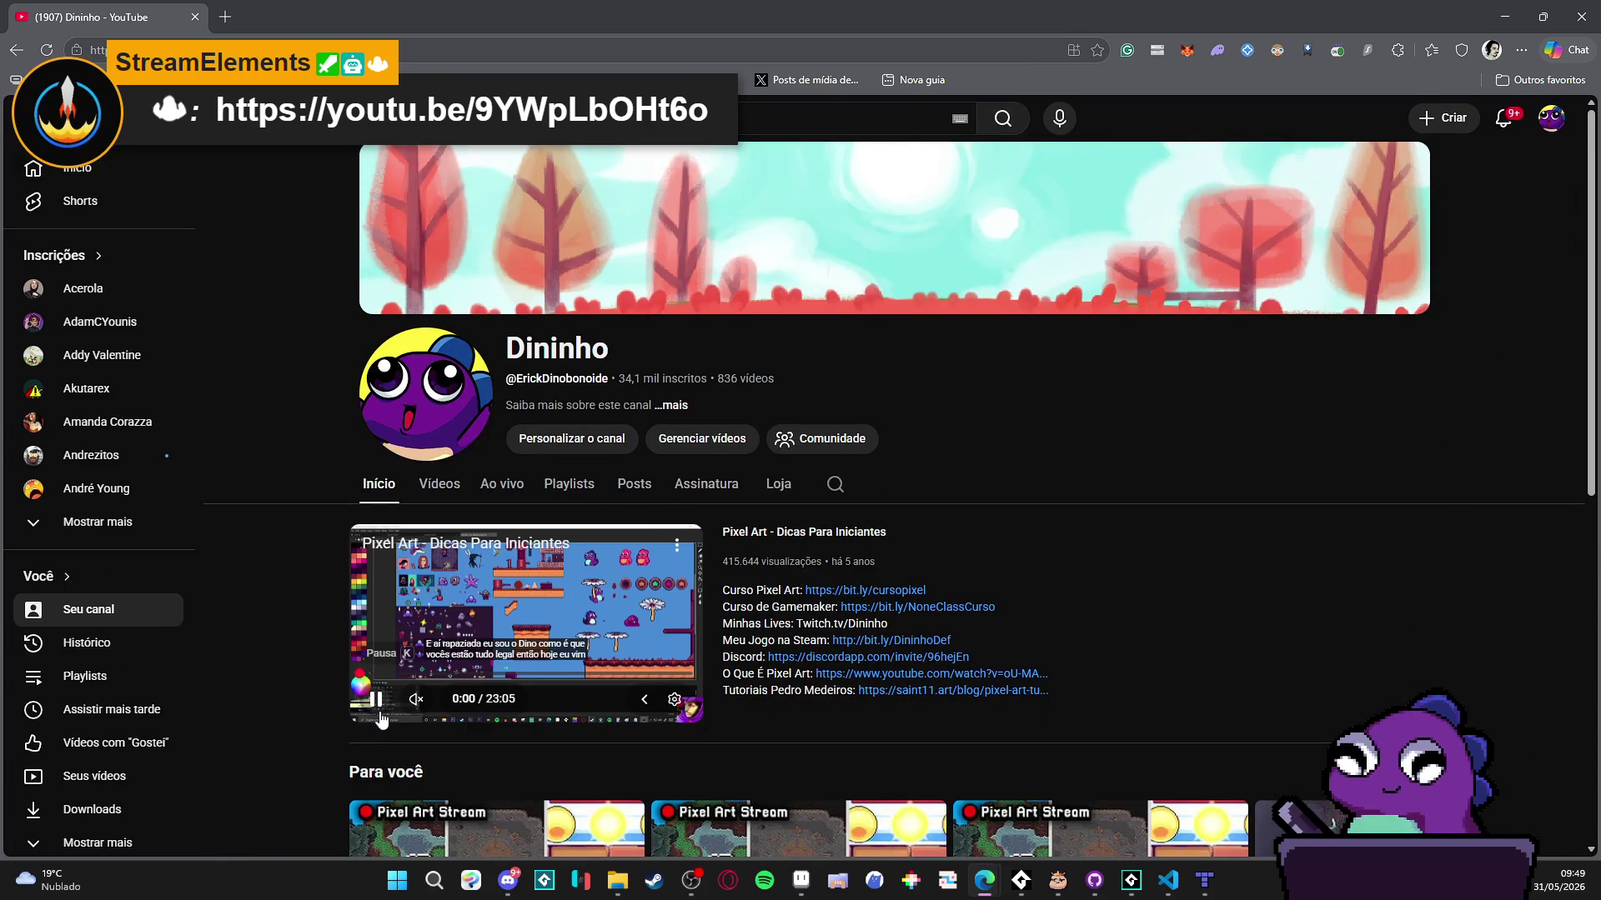
{"action": "left_click", "coordinate": [379, 712]}
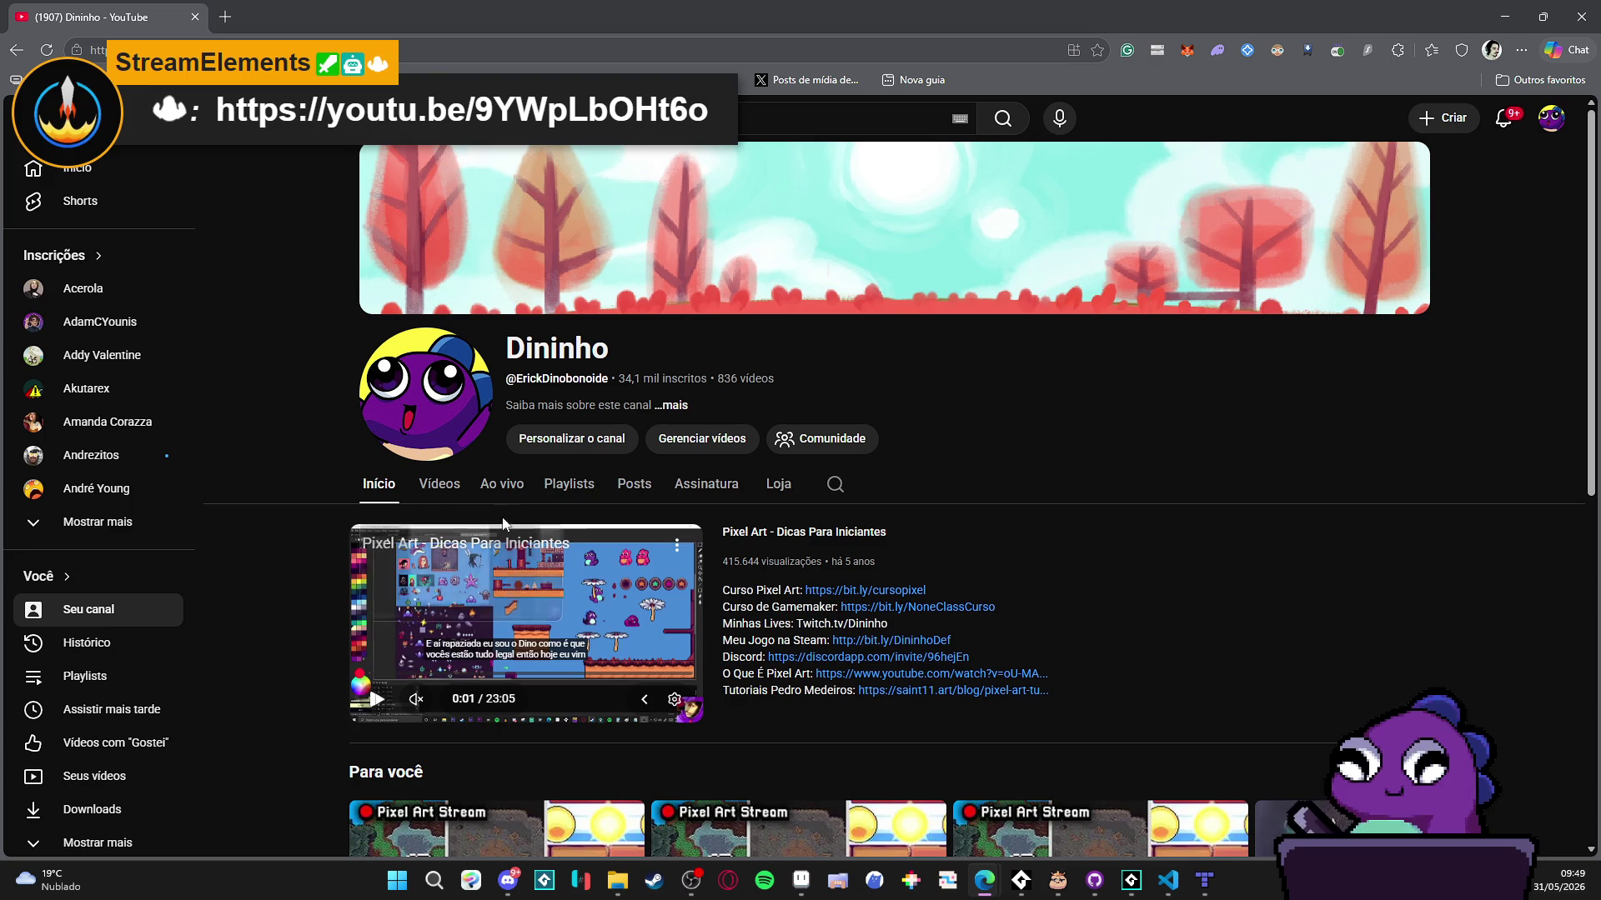
{"action": "left_click", "coordinate": [569, 484]}
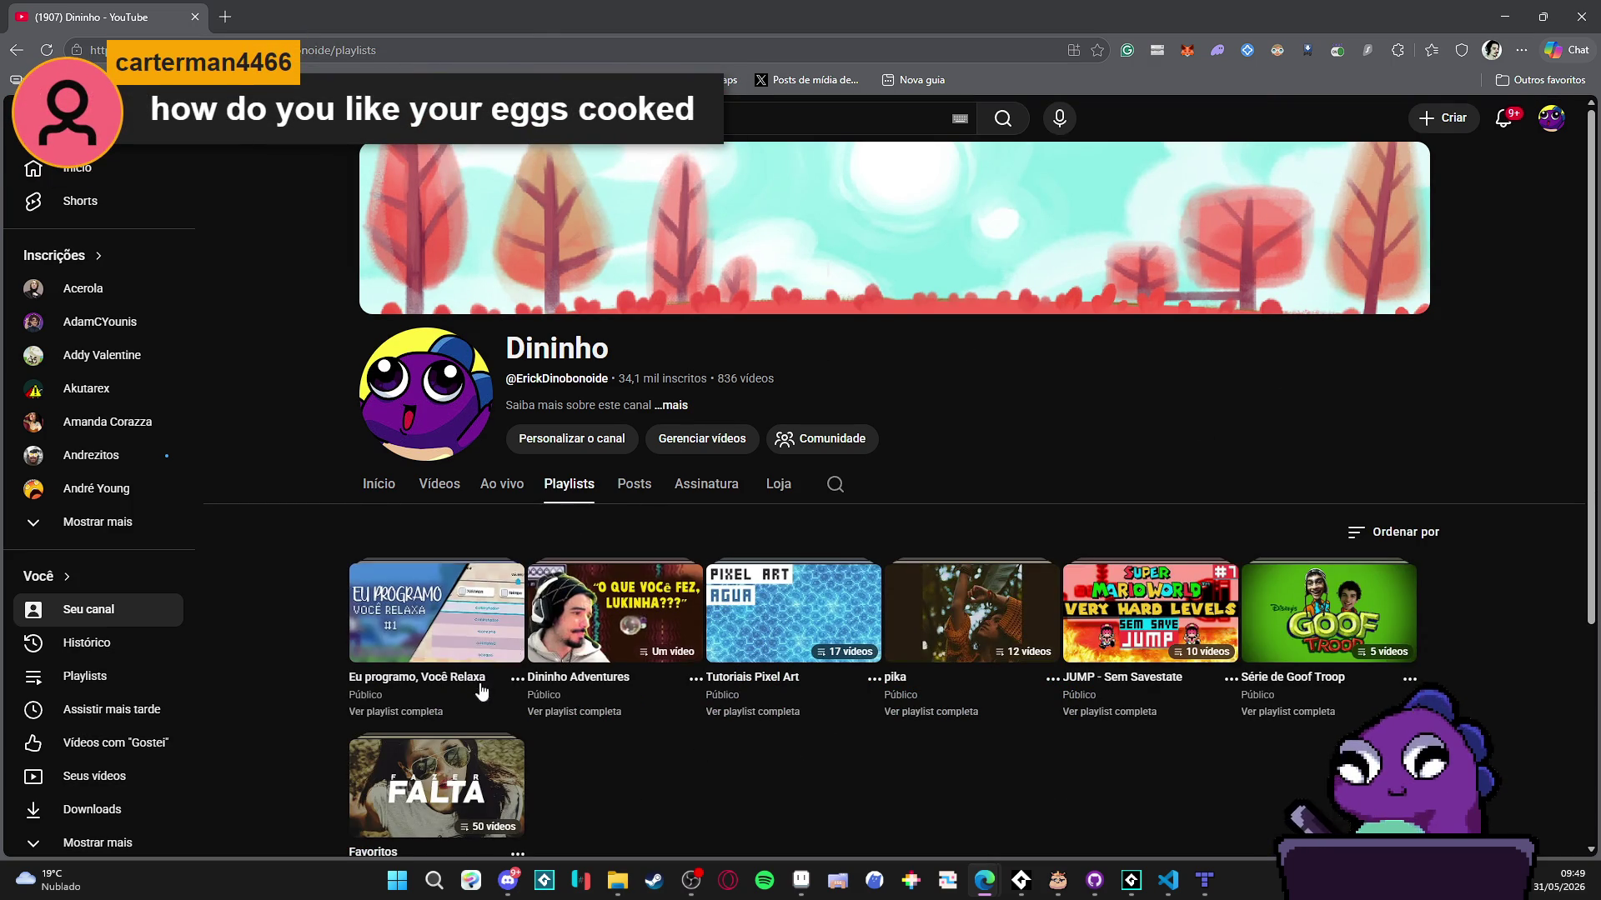
- Open the Tutoriais Pixel Art playlist and the Tileset super fácil video in a new tab
{"action": "left_click", "coordinate": [751, 677]}
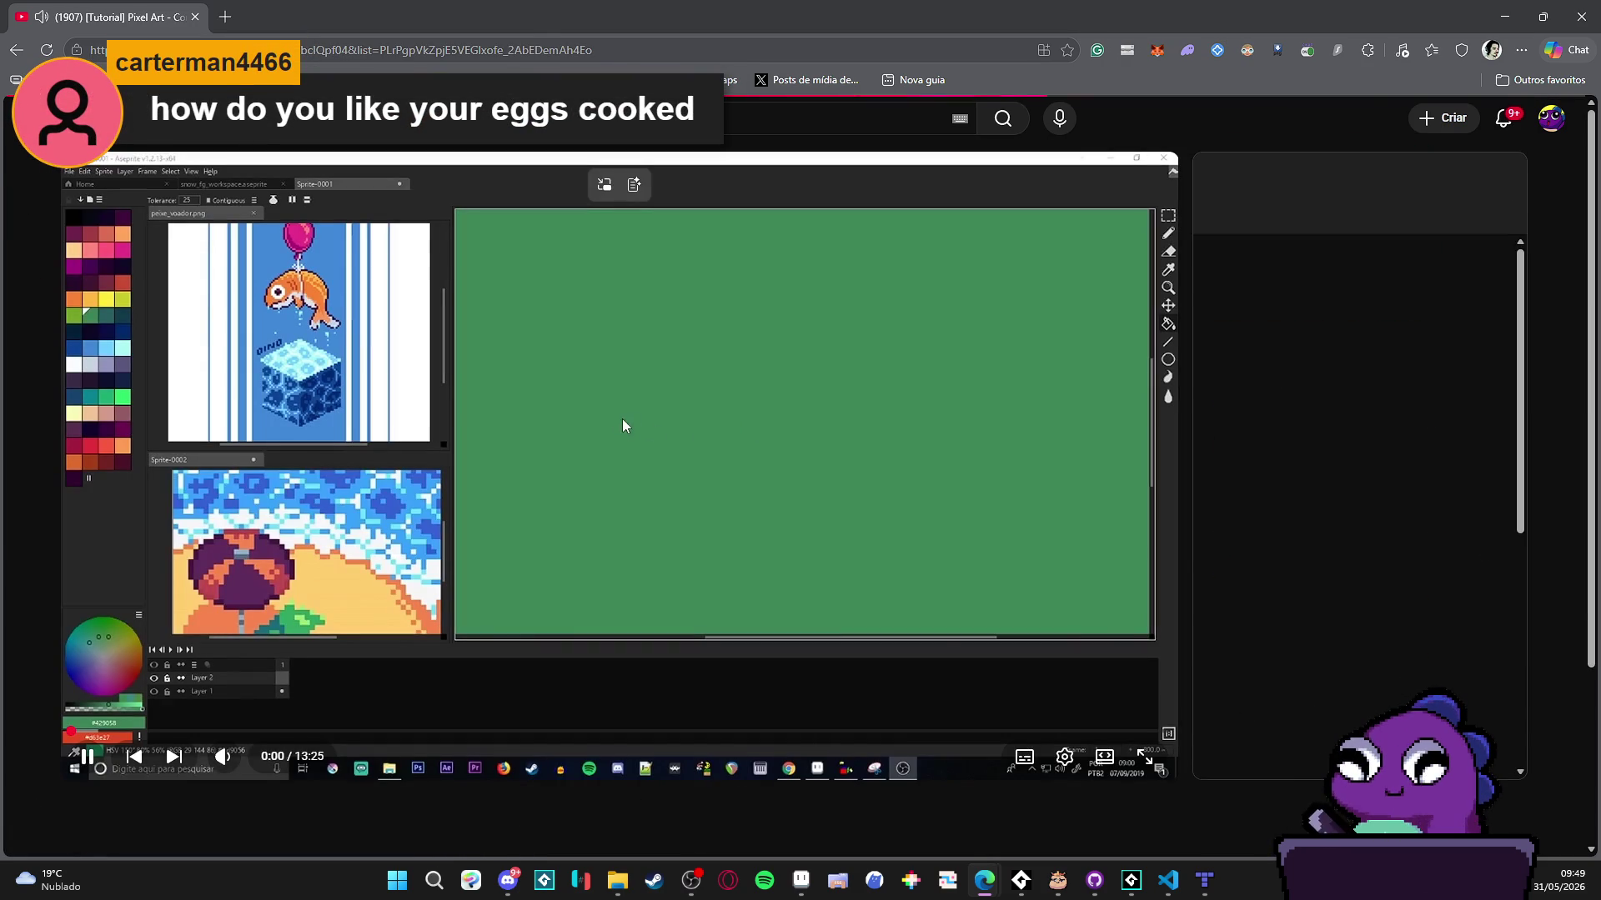
{"action": "left_click", "coordinate": [658, 375]}
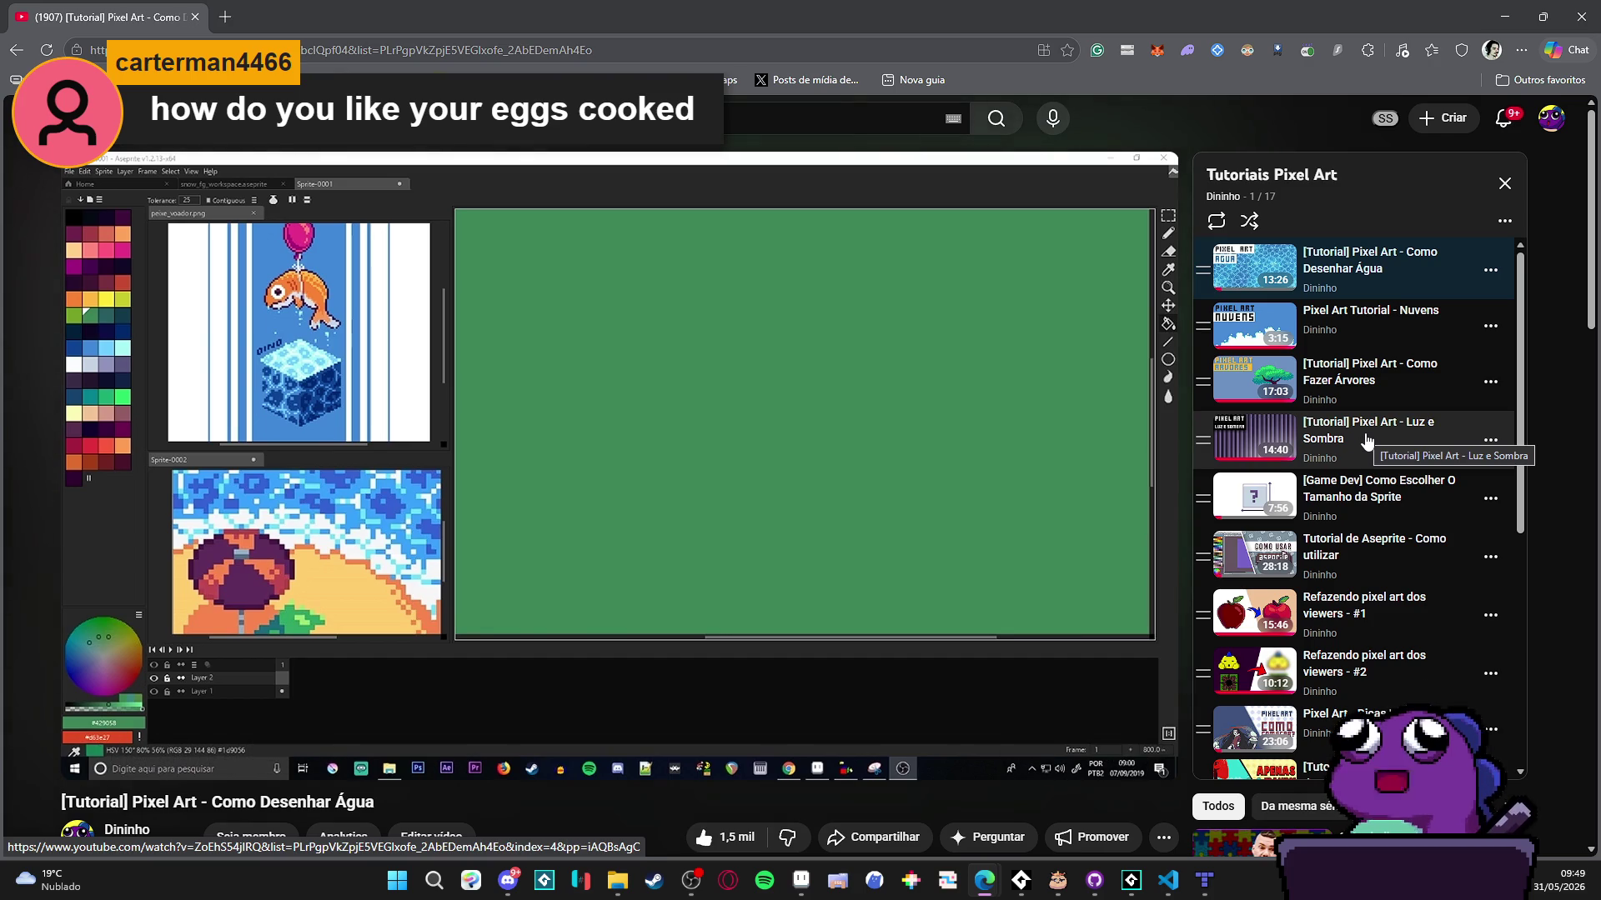
{"action": "scroll", "coordinate": [1400, 451], "scroll_direction": "down", "scroll_amount": 4}
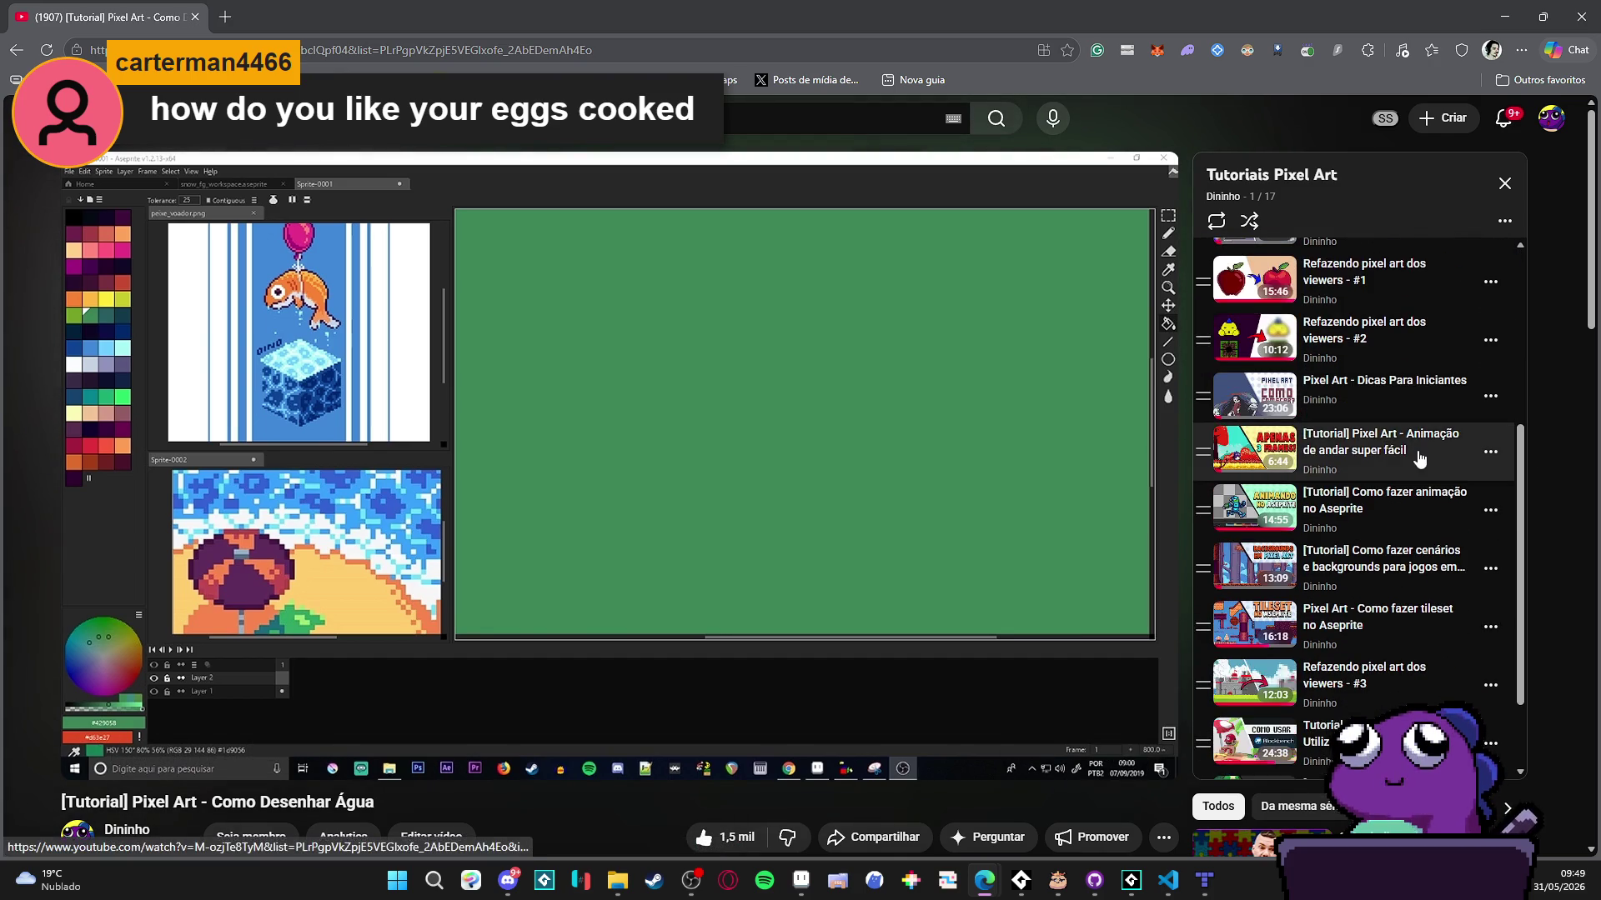
{"action": "scroll", "coordinate": [1446, 470], "scroll_direction": "down", "scroll_amount": 1}
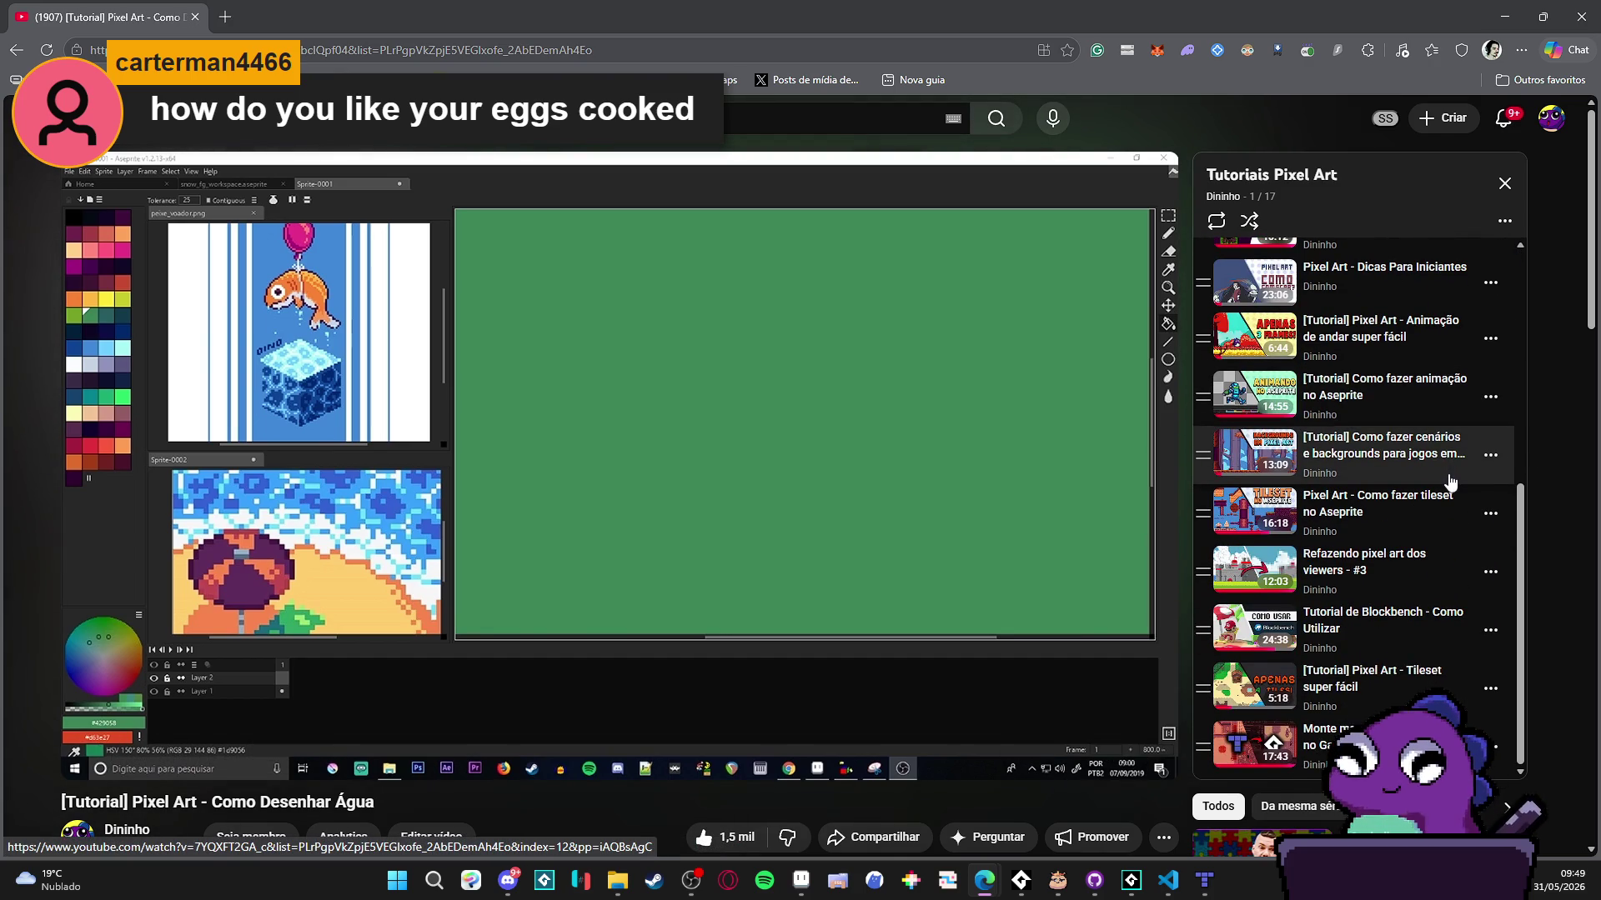
{"action": "left_click", "coordinate": [267, 16]}
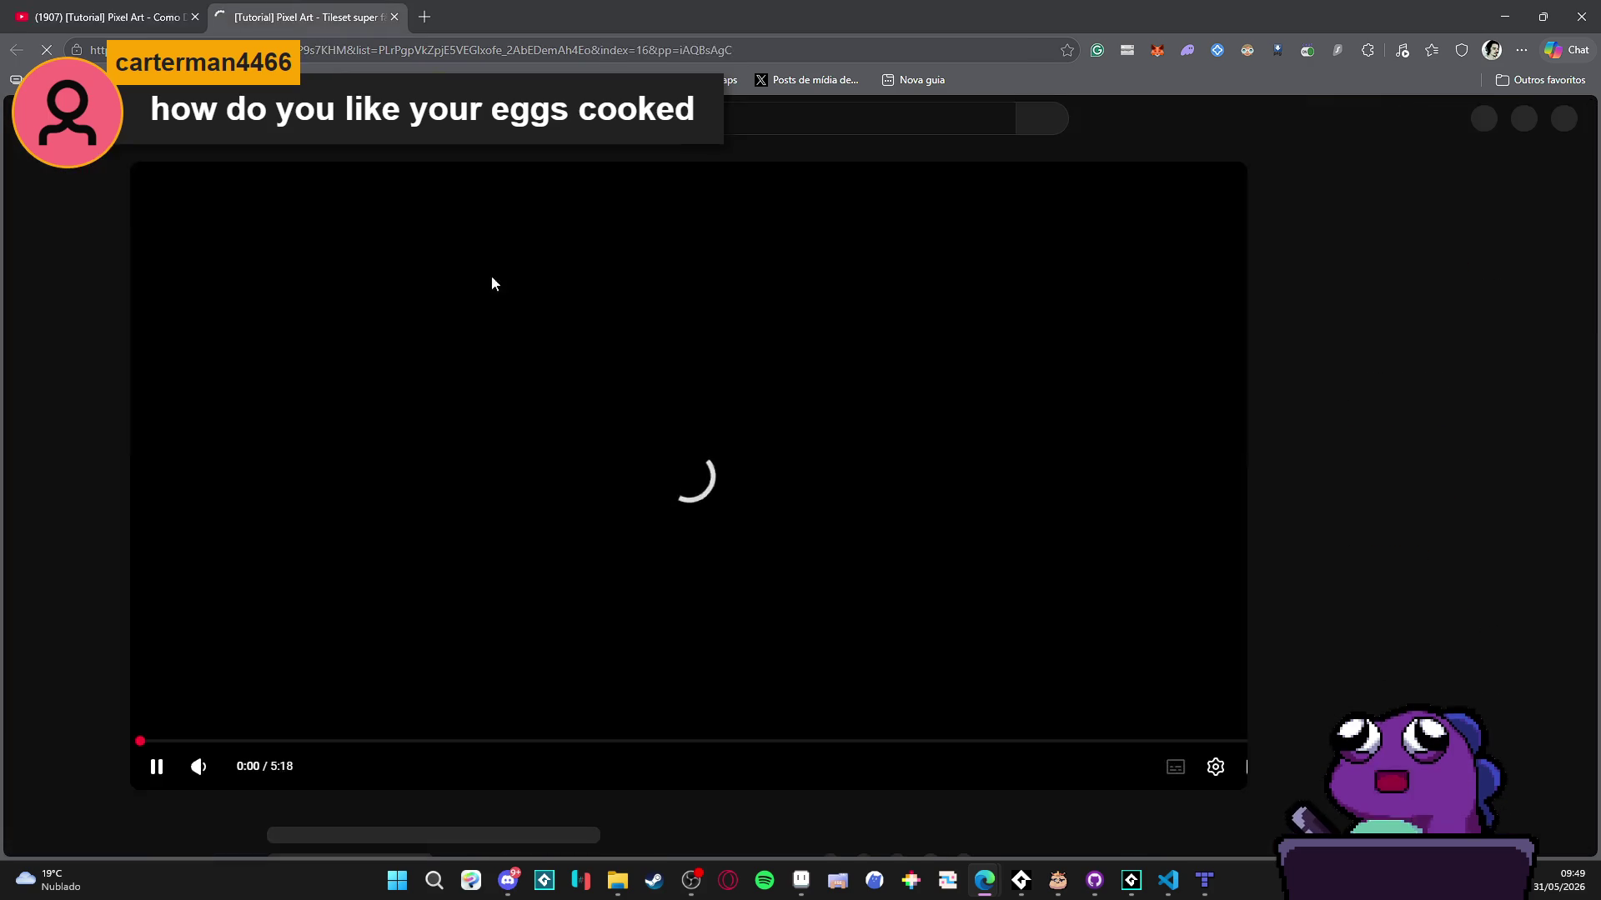
{"action": "key", "text": "k"}
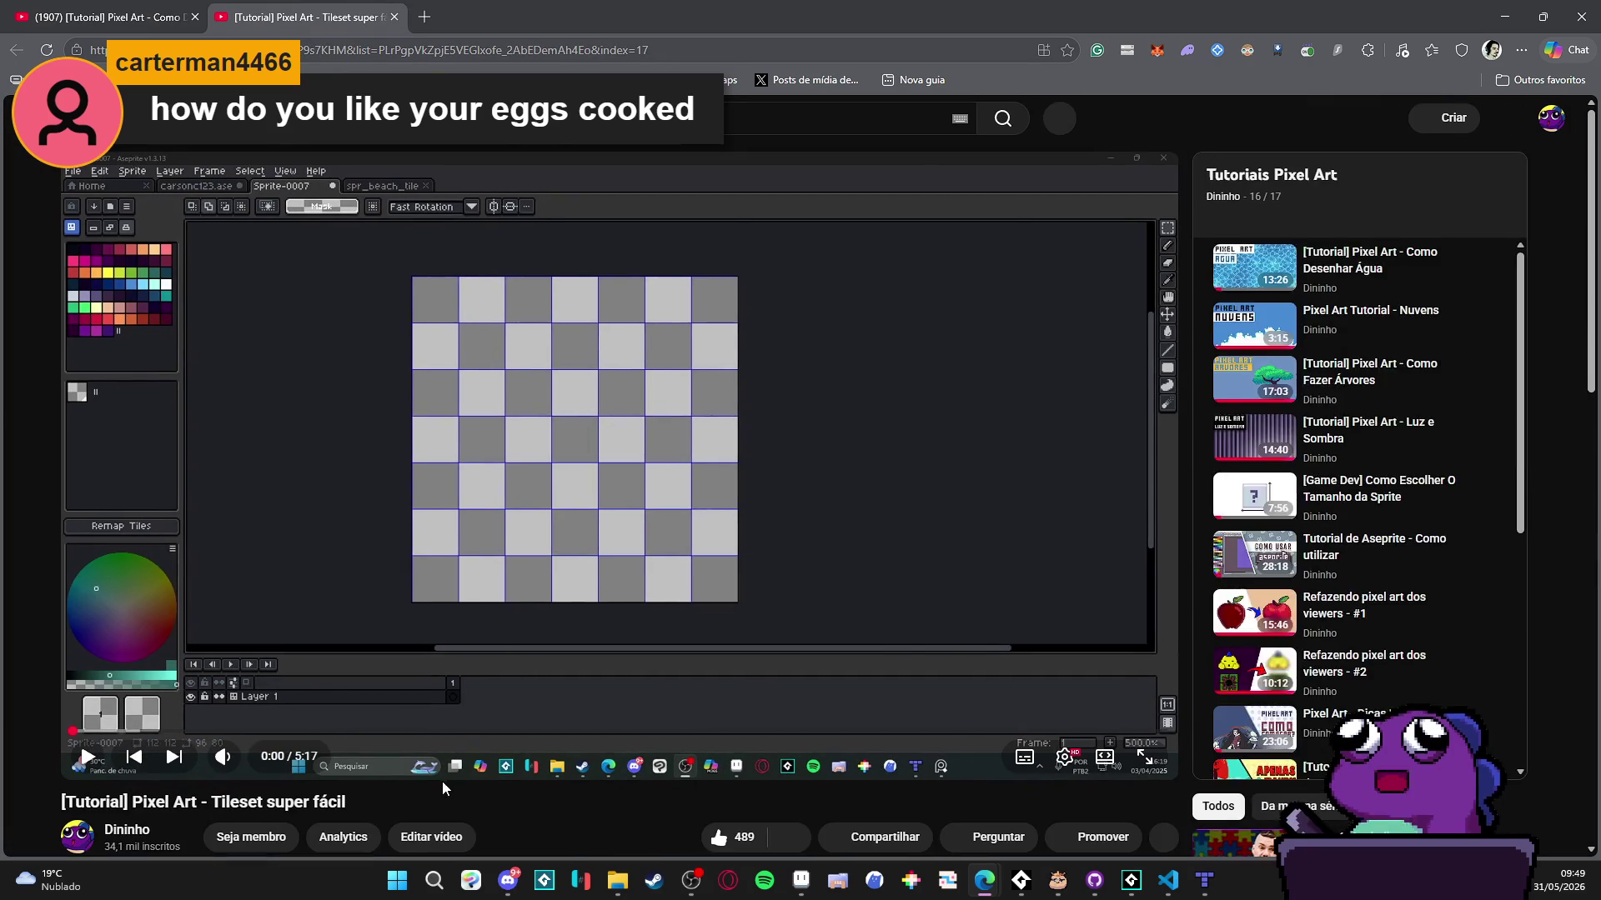
- Seek the Tileset video to 3:04 and copy its video URL
{"action": "left_click", "coordinate": [307, 731]}
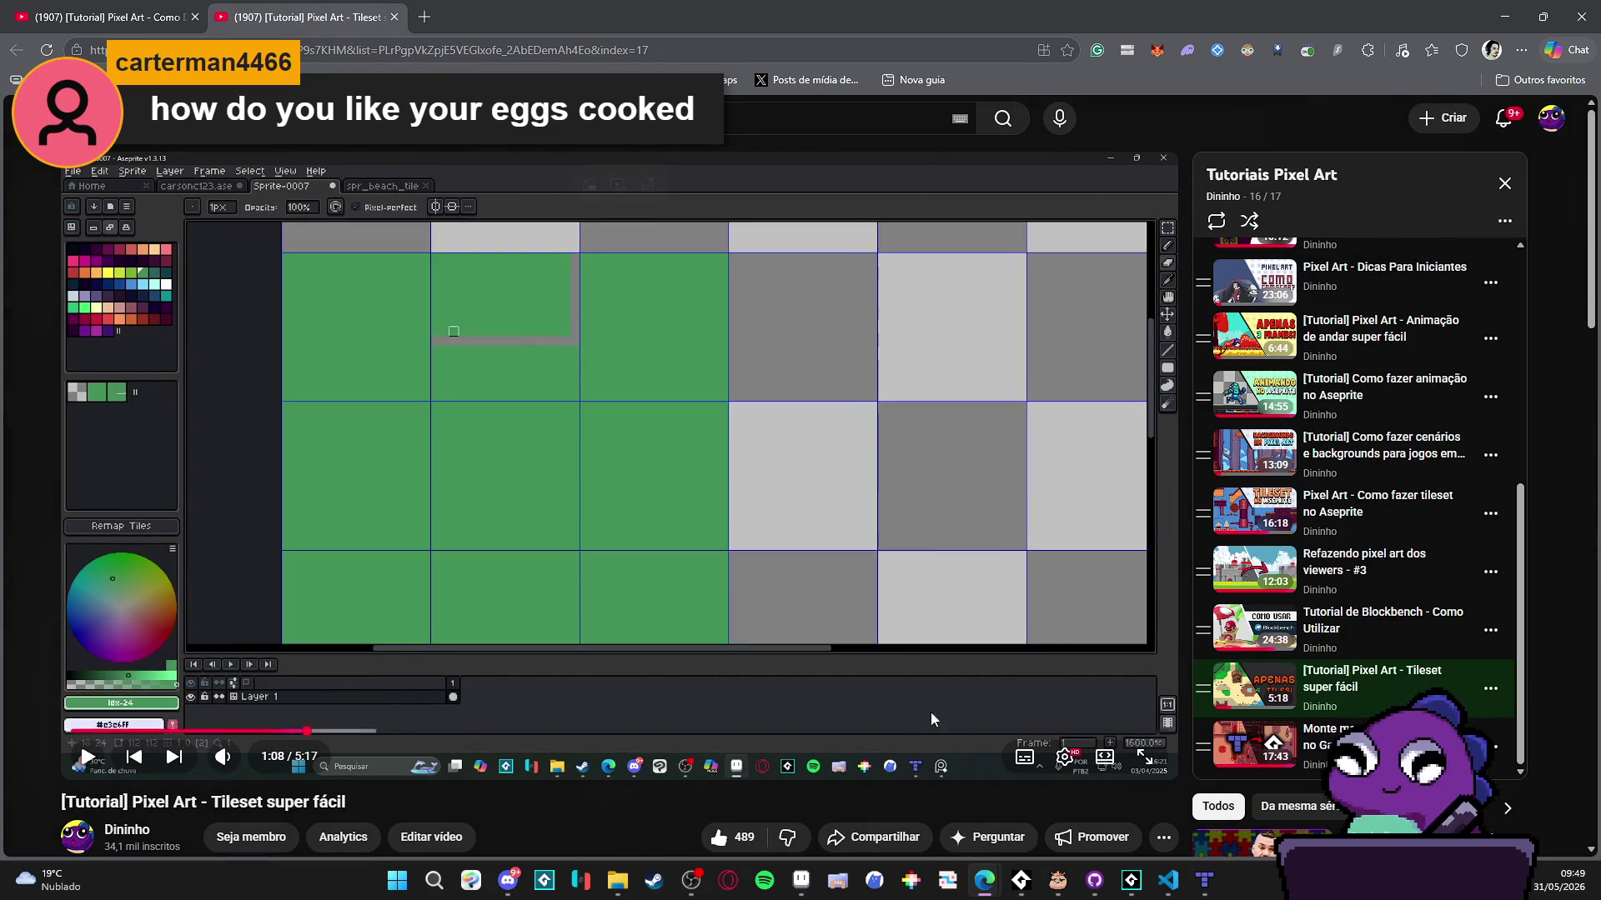
{"action": "left_click", "coordinate": [709, 734]}
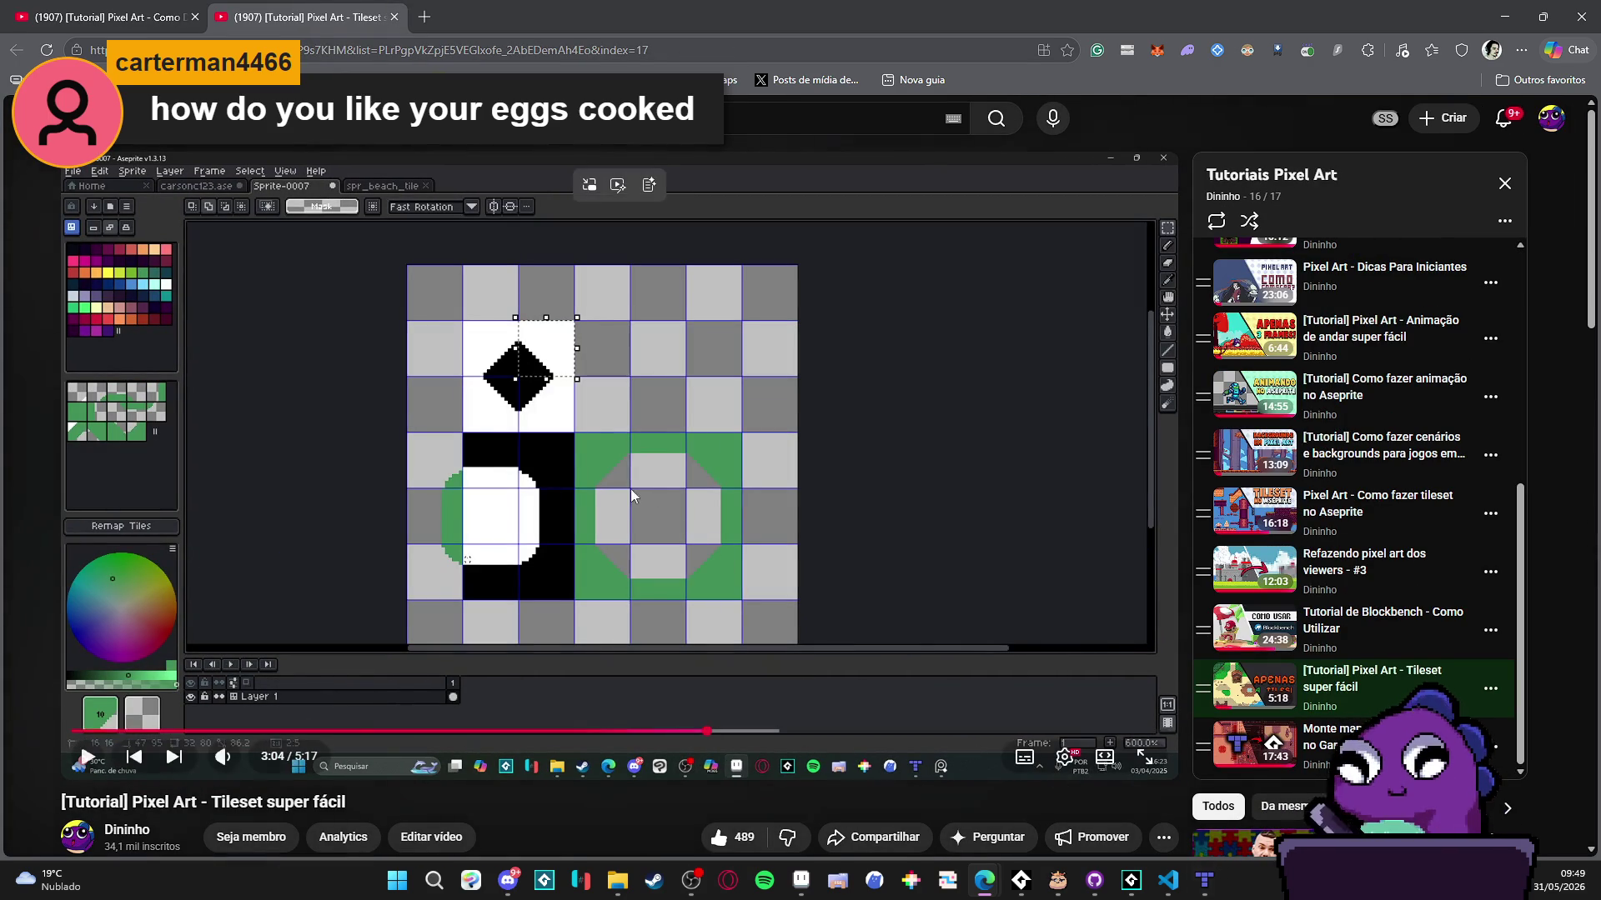
{"action": "left_click", "coordinate": [1197, 893]}
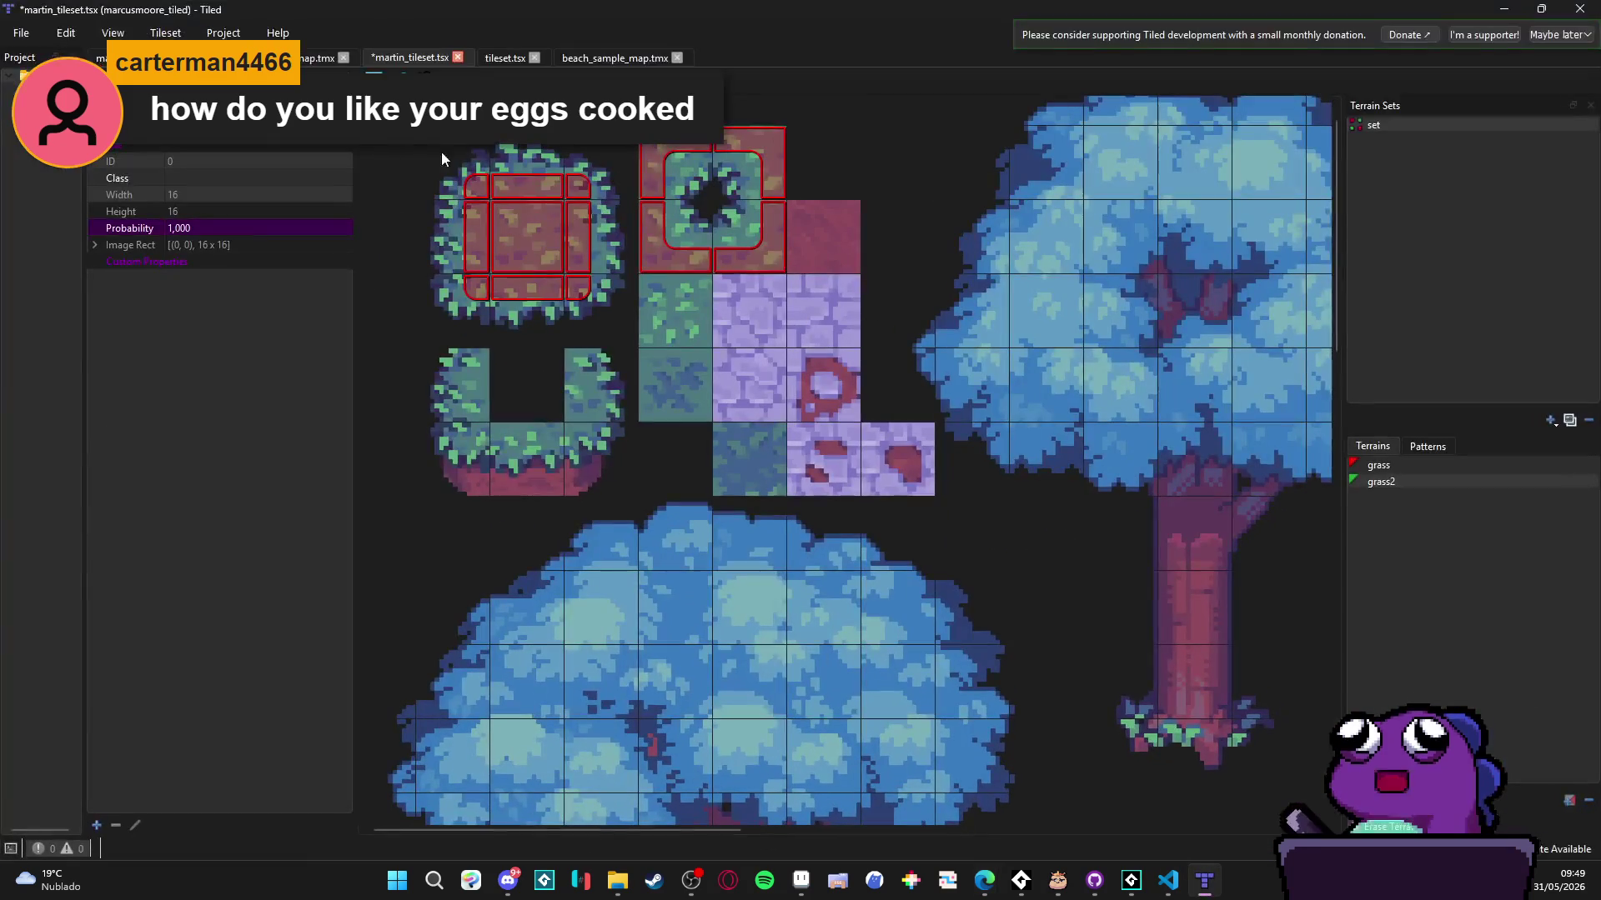
{"action": "left_click", "coordinate": [1504, 8]}
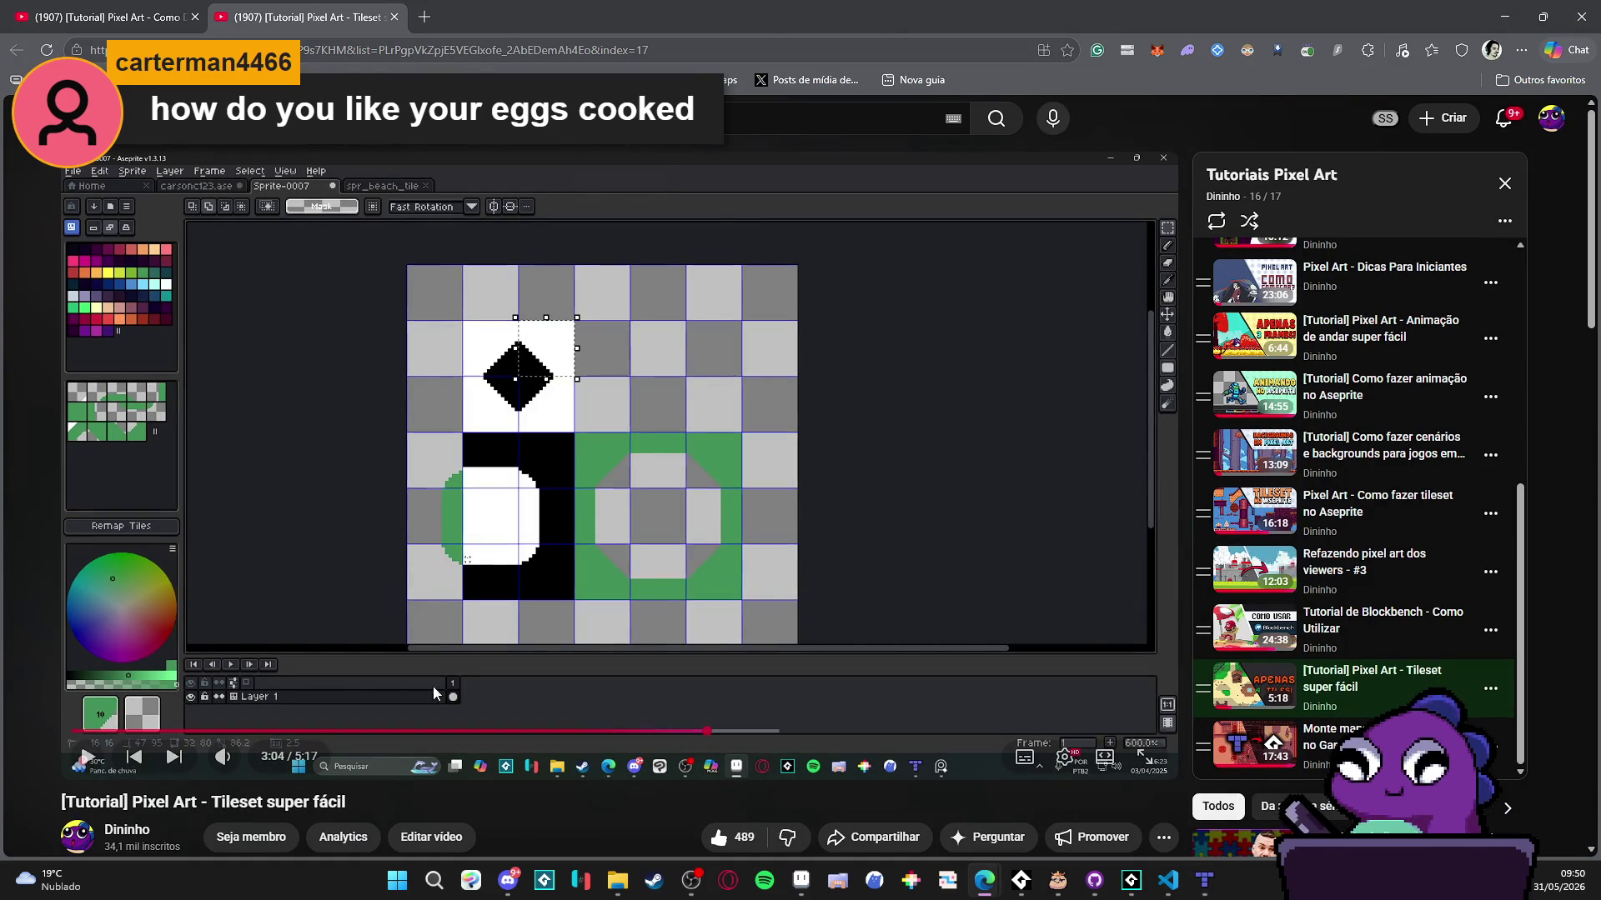
{"action": "right_click", "coordinate": [565, 402]}
{"action": "left_click", "coordinate": [667, 481]}
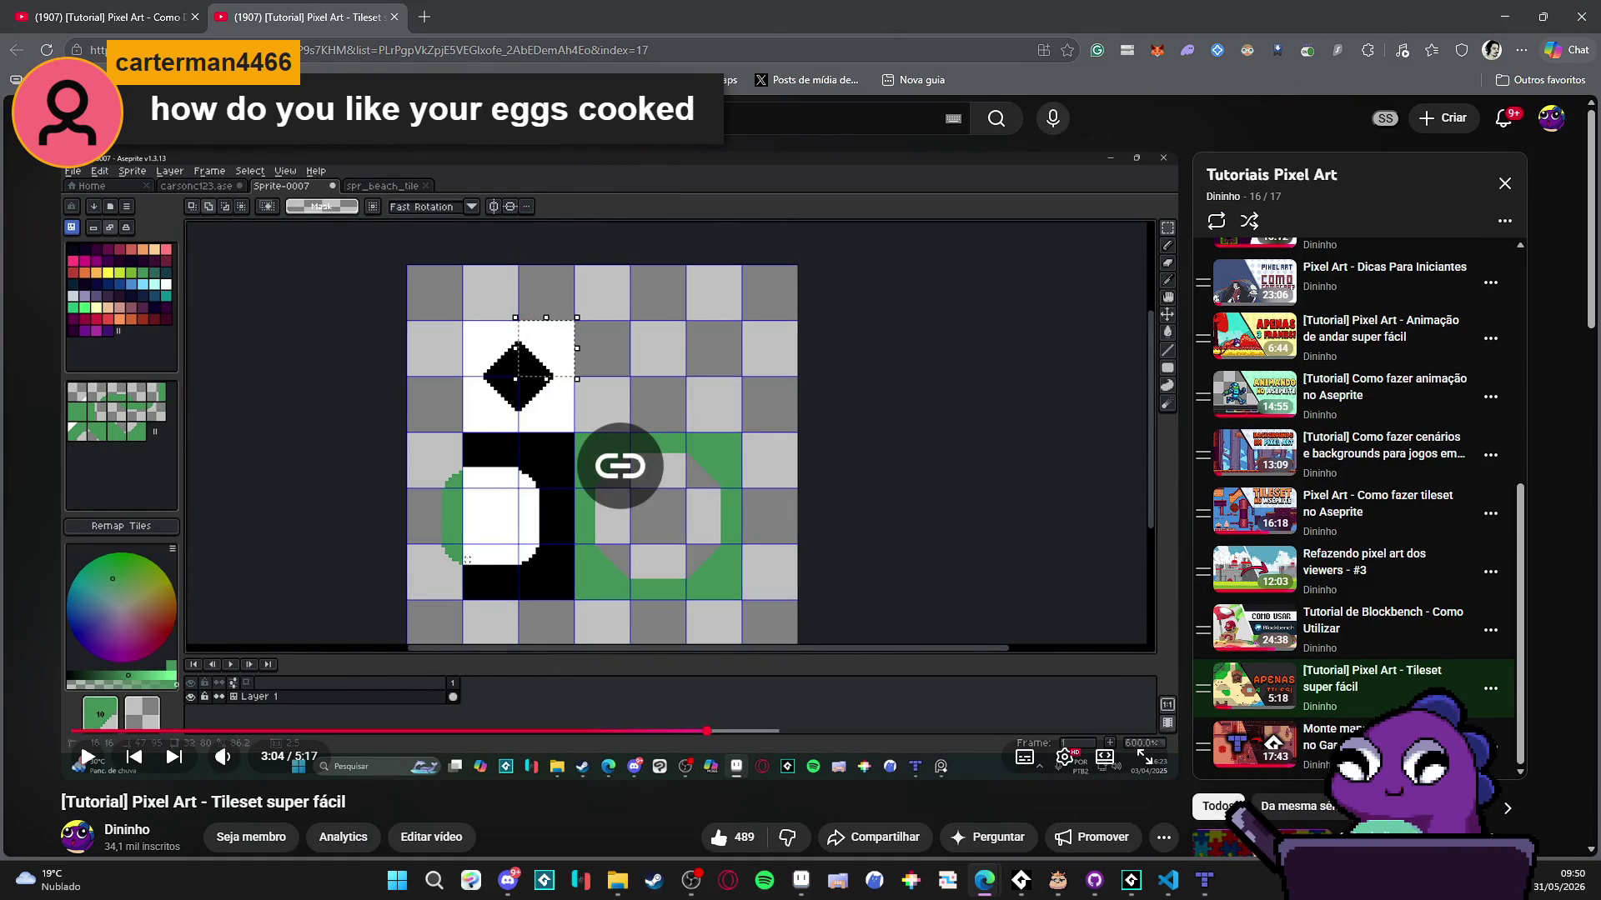
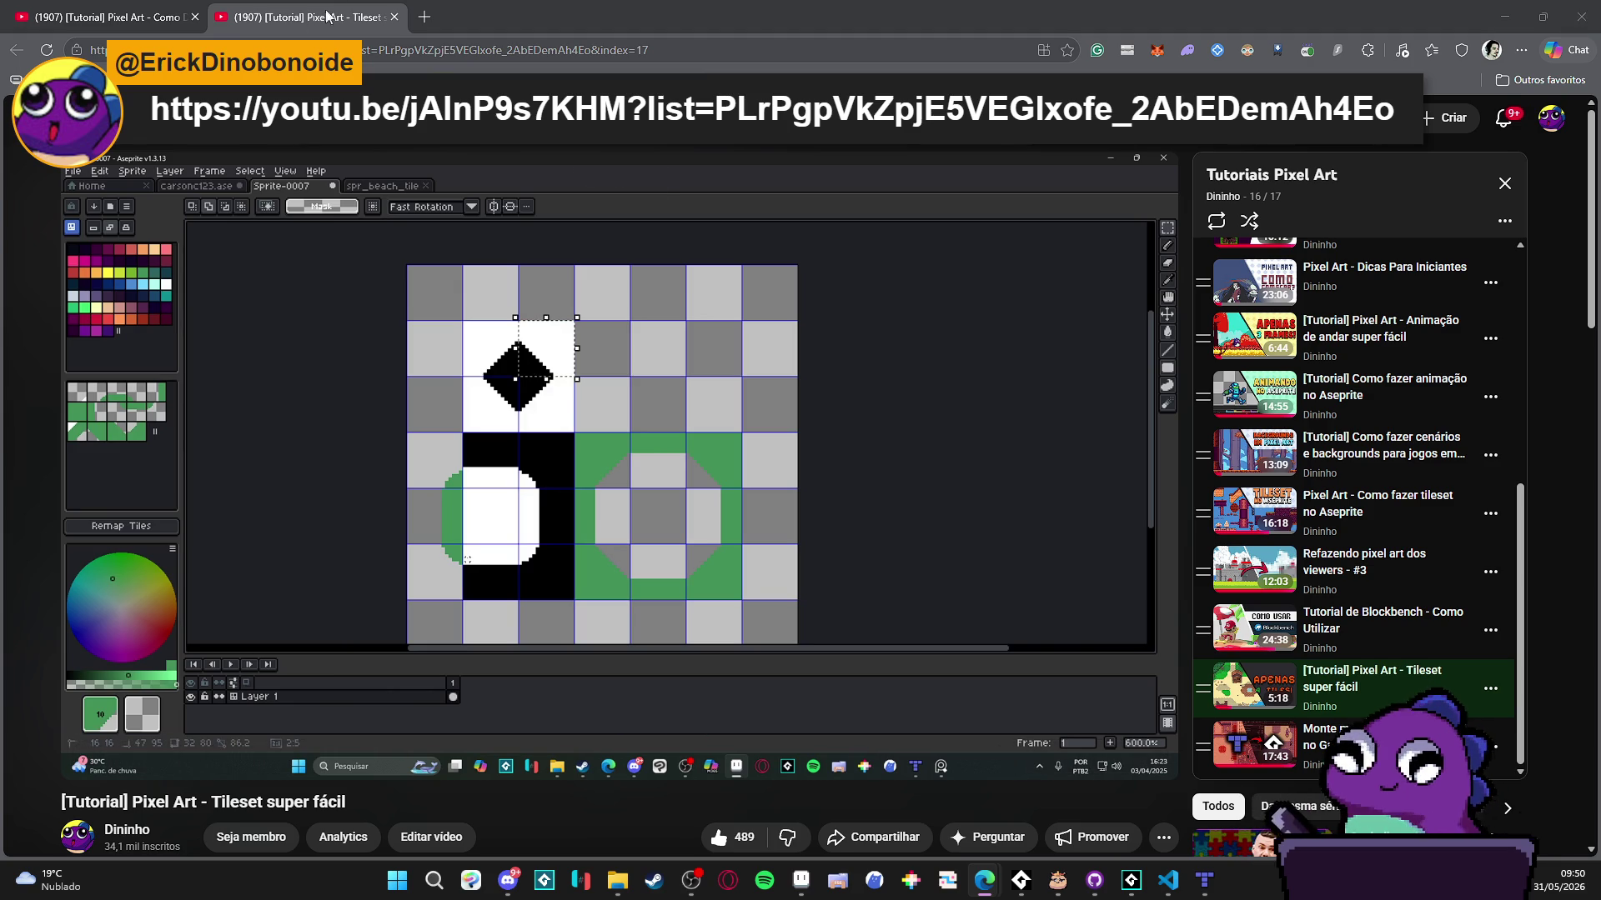
- Close the 'Tileset super fácil' YouTube tab and switch back to the pixel-art sprite in Aseprite
{"action": "left_click", "coordinate": [395, 17]}
{"action": "key", "text": "alt+Tab"}
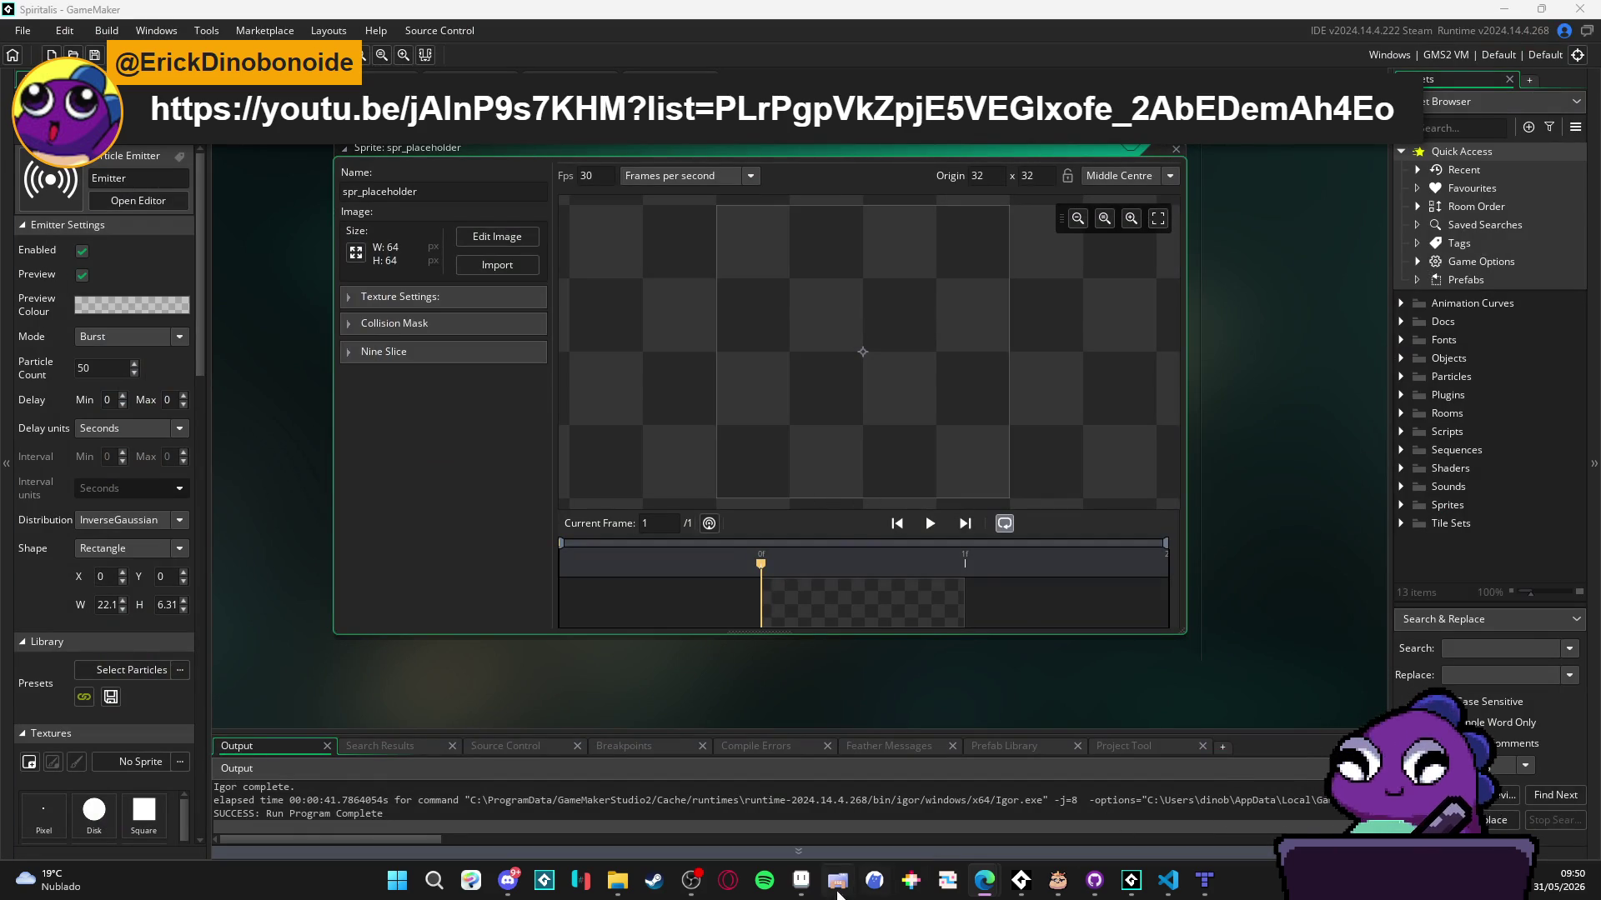
{"action": "left_click", "coordinate": [801, 881]}
- Paint light teal highlights across the streak and along its top edge
{"action": "scroll", "coordinate": [969, 396], "scroll_direction": "down", "scroll_amount": 6}
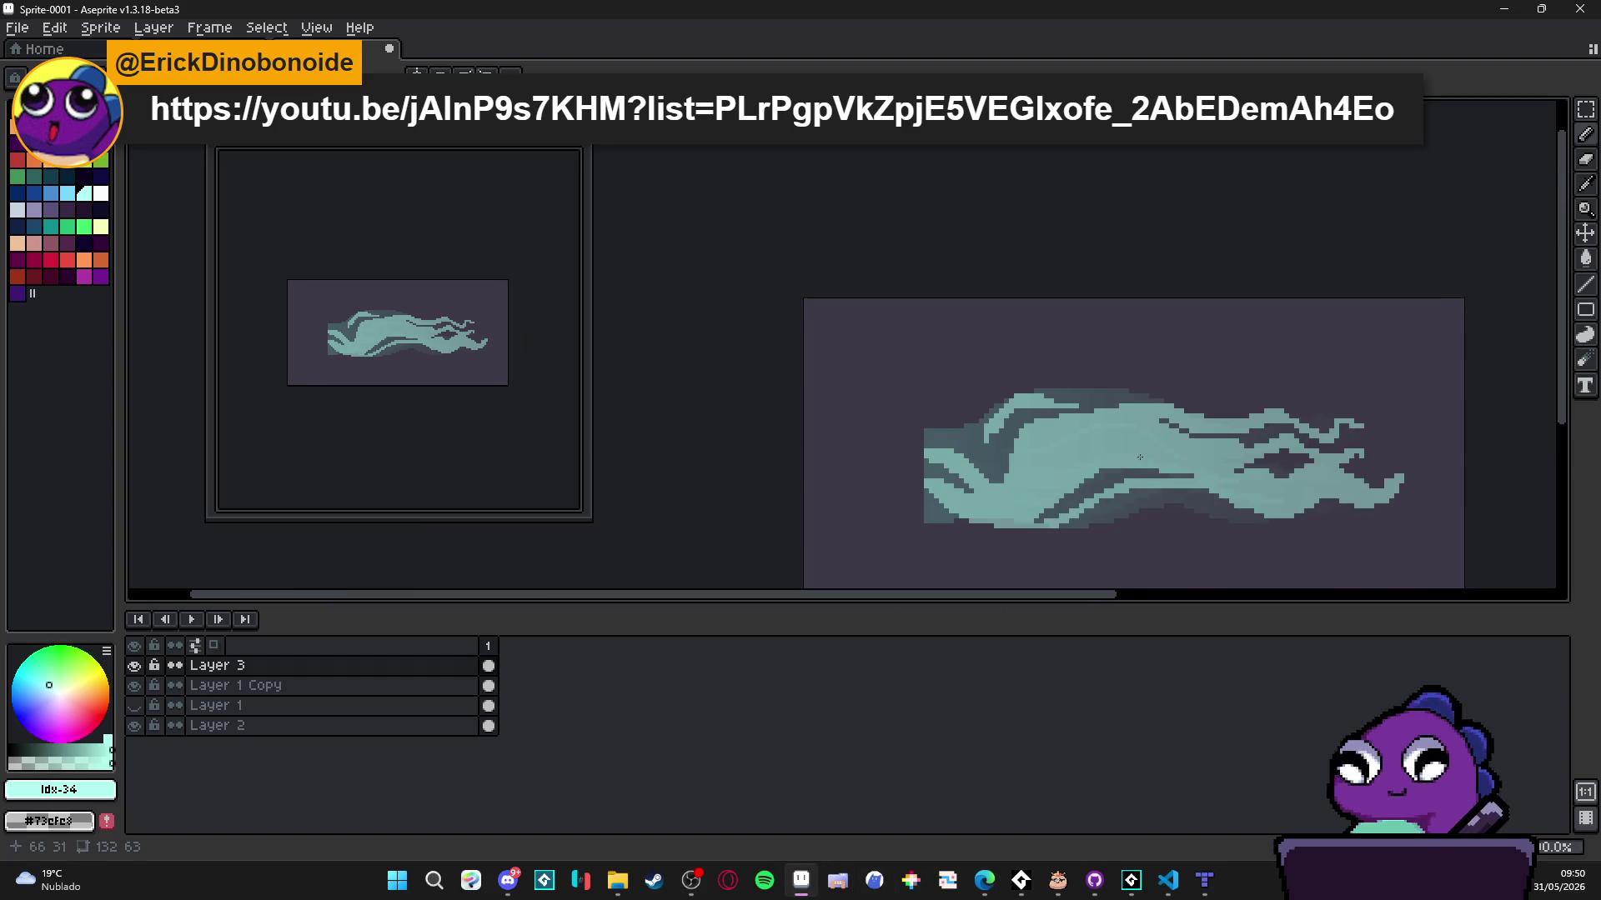
{"action": "scroll", "coordinate": [773, 365], "scroll_direction": "up", "scroll_amount": 1}
{"action": "scroll", "coordinate": [773, 365], "scroll_direction": "up", "scroll_amount": 1}
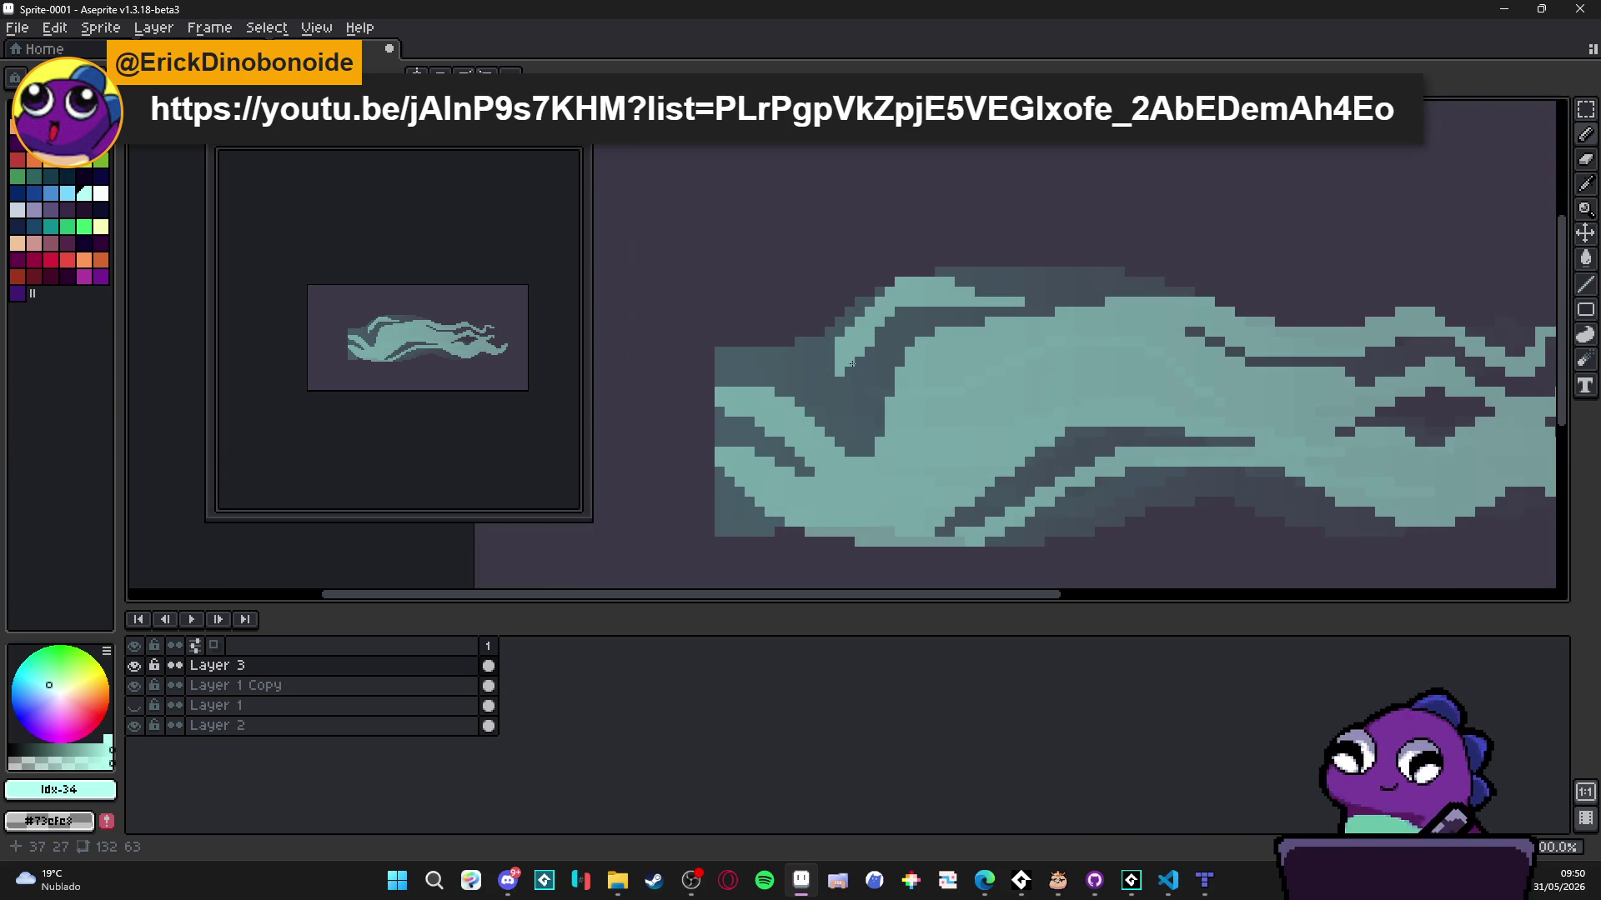
{"action": "mouse_move", "coordinate": [839, 377]}
{"action": "left_mouse_down"}
{"action": "mouse_move", "coordinate": [809, 392]}
{"action": "mouse_move", "coordinate": [796, 372]}
{"action": "mouse_move", "coordinate": [726, 366]}
{"action": "left_mouse_up"}
{"action": "scroll", "coordinate": [703, 350], "scroll_direction": "down", "scroll_amount": 1}
{"action": "scroll", "coordinate": [709, 367], "scroll_direction": "up", "scroll_amount": 2}
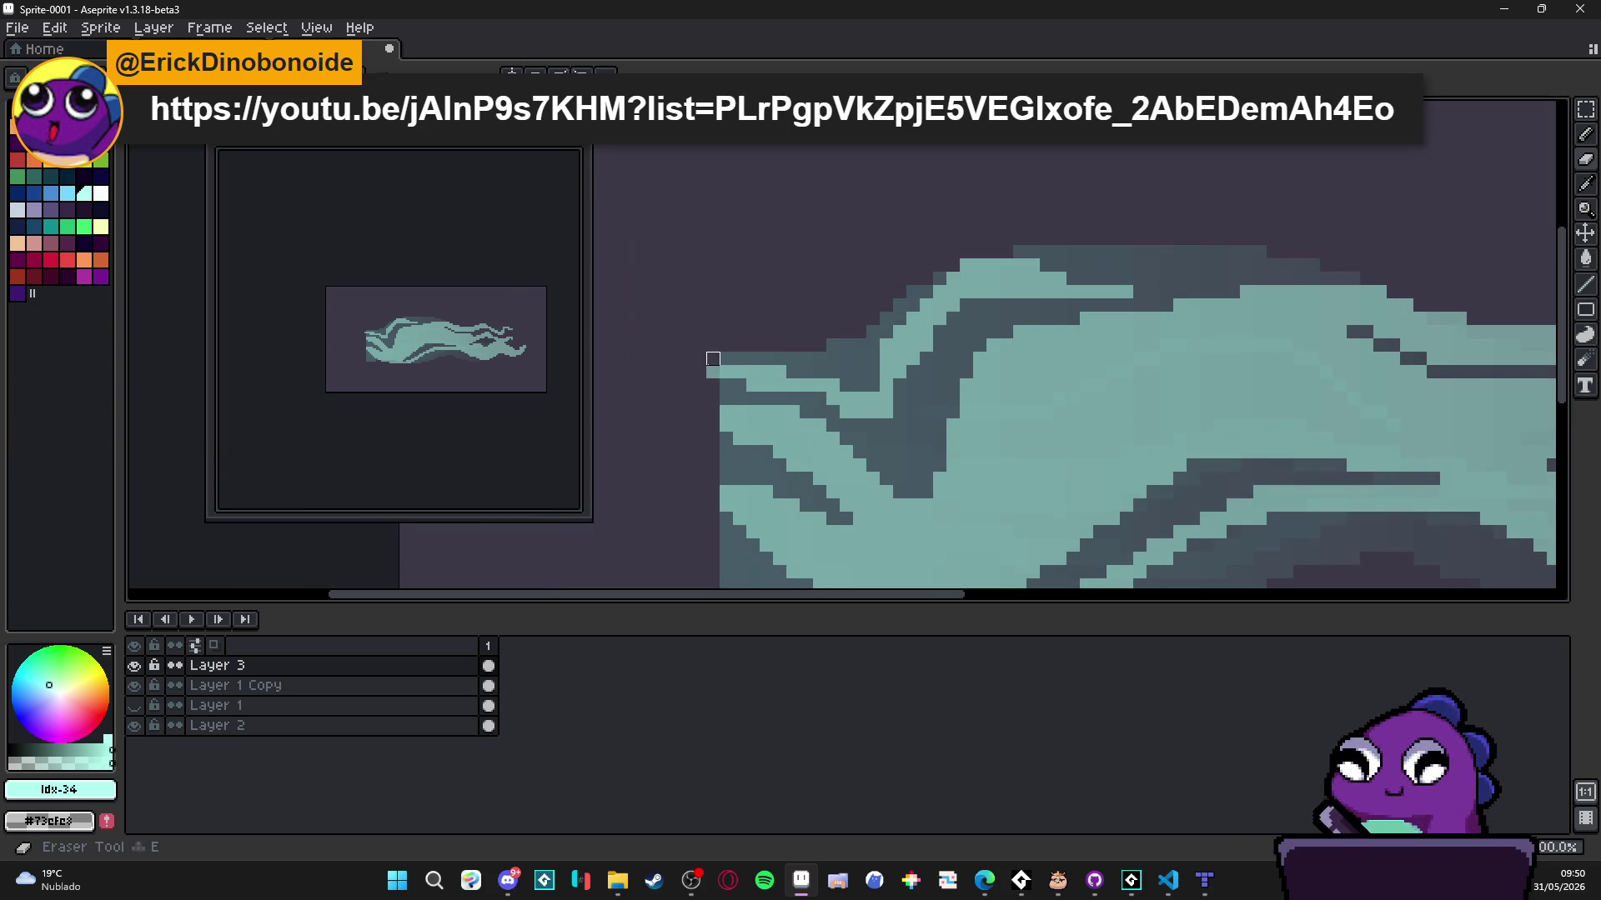
{"action": "scroll", "coordinate": [713, 372], "scroll_direction": "down", "scroll_amount": 1}
{"action": "scroll", "coordinate": [993, 293], "scroll_direction": "up", "scroll_amount": 1}
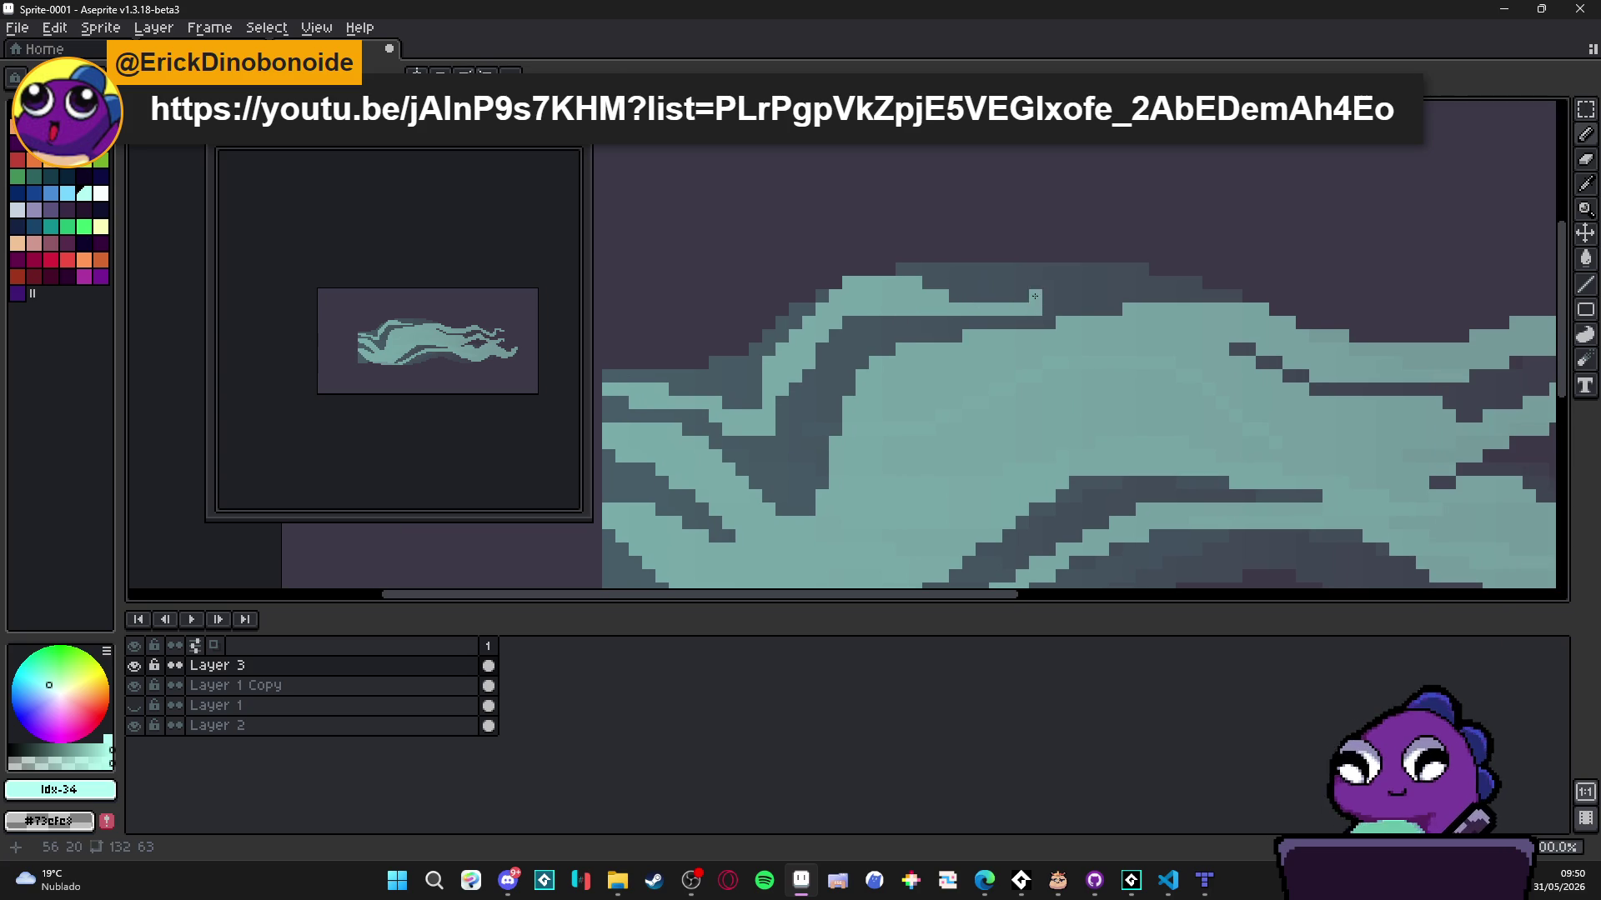
{"action": "mouse_move", "coordinate": [1042, 286]}
{"action": "left_mouse_down"}
{"action": "mouse_move", "coordinate": [1017, 296]}
{"action": "mouse_move", "coordinate": [1220, 294]}
{"action": "left_mouse_up"}
- Paint a light teal row inside the shape and extend the band downward
{"action": "scroll", "coordinate": [1111, 345], "scroll_direction": "down", "scroll_amount": 5}
{"action": "scroll", "coordinate": [1085, 406], "scroll_direction": "down", "scroll_amount": 1}
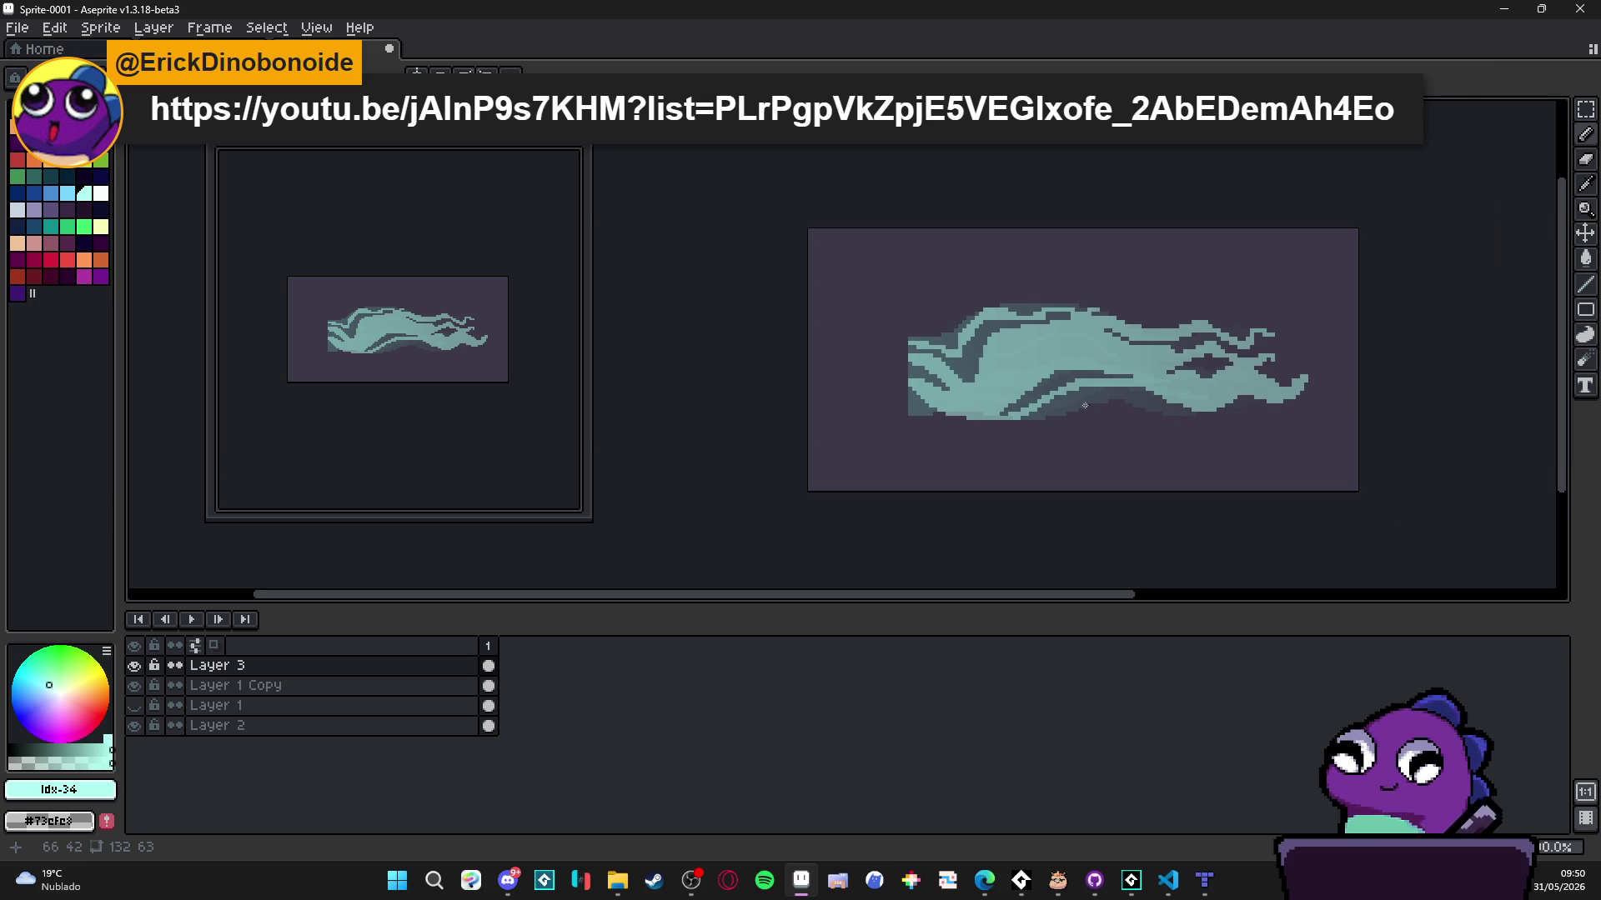
{"action": "scroll", "coordinate": [1096, 398], "scroll_direction": "up", "scroll_amount": 6}
{"action": "mouse_move", "coordinate": [1155, 397]}
{"action": "left_mouse_down"}
{"action": "mouse_move", "coordinate": [1057, 397]}
{"action": "mouse_move", "coordinate": [1182, 385]}
{"action": "mouse_move", "coordinate": [1167, 399]}
{"action": "mouse_move", "coordinate": [1230, 398]}
{"action": "mouse_move", "coordinate": [1214, 408]}
{"action": "mouse_move", "coordinate": [1233, 423]}
{"action": "mouse_move", "coordinate": [1313, 437]}
{"action": "left_mouse_up"}
{"action": "left_click", "coordinate": [1233, 398]}
{"action": "left_click", "coordinate": [1245, 422]}
{"action": "left_click", "coordinate": [1246, 435]}
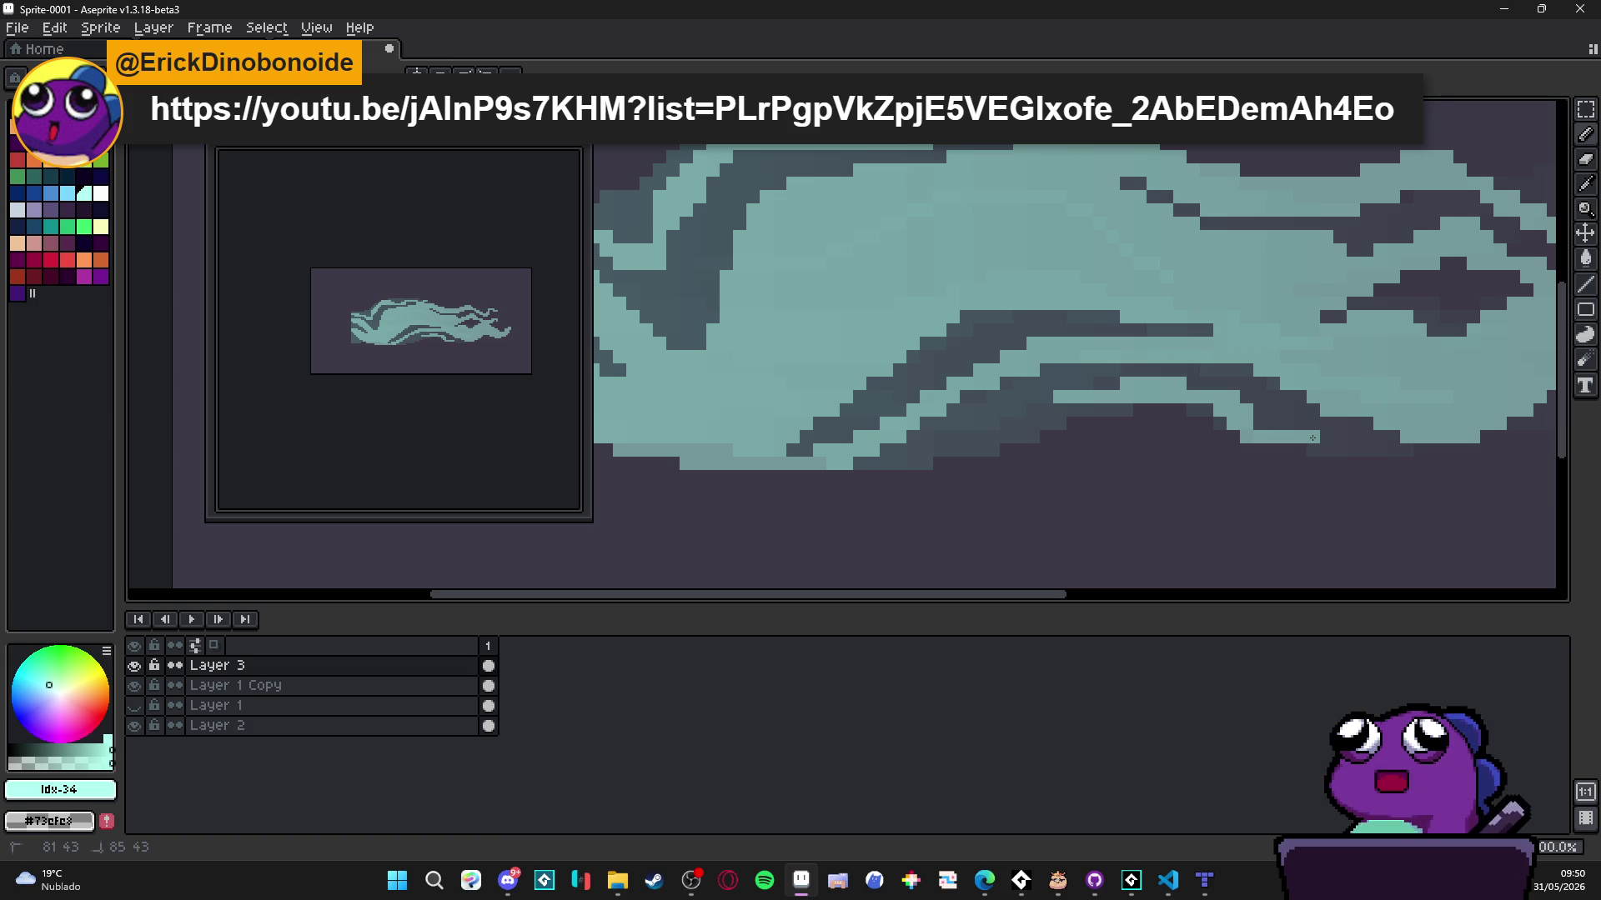
- Paint a light teal band along the streak's bottom edge, running right and down
{"action": "left_click", "coordinate": [1326, 437]}
{"action": "left_click", "coordinate": [1347, 437]}
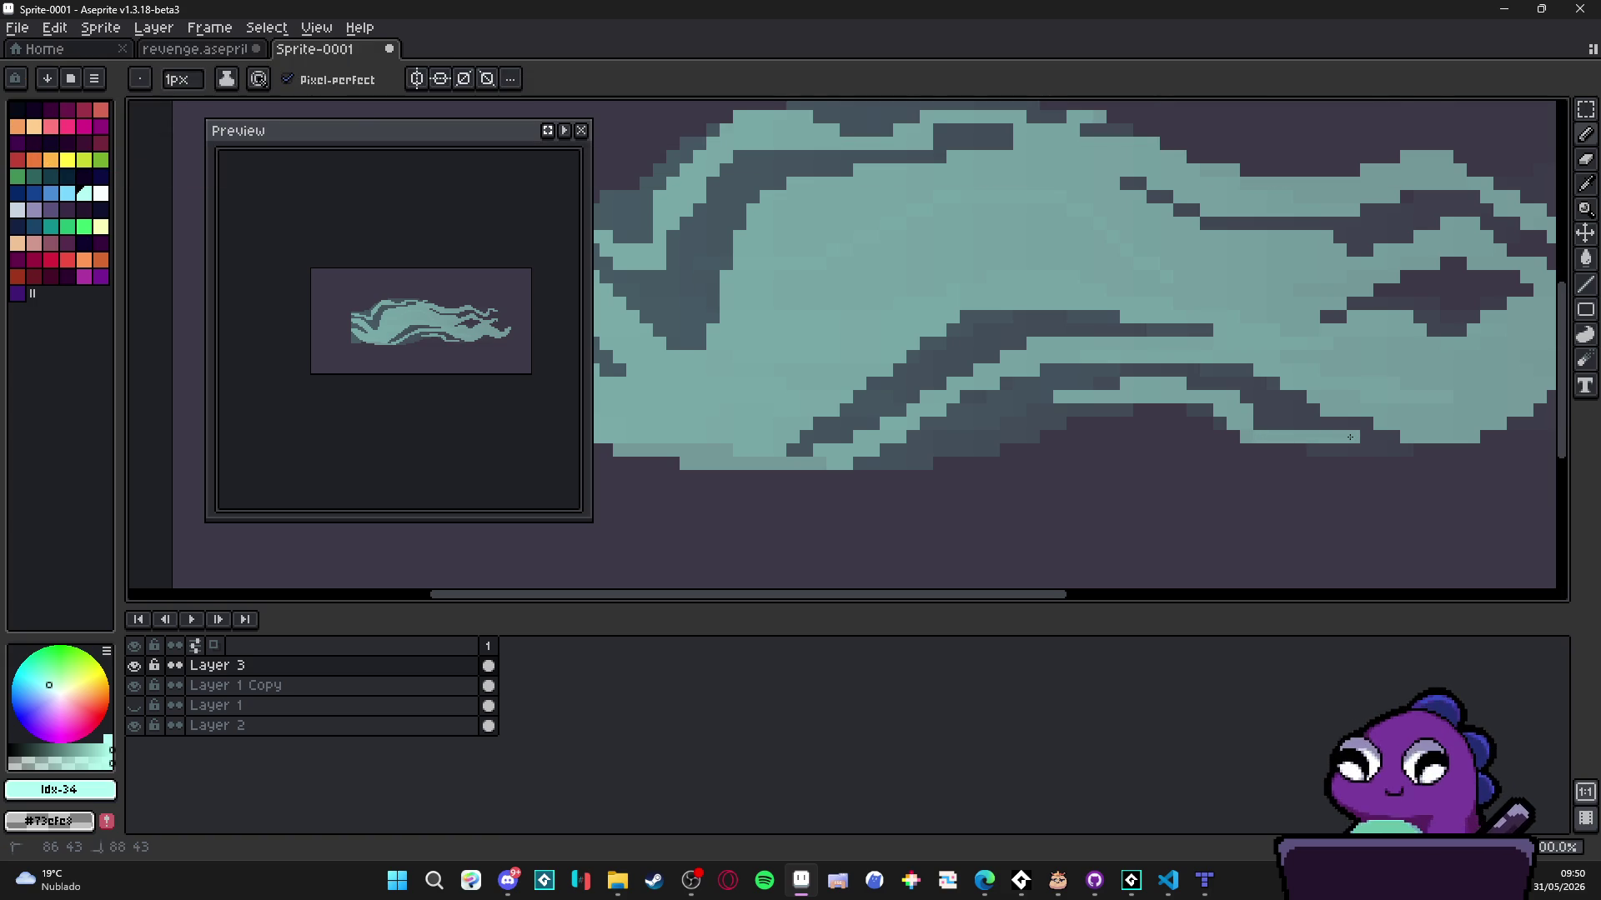
{"action": "left_click", "coordinate": [1364, 443]}
{"action": "left_click", "coordinate": [1375, 450]}
{"action": "left_click", "coordinate": [1353, 450]}
{"action": "left_click", "coordinate": [1394, 450]}
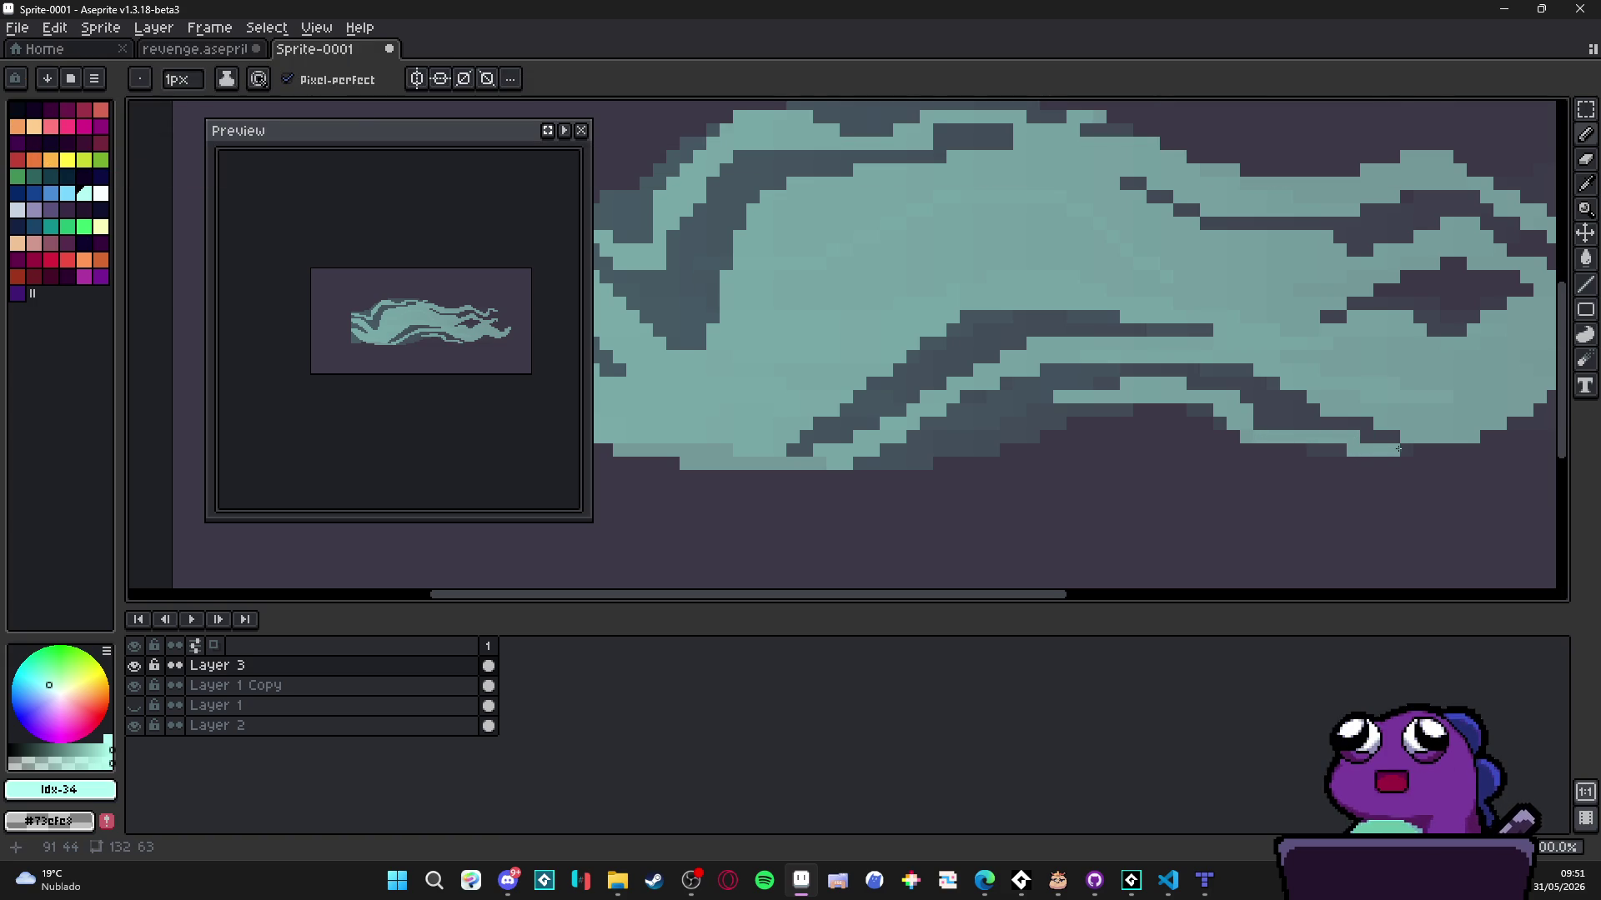
{"action": "left_click", "coordinate": [1407, 463]}
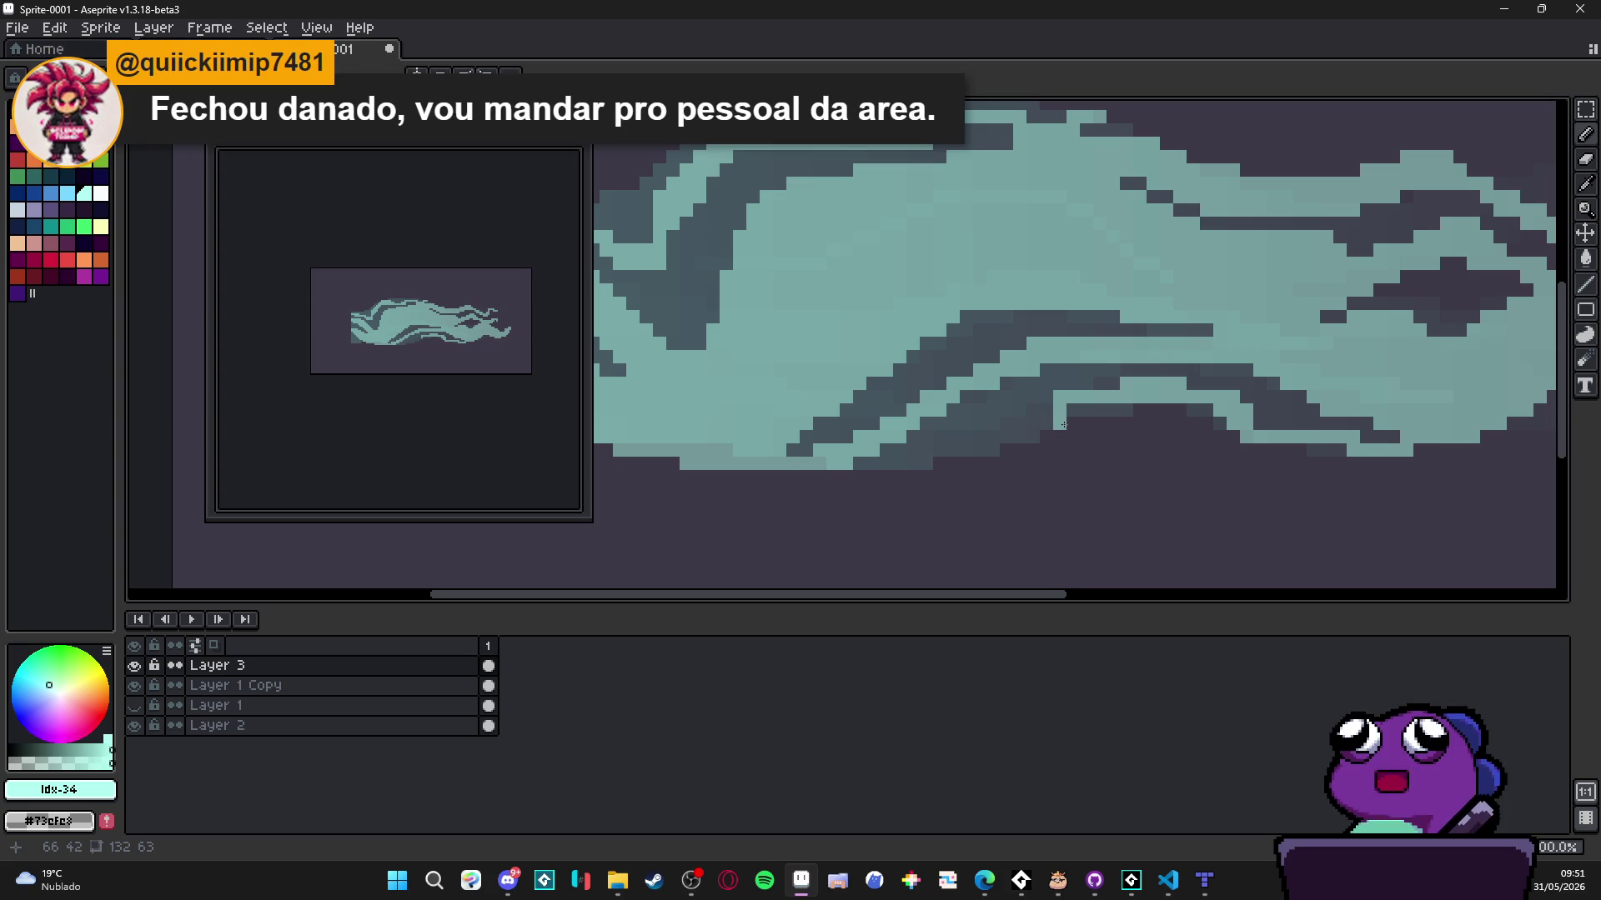
- Paint light teal along the lower dark band, then erase stray light pixels at the bottom right
{"action": "left_click_drag", "start_coordinate": [1040, 432], "coordinate": [930, 428]}
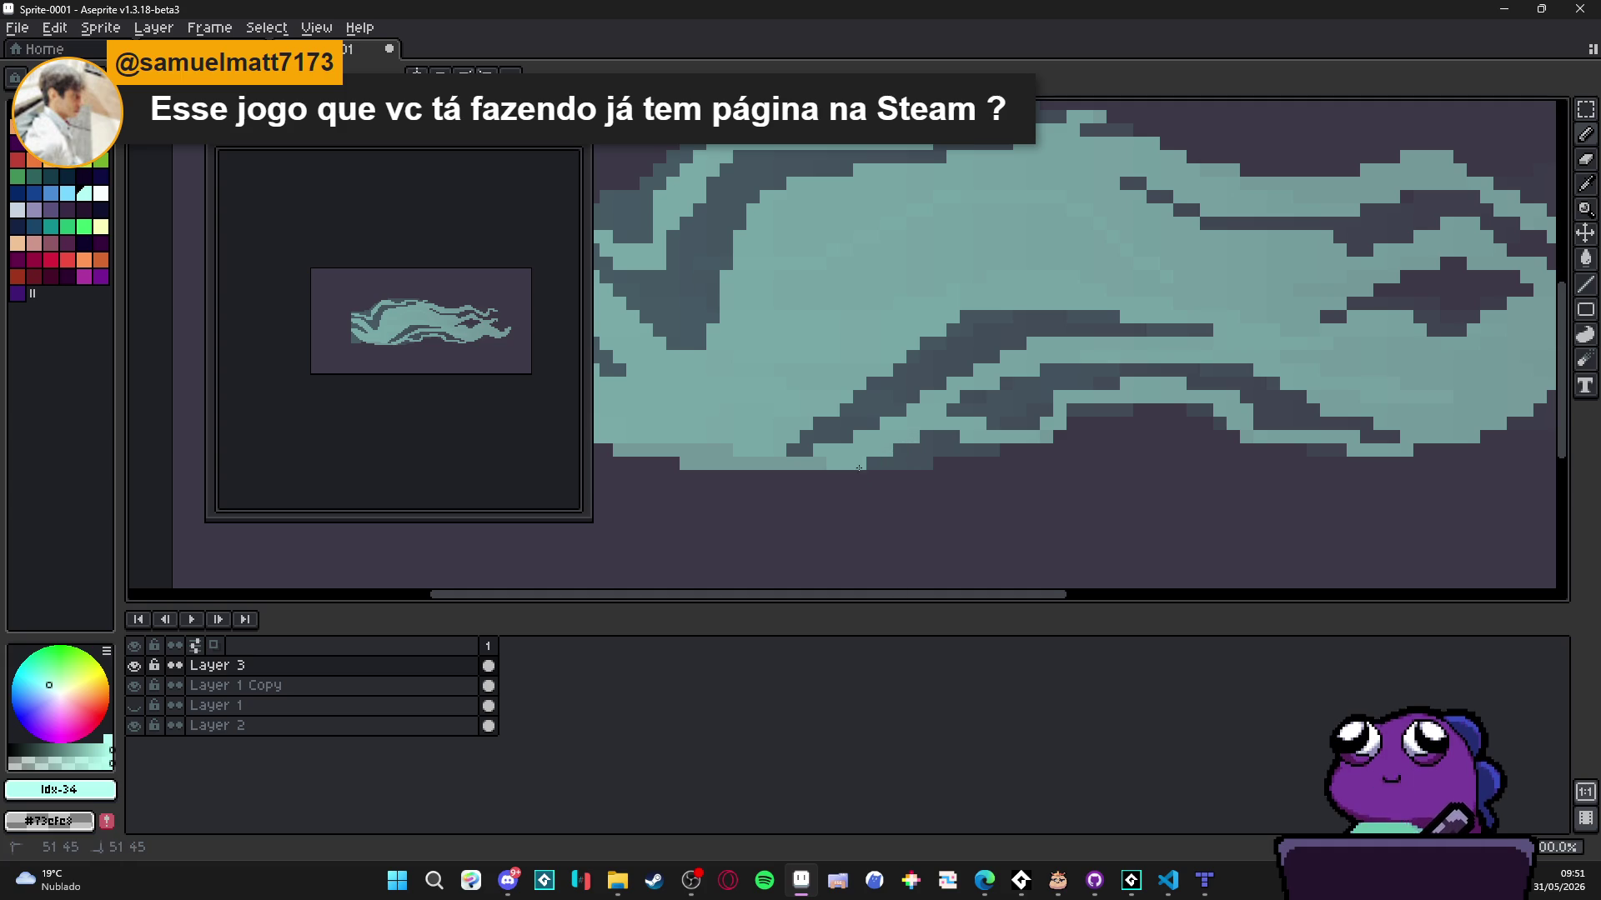
{"action": "key", "text": "e"}
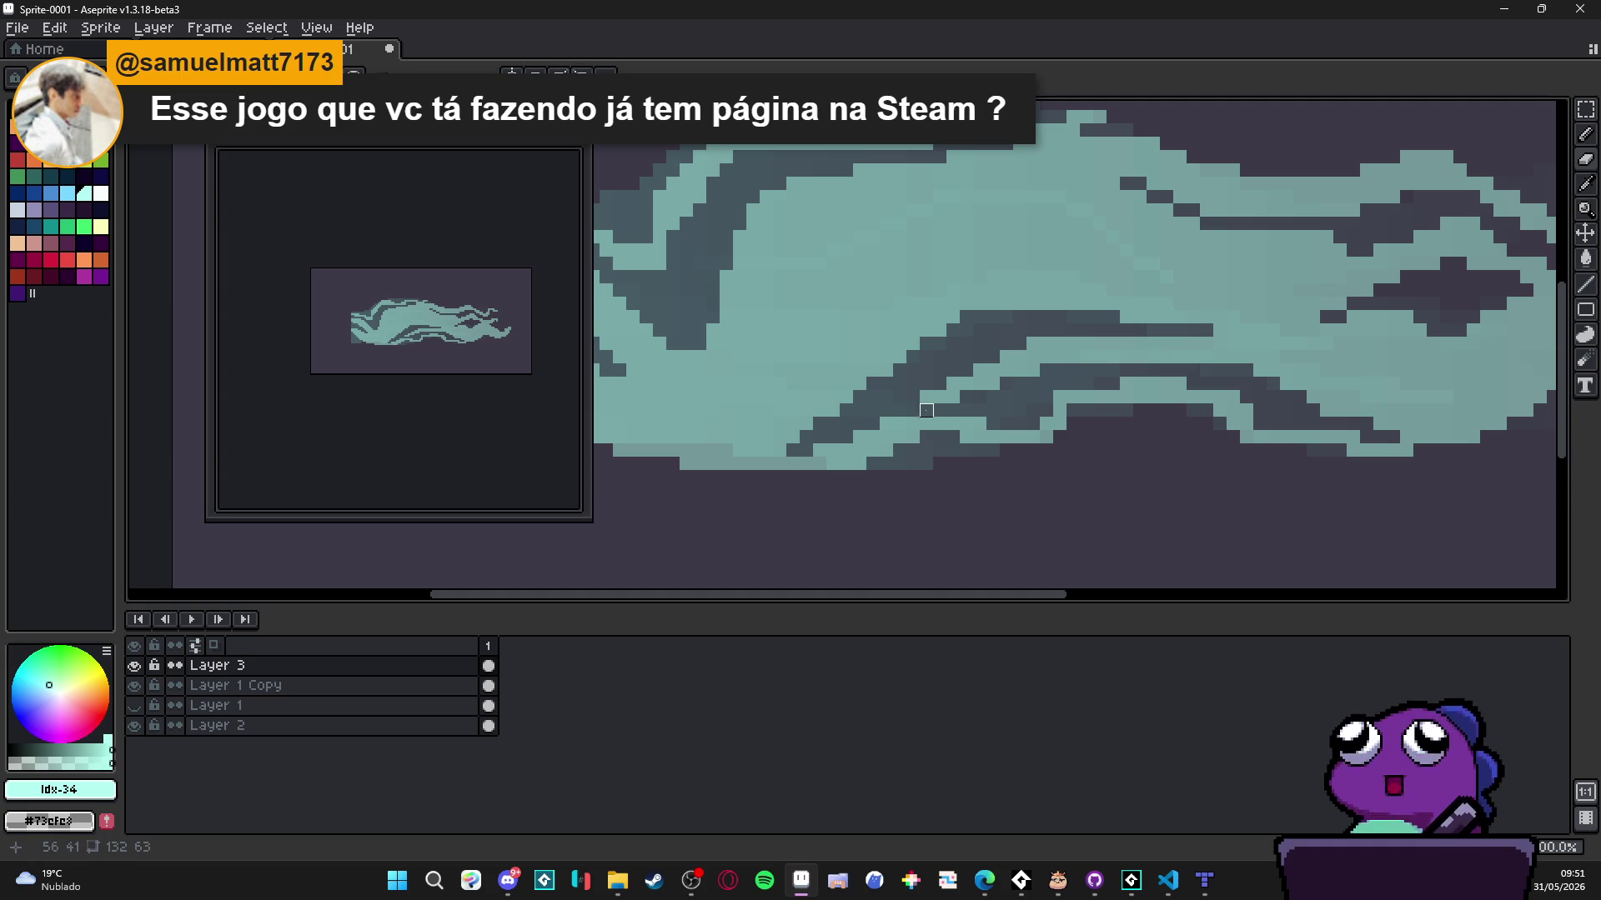
{"action": "left_click", "coordinate": [1393, 424]}
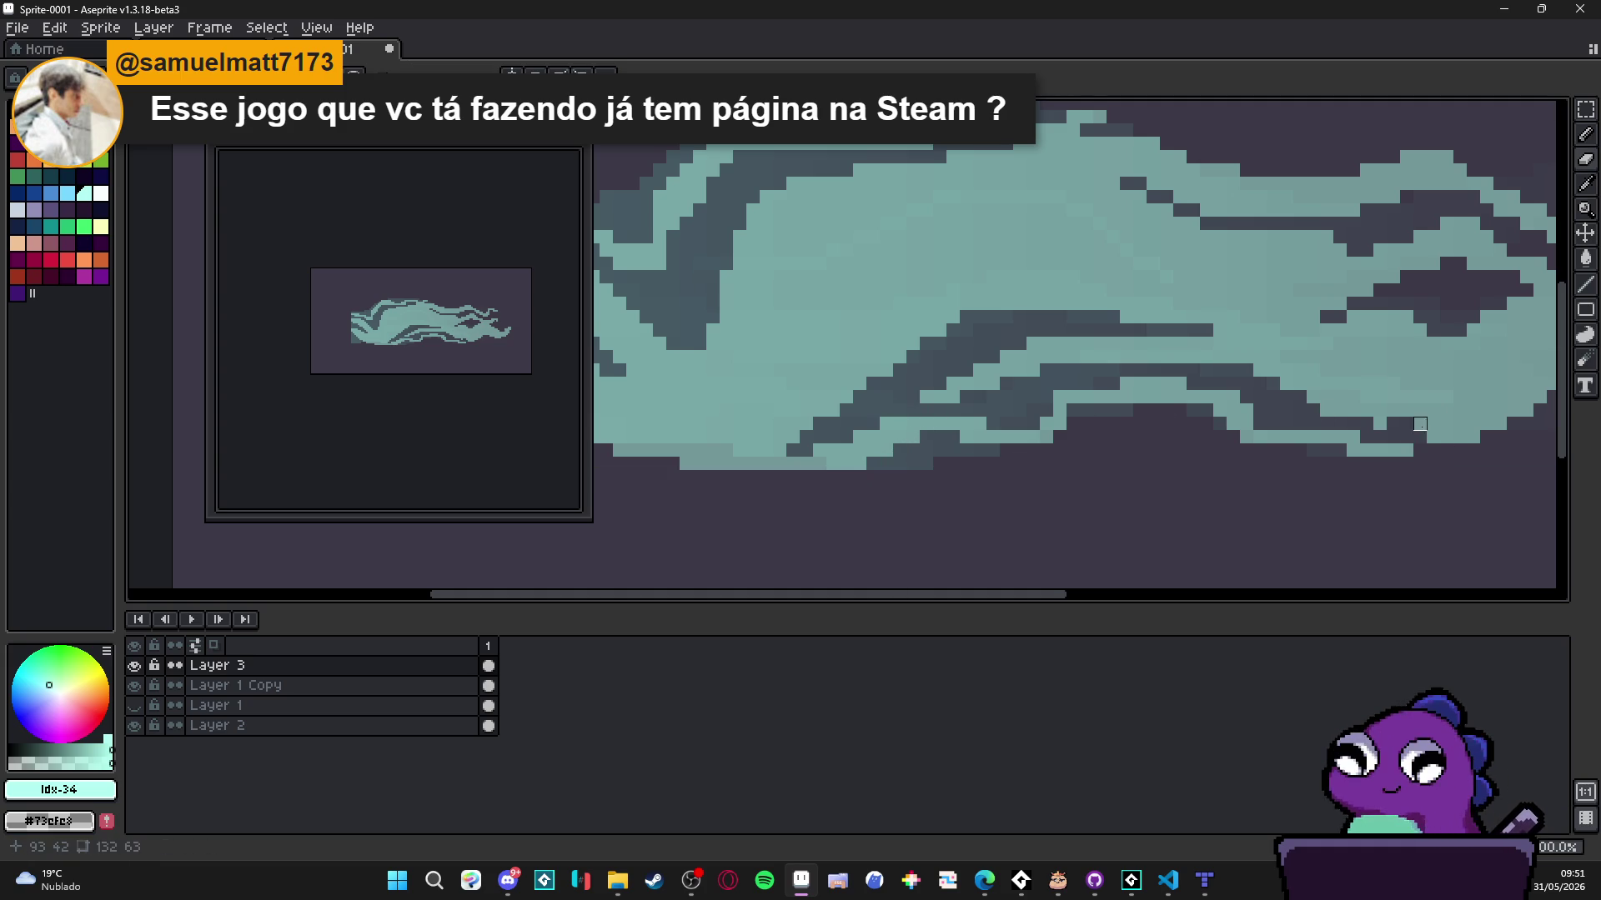
{"action": "mouse_move", "coordinate": [1429, 422]}
{"action": "left_mouse_down"}
{"action": "mouse_move", "coordinate": [1393, 425]}
{"action": "mouse_move", "coordinate": [1393, 450]}
{"action": "mouse_move", "coordinate": [1167, 451]}
{"action": "left_mouse_up"}
{"action": "key", "text": "b"}
{"action": "key", "text": "e"}
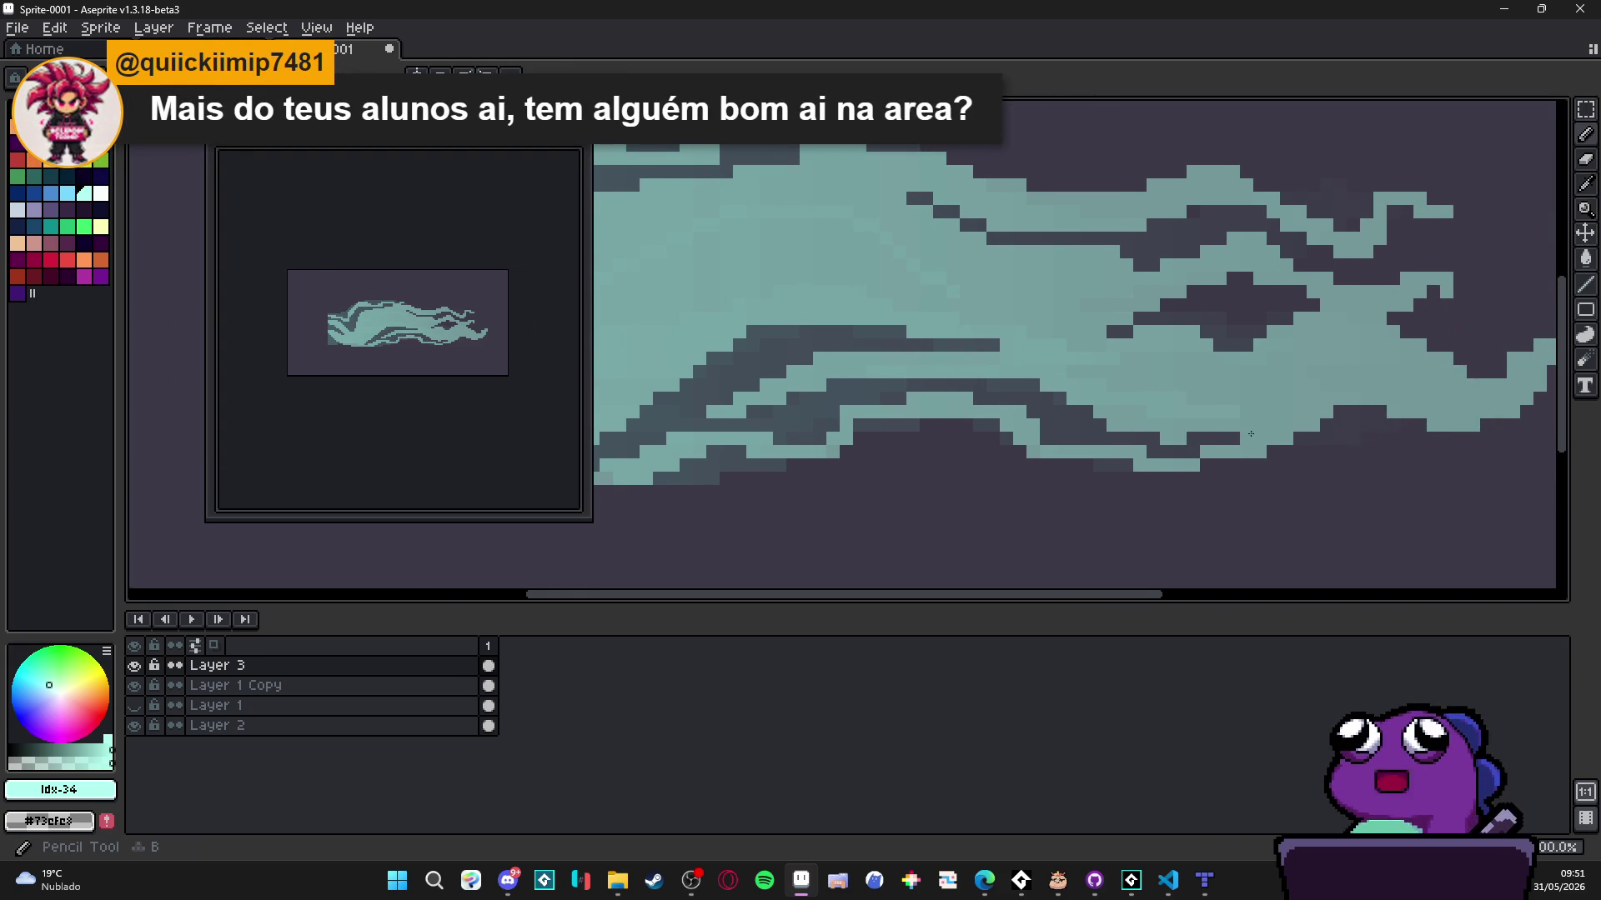
- Zoom and pan around the canvas to inspect the streak's edited edges
{"action": "scroll", "coordinate": [992, 449], "scroll_direction": "down", "scroll_amount": 2}
{"action": "scroll", "coordinate": [933, 431], "scroll_direction": "left", "scroll_amount": 2}
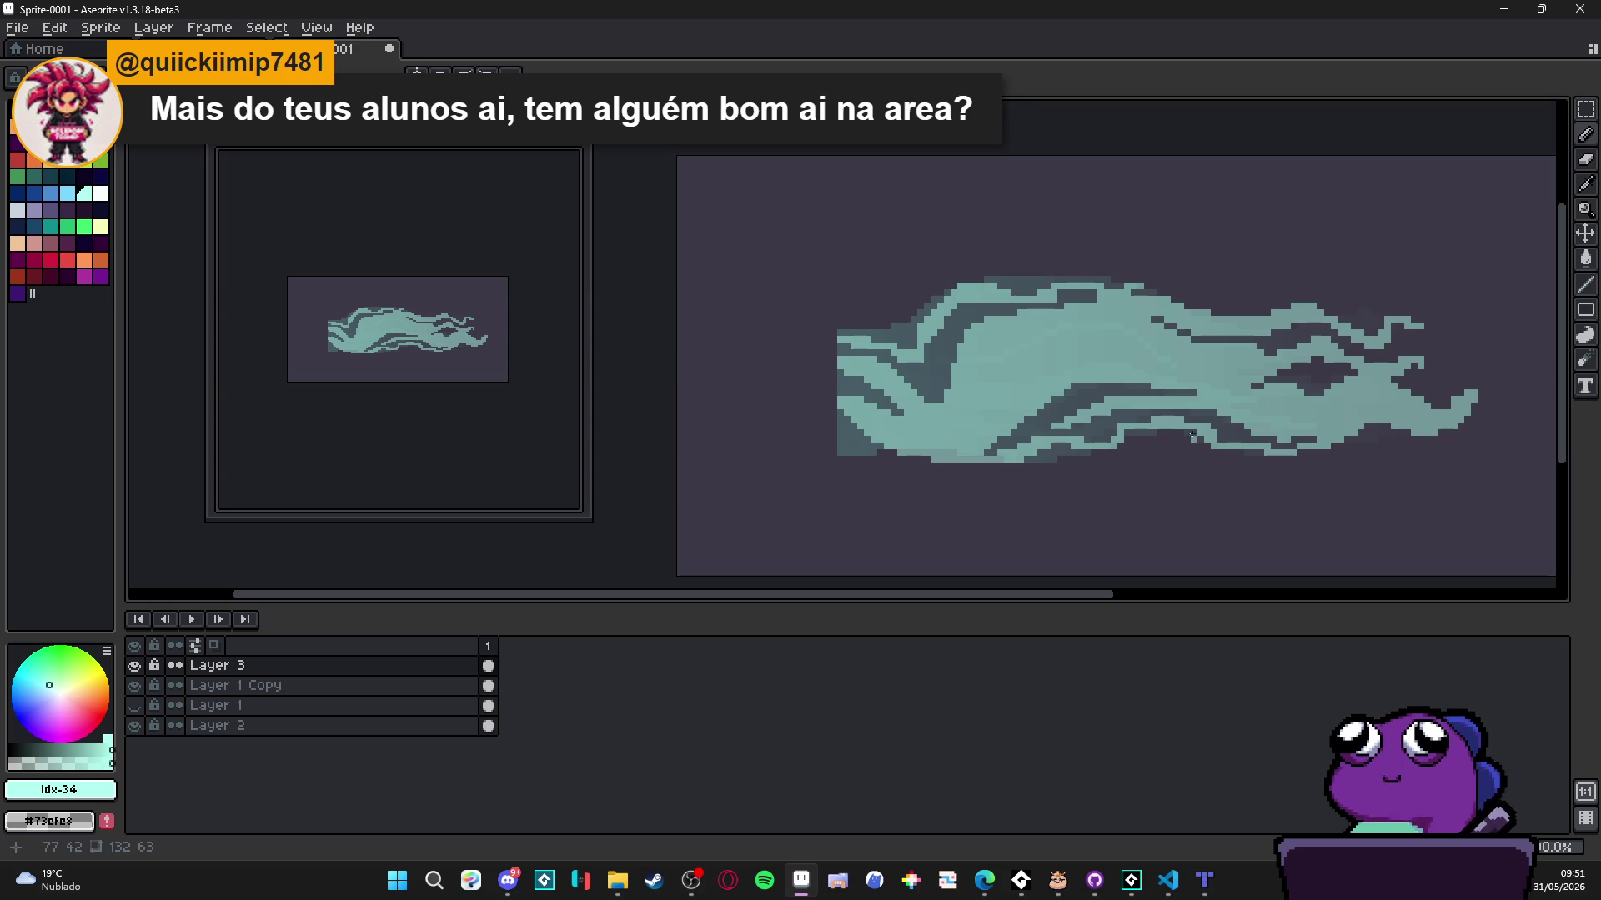
{"action": "scroll", "coordinate": [1282, 385], "scroll_direction": "up", "scroll_amount": 2}
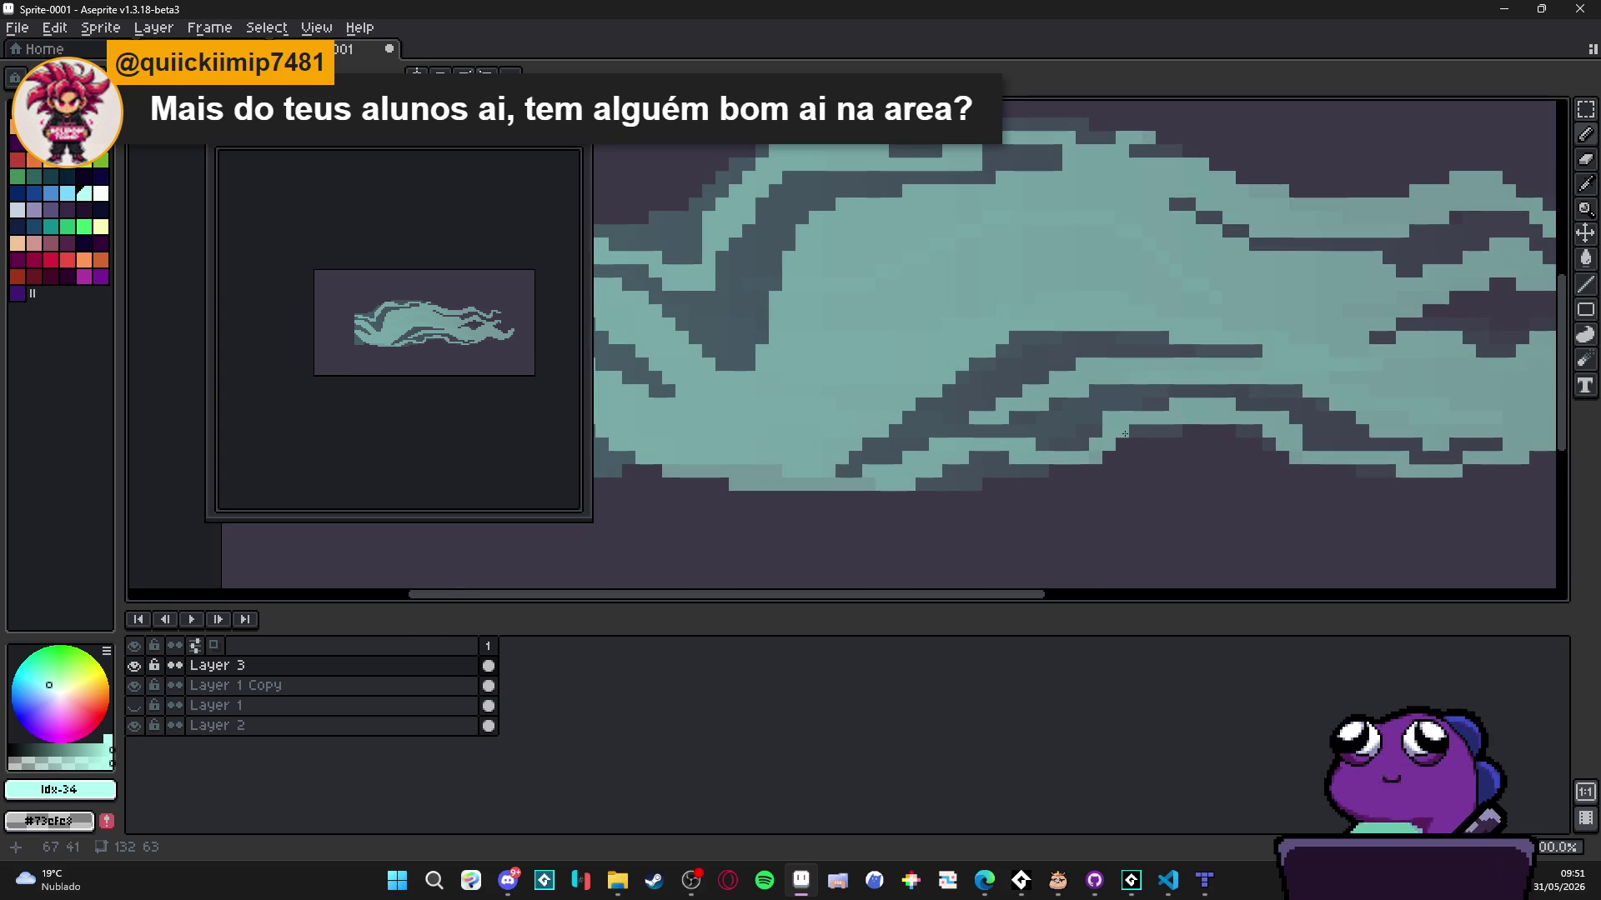
{"action": "scroll", "coordinate": [1182, 480], "scroll_direction": "down", "scroll_amount": 2}
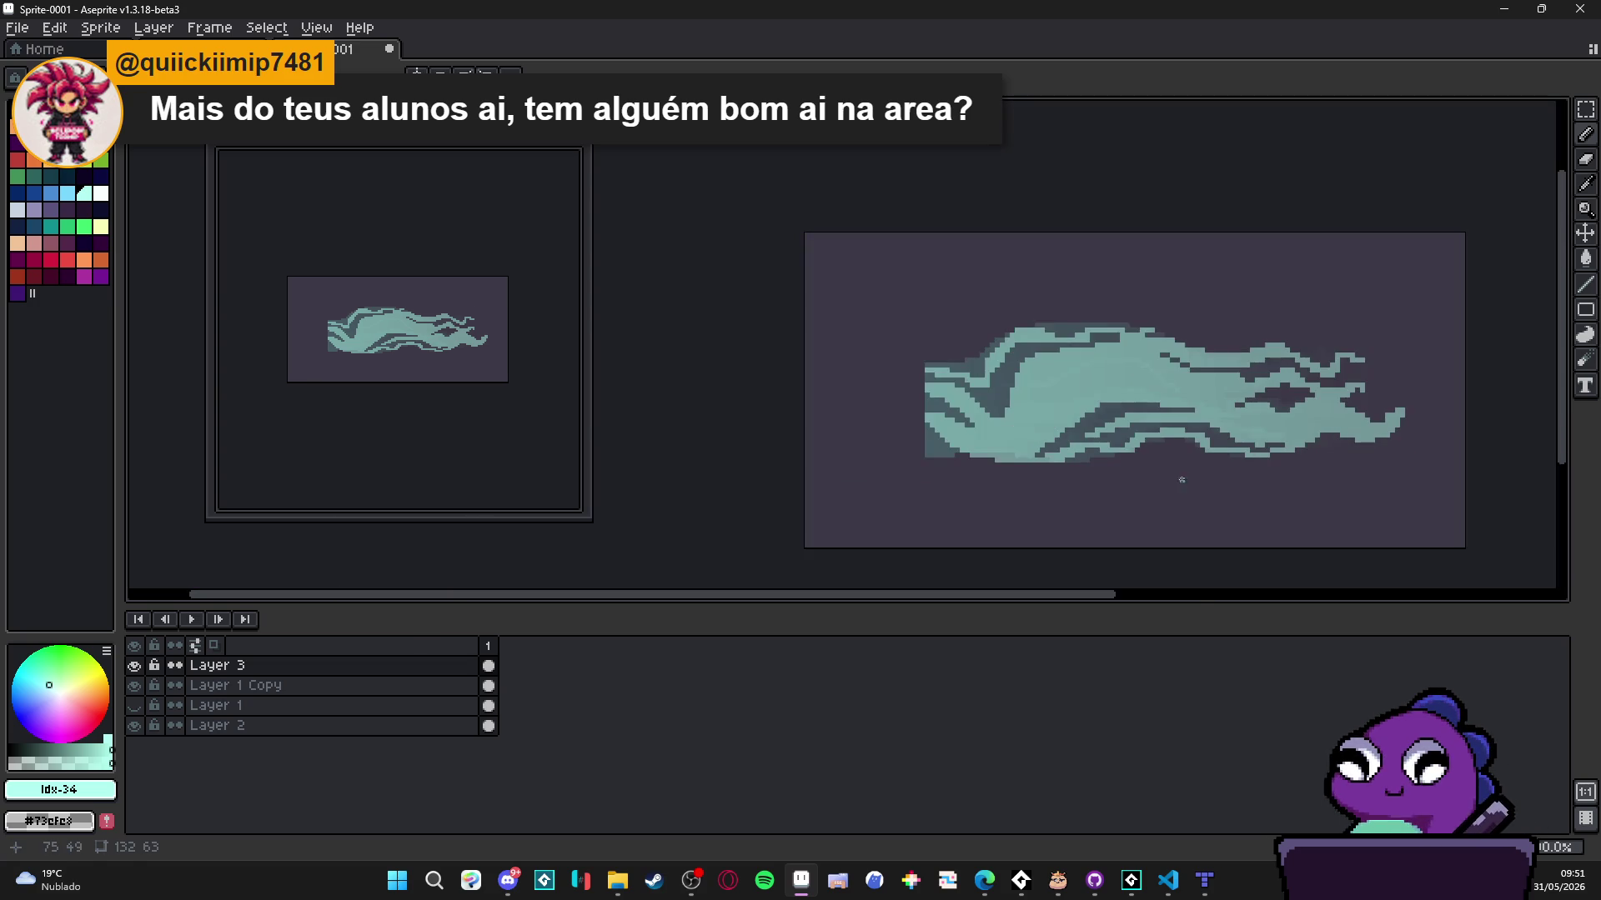
{"action": "scroll", "coordinate": [1205, 444], "scroll_direction": "up", "scroll_amount": 2}
{"action": "scroll", "coordinate": [1160, 466], "scroll_direction": "down", "scroll_amount": 2}
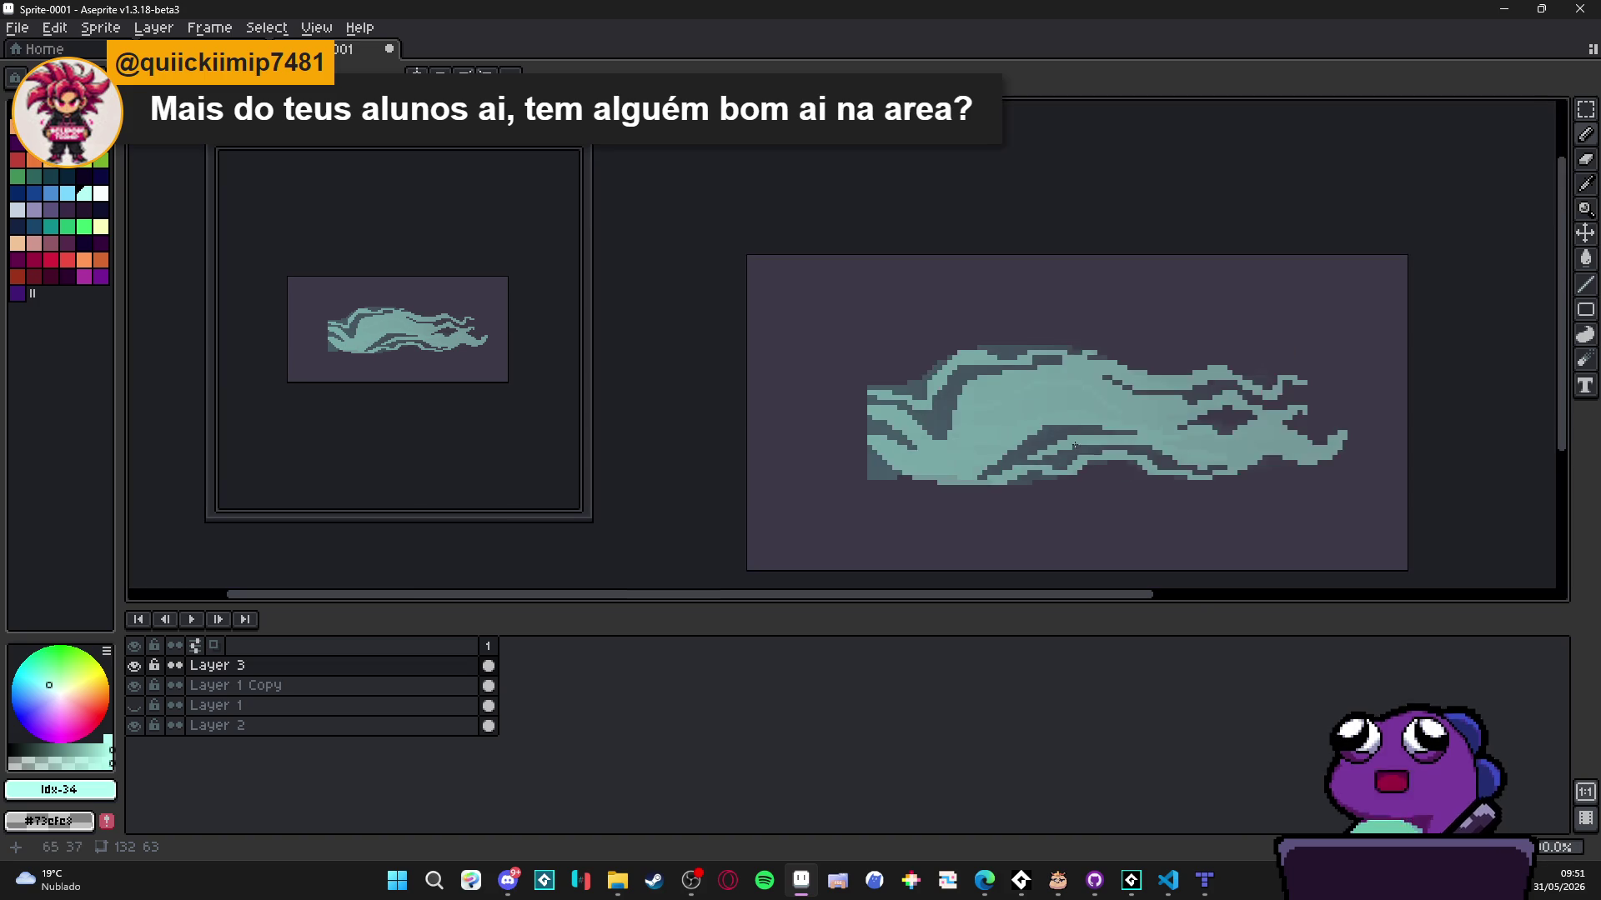
{"action": "scroll", "coordinate": [1138, 474], "scroll_direction": "up", "scroll_amount": 2}
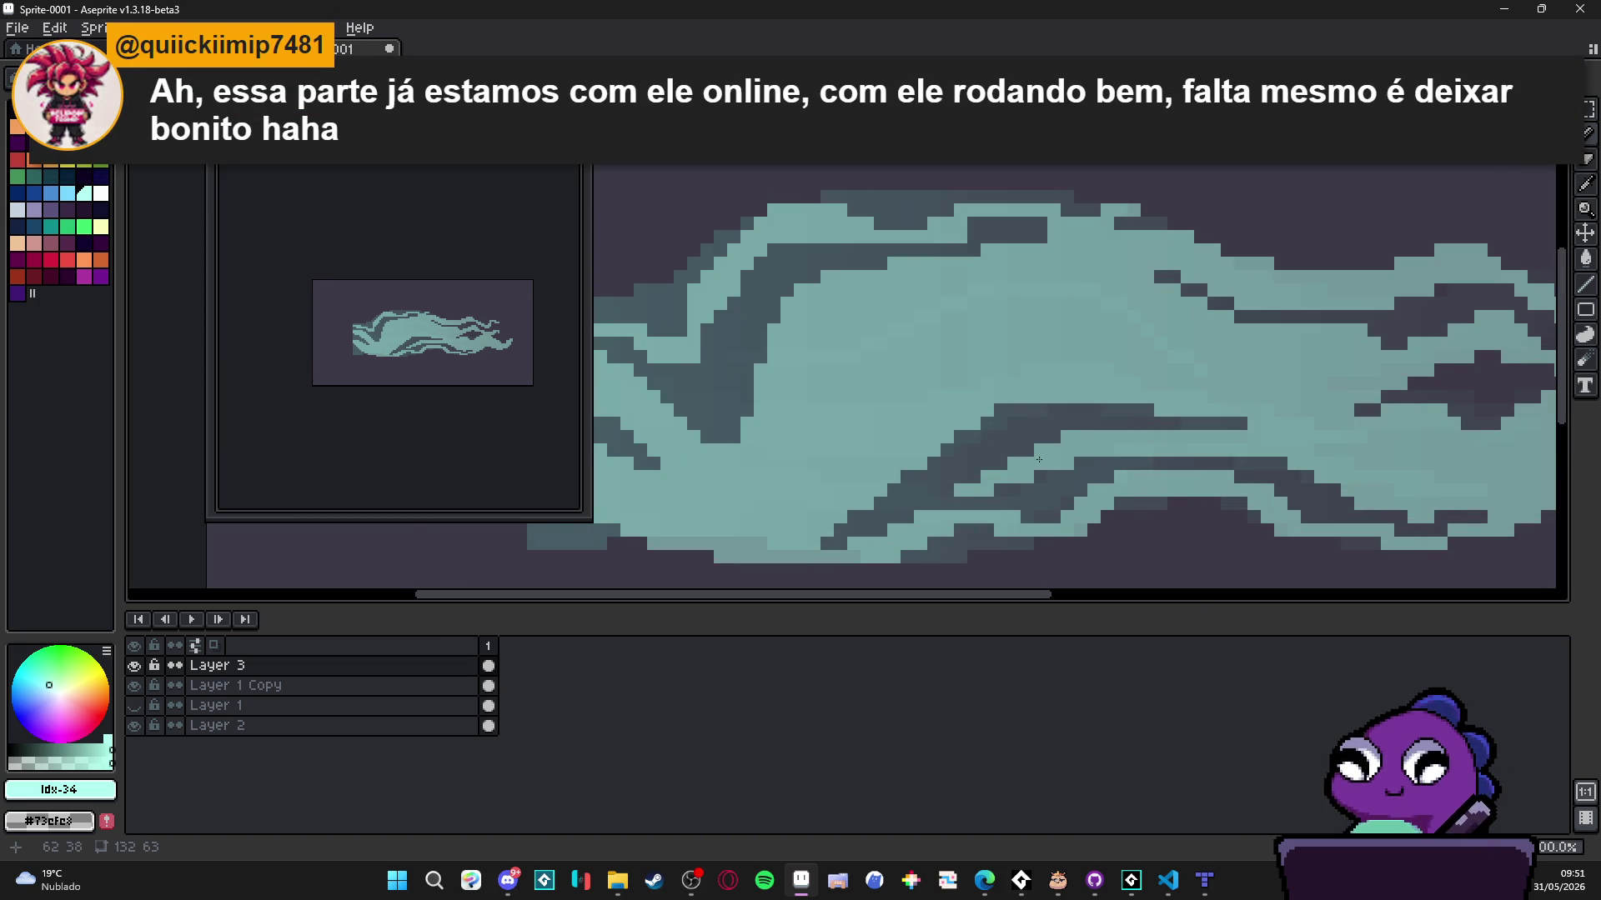
{"action": "scroll", "coordinate": [1222, 466], "scroll_direction": "down", "scroll_amount": 3}
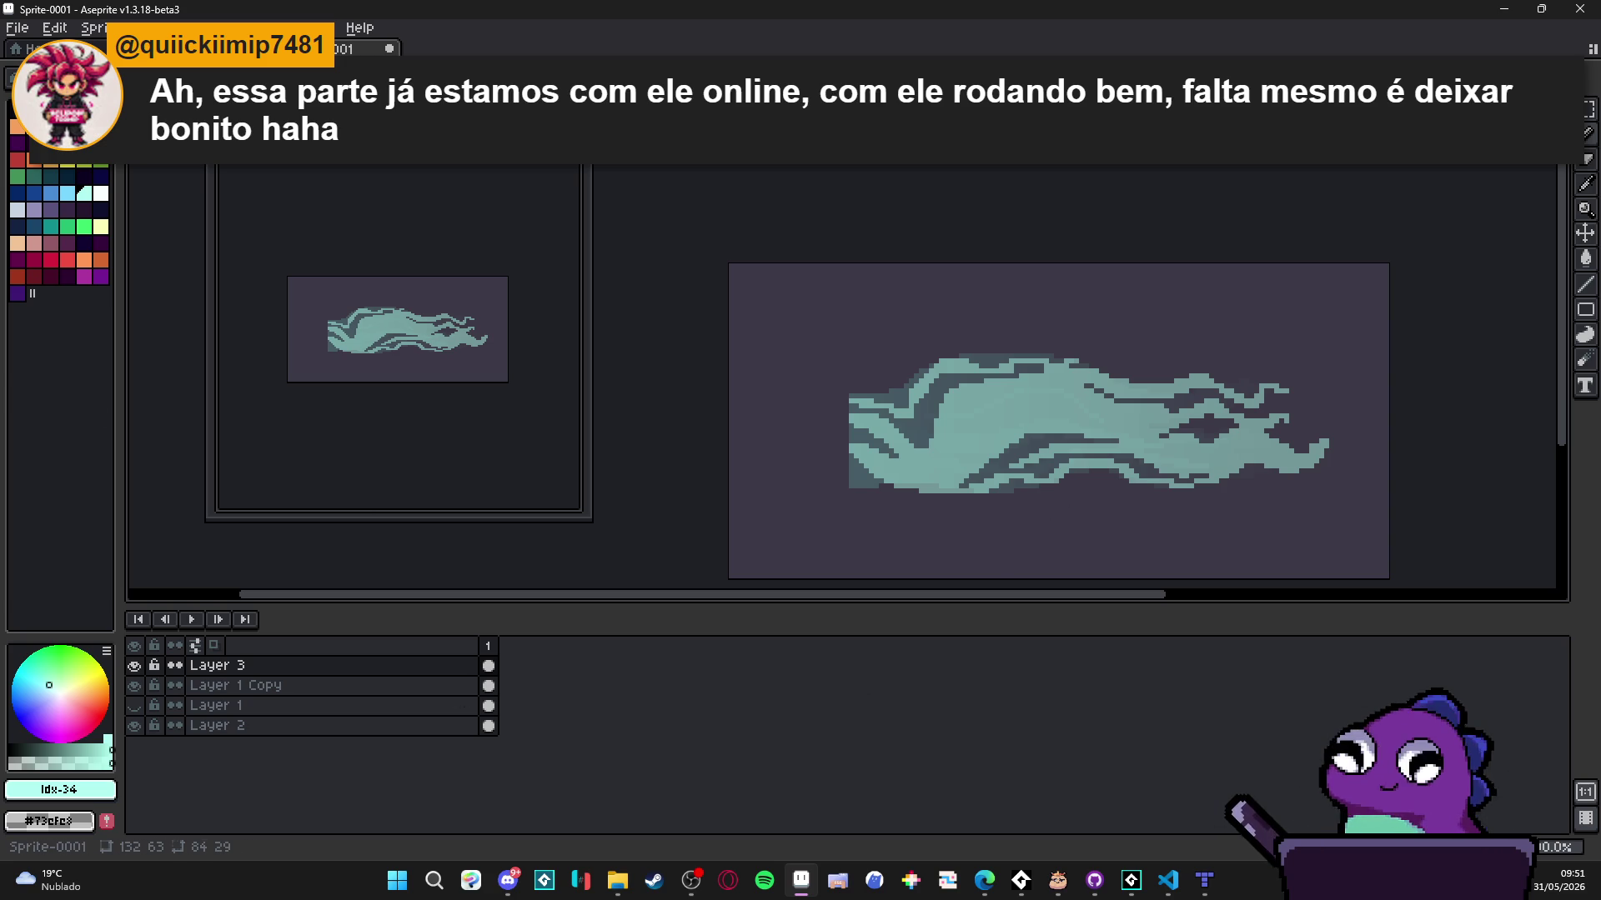
{"action": "key", "text": "alt+Tab"}
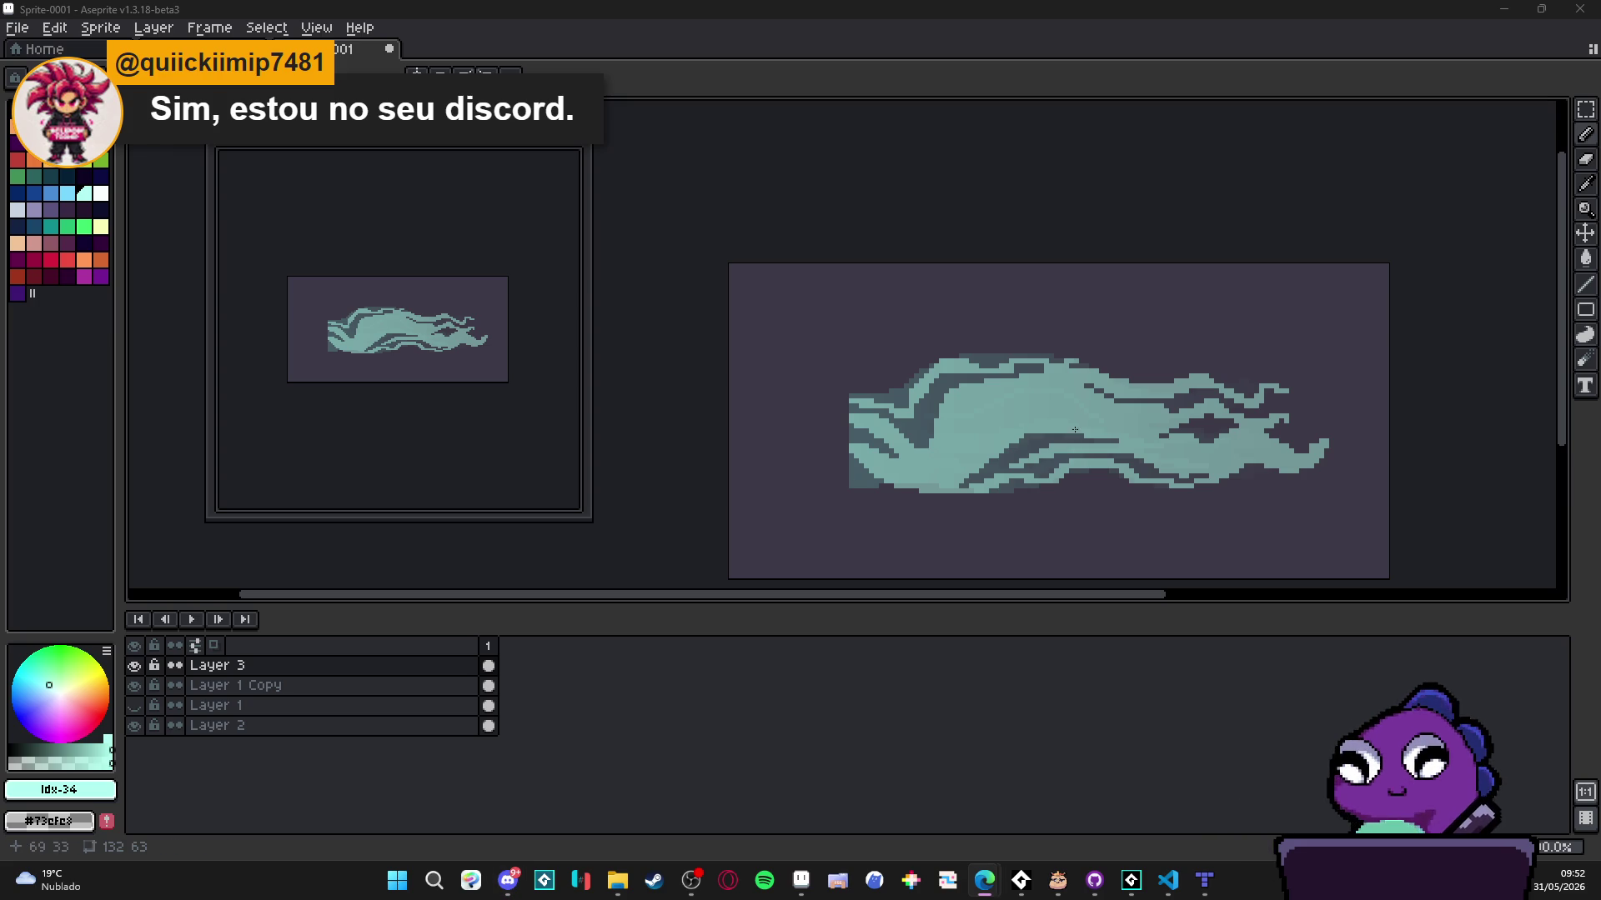
- Zoom in on the lower streak and paint a short light teal pixel row there
{"action": "scroll", "coordinate": [987, 388], "scroll_direction": "up", "scroll_amount": 3}
{"action": "scroll", "coordinate": [1143, 381], "scroll_direction": "down", "scroll_amount": 2}
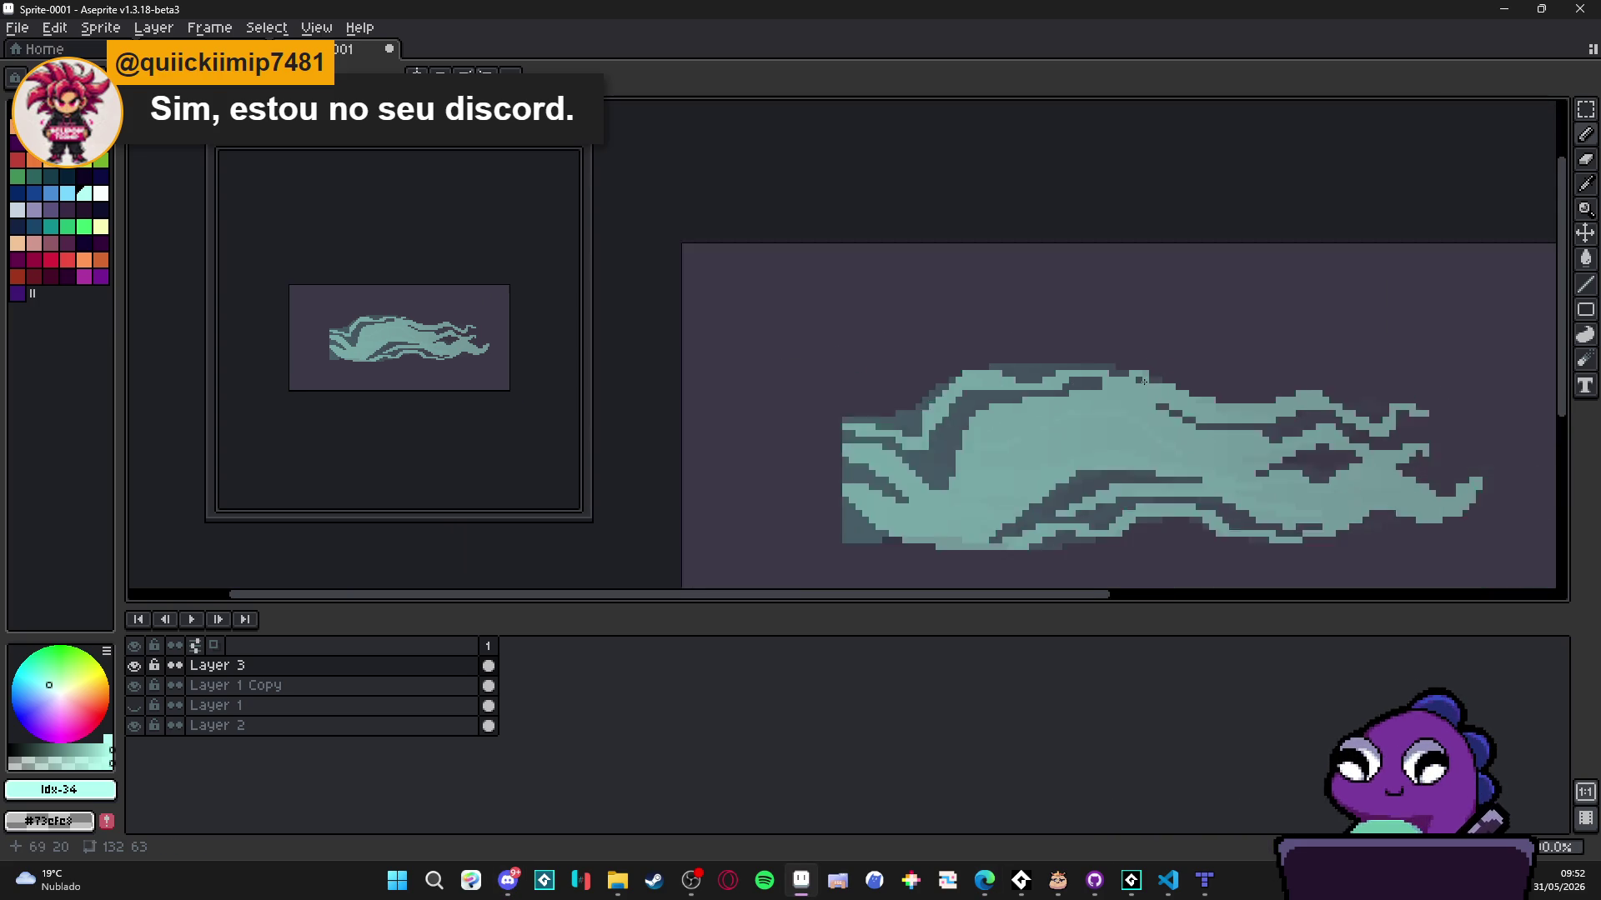
{"action": "scroll", "coordinate": [1143, 381], "scroll_direction": "down", "scroll_amount": 3}
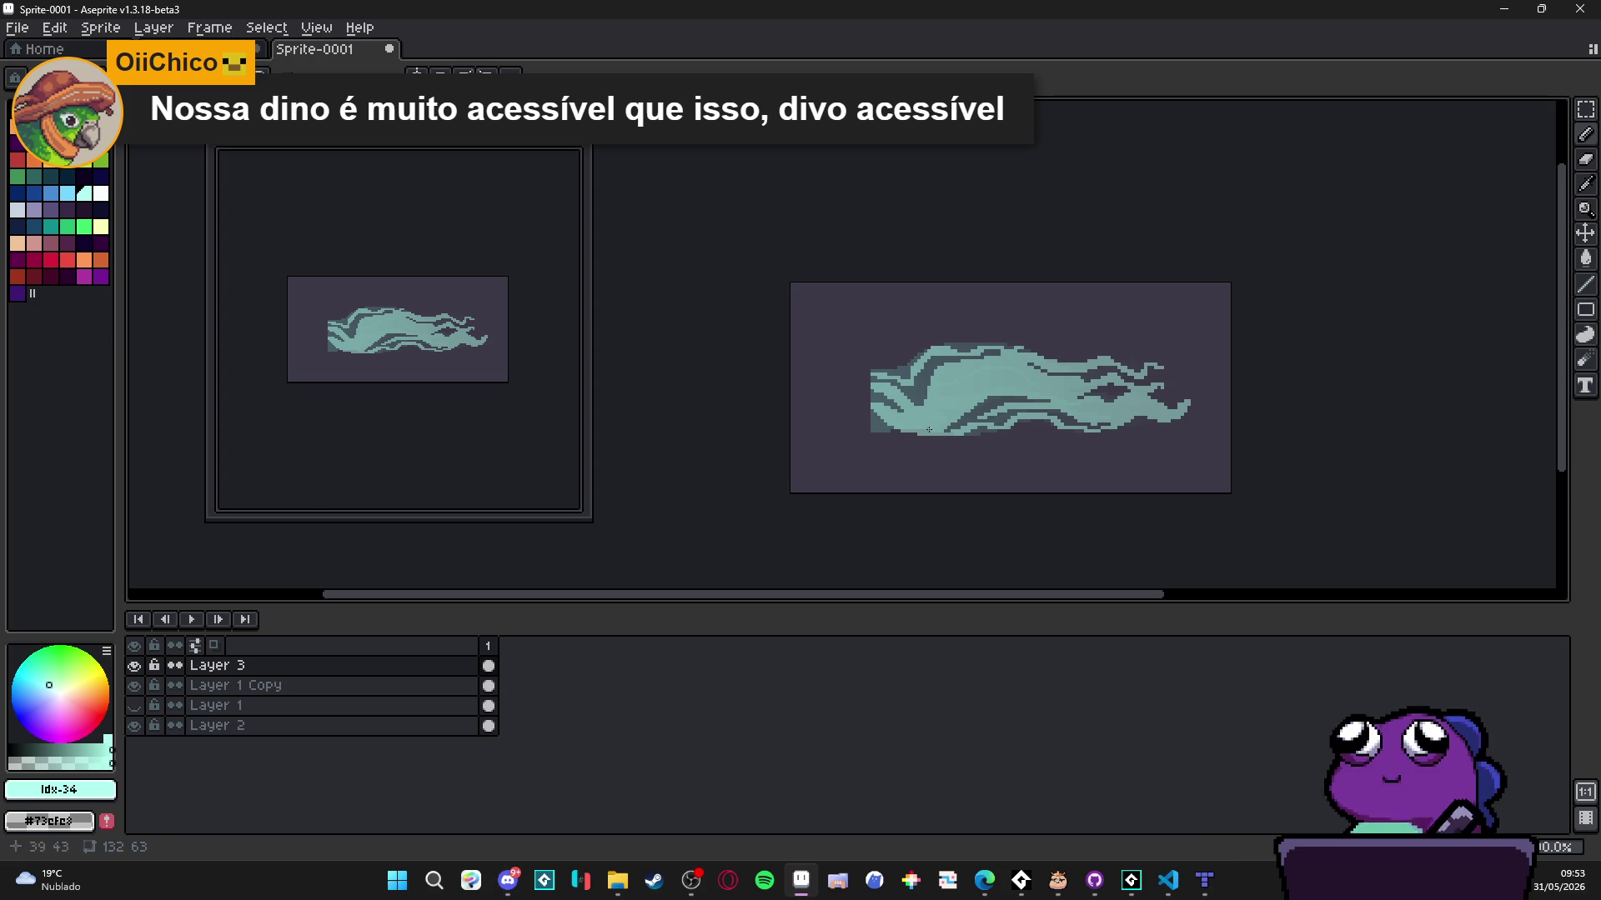
{"action": "scroll", "coordinate": [976, 389], "scroll_direction": "up", "scroll_amount": 4}
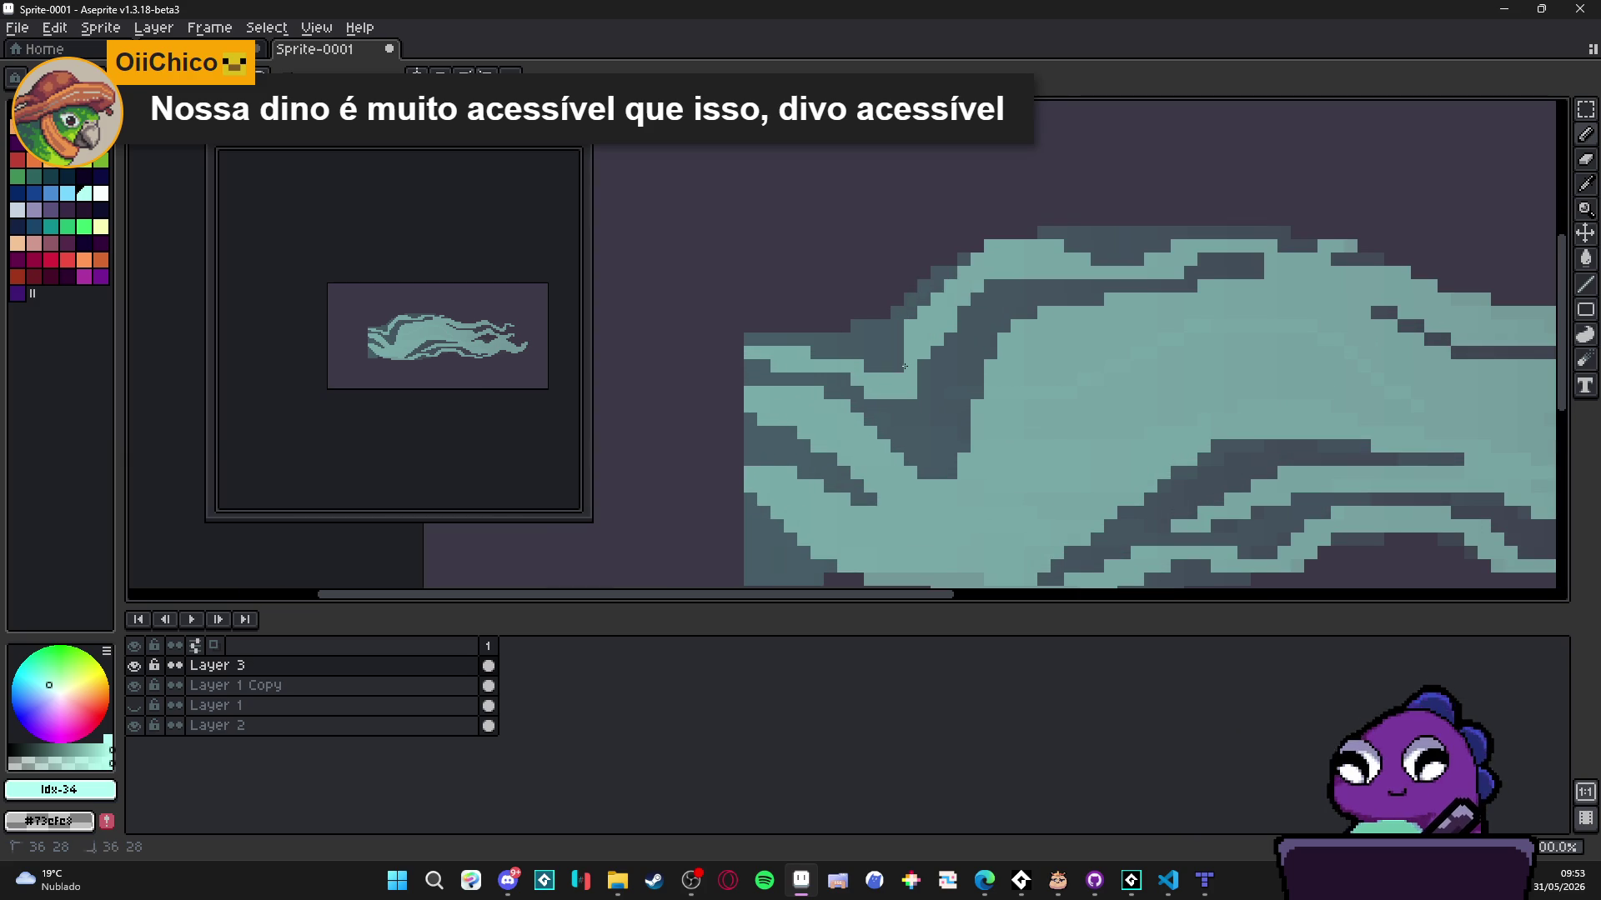
{"action": "scroll", "coordinate": [924, 368], "scroll_direction": "down", "scroll_amount": 4}
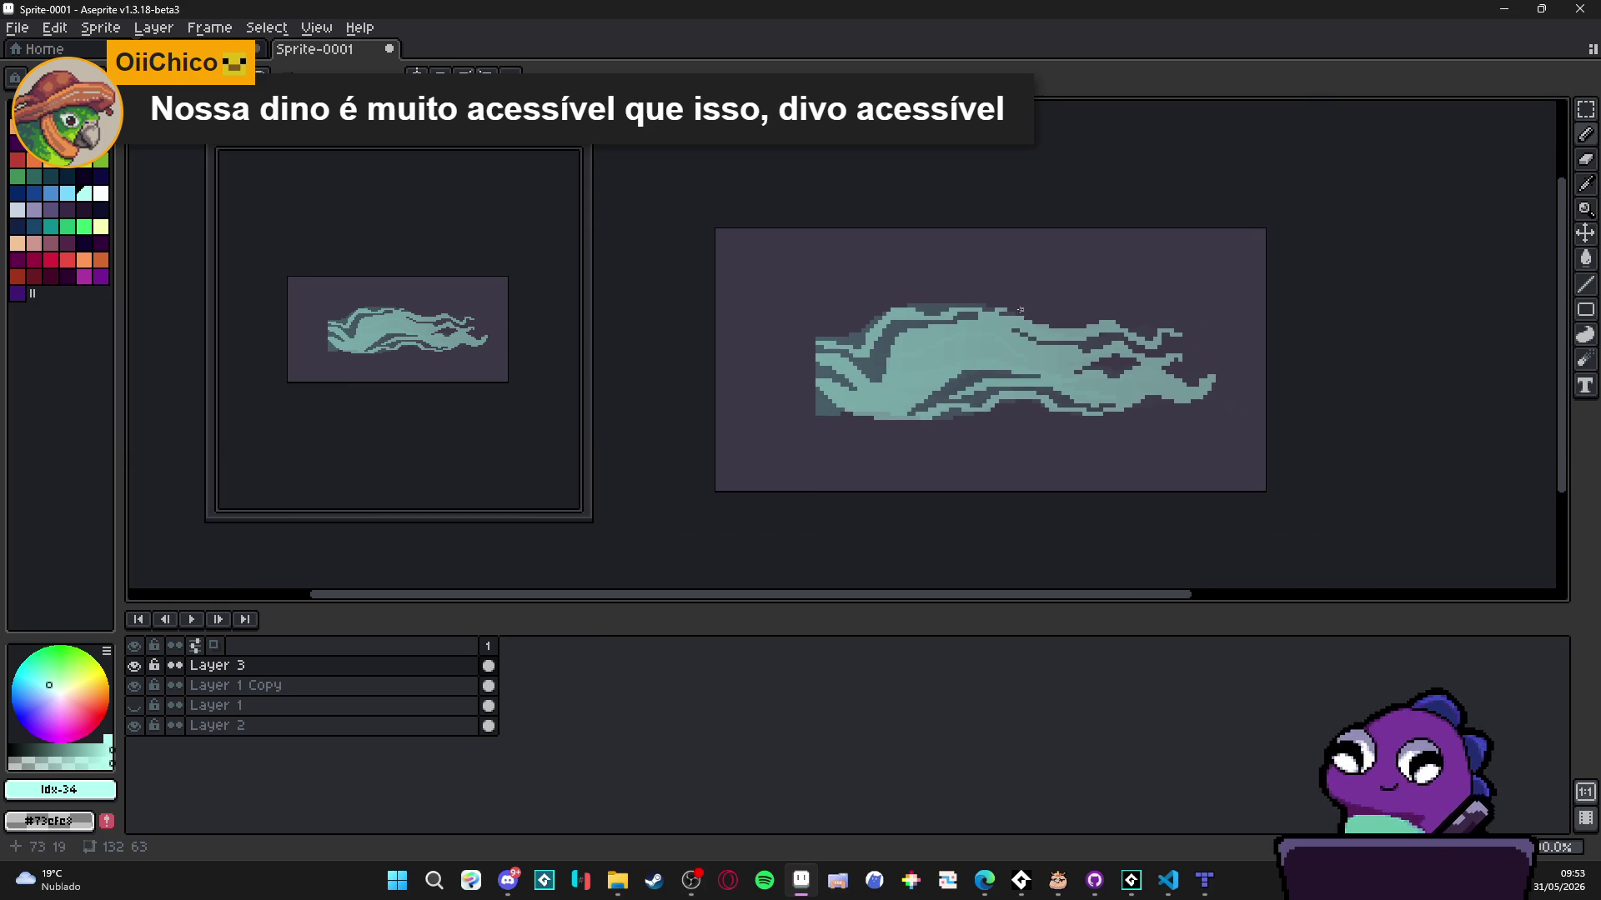
{"action": "scroll", "coordinate": [975, 325], "scroll_direction": "up", "scroll_amount": 4}
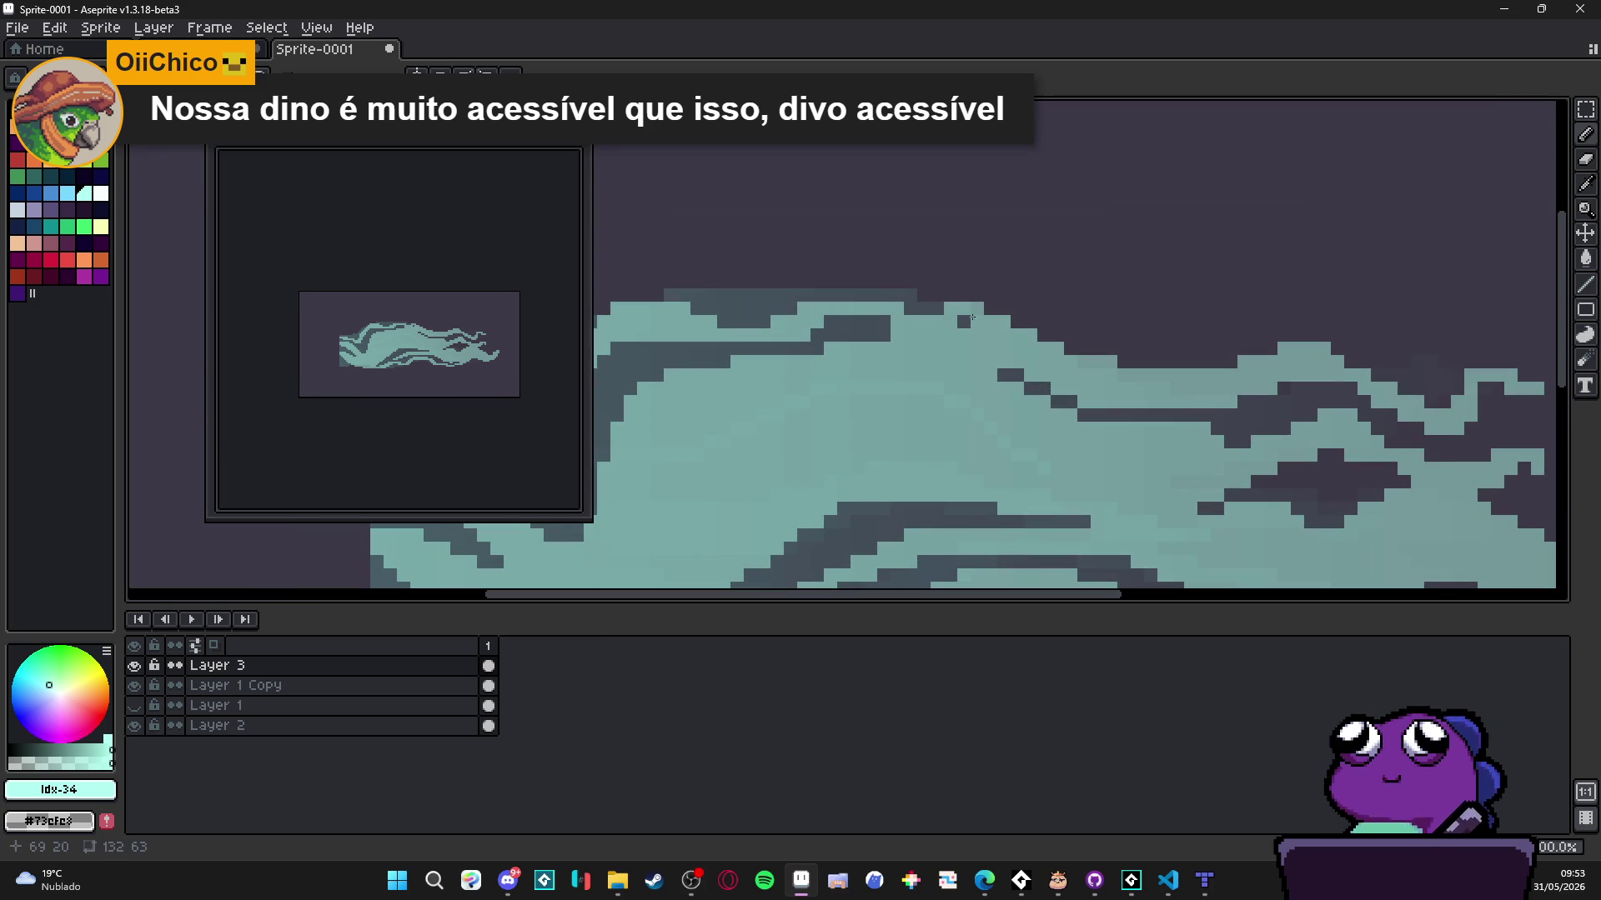
{"action": "scroll", "coordinate": [969, 323], "scroll_direction": "down", "scroll_amount": 4}
{"action": "scroll", "coordinate": [995, 397], "scroll_direction": "up", "scroll_amount": 3}
{"action": "mouse_move", "coordinate": [964, 417]}
{"action": "left_mouse_down"}
{"action": "mouse_move", "coordinate": [1025, 420]}
{"action": "mouse_move", "coordinate": [990, 406]}
{"action": "left_mouse_up"}
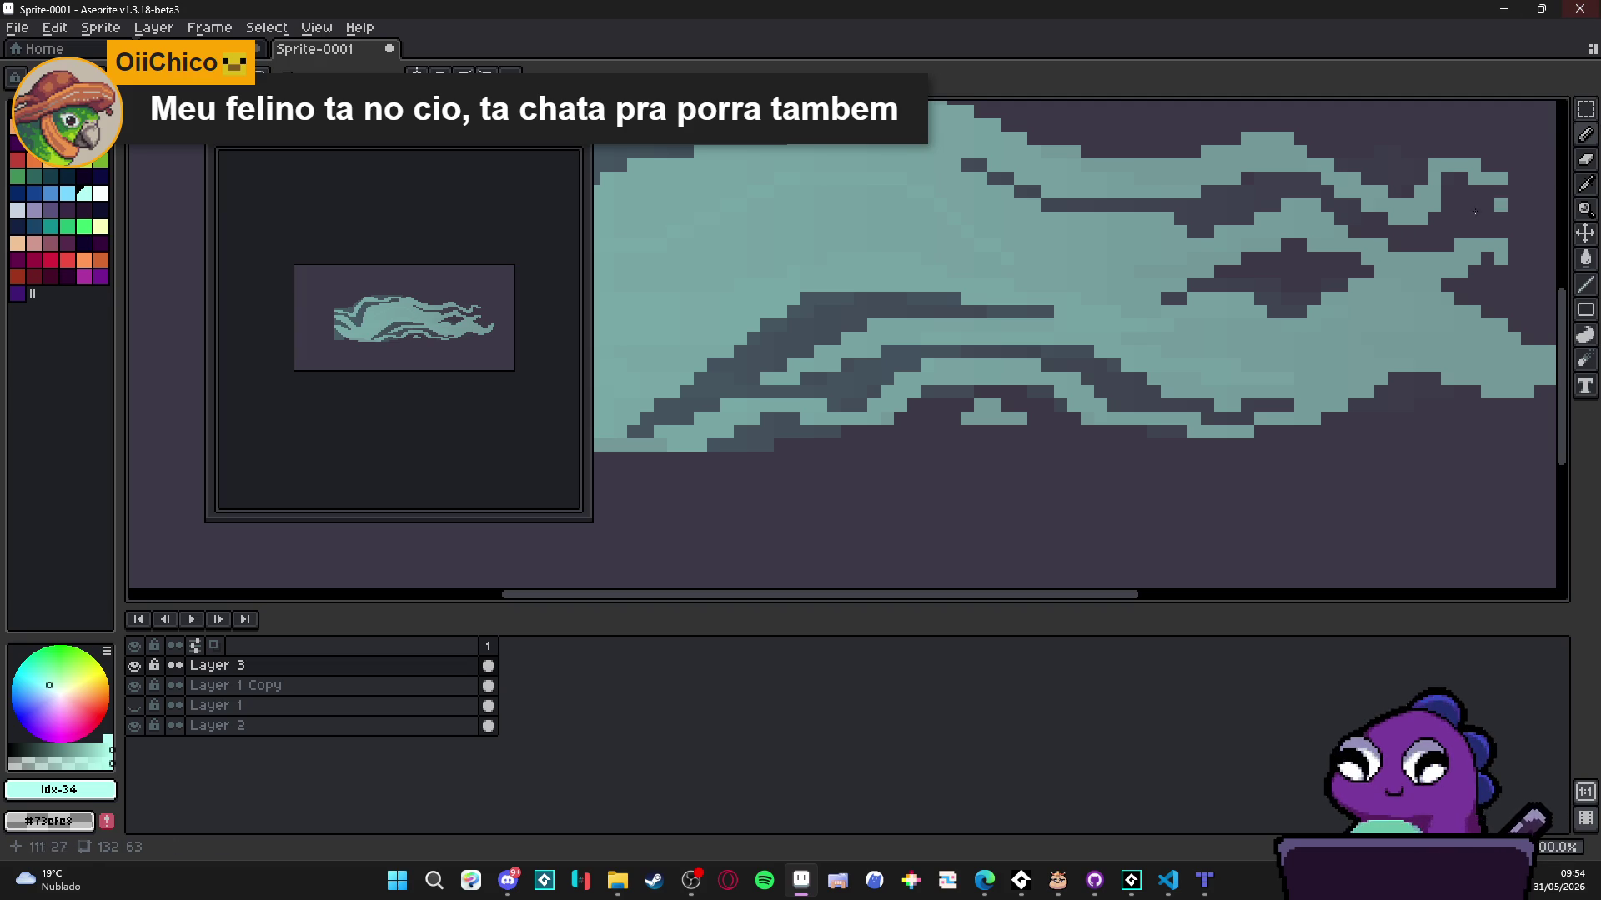
{"action": "scroll", "coordinate": [761, 360], "scroll_direction": "down", "scroll_amount": 2}
{"action": "scroll", "coordinate": [842, 377], "scroll_direction": "up", "scroll_amount": 2}
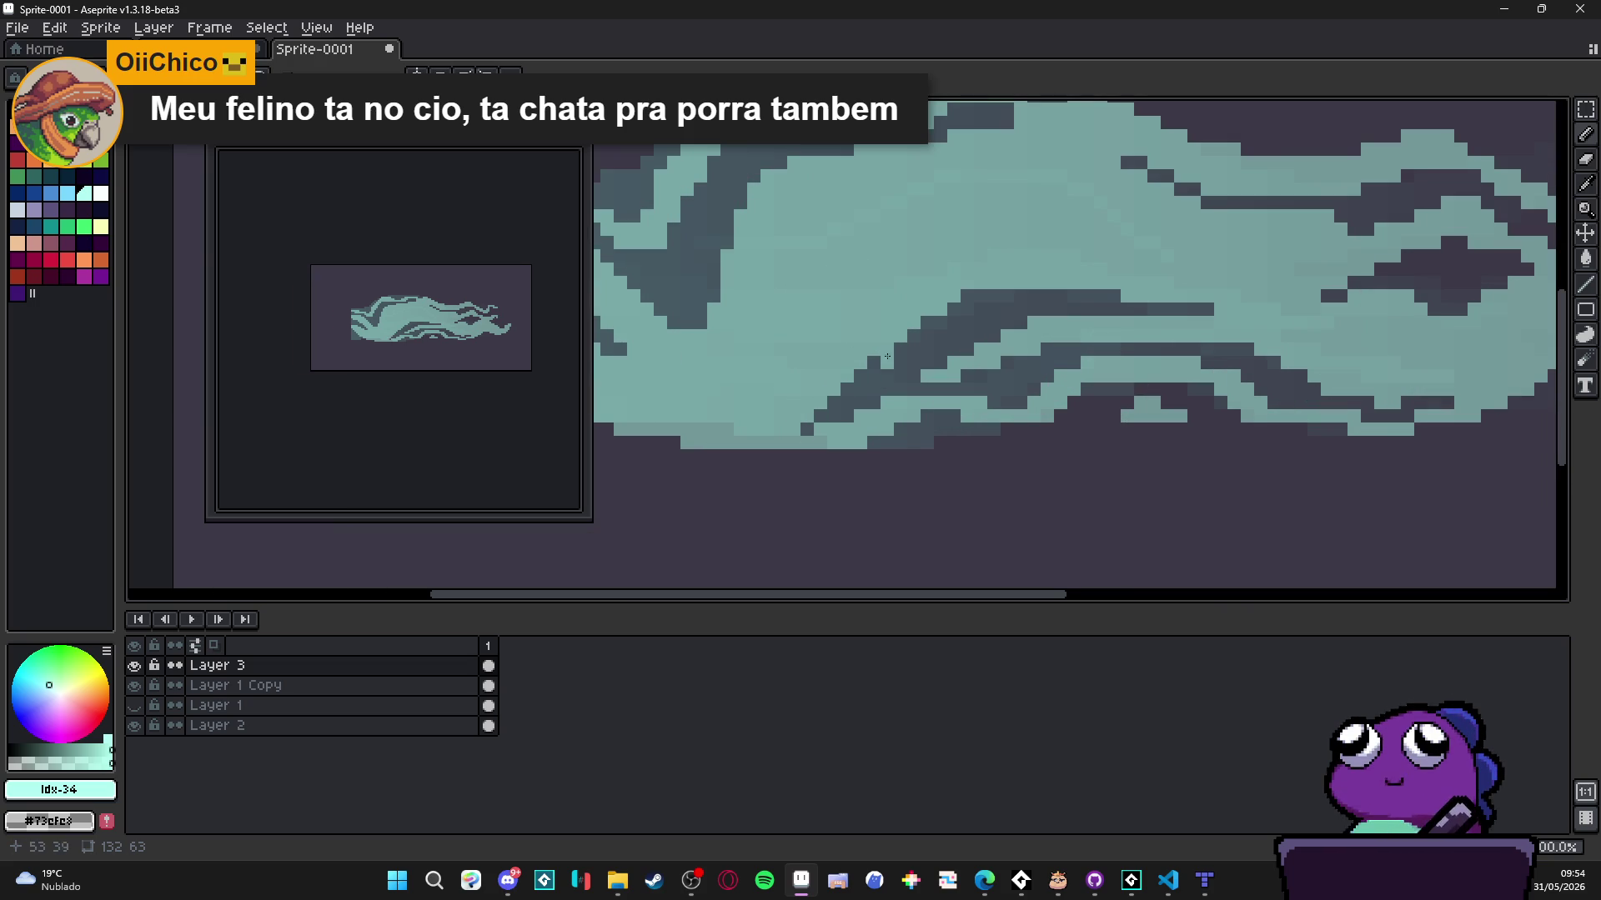
{"action": "key", "text": "l"}
{"action": "left_click_drag", "start_coordinate": [887, 350], "coordinate": [940, 296]}
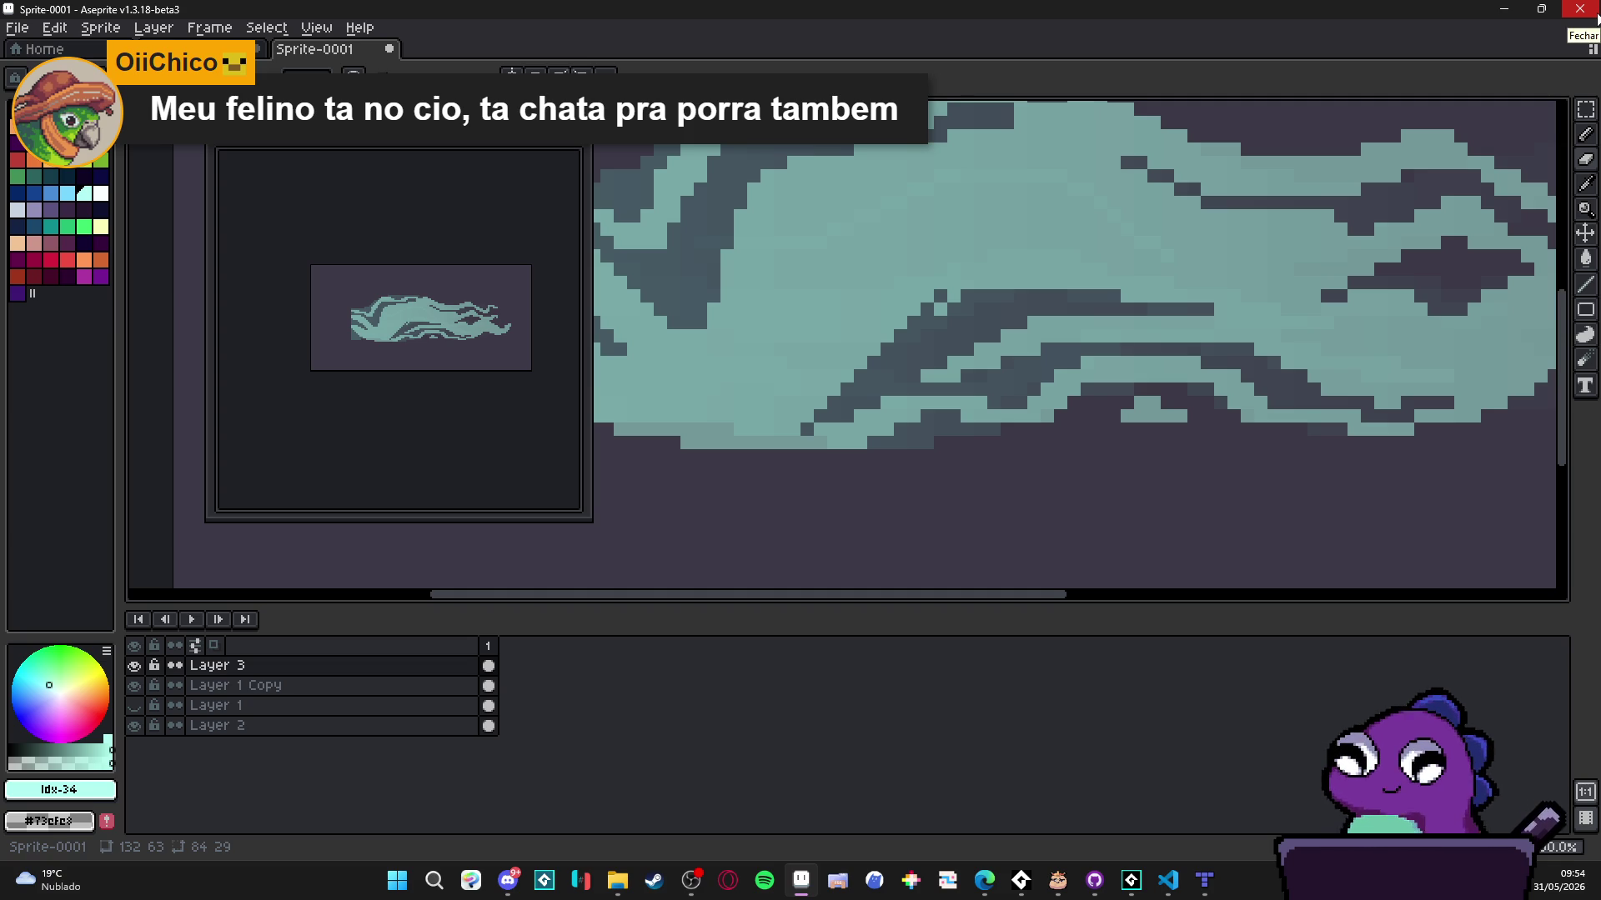
{"action": "scroll", "coordinate": [821, 290], "scroll_direction": "down", "scroll_amount": 1}
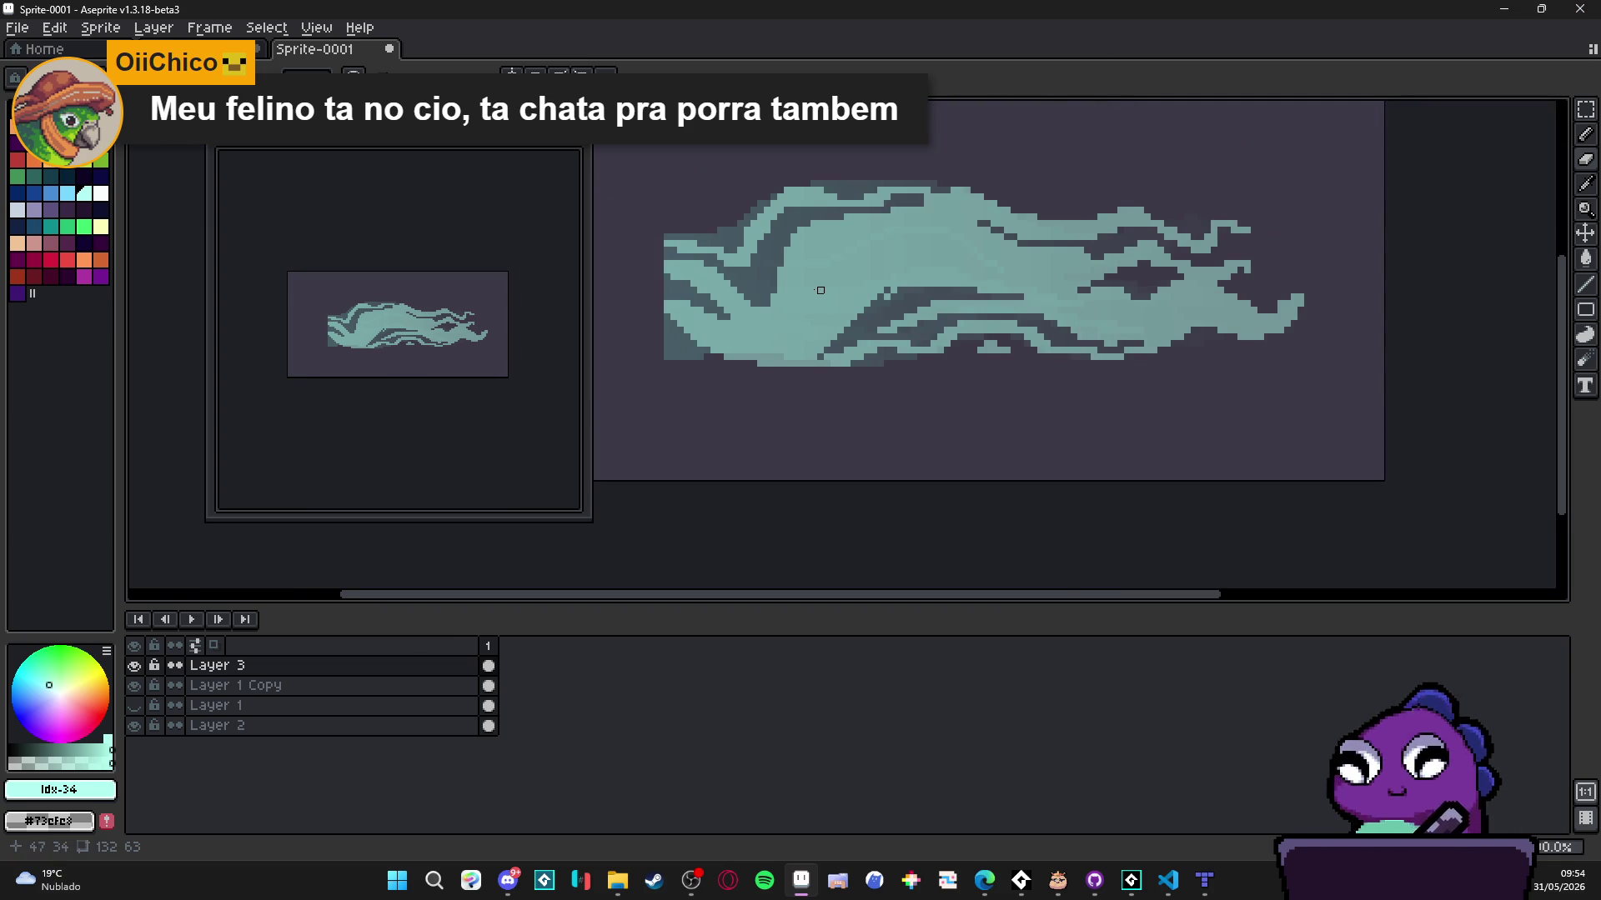
{"action": "scroll", "coordinate": [821, 290], "scroll_direction": "up", "scroll_amount": 2}
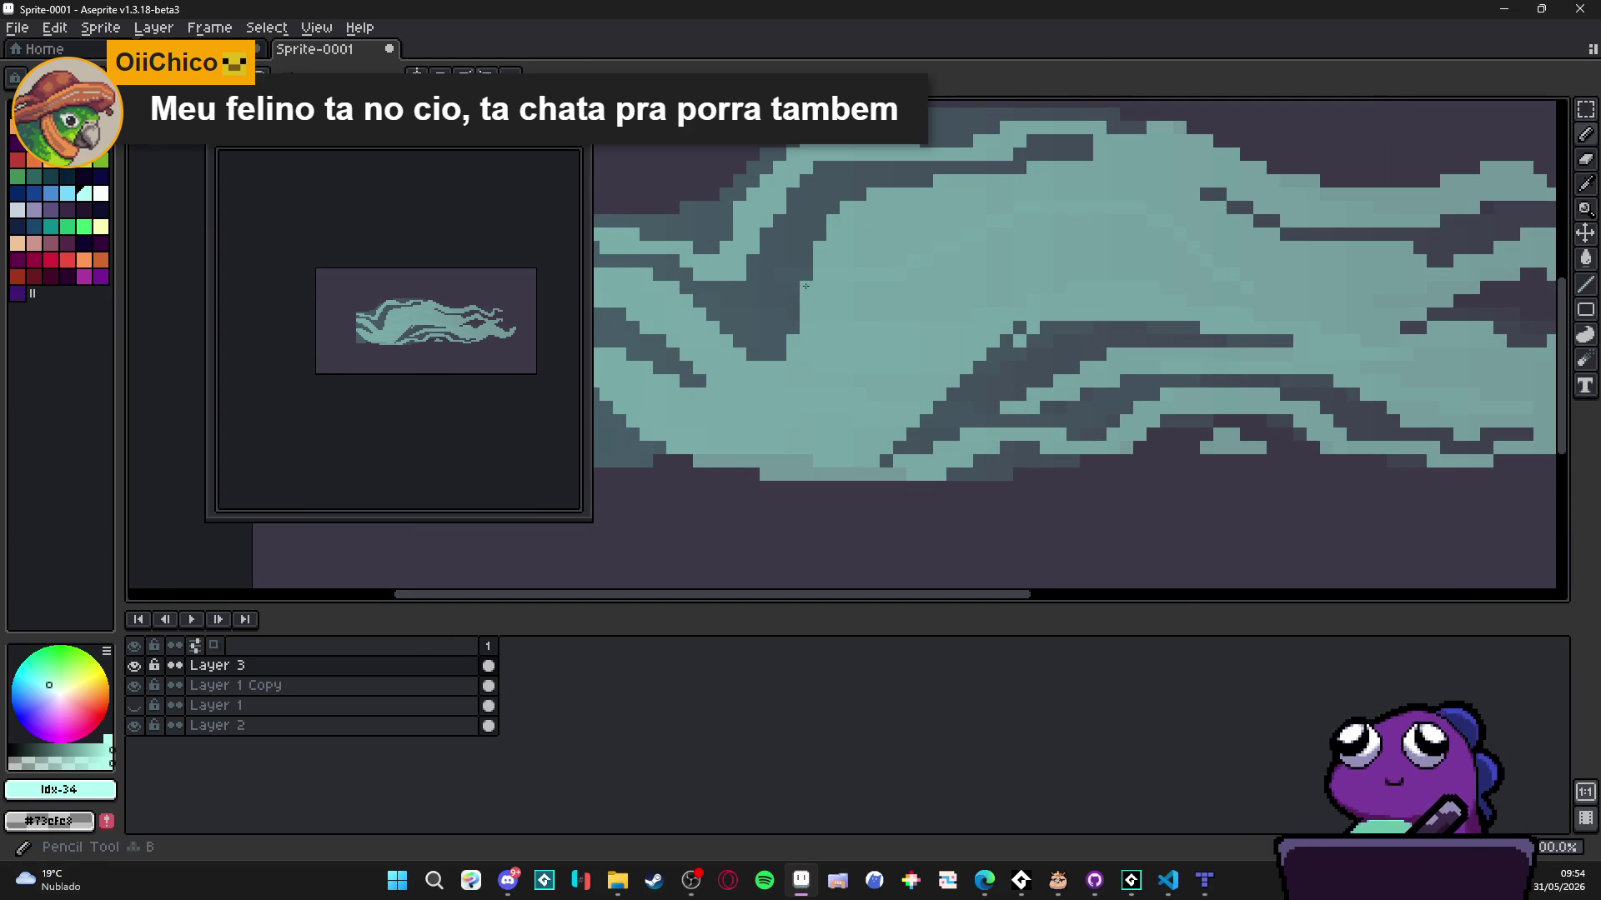
{"action": "scroll", "coordinate": [805, 286], "scroll_direction": "down", "scroll_amount": 2}
{"action": "scroll", "coordinate": [767, 281], "scroll_direction": "up", "scroll_amount": 1}
{"action": "scroll", "coordinate": [763, 263], "scroll_direction": "up", "scroll_amount": 1}
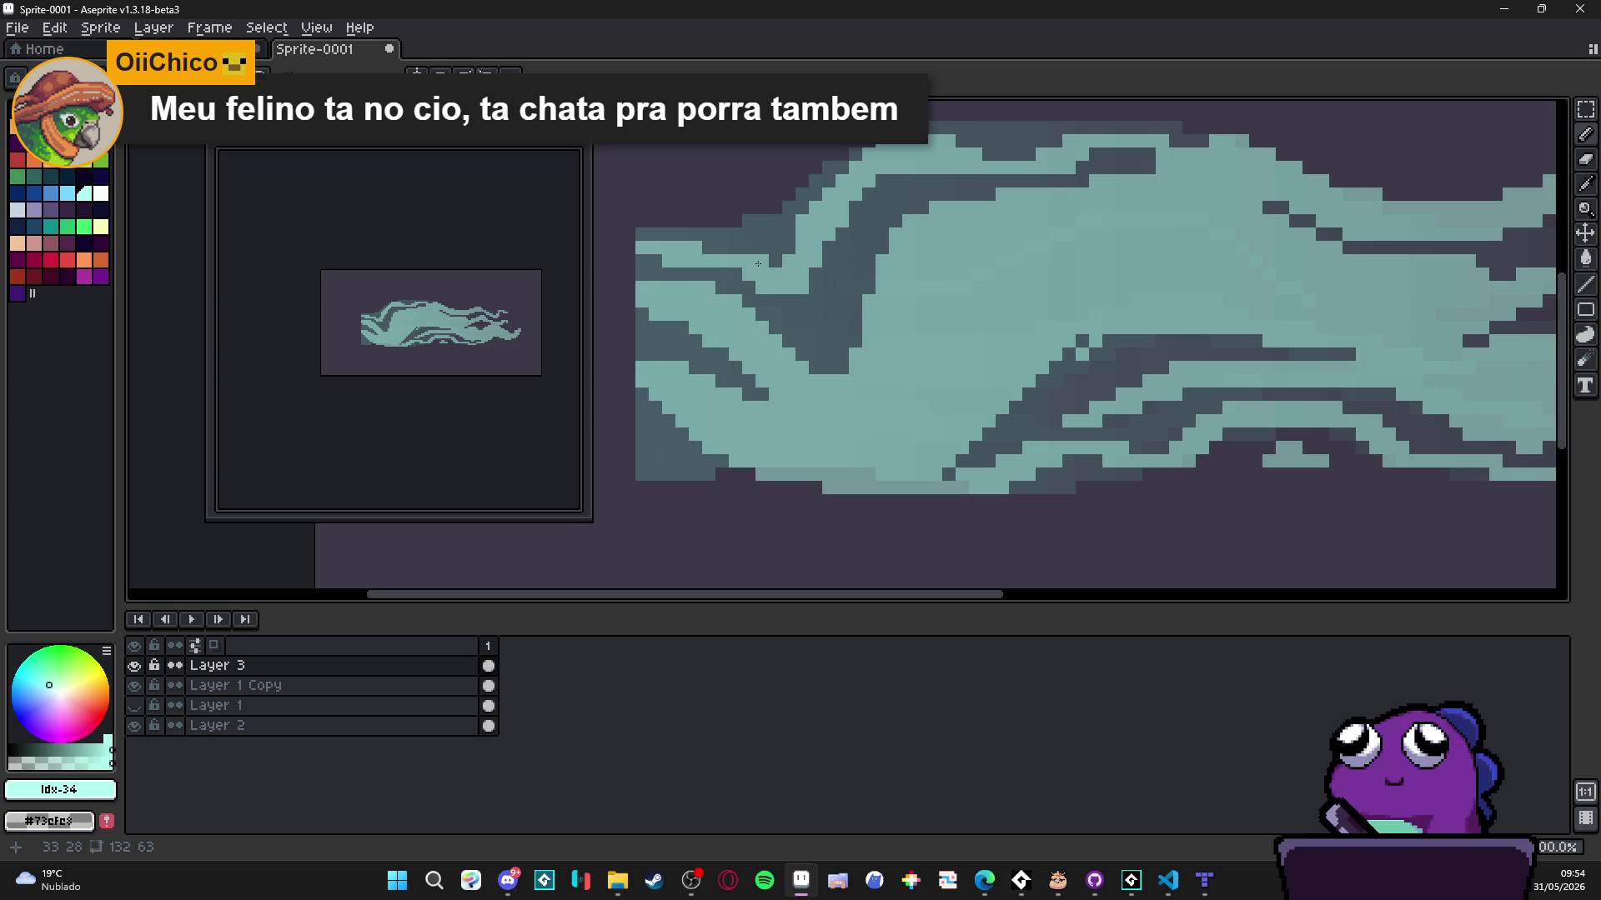
{"action": "scroll", "coordinate": [799, 258], "scroll_direction": "down", "scroll_amount": 1}
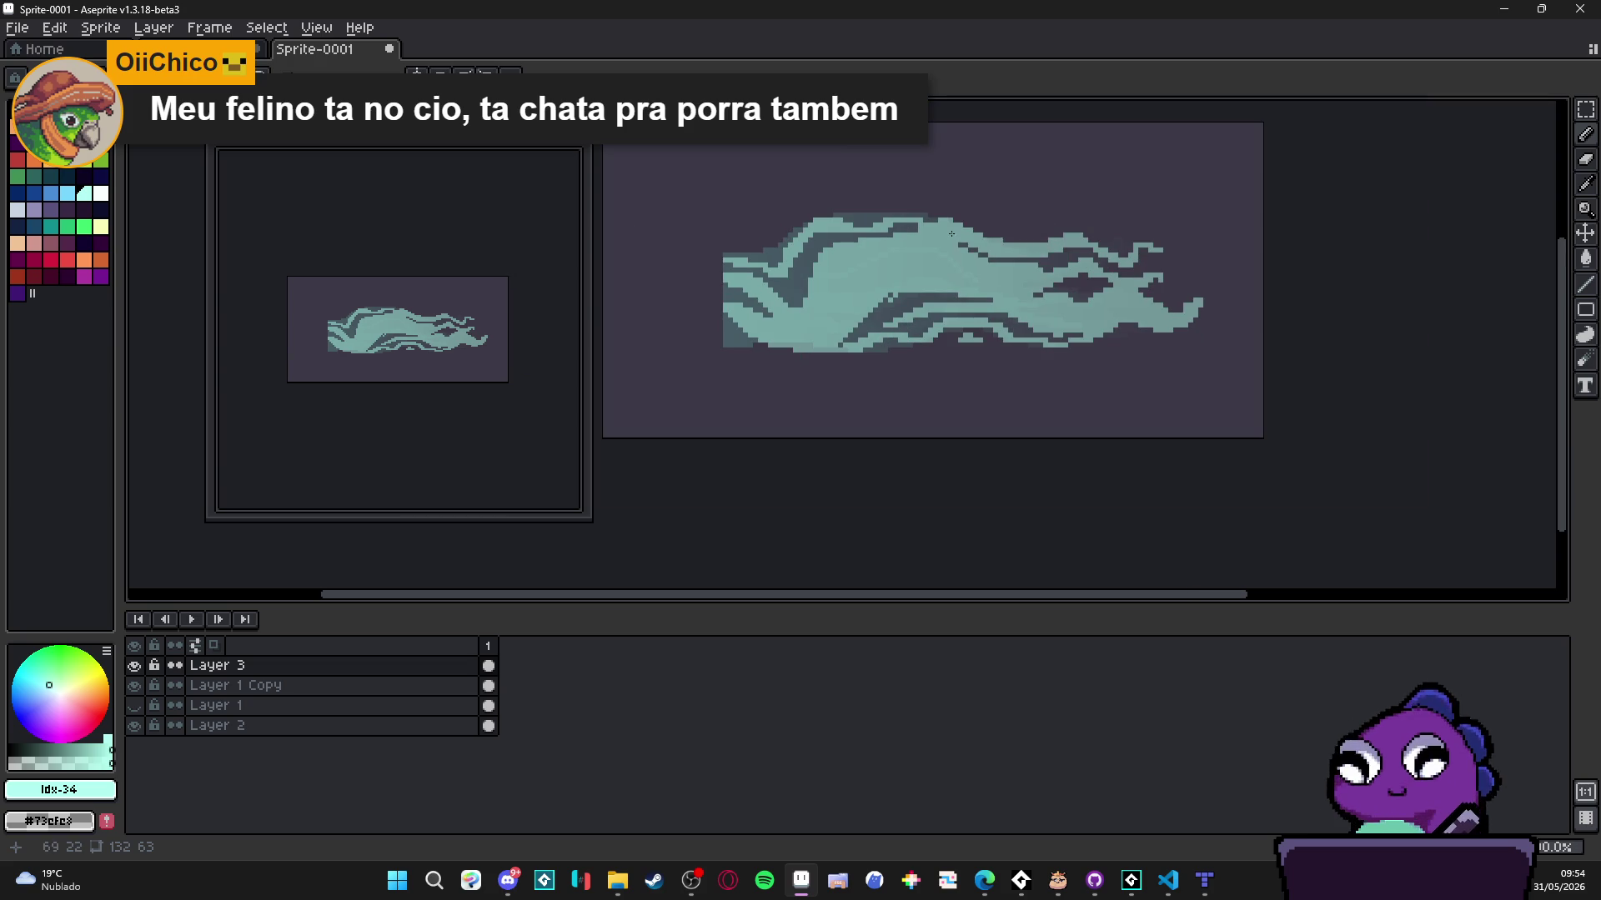
{"action": "scroll", "coordinate": [1079, 238], "scroll_direction": "up", "scroll_amount": 3}
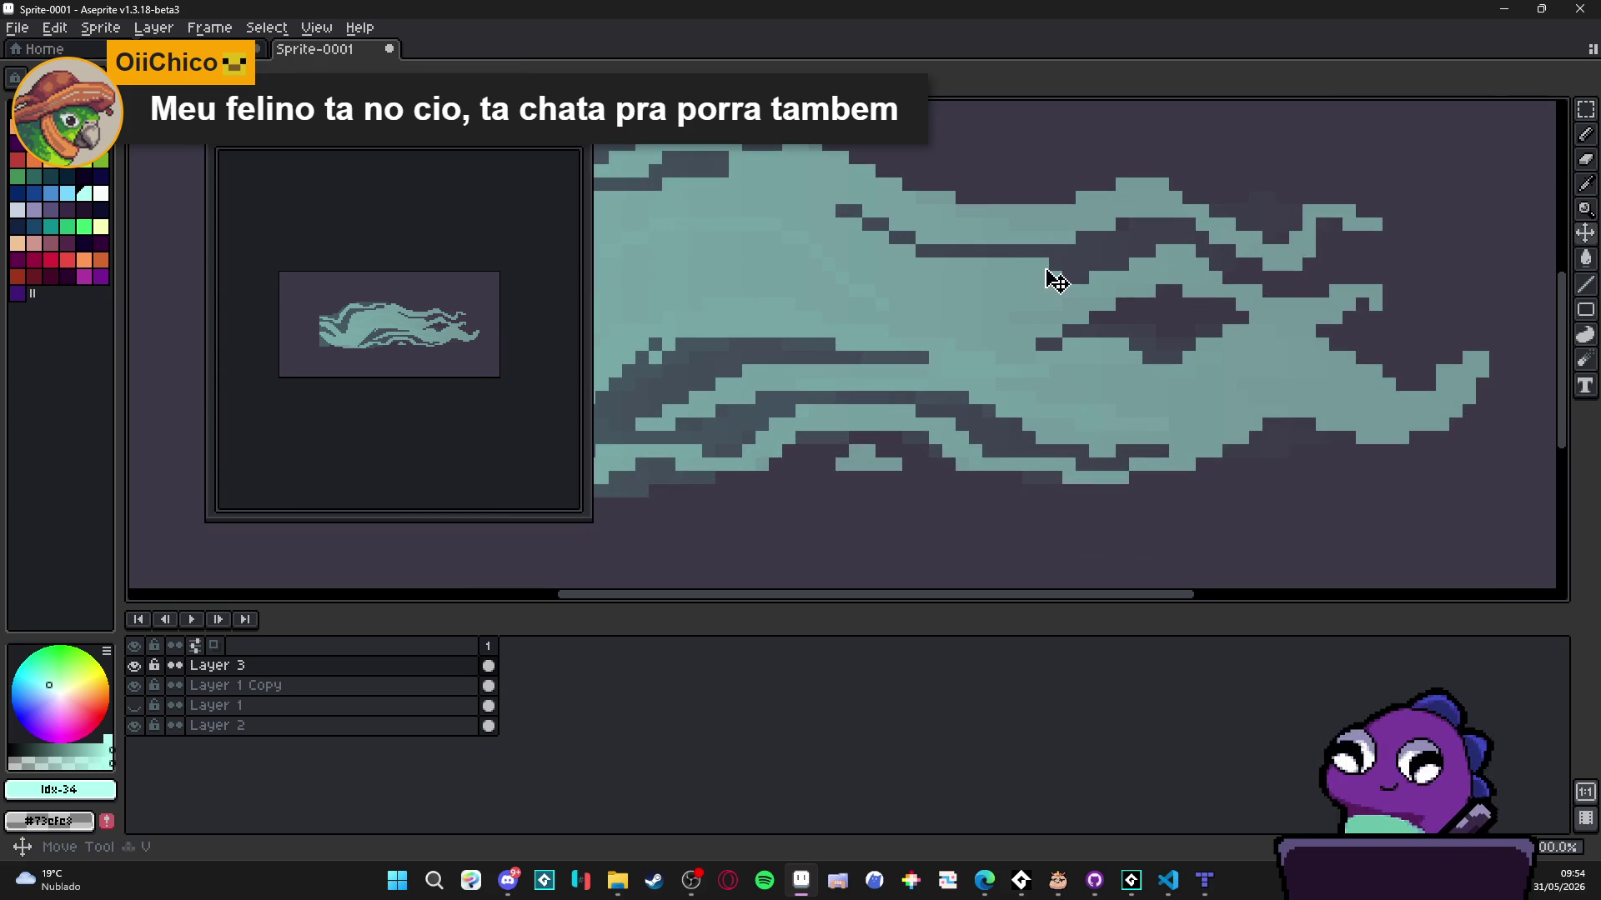
{"action": "scroll", "coordinate": [1055, 278], "scroll_direction": "down", "scroll_amount": 5}
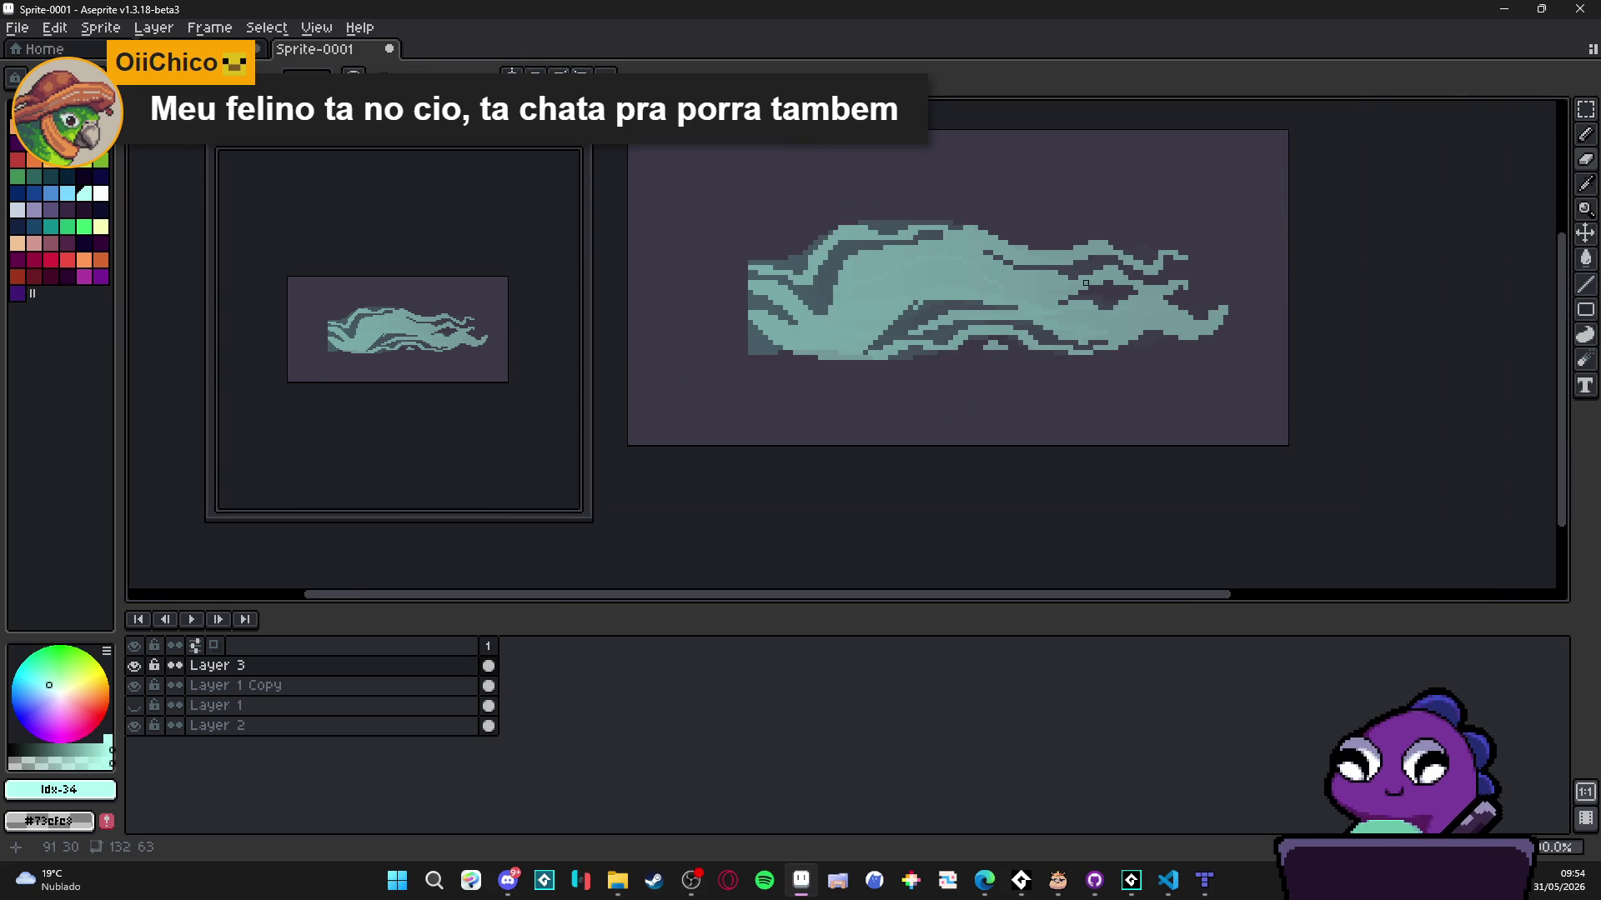
{"action": "scroll", "coordinate": [911, 303], "scroll_direction": "up", "scroll_amount": 3}
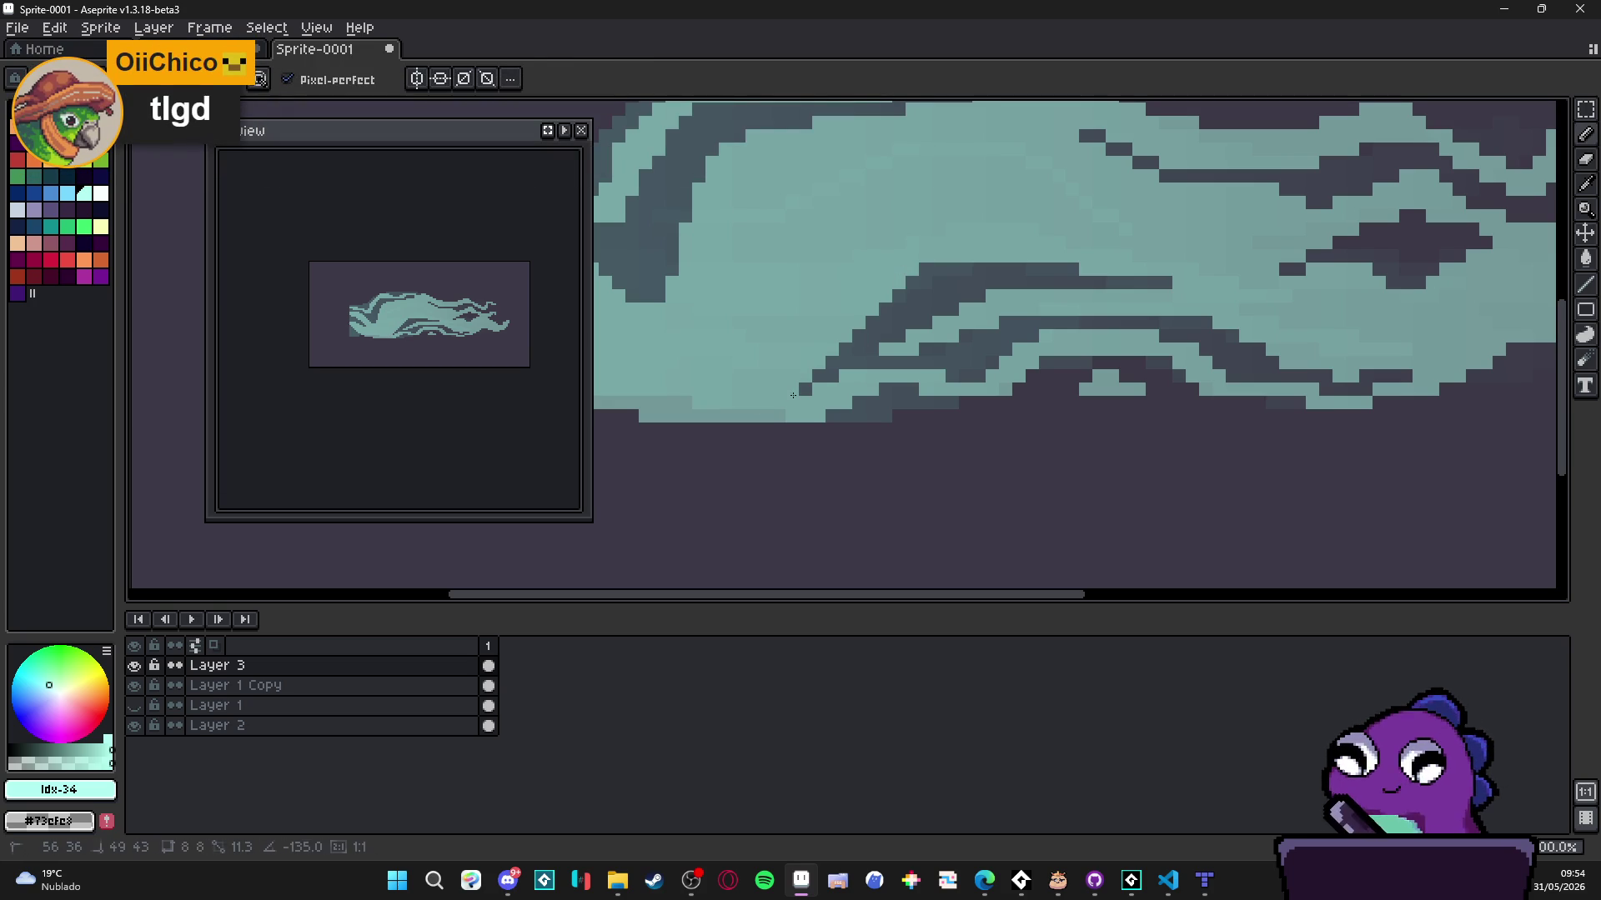
{"action": "scroll", "coordinate": [1005, 290], "scroll_direction": "down", "scroll_amount": 3}
{"action": "scroll", "coordinate": [1006, 291], "scroll_direction": "down", "scroll_amount": 1}
{"action": "scroll", "coordinate": [1061, 293], "scroll_direction": "down", "scroll_amount": 1}
{"action": "scroll", "coordinate": [1079, 275], "scroll_direction": "up", "scroll_amount": 5}
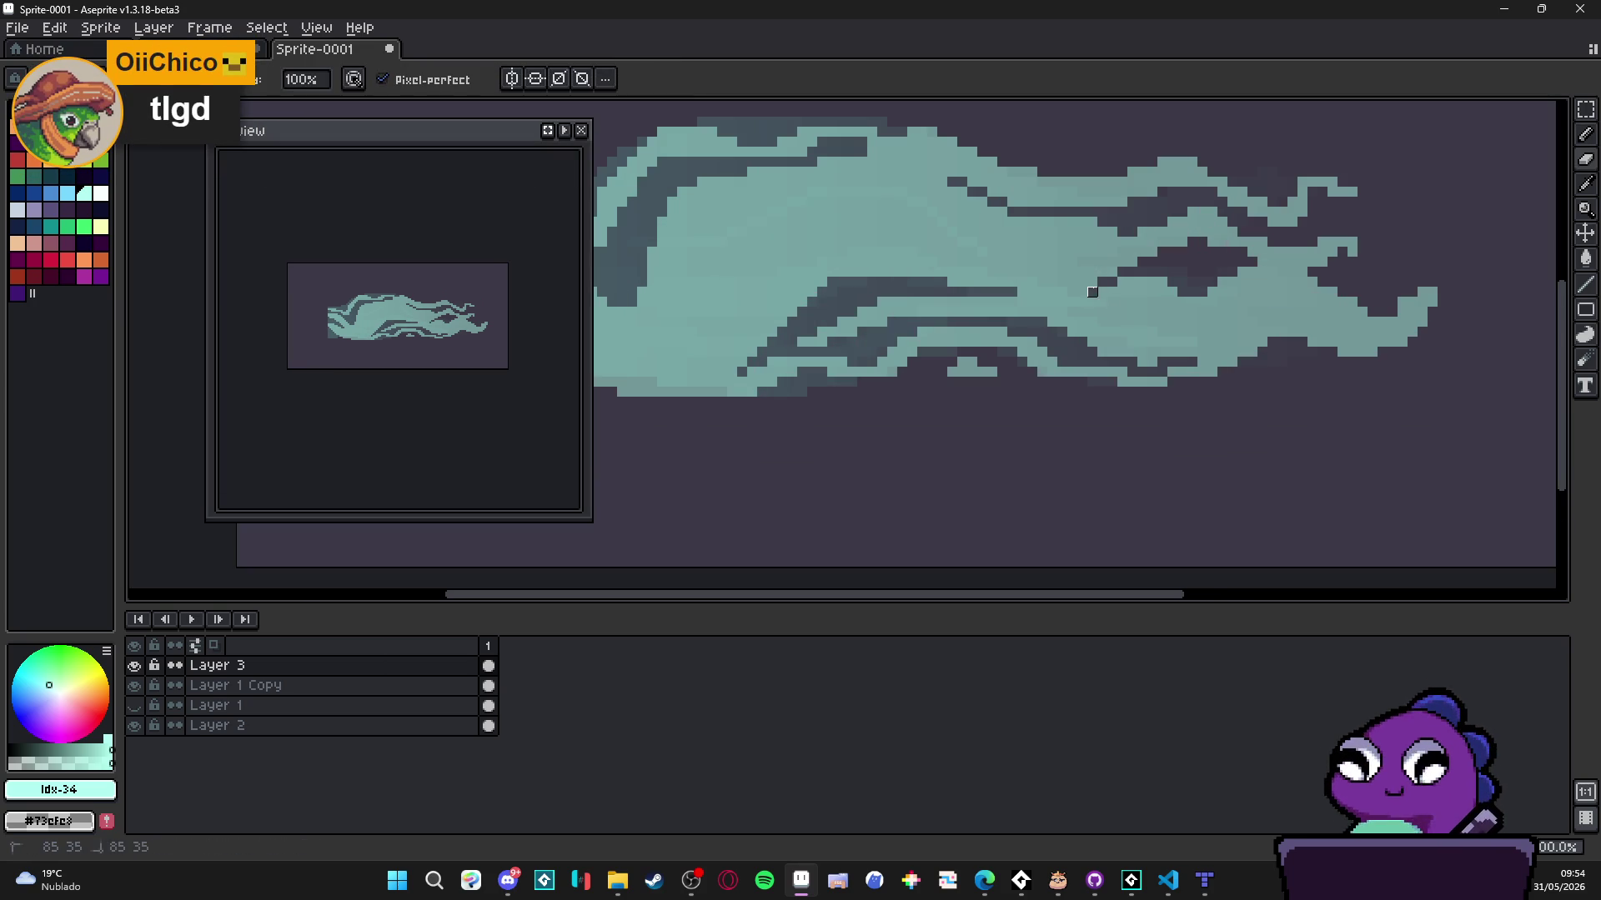
{"action": "scroll", "coordinate": [1114, 334], "scroll_direction": "down", "scroll_amount": 3}
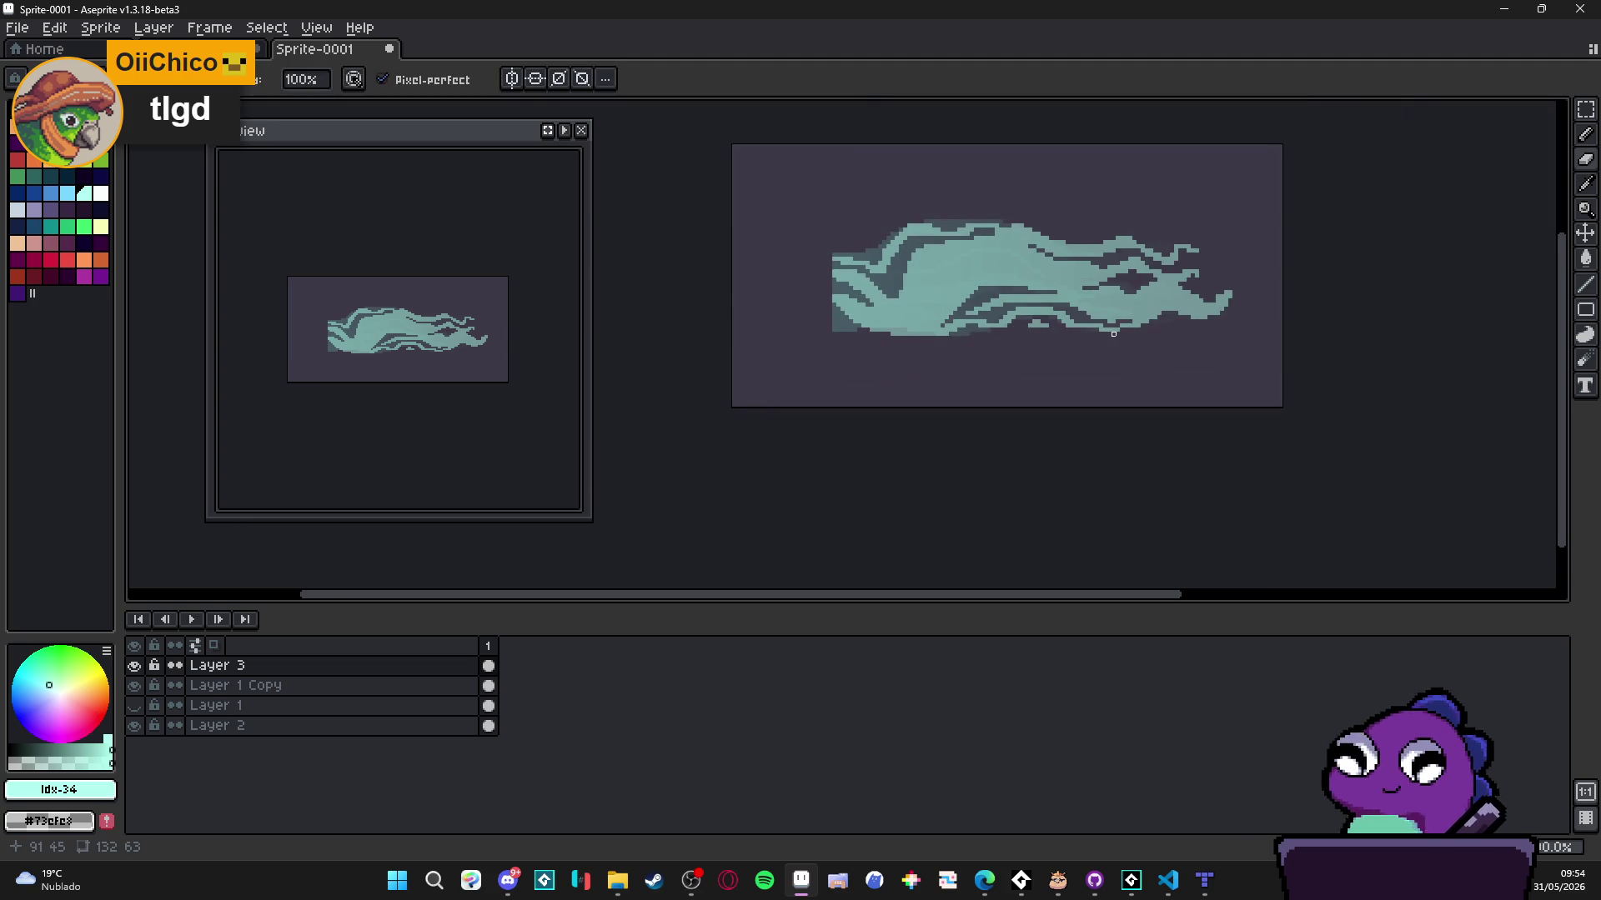
{"action": "scroll", "coordinate": [1114, 333], "scroll_direction": "down", "scroll_amount": 1}
{"action": "scroll", "coordinate": [1011, 316], "scroll_direction": "up", "scroll_amount": 3}
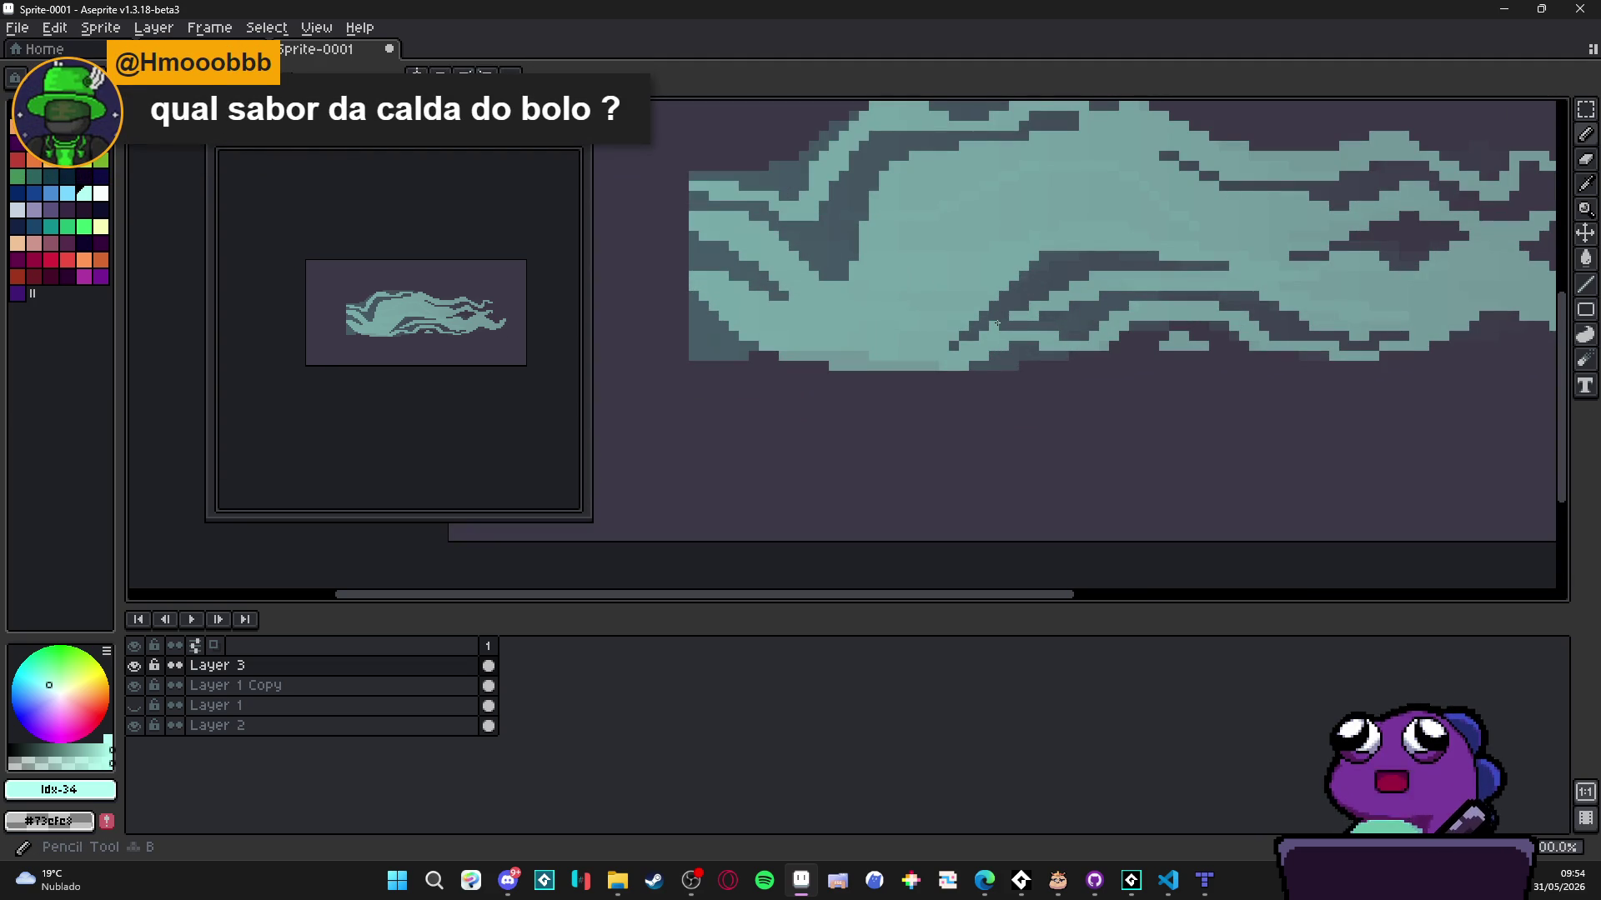
{"action": "scroll", "coordinate": [996, 327], "scroll_direction": "up", "scroll_amount": 3}
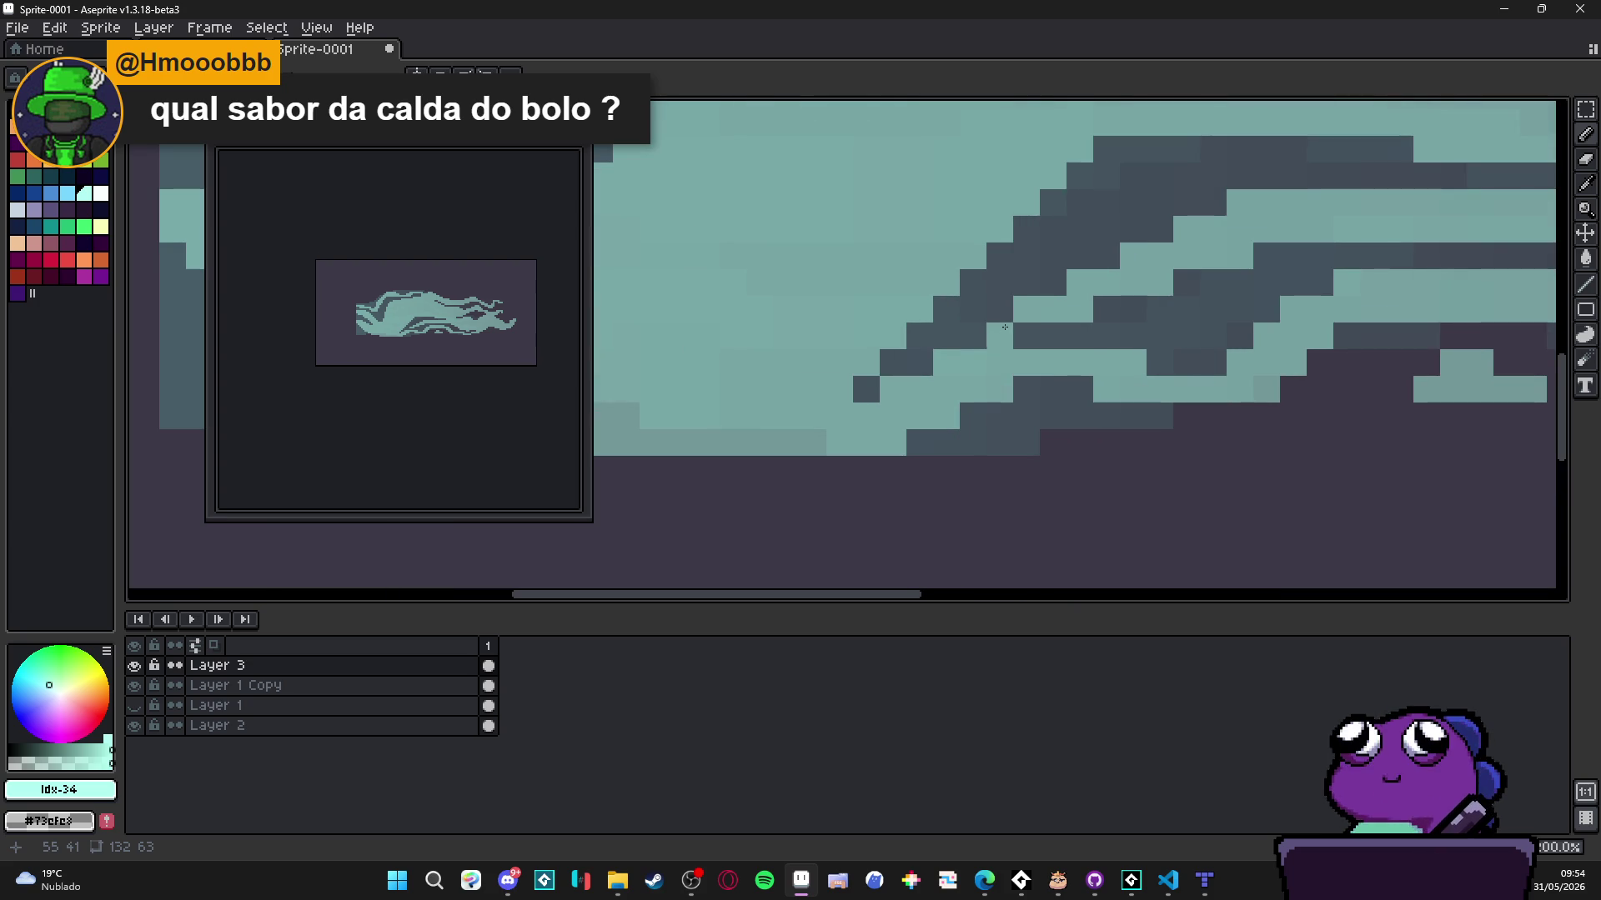
{"action": "scroll", "coordinate": [1001, 330], "scroll_direction": "down", "scroll_amount": 3}
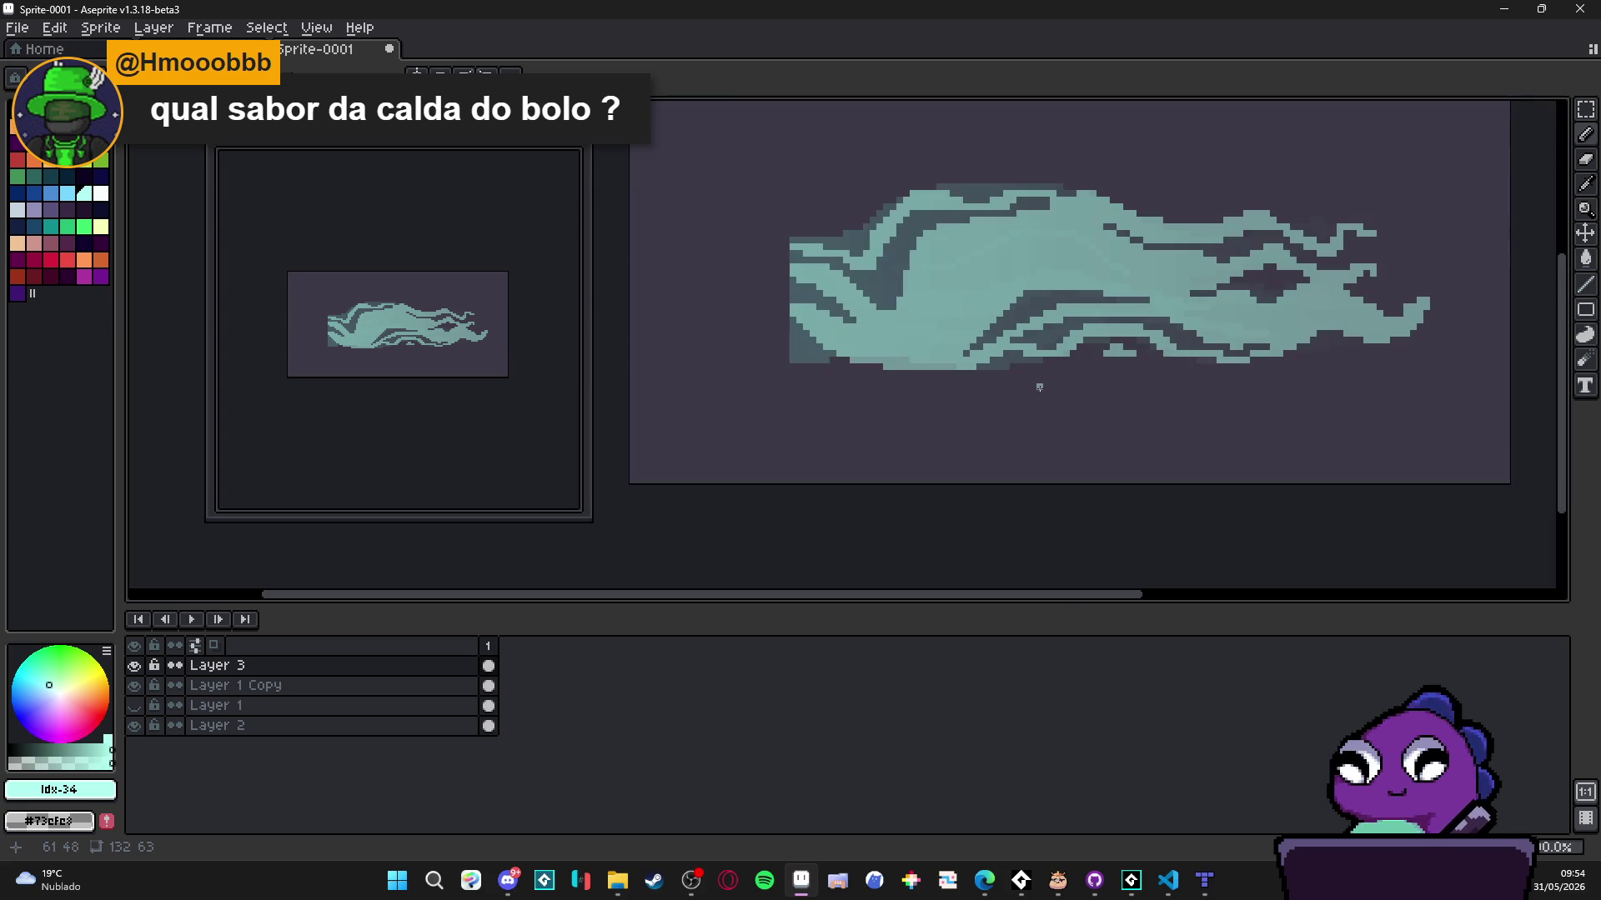
{"action": "scroll", "coordinate": [1258, 315], "scroll_direction": "down", "scroll_amount": 1}
{"action": "scroll", "coordinate": [1258, 314], "scroll_direction": "down", "scroll_amount": 1}
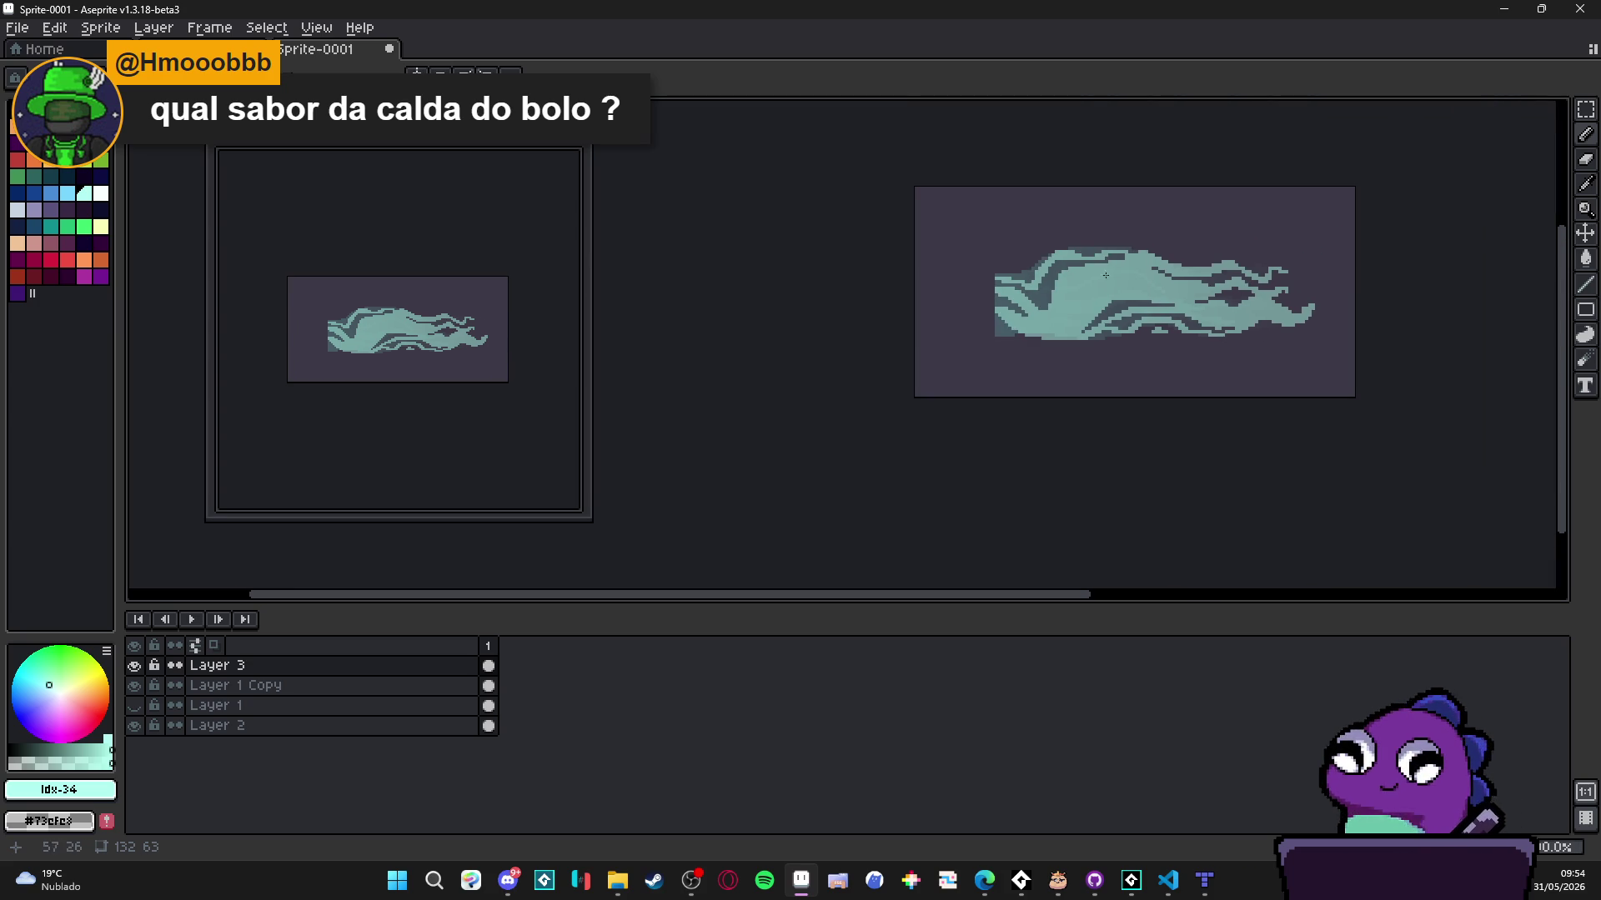
{"action": "scroll", "coordinate": [983, 275], "scroll_direction": "right", "scroll_amount": 1}
{"action": "left_click", "coordinate": [134, 665]}
- Show Layer 3 again and toggle Layer 1 Copy's visibility, leaving it hidden
{"action": "left_click", "coordinate": [133, 666]}
{"action": "left_click", "coordinate": [134, 691]}
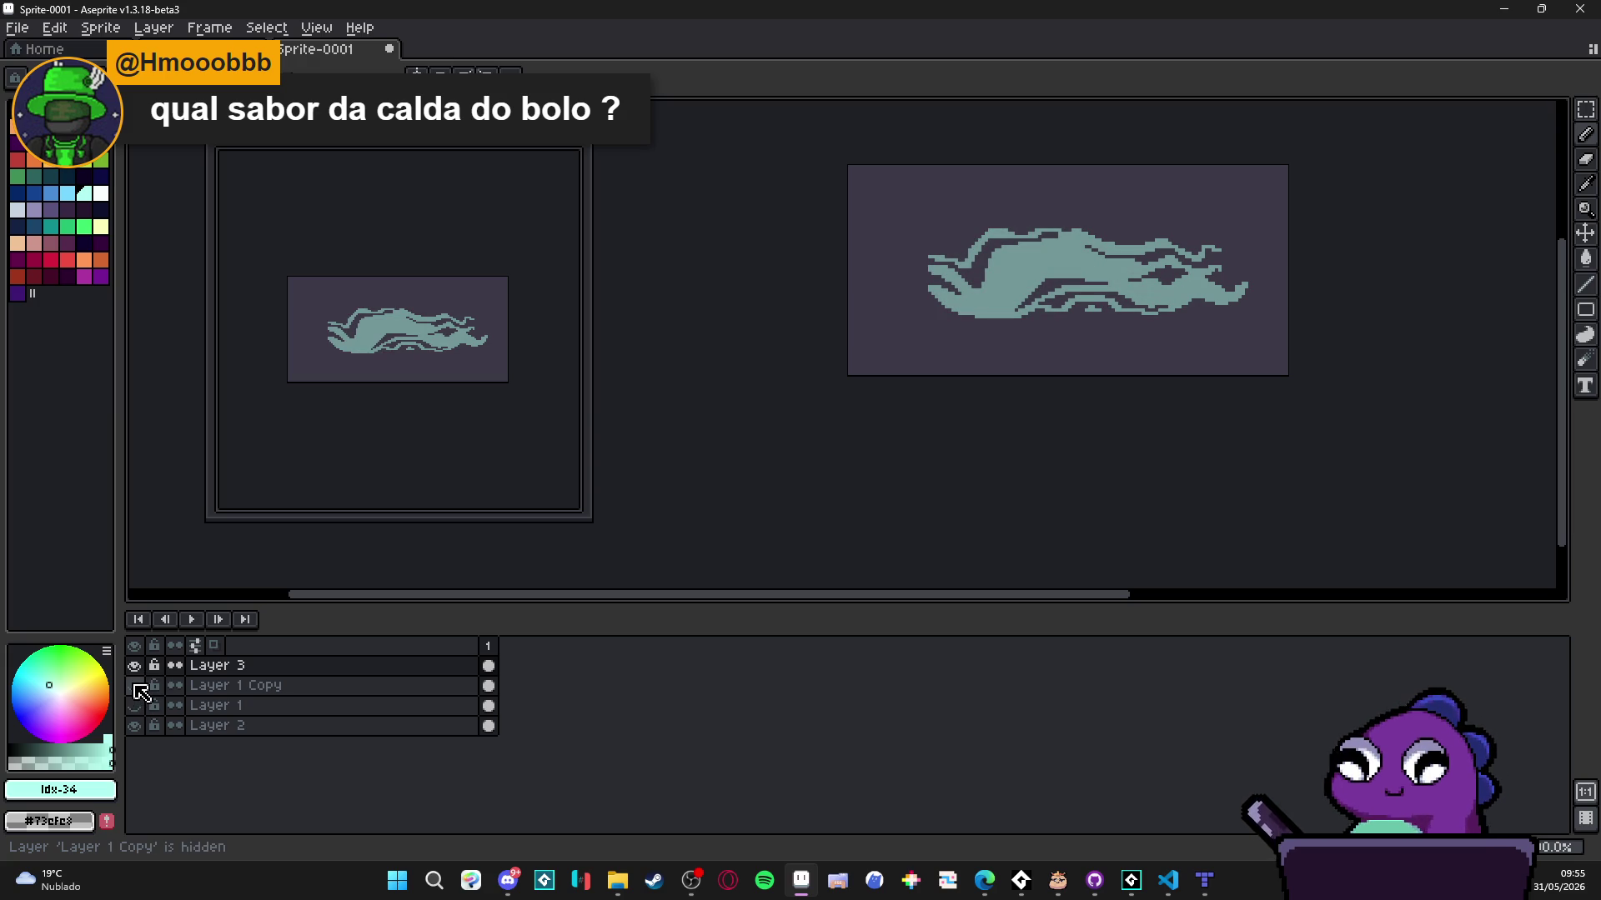
{"action": "left_click", "coordinate": [134, 686]}
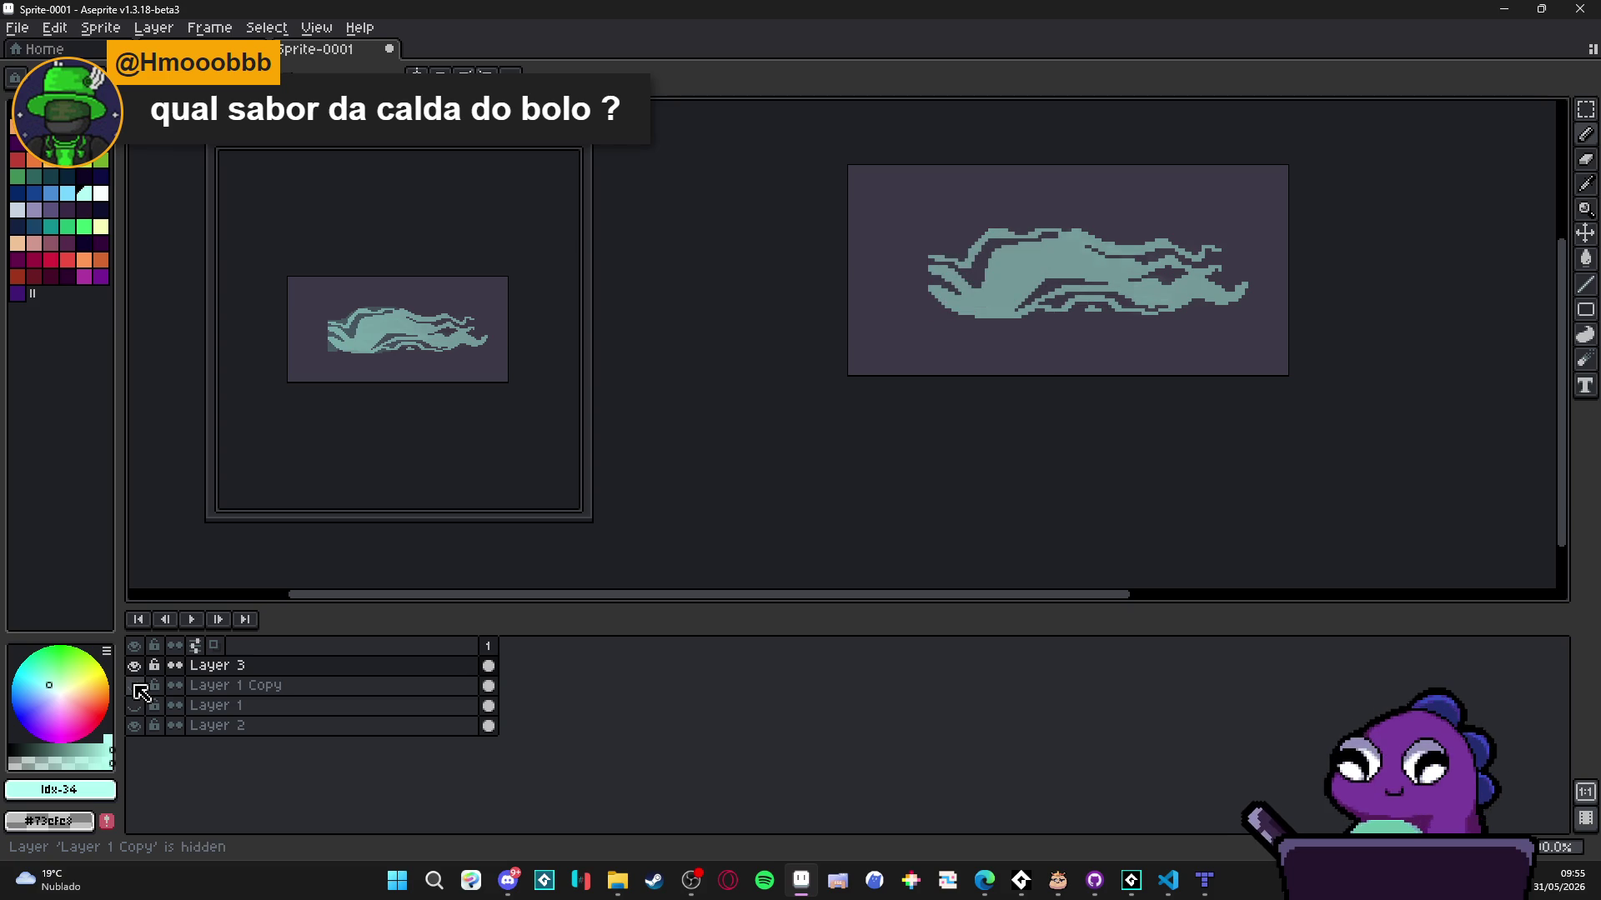
{"action": "left_click", "coordinate": [134, 685]}
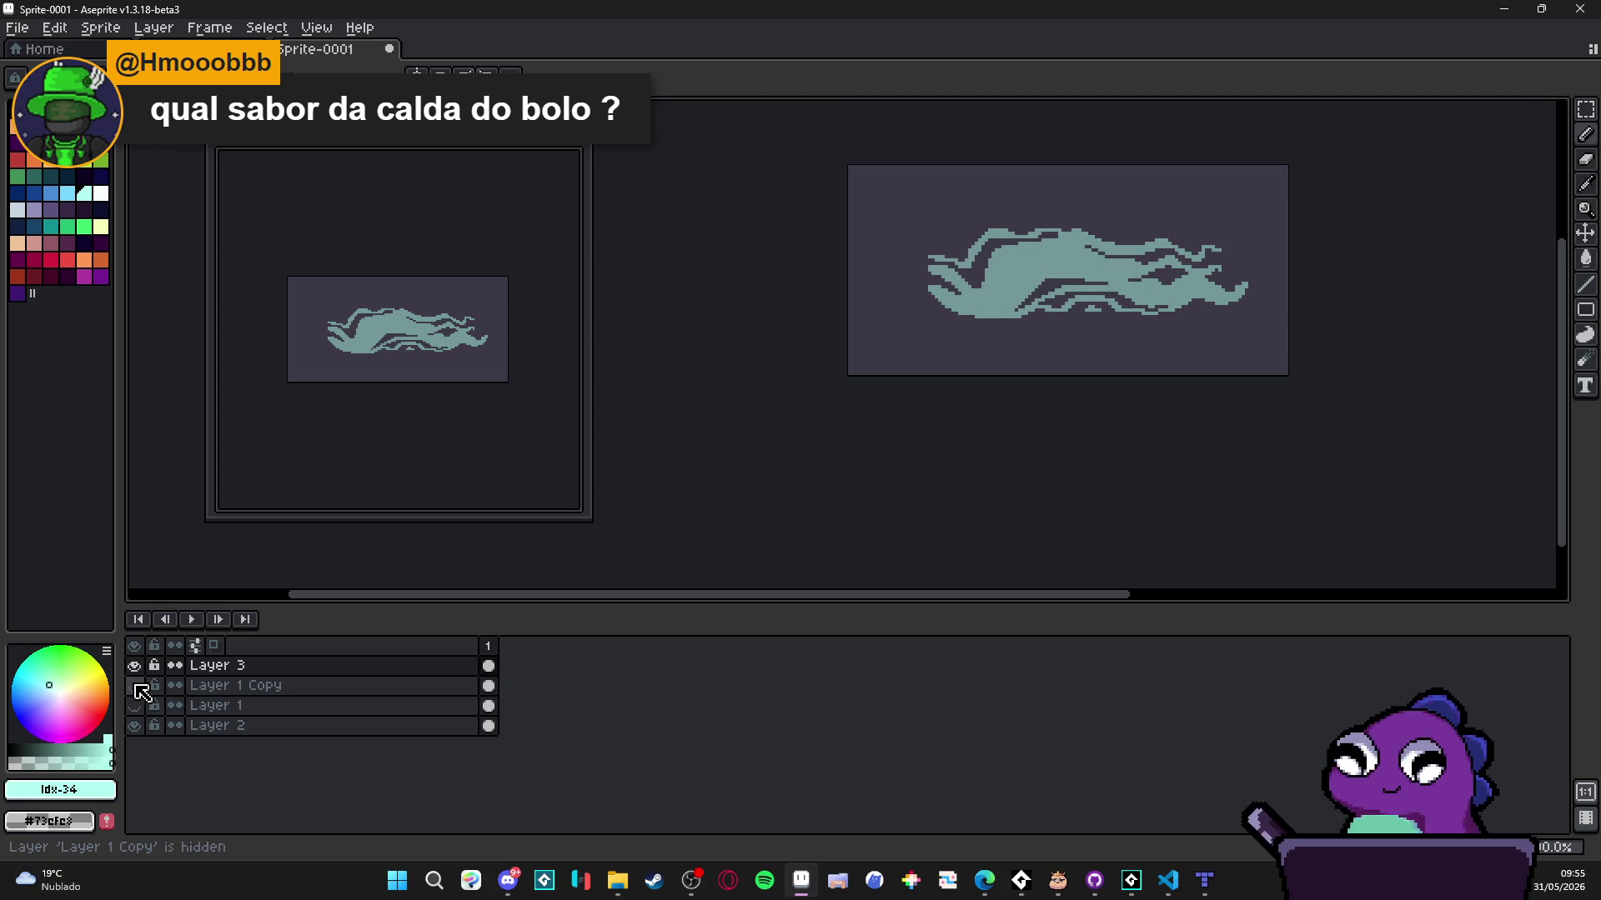
{"action": "scroll", "coordinate": [920, 337], "scroll_direction": "up", "scroll_amount": 1}
- Add a new Layer 4 above Layer 3 with 50% opacity
{"action": "left_click", "coordinate": [267, 667]}
{"action": "key", "text": "shift+n"}
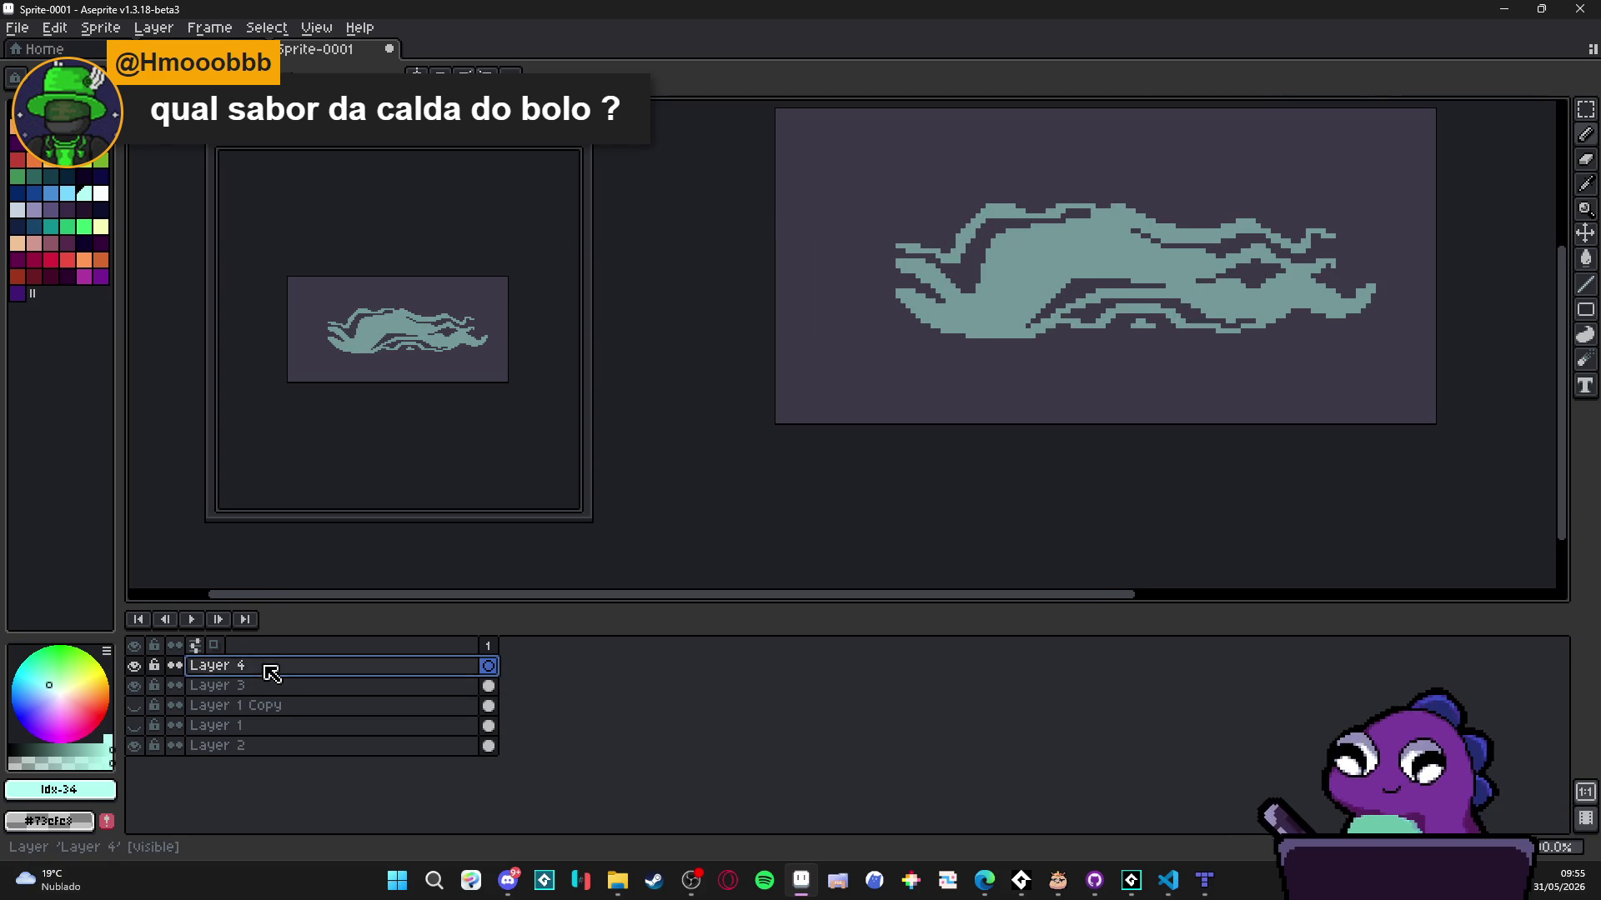
{"action": "double_click", "coordinate": [271, 667]}
{"action": "left_click", "coordinate": [1197, 597]}
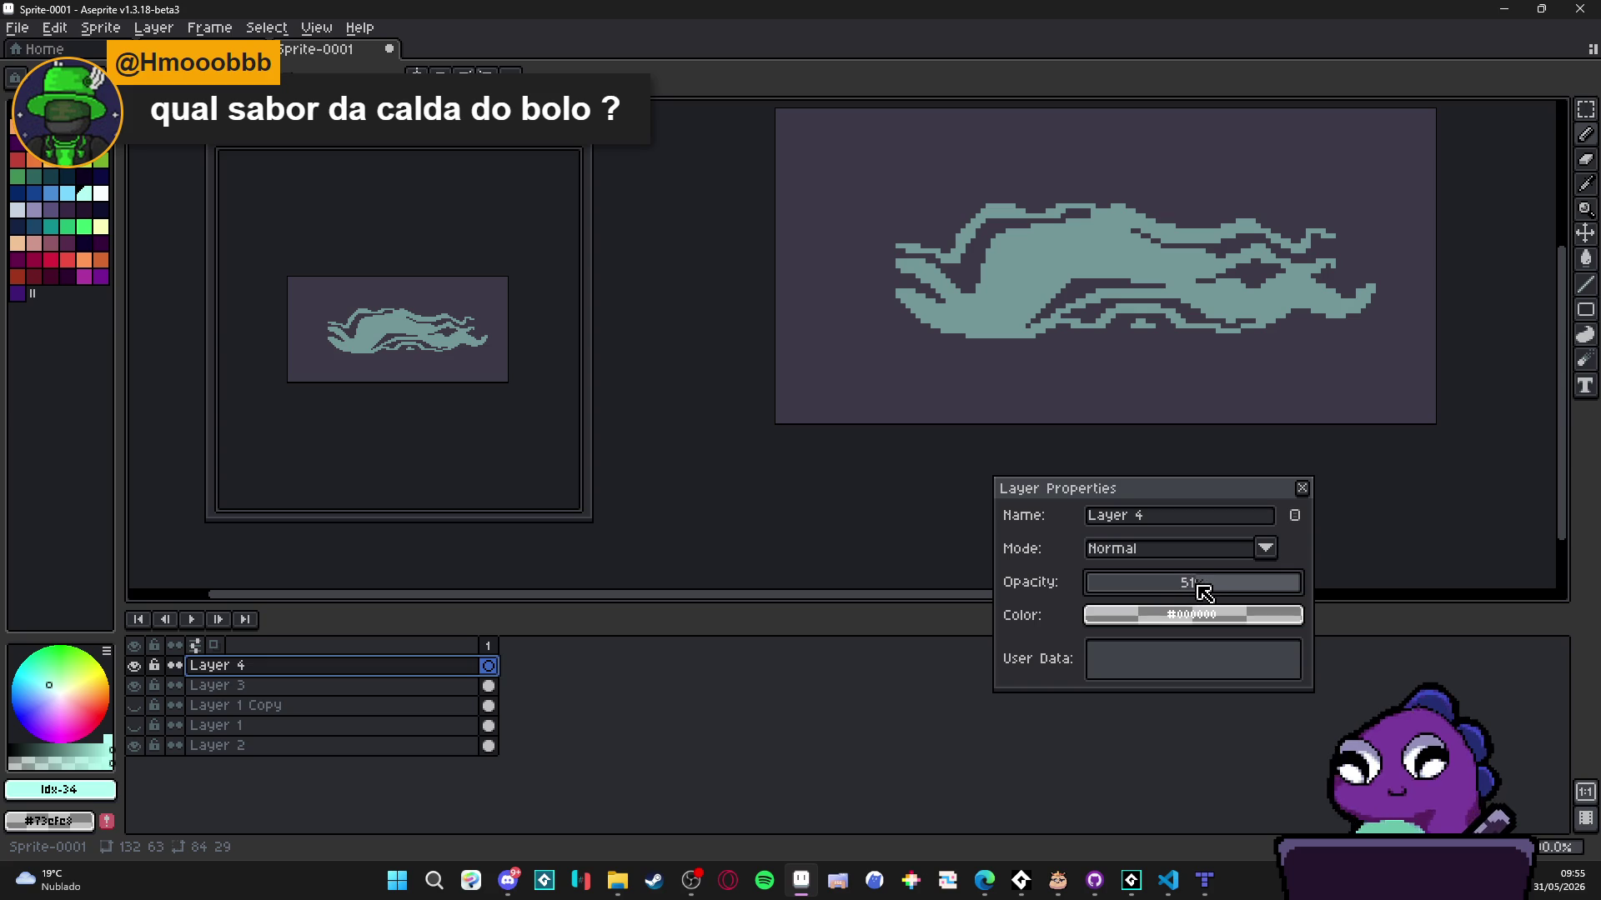
{"action": "left_click", "coordinate": [1302, 488]}
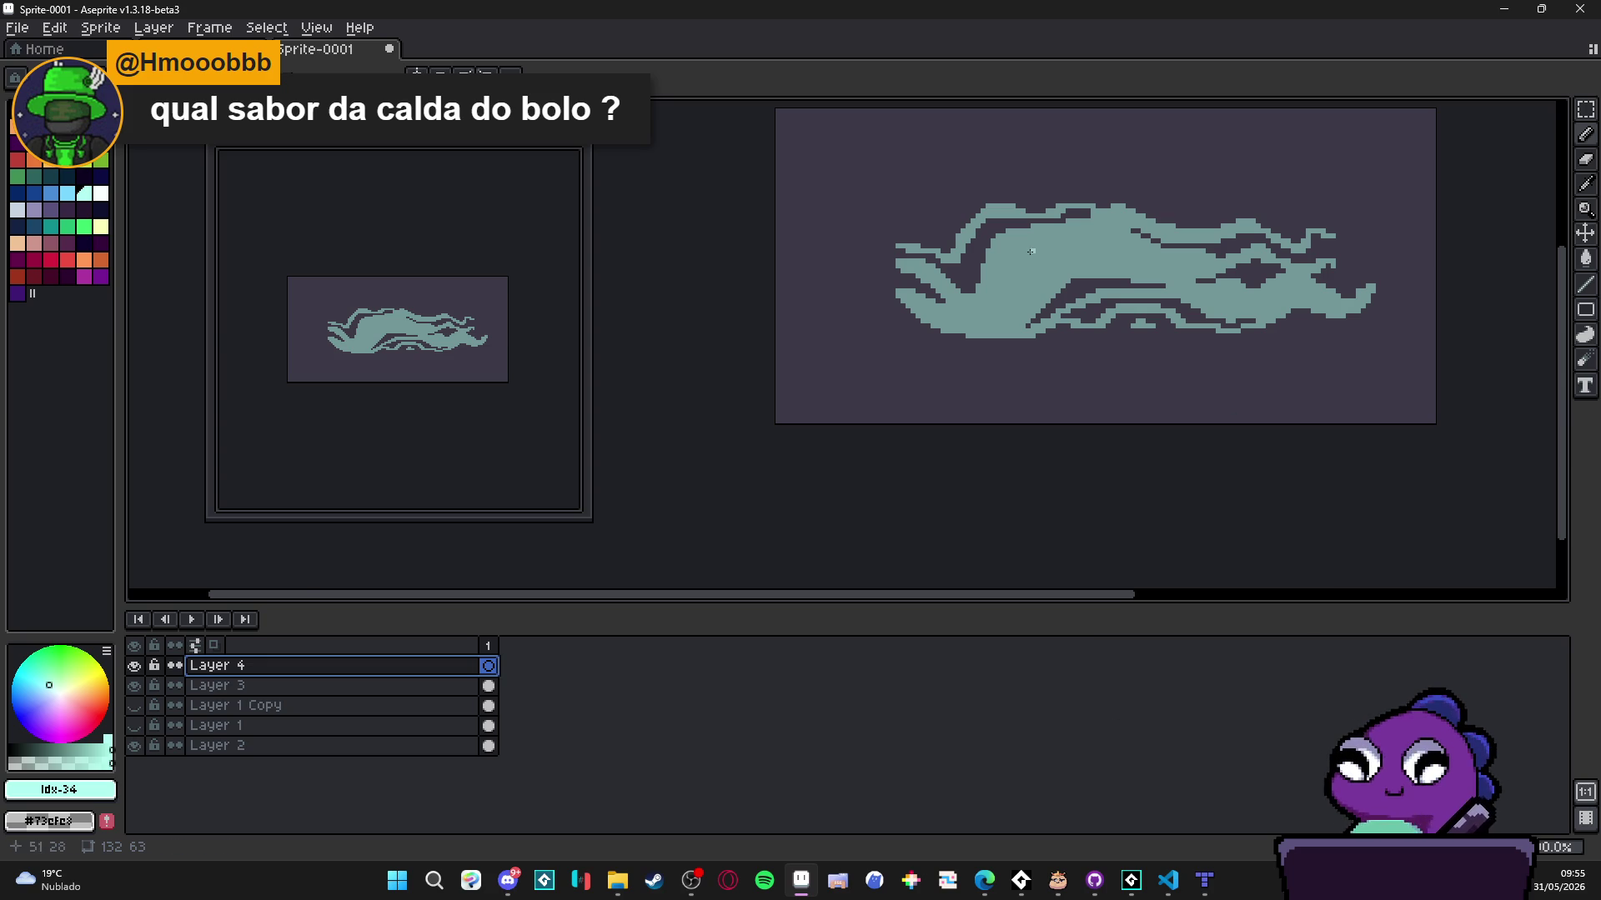
- On Layer 4, draw light-cyan highlight strokes along the smear's upper-left edge
{"action": "scroll", "coordinate": [1068, 257], "scroll_direction": "up", "scroll_amount": 2}
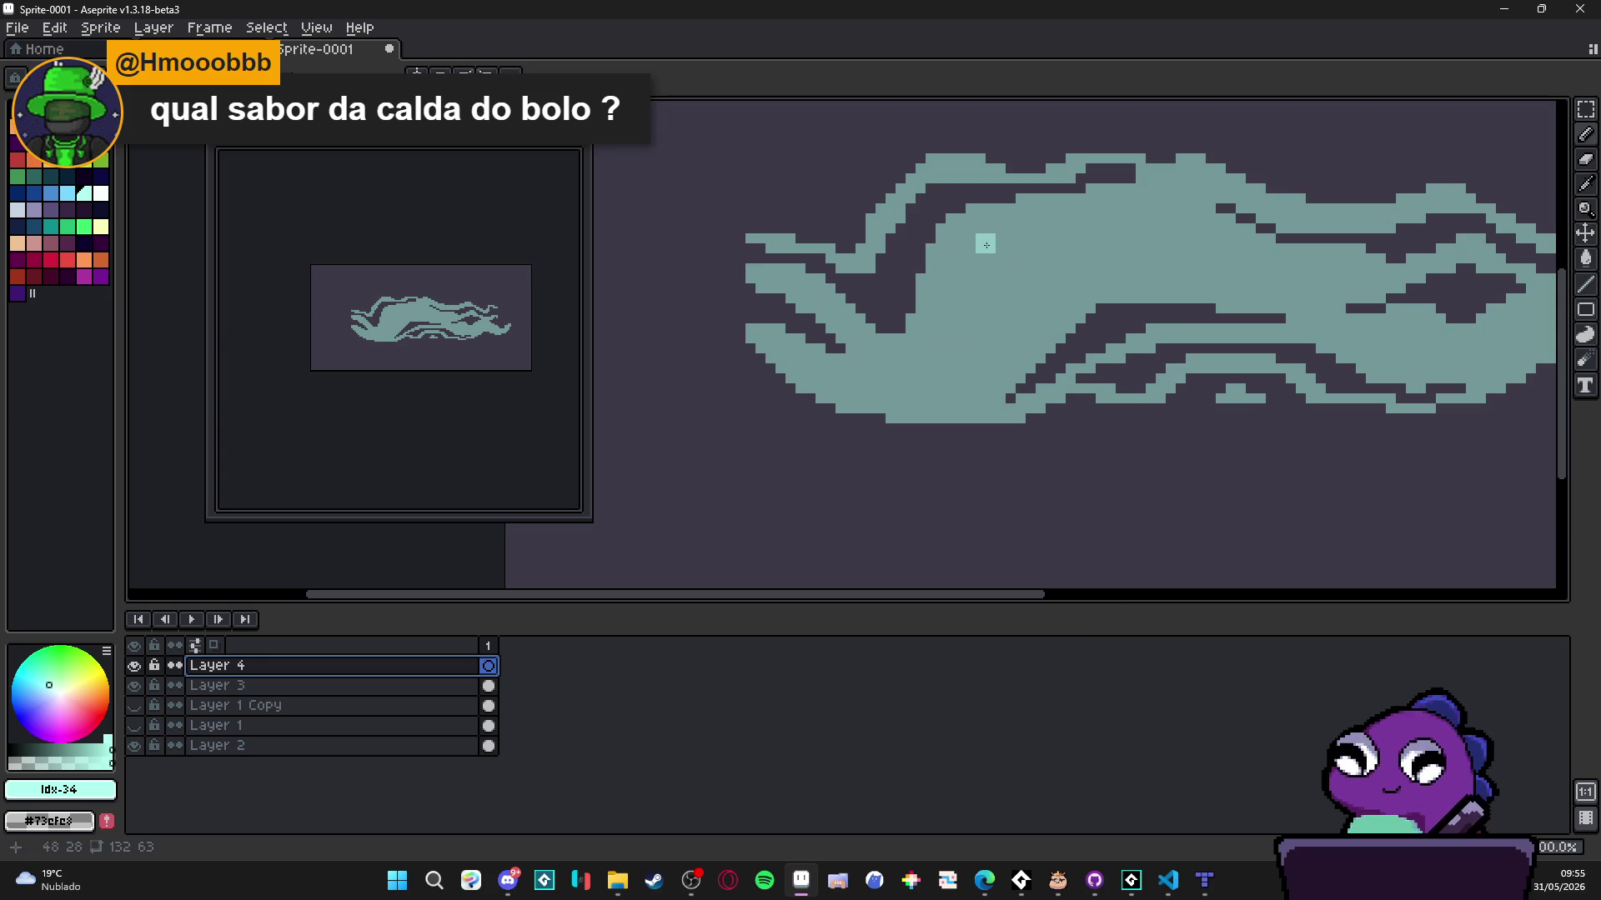
{"action": "mouse_move", "coordinate": [748, 278]}
{"action": "left_mouse_down"}
{"action": "mouse_move", "coordinate": [797, 278]}
{"action": "mouse_move", "coordinate": [871, 363]}
{"action": "mouse_move", "coordinate": [792, 282]}
{"action": "mouse_move", "coordinate": [867, 348]}
{"action": "mouse_move", "coordinate": [881, 346]}
{"action": "mouse_move", "coordinate": [856, 335]}
{"action": "mouse_move", "coordinate": [902, 340]}
{"action": "left_mouse_up"}
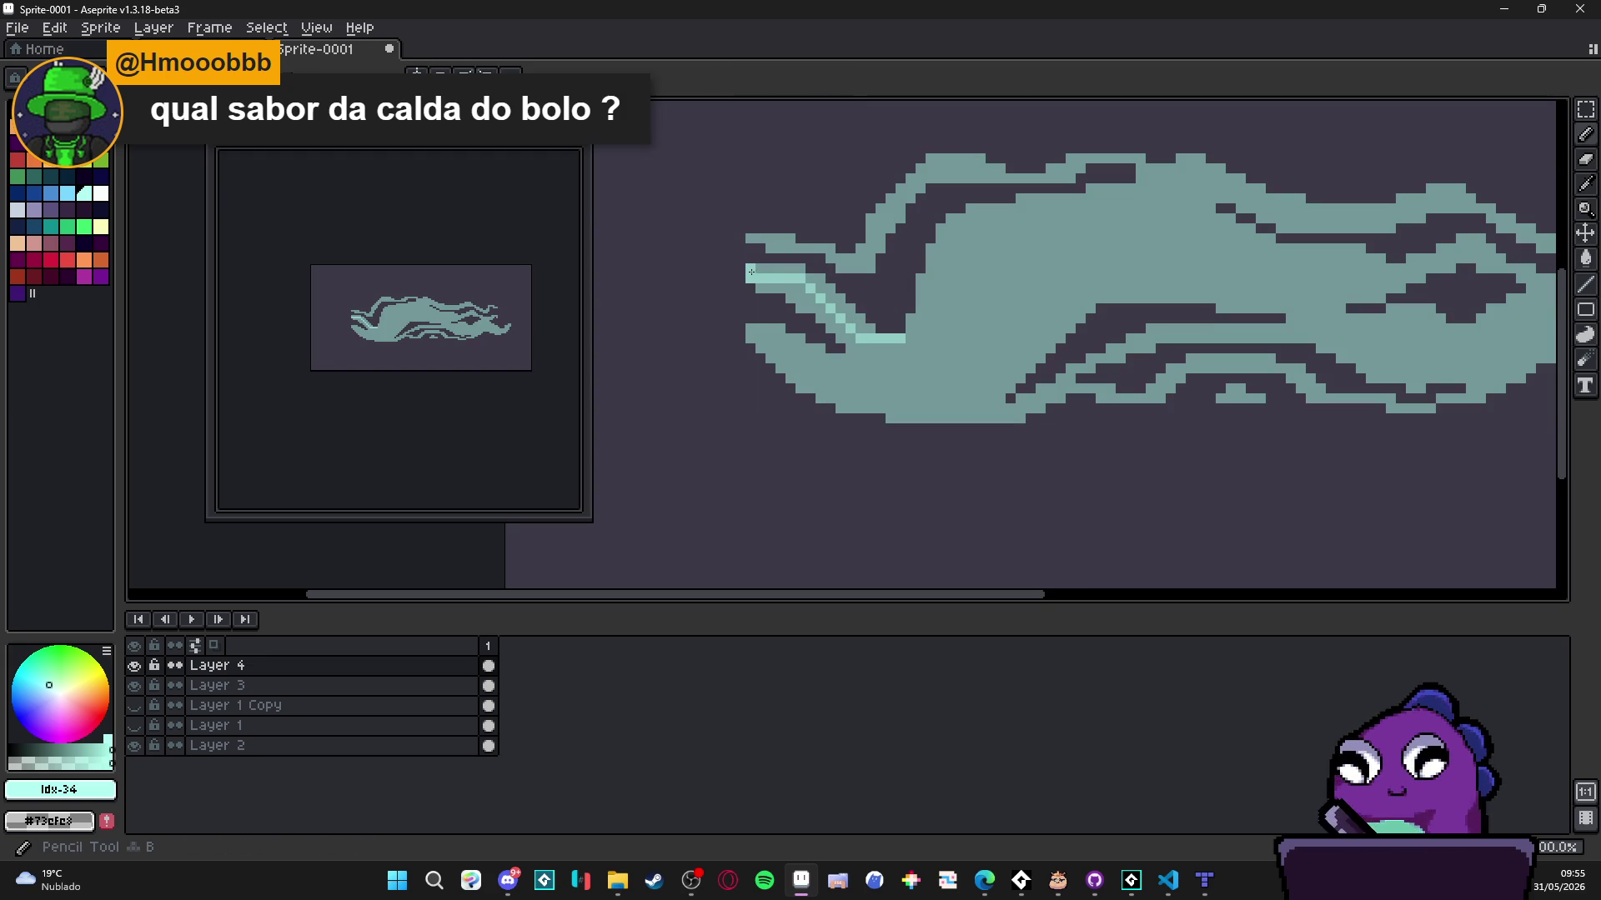
{"action": "mouse_move", "coordinate": [751, 272]}
{"action": "left_mouse_down"}
{"action": "mouse_move", "coordinate": [806, 272]}
{"action": "mouse_move", "coordinate": [829, 298]}
{"action": "left_mouse_up"}
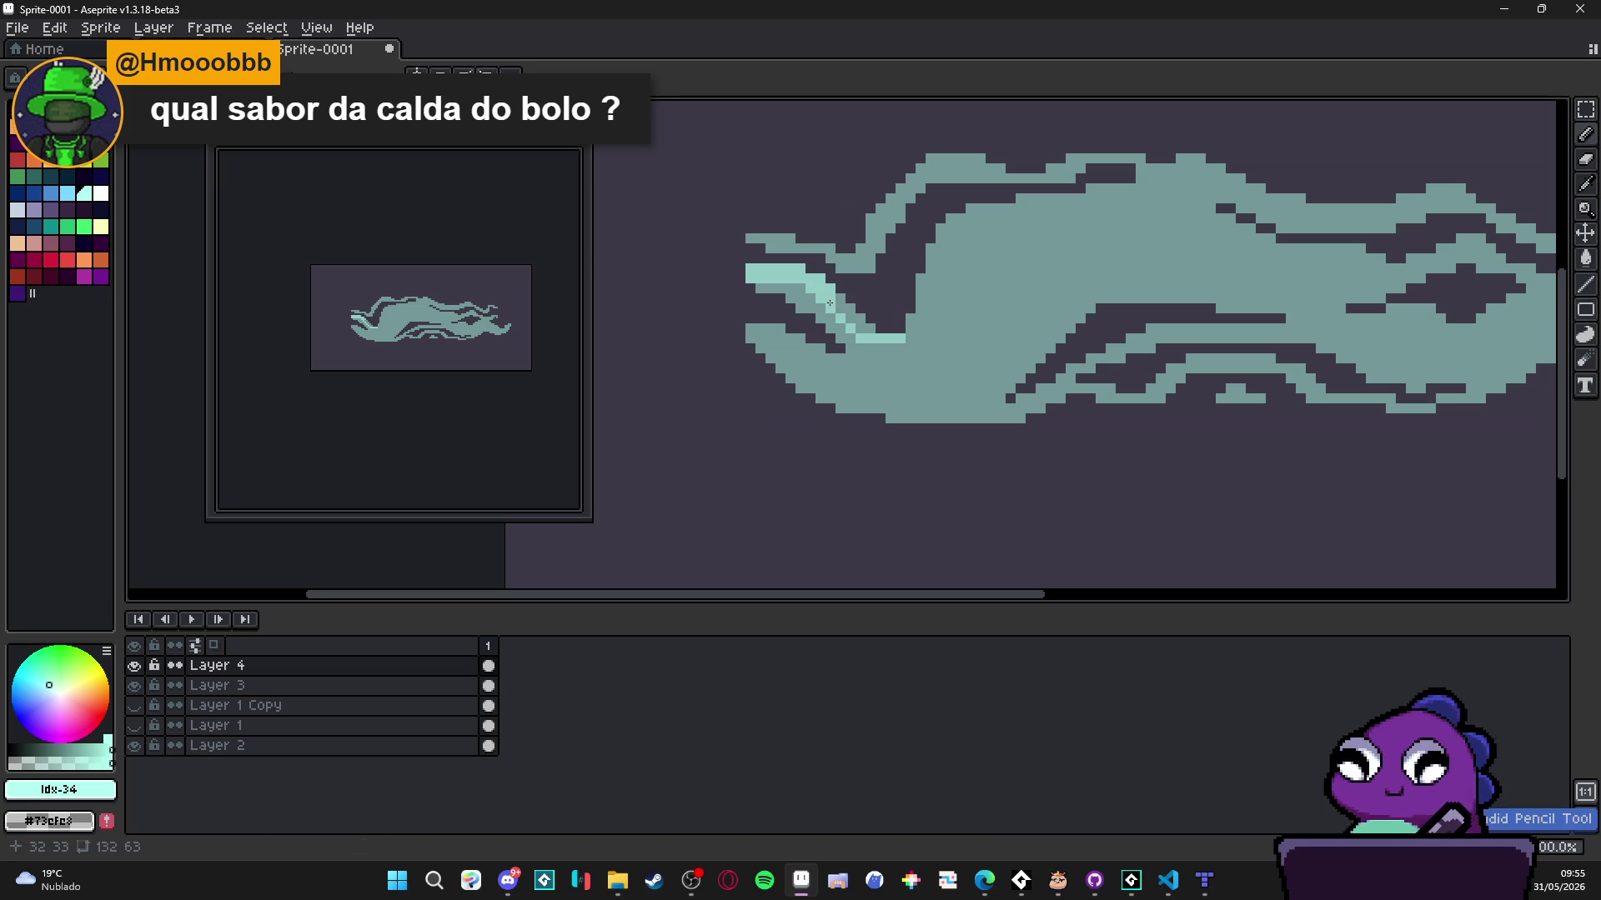
{"action": "left_click_drag", "start_coordinate": [854, 314], "coordinate": [868, 325]}
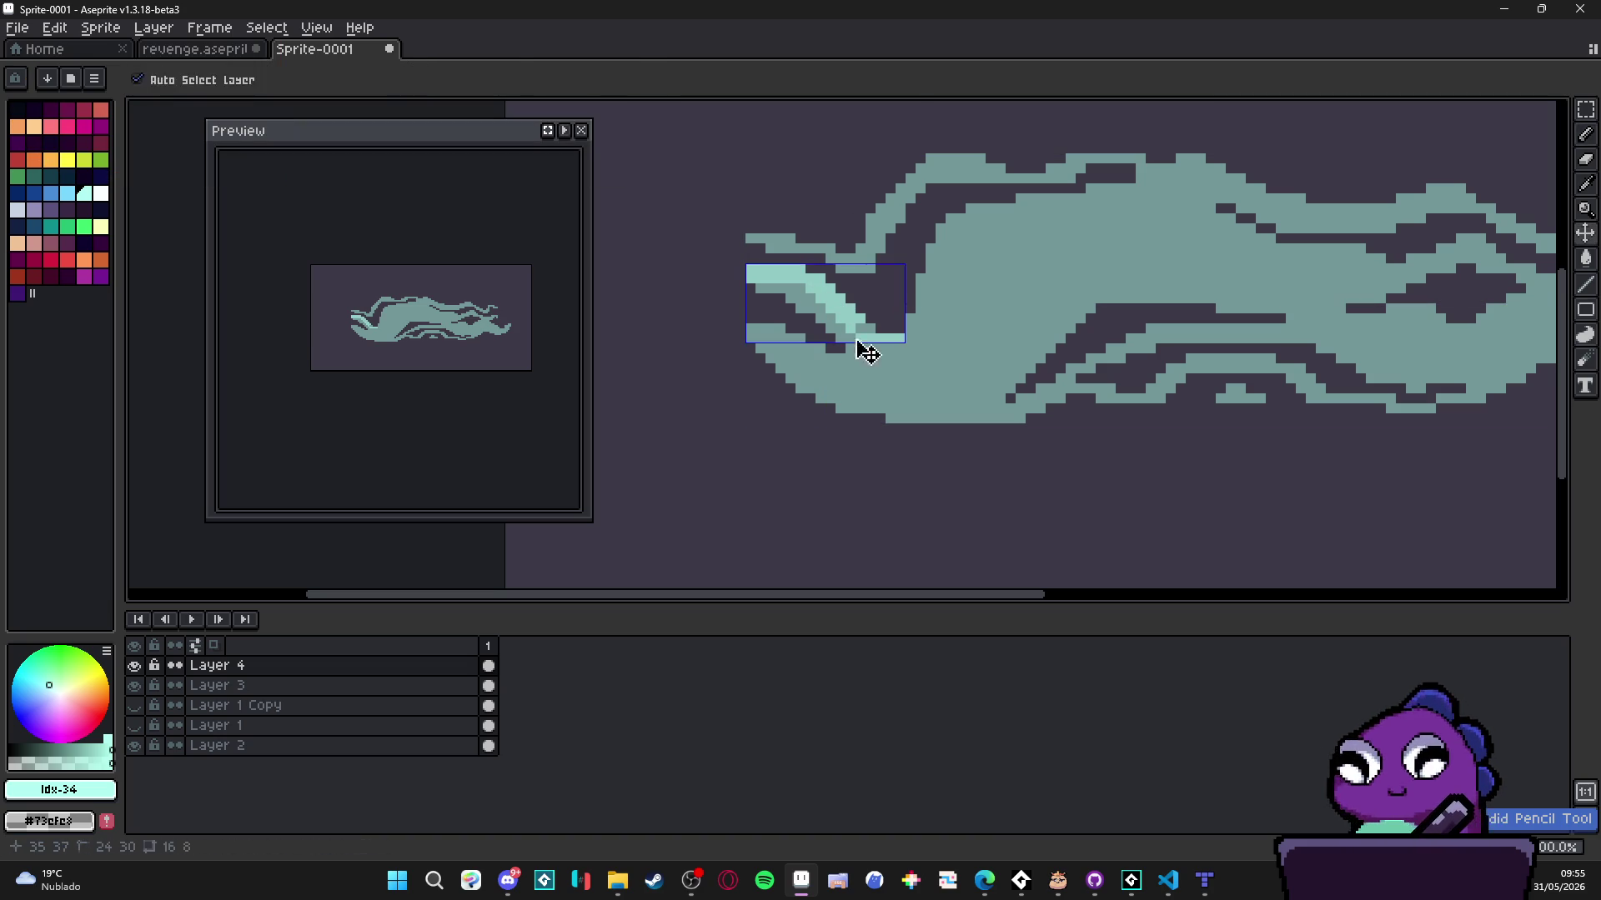
{"action": "scroll", "coordinate": [952, 362], "scroll_direction": "down", "scroll_amount": 4}
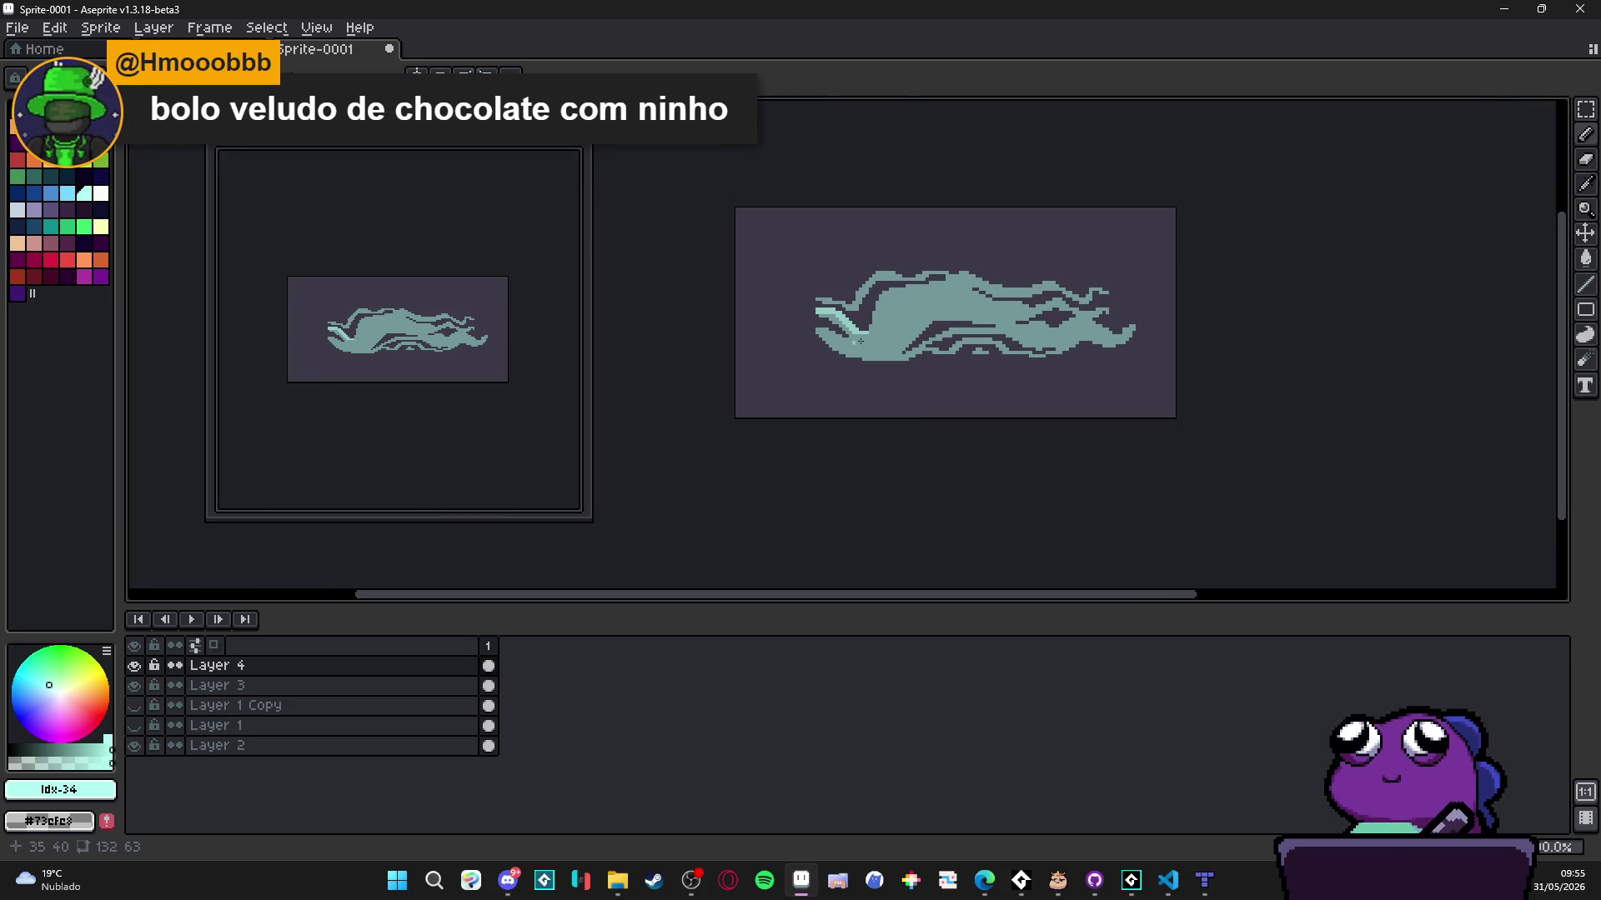
- Select Layer 3 and draw a grid-snapped rectangle selection around the whole sprite
{"action": "key", "text": "ctrl"}
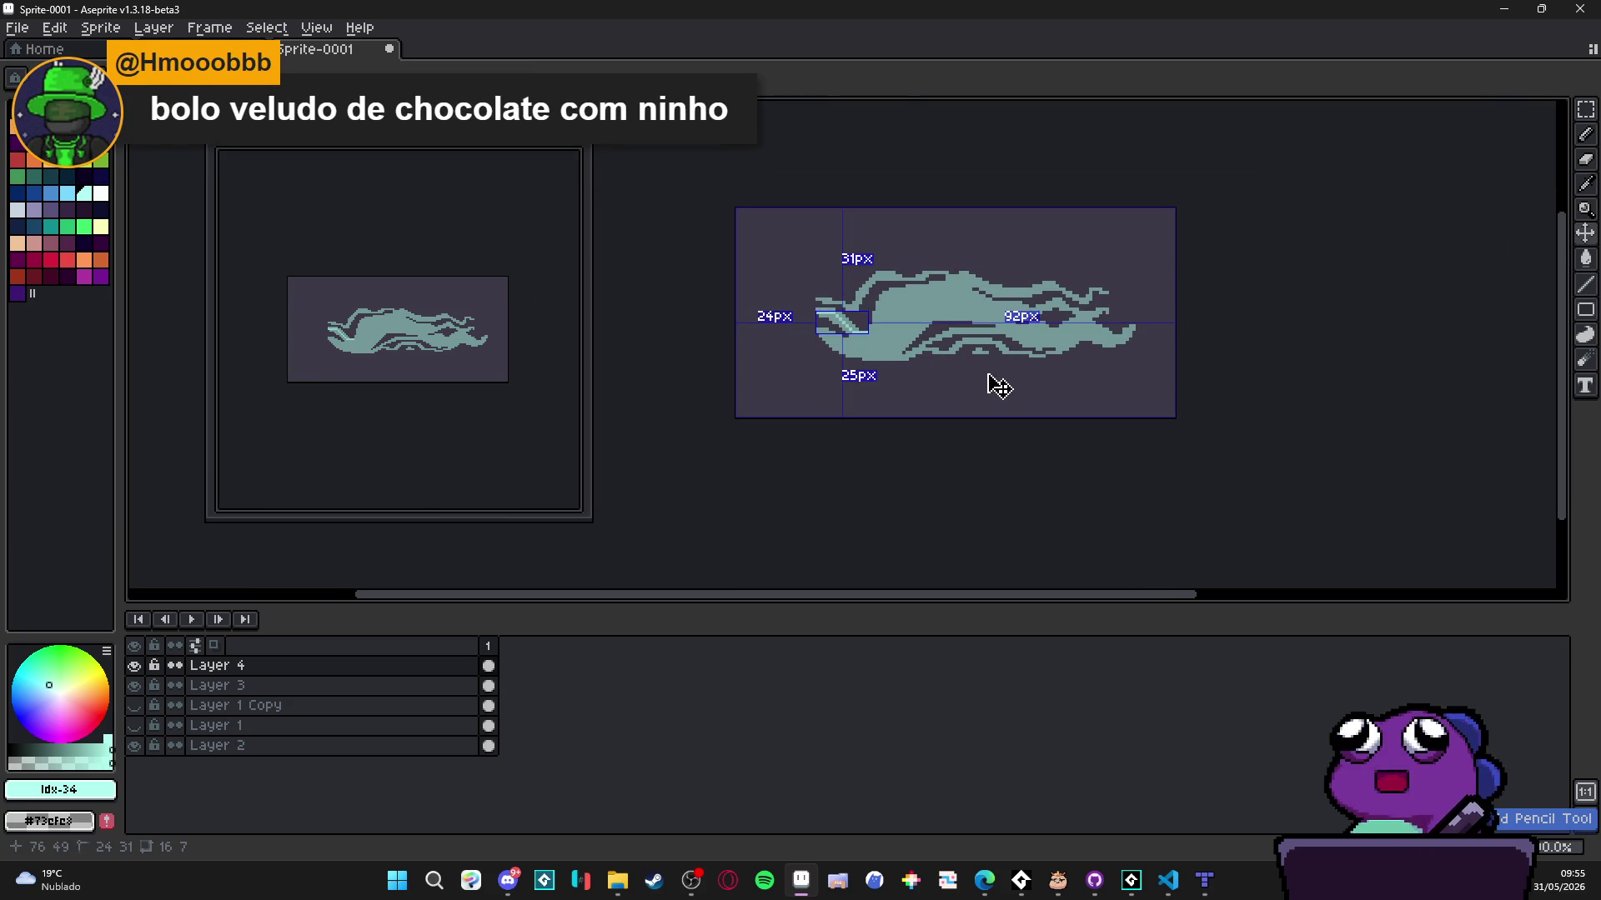
{"action": "scroll", "coordinate": [879, 322], "scroll_direction": "up", "scroll_amount": 1}
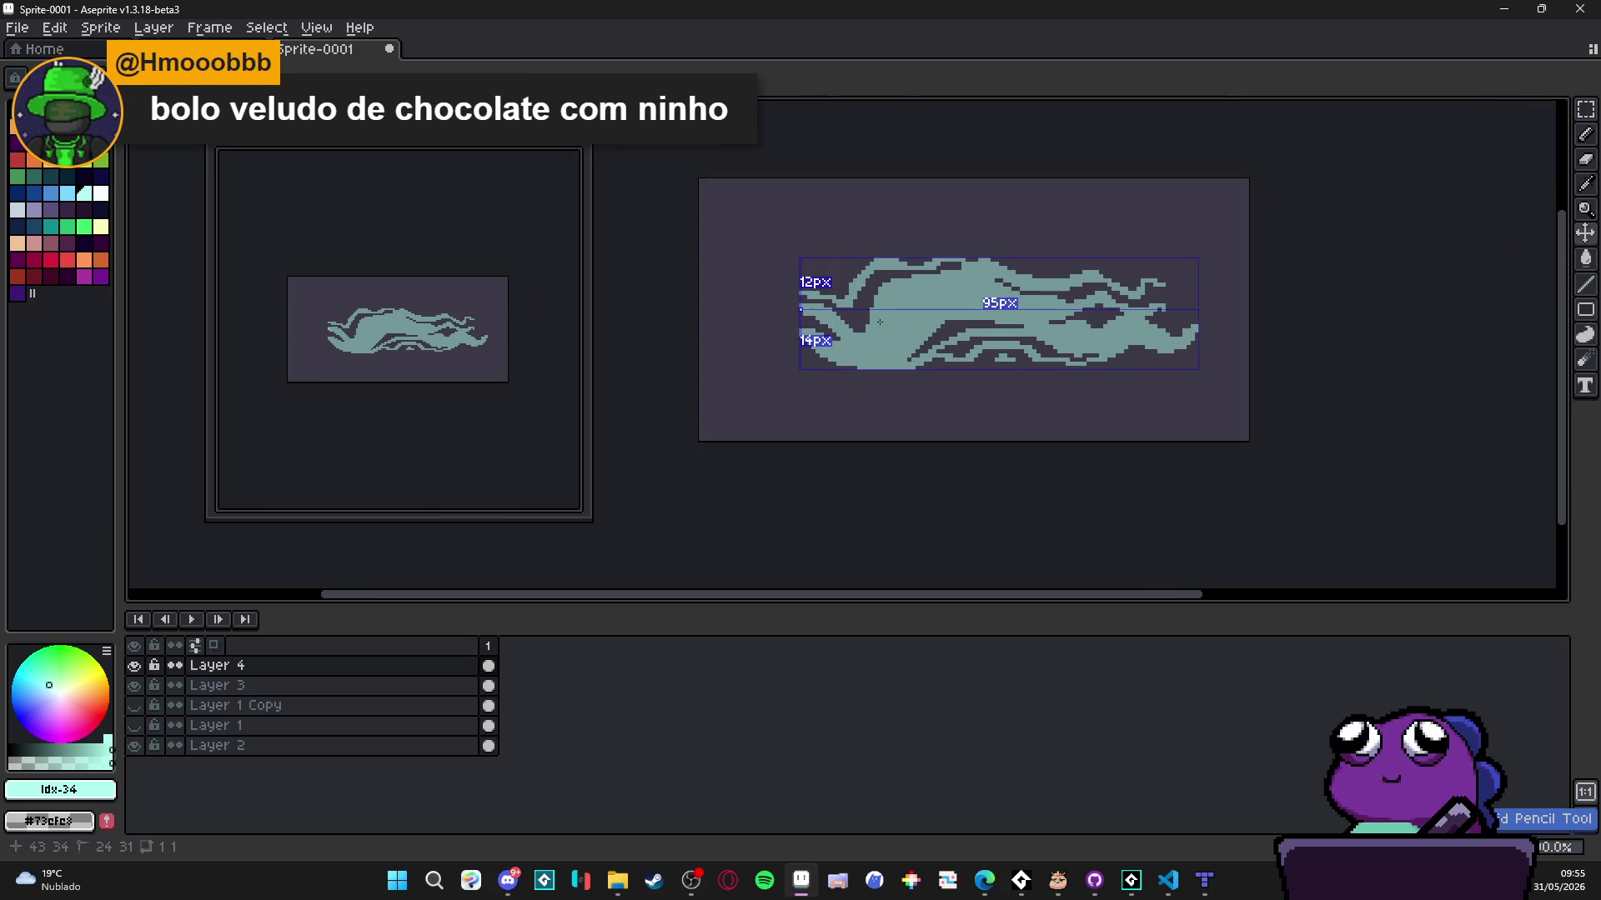
{"action": "left_click", "coordinate": [892, 339], "text": "ctrl"}
{"action": "key", "text": "m"}
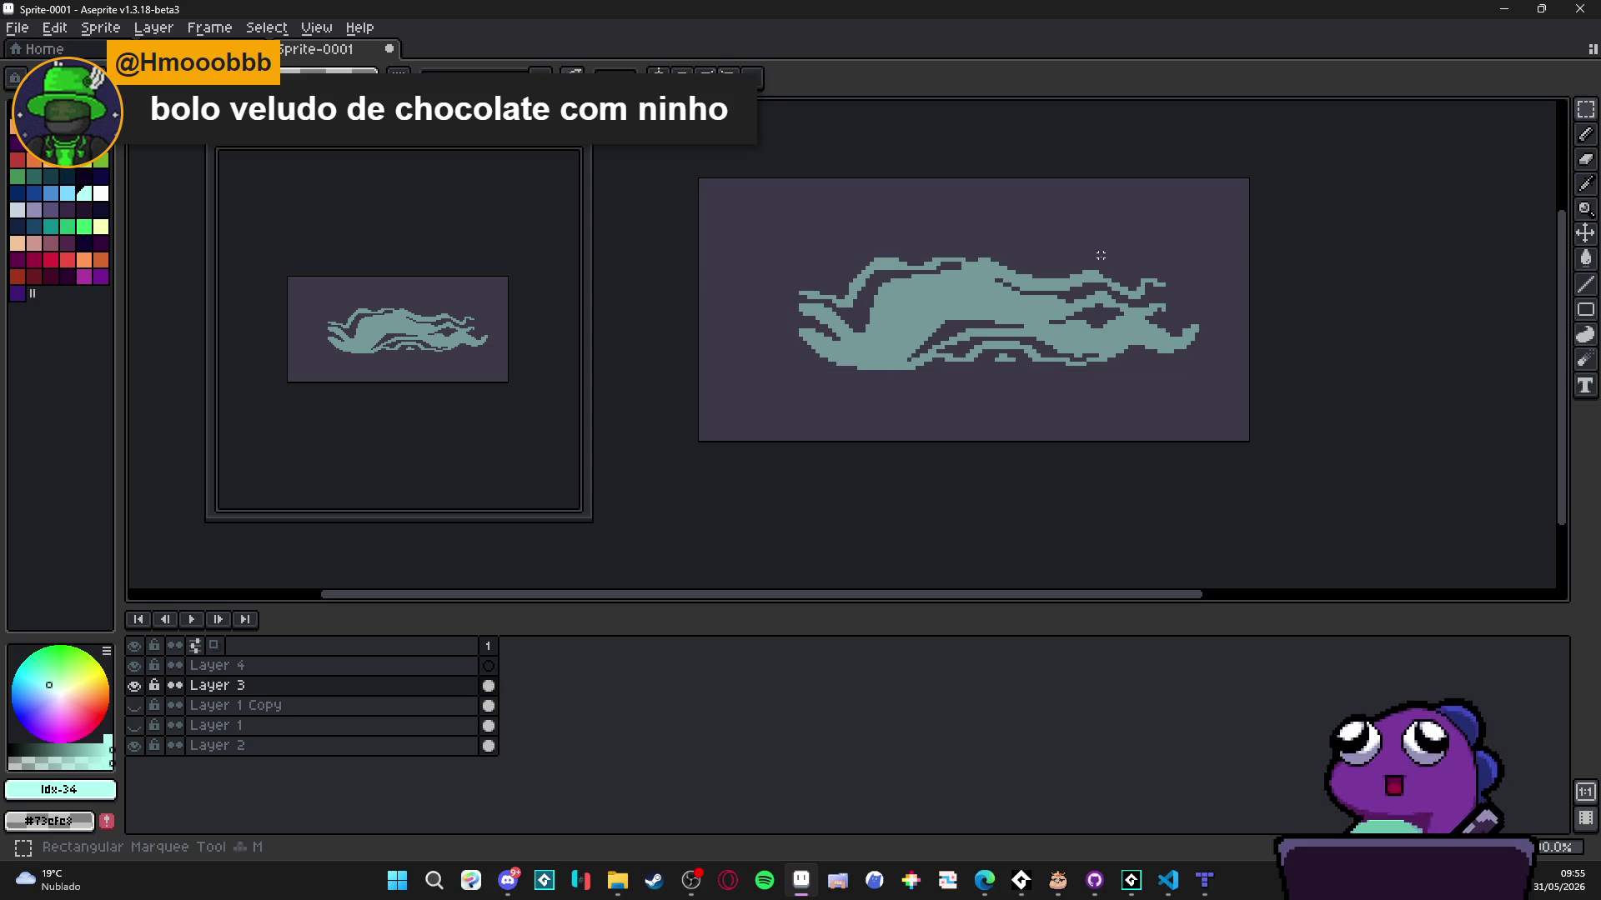
{"action": "key", "text": "ctrl+apostrophe"}
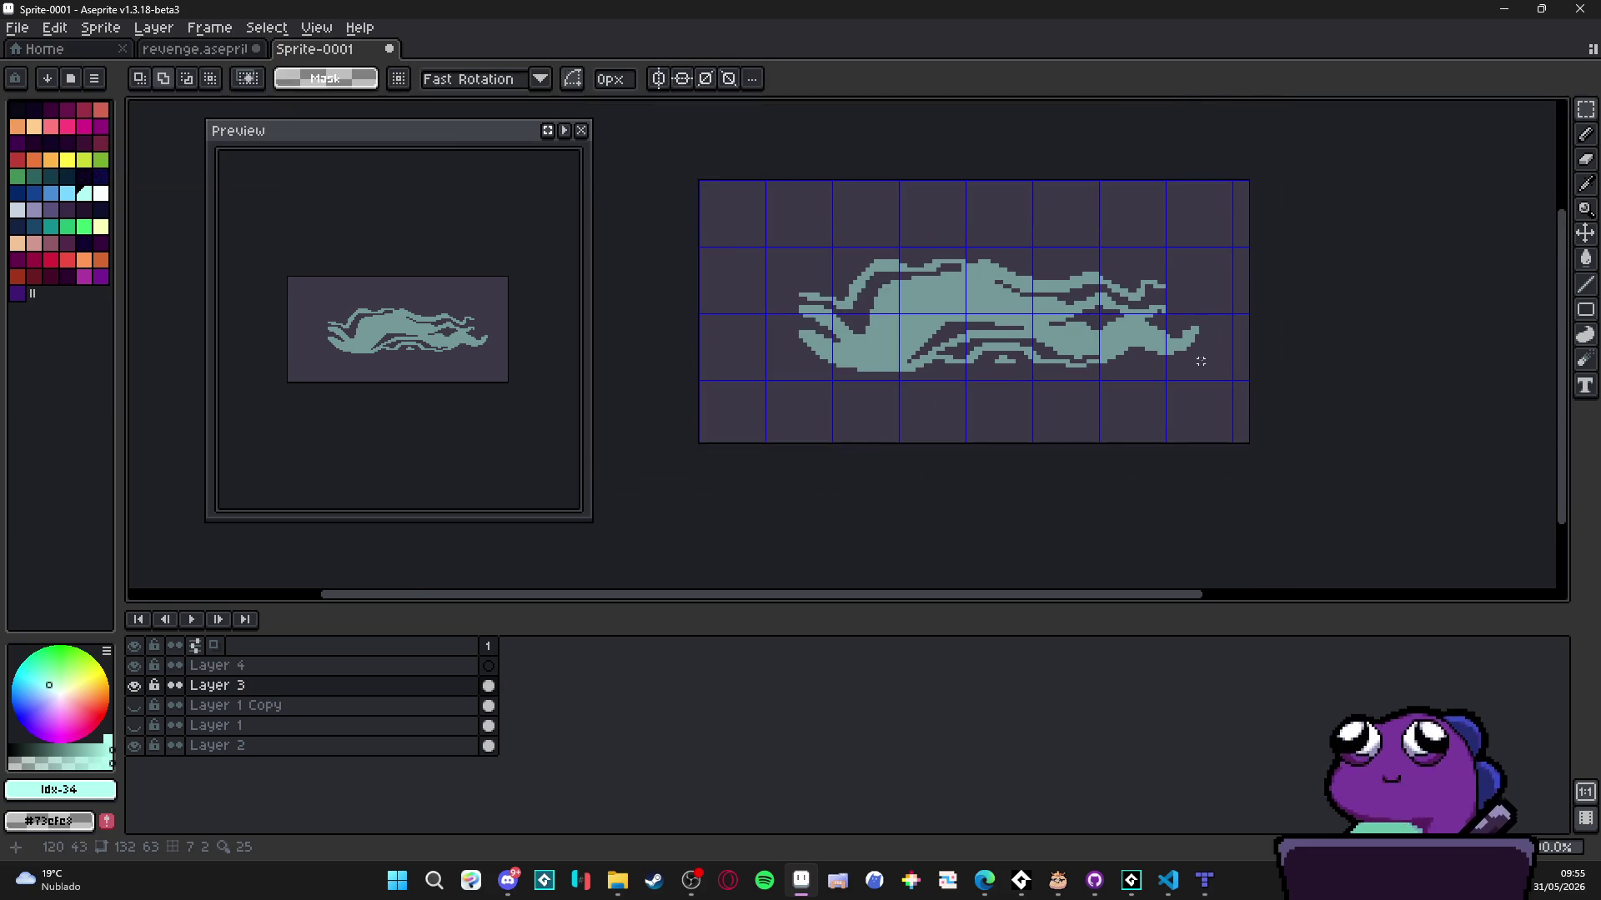
{"action": "left_click_drag", "start_coordinate": [1215, 361], "coordinate": [767, 249]}
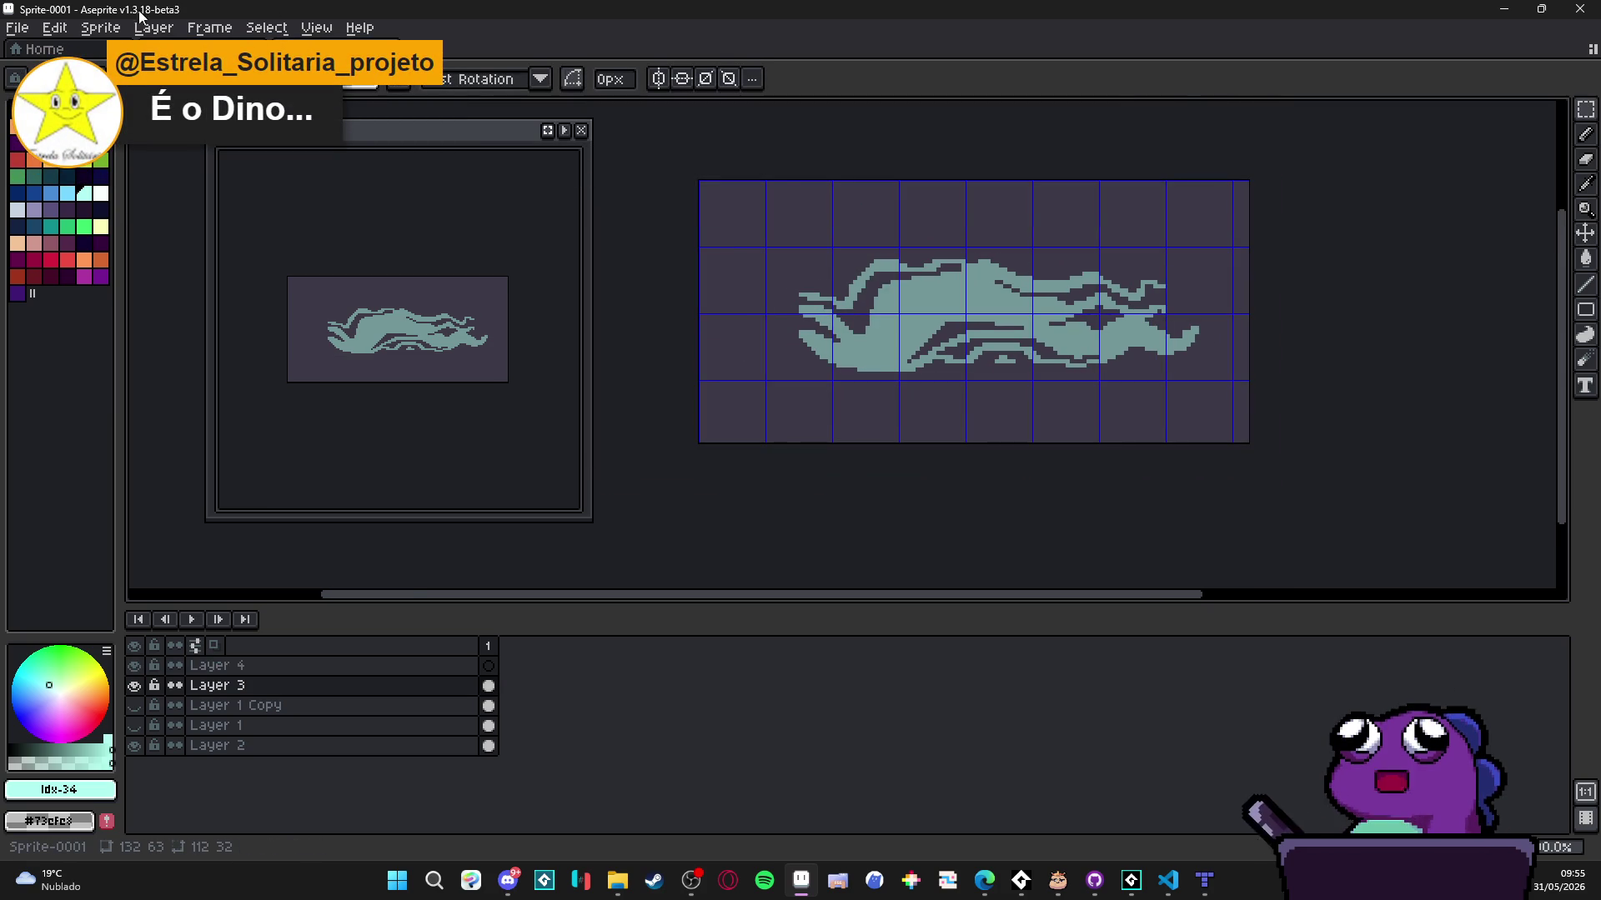
- Trim the sprite from 132x63 to 96x27 and hide Layer 2
{"action": "left_click", "coordinate": [100, 28]}
{"action": "left_click", "coordinate": [109, 206]}
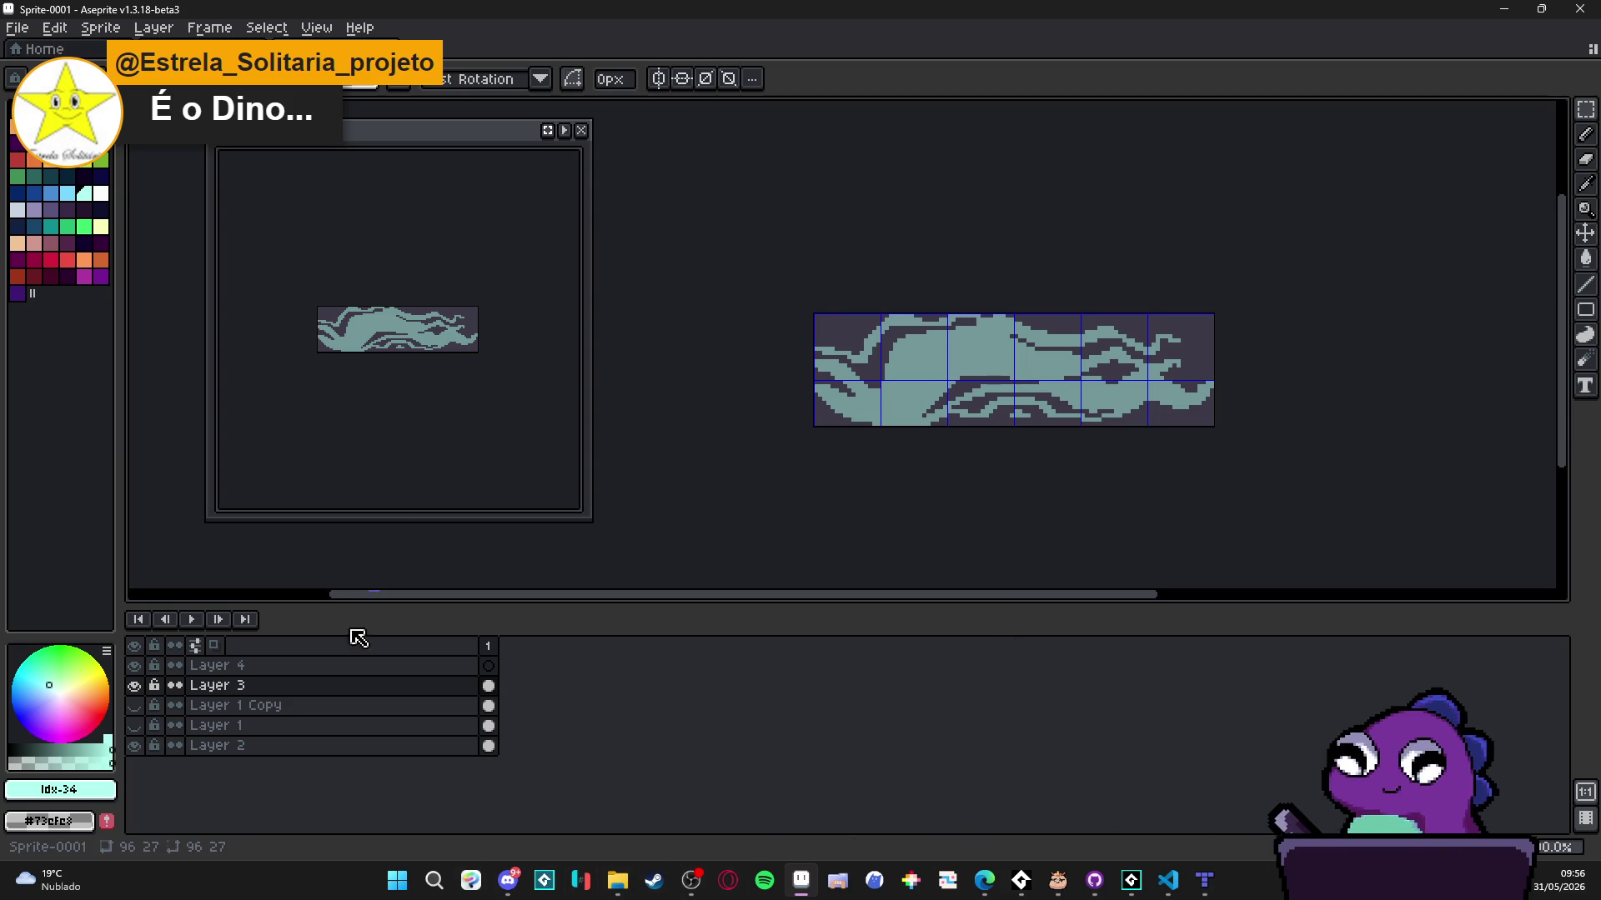
{"action": "left_click", "coordinate": [134, 745]}
- Start a Save As with PNG chosen as the file type
{"action": "left_click", "coordinate": [17, 28]}
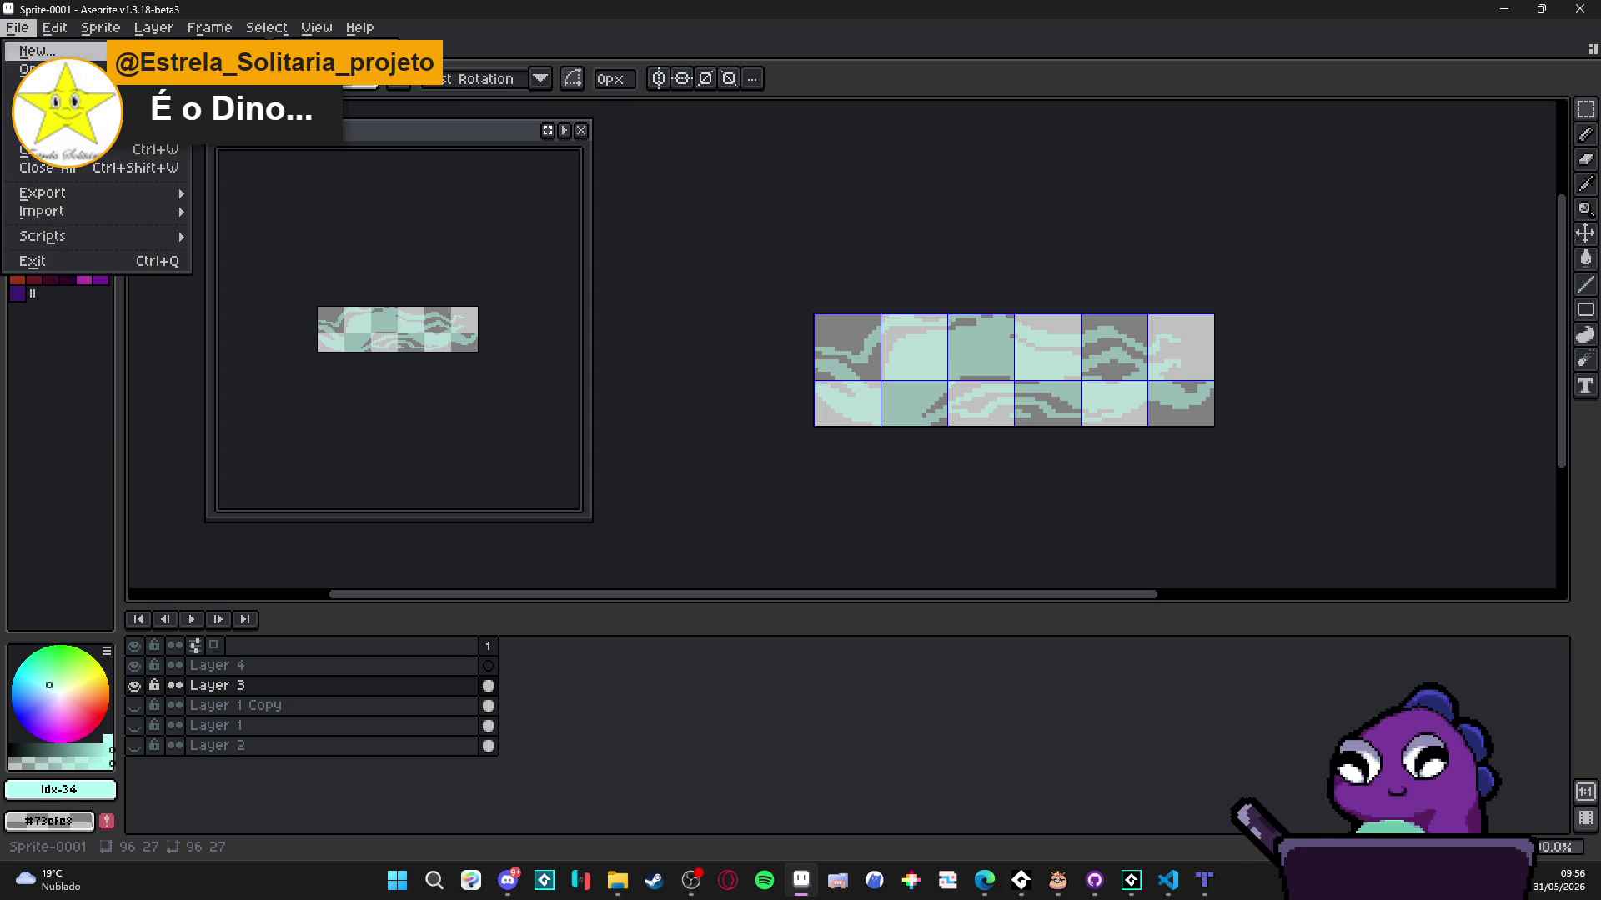
{"action": "left_click", "coordinate": [37, 125]}
{"action": "left_click", "coordinate": [128, 769]}
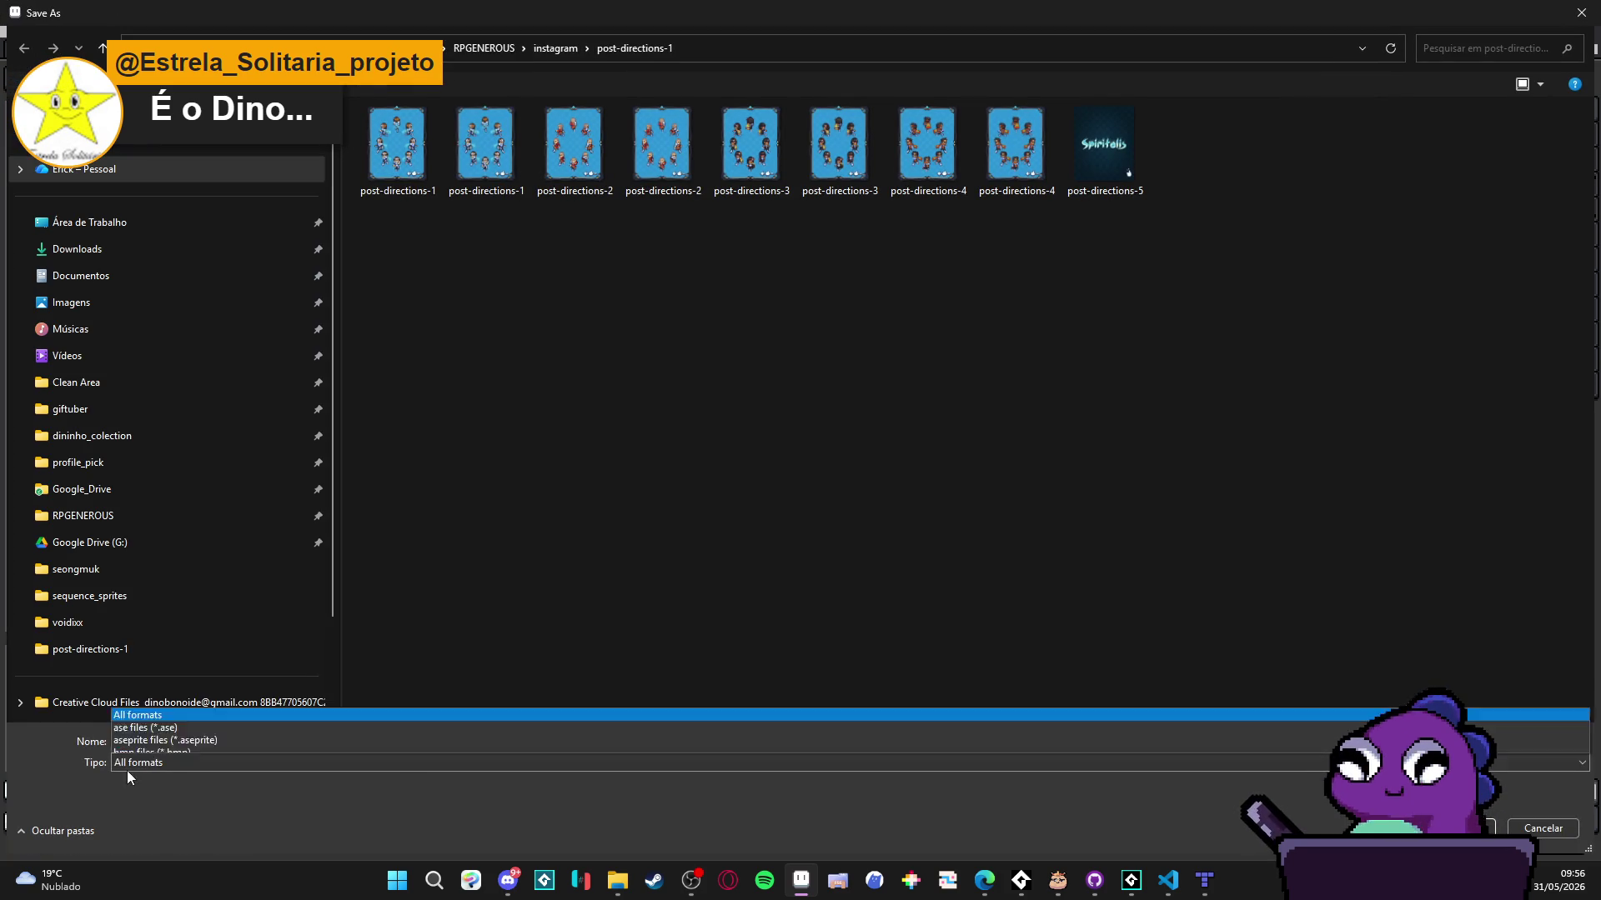
{"action": "left_click", "coordinate": [181, 679]}
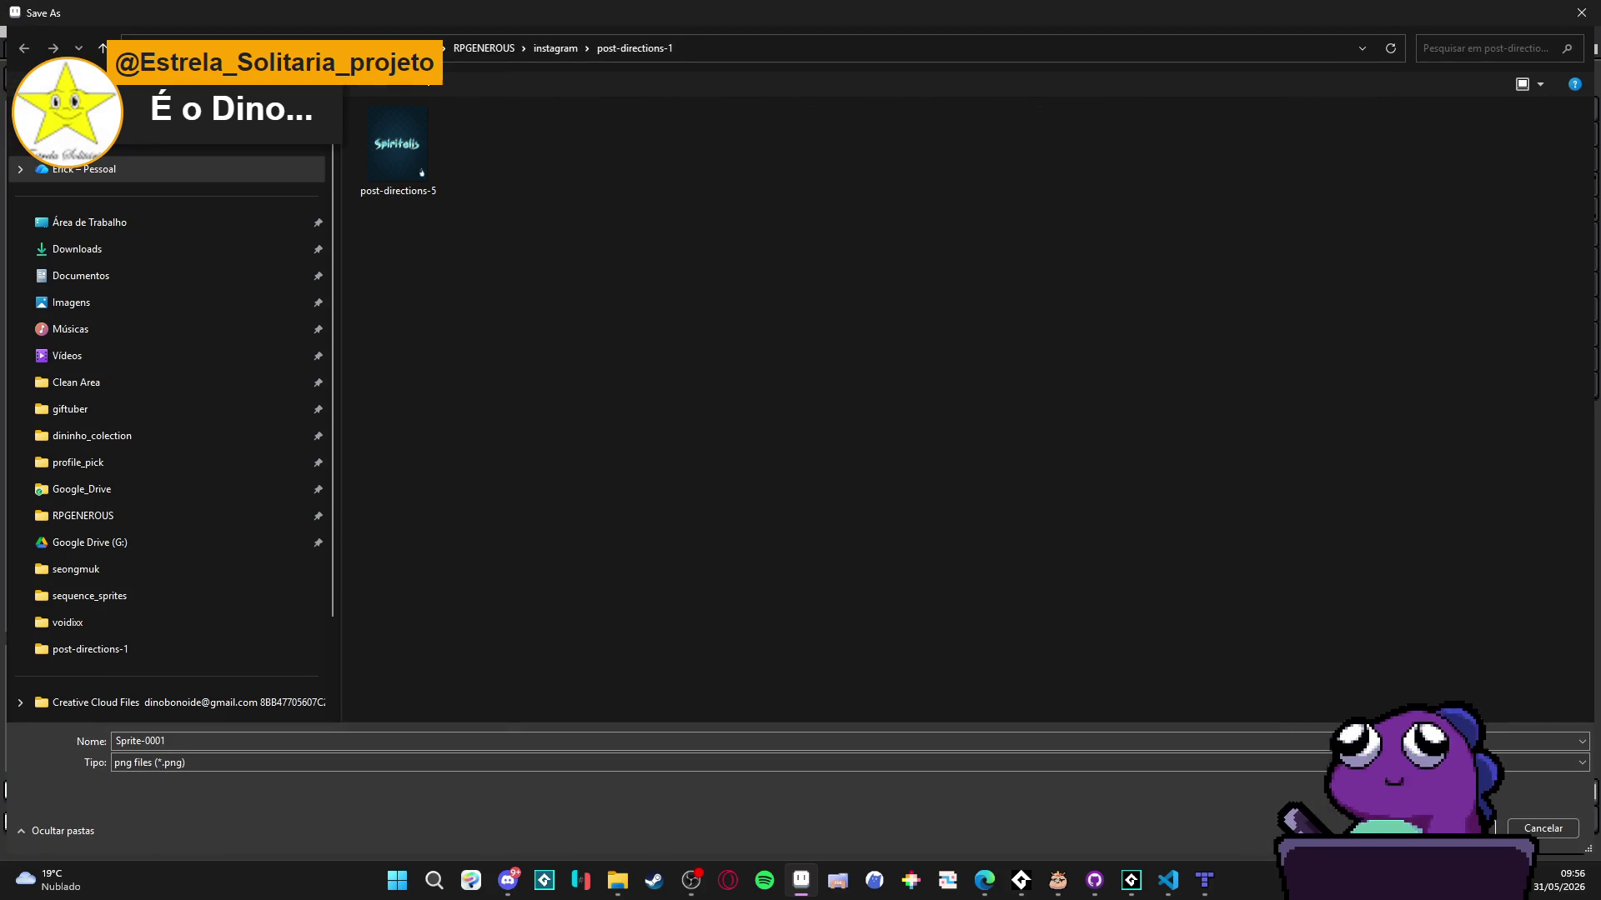
- Browse to RPGENEROUS vfx/battle_mechanics and save the file as spr_bat_vfx_dash
{"action": "left_click", "coordinate": [484, 47]}
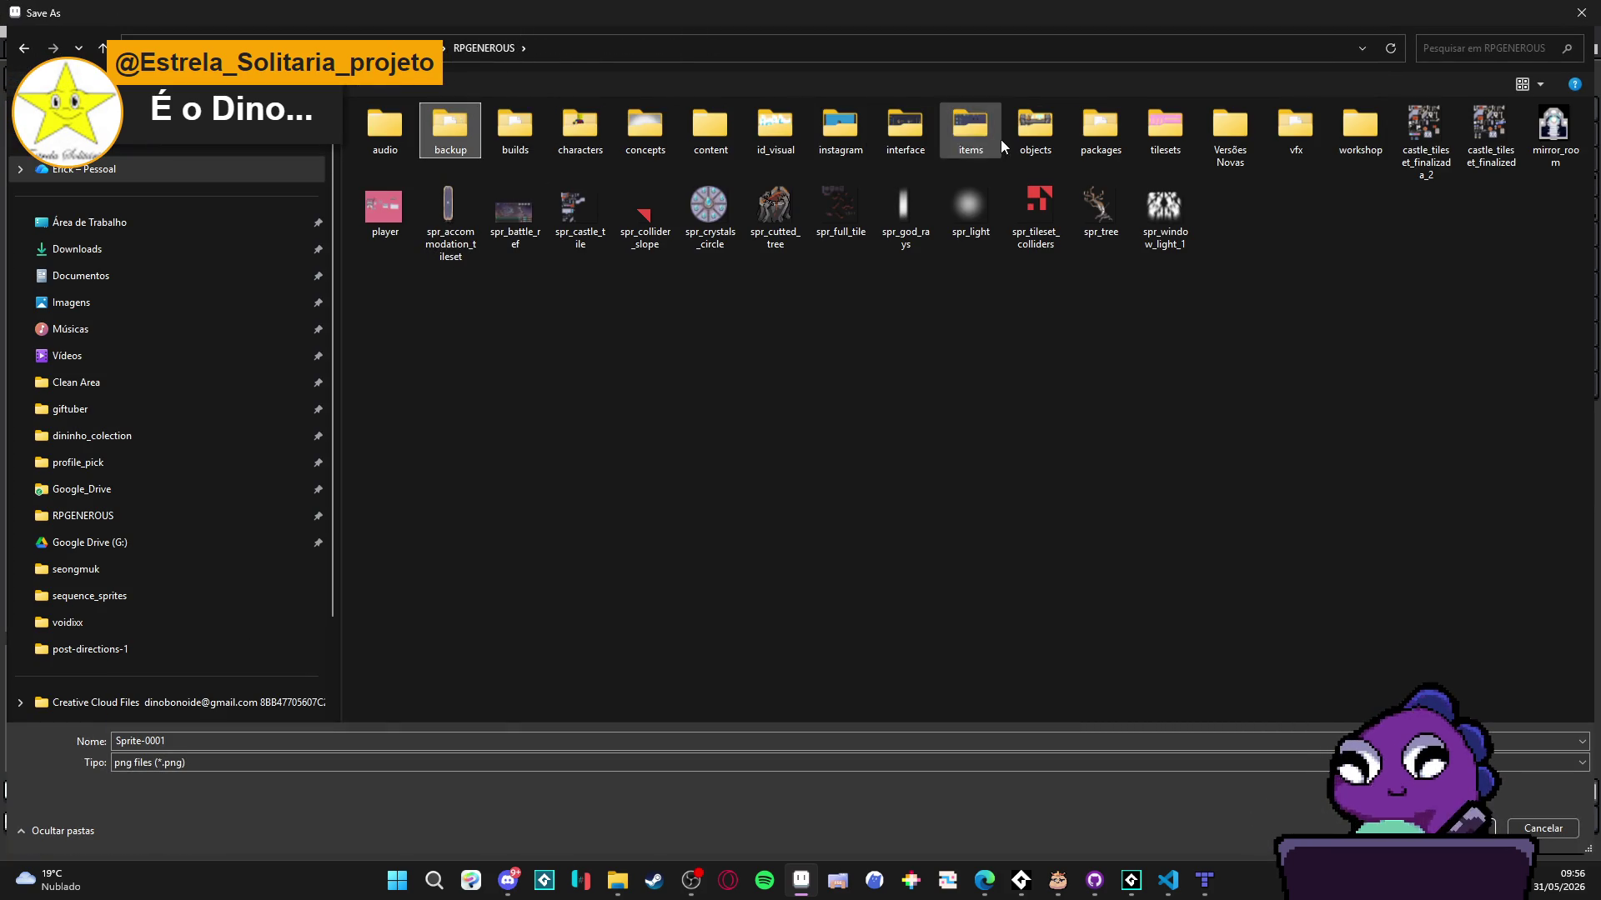
{"action": "double_click", "coordinate": [1296, 127]}
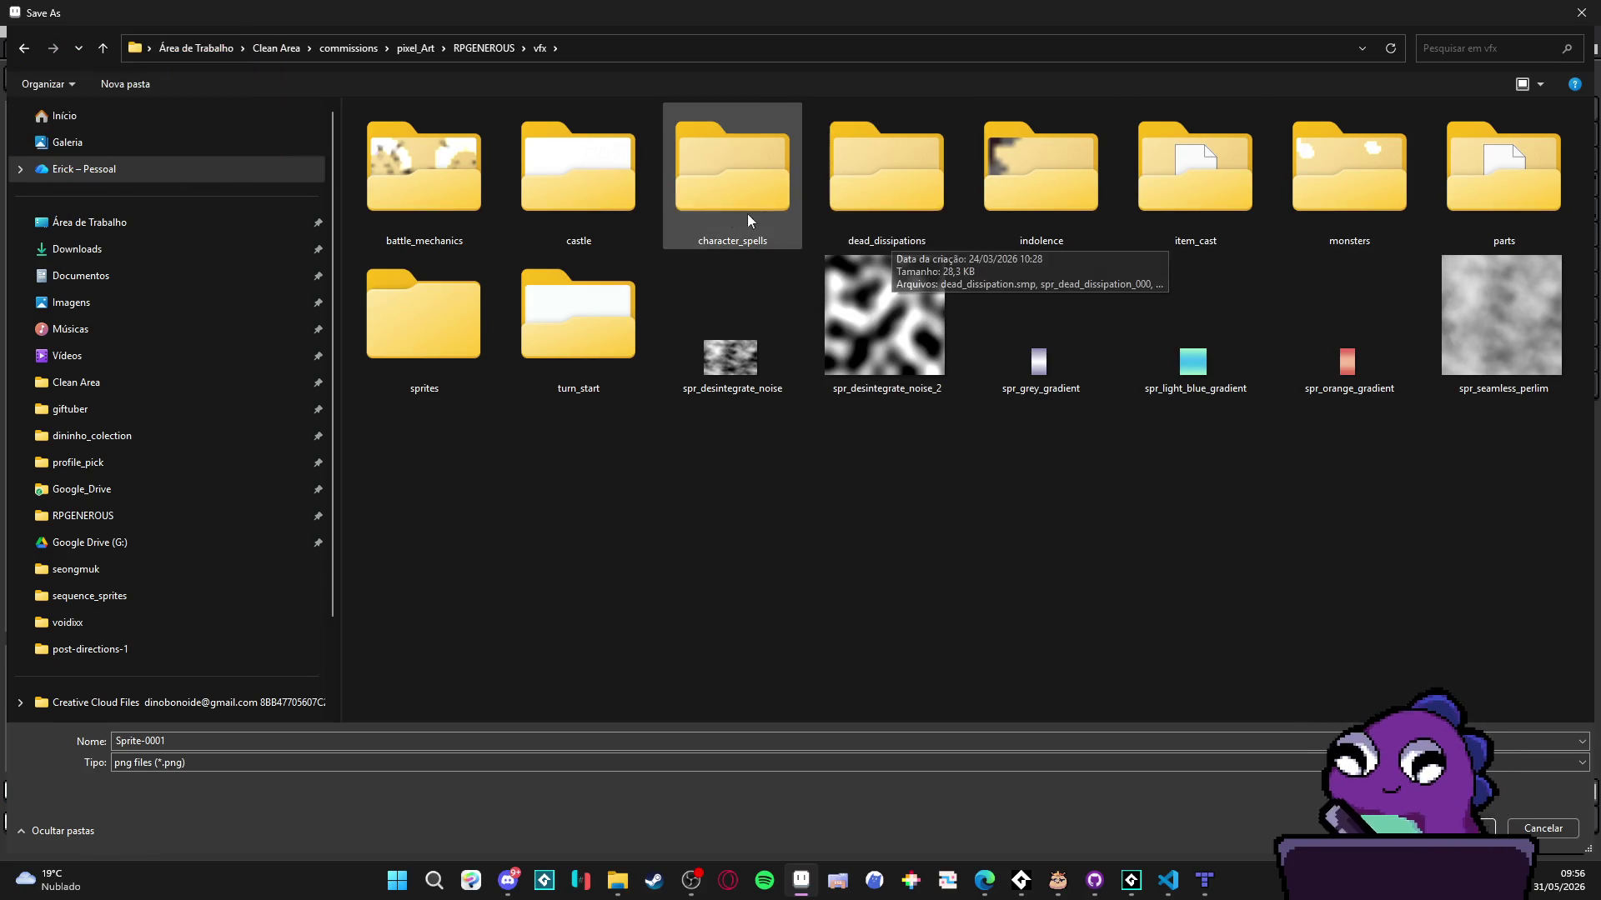
{"action": "left_click", "coordinate": [483, 48]}
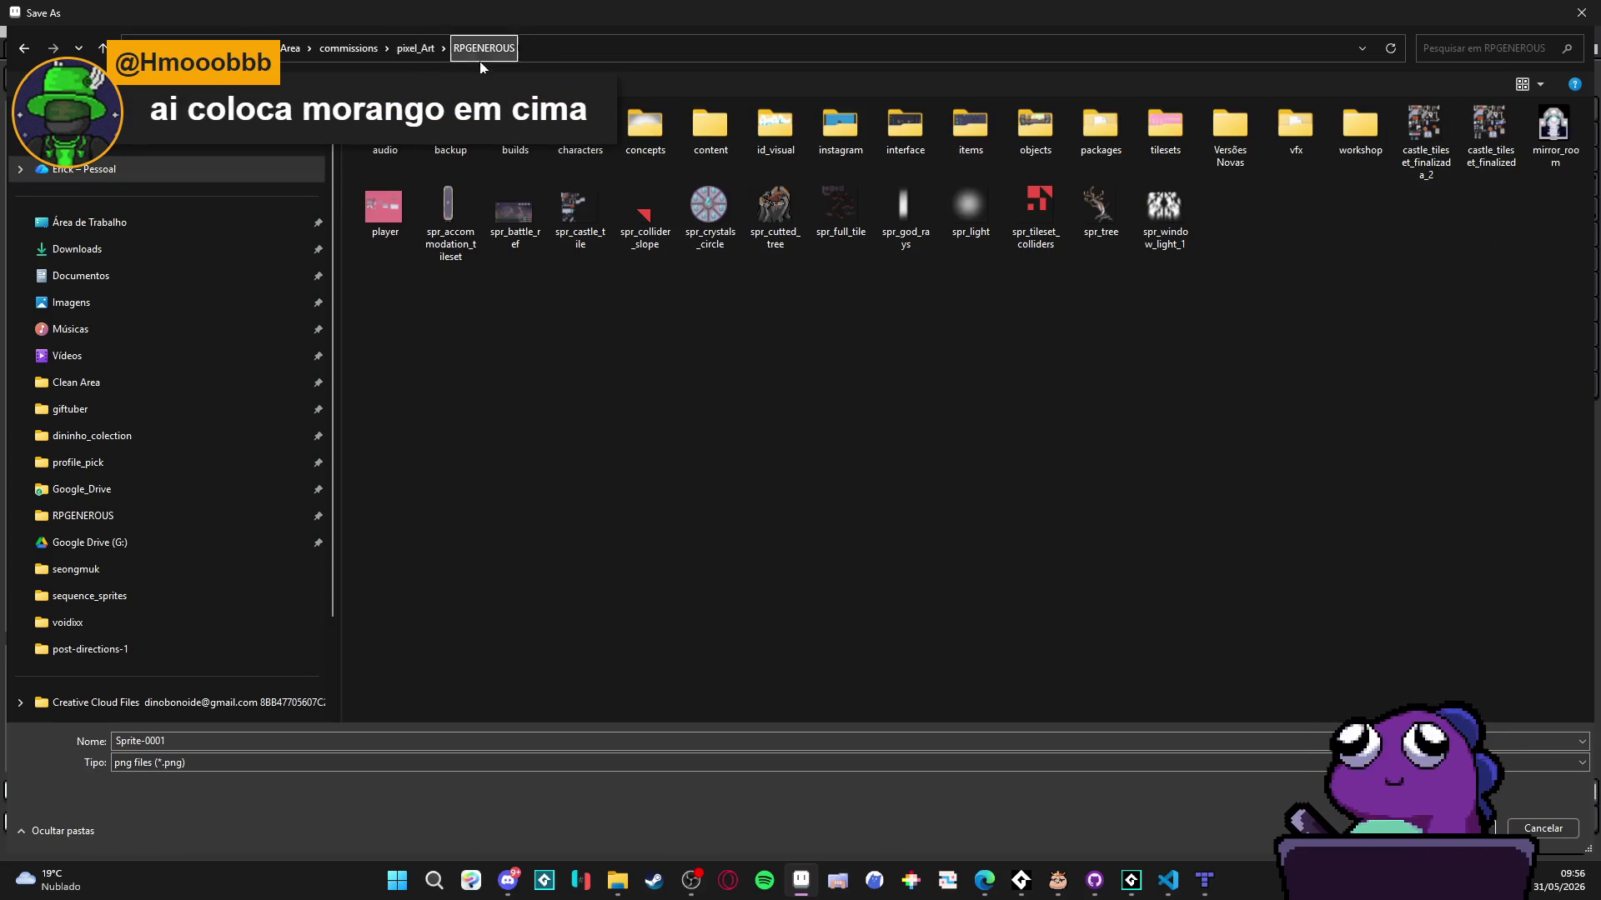
{"action": "double_click", "coordinate": [1295, 127]}
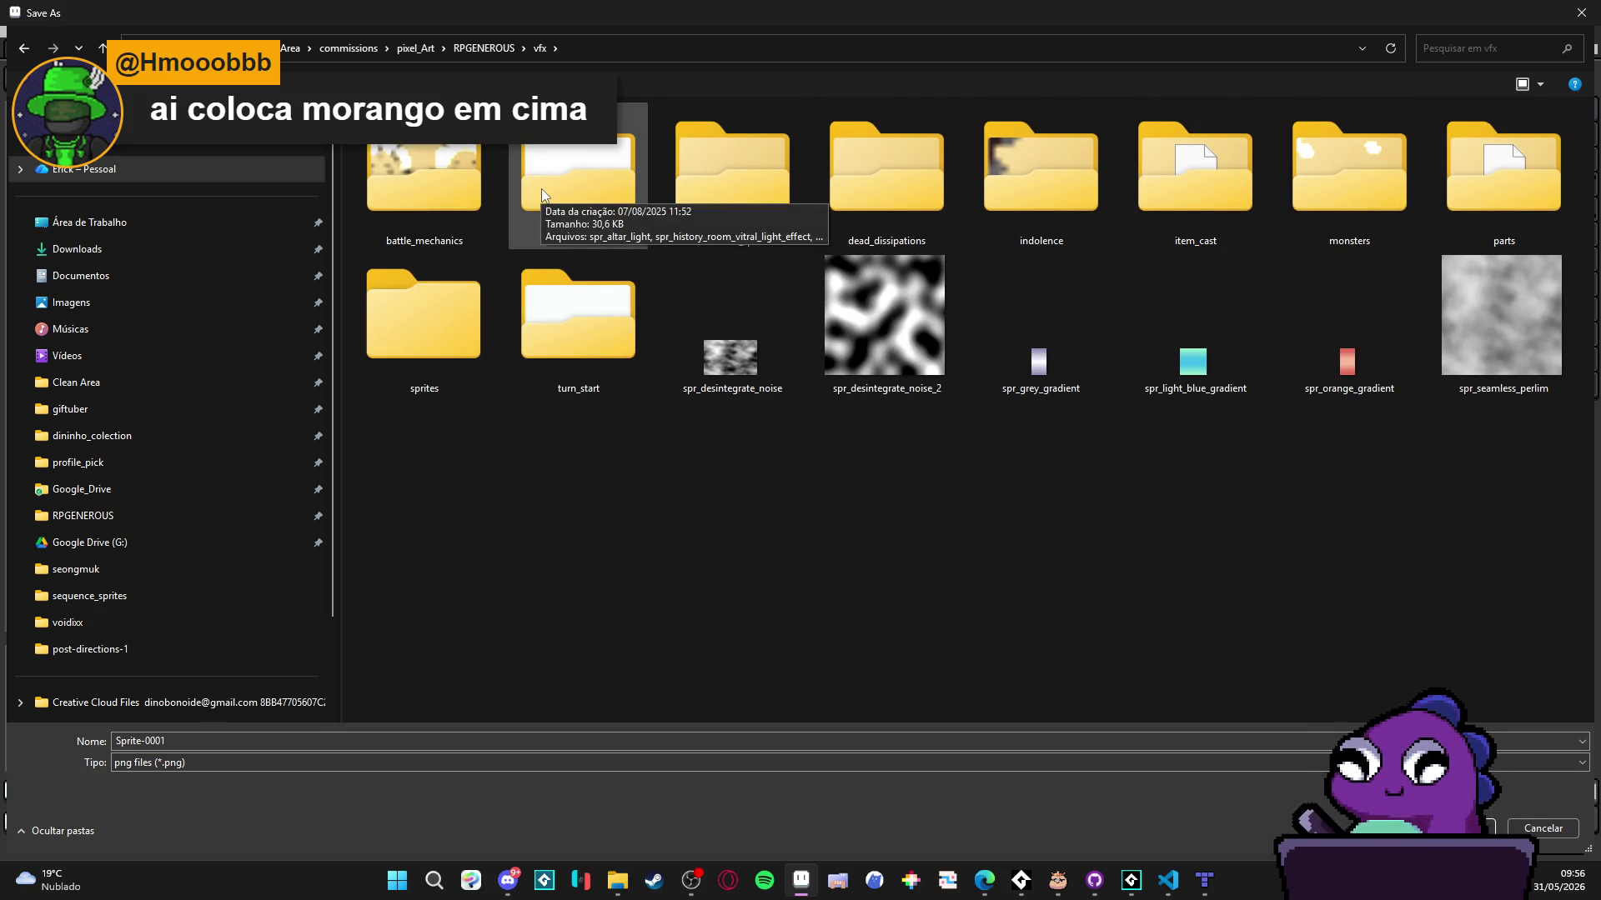
{"action": "right_click", "coordinate": [747, 537]}
{"action": "key", "text": "Escape"}
{"action": "double_click", "coordinate": [368, 160]}
{"action": "left_click", "coordinate": [267, 744]}
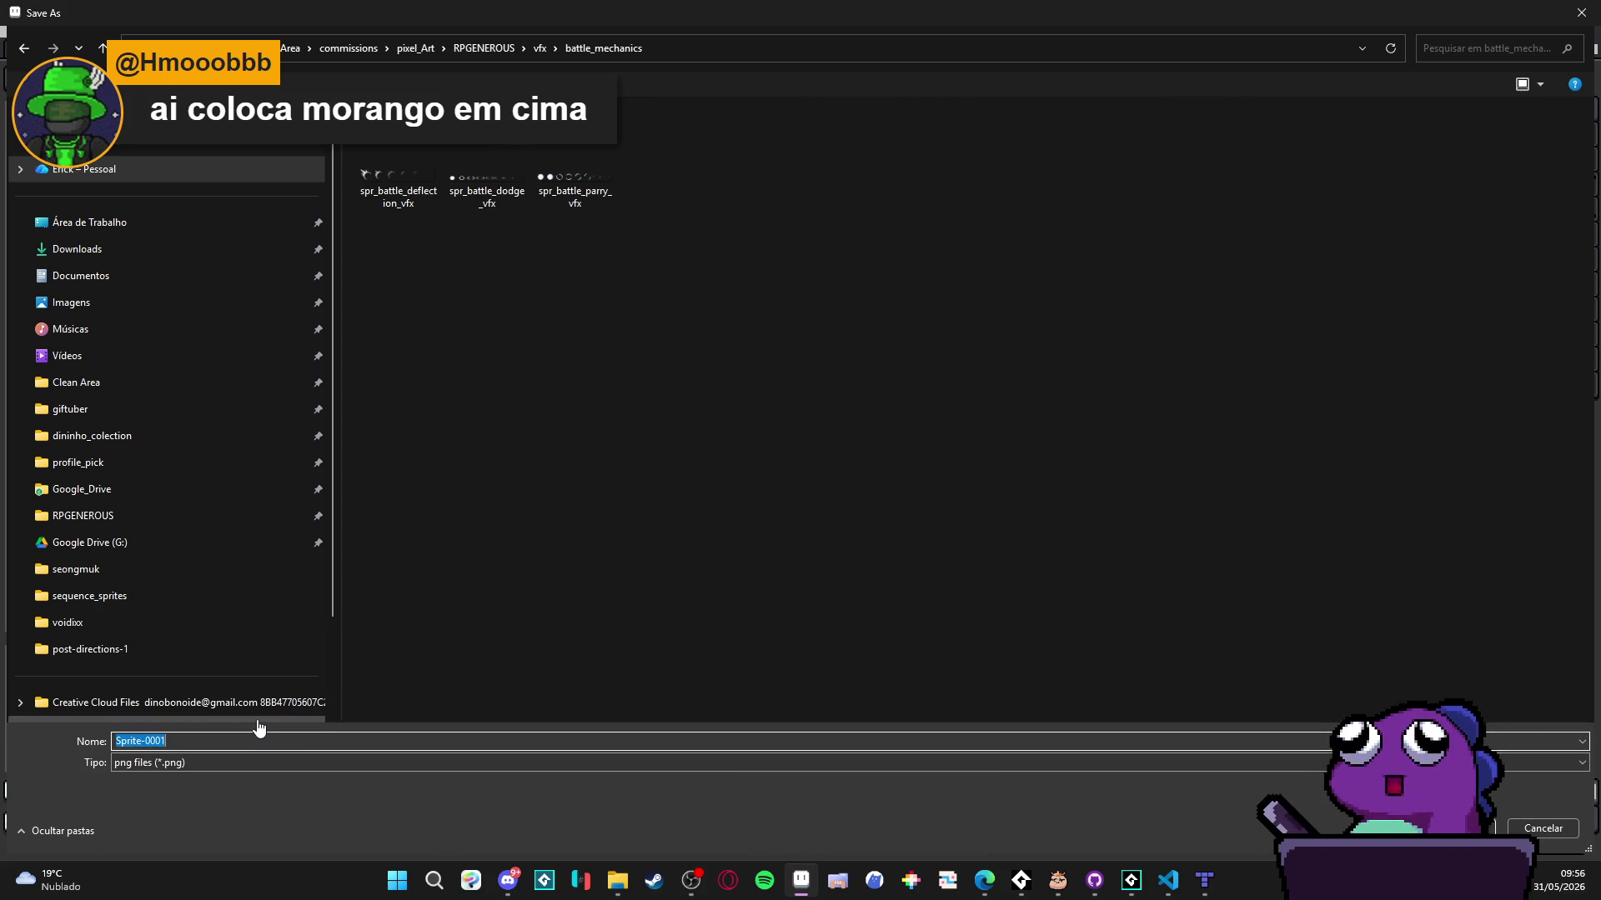
{"action": "type", "text": "spr_bat_vfx_das"}
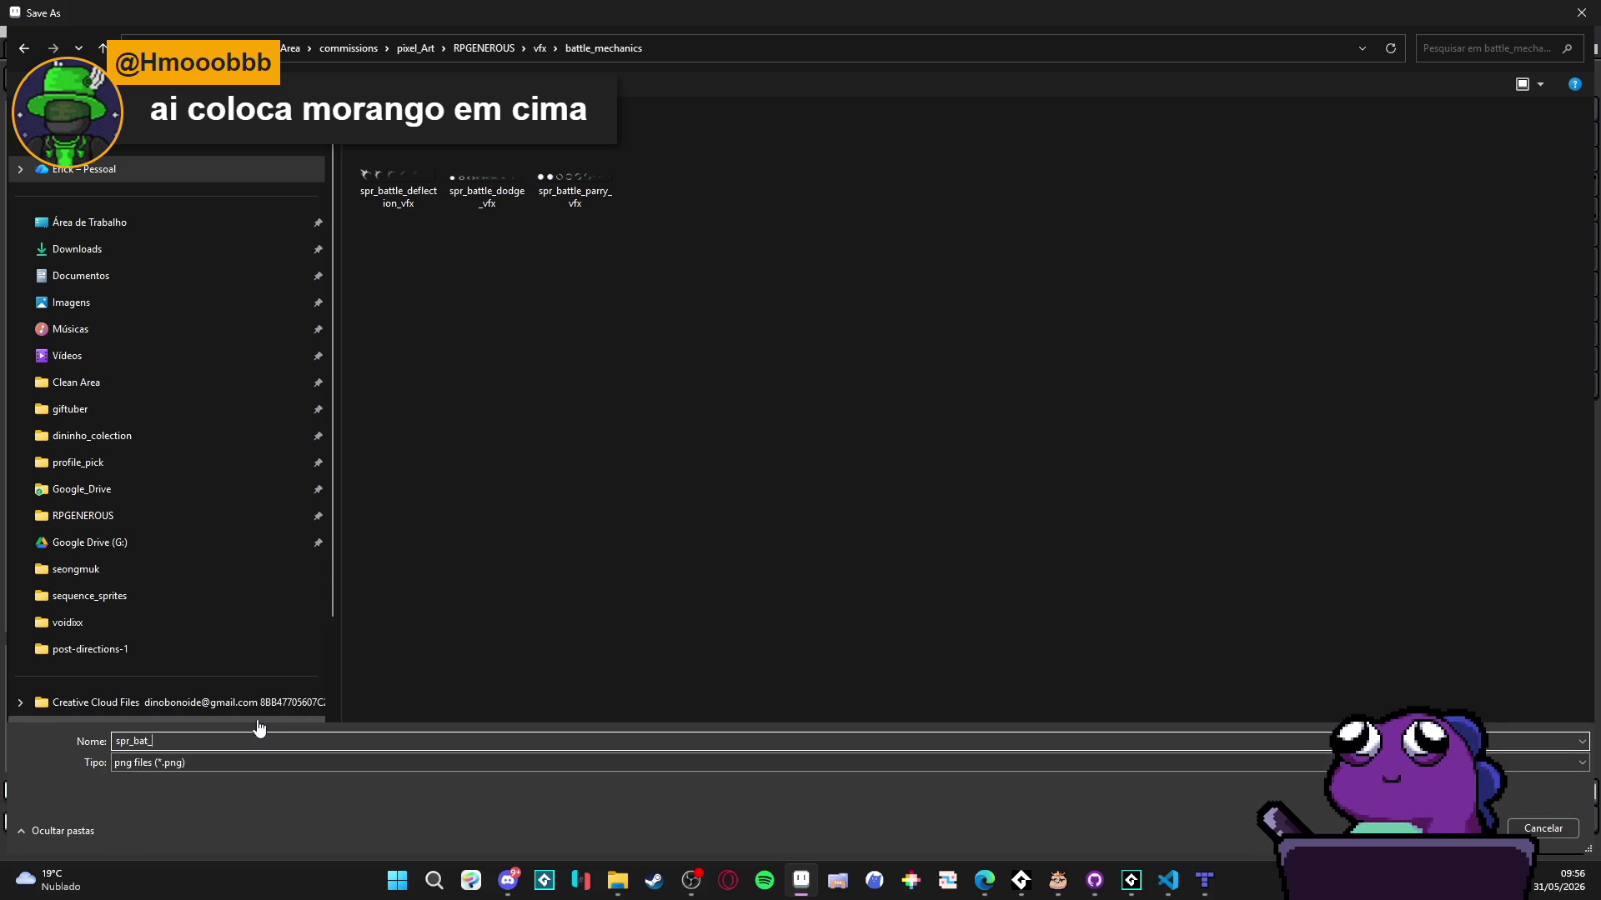
{"action": "type", "text": "h"}
{"action": "key", "text": "Return"}
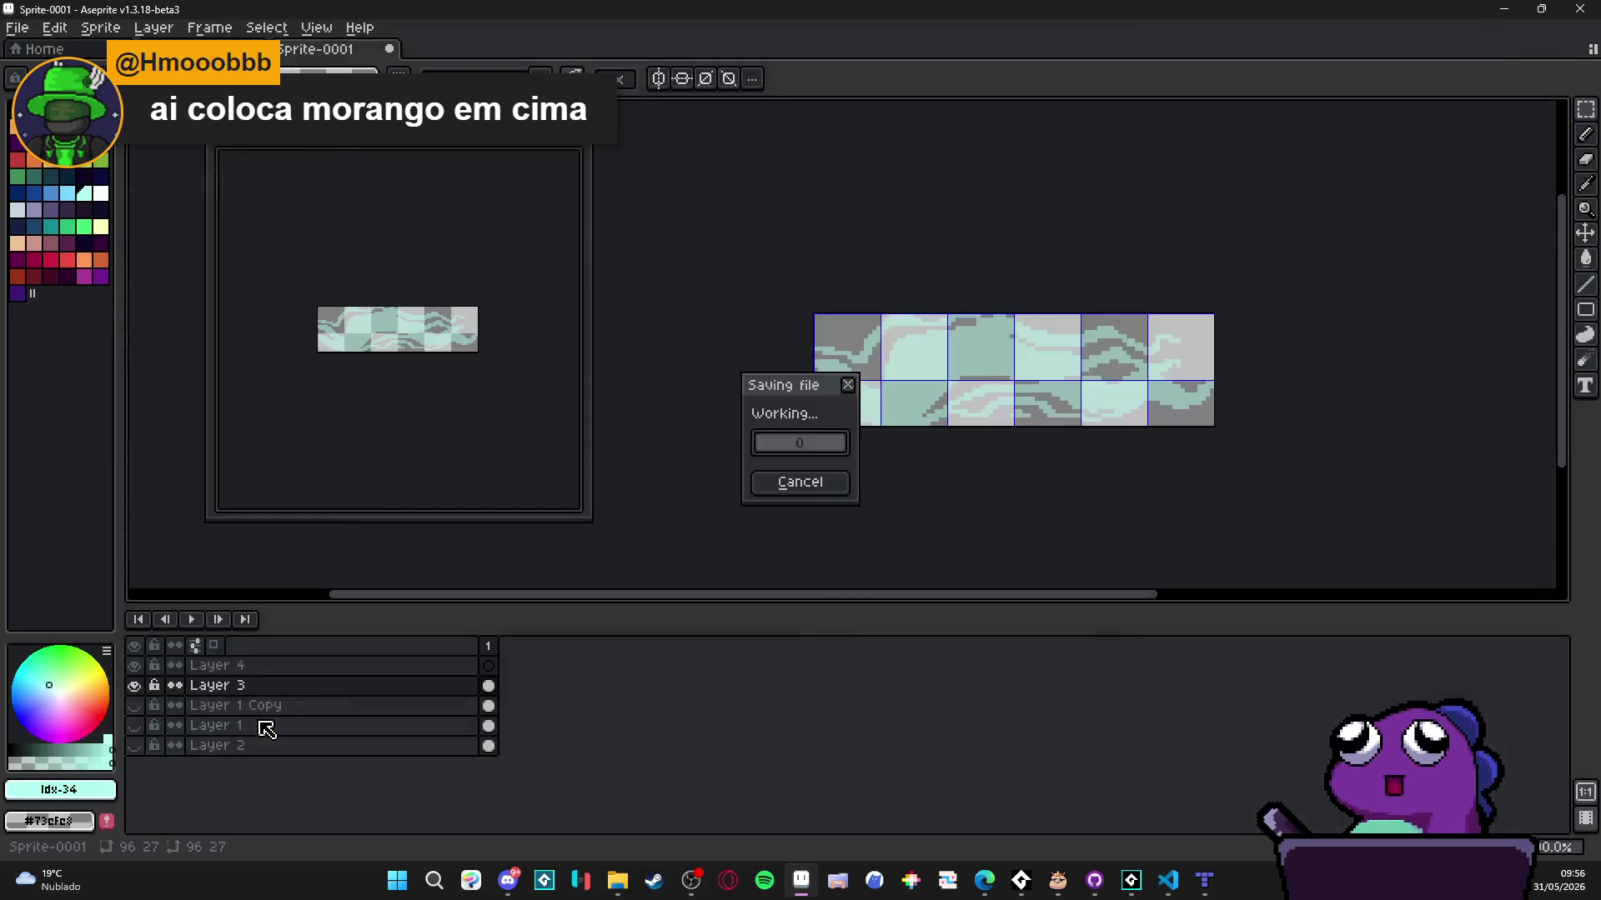
- In the Spiritalis project, widen the Asset Browser and expand Sprites > Battle > Party > Dash
{"action": "mouse_move", "coordinate": [1130, 882]}
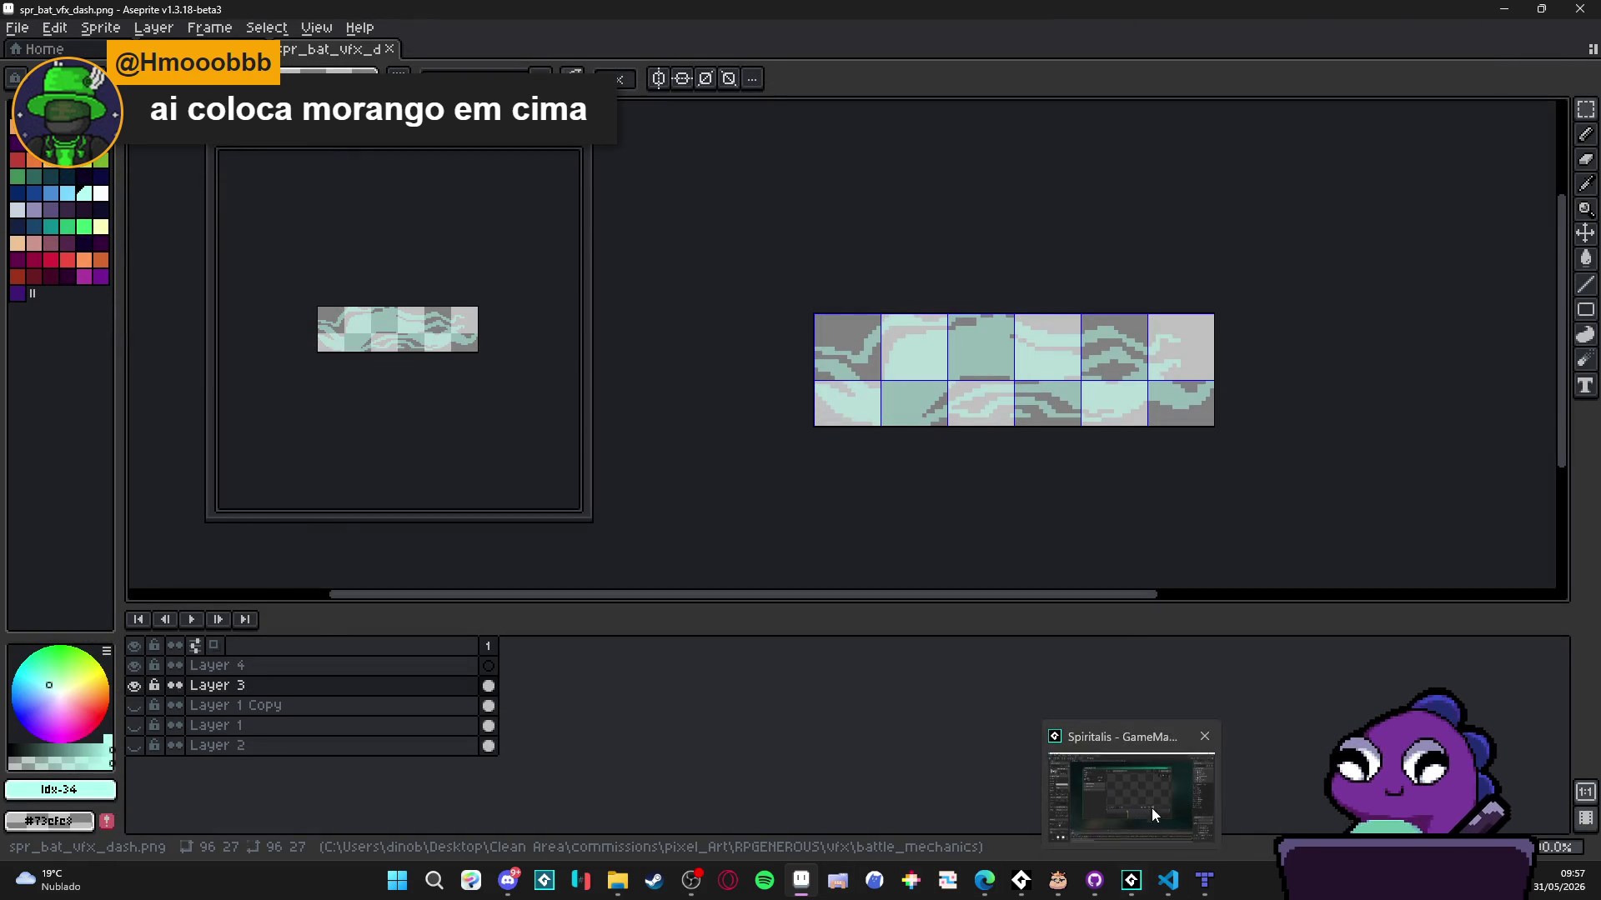
{"action": "left_click", "coordinate": [1152, 808]}
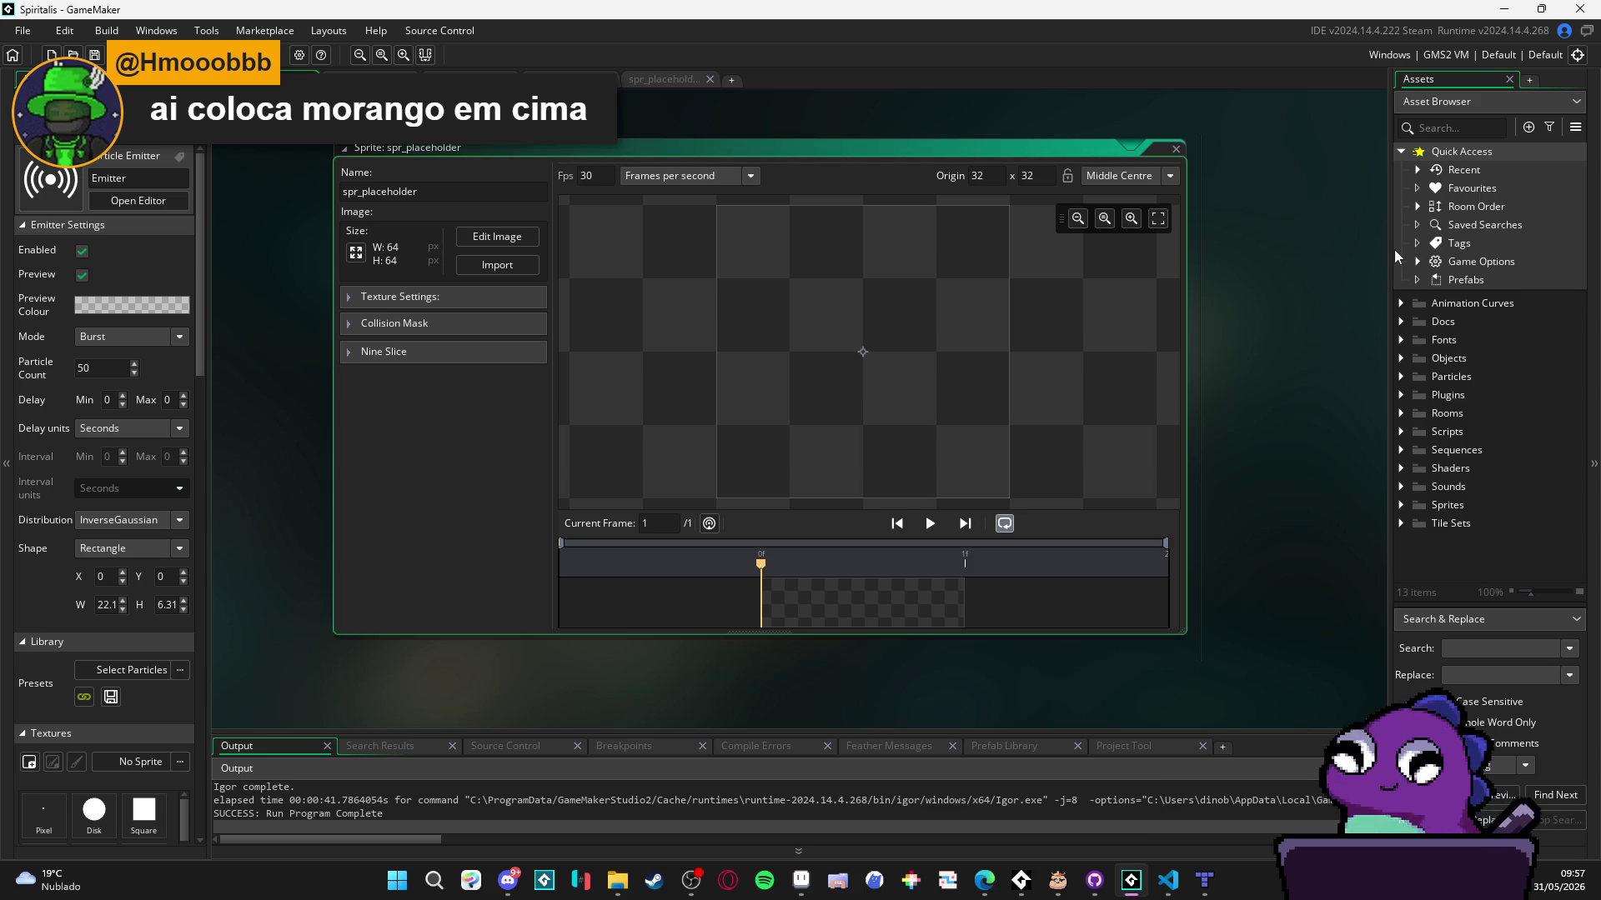
{"action": "left_click_drag", "start_coordinate": [1393, 265], "coordinate": [1287, 250]}
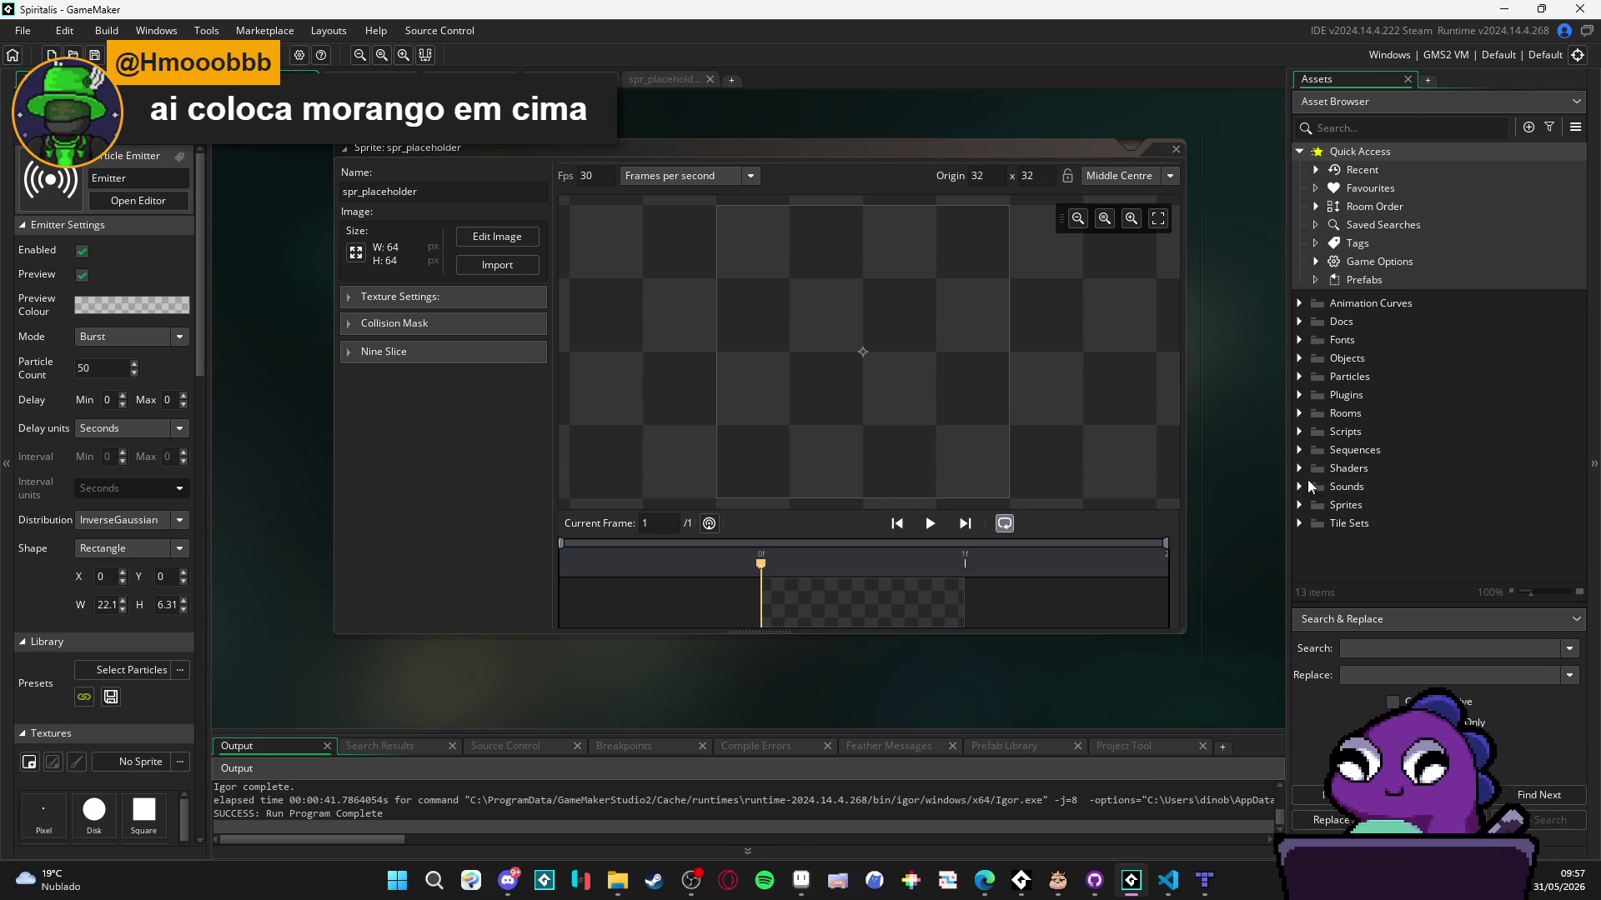
{"action": "left_click", "coordinate": [1298, 505]}
{"action": "scroll", "coordinate": [1299, 505], "scroll_direction": "down", "scroll_amount": 2}
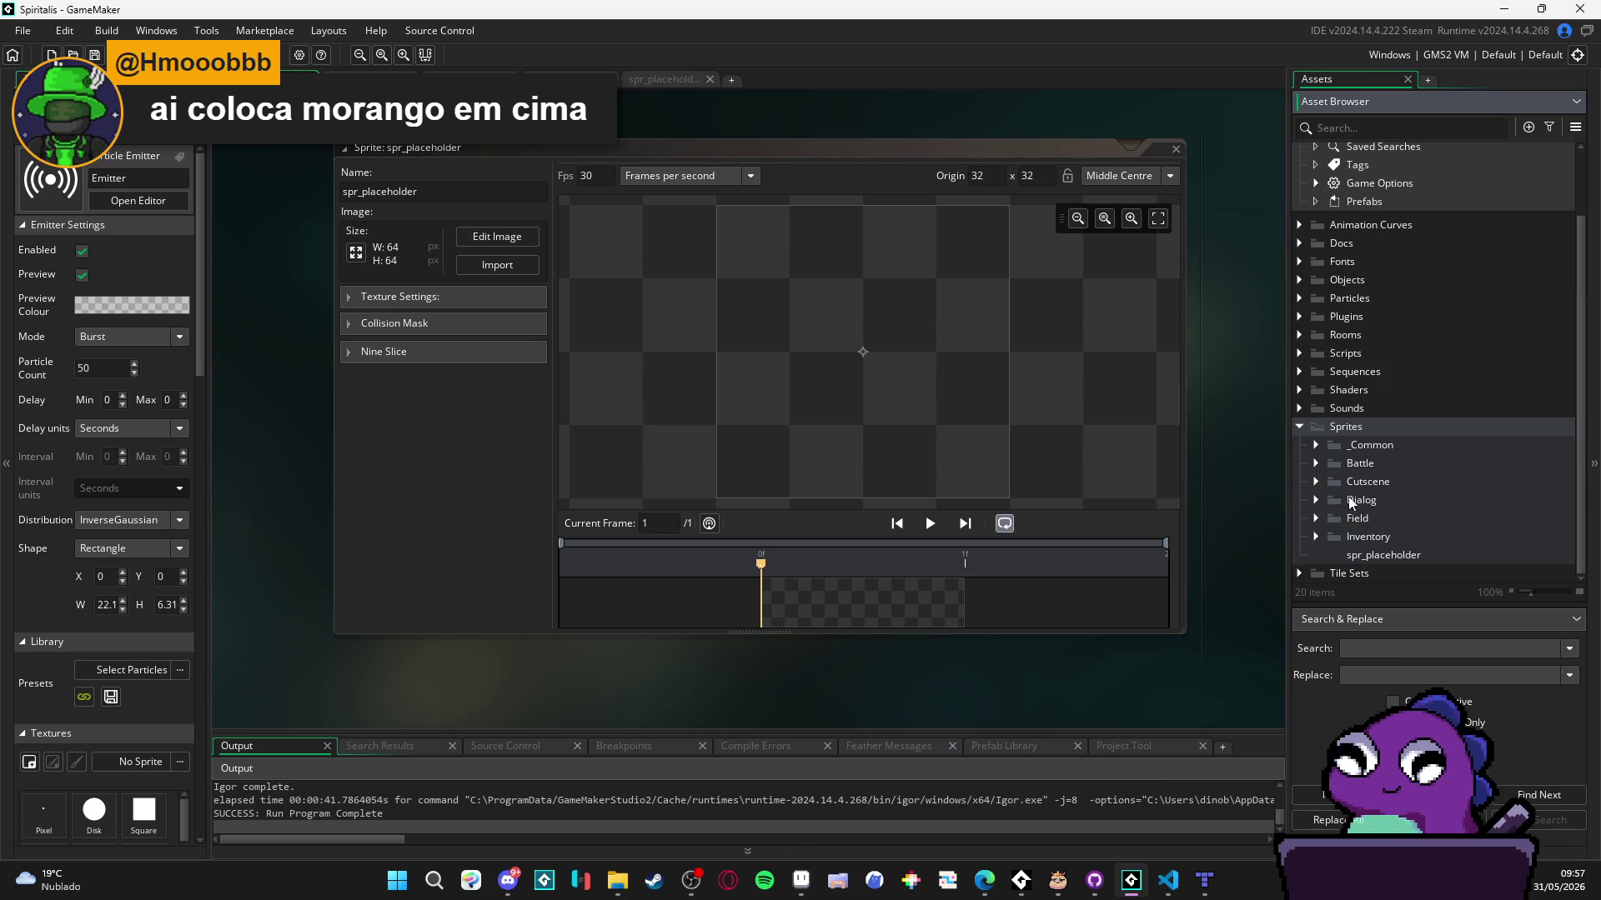
{"action": "left_click", "coordinate": [1317, 463]}
{"action": "scroll", "coordinate": [1334, 471], "scroll_direction": "down", "scroll_amount": 1}
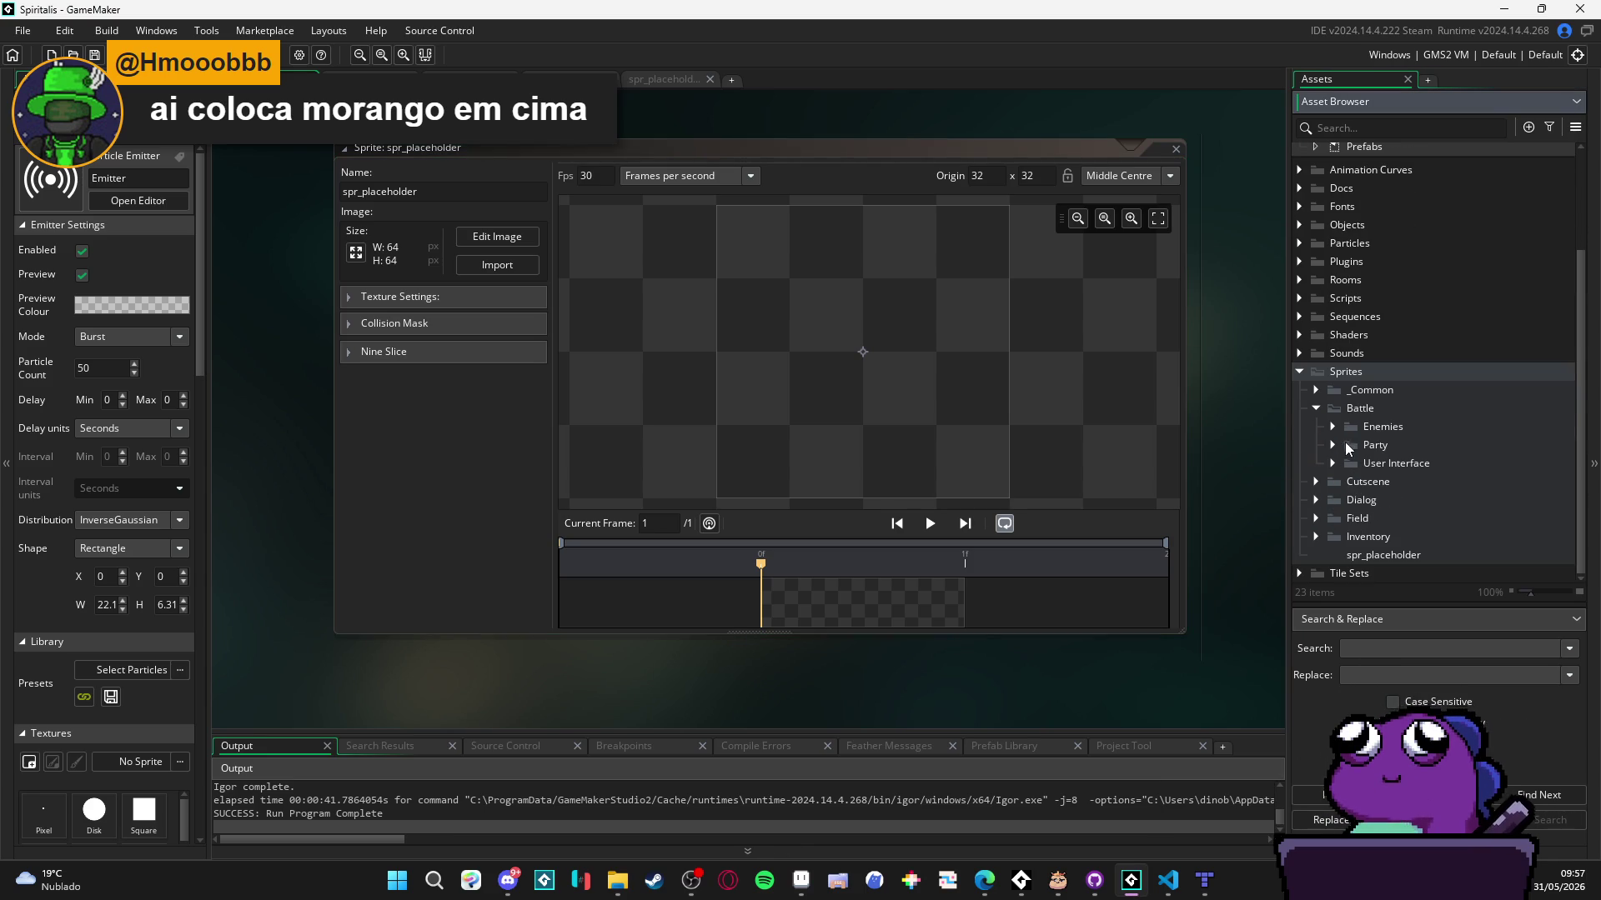
{"action": "left_click", "coordinate": [1332, 445]}
{"action": "scroll", "coordinate": [1344, 456], "scroll_direction": "down", "scroll_amount": 2}
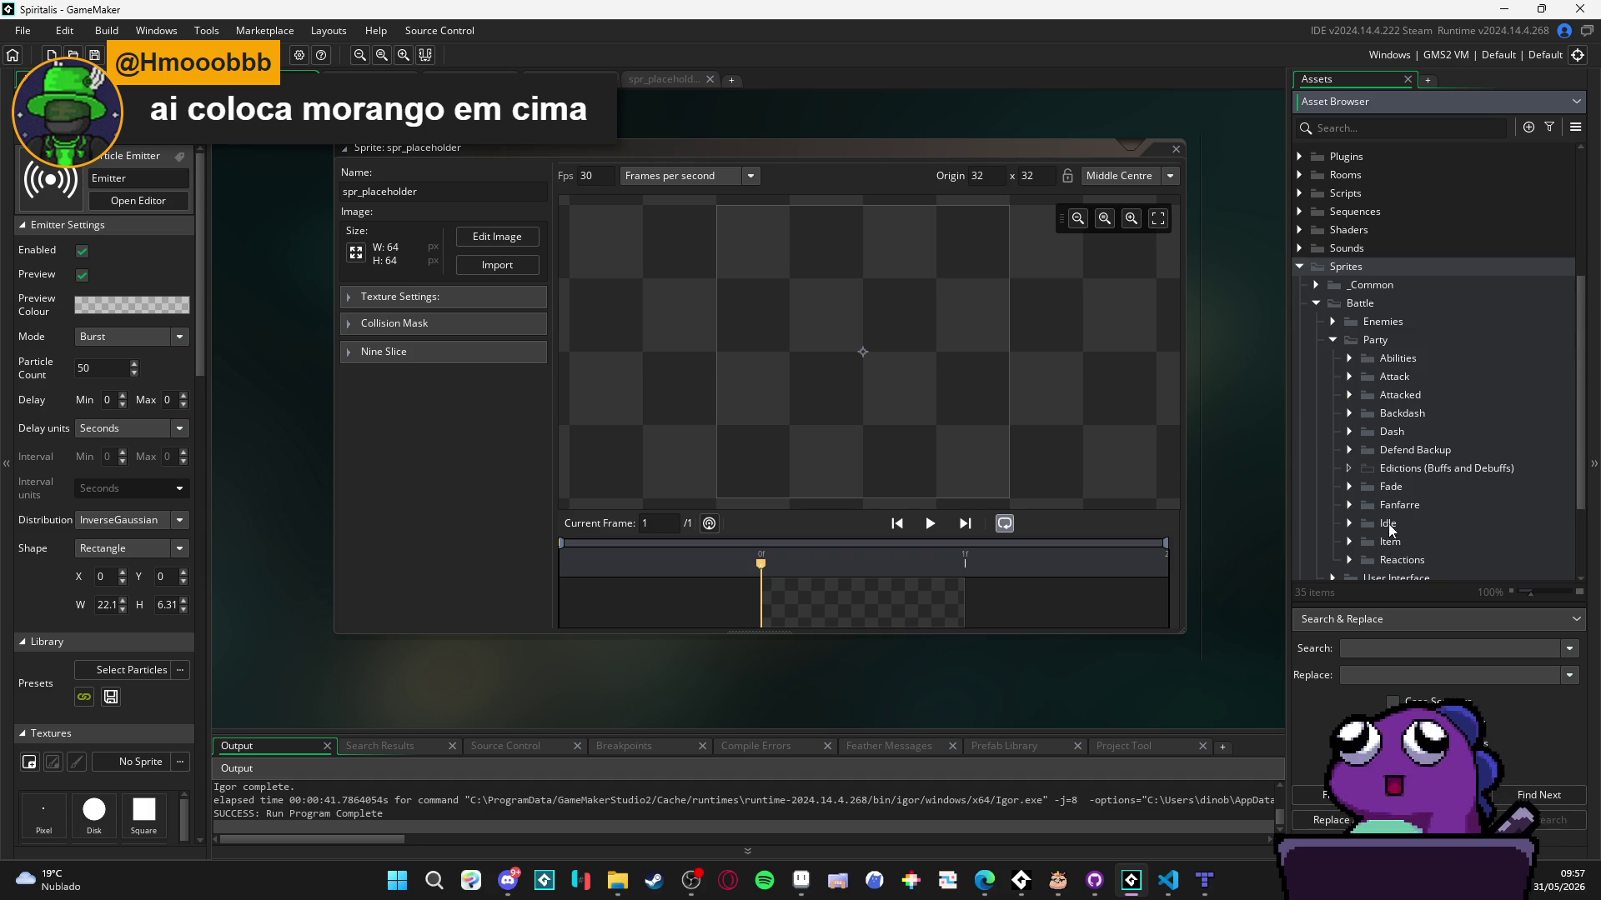
{"action": "left_click", "coordinate": [1389, 435]}
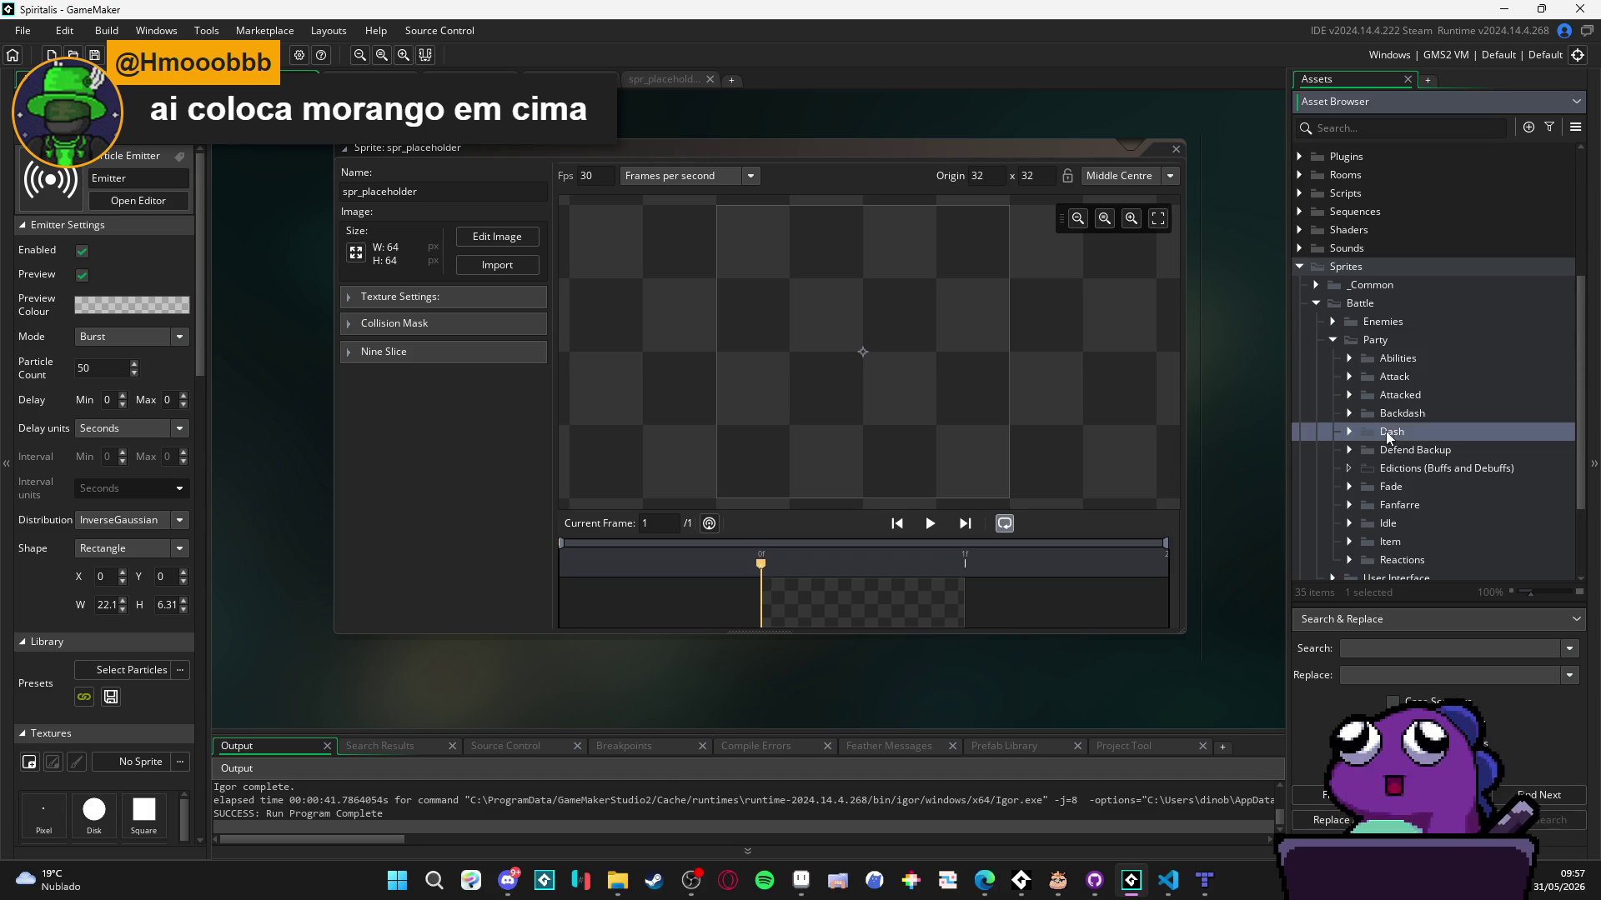
{"action": "left_click", "coordinate": [1349, 432]}
- Peek into the Reactions folder, reopen Dash, then bring the File Explorer vfx window forward
{"action": "scroll", "coordinate": [1351, 440], "scroll_direction": "up", "scroll_amount": 1}
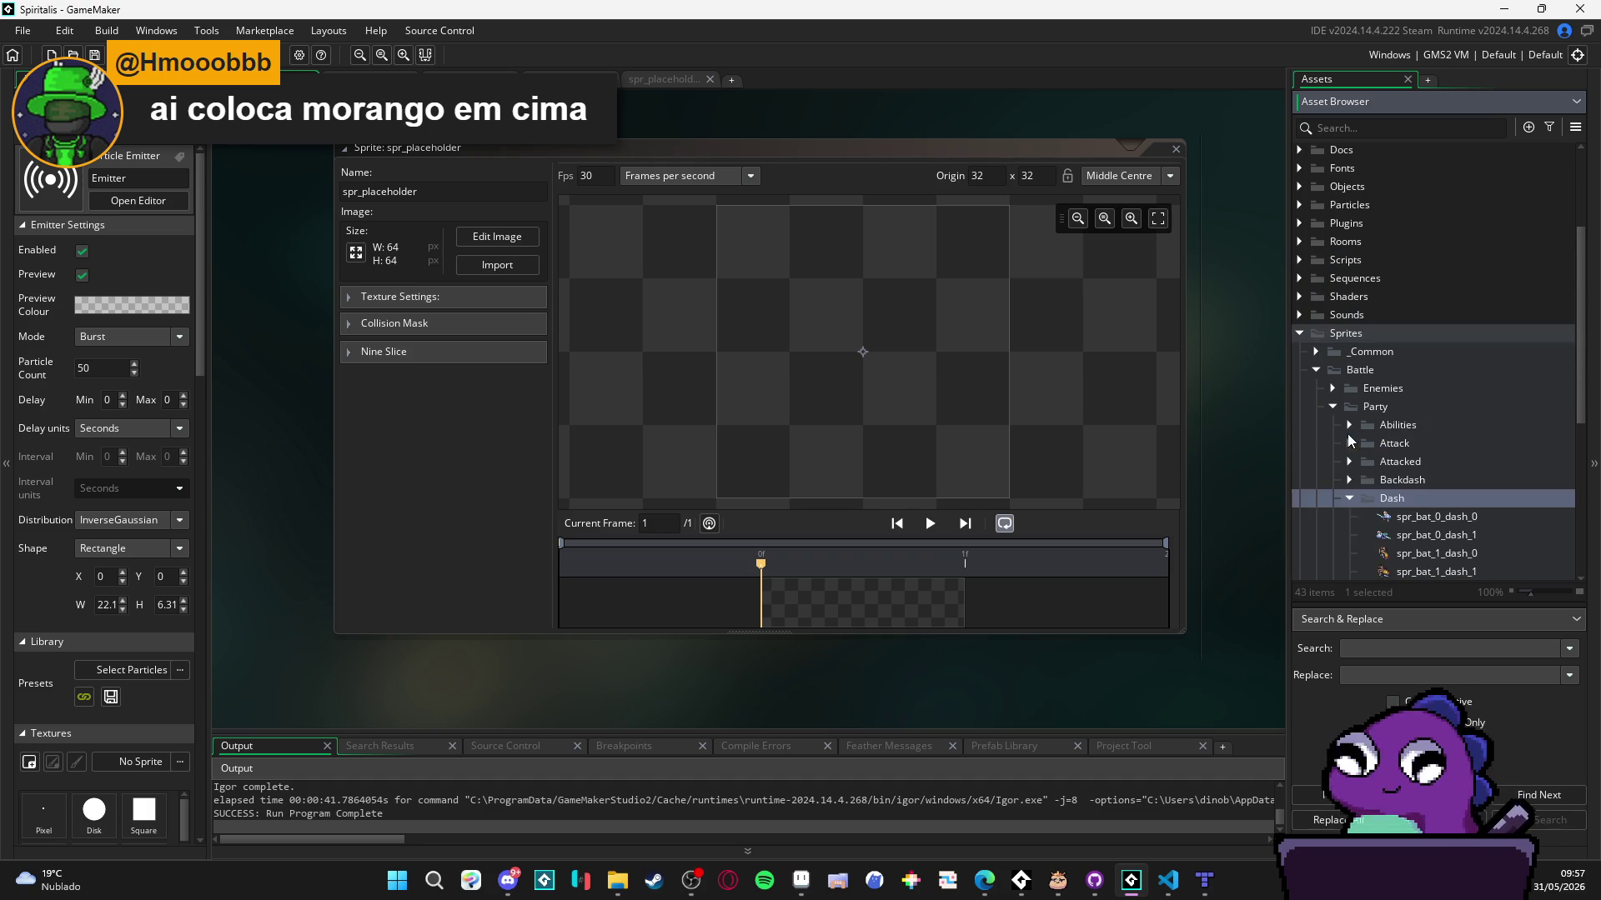
{"action": "scroll", "coordinate": [1356, 492], "scroll_direction": "down", "scroll_amount": 1}
{"action": "scroll", "coordinate": [1364, 469], "scroll_direction": "down", "scroll_amount": 3}
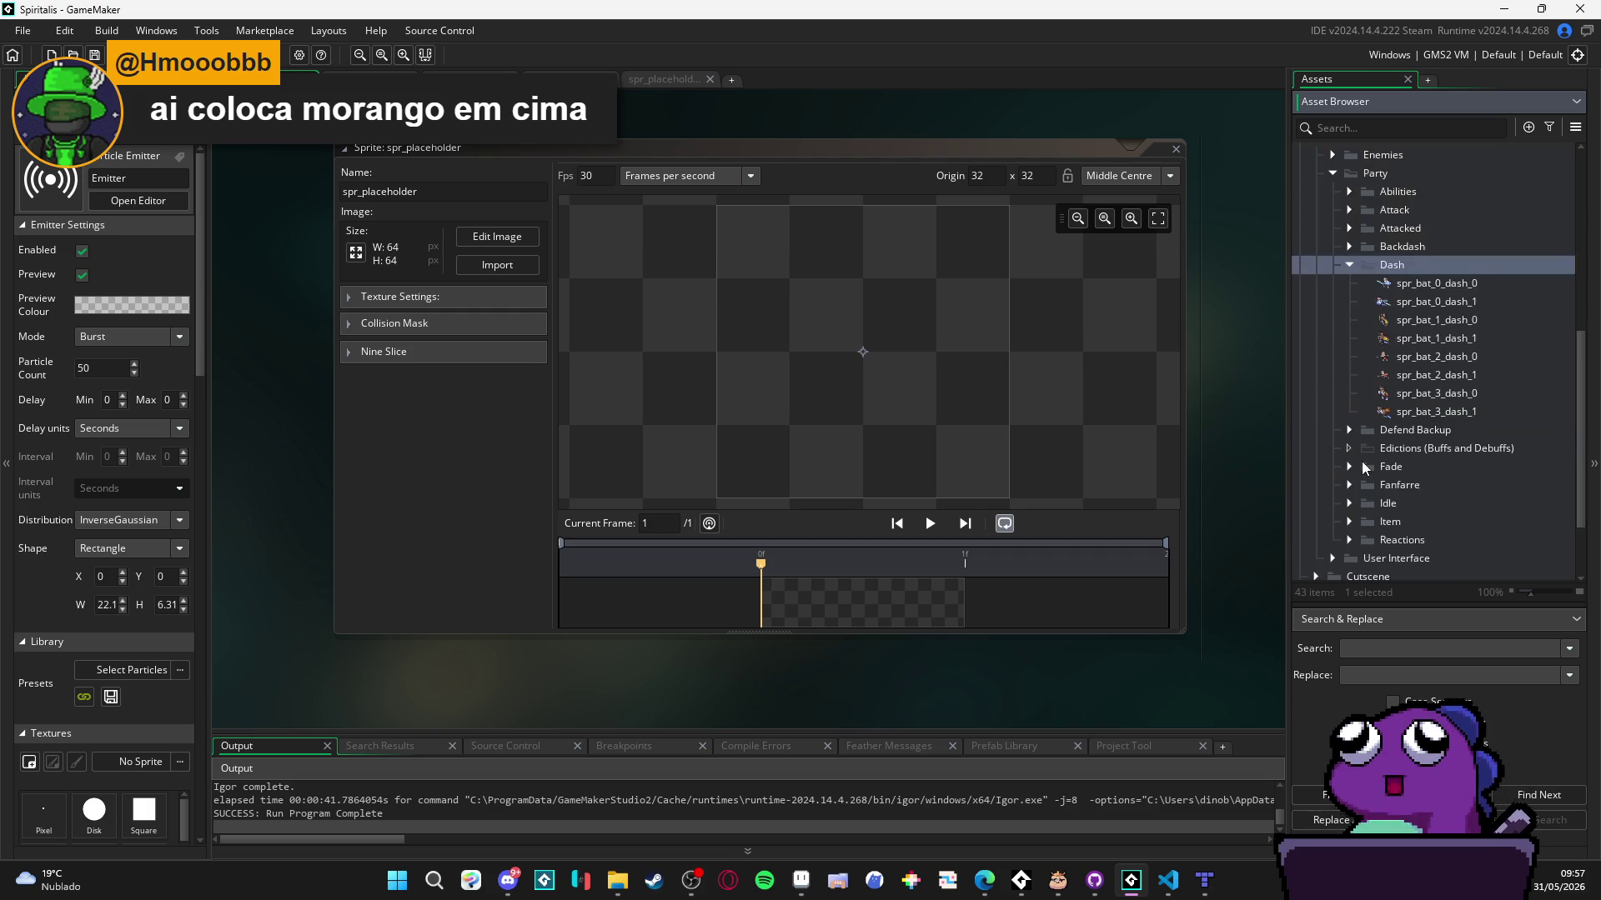
{"action": "scroll", "coordinate": [1365, 459], "scroll_direction": "up", "scroll_amount": 2}
{"action": "left_click", "coordinate": [1348, 400]}
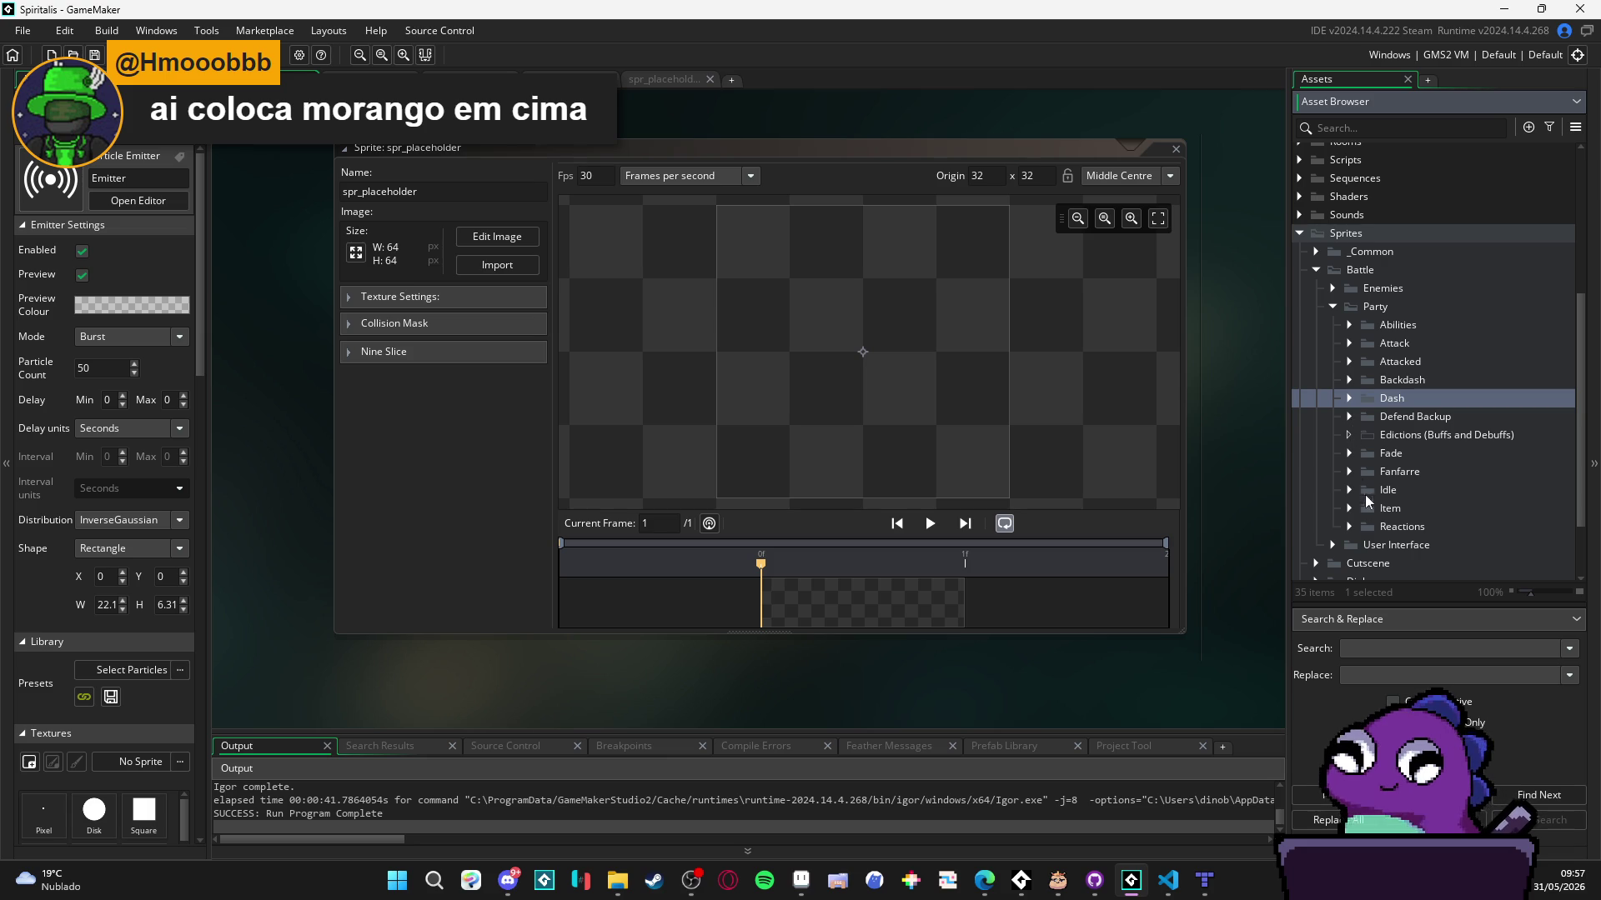
{"action": "left_click", "coordinate": [1348, 527]}
{"action": "scroll", "coordinate": [1359, 509], "scroll_direction": "down", "scroll_amount": 1}
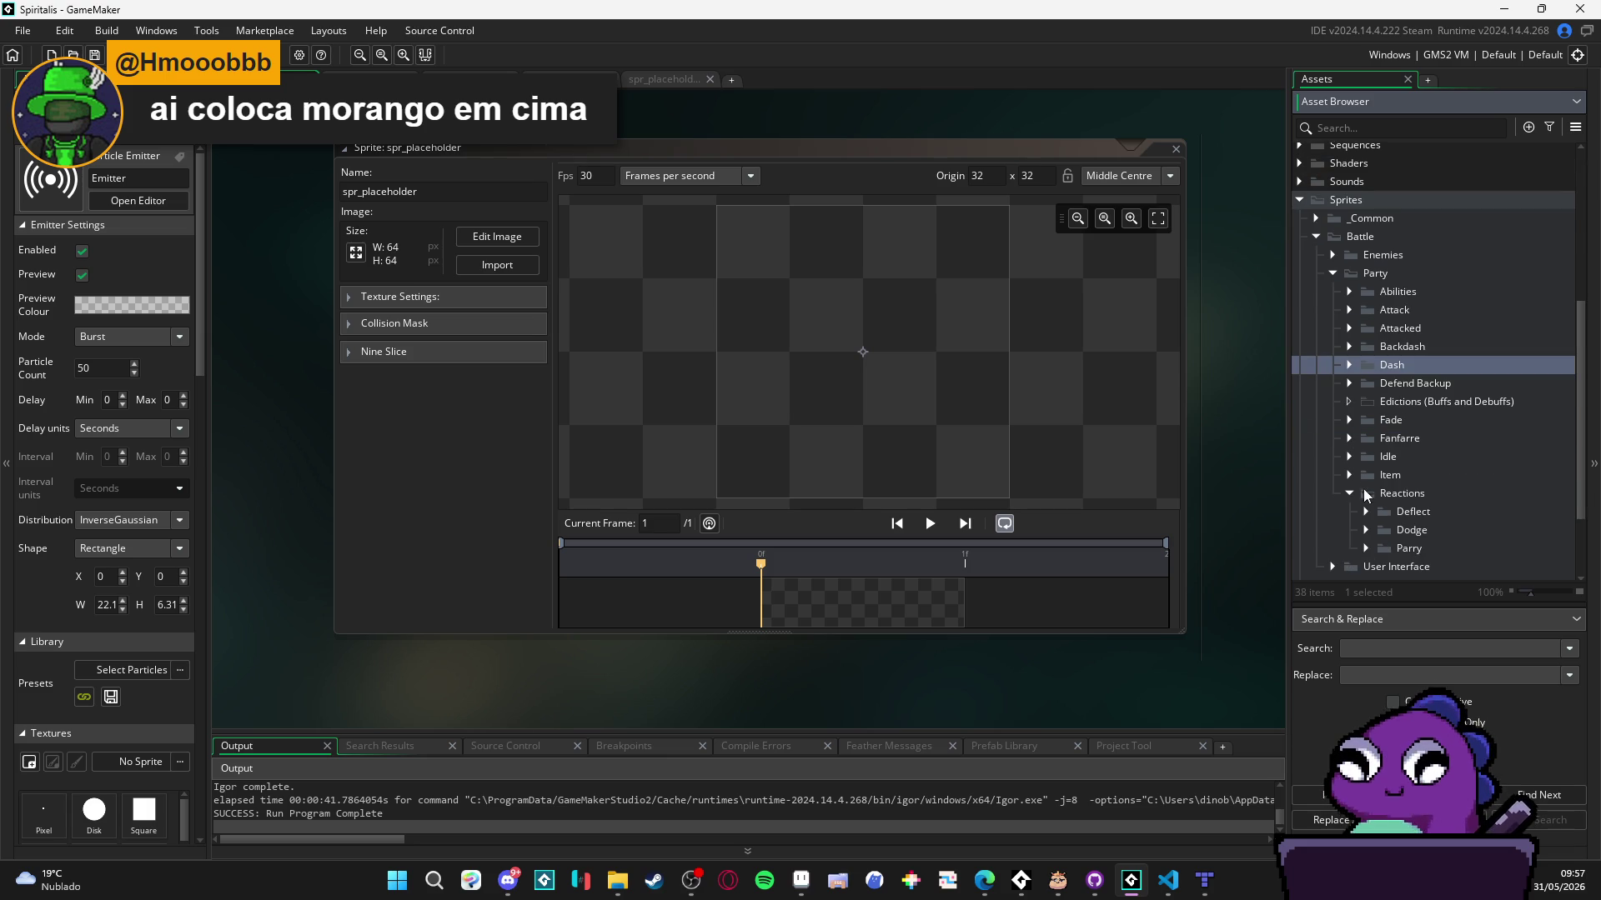
{"action": "left_click", "coordinate": [1350, 494]}
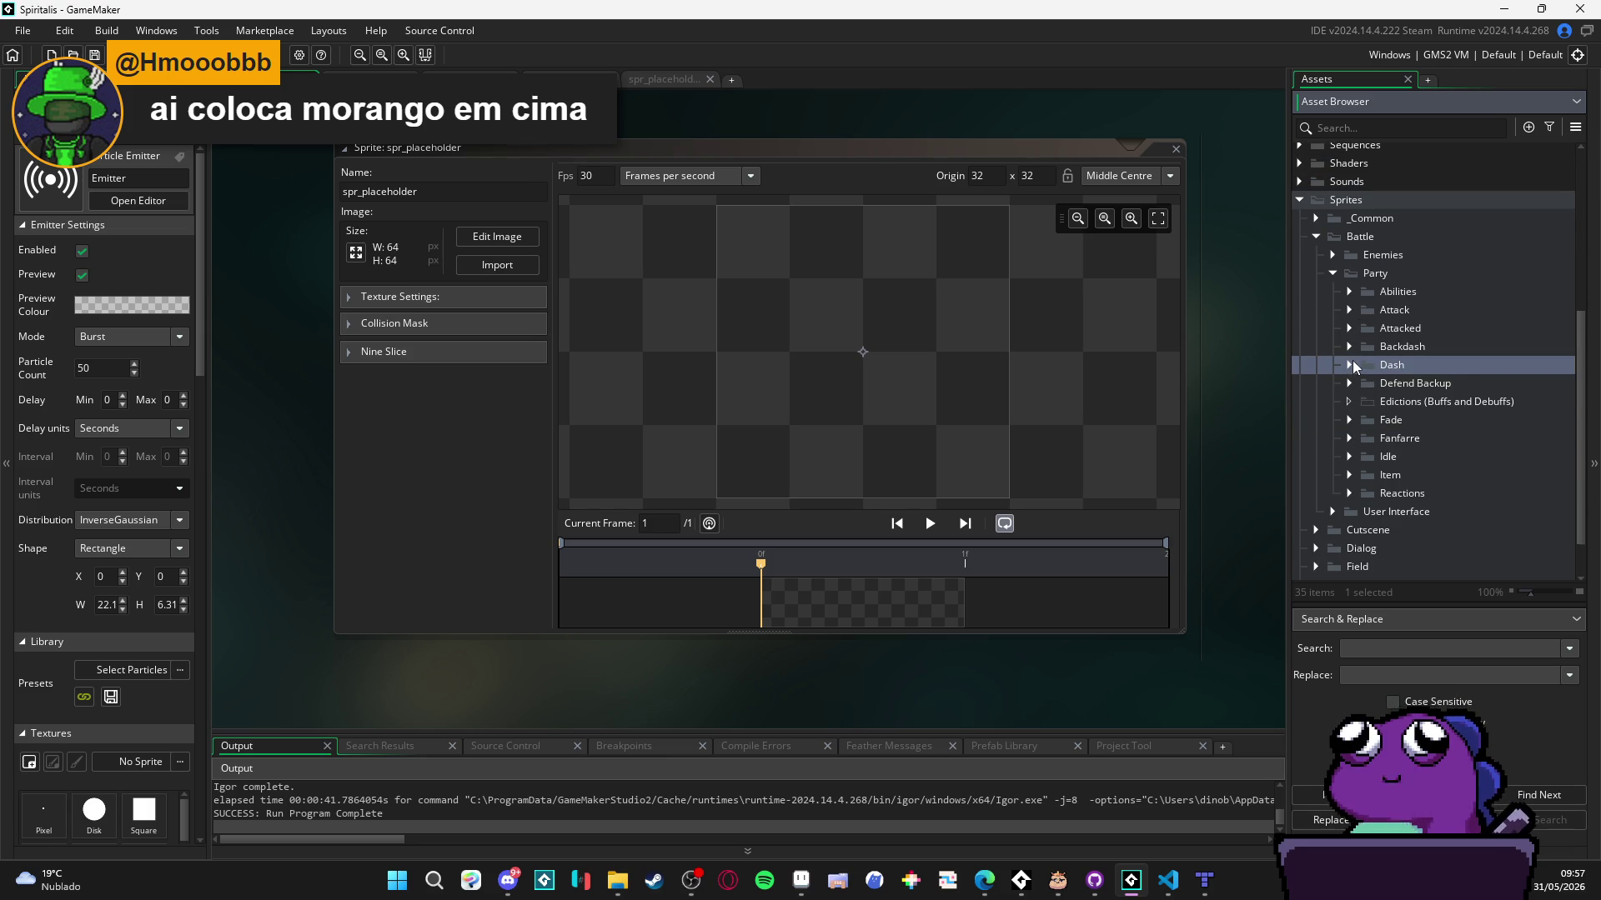
{"action": "left_click", "coordinate": [1350, 365]}
{"action": "mouse_move", "coordinate": [617, 880]}
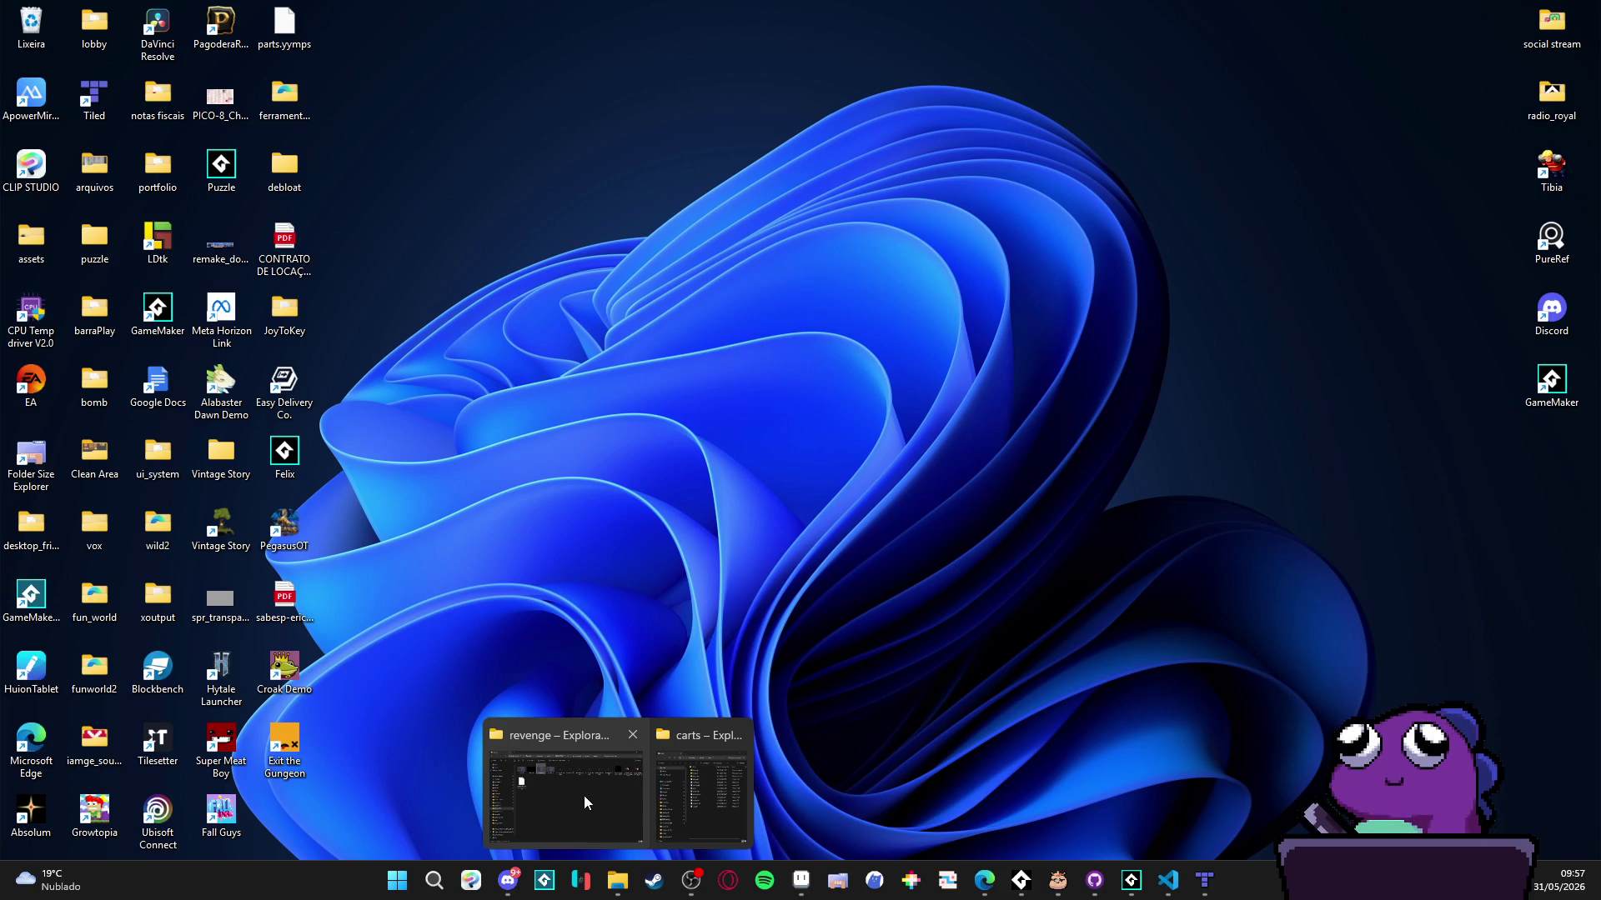
{"action": "mouse_move", "coordinate": [728, 796]}
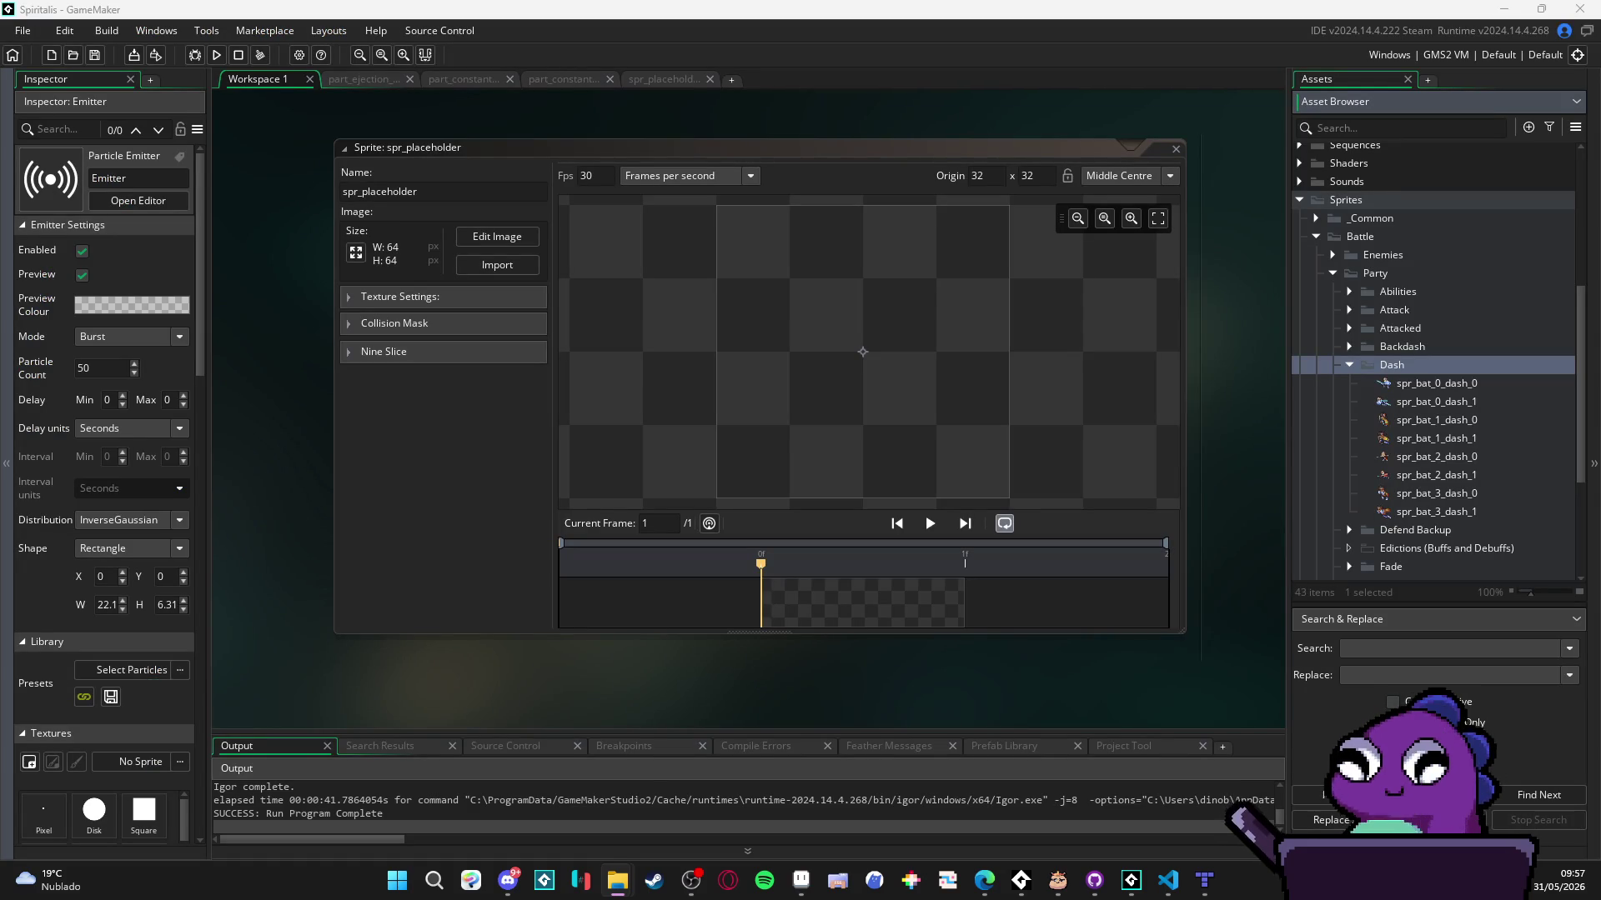
{"action": "left_click", "coordinate": [617, 880]}
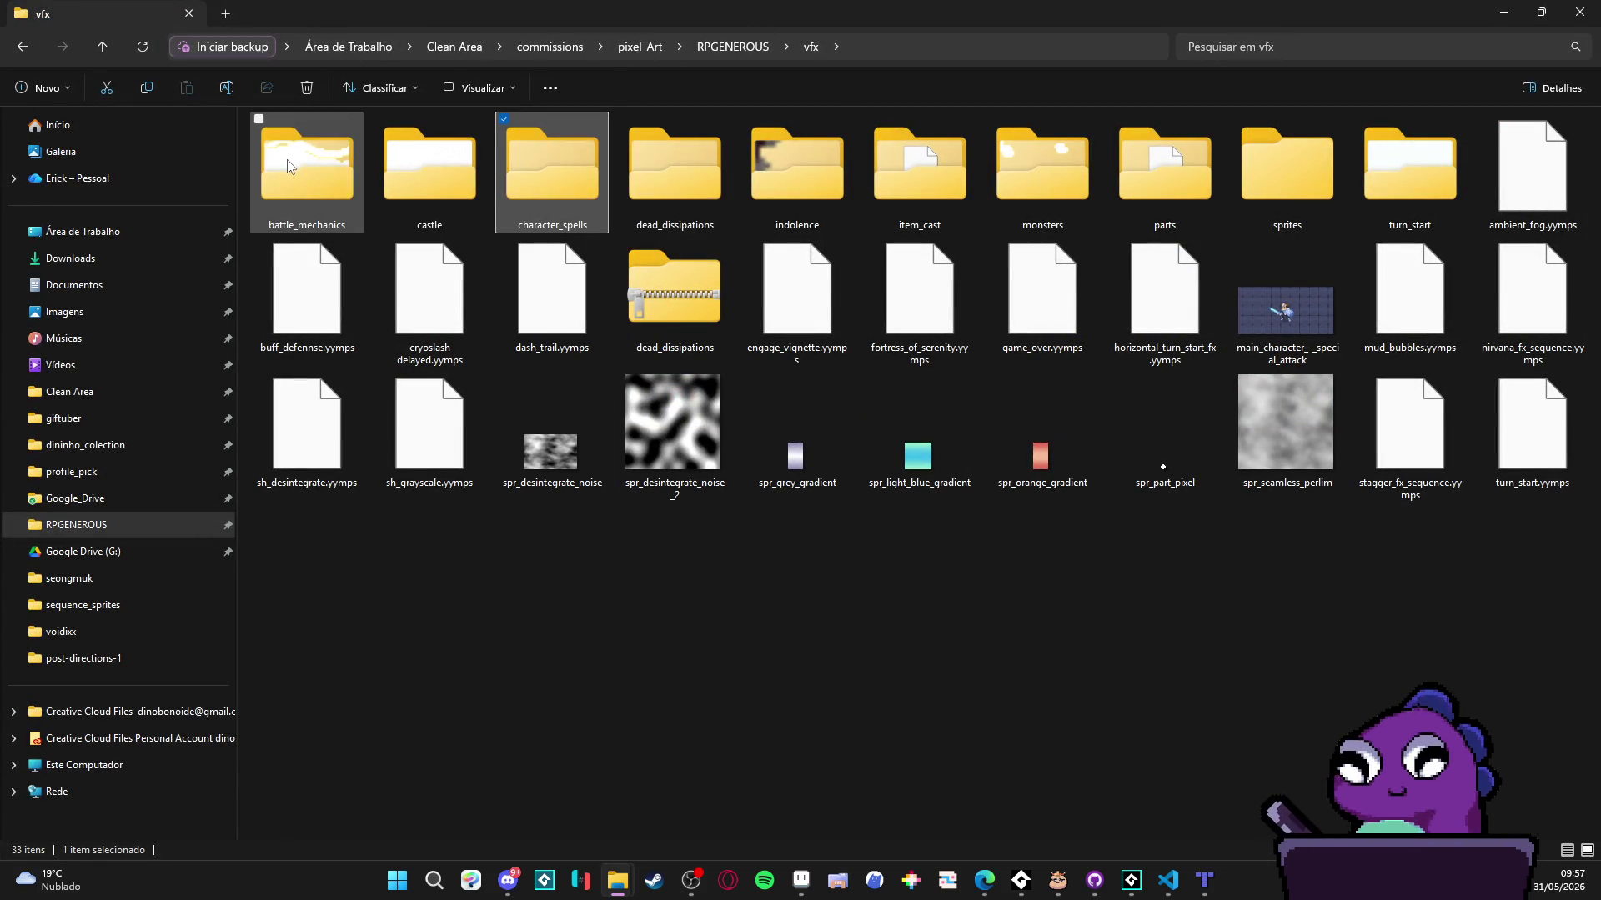
- Open the battle_mechanics folder holding spr_bat_vfx_dash, then return to GameMaker
{"action": "left_click", "coordinate": [358, 173]}
{"action": "double_click", "coordinate": [344, 183]}
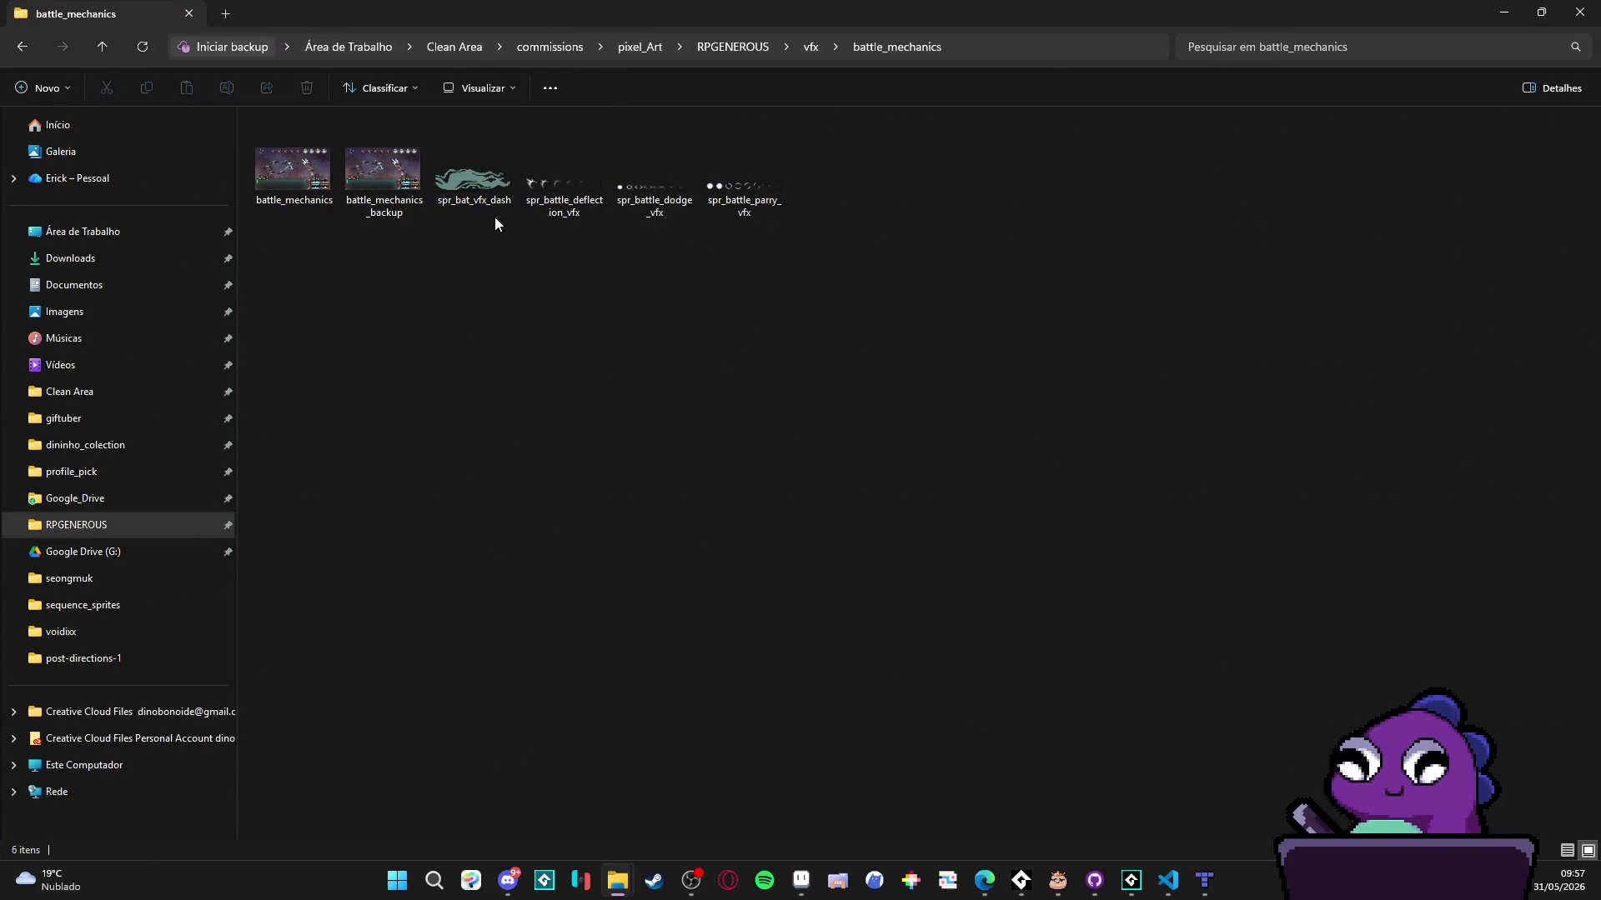
{"action": "left_click_drag", "start_coordinate": [782, 12], "coordinate": [784, 17]}
{"action": "left_click", "coordinate": [285, 405]}
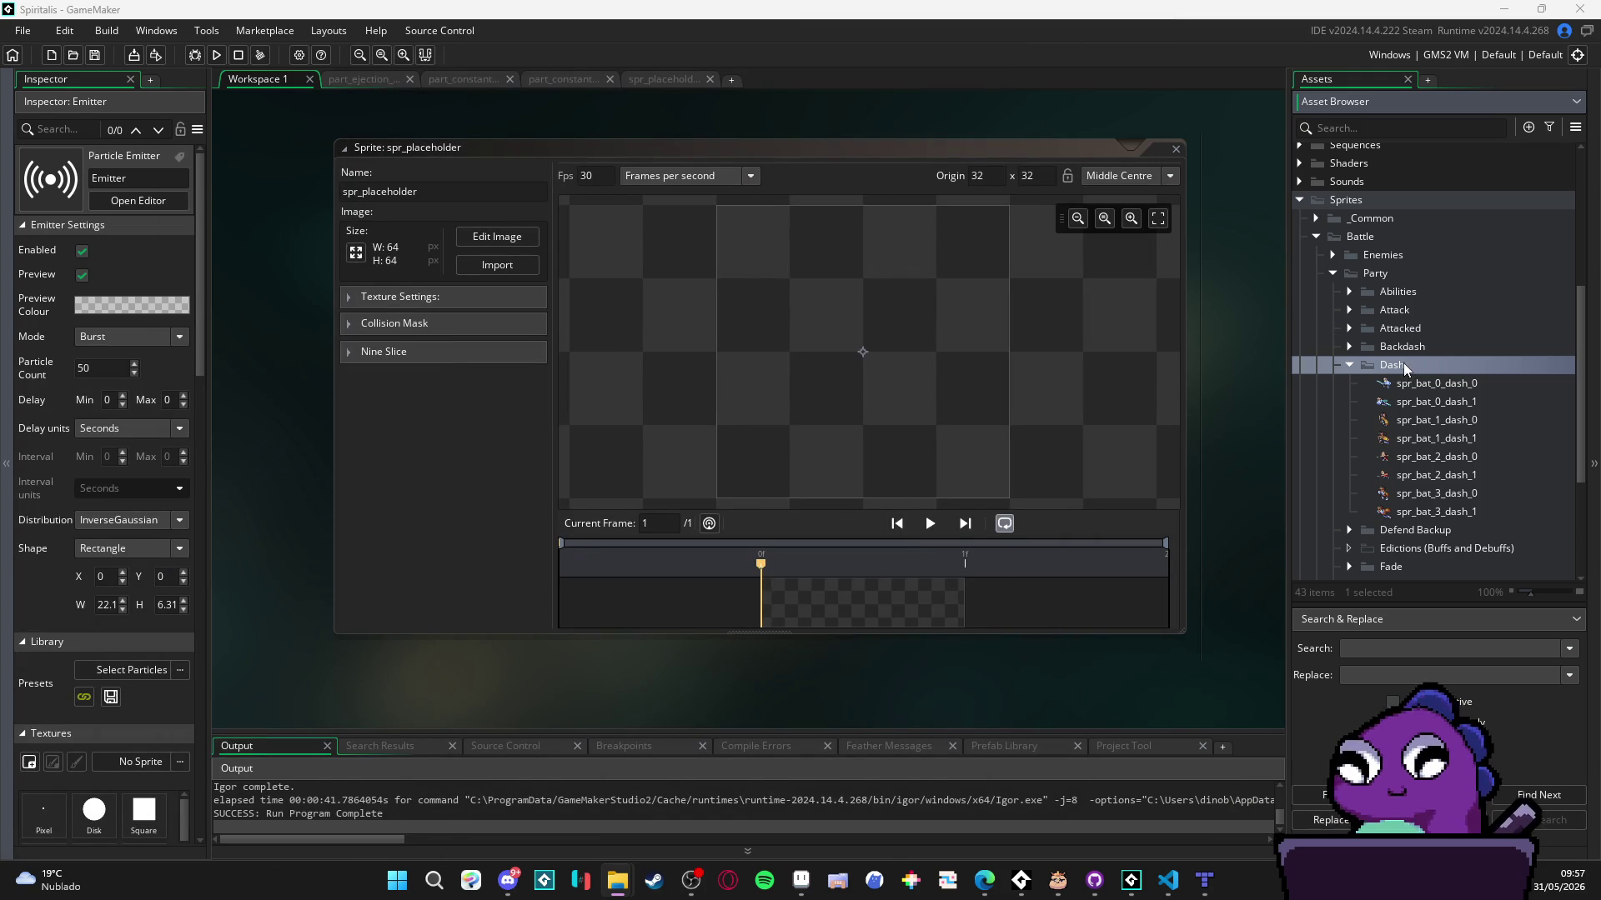
{"action": "left_click_drag", "start_coordinate": [1405, 368], "coordinate": [1405, 368]}
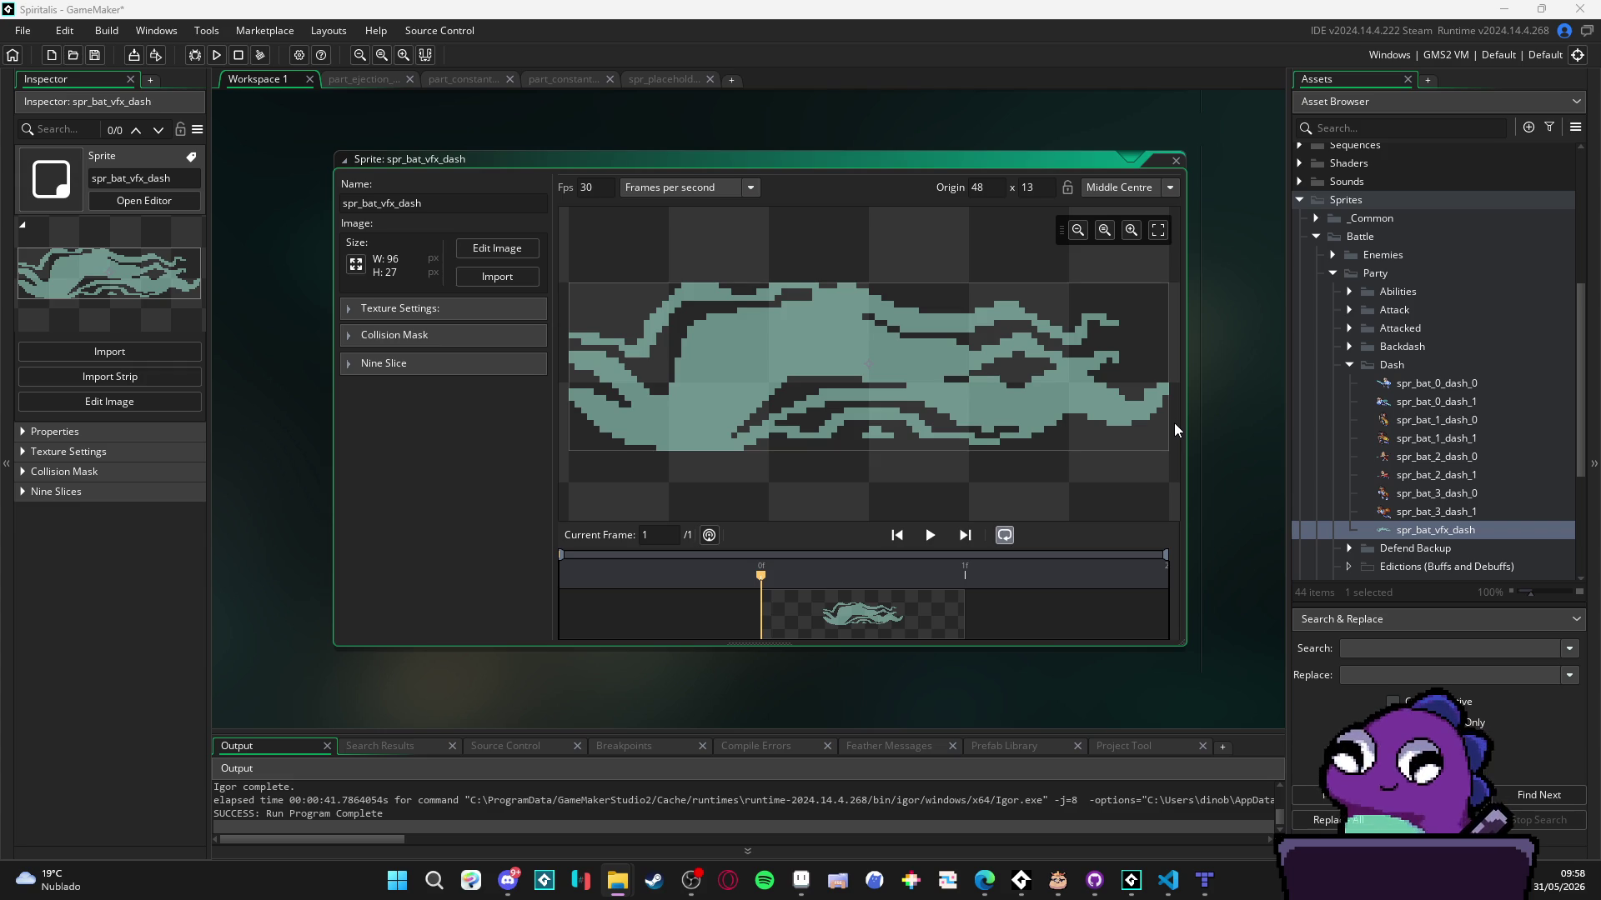
{"action": "left_click", "coordinate": [691, 881]}
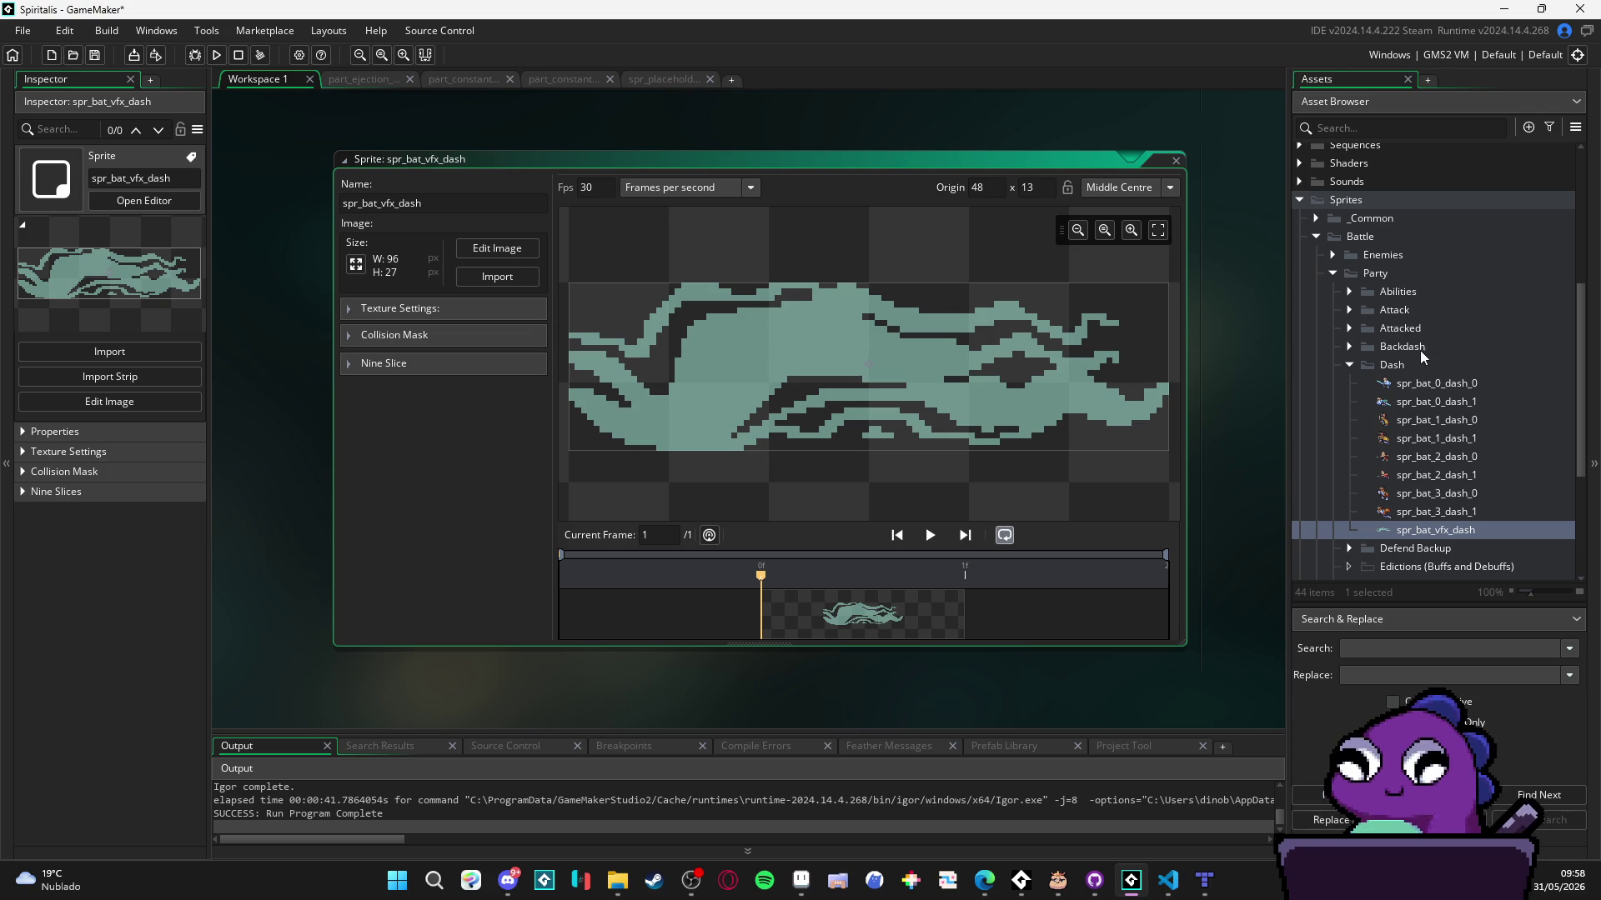
{"action": "left_click", "coordinate": [1384, 125]}
- Search 'reveng', open the sqn_bat_ability_3_vfx_actor_revenge sequence and preview its animation
{"action": "type", "text": "reveng"}
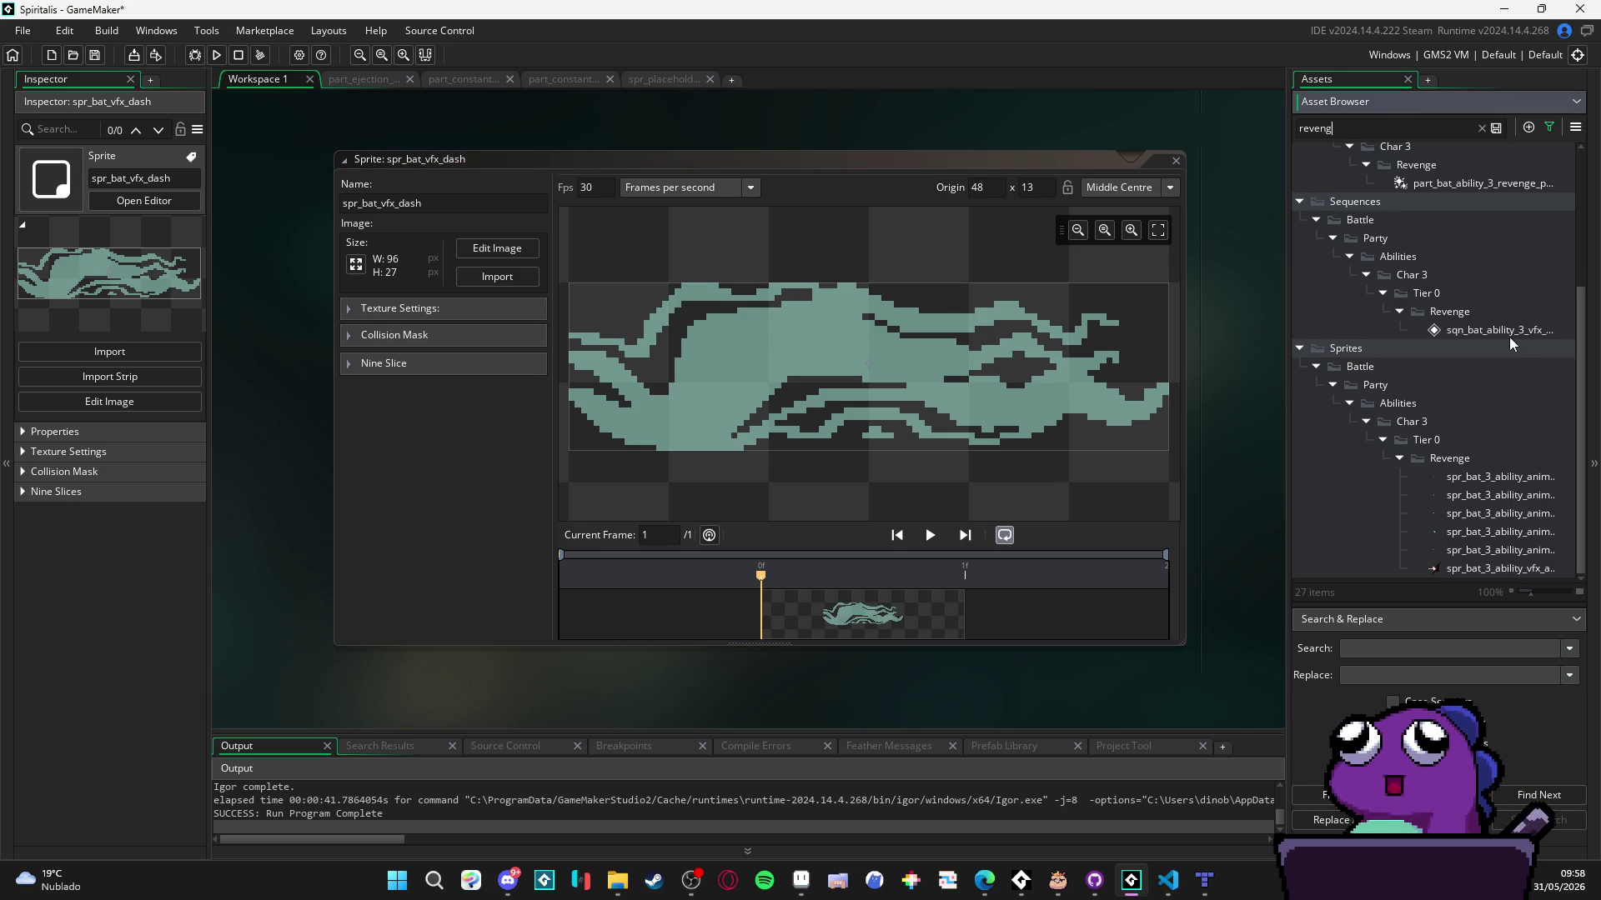
{"action": "double_click", "coordinate": [1509, 330]}
{"action": "left_click", "coordinate": [963, 428]}
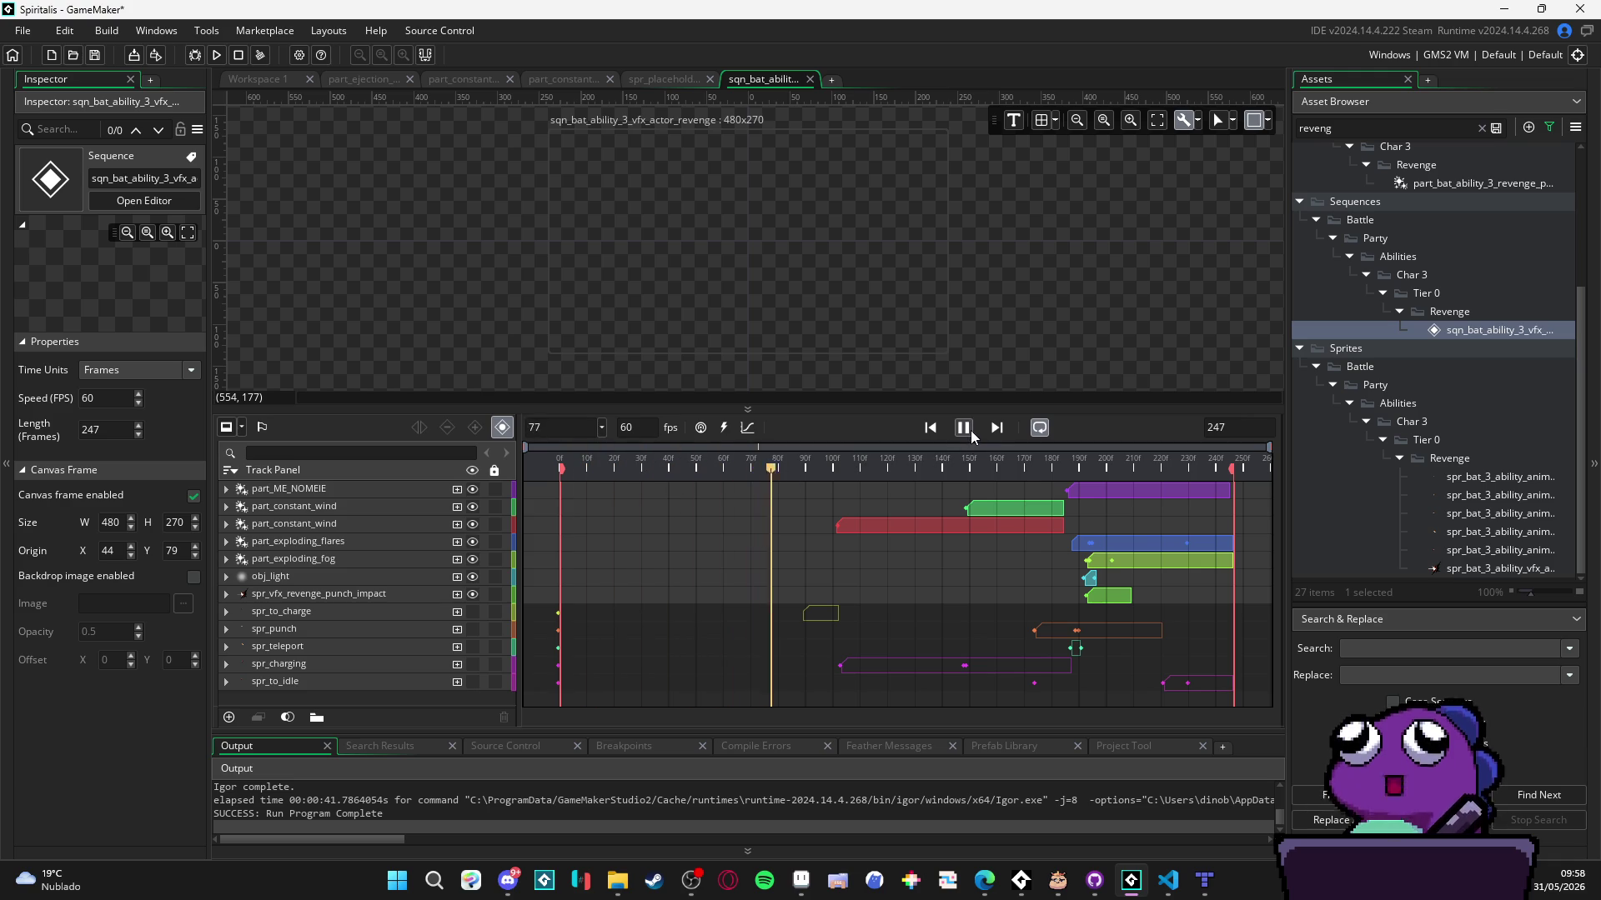
{"action": "left_click", "coordinate": [969, 429]}
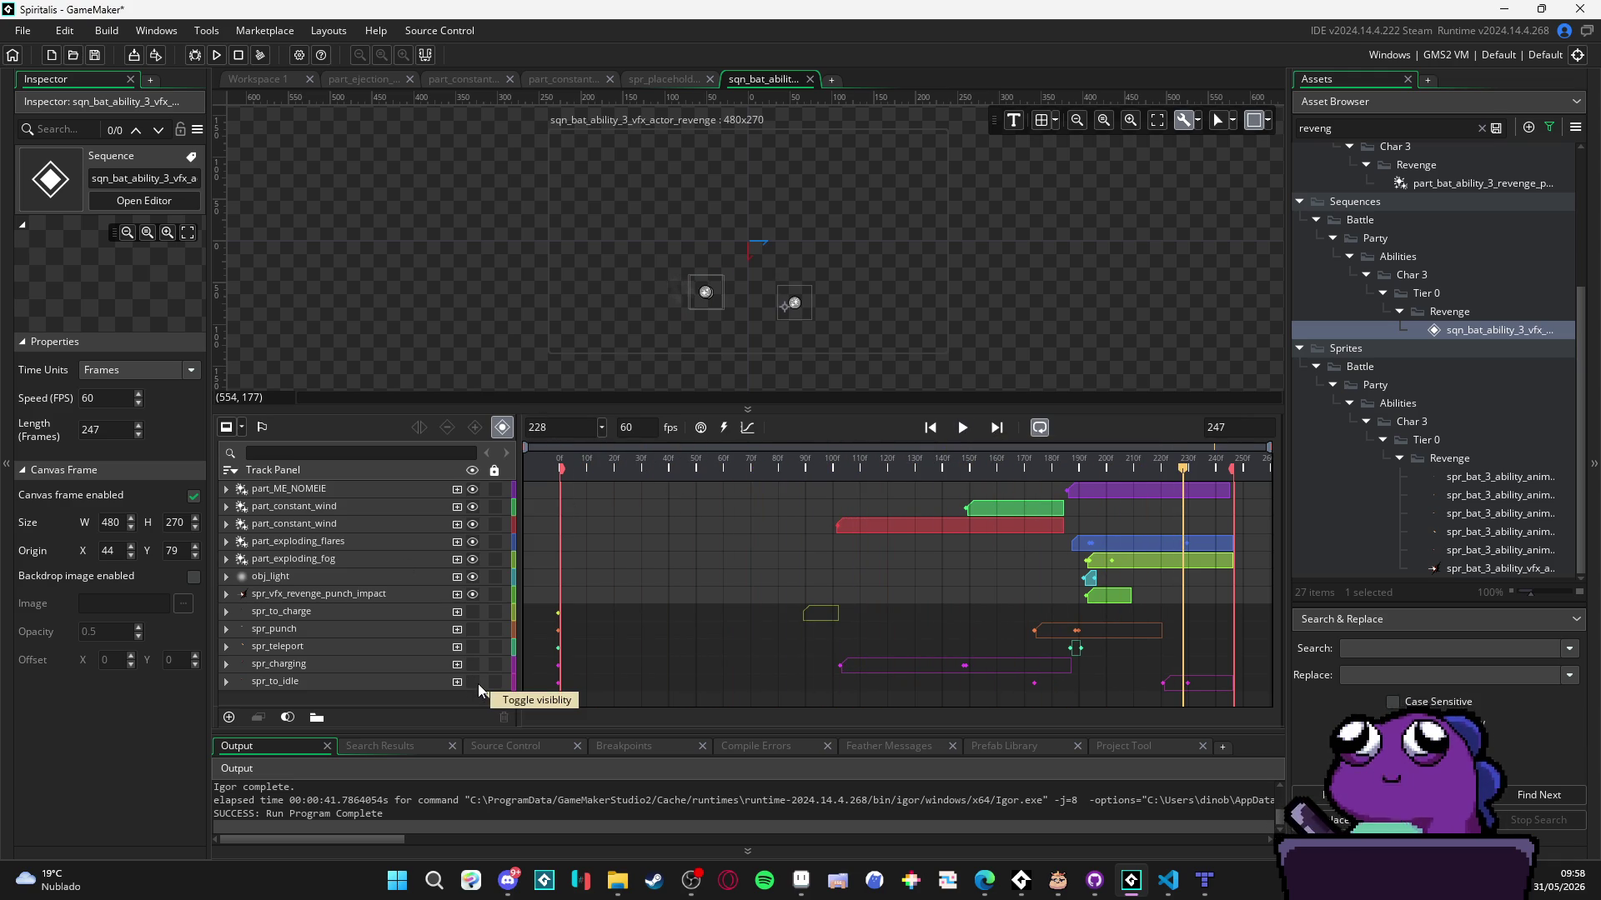
- Make the spr_to_idle, spr_teleport, spr_punch, spr_charging and spr_to_charge tracks visible
{"action": "left_click", "coordinate": [473, 682]}
{"action": "left_click", "coordinate": [472, 631]}
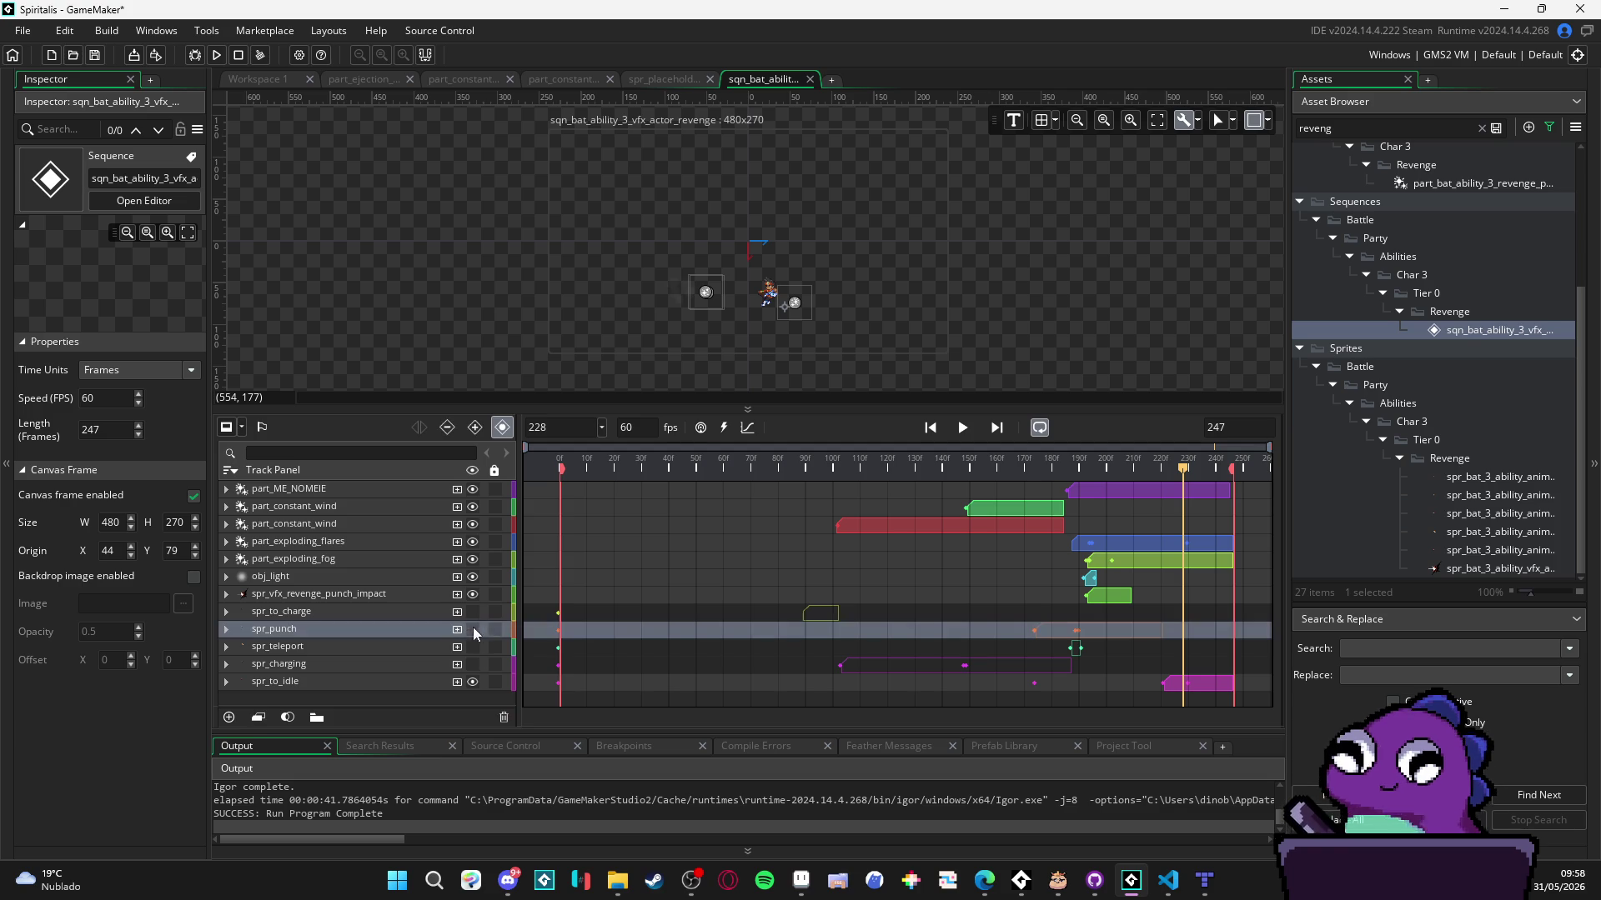
{"action": "left_click", "coordinate": [471, 648]}
{"action": "left_click", "coordinate": [472, 629]}
{"action": "left_click", "coordinate": [472, 665]}
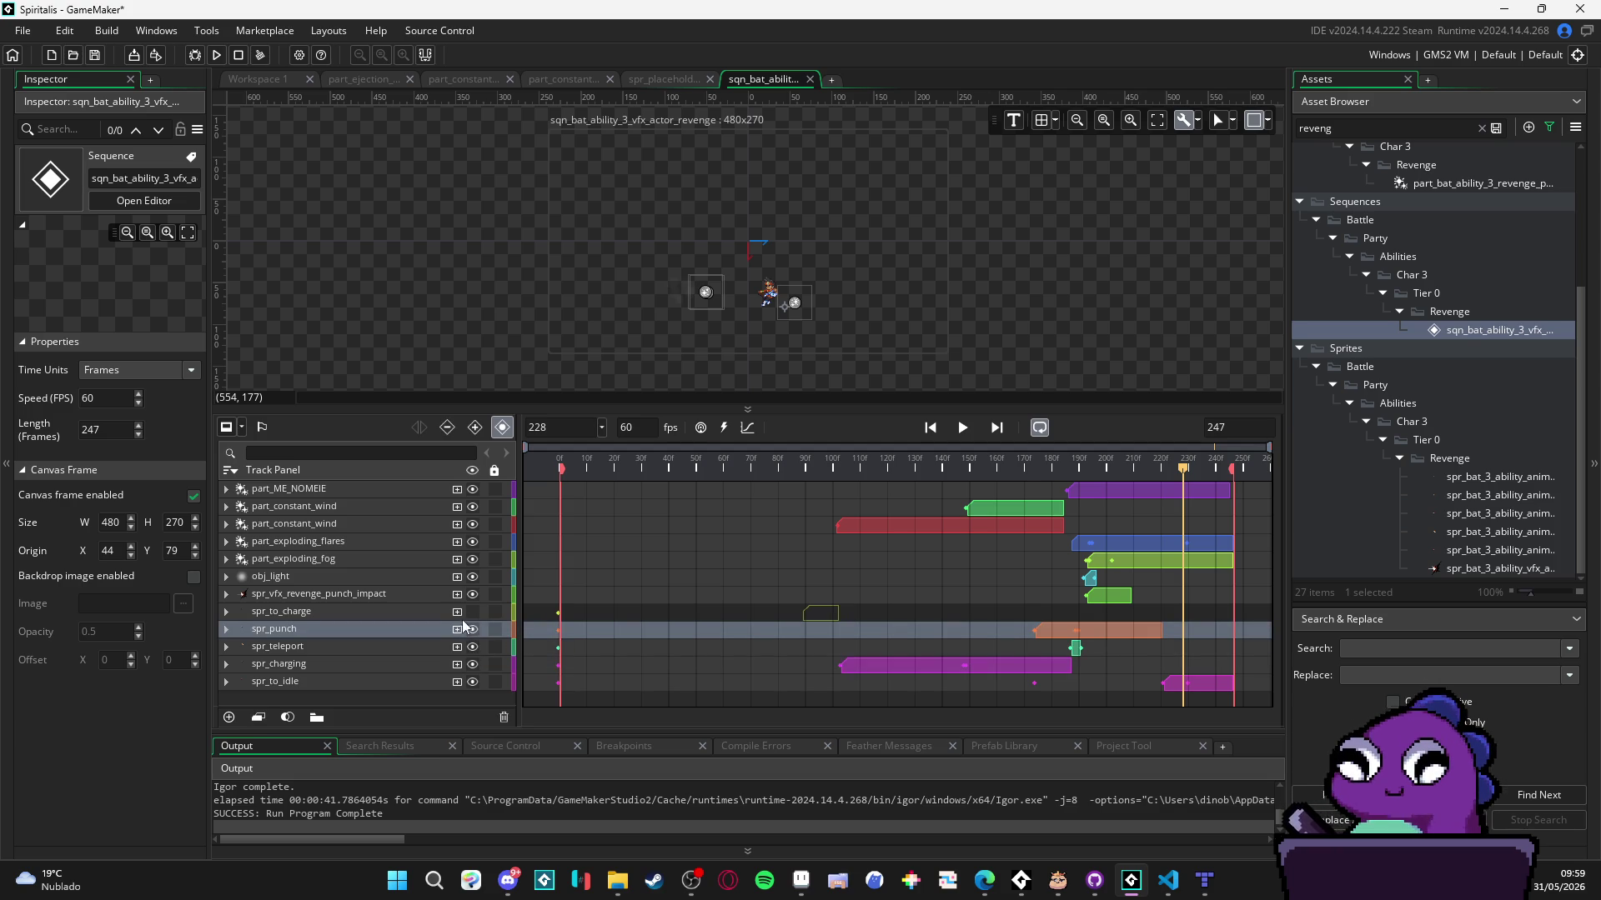
{"action": "left_click", "coordinate": [473, 612]}
- Replay the sequence, then lengthen the end of the spr_to_idle clip slightly
{"action": "left_click", "coordinate": [965, 428]}
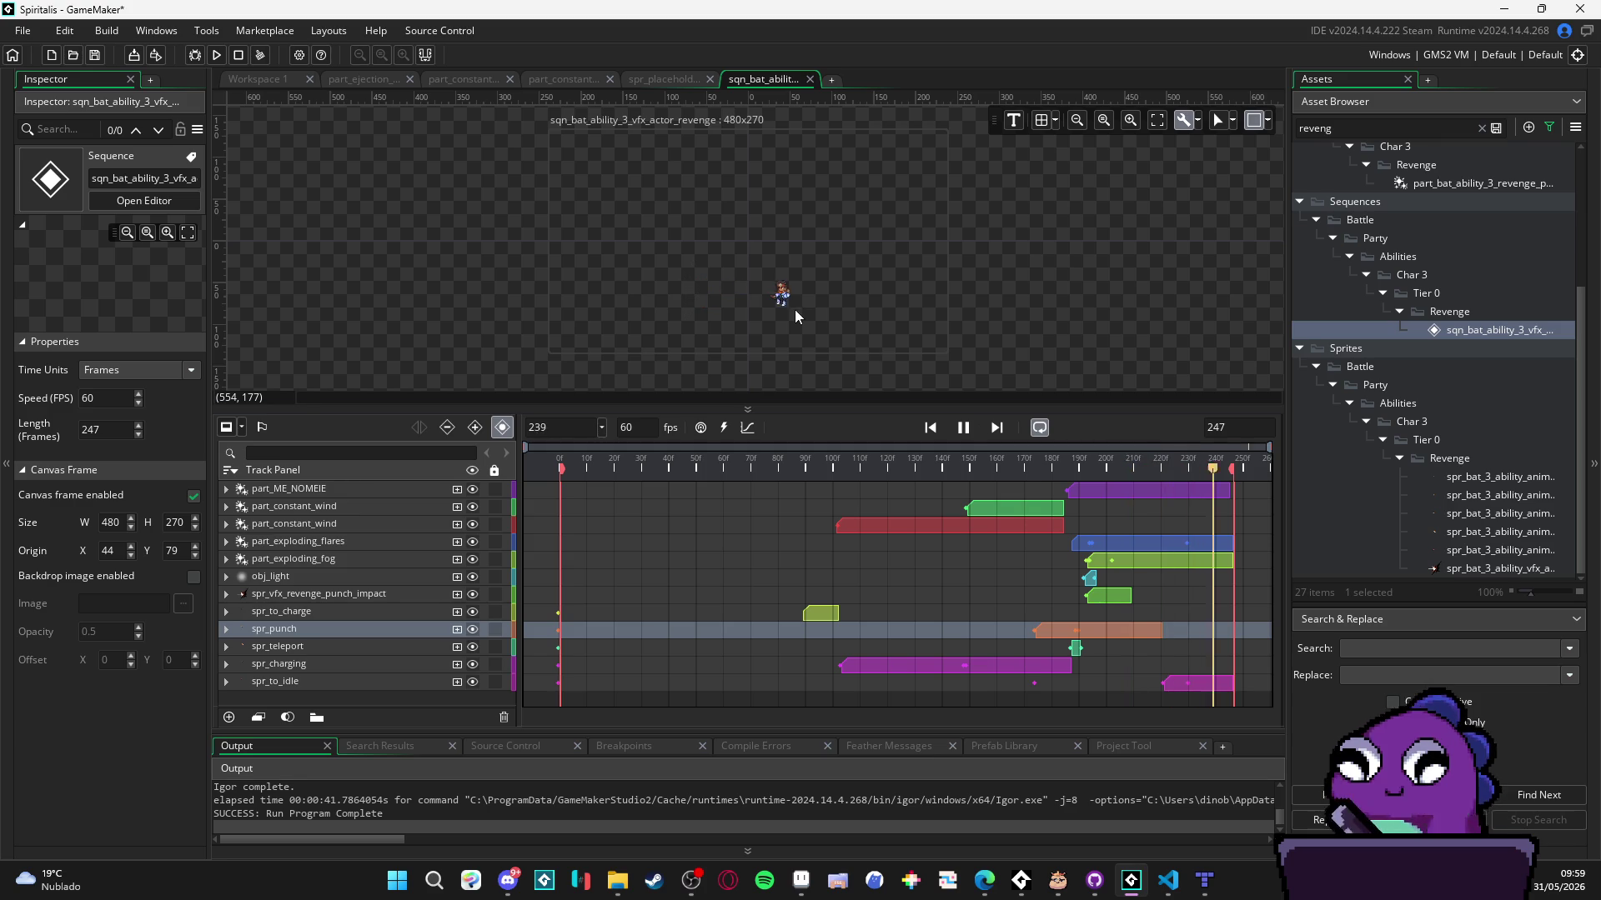
{"action": "scroll", "coordinate": [782, 288], "scroll_direction": "up", "scroll_amount": 5}
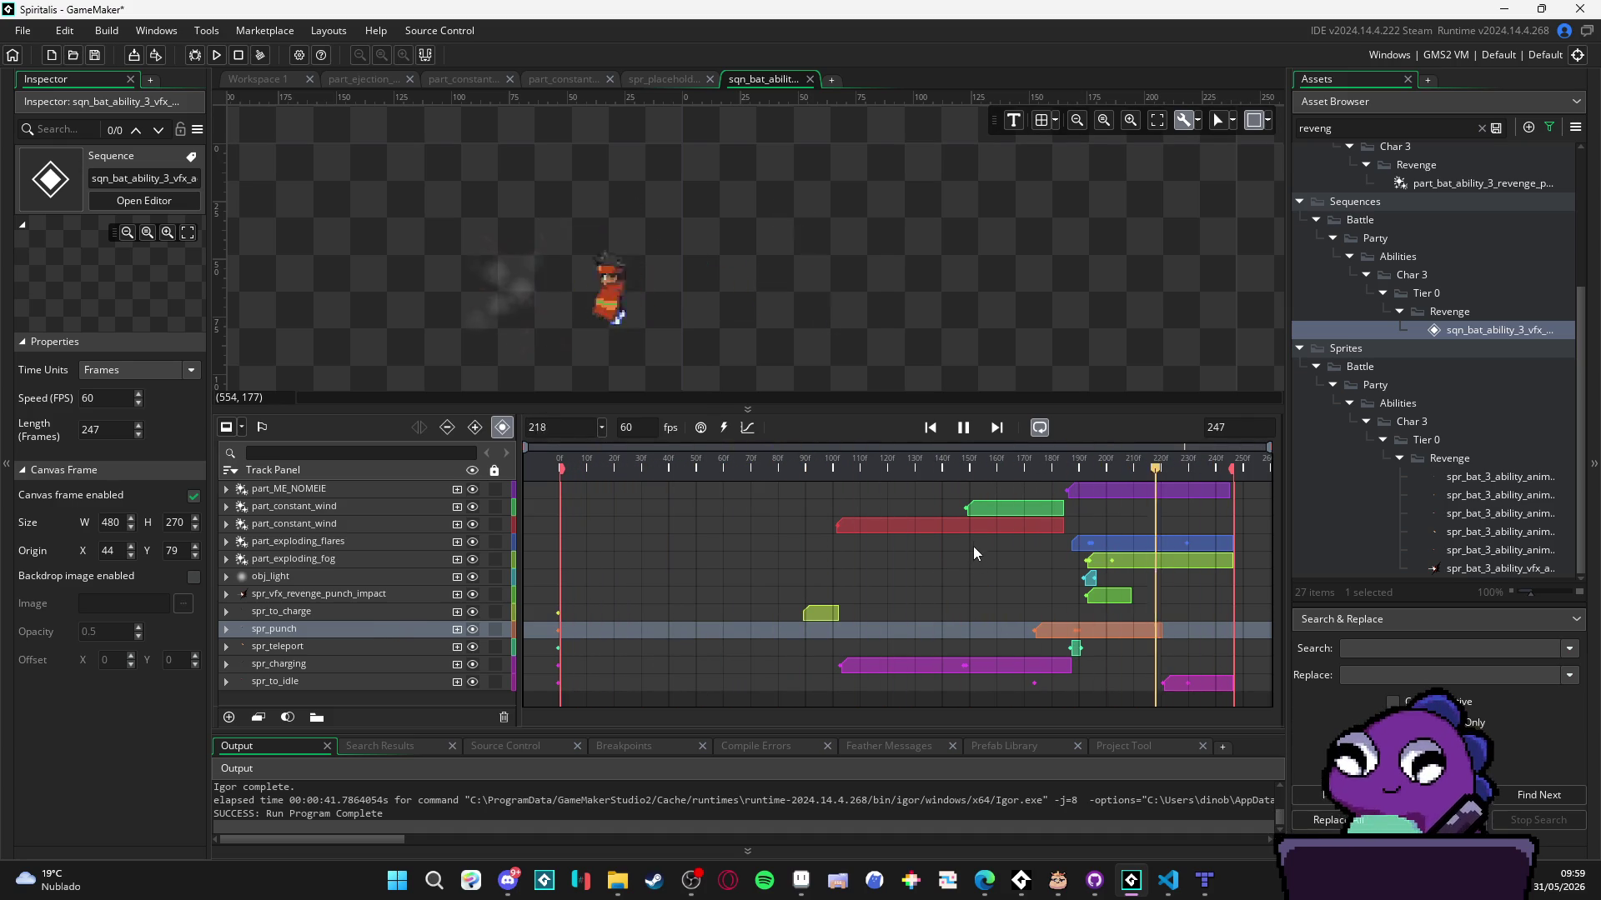
{"action": "key", "text": "space"}
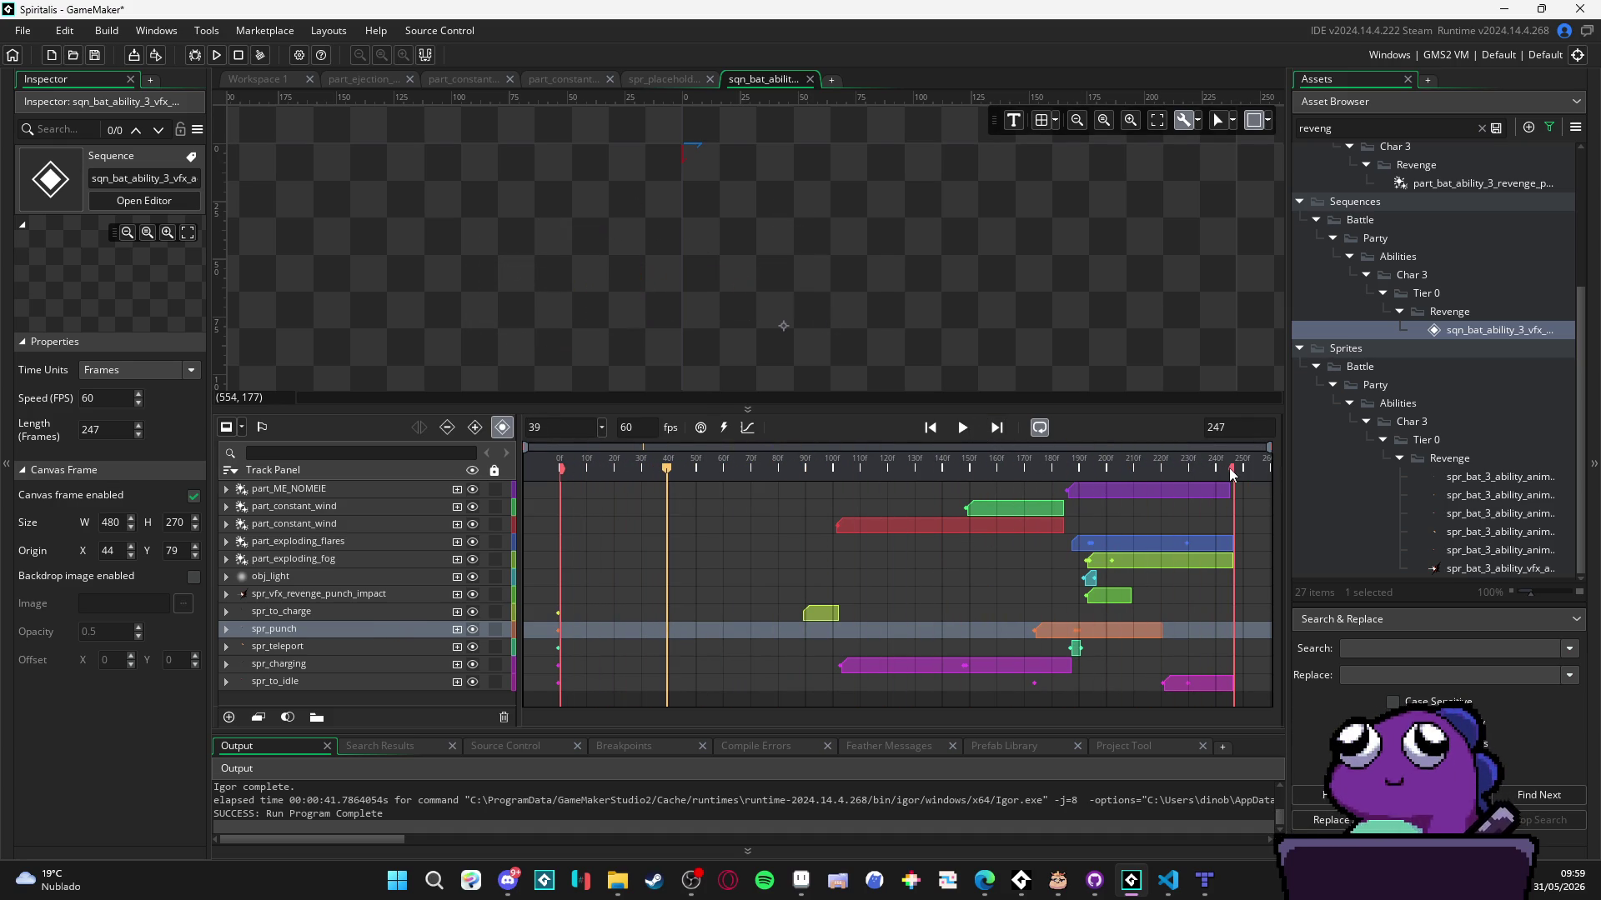
{"action": "left_click", "coordinate": [1224, 685]}
{"action": "left_click_drag", "start_coordinate": [1234, 680], "coordinate": [1238, 680]}
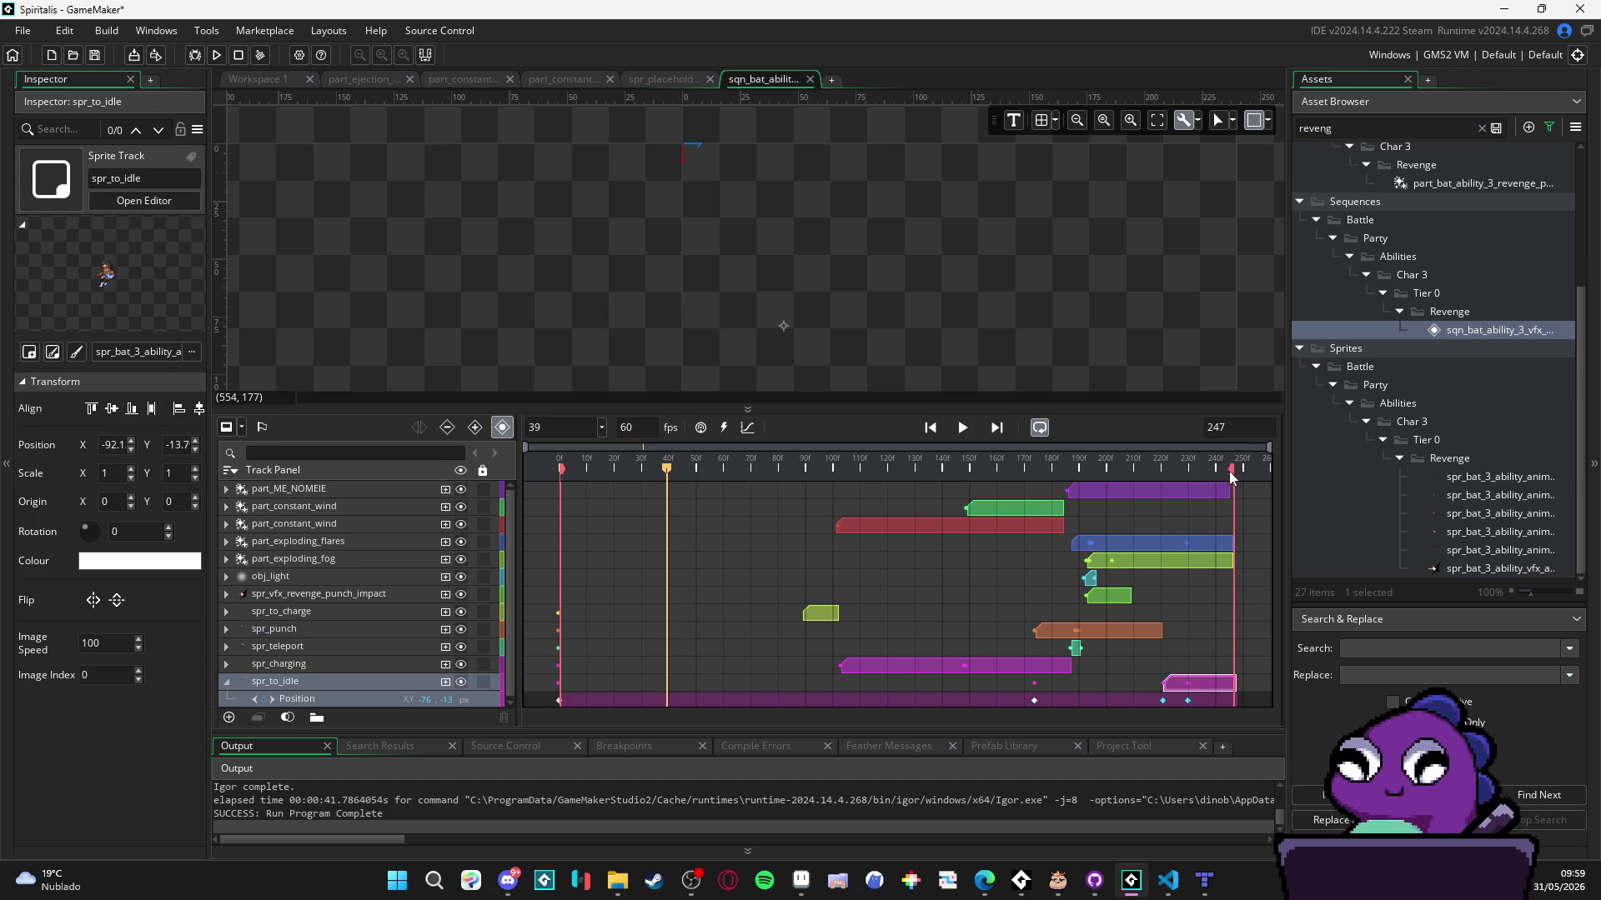
- Compare the spr_charging and spr_to_idle tracks, testing a sequence end near frame 190 before restoring 248
{"action": "left_click", "coordinate": [352, 663]}
{"action": "left_click", "coordinate": [350, 682]}
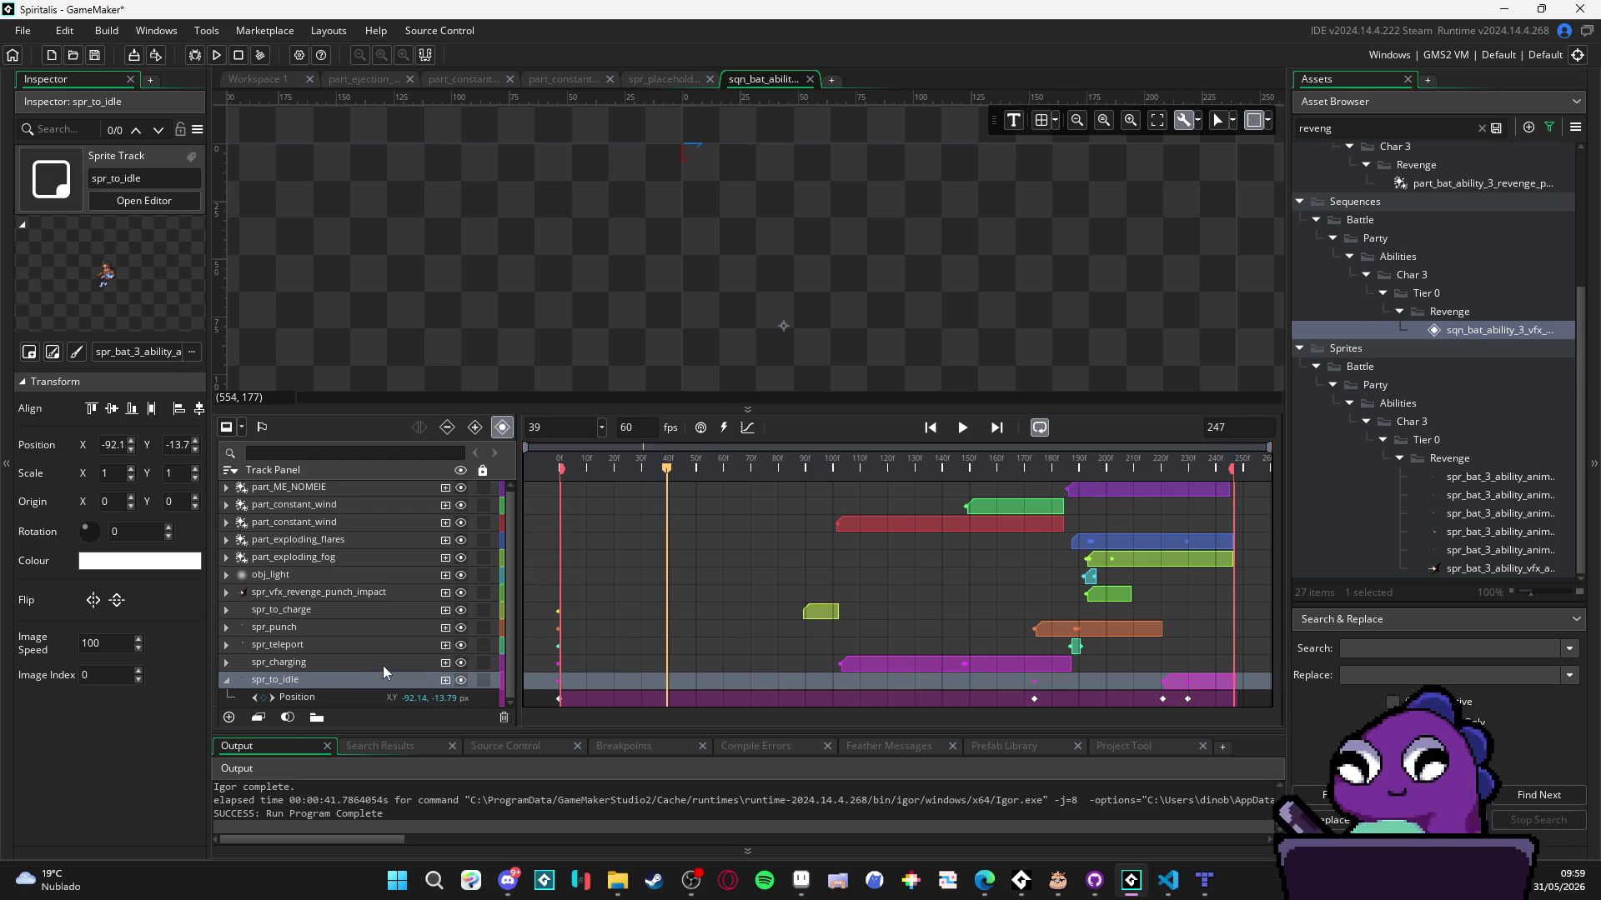
{"action": "left_click", "coordinate": [383, 664]}
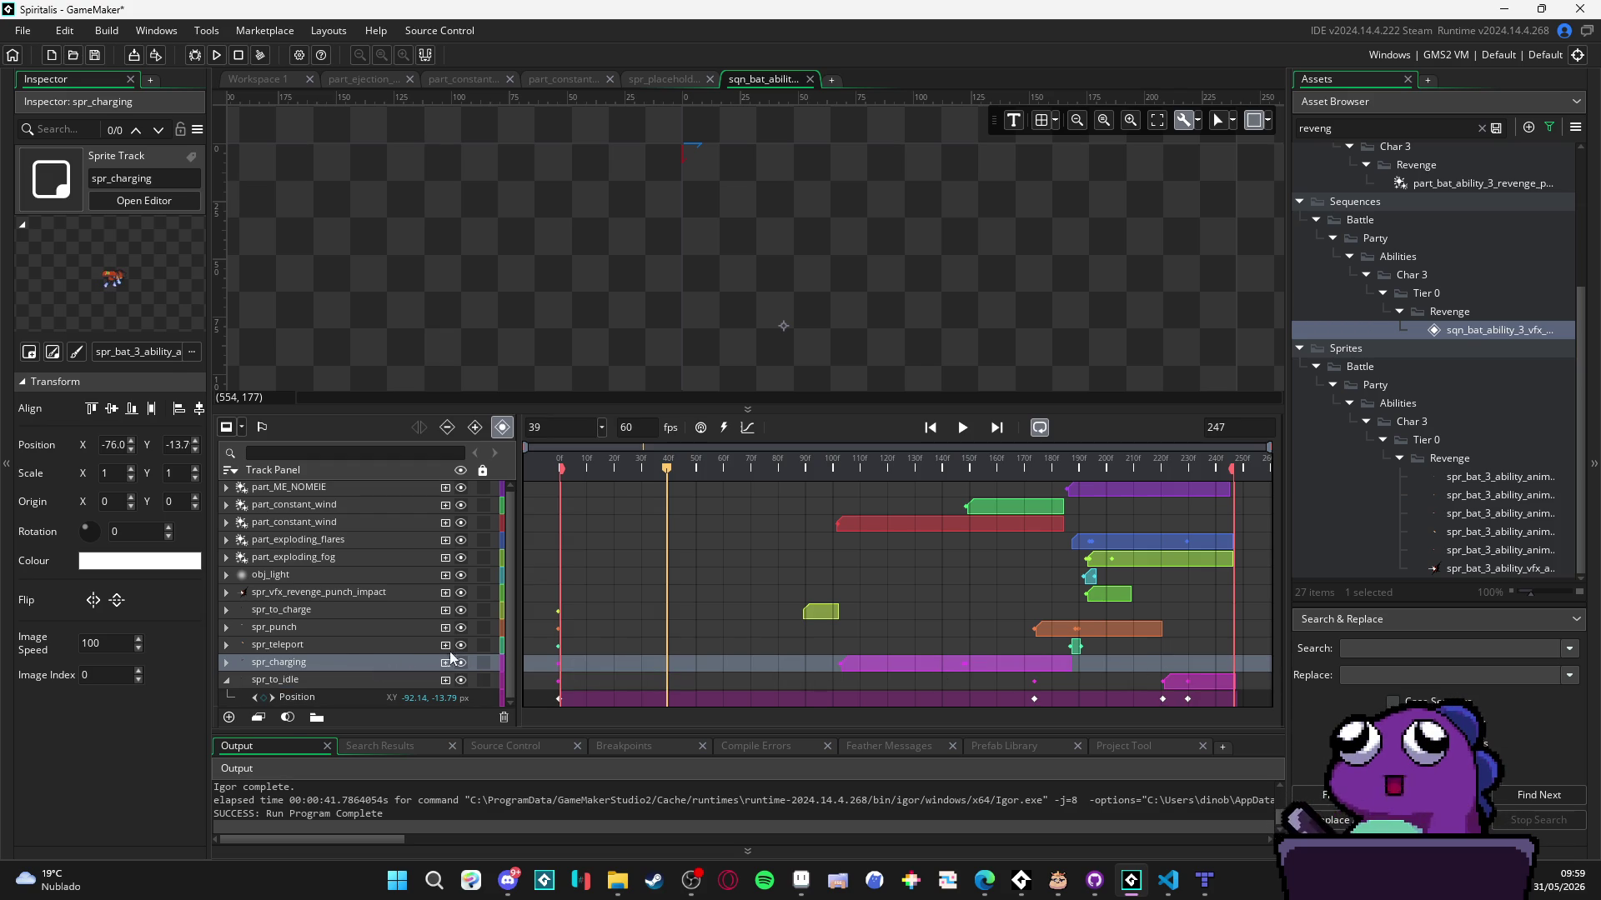
{"action": "left_click", "coordinate": [322, 680]}
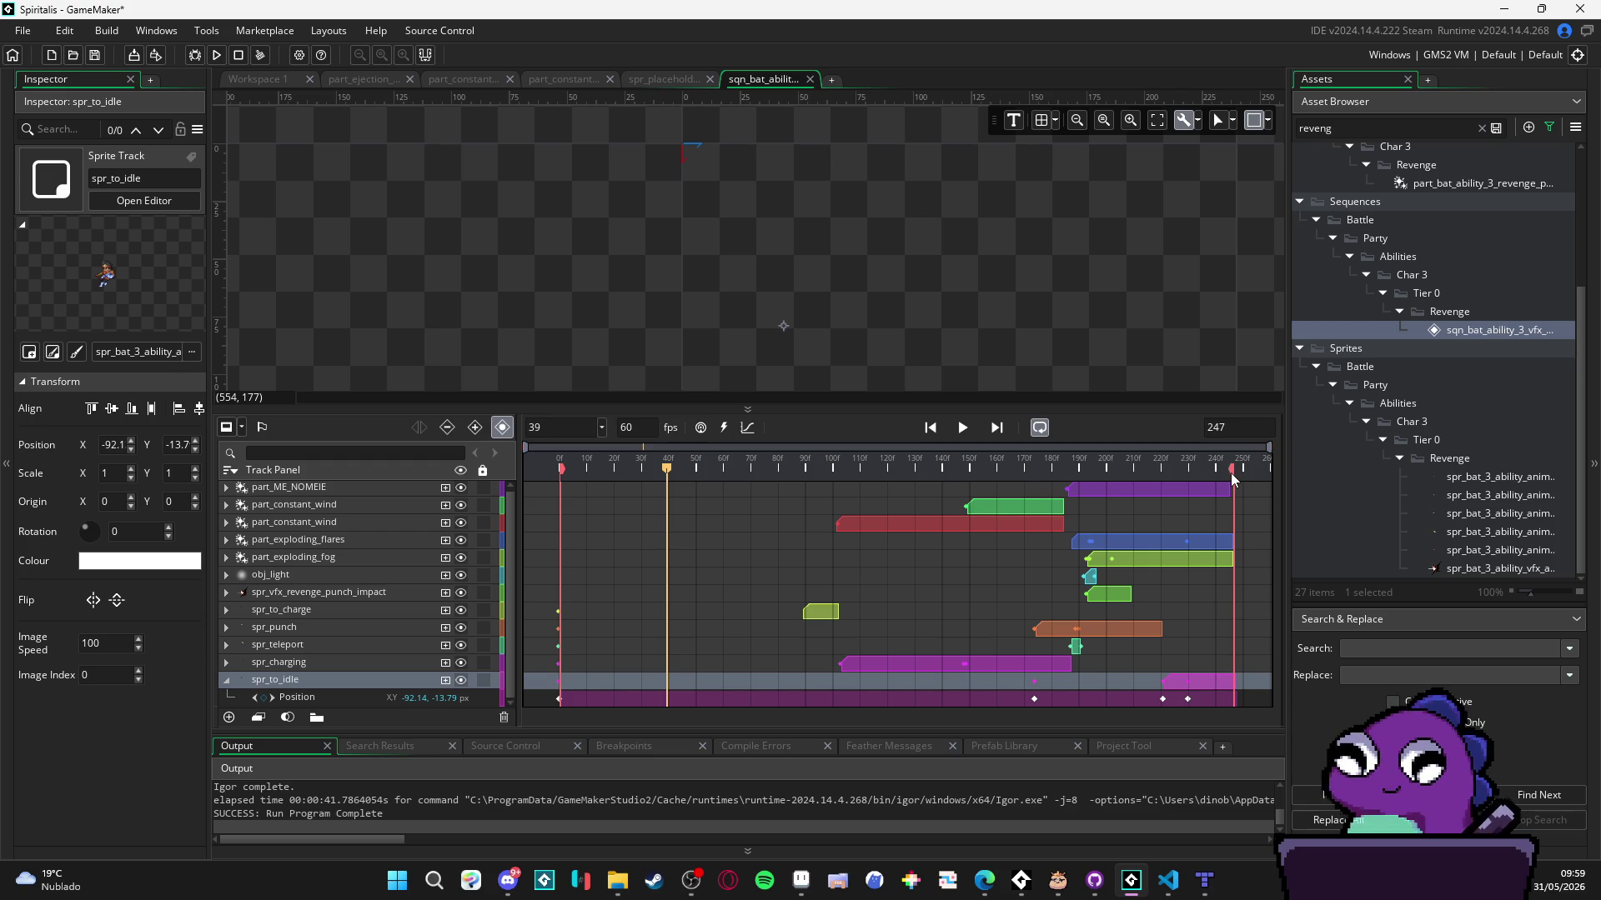
{"action": "left_click_drag", "start_coordinate": [1230, 473], "coordinate": [1080, 469]}
{"action": "scroll", "coordinate": [1013, 256], "scroll_direction": "down", "scroll_amount": 1}
{"action": "scroll", "coordinate": [993, 267], "scroll_direction": "down", "scroll_amount": 5, "text": "ctrl"}
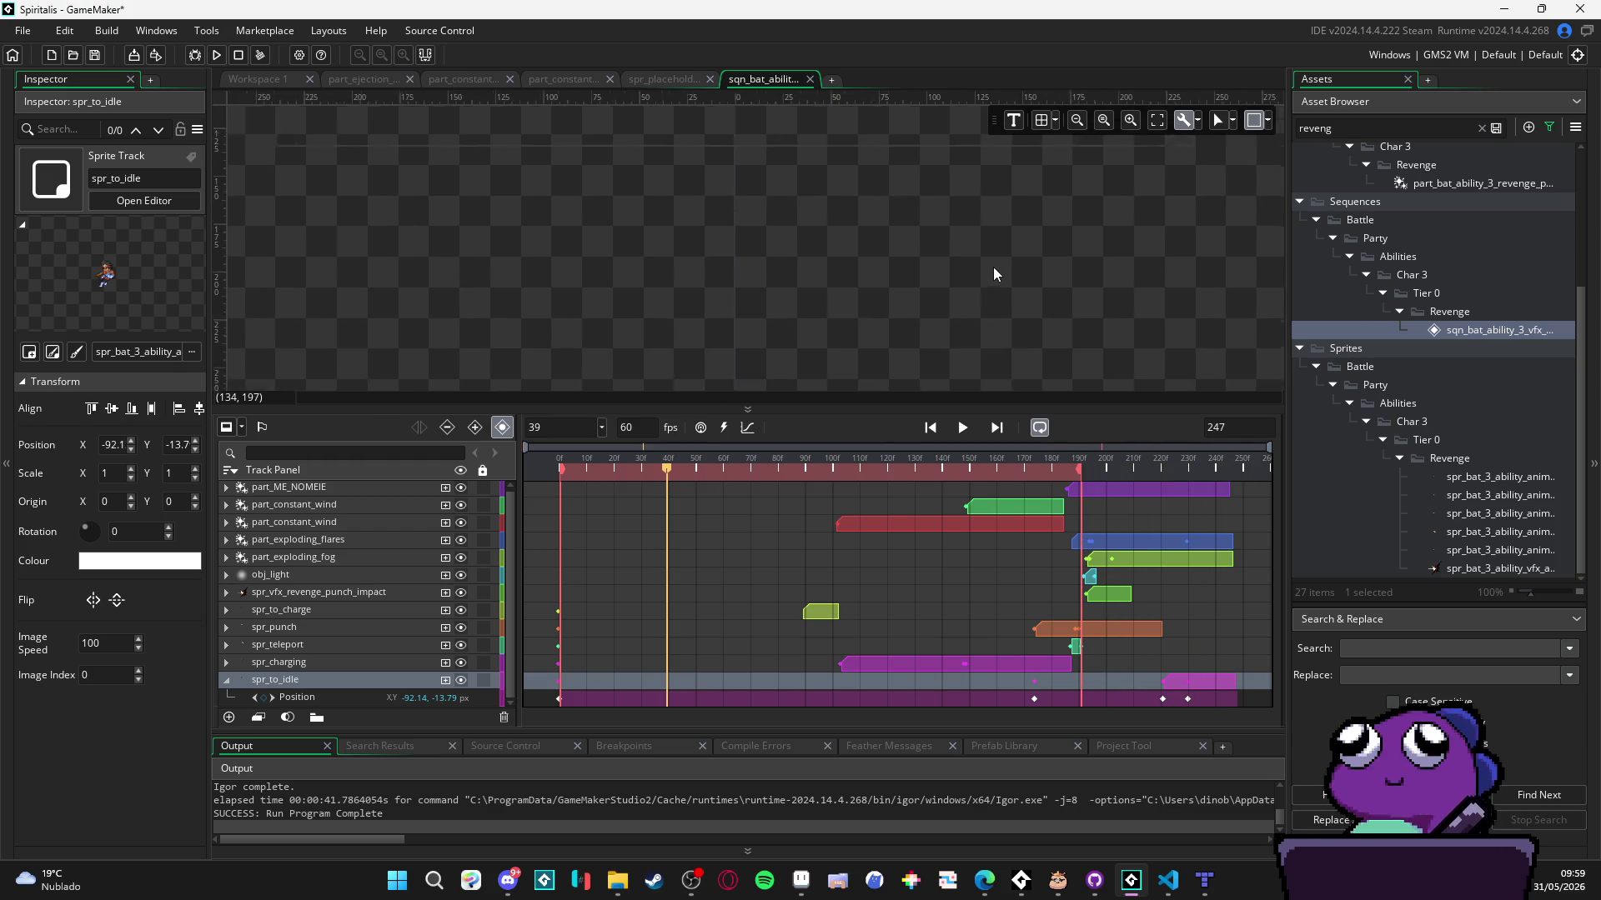
{"action": "mouse_move", "coordinate": [1082, 474]}
{"action": "left_mouse_down"}
{"action": "mouse_move", "coordinate": [1247, 470]}
{"action": "mouse_move", "coordinate": [1230, 471]}
{"action": "left_mouse_up"}
{"action": "mouse_move", "coordinate": [668, 468]}
{"action": "left_mouse_down"}
{"action": "mouse_move", "coordinate": [558, 473]}
{"action": "mouse_move", "coordinate": [892, 468]}
{"action": "mouse_move", "coordinate": [534, 497]}
{"action": "mouse_move", "coordinate": [617, 498]}
{"action": "mouse_move", "coordinate": [557, 498]}
{"action": "left_mouse_up"}
{"action": "scroll", "coordinate": [817, 303], "scroll_direction": "up", "scroll_amount": 2}
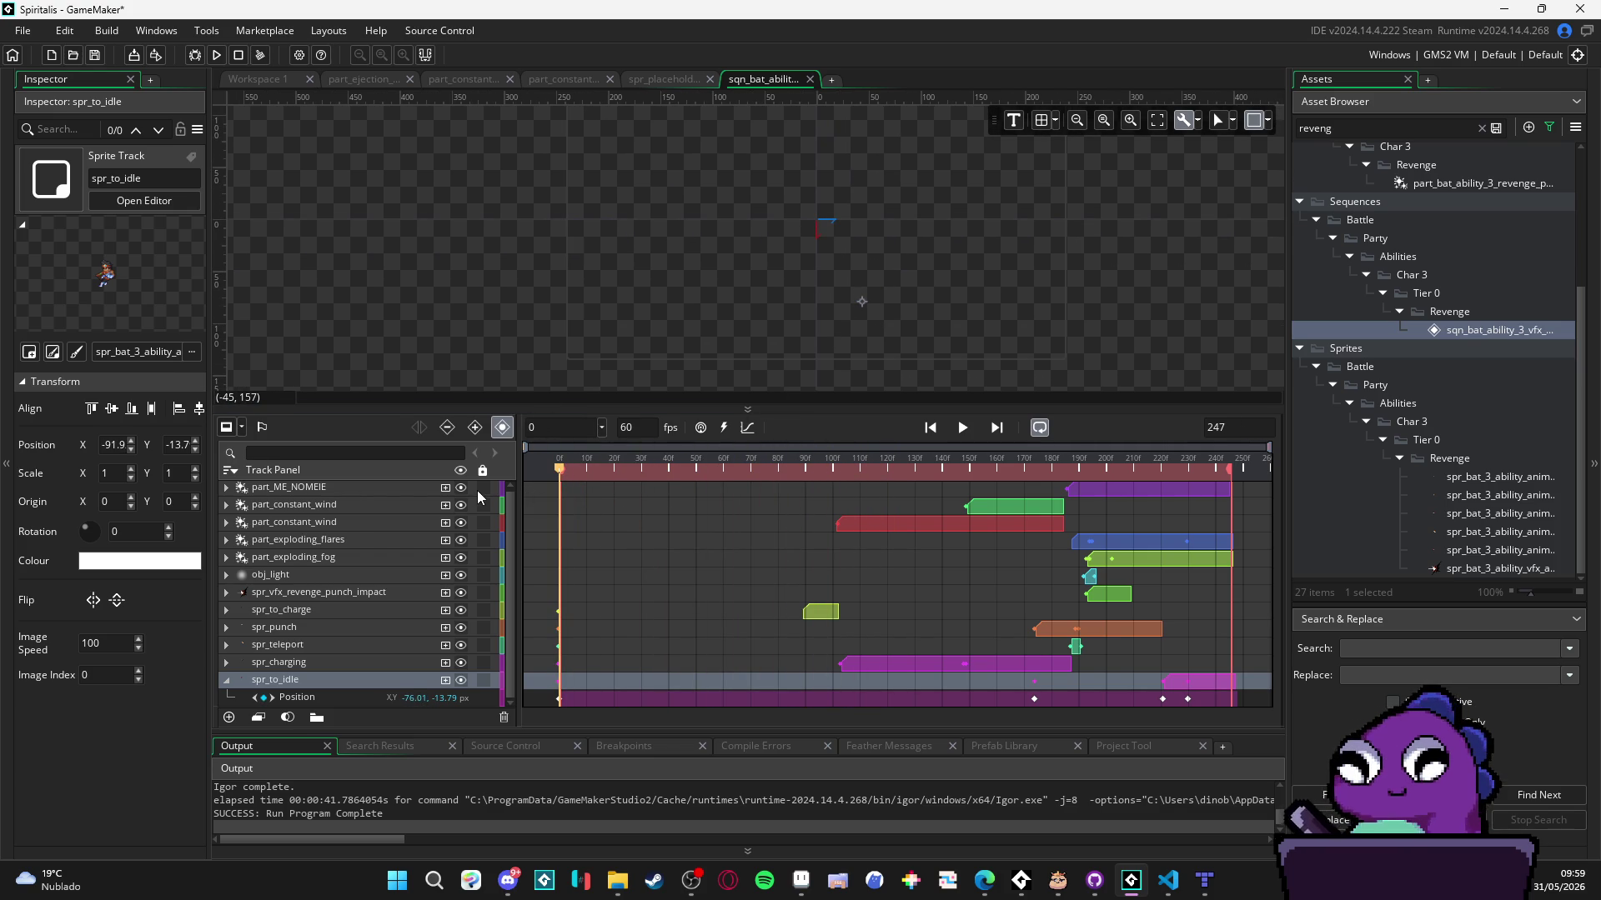
- Stretch the spr_charging clip to begin at frame 0 and play it back
{"action": "left_click", "coordinate": [857, 668]}
{"action": "mouse_move", "coordinate": [841, 665]}
{"action": "left_mouse_down"}
{"action": "mouse_move", "coordinate": [525, 664]}
{"action": "mouse_move", "coordinate": [560, 662]}
{"action": "left_mouse_up"}
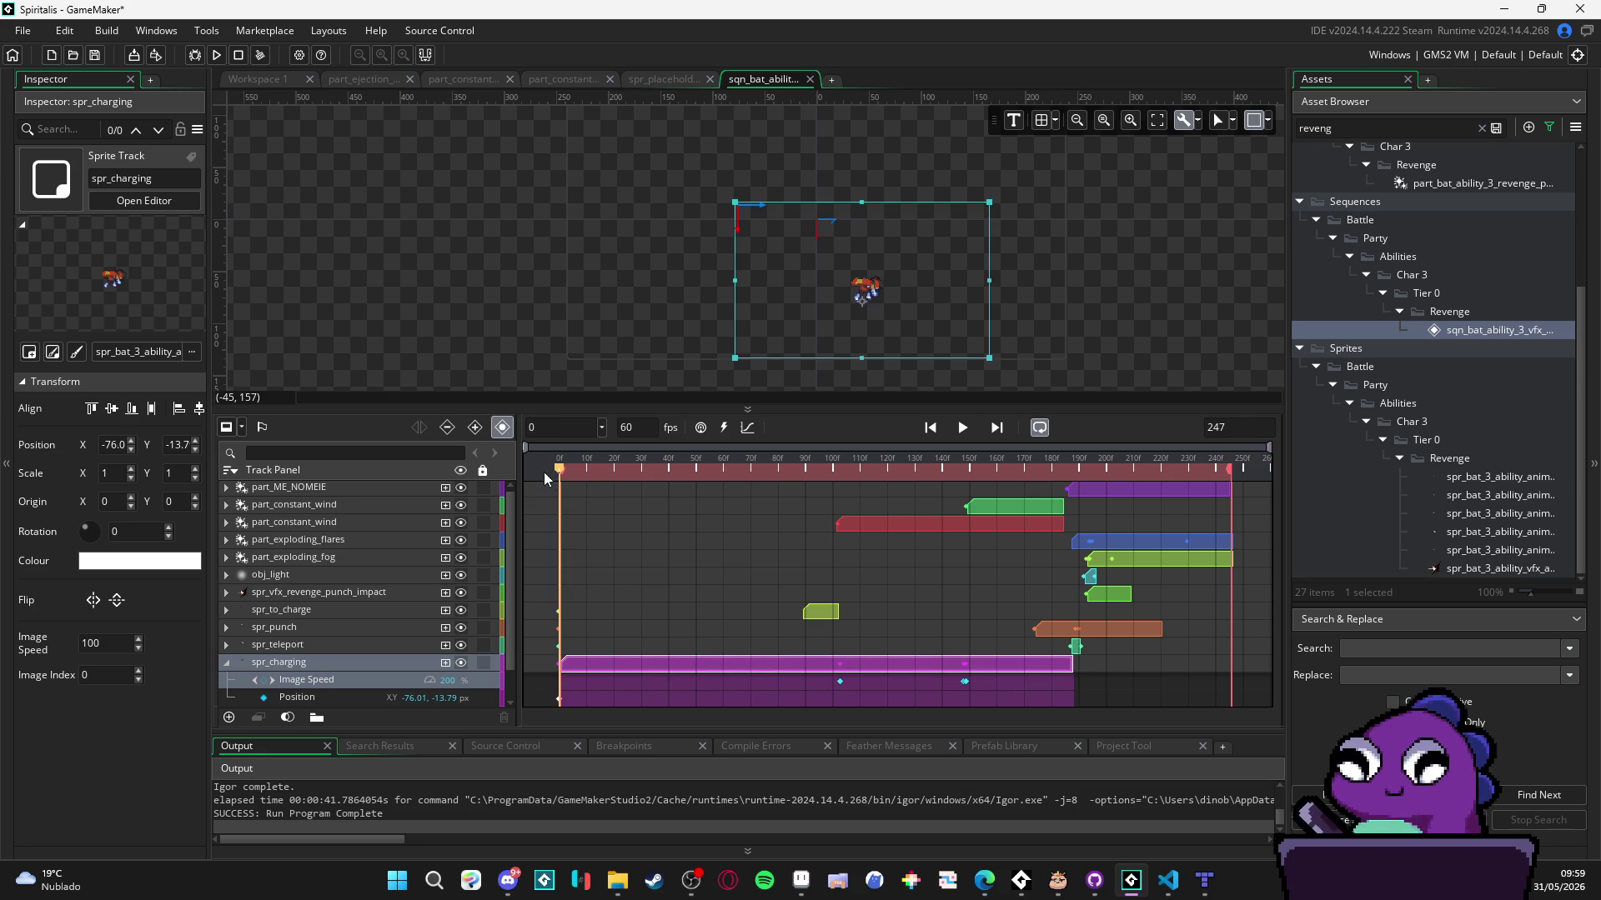
{"action": "left_click", "coordinate": [966, 431]}
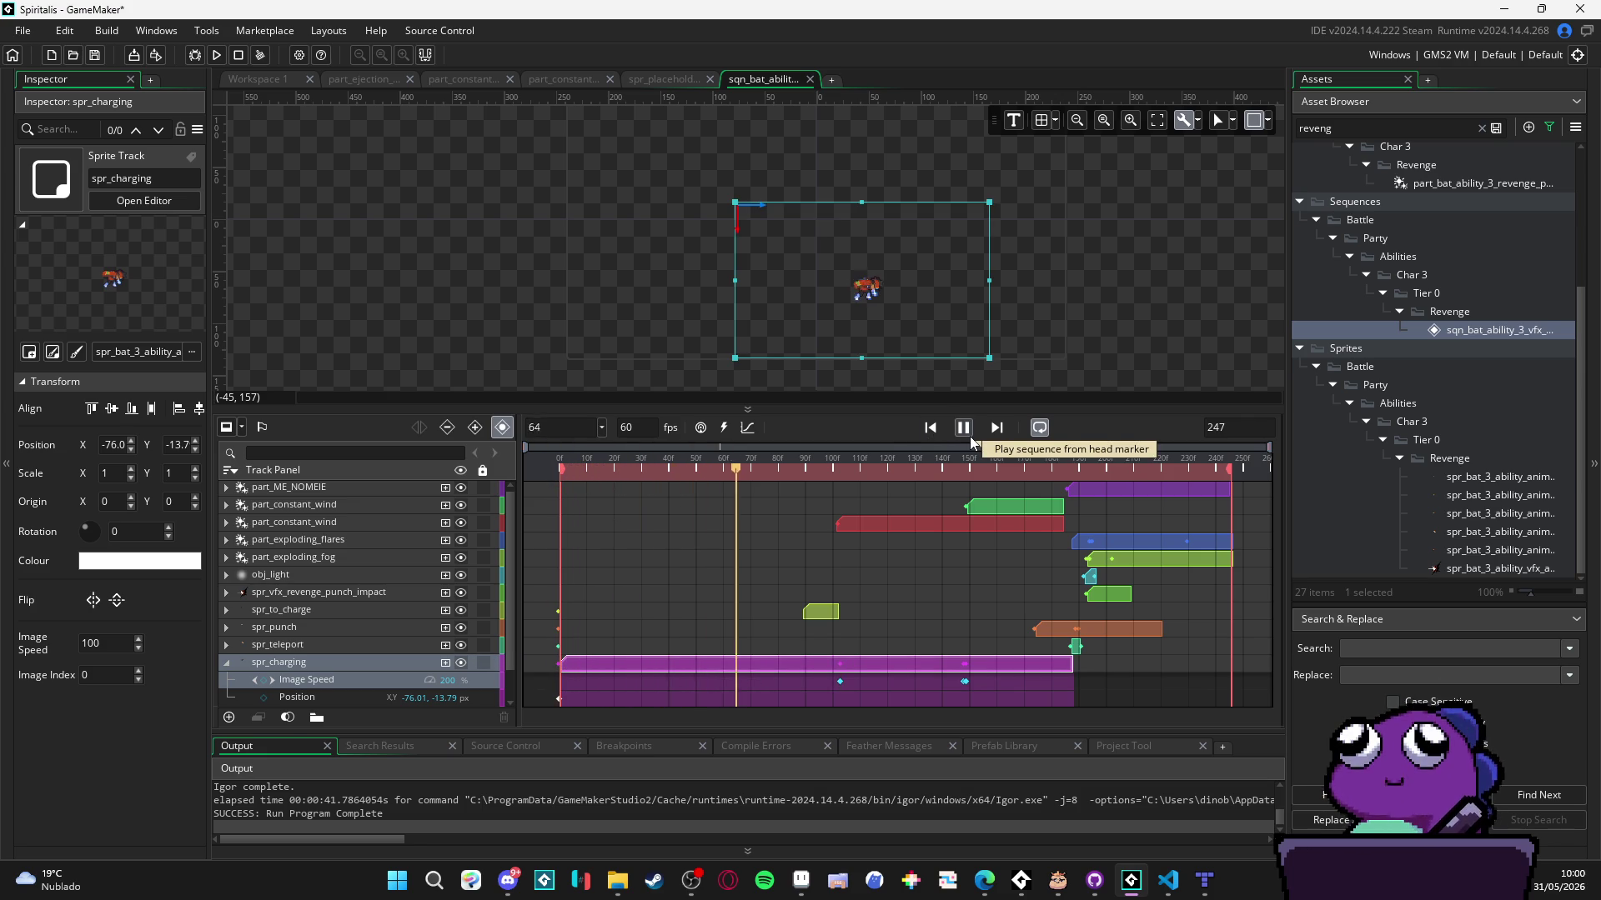
{"action": "left_click", "coordinate": [966, 436]}
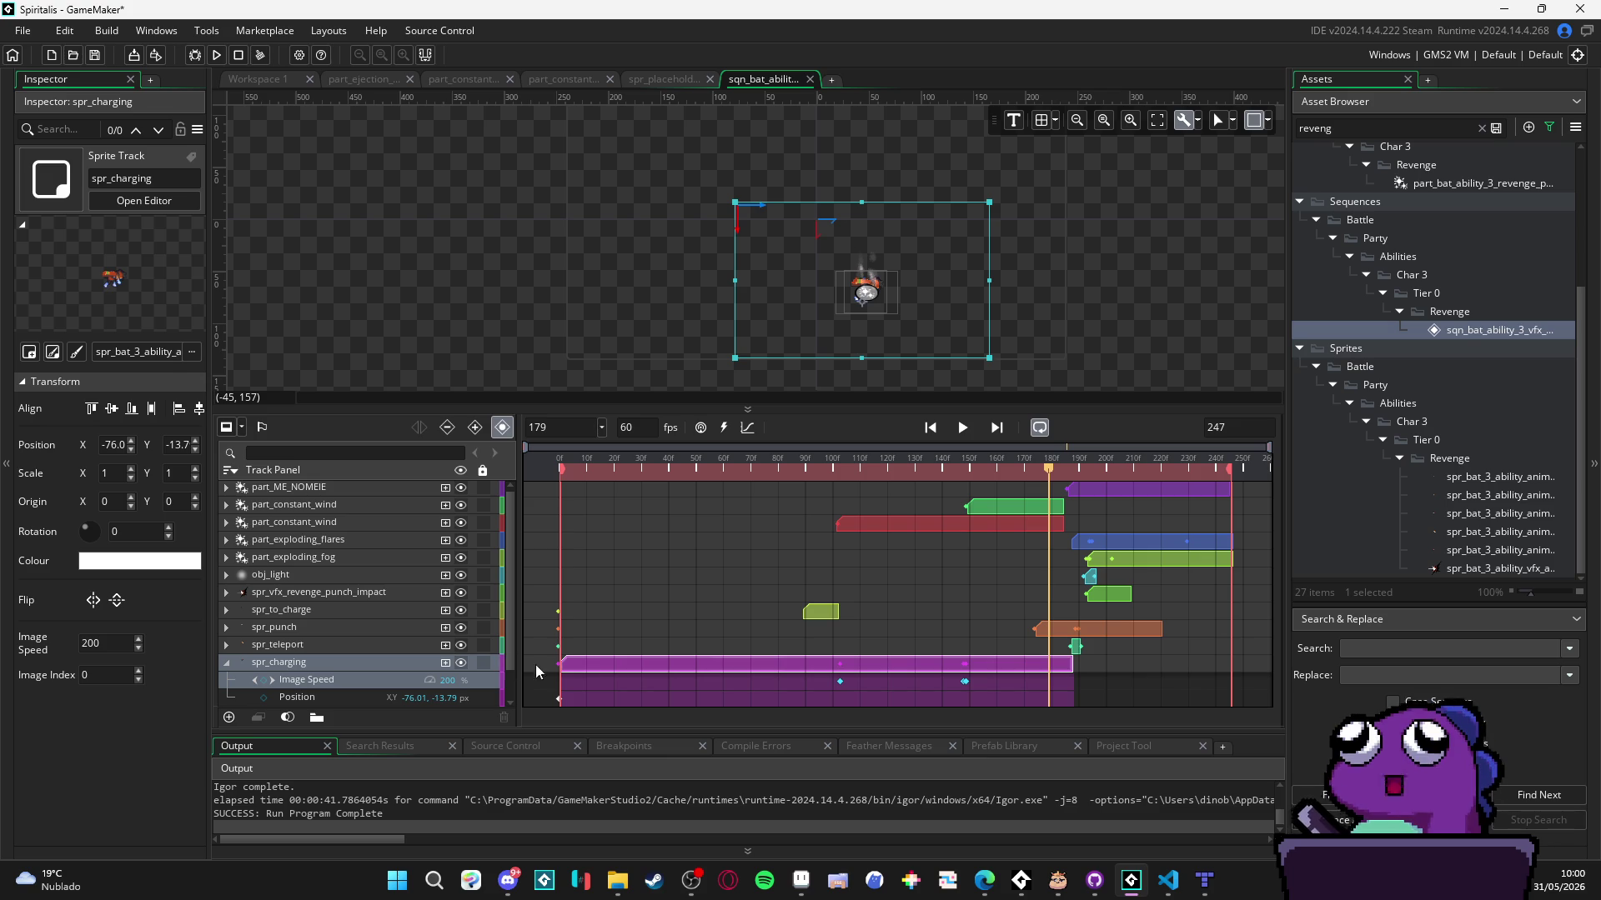
- Duplicate the revenge sequence with Ctrl+D, with the preview back at frame 97
{"action": "left_click", "coordinate": [602, 617]}
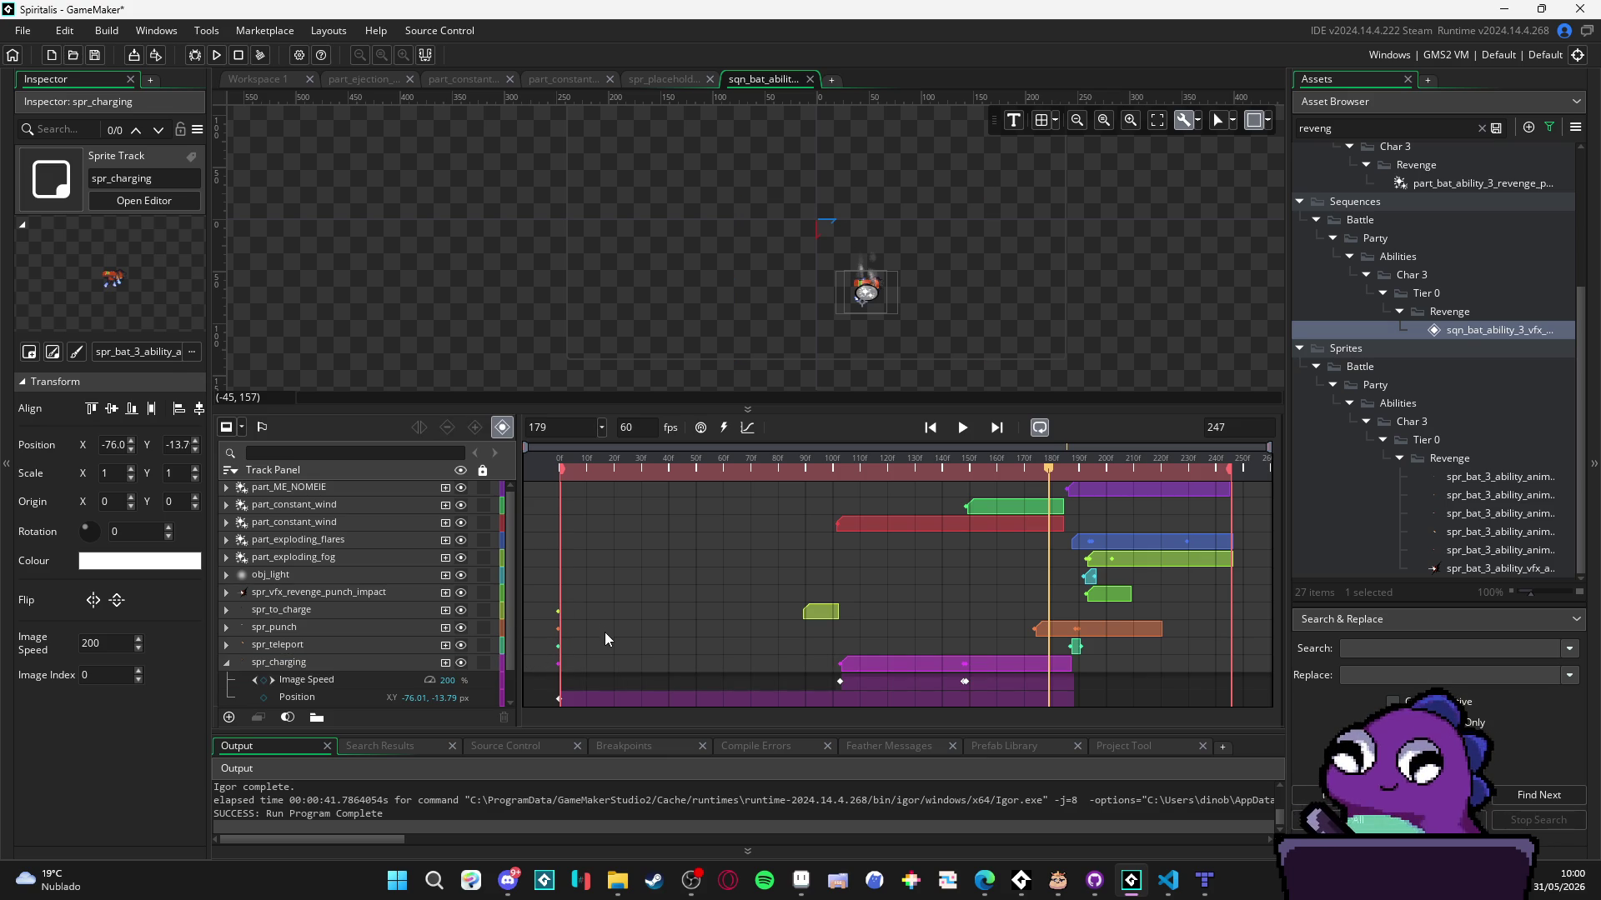
{"action": "left_click_drag", "start_coordinate": [840, 470], "coordinate": [824, 470]}
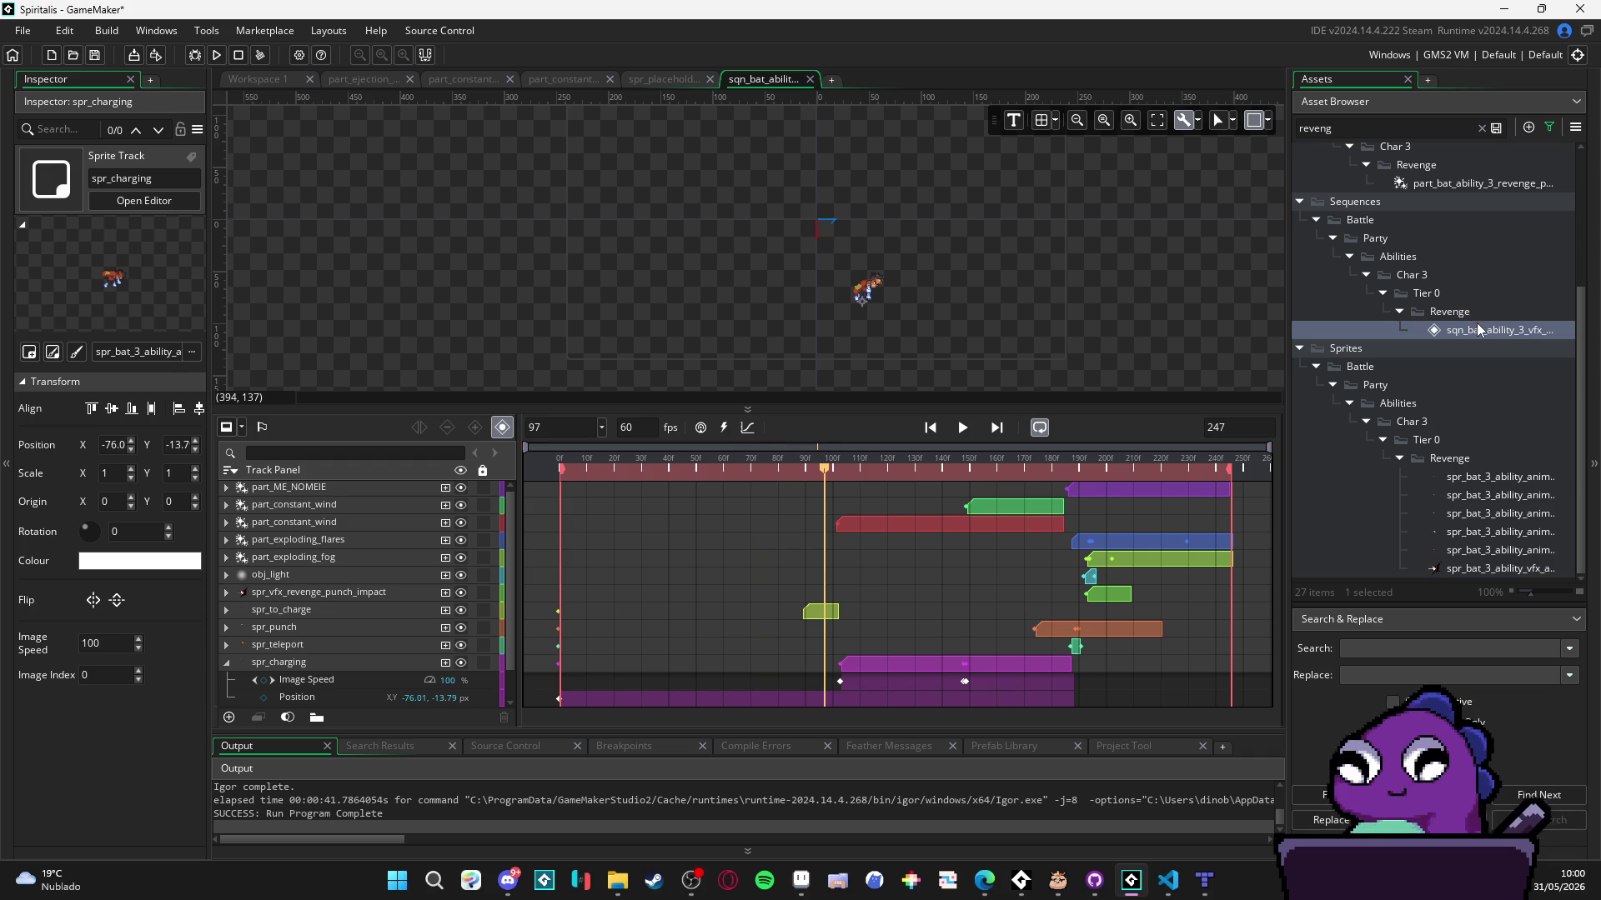
{"action": "key", "text": "ctrl+d"}
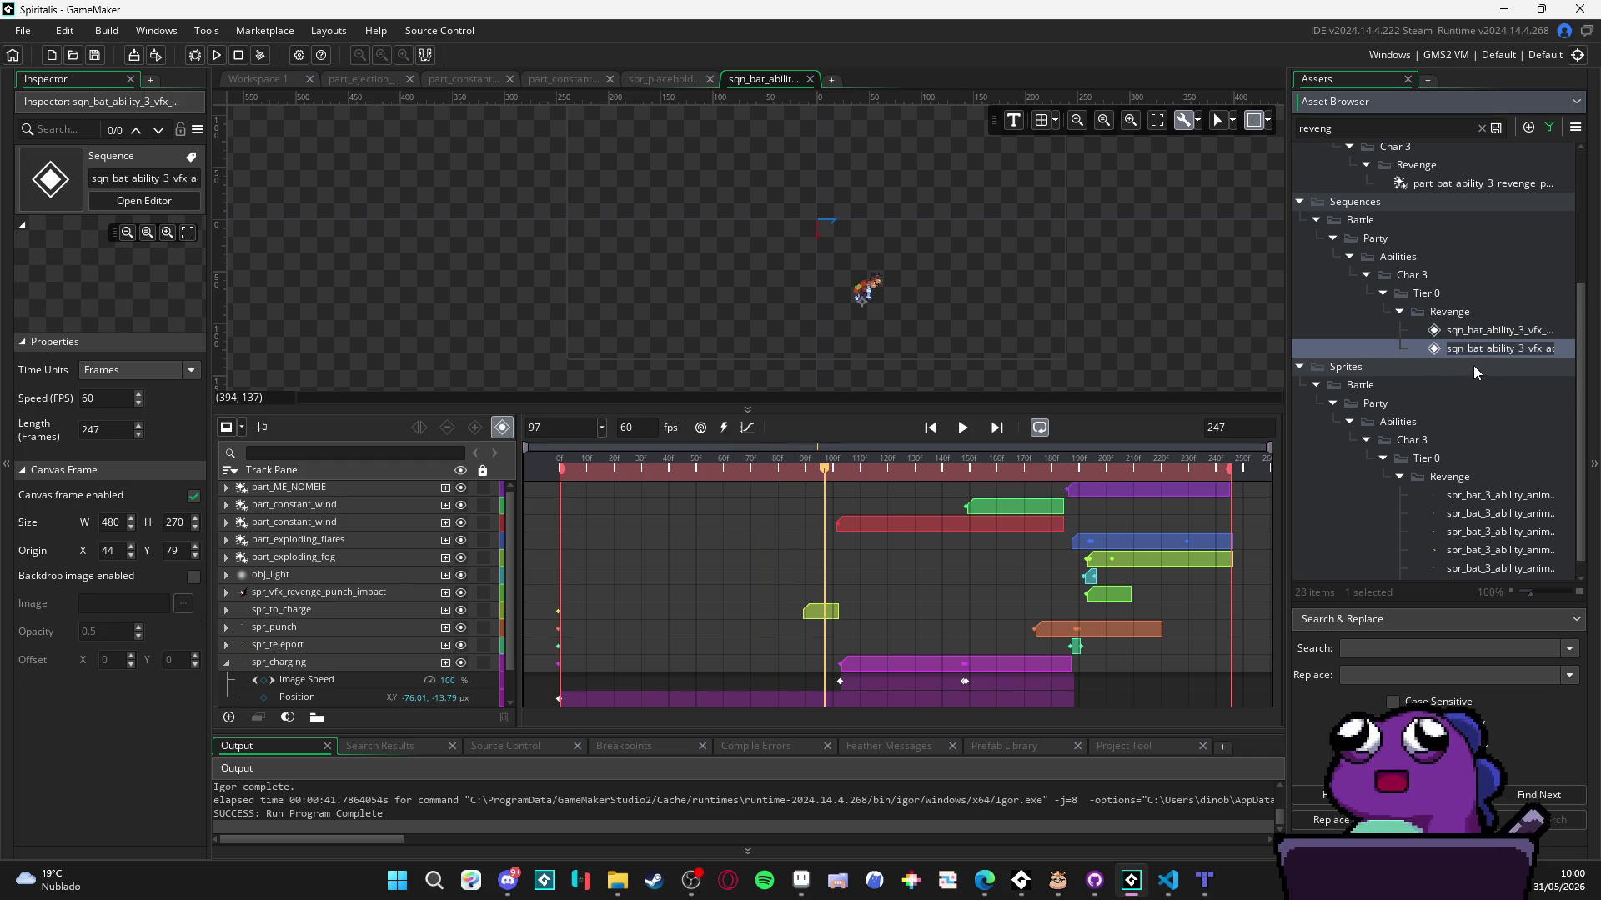
- Rename the duplicated sequence to sqn_bat_dash_concept and open it
{"action": "left_click_drag", "start_coordinate": [1288, 366], "coordinate": [1023, 375]}
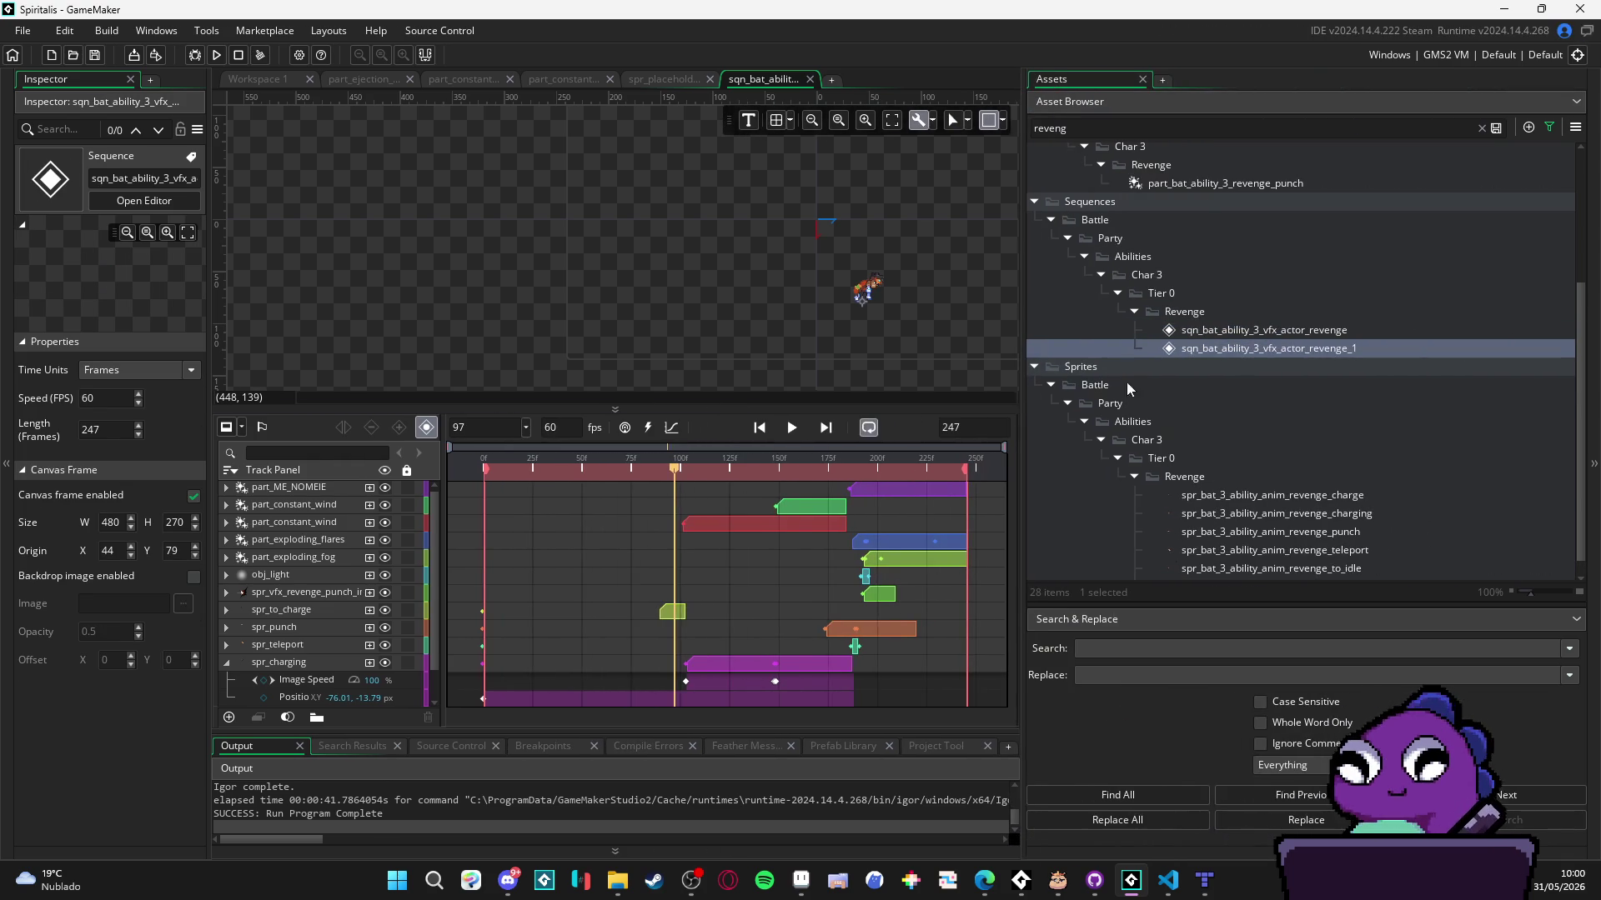
{"action": "left_click", "coordinate": [1266, 353]}
{"action": "type", "text": "sh_"}
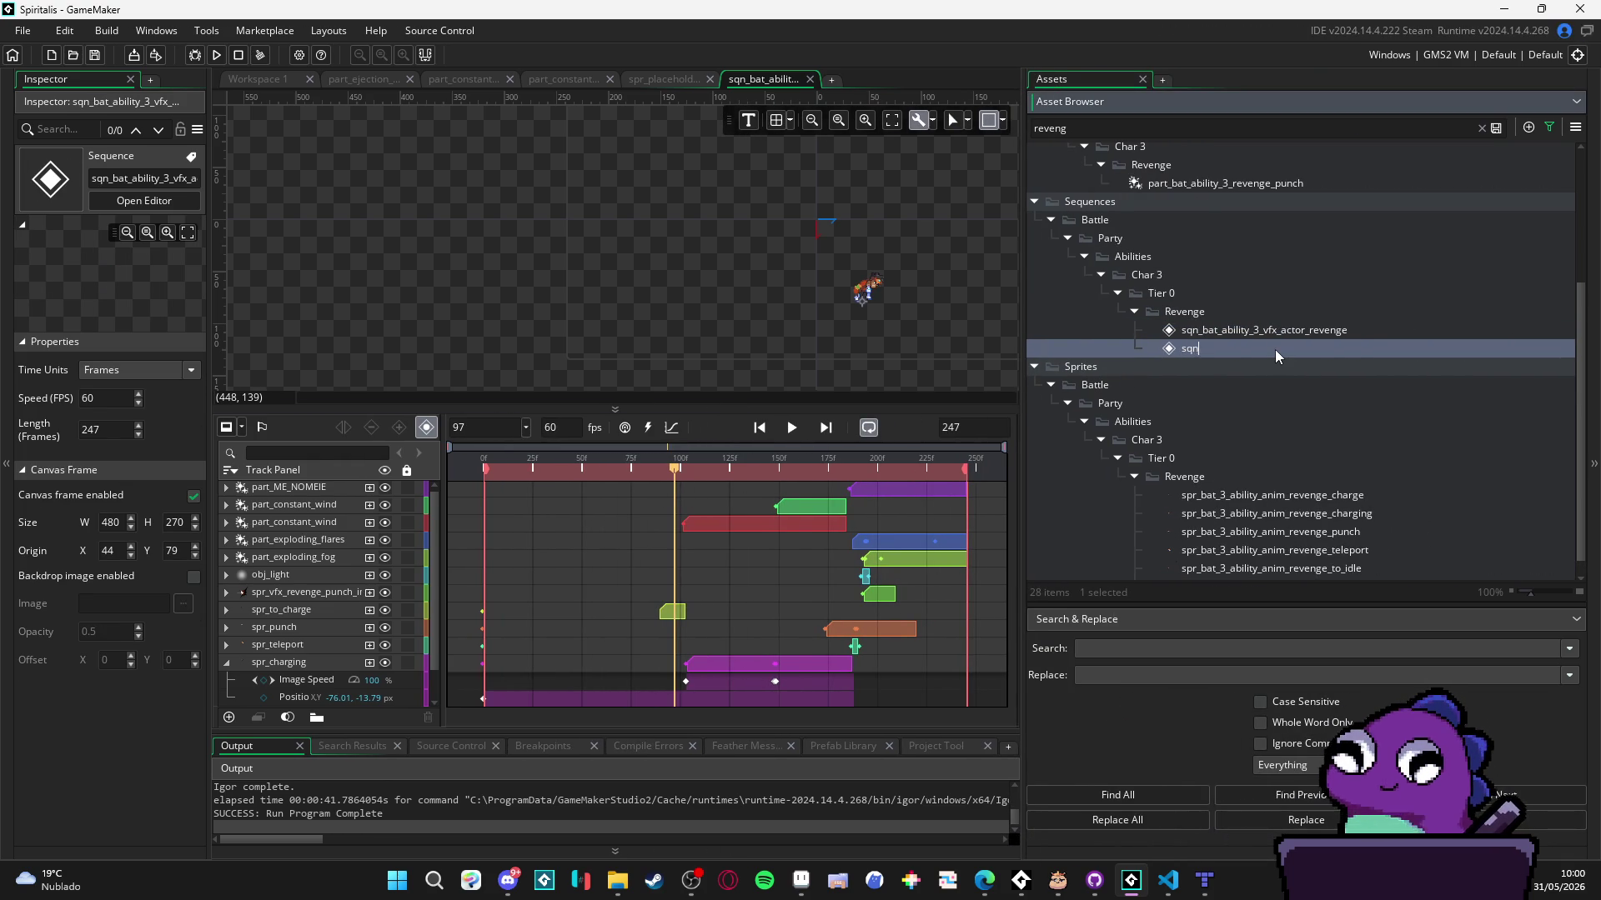
{"action": "type", "text": "concept"}
{"action": "key", "text": "Return"}
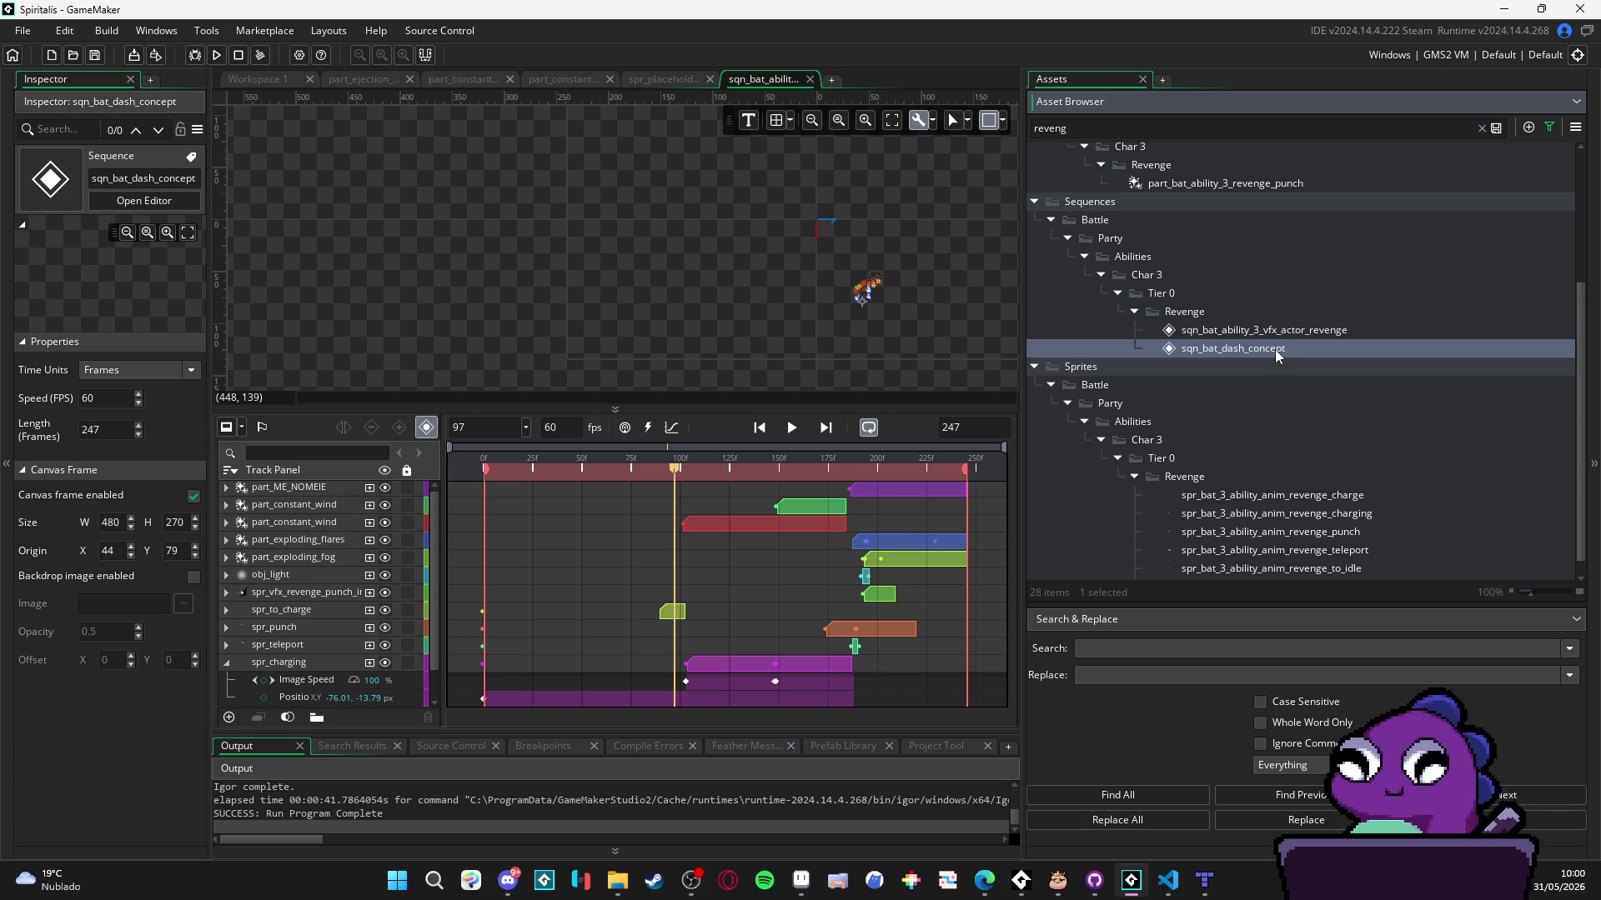
{"action": "double_click", "coordinate": [1278, 350]}
- Reopen the revenge sequence, hide its five character sprite tracks and play it from frame 0
{"action": "left_click", "coordinate": [809, 78]}
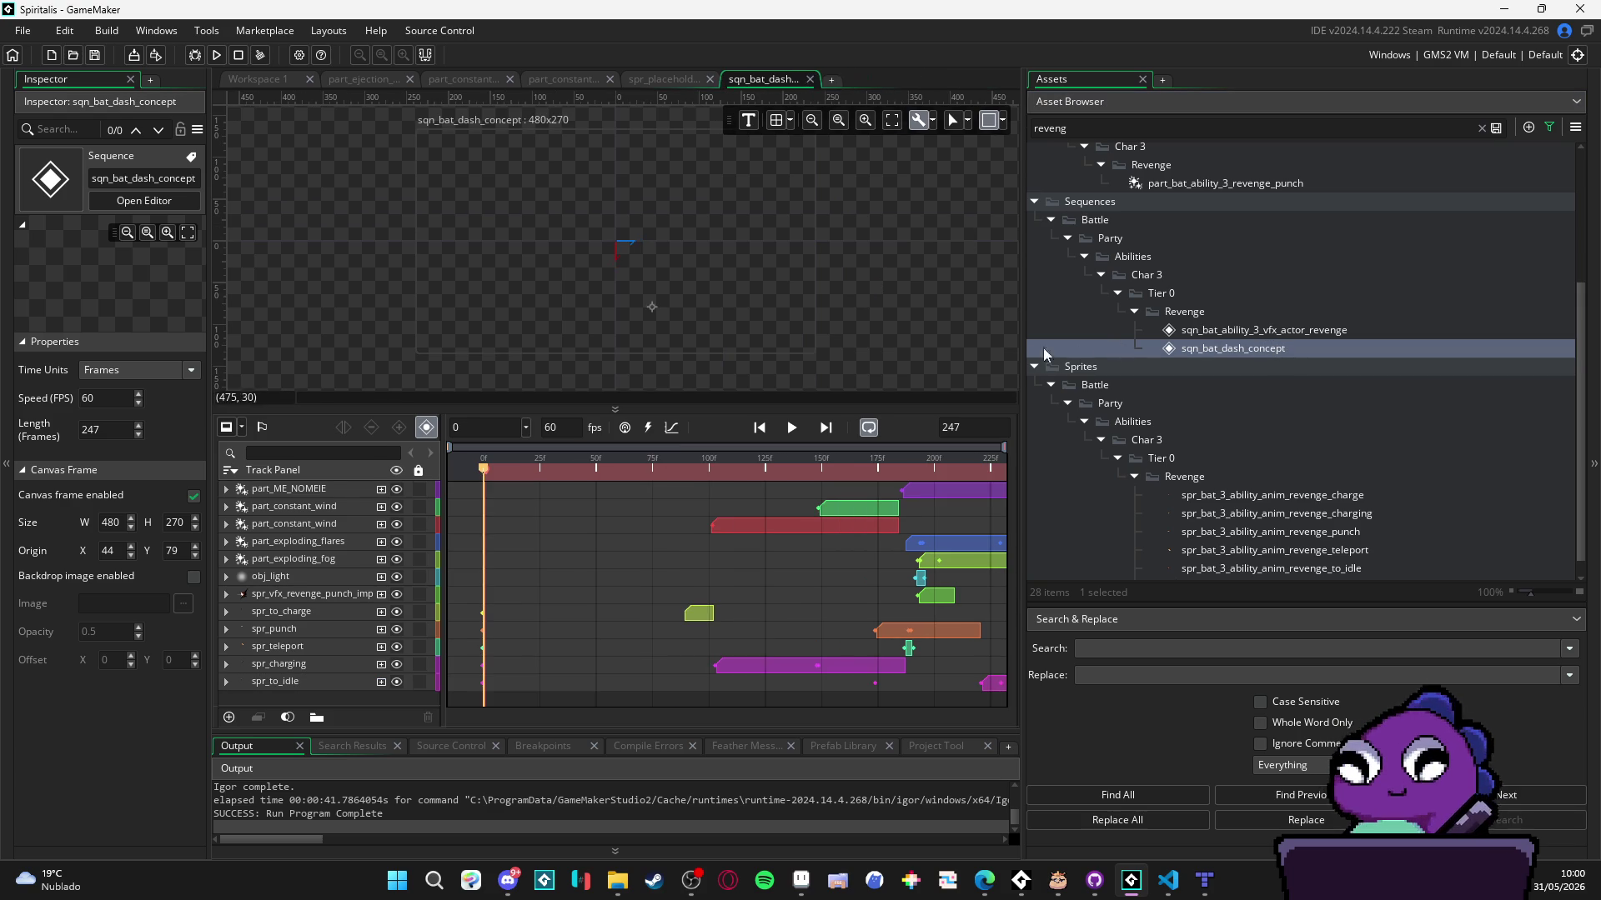
{"action": "left_click", "coordinate": [1268, 336]}
{"action": "double_click", "coordinate": [1268, 333]}
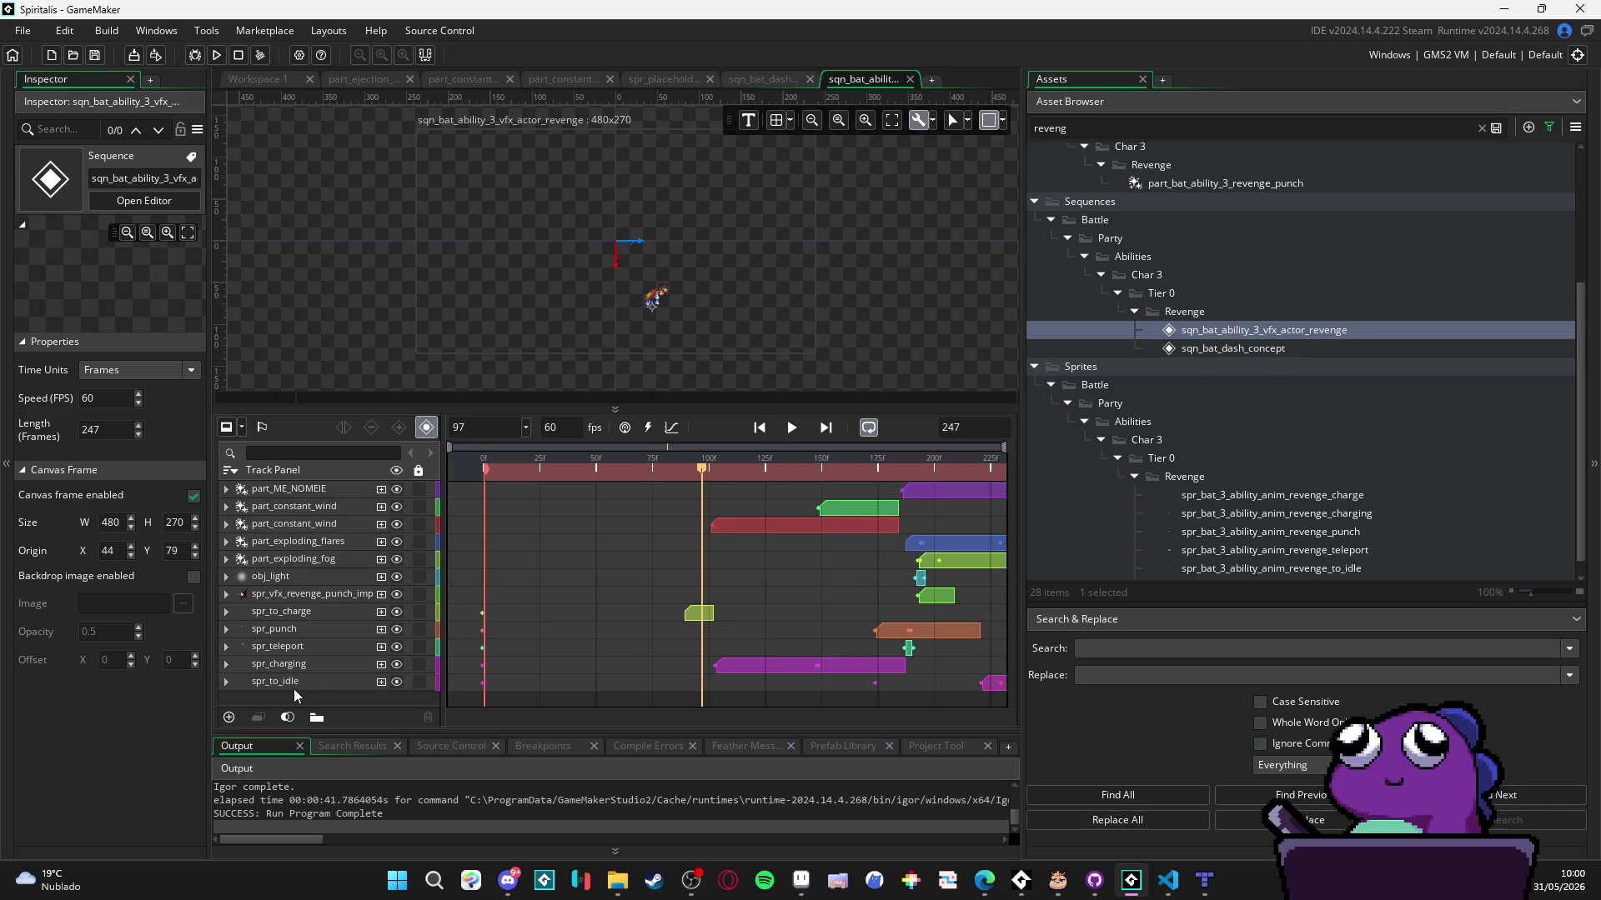
{"action": "left_click", "coordinate": [397, 612]}
{"action": "left_click", "coordinate": [397, 630]}
{"action": "left_click", "coordinate": [397, 647]}
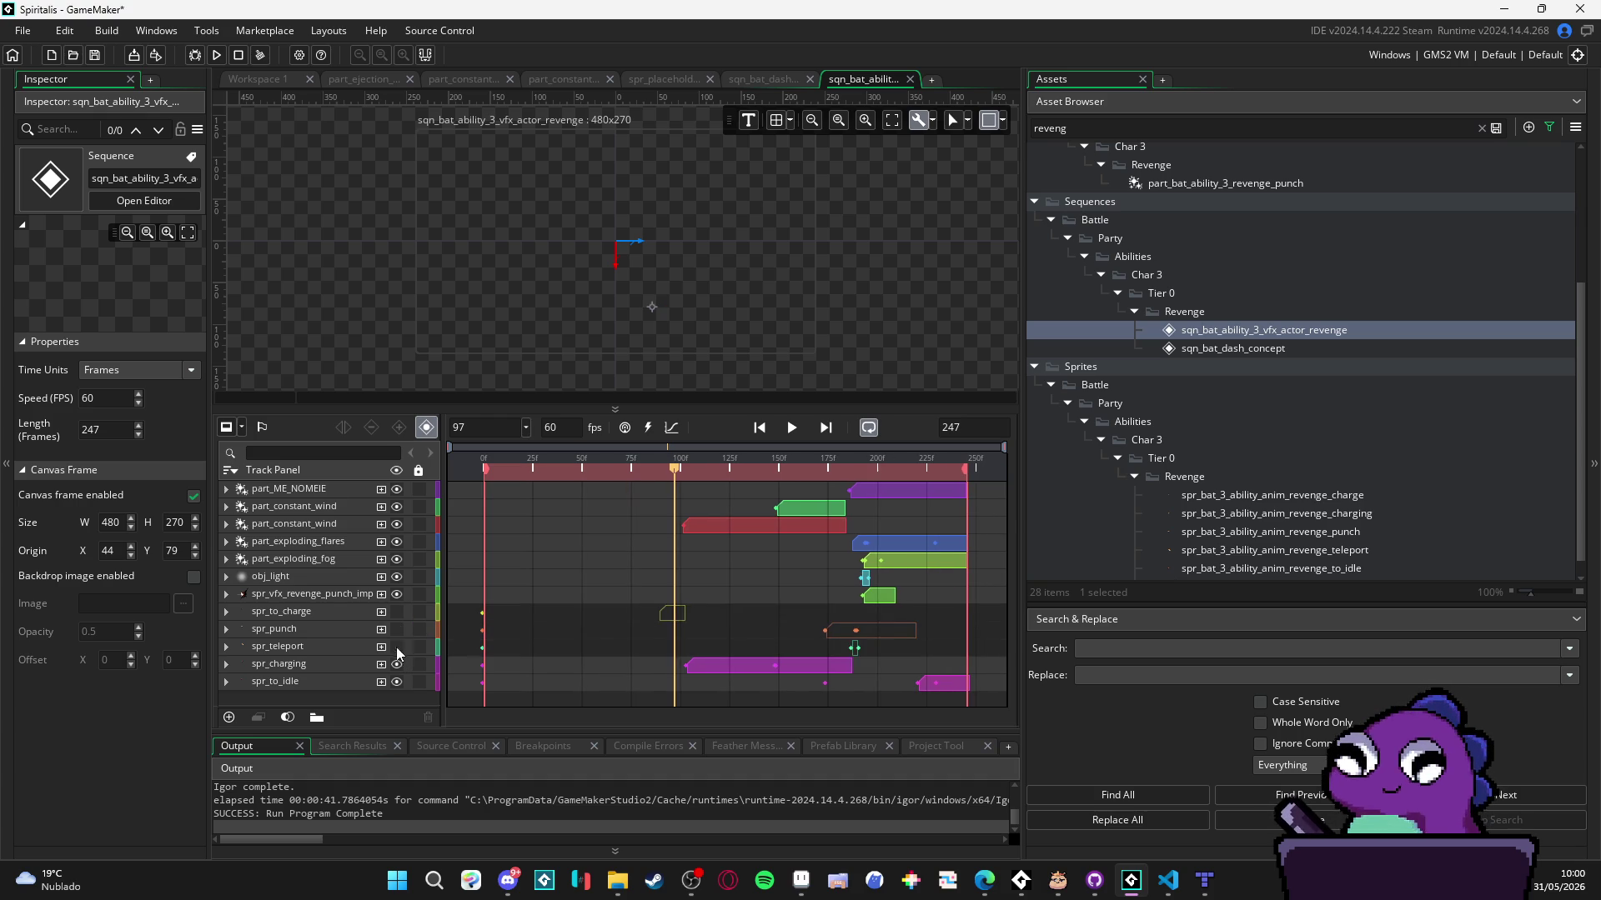
{"action": "left_click", "coordinate": [397, 665]}
{"action": "left_click", "coordinate": [397, 681]}
{"action": "left_click_drag", "start_coordinate": [674, 459], "coordinate": [484, 459]}
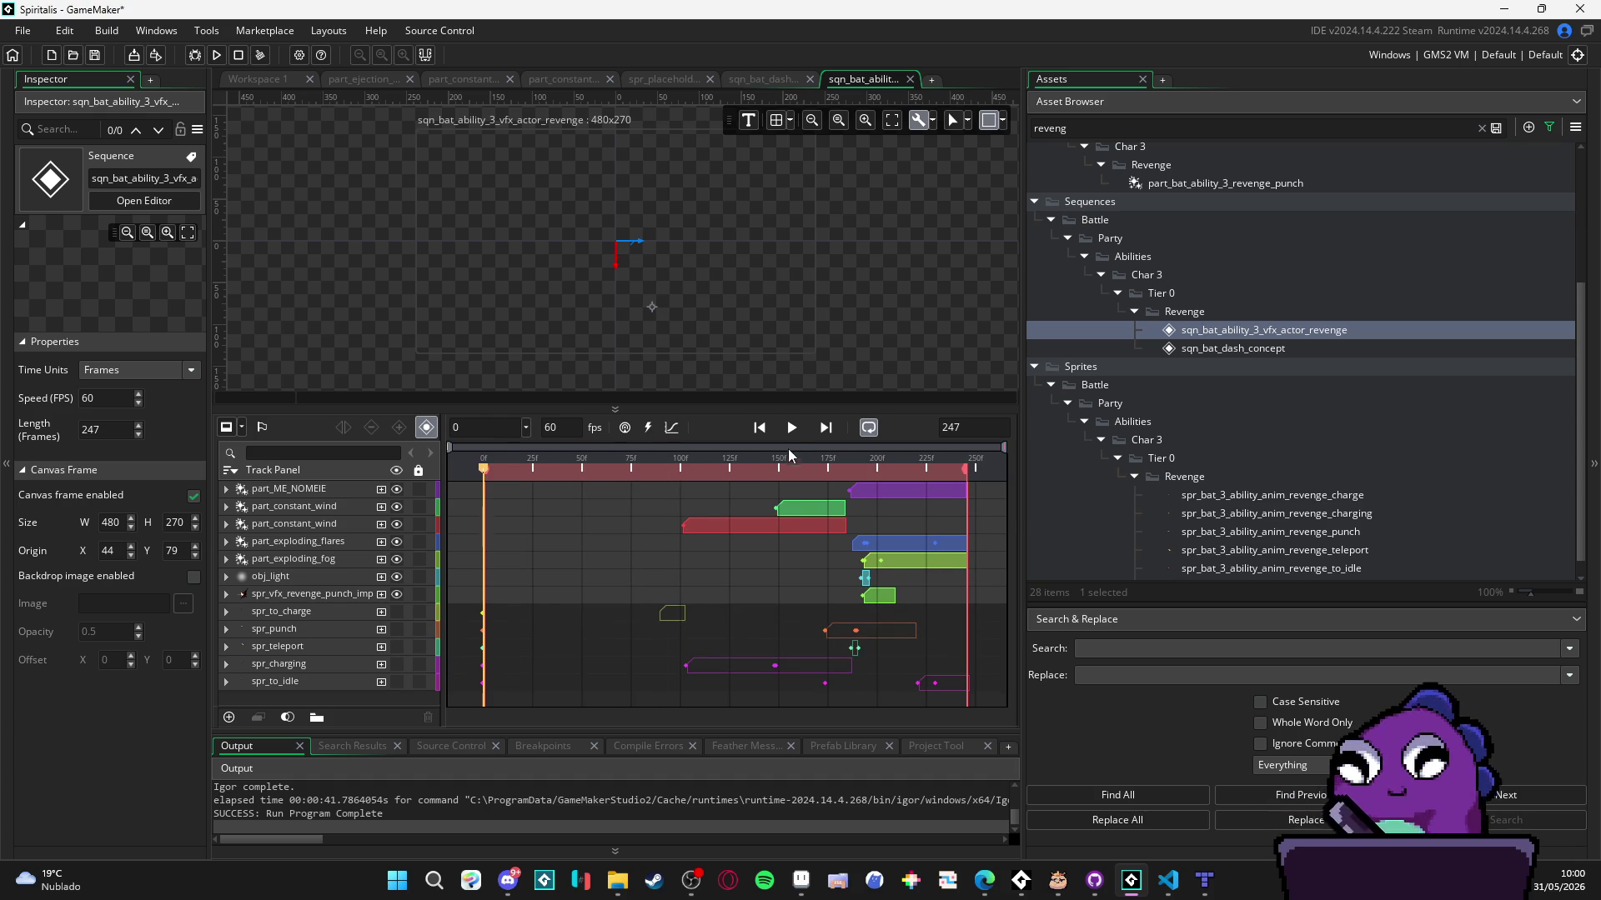
{"action": "left_click", "coordinate": [792, 432]}
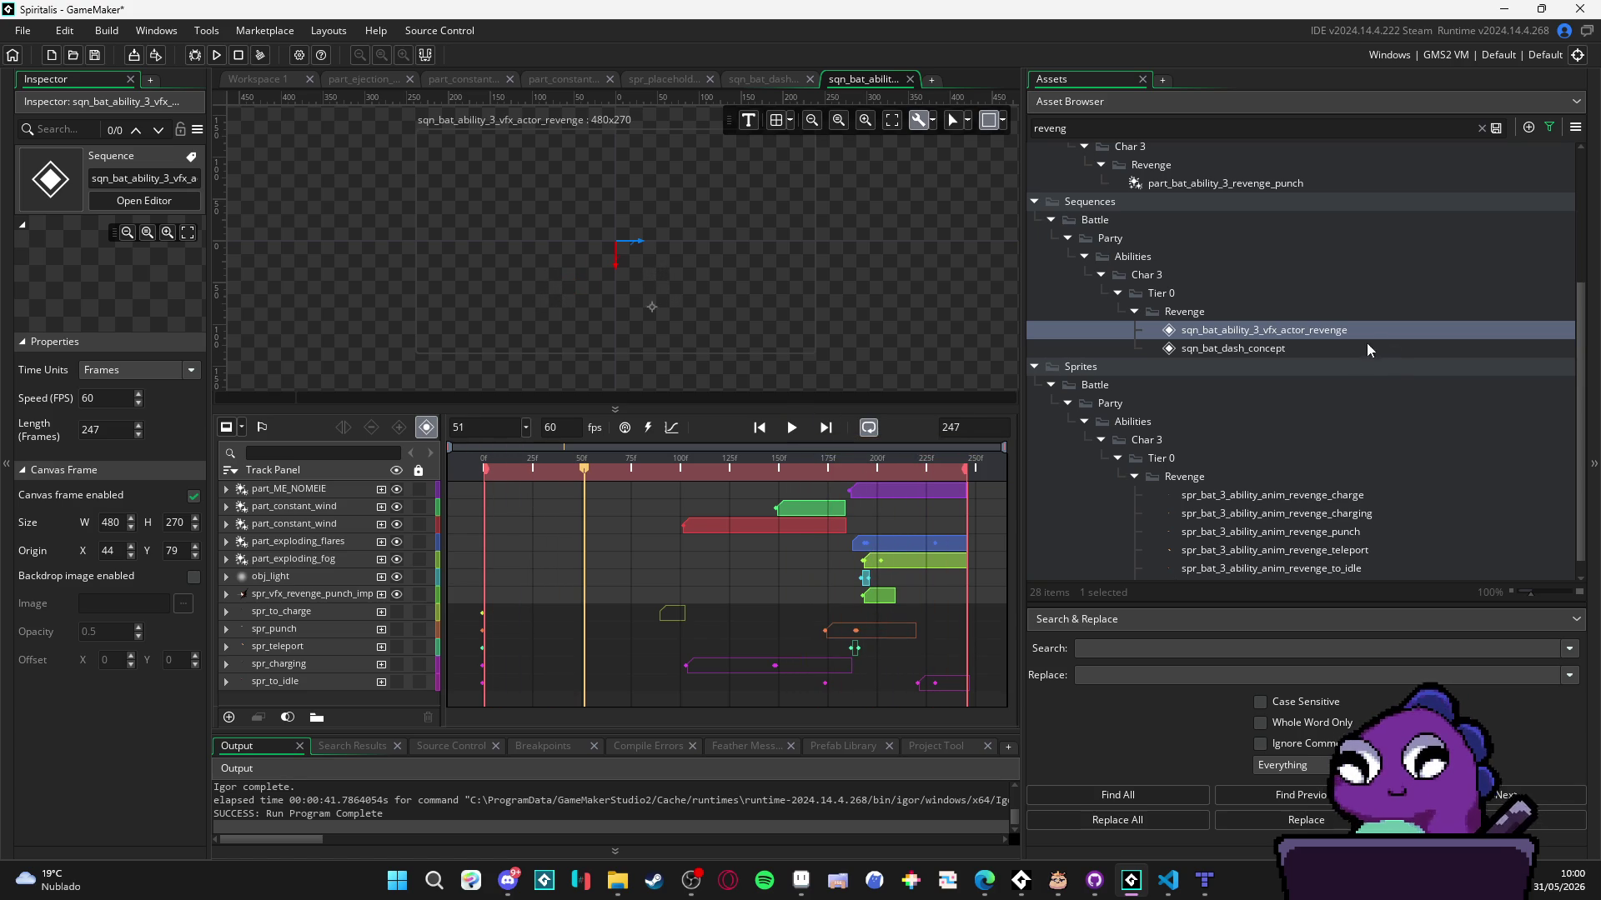
- Open sqn_bat_dash_concept and widen the sequence editing area
{"action": "double_click", "coordinate": [1342, 348]}
{"action": "left_click_drag", "start_coordinate": [1021, 403], "coordinate": [1242, 403]}
{"action": "scroll", "coordinate": [1339, 233], "scroll_direction": "up", "scroll_amount": 5}
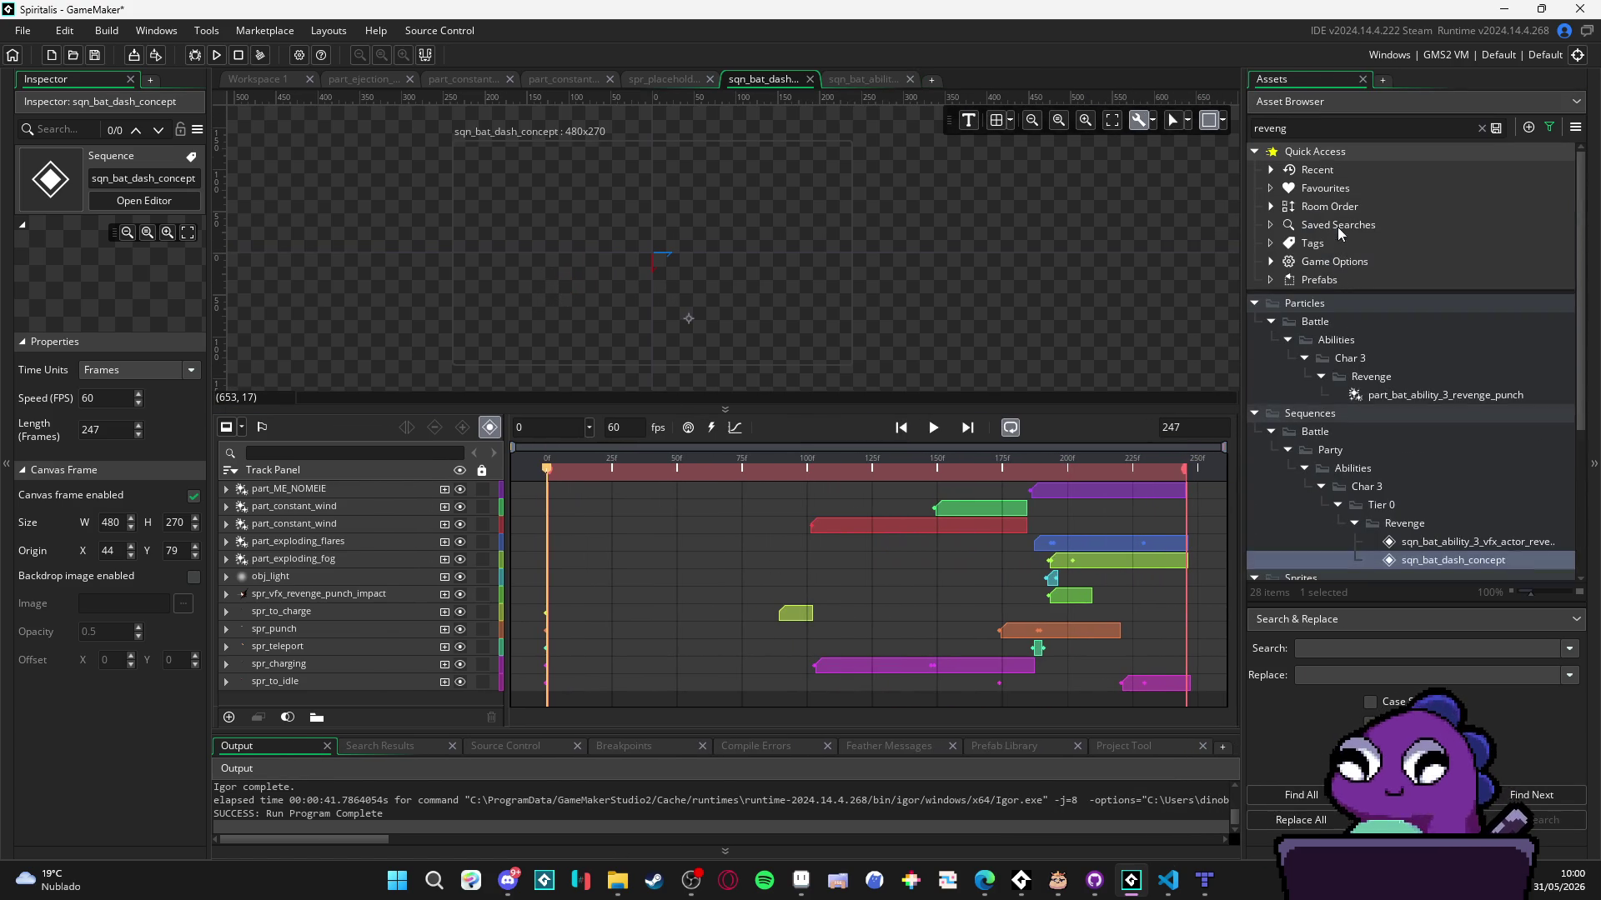
- Filter the Asset Browser for 'dash' and drag spr_bat_vfx_dash in as the top track
{"action": "double_click", "coordinate": [1306, 130]}
{"action": "key", "text": "BackSpace"}
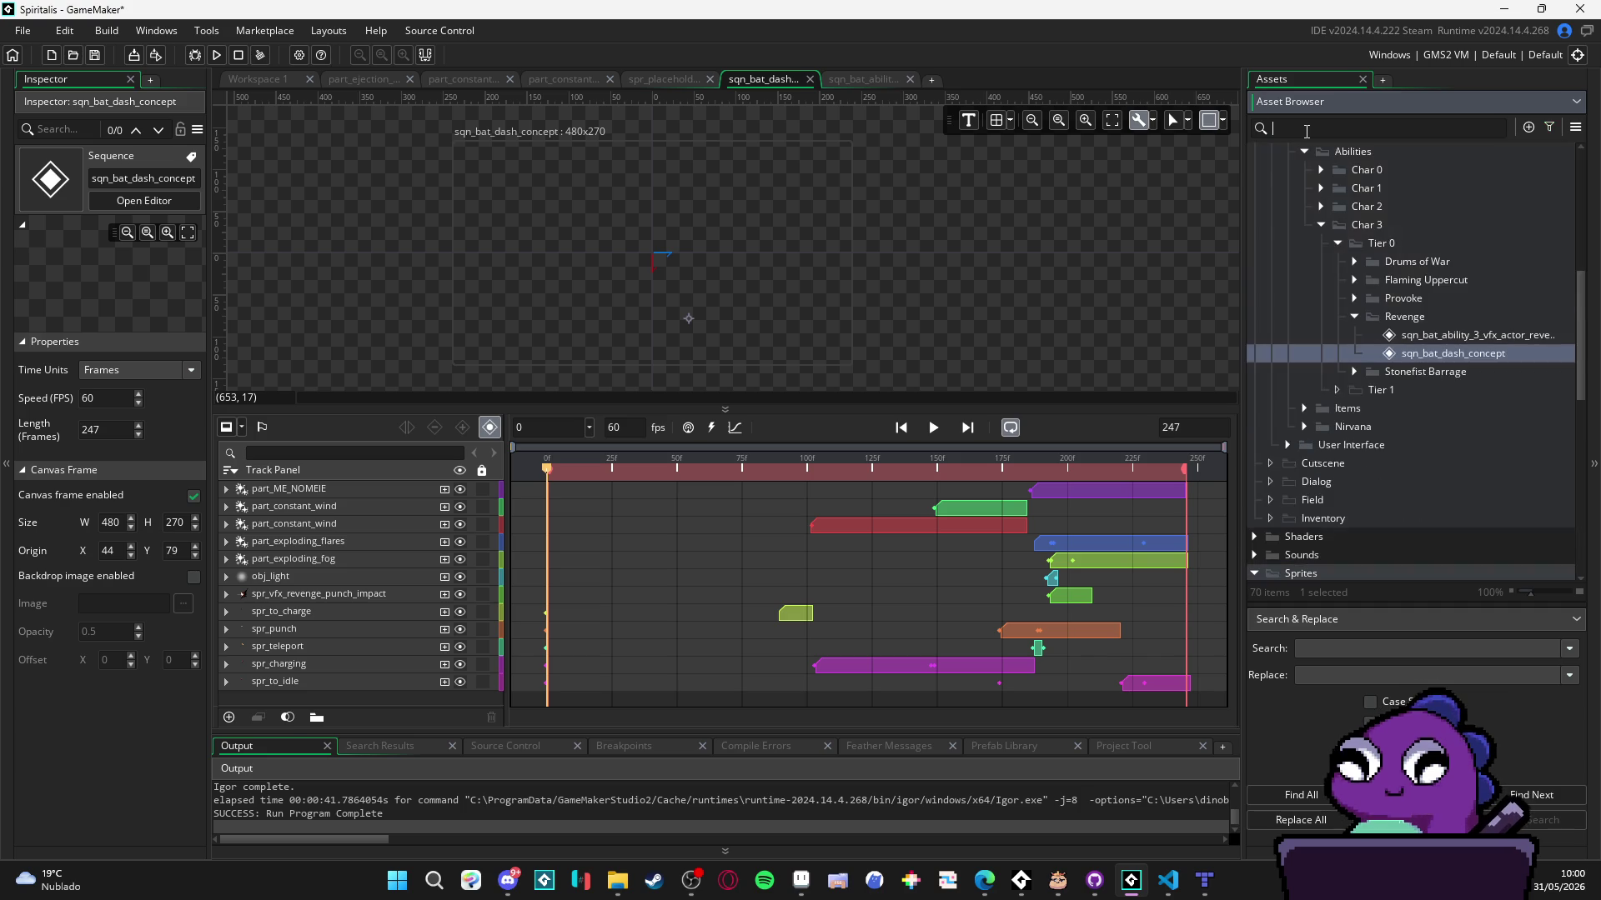
{"action": "type", "text": "dash"}
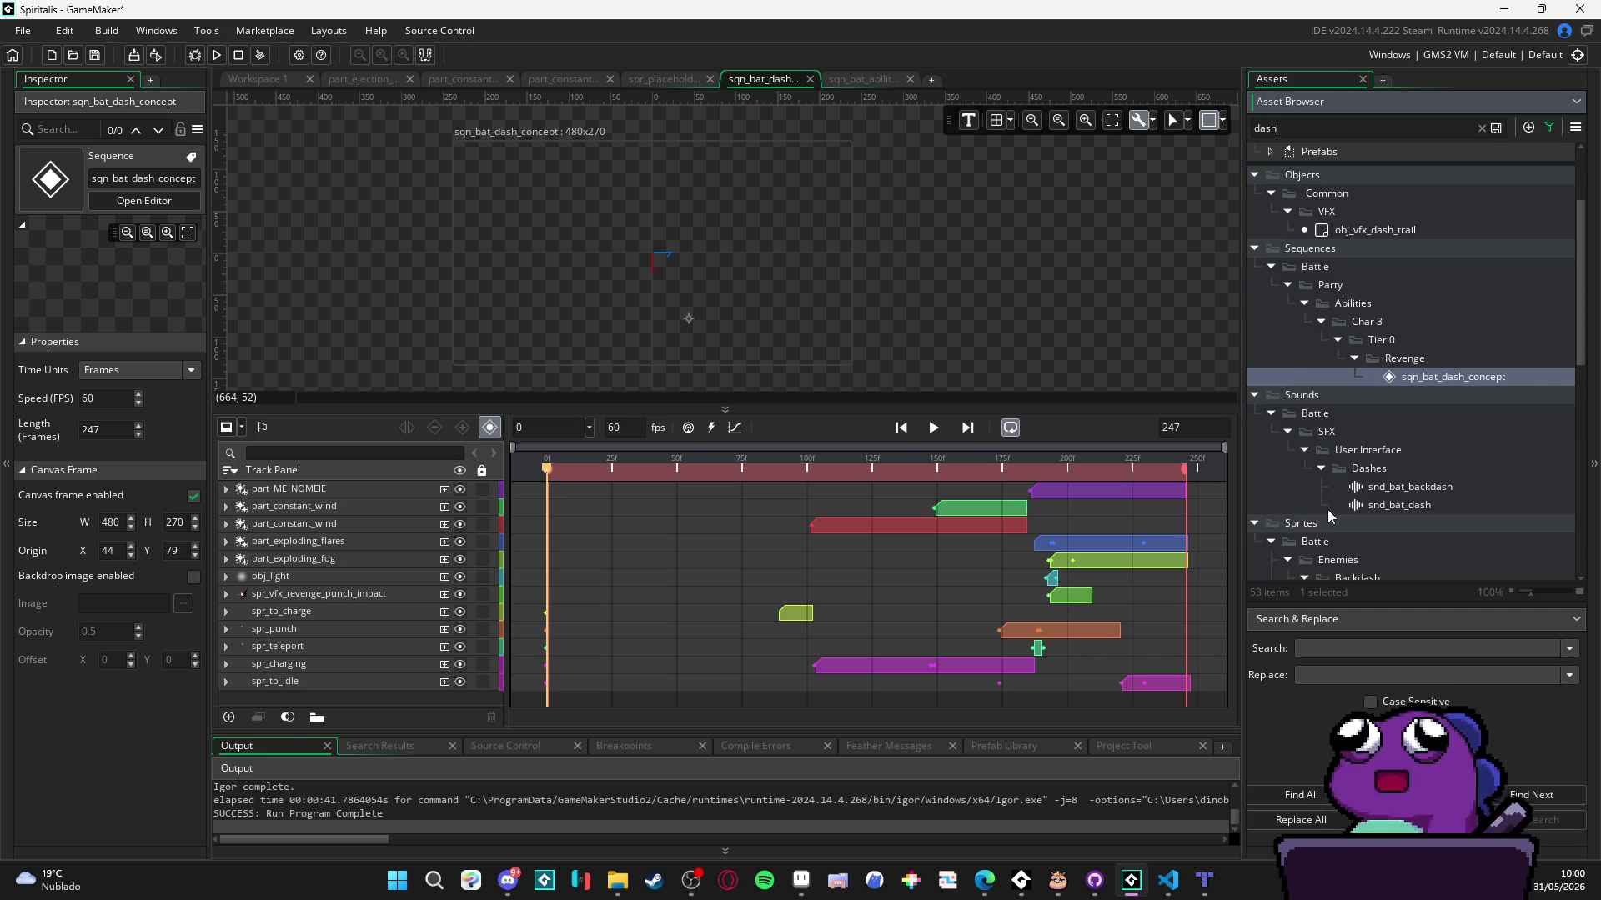
{"action": "scroll", "coordinate": [1428, 371], "scroll_direction": "down", "scroll_amount": 10}
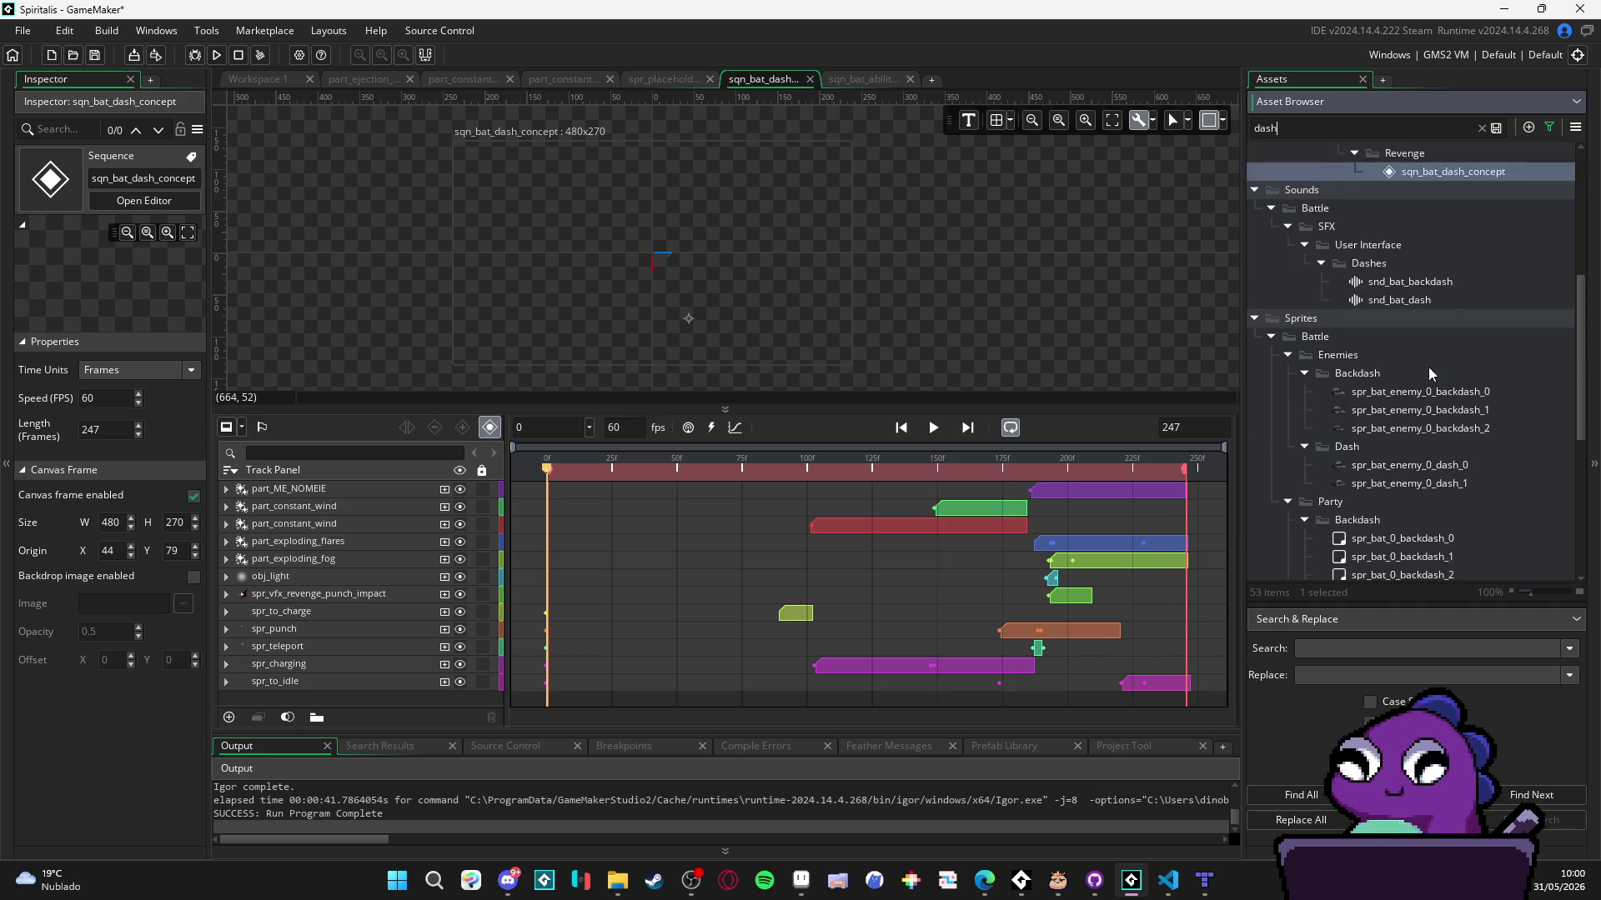
{"action": "left_click_drag", "start_coordinate": [1367, 568], "coordinate": [671, 275]}
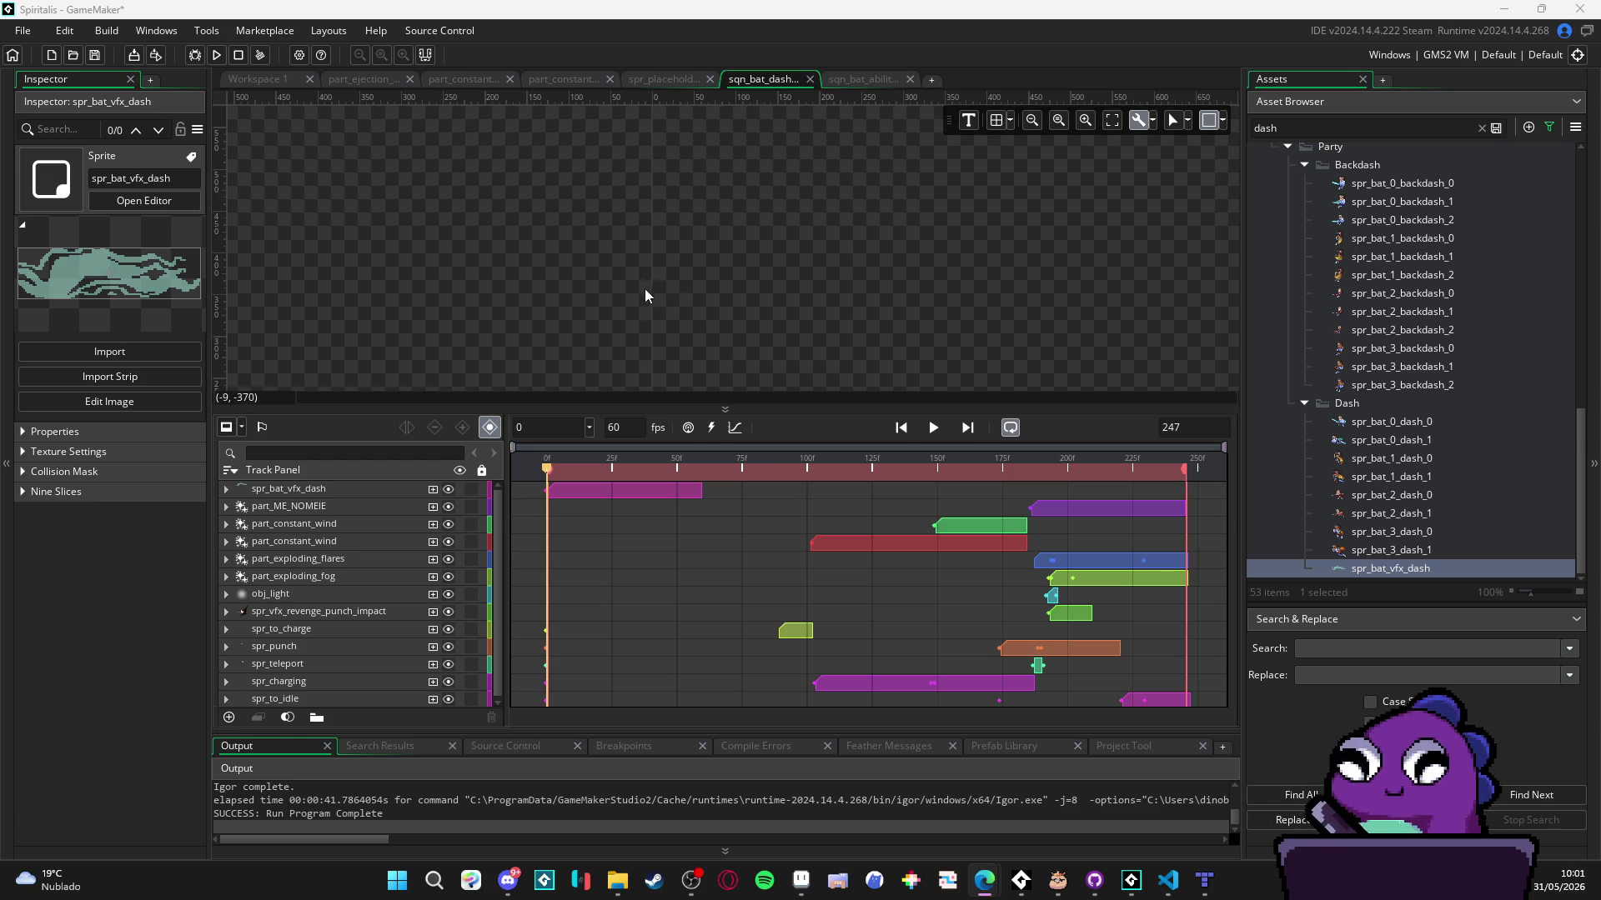
- Preview the sequence and frame the canvas to find the dash moment near frame 188
{"action": "scroll", "coordinate": [642, 306], "scroll_direction": "down", "scroll_amount": 2}
{"action": "scroll", "coordinate": [748, 252], "scroll_direction": "up", "scroll_amount": 5}
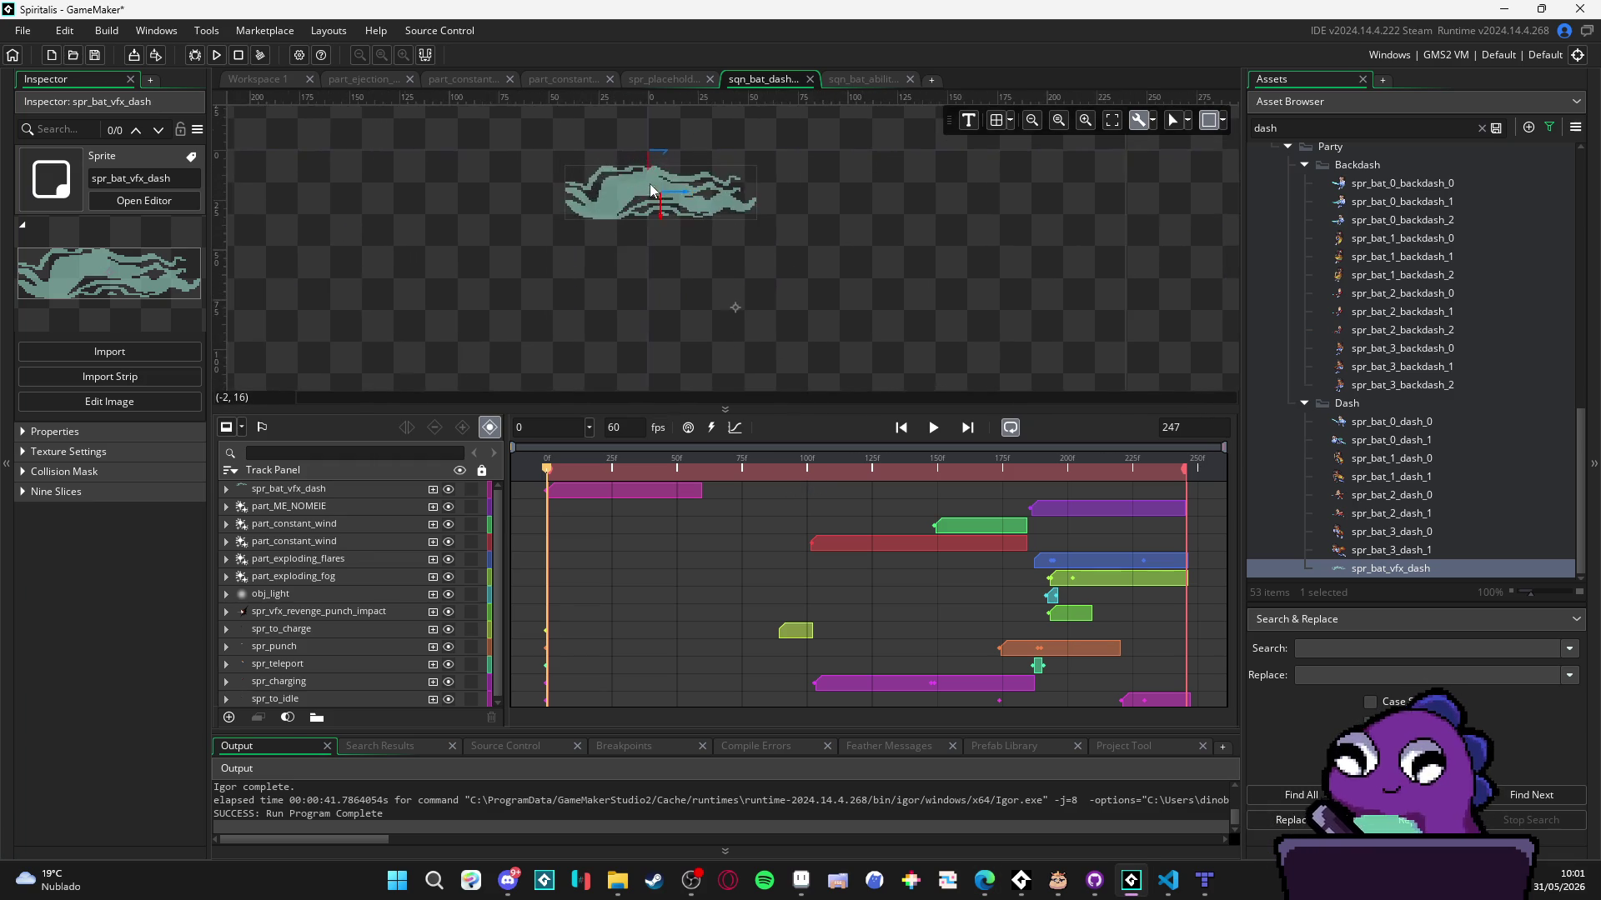
{"action": "scroll", "coordinate": [748, 251], "scroll_direction": "up", "scroll_amount": 1}
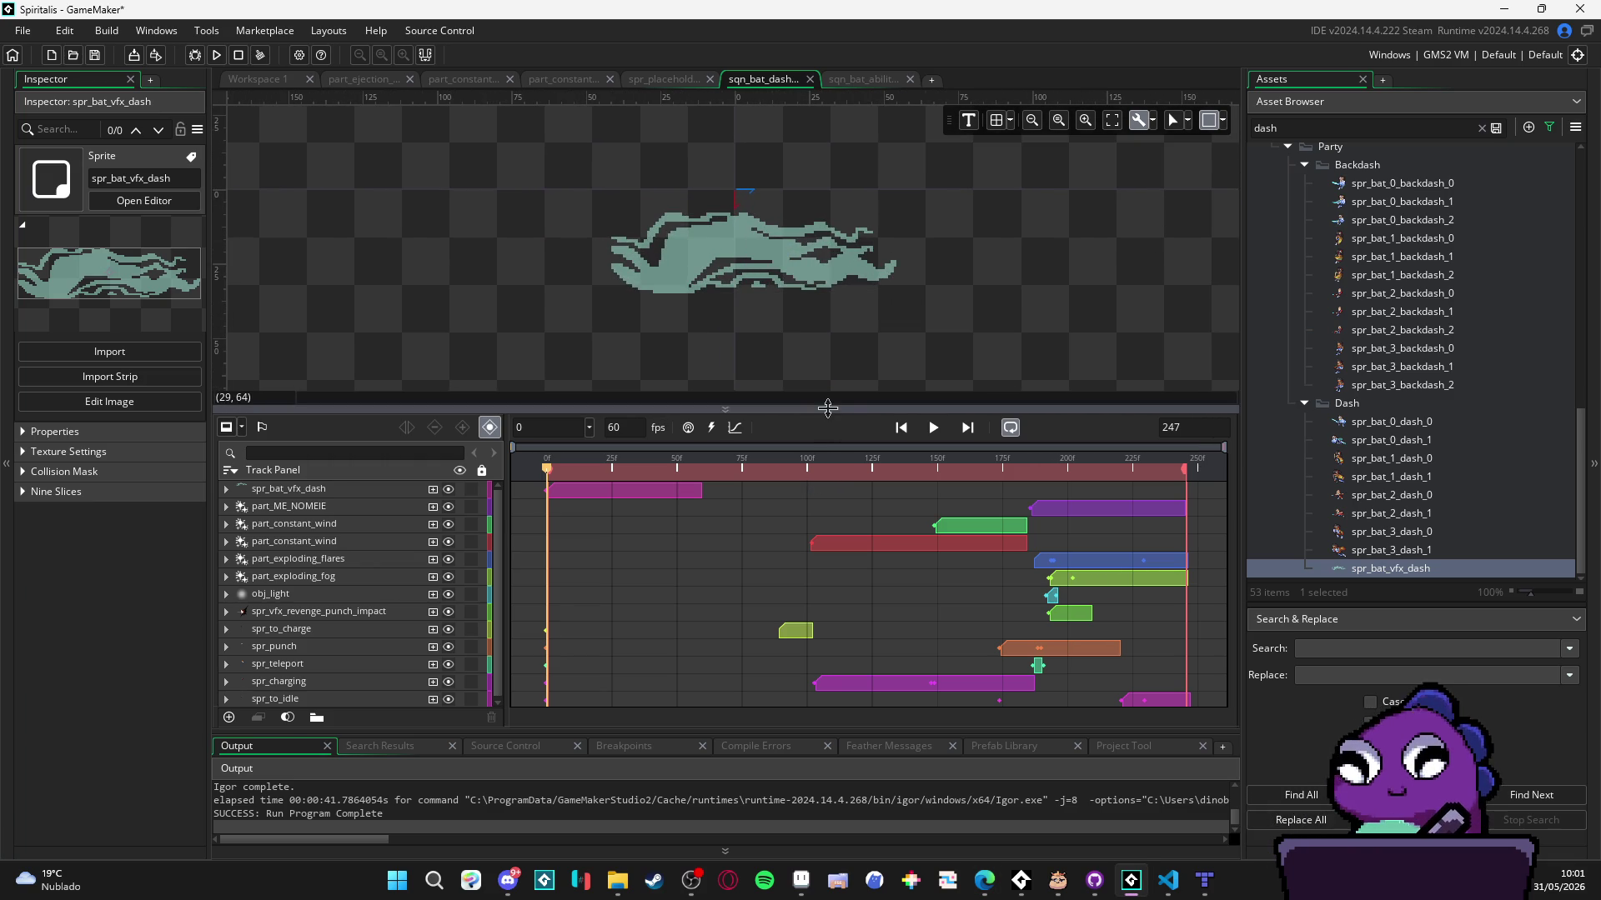
{"action": "left_click", "coordinate": [561, 472]}
{"action": "mouse_move", "coordinate": [561, 472]}
{"action": "left_mouse_down"}
{"action": "mouse_move", "coordinate": [933, 472]}
{"action": "mouse_move", "coordinate": [1040, 497]}
{"action": "left_mouse_up"}
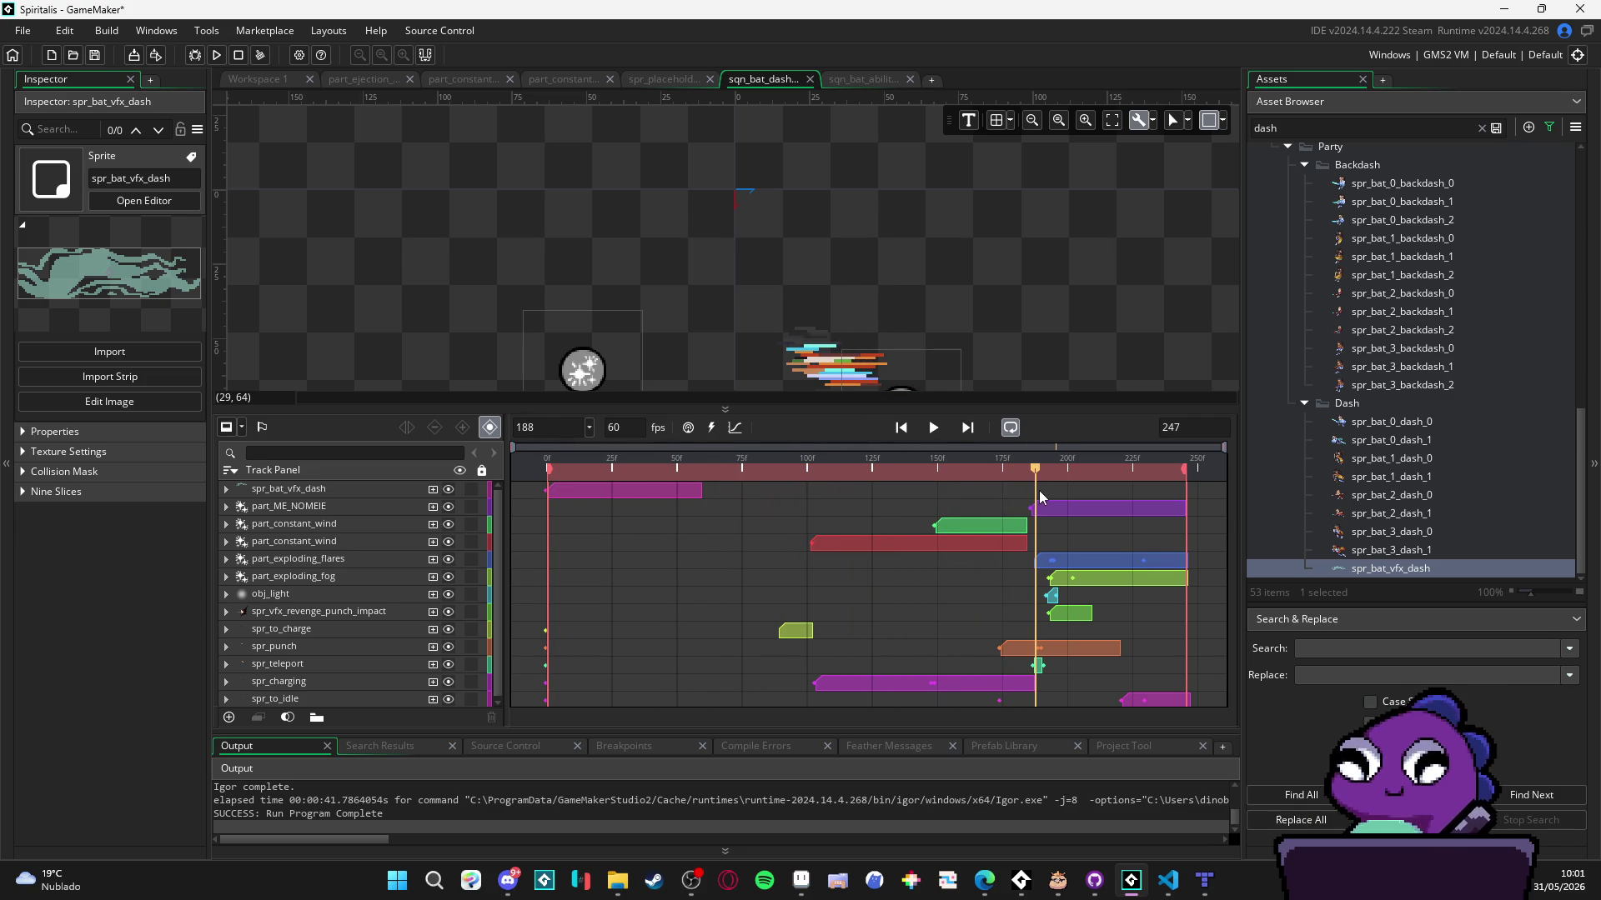
{"action": "left_click_drag", "start_coordinate": [859, 298], "coordinate": [903, 219]}
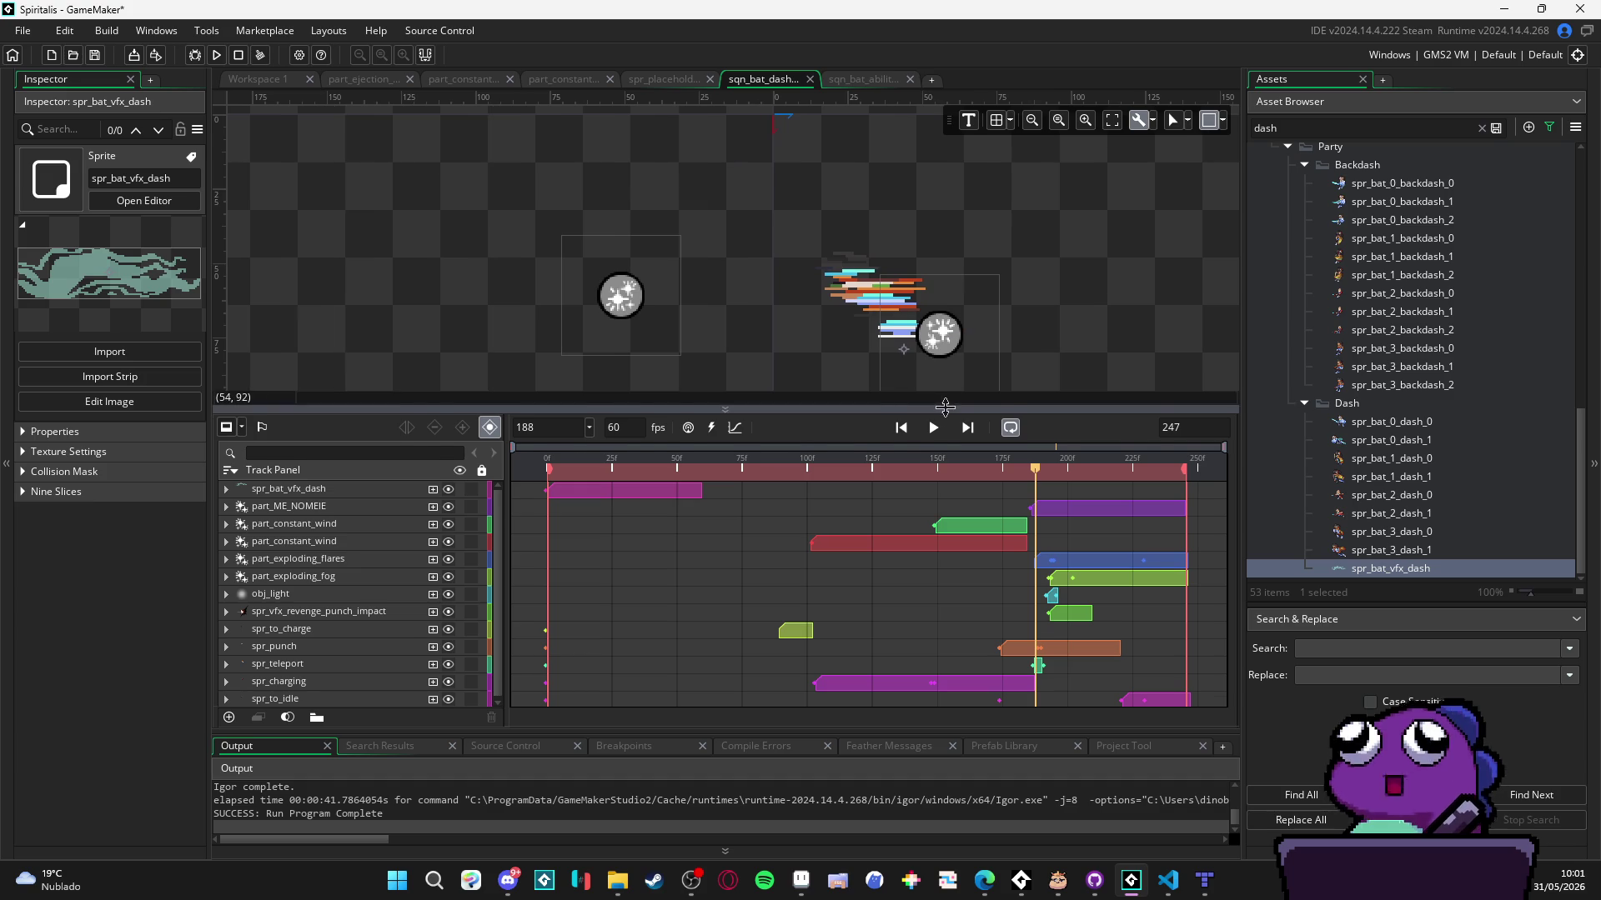
{"action": "left_click_drag", "start_coordinate": [944, 407], "coordinate": [944, 506]}
{"action": "scroll", "coordinate": [924, 368], "scroll_direction": "down", "scroll_amount": 3}
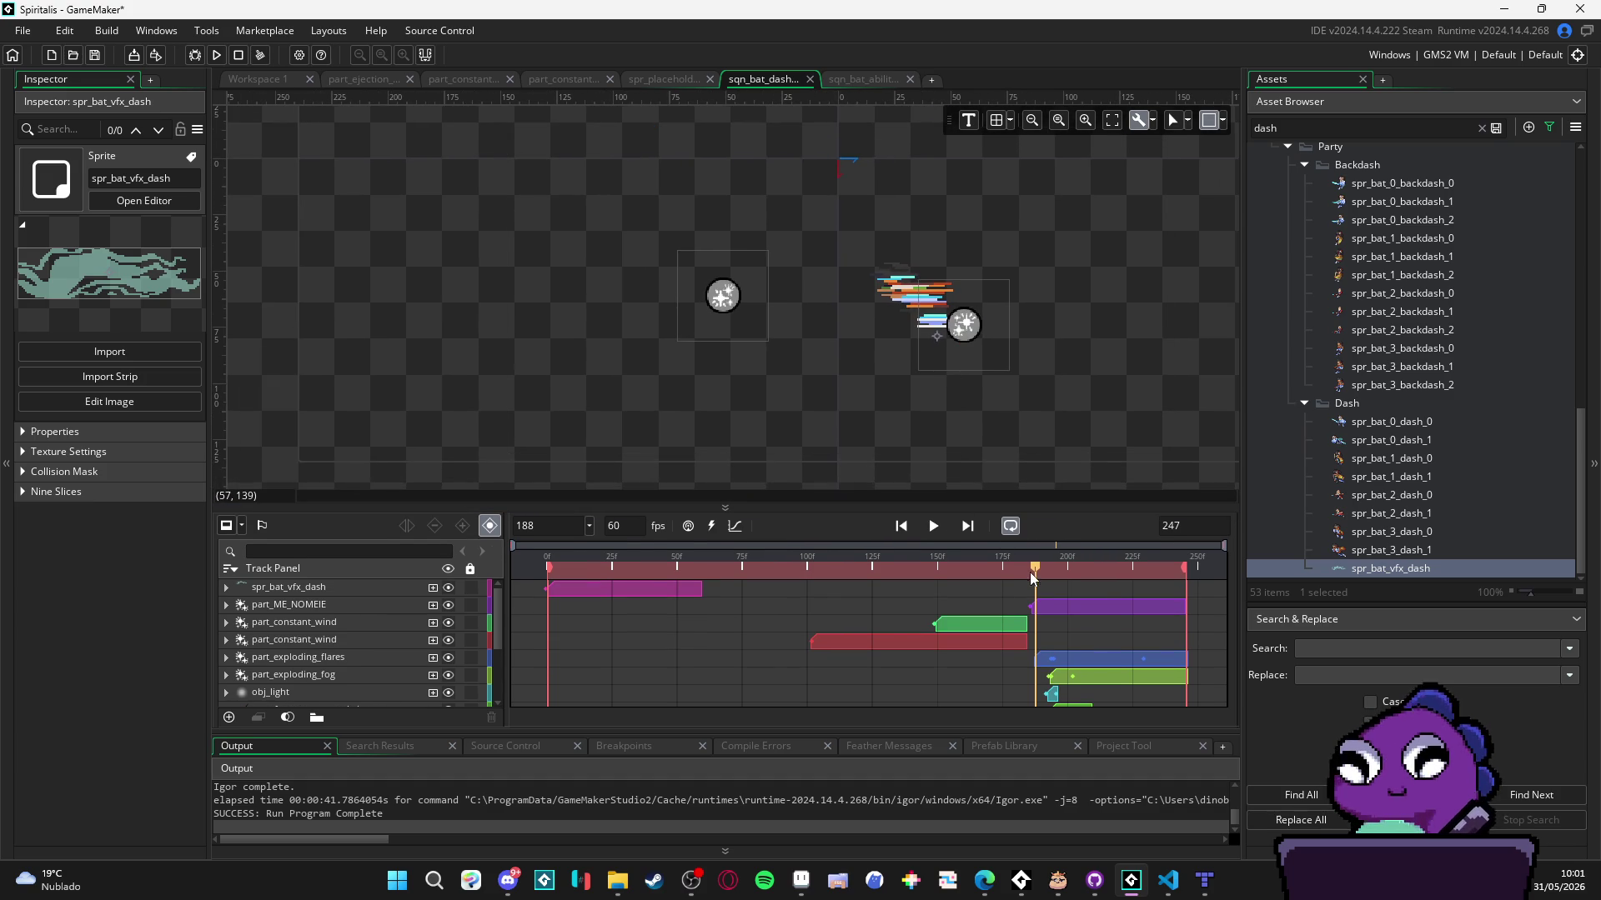
{"action": "mouse_move", "coordinate": [1043, 571]}
{"action": "left_mouse_down"}
{"action": "mouse_move", "coordinate": [1072, 572]}
{"action": "mouse_move", "coordinate": [1029, 570]}
{"action": "mouse_move", "coordinate": [1044, 572]}
{"action": "left_mouse_up"}
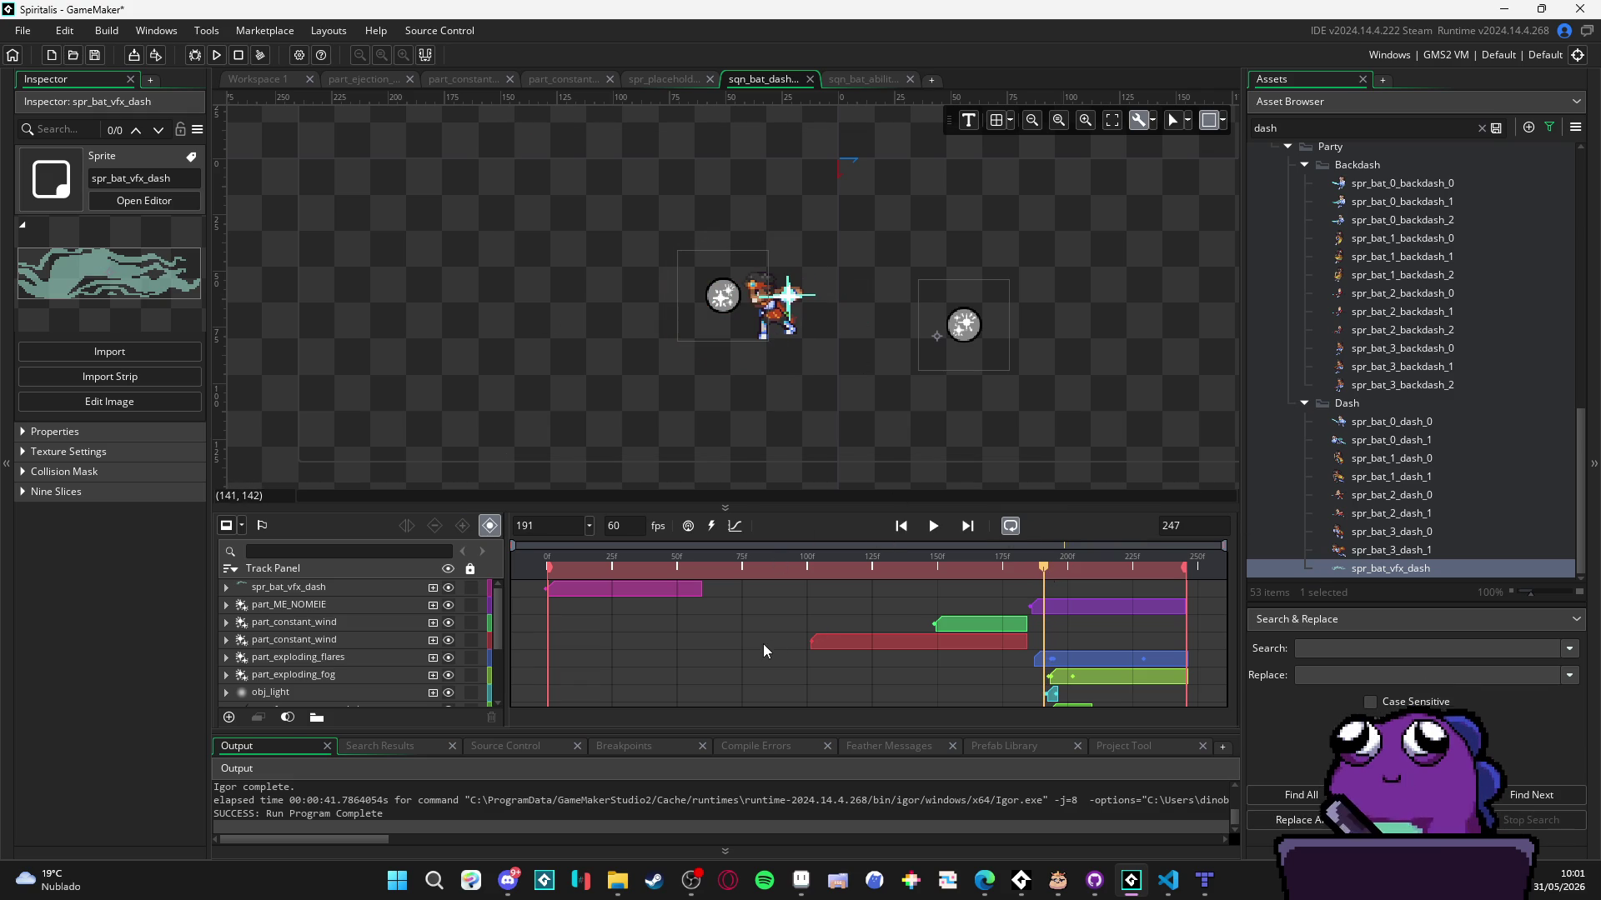
- Start the dash VFX clip at frame 191, place it over the character, and open its sprite
{"action": "mouse_move", "coordinate": [637, 590]}
{"action": "left_mouse_down"}
{"action": "mouse_move", "coordinate": [1148, 608]}
{"action": "mouse_move", "coordinate": [1134, 610]}
{"action": "left_mouse_up"}
{"action": "mouse_move", "coordinate": [845, 195]}
{"action": "left_mouse_down"}
{"action": "mouse_move", "coordinate": [854, 297]}
{"action": "mouse_move", "coordinate": [869, 293]}
{"action": "left_mouse_up"}
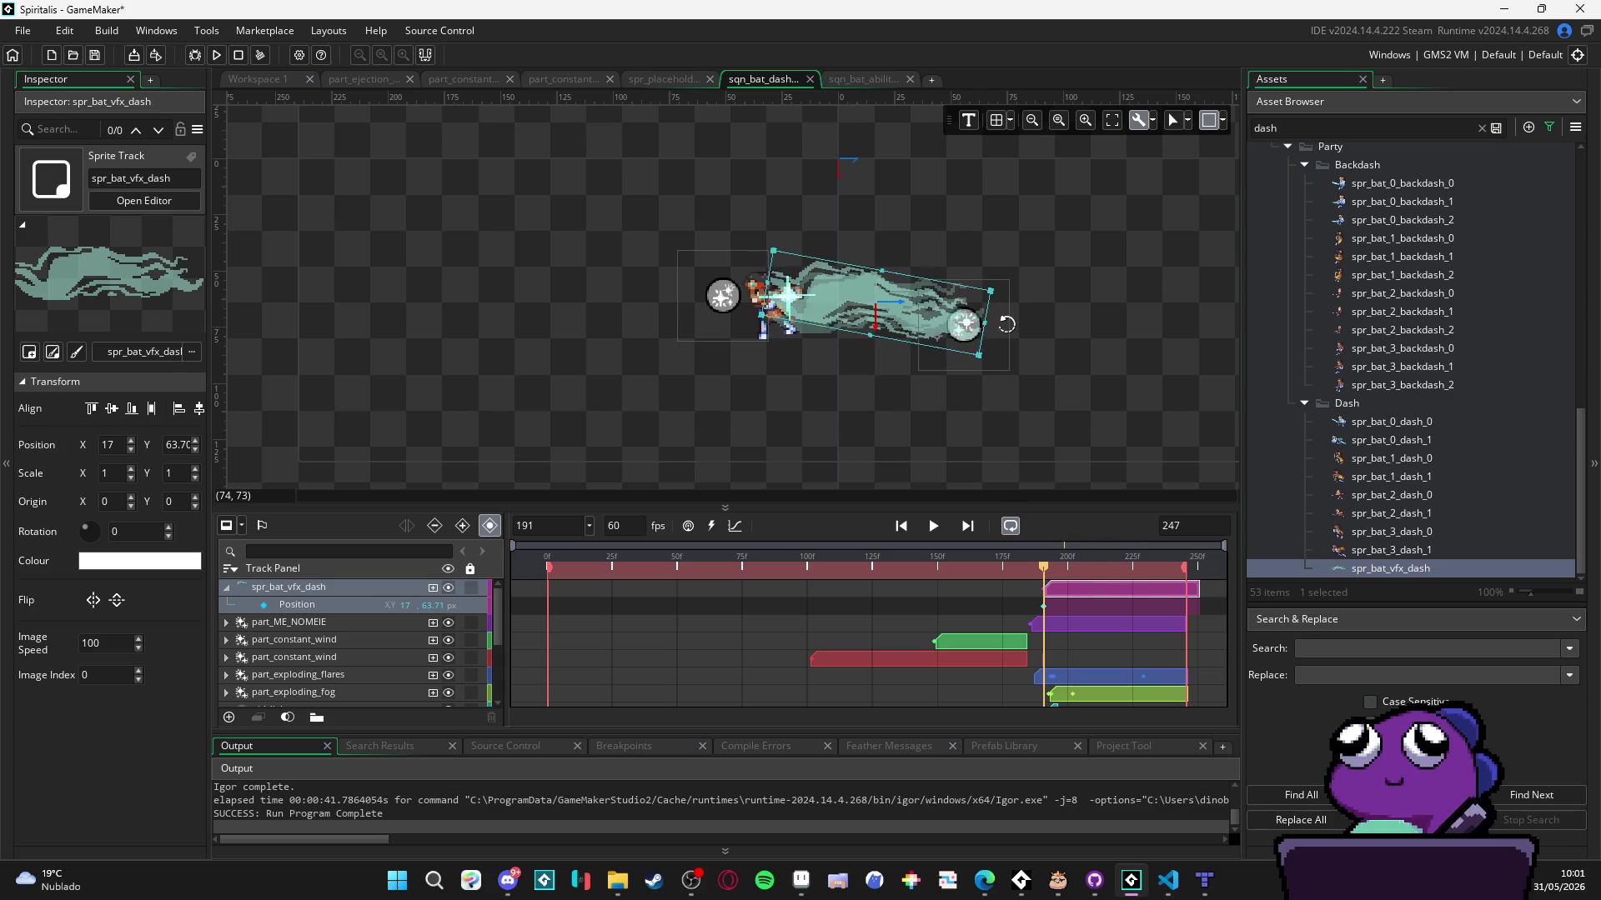
{"action": "double_click", "coordinate": [1417, 570]}
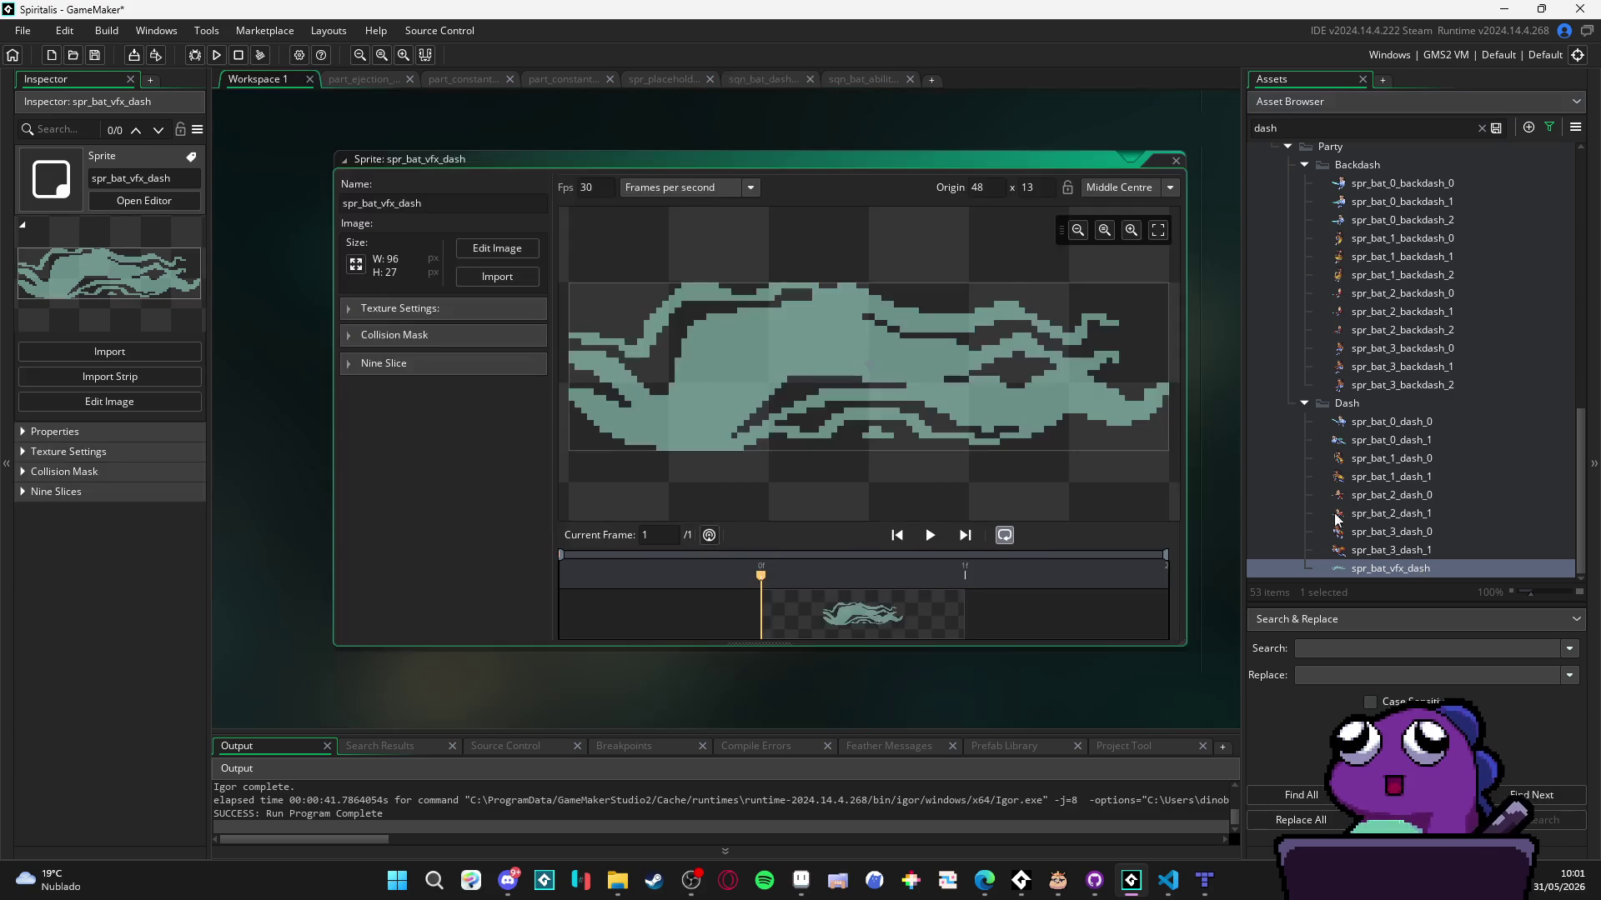
- Switch the sprite origin preset from Bottom Left to Middle Left (0, 13), then go back to the revenge sequence
{"action": "left_click", "coordinate": [1129, 188]}
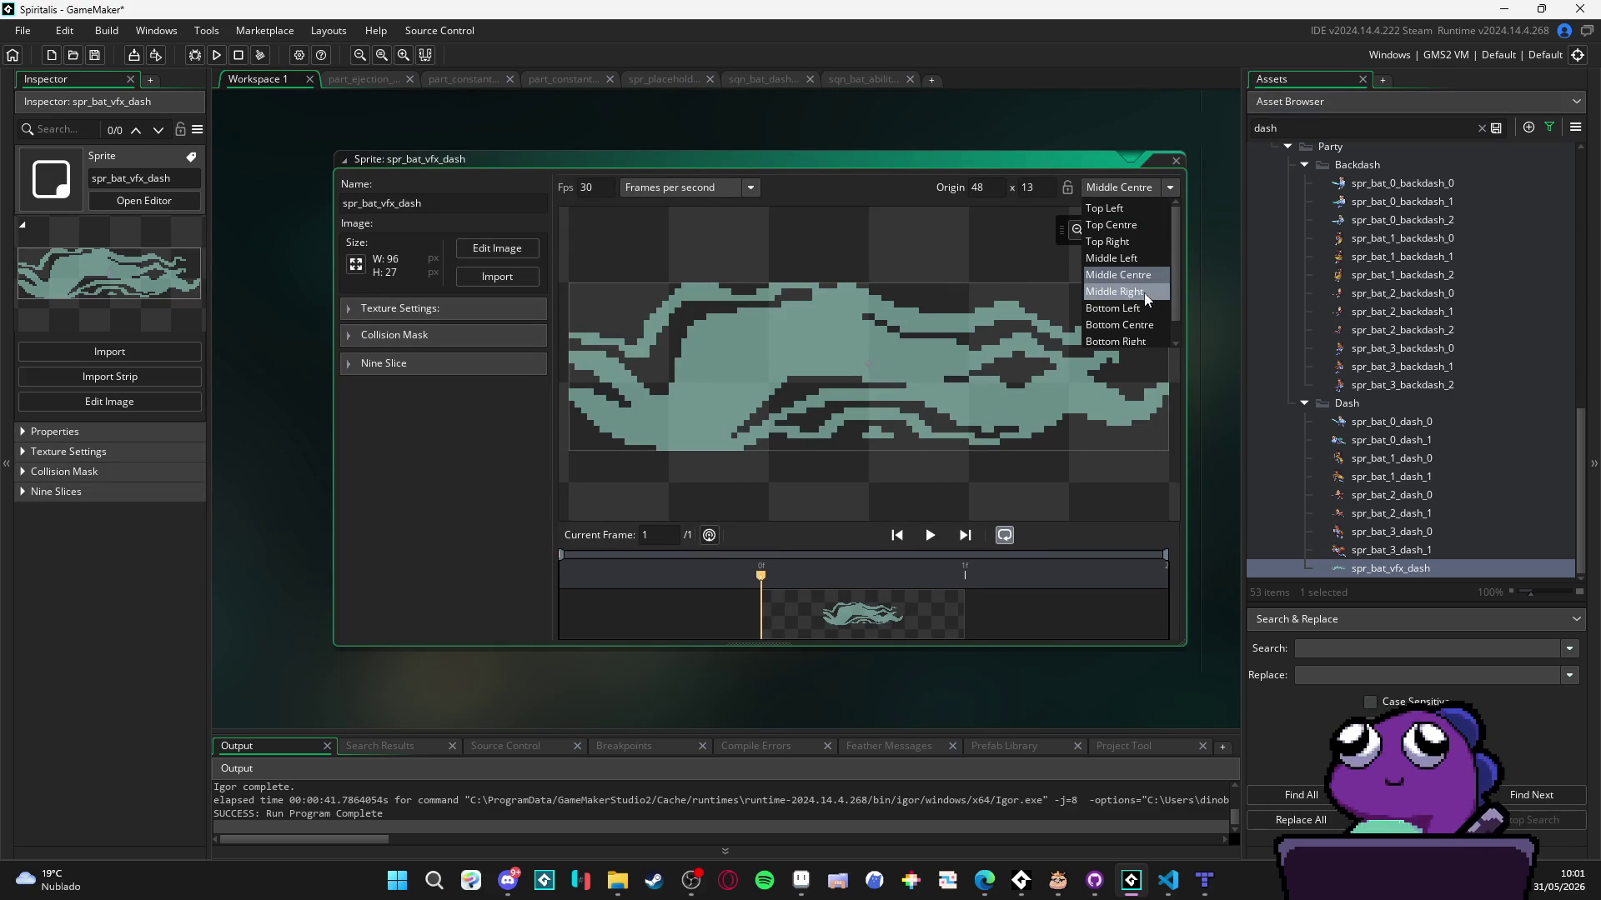
{"action": "left_click", "coordinate": [1136, 308]}
{"action": "left_click", "coordinate": [1142, 189]}
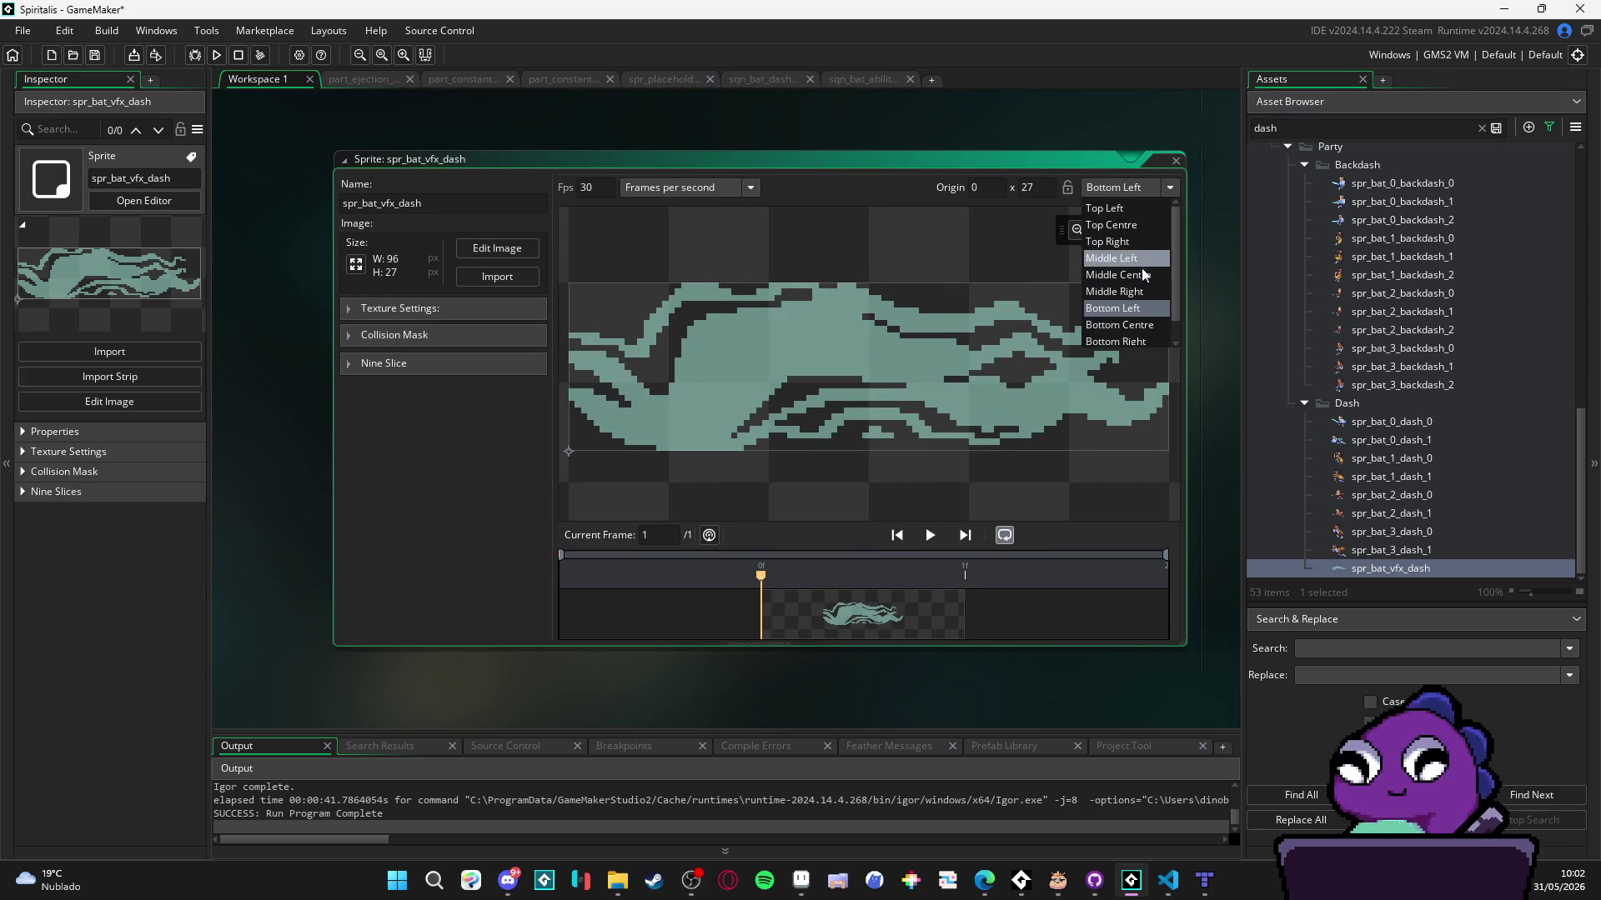
{"action": "left_click", "coordinate": [1147, 262]}
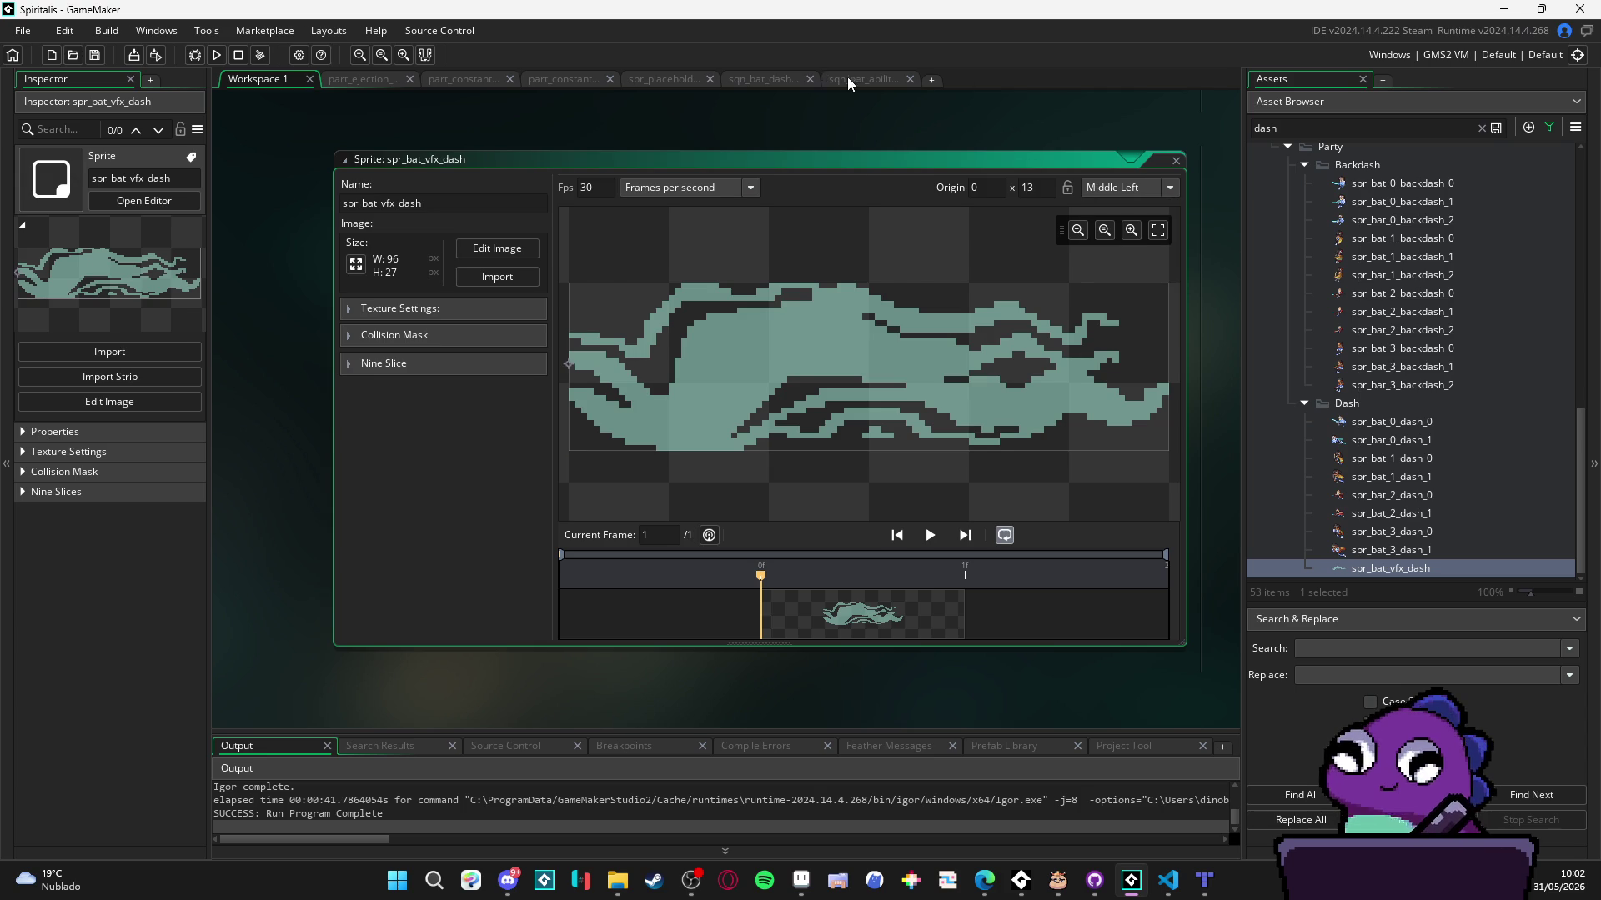
{"action": "left_click", "coordinate": [849, 79]}
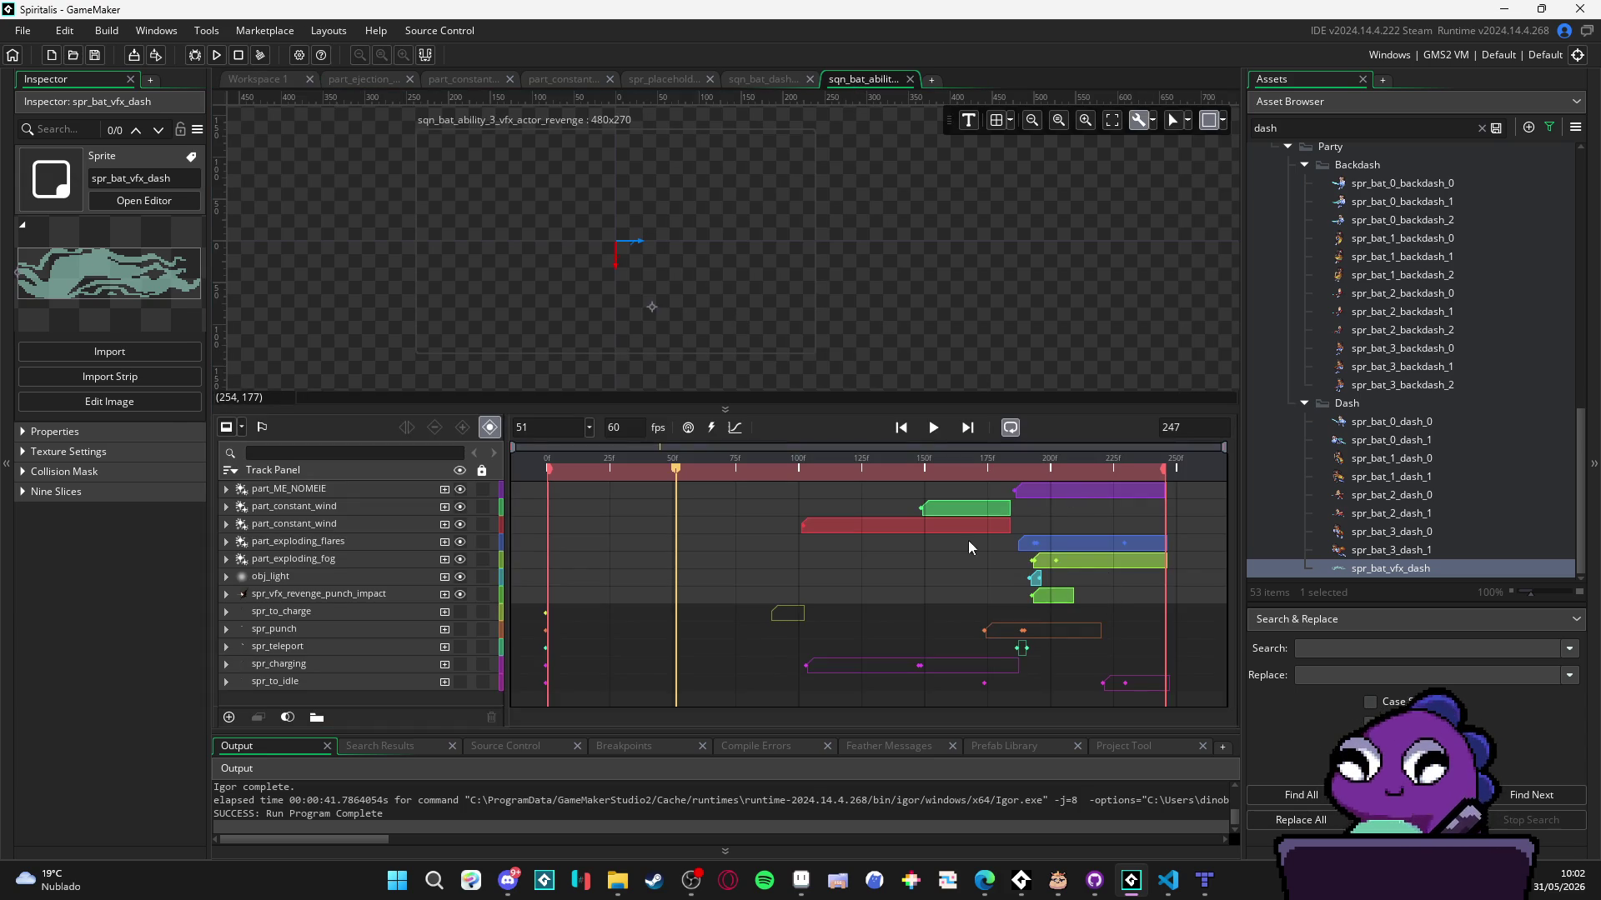
- Check the revenge sequence around frame 190, then return to dash concept and close revenge
{"action": "mouse_move", "coordinate": [917, 467]}
{"action": "left_mouse_down"}
{"action": "mouse_move", "coordinate": [1090, 468]}
{"action": "mouse_move", "coordinate": [1032, 469]}
{"action": "left_mouse_up"}
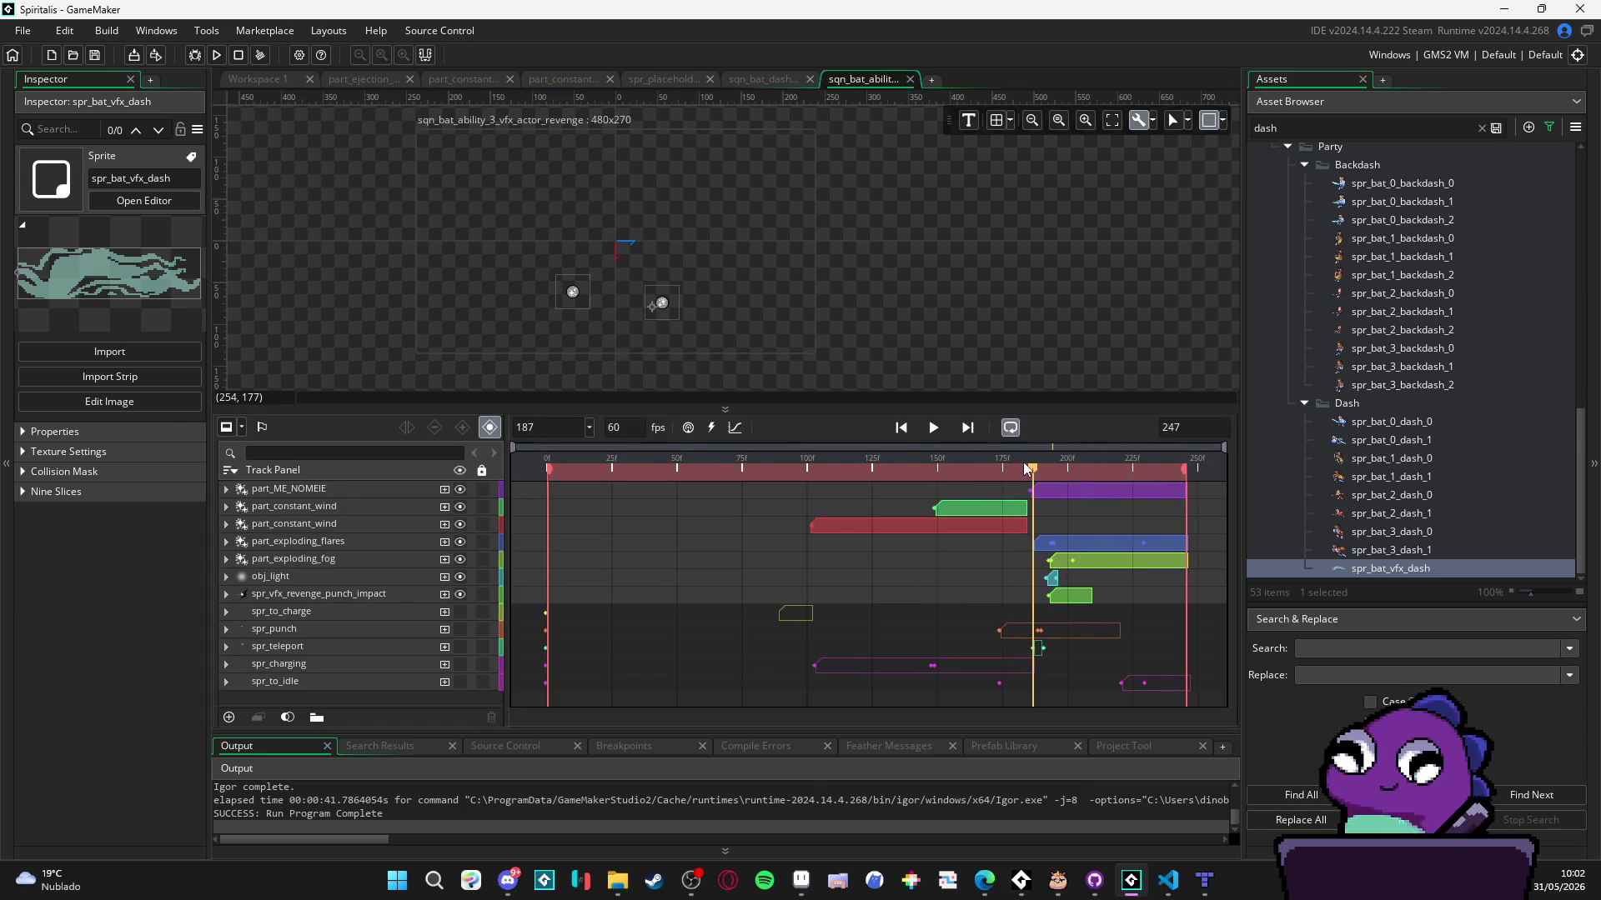
{"action": "scroll", "coordinate": [722, 314], "scroll_direction": "down", "scroll_amount": 3}
{"action": "scroll", "coordinate": [725, 338], "scroll_direction": "left", "scroll_amount": 2}
{"action": "scroll", "coordinate": [863, 339], "scroll_direction": "up", "scroll_amount": 2}
{"action": "scroll", "coordinate": [807, 291], "scroll_direction": "up", "scroll_amount": 2}
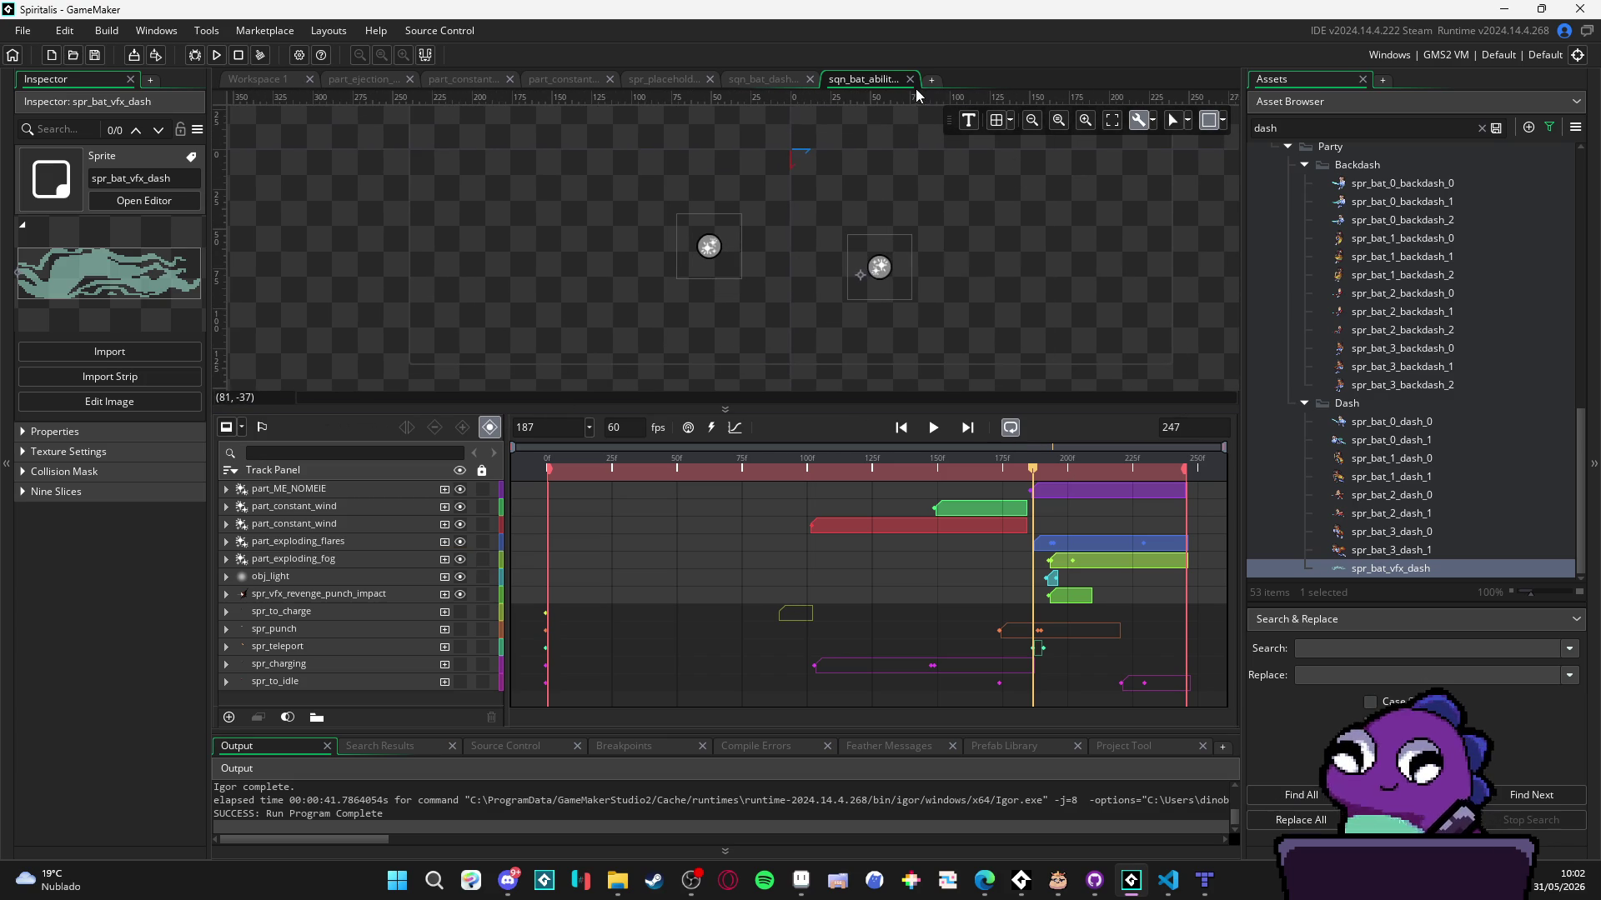
{"action": "left_click", "coordinate": [783, 78]}
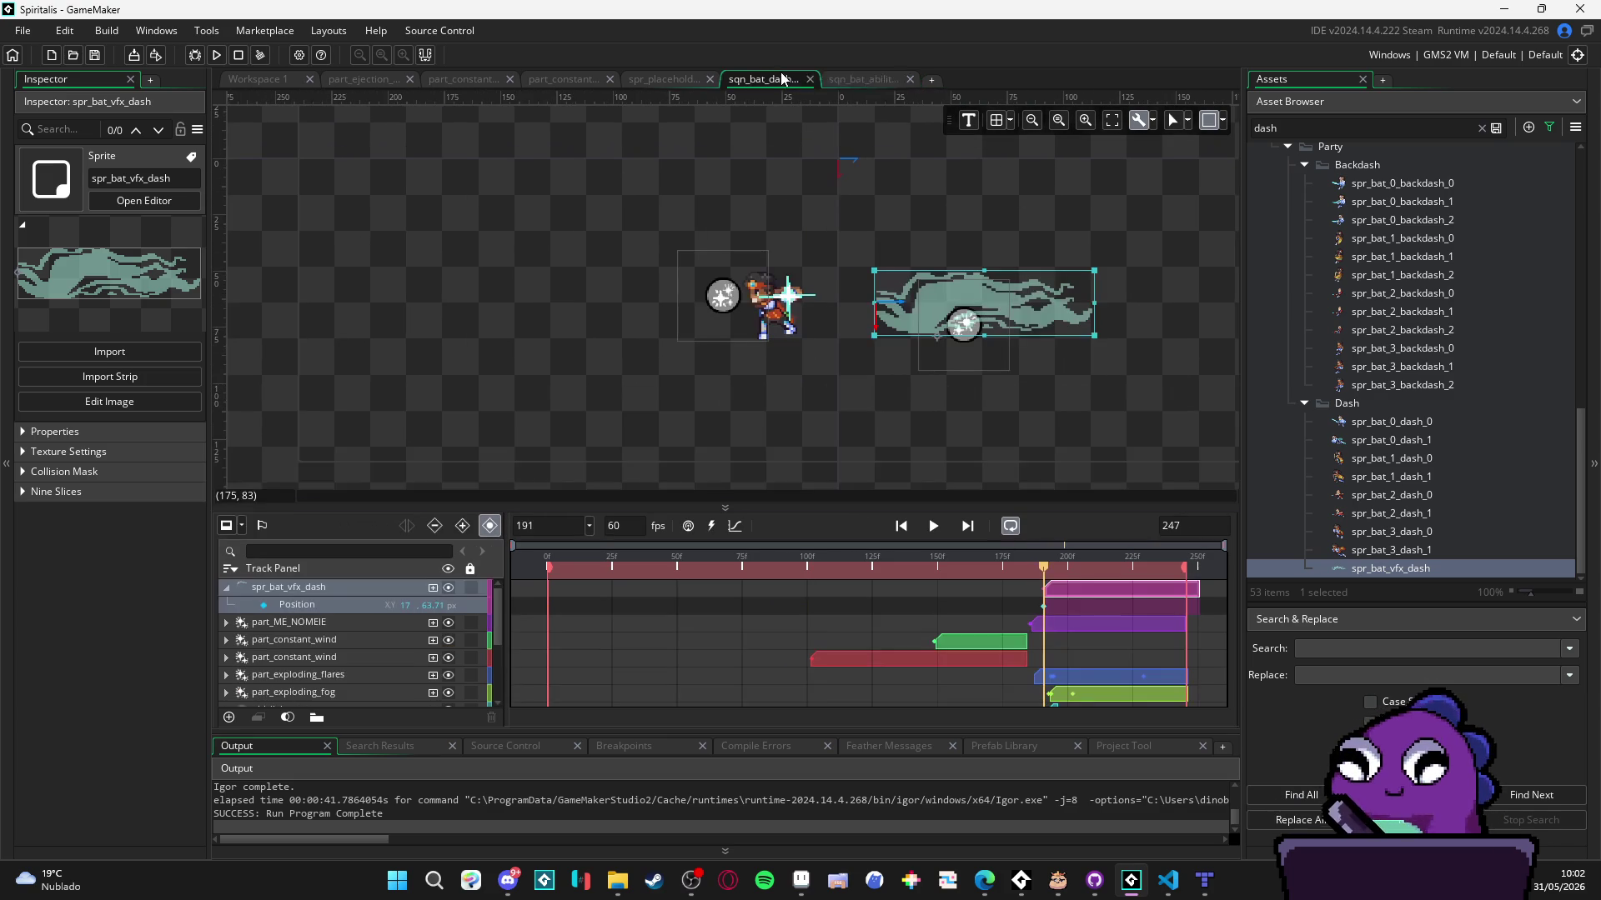
{"action": "left_click", "coordinate": [909, 78]}
- Move the dash VFX to X -34, rotate it about -5.47°, and preview it appearing
{"action": "mouse_move", "coordinate": [1039, 313]}
{"action": "left_mouse_down"}
{"action": "mouse_move", "coordinate": [920, 307]}
{"action": "mouse_move", "coordinate": [992, 328]}
{"action": "left_mouse_up"}
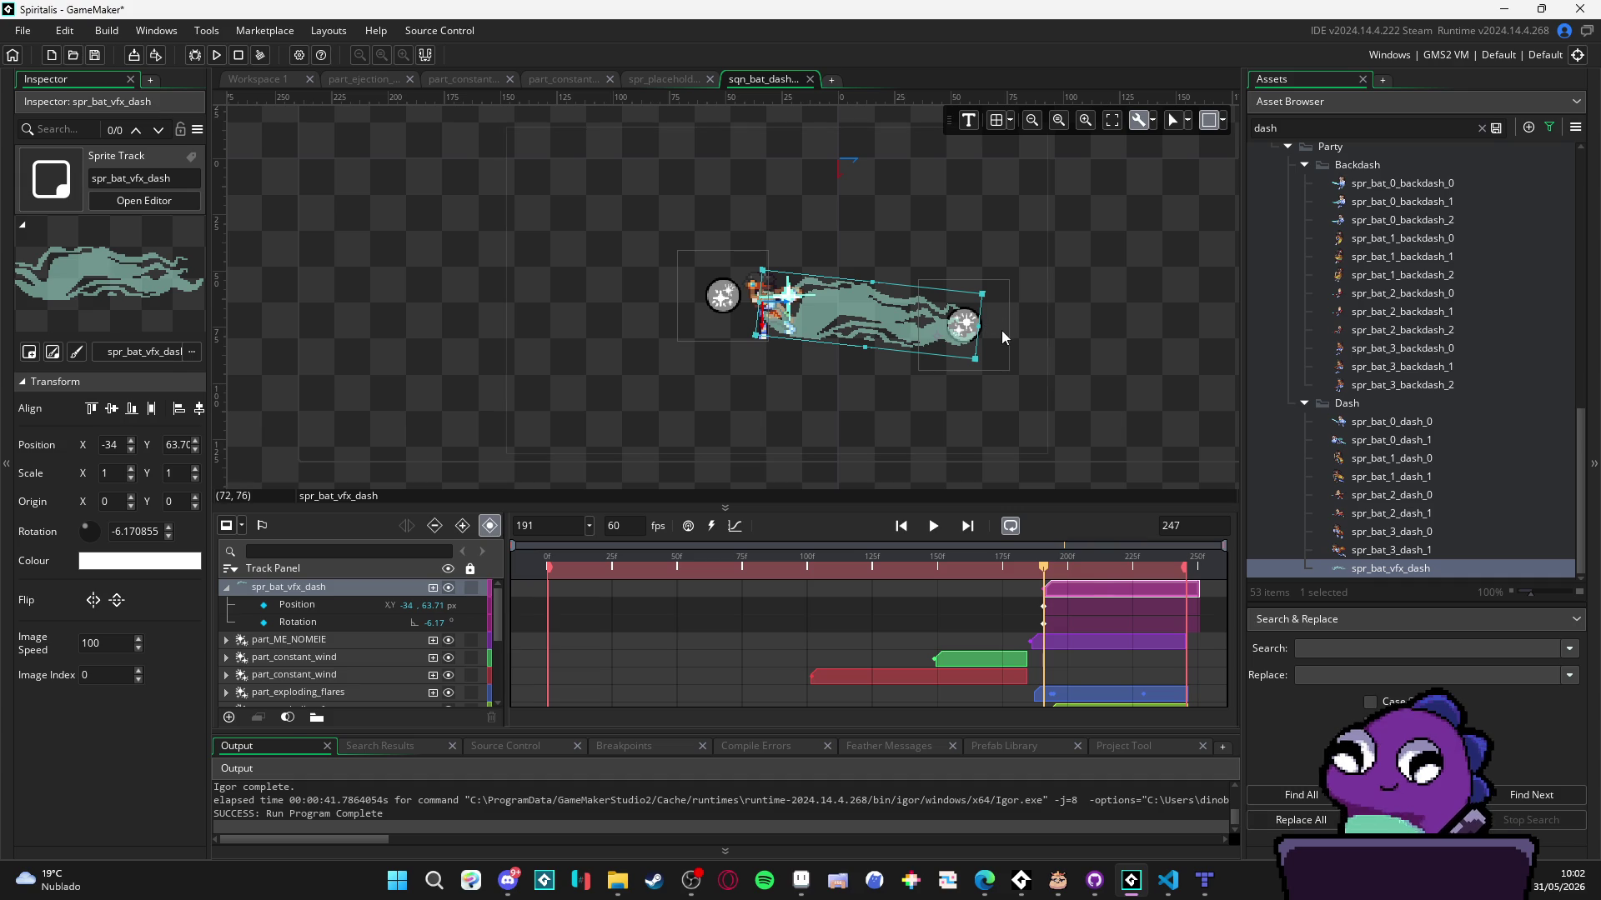
{"action": "left_click_drag", "start_coordinate": [992, 327], "coordinate": [994, 325]}
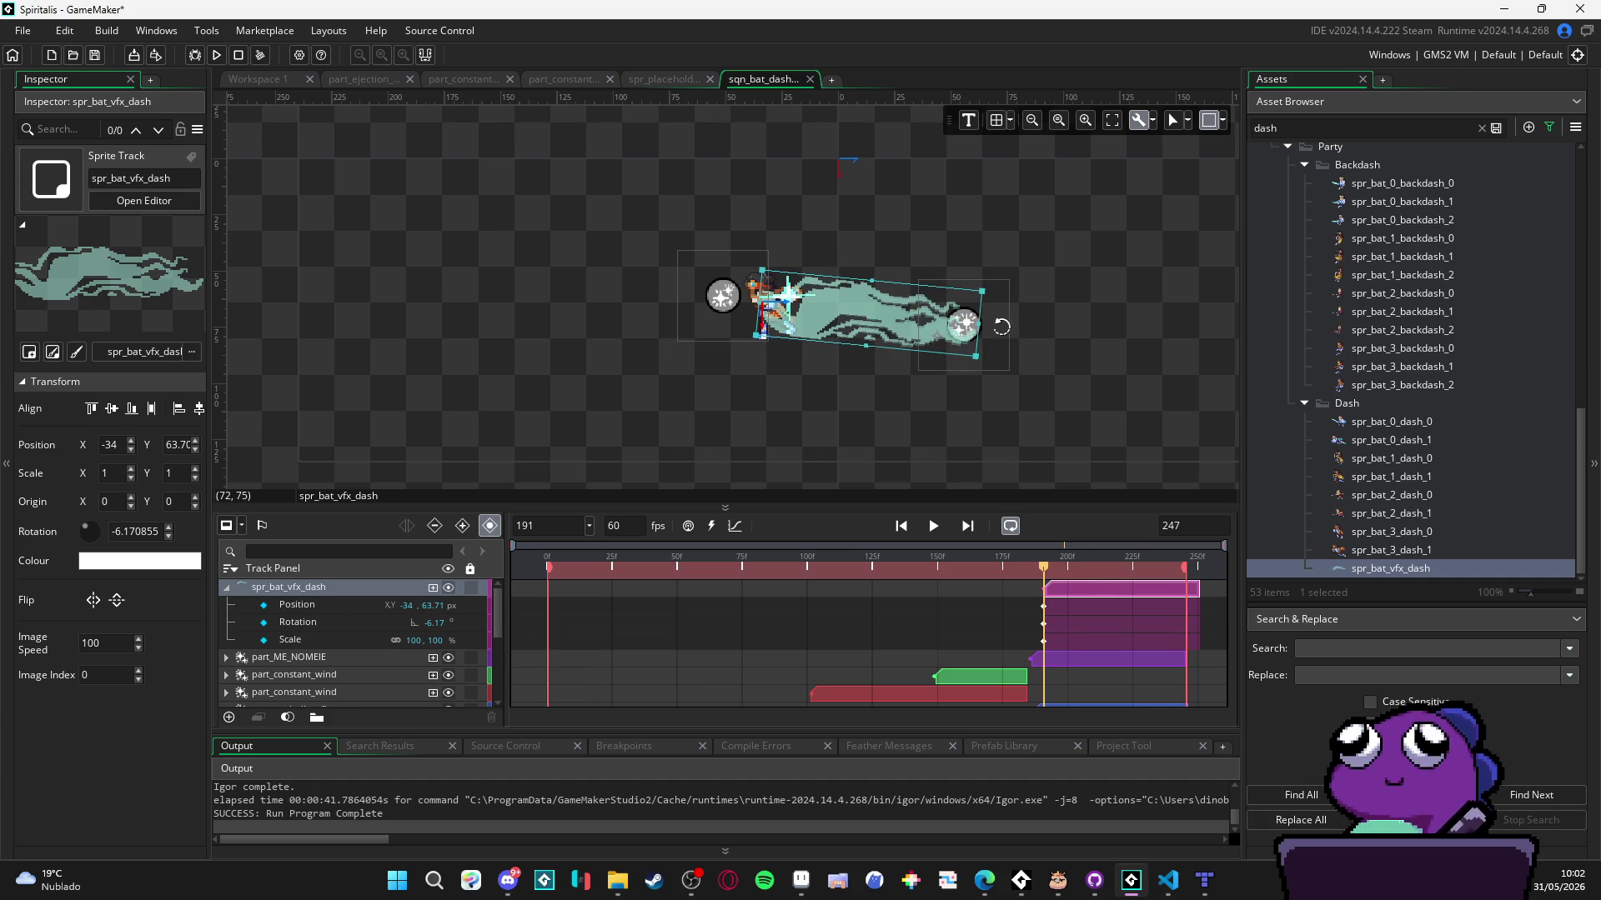
{"action": "left_click", "coordinate": [862, 567]}
{"action": "mouse_move", "coordinate": [821, 566]}
{"action": "left_mouse_down"}
{"action": "mouse_move", "coordinate": [1098, 557]}
{"action": "mouse_move", "coordinate": [1033, 549]}
{"action": "left_mouse_up"}
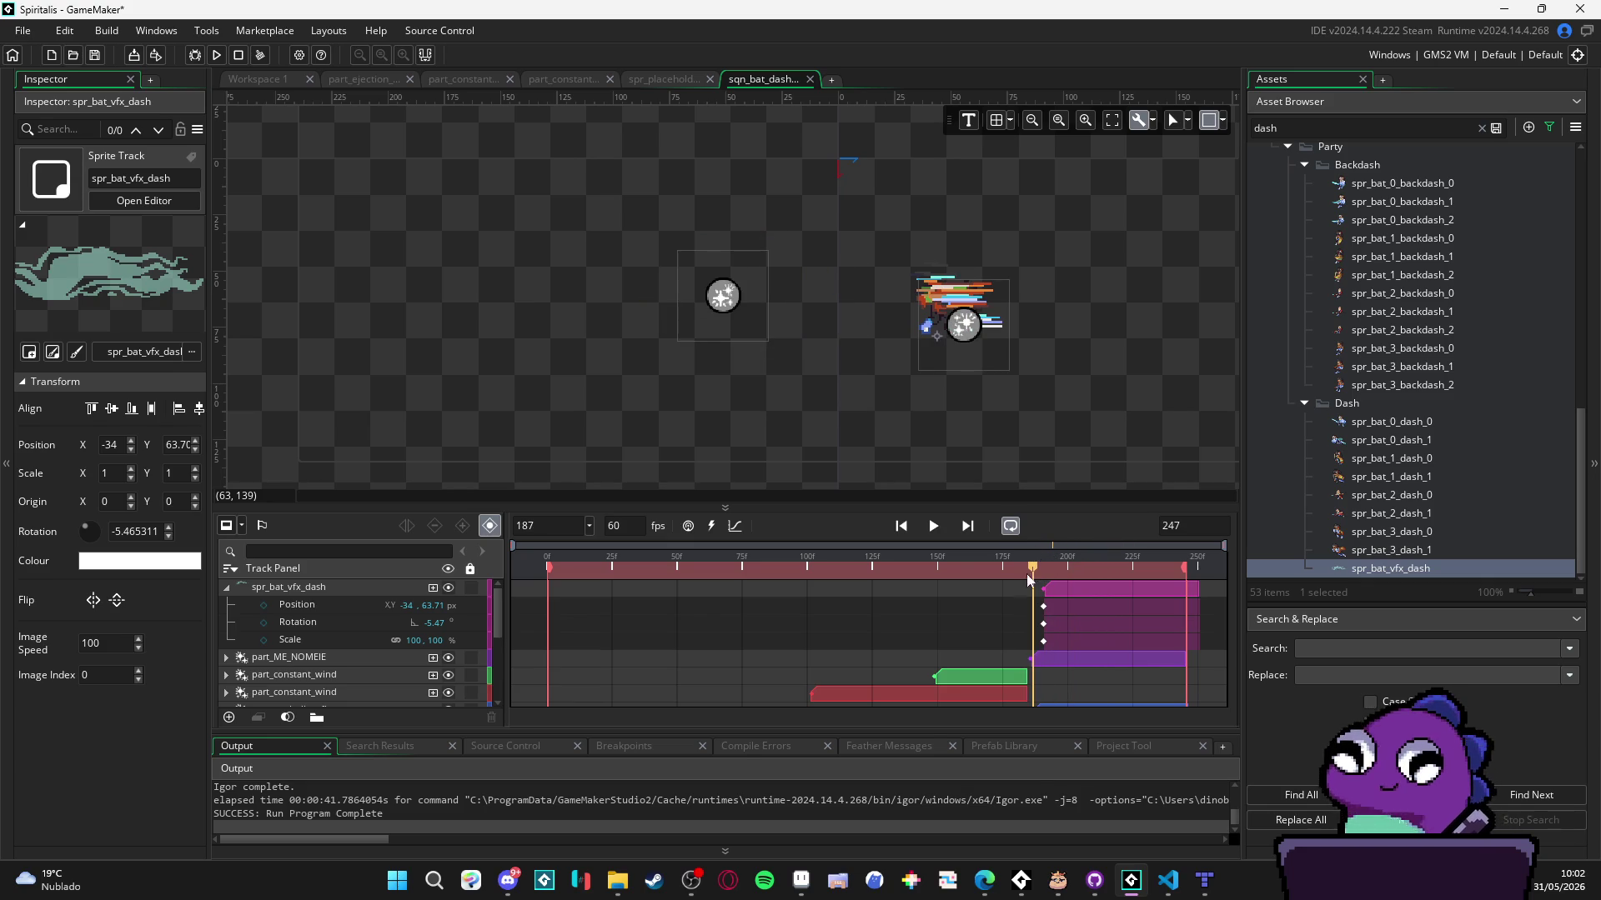
{"action": "scroll", "coordinate": [1017, 629], "scroll_direction": "down", "scroll_amount": 5}
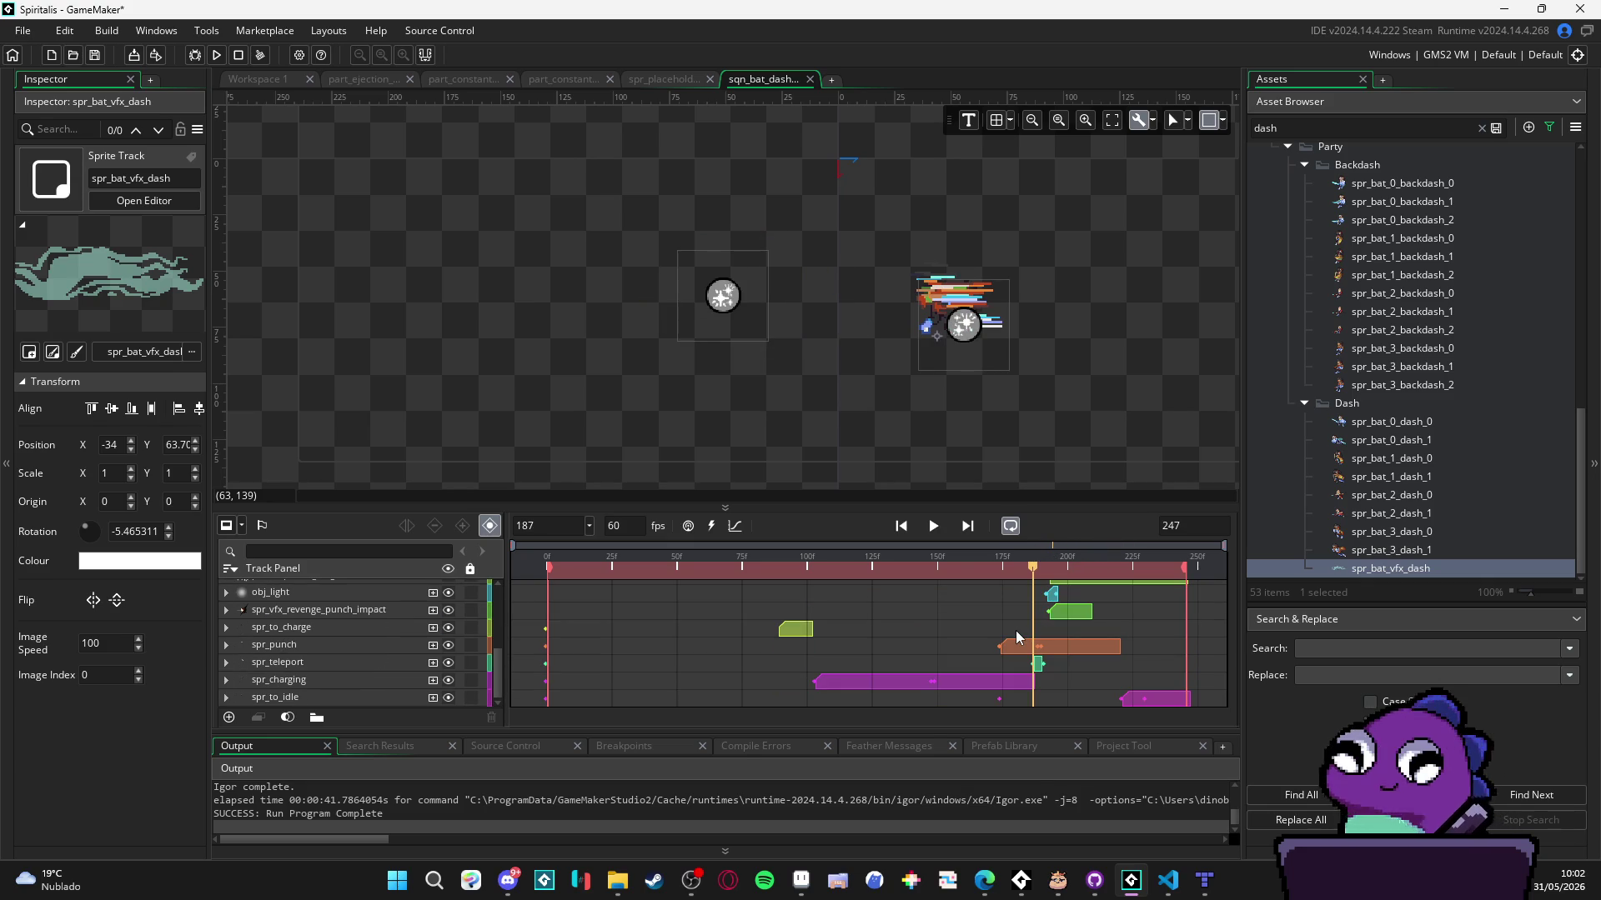
- Inspect the spr_teleport track and its position keyframes against the dash VFX at frame 191
{"action": "left_click", "coordinate": [357, 662]}
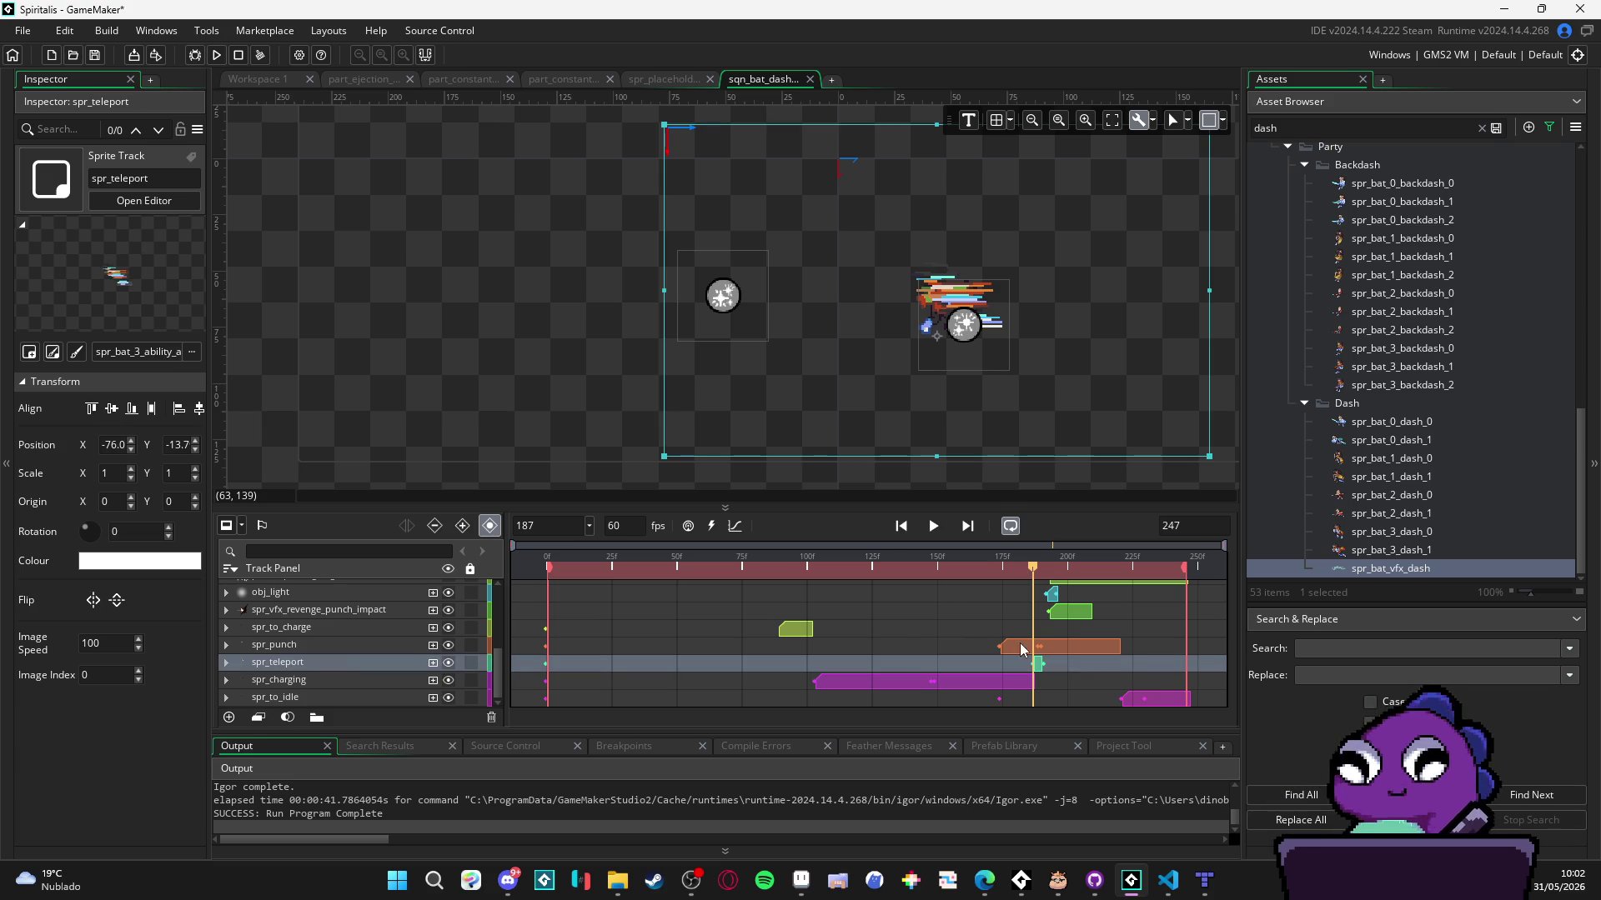
{"action": "left_click", "coordinate": [448, 663]}
{"action": "left_click", "coordinate": [448, 663]}
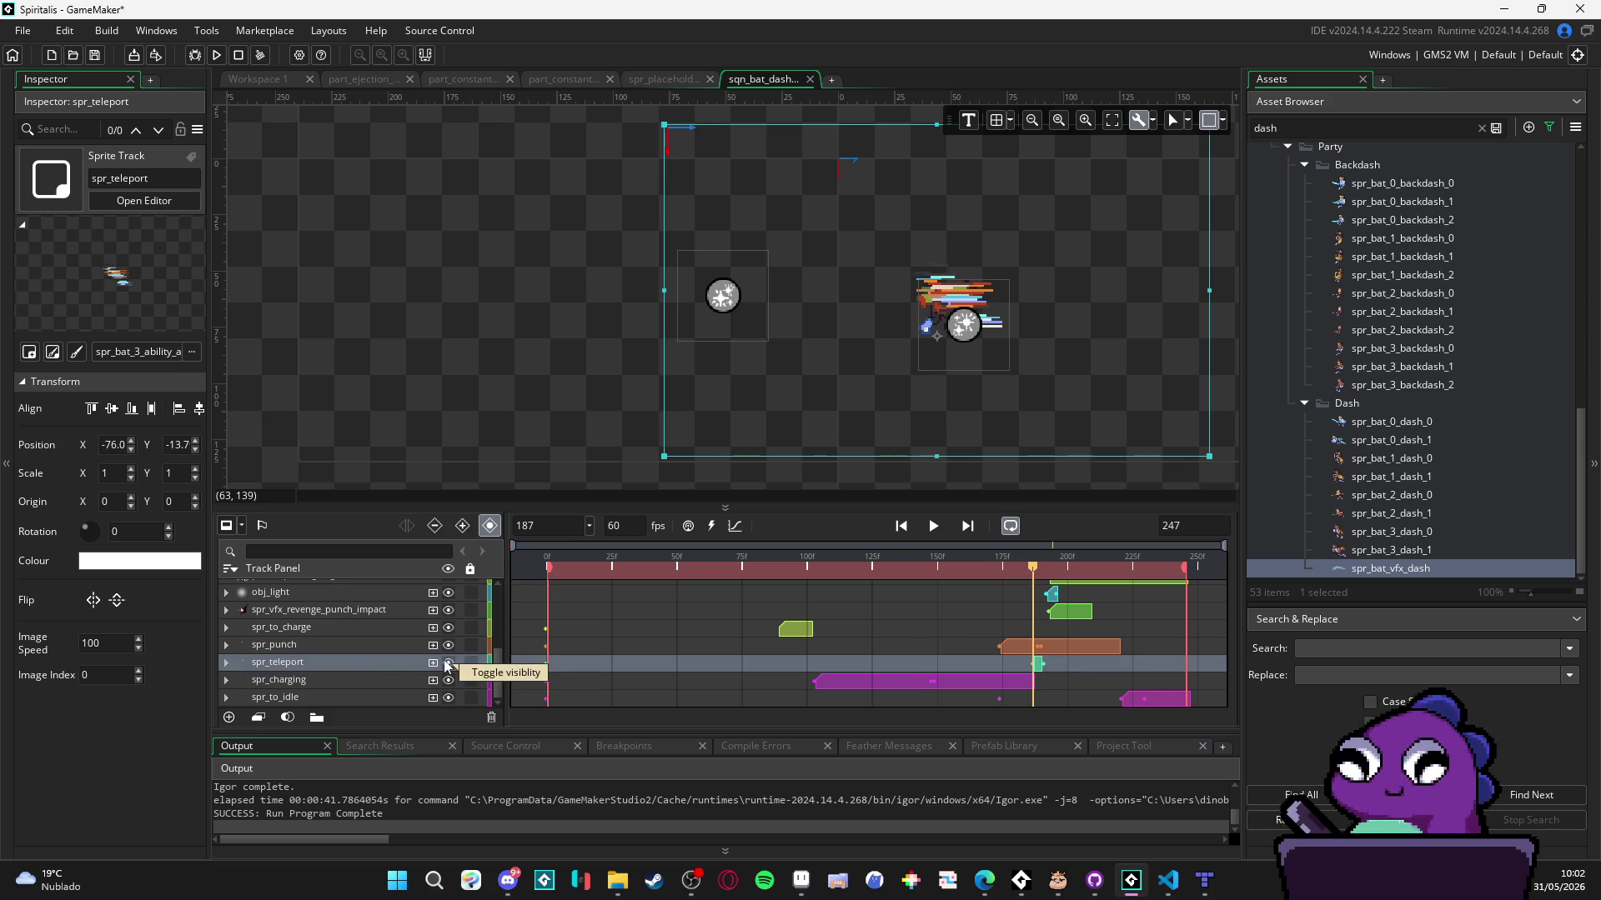
{"action": "left_click", "coordinate": [1039, 663]}
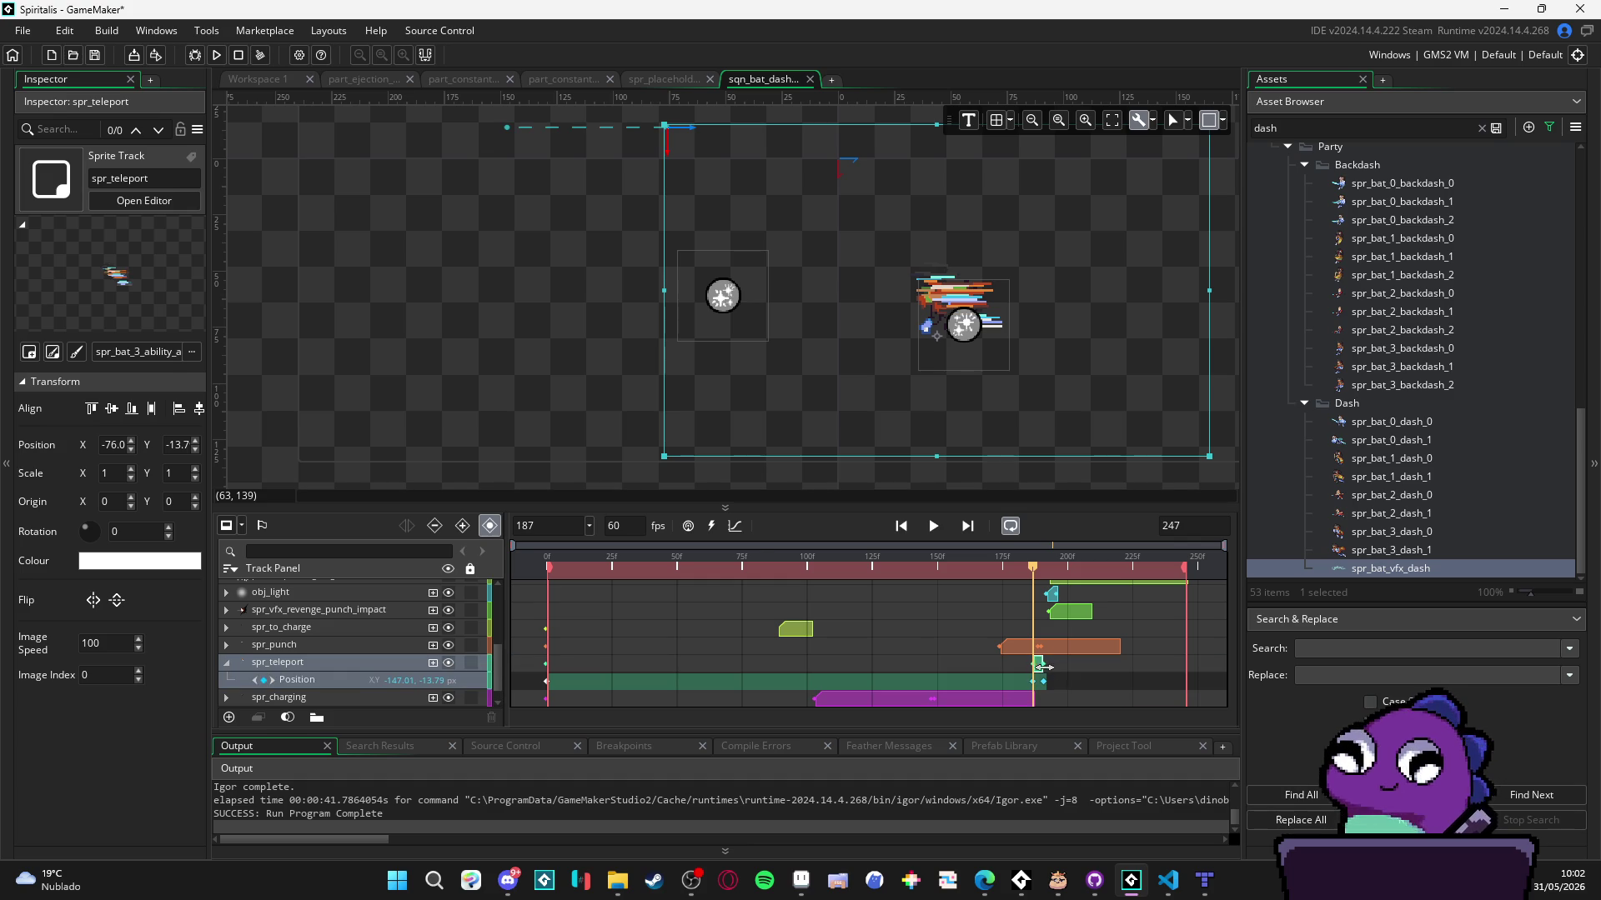
{"action": "left_click", "coordinate": [1050, 685]}
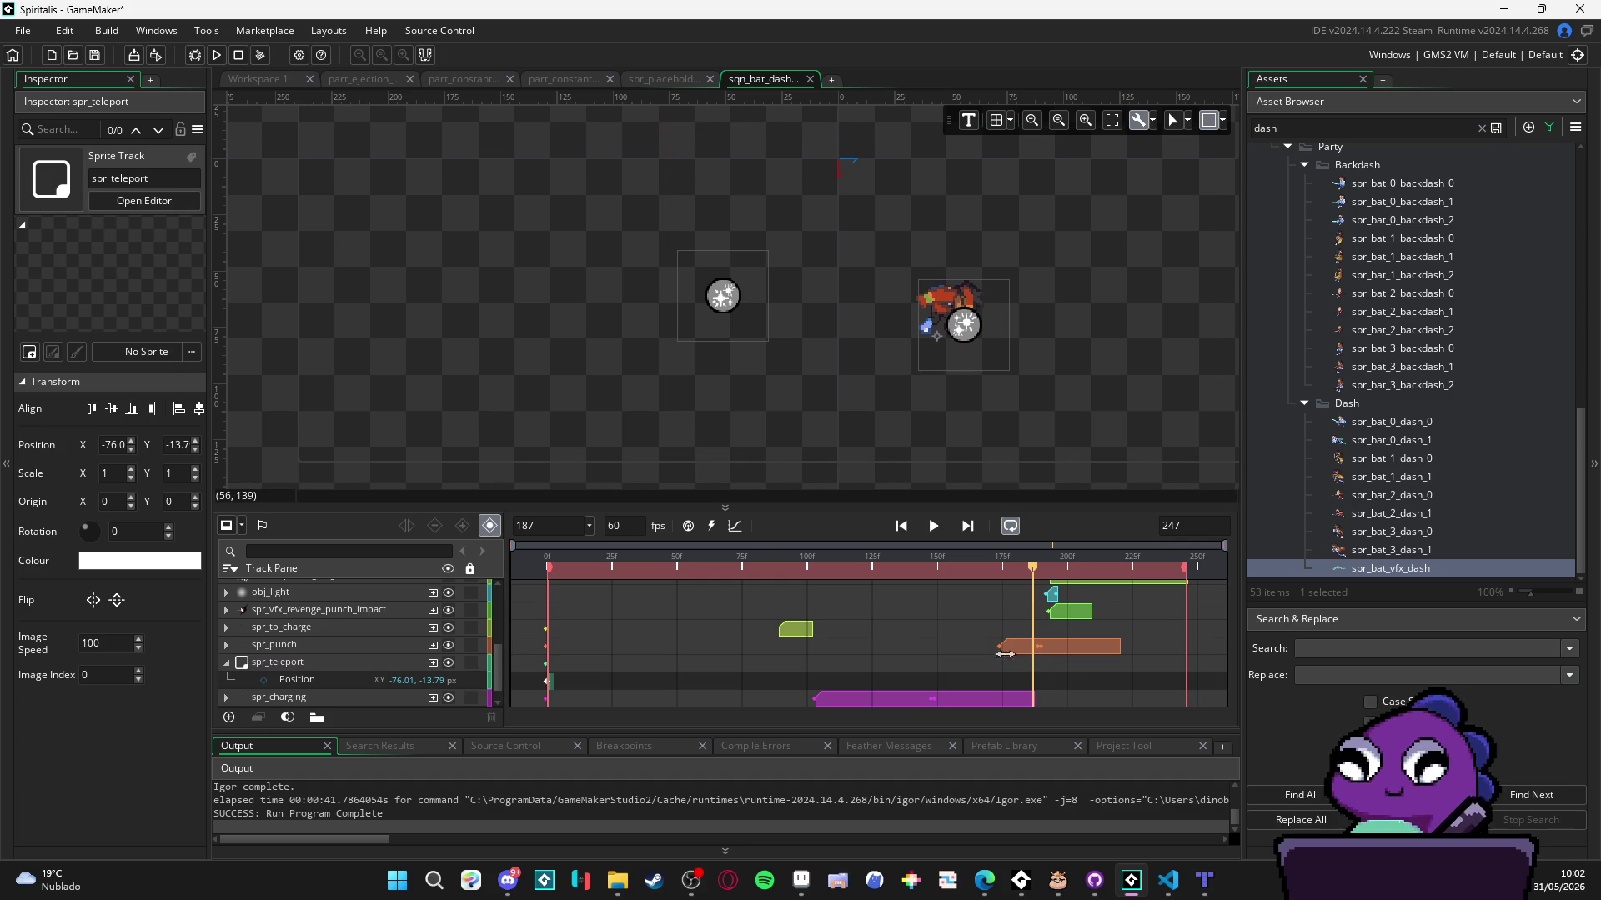
{"action": "left_click_drag", "start_coordinate": [1031, 571], "coordinate": [1029, 571]}
{"action": "scroll", "coordinate": [1062, 603], "scroll_direction": "up", "scroll_amount": 4}
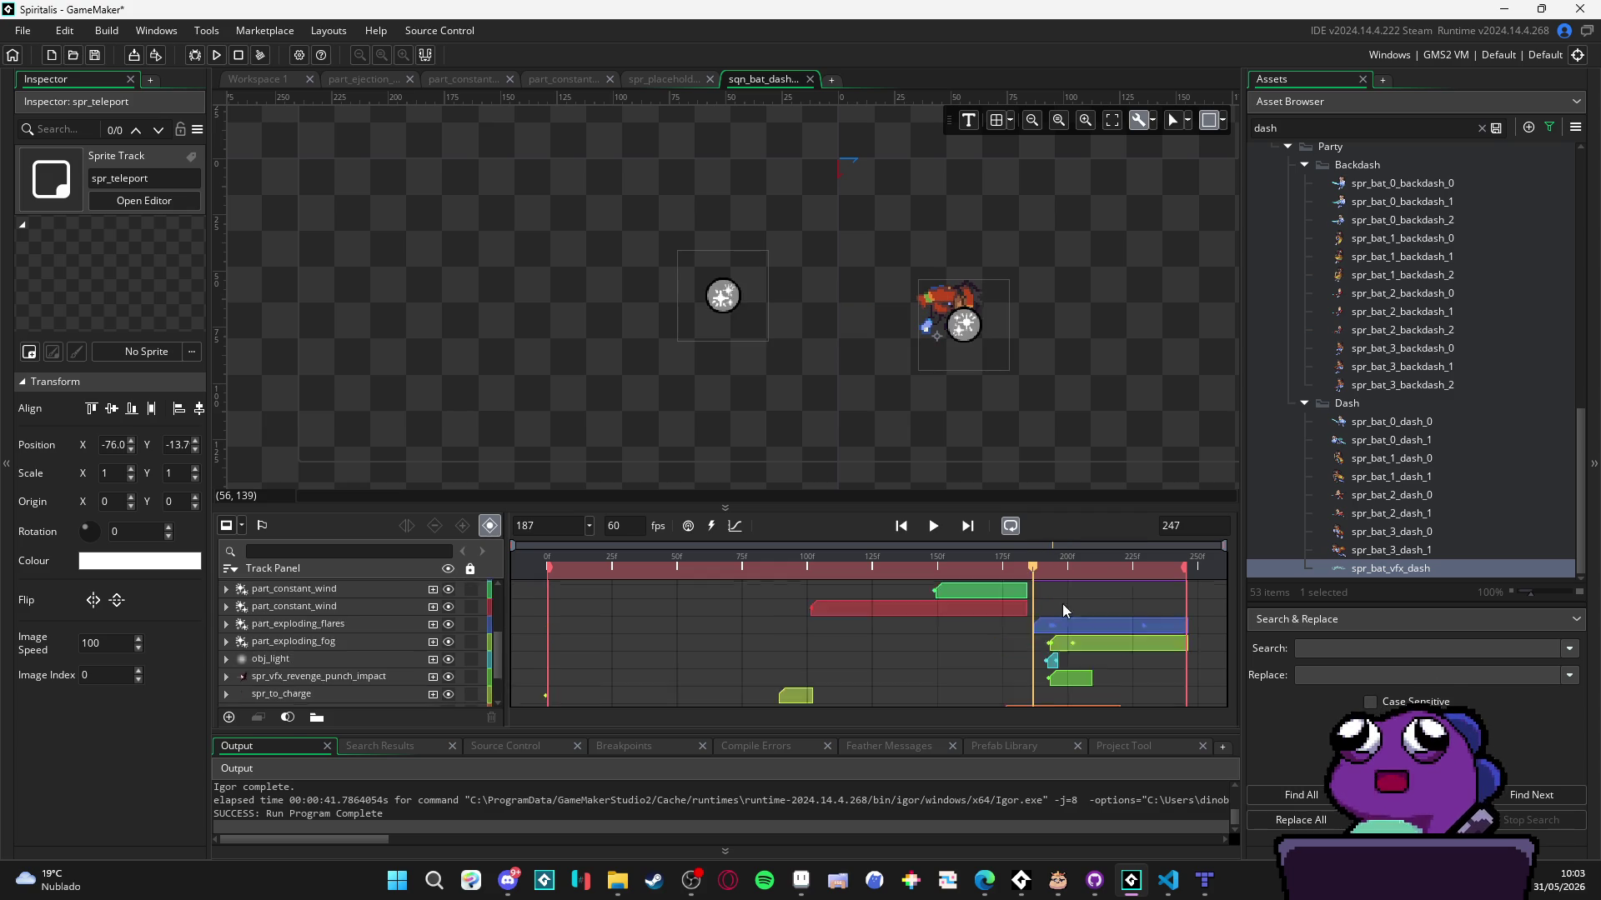
- Move the part_exploding_fog and obj_light clips earlier to start around frame 187
{"action": "left_click", "coordinate": [1071, 646]}
{"action": "scroll", "coordinate": [1063, 627], "scroll_direction": "down", "scroll_amount": 2}
{"action": "left_click_drag", "start_coordinate": [1061, 617], "coordinate": [1046, 616]}
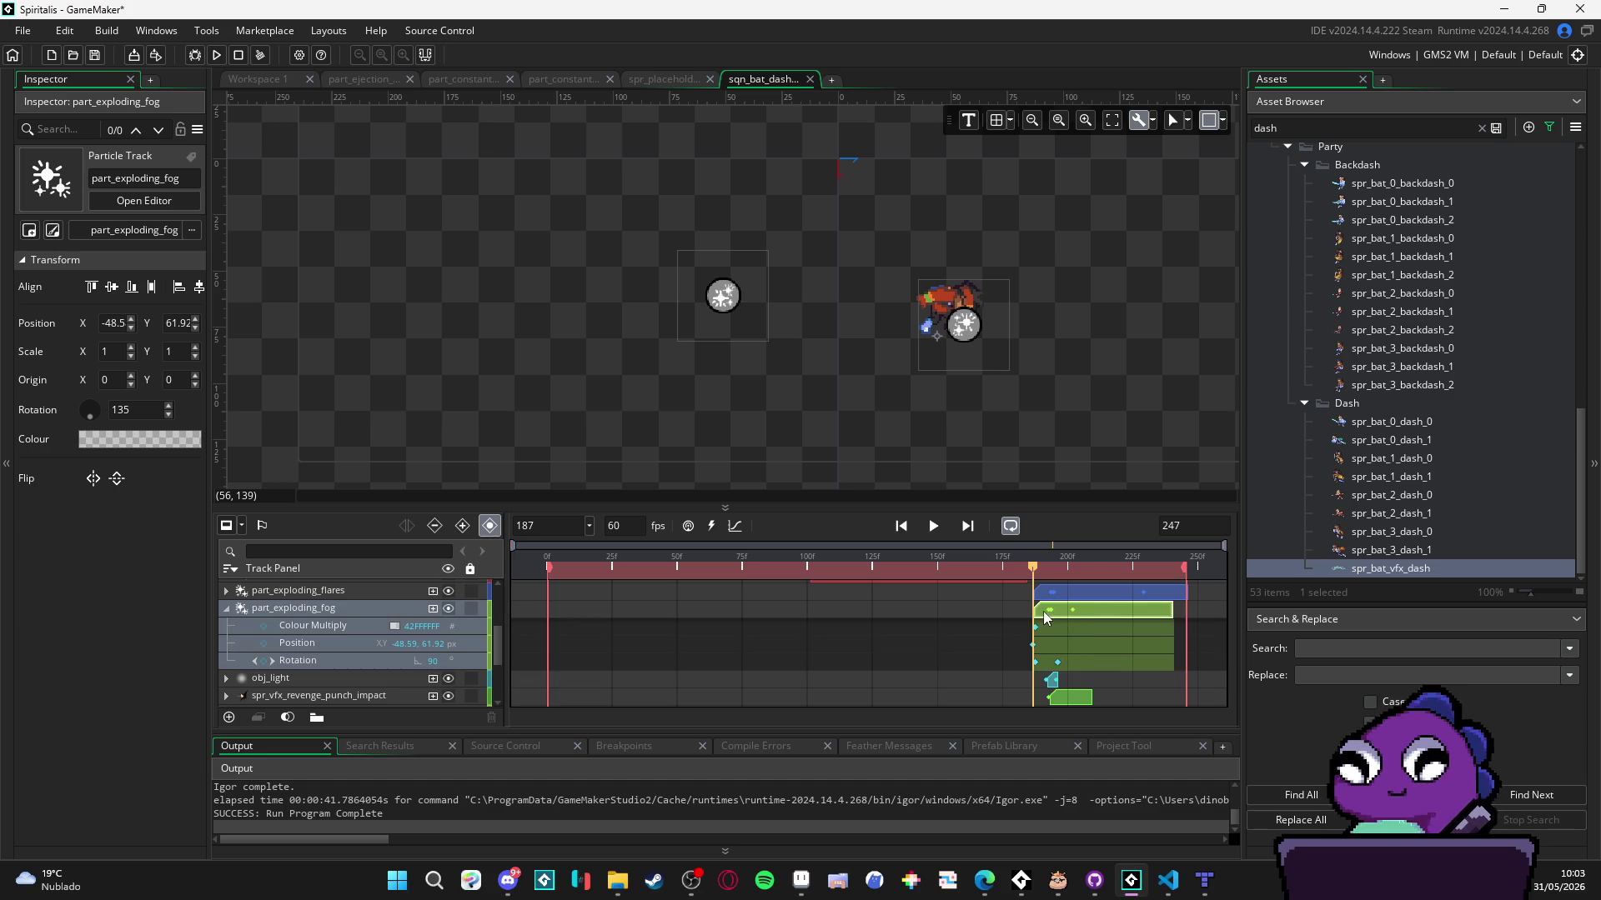
{"action": "left_click", "coordinate": [1052, 680]}
{"action": "scroll", "coordinate": [1052, 681], "scroll_direction": "up", "scroll_amount": 3}
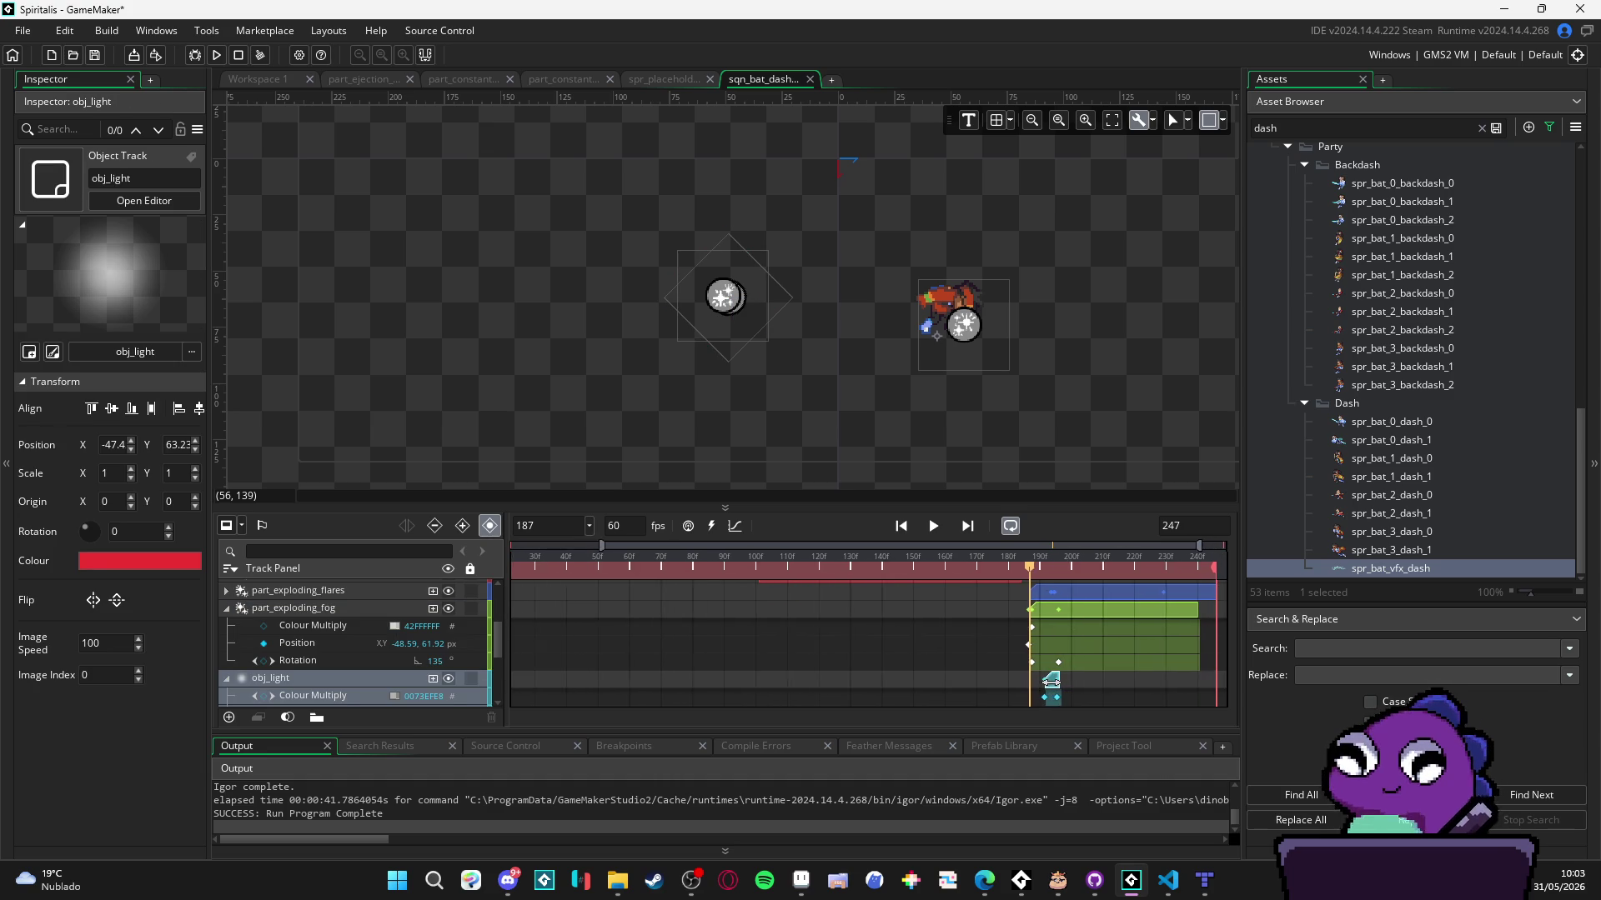
{"action": "left_click_drag", "start_coordinate": [1034, 683], "coordinate": [1022, 683]}
{"action": "scroll", "coordinate": [1031, 678], "scroll_direction": "down", "scroll_amount": 2}
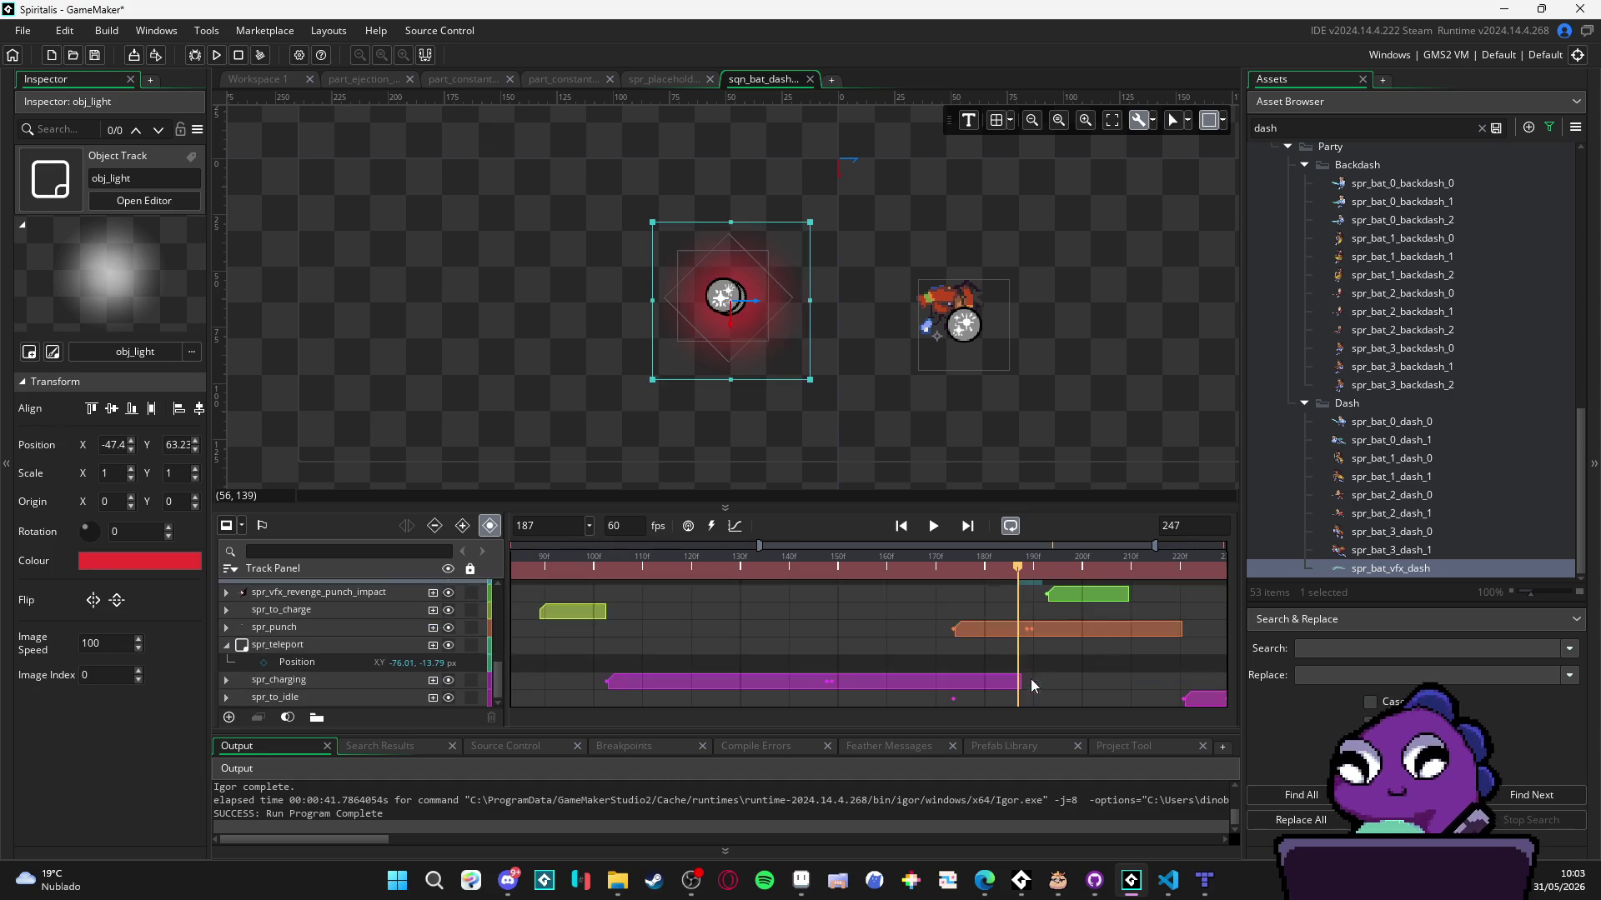
- Nudge the spr_vfx_revenge_punch_impact clip a few frames earlier
{"action": "left_click", "coordinate": [1090, 663]}
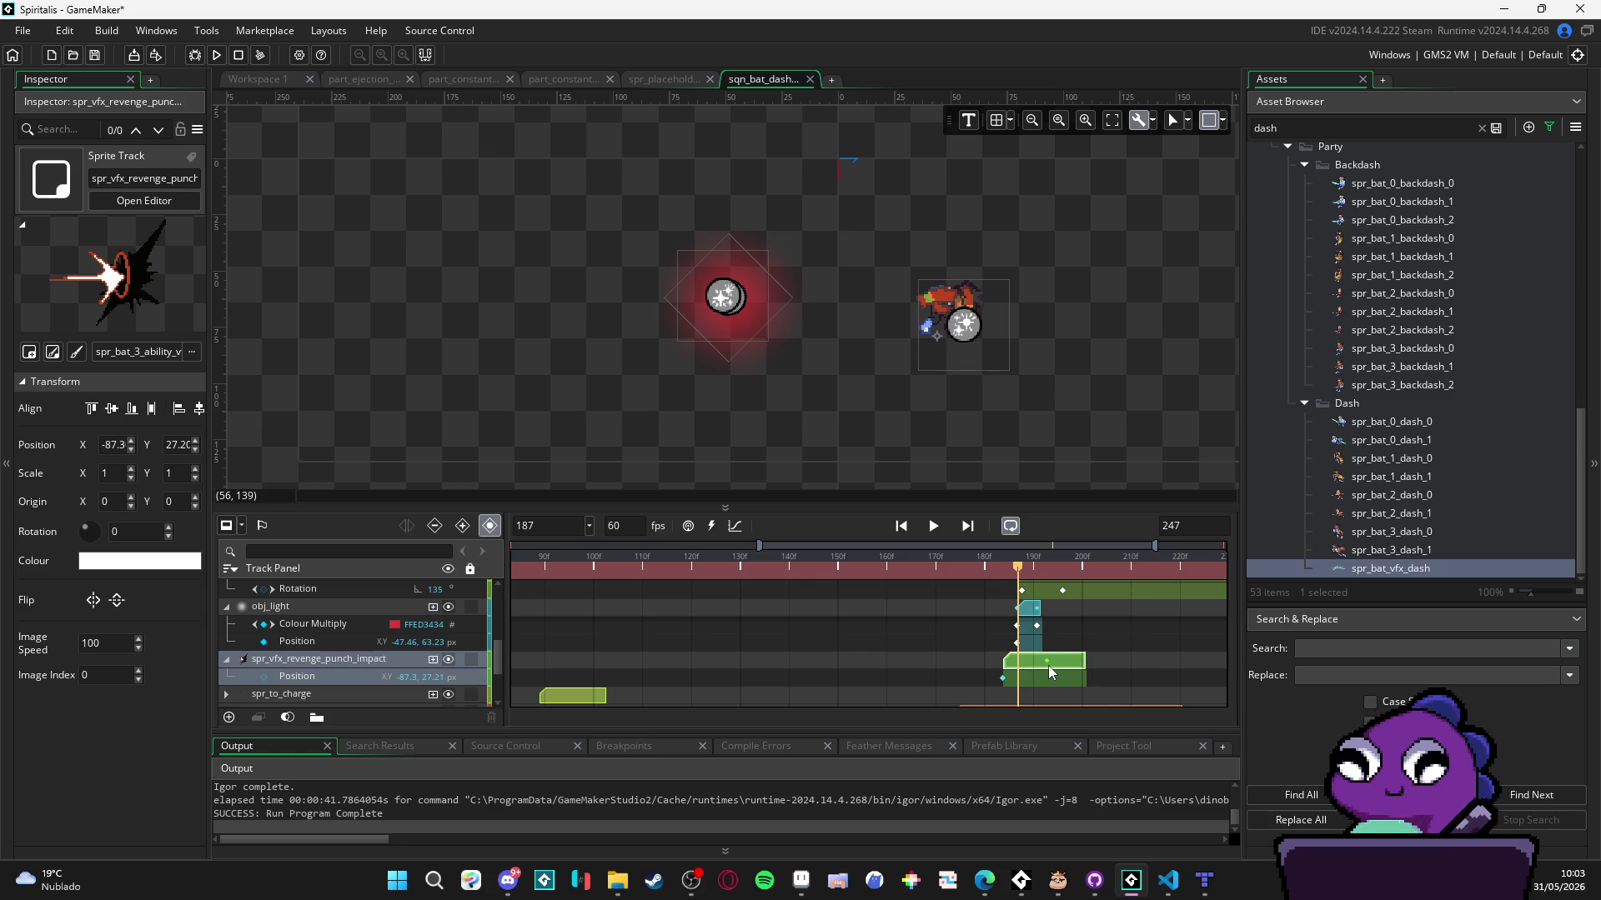
{"action": "left_click_drag", "start_coordinate": [1065, 670], "coordinate": [1058, 669]}
{"action": "mouse_move", "coordinate": [1018, 572]}
{"action": "left_mouse_down"}
{"action": "mouse_move", "coordinate": [1043, 580]}
{"action": "mouse_move", "coordinate": [1018, 584]}
{"action": "left_mouse_up"}
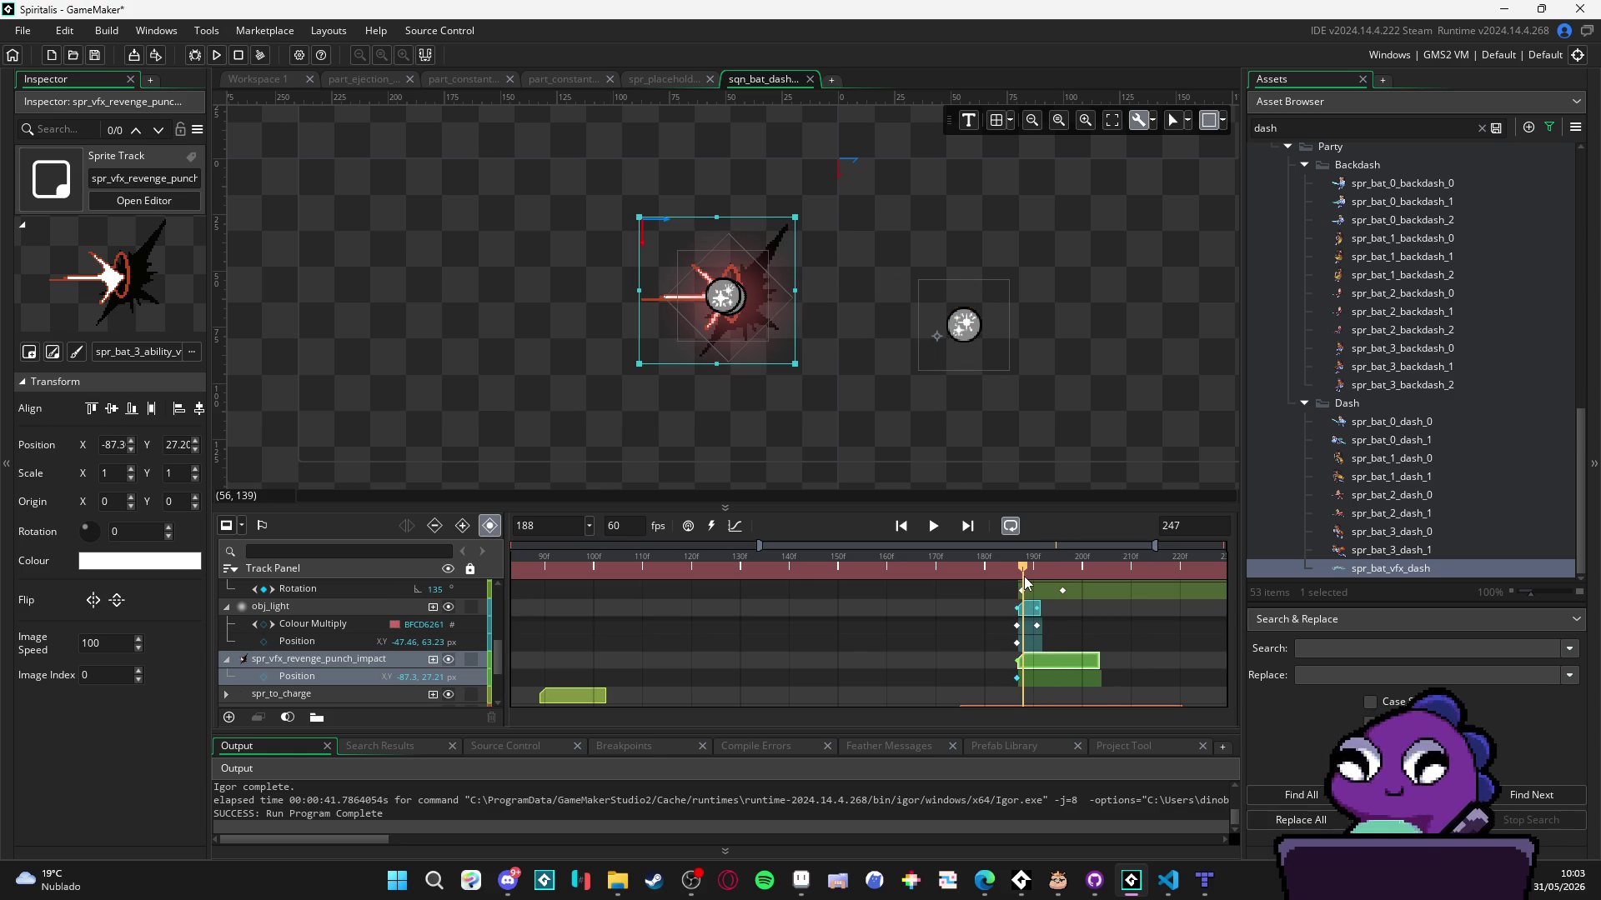
{"action": "scroll", "coordinate": [1037, 632], "scroll_direction": "down", "scroll_amount": 3}
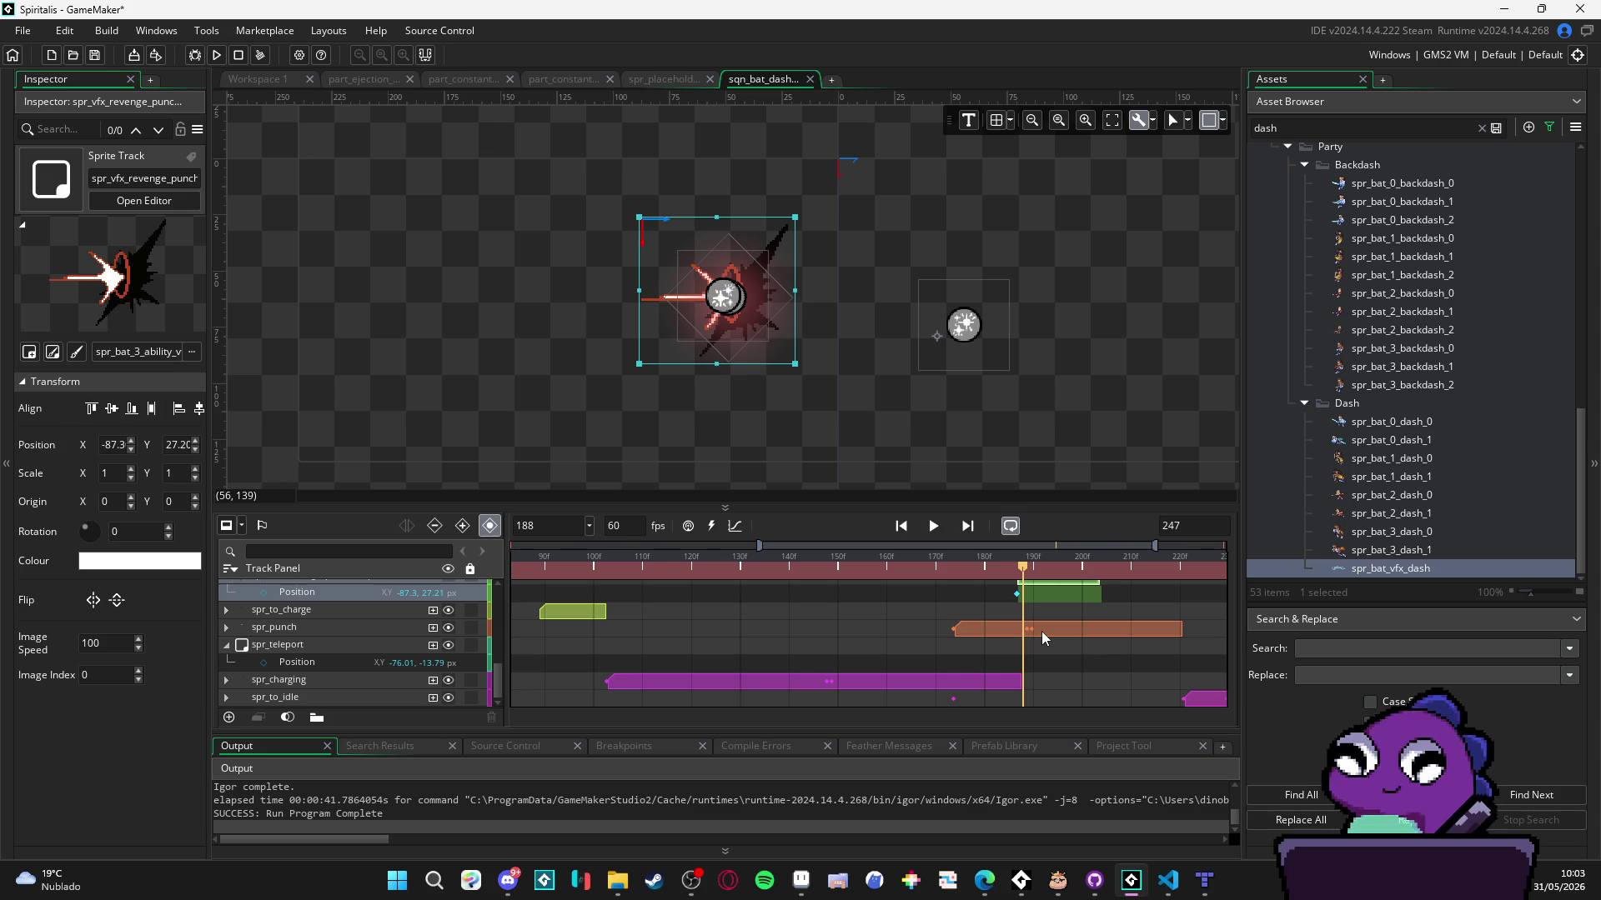
{"action": "scroll", "coordinate": [1042, 632], "scroll_direction": "up", "scroll_amount": 1}
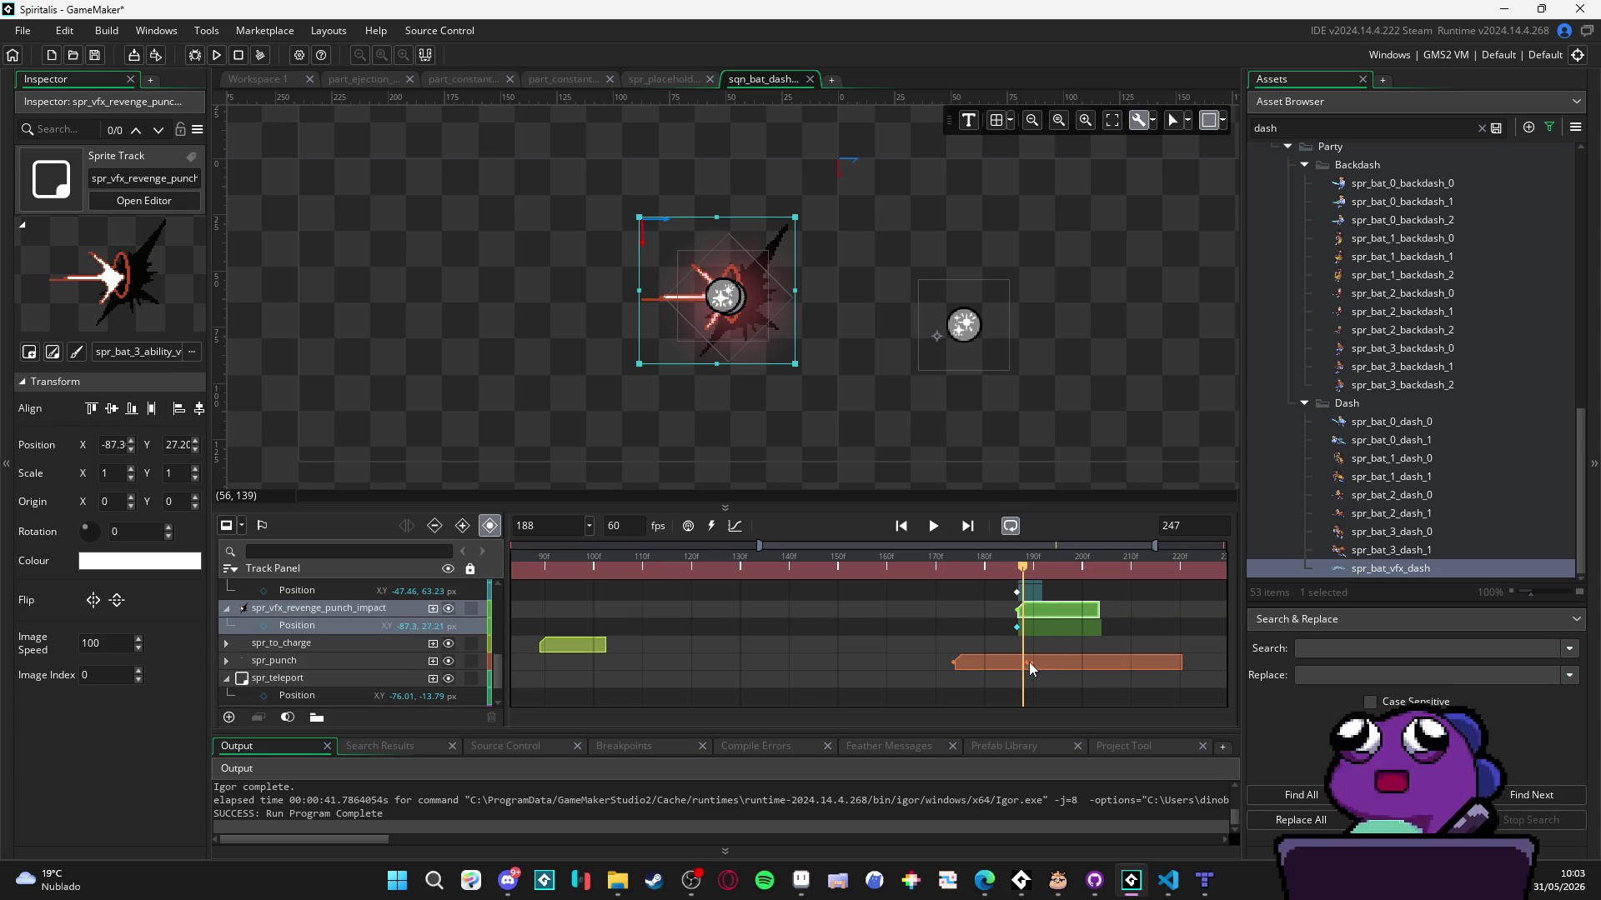
- Shift the spr_punch clip one frame earlier and preview around frame 193
{"action": "left_click", "coordinate": [1029, 662]}
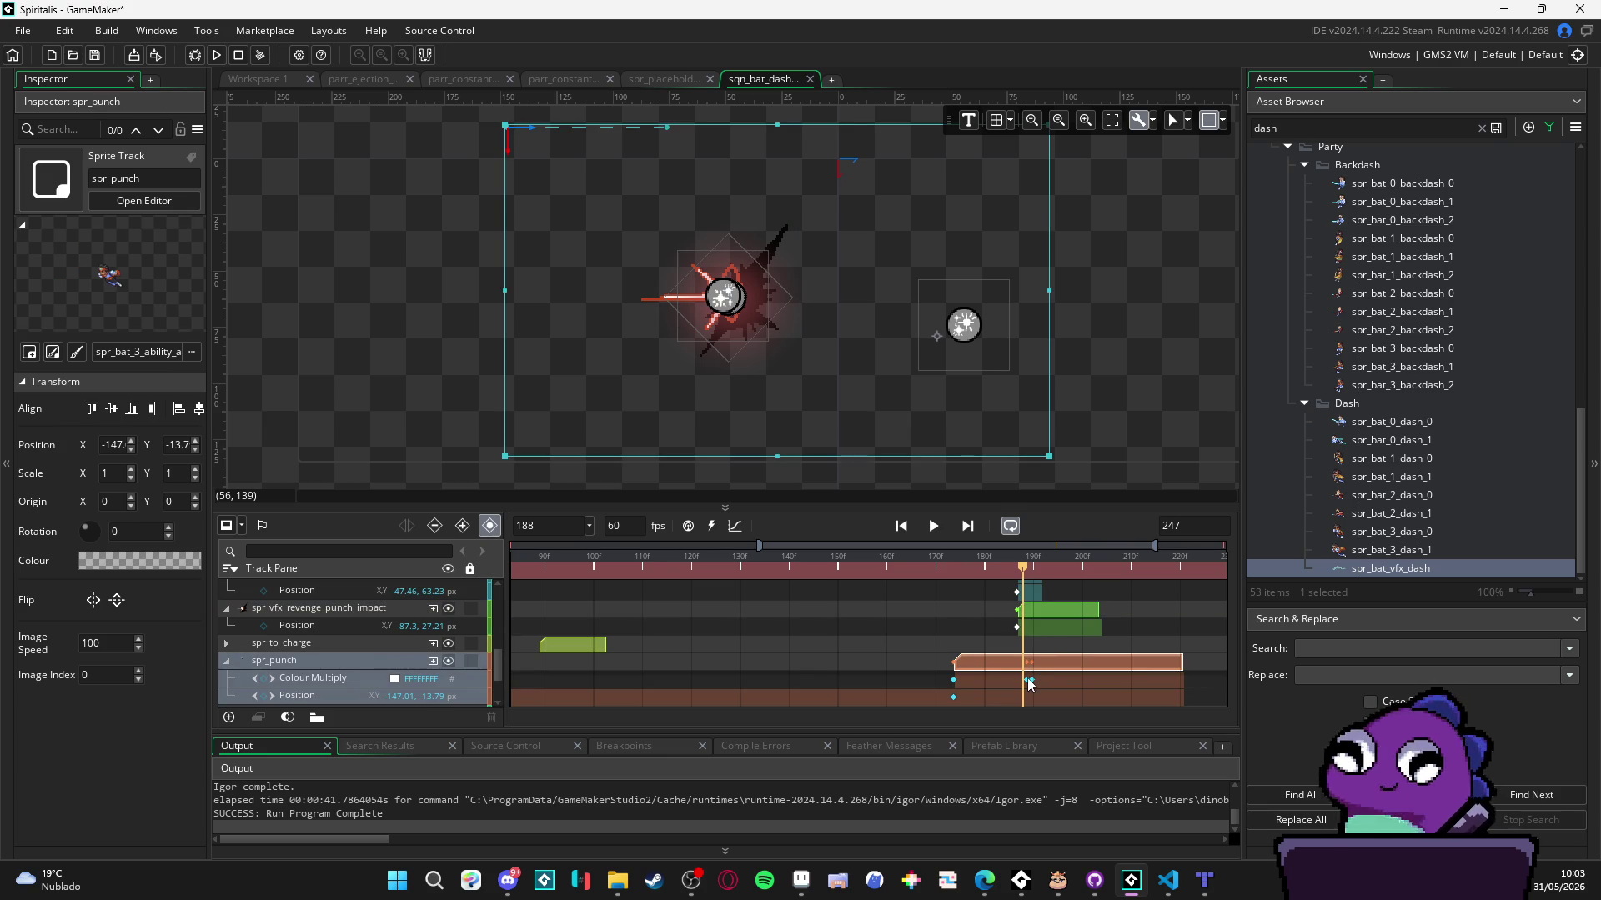
{"action": "left_click_drag", "start_coordinate": [1029, 683], "coordinate": [1027, 685]}
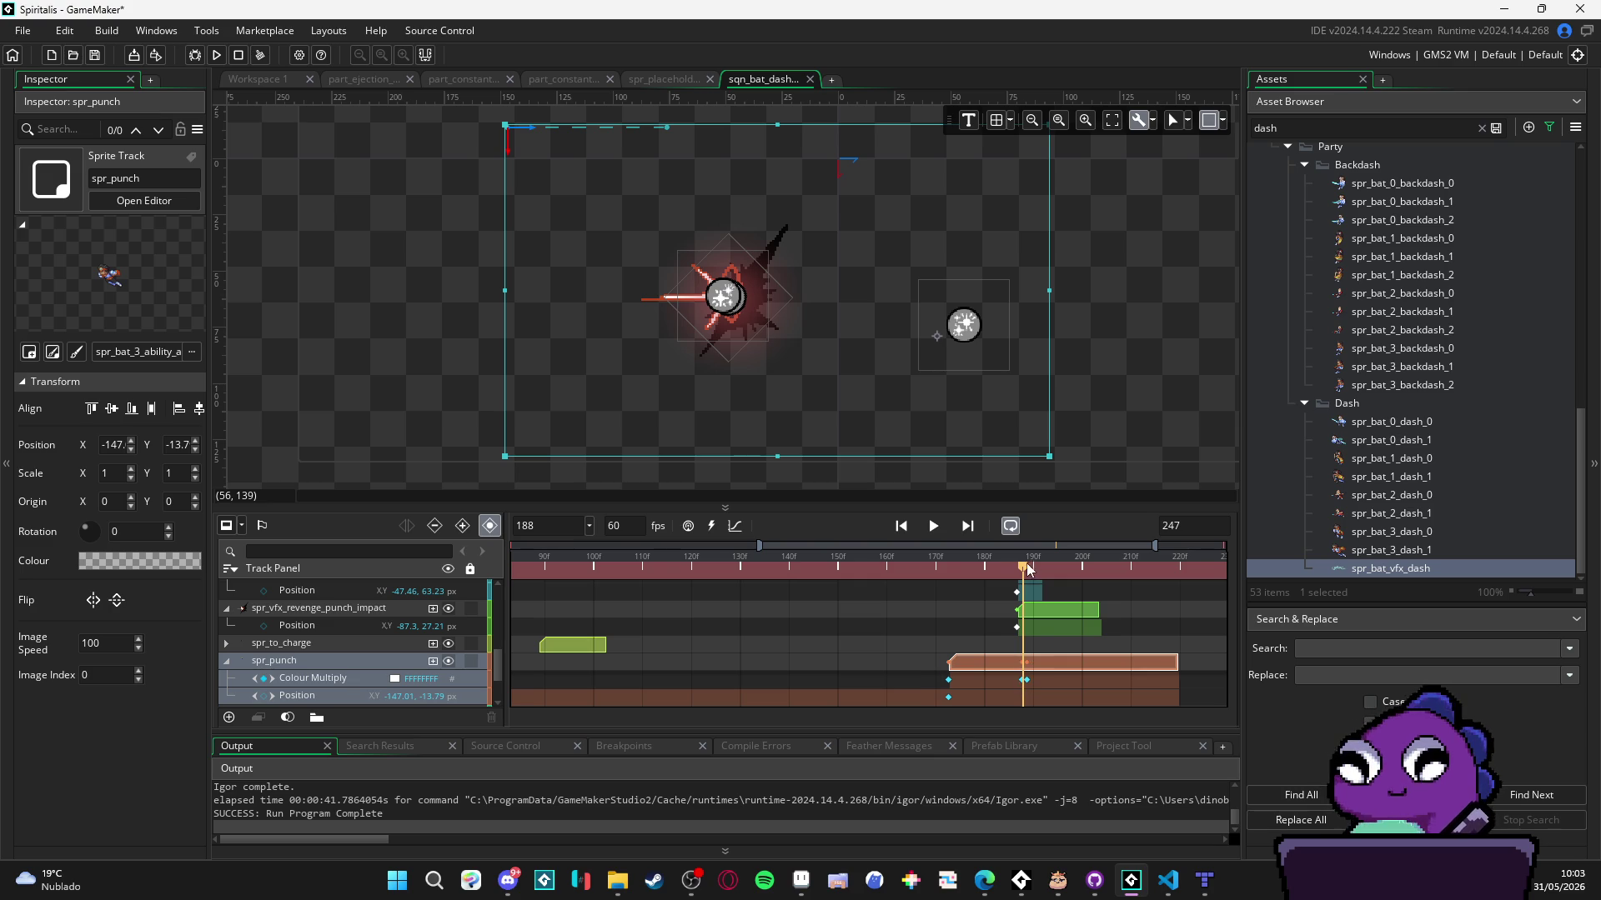
{"action": "mouse_move", "coordinate": [1026, 571]}
{"action": "left_mouse_down"}
{"action": "mouse_move", "coordinate": [996, 572]}
{"action": "mouse_move", "coordinate": [1047, 573]}
{"action": "left_mouse_up"}
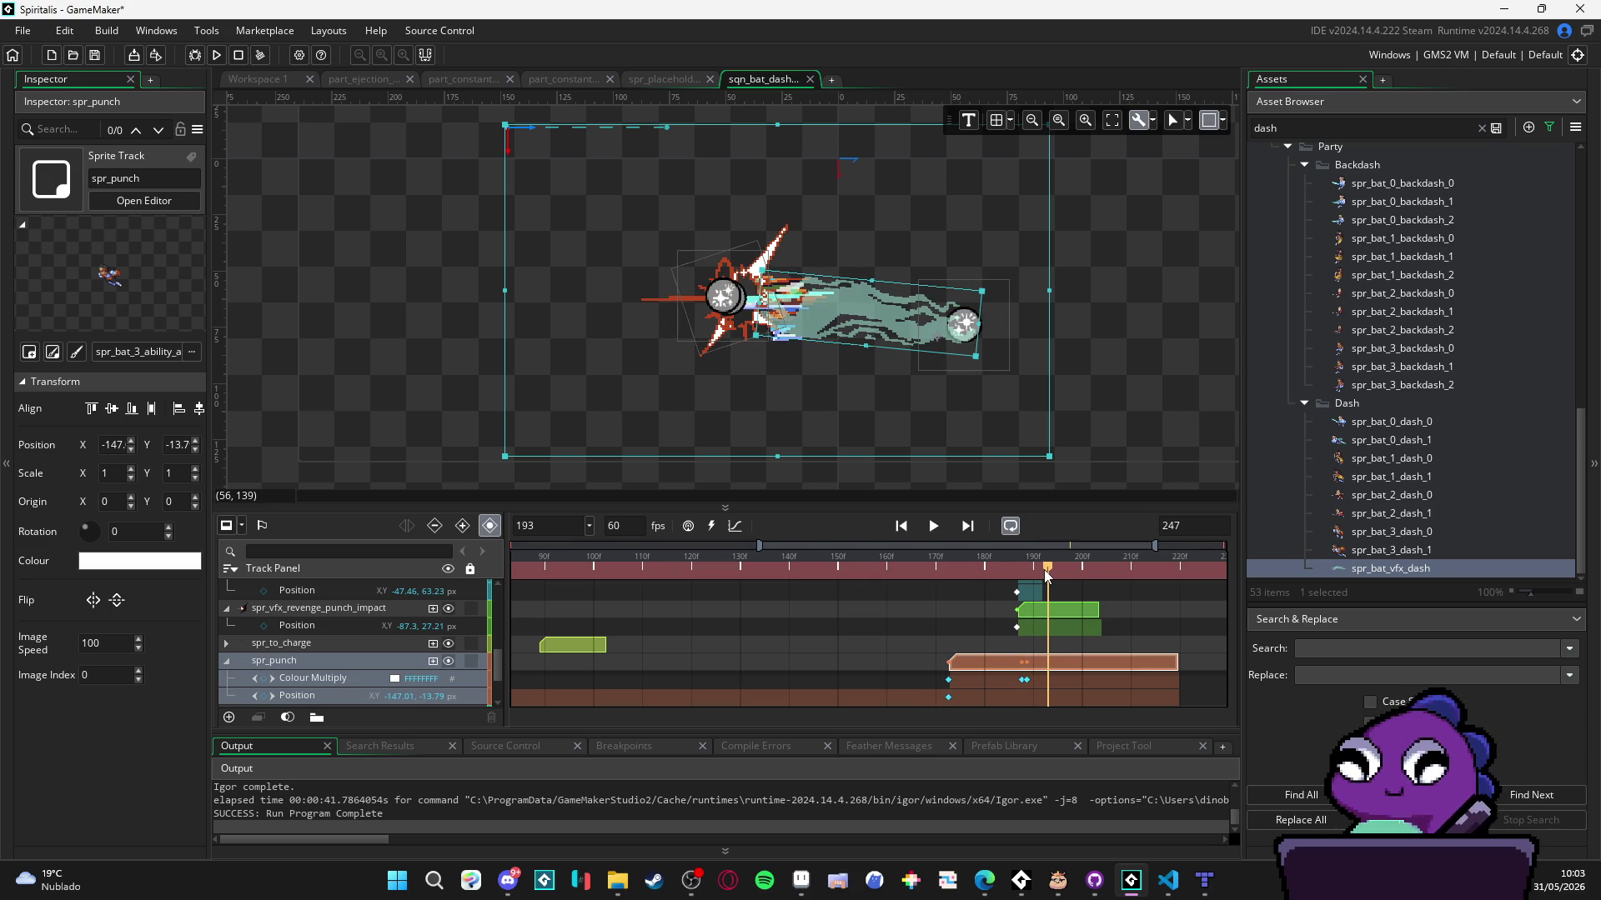
{"action": "mouse_move", "coordinate": [1044, 570]}
{"action": "left_mouse_down"}
{"action": "mouse_move", "coordinate": [1063, 572]}
{"action": "mouse_move", "coordinate": [981, 567]}
{"action": "mouse_move", "coordinate": [1037, 586]}
{"action": "left_mouse_up"}
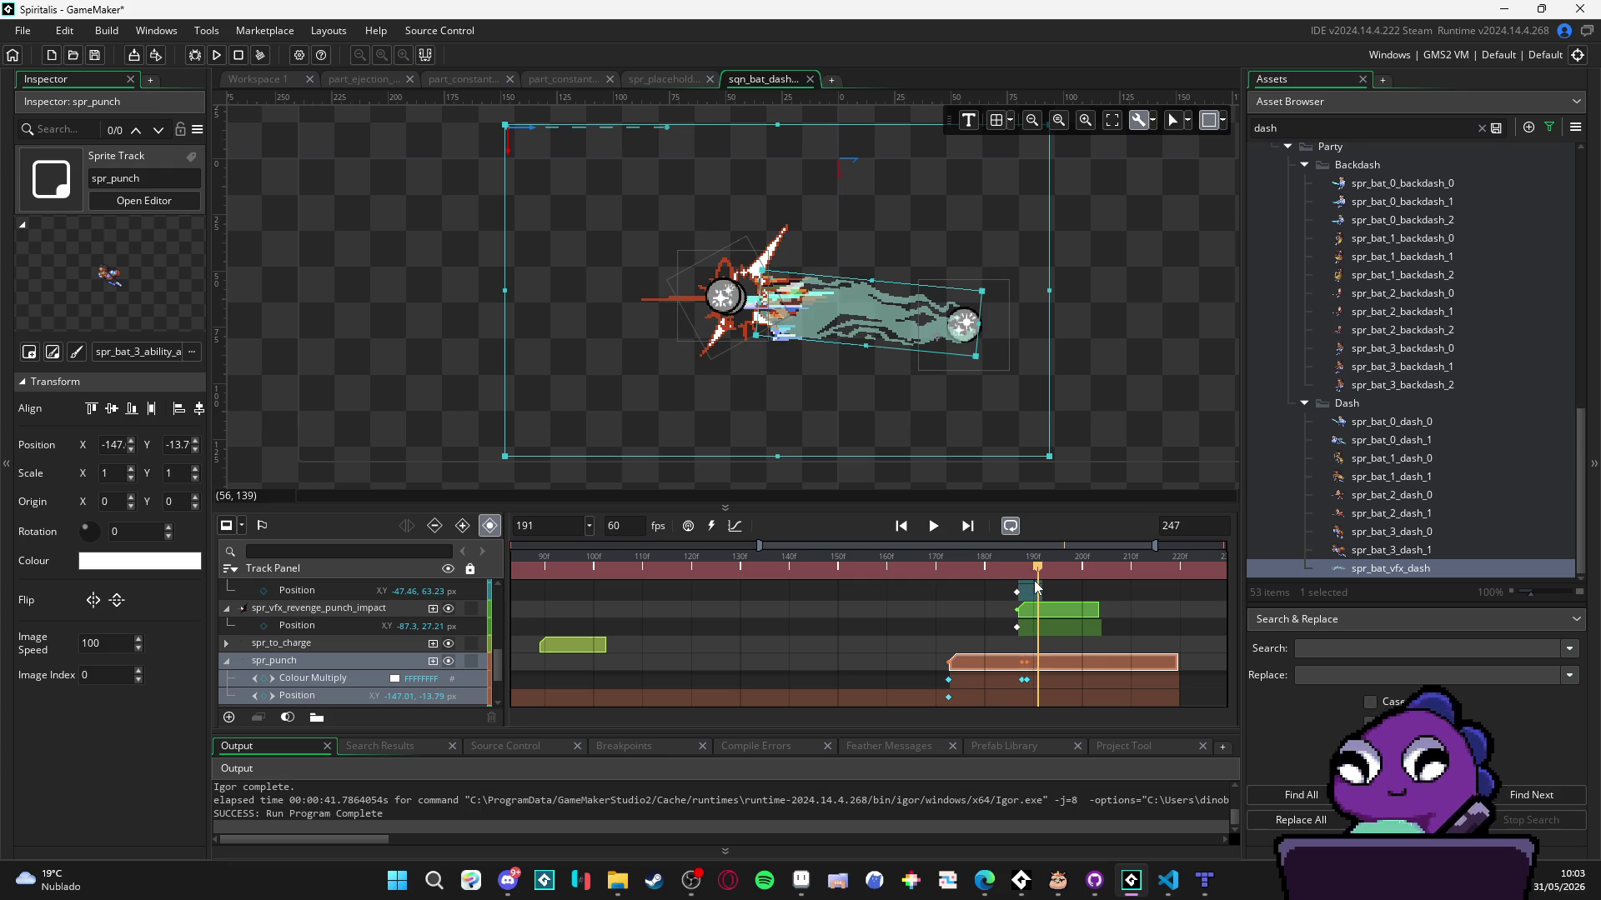
- Check a spr_punch Colour Multiply keyframe, then move the spr_punch clip earlier to about frame 165
{"action": "left_click", "coordinate": [1023, 681]}
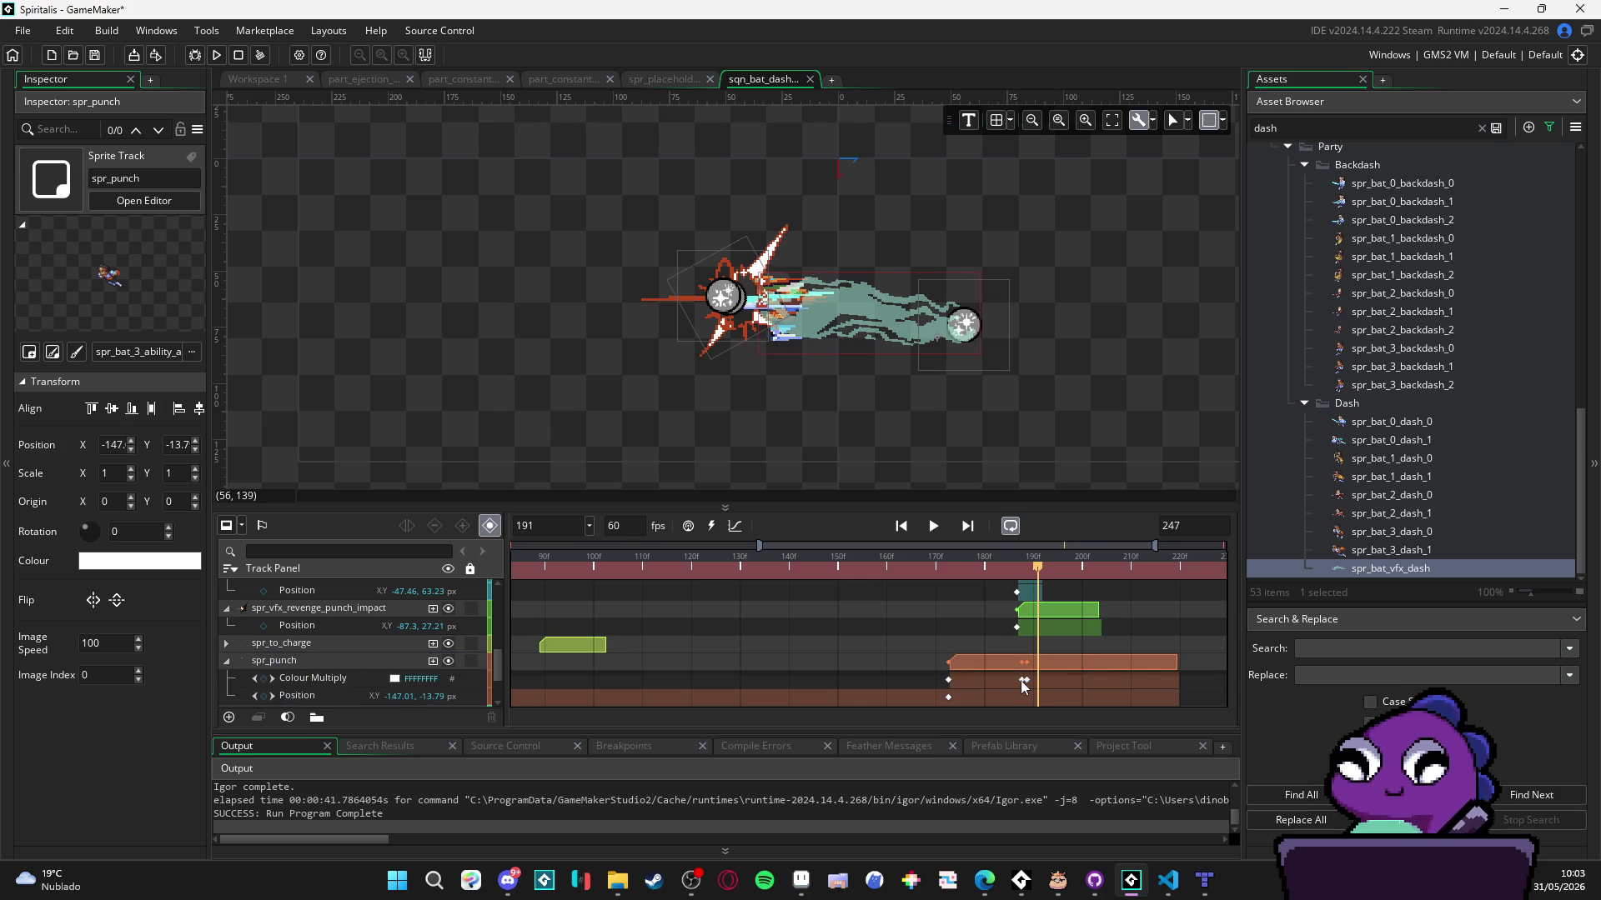
{"action": "scroll", "coordinate": [1025, 687], "scroll_direction": "down", "scroll_amount": 2}
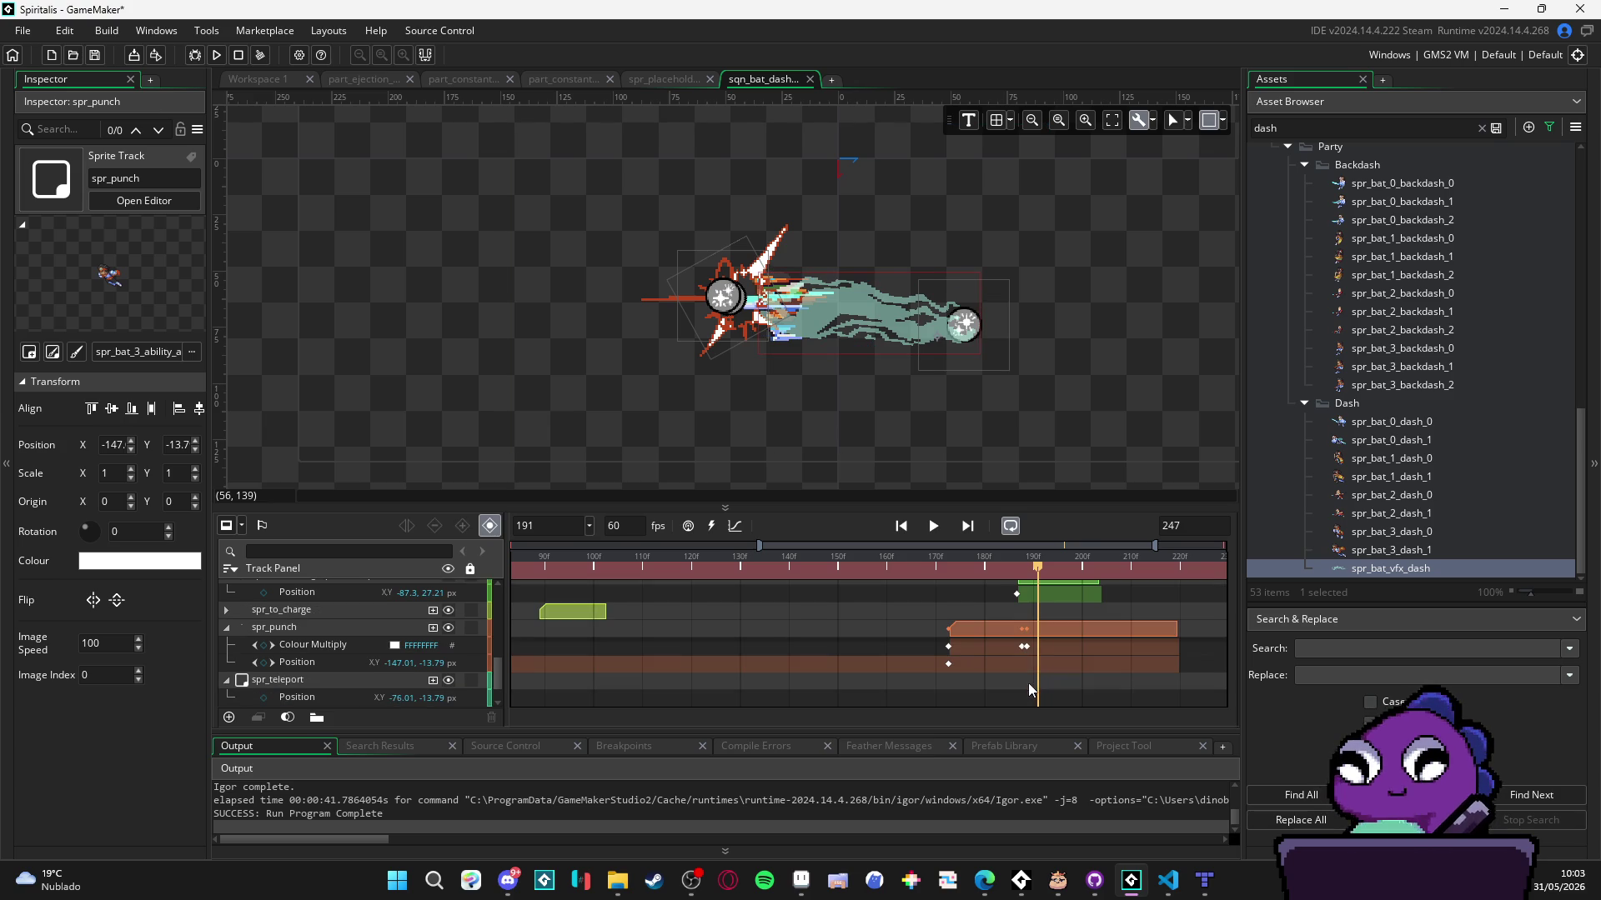
{"action": "left_click", "coordinate": [1023, 647]}
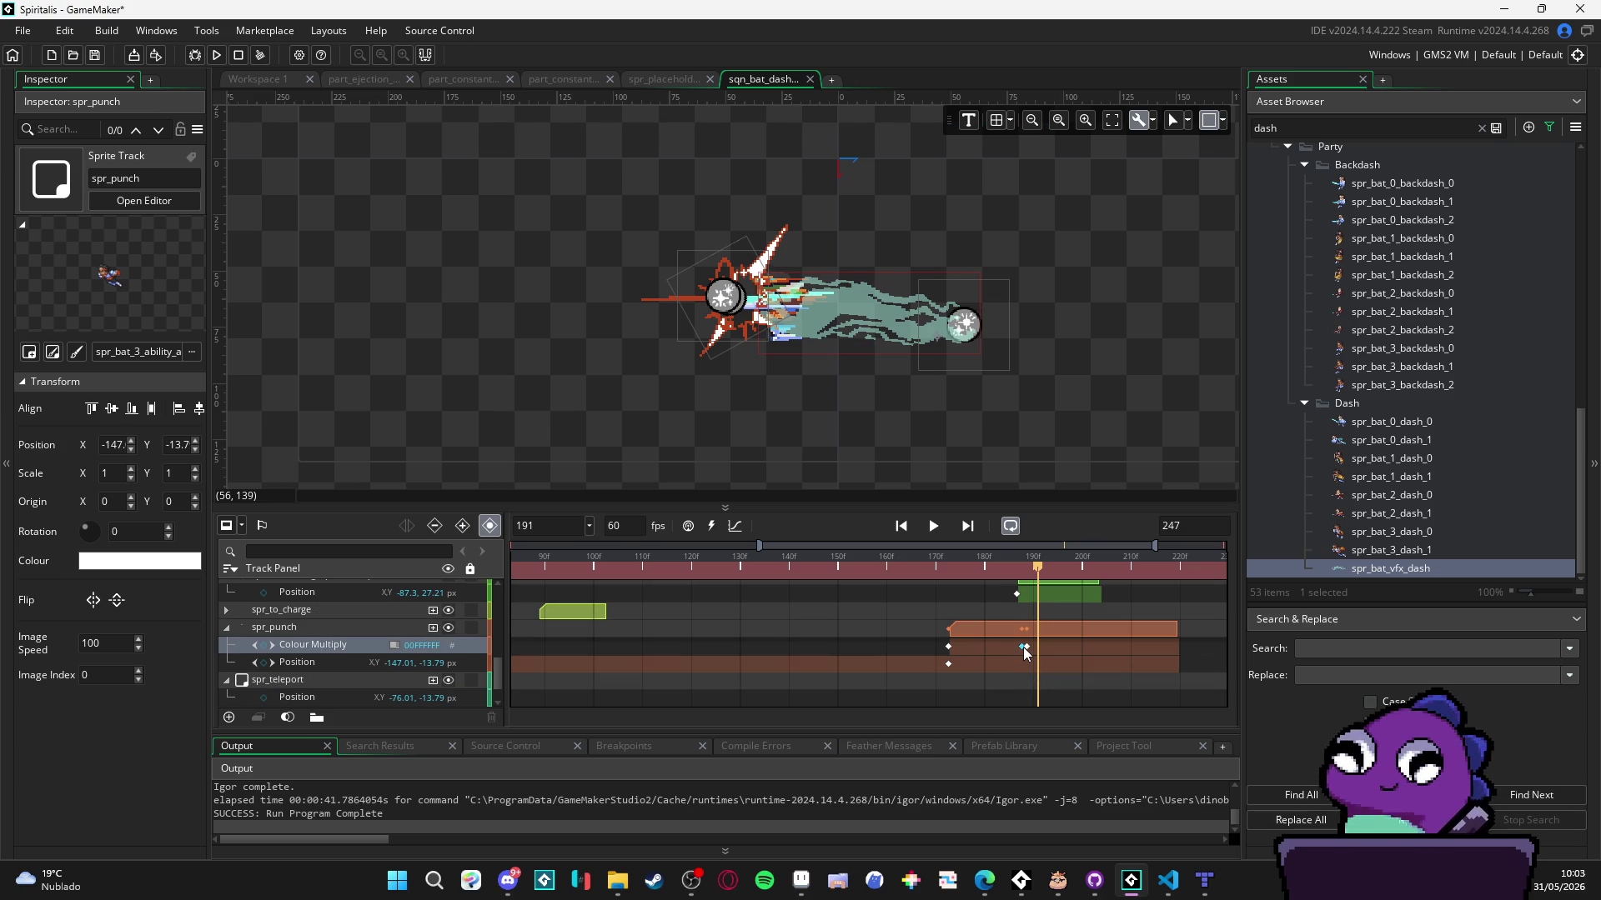
{"action": "left_click_drag", "start_coordinate": [1001, 633], "coordinate": [982, 633]}
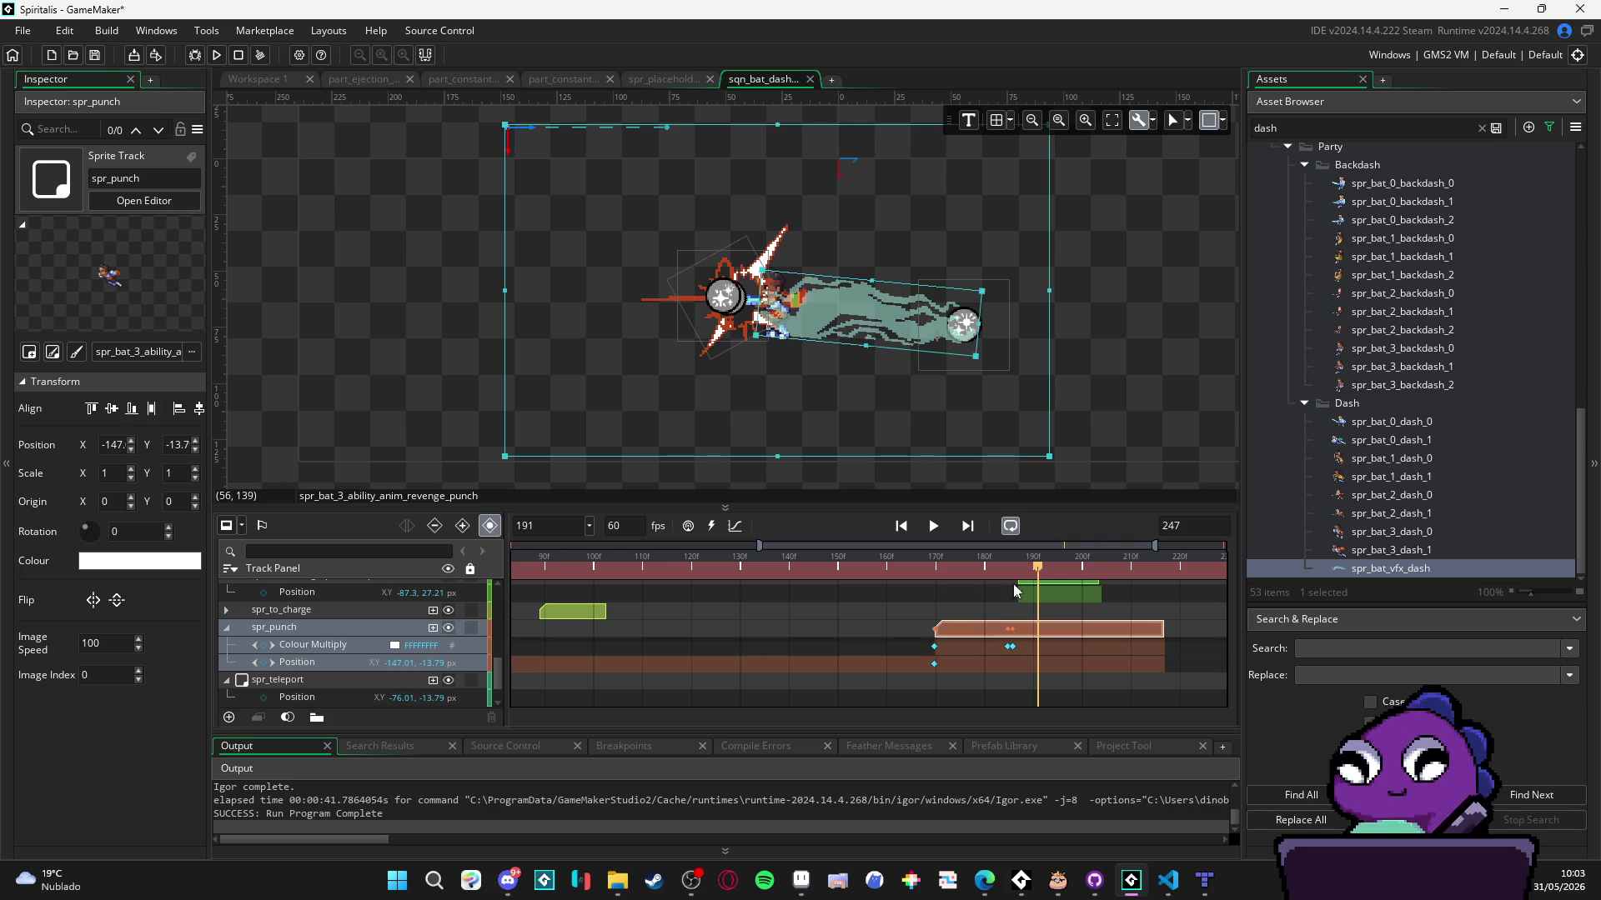
{"action": "left_click_drag", "start_coordinate": [1042, 568], "coordinate": [1018, 572]}
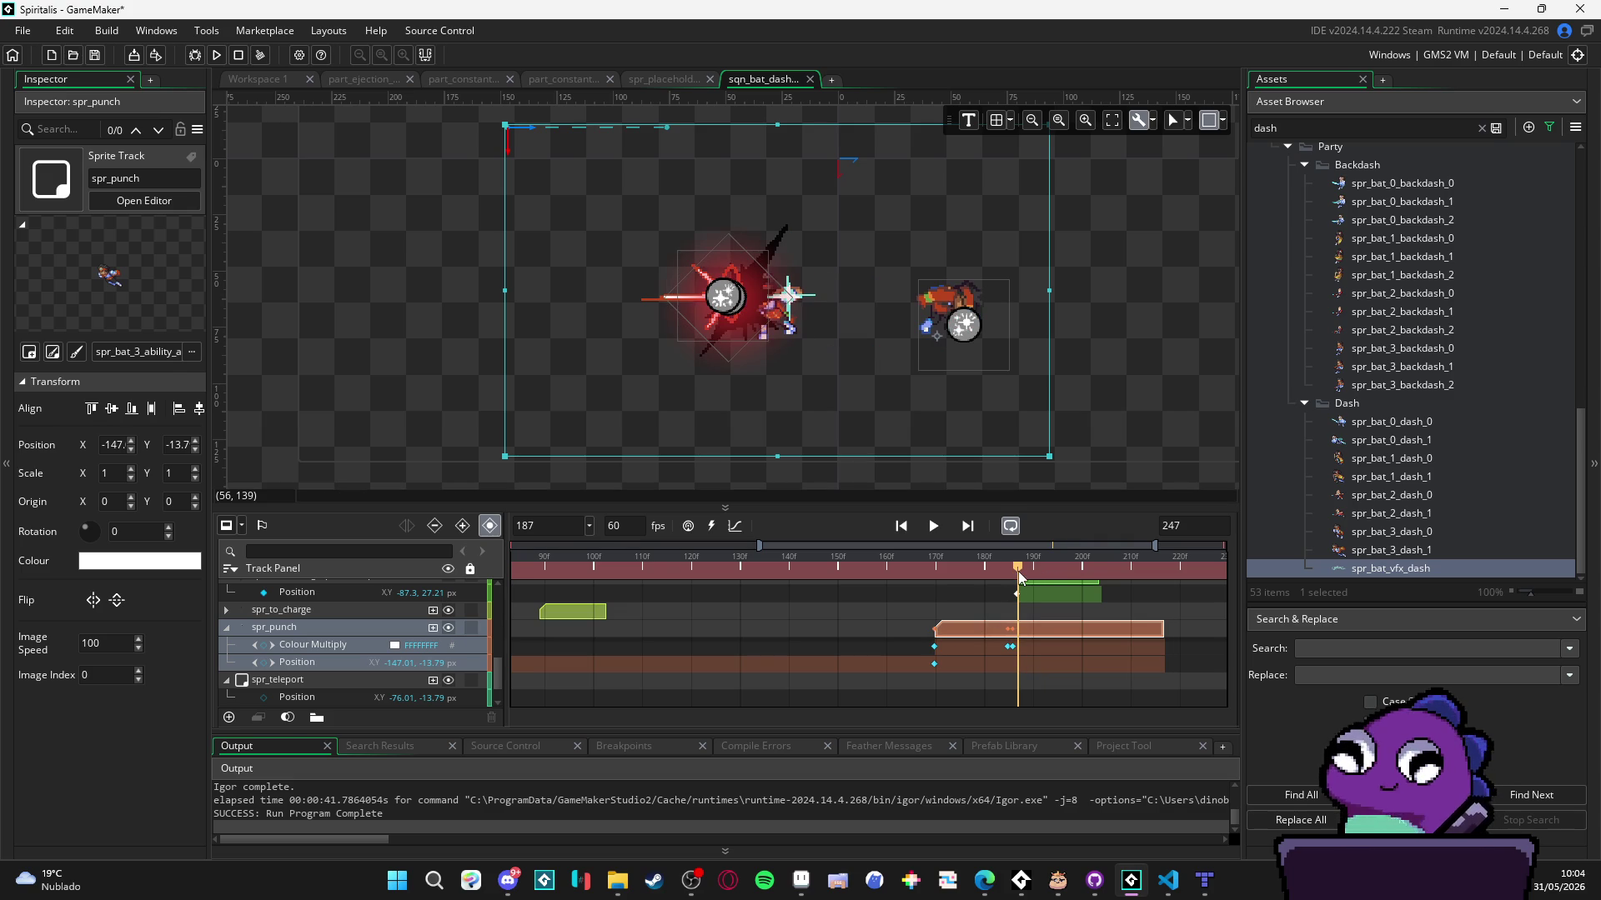
{"action": "mouse_move", "coordinate": [981, 633]}
{"action": "left_mouse_down"}
{"action": "mouse_move", "coordinate": [927, 625]}
{"action": "mouse_move", "coordinate": [962, 625]}
{"action": "mouse_move", "coordinate": [962, 641]}
{"action": "left_mouse_up"}
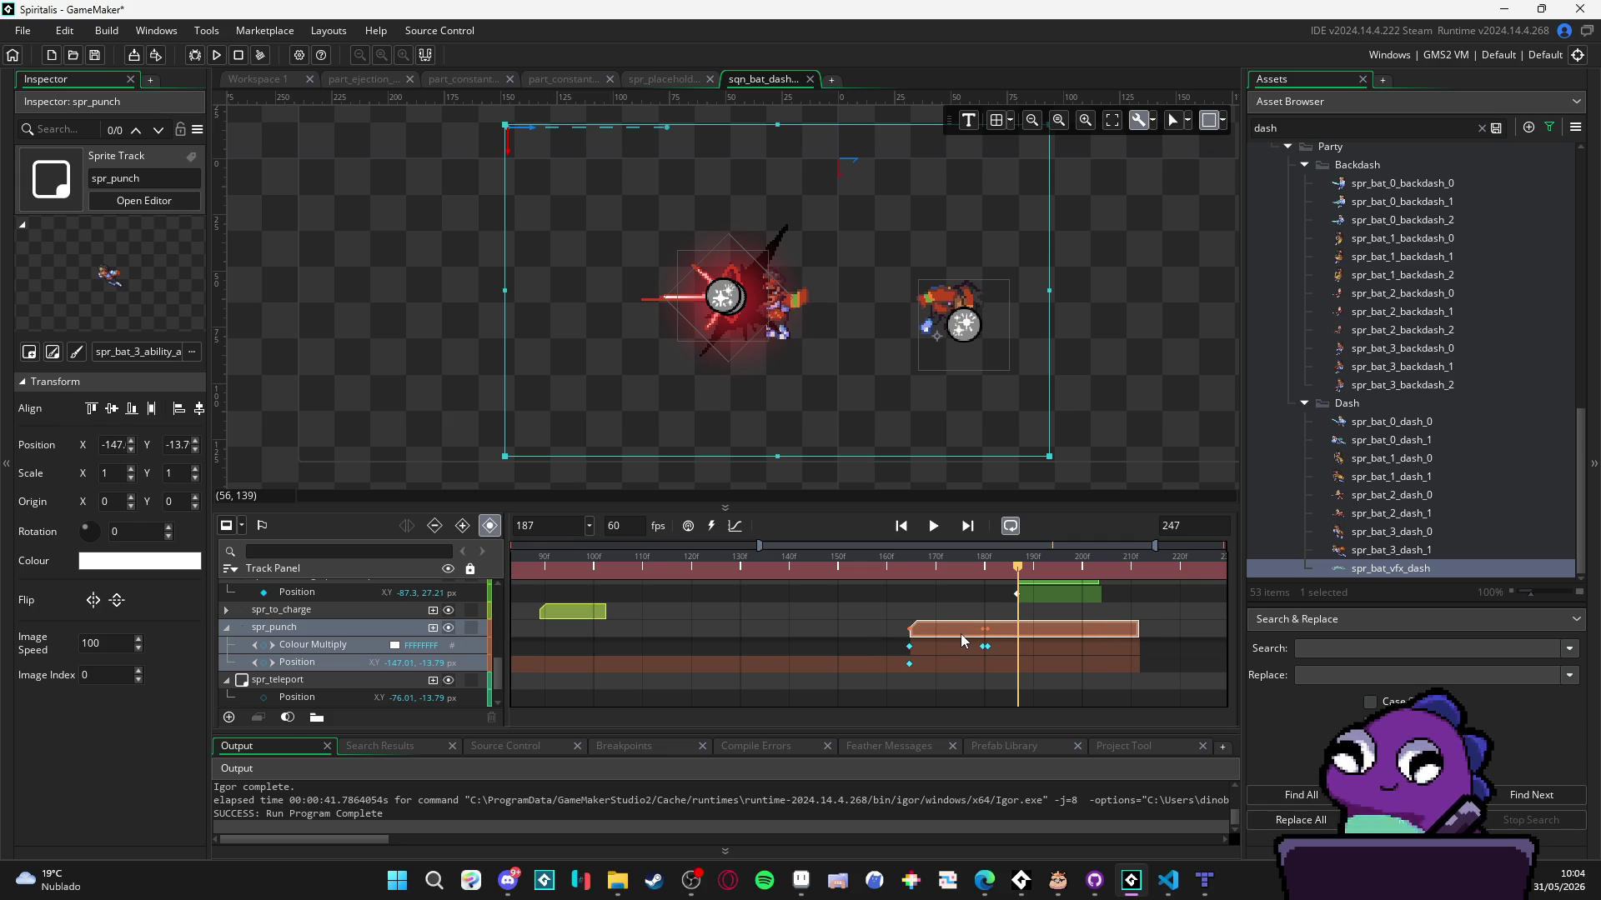
{"action": "left_click", "coordinate": [900, 525]}
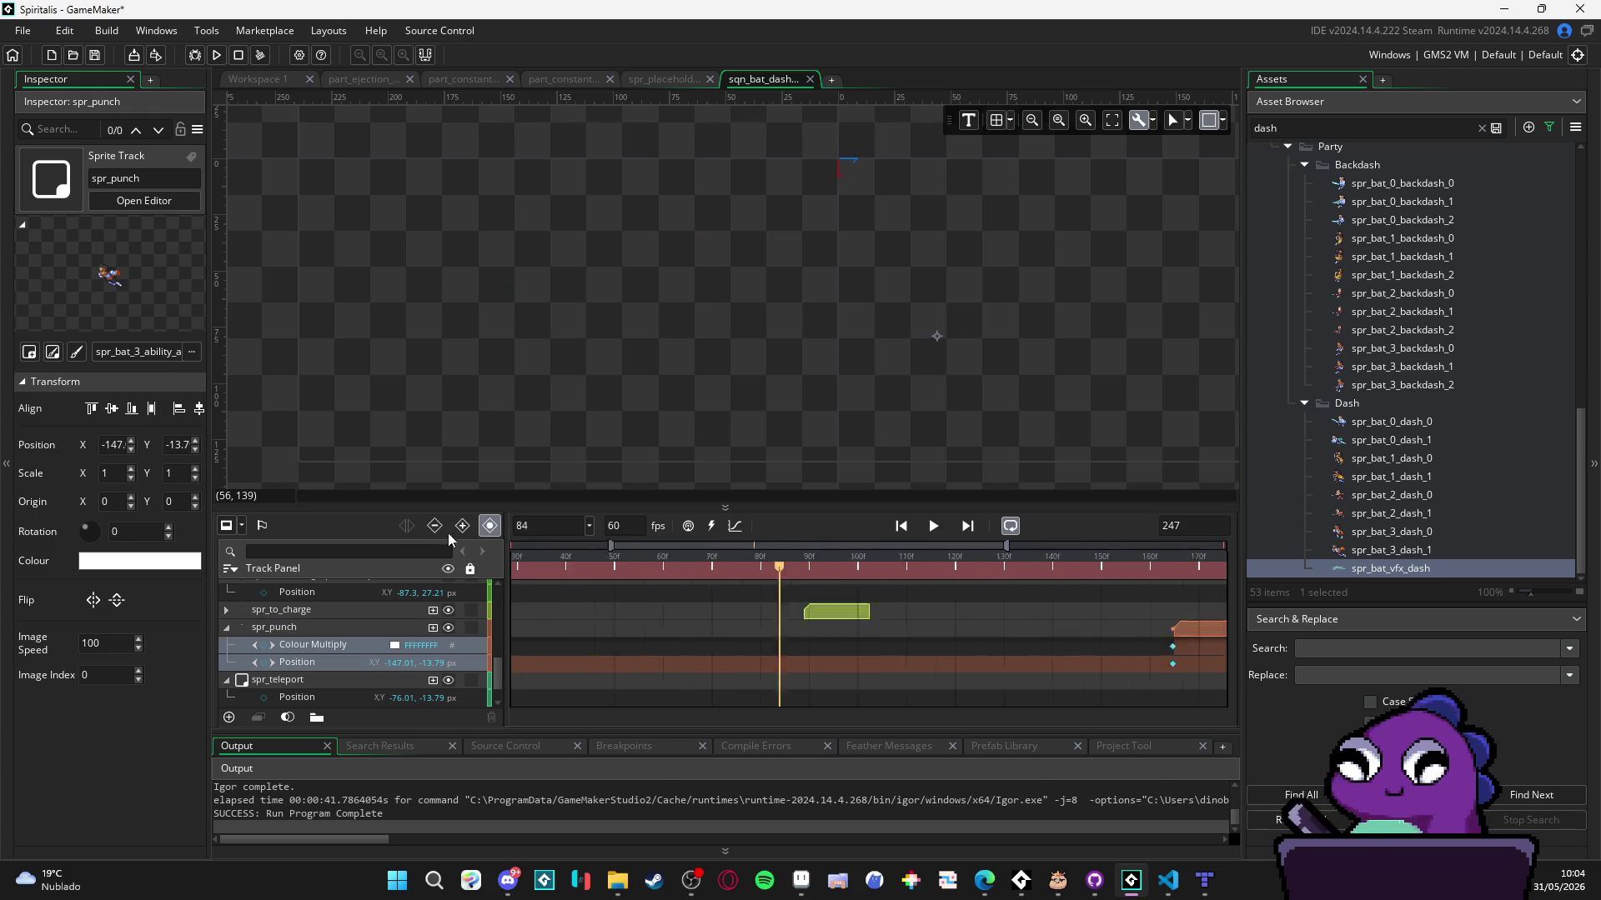
- Play and pause the dash sequence, enlarge the timeline panel, and scrub to frame 173
{"action": "left_click", "coordinate": [935, 526]}
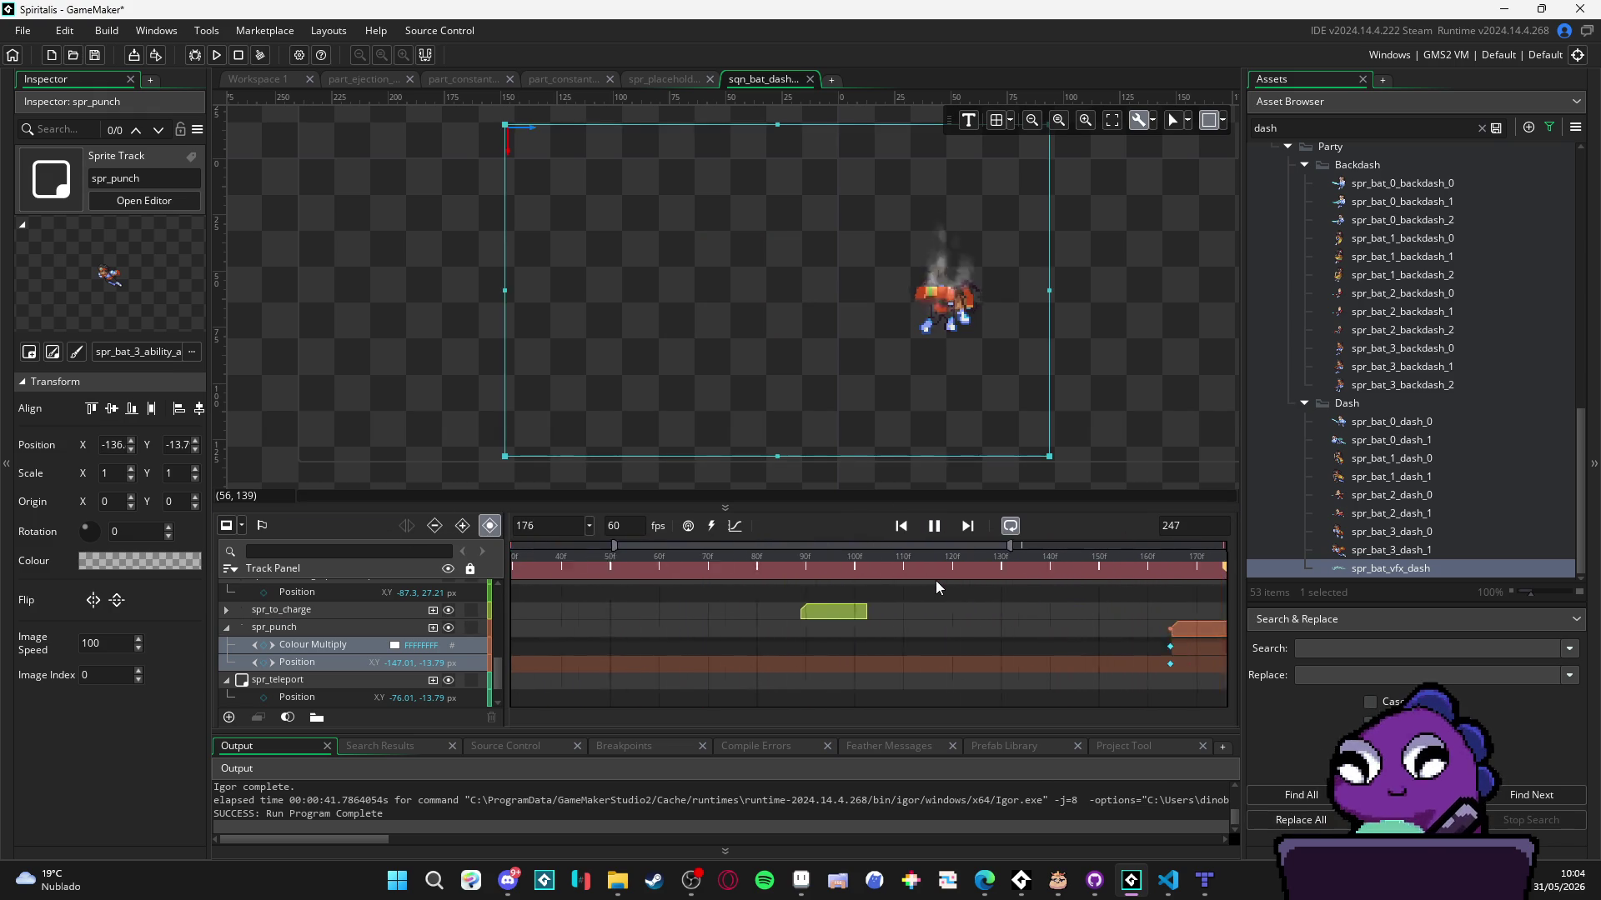
{"action": "left_click", "coordinate": [933, 526]}
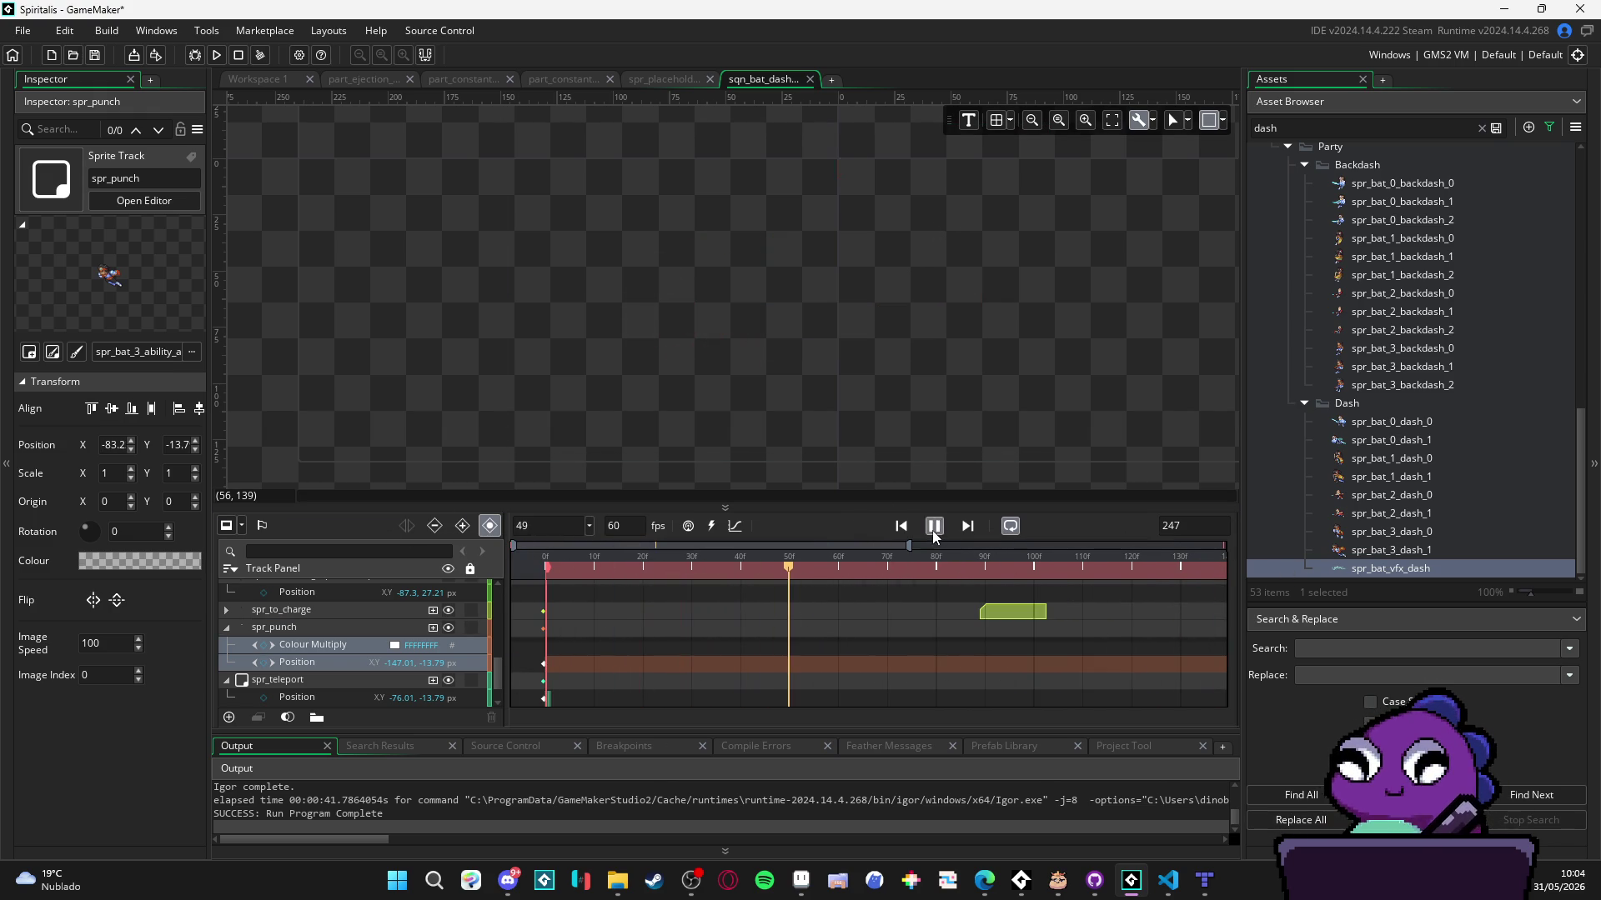
{"action": "scroll", "coordinate": [953, 648], "scroll_direction": "up", "scroll_amount": 5}
{"action": "scroll", "coordinate": [977, 659], "scroll_direction": "down", "scroll_amount": 3}
{"action": "left_click_drag", "start_coordinate": [984, 506], "coordinate": [984, 388]}
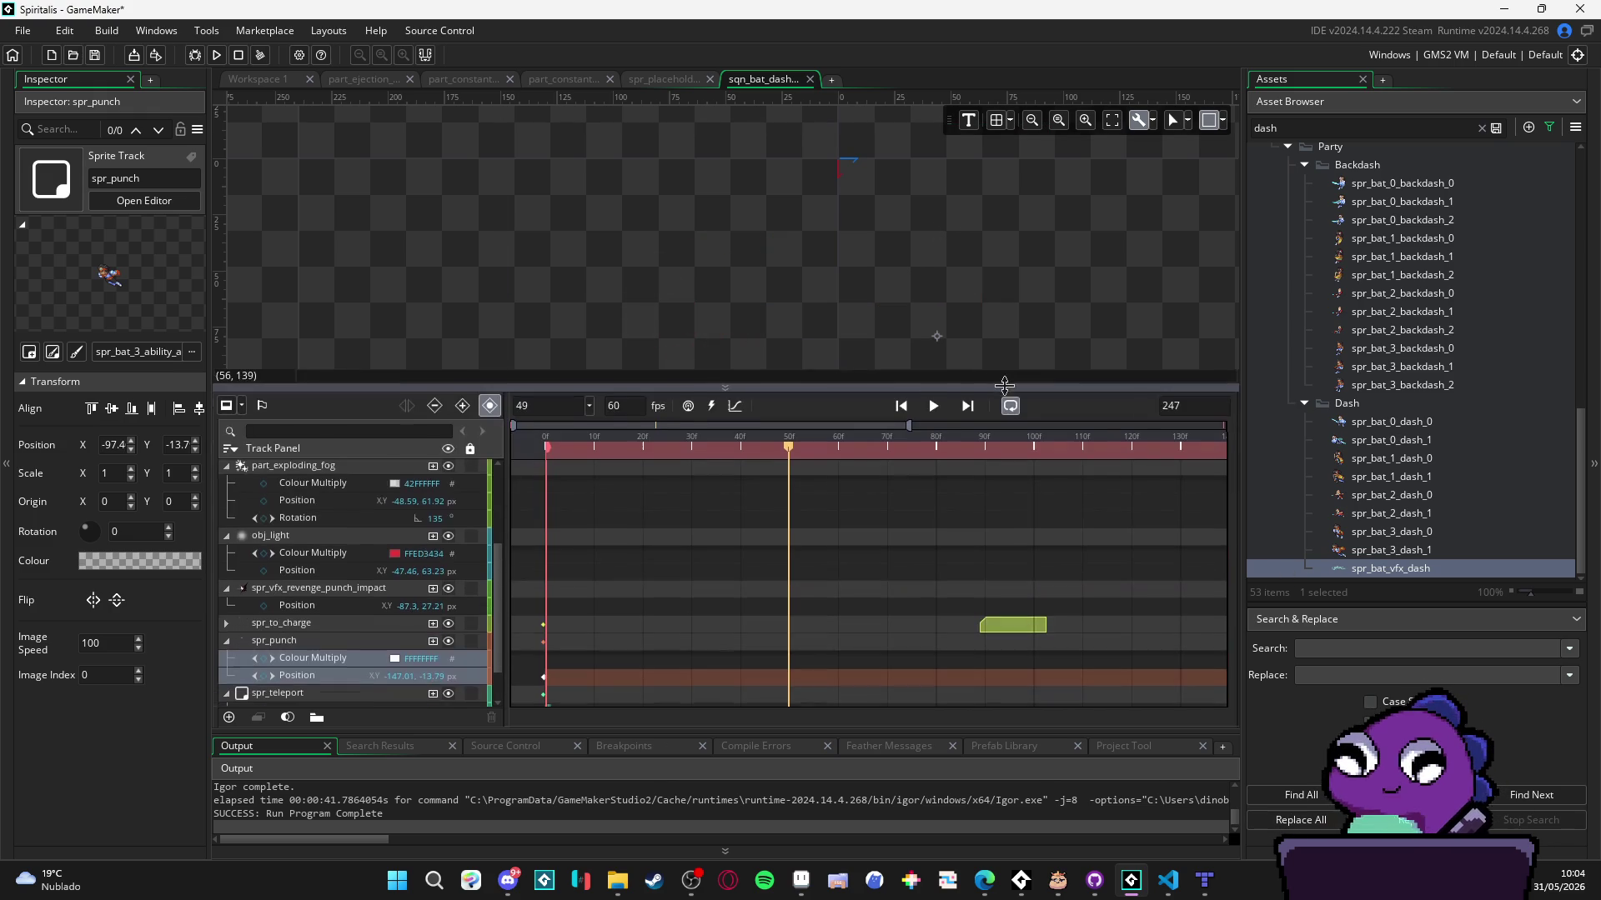
{"action": "scroll", "coordinate": [957, 555], "scroll_direction": "down", "scroll_amount": 2}
{"action": "scroll", "coordinate": [957, 555], "scroll_direction": "up", "scroll_amount": 1}
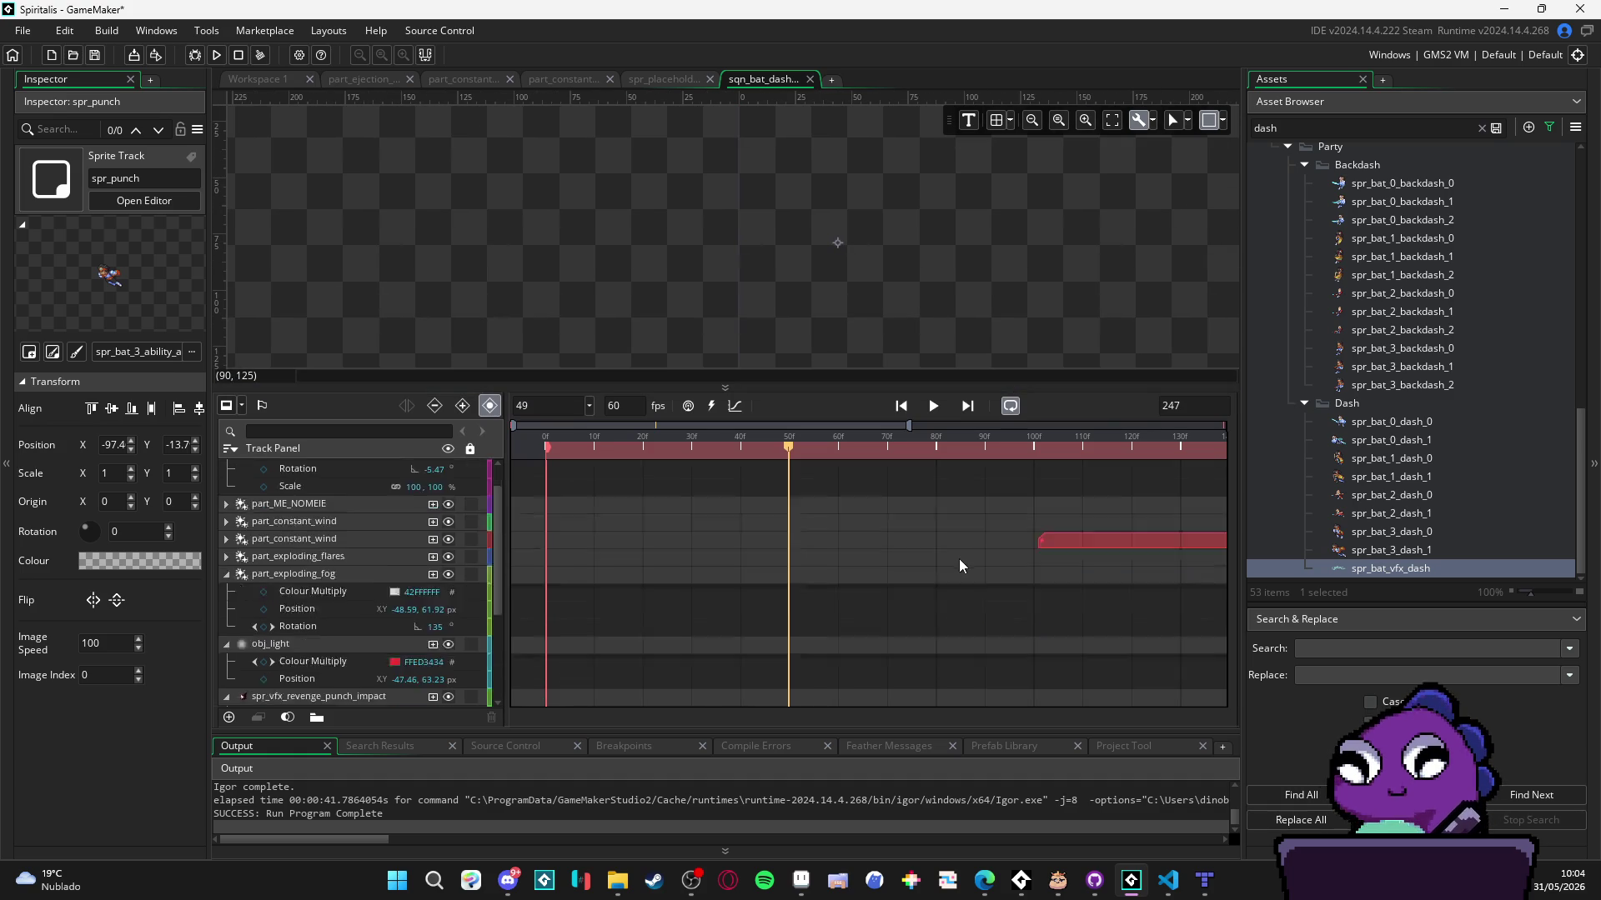
{"action": "scroll", "coordinate": [967, 565], "scroll_direction": "down", "scroll_amount": 3, "text": "ctrl"}
{"action": "scroll", "coordinate": [987, 572], "scroll_direction": "down", "scroll_amount": 1, "text": "ctrl"}
{"action": "mouse_move", "coordinate": [749, 437]}
{"action": "left_mouse_down"}
{"action": "mouse_move", "coordinate": [960, 446]}
{"action": "mouse_move", "coordinate": [1029, 472]}
{"action": "left_mouse_up"}
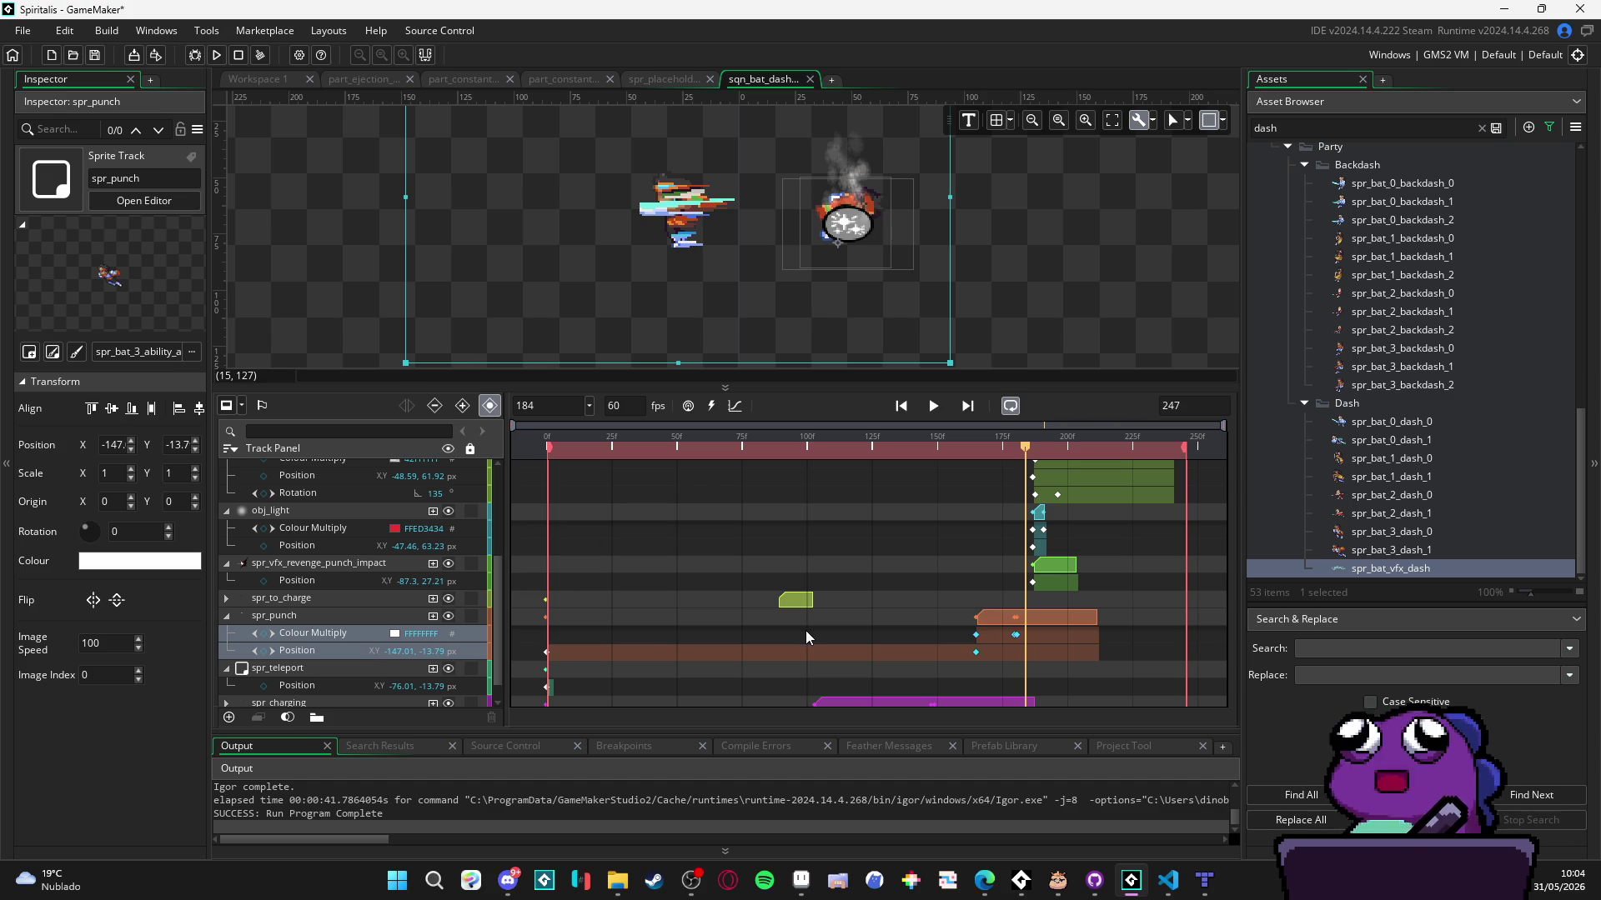
{"action": "scroll", "coordinate": [805, 630], "scroll_direction": "down", "scroll_amount": 1}
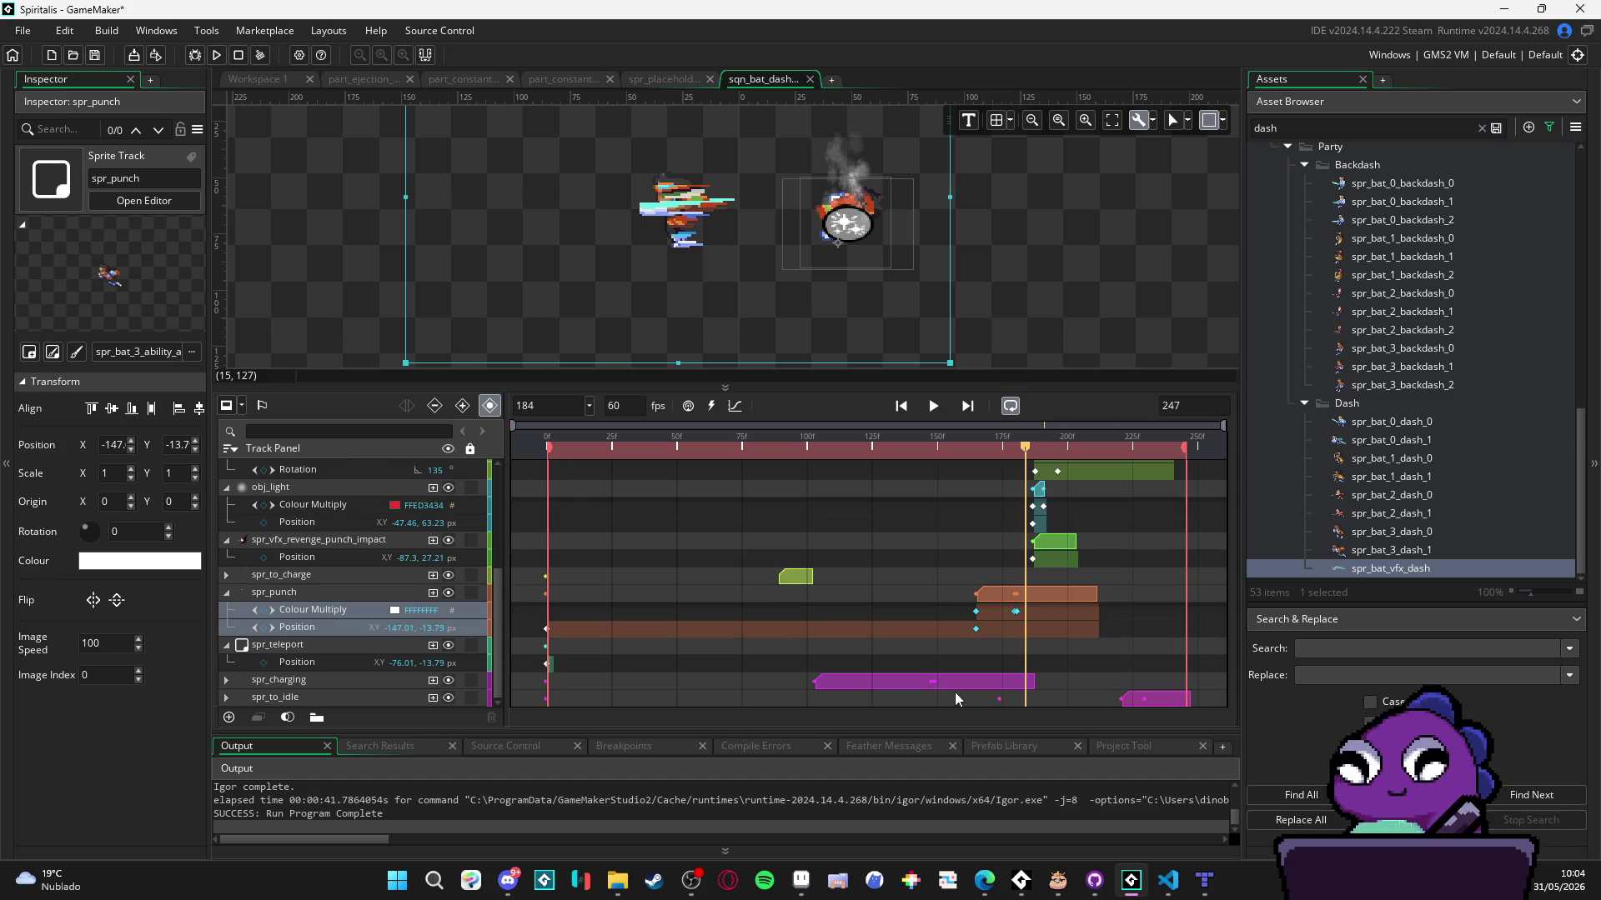
- Shorten the spr_charging clip to end at the punch, previewing around frame 166
{"action": "left_click", "coordinate": [974, 683], "text": "ctrl"}
{"action": "left_click_drag", "start_coordinate": [1034, 682], "coordinate": [973, 682]}
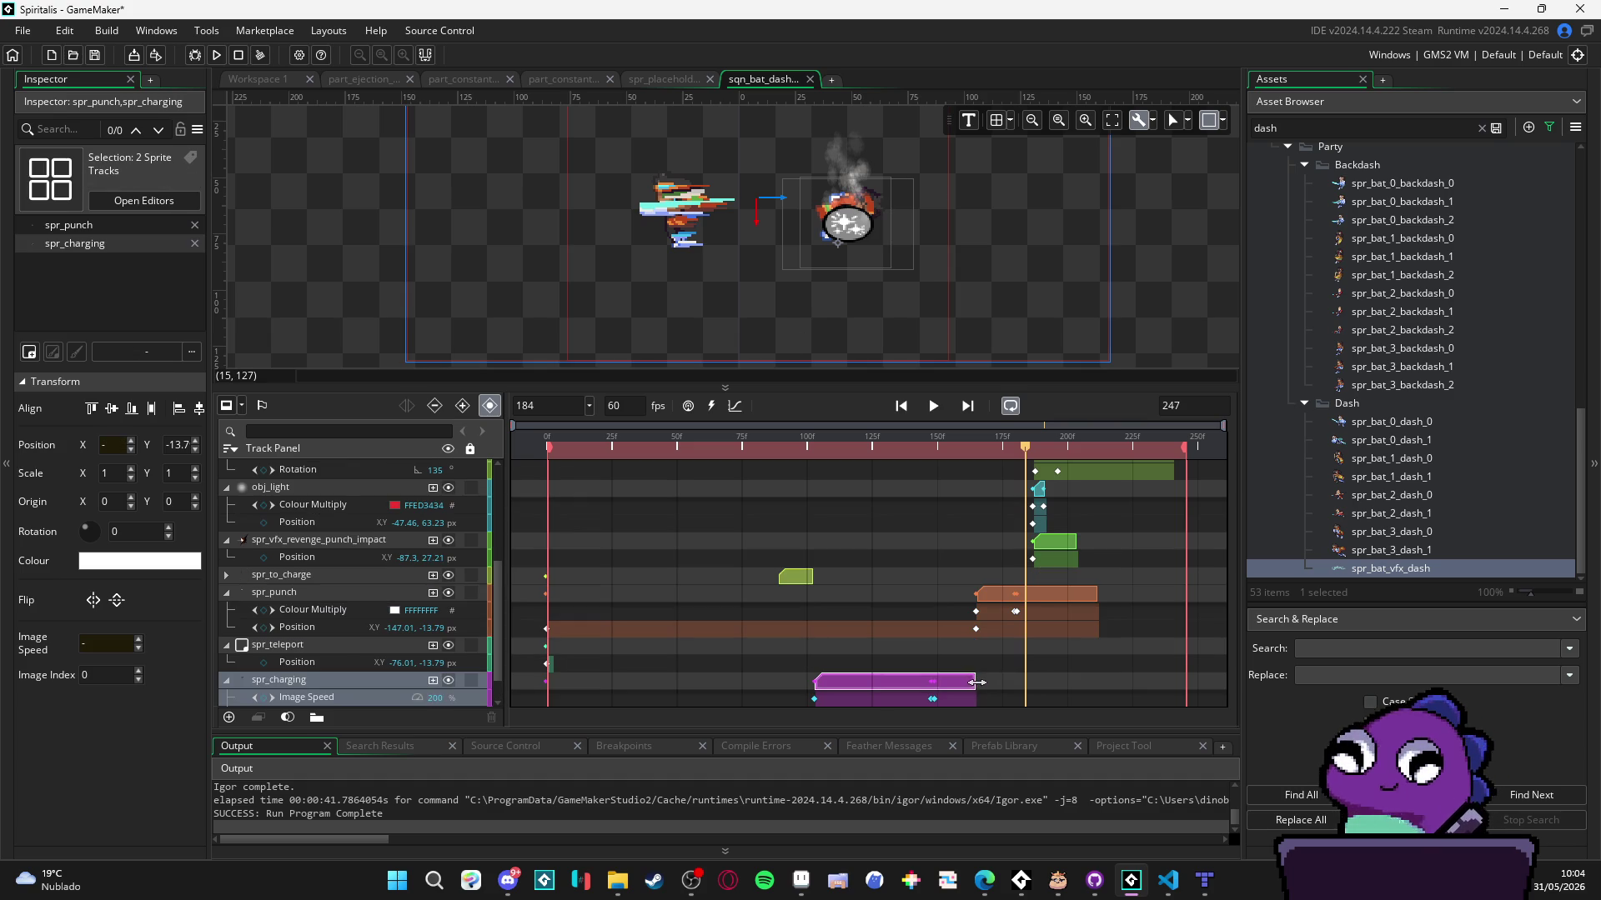
{"action": "left_click_drag", "start_coordinate": [999, 443], "coordinate": [976, 451]}
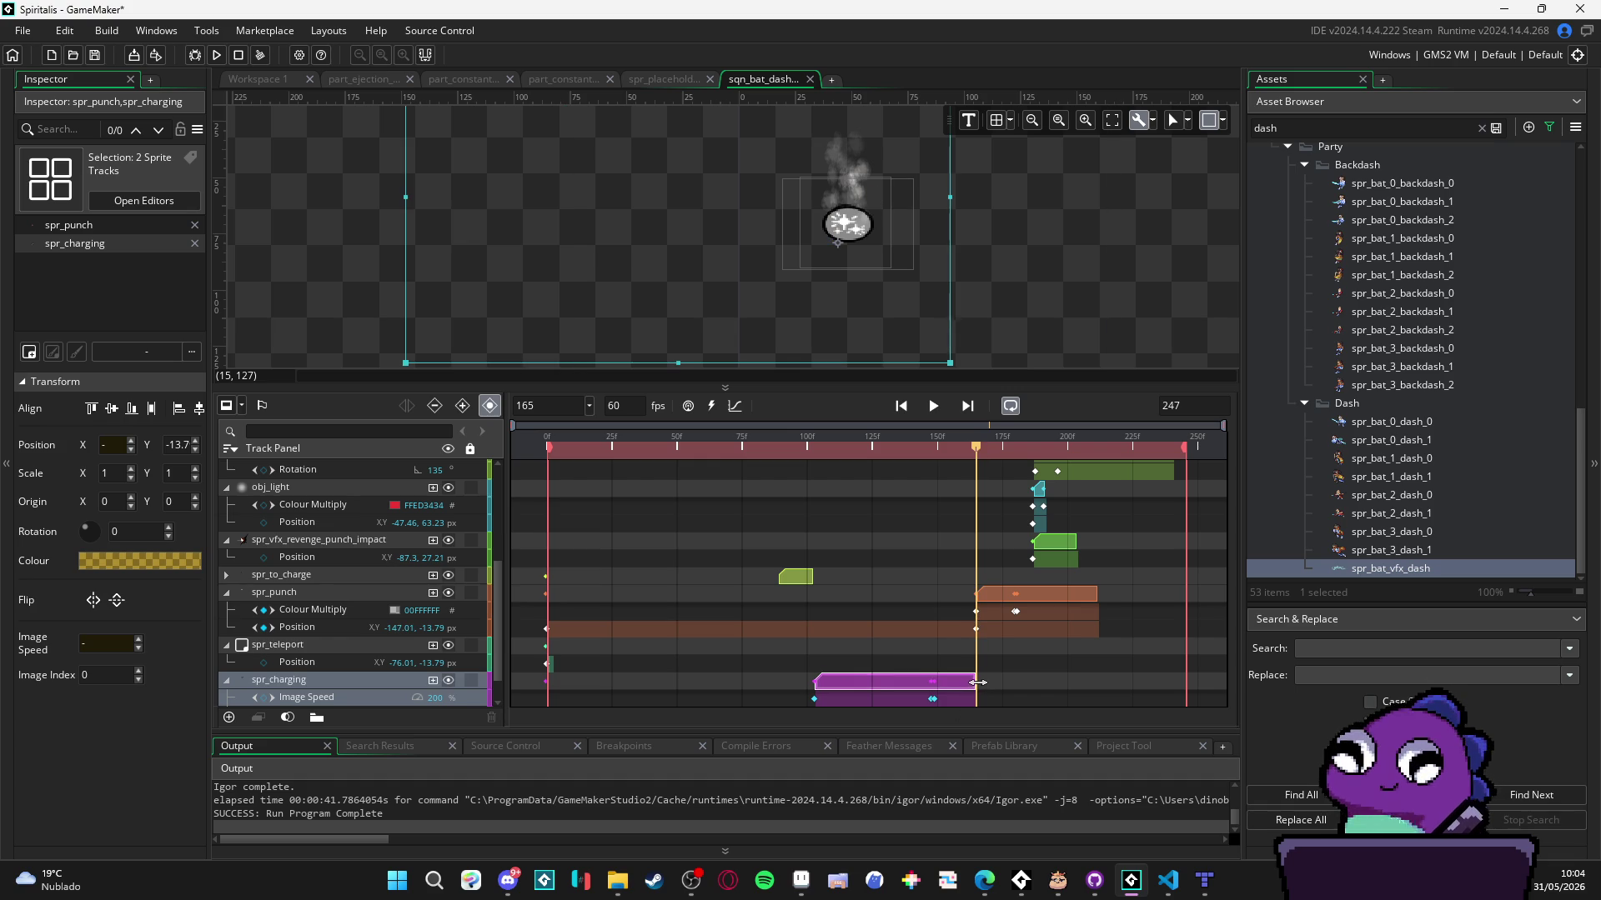
{"action": "mouse_move", "coordinate": [977, 446]}
{"action": "left_mouse_down"}
{"action": "mouse_move", "coordinate": [935, 442]}
{"action": "mouse_move", "coordinate": [1027, 447]}
{"action": "mouse_move", "coordinate": [959, 457]}
{"action": "mouse_move", "coordinate": [977, 449]}
{"action": "left_mouse_up"}
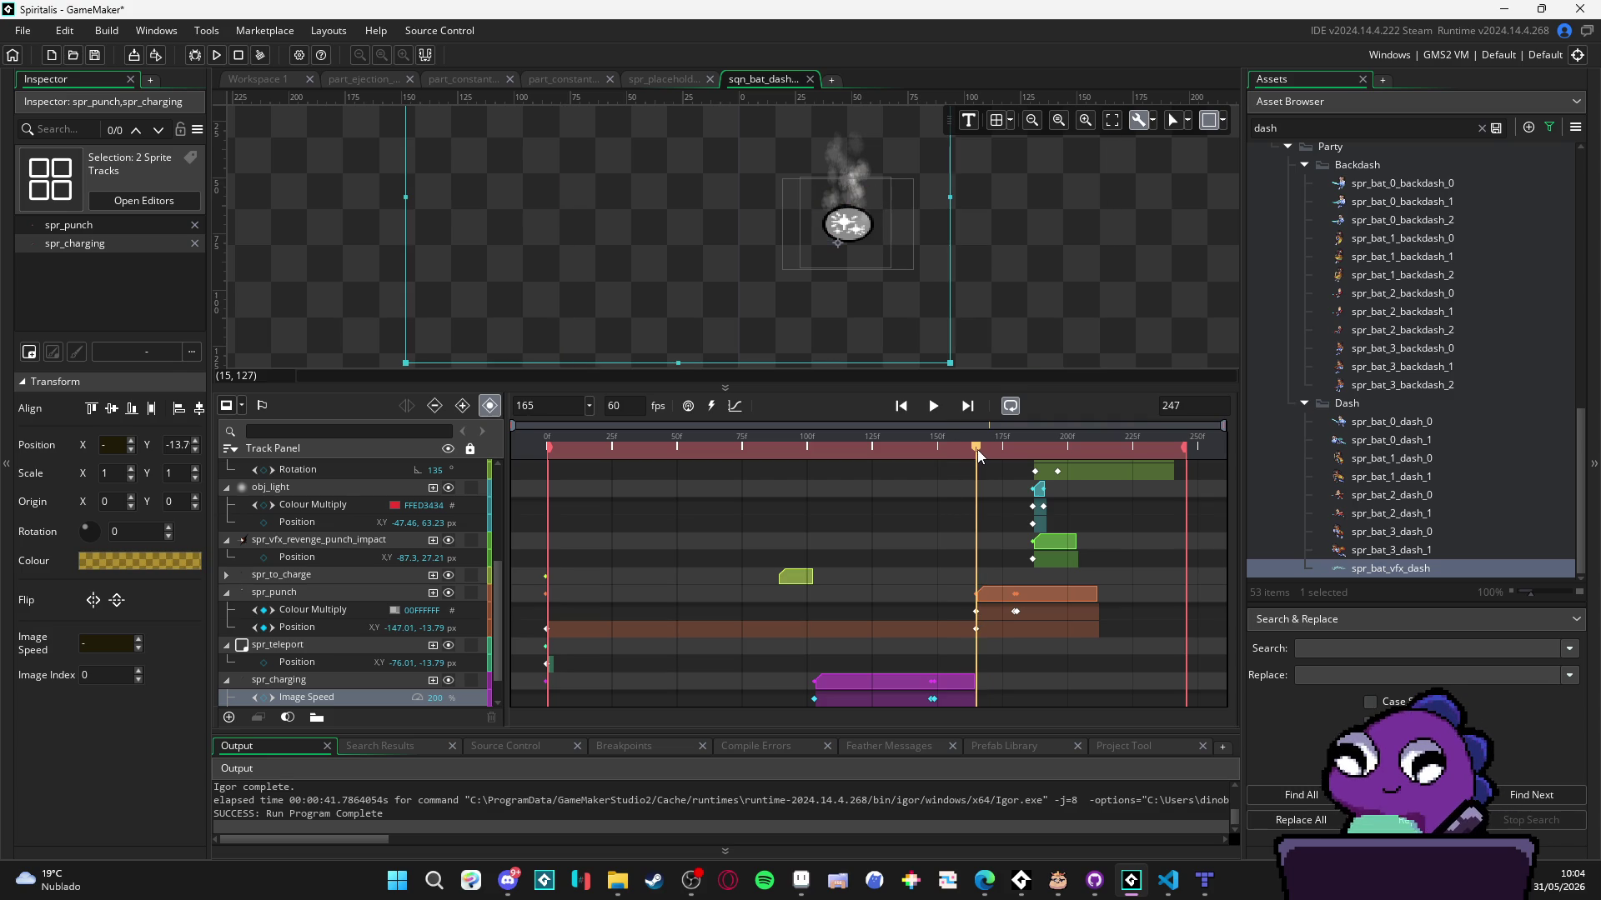
- Delete the Colour Multiply keyframe on the spr_punch track
{"action": "left_click", "coordinate": [976, 612]}
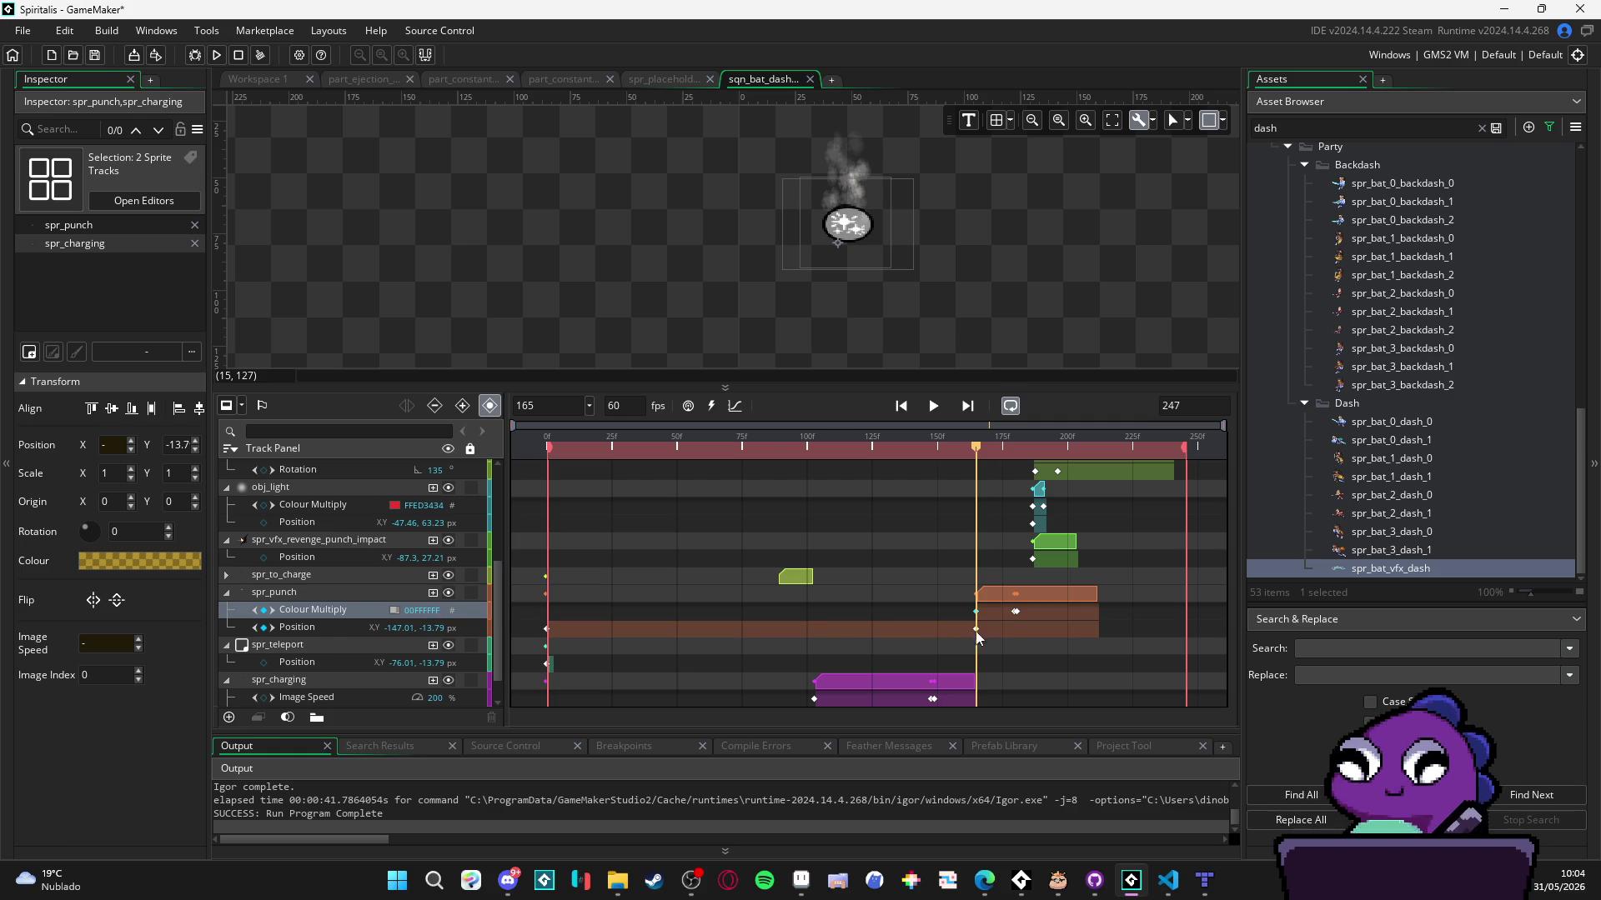
{"action": "left_click", "coordinate": [1016, 613]}
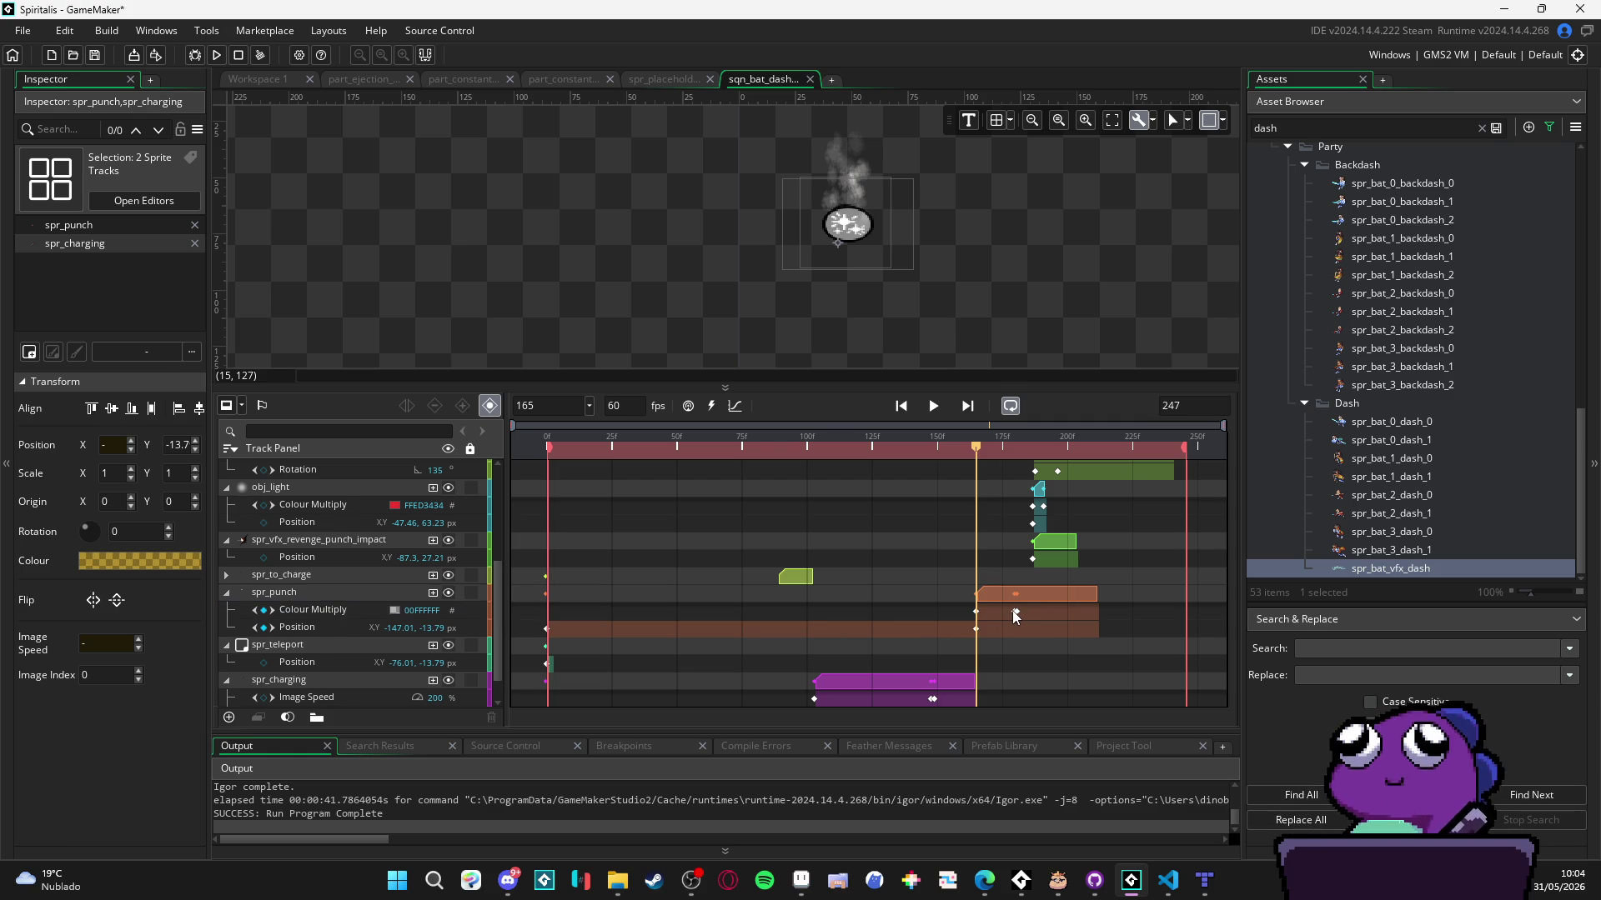
{"action": "left_click", "coordinate": [1014, 614]}
{"action": "left_click", "coordinate": [1014, 613]}
{"action": "left_click", "coordinate": [1017, 611]}
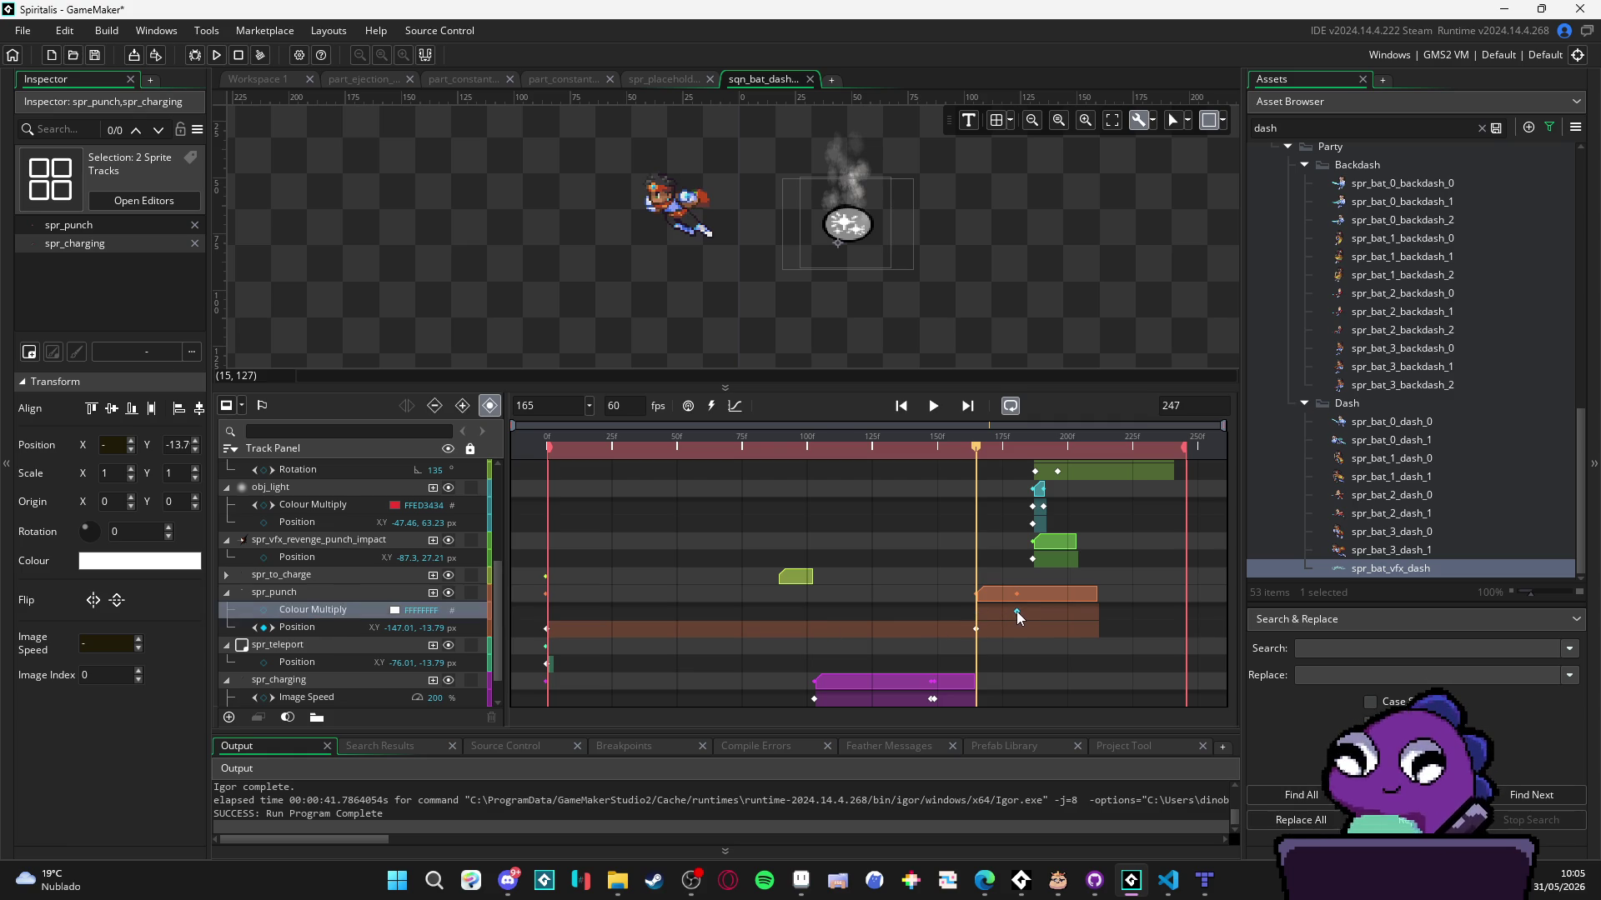
{"action": "key", "text": "Delete"}
- Move the spr_punch clip's start earlier, to about frame 165, checking the preview
{"action": "left_click_drag", "start_coordinate": [978, 446], "coordinate": [1021, 463]}
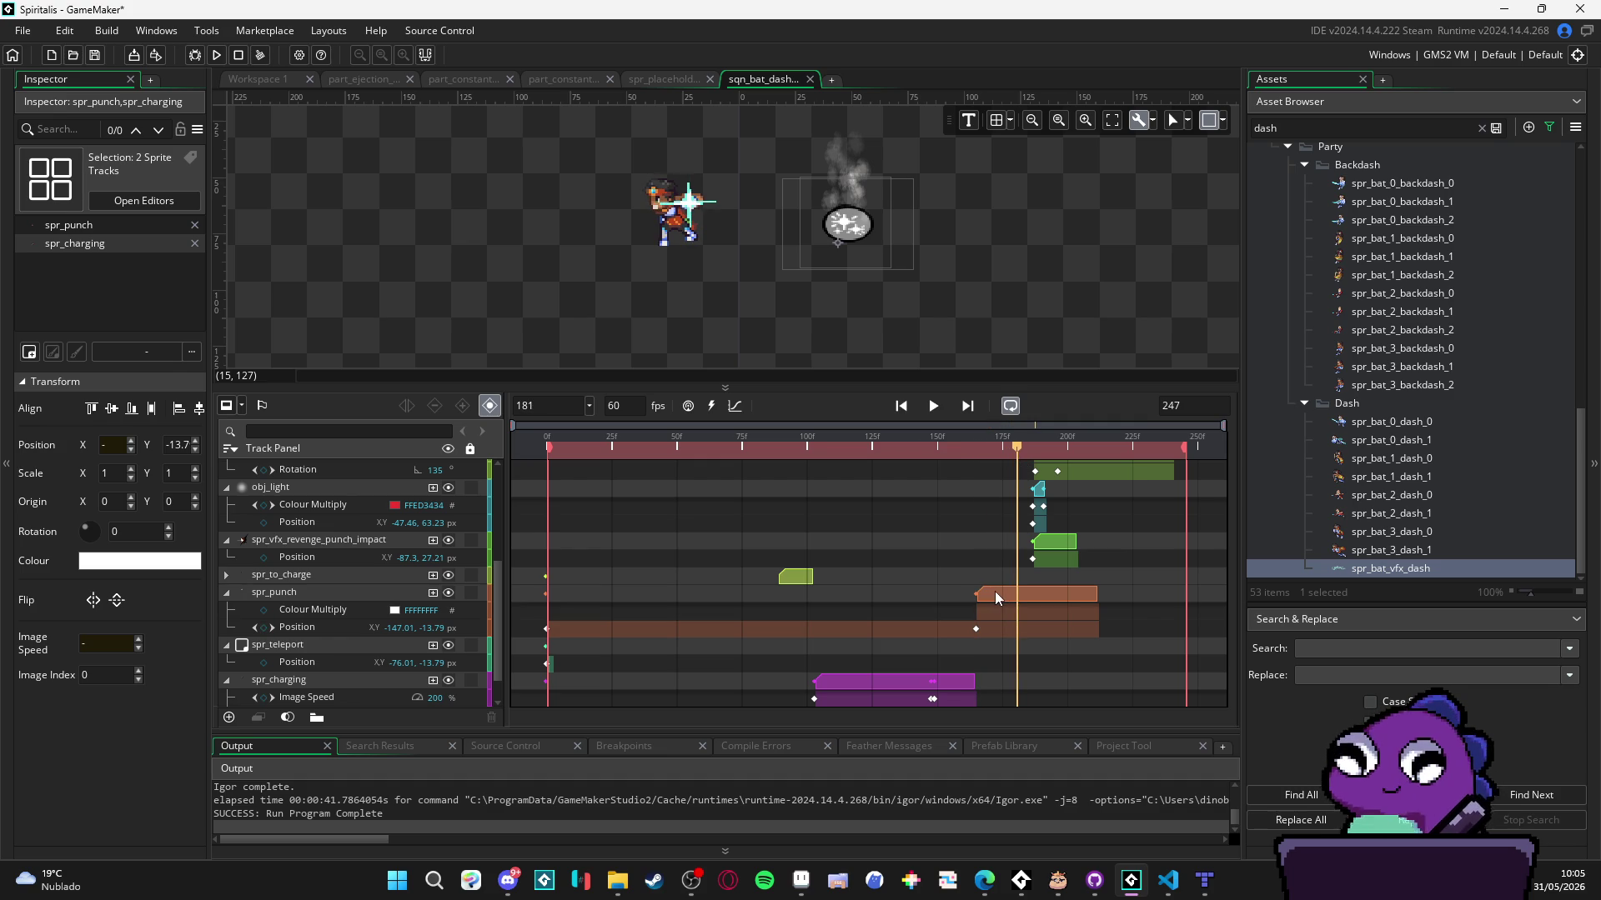
{"action": "mouse_move", "coordinate": [978, 592]}
{"action": "left_mouse_down"}
{"action": "mouse_move", "coordinate": [1019, 593]}
{"action": "mouse_move", "coordinate": [990, 600]}
{"action": "left_mouse_up"}
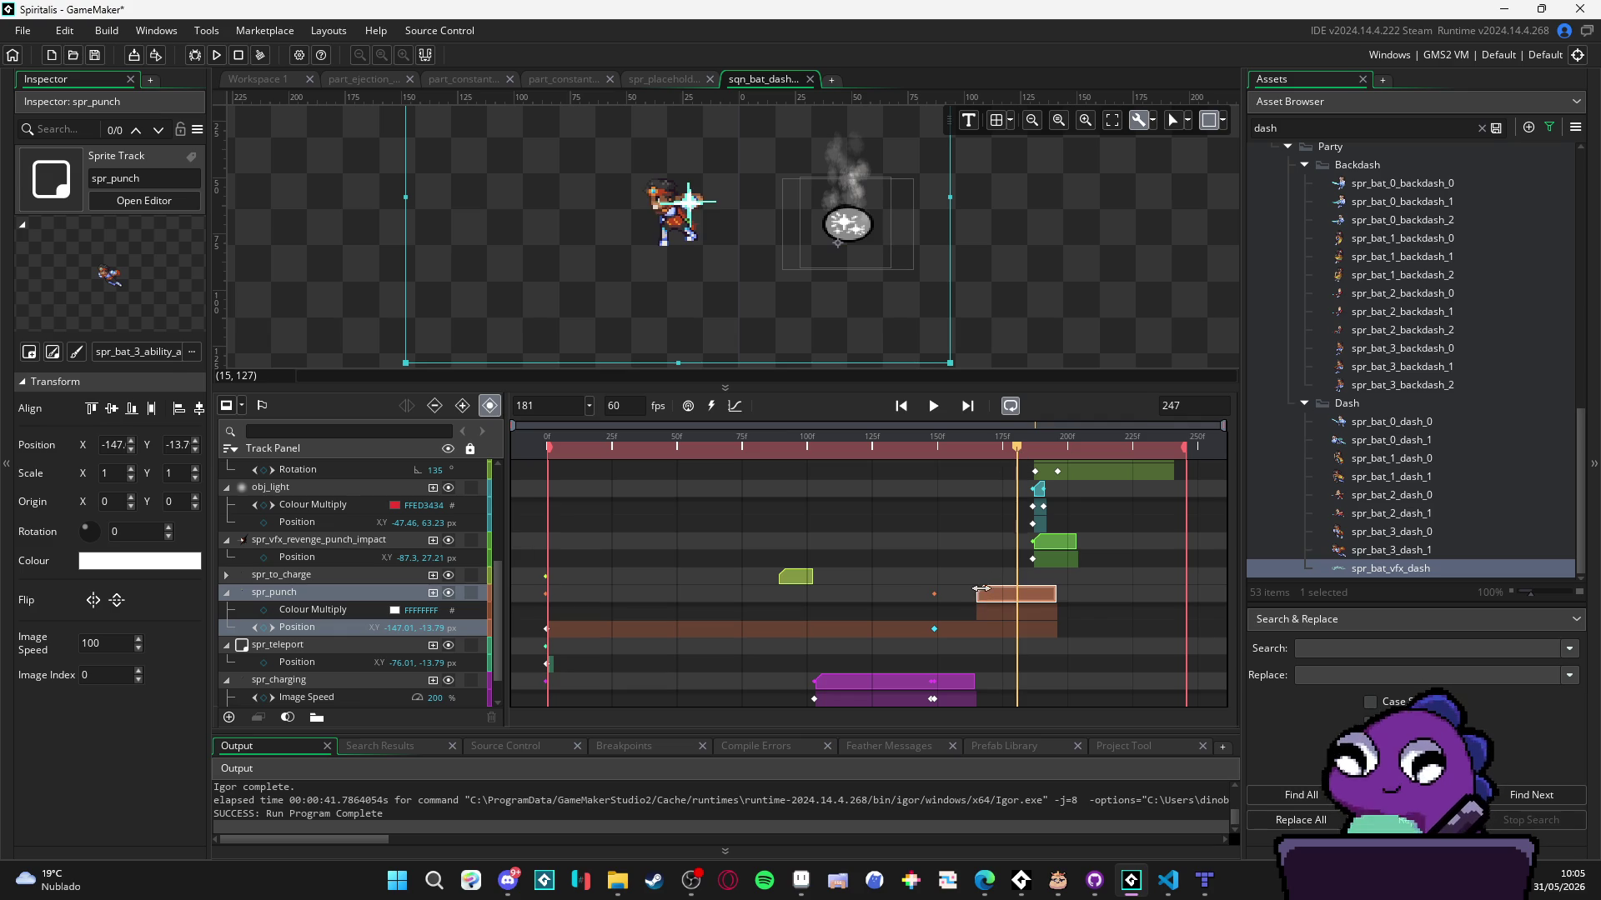
{"action": "left_click_drag", "start_coordinate": [1016, 448], "coordinate": [977, 465]}
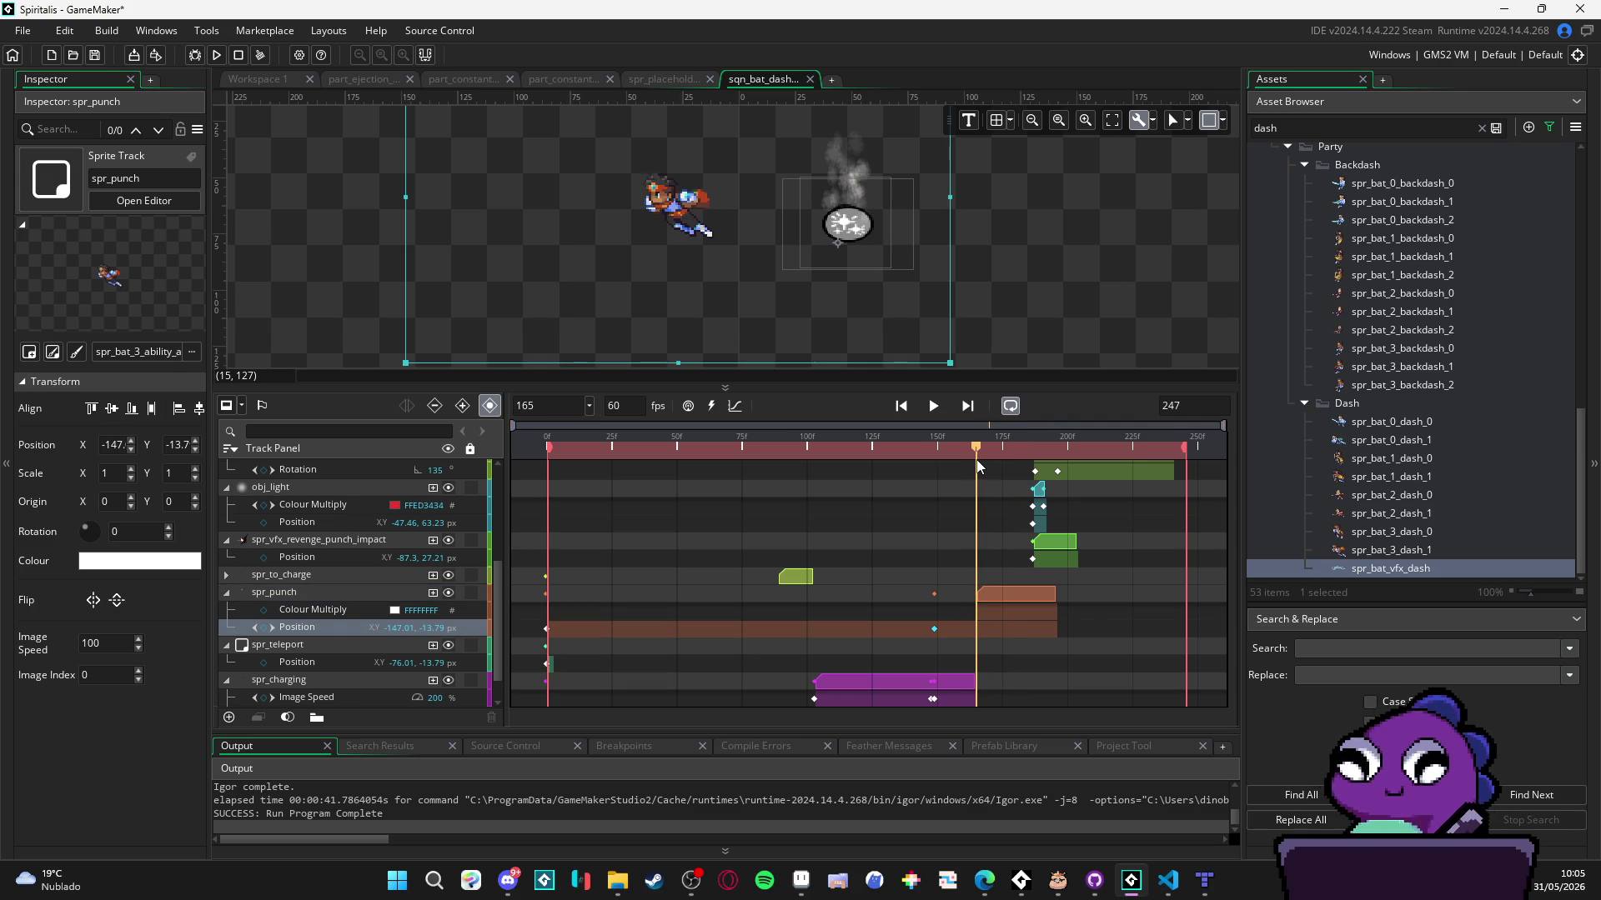
{"action": "mouse_move", "coordinate": [981, 595]}
{"action": "left_mouse_down"}
{"action": "mouse_move", "coordinate": [920, 595]}
{"action": "mouse_move", "coordinate": [1000, 591]}
{"action": "mouse_move", "coordinate": [984, 598]}
{"action": "mouse_move", "coordinate": [1018, 611]}
{"action": "mouse_move", "coordinate": [998, 592]}
{"action": "left_mouse_up"}
{"action": "left_click", "coordinate": [1000, 609]}
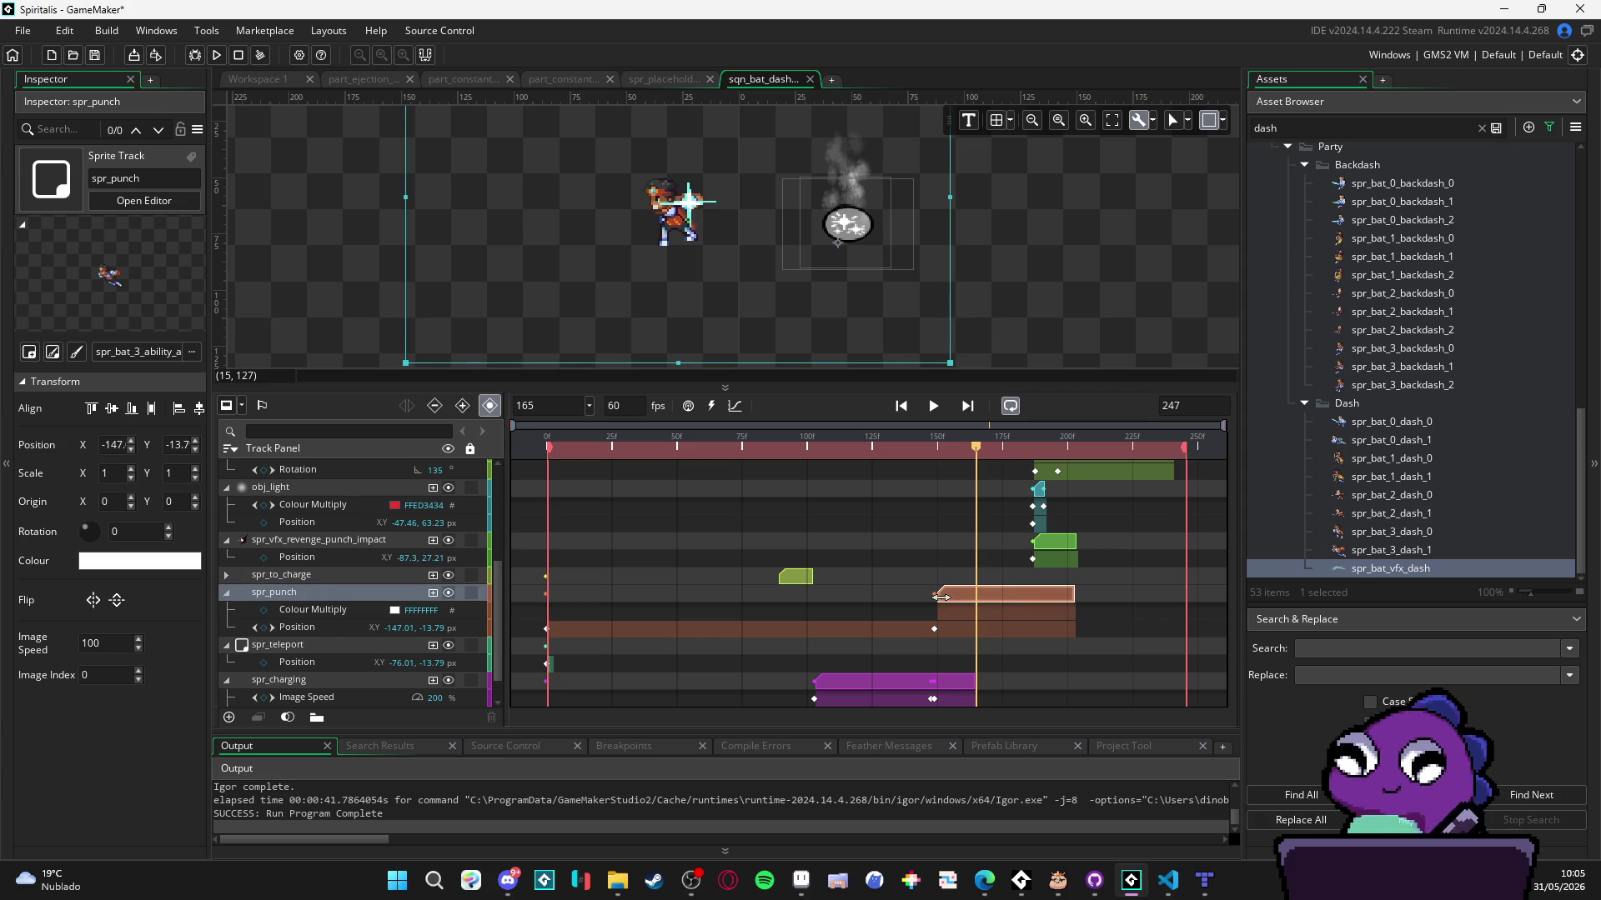
{"action": "mouse_move", "coordinate": [977, 448]}
{"action": "left_mouse_down"}
{"action": "mouse_move", "coordinate": [1053, 450]}
{"action": "mouse_move", "coordinate": [923, 457]}
{"action": "mouse_move", "coordinate": [985, 467]}
{"action": "left_mouse_up"}
- Start the part_exploding_flares, part_exploding_fog, obj_light and punch impact clips at frame 168
{"action": "scroll", "coordinate": [1013, 534], "scroll_direction": "up", "scroll_amount": 3}
{"action": "left_click_drag", "start_coordinate": [1063, 501], "coordinate": [1033, 506]}
{"action": "left_click_drag", "start_coordinate": [1068, 567], "coordinate": [1033, 567]}
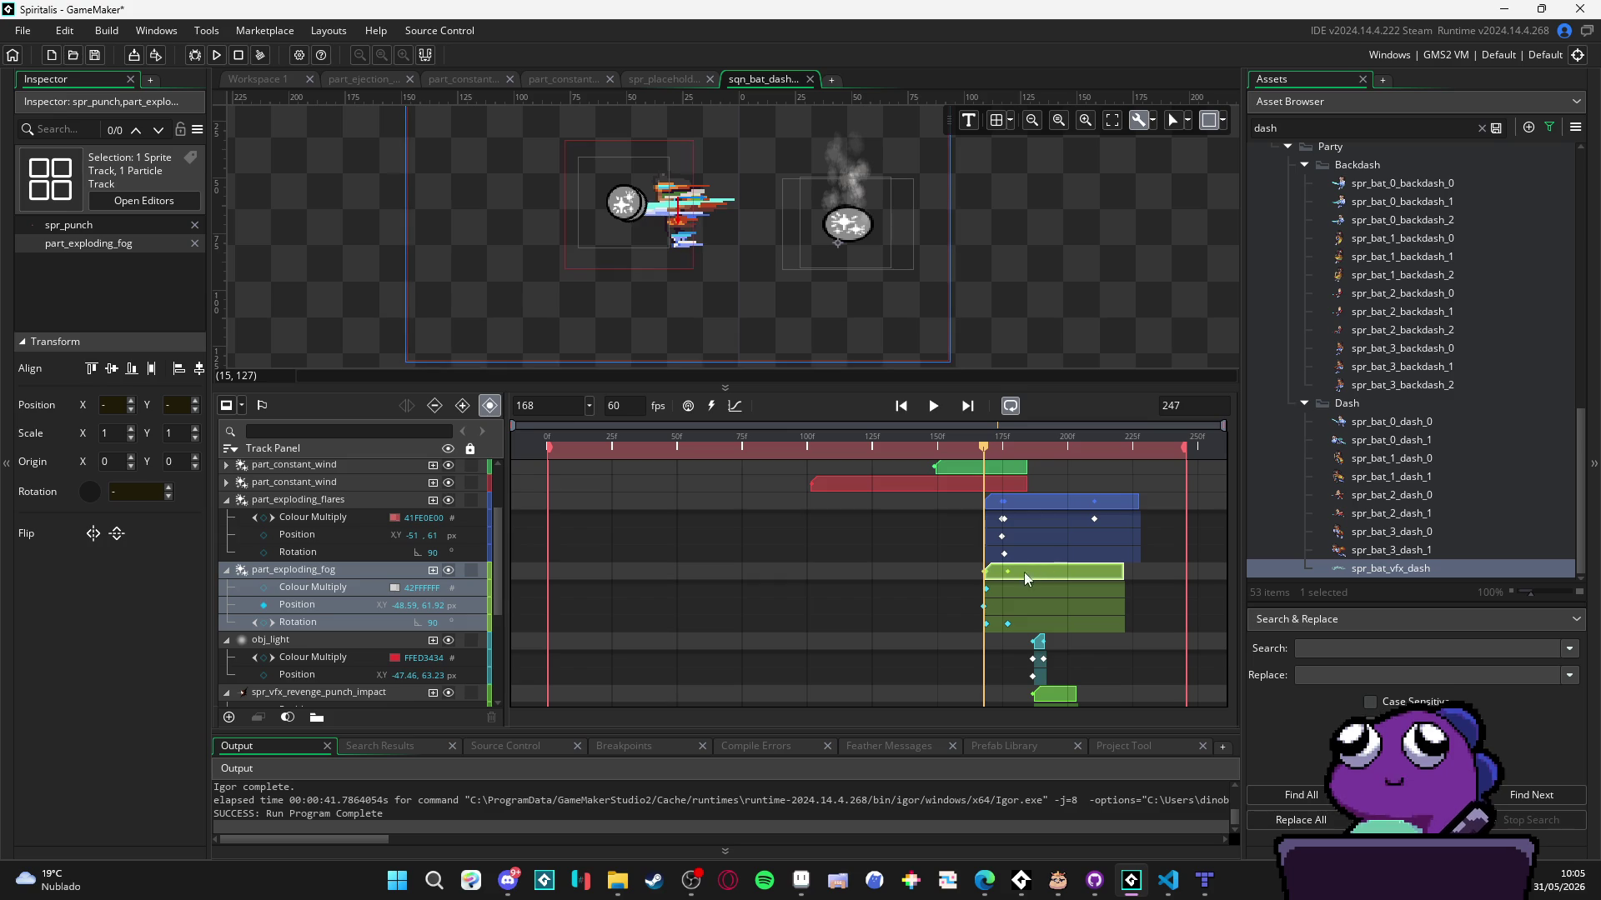
{"action": "scroll", "coordinate": [1024, 572], "scroll_direction": "down", "scroll_amount": 2}
{"action": "left_click", "coordinate": [1038, 574]}
{"action": "scroll", "coordinate": [1038, 574], "scroll_direction": "up", "scroll_amount": 3}
{"action": "left_click_drag", "start_coordinate": [1028, 589], "coordinate": [955, 588]}
{"action": "left_click_drag", "start_coordinate": [1063, 628], "coordinate": [1004, 631]}
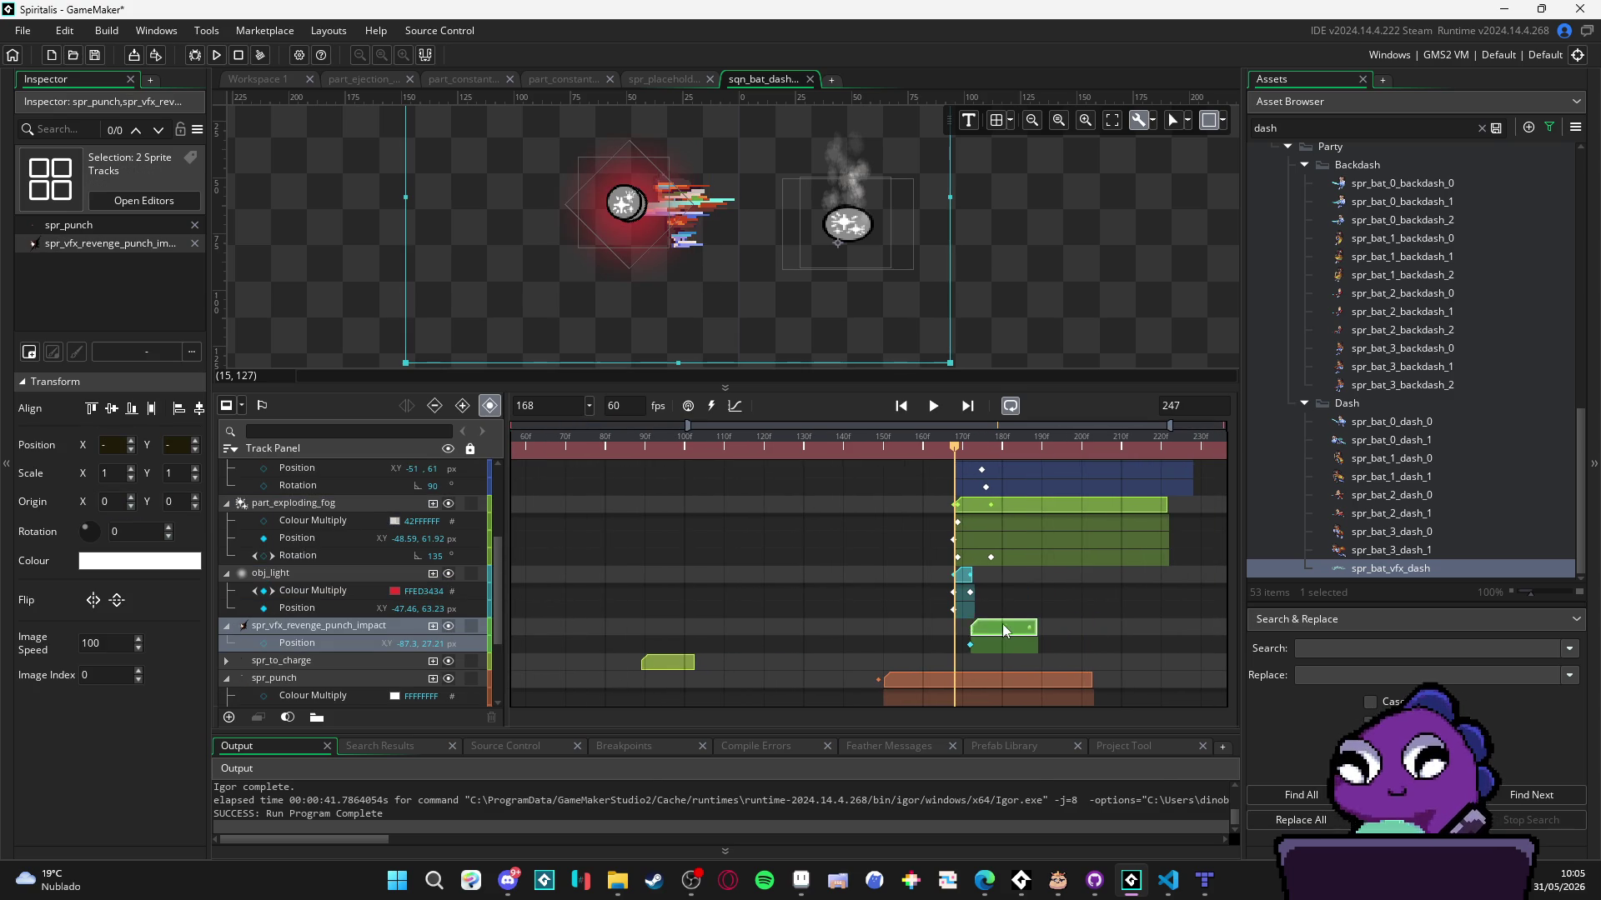
- At frame 174, move the spr_to_idle clip earlier to line up with the playhead
{"action": "scroll", "coordinate": [991, 630], "scroll_direction": "down", "scroll_amount": 2}
{"action": "scroll", "coordinate": [987, 626], "scroll_direction": "down", "scroll_amount": 3}
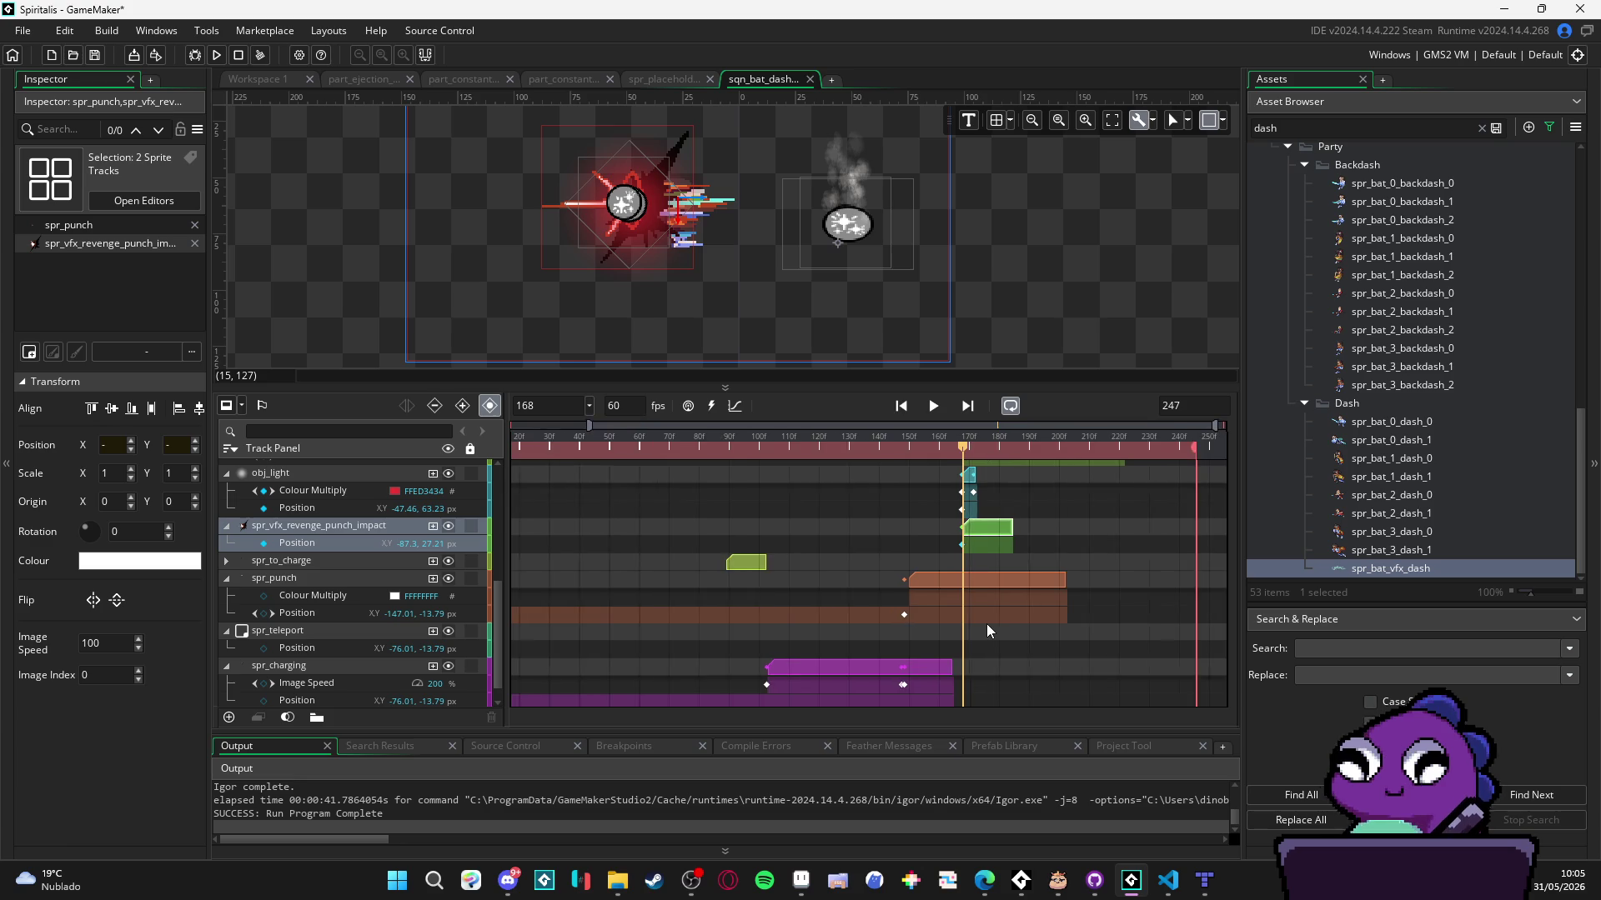
{"action": "scroll", "coordinate": [1030, 568], "scroll_direction": "up", "scroll_amount": 5}
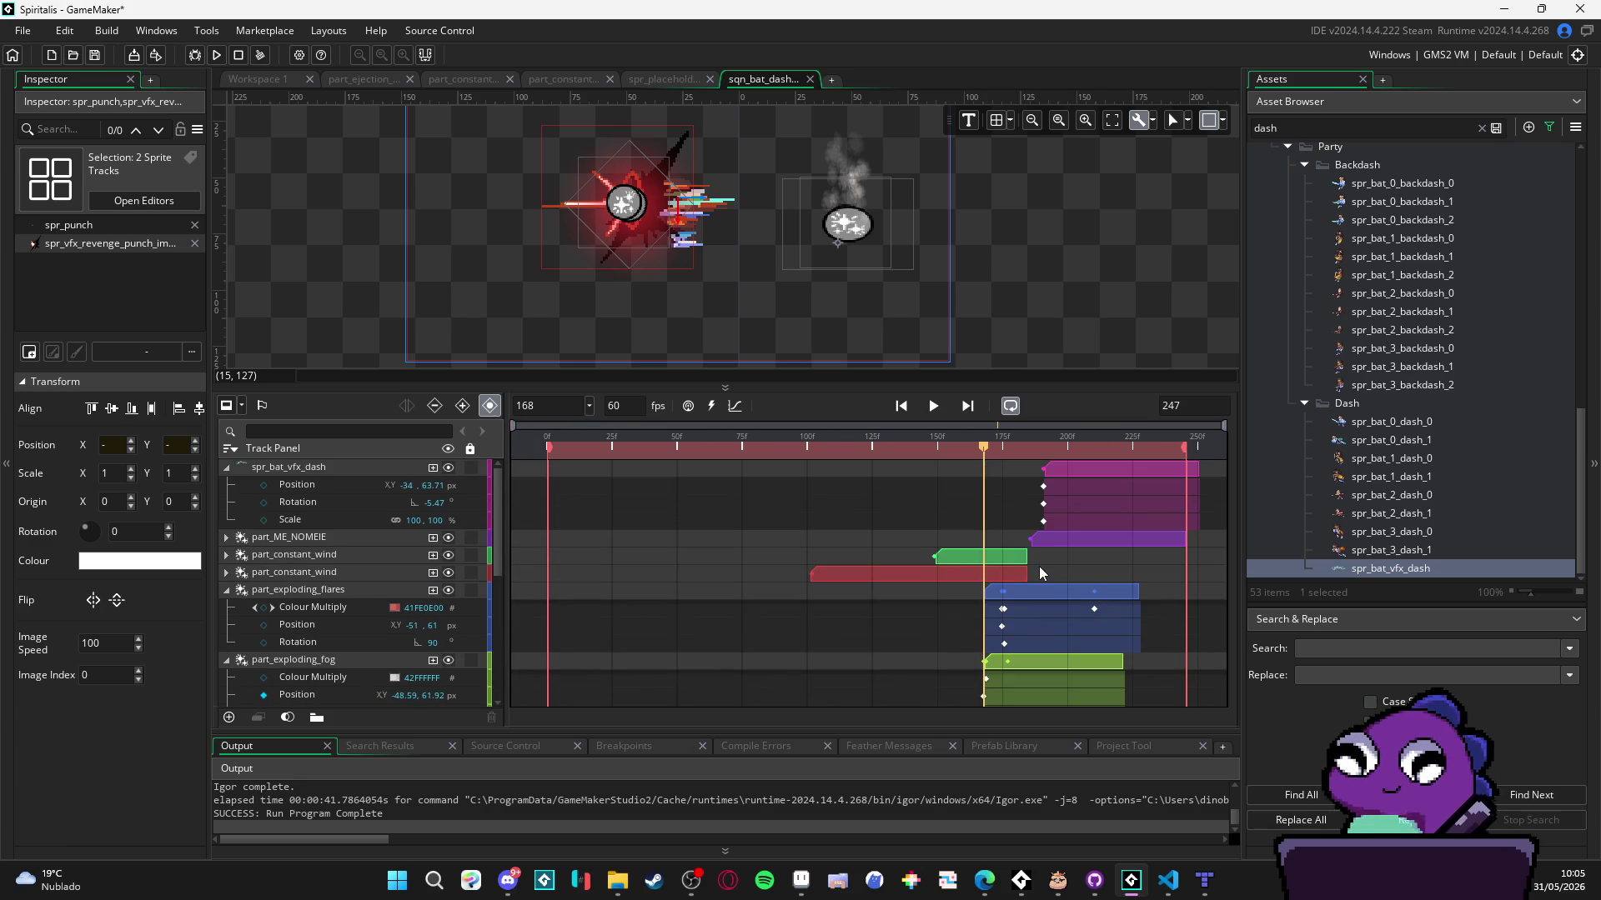
{"action": "scroll", "coordinate": [1039, 570], "scroll_direction": "down", "scroll_amount": 5}
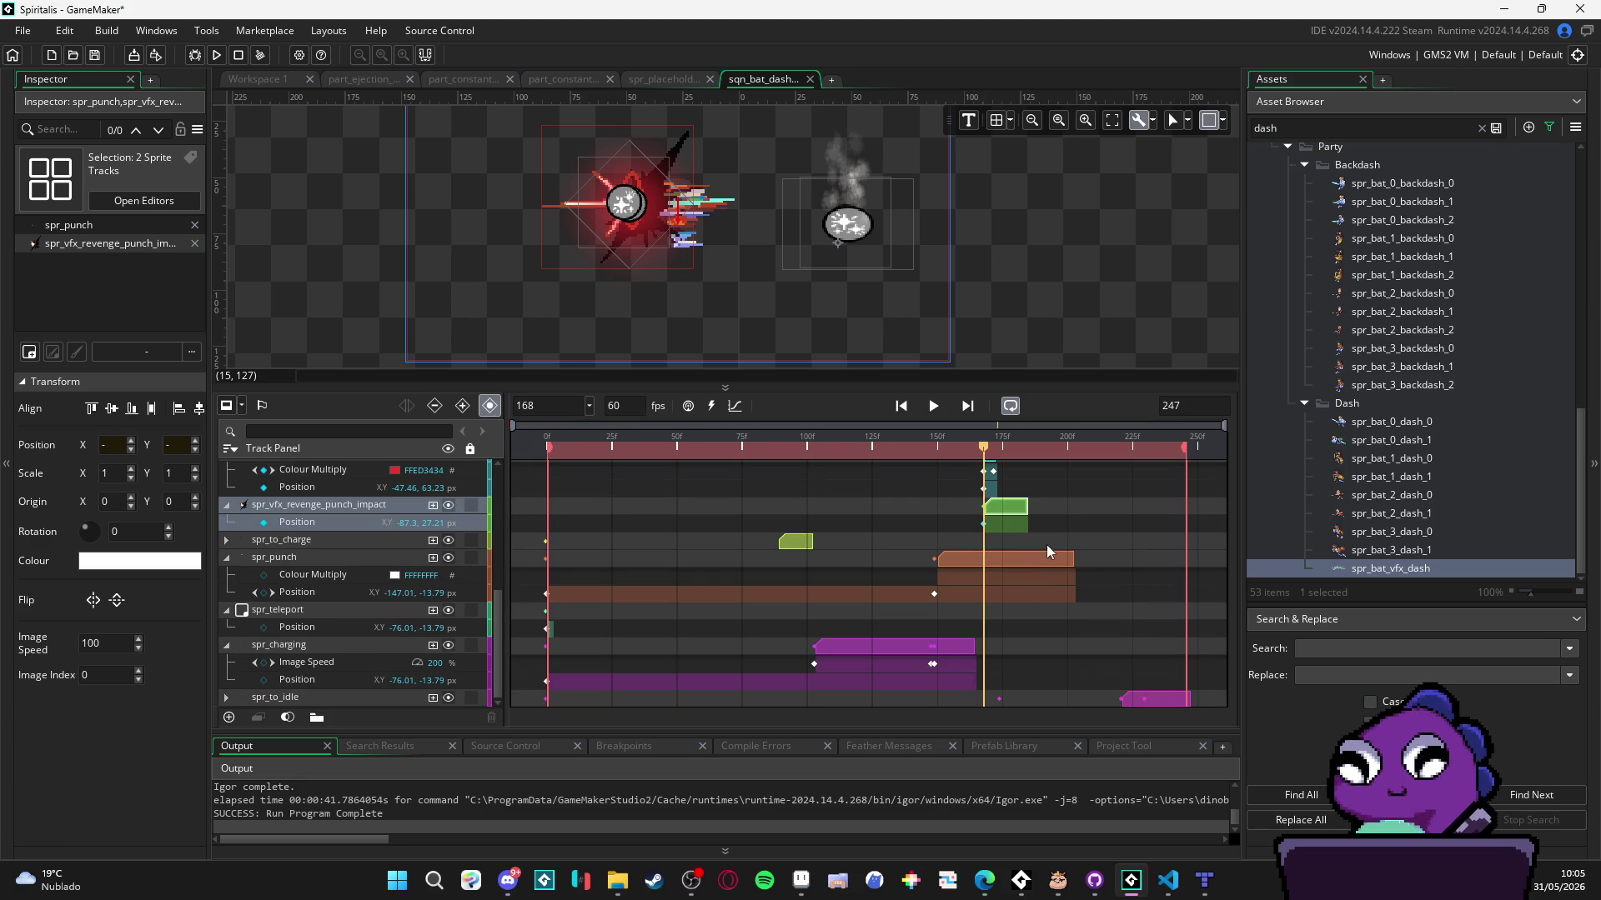
{"action": "mouse_move", "coordinate": [984, 451]}
{"action": "left_mouse_down"}
{"action": "mouse_move", "coordinate": [1070, 460]}
{"action": "mouse_move", "coordinate": [1050, 471]}
{"action": "mouse_move", "coordinate": [1054, 492]}
{"action": "left_mouse_up"}
{"action": "left_click_drag", "start_coordinate": [1147, 695], "coordinate": [1082, 697]}
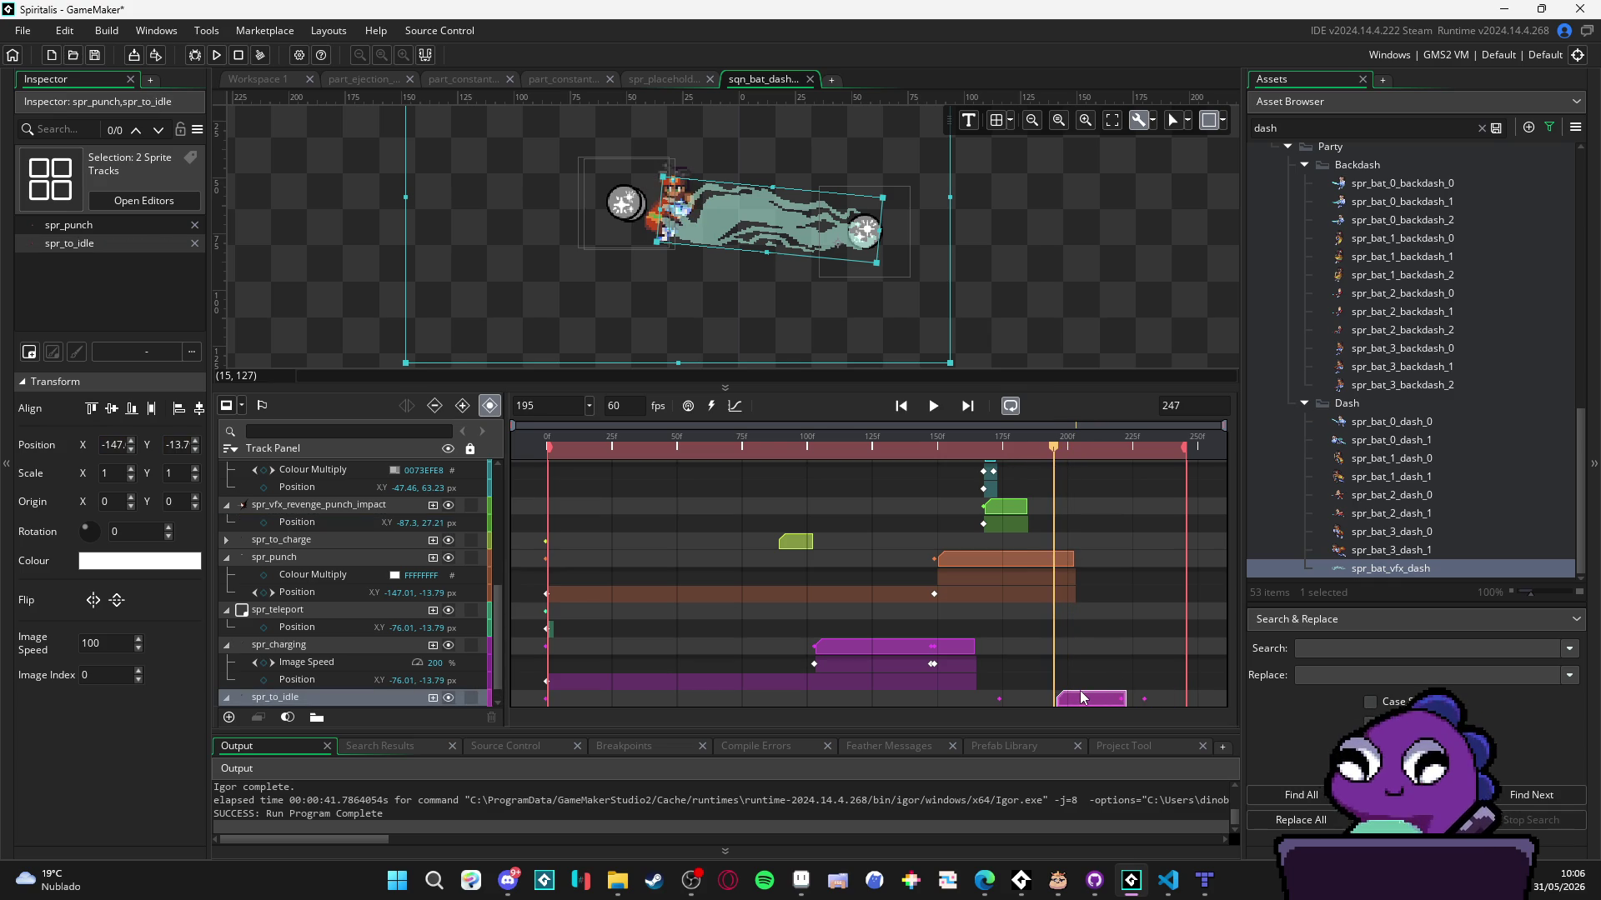
{"action": "left_click_drag", "start_coordinate": [1081, 697], "coordinate": [1079, 696]}
- End the spr_punch clip at the playhead and the spr_charging clip at frame 150
{"action": "left_click", "coordinate": [1067, 561]}
{"action": "left_click_drag", "start_coordinate": [1067, 561], "coordinate": [804, 479]}
{"action": "key", "text": "space"}
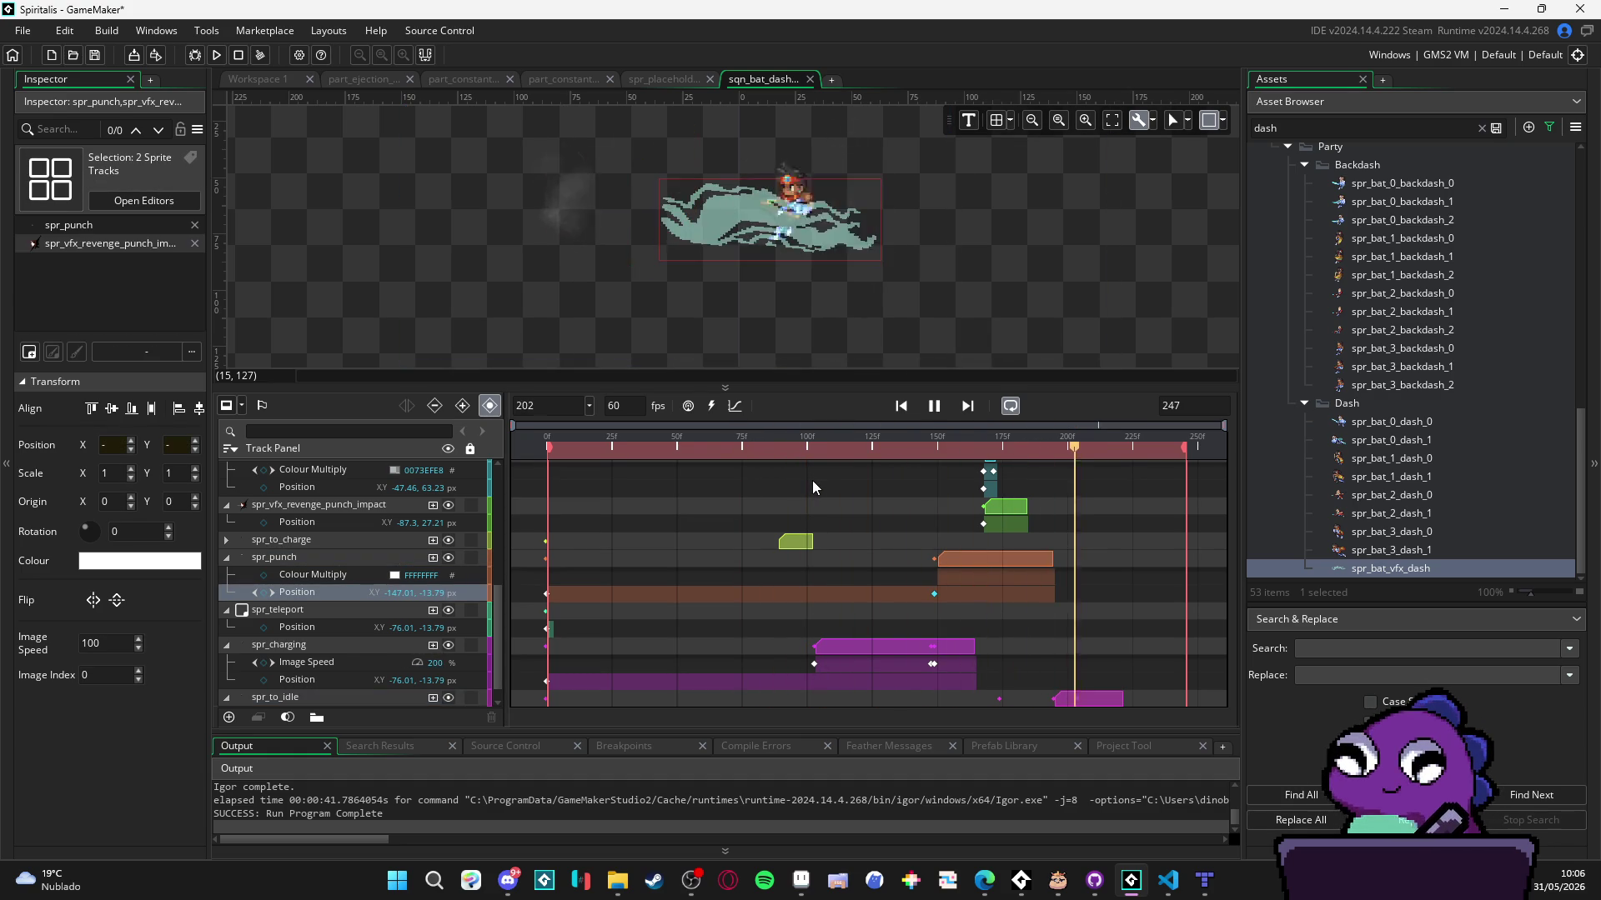
{"action": "key", "text": "space"}
{"action": "mouse_move", "coordinate": [868, 455]}
{"action": "left_mouse_down"}
{"action": "mouse_move", "coordinate": [798, 452]}
{"action": "mouse_move", "coordinate": [937, 463]}
{"action": "left_mouse_up"}
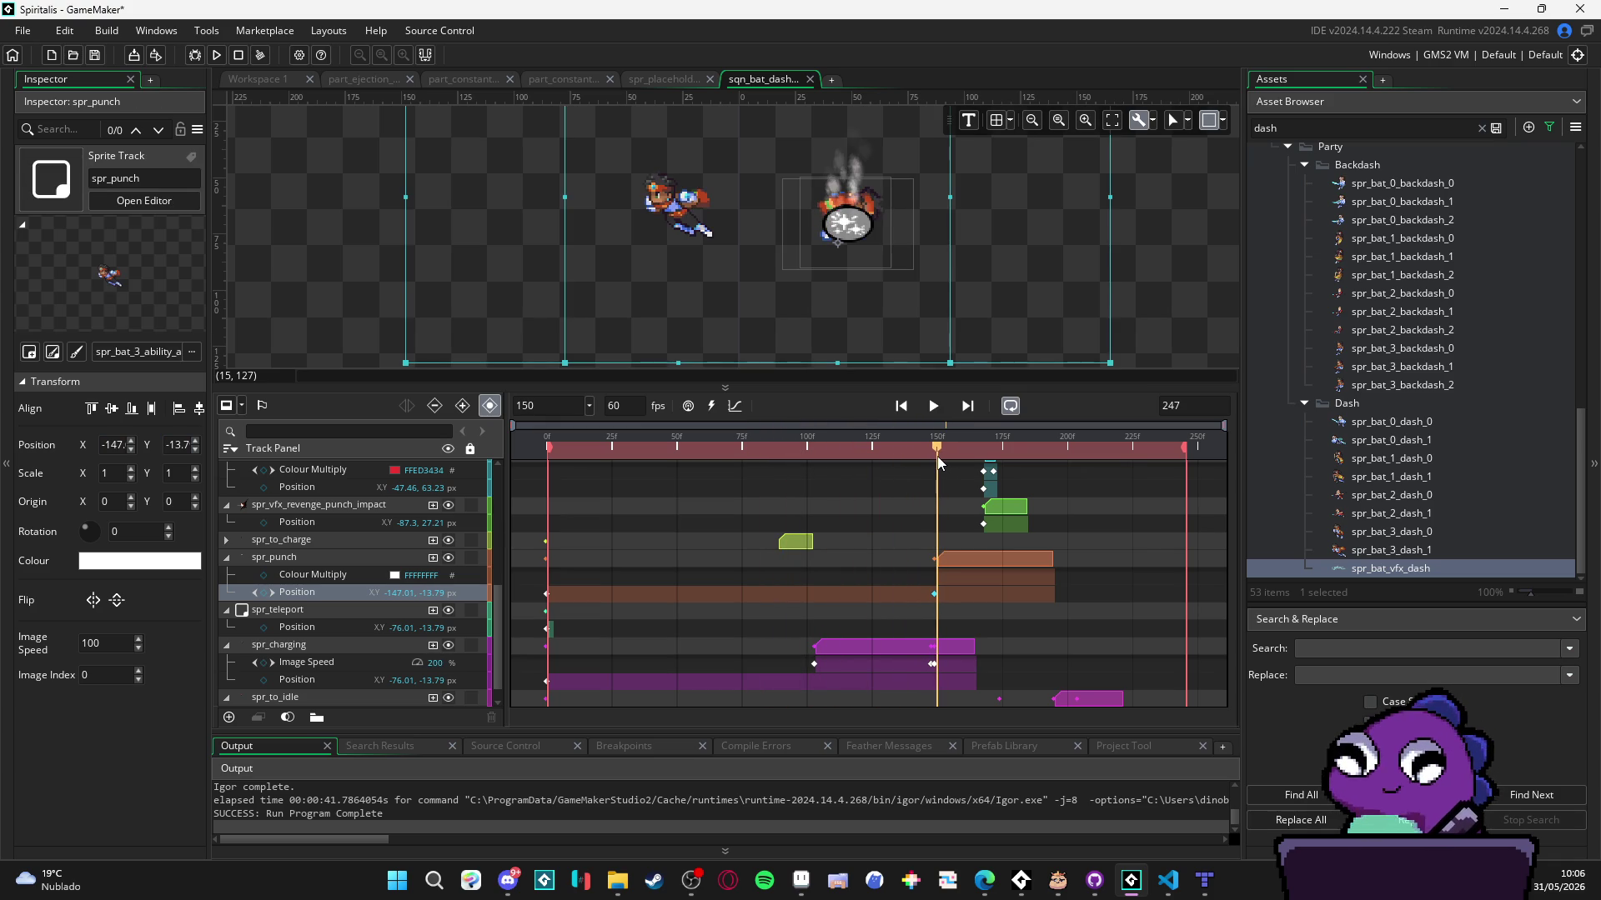
{"action": "left_click_drag", "start_coordinate": [974, 646], "coordinate": [937, 639]}
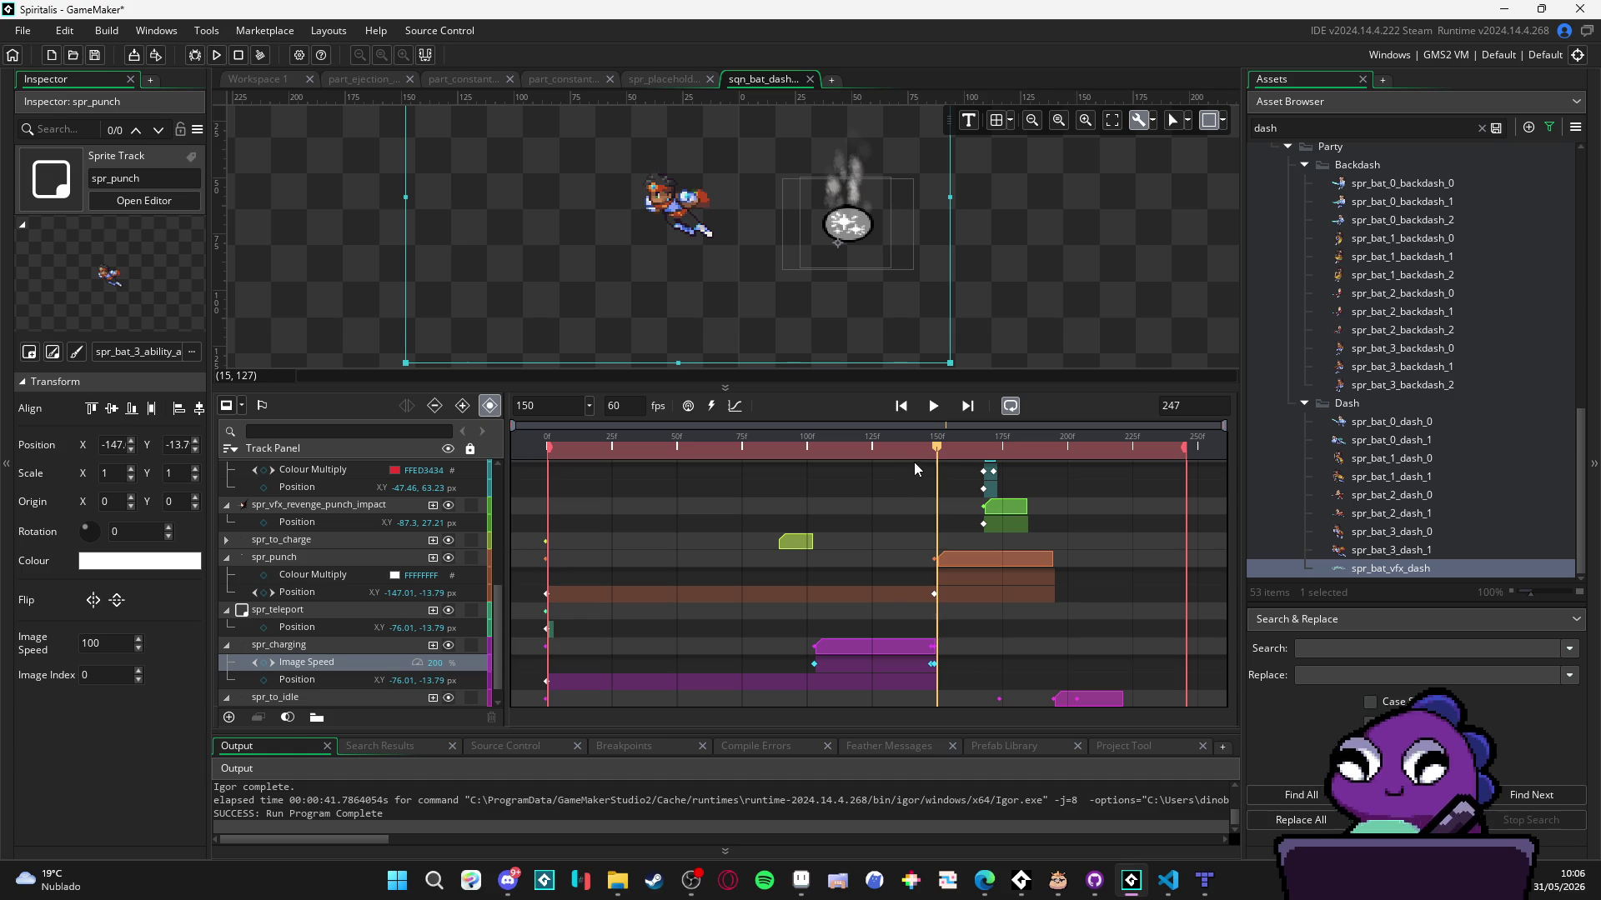
- Play the sequence back from near the start to review the new timing
{"action": "left_click_drag", "start_coordinate": [938, 452], "coordinate": [867, 447]}
{"action": "key", "text": "space"}
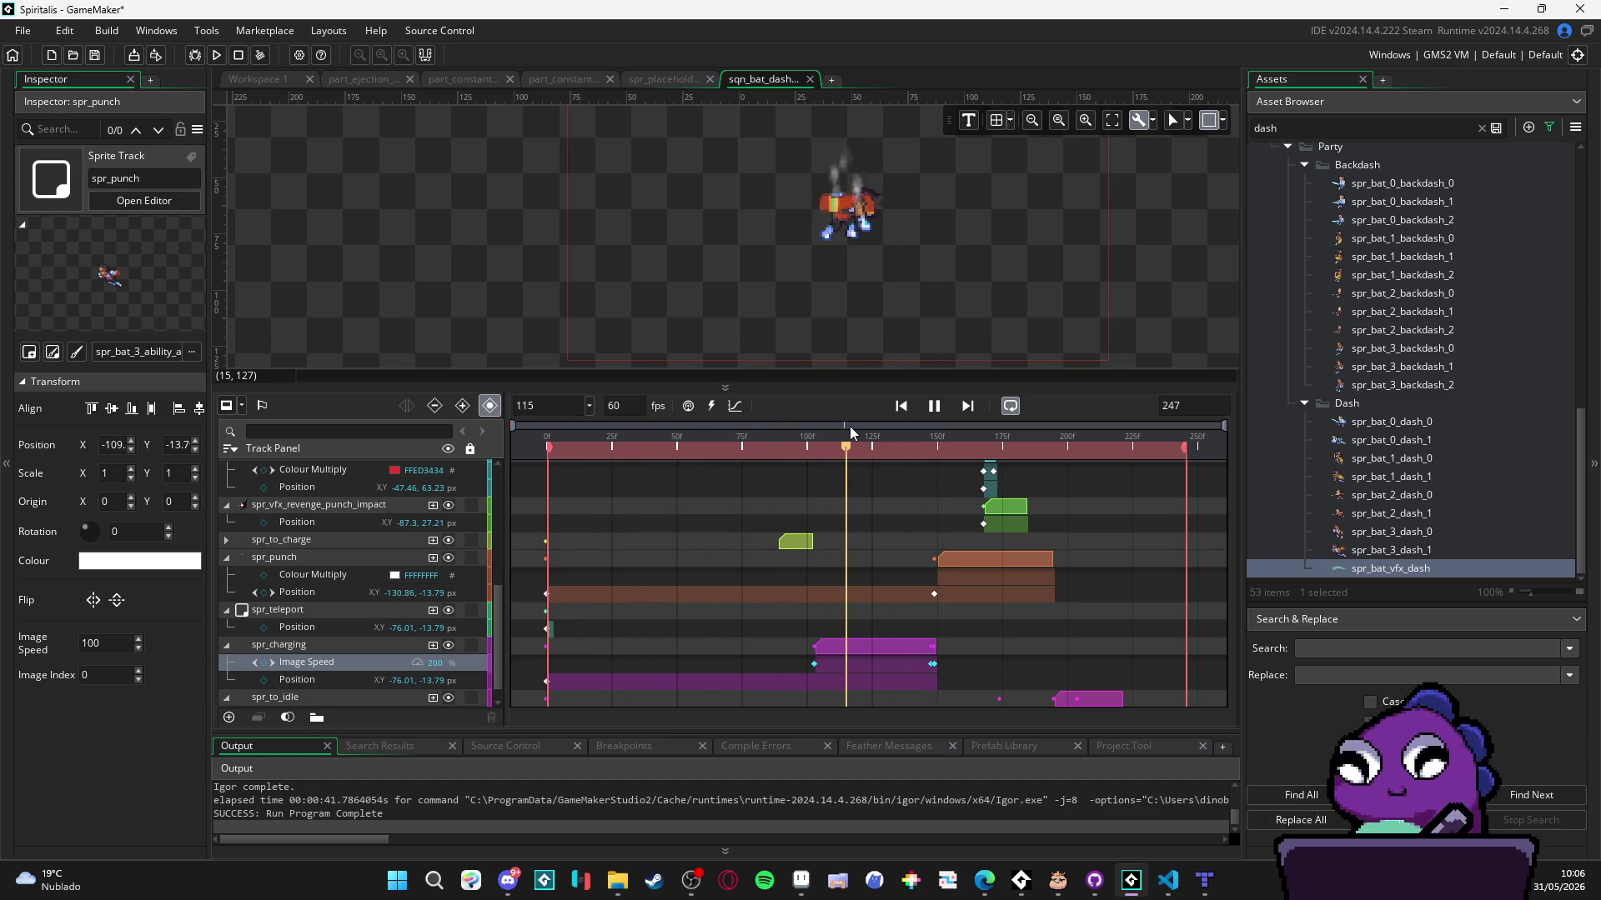
{"action": "mouse_move", "coordinate": [871, 447]}
{"action": "left_mouse_down"}
{"action": "mouse_move", "coordinate": [792, 448]}
{"action": "mouse_move", "coordinate": [1004, 447]}
{"action": "mouse_move", "coordinate": [842, 447]}
{"action": "left_mouse_up"}
{"action": "key", "text": "ctrl+a"}
{"action": "key", "text": "space"}
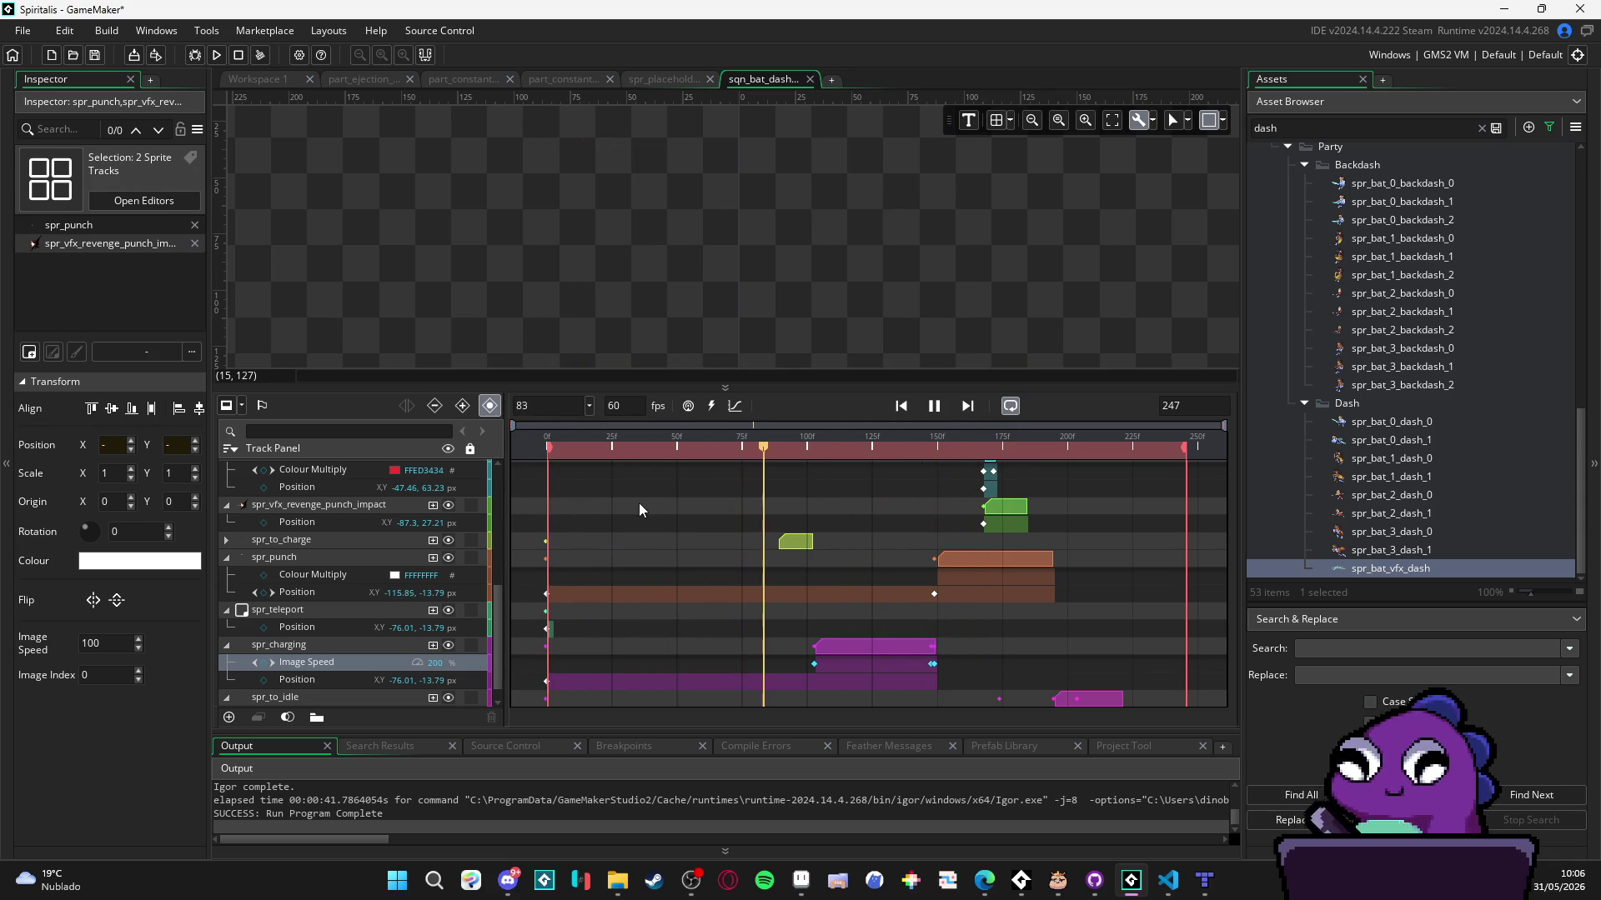
{"action": "key", "text": "space"}
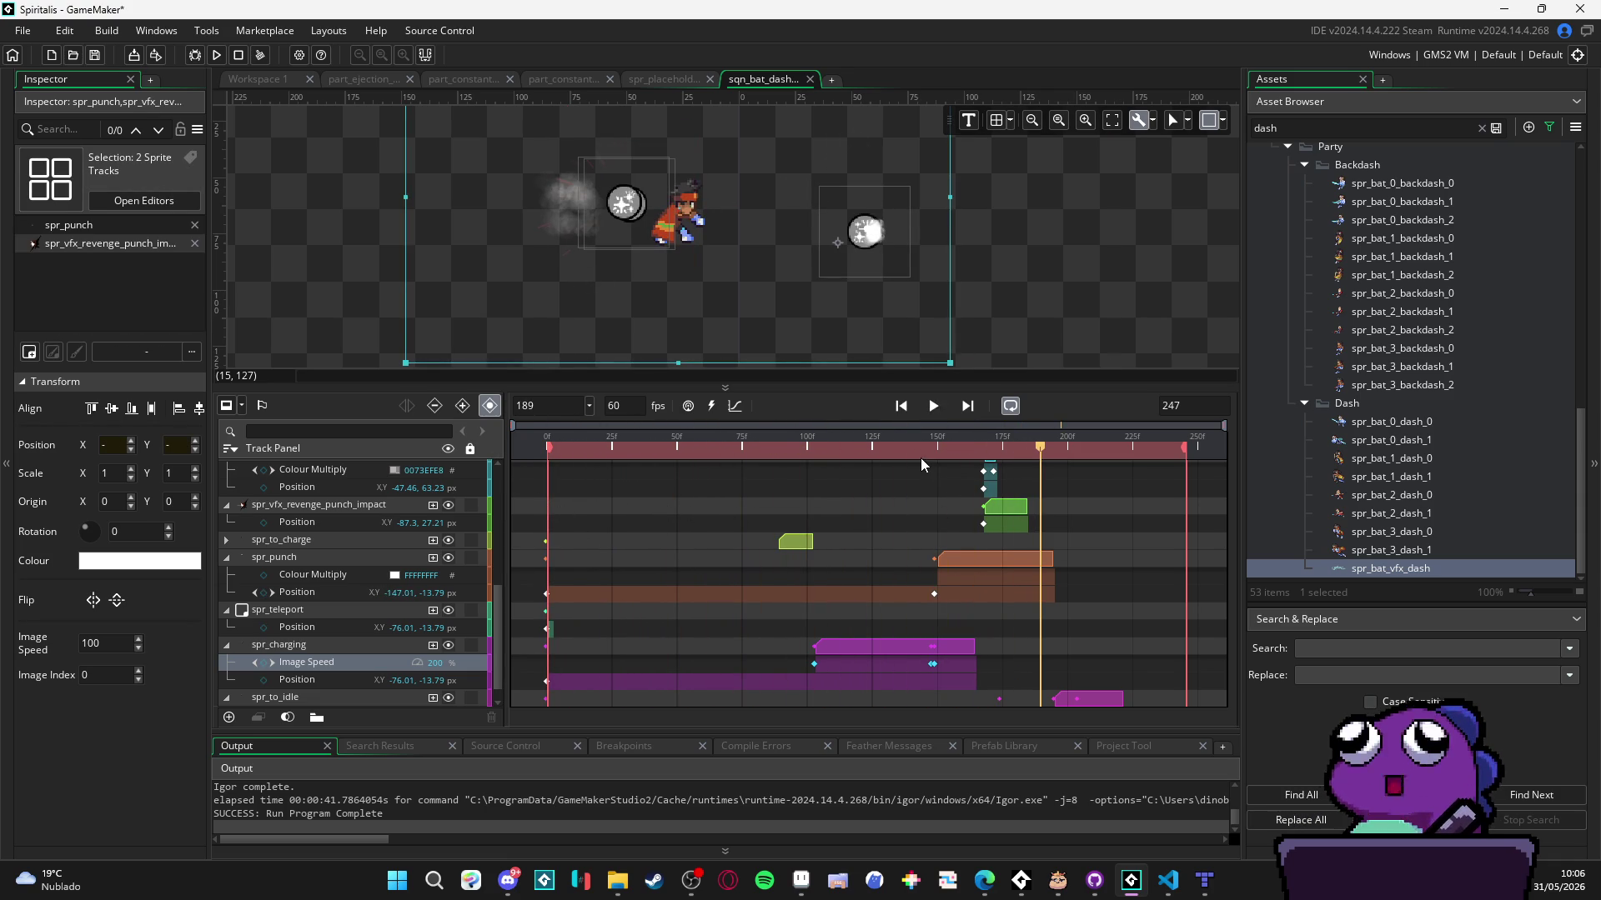
{"action": "key", "text": "space"}
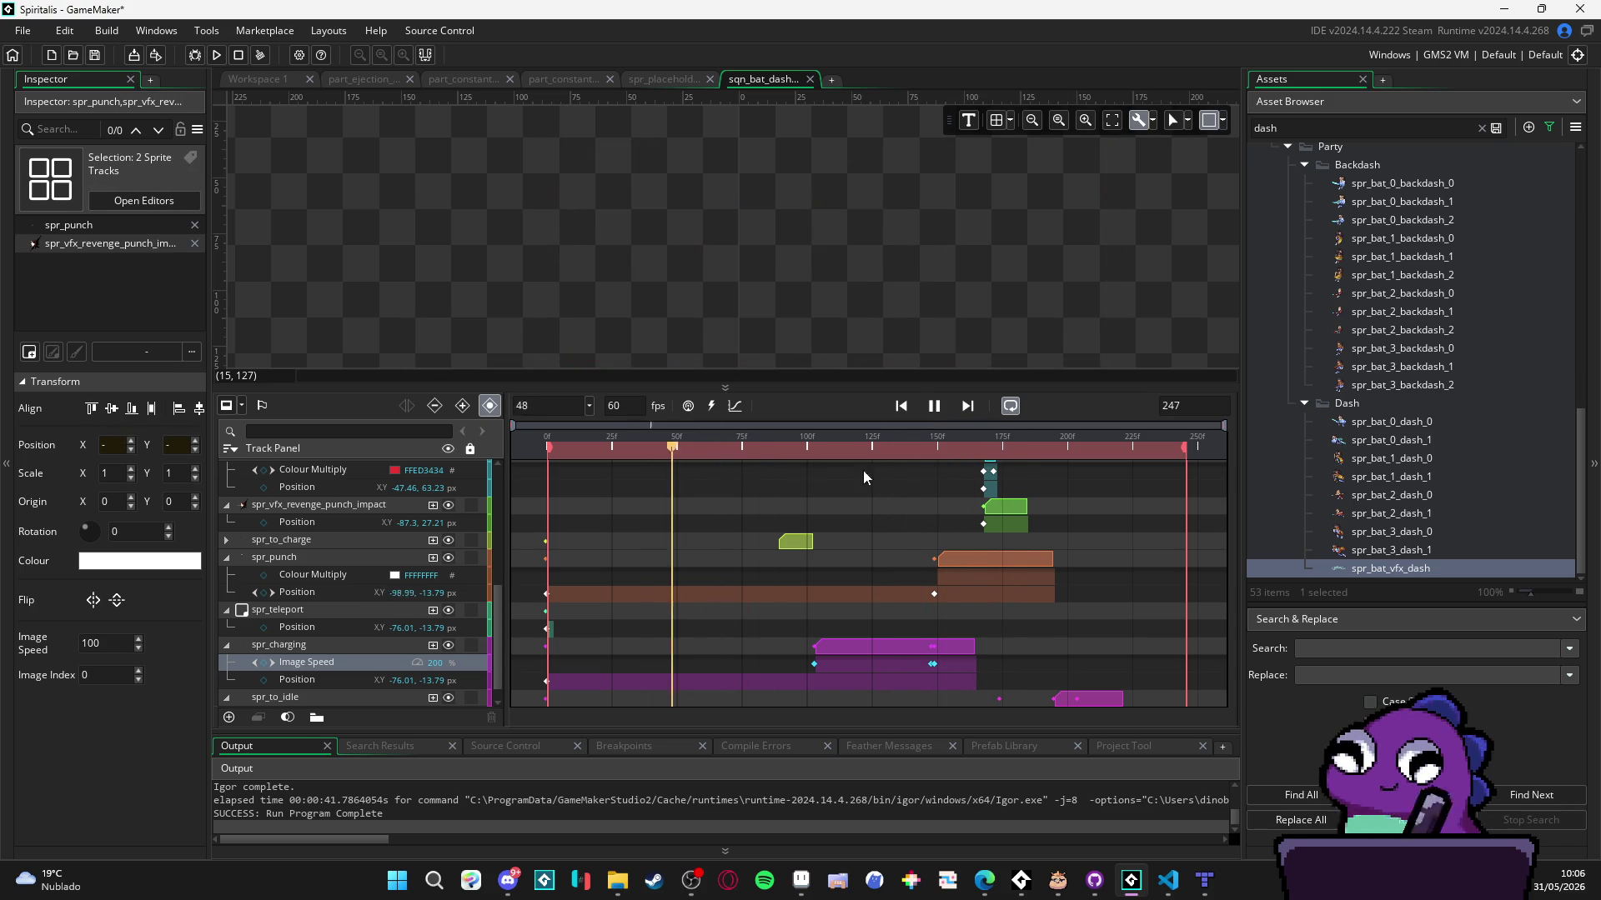
{"action": "left_click", "coordinate": [1008, 463]}
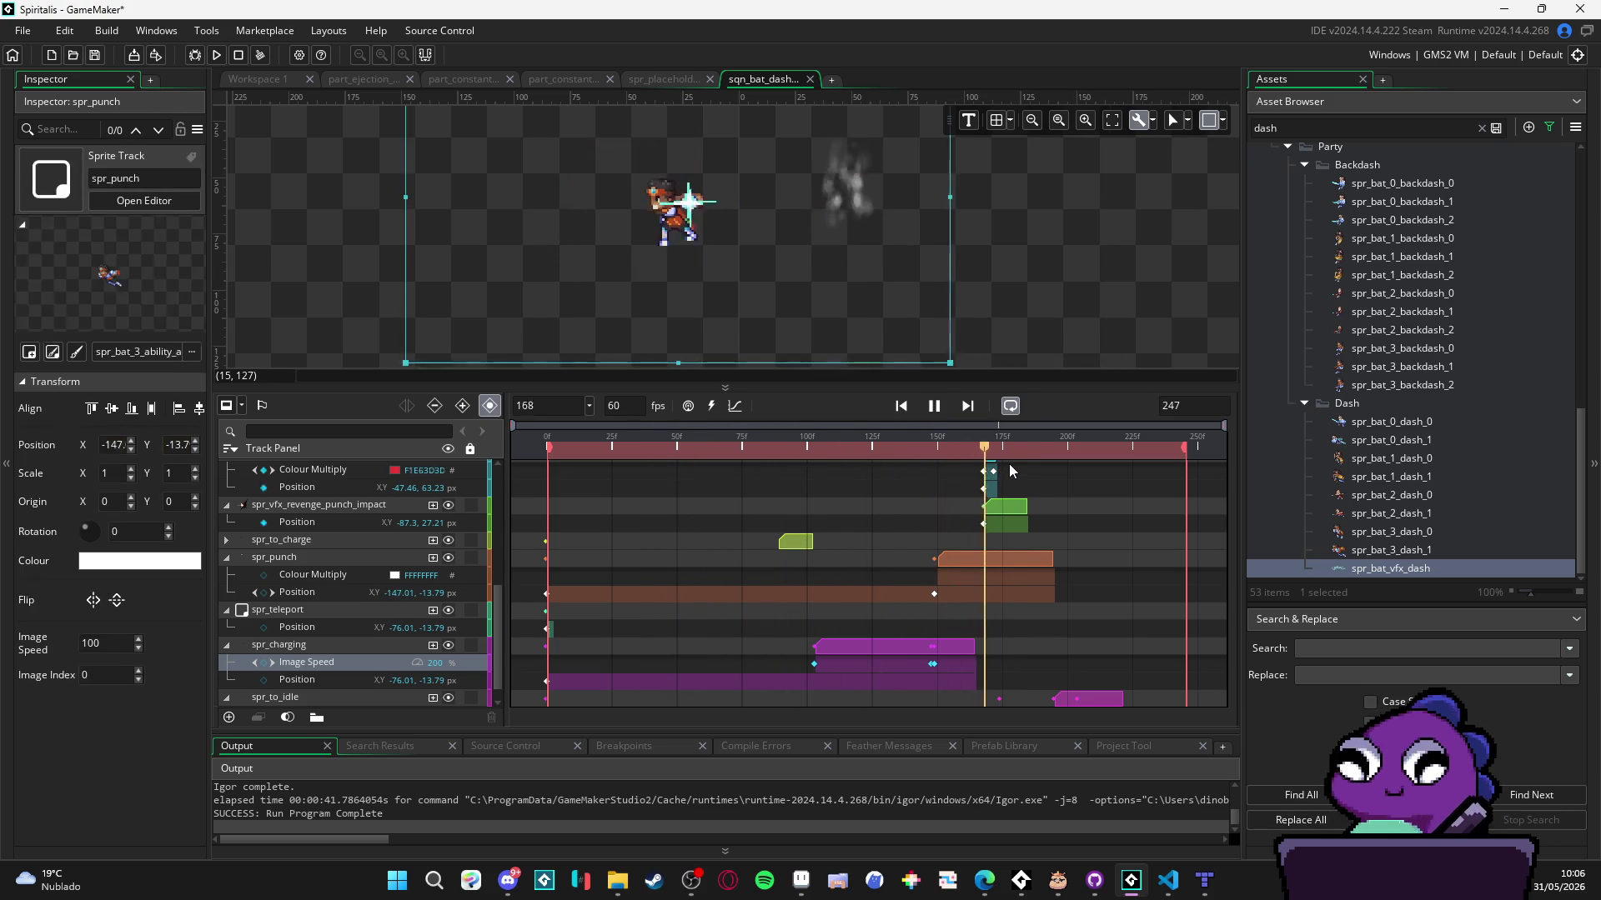
{"action": "left_click", "coordinate": [910, 449]}
- Set the playhead near frame 185 and move spr_punch and the impact clip to start at 184
{"action": "mouse_move", "coordinate": [902, 448]}
{"action": "left_mouse_down"}
{"action": "mouse_move", "coordinate": [1026, 449]}
{"action": "mouse_move", "coordinate": [878, 450]}
{"action": "left_mouse_up"}
{"action": "scroll", "coordinate": [892, 513], "scroll_direction": "up", "scroll_amount": 5}
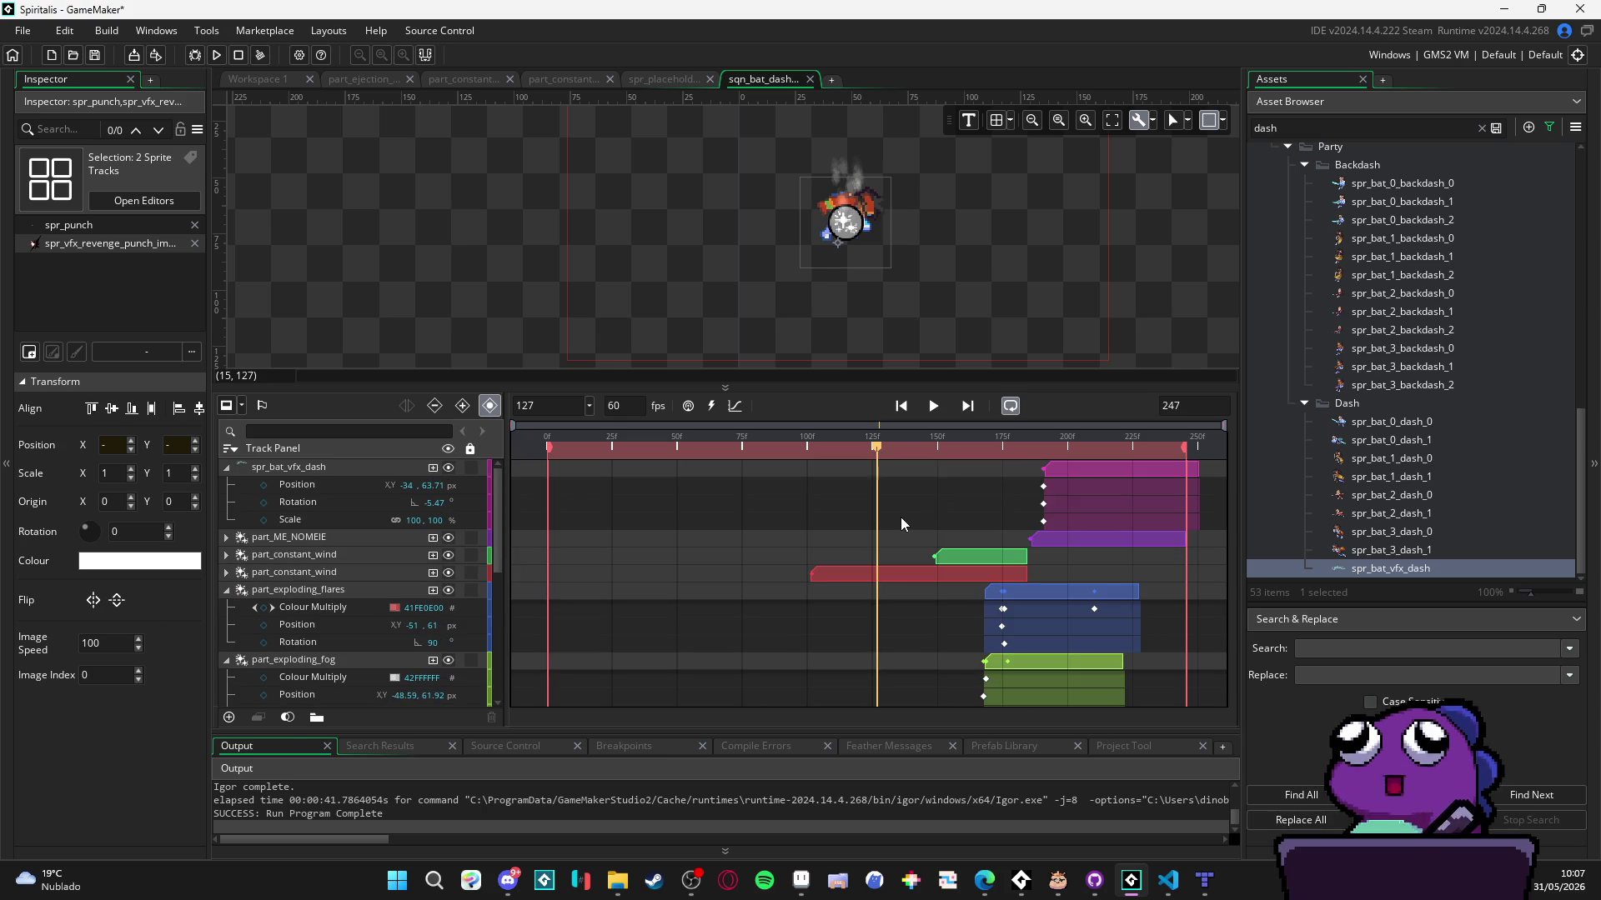
{"action": "mouse_move", "coordinate": [874, 448]}
{"action": "left_mouse_down"}
{"action": "mouse_move", "coordinate": [1036, 450]}
{"action": "mouse_move", "coordinate": [1025, 484]}
{"action": "left_mouse_up"}
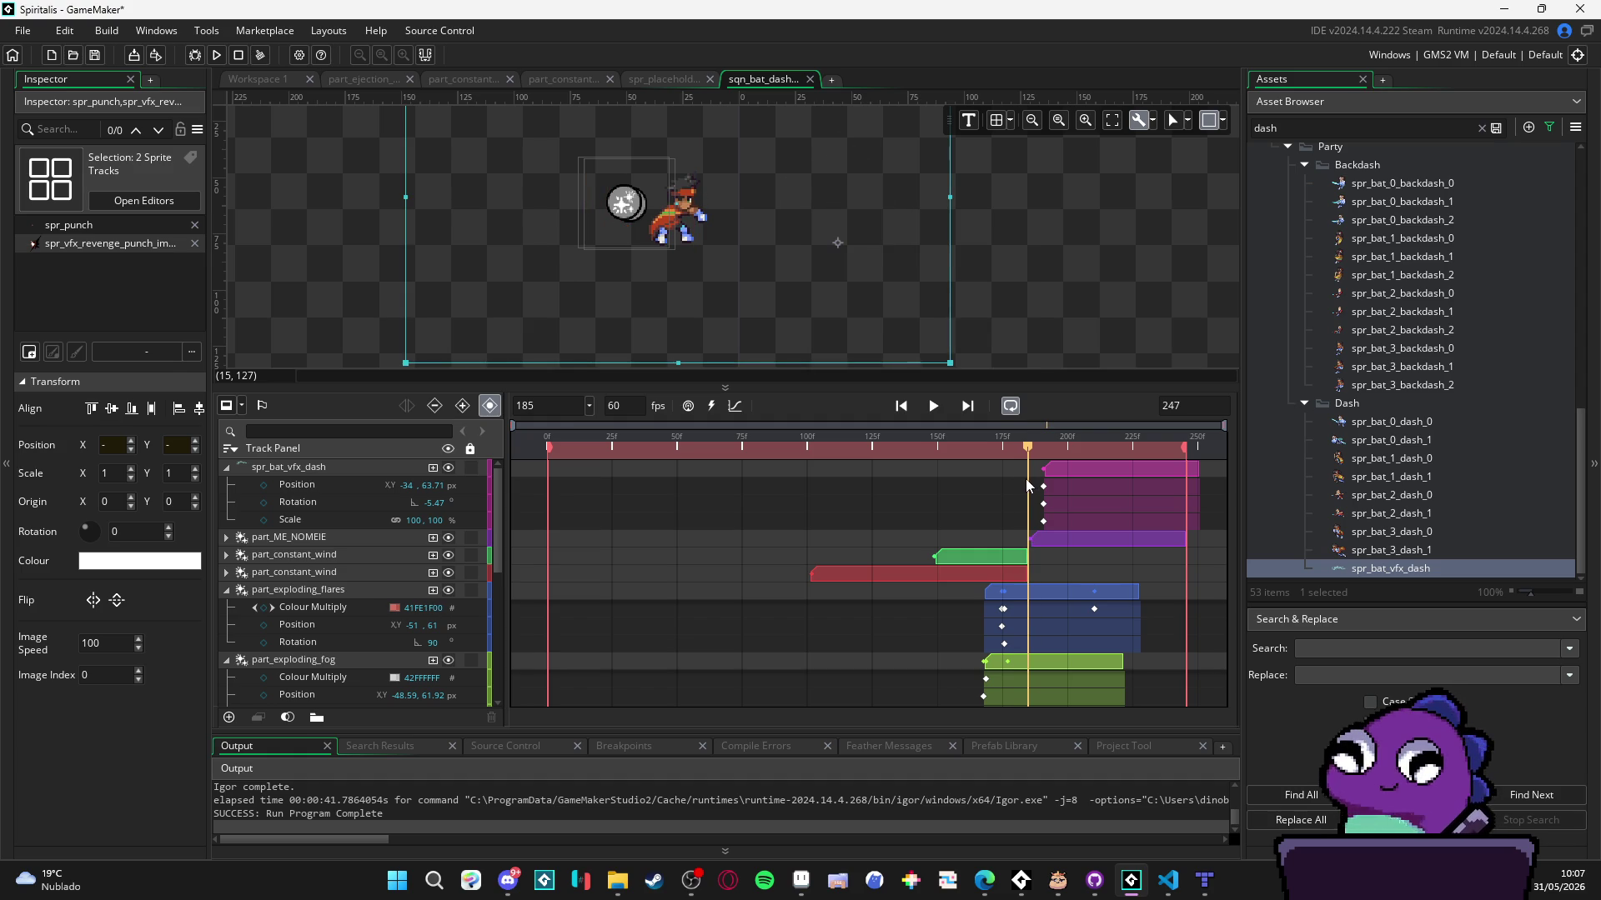
{"action": "scroll", "coordinate": [1027, 567], "scroll_direction": "down", "scroll_amount": 3}
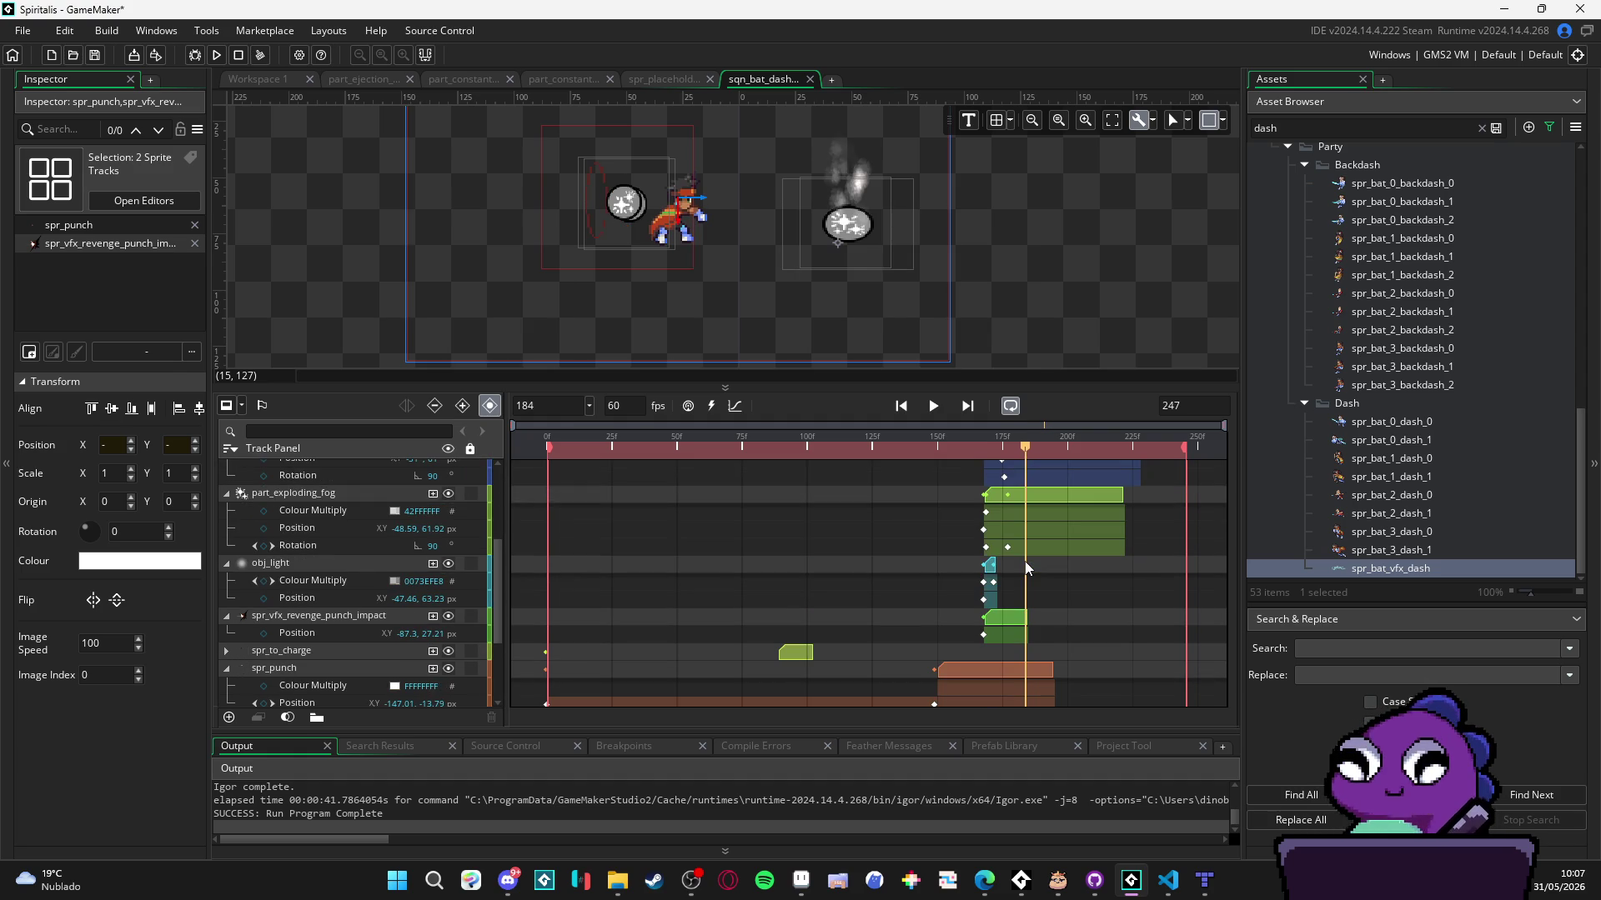
{"action": "scroll", "coordinate": [1033, 566], "scroll_direction": "down", "scroll_amount": 2}
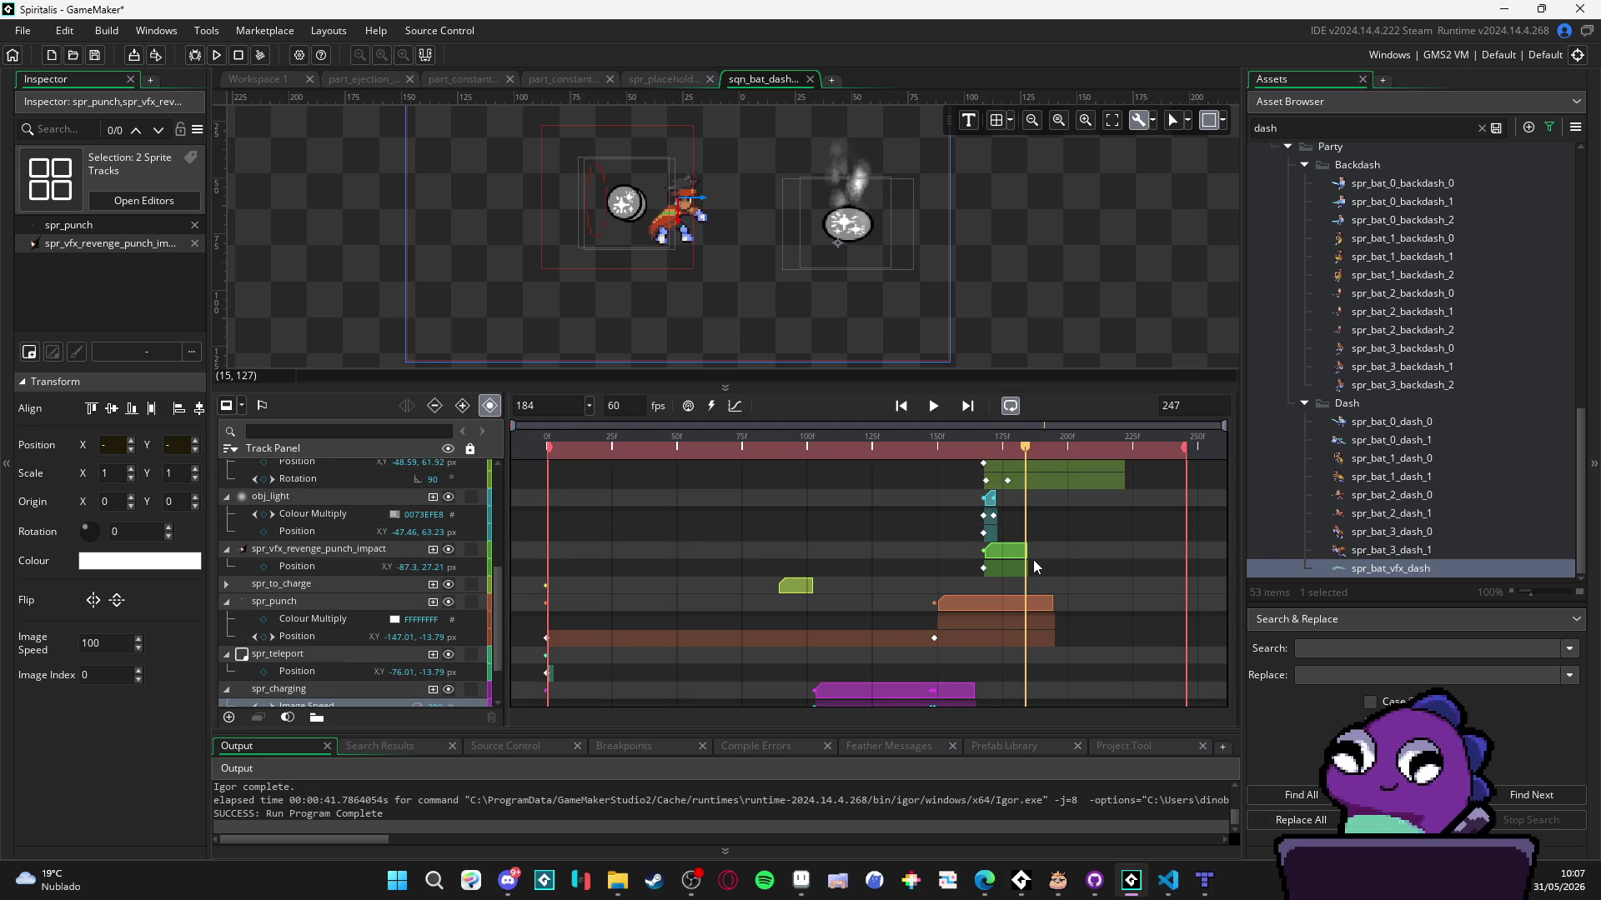
{"action": "left_click_drag", "start_coordinate": [978, 604], "coordinate": [1064, 607]}
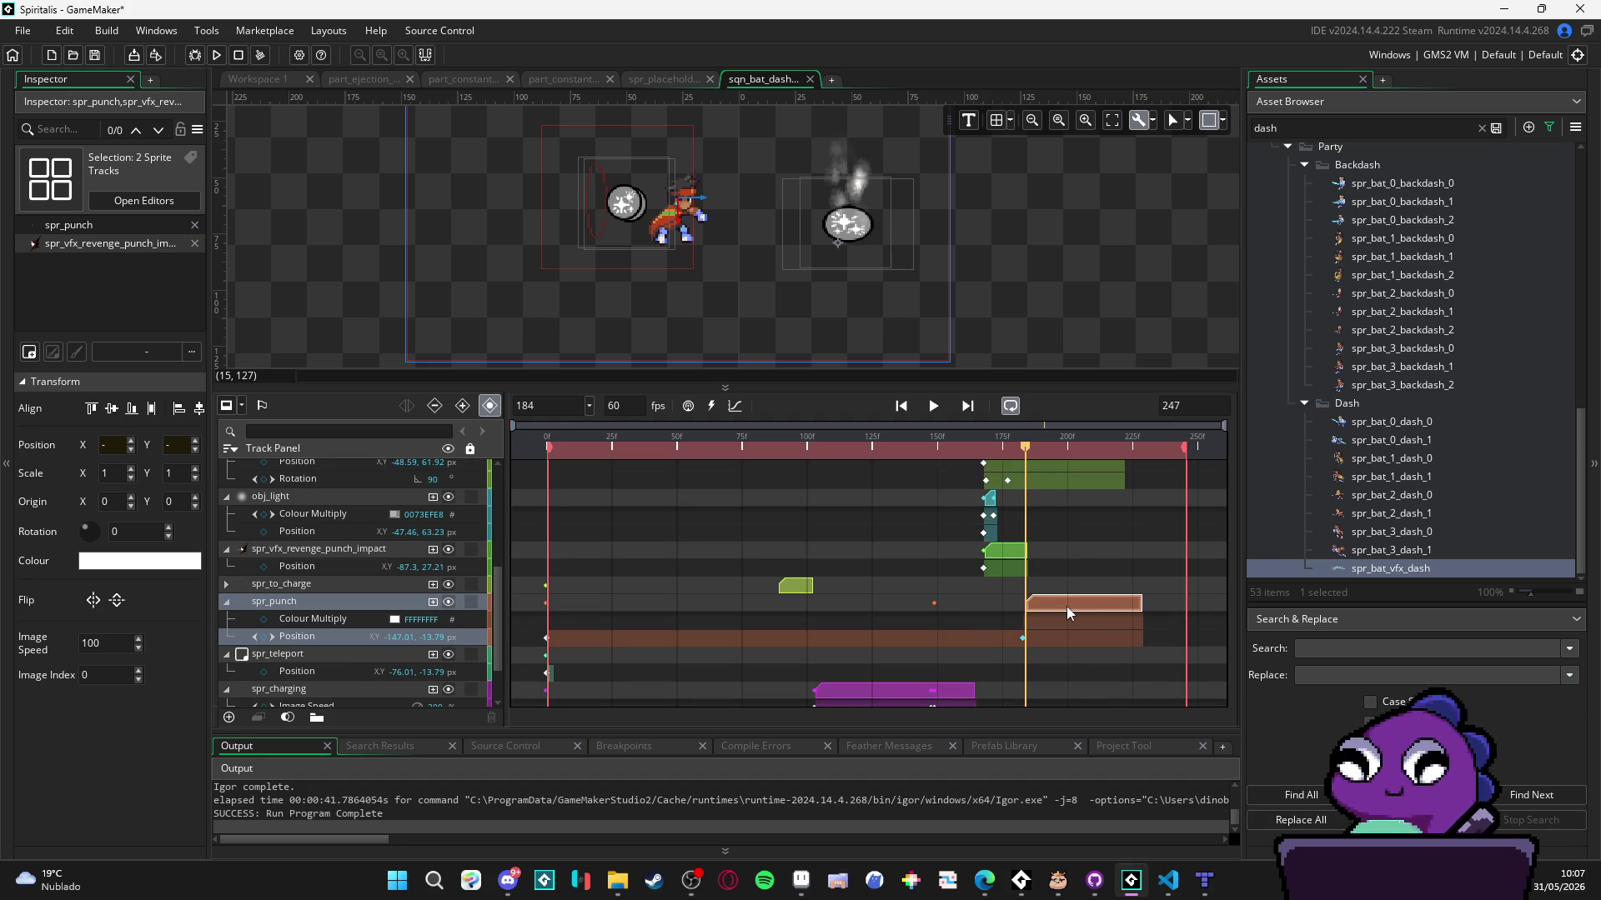
{"action": "scroll", "coordinate": [1059, 609], "scroll_direction": "up", "scroll_amount": 4}
{"action": "scroll", "coordinate": [1042, 590], "scroll_direction": "down", "scroll_amount": 3}
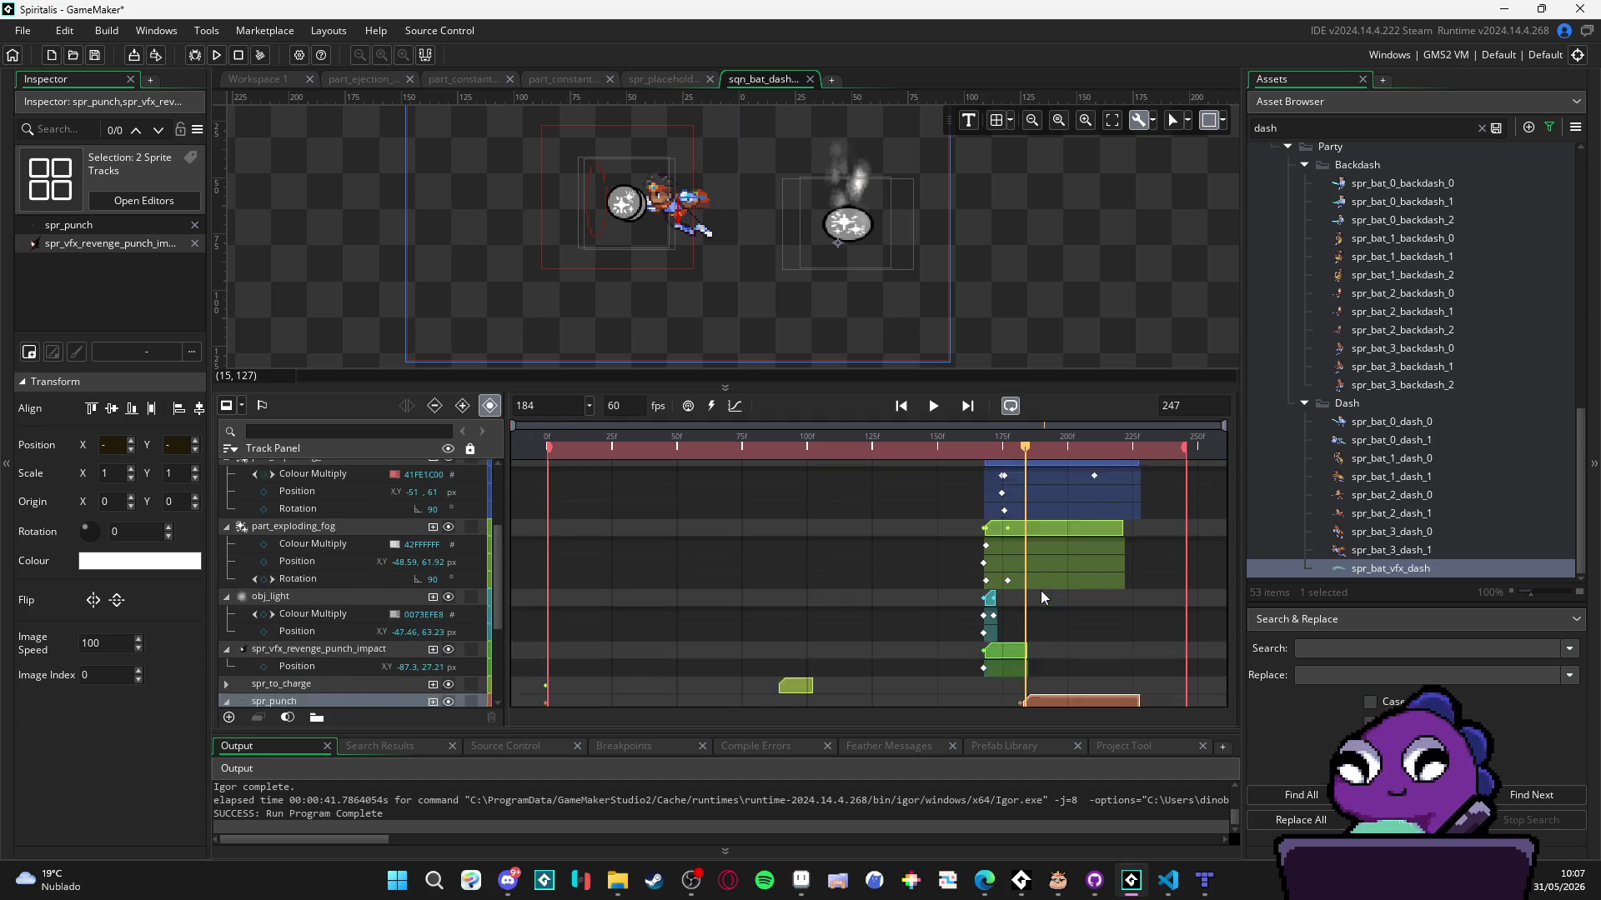
{"action": "scroll", "coordinate": [1042, 591], "scroll_direction": "up", "scroll_amount": 1}
{"action": "left_click_drag", "start_coordinate": [1018, 618], "coordinate": [1060, 622]}
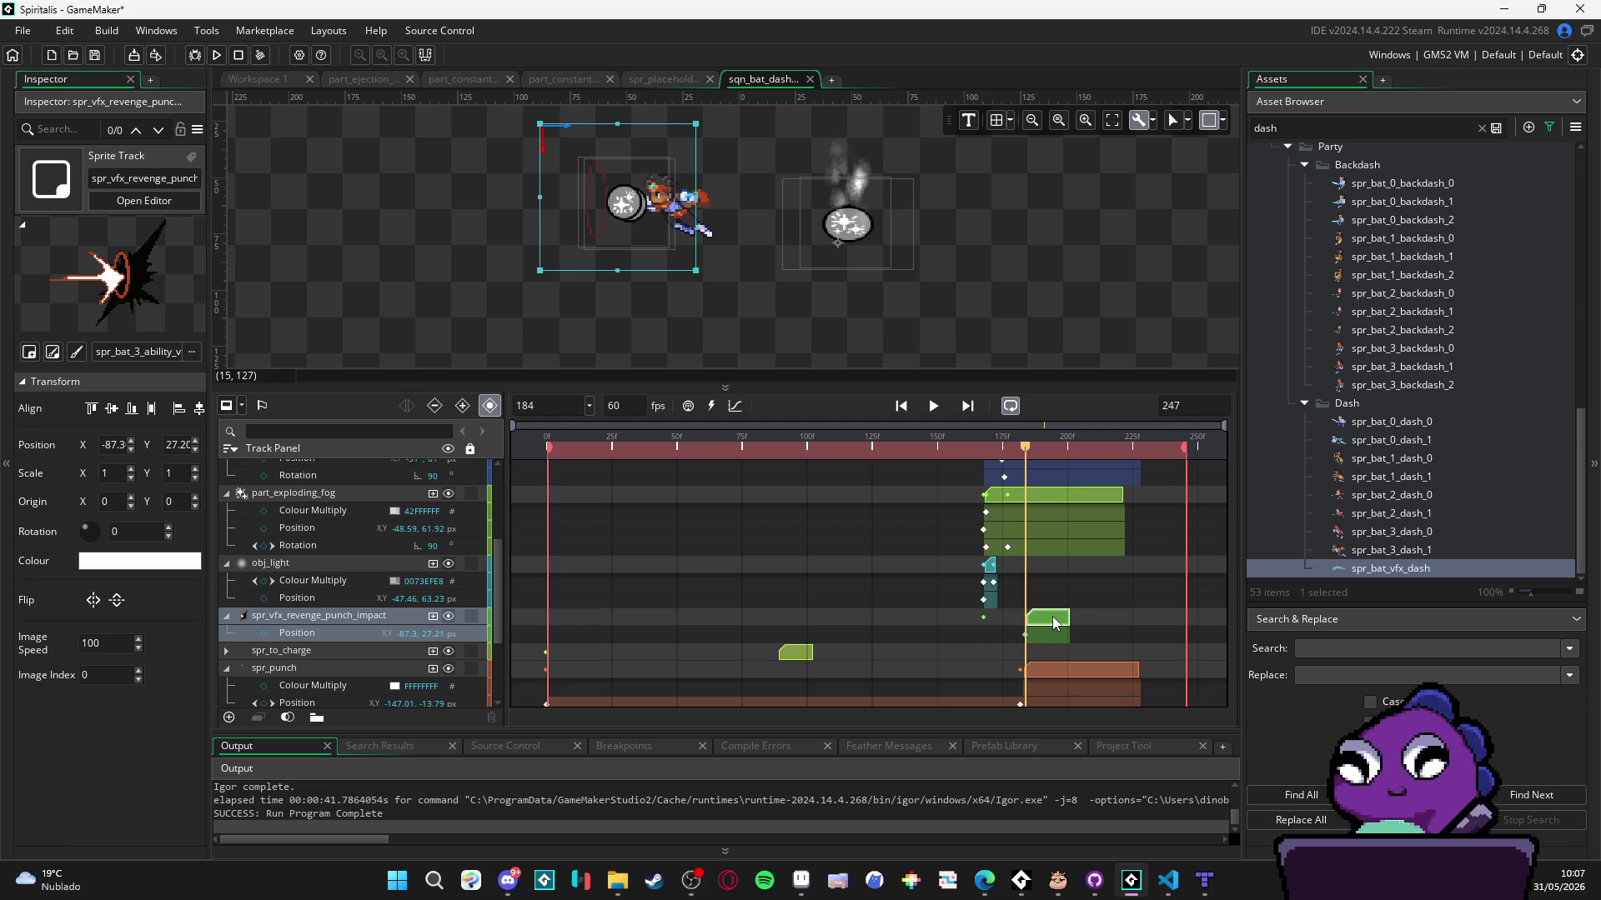
- Move the obj_light, part_exploding_fog and part_exploding_flares clips to start at frame 184
{"action": "scroll", "coordinate": [993, 571], "scroll_direction": "up", "scroll_amount": 3}
{"action": "left_click", "coordinate": [989, 574]}
{"action": "left_click_drag", "start_coordinate": [989, 573], "coordinate": [1057, 573]}
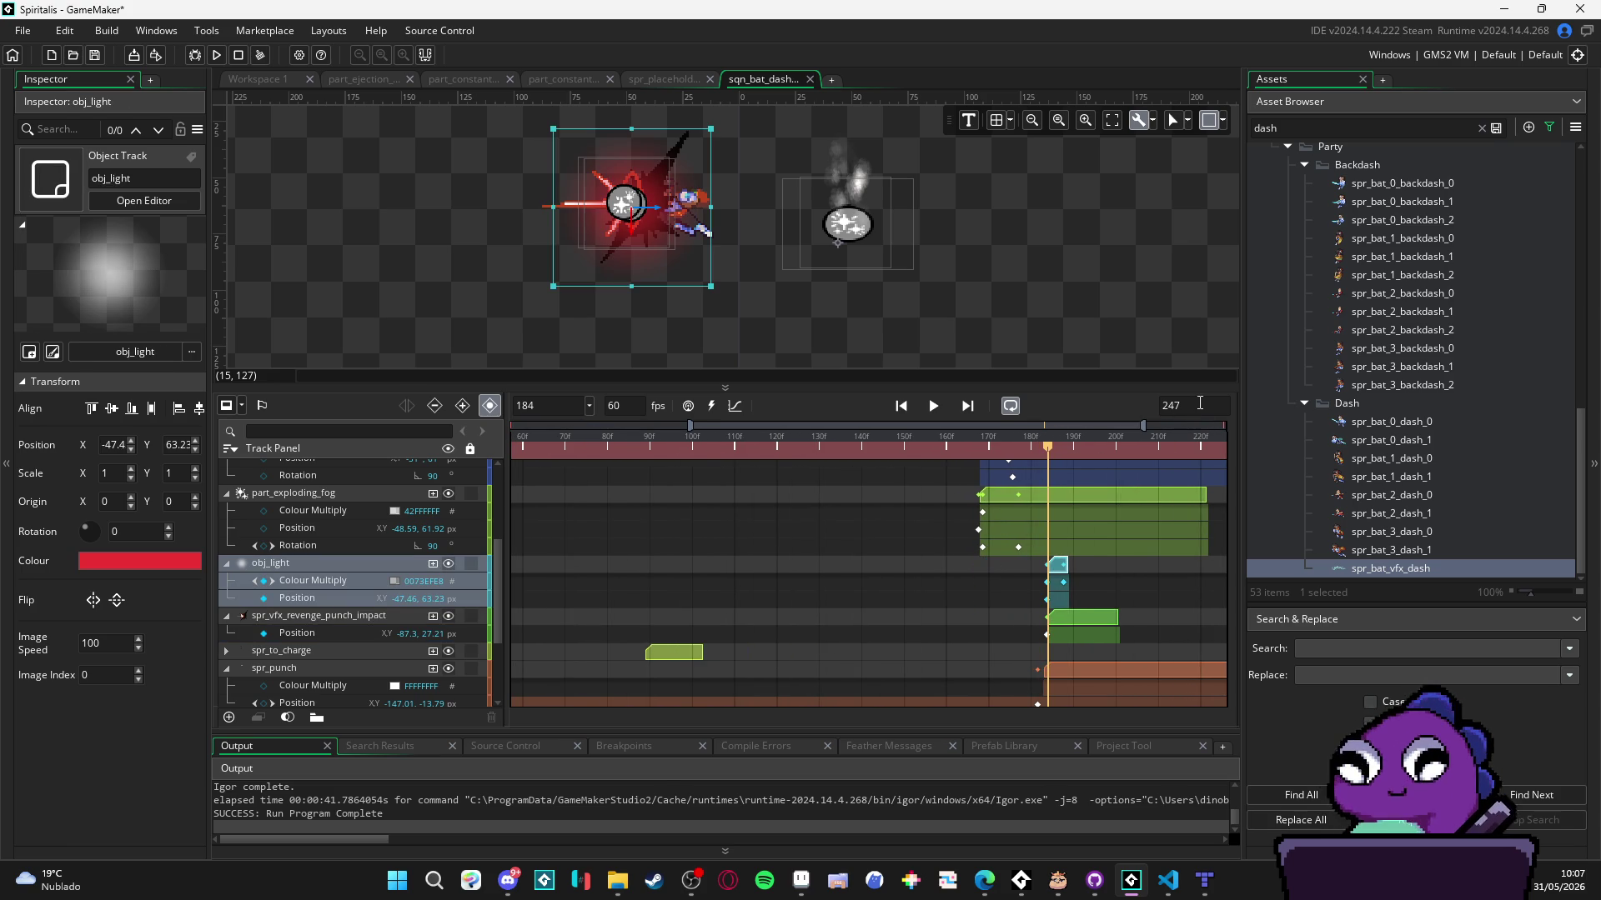
{"action": "scroll", "coordinate": [1070, 577], "scroll_direction": "down", "scroll_amount": 3}
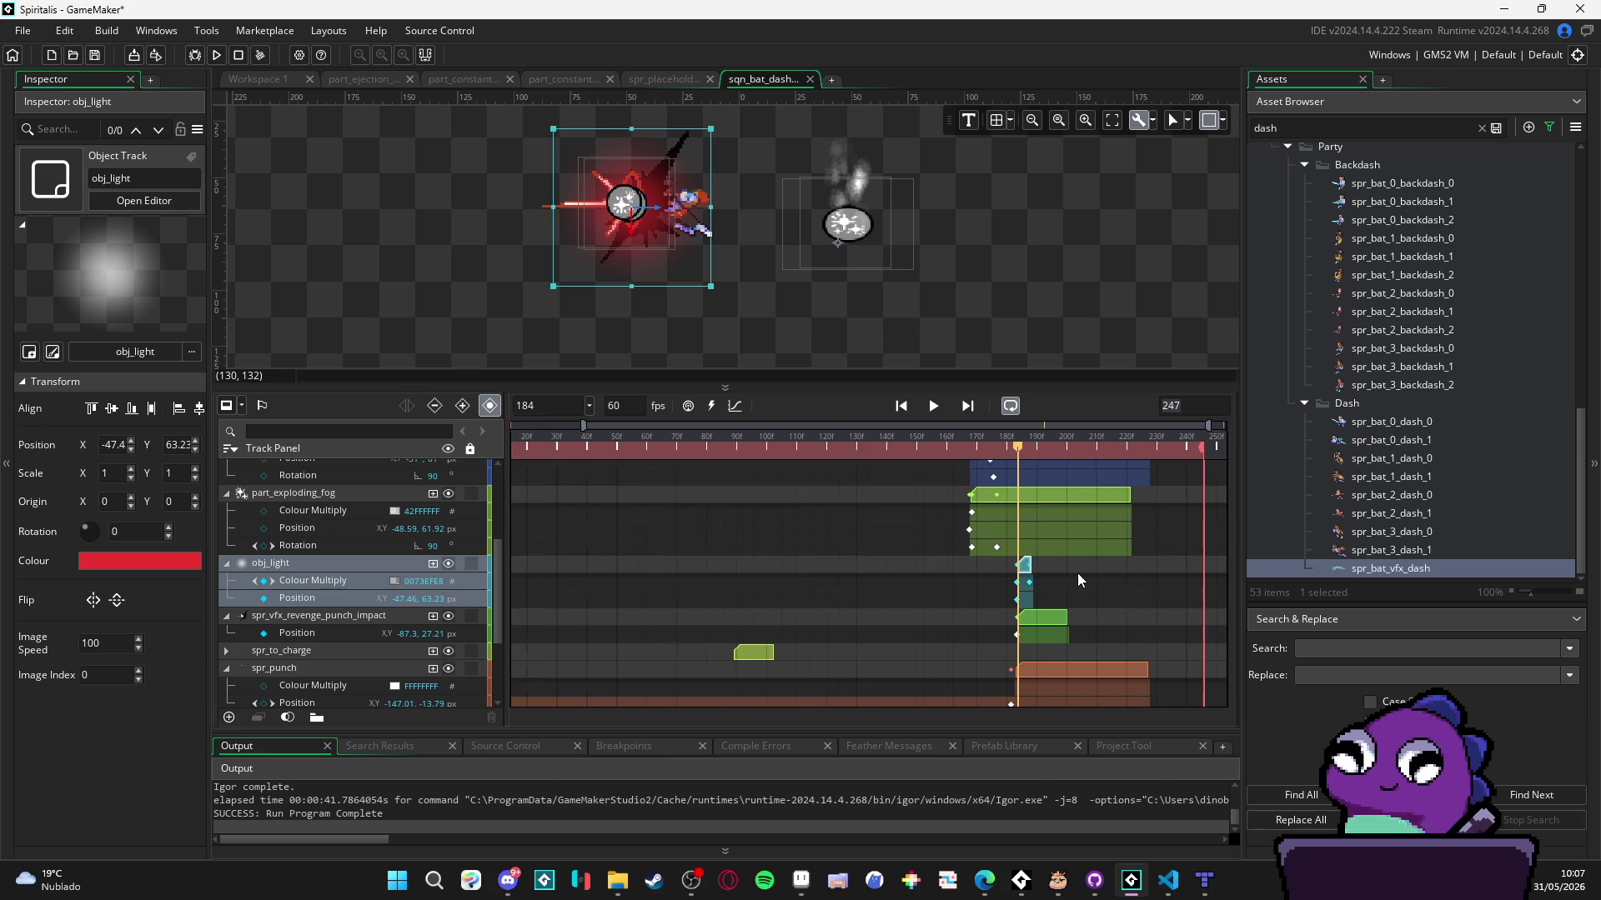
{"action": "scroll", "coordinate": [1013, 504], "scroll_direction": "up", "scroll_amount": 1}
{"action": "mouse_move", "coordinate": [998, 497]}
{"action": "left_mouse_down"}
{"action": "mouse_move", "coordinate": [1067, 488]}
{"action": "mouse_move", "coordinate": [1053, 498]}
{"action": "left_mouse_up"}
{"action": "scroll", "coordinate": [1054, 498], "scroll_direction": "up", "scroll_amount": 3}
{"action": "mouse_move", "coordinate": [1008, 594]}
{"action": "left_mouse_down"}
{"action": "mouse_move", "coordinate": [1077, 594]}
{"action": "mouse_move", "coordinate": [1062, 592]}
{"action": "left_mouse_up"}
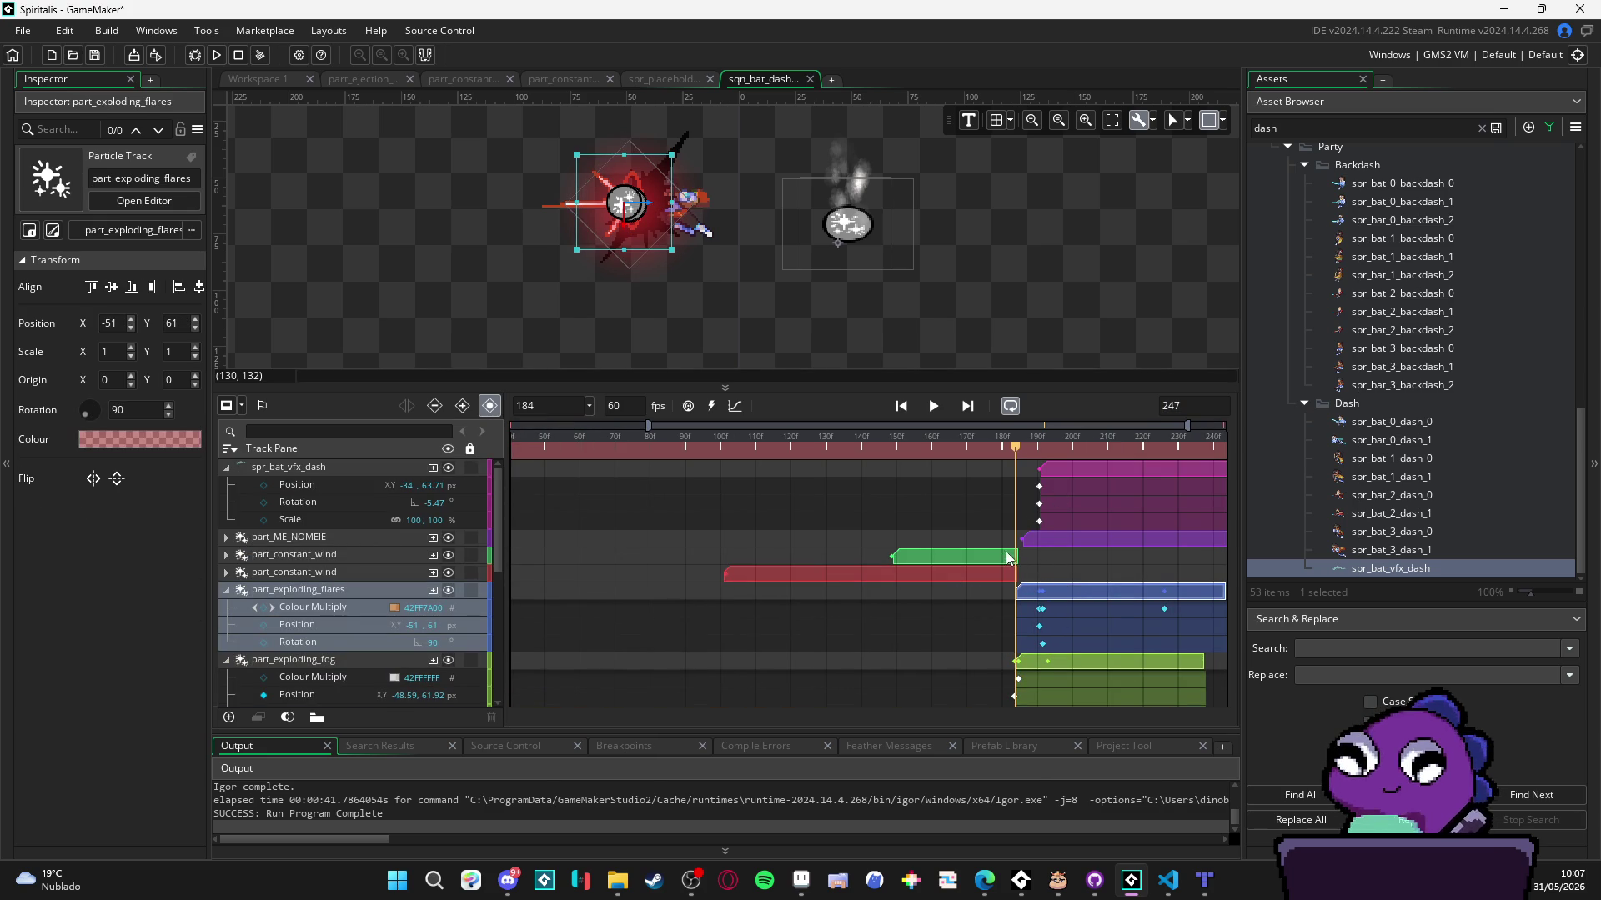
{"action": "scroll", "coordinate": [1001, 546], "scroll_direction": "down", "scroll_amount": 5}
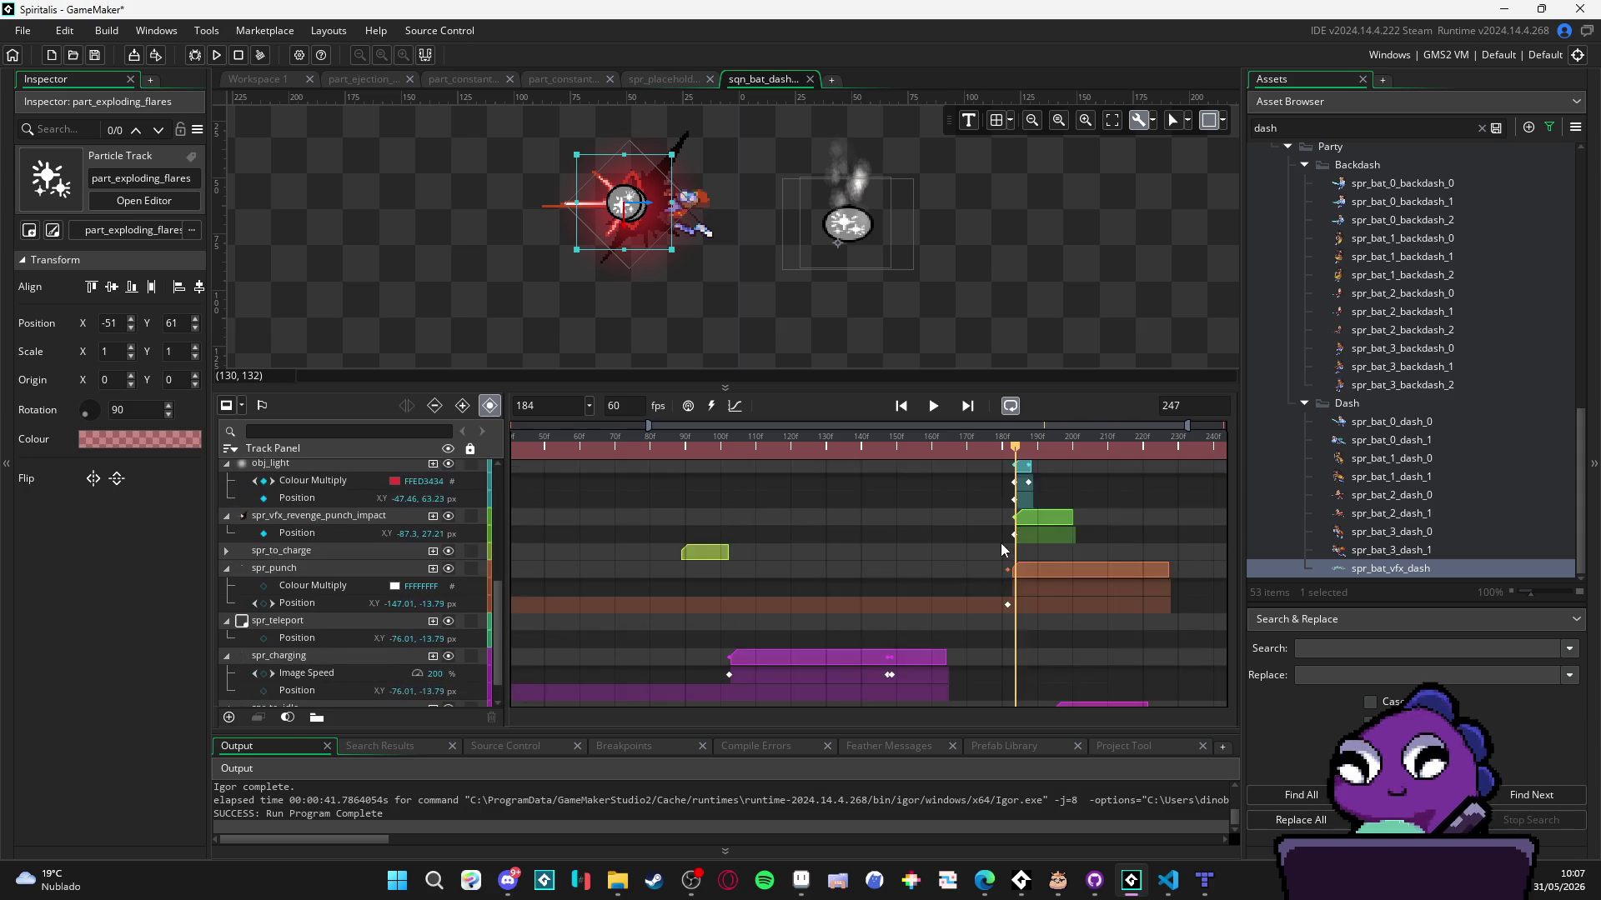
- Play the sequence from the start and scrub to about frame 174 to review timing
{"action": "scroll", "coordinate": [1001, 543], "scroll_direction": "up", "scroll_amount": 5}
{"action": "scroll", "coordinate": [1006, 546], "scroll_direction": "down", "scroll_amount": 5}
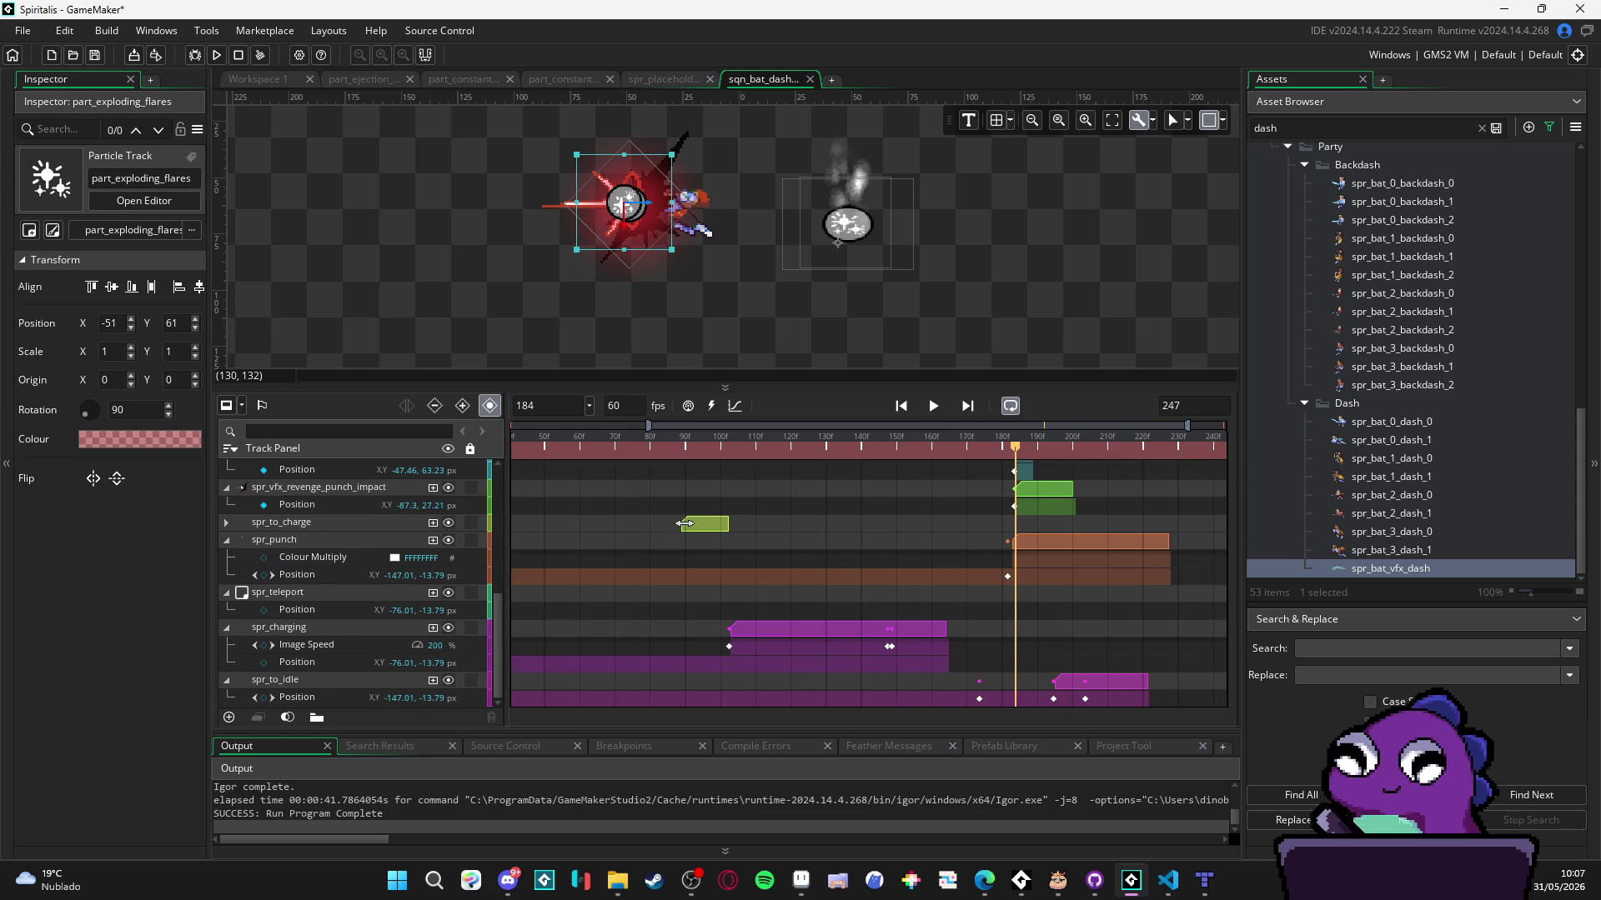
{"action": "left_click", "coordinate": [713, 526]}
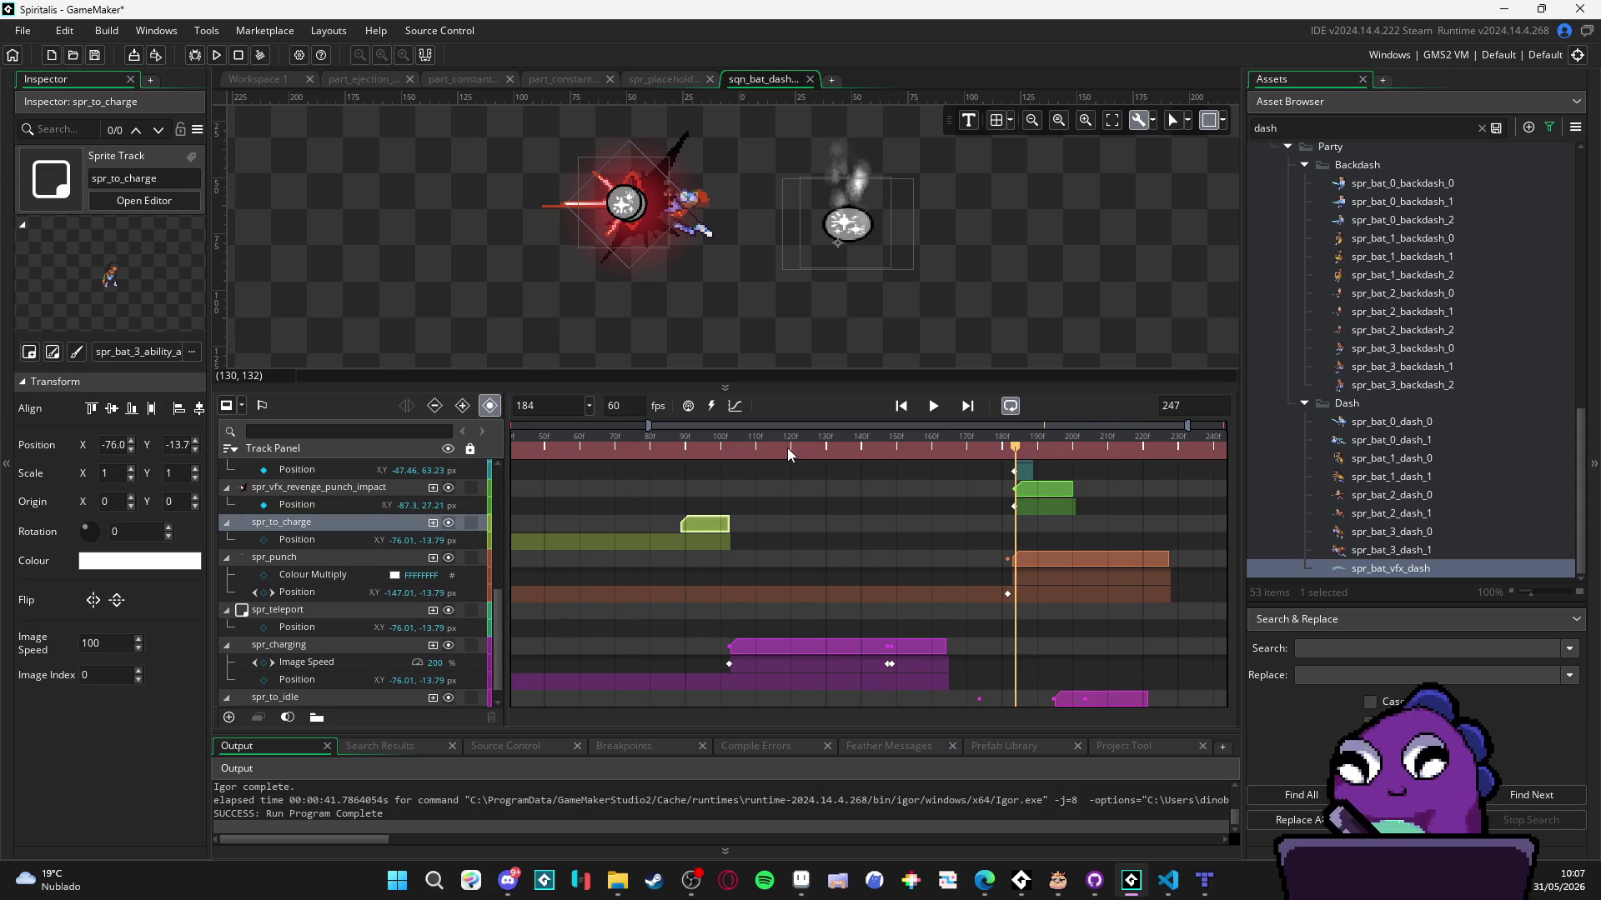
{"action": "key", "text": "Home"}
{"action": "key", "text": "space"}
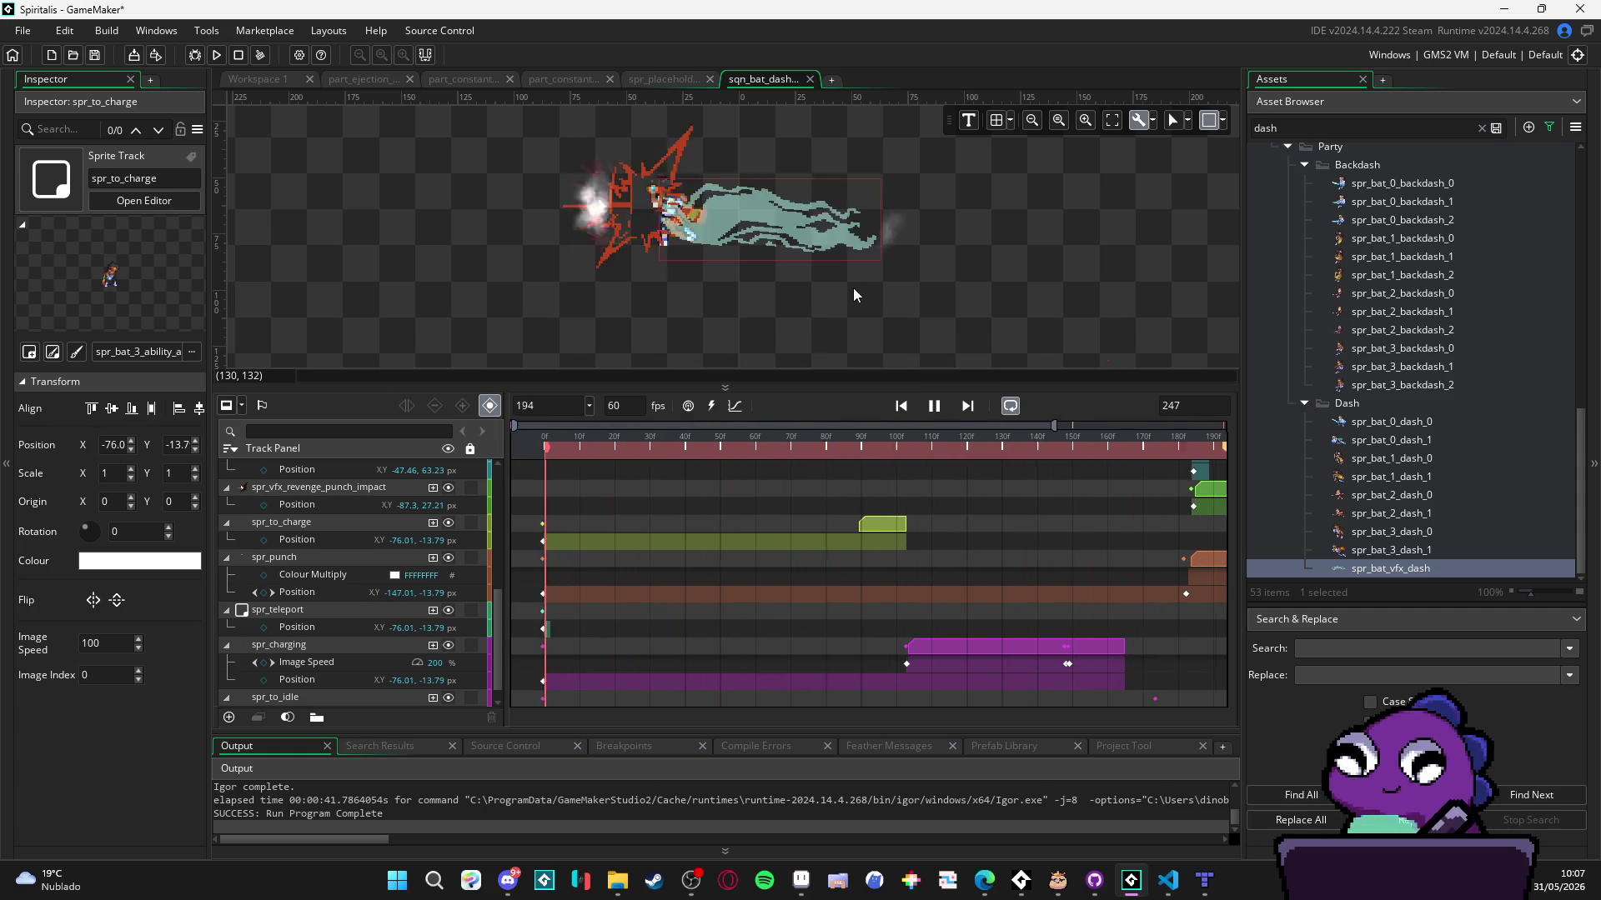
{"action": "key", "text": "space"}
{"action": "left_click", "coordinate": [881, 451]}
{"action": "left_click_drag", "start_coordinate": [879, 451], "coordinate": [1122, 459]}
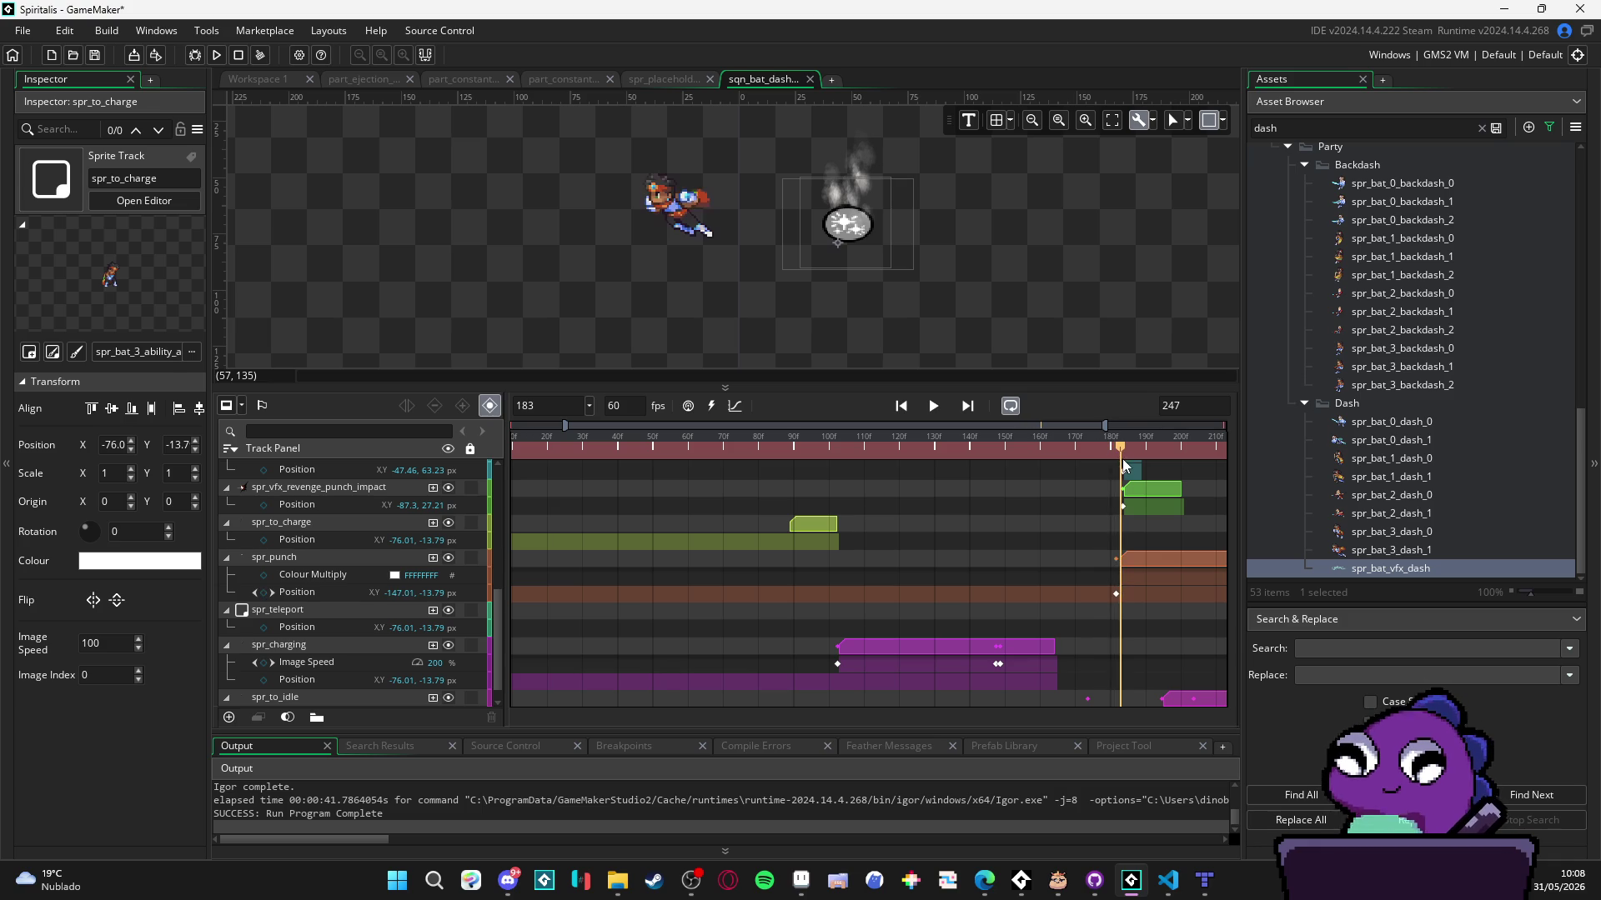
- Extend the spr_charging clip to end near frame 184 and play it back
{"action": "scroll", "coordinate": [1108, 490], "scroll_direction": "down", "scroll_amount": 1}
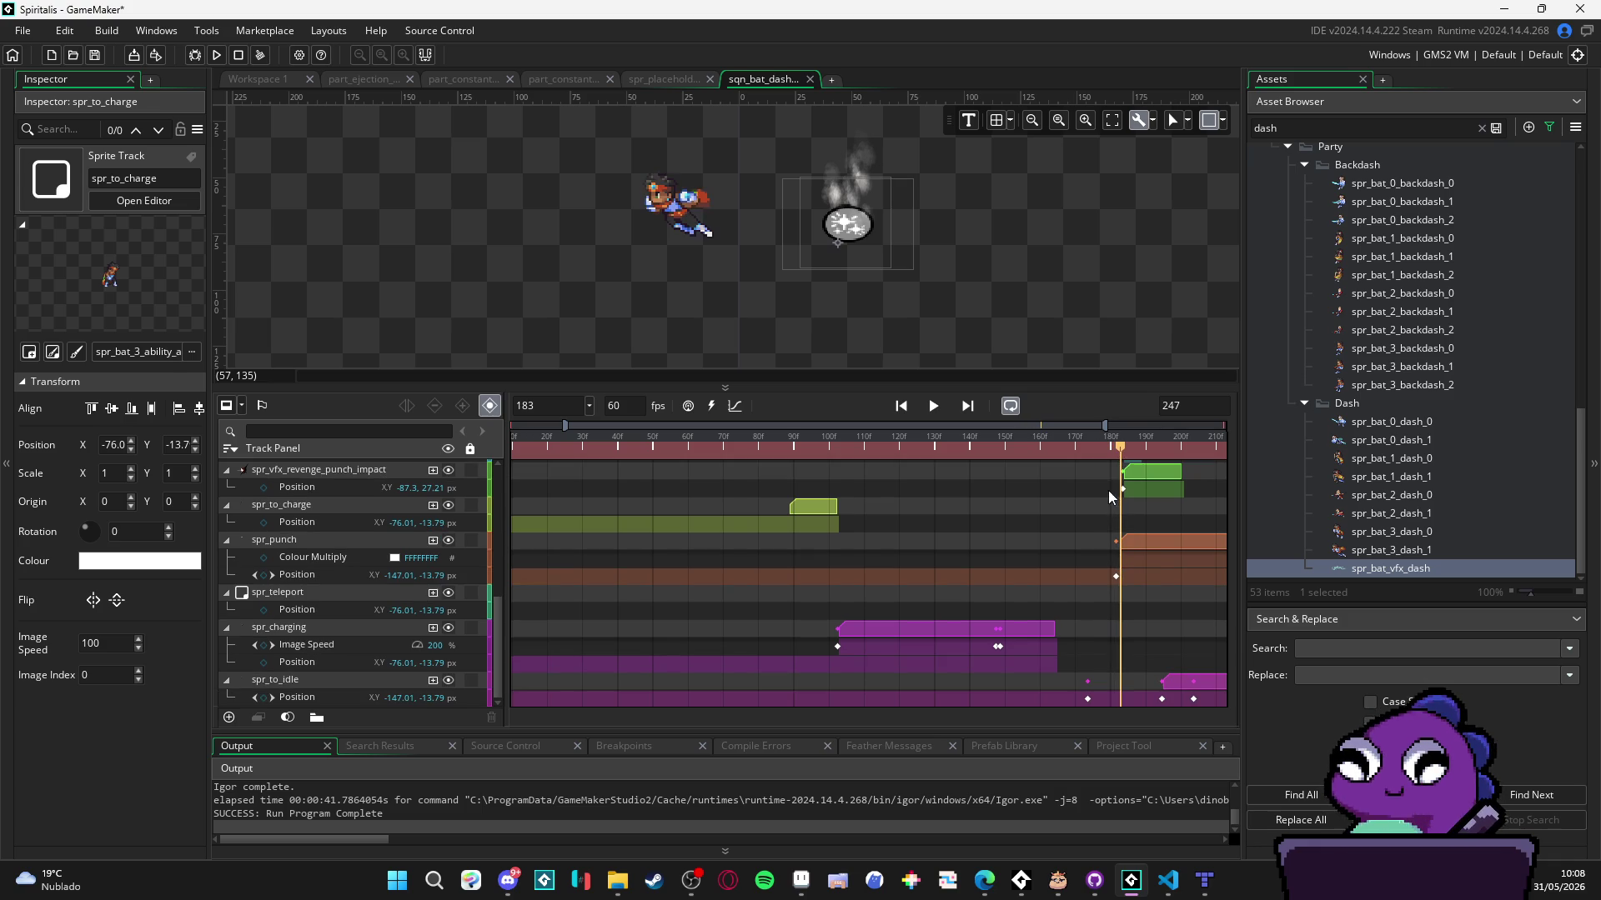
{"action": "left_click", "coordinate": [1049, 634]}
{"action": "left_click_drag", "start_coordinate": [1057, 634], "coordinate": [1121, 632]}
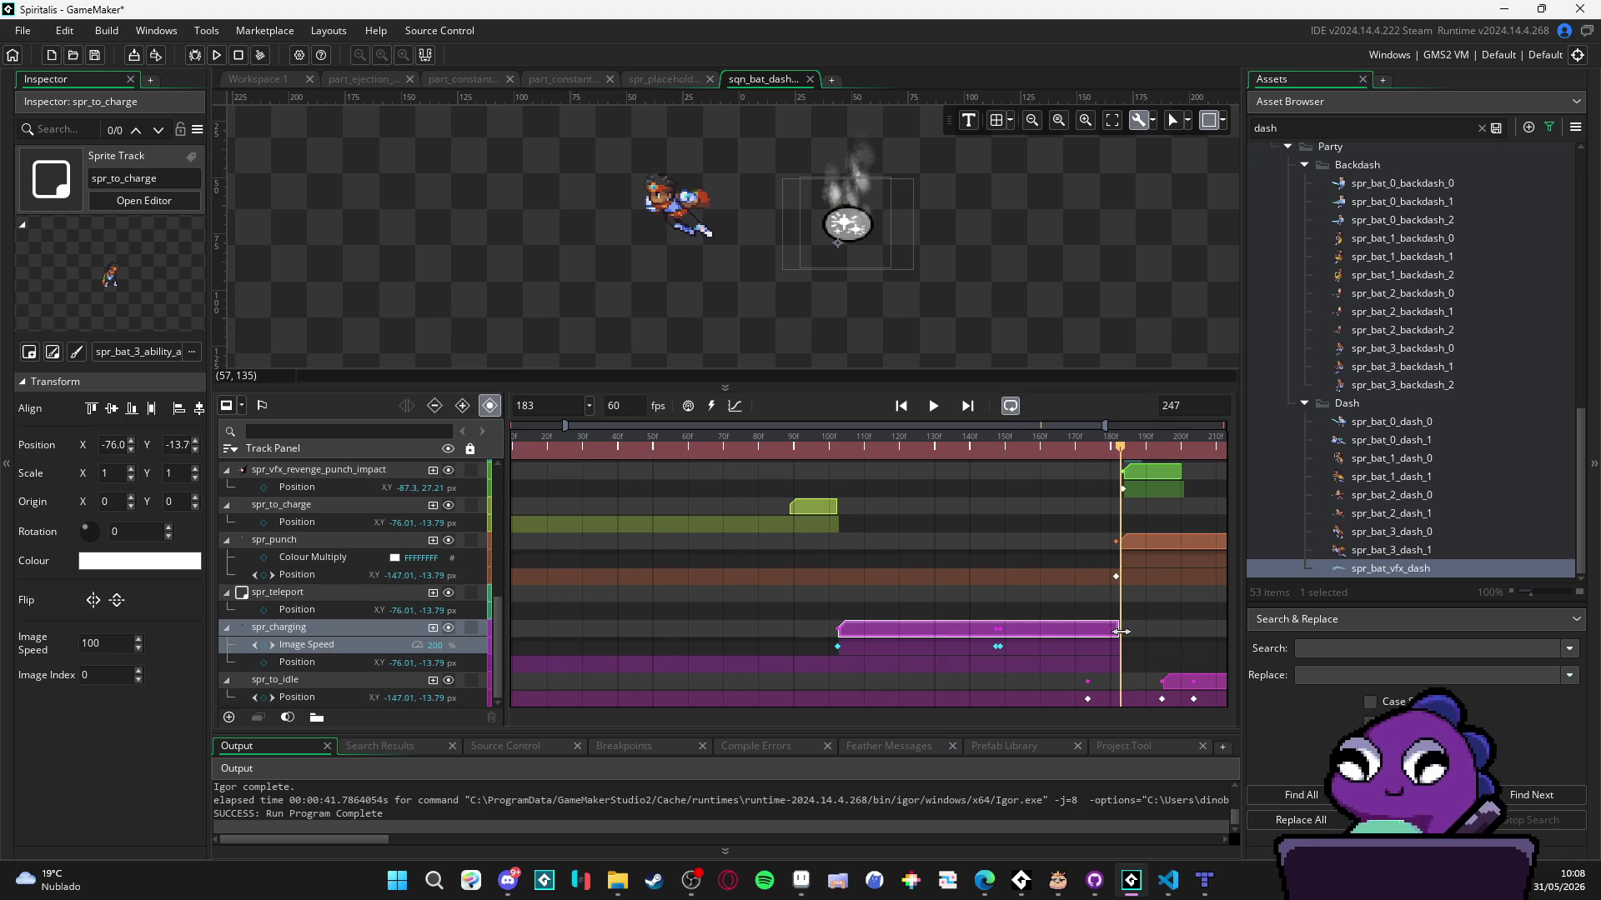
{"action": "left_click", "coordinate": [590, 442]}
{"action": "key", "text": "space"}
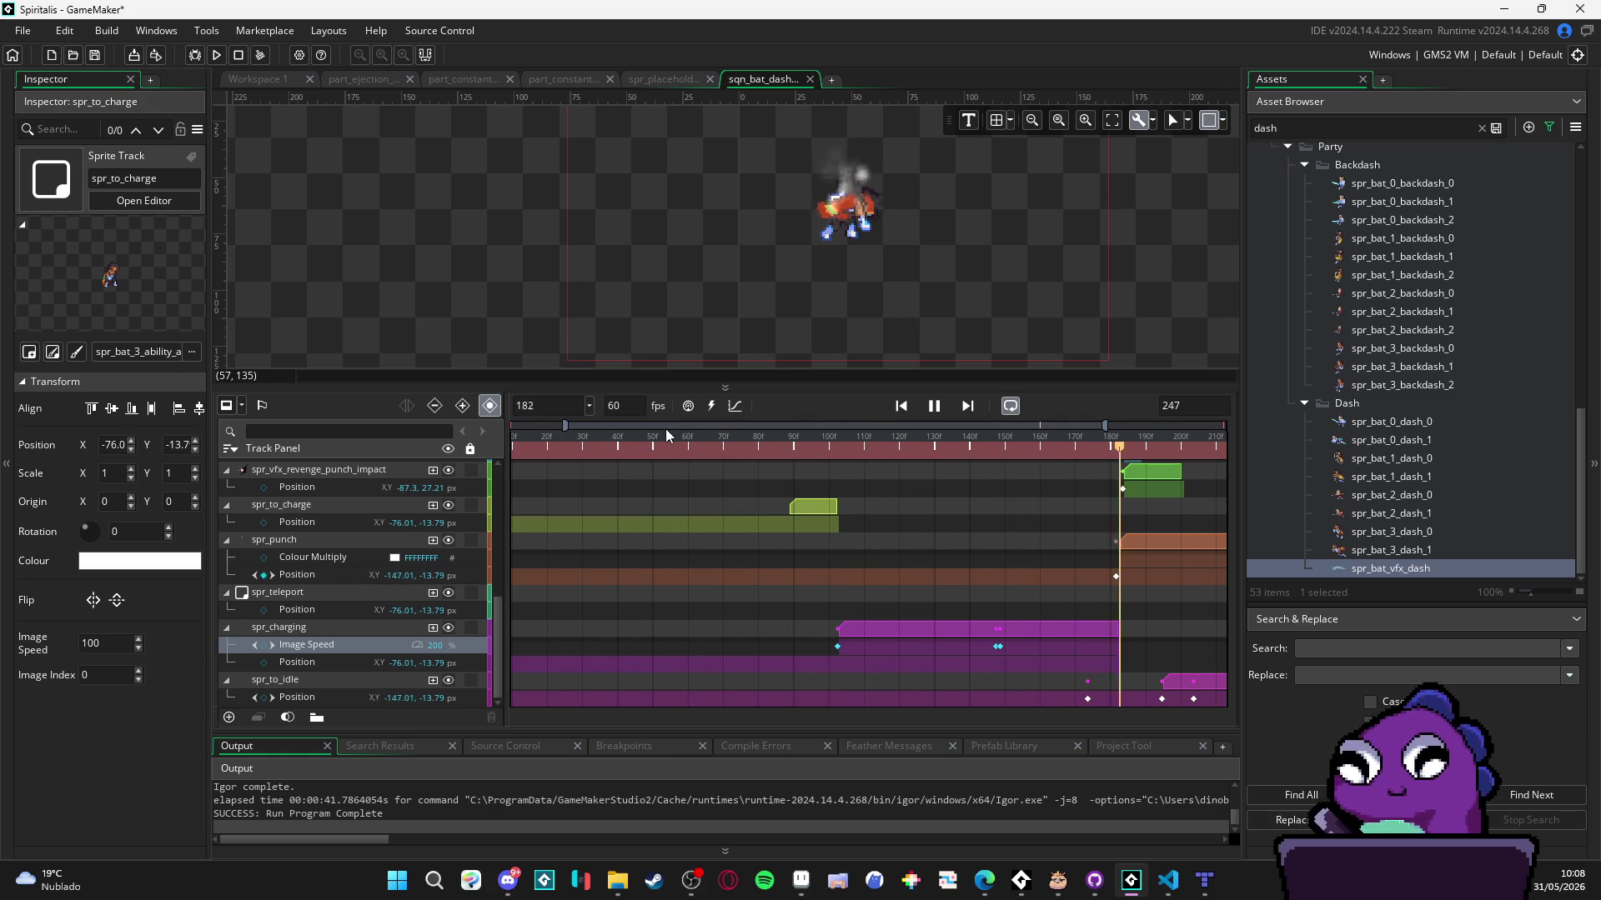
{"action": "key", "text": "space"}
- At about frame 189, shift the spr_punch clip a few frames earlier
{"action": "mouse_move", "coordinate": [1025, 450]}
{"action": "left_mouse_down"}
{"action": "mouse_move", "coordinate": [1009, 454]}
{"action": "mouse_move", "coordinate": [1157, 475]}
{"action": "mouse_move", "coordinate": [1058, 474]}
{"action": "mouse_move", "coordinate": [1149, 475]}
{"action": "mouse_move", "coordinate": [1127, 482]}
{"action": "left_mouse_up"}
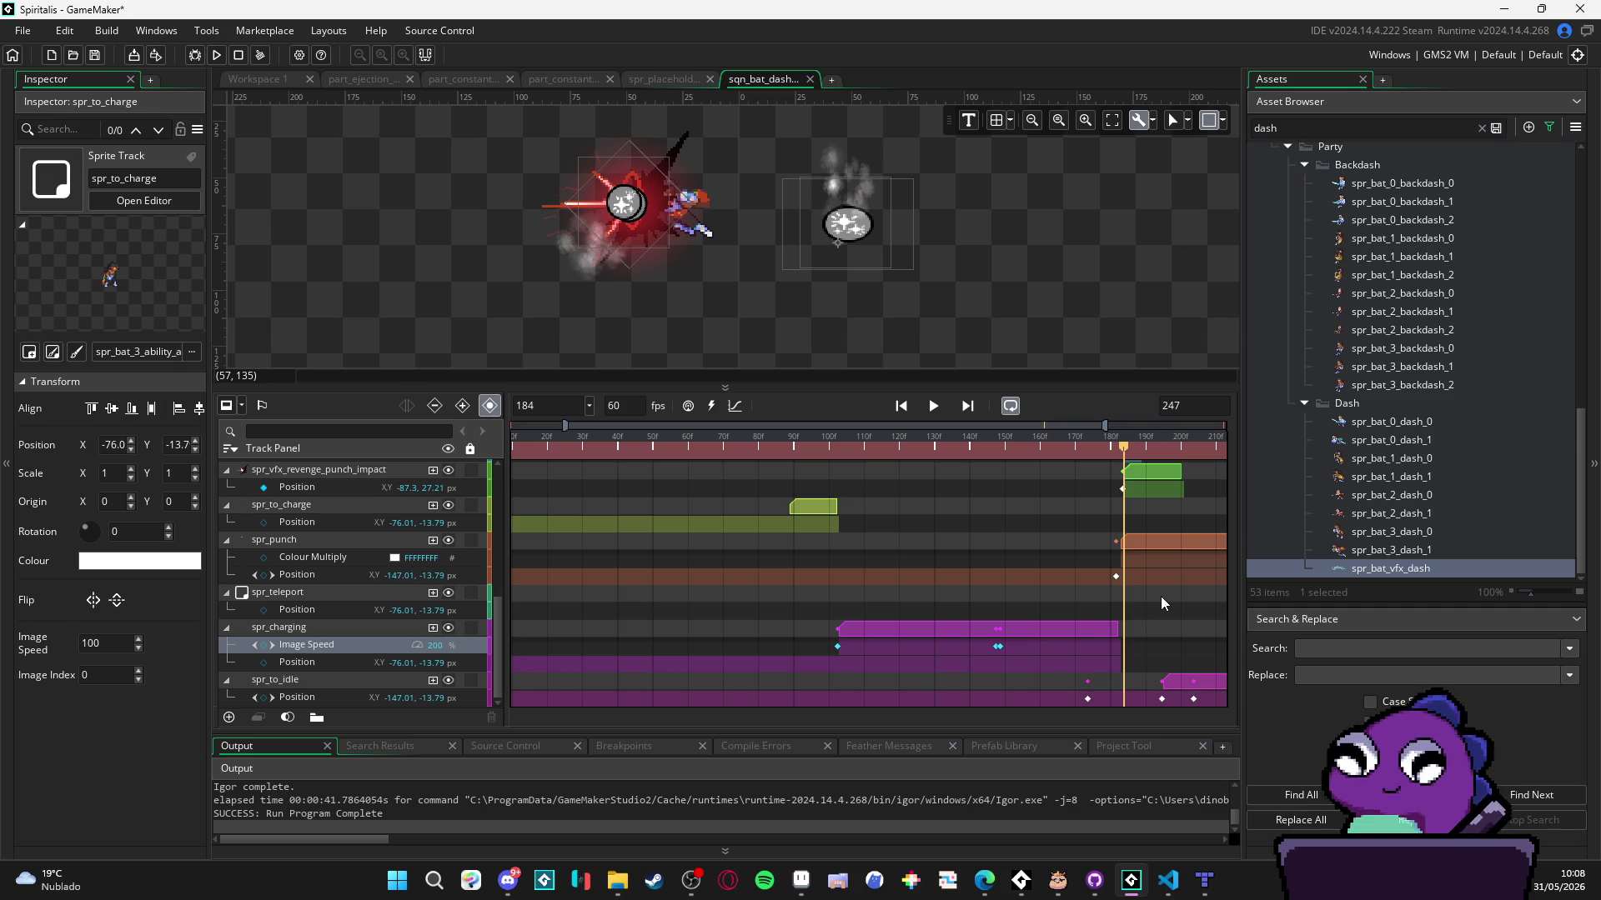
{"action": "left_click_drag", "start_coordinate": [1123, 448], "coordinate": [1124, 448]}
{"action": "left_click", "coordinate": [1137, 540]}
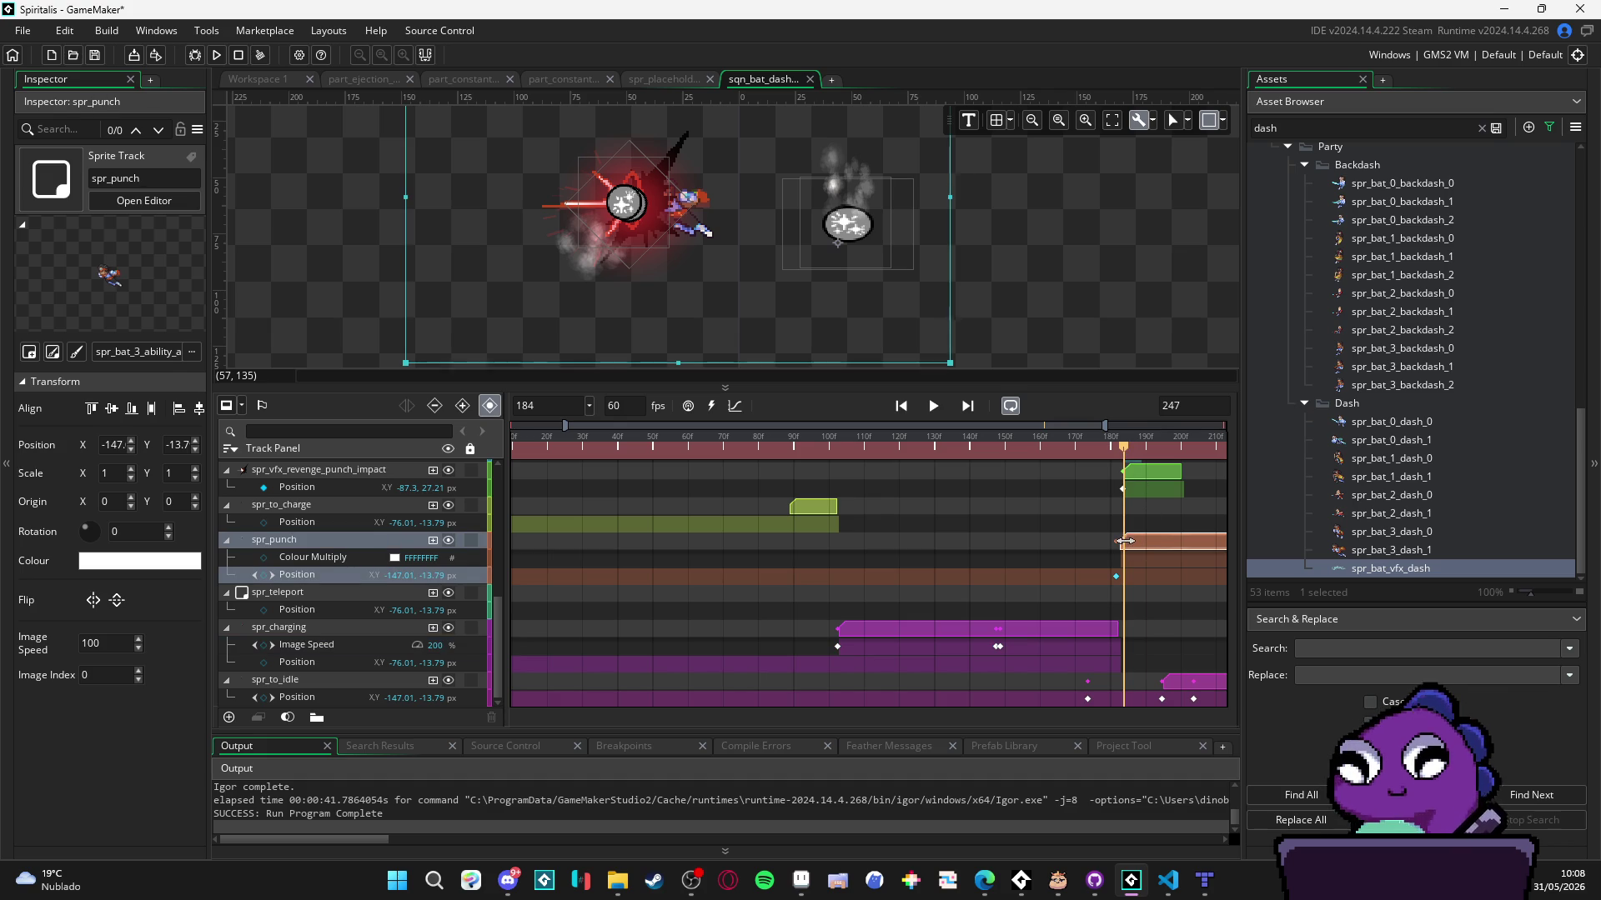
{"action": "left_click_drag", "start_coordinate": [1153, 542], "coordinate": [1152, 538]}
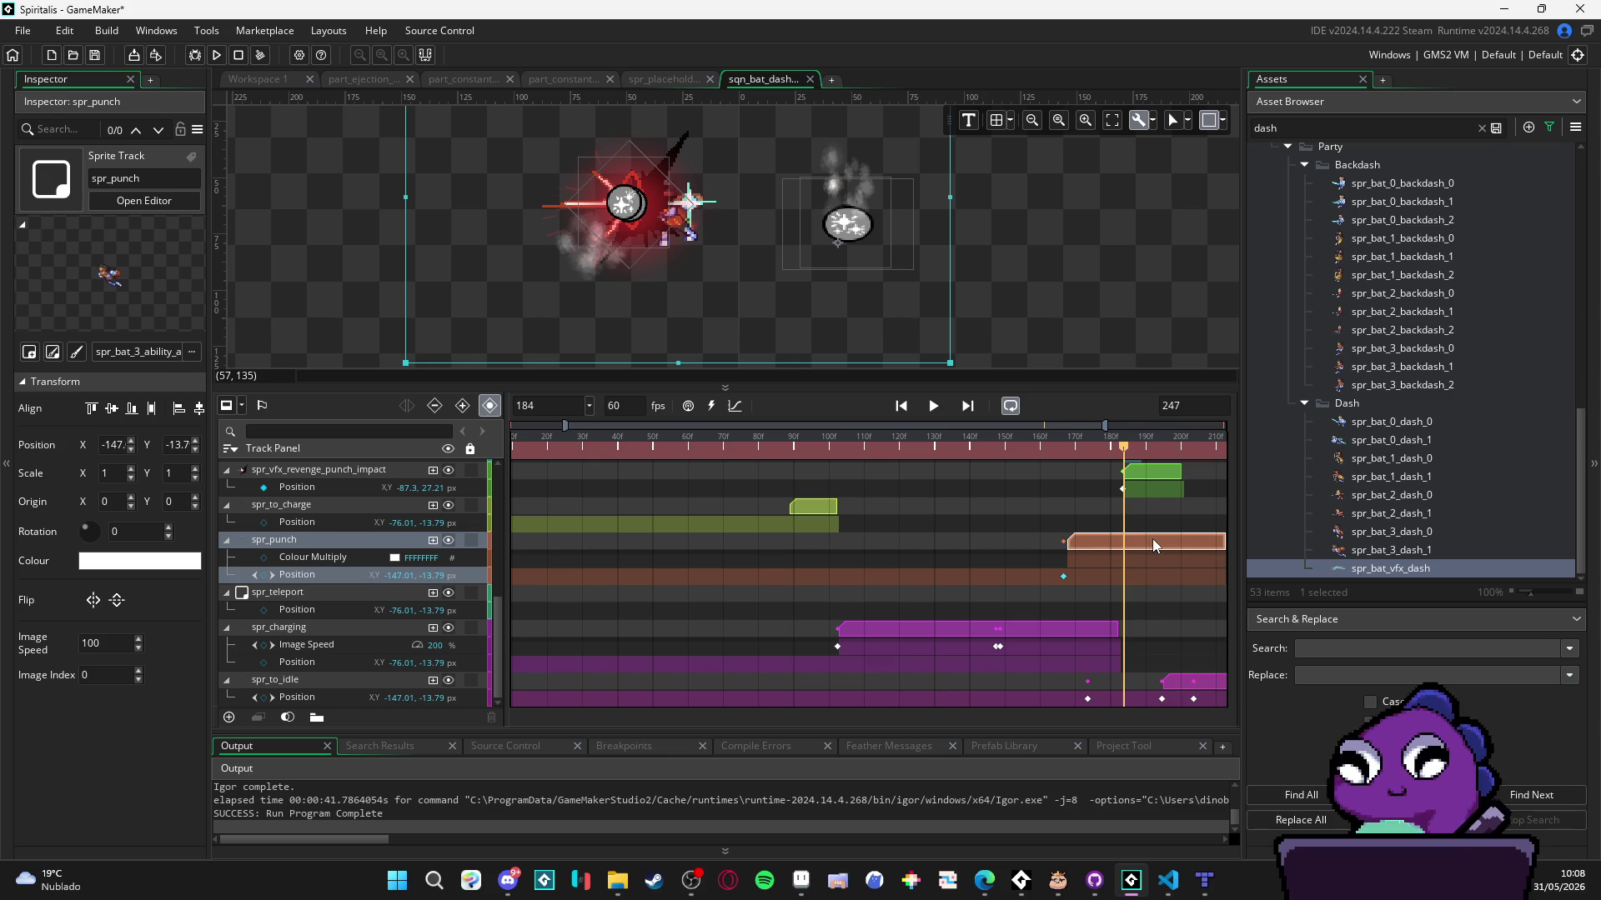
{"action": "scroll", "coordinate": [1123, 570], "scroll_direction": "up", "scroll_amount": 4}
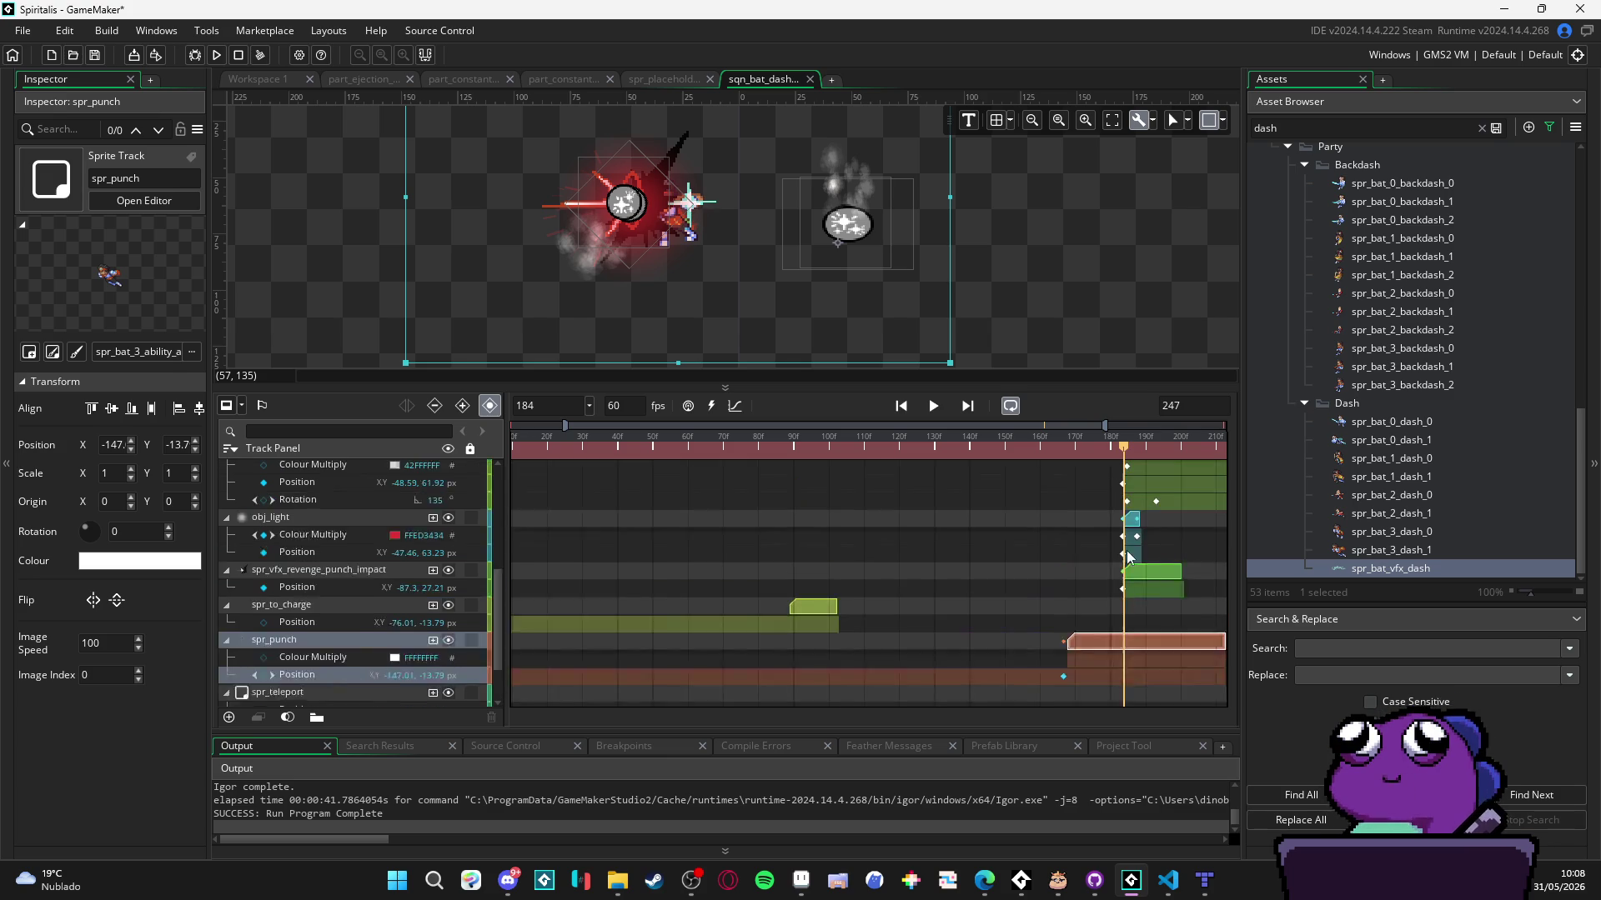
- Set the sequence length to 350 frames and play through to check the timing
{"action": "type", "text": "350"}
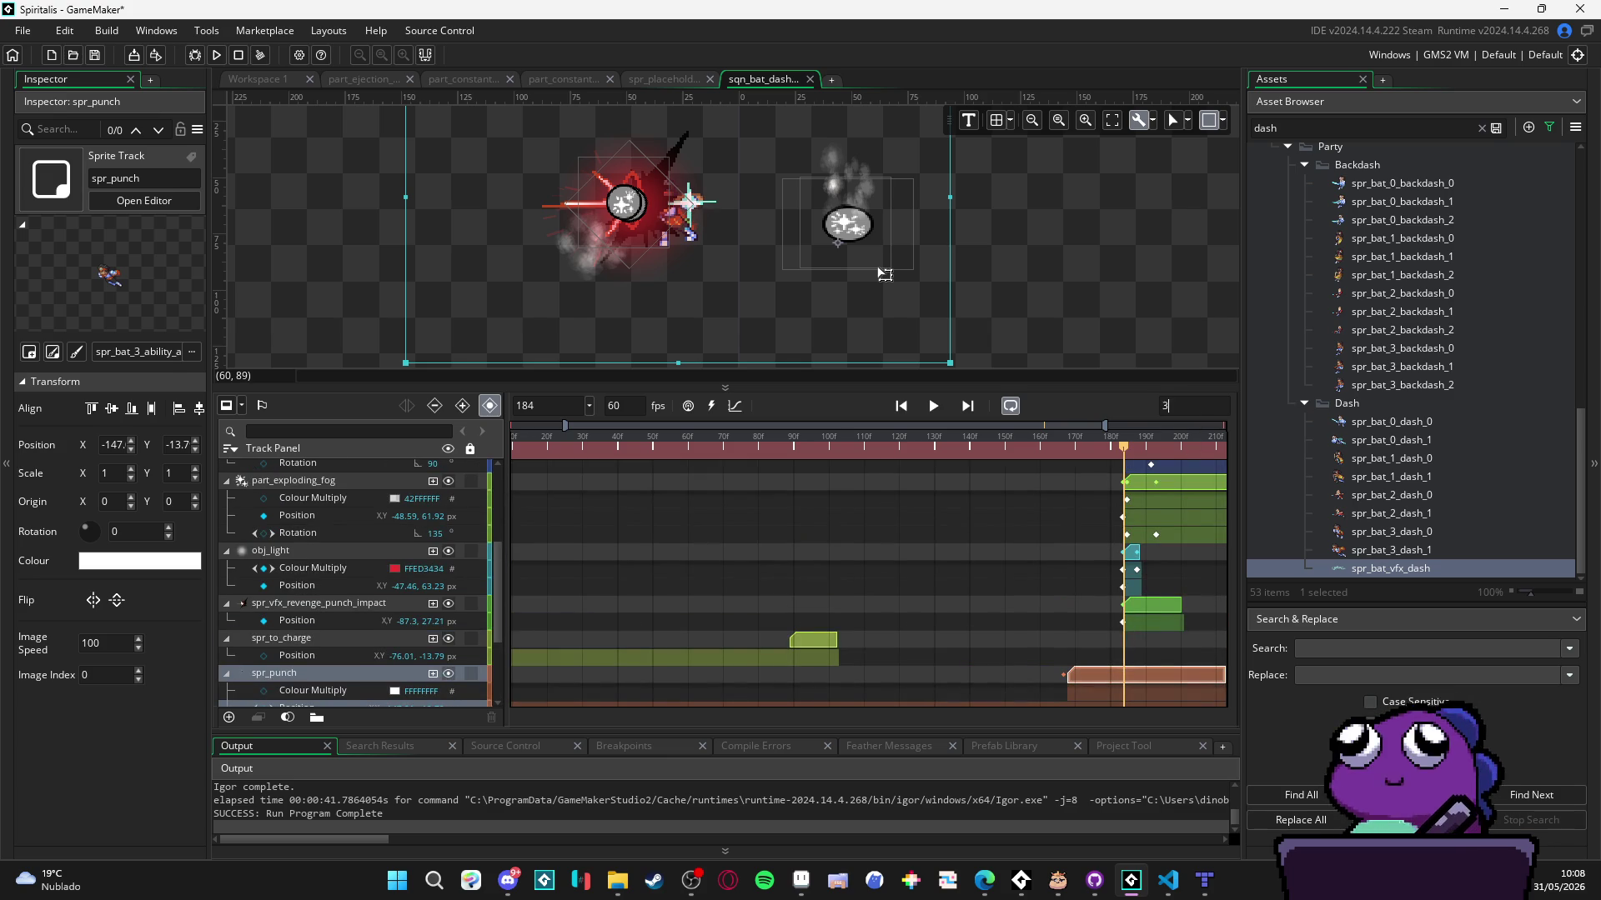
{"action": "scroll", "coordinate": [964, 531], "scroll_direction": "down", "scroll_amount": 4}
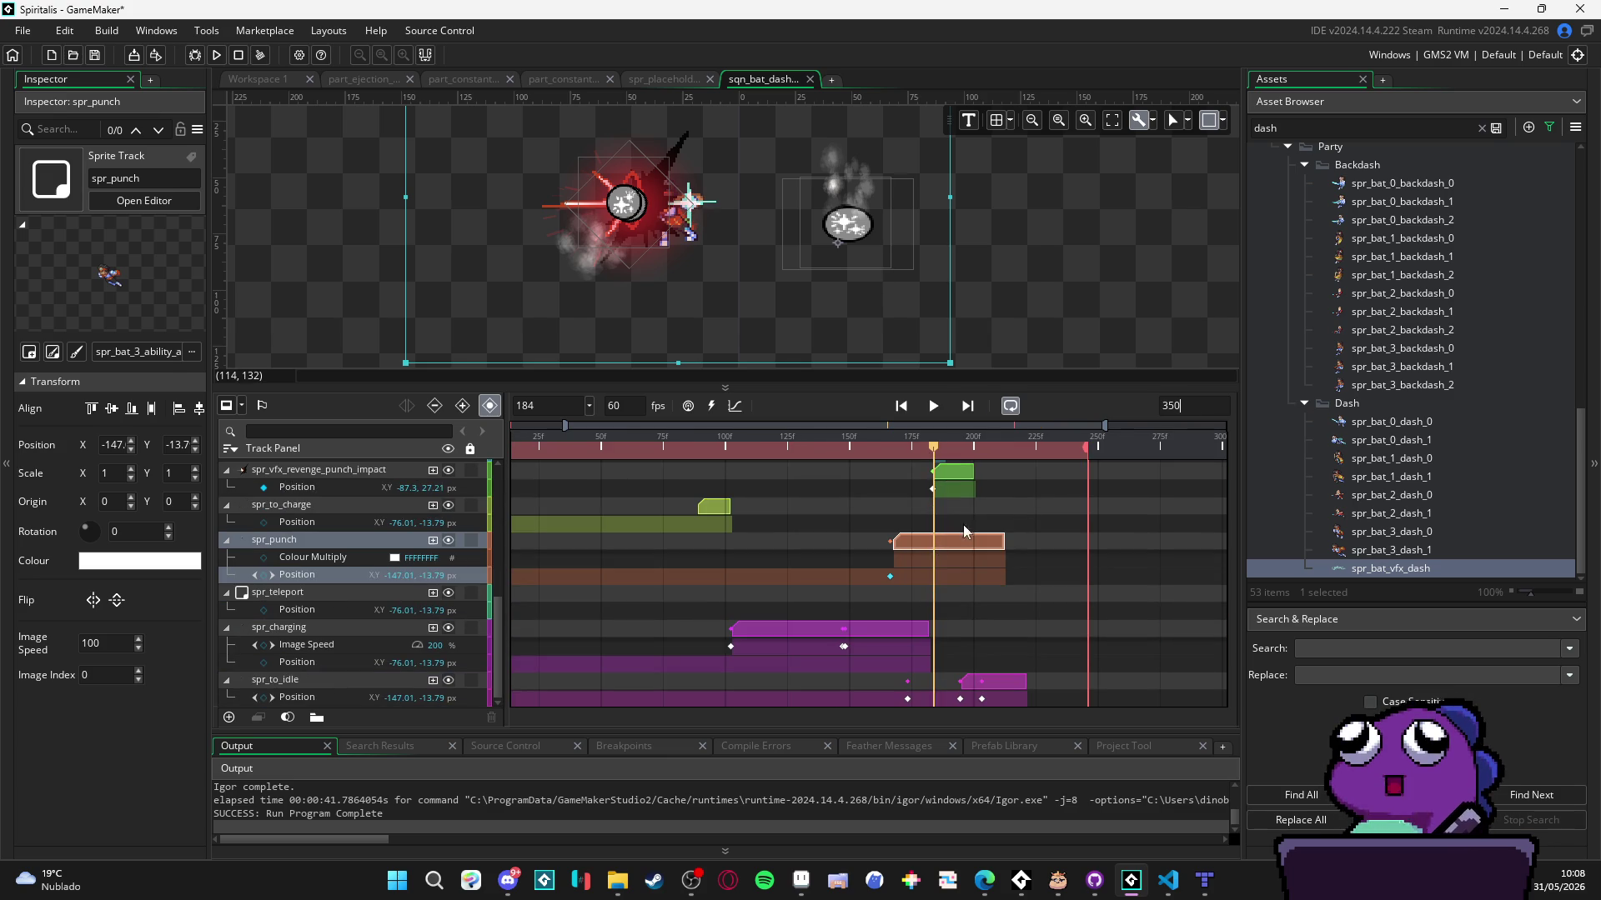
{"action": "left_click", "coordinate": [1089, 452]}
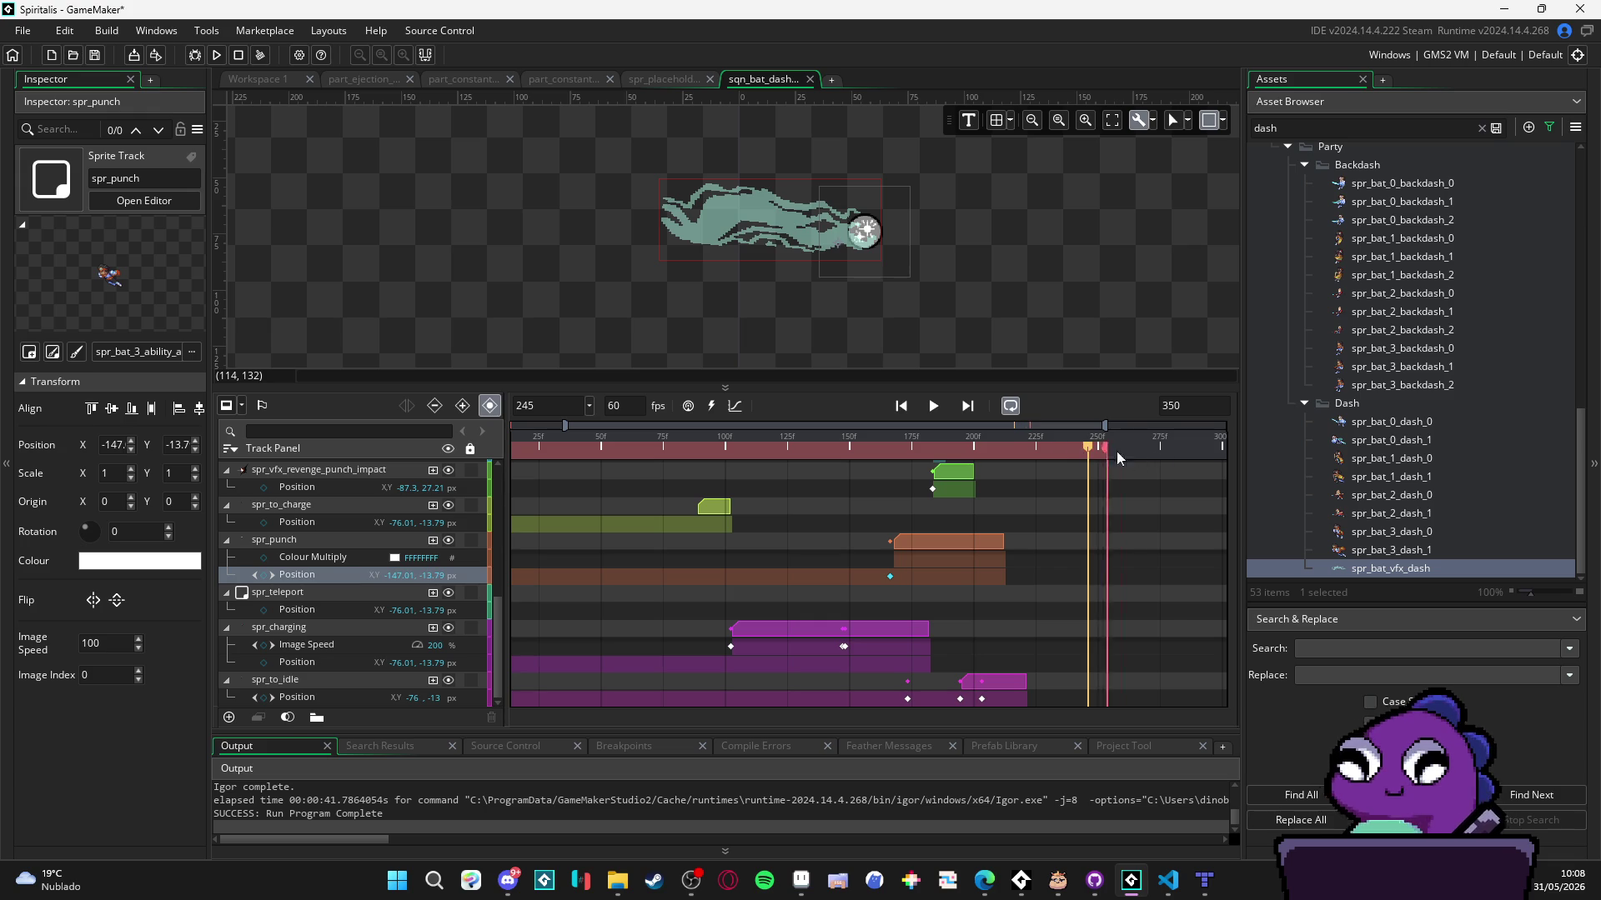
{"action": "mouse_move", "coordinate": [1066, 450]}
{"action": "left_mouse_down"}
{"action": "mouse_move", "coordinate": [869, 423]}
{"action": "mouse_move", "coordinate": [944, 432]}
{"action": "mouse_move", "coordinate": [917, 436]}
{"action": "left_mouse_up"}
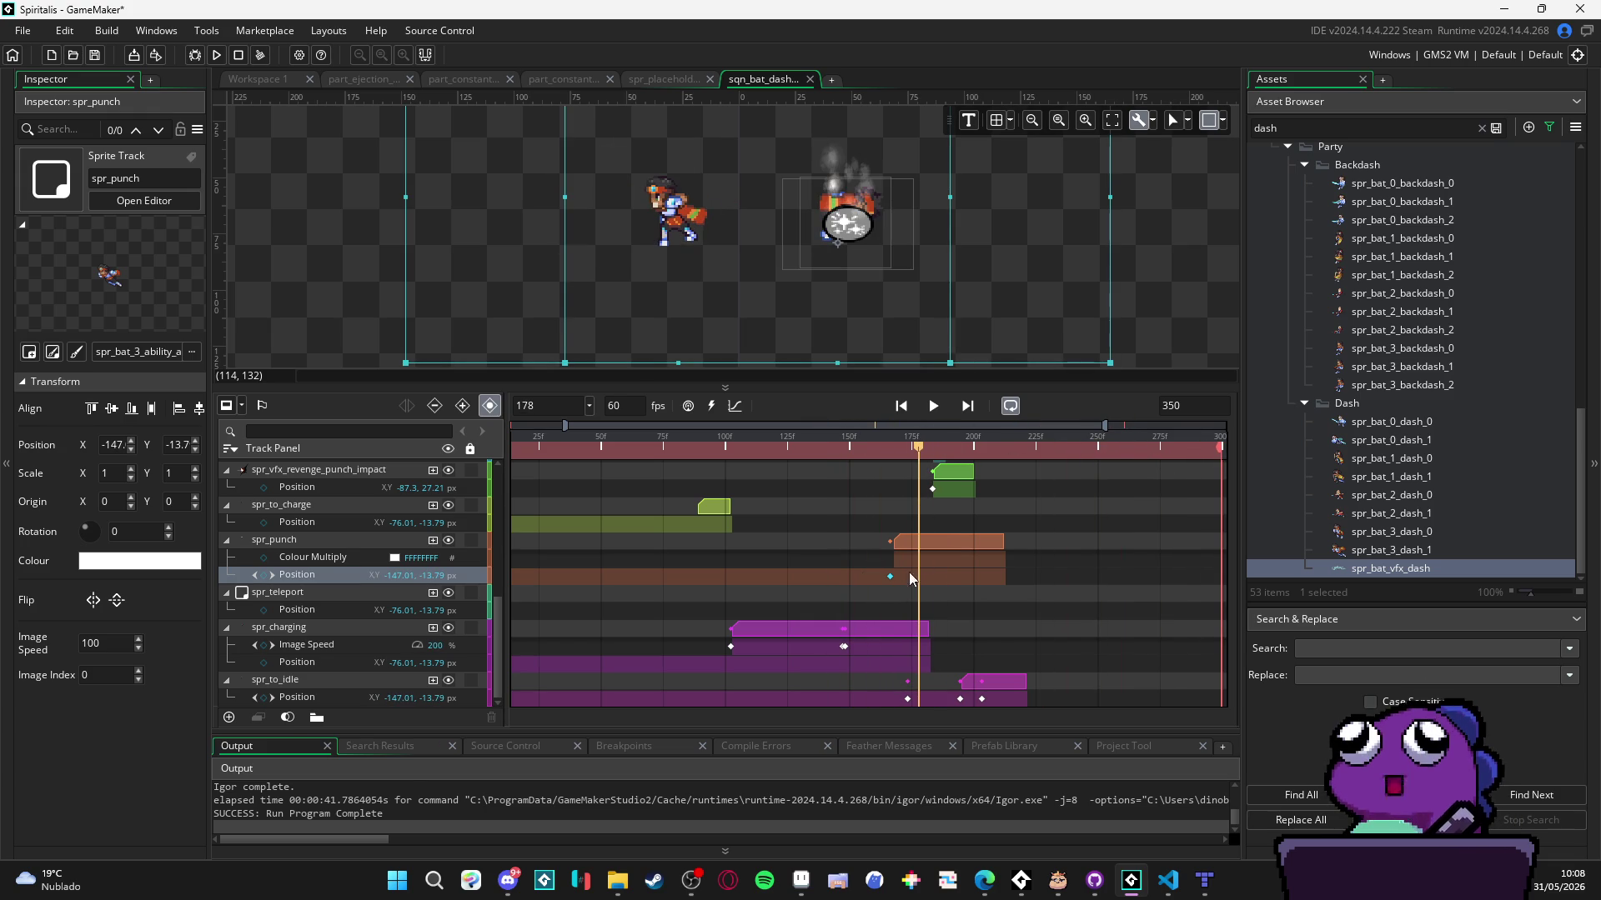
{"action": "left_click_drag", "start_coordinate": [916, 452], "coordinate": [623, 450]}
{"action": "key", "text": "space"}
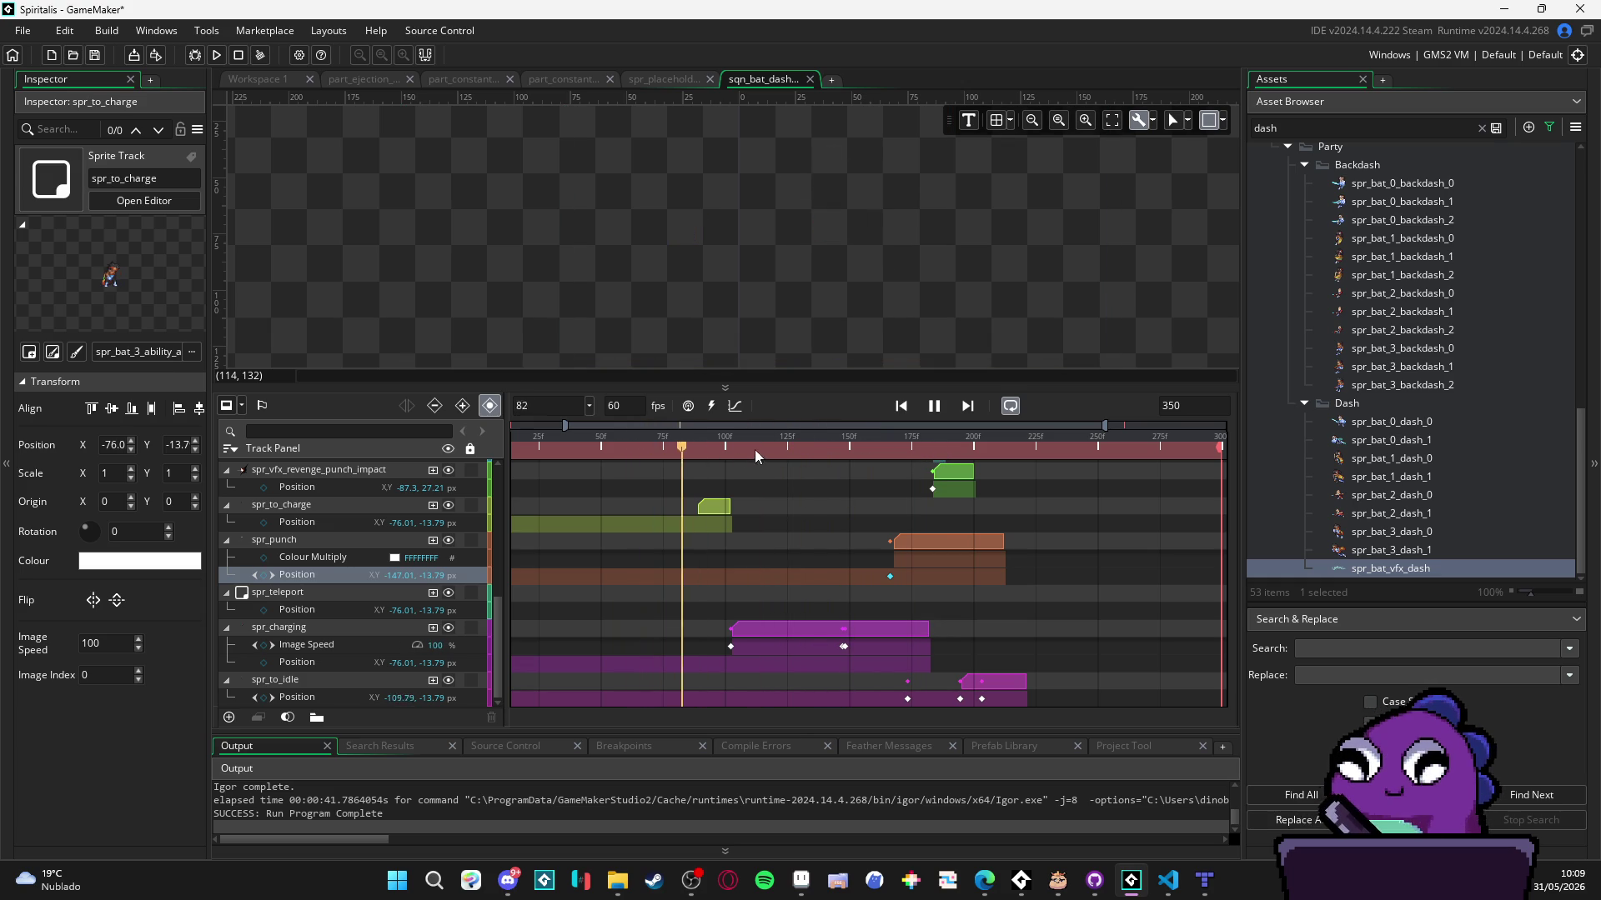
{"action": "key", "text": "space"}
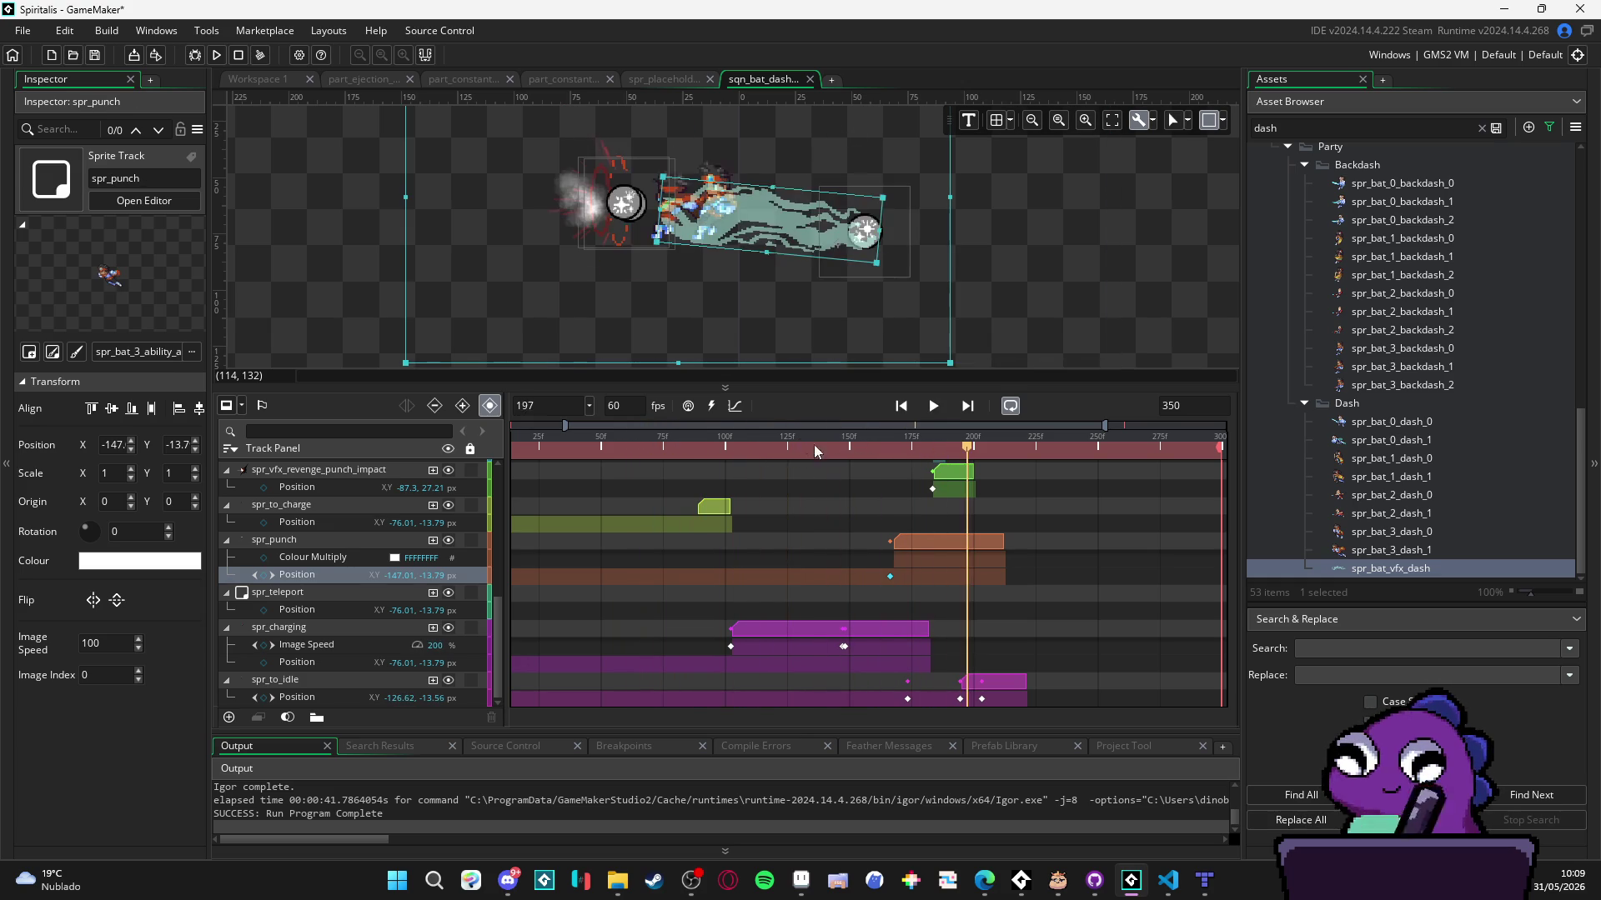
- At frame 170, delay the start of the spr_punch clip slightly
{"action": "left_click_drag", "start_coordinate": [814, 449], "coordinate": [898, 448]}
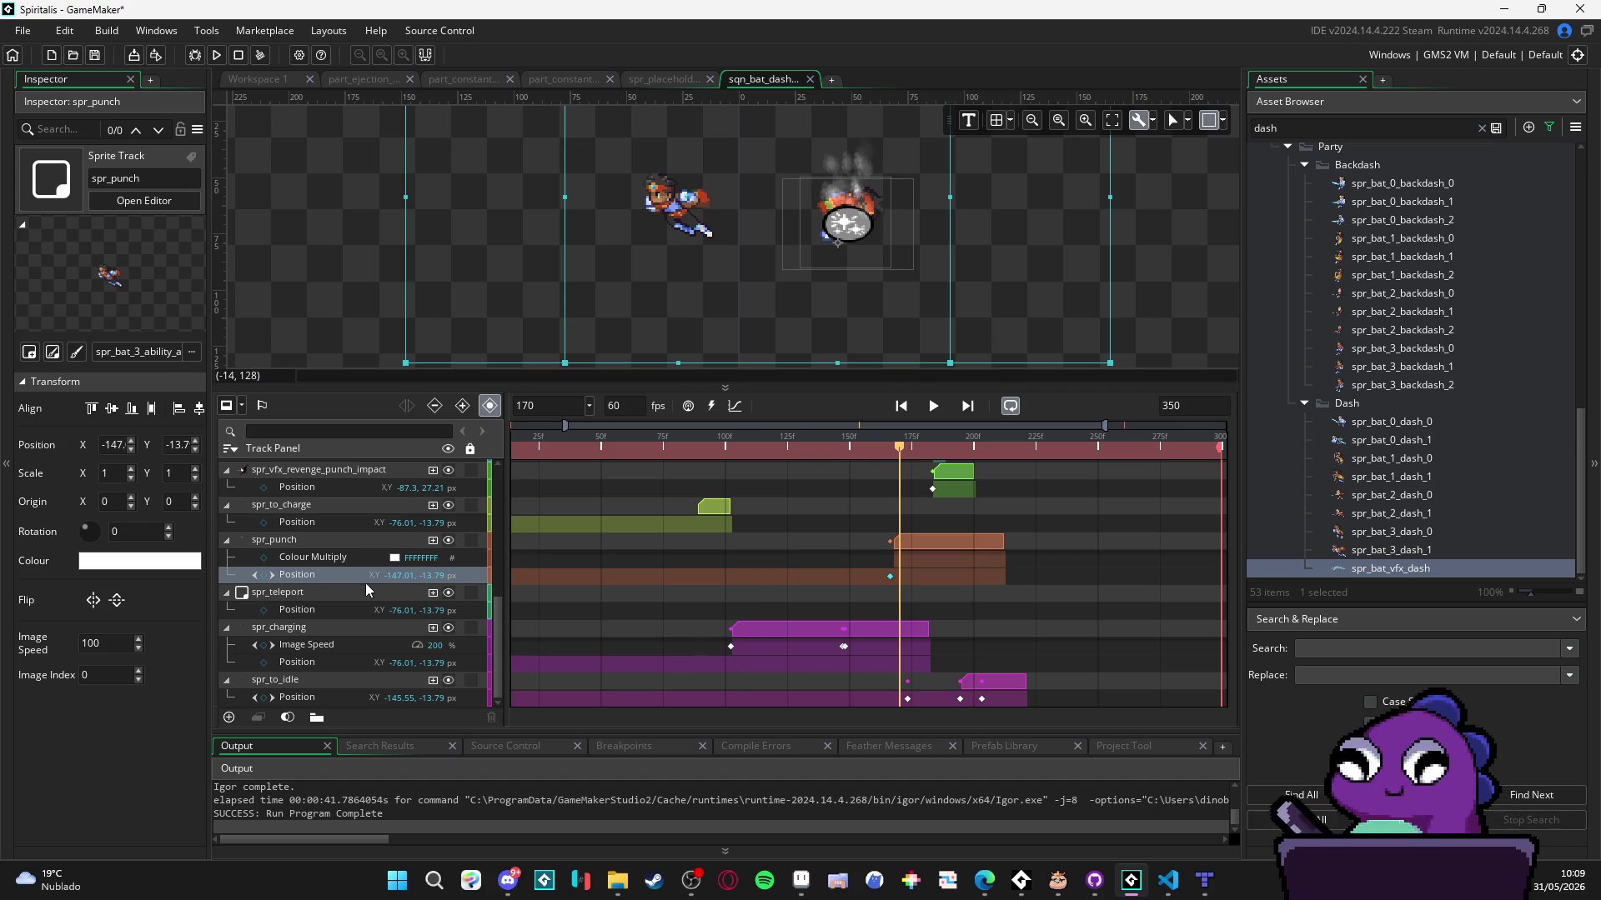
{"action": "left_click", "coordinate": [352, 540]}
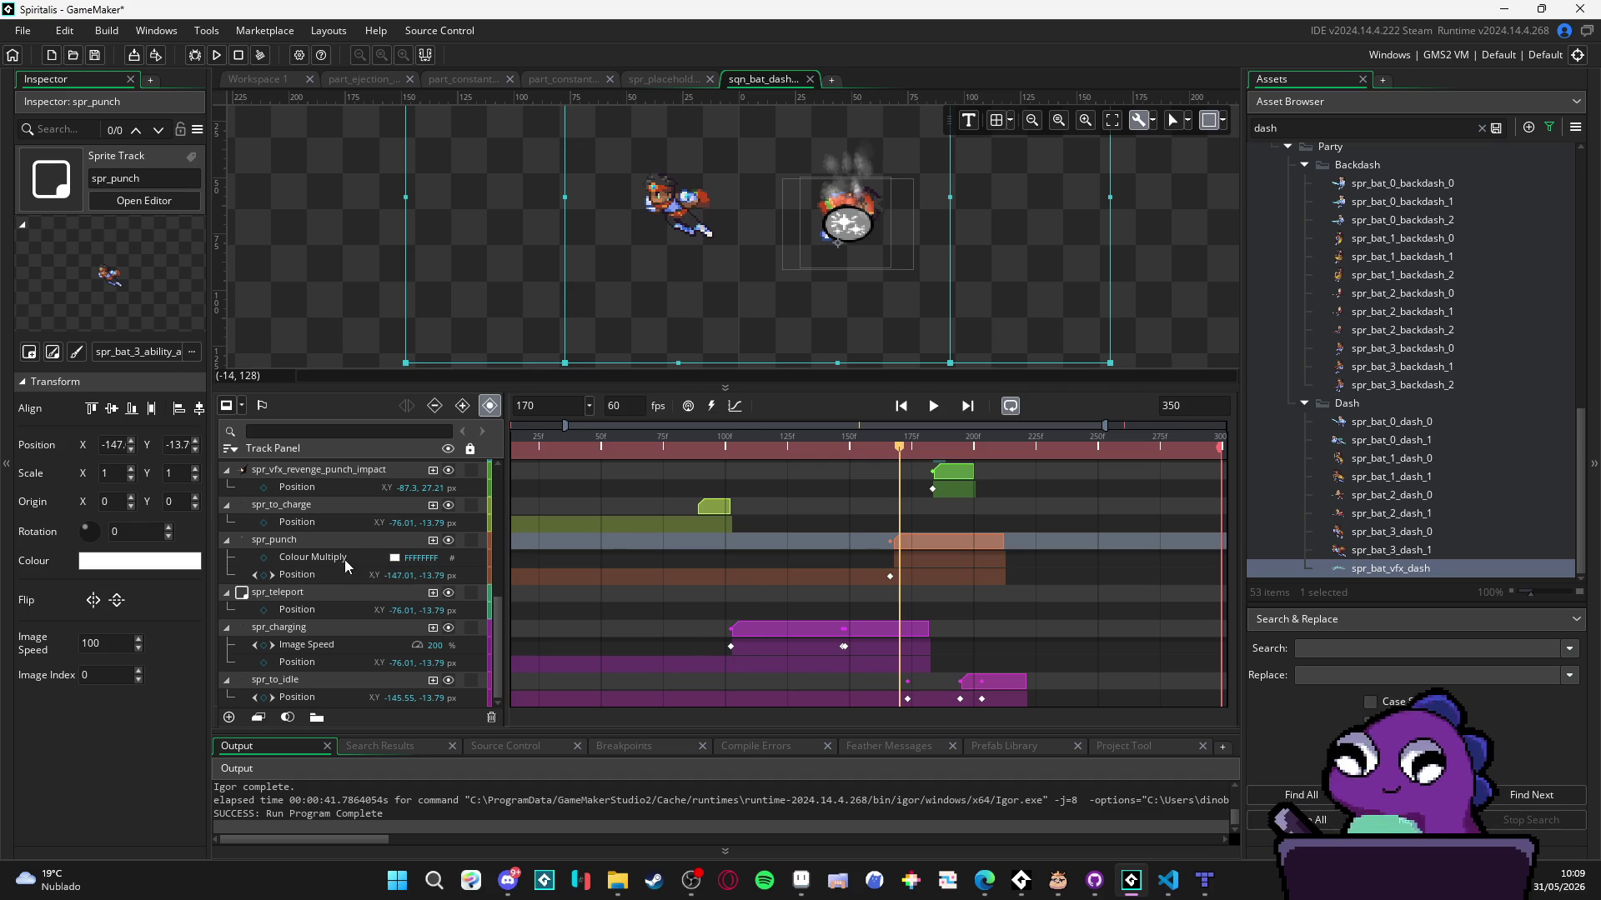
{"action": "left_click", "coordinate": [450, 541]}
{"action": "left_click", "coordinate": [449, 541]}
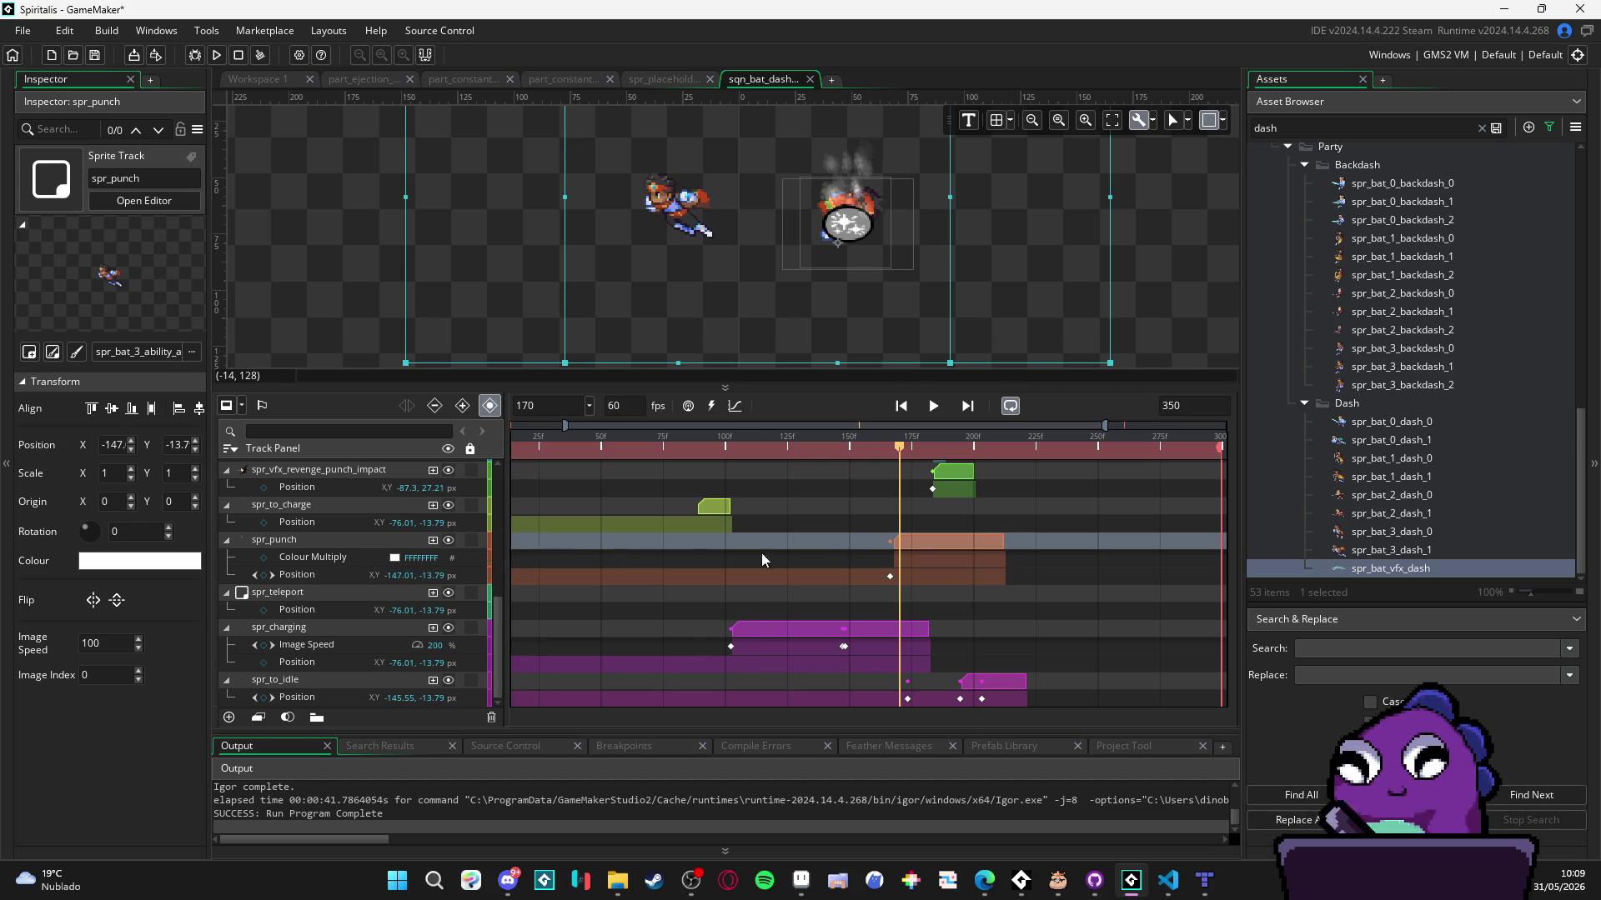
{"action": "left_click_drag", "start_coordinate": [897, 546], "coordinate": [906, 546]}
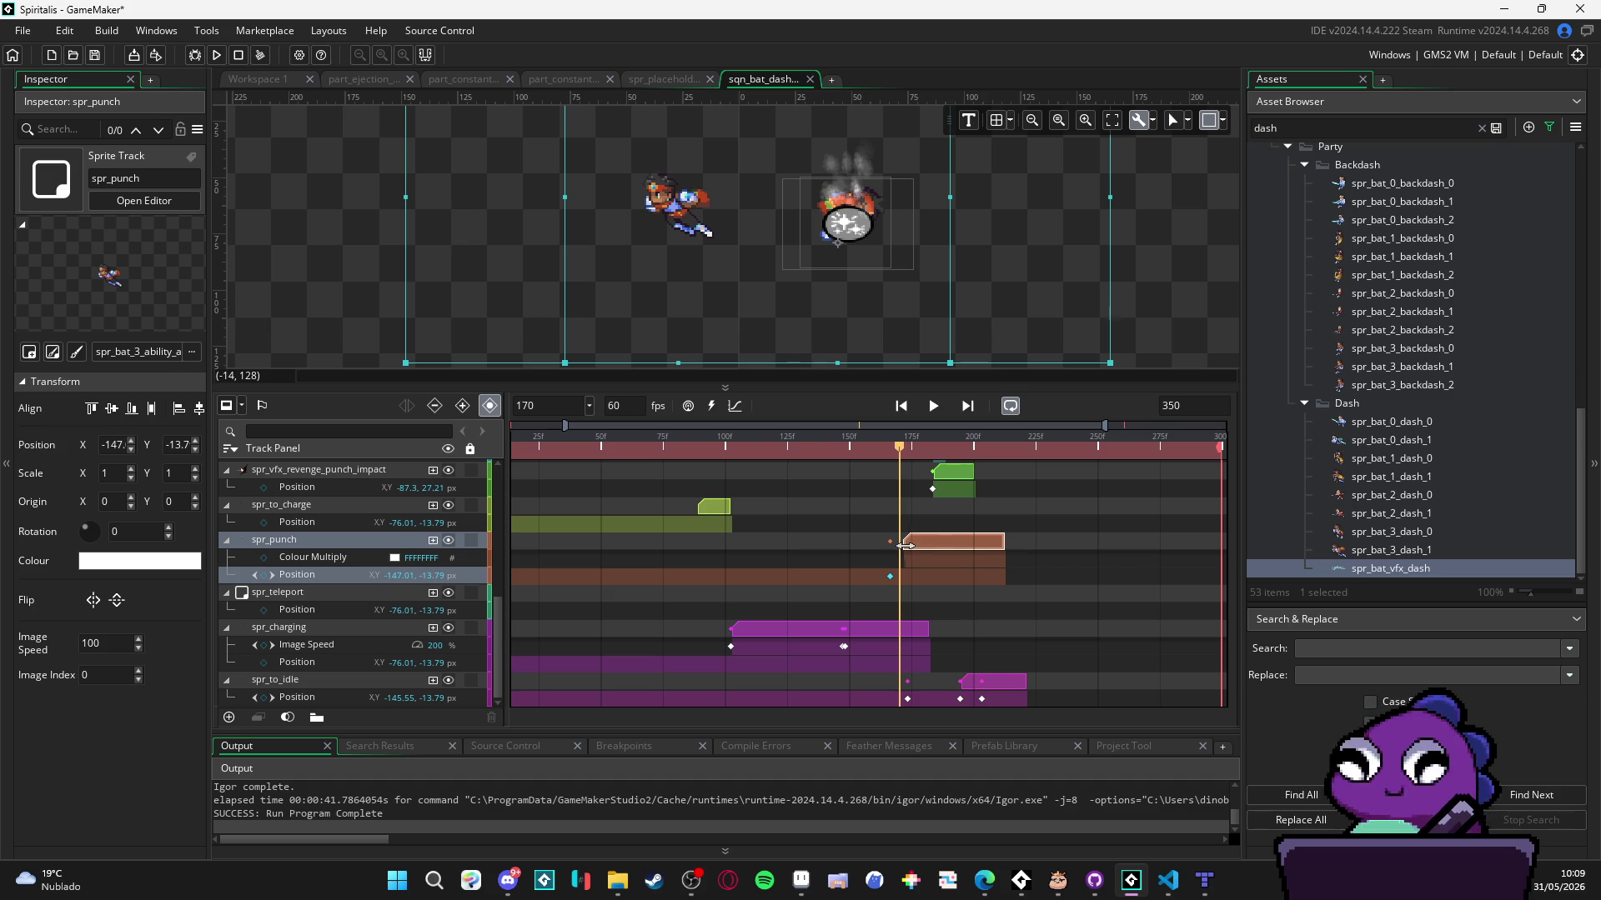
- Trim the spr_charging clip to end around frame 171 and play the whole sequence
{"action": "left_click", "coordinate": [895, 445]}
{"action": "left_click", "coordinate": [742, 439]}
{"action": "key", "text": "space"}
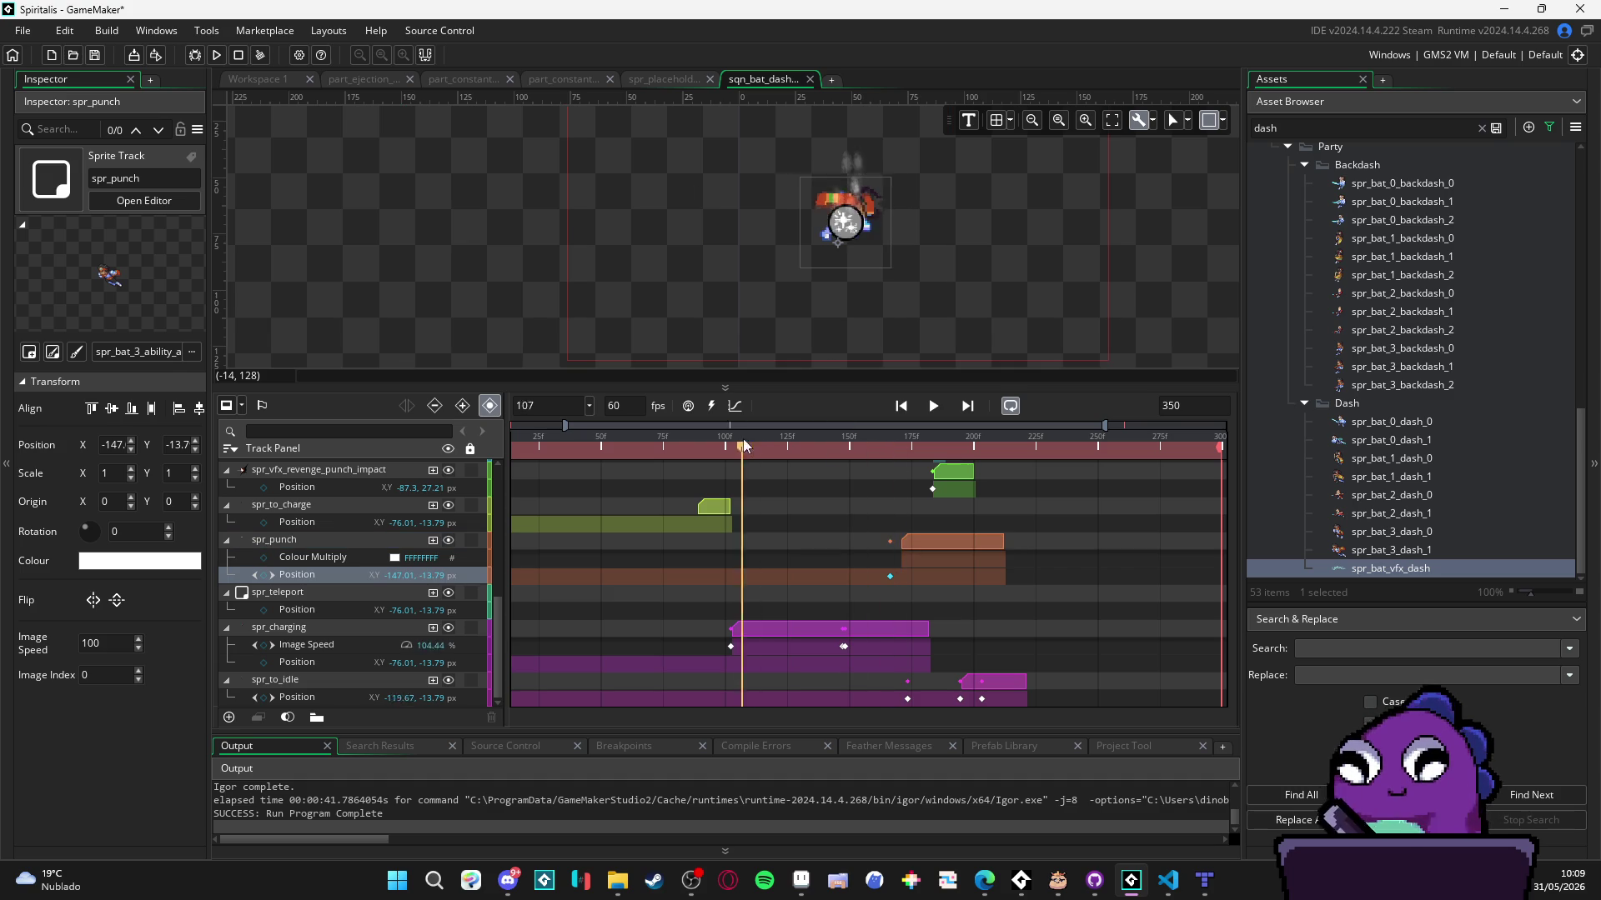
{"action": "key", "text": "space"}
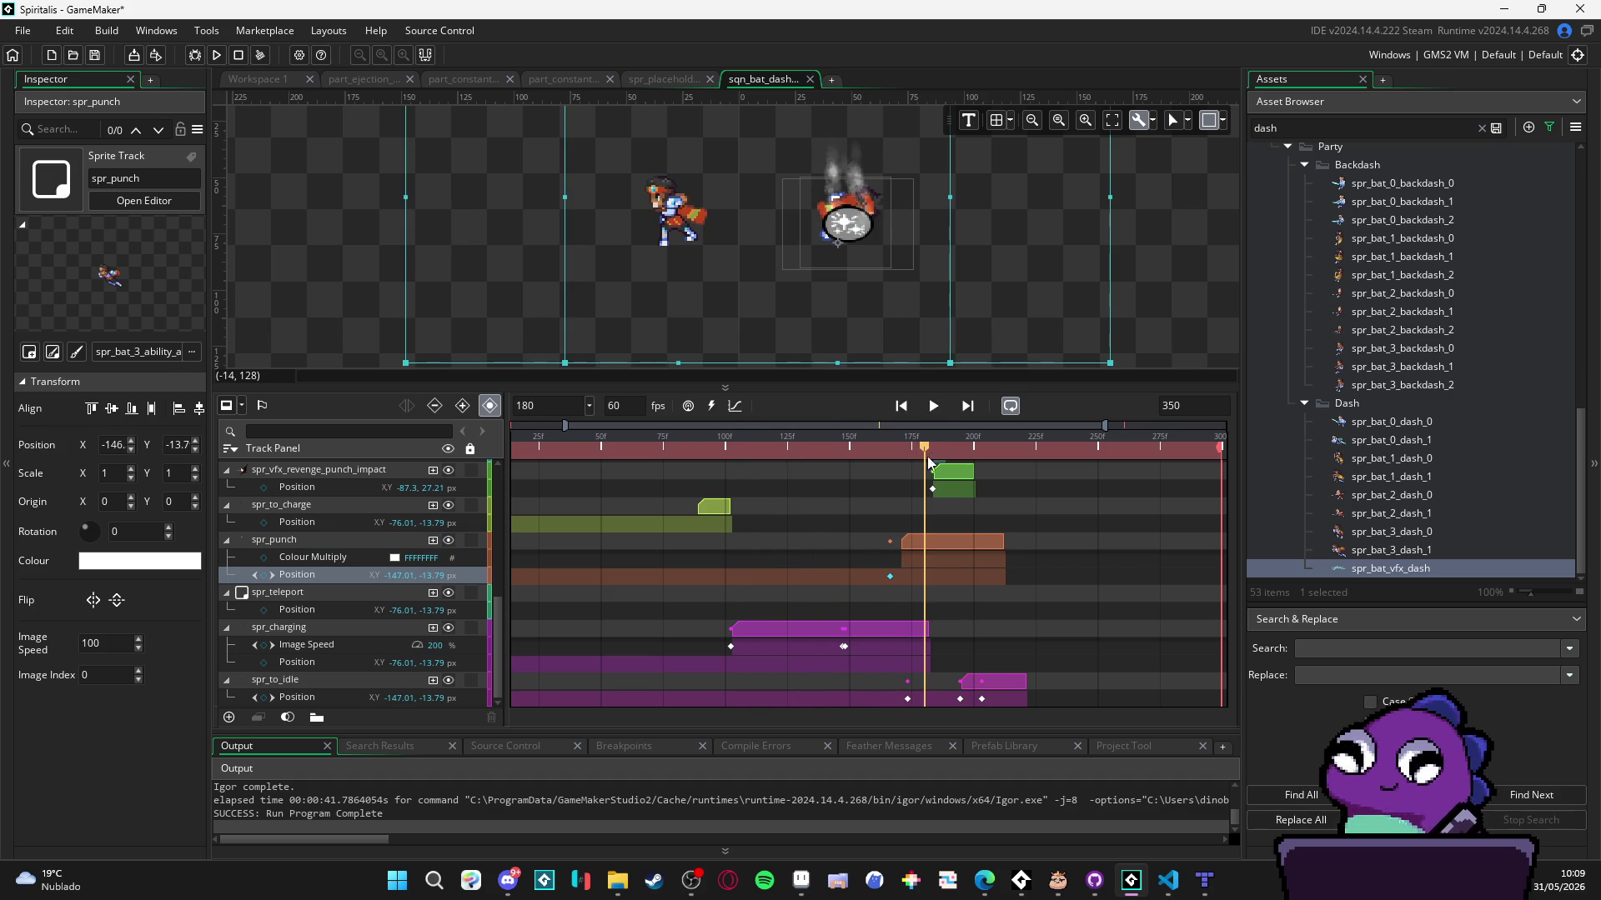
{"action": "mouse_move", "coordinate": [926, 451]}
{"action": "left_mouse_down"}
{"action": "mouse_move", "coordinate": [948, 451]}
{"action": "mouse_move", "coordinate": [872, 451]}
{"action": "mouse_move", "coordinate": [900, 451]}
{"action": "left_mouse_up"}
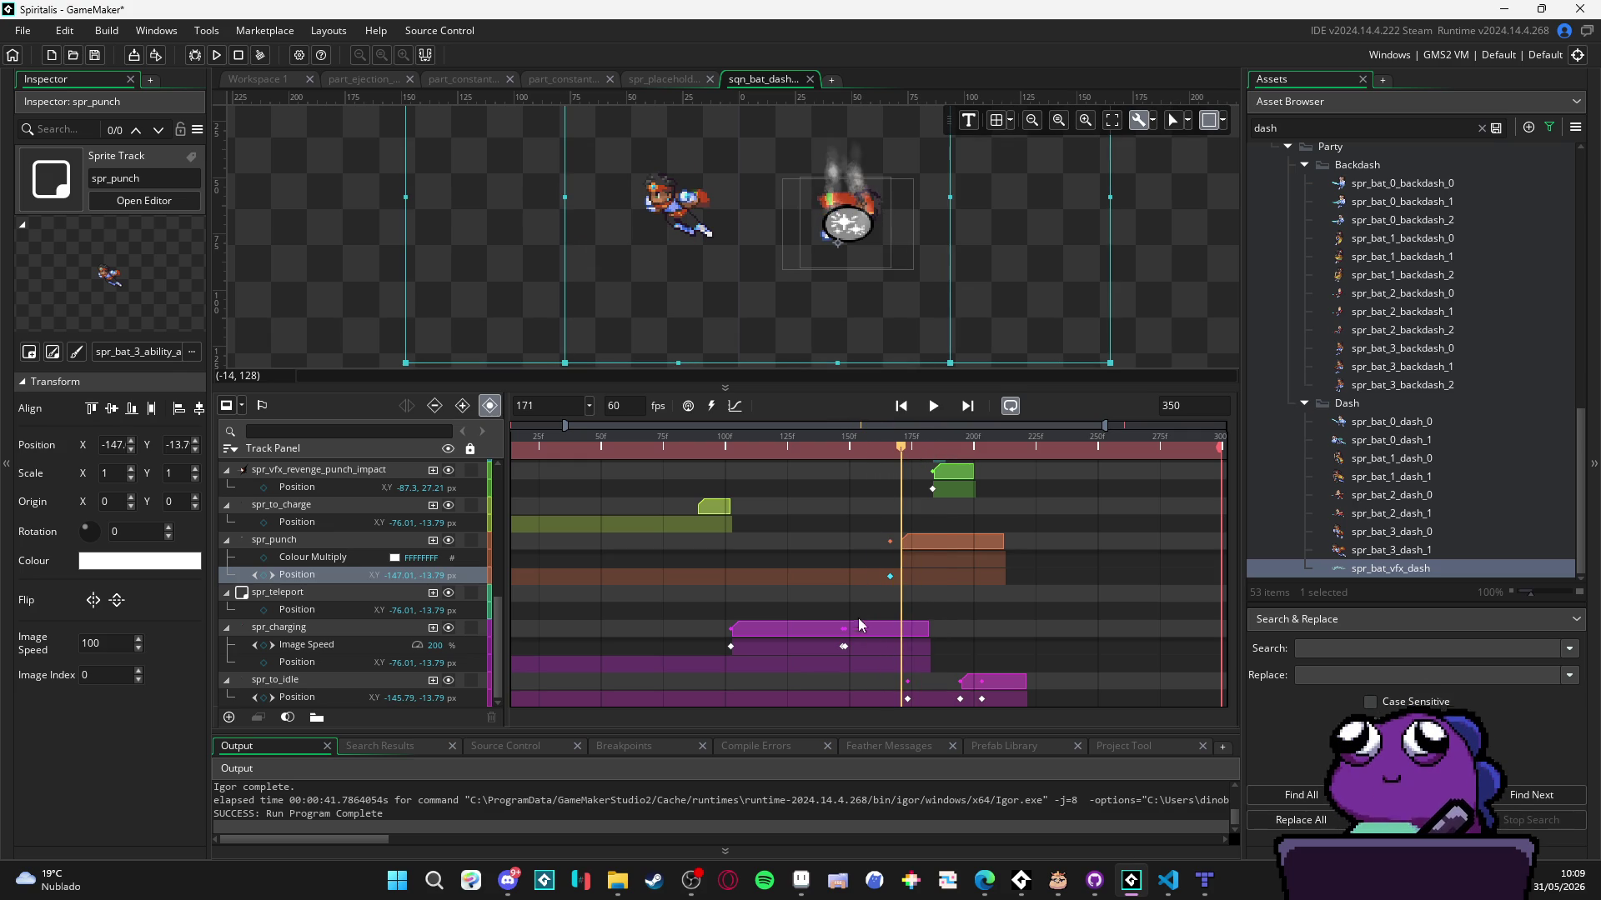
{"action": "left_click_drag", "start_coordinate": [928, 636], "coordinate": [906, 626]}
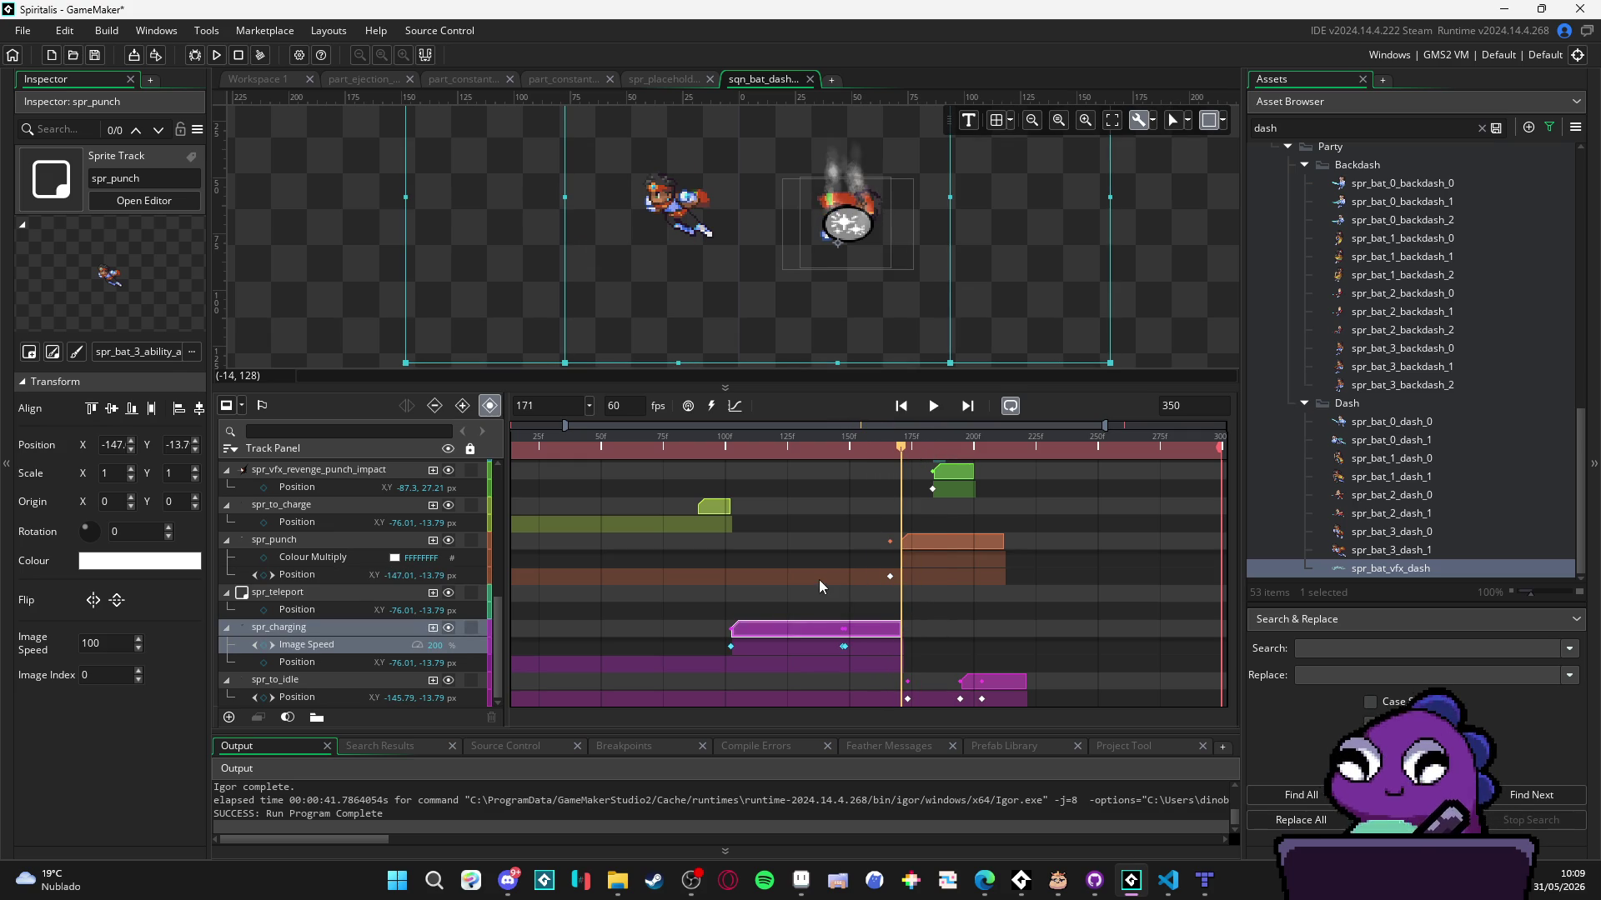
{"action": "key", "text": "space"}
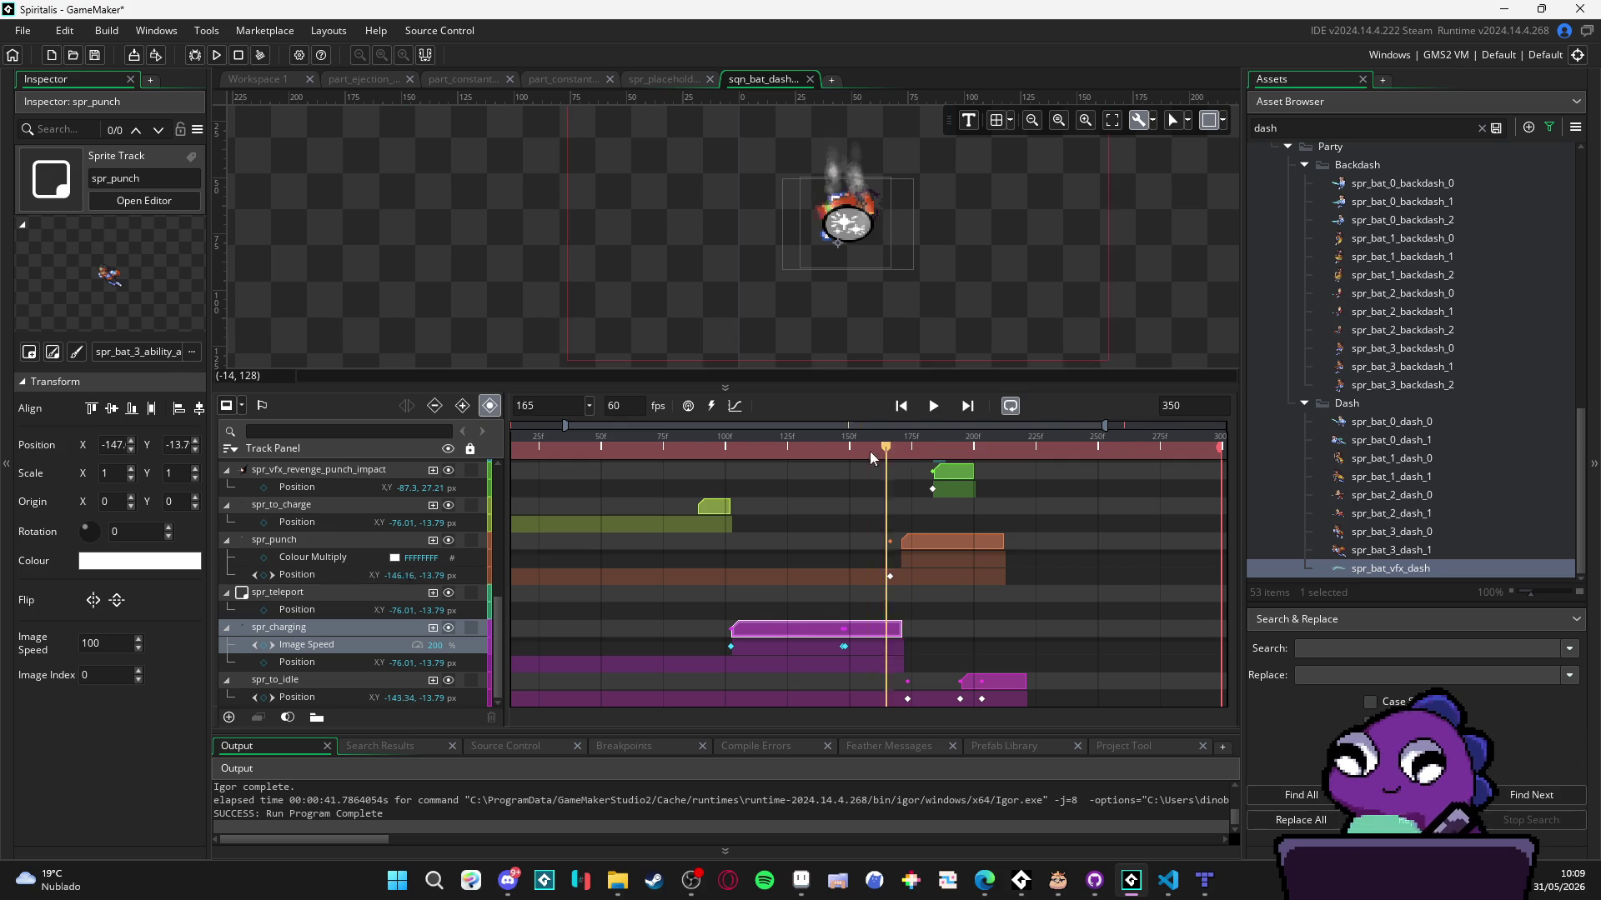